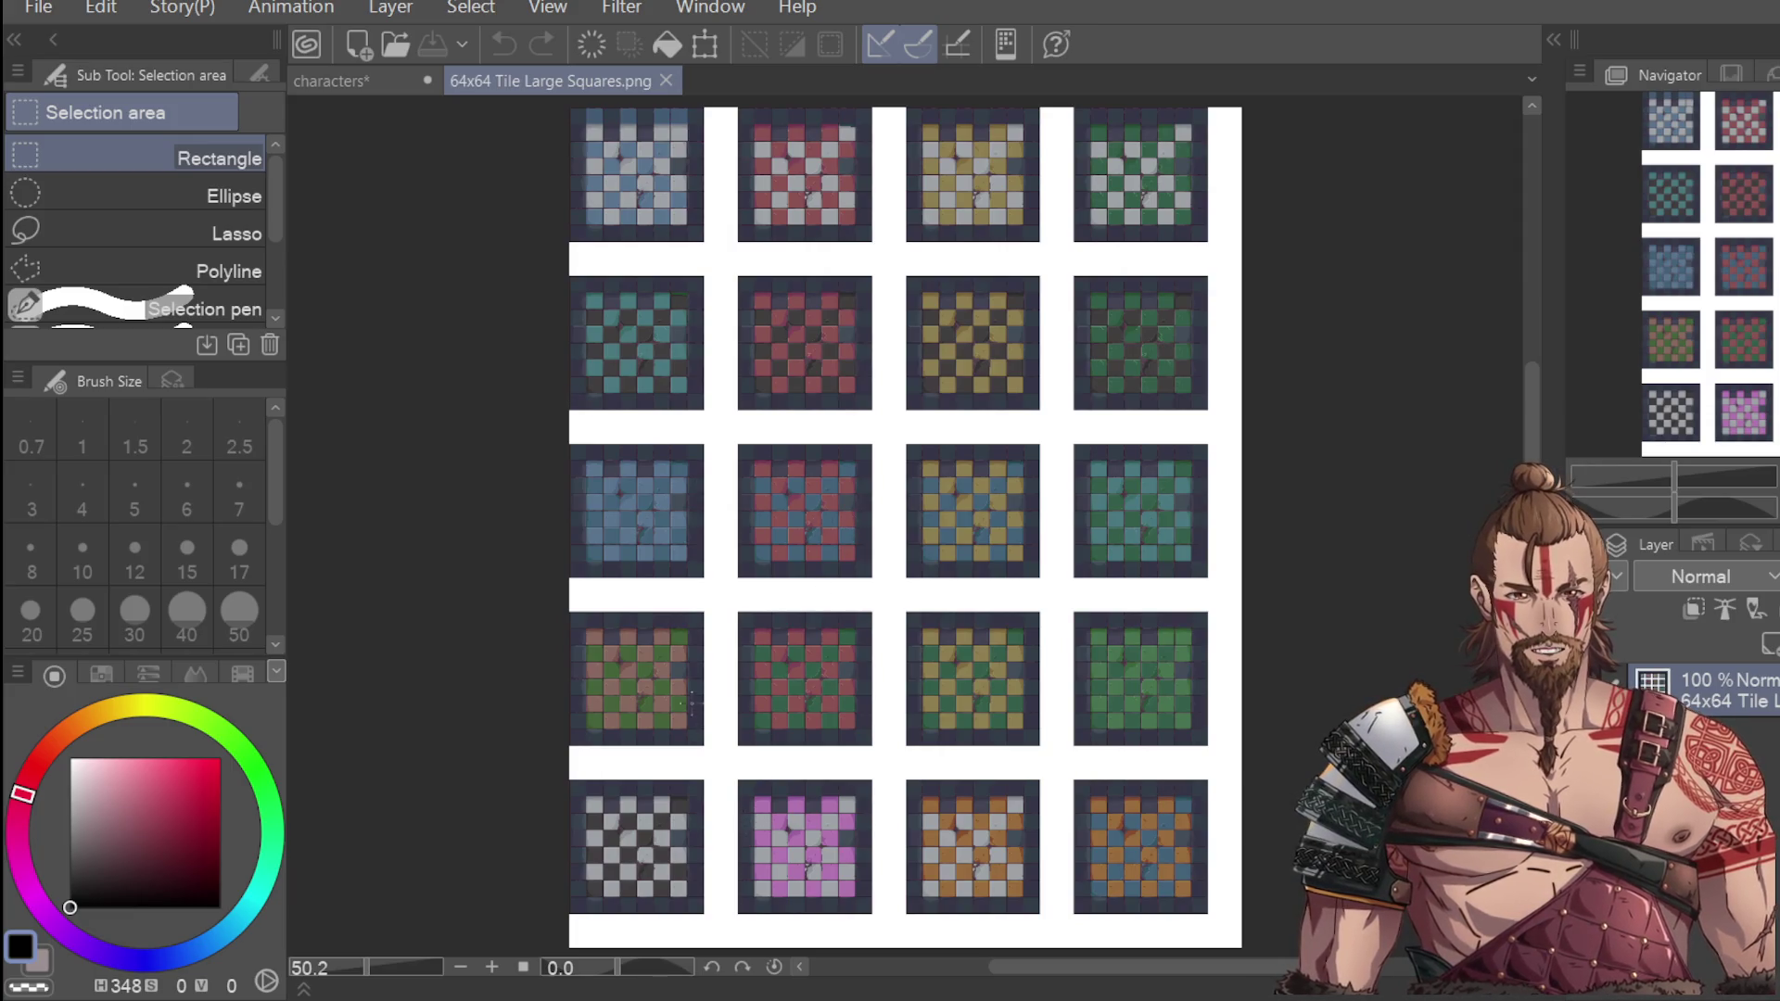
Undo an accidental shift of the tile sheet and return to rectangular selection.
scroll(732, 820, "down", 1)
scroll(732, 820, "up", 2)
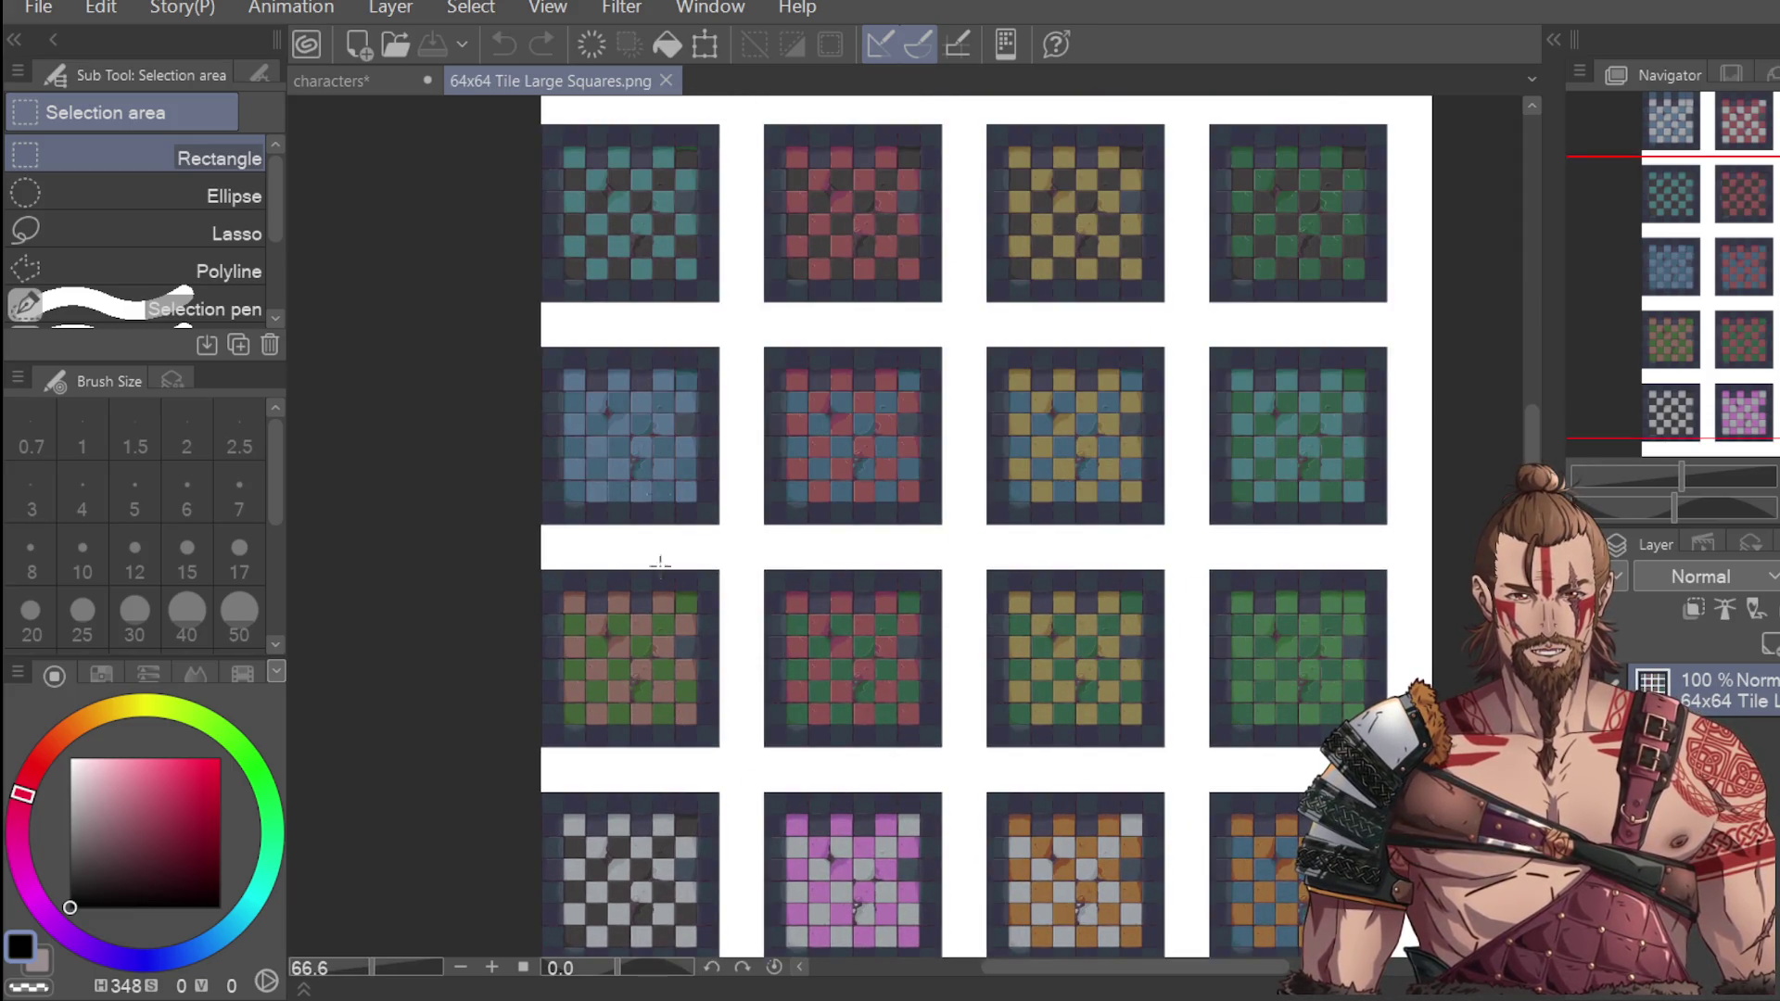
scroll(491, 788, "down", 1)
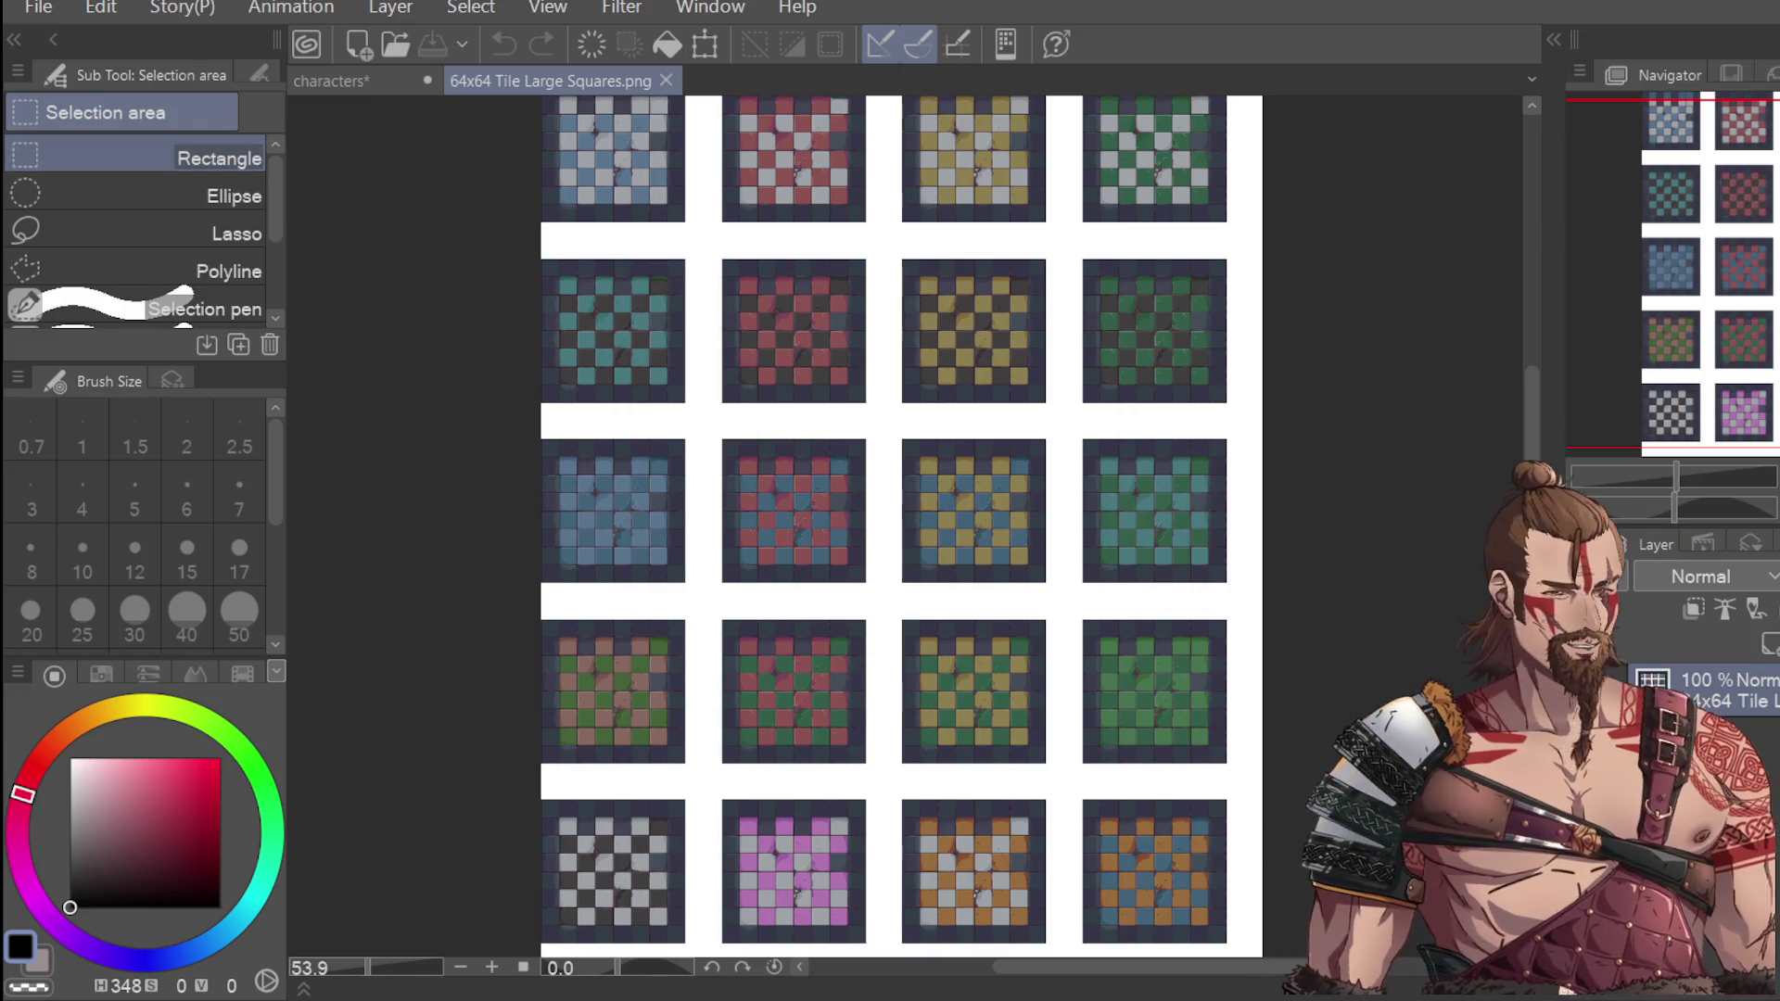
scroll(482, 577, "down", 1)
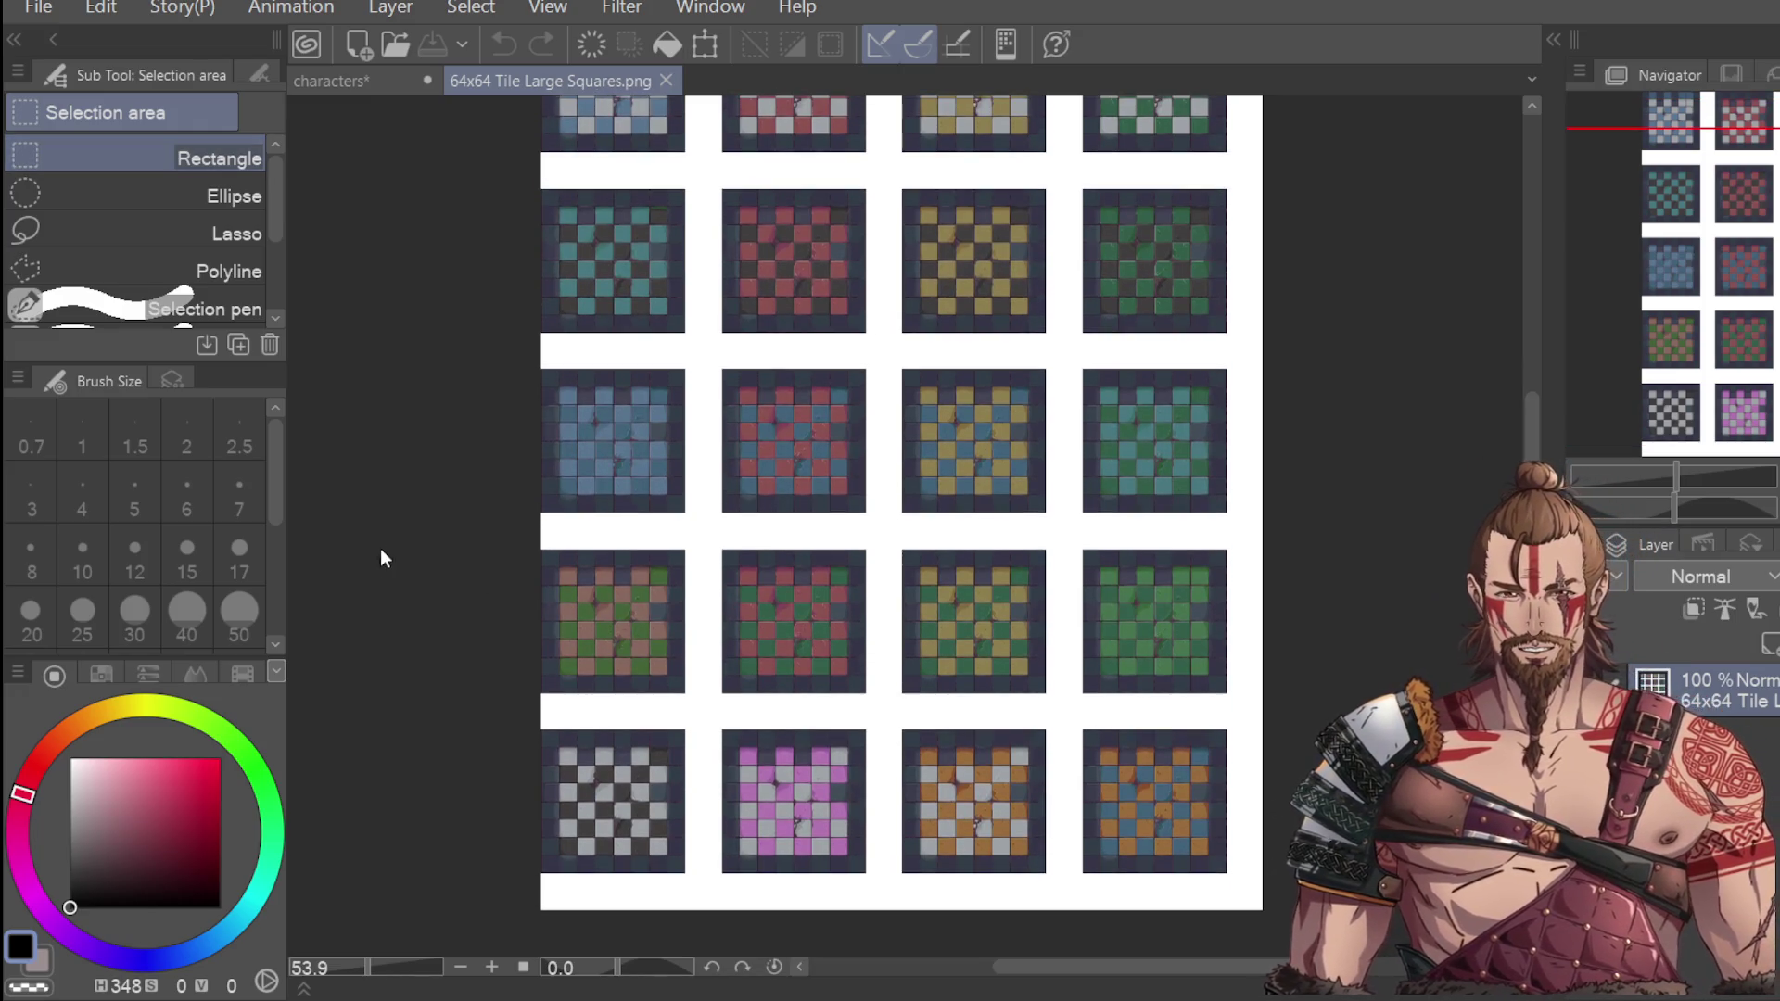
key("k")
left_click_drag(441, 476, 461, 482)
key("ctrl+z")
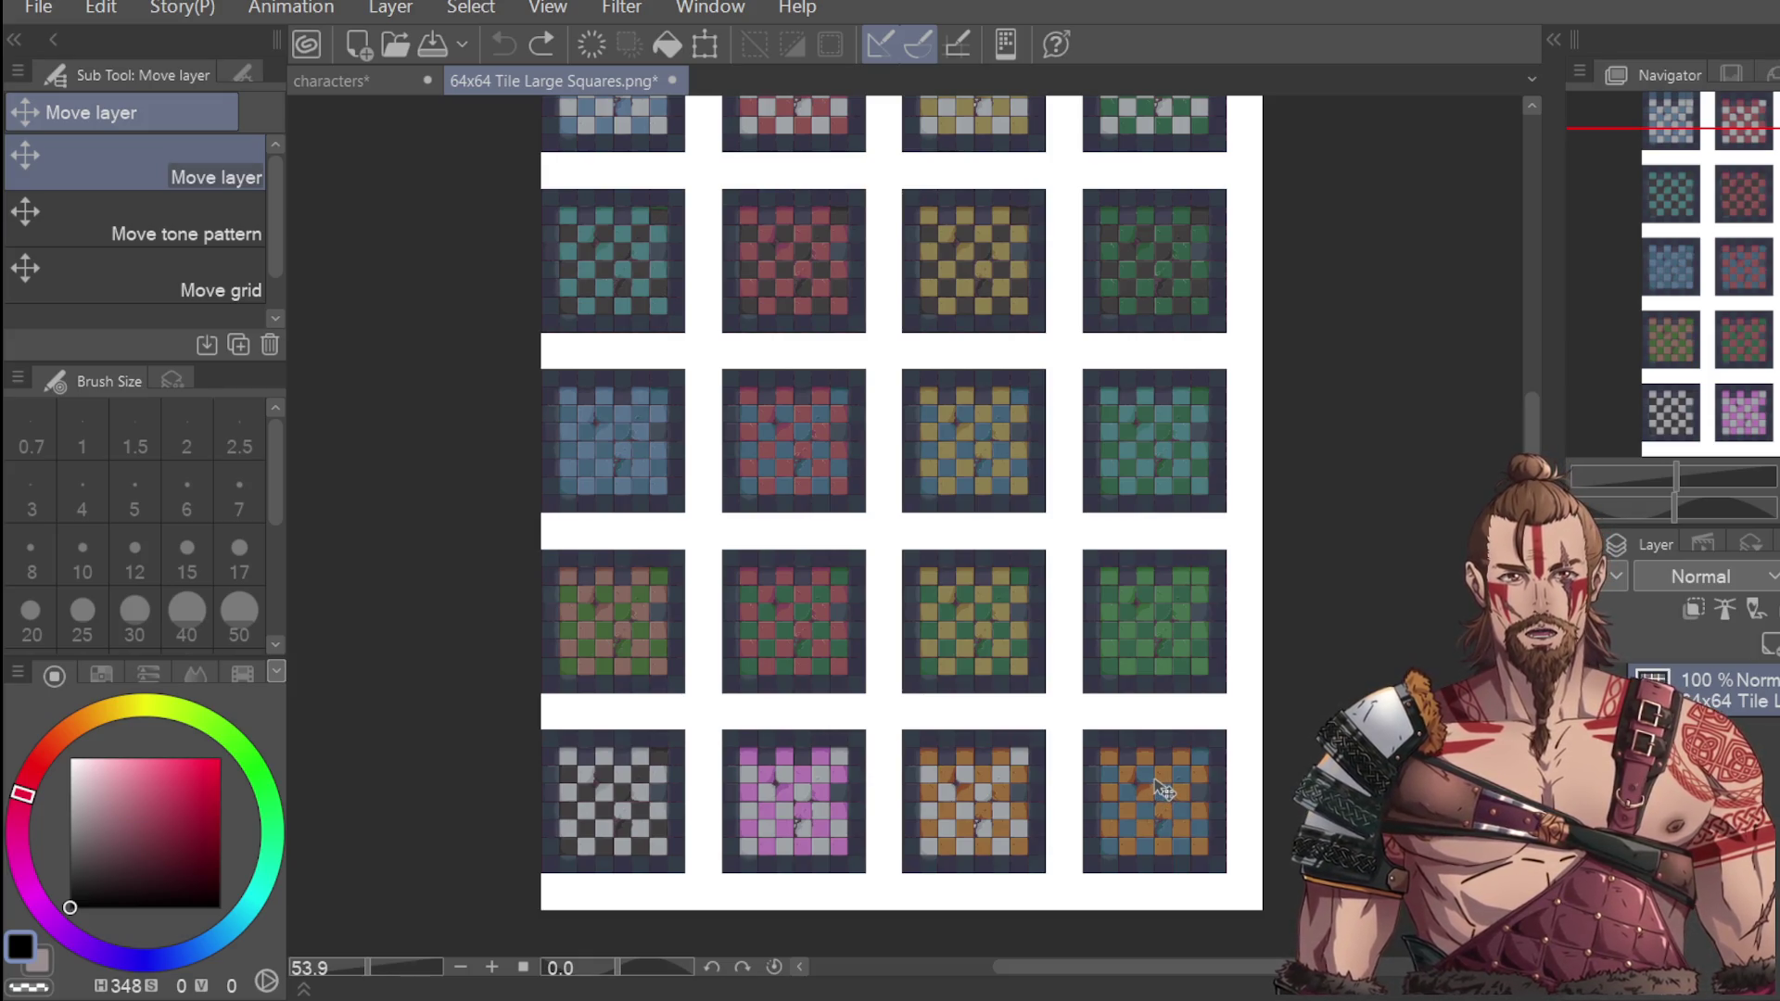
key("m")
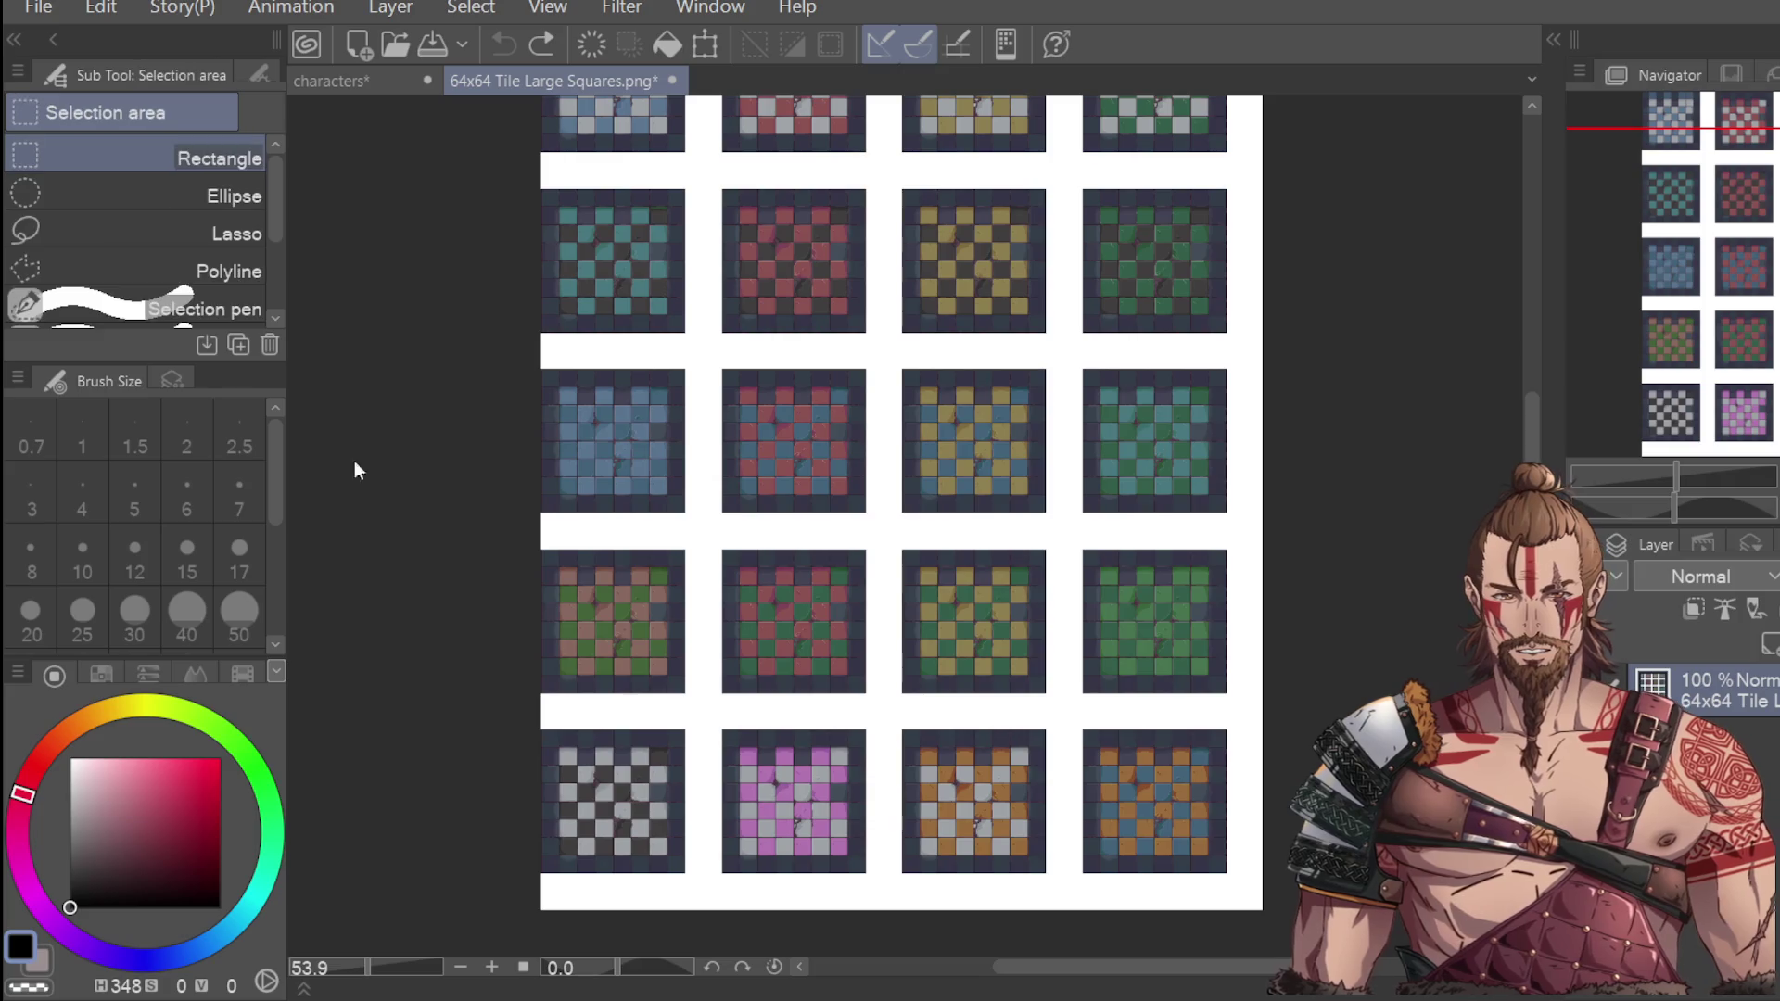
Select a 2x2 block of squares on the grey checker tile.
scroll(571, 769, "up", 4)
mouse_move(517, 691)
left_mouse_down()
mouse_move(623, 779)
mouse_move(647, 824)
left_mouse_up()
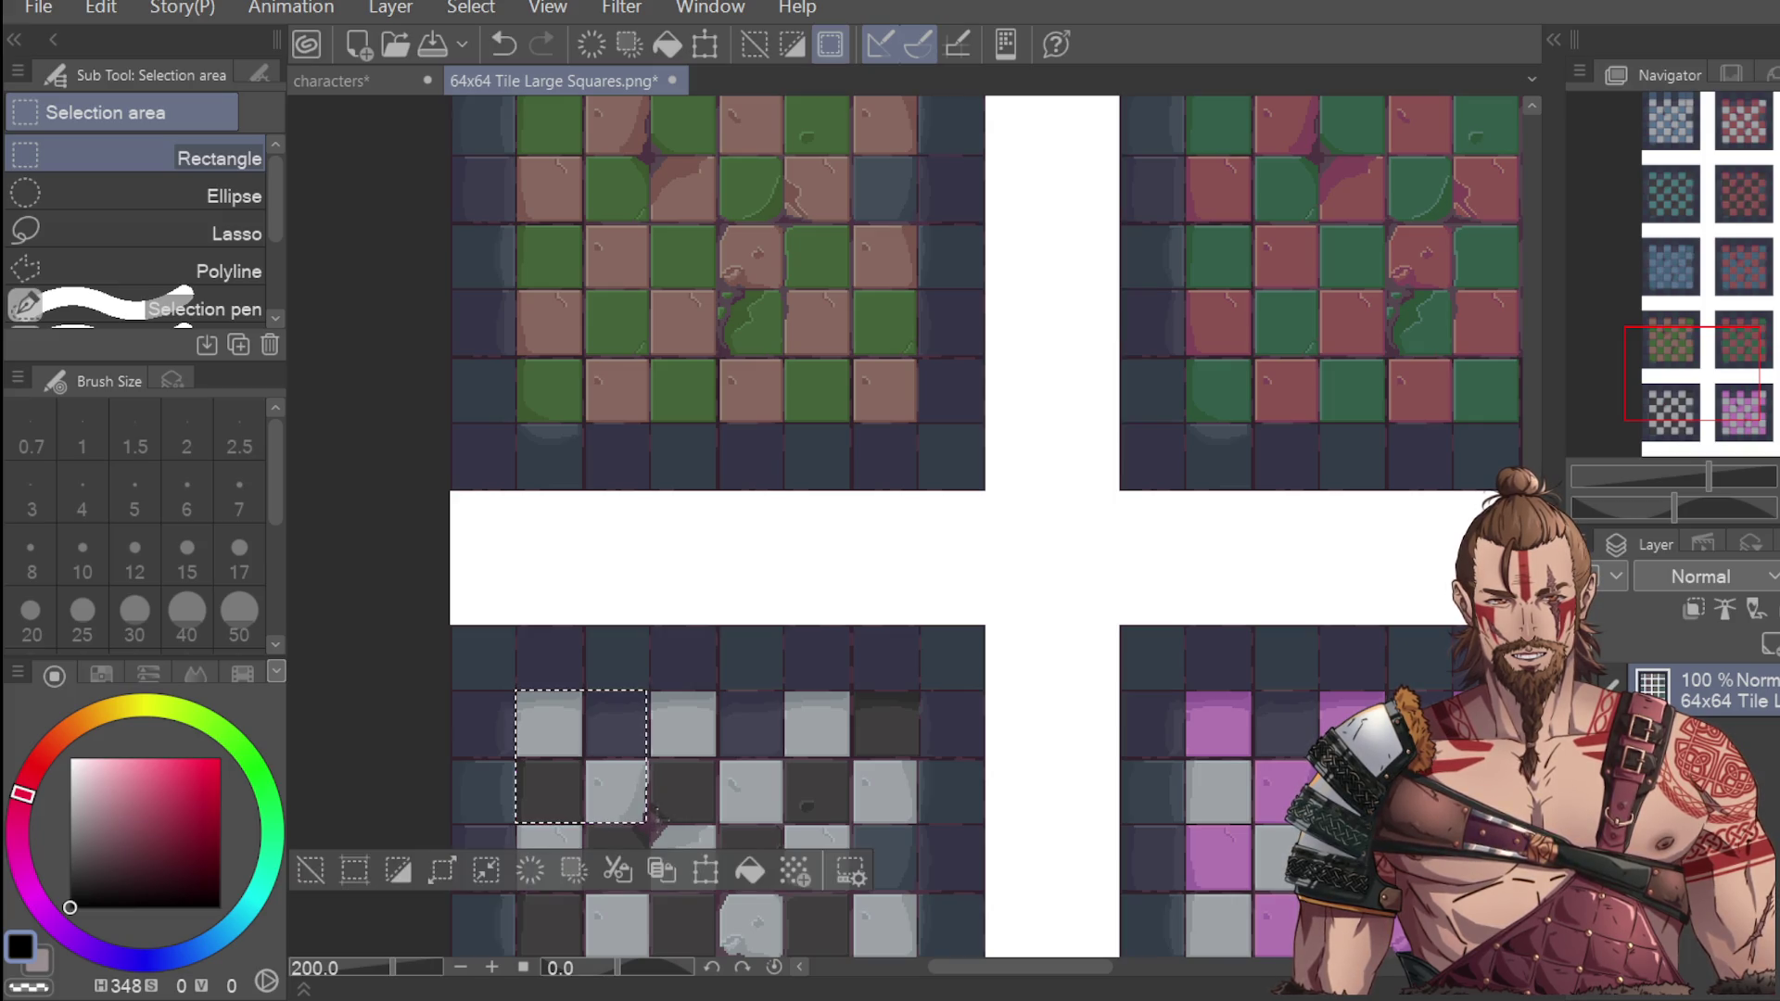
left_click(762, 812)
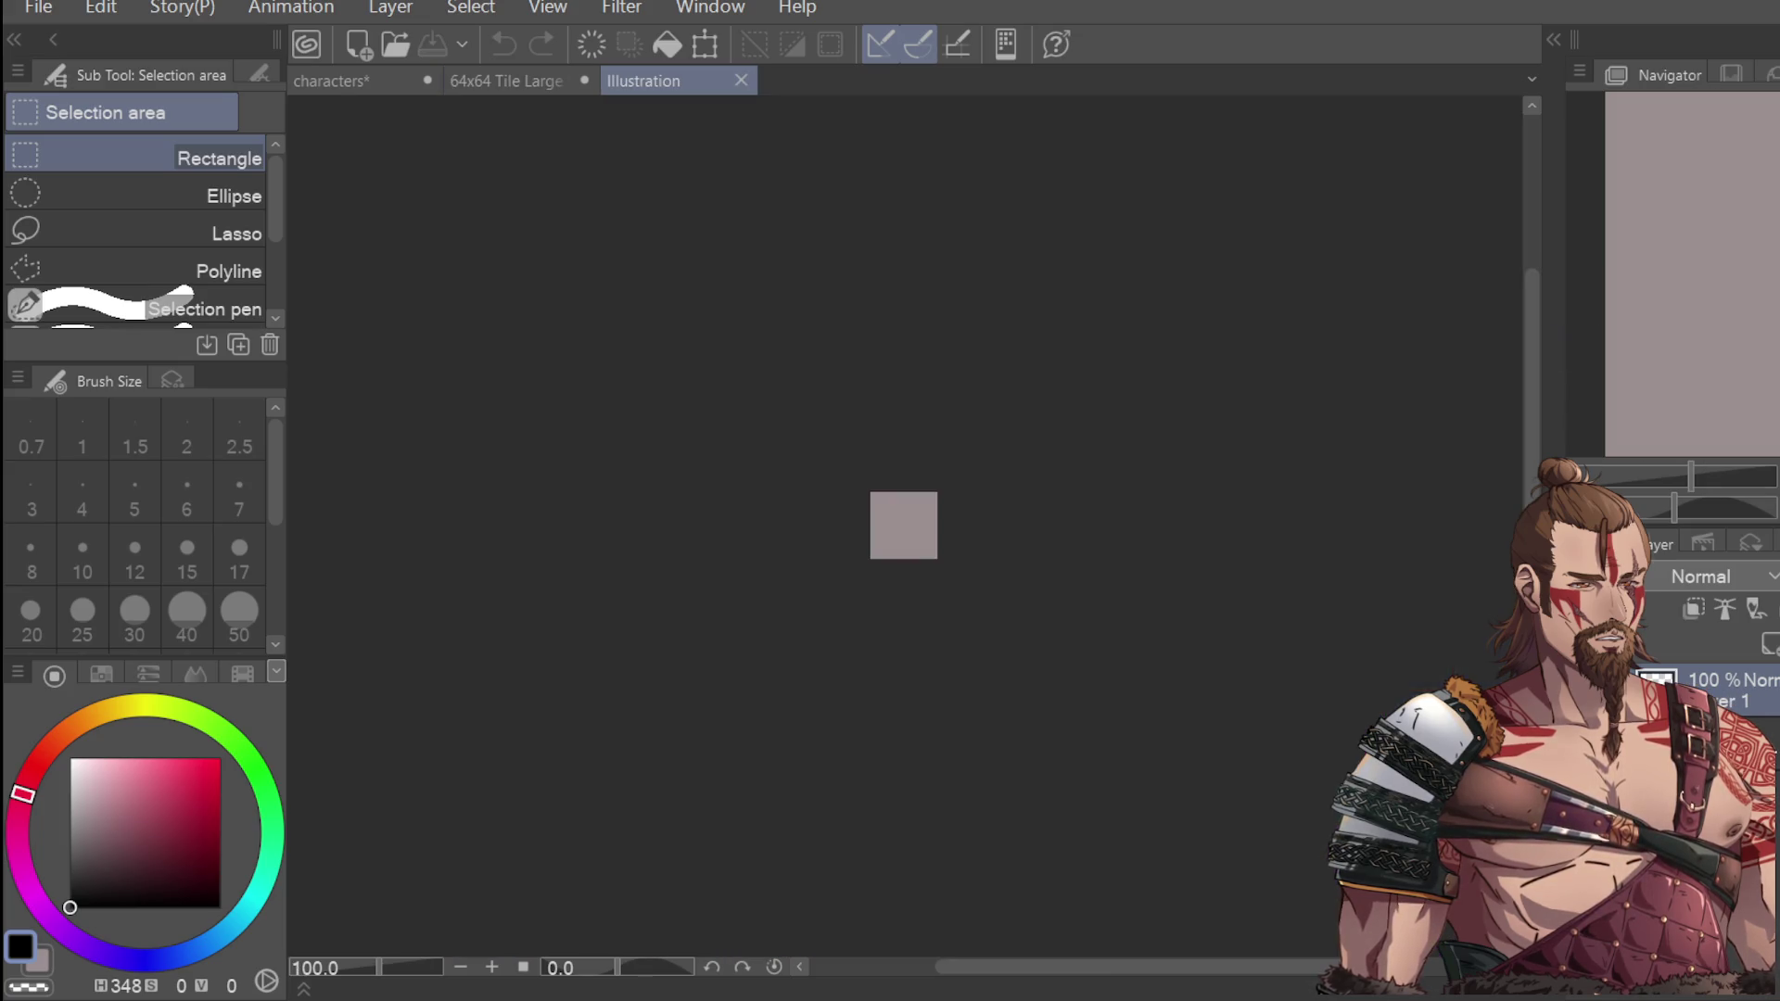
left_click(495, 82)
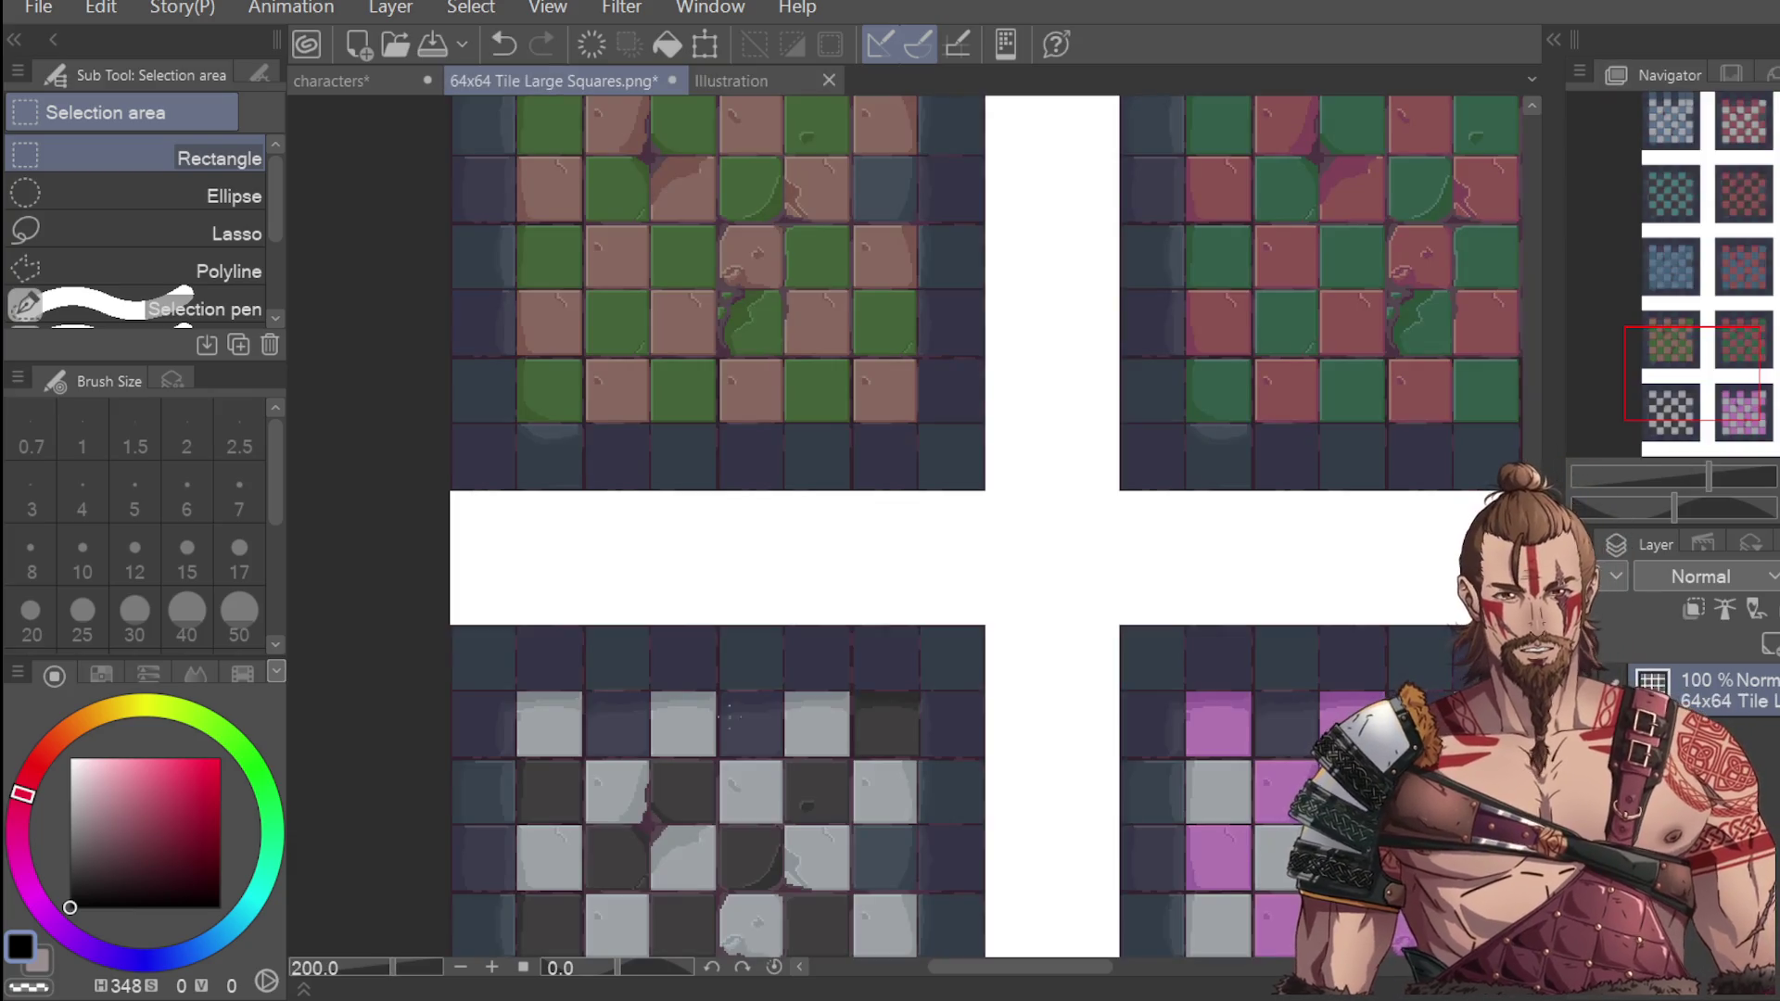
mouse_move(516, 689)
left_mouse_down()
mouse_move(653, 816)
mouse_move(649, 834)
mouse_move(584, 704)
mouse_move(760, 834)
mouse_move(719, 814)
left_mouse_up()
left_click(711, 803)
left_click_drag(584, 692, 715, 823)
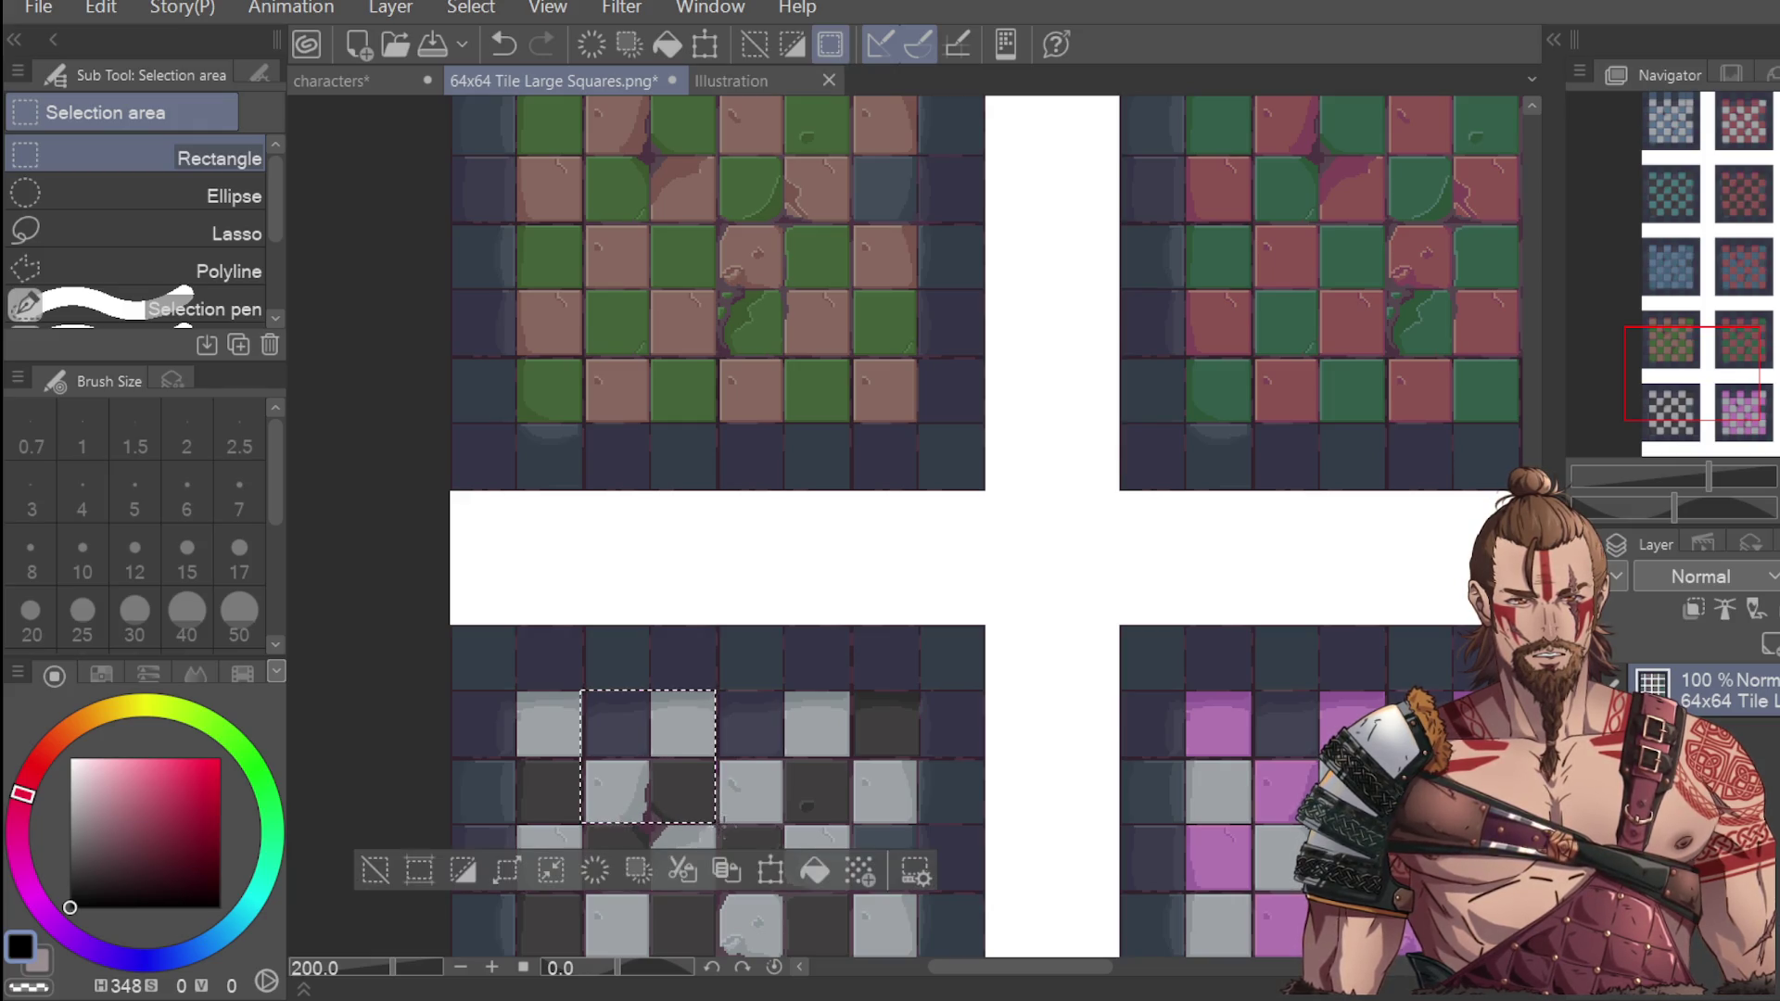
Paste the 2x2 grey block into the Illustration document as a new layer.
left_click(765, 84)
key("ctrl+v")
scroll(884, 553, "up", 4)
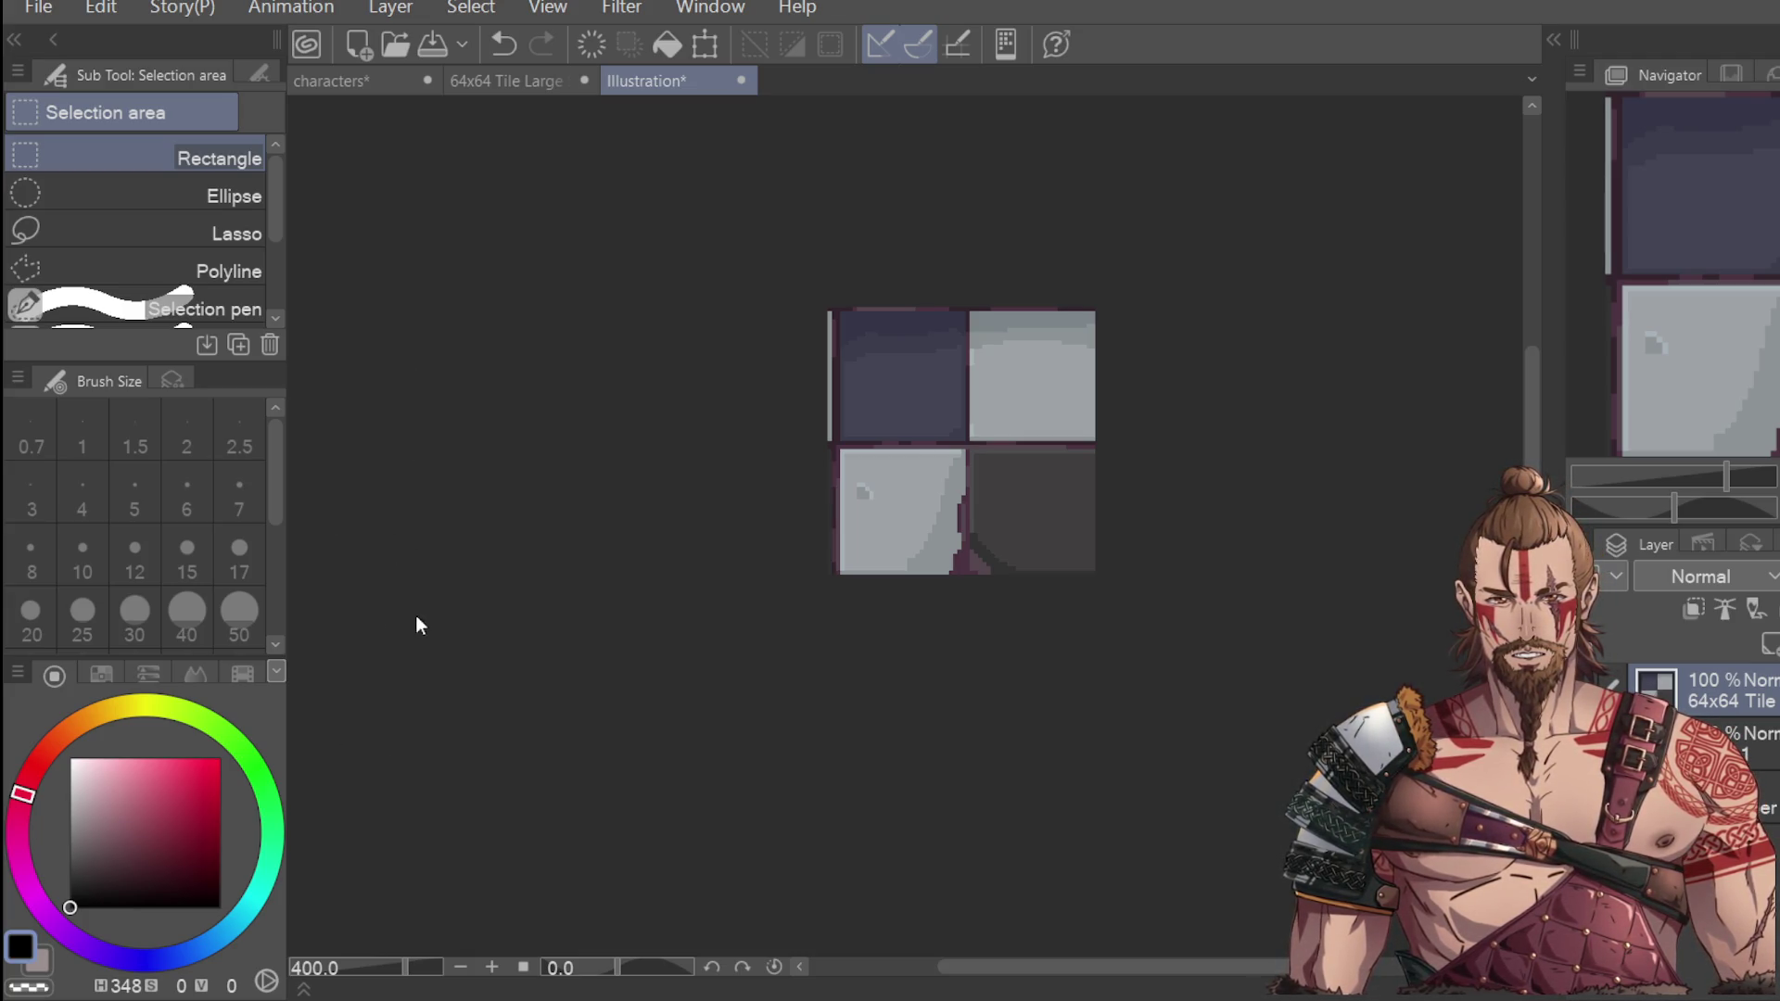
Nudge the pasted tile layer slightly left and take a first colour sample from it.
key("k")
left_click_drag(1038, 516, 1024, 516)
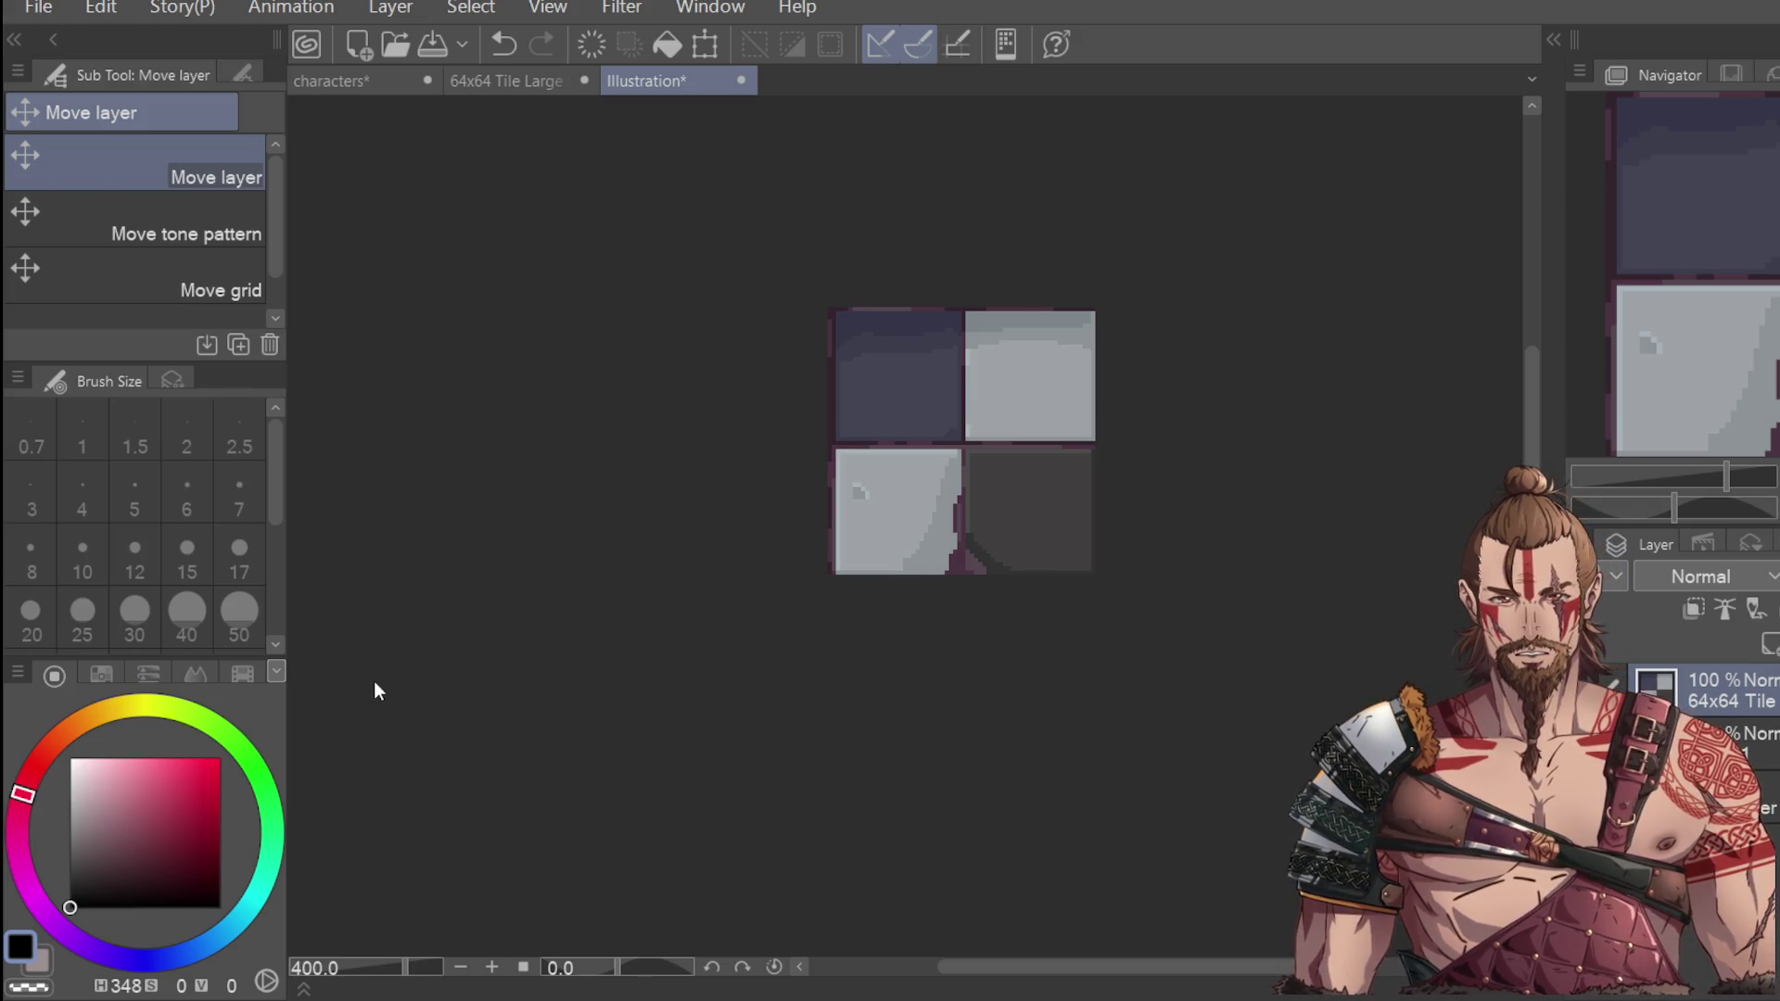
key("i")
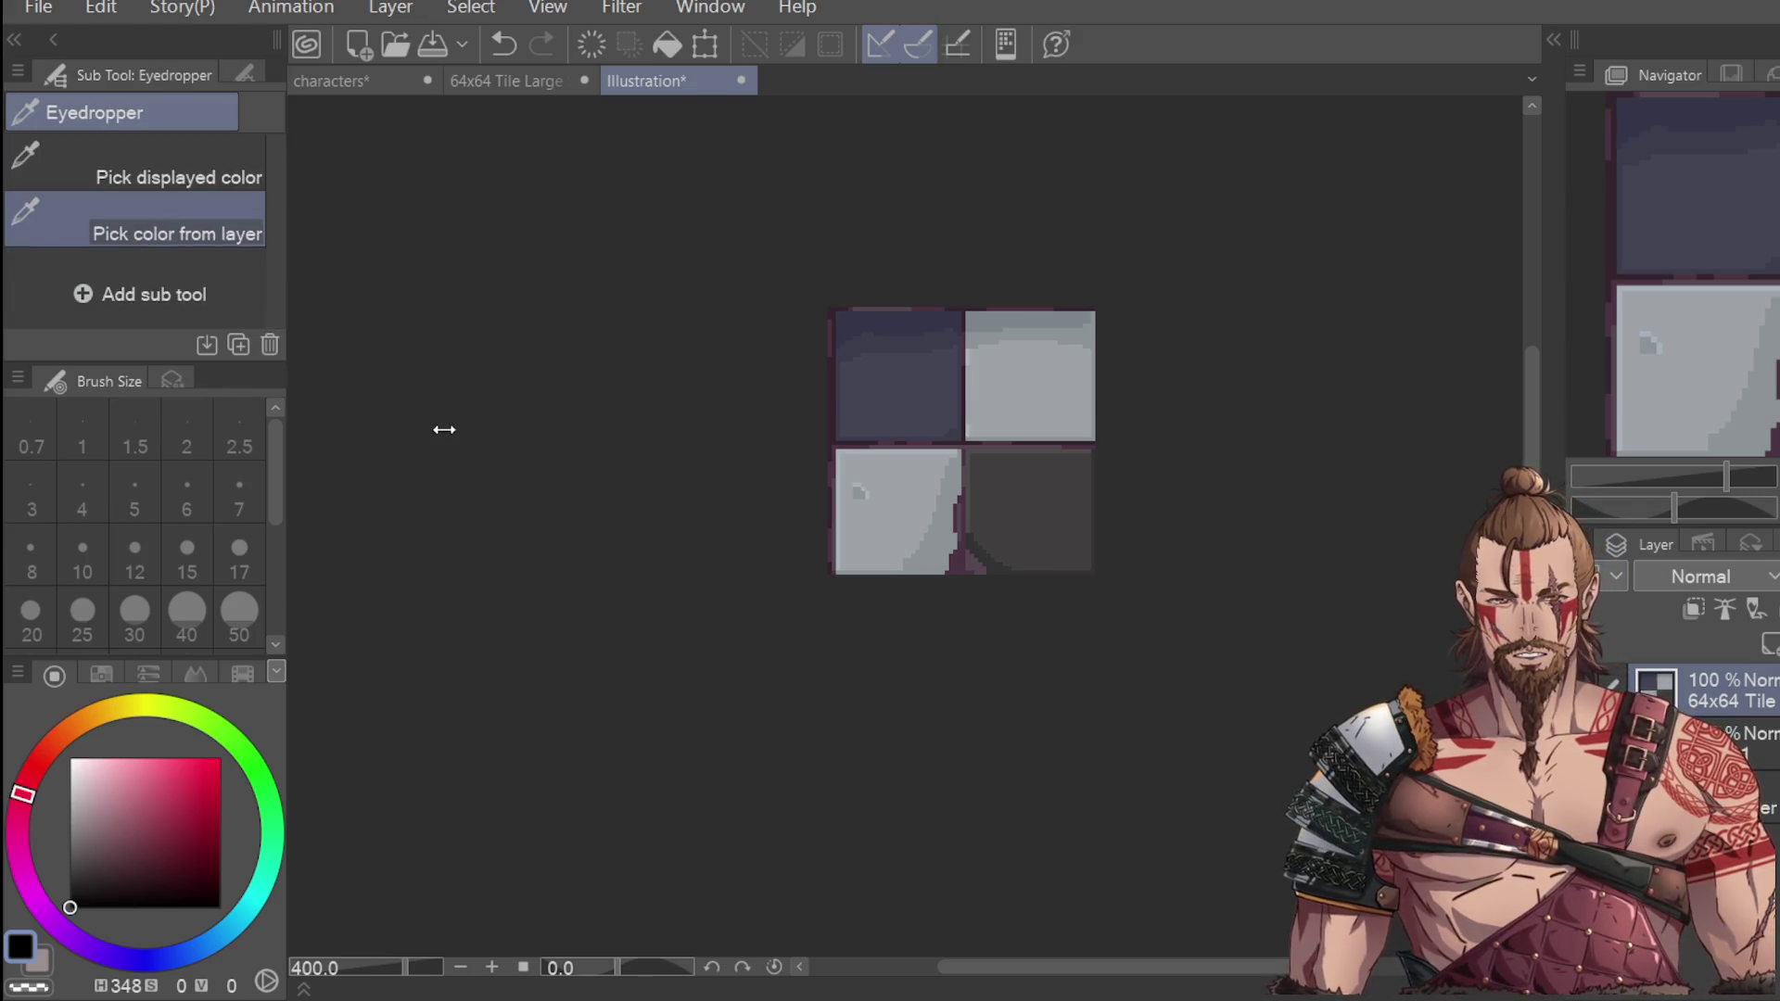
scroll(846, 290, "up", 3)
left_click(782, 151)
scroll(904, 235, "down", 2)
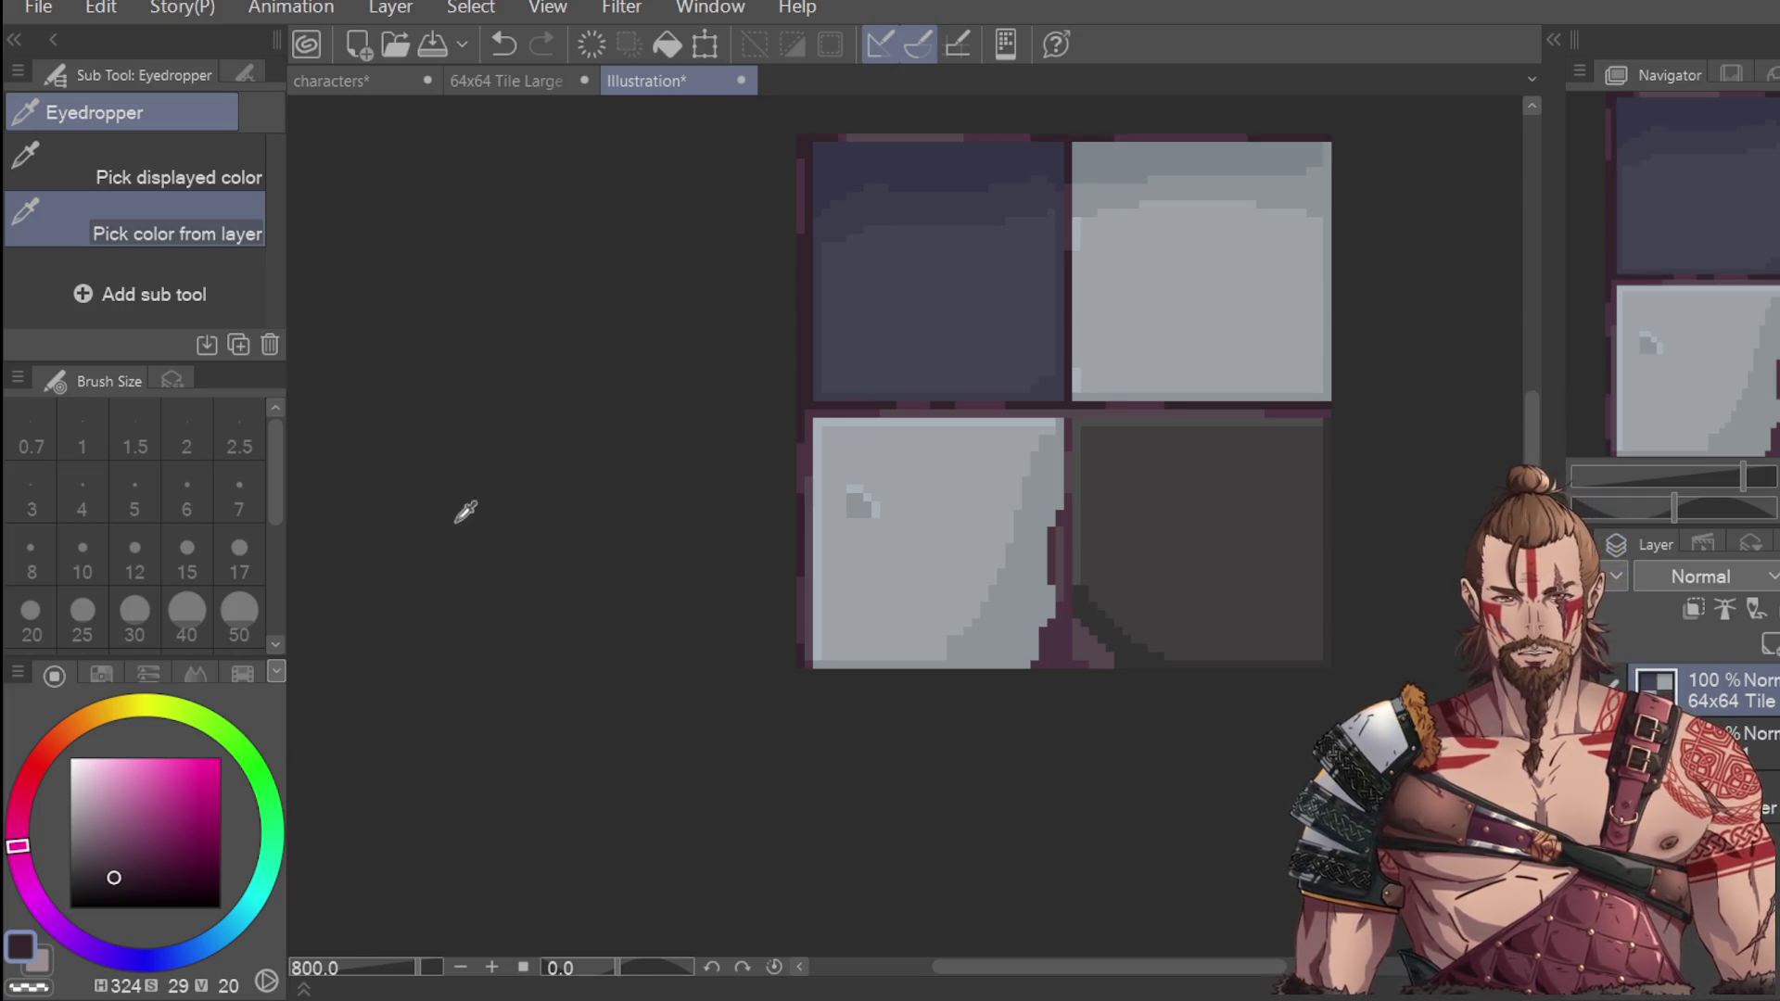
Make the upper-left square's dark blue-grey (H236 S20 V33) the pen colour, undoing the test stroke.
left_click(994, 260)
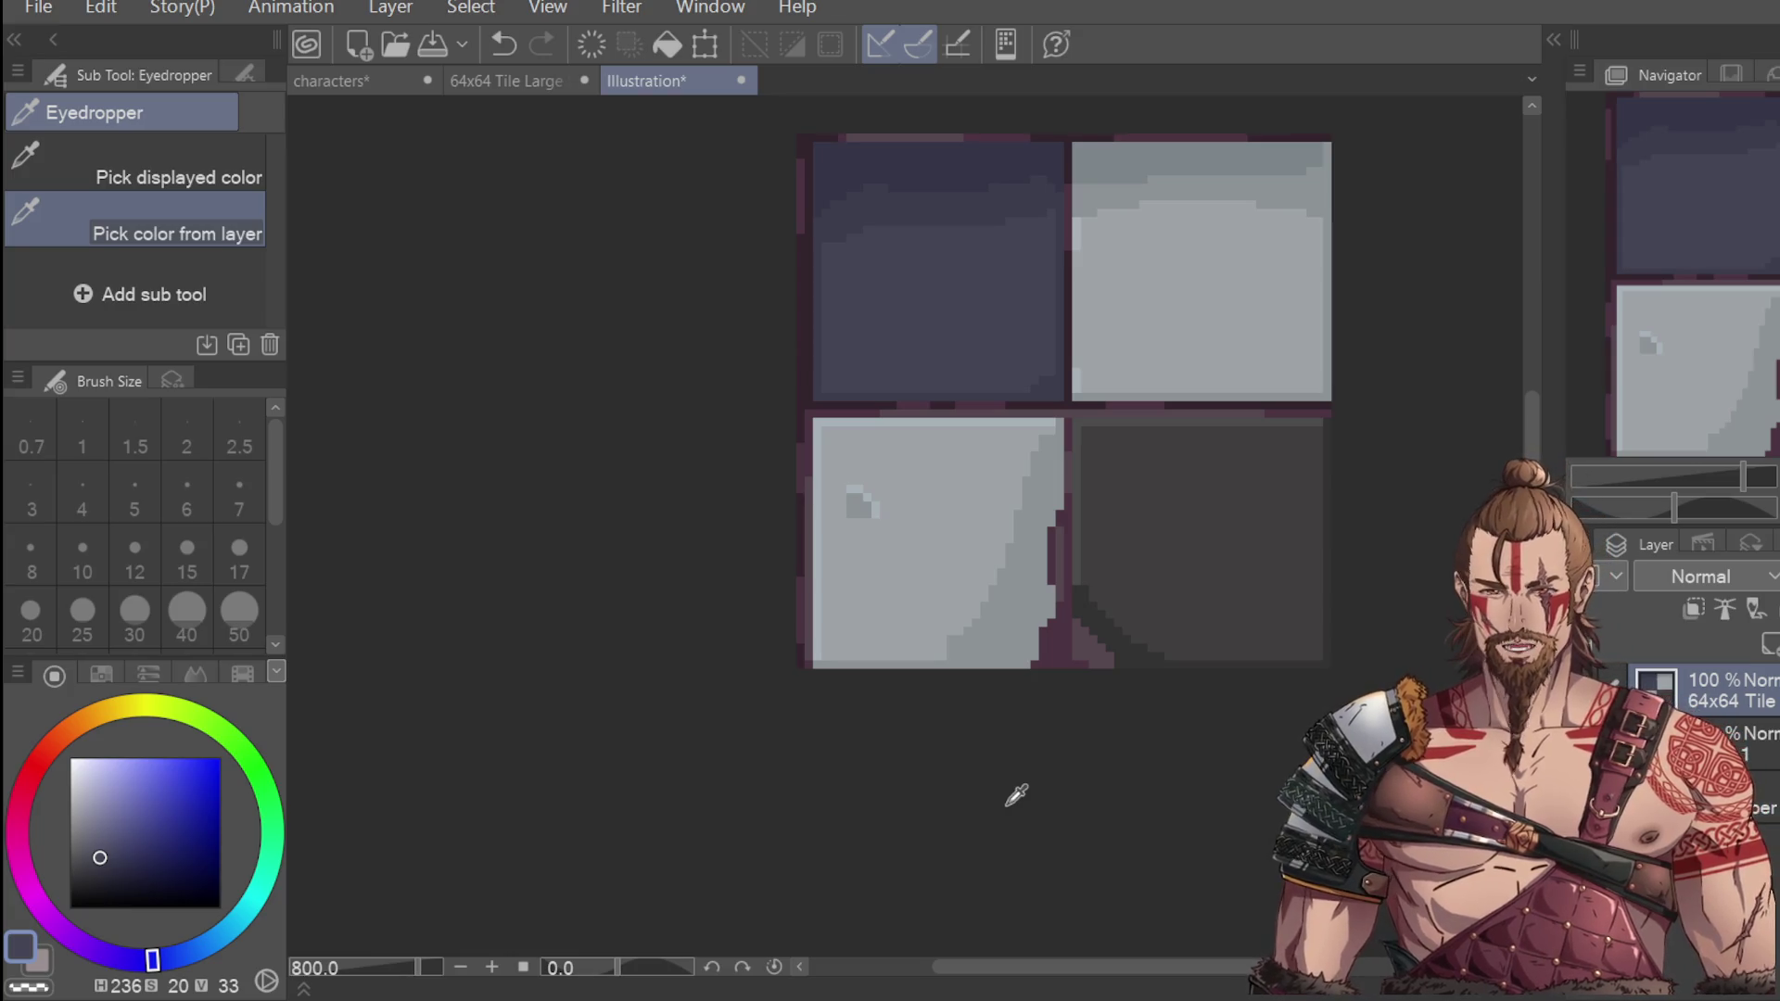
left_click(848, 510)
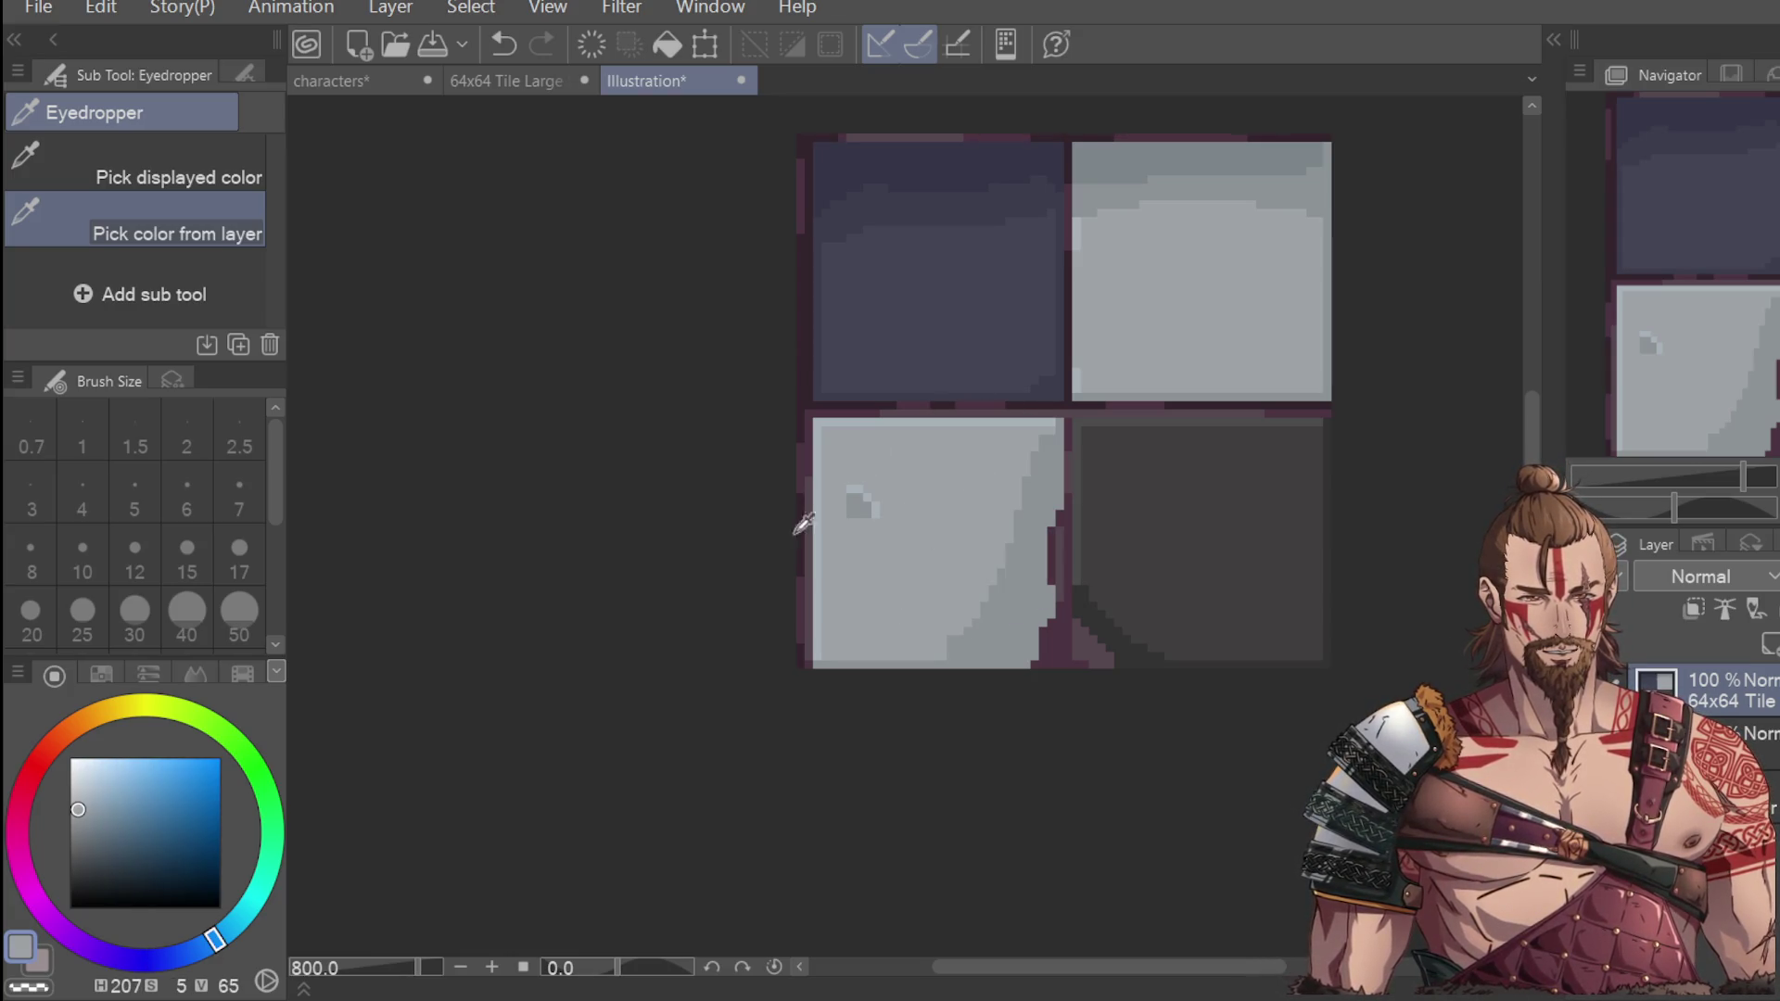
key("p")
left_click(942, 270, "alt")
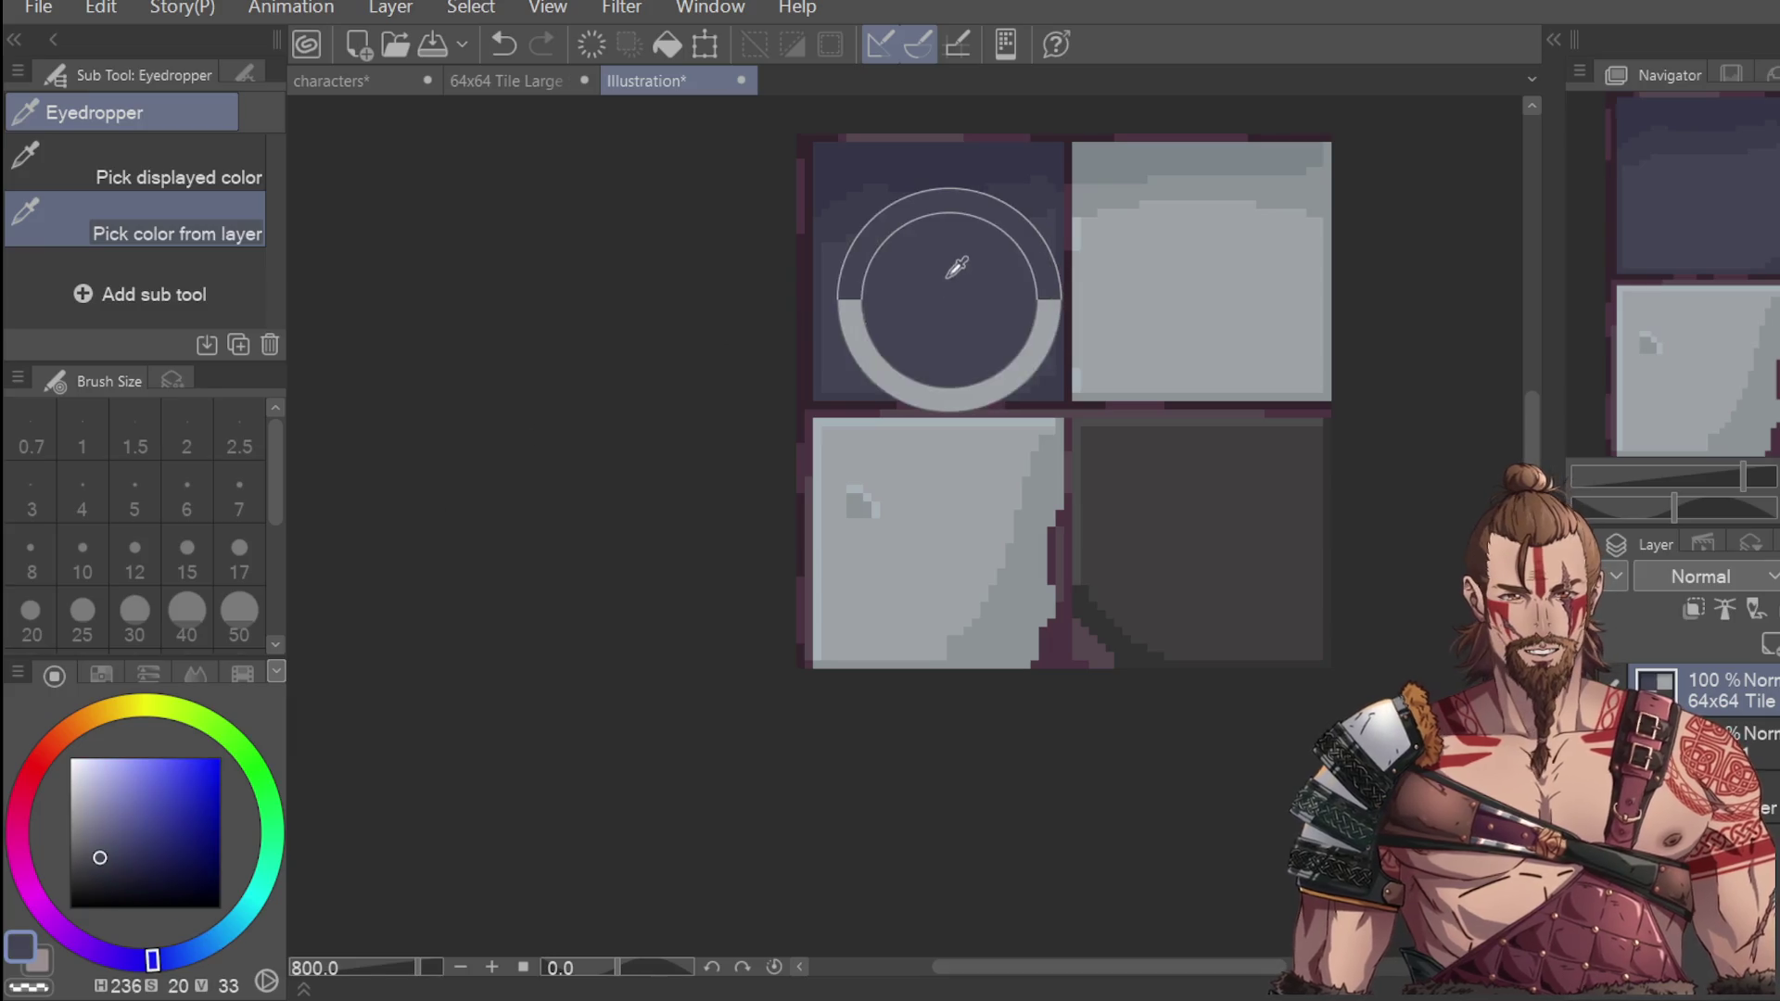
key("ctrl+z")
left_click(55, 153)
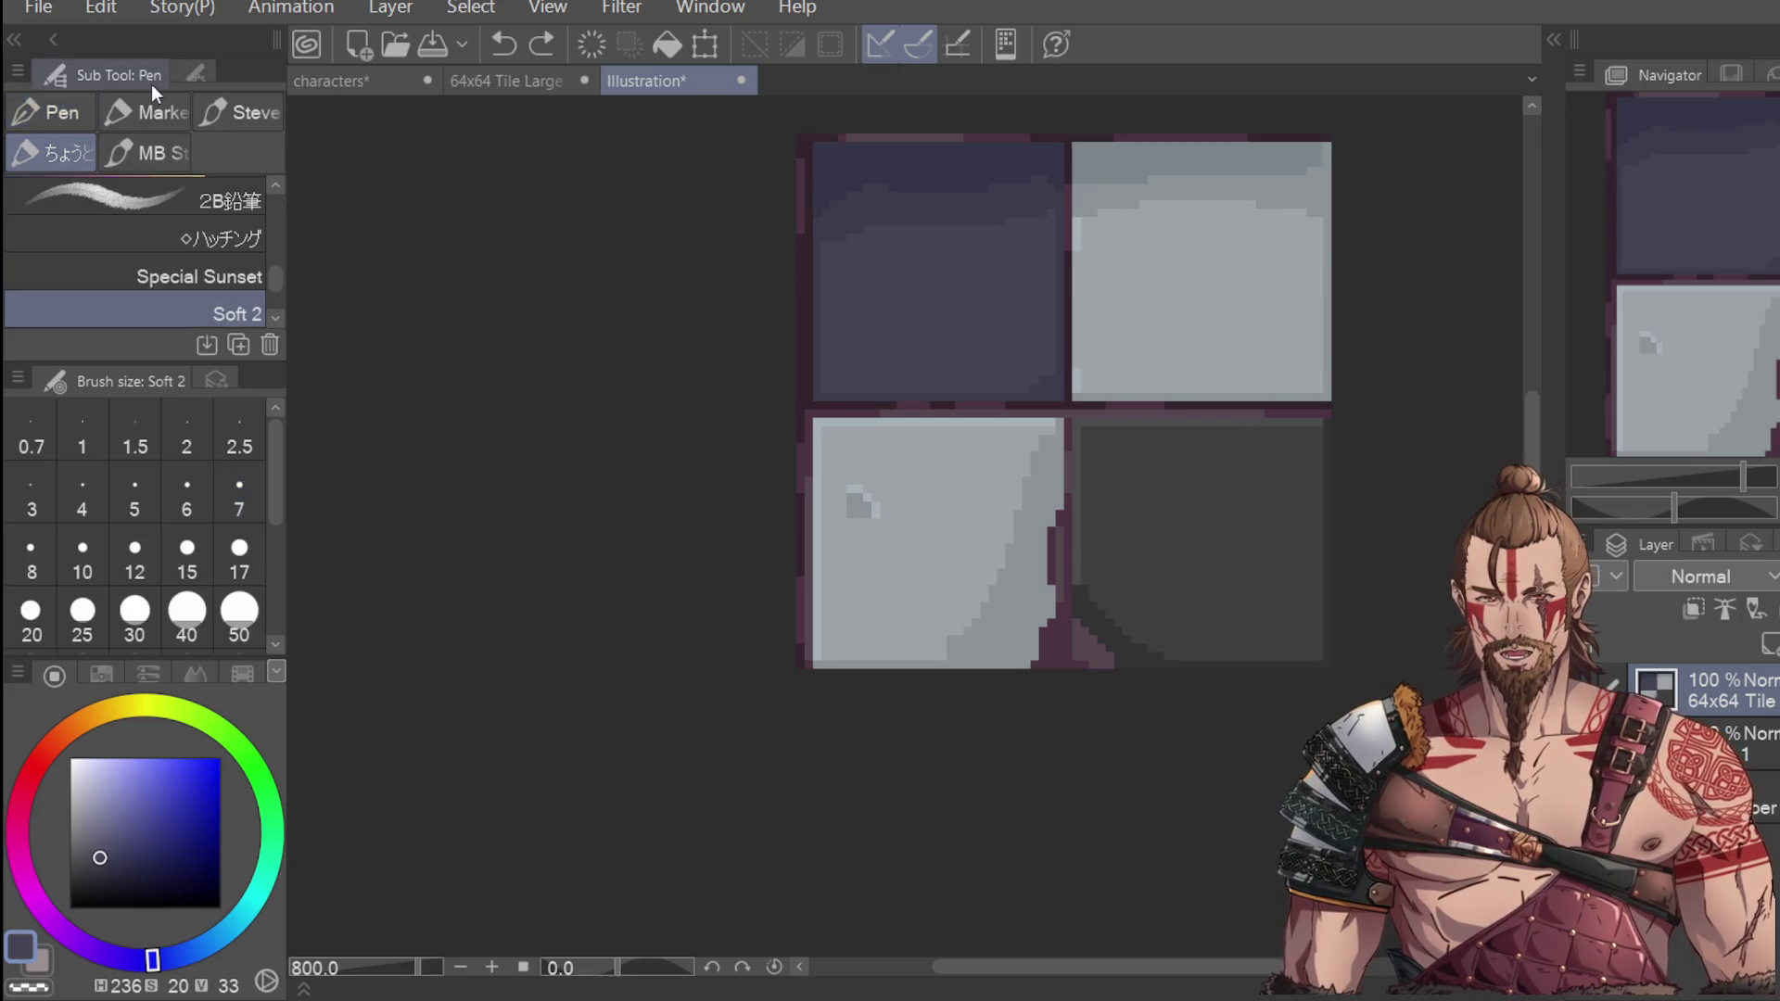
After browsing pen, thick paint and India ink brushes, select the Milli pen marker at size 5.
left_click(66, 108)
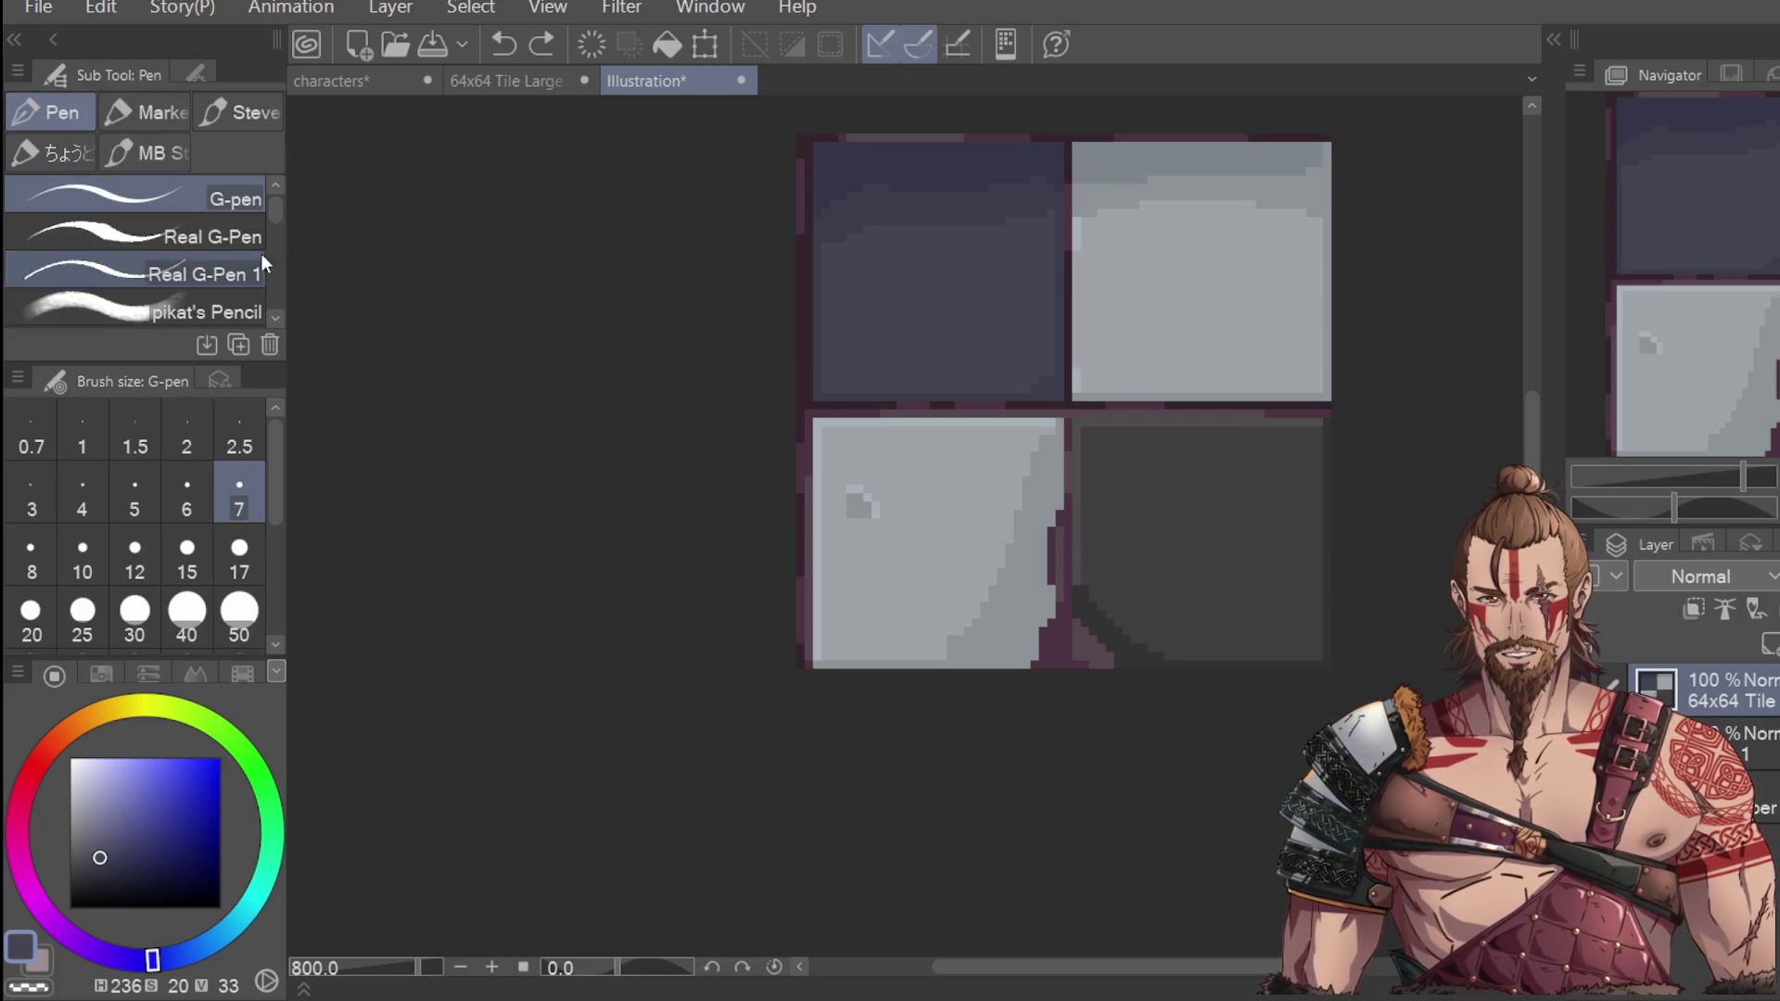
mouse_move(271, 208)
left_mouse_down()
mouse_move(272, 309)
mouse_move(274, 141)
left_mouse_up()
key("b")
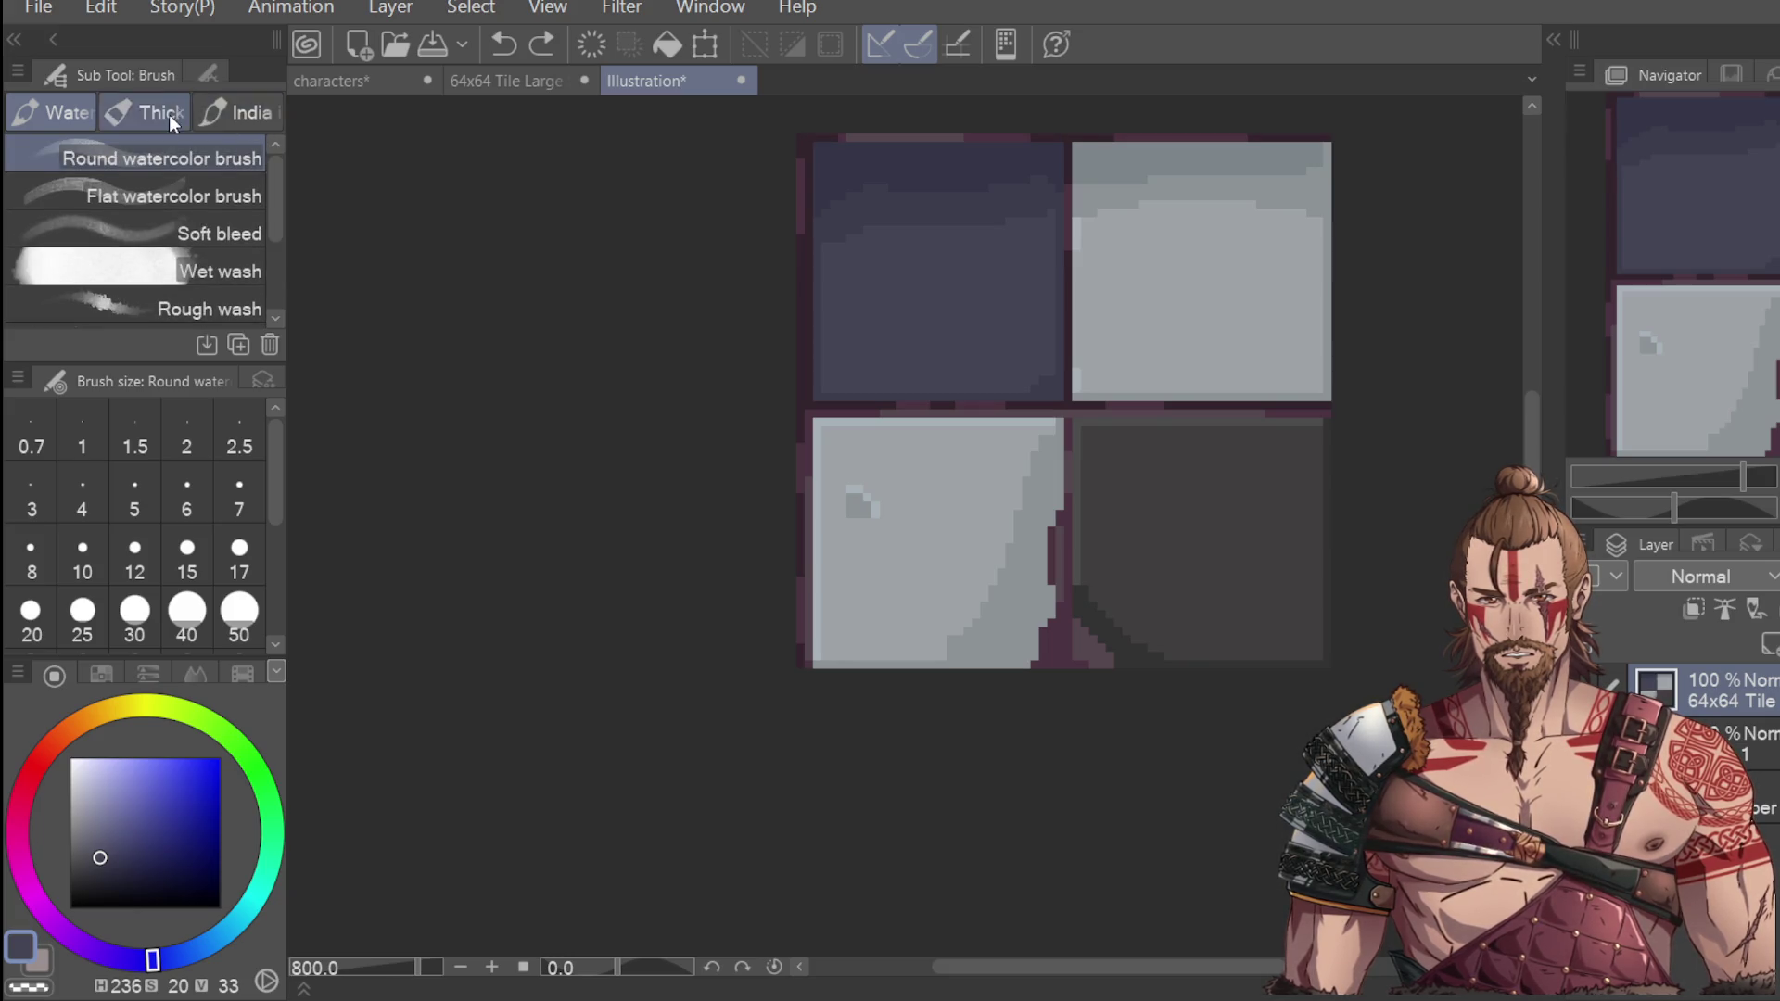
left_click(169, 114)
left_click_drag(271, 251, 261, 109)
left_click(262, 110)
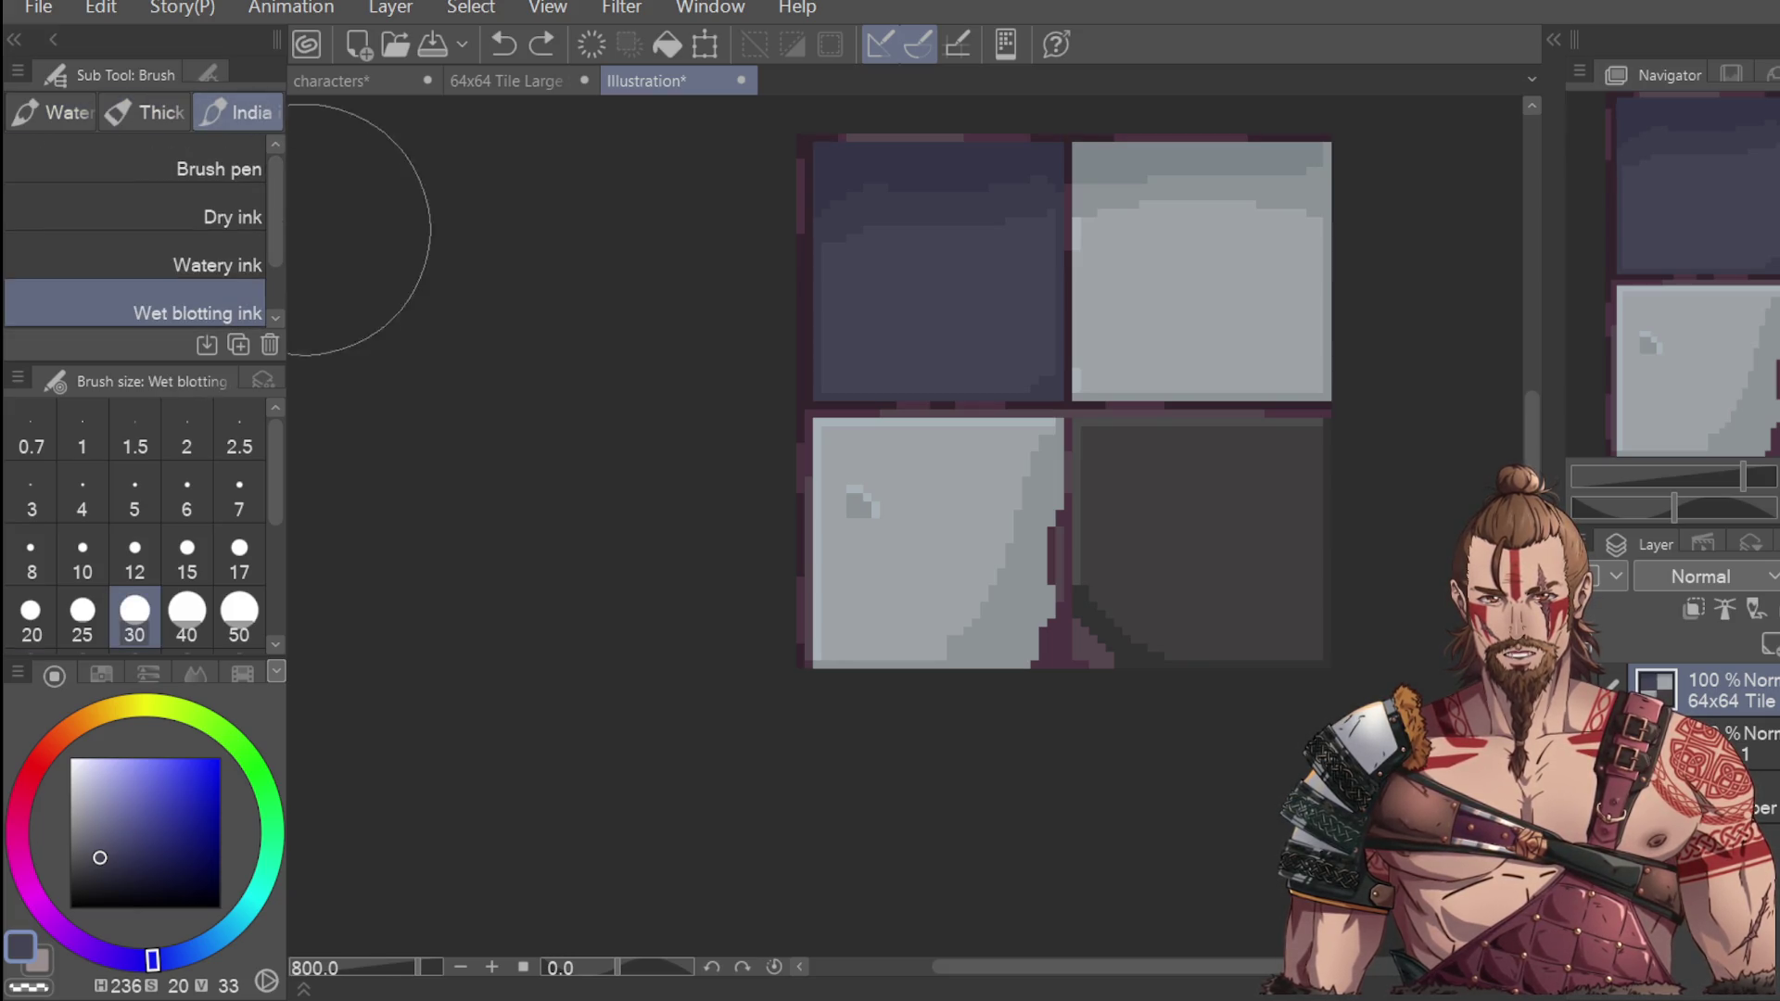
key("p")
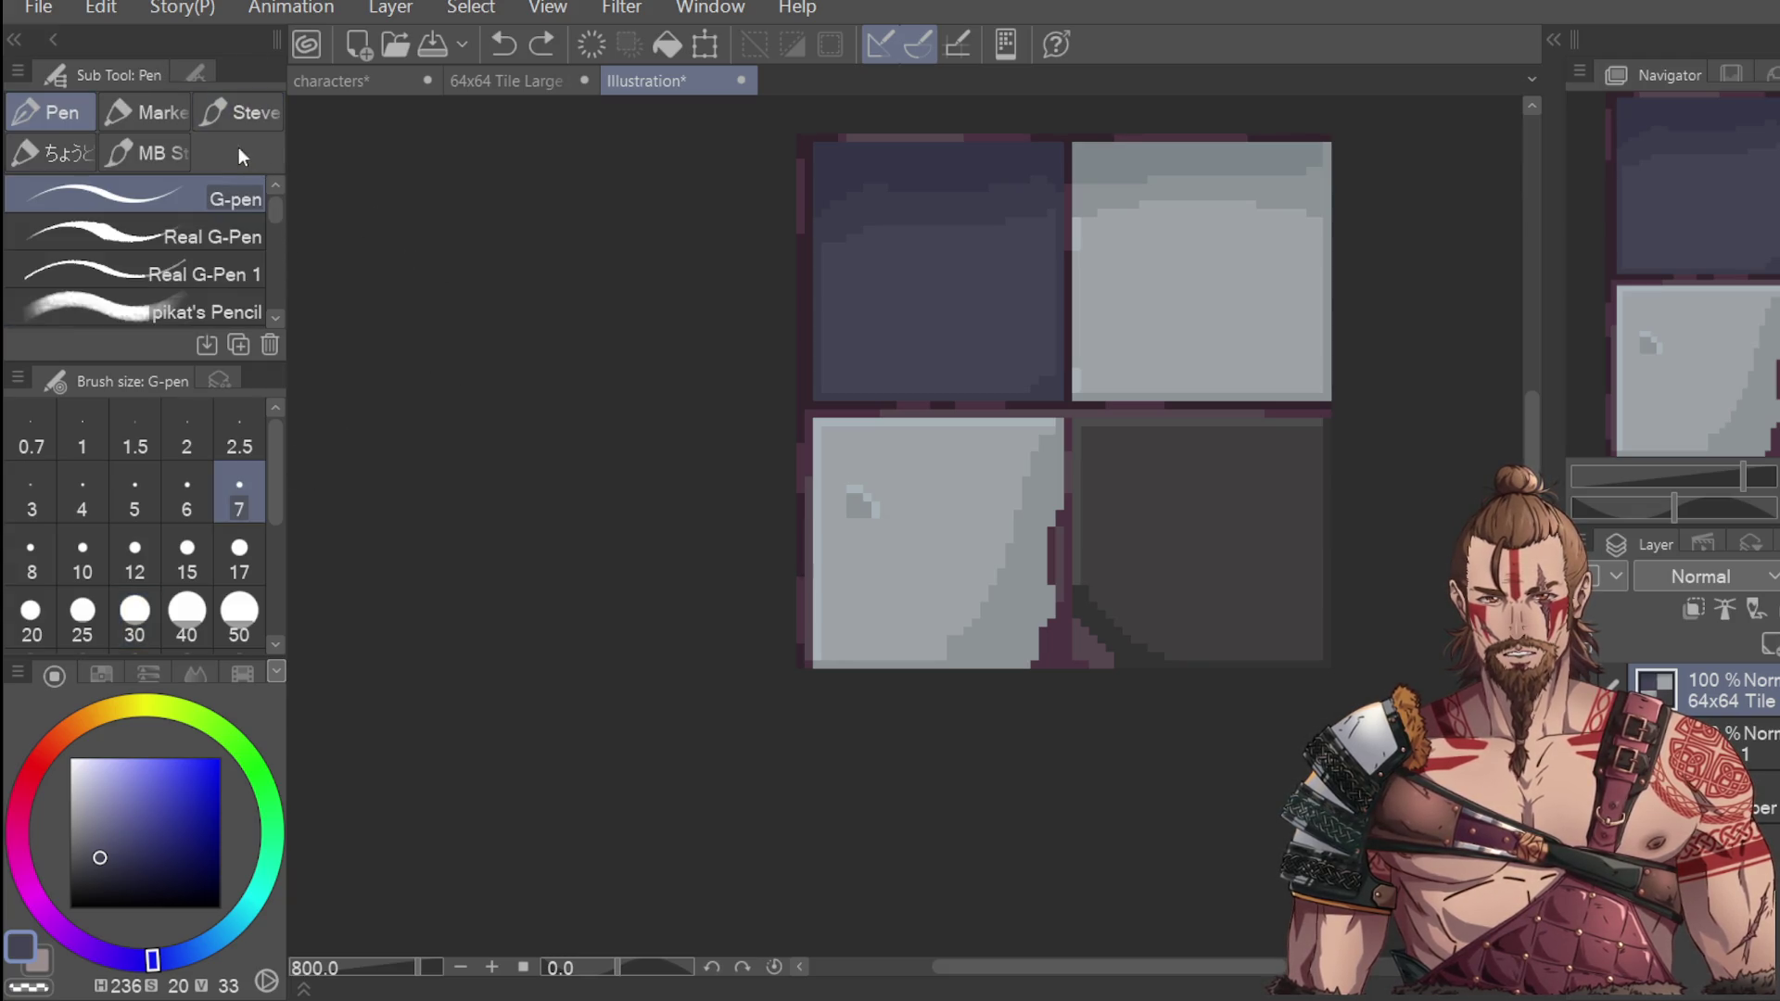
left_click_drag(267, 217, 263, 307)
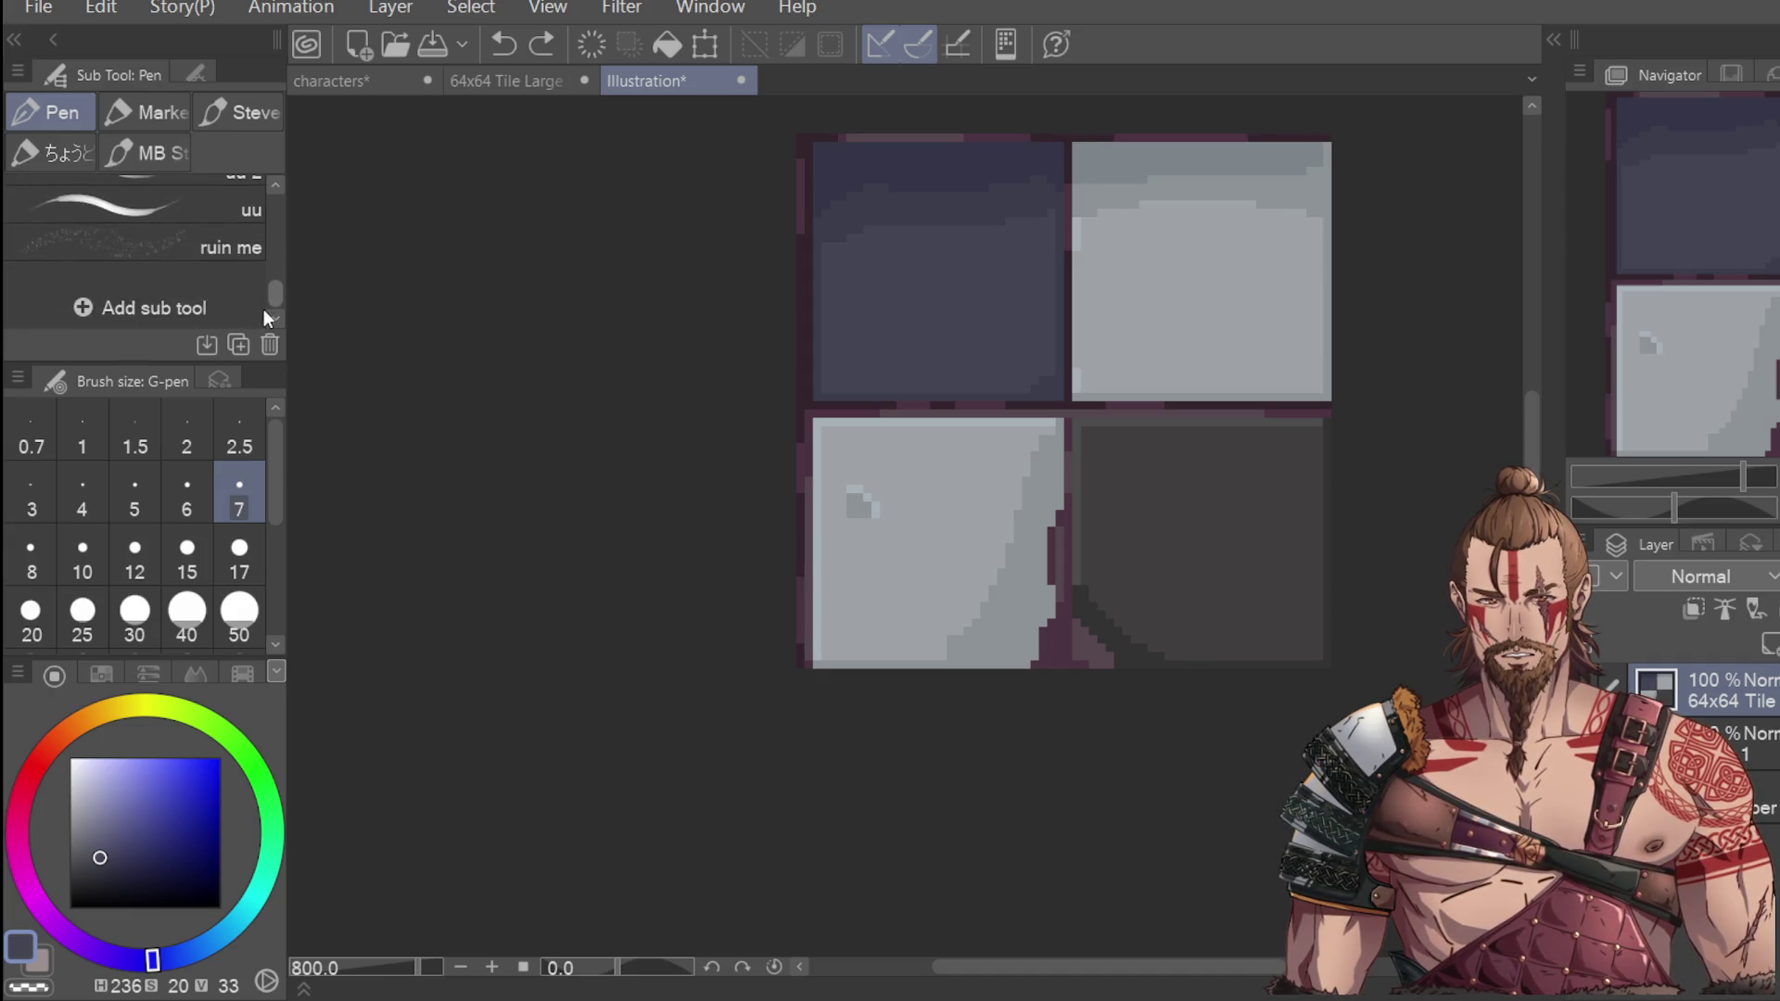
key("p")
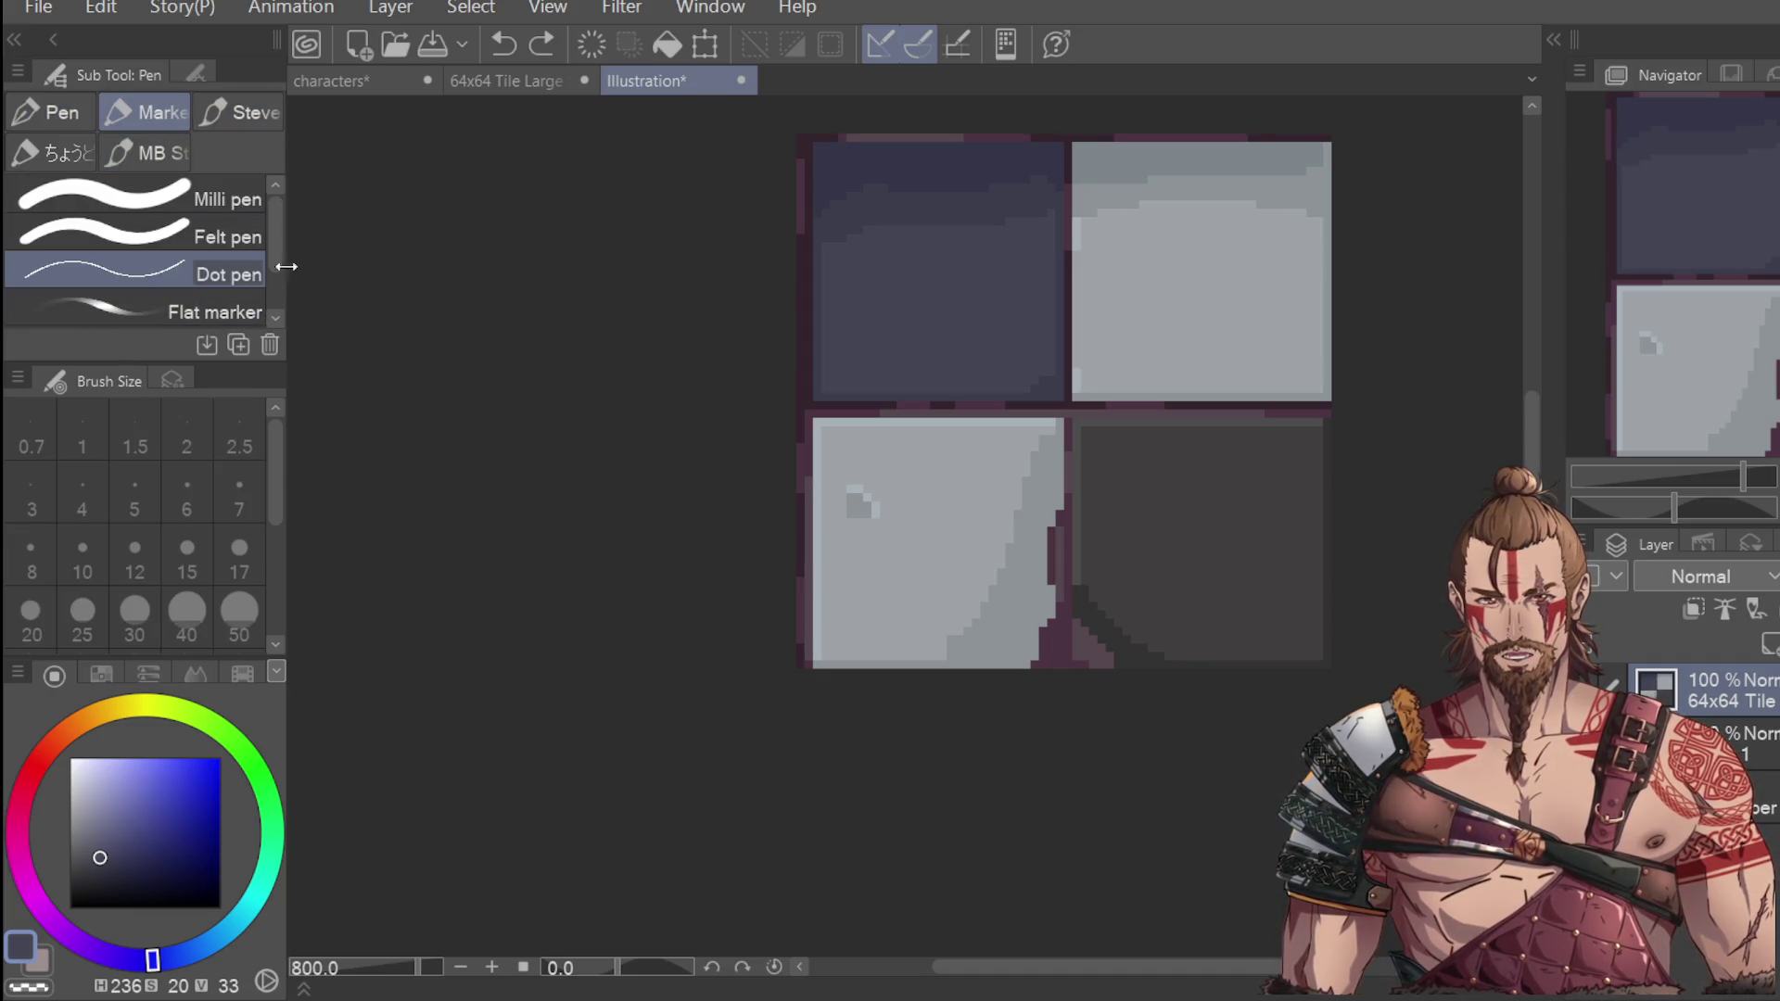
left_click(102, 196)
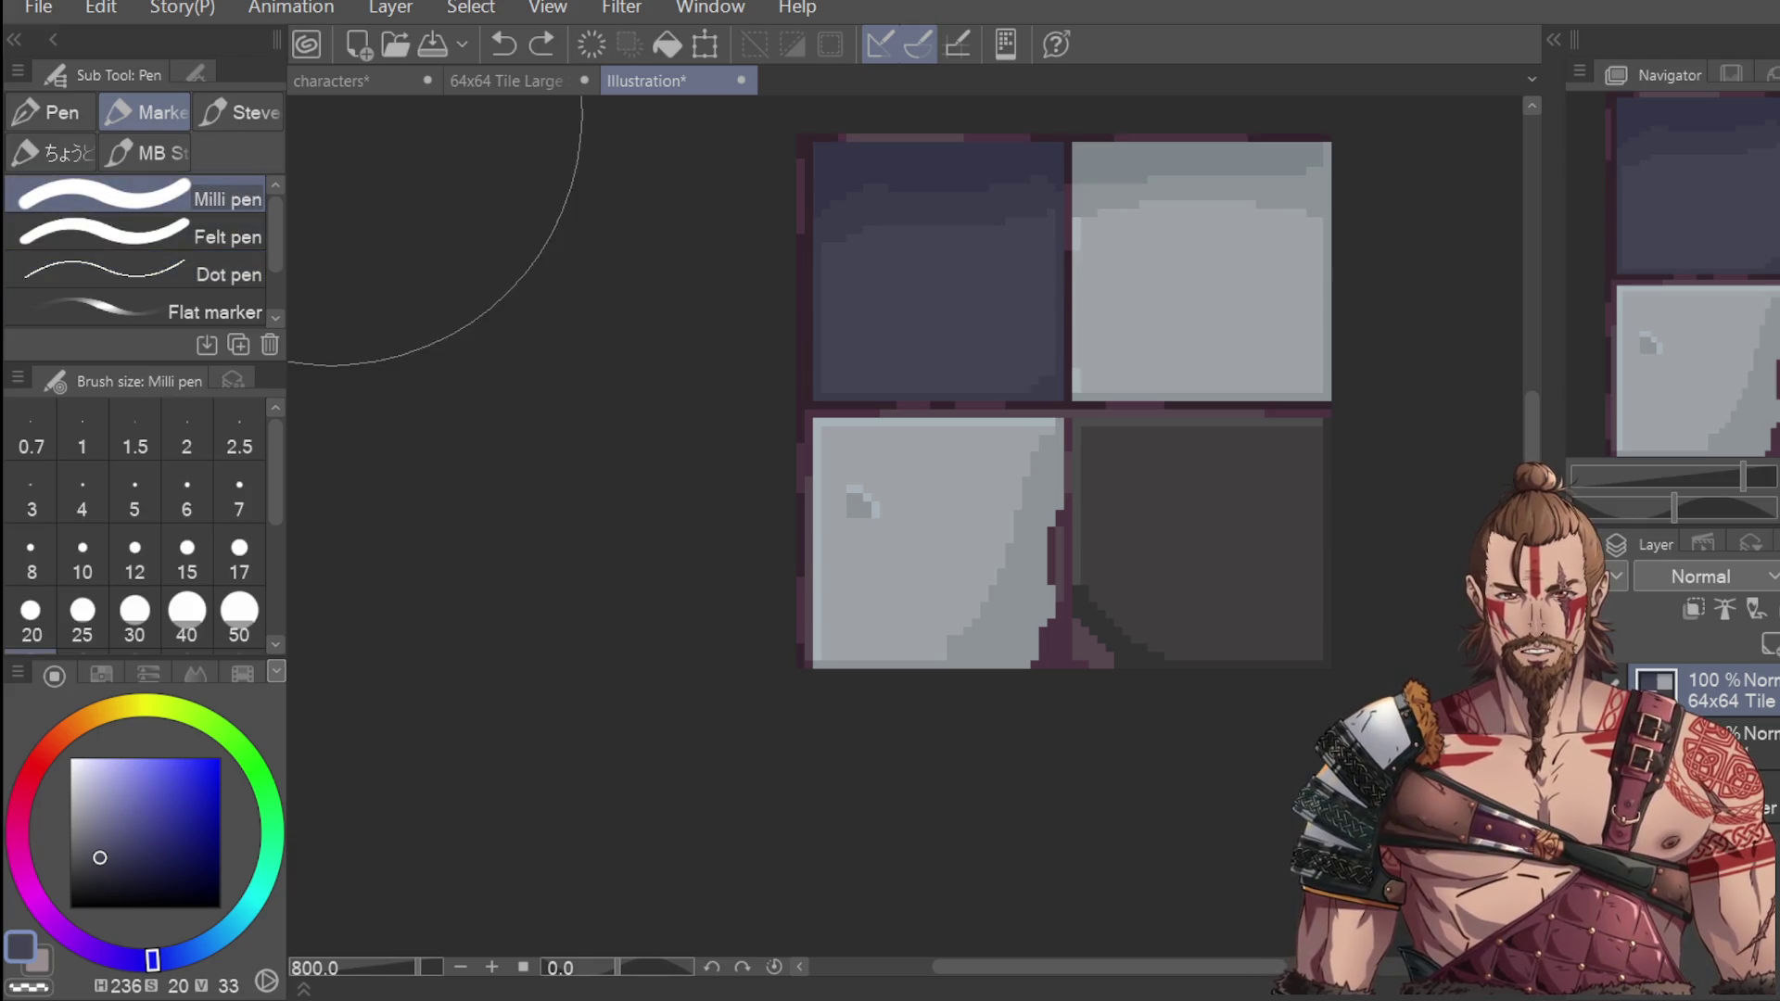
left_click(135, 500)
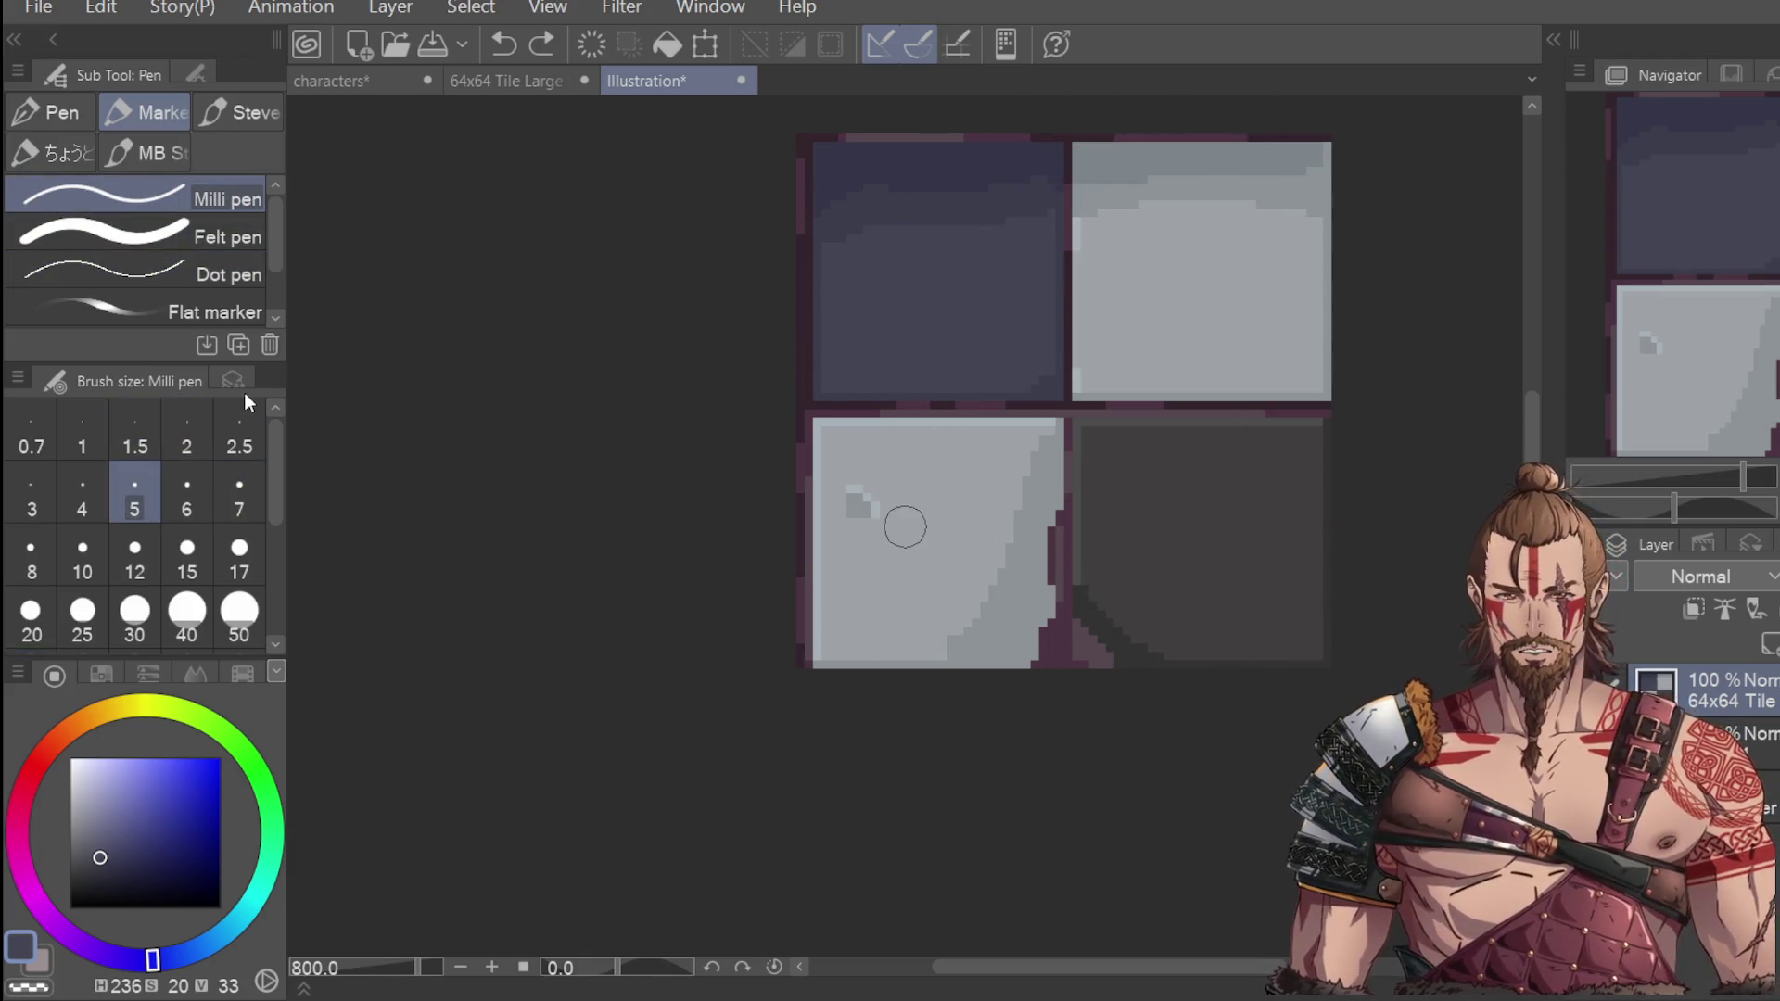
Try a vertical stroke in the dark lower-right square, undo it, and switch to the Dot pen.
left_click_drag(1173, 436, 1196, 598)
scroll(1199, 498, "up", 4)
key("ctrl+z")
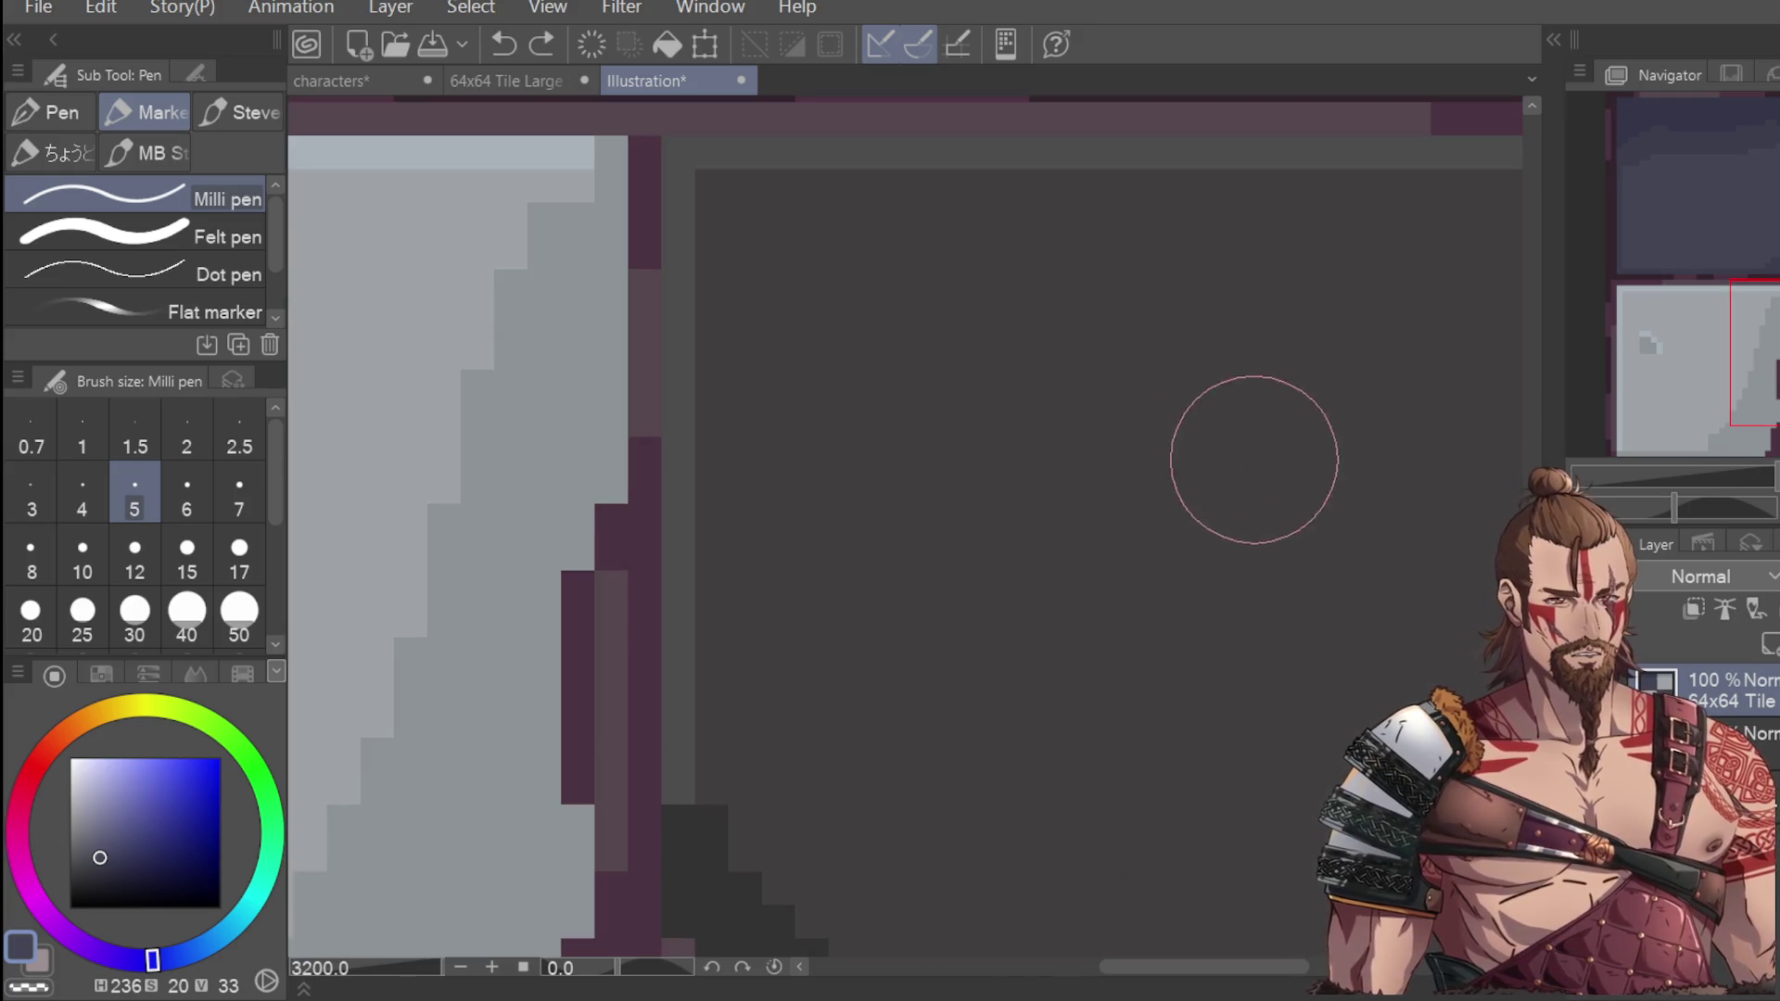
left_click(248, 272)
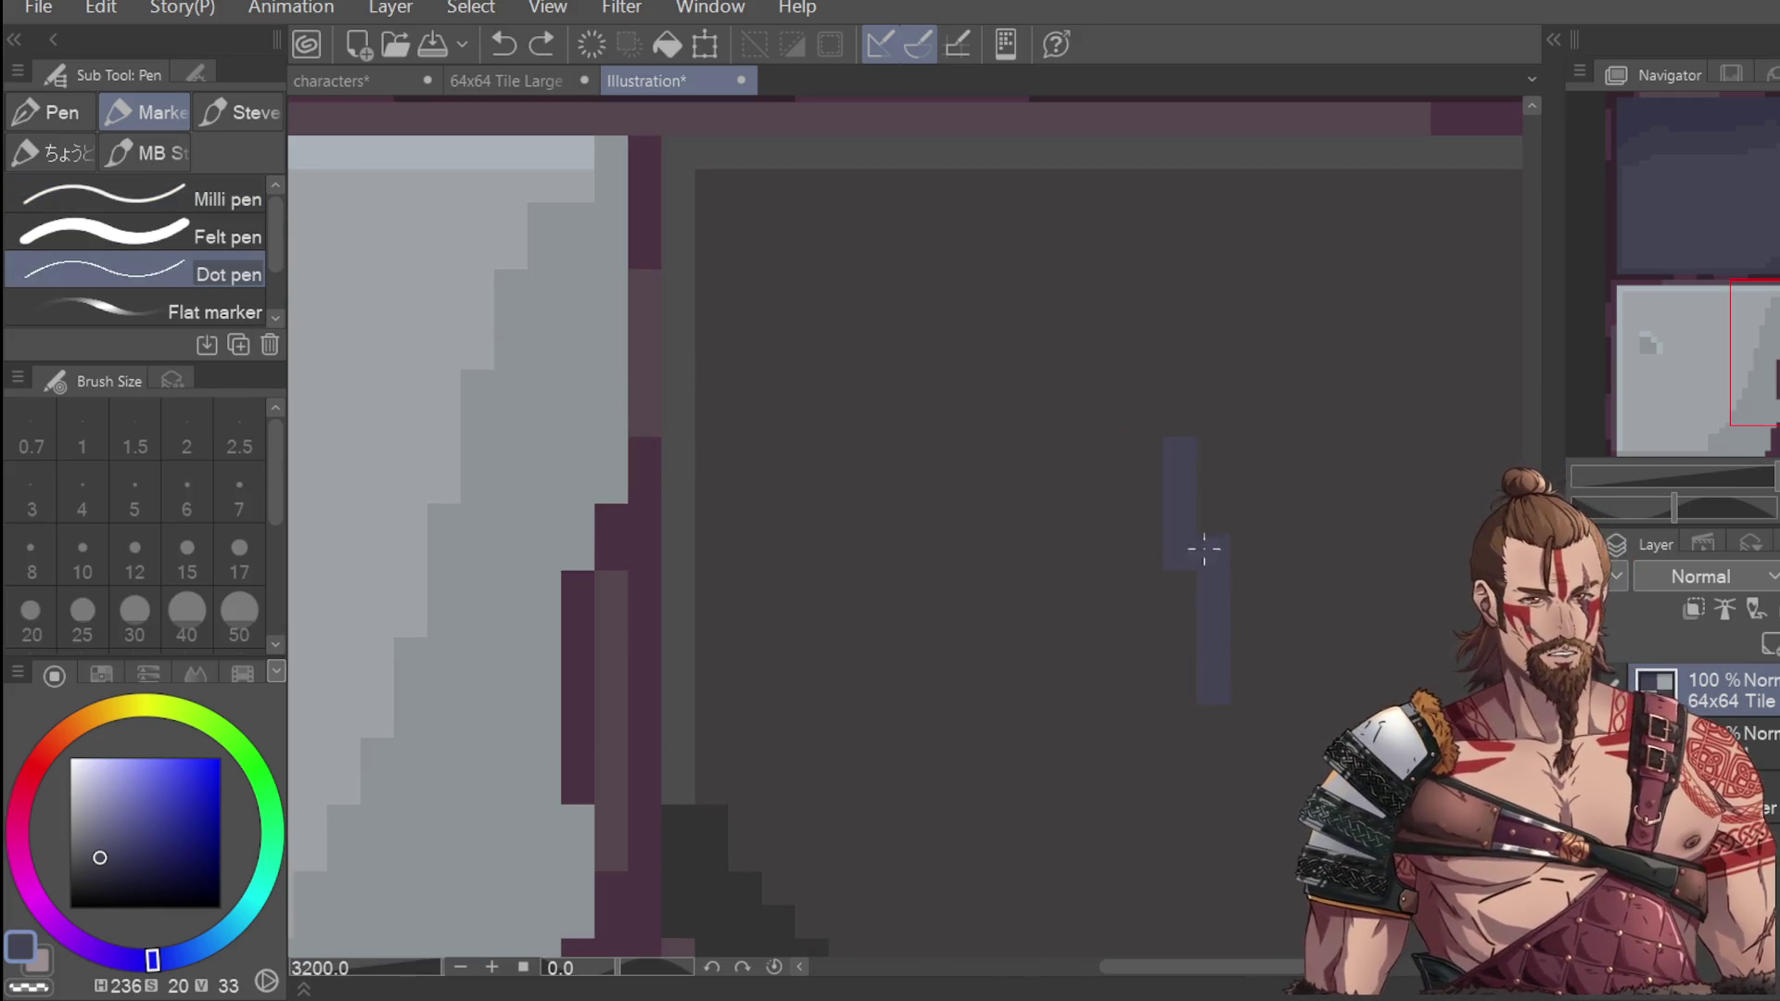
scroll(1232, 403, "down", 2)
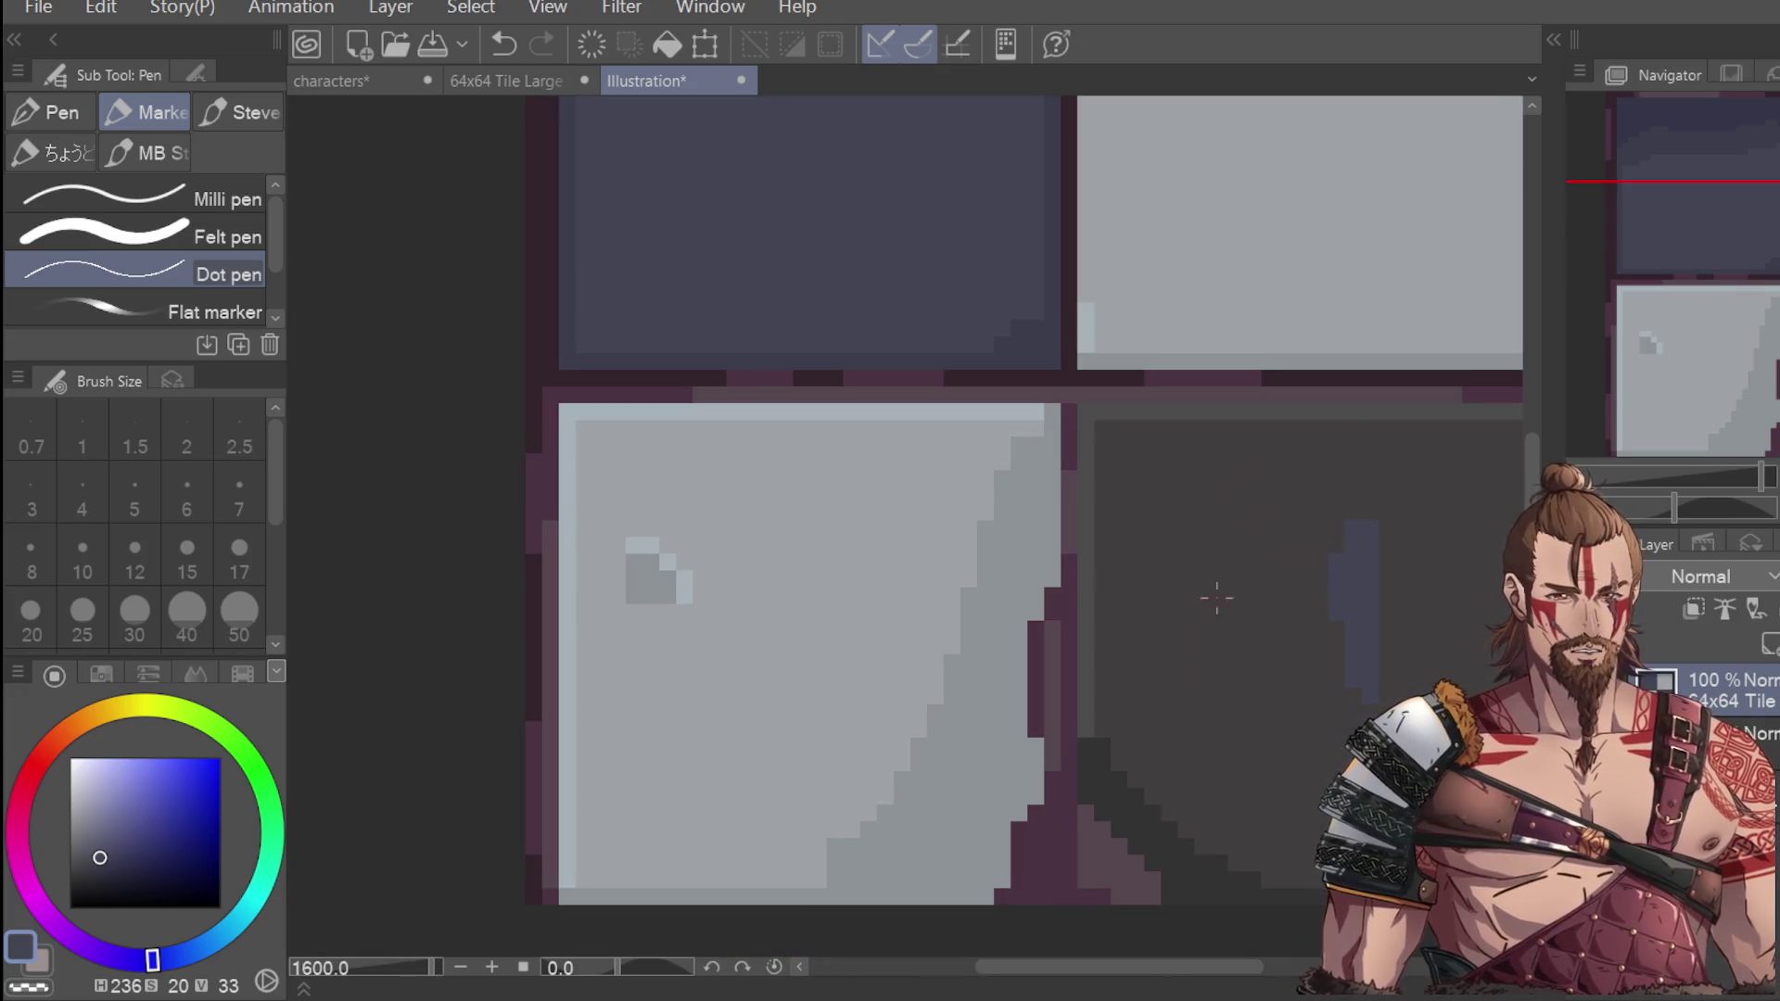
scroll(1103, 494, "down", 2)
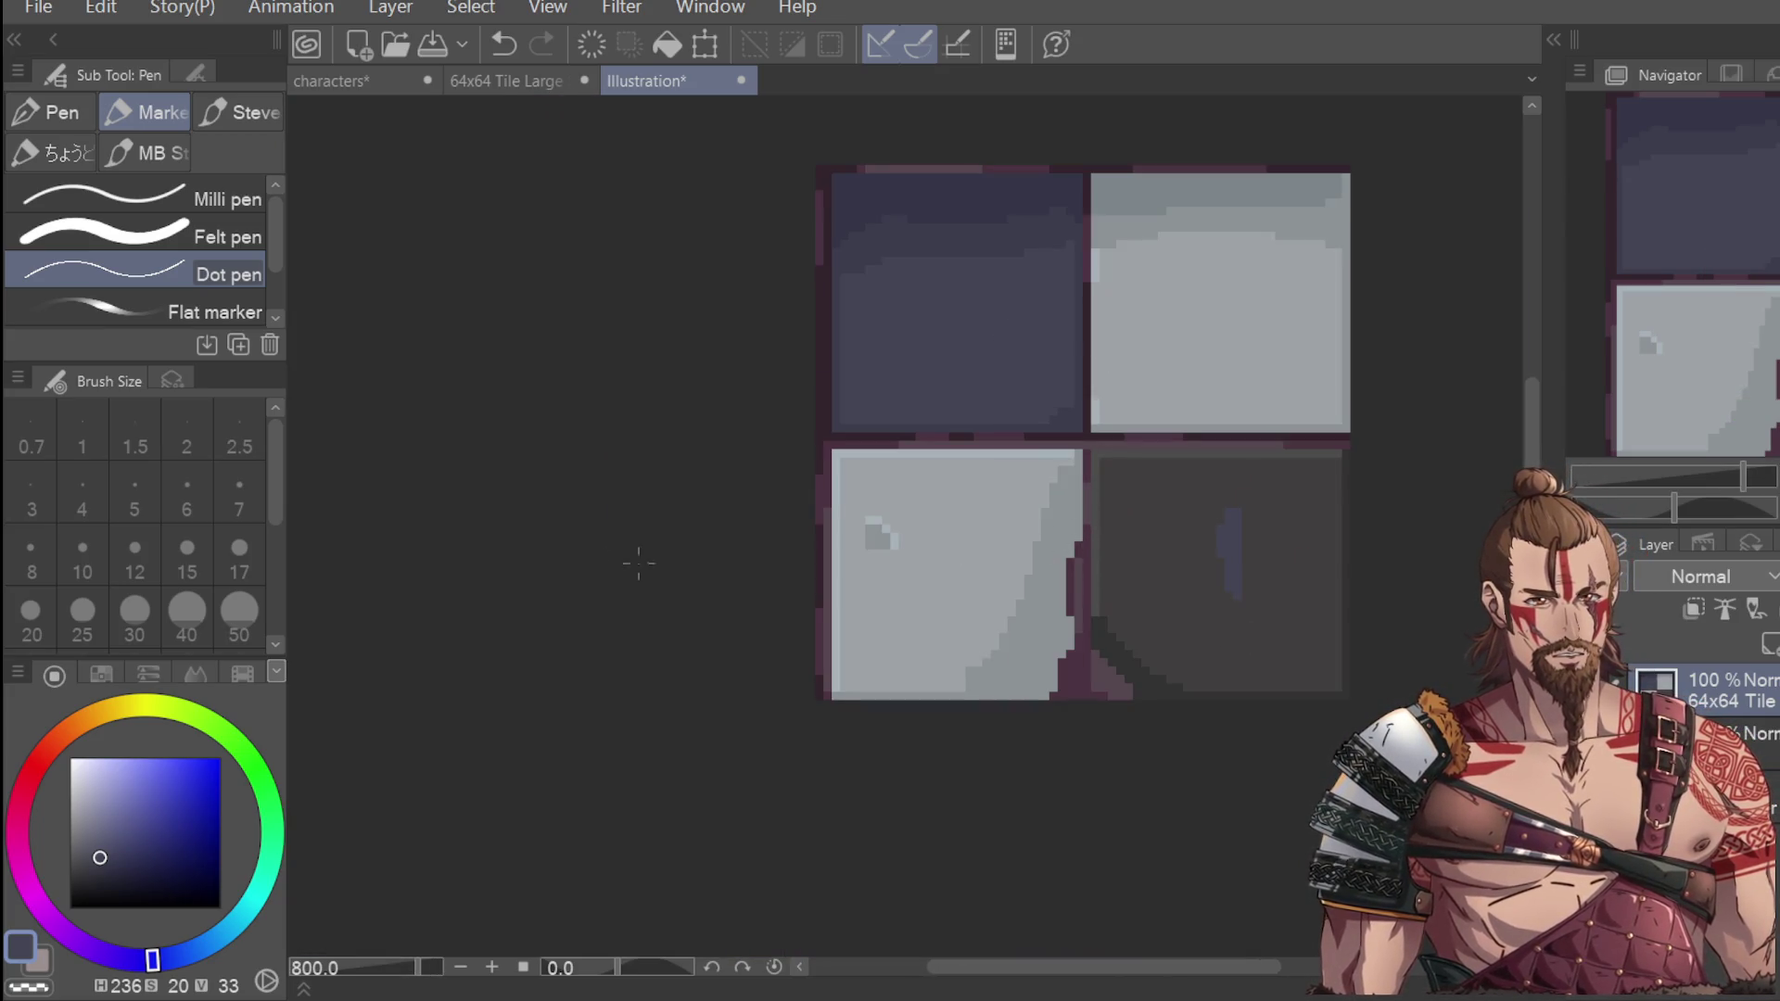
Rectangle-select the whole dark upper-left square.
key("m")
mouse_move(832, 173)
left_mouse_down()
mouse_move(1033, 430)
mouse_move(1081, 432)
left_mouse_up()
left_click(1127, 360)
left_click_drag(799, 151, 1092, 436)
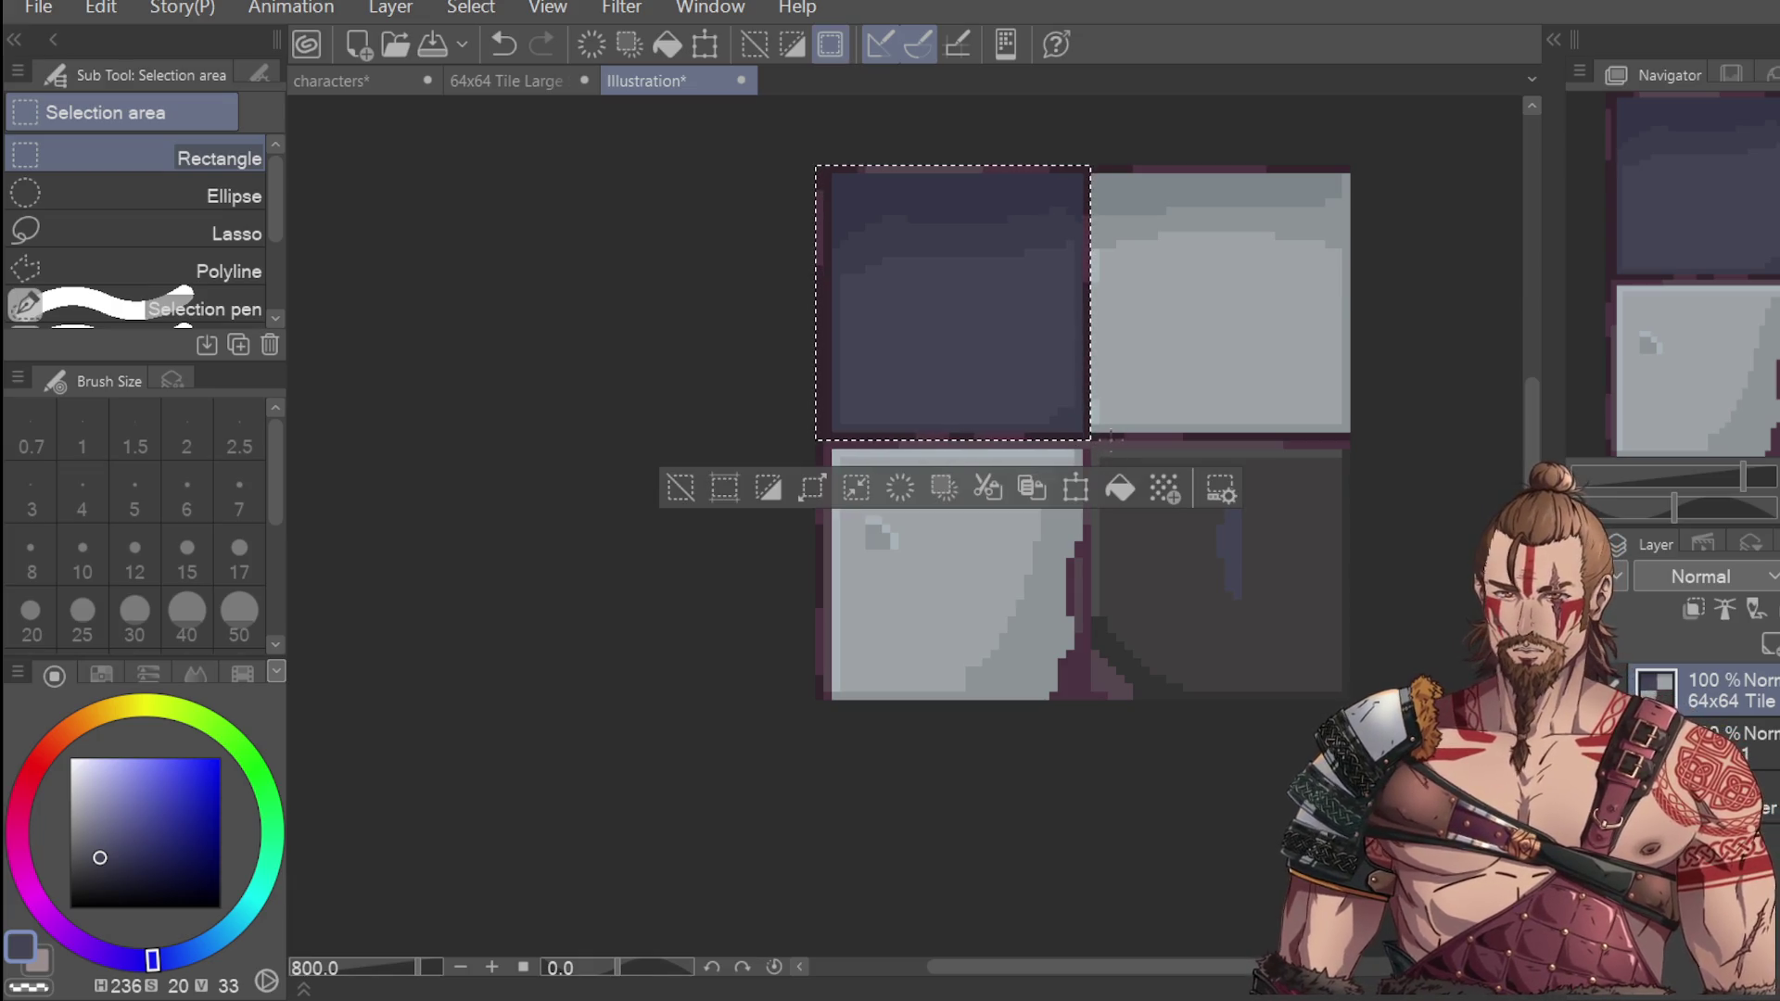
Transform the selected dark square into the lower-right slot and commit it.
left_click(1078, 488)
left_click_drag(1042, 405, 1309, 668)
left_click(1189, 754)
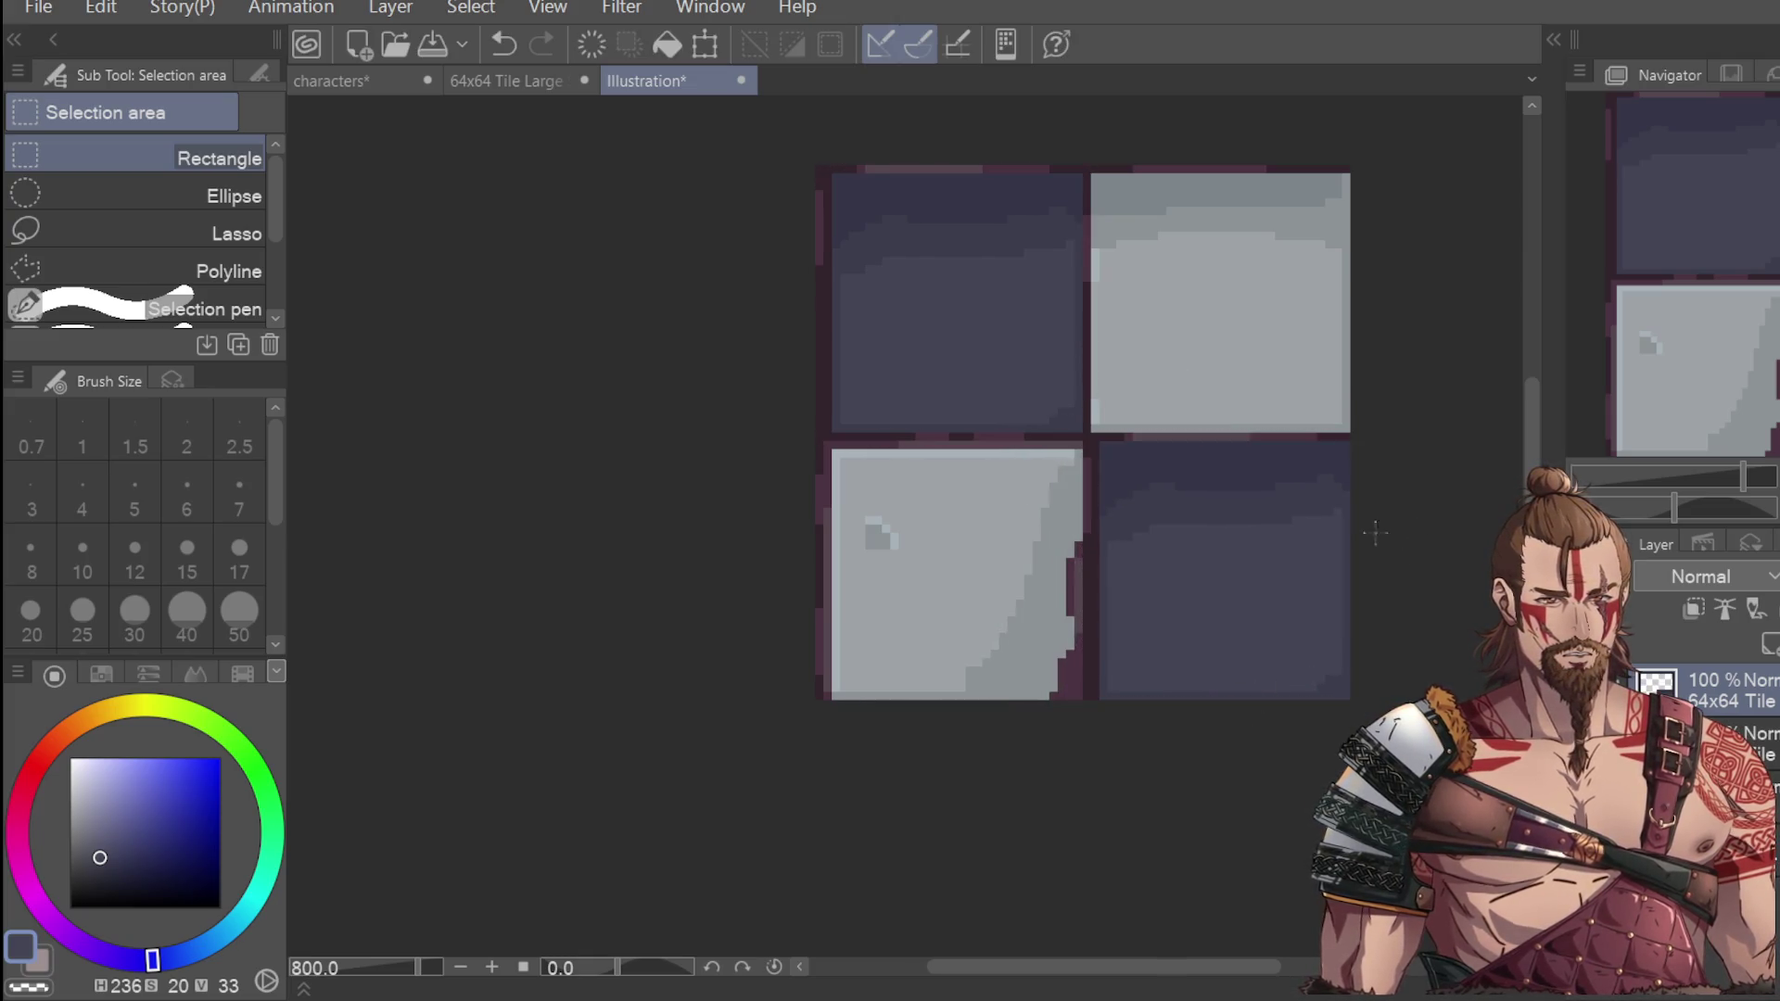
scroll(1179, 686, "down", 4)
scroll(1159, 751, "up", 4)
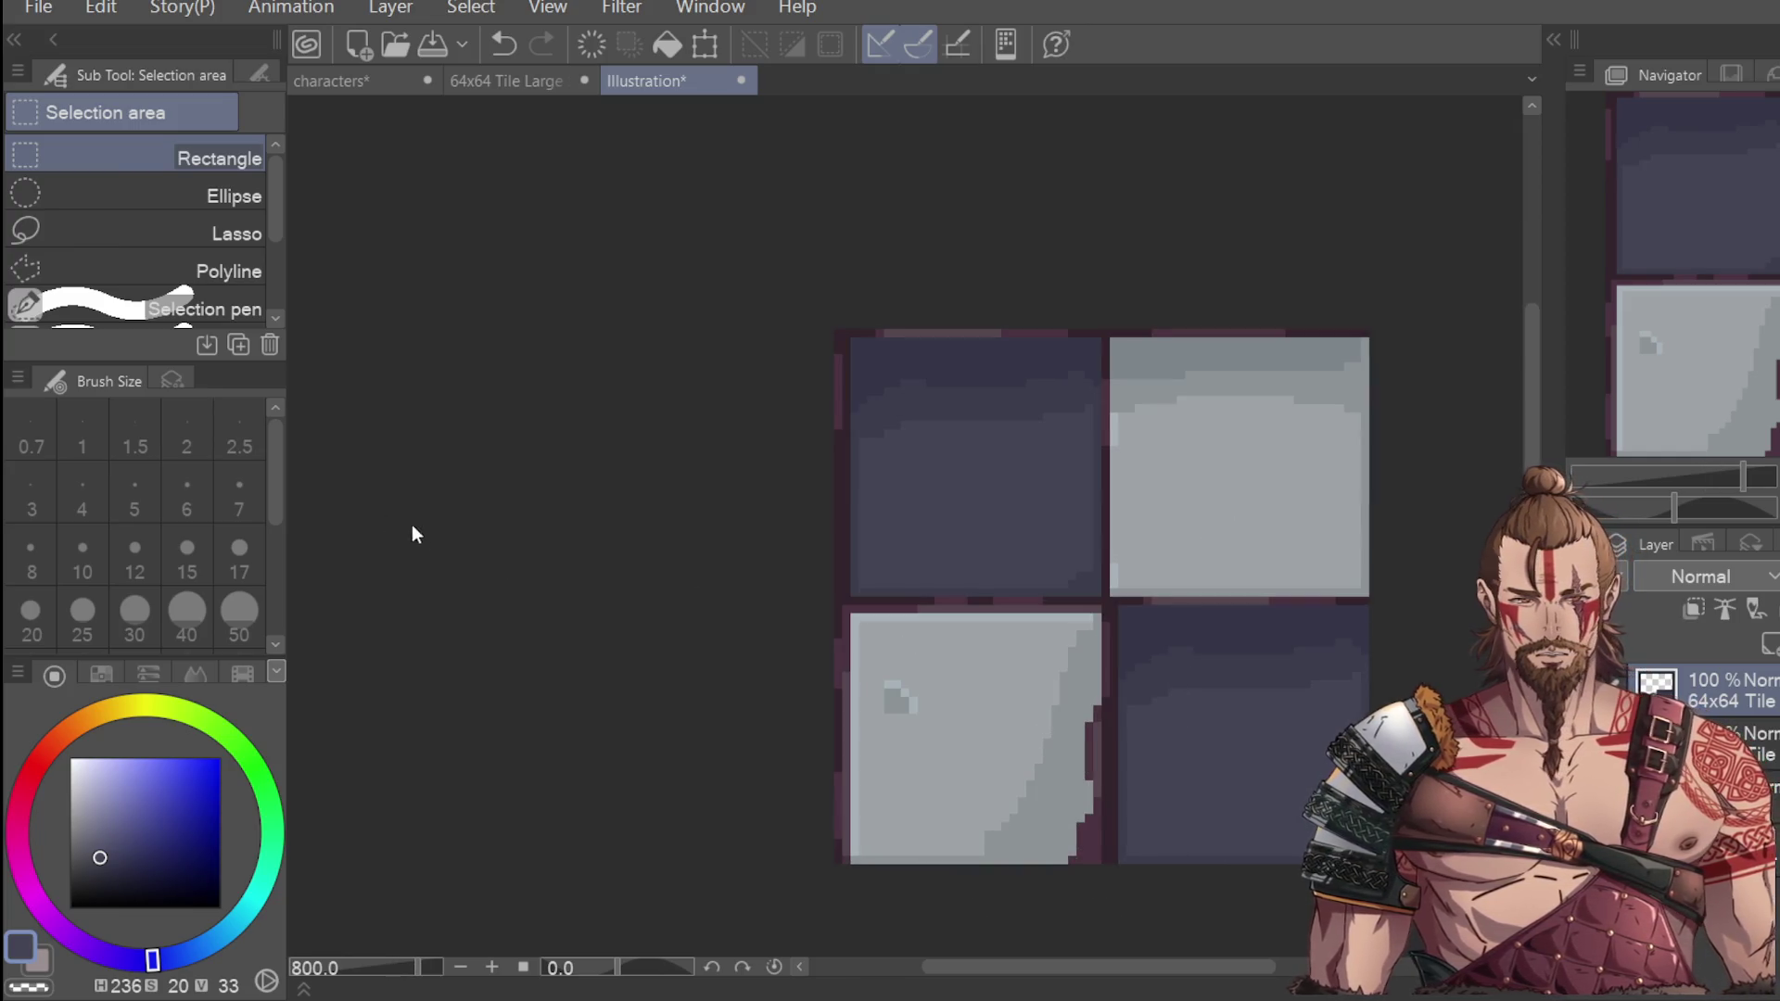
key("i")
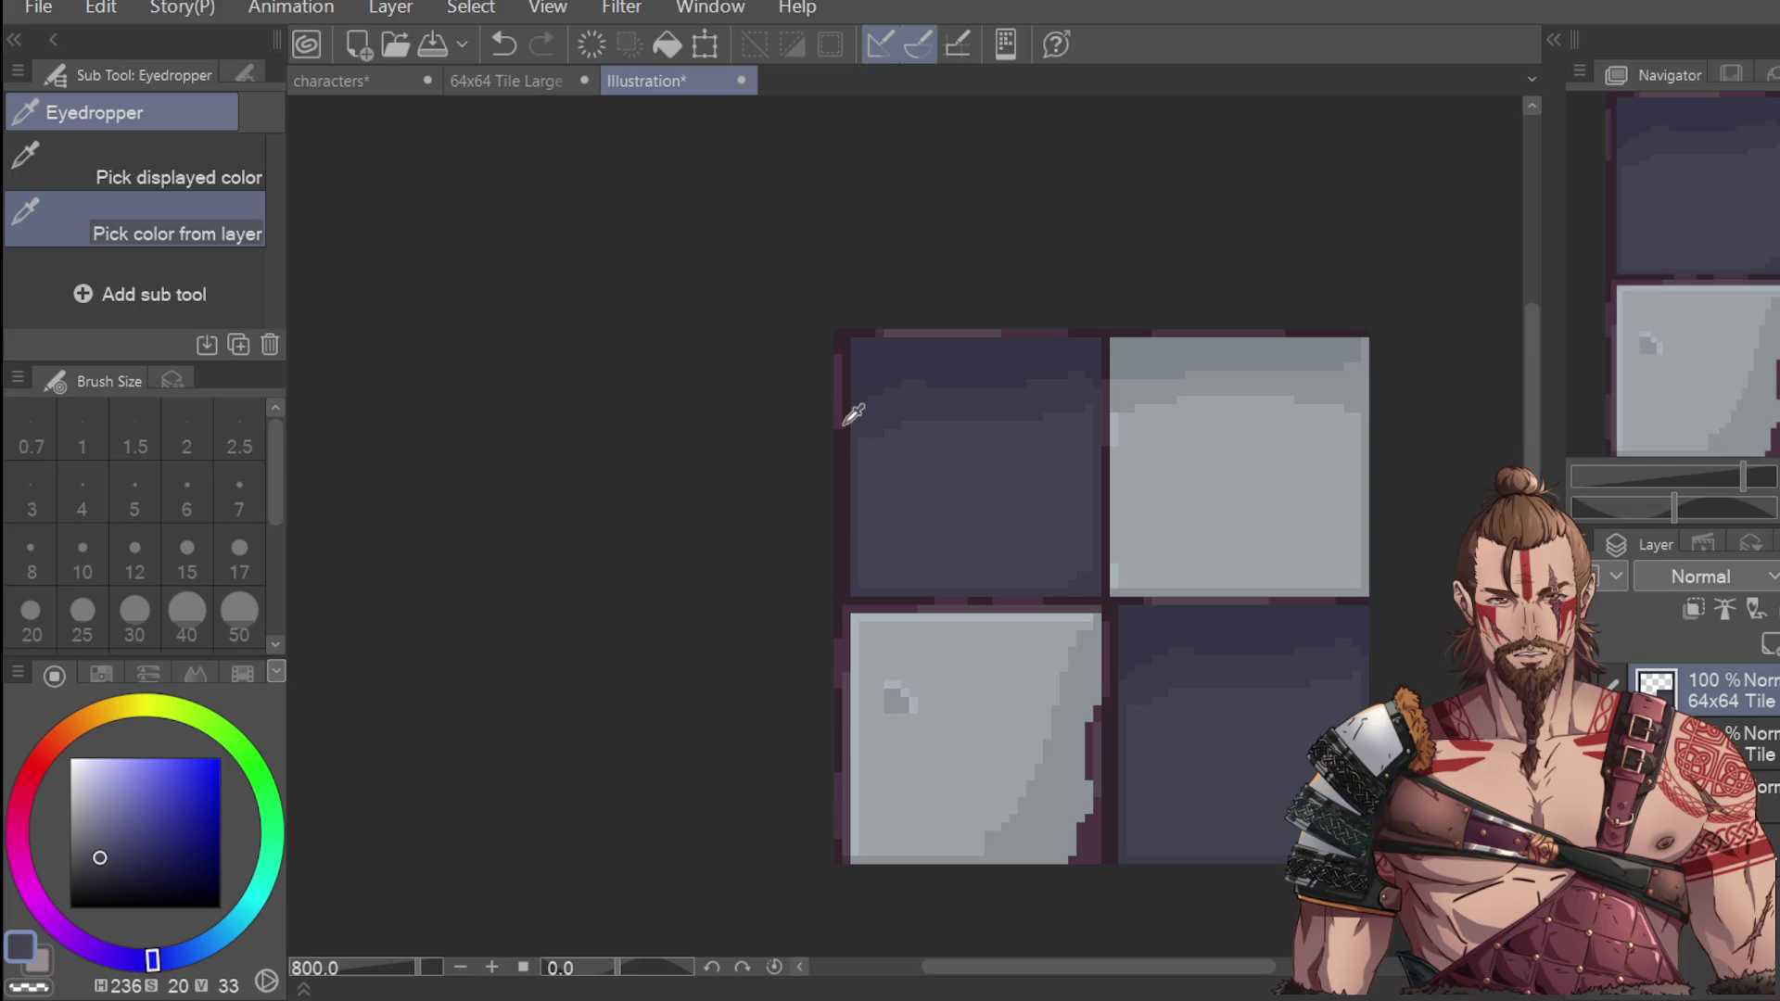
Sample the purple border colour, pick a darker shade, and redraw the left border column.
left_click(843, 451)
left_click(106, 888)
key("p")
mouse_move(839, 331)
left_mouse_down()
mouse_move(843, 862)
mouse_move(847, 774)
left_mouse_up()
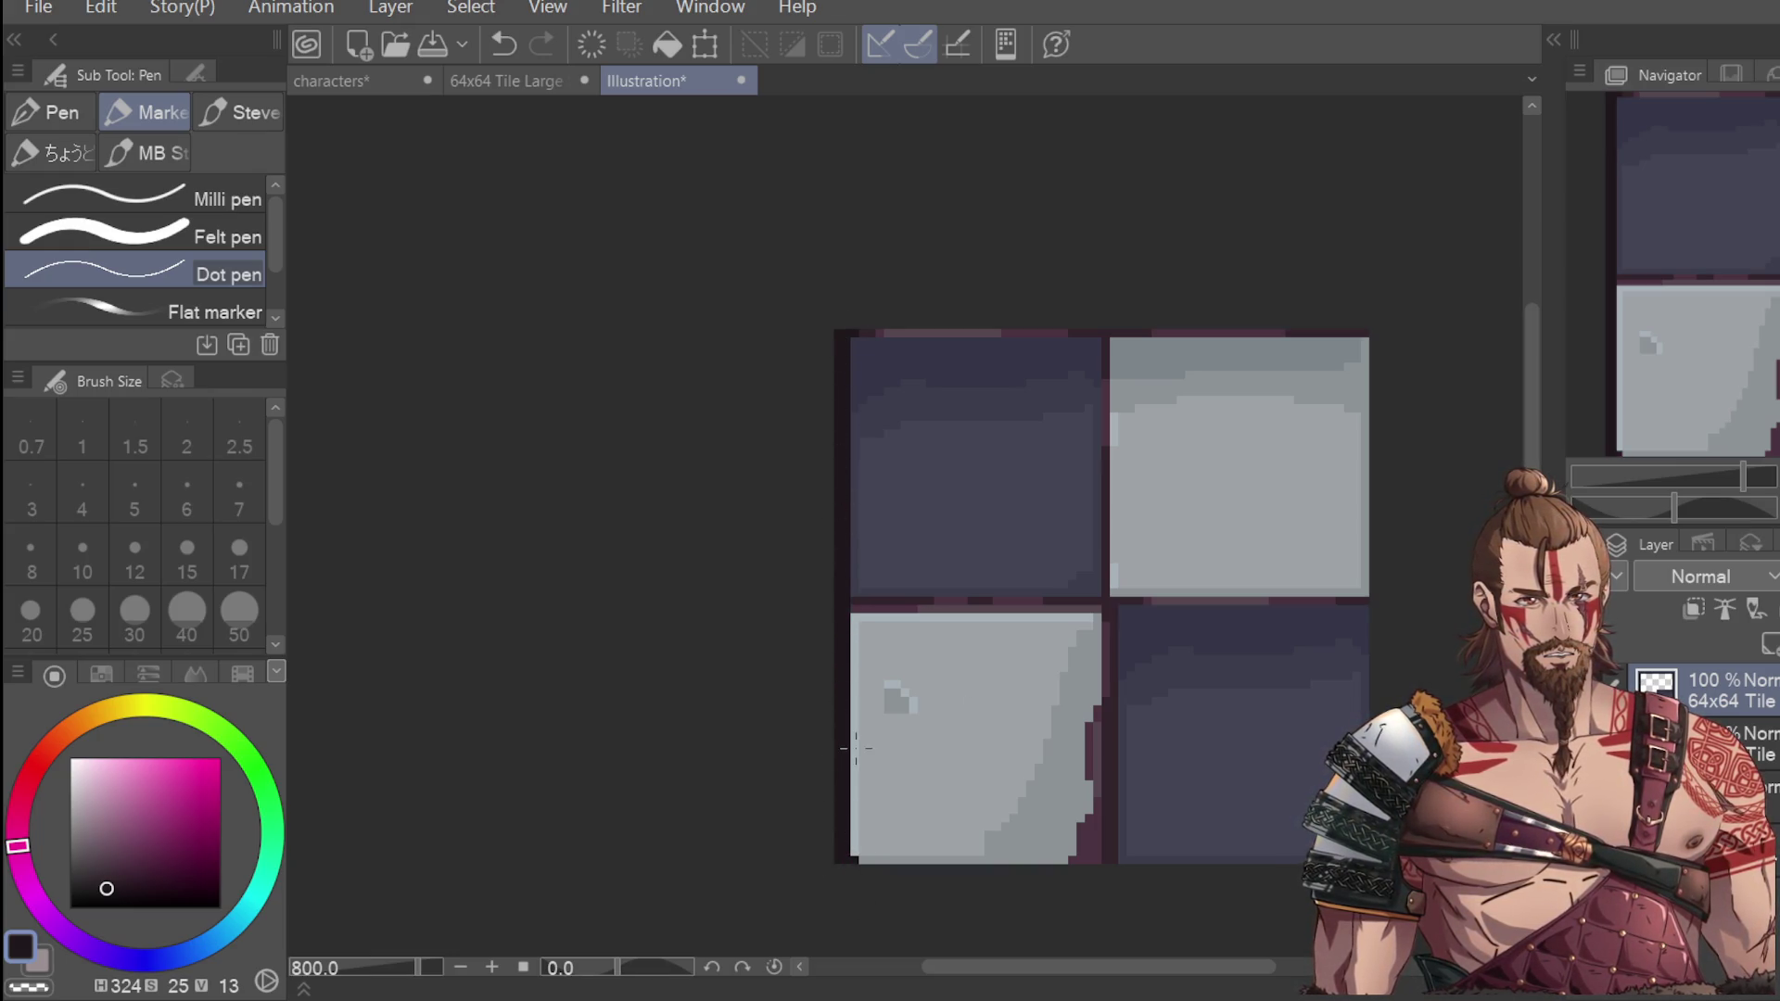
key("ctrl+z")
left_click_drag(828, 318, 843, 862)
left_click_drag(839, 361, 838, 700)
left_click_drag(836, 613, 834, 692)
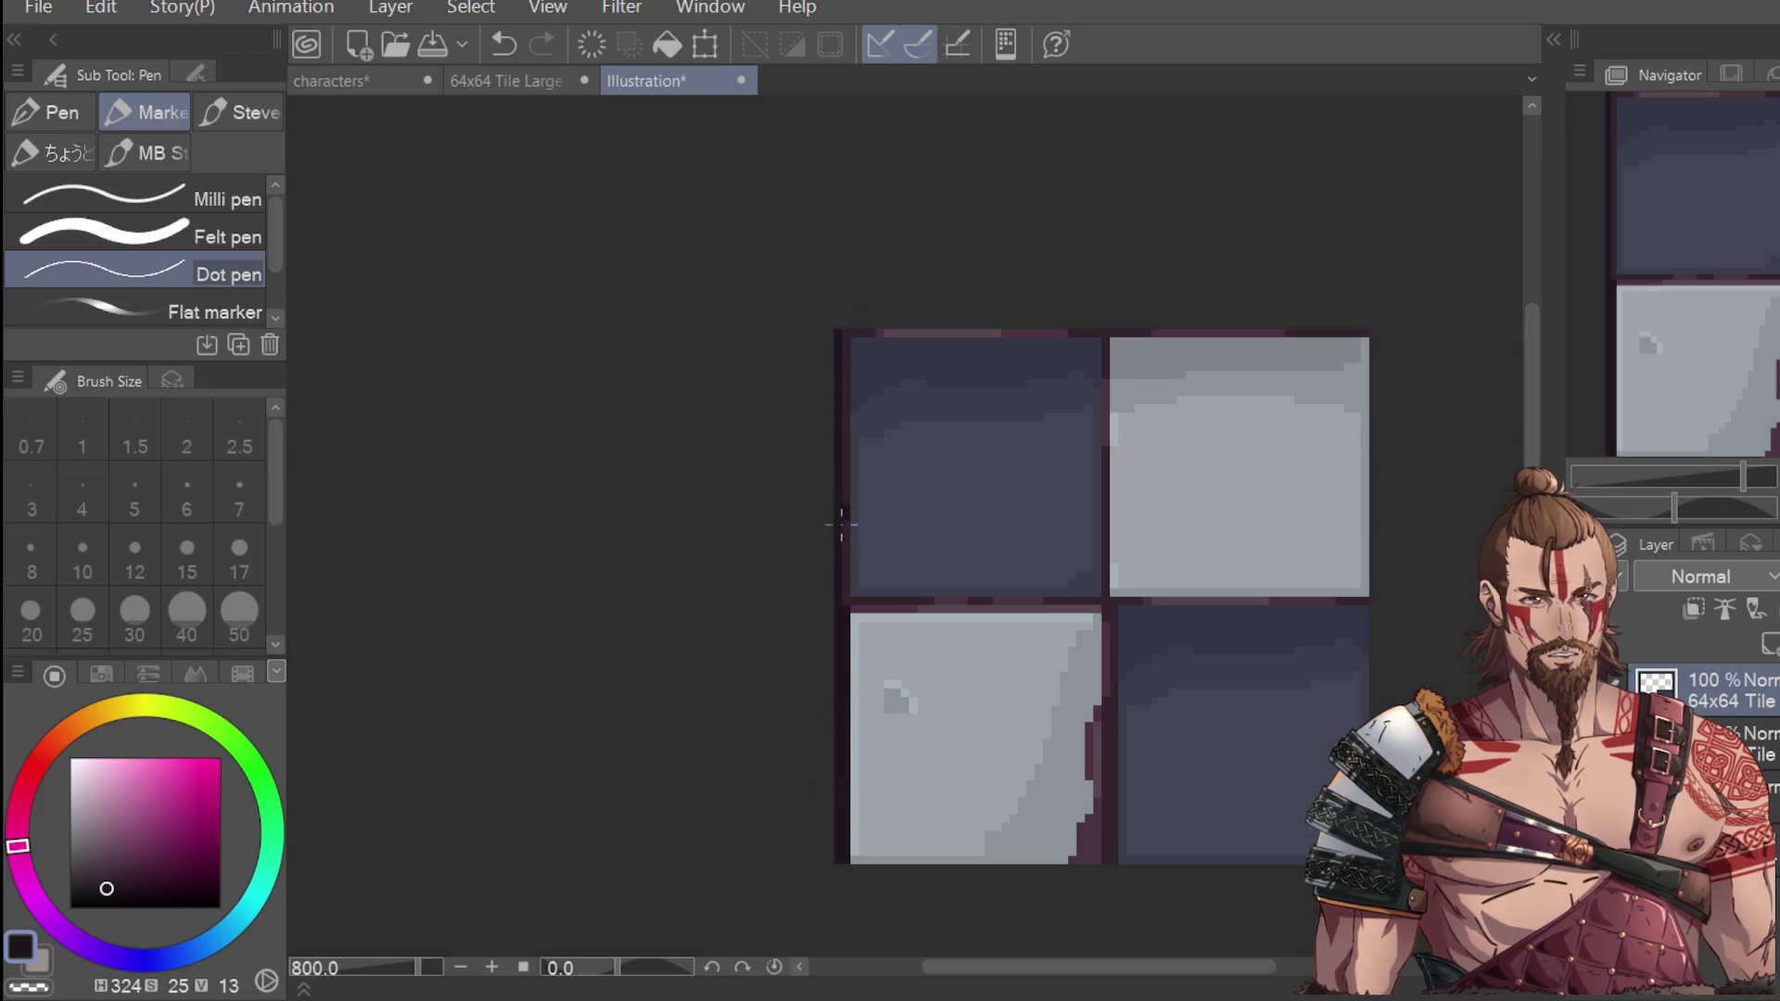
left_click_drag(841, 516, 843, 297)
left_click_drag(843, 550, 842, 440)
left_click_drag(843, 604, 840, 564)
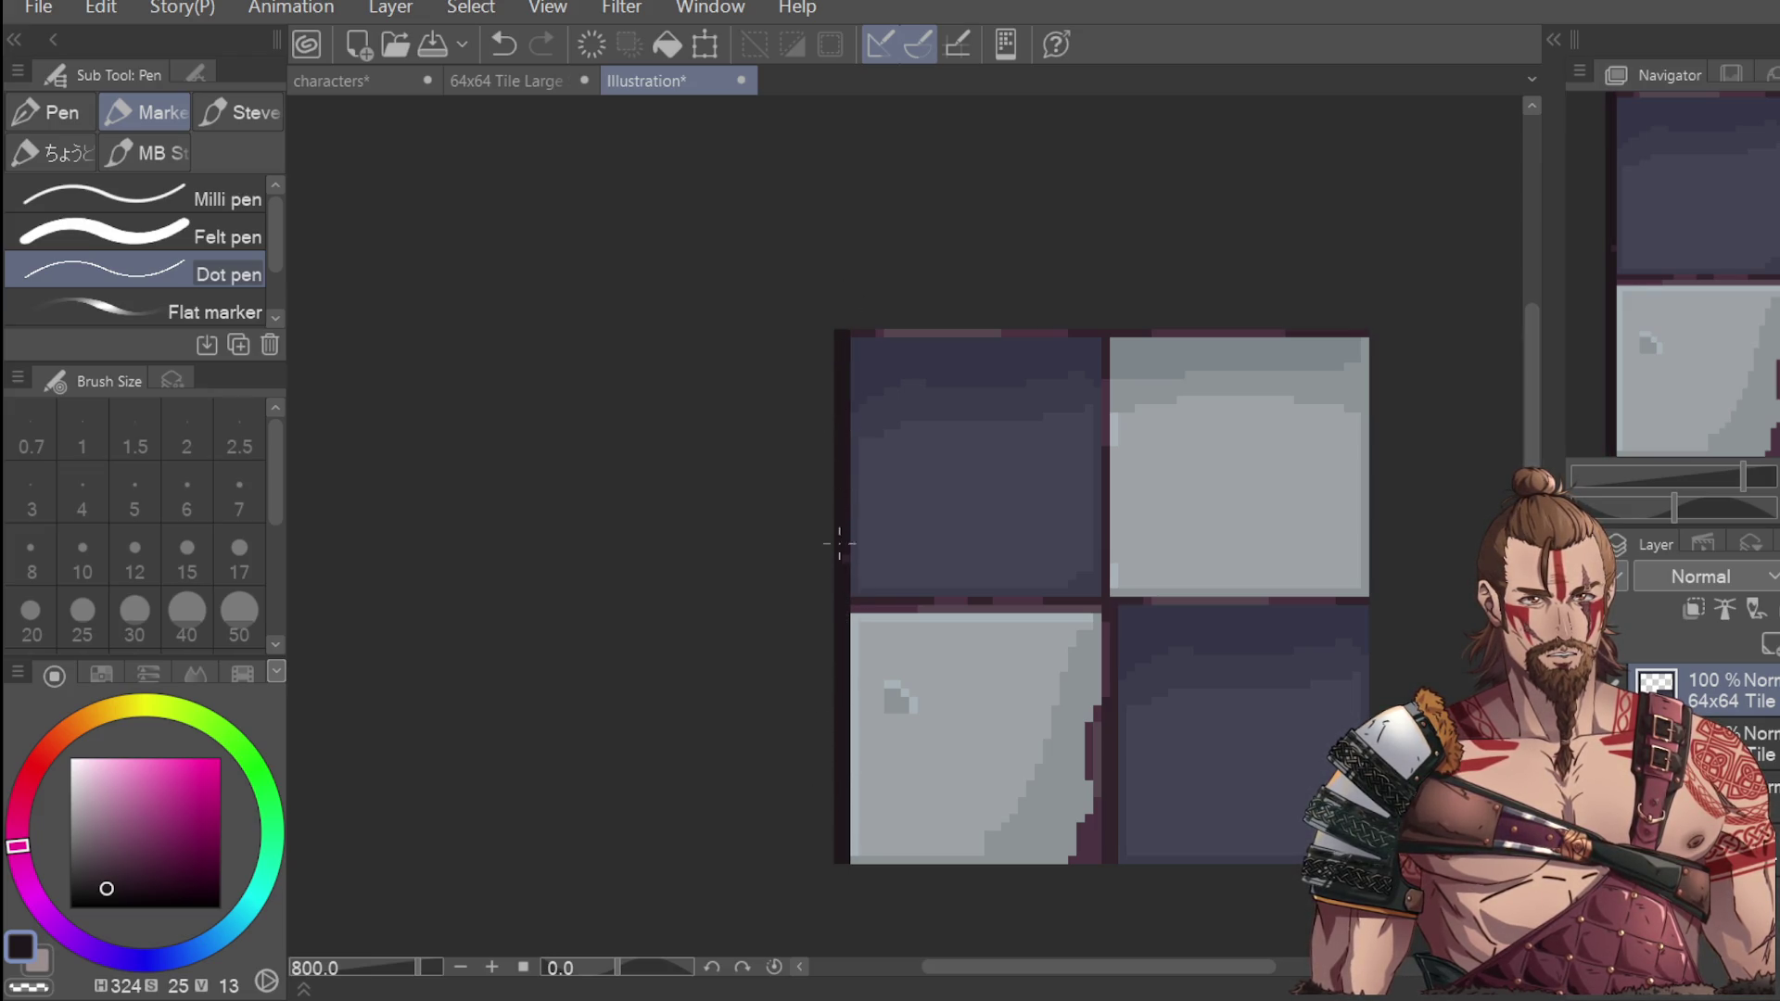
Redraw the dark right and bottom border lines, discarding a trial top border stroke.
left_click_drag(1356, 361, 1357, 531)
key("ctrl+z")
left_click_drag(1359, 345, 1358, 593)
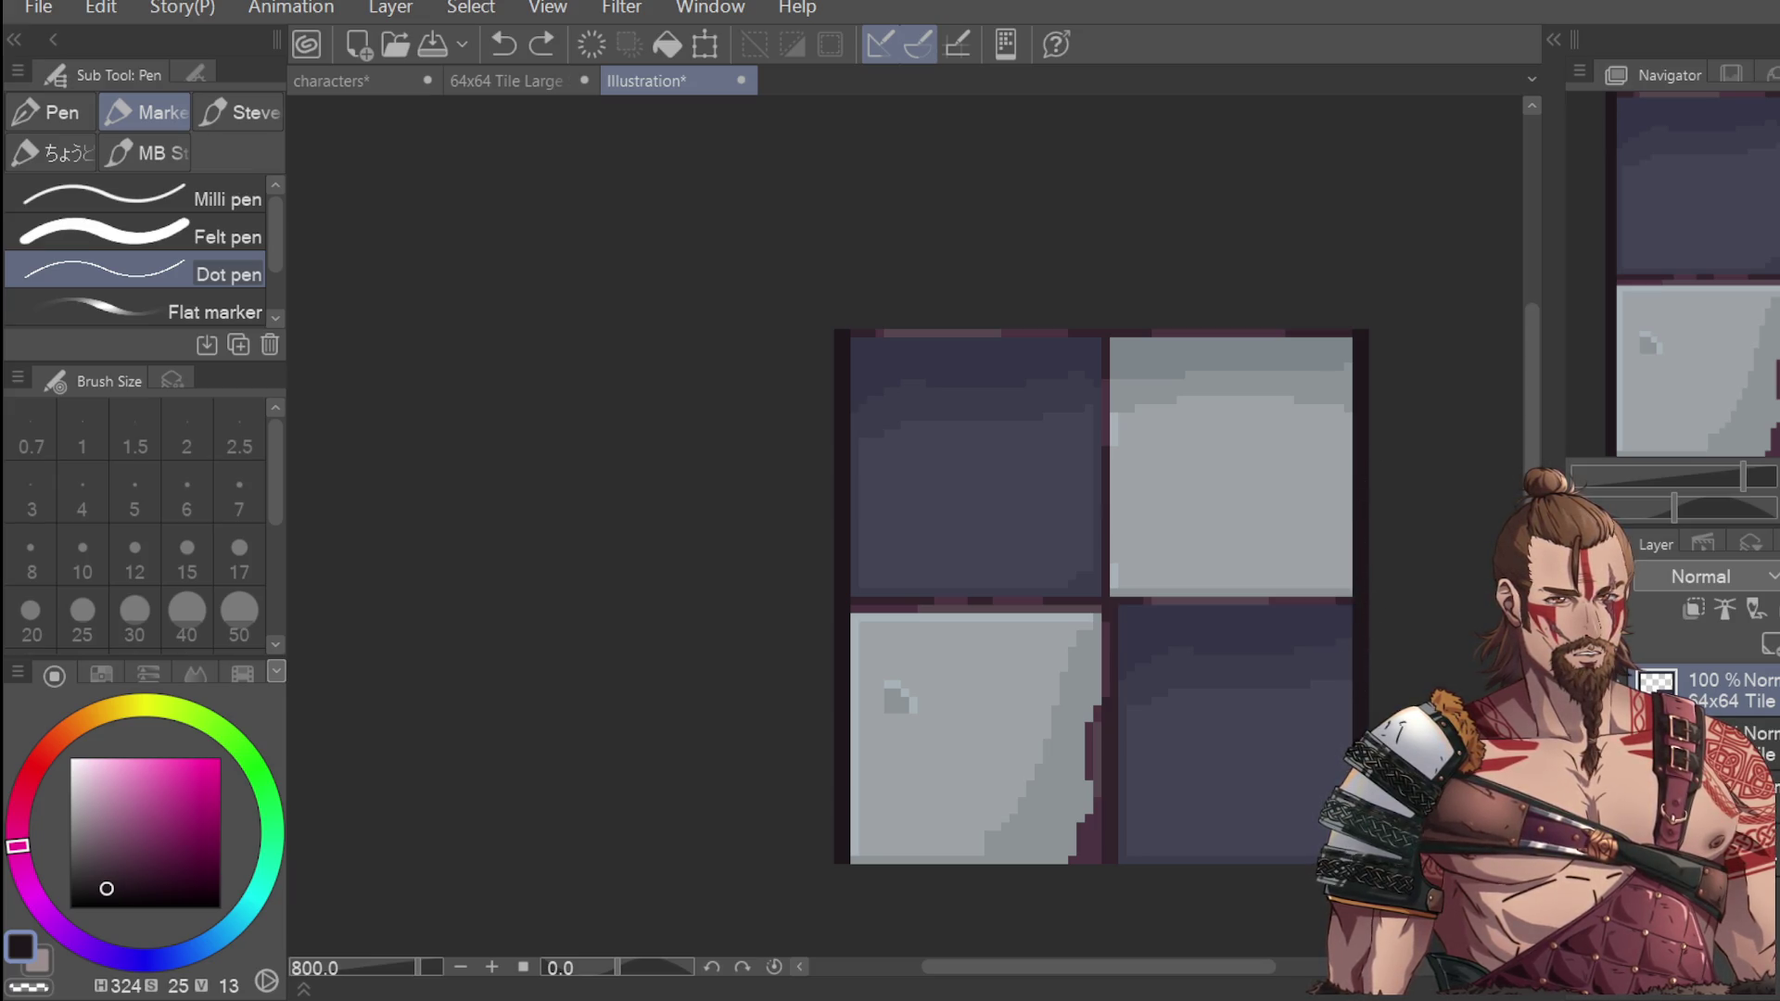
left_click_drag(835, 867, 1297, 861)
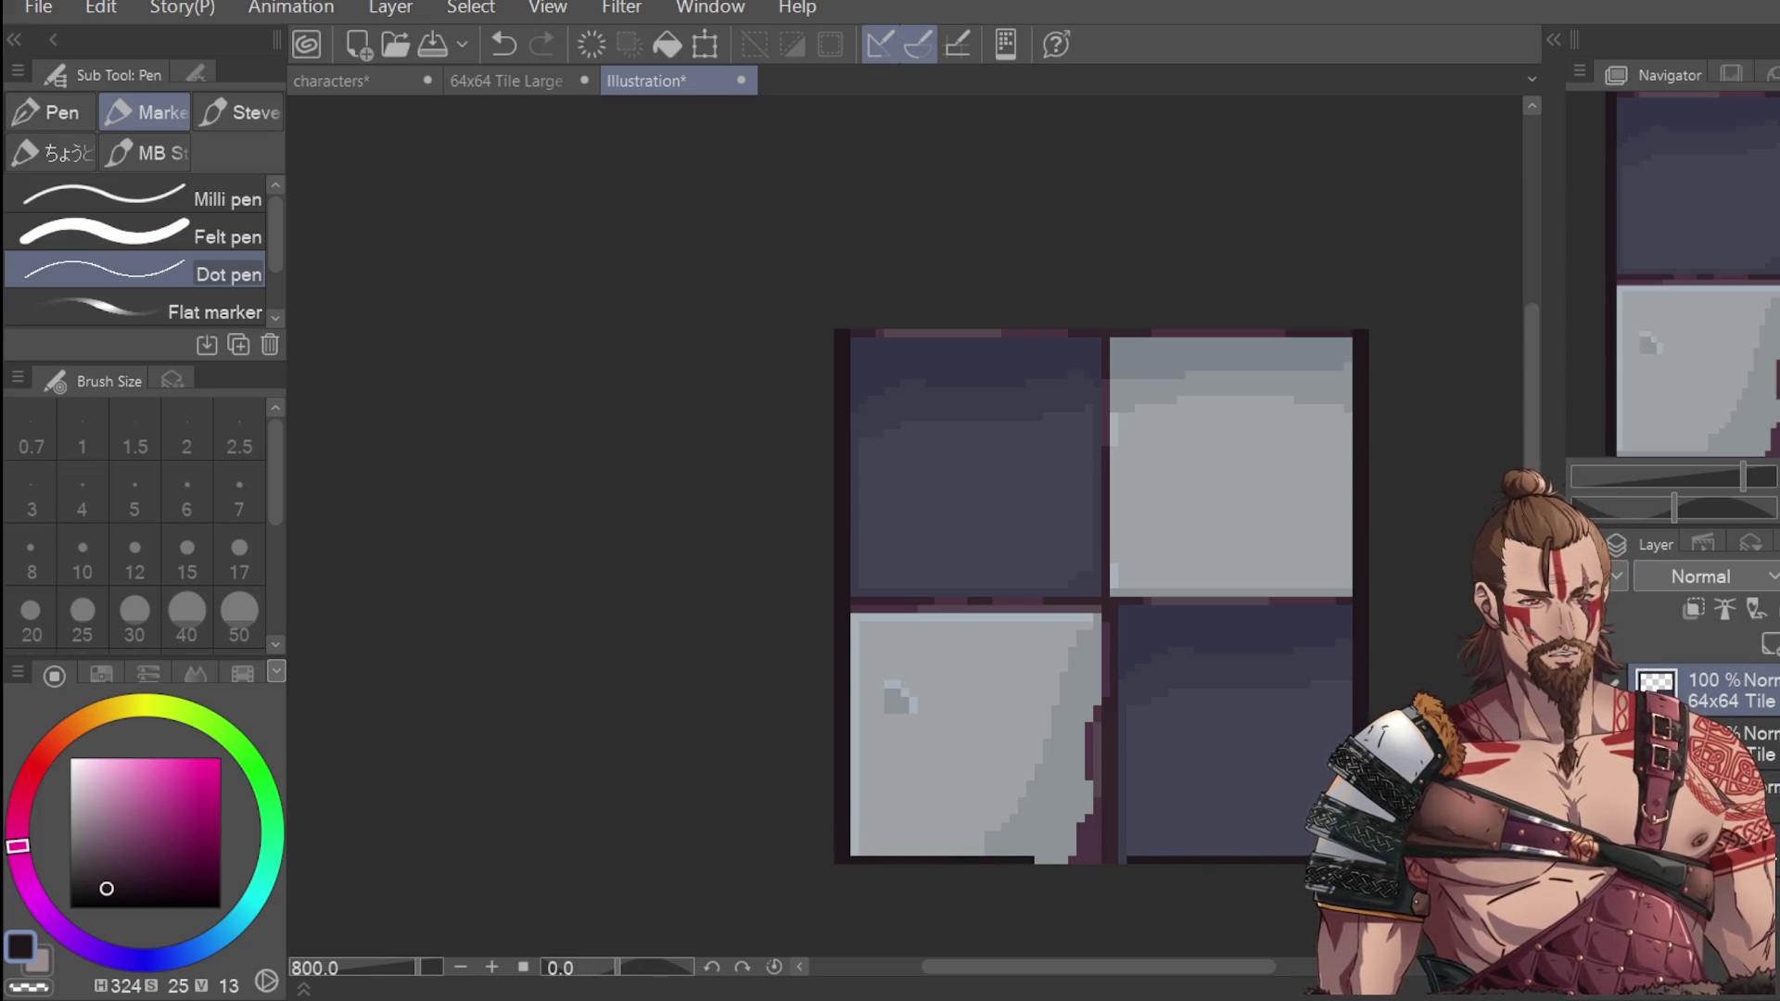
key("ctrl+z")
left_click_drag(1033, 857, 1127, 861)
left_click_drag(888, 337, 1092, 333)
key("ctrl+z")
left_click_drag(851, 337, 1351, 334)
key("ctrl+z")
key("ctrl+z")
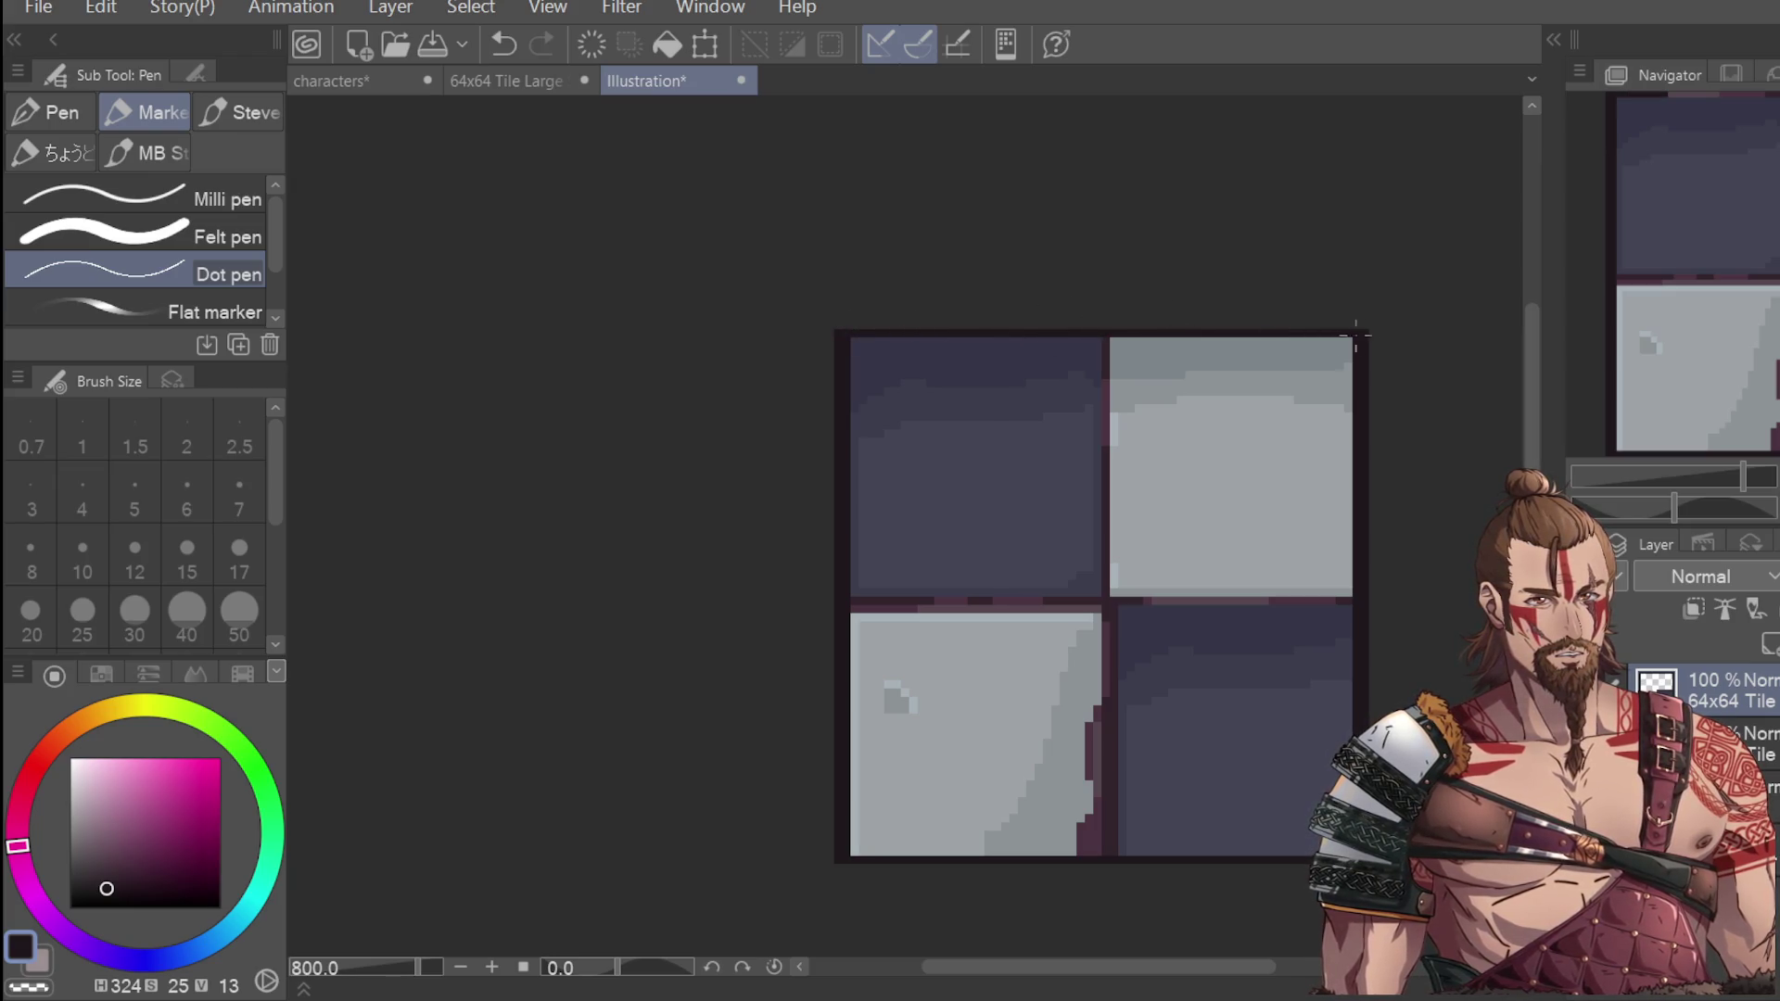
Re-sample the dark blue-grey tile colour (H236 S20 V33) after undoing a trial left-edge stroke.
key("ctrl+minus")
key("ctrl+minus")
key("ctrl+minus")
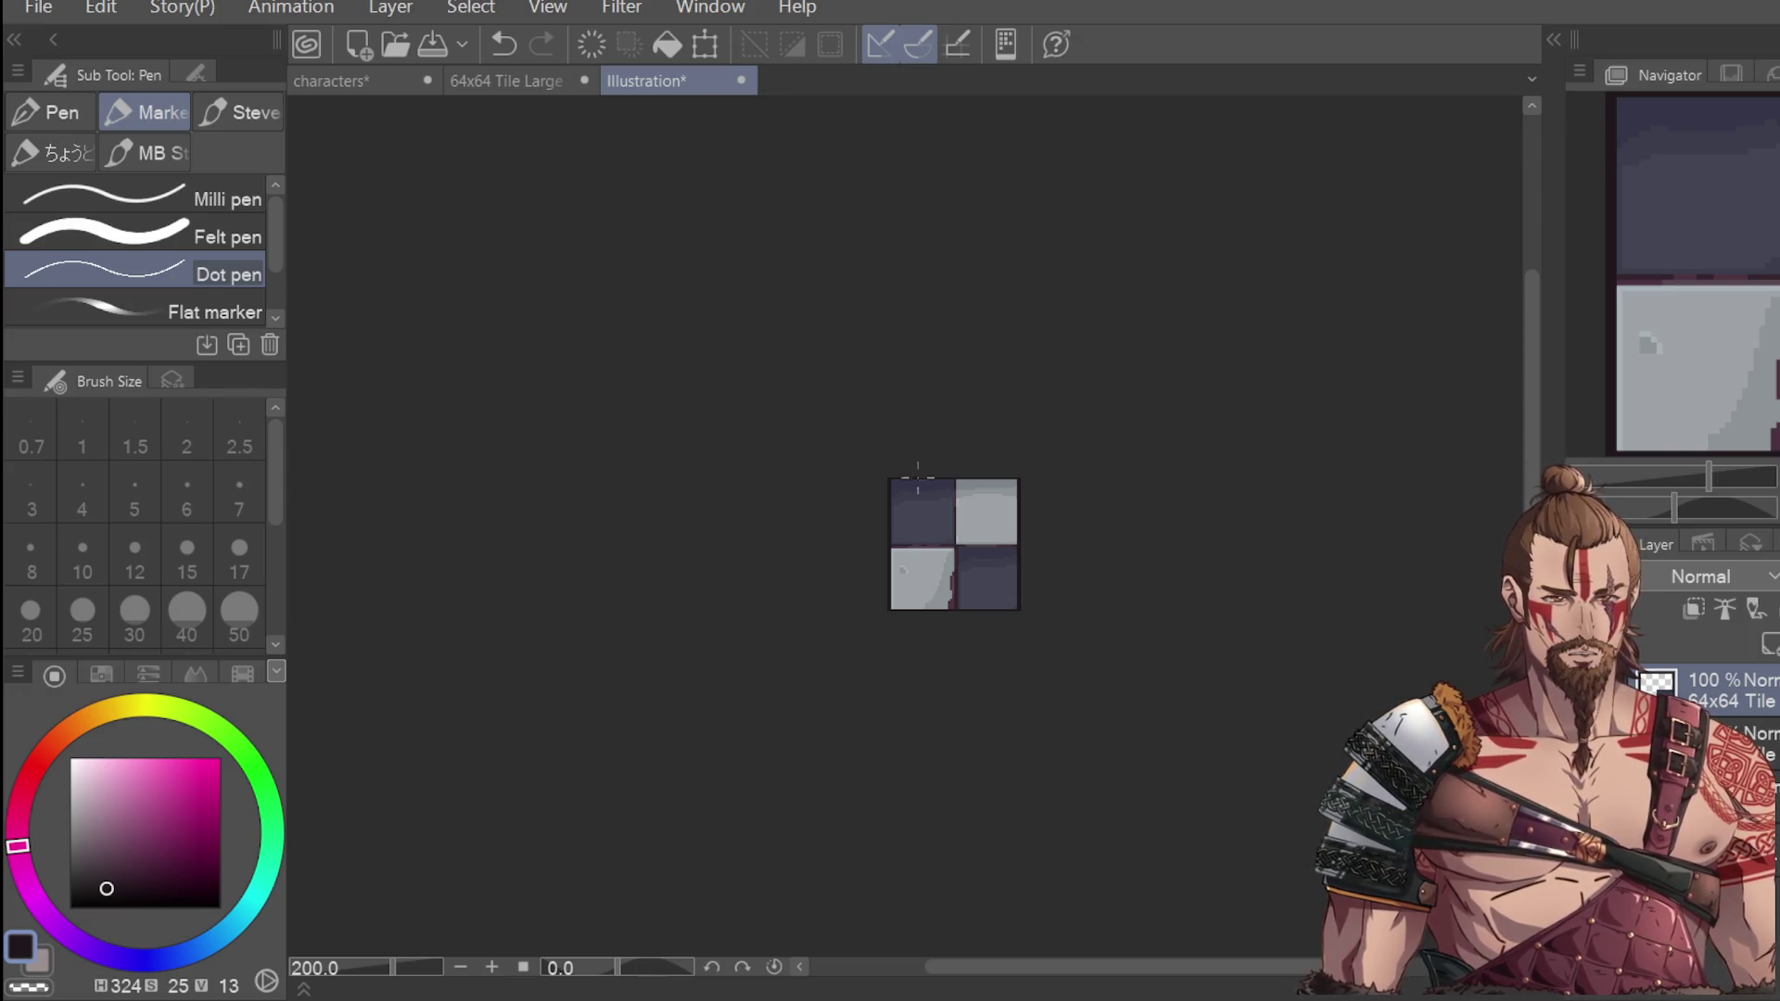
key("ctrl+plus")
key("ctrl+plus")
key("ctrl+plus")
key("i")
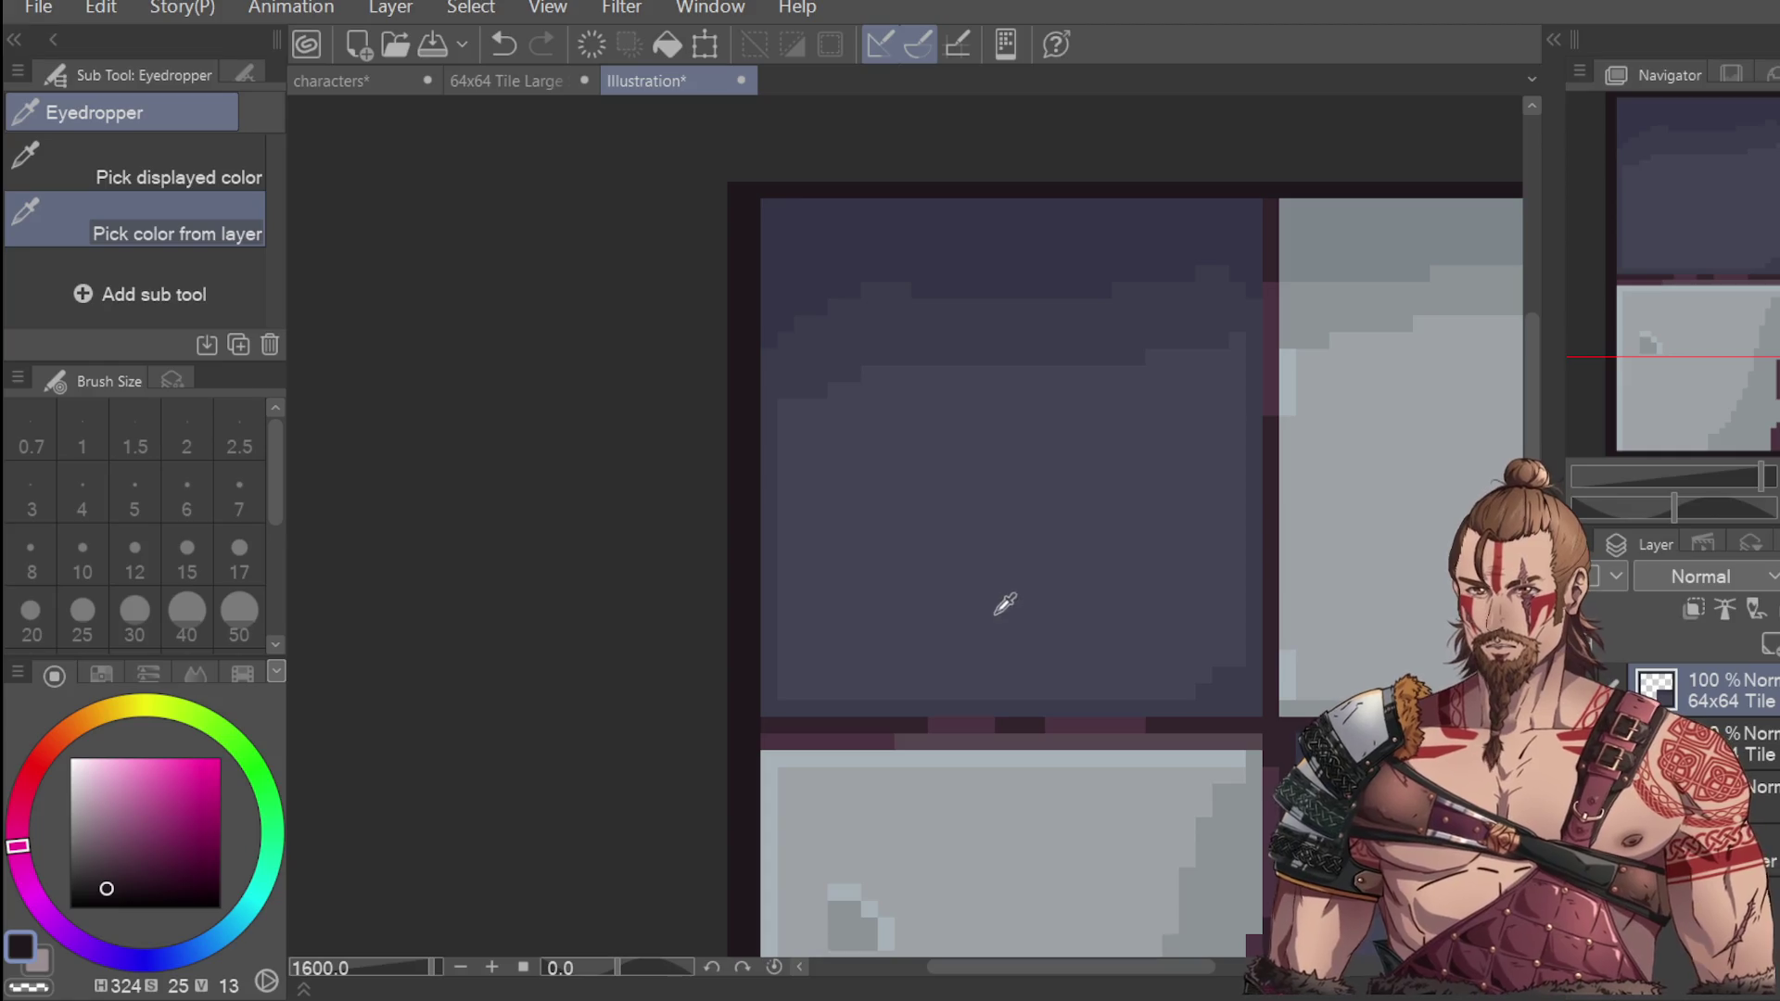
left_click(976, 601)
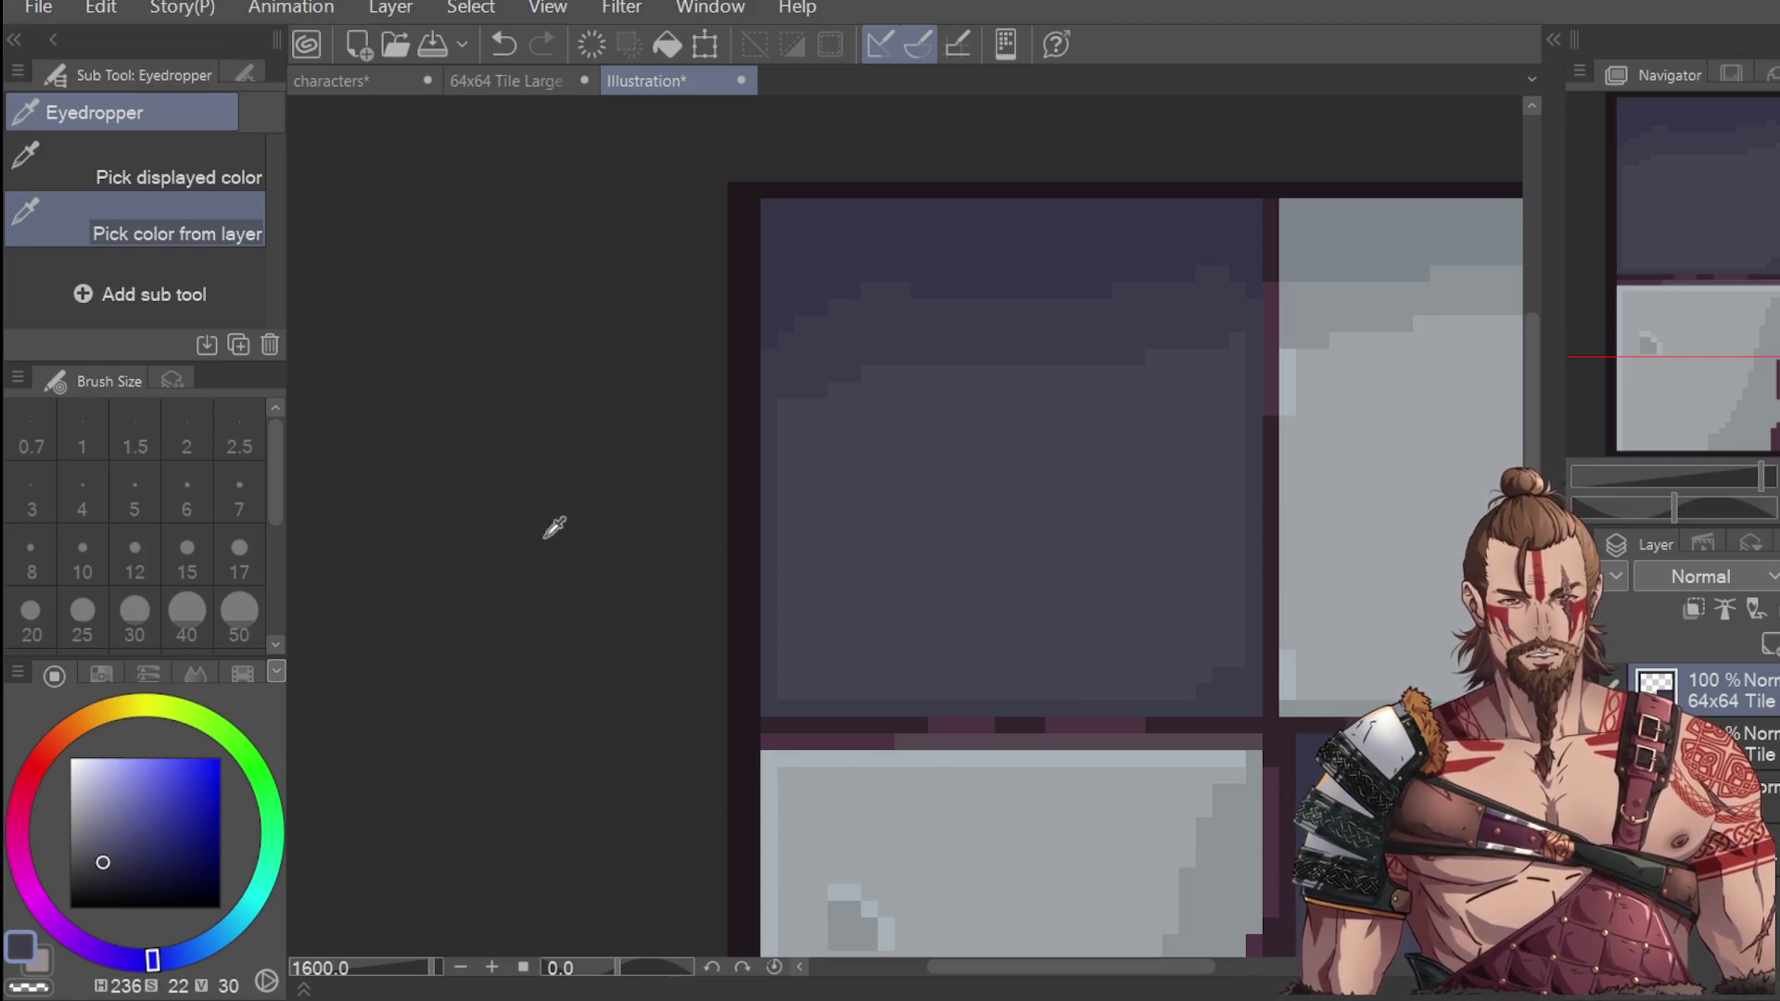
key("p")
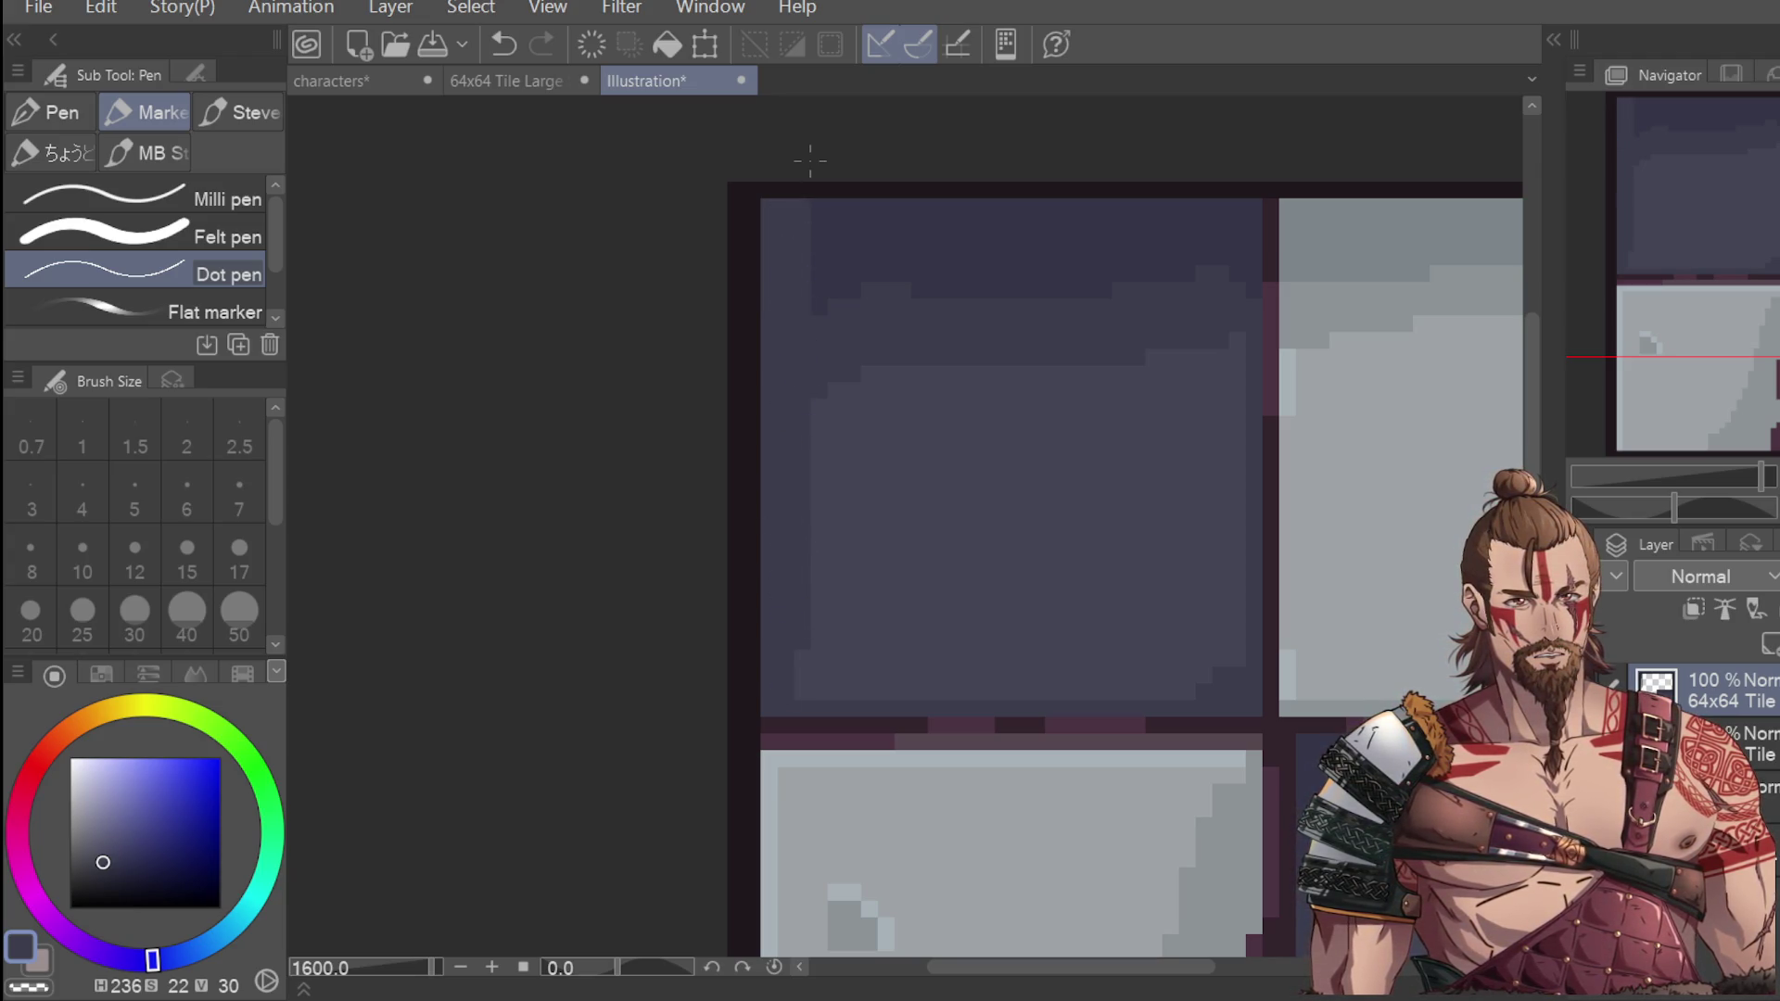
scroll(838, 542, "down", 6)
scroll(933, 588, "up", 4)
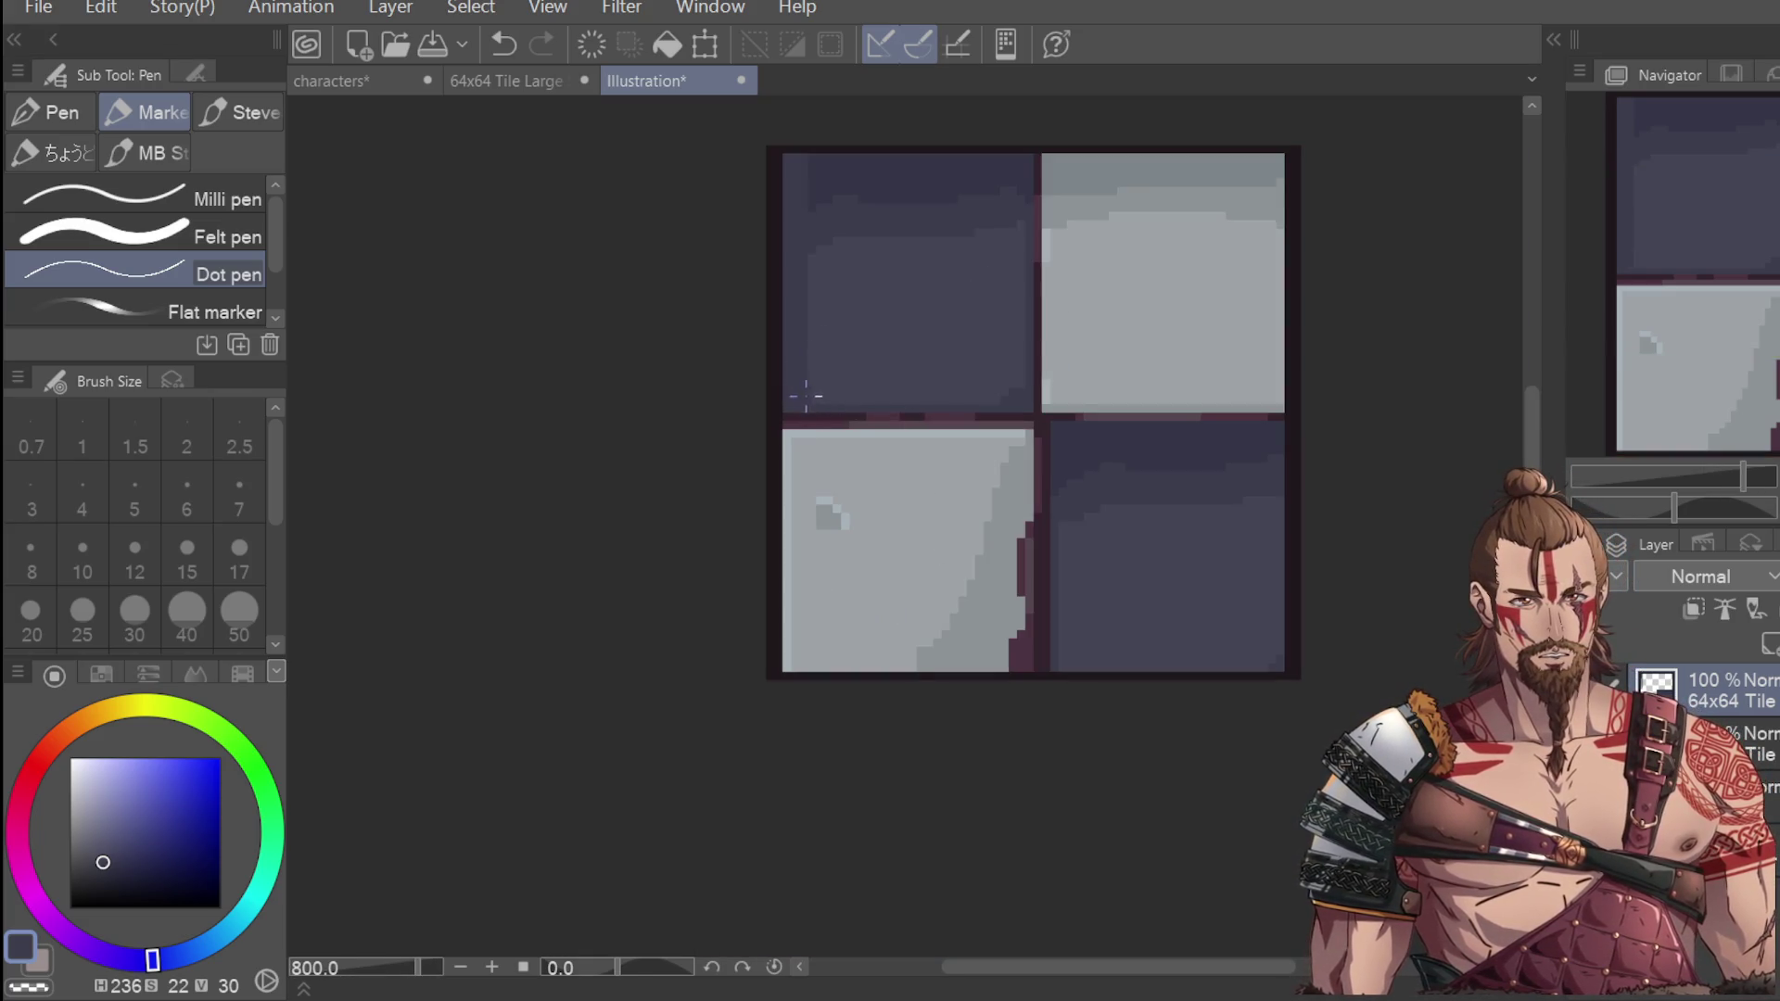
left_click_drag(787, 437, 803, 609)
key("ctrl+z")
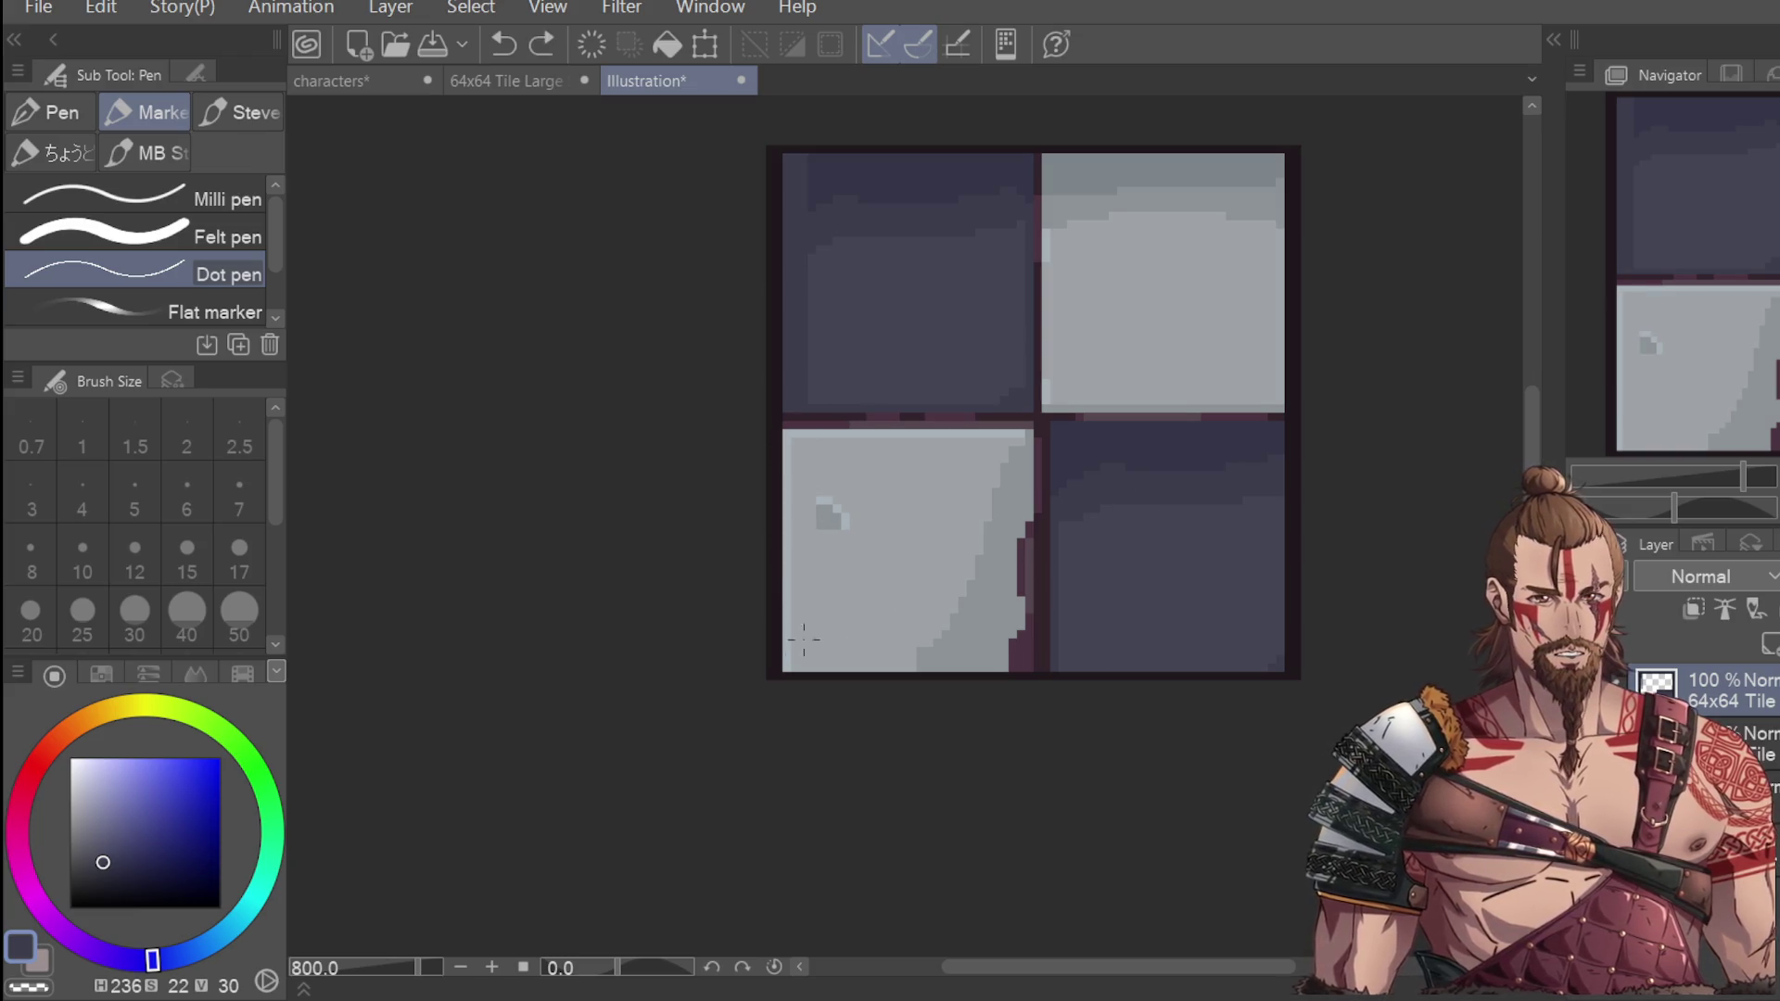
key("i")
left_click(949, 358)
Try flood-filling the bottom-left and top-right tiles dark, then undo both fills.
key("g")
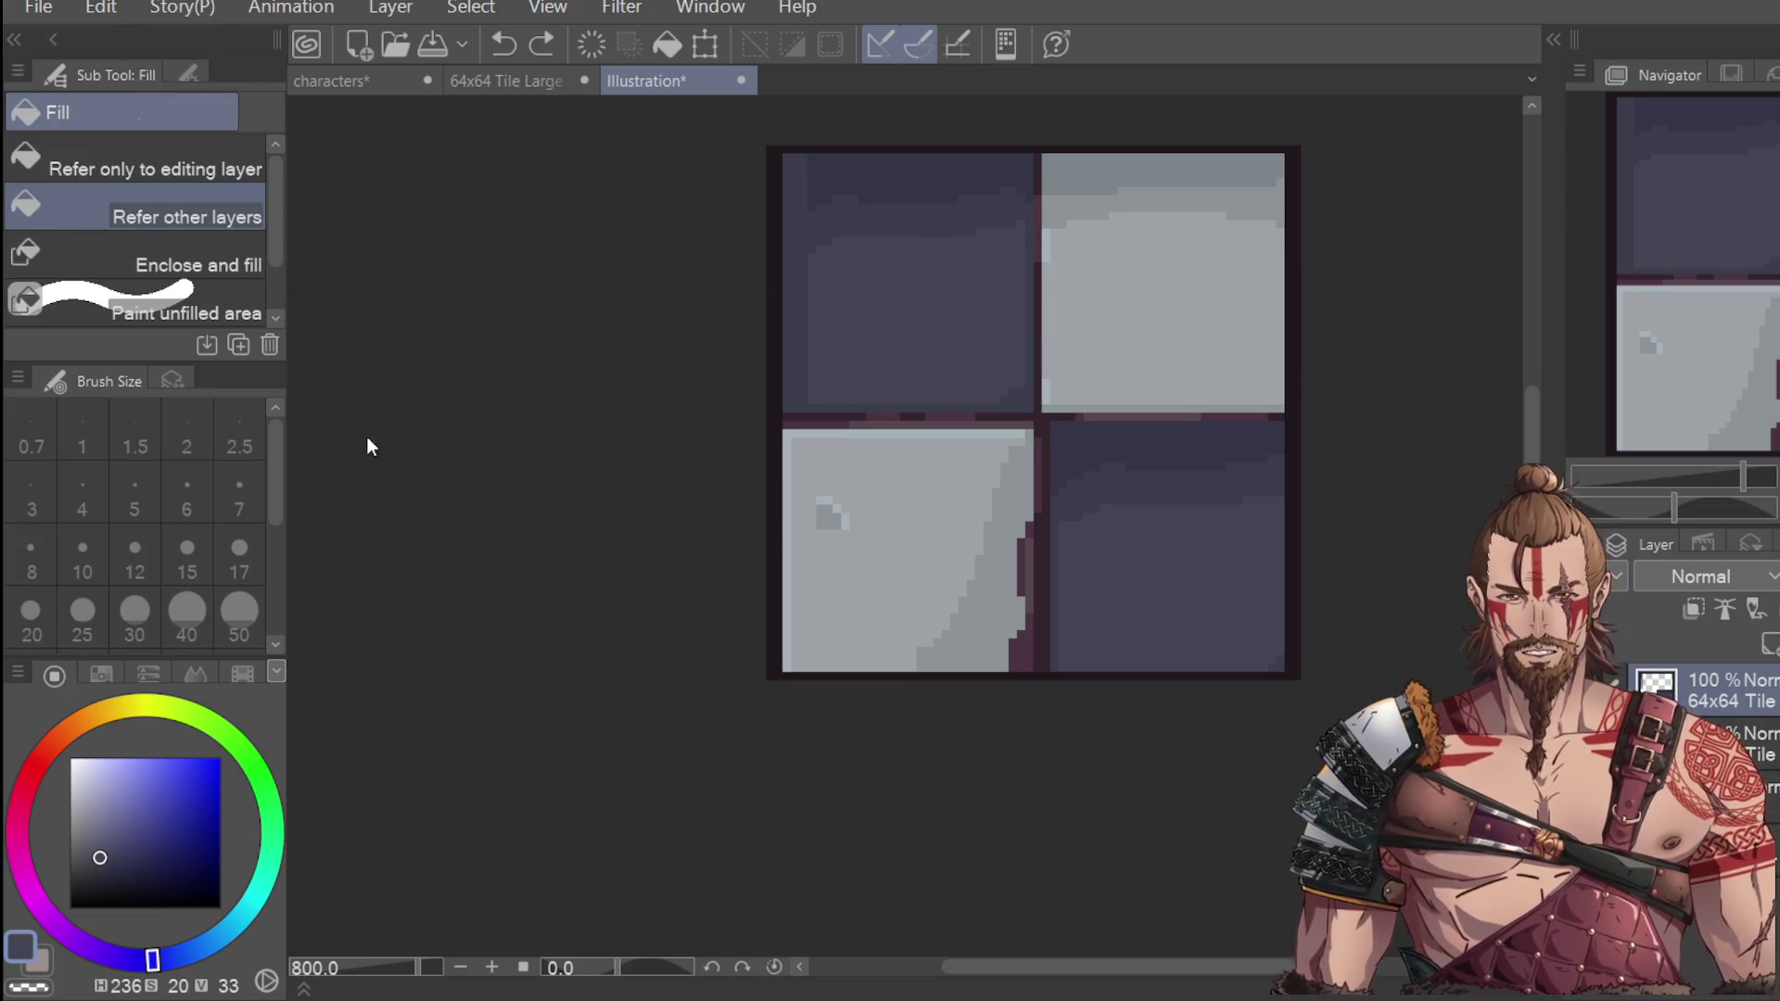
left_click(1029, 427)
left_click(1140, 294)
key("ctrl+z")
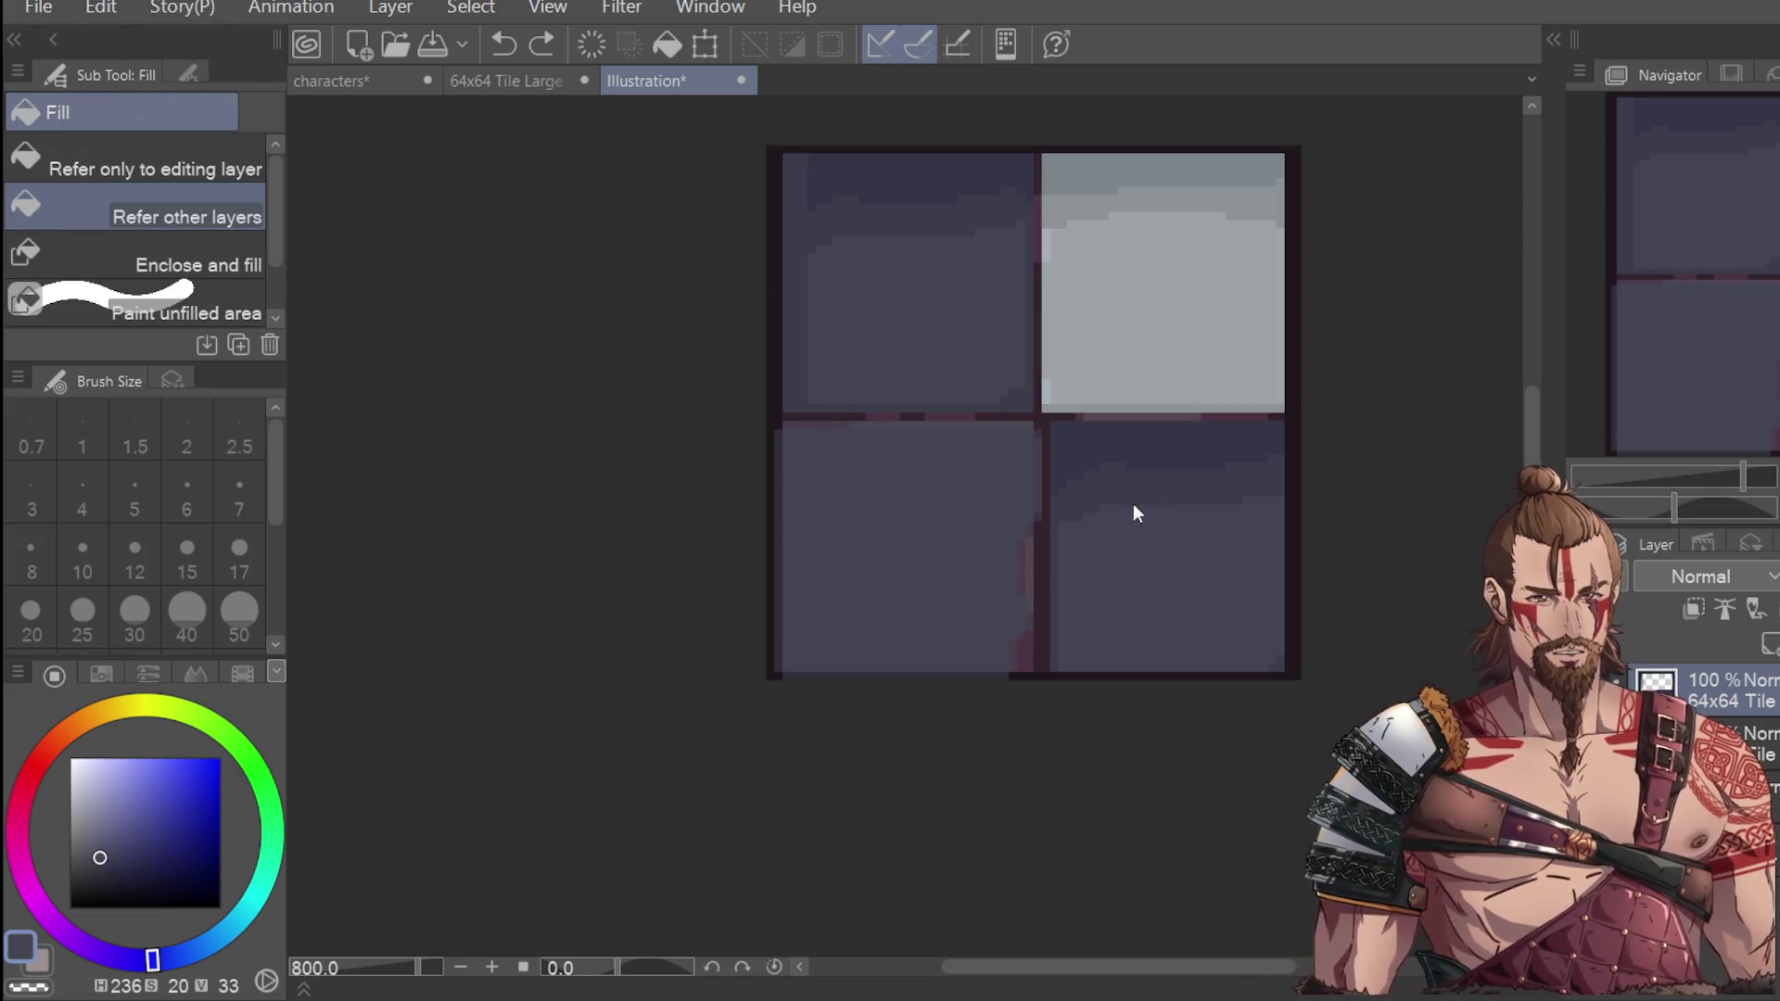
key("ctrl+z")
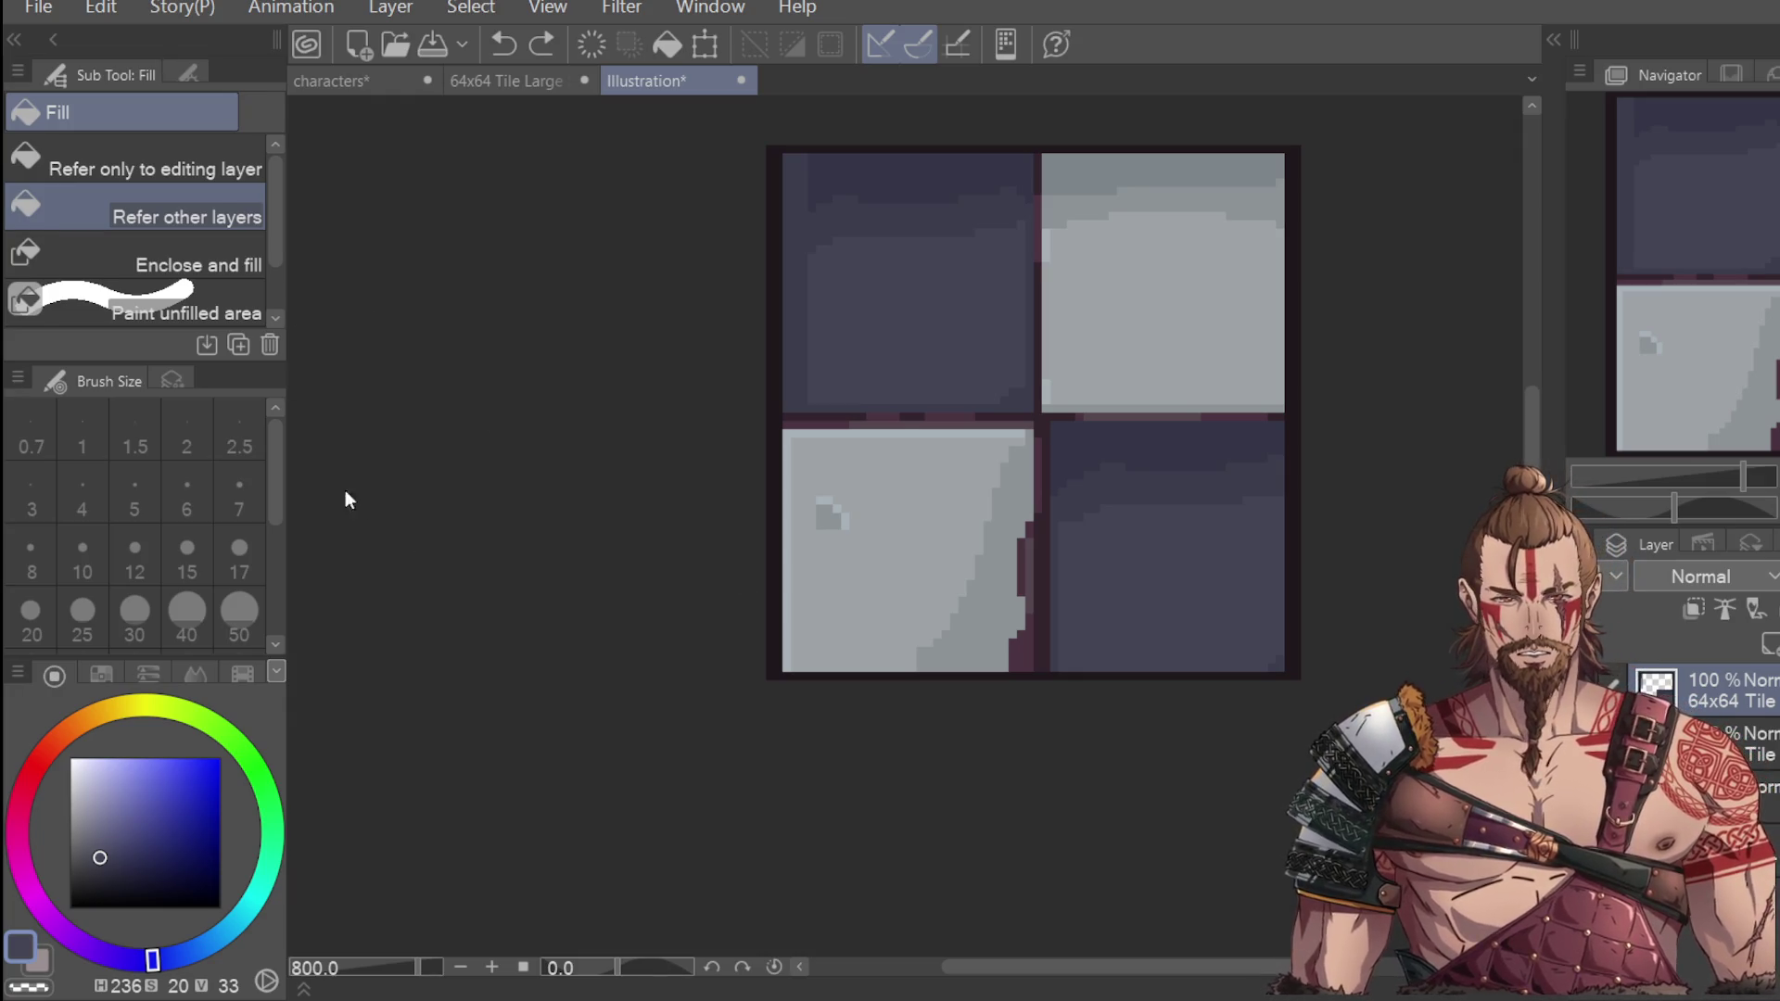
Copy the dark top-left tile down into the bottom-left quadrant with Transform.
key("m")
mouse_move(784, 148)
left_mouse_down()
mouse_move(1009, 424)
mouse_move(1033, 420)
left_mouse_up()
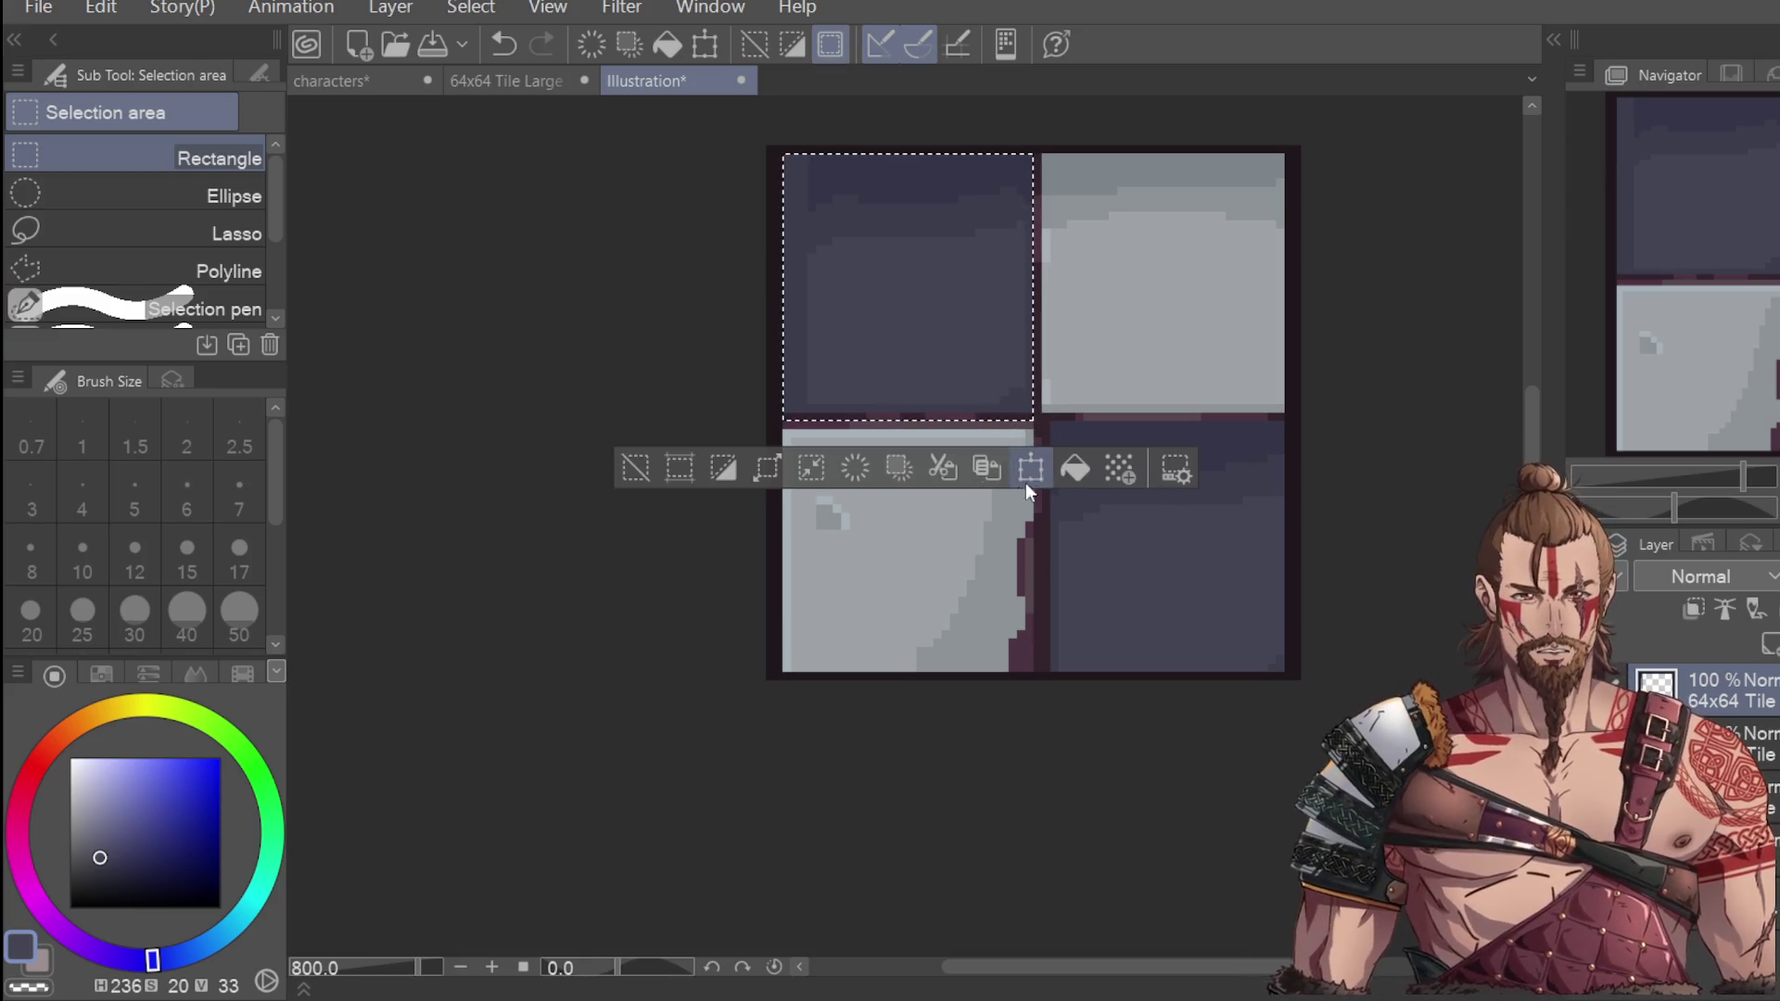
left_click(1023, 477)
left_click_drag(1001, 371, 1004, 601)
key("ctrl+z")
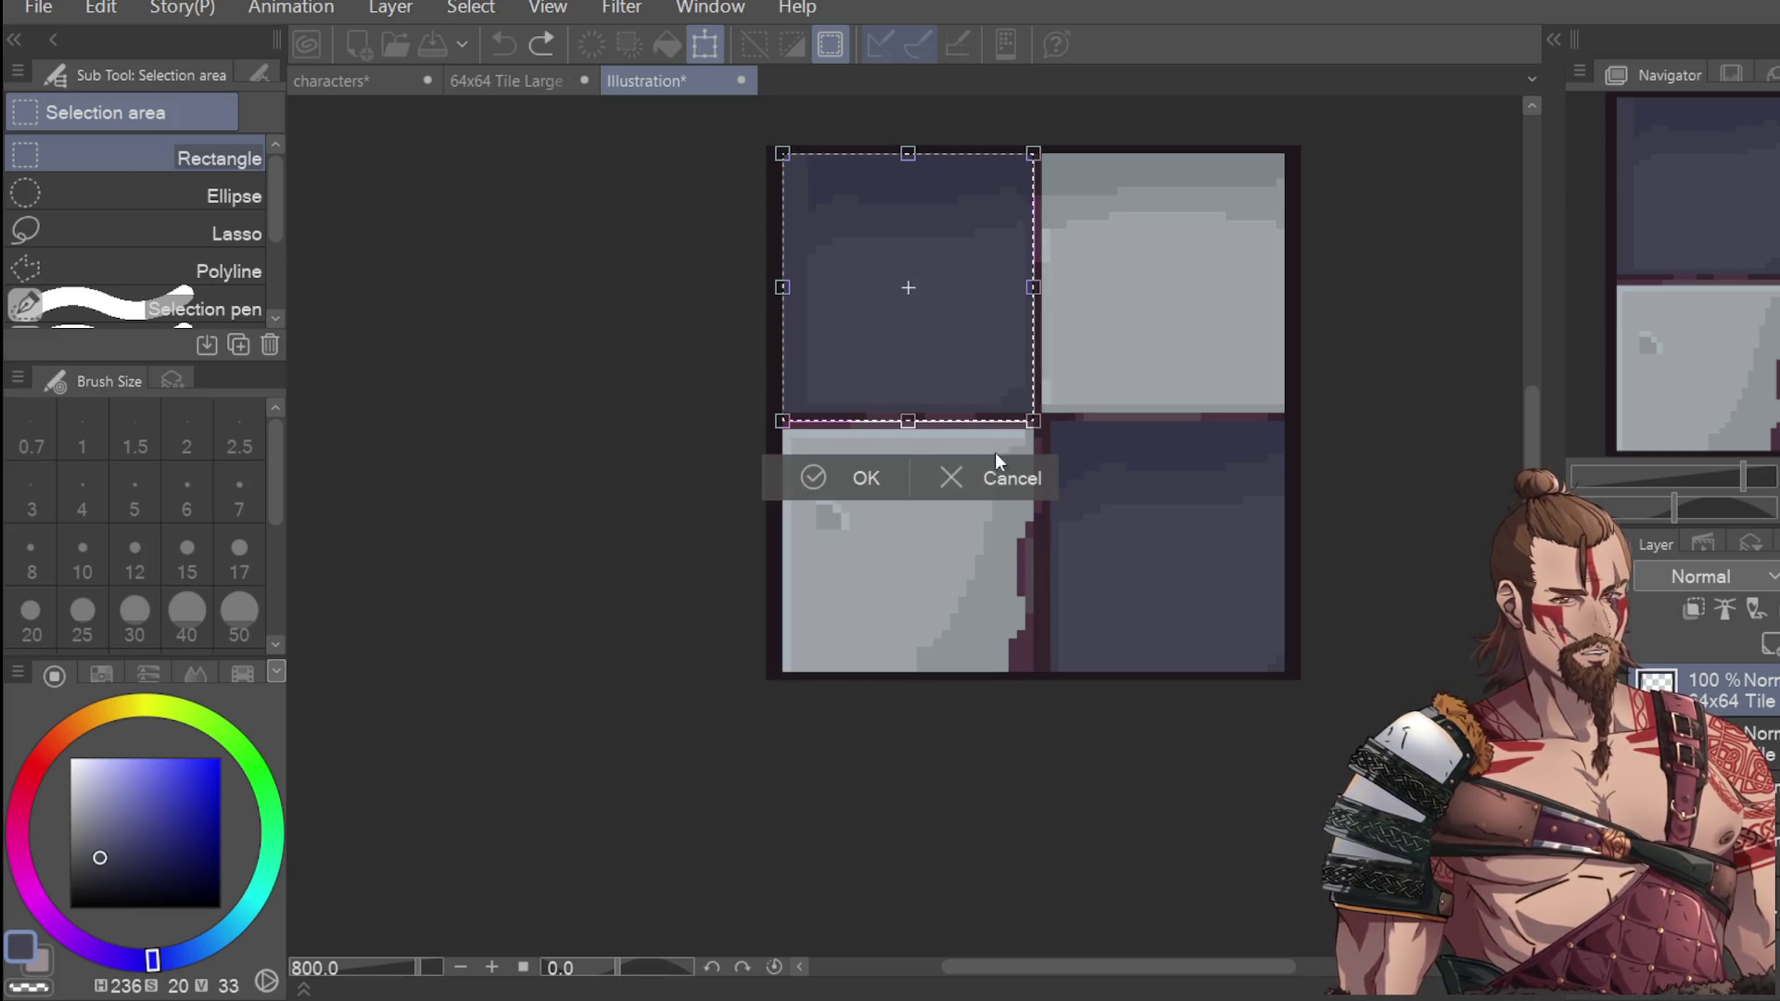
left_click(862, 477)
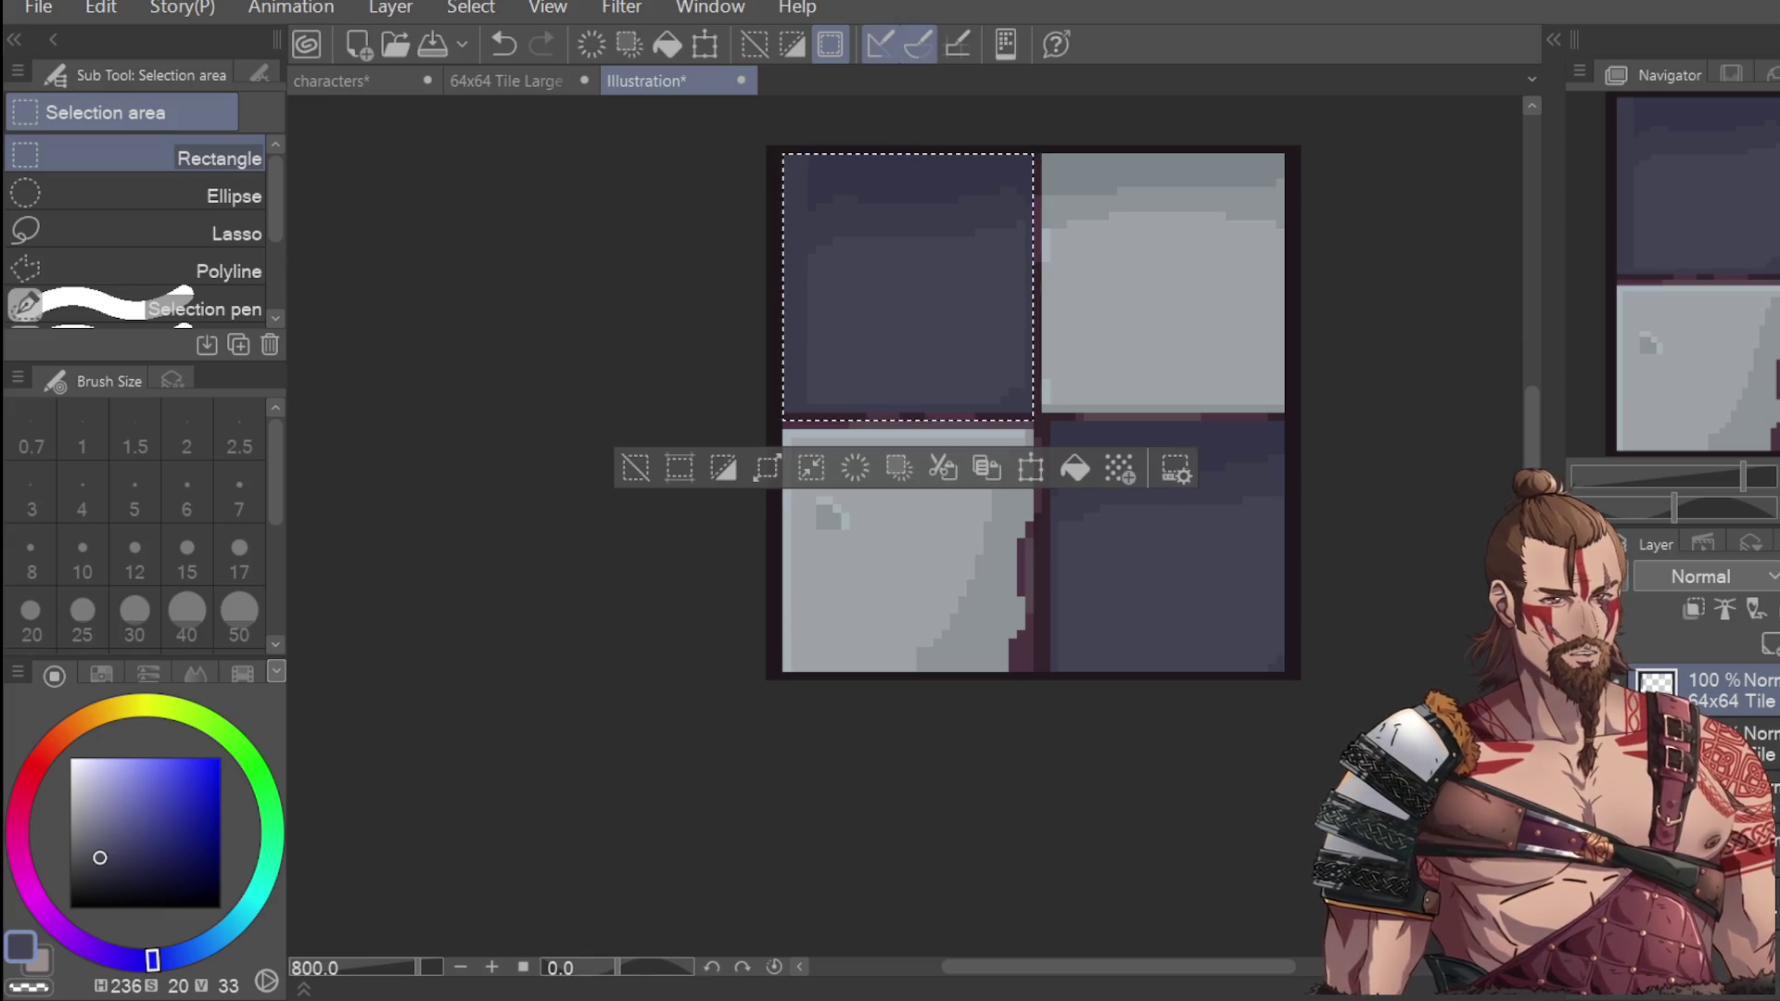
left_click(1026, 471)
mouse_move(1006, 380)
left_mouse_down()
mouse_move(1008, 631)
mouse_move(977, 604)
left_mouse_up()
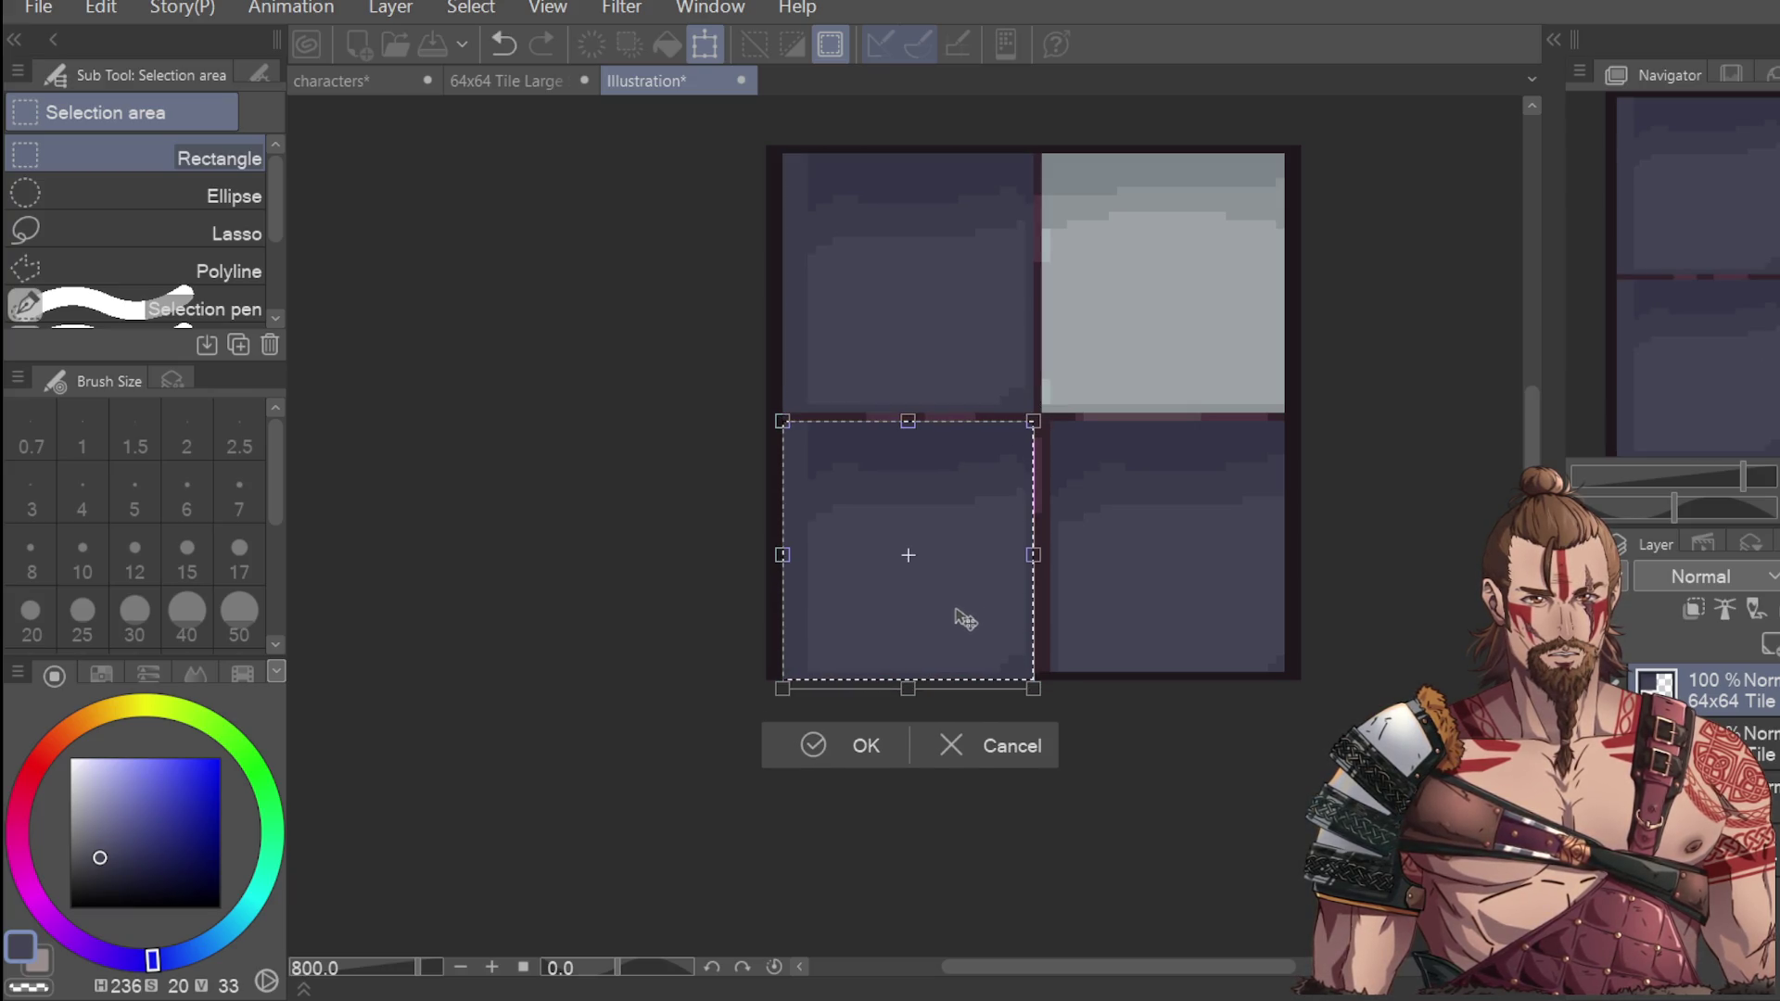
left_click(847, 754)
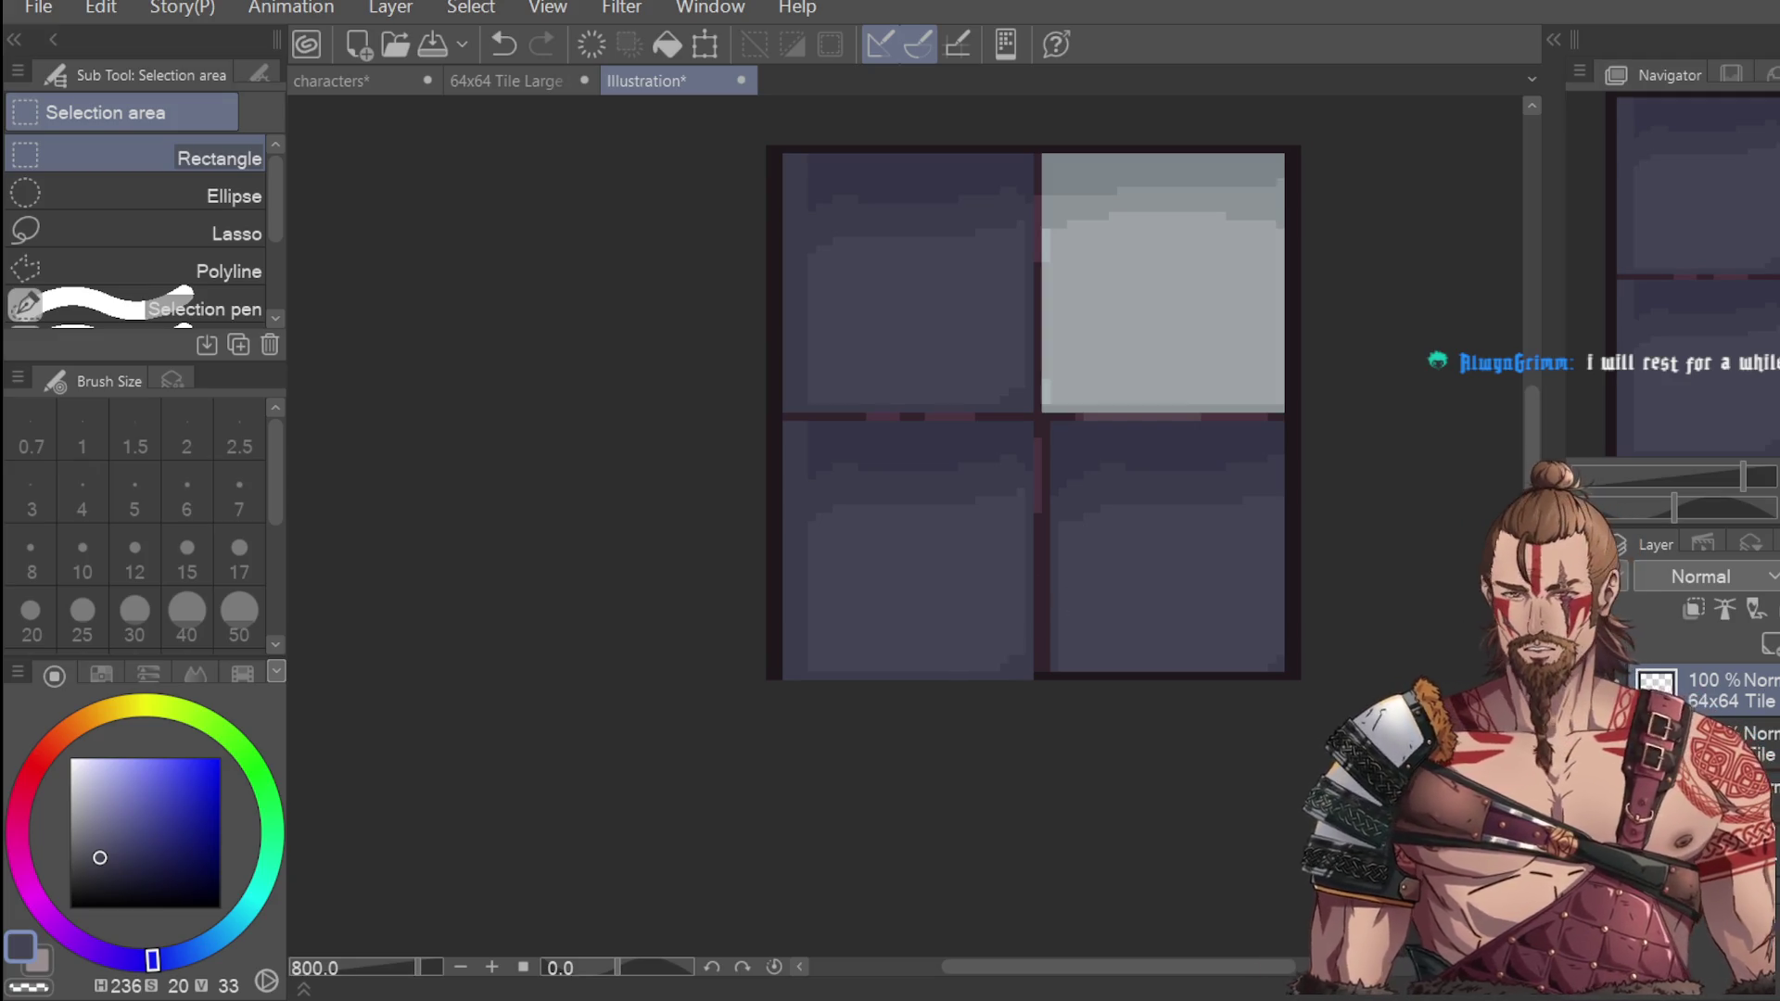
Move the dark tile layer into the top-right quadrant and sample the dark plum divider colour.
key("k")
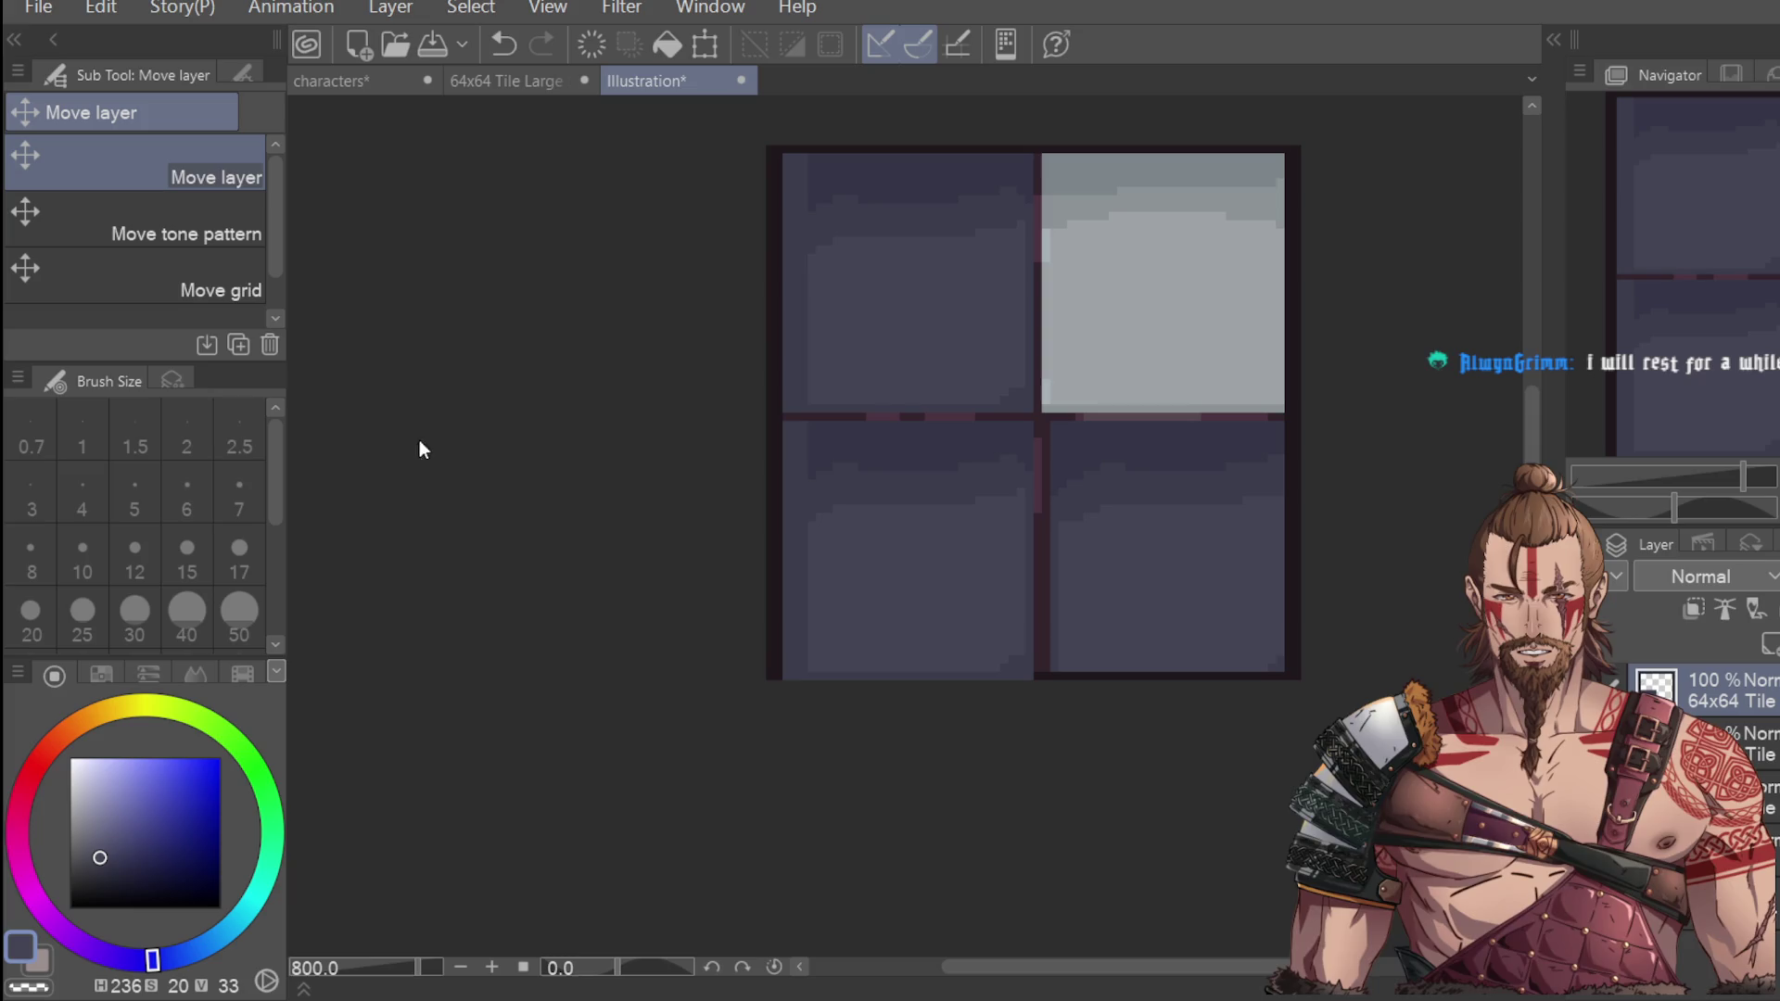
mouse_move(1048, 580)
left_mouse_down()
mouse_move(1021, 564)
mouse_move(1251, 327)
left_mouse_up()
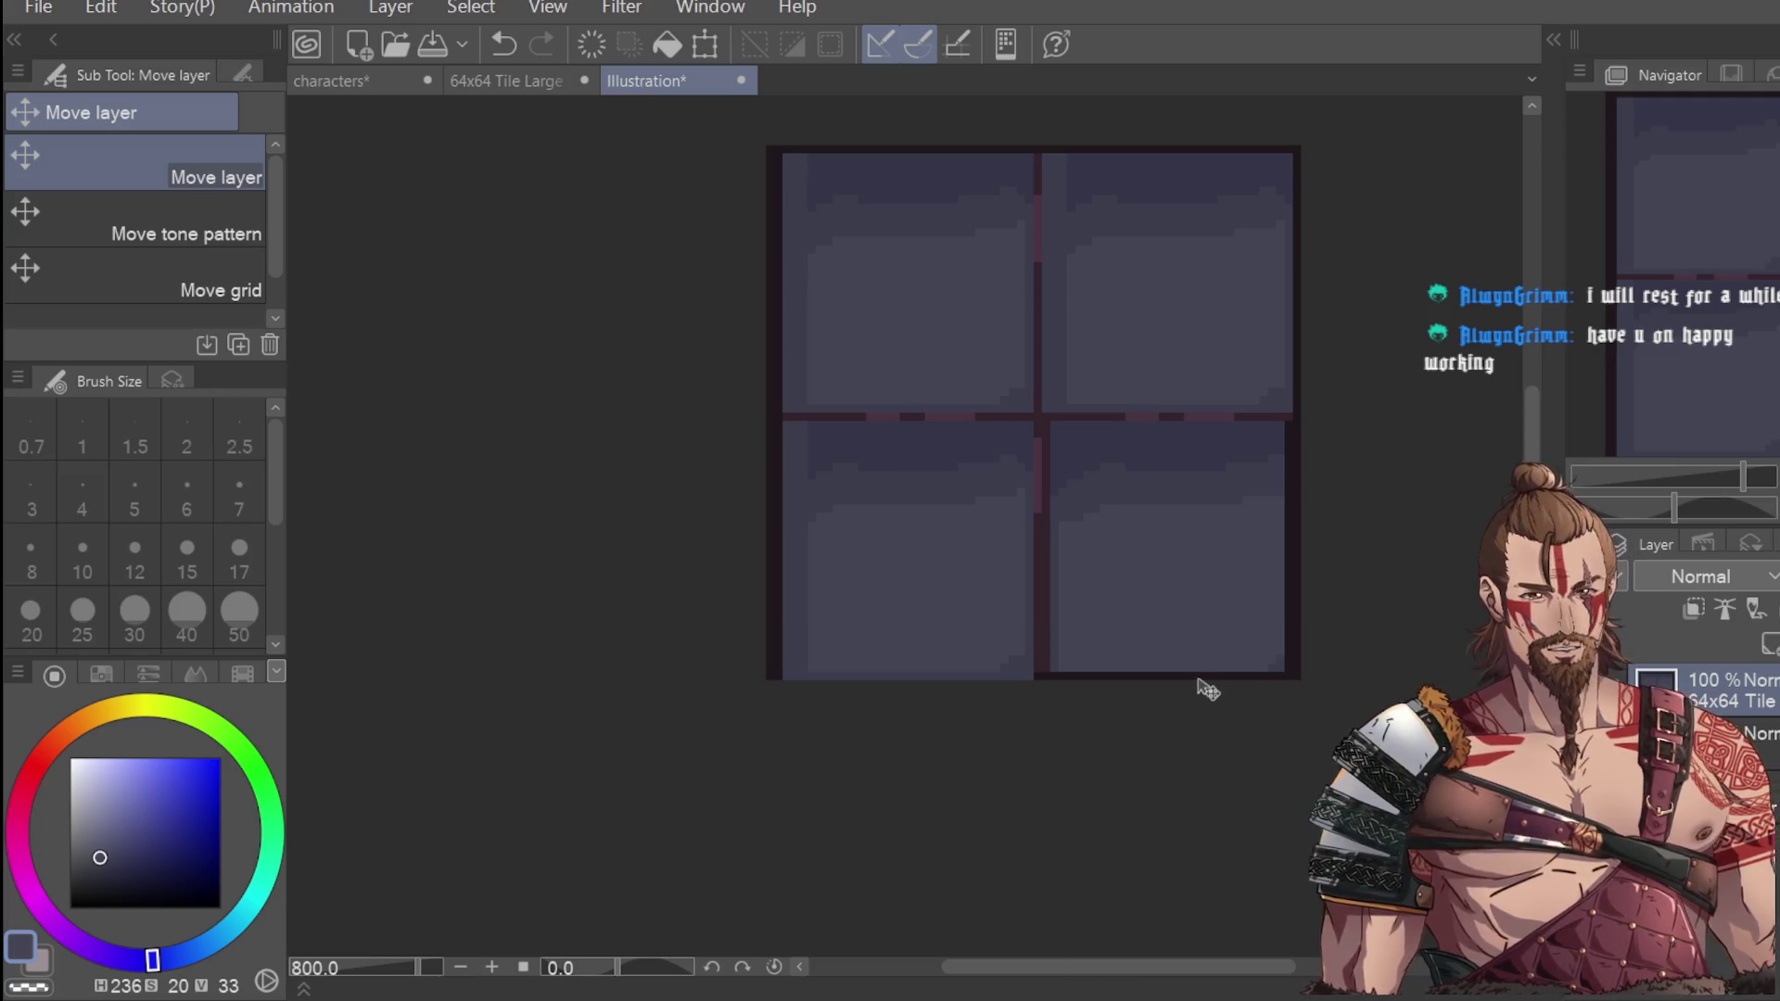
key("i")
left_click(1042, 413)
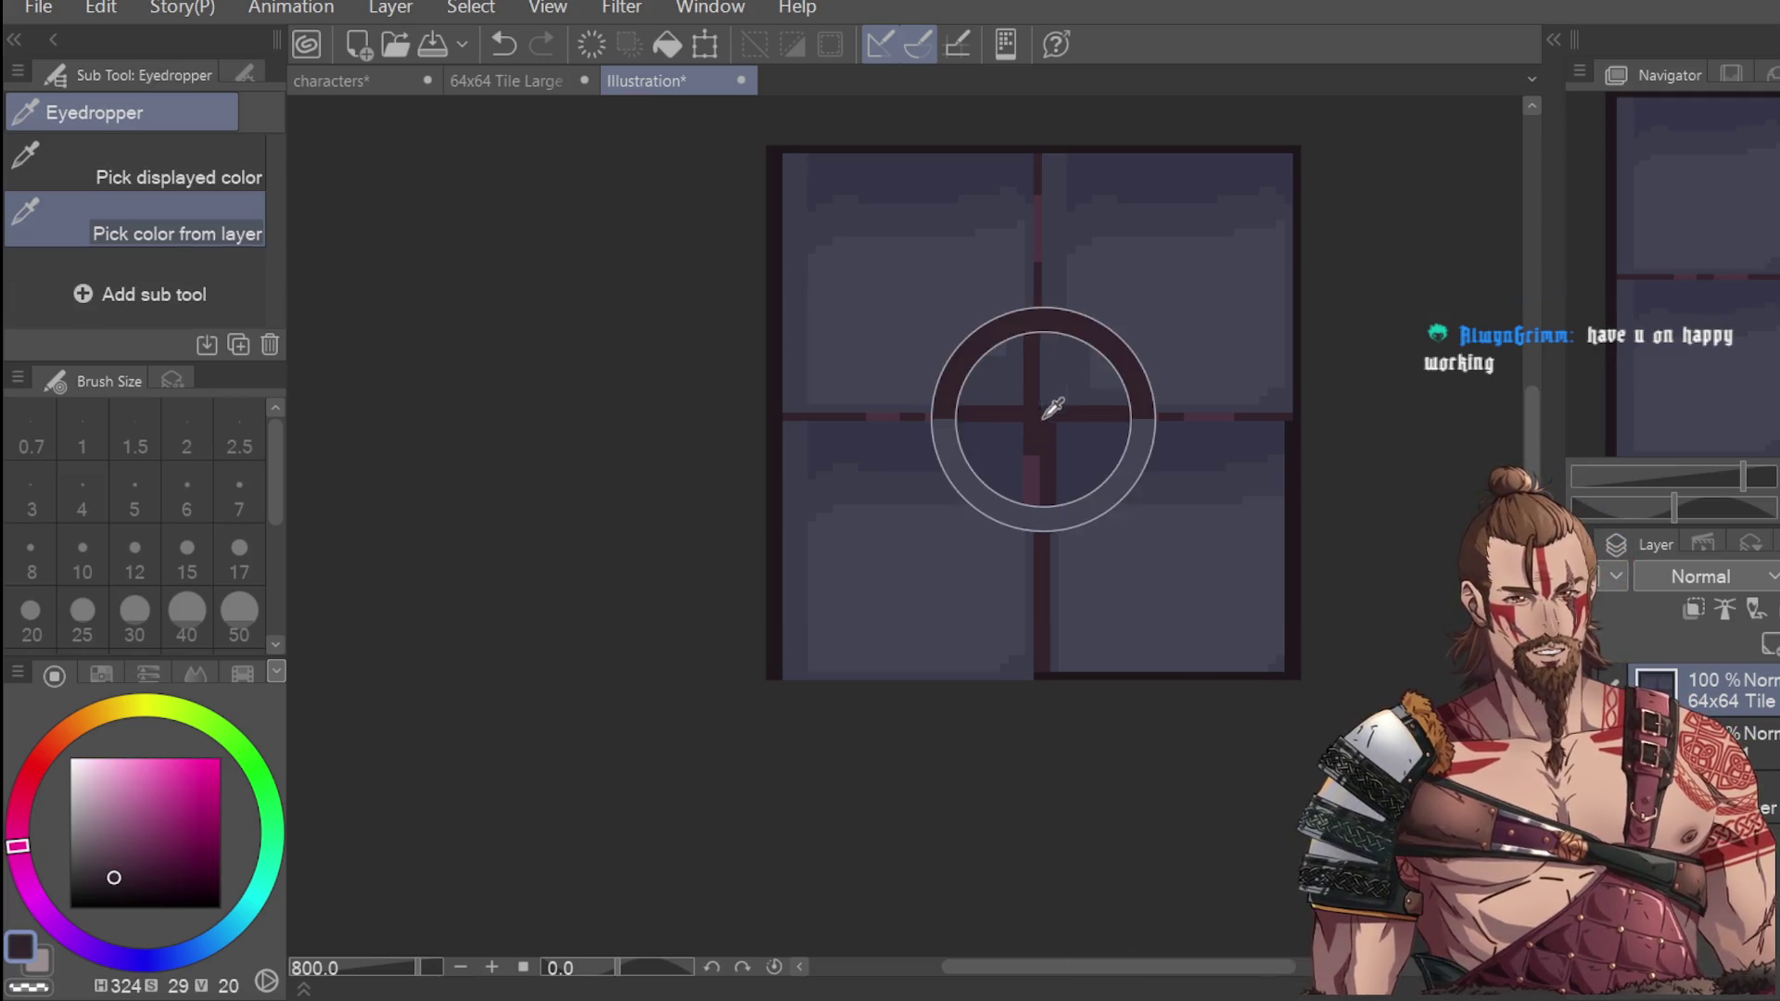
Darken the vertical divider between the tiles in dark plum, then sample a darker lower-right colour.
key("p")
left_click_drag(1043, 144, 1042, 375)
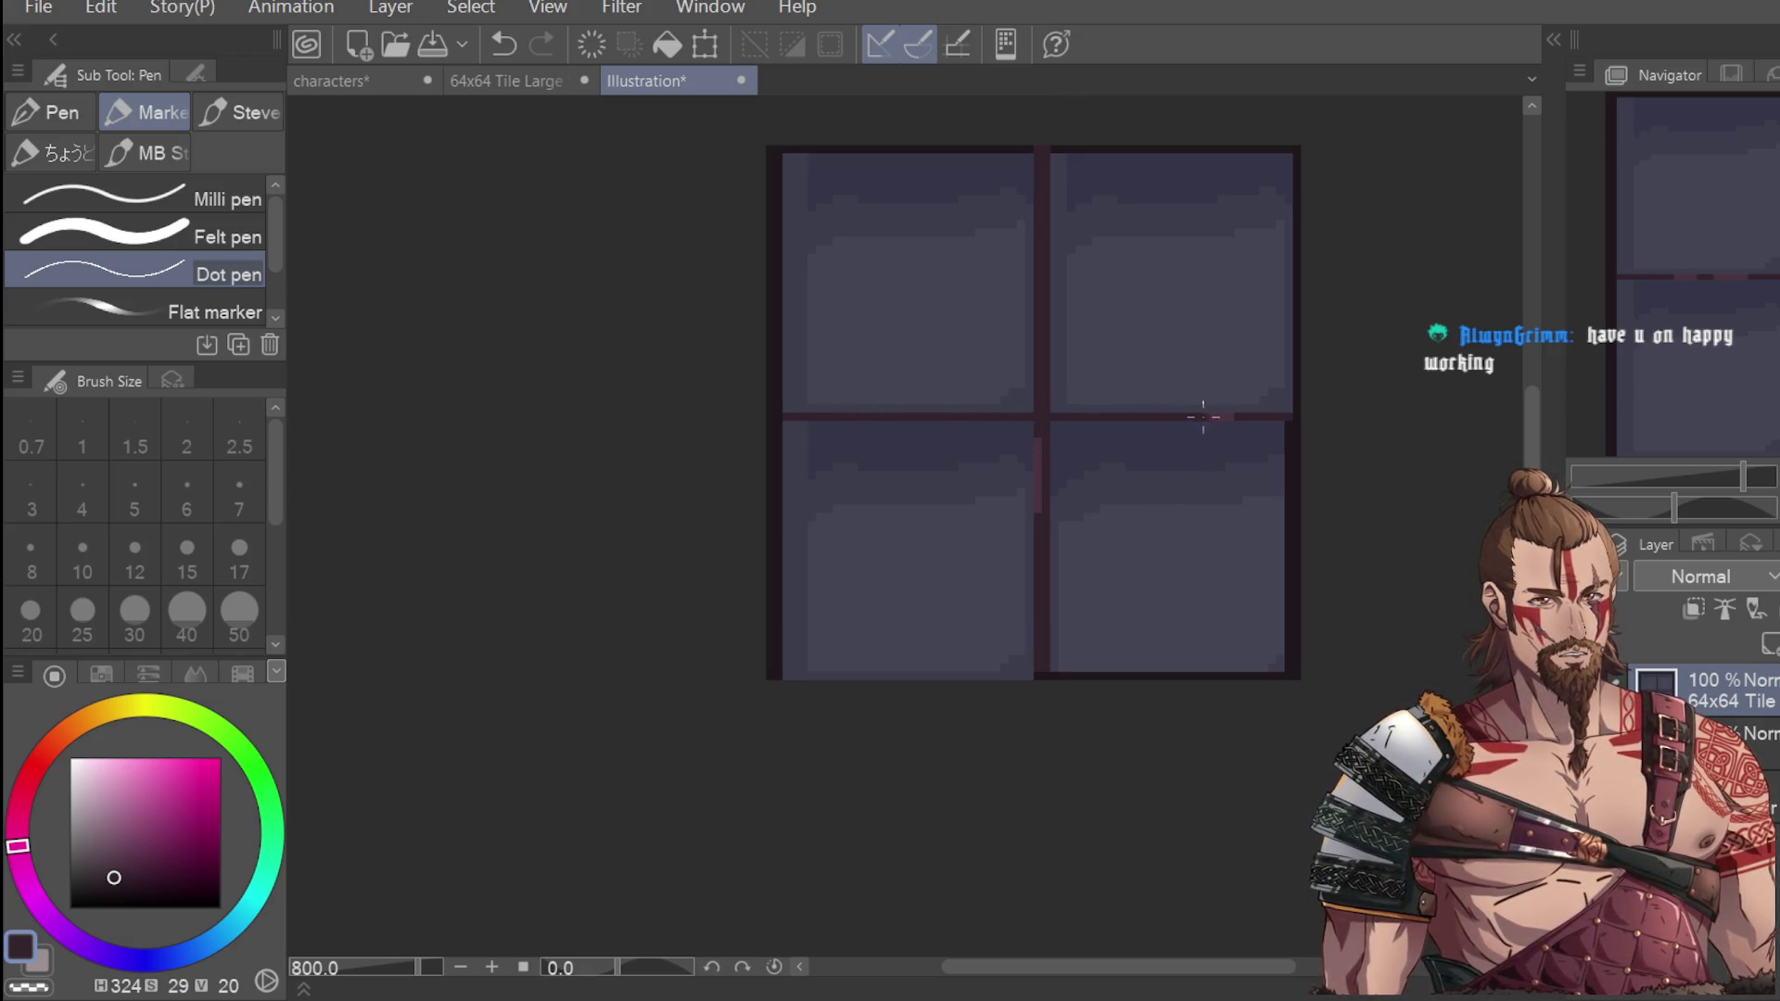
left_click_drag(1038, 429, 1038, 517)
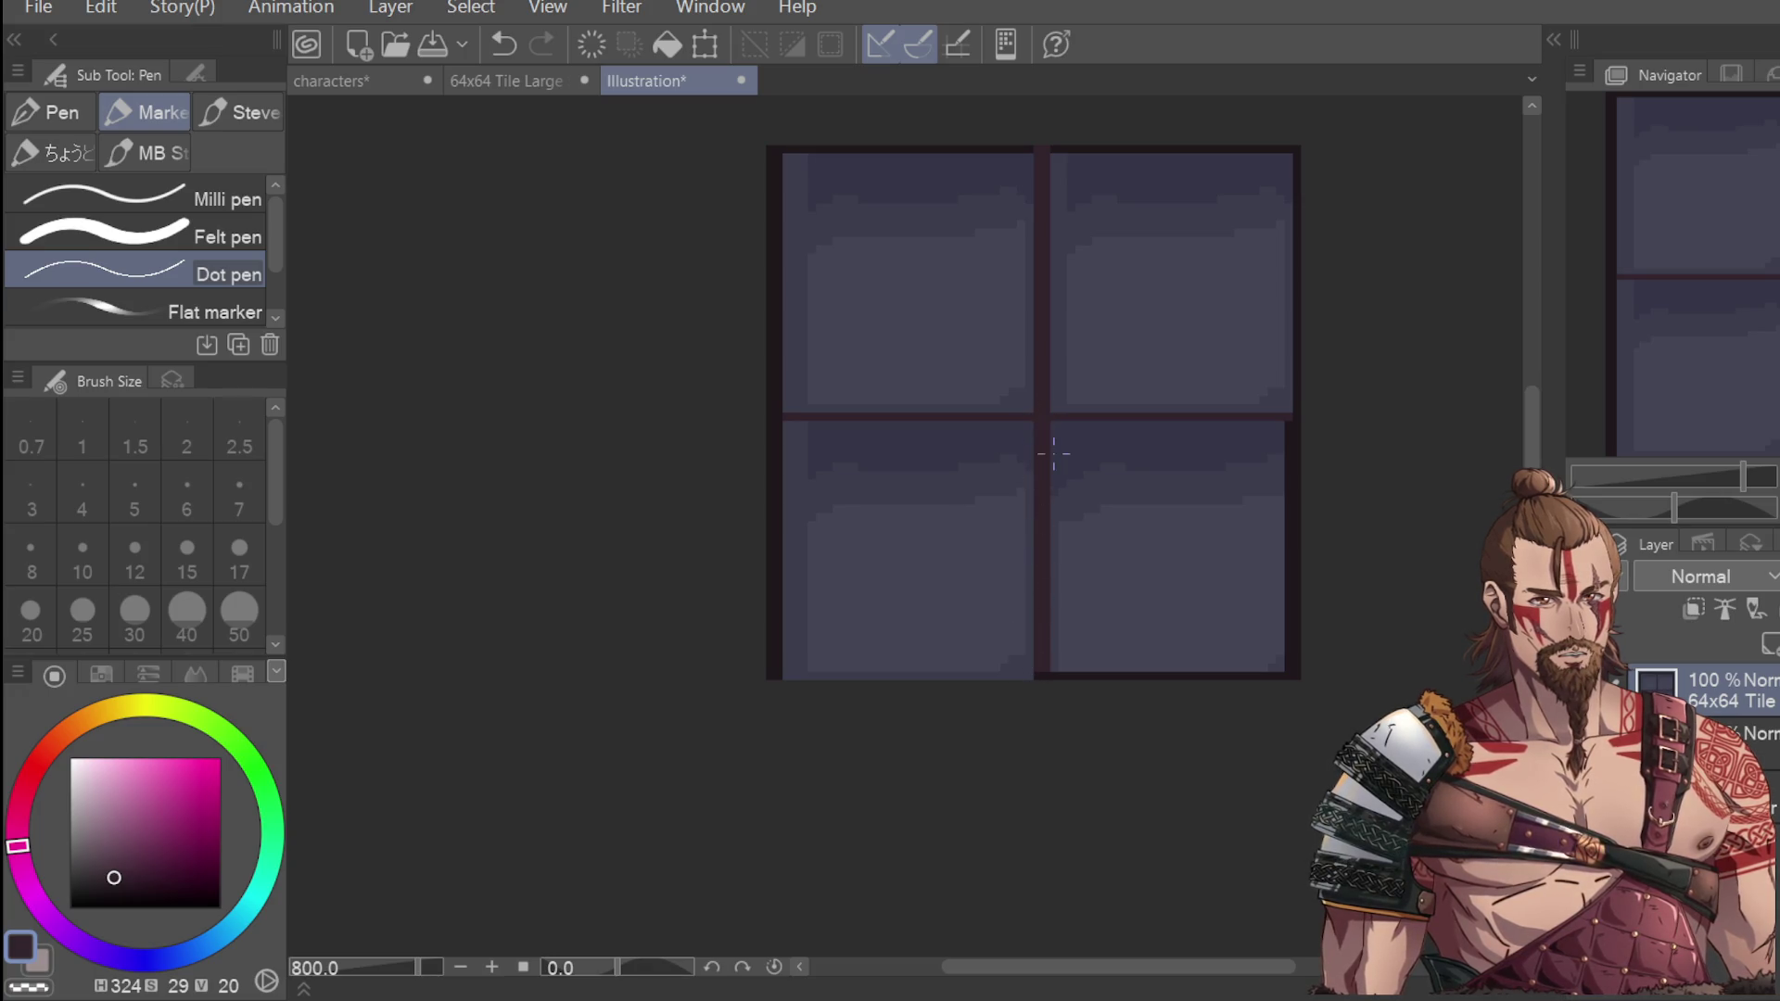
key("i")
left_click(1214, 654)
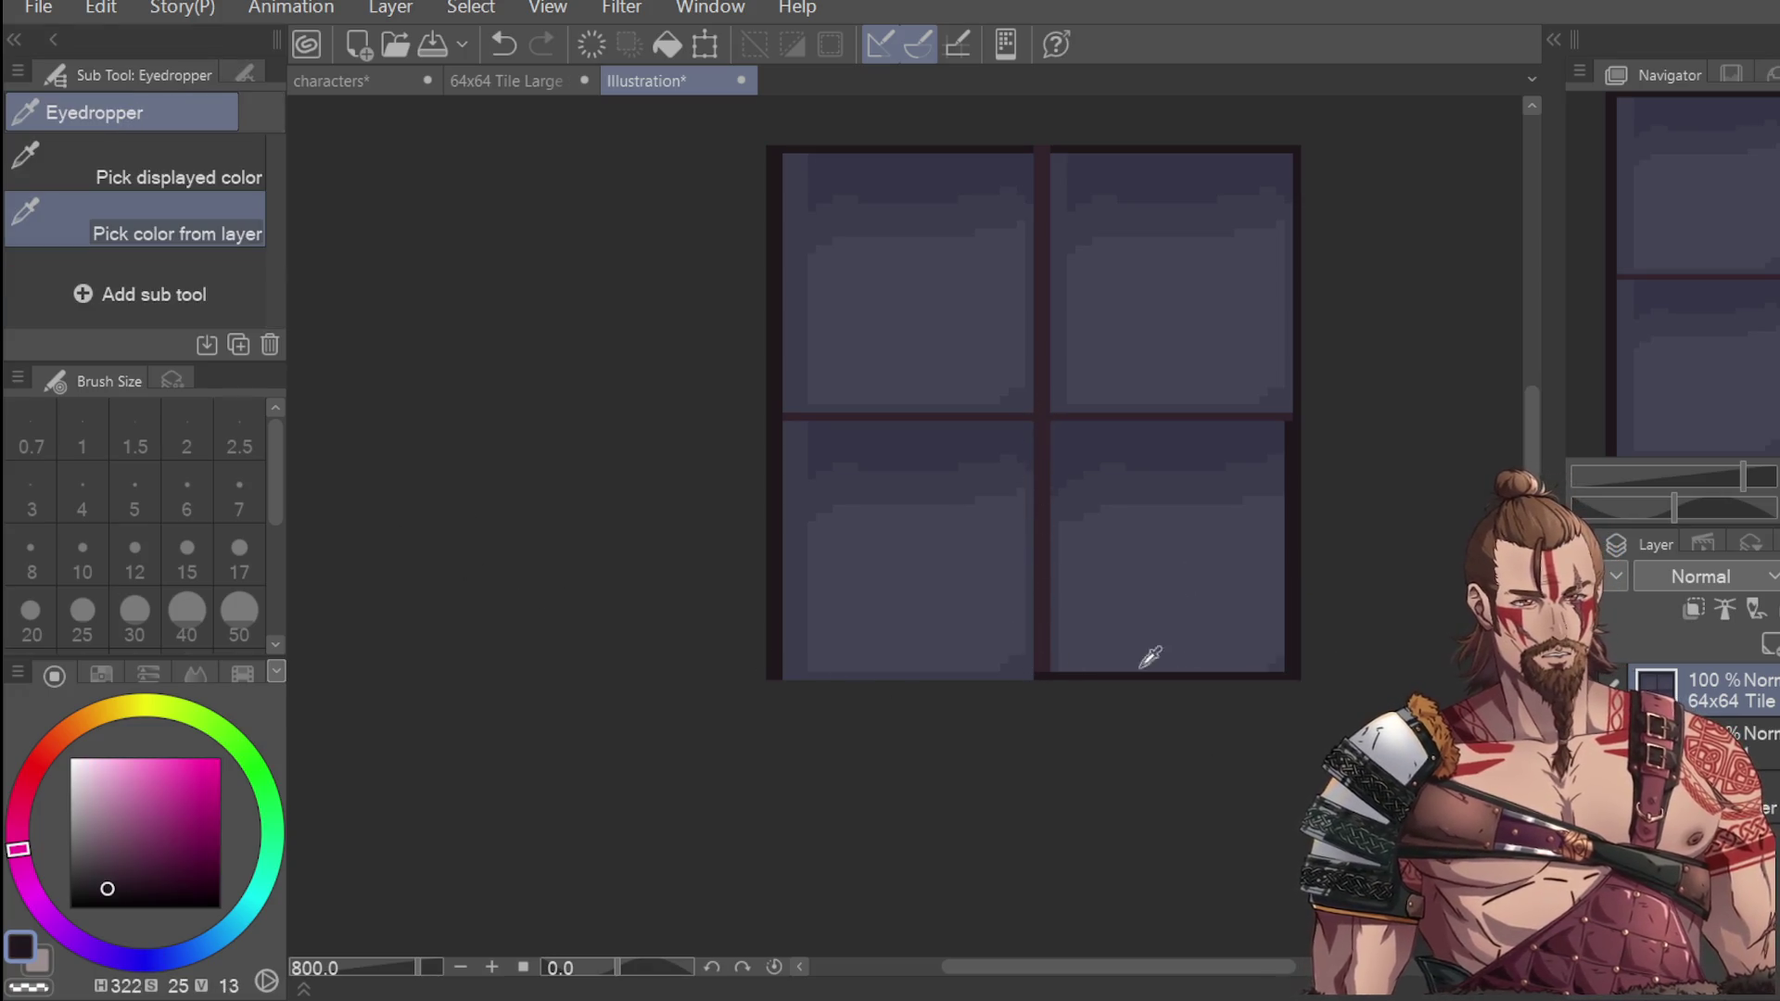
key("p")
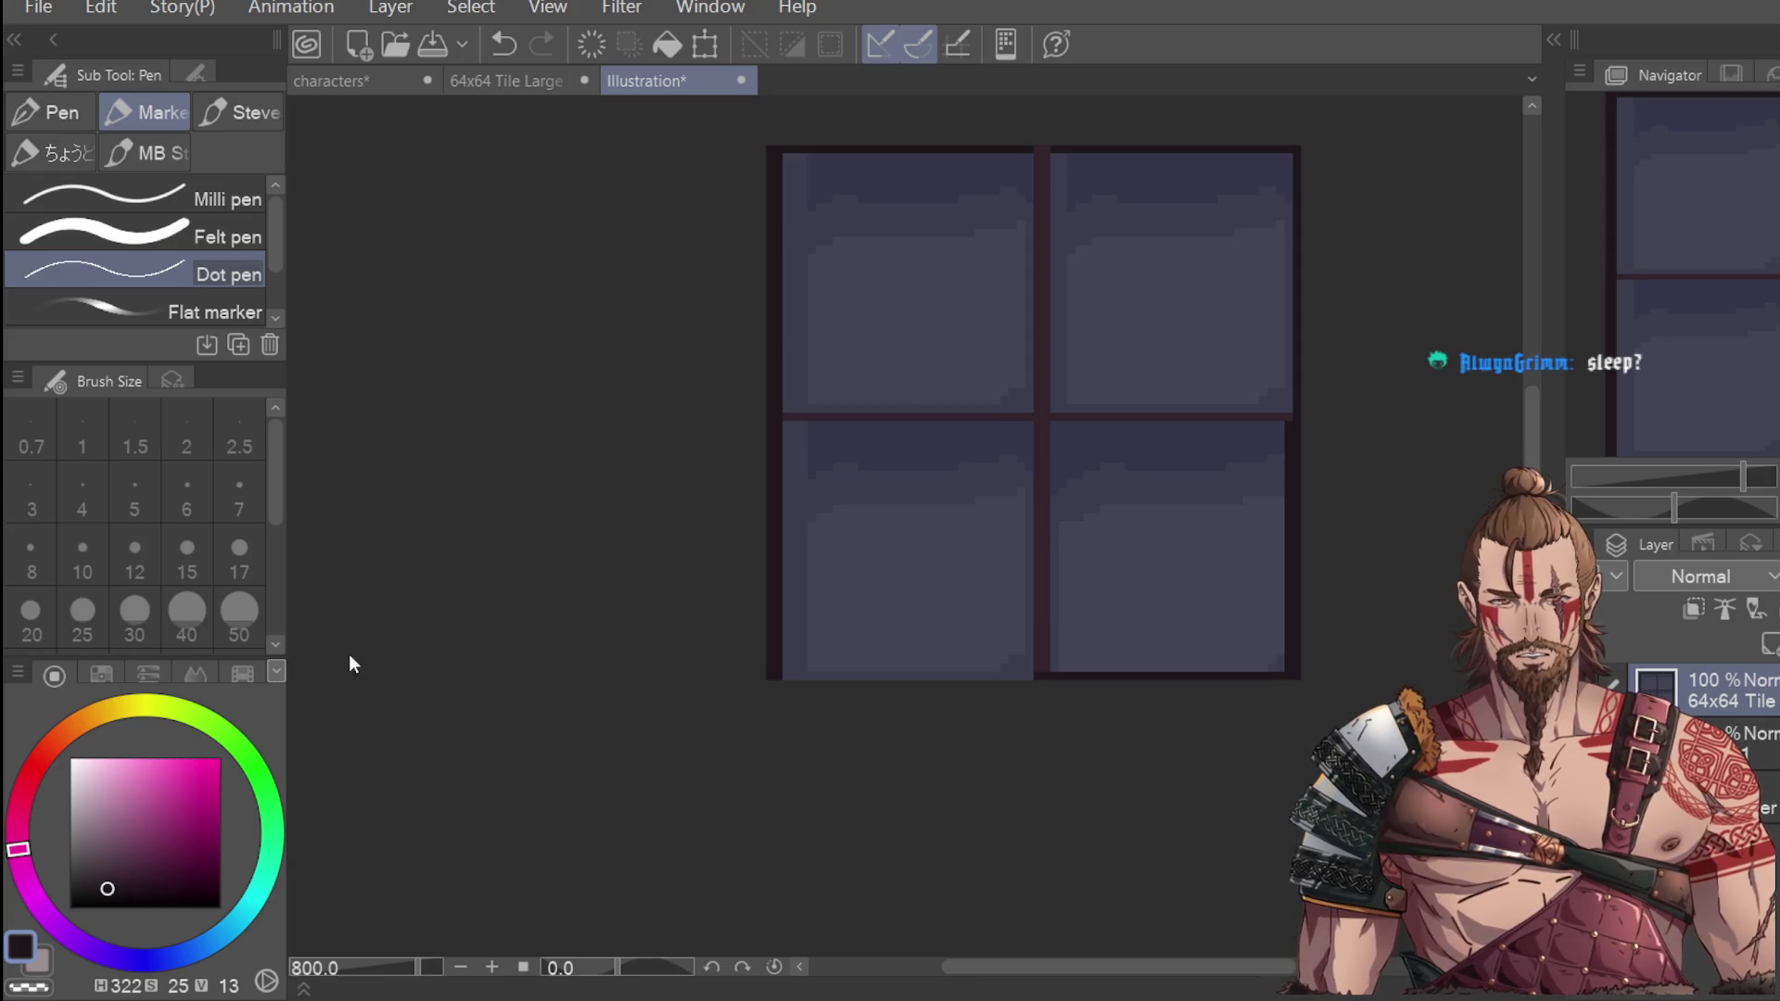
Redraw the bottom-edge line, then switch to a near-black colour and draw a straight line along it.
key("i")
left_click(864, 530)
left_click(856, 439)
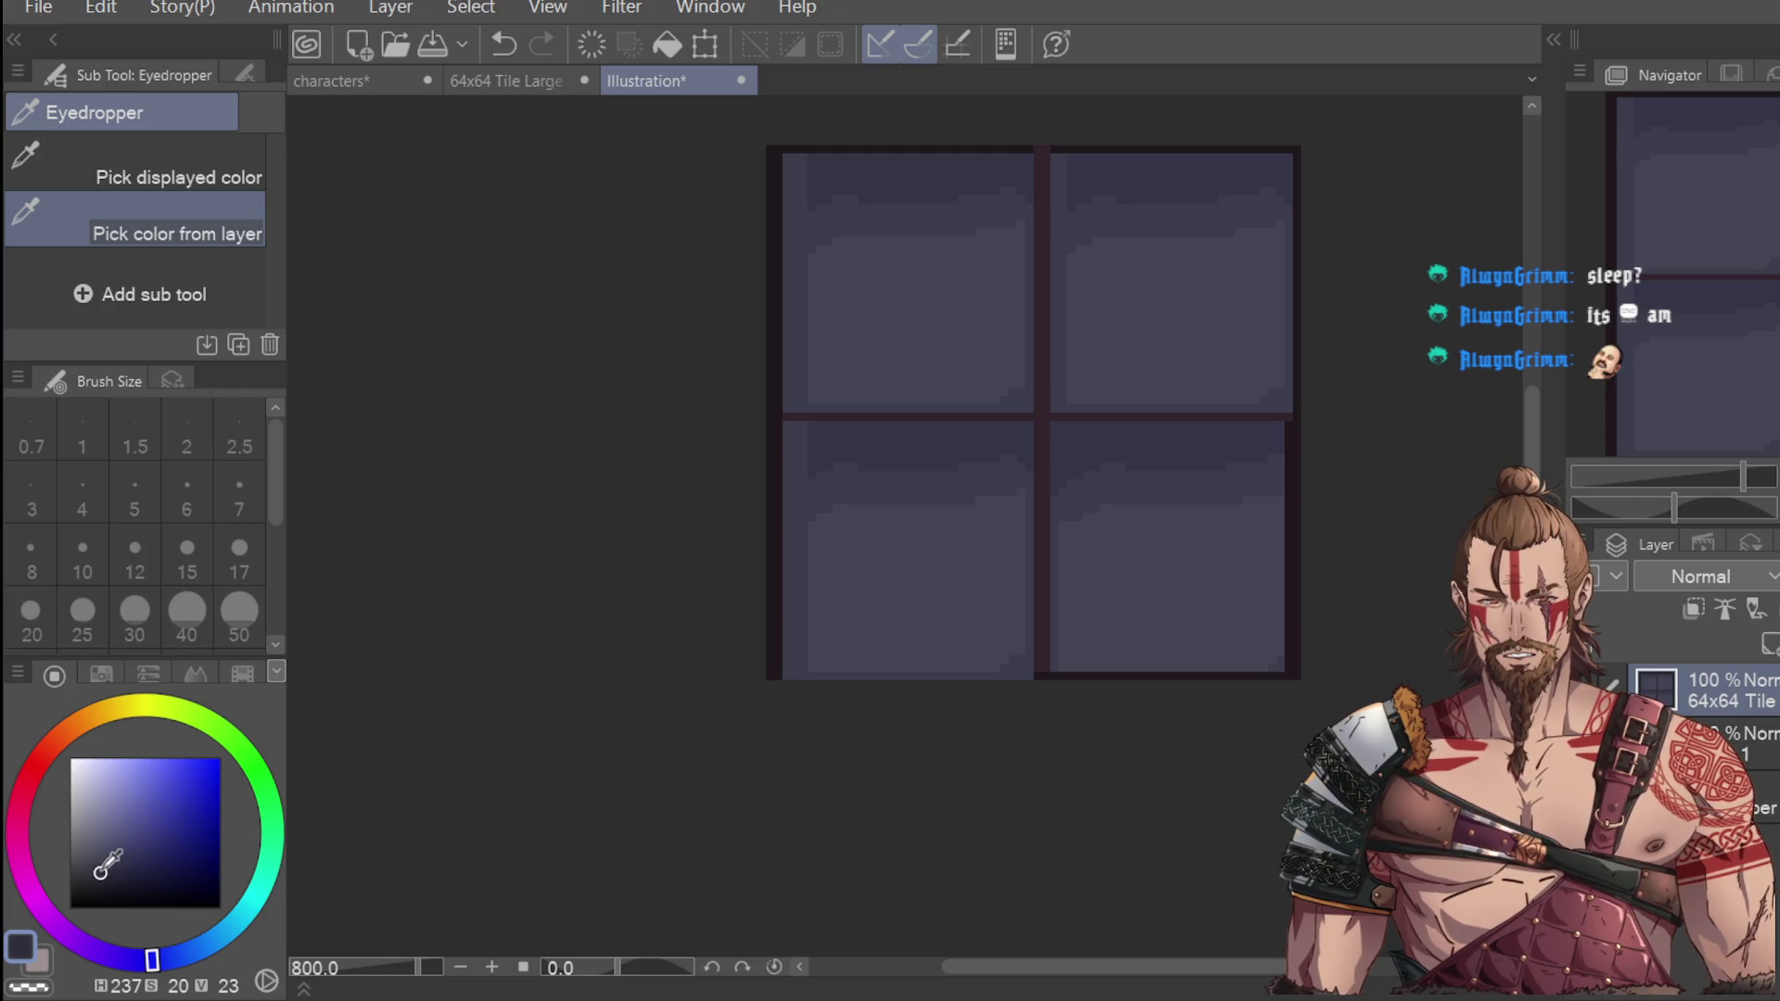
key("p")
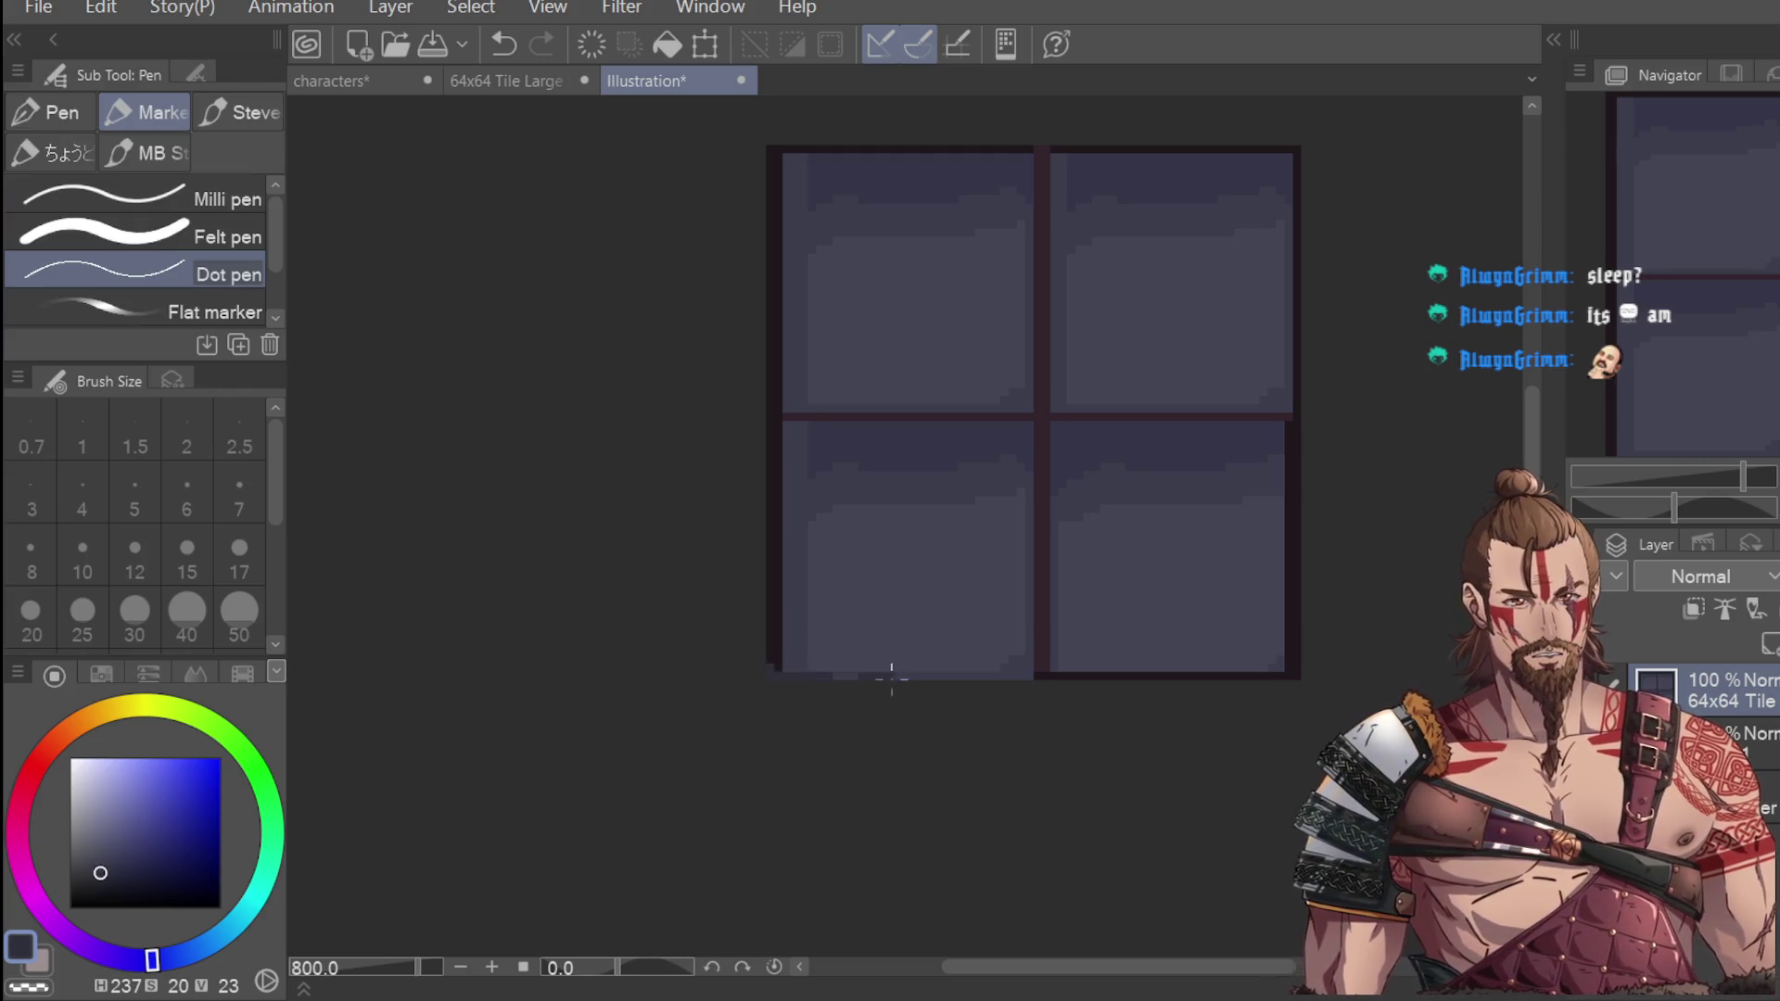
key("ctrl+z")
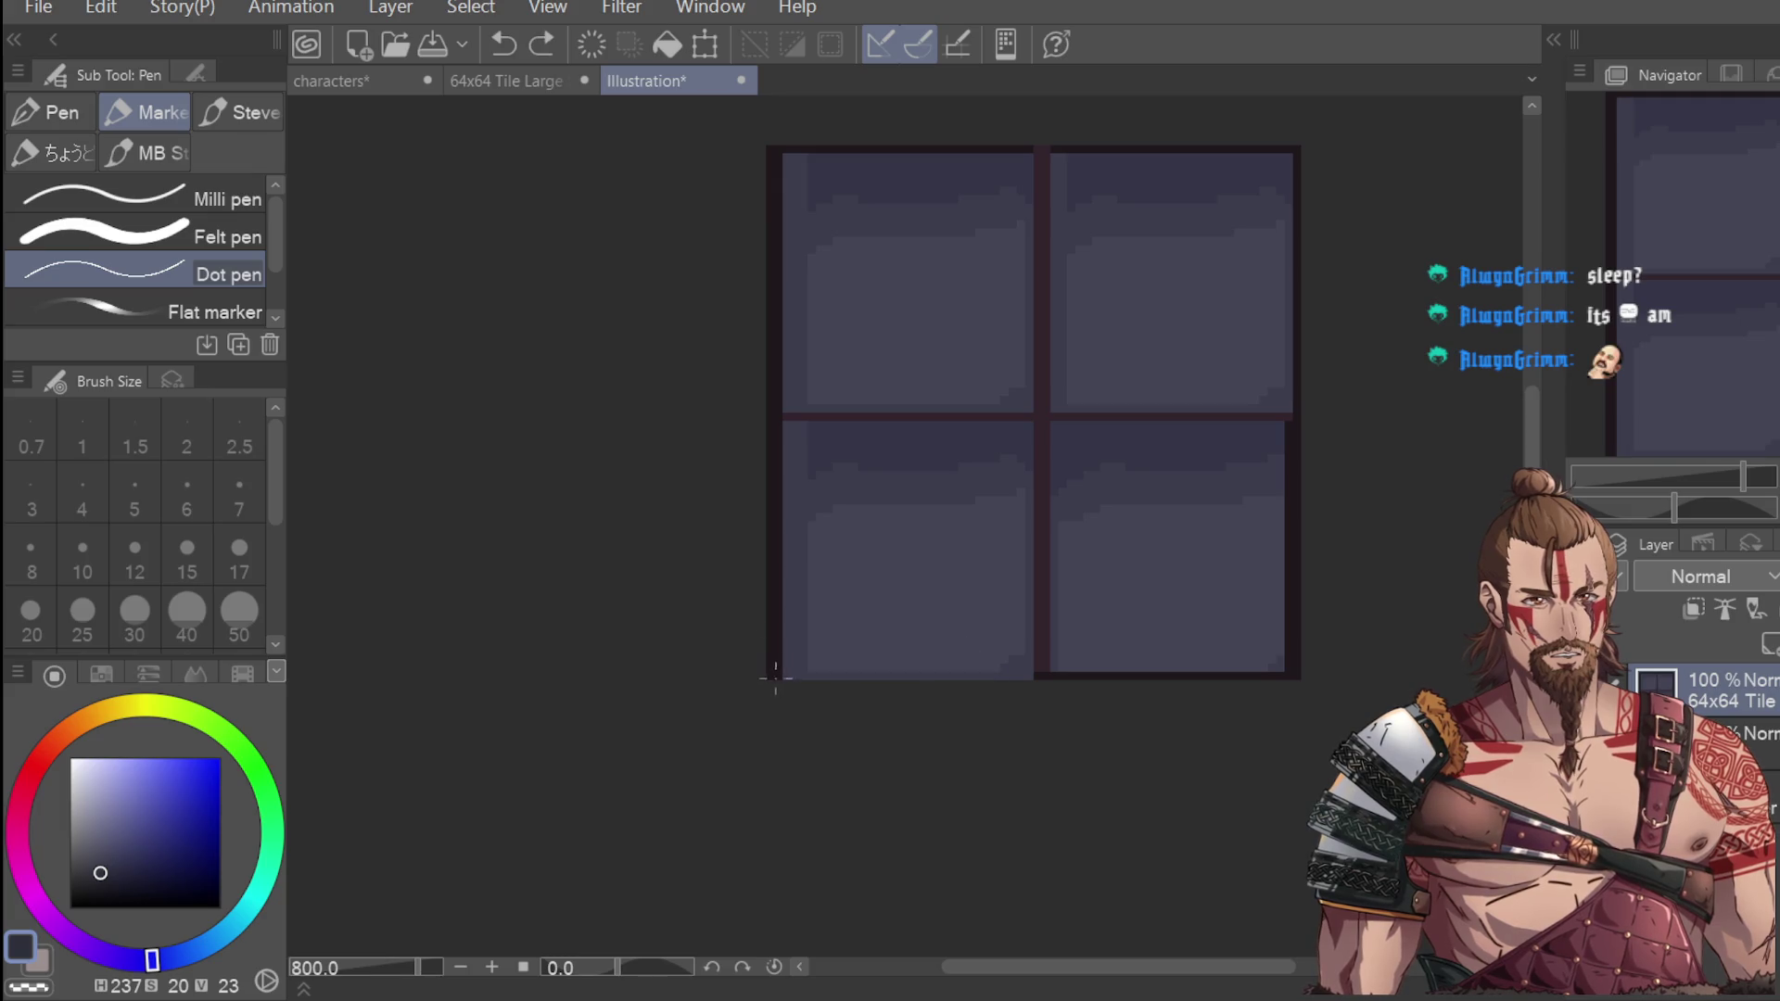
left_click_drag(1104, 677, 910, 677)
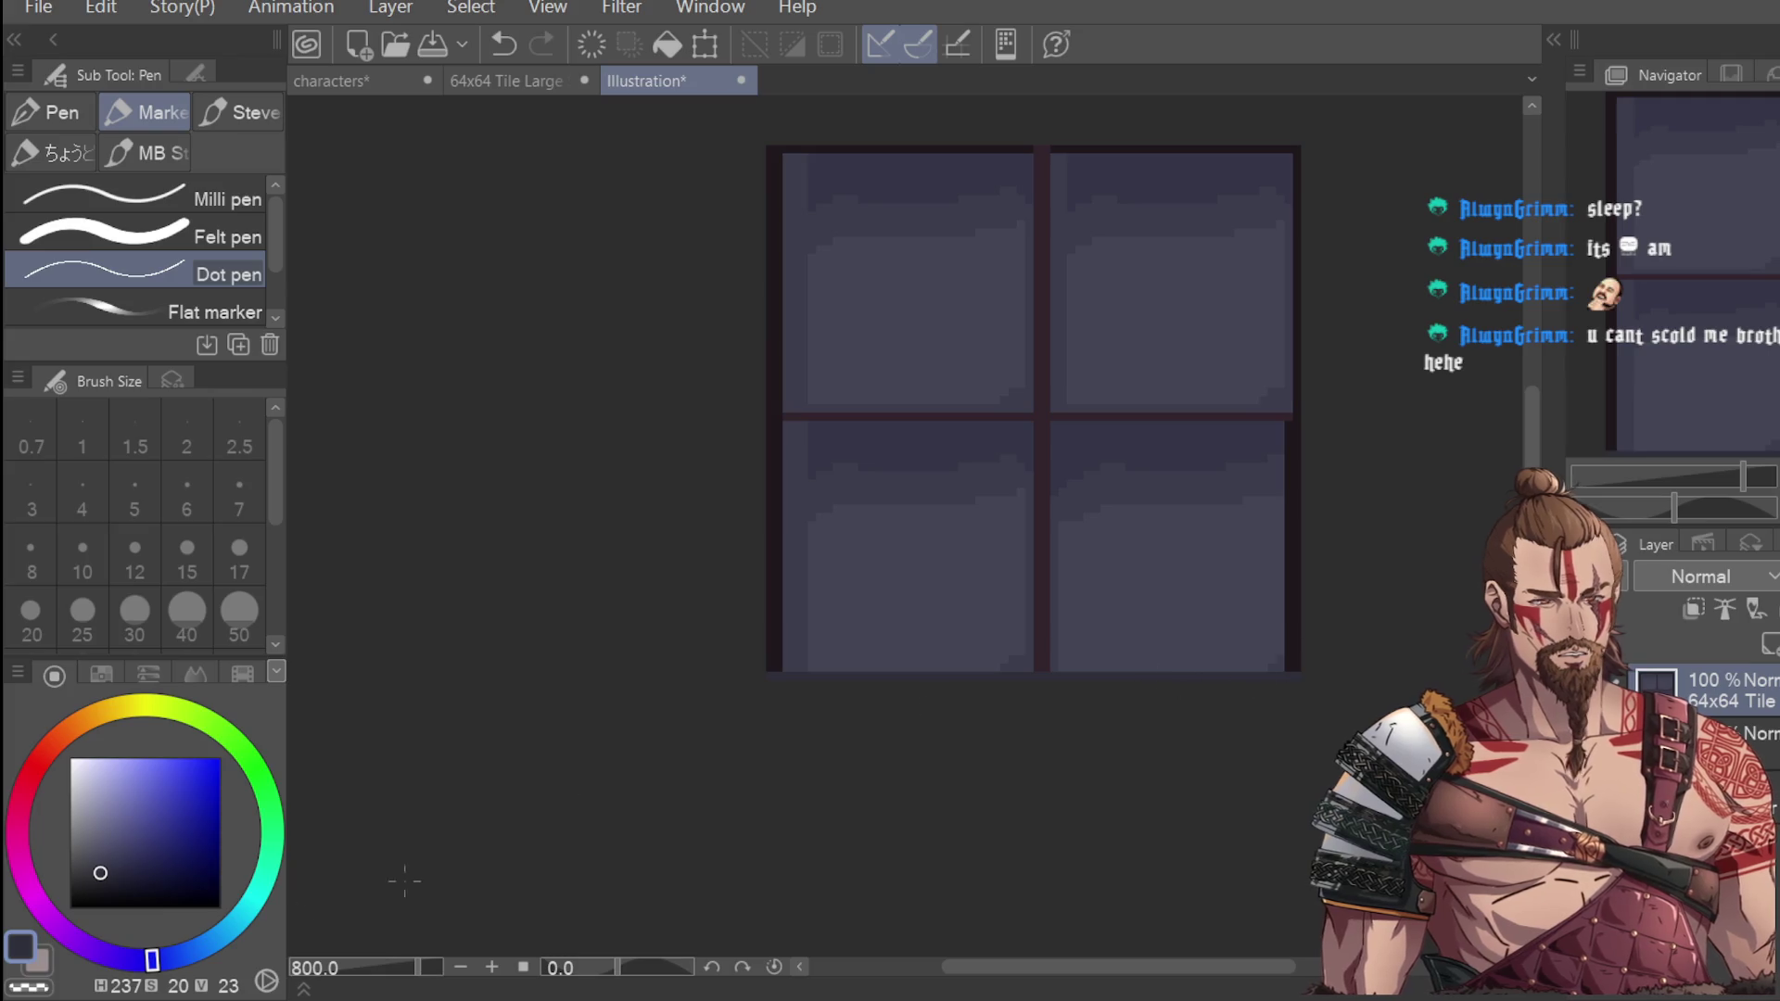
left_click(85, 887)
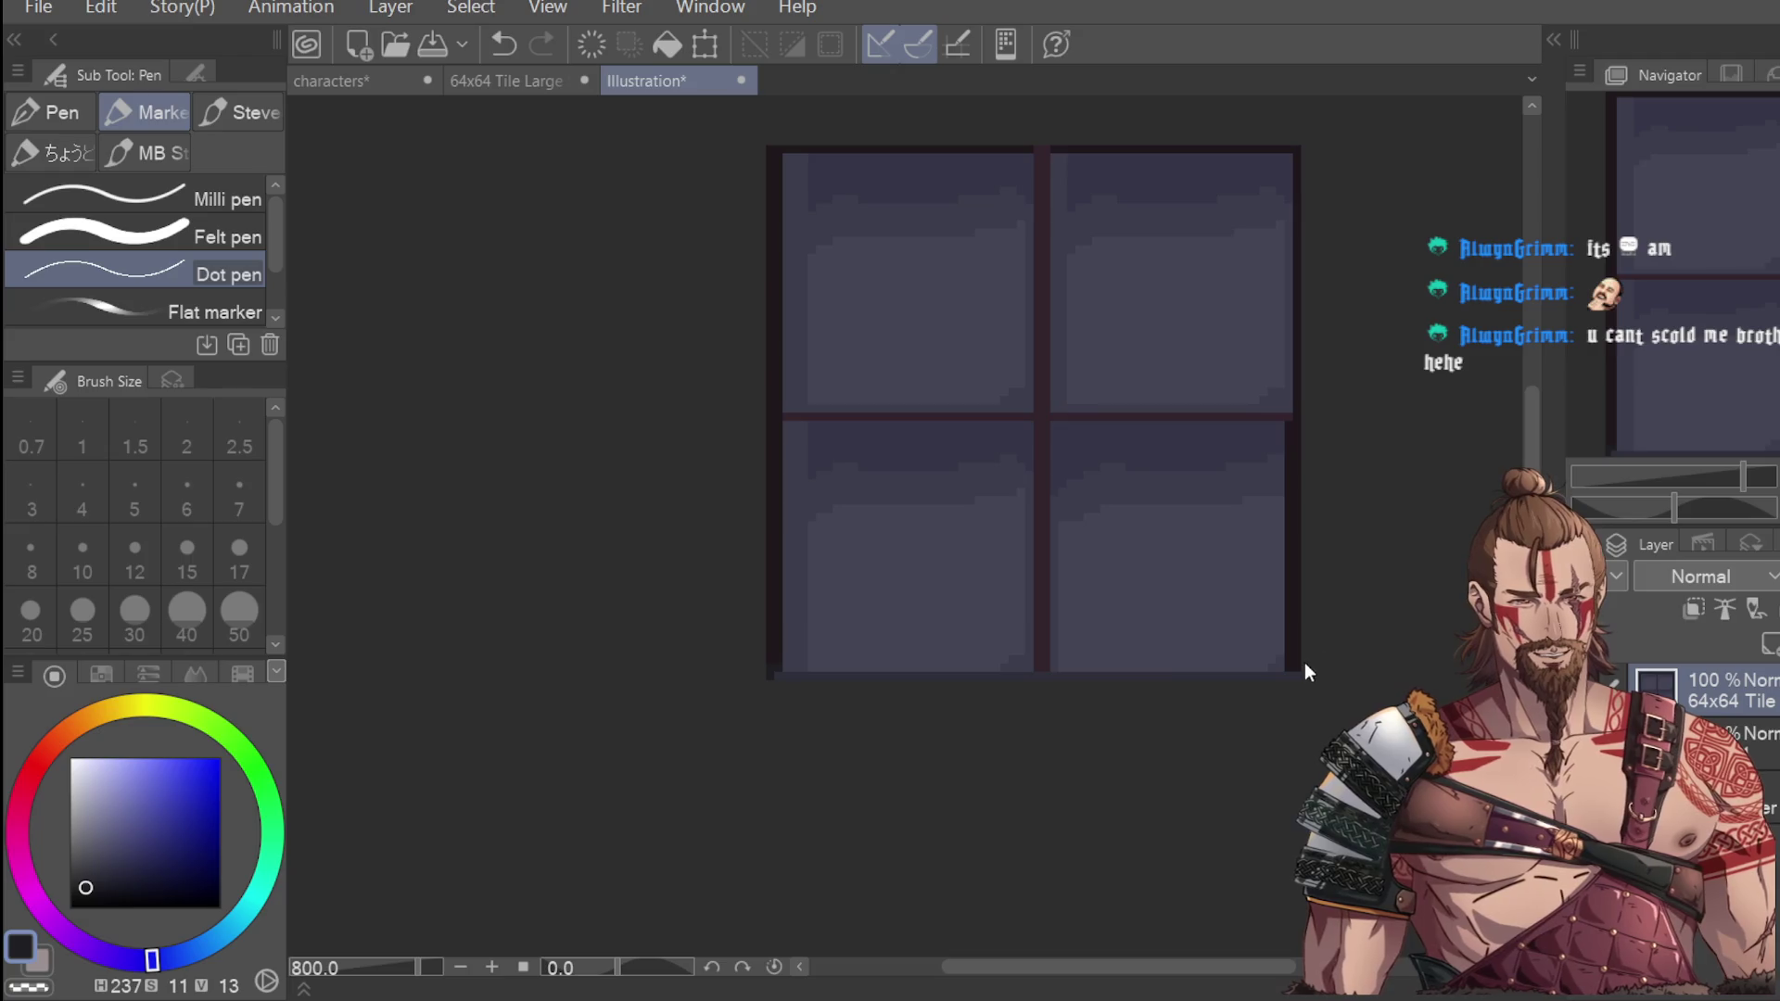
left_click_drag(1295, 672, 773, 672)
Draw a straight line up the tile's right edge with the Dot pen.
mouse_move(1298, 669)
left_mouse_down()
mouse_move(1298, 146)
mouse_move(762, 146)
mouse_move(766, 721)
left_mouse_up()
scroll(802, 563, "up", 2)
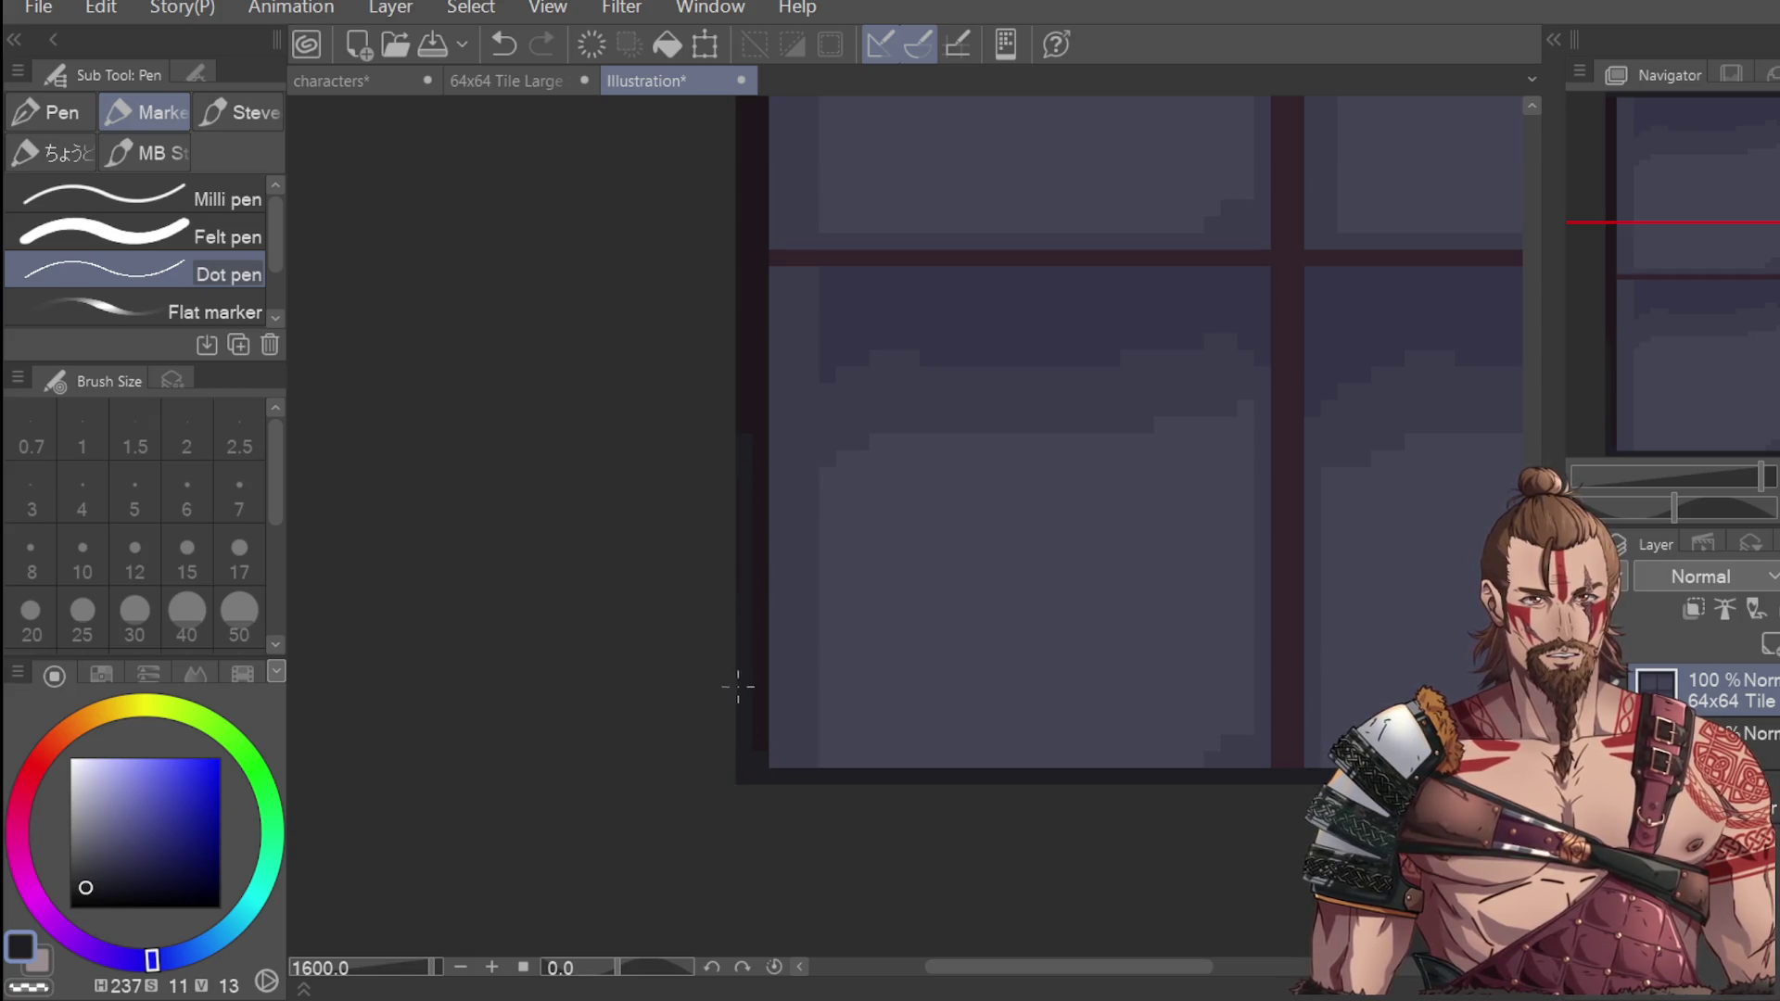
scroll(774, 370, "down", 2)
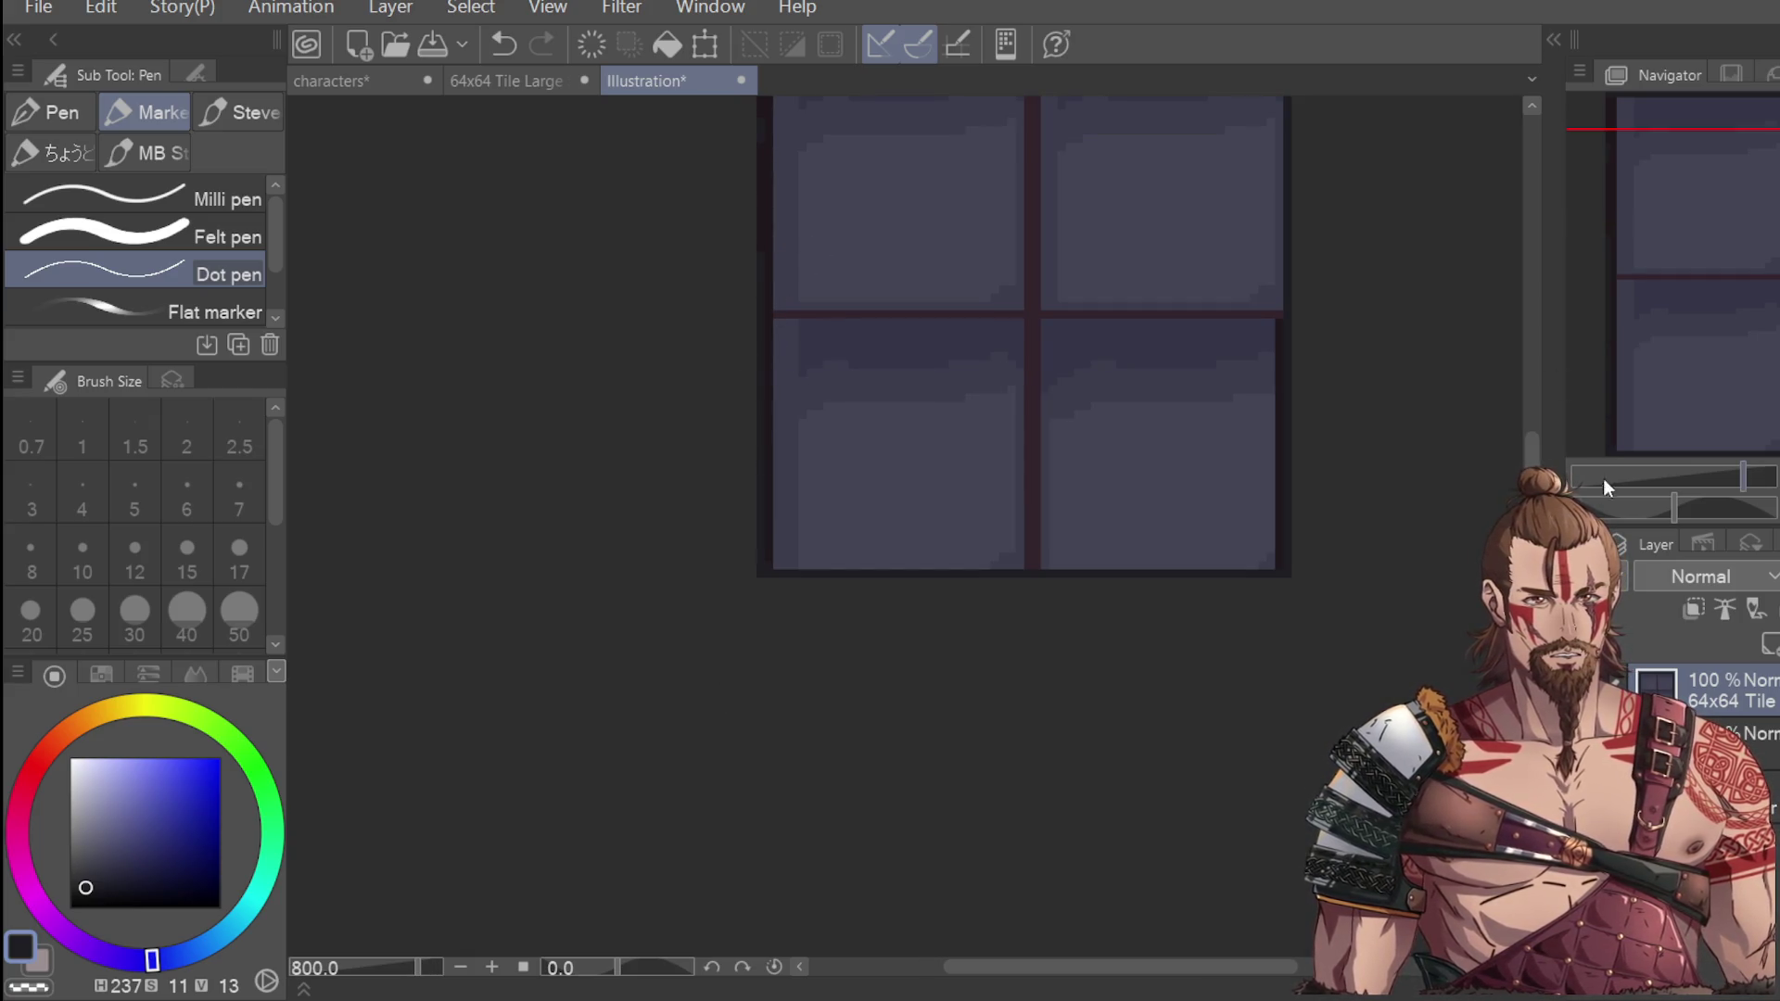
scroll(755, 306, "up", 2)
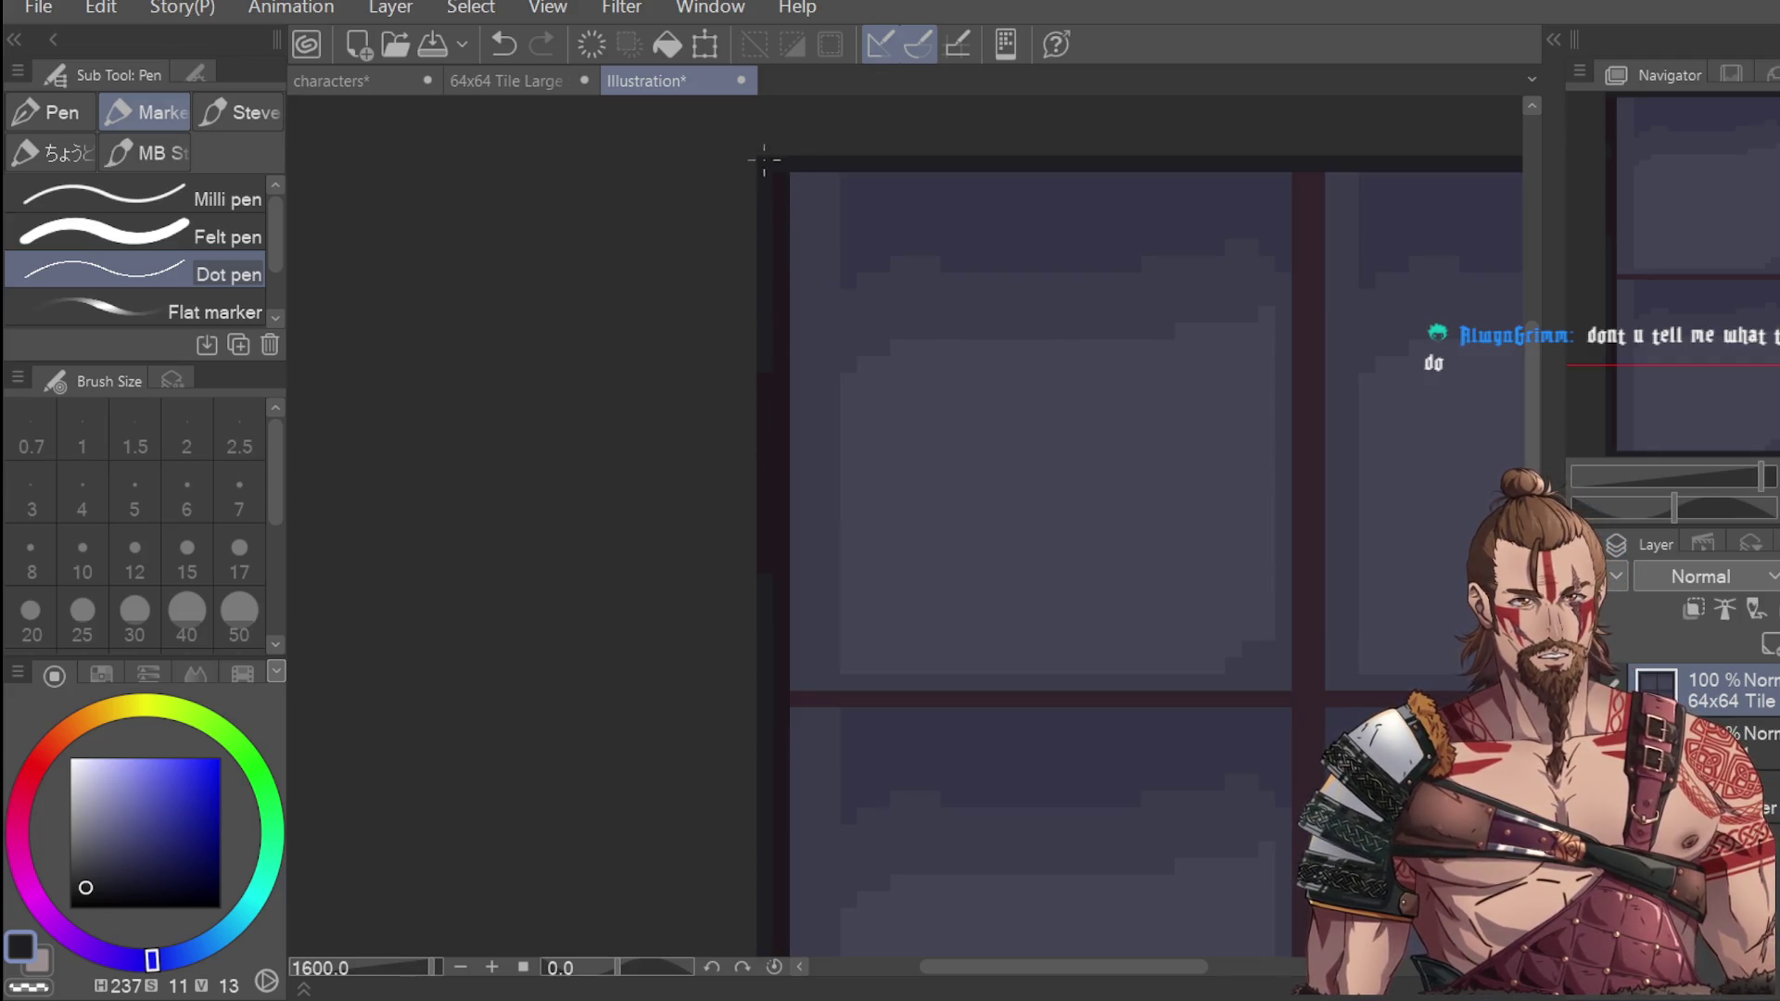
scroll(809, 661, "down", 2)
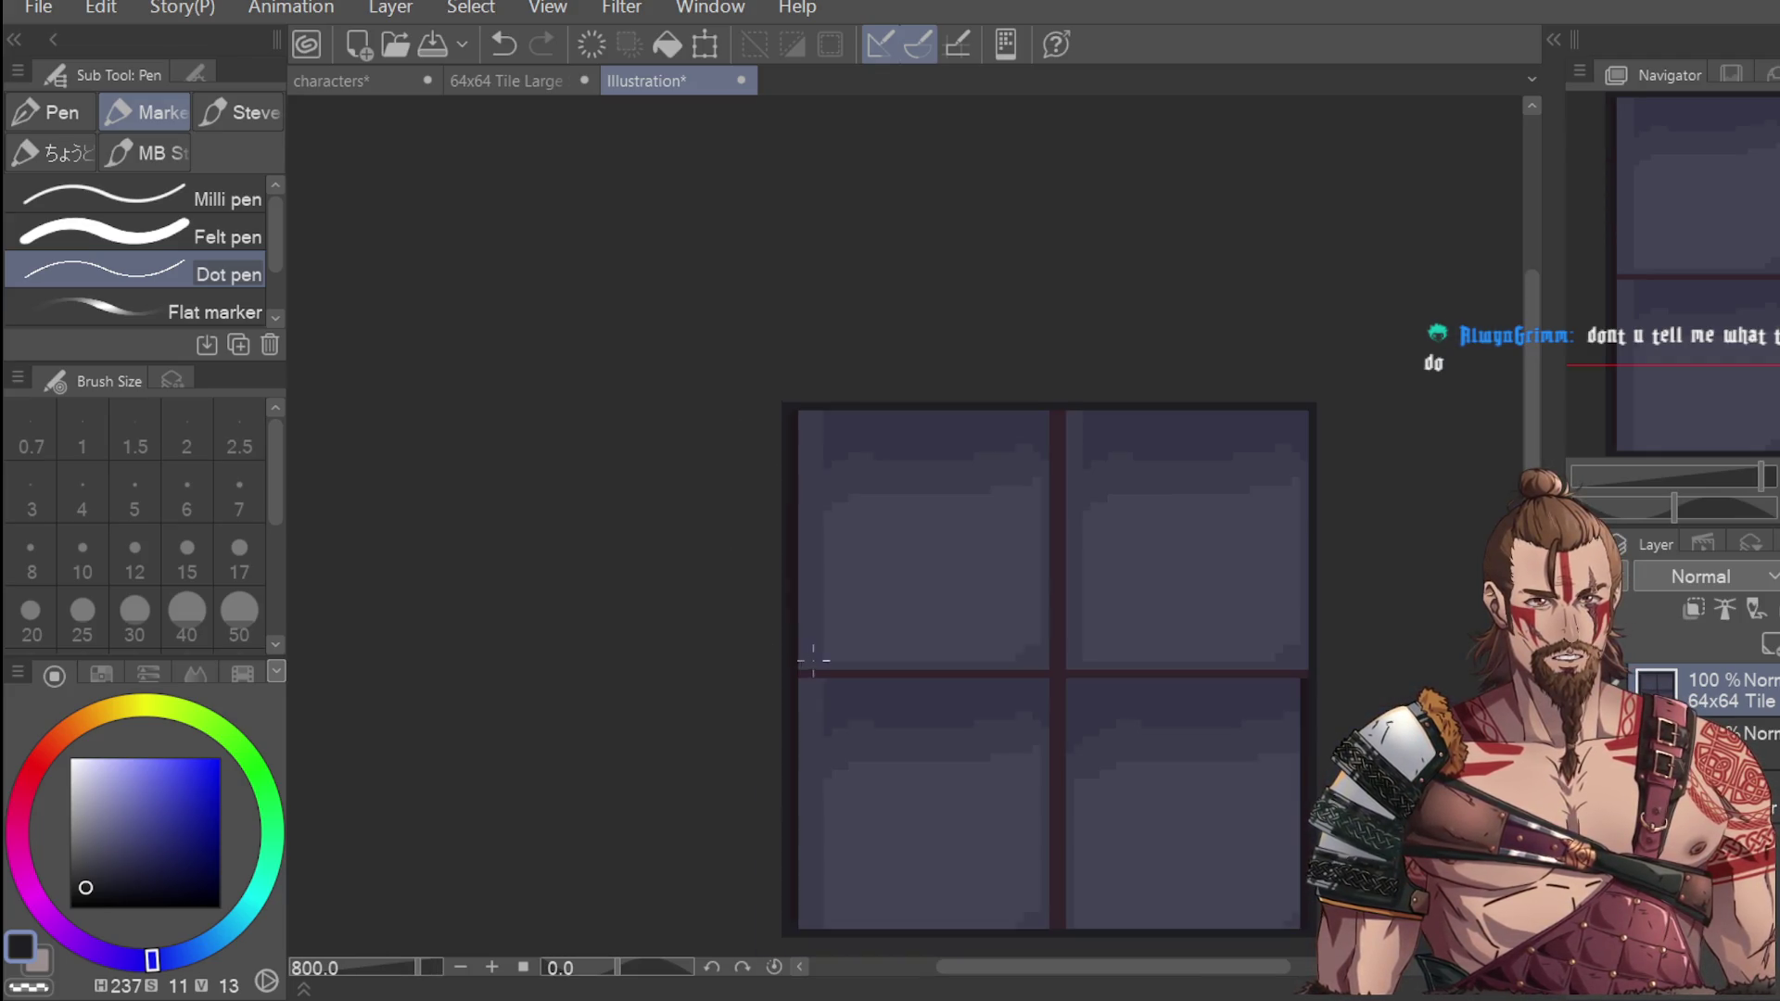
scroll(1335, 623, "down", 2)
scroll(1344, 677, "down", 2)
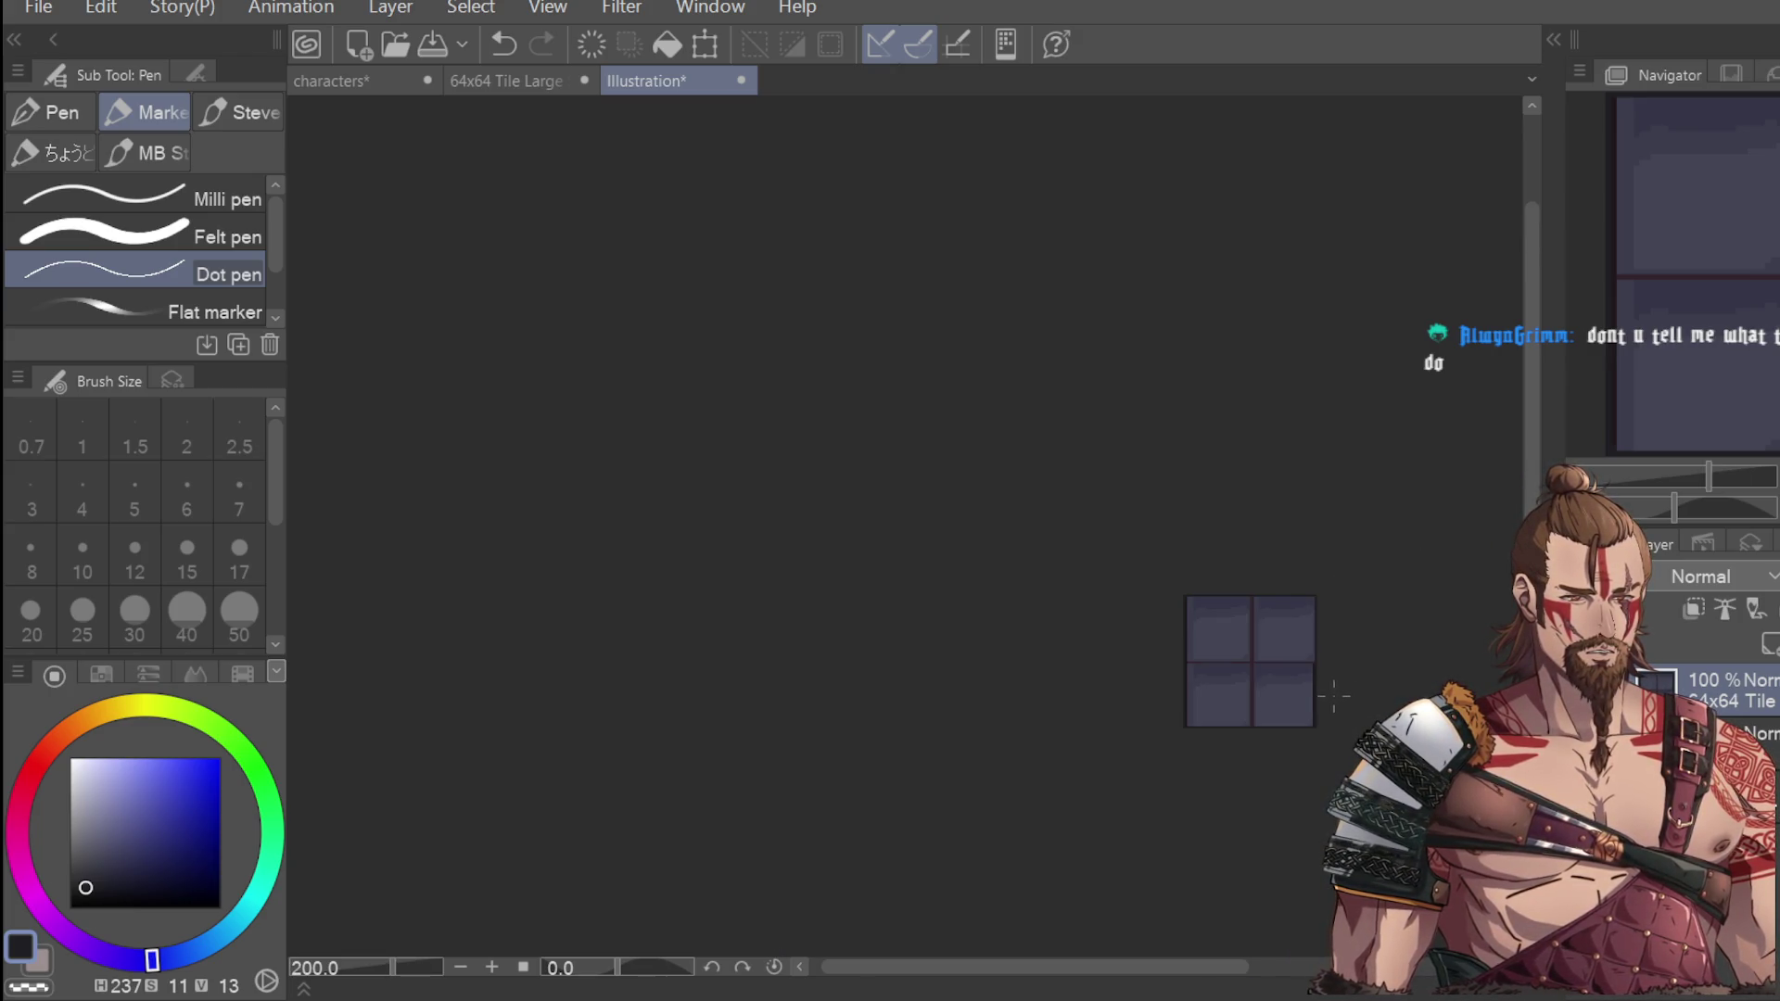
Sample the frame's dark purple and paint over the dark strip at the left edge.
key("i")
scroll(1235, 596, "up", 6)
left_click(1156, 565)
key("p")
left_click_drag(822, 641, 822, 809)
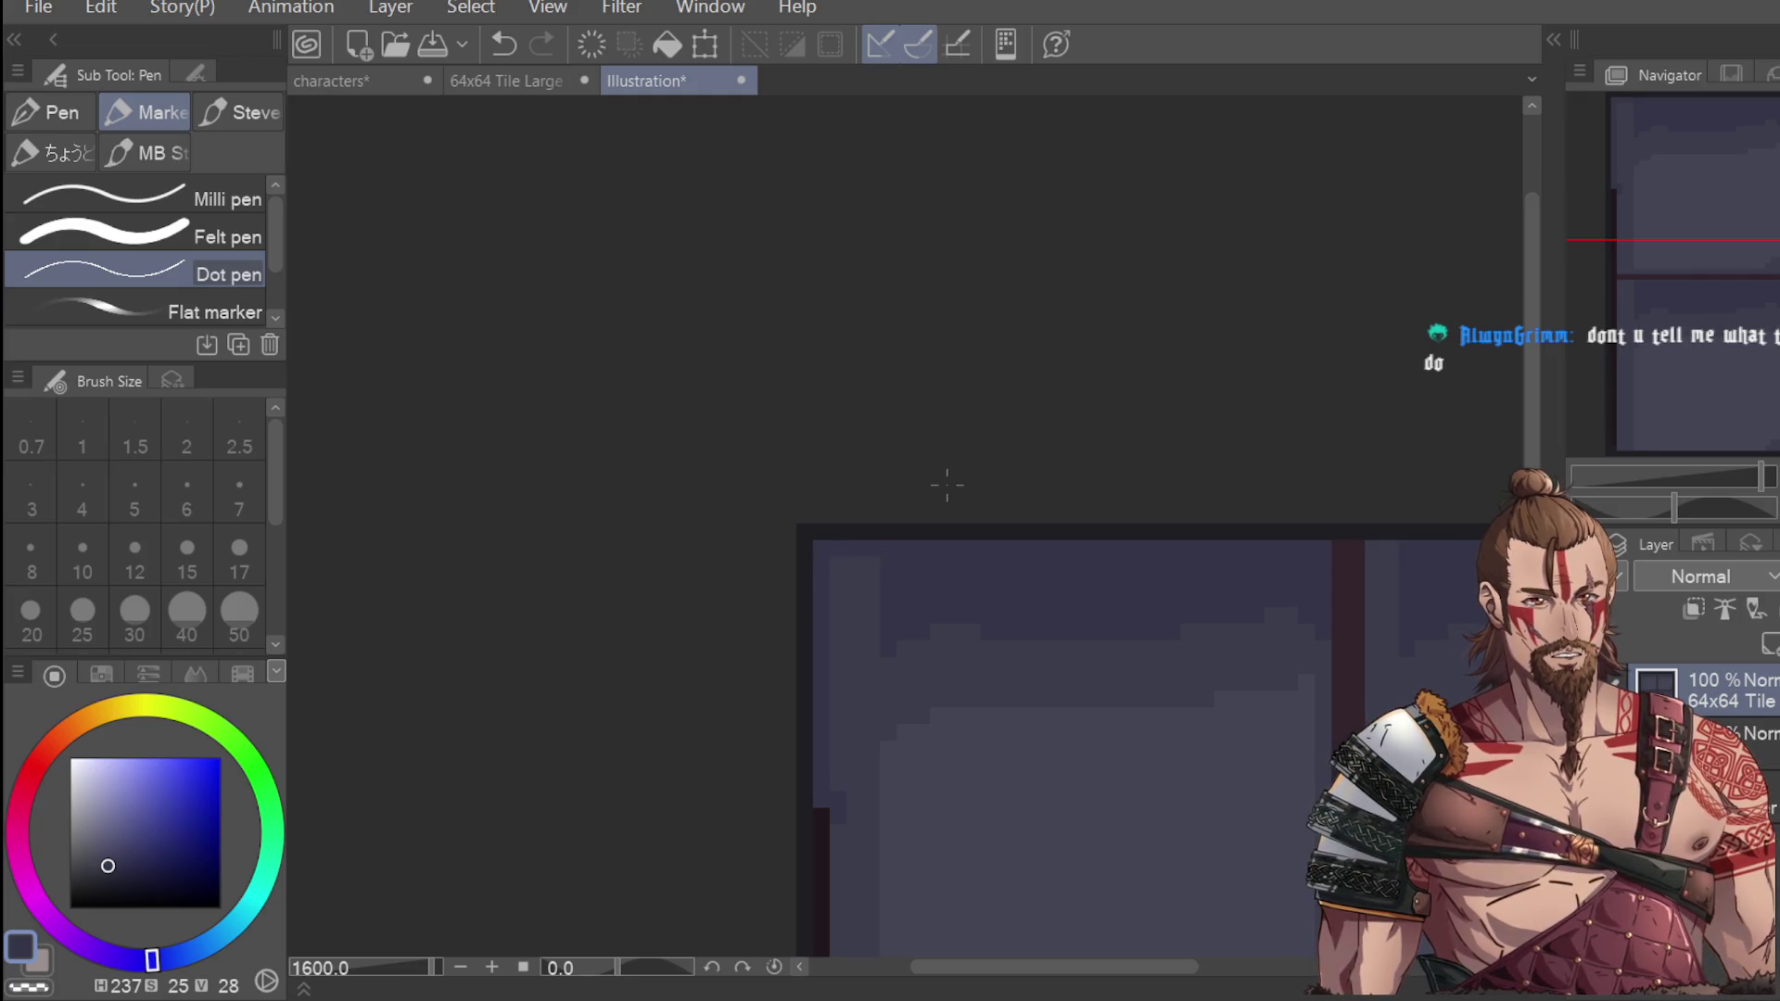
scroll(947, 482, "down", 4)
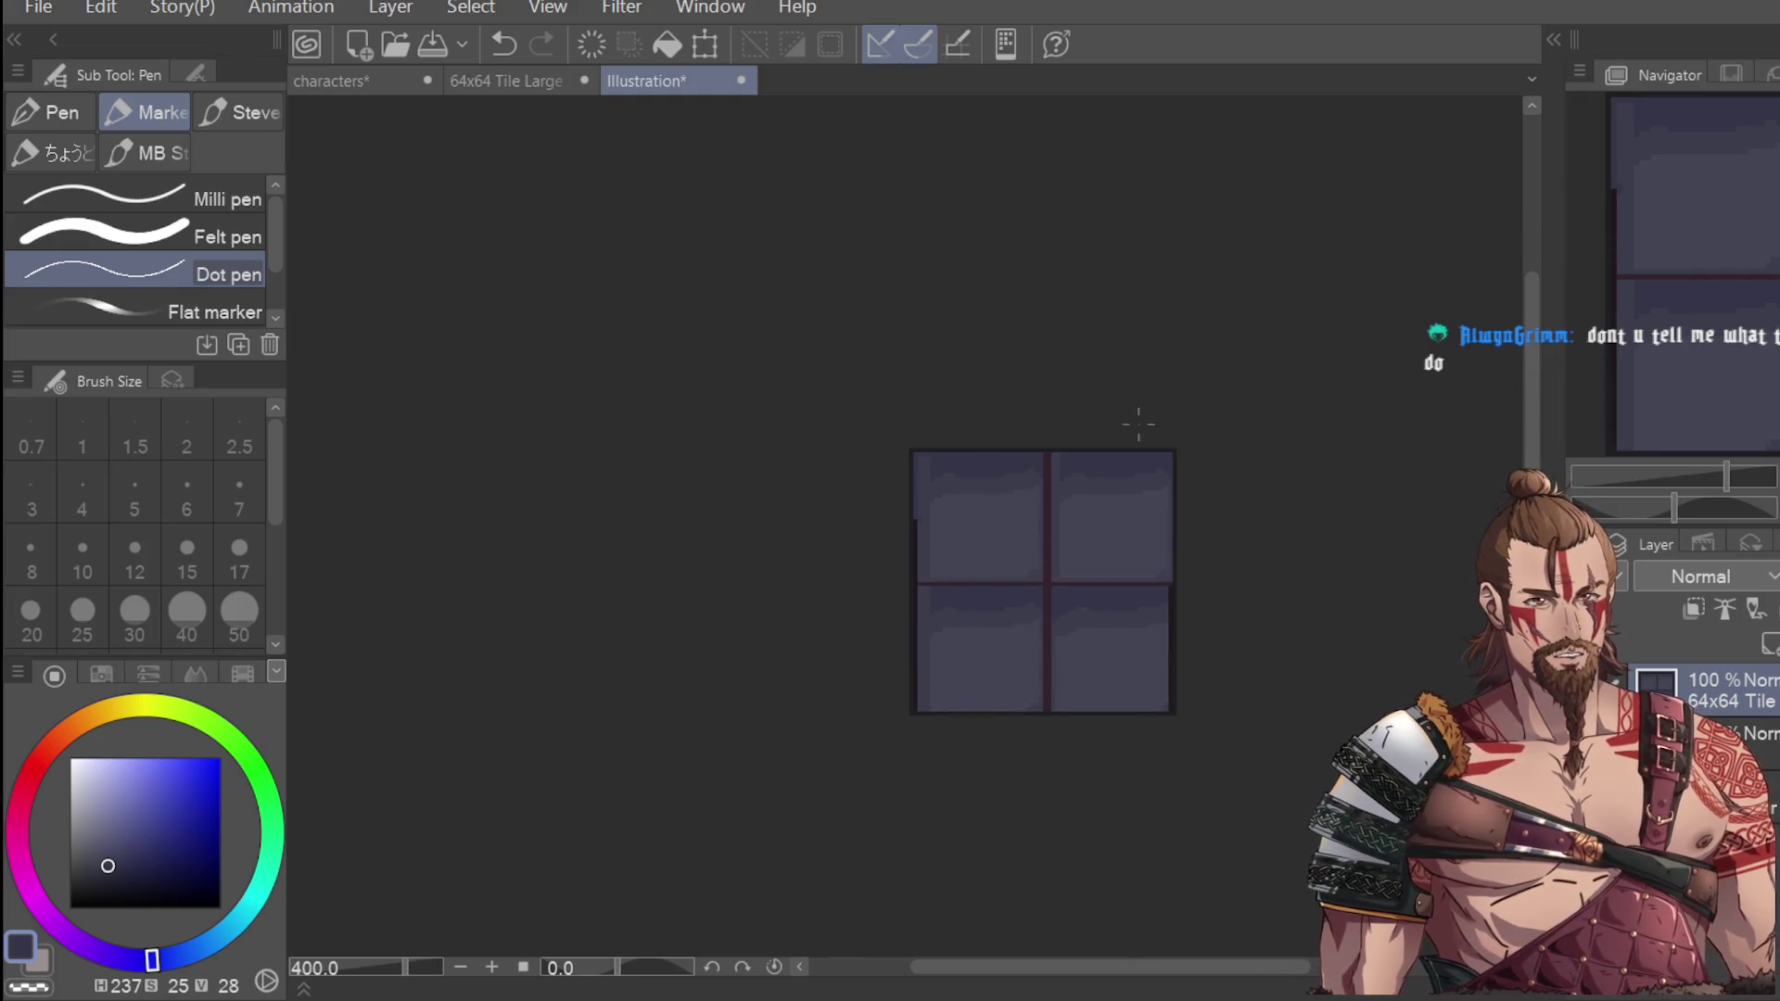
scroll(948, 464, "up", 2)
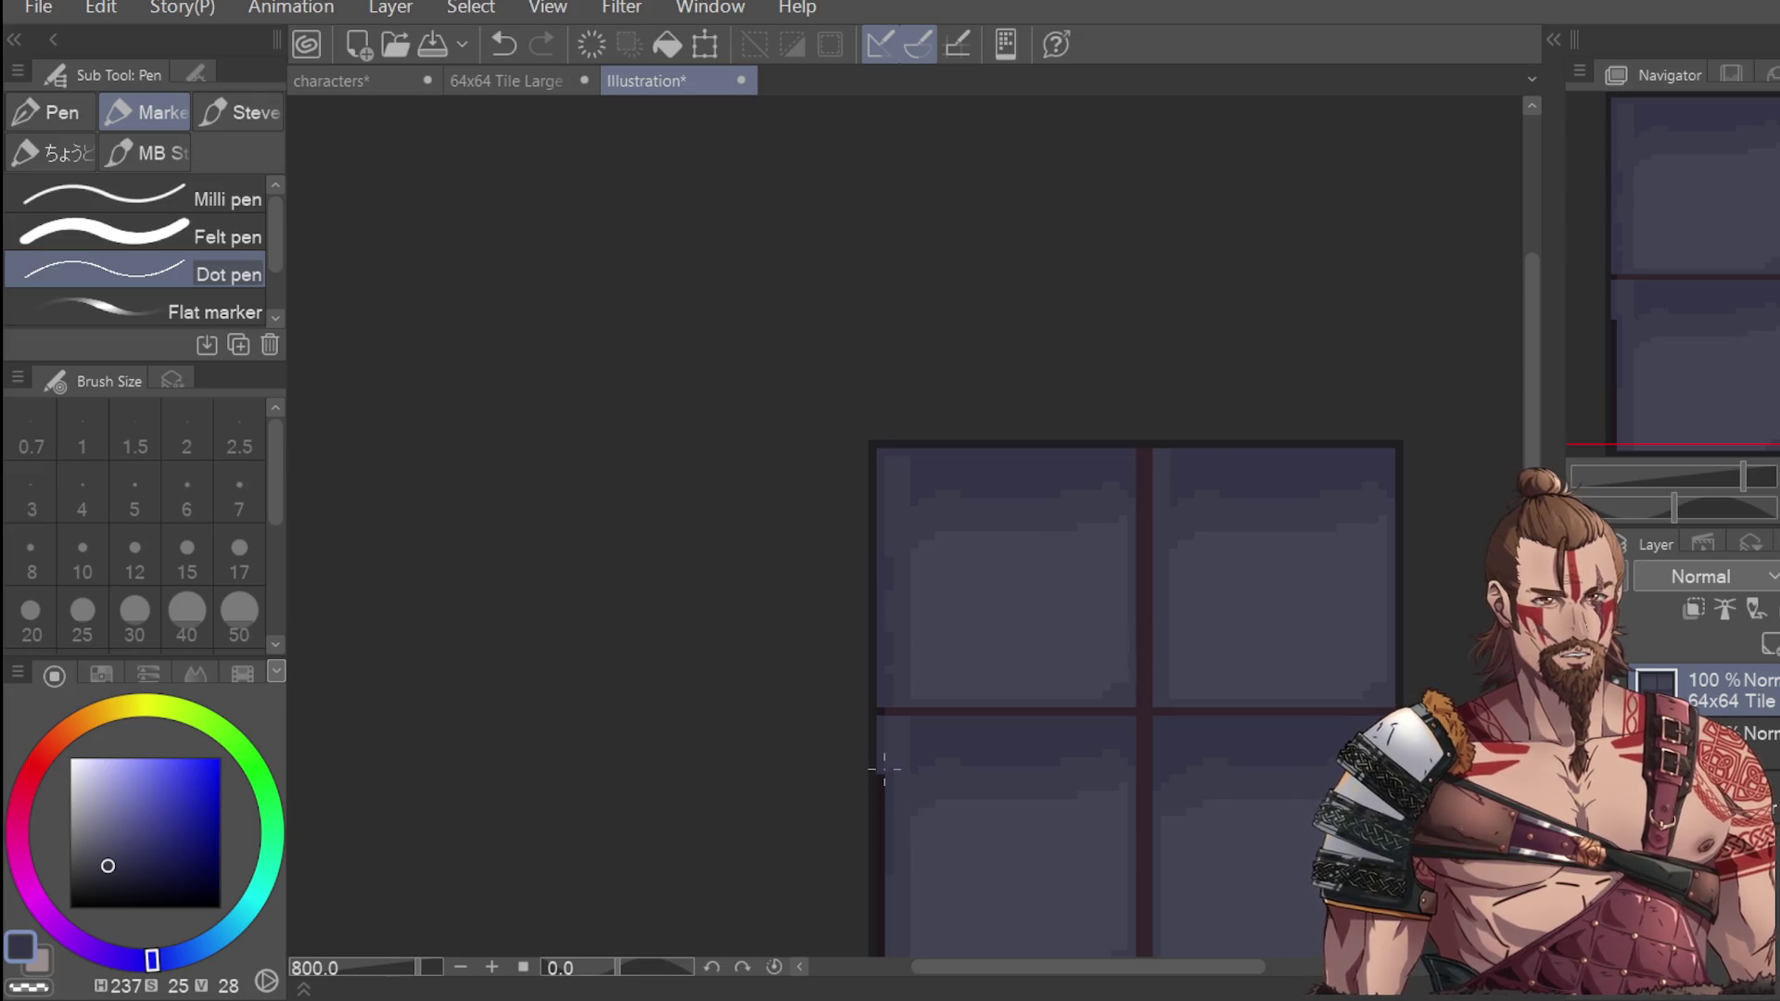
scroll(888, 613, "down", 2)
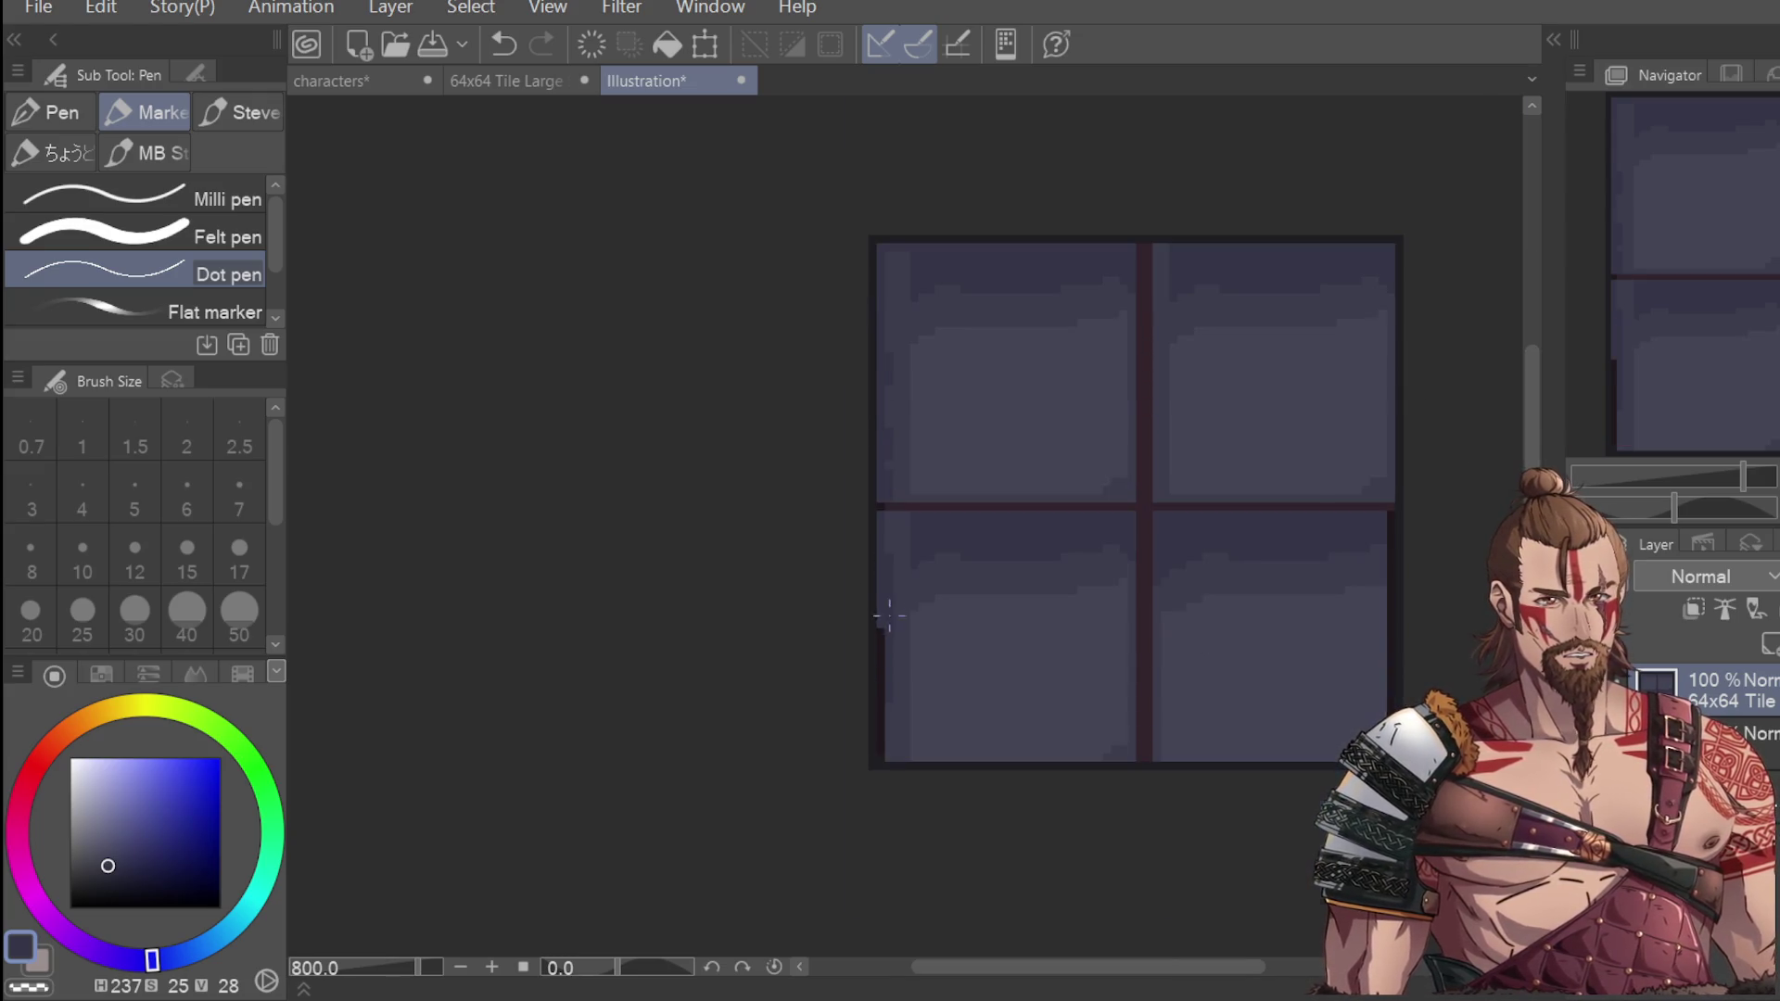
scroll(888, 613, "up", 2)
Paint a lighter stroke down the left edge and a darker stroke along the bottom edge.
left_click_drag(871, 607, 873, 867)
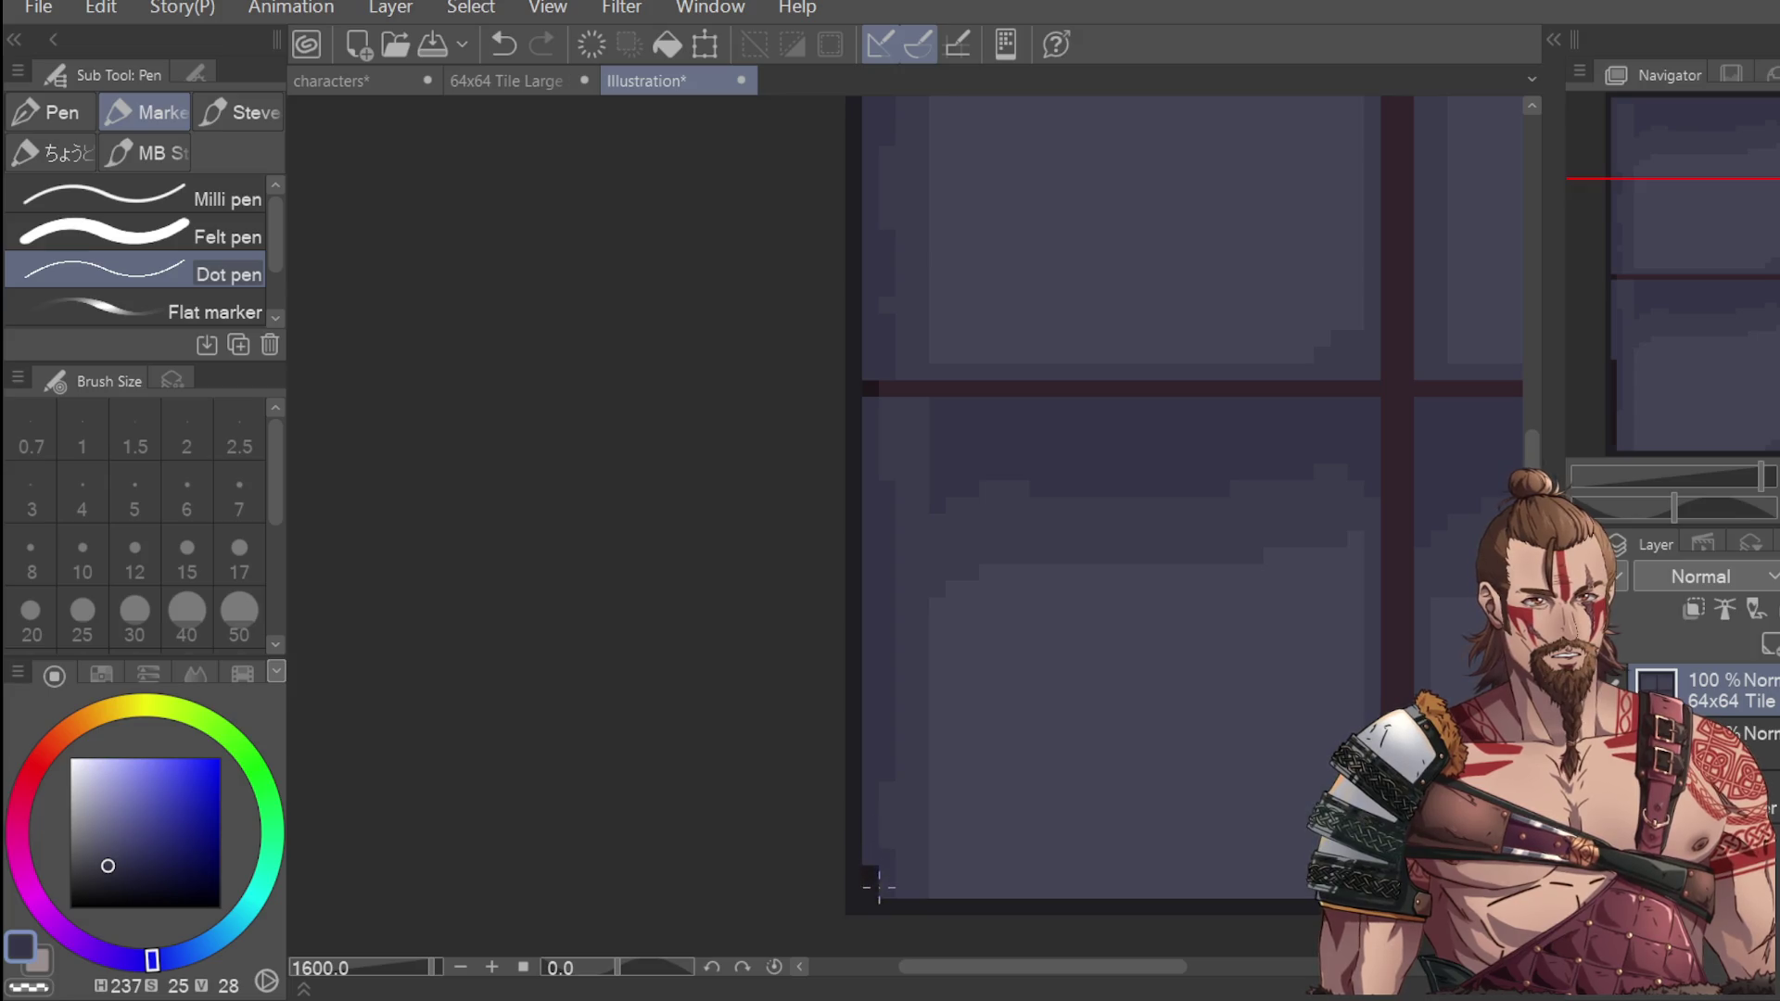
scroll(1099, 546, "down", 3)
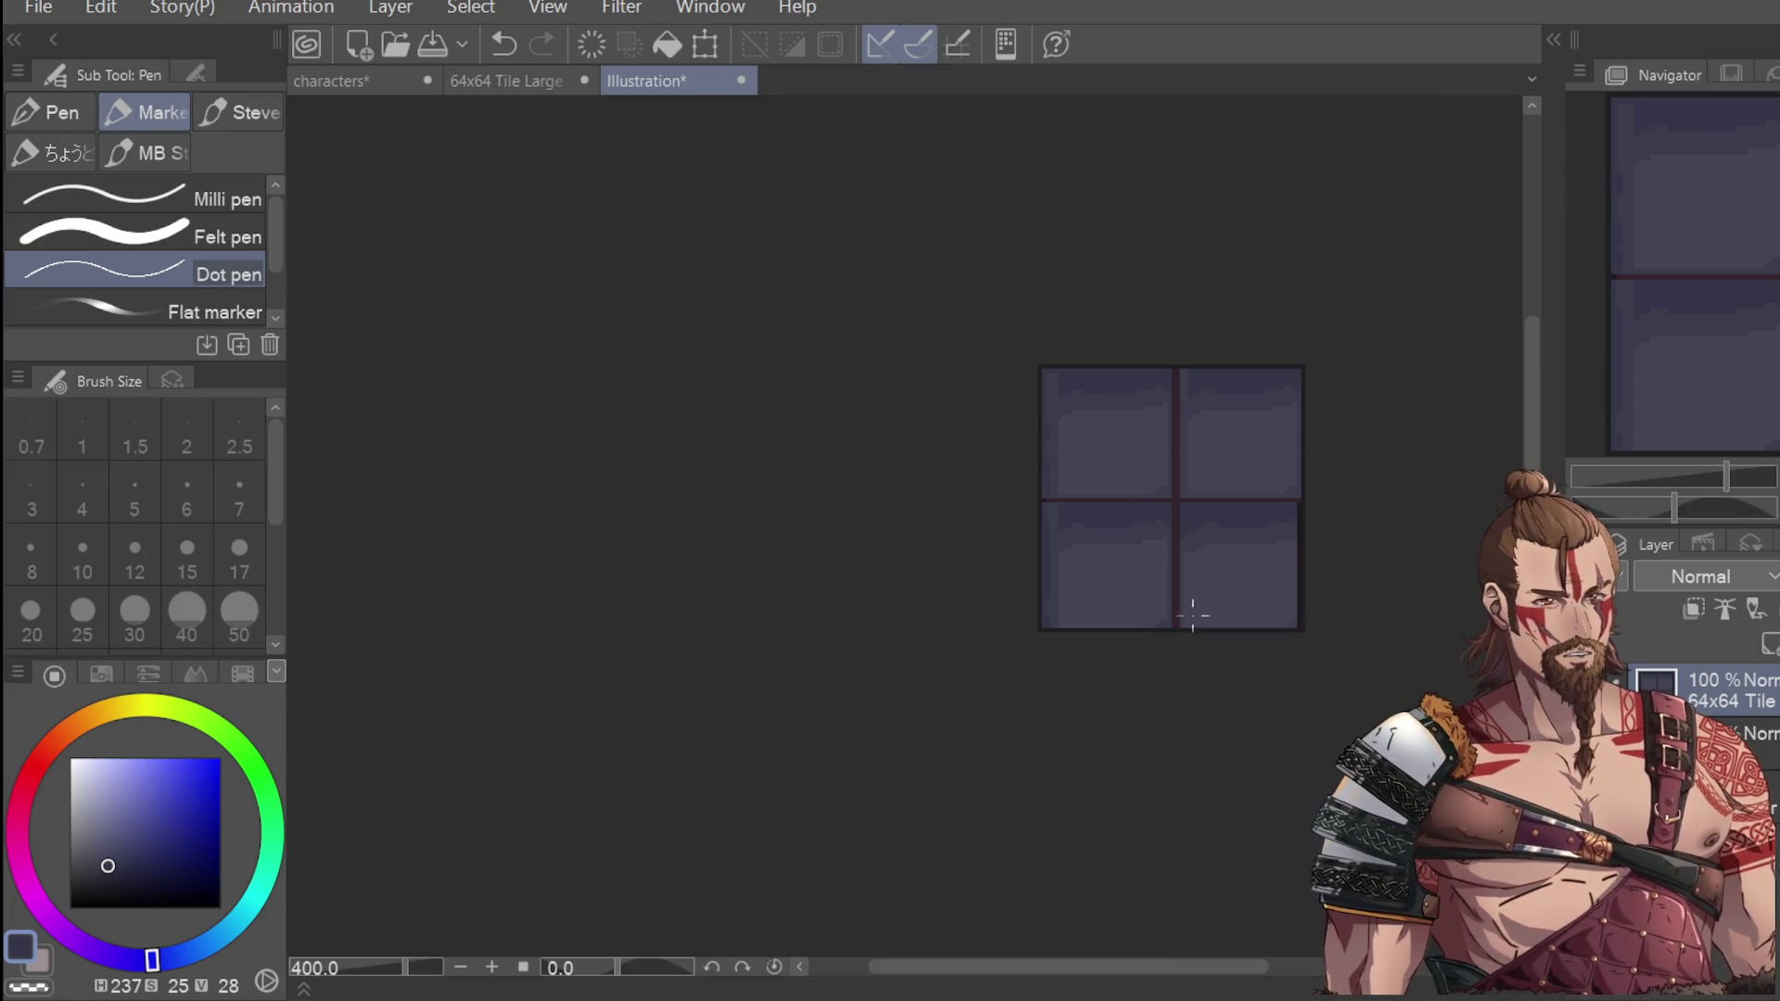
scroll(1207, 616, "up", 3)
left_click_drag(834, 636, 1295, 635)
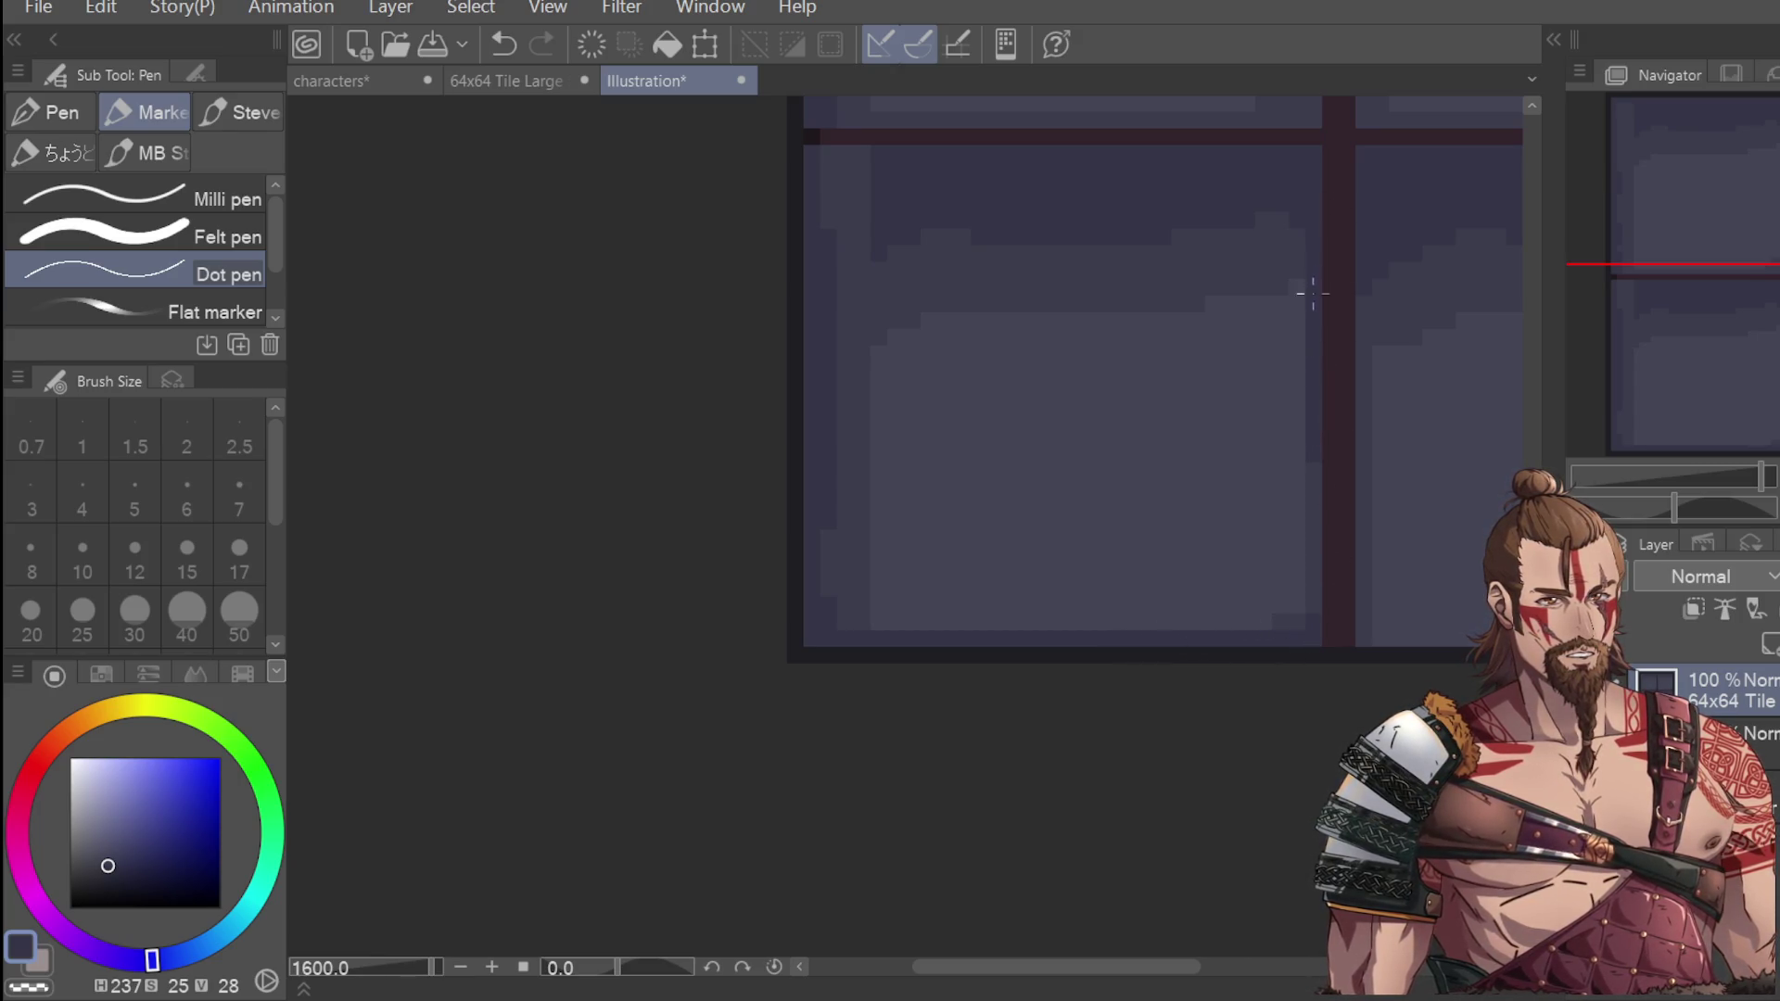
scroll(1307, 584, "down", 1)
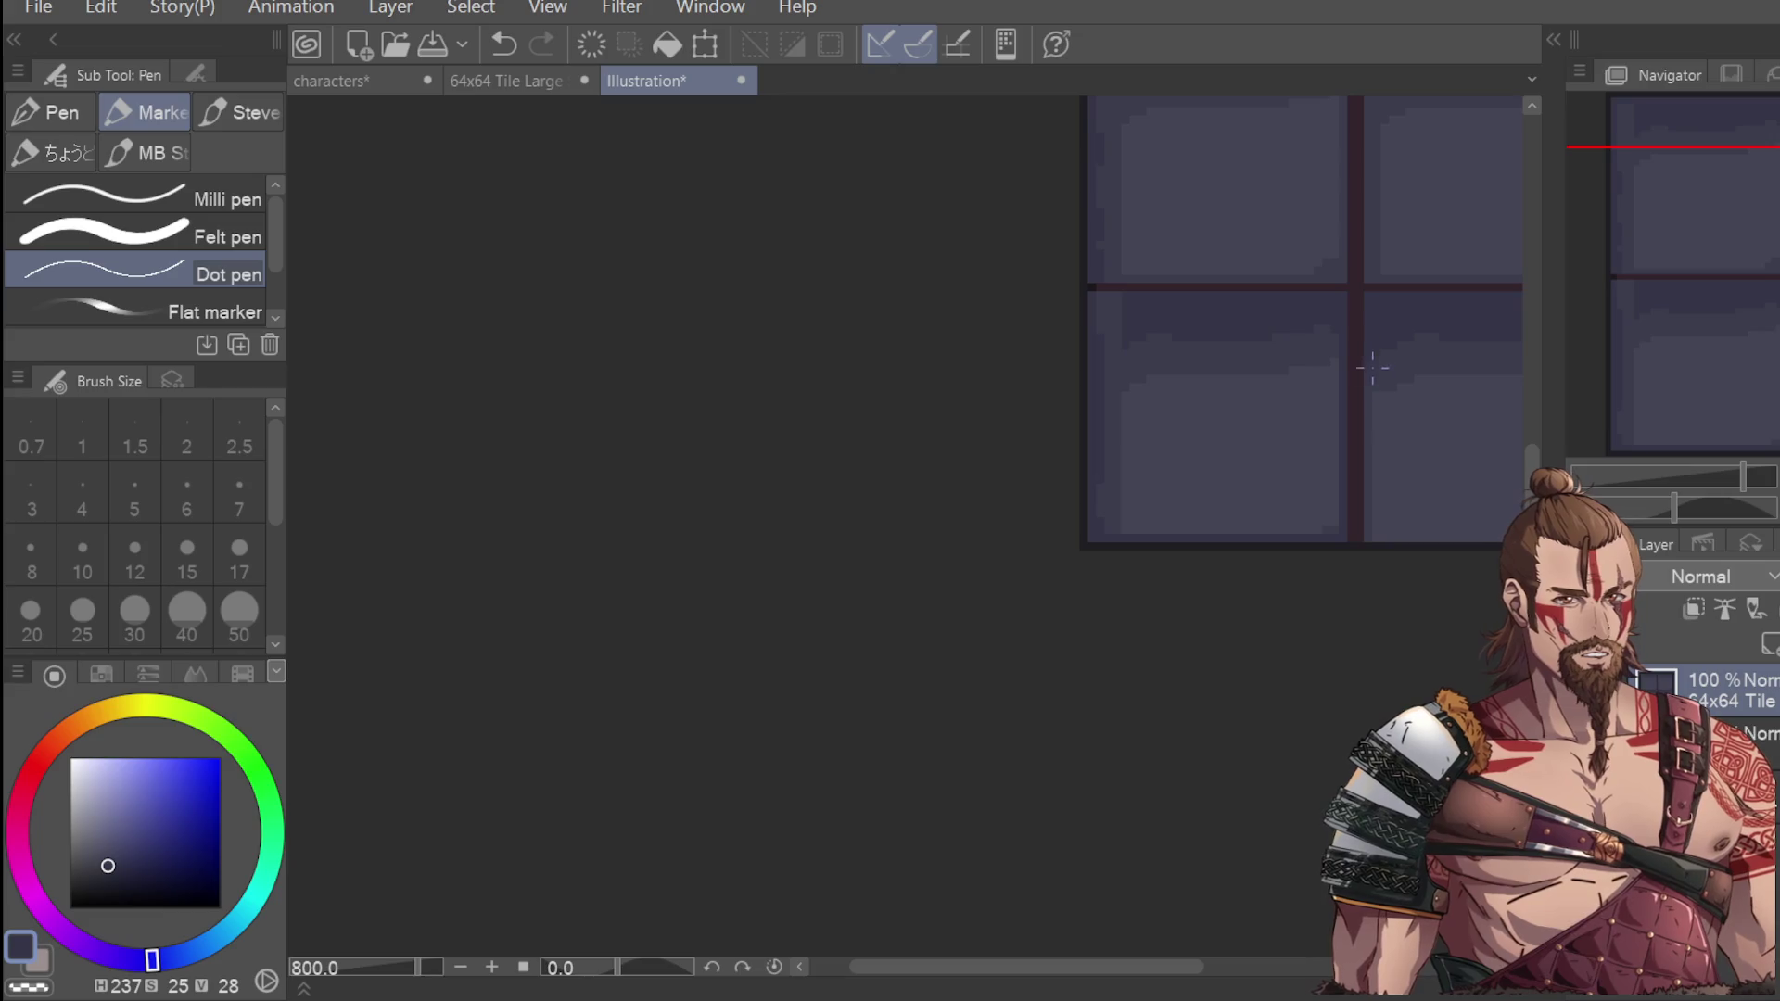
scroll(1378, 406, "up", 2)
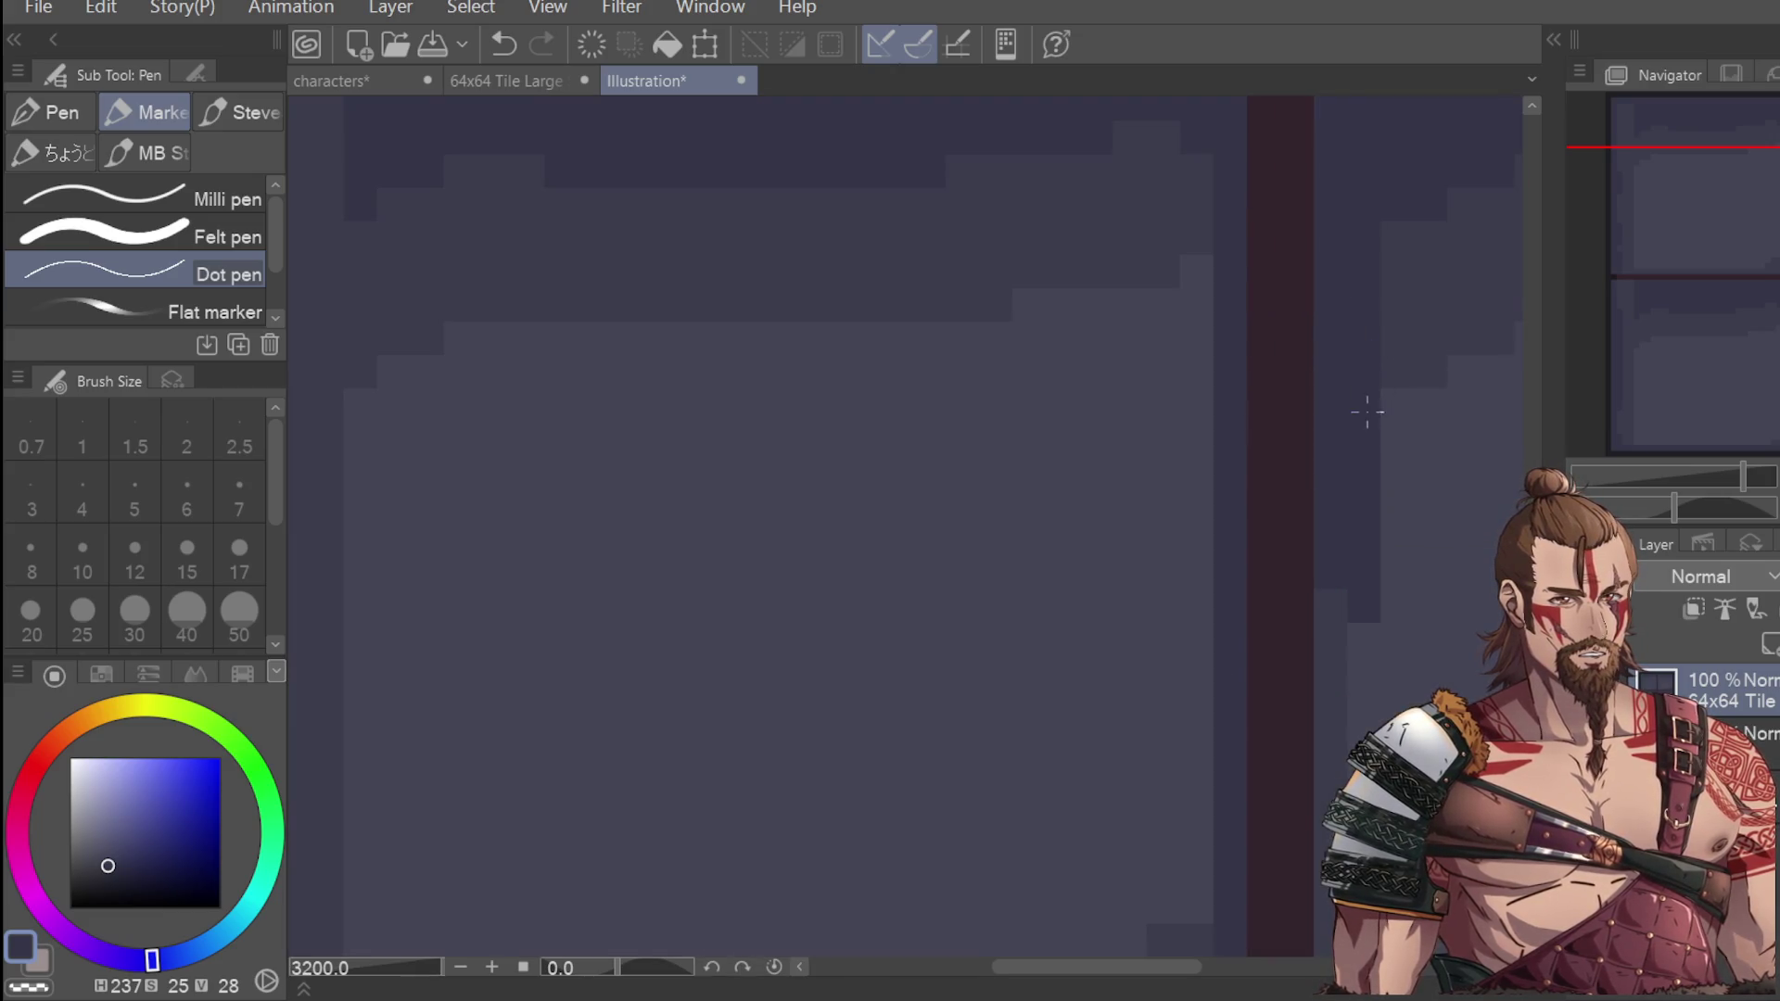
scroll(1370, 402, "down", 2)
Undo the bottom-edge stroke and redraw short segments along the bottom.
key("ctrl+z")
scroll(1353, 278, "up", 1)
scroll(1335, 334, "down", 1)
left_click_drag(1196, 967, 1266, 973)
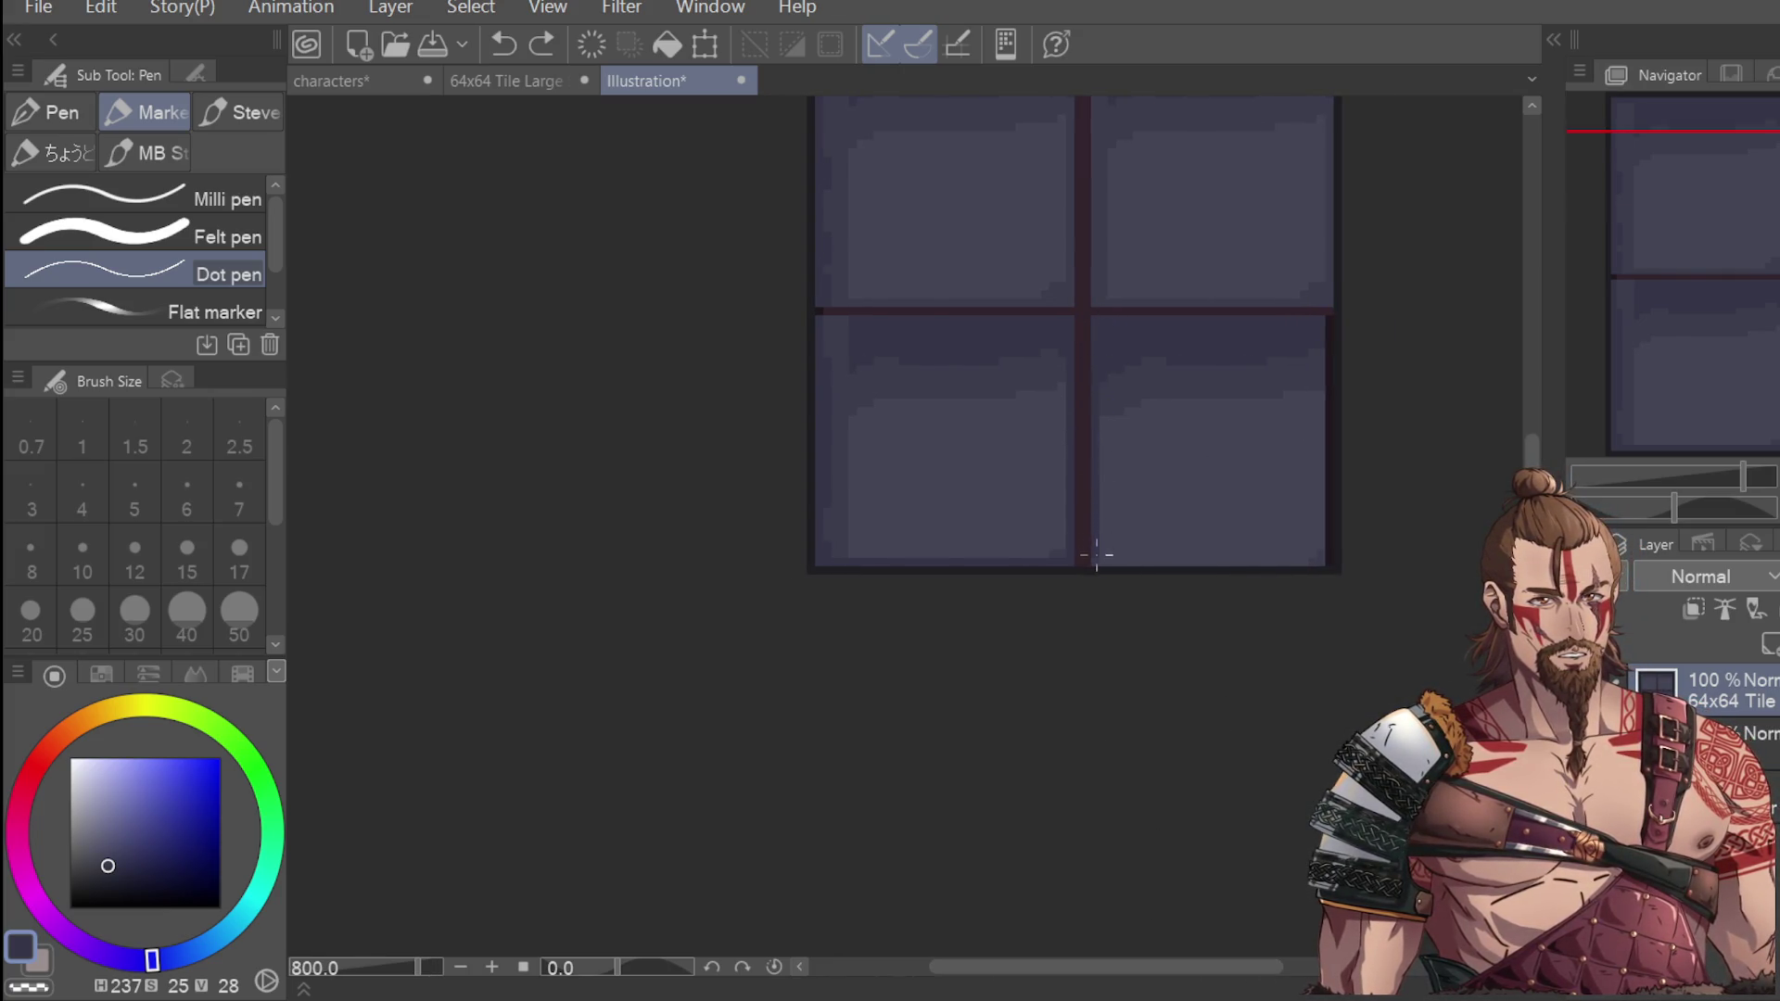
scroll(1121, 488, "up", 1)
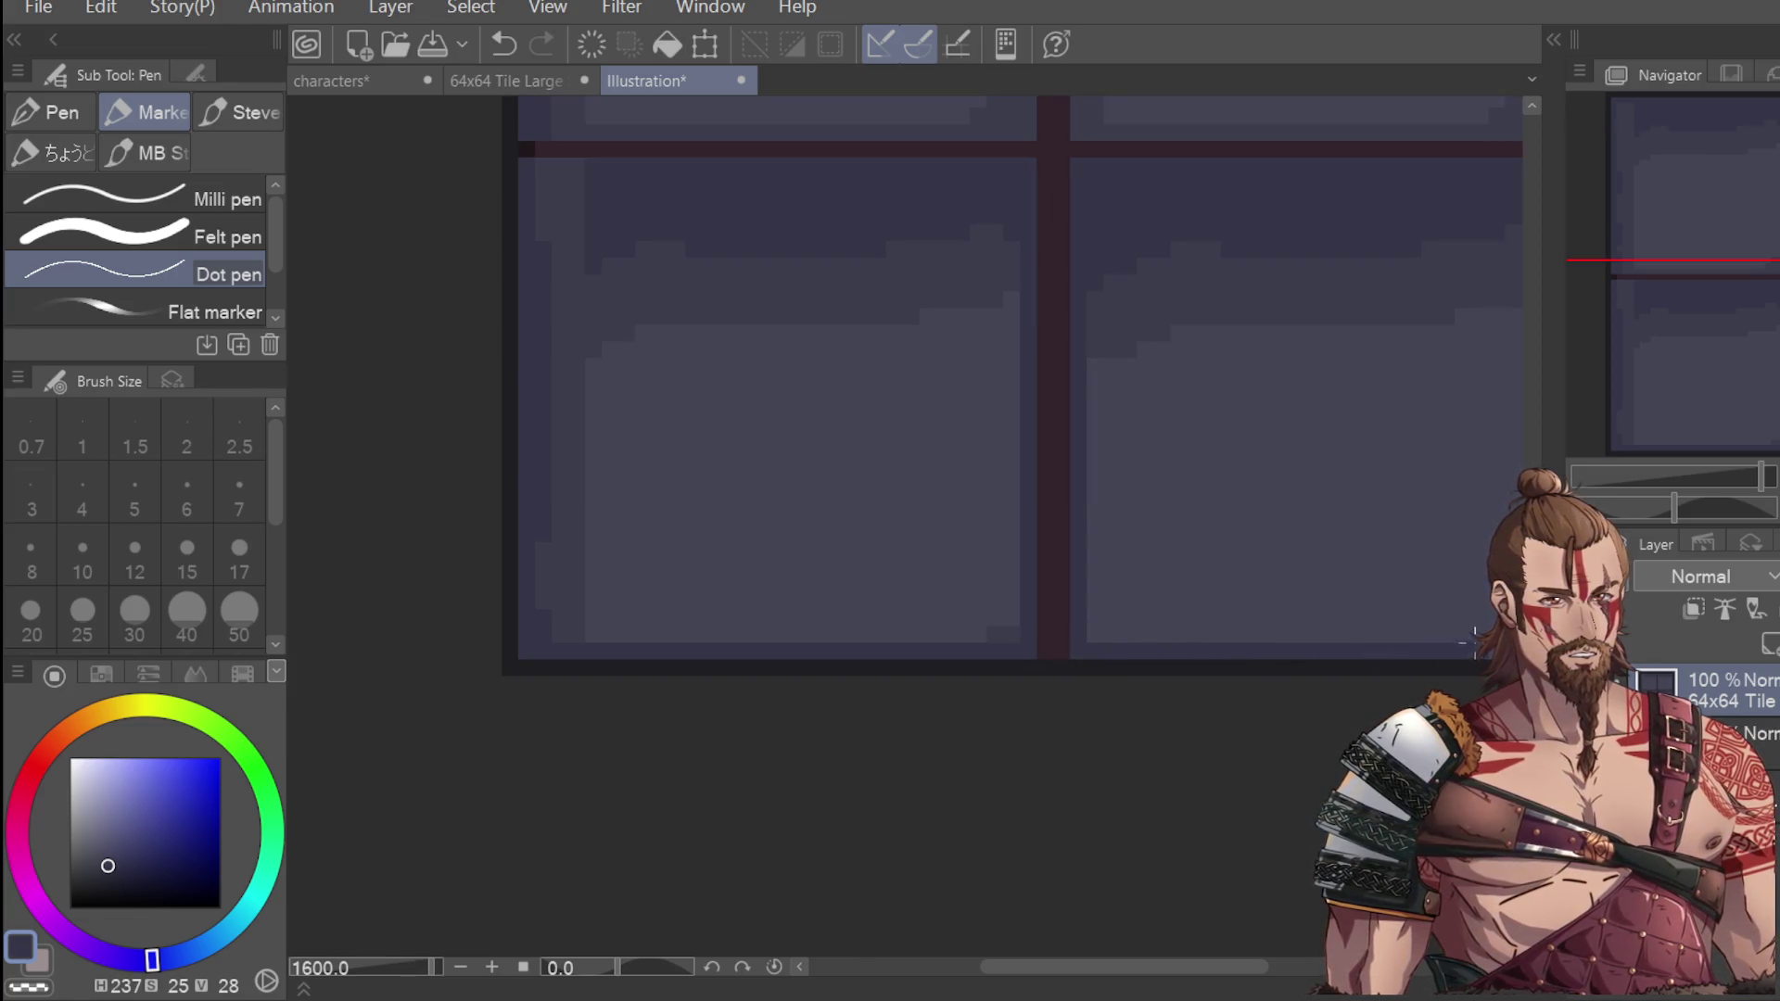
mouse_move(1152, 967)
left_mouse_down()
mouse_move(1259, 967)
mouse_move(1243, 967)
left_mouse_up()
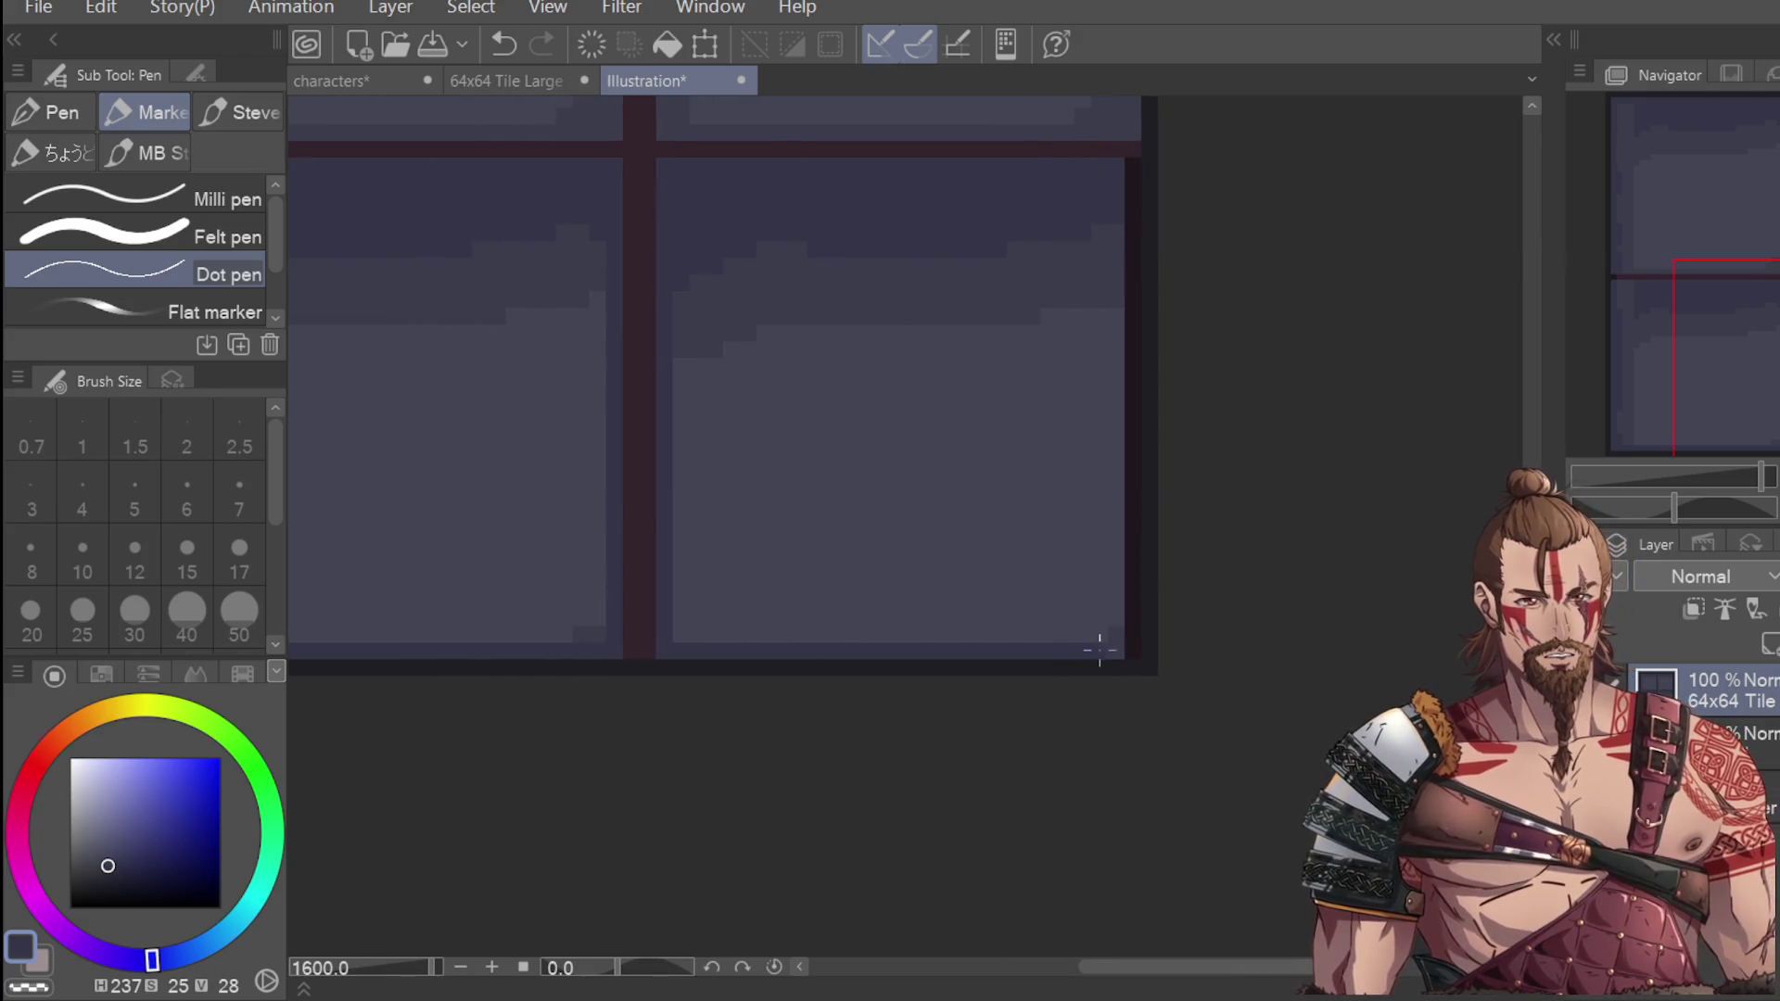
Darken the right-edge column and upper-right pane edge, discarding the trial seam strokes.
left_click_drag(1116, 596, 1109, 235)
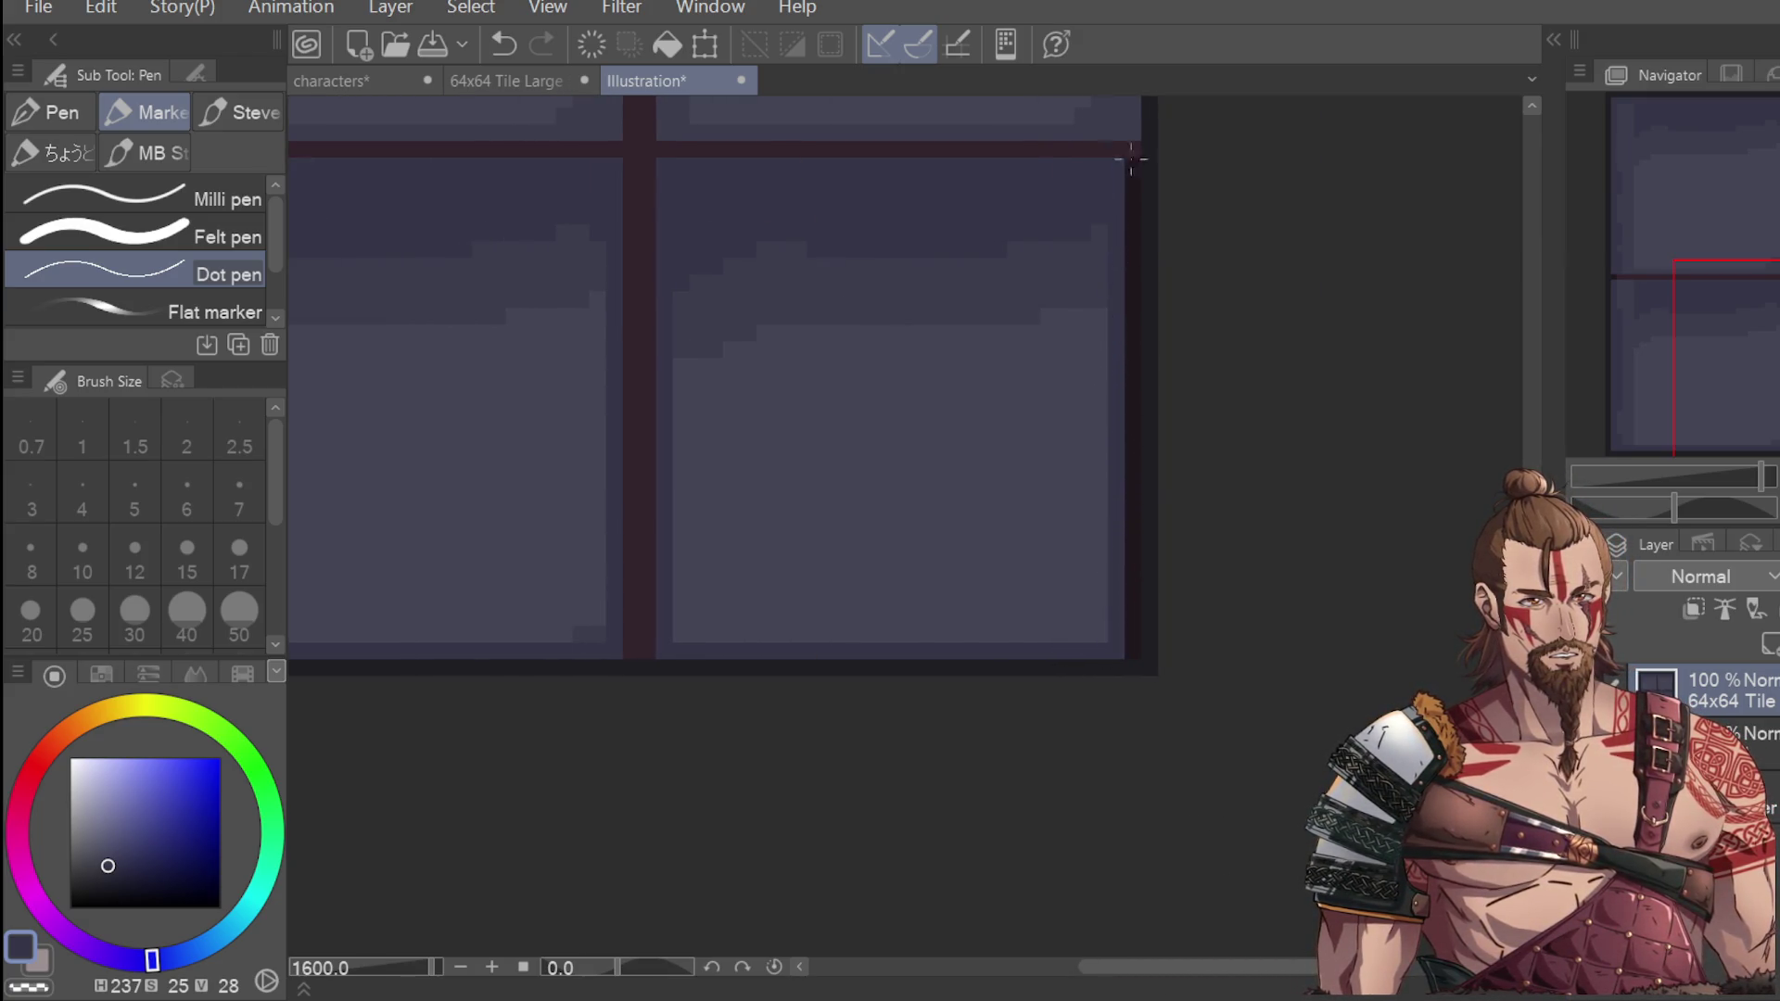
scroll(1128, 160, "down", 4)
left_click(1535, 276)
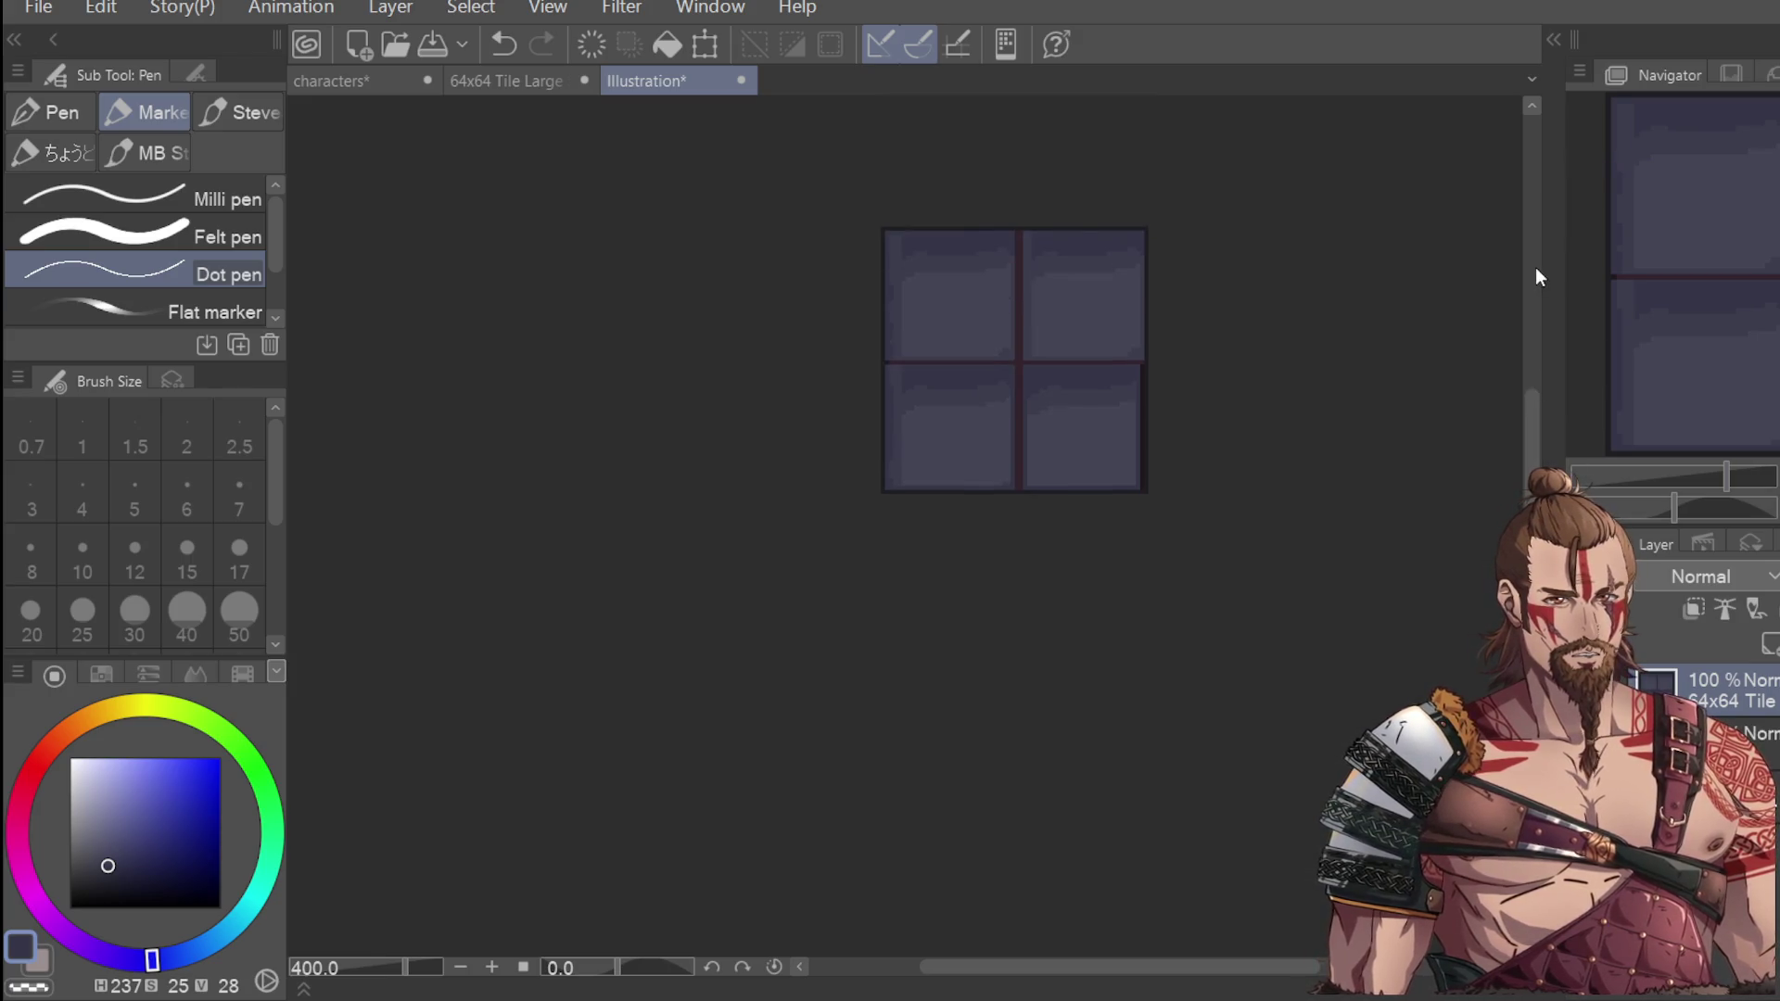
scroll(1059, 254, "up", 4)
left_click_drag(908, 473, 914, 628)
key("ctrl+z")
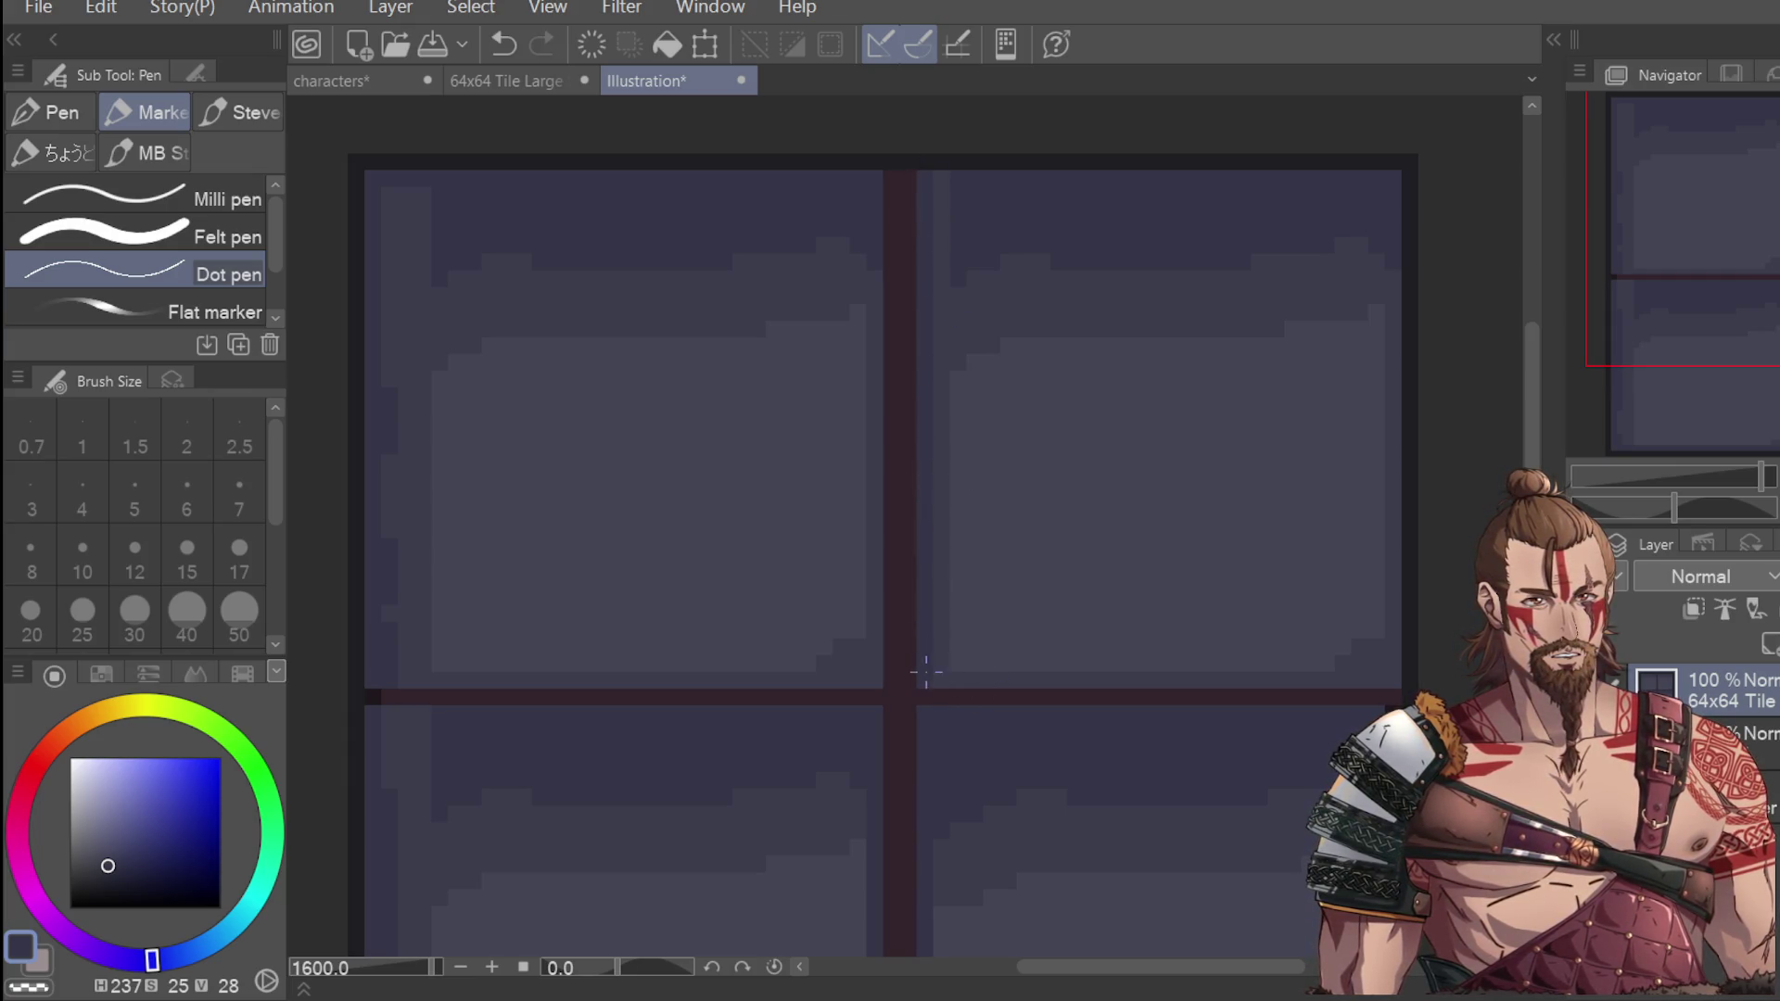
left_click_drag(1069, 690, 1291, 695)
key("ctrl+z")
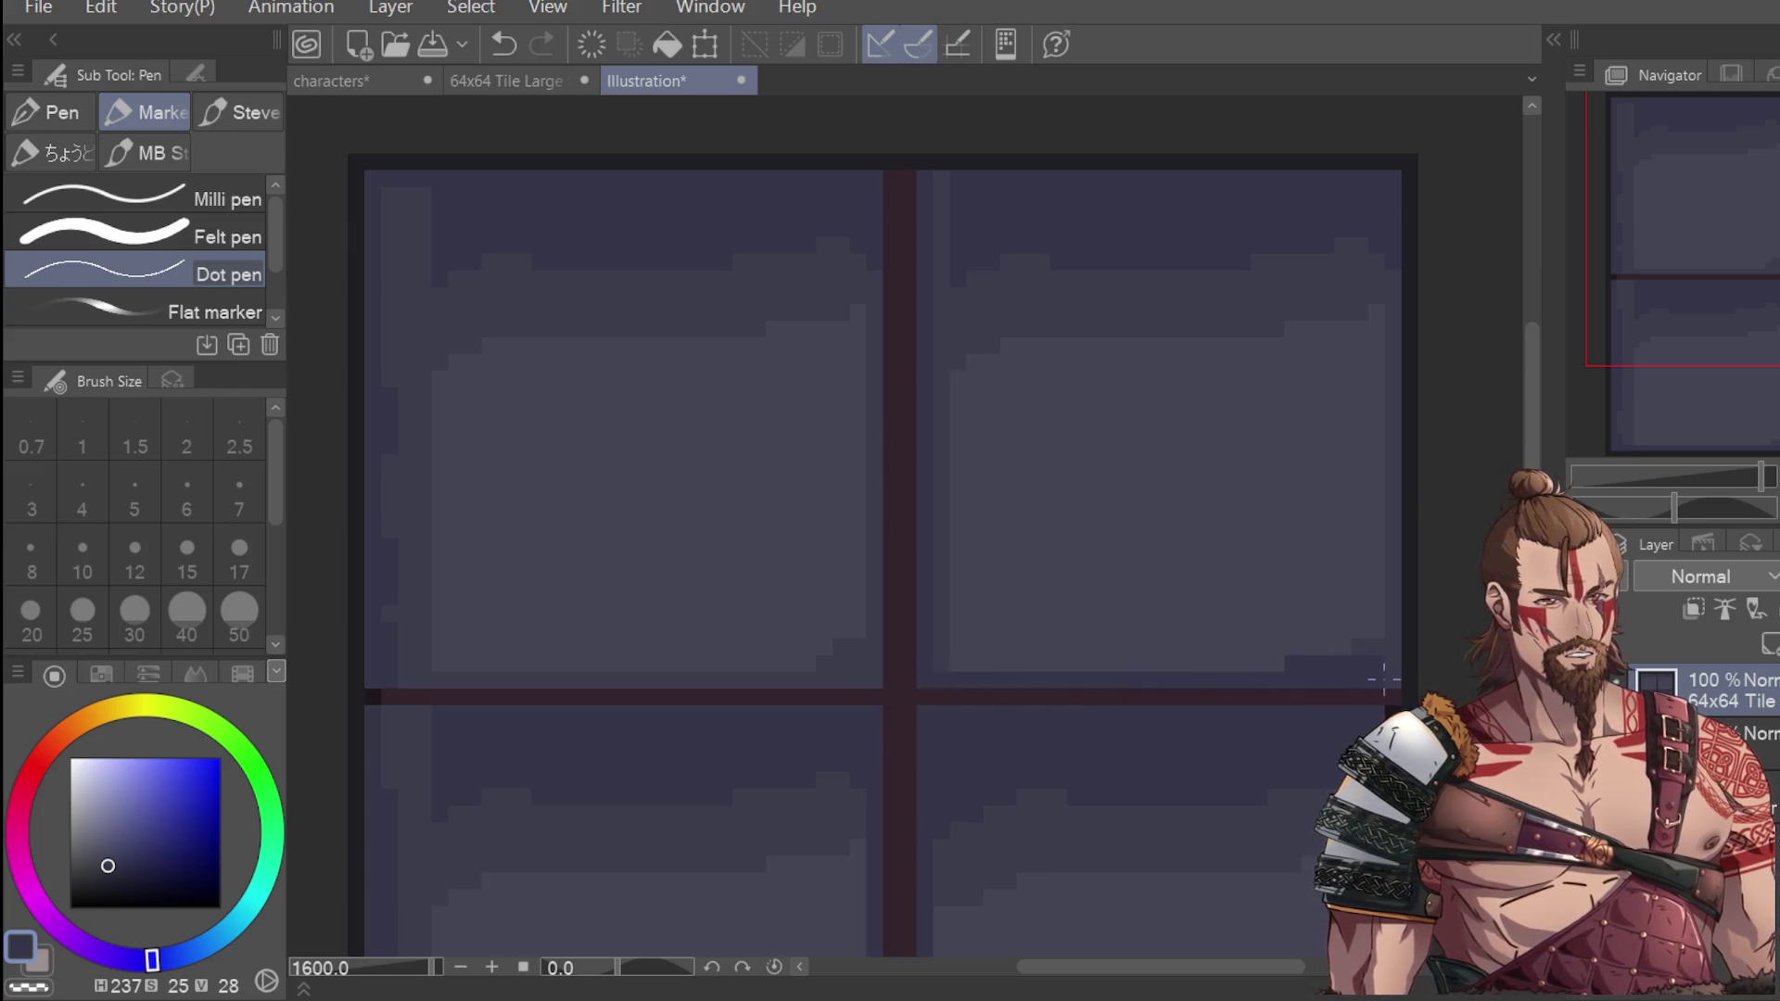
left_click_drag(1378, 418, 1389, 355)
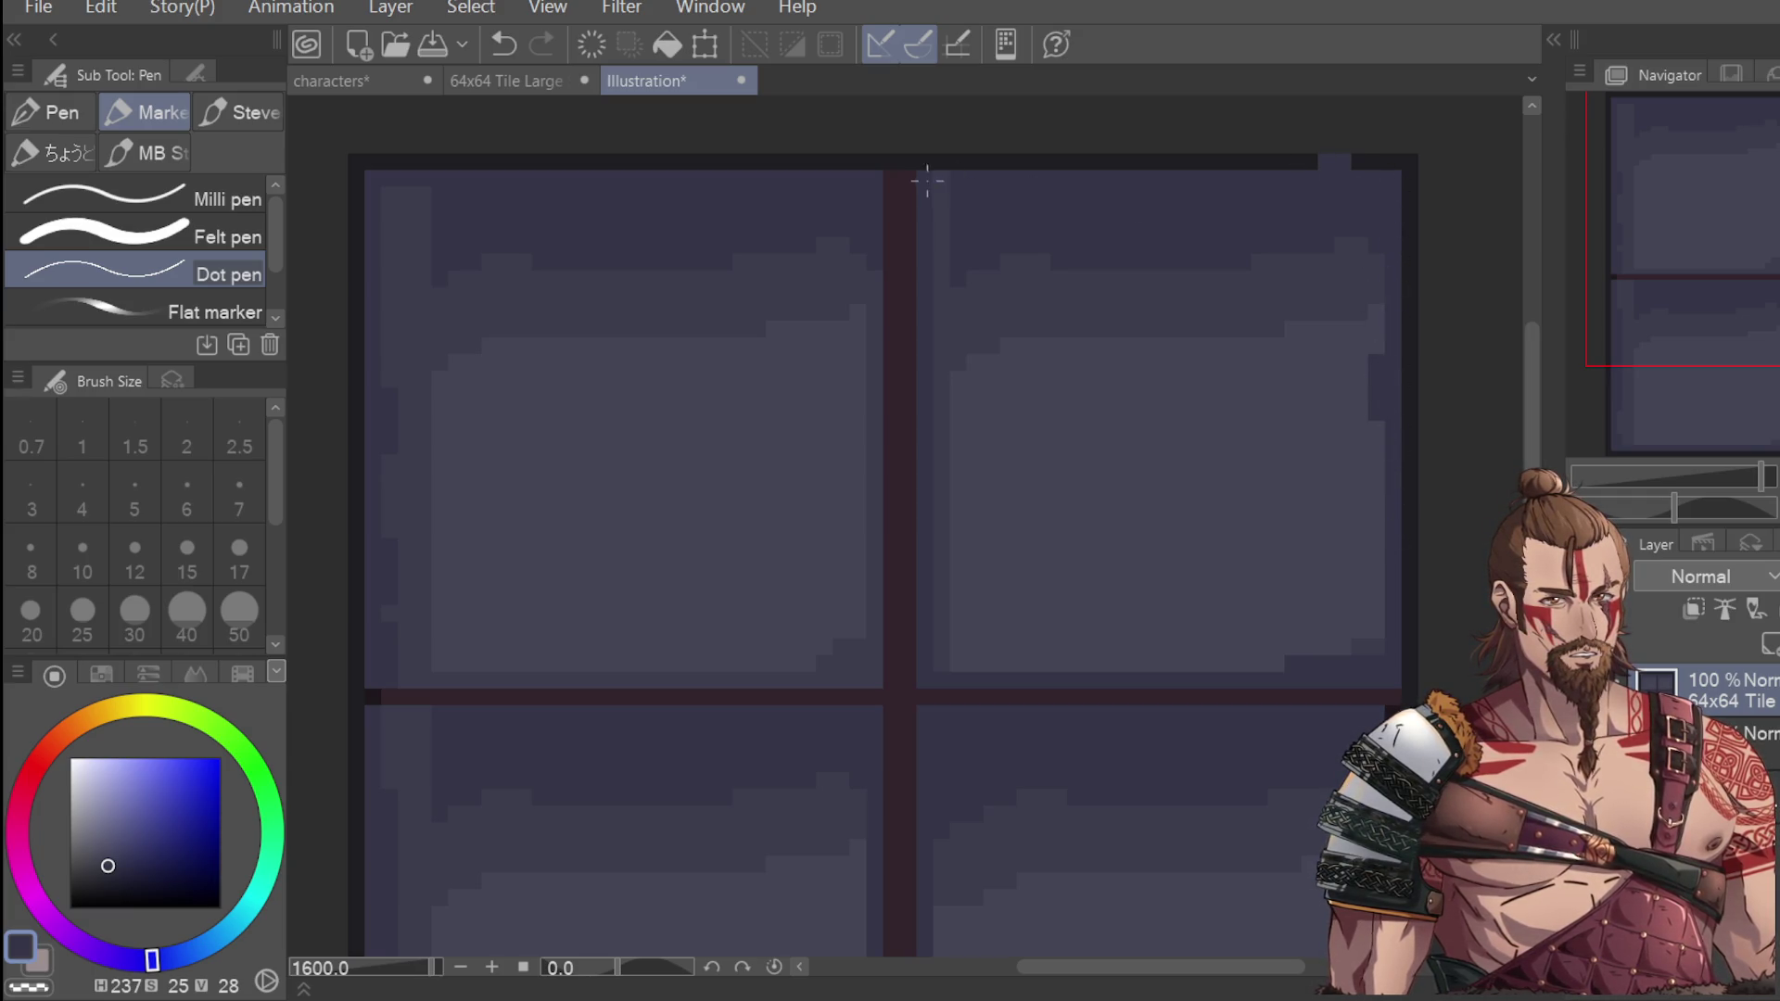
key("ctrl+minus")
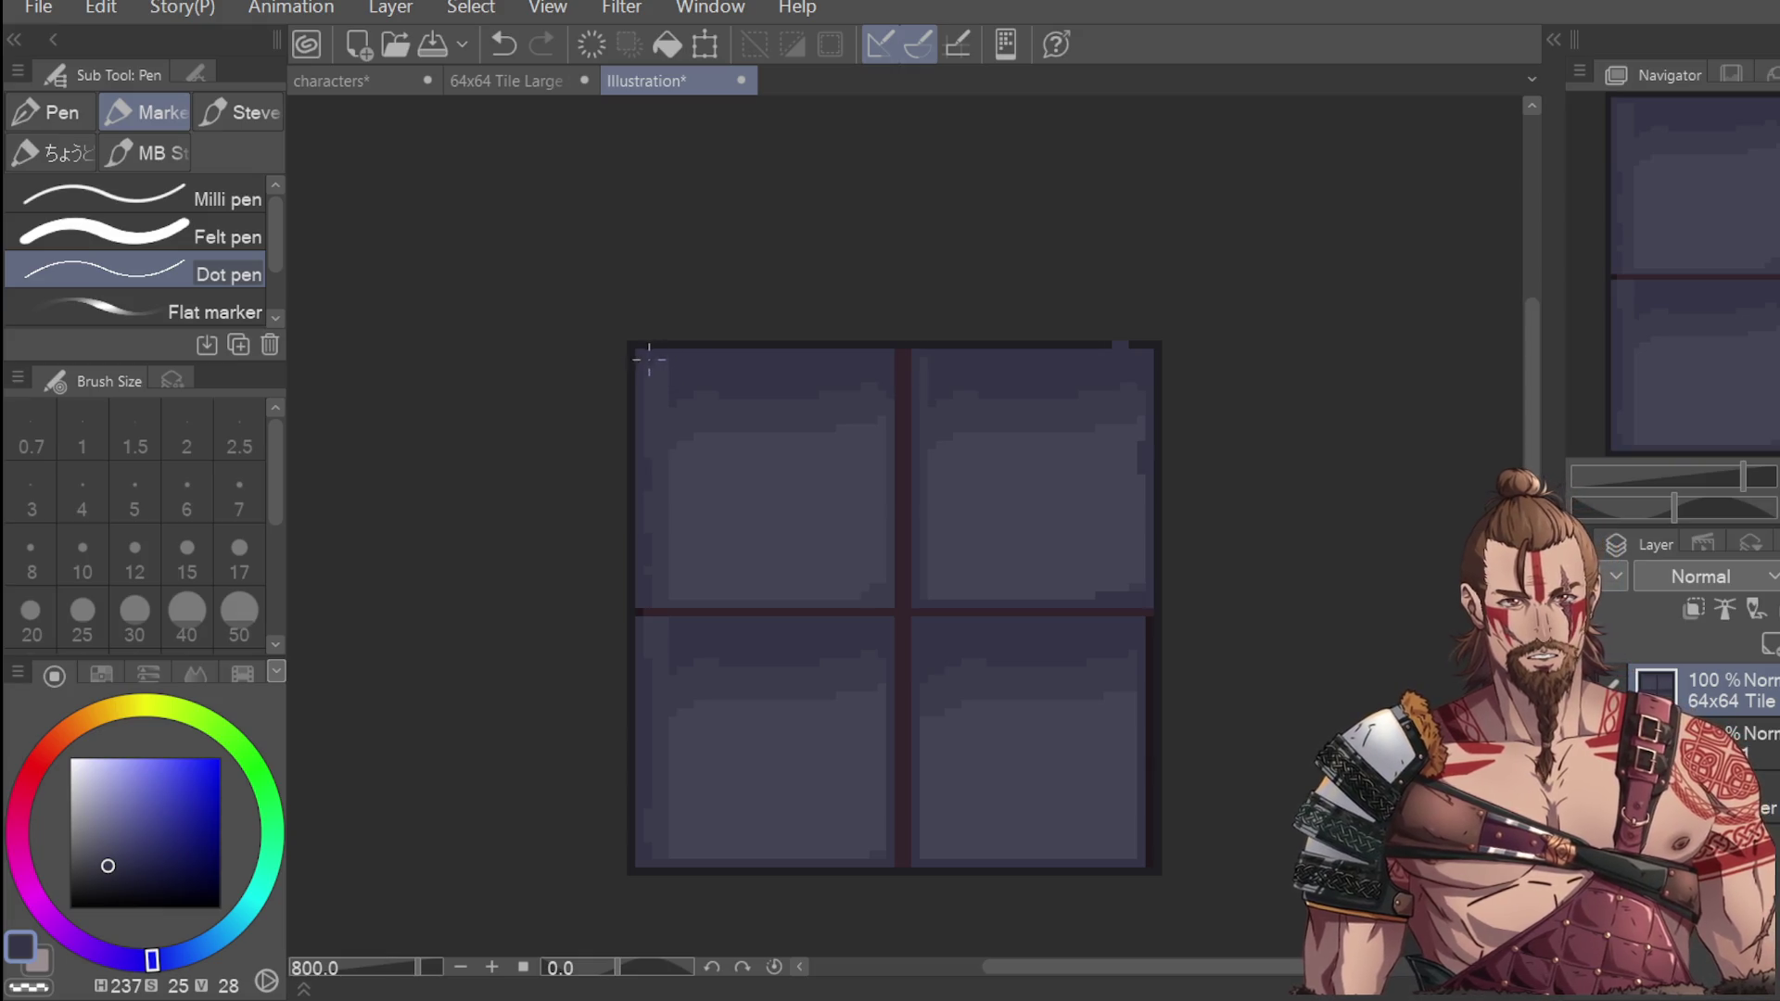
scroll(657, 556, "up", 2)
Sample the grid line's dark magenta and zoom out to show the whole tile.
key("i")
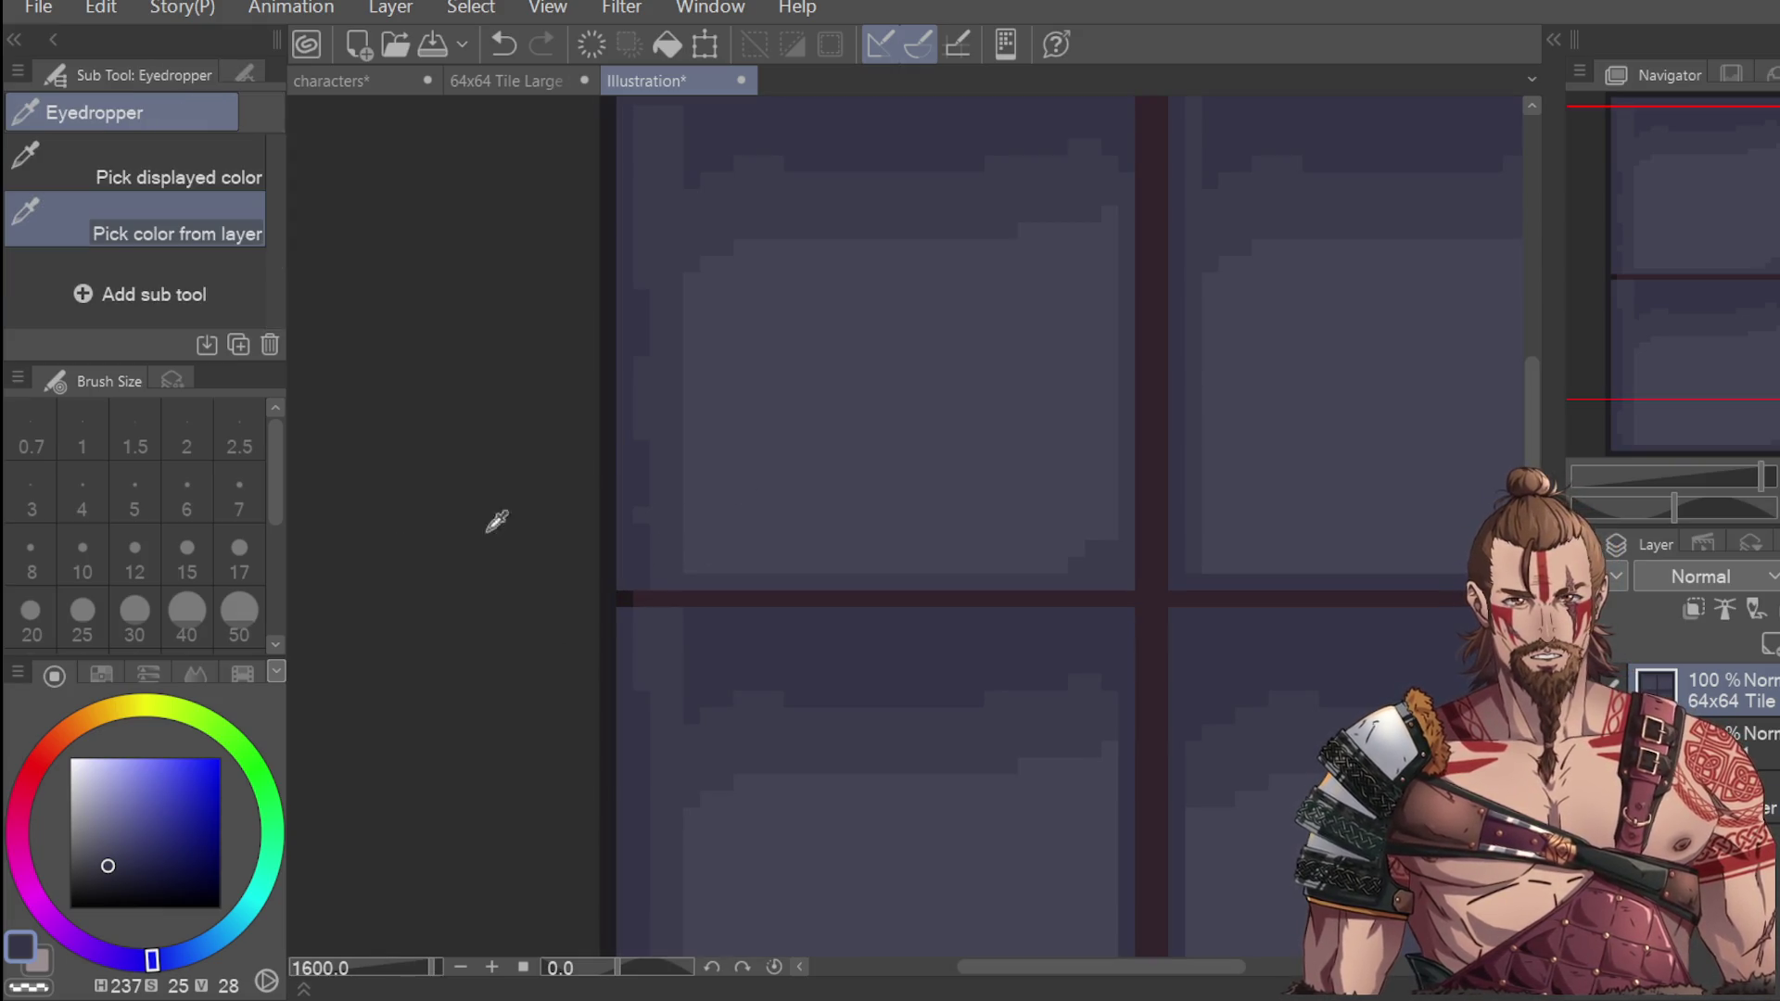
left_click(827, 600)
key("p")
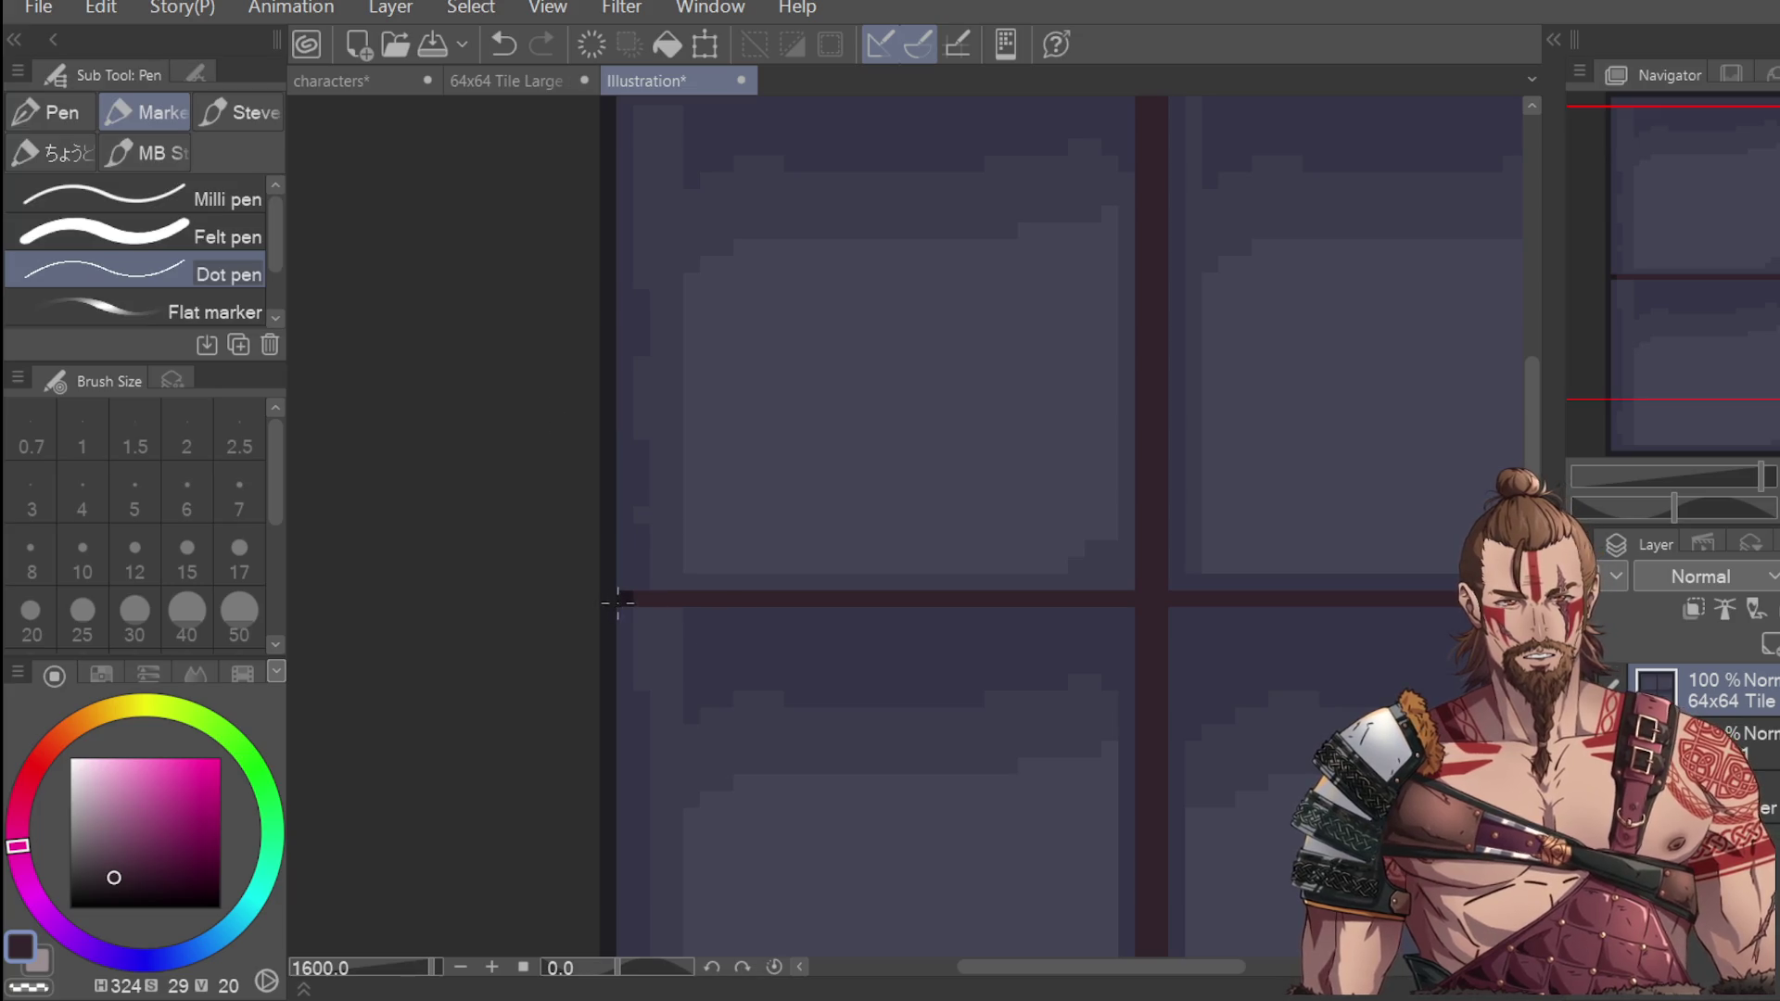
key("ctrl+minus")
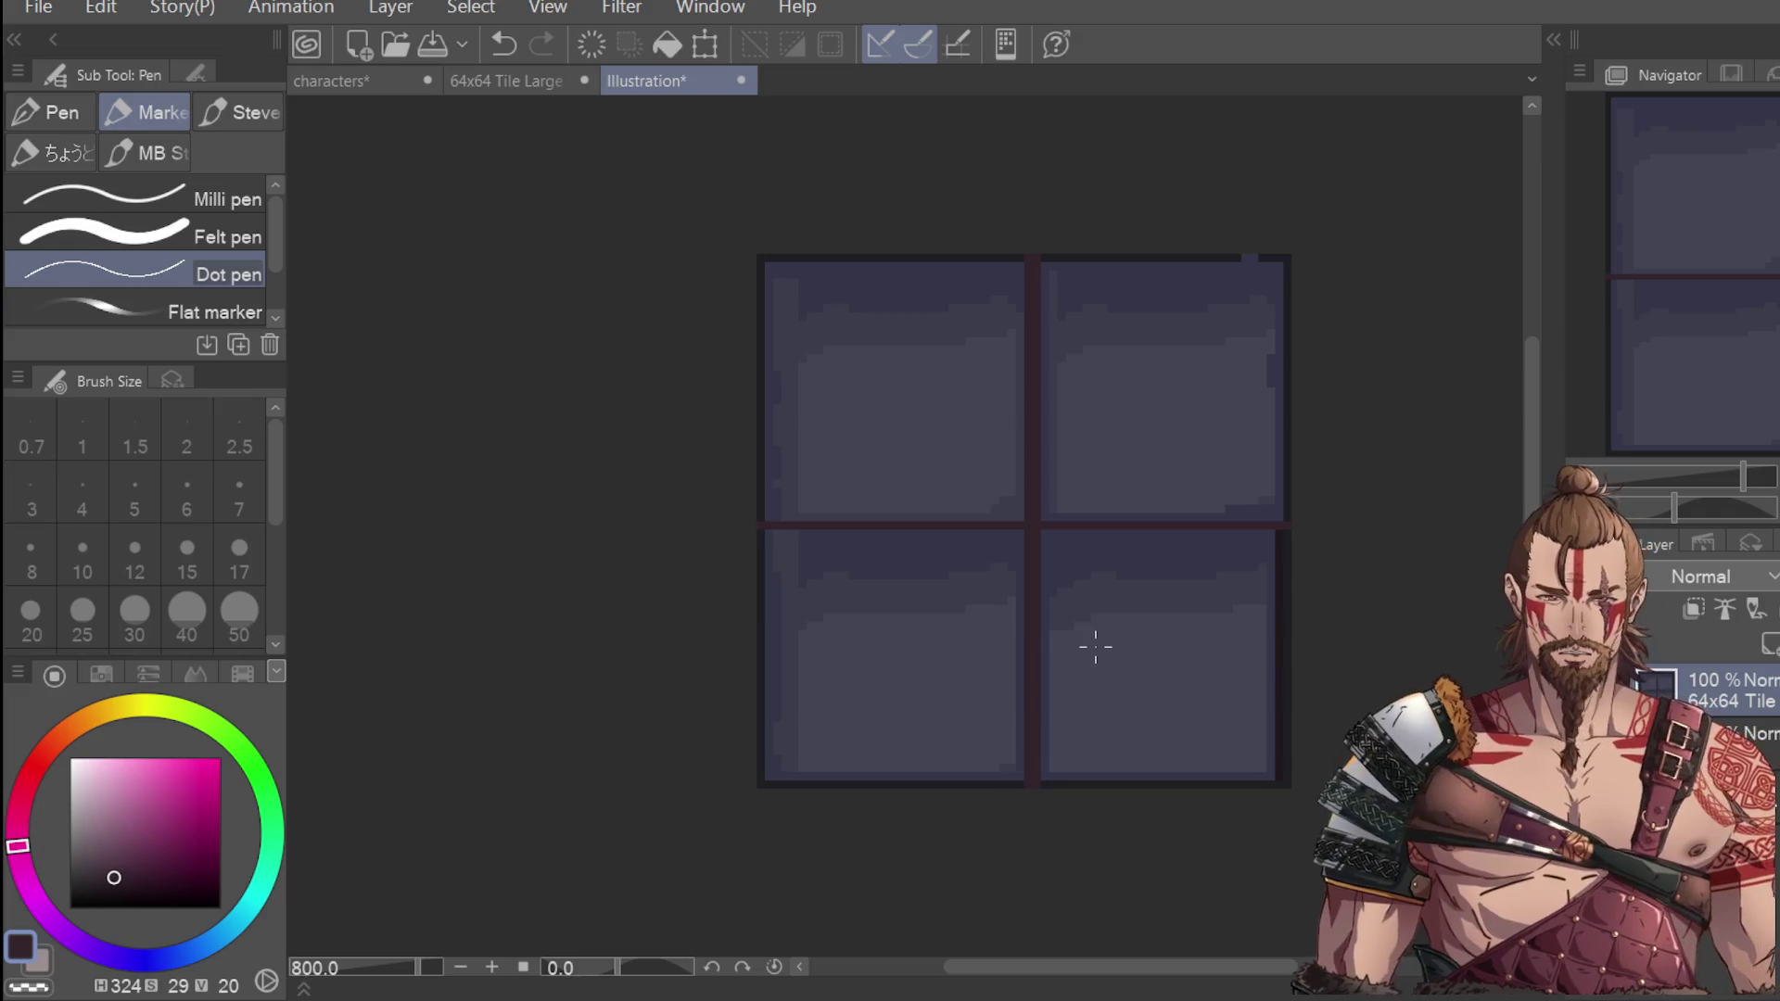
Sample purple near the tile's left edge and fine-tune it on the colour wheel.
key("i")
scroll(769, 515, "up", 2)
left_click(747, 500)
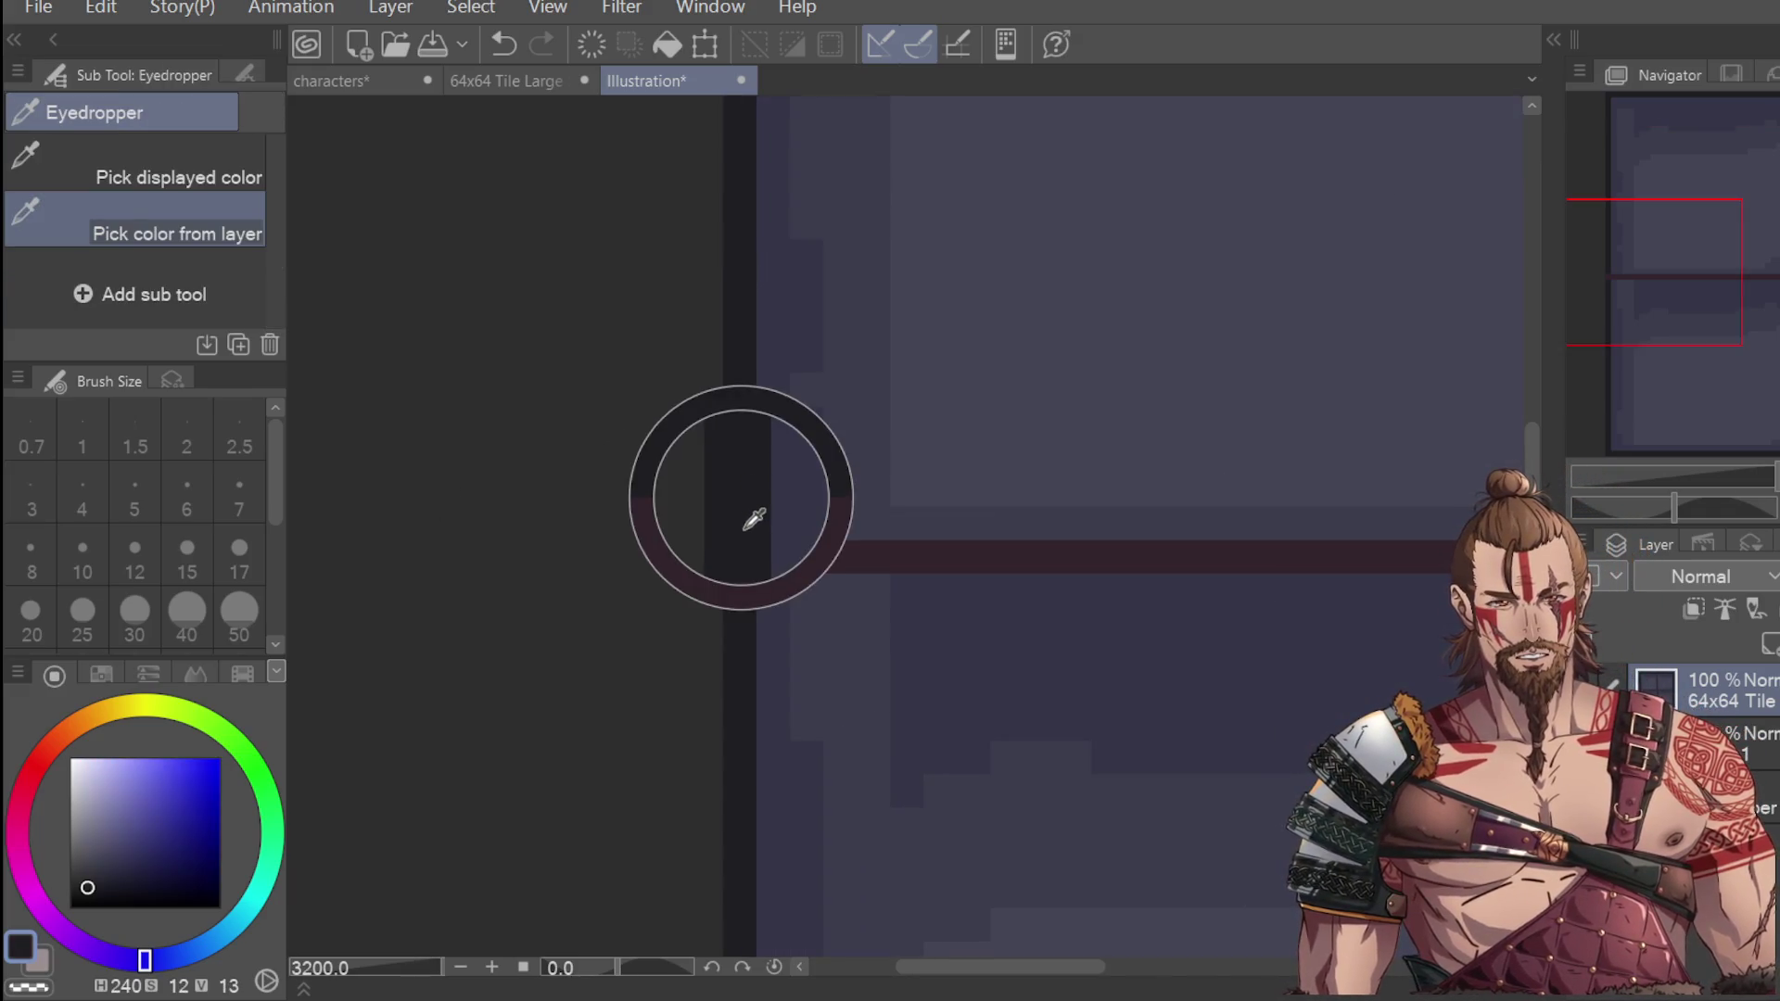
left_click(749, 547)
left_click(756, 515)
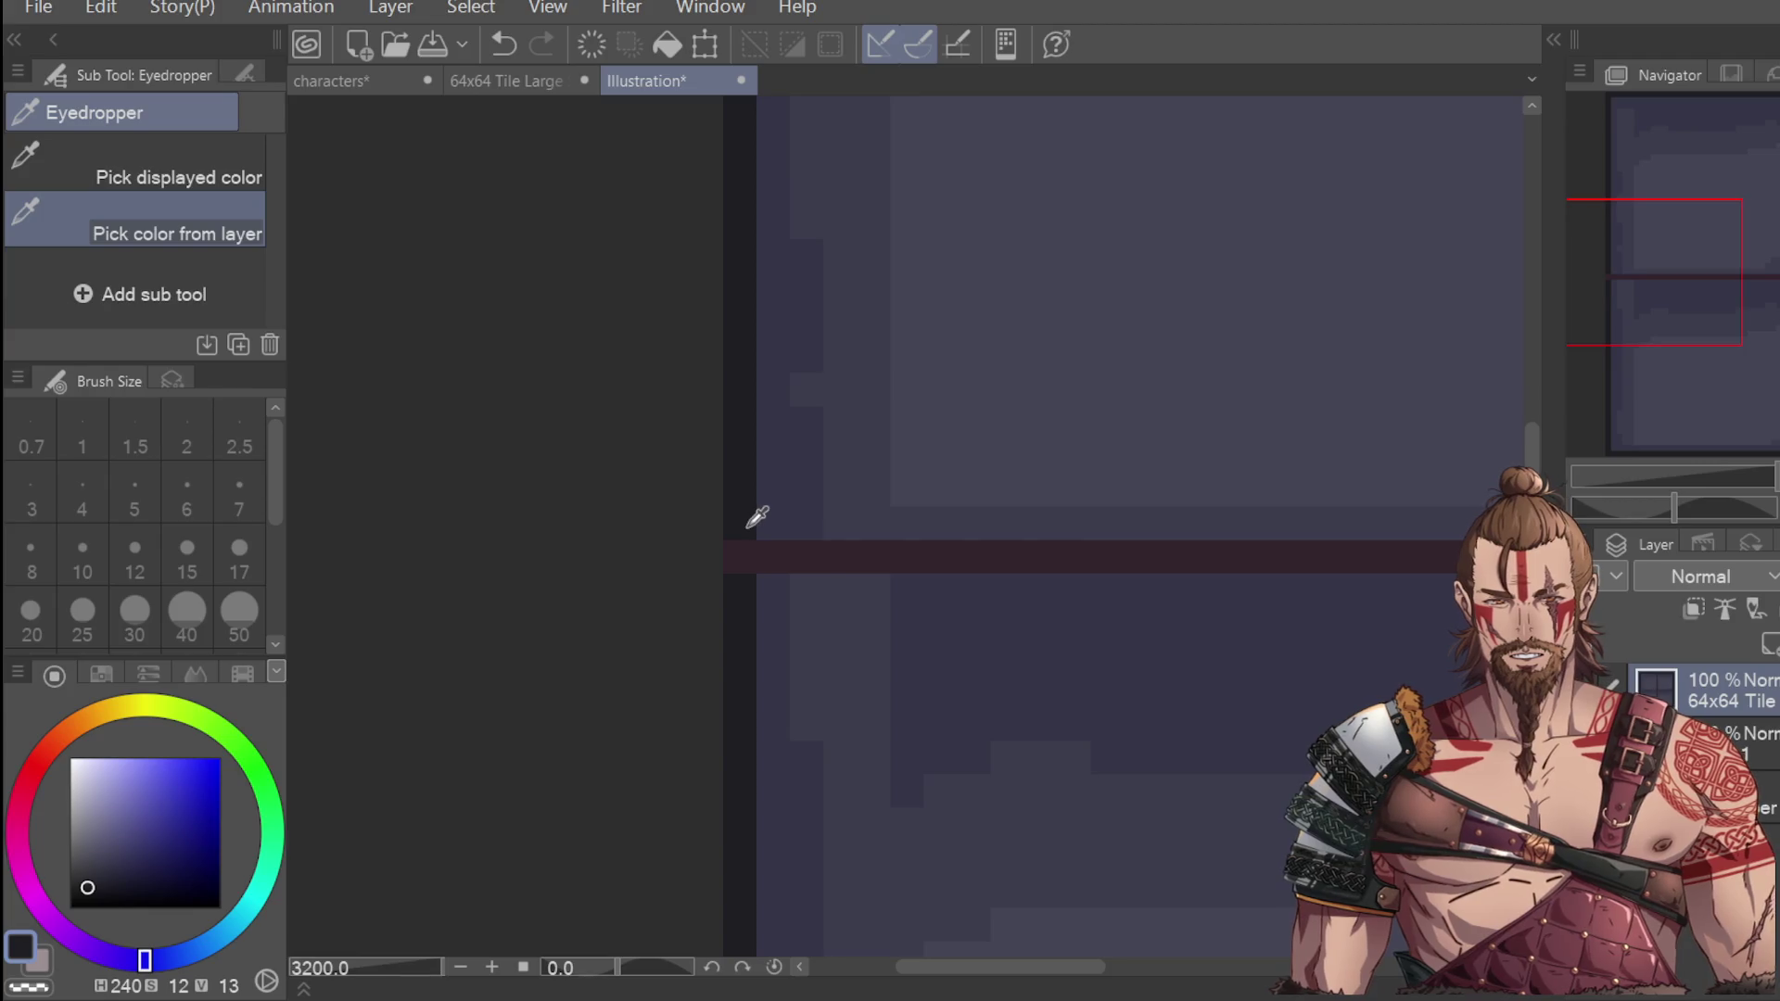
left_click(750, 547)
left_click(78, 943)
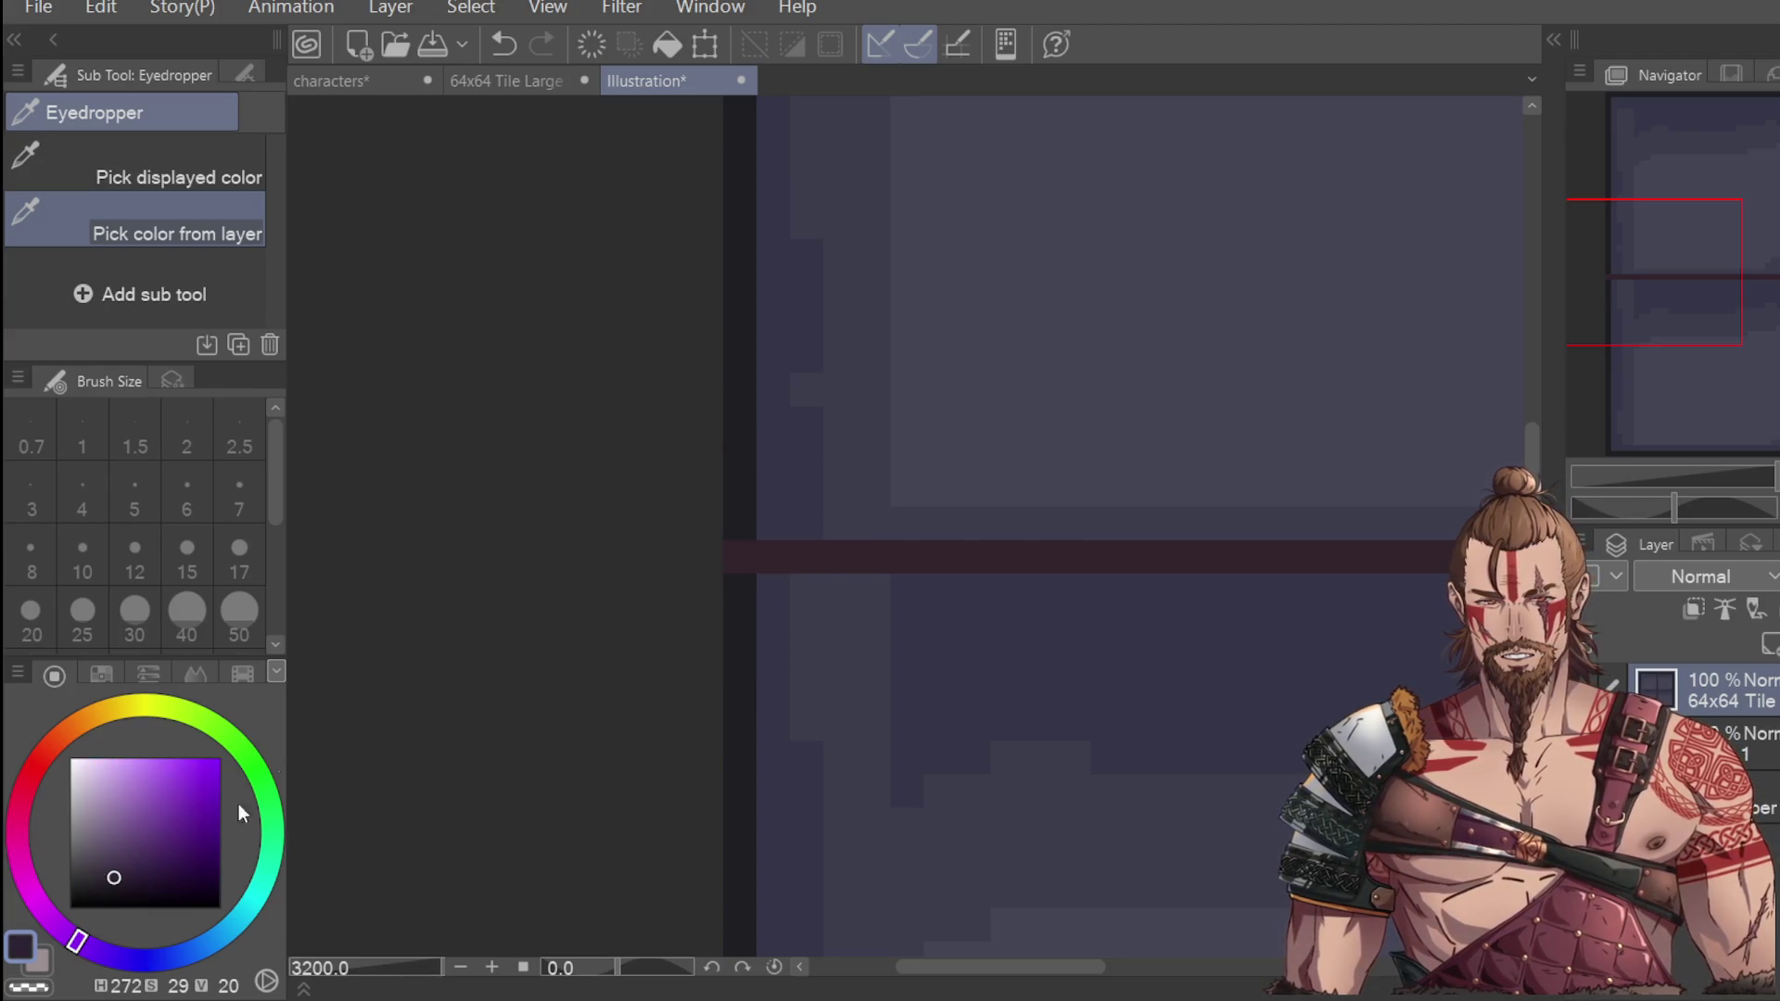
Dot a purple pixel onto the divider with the Dot pen.
key("p")
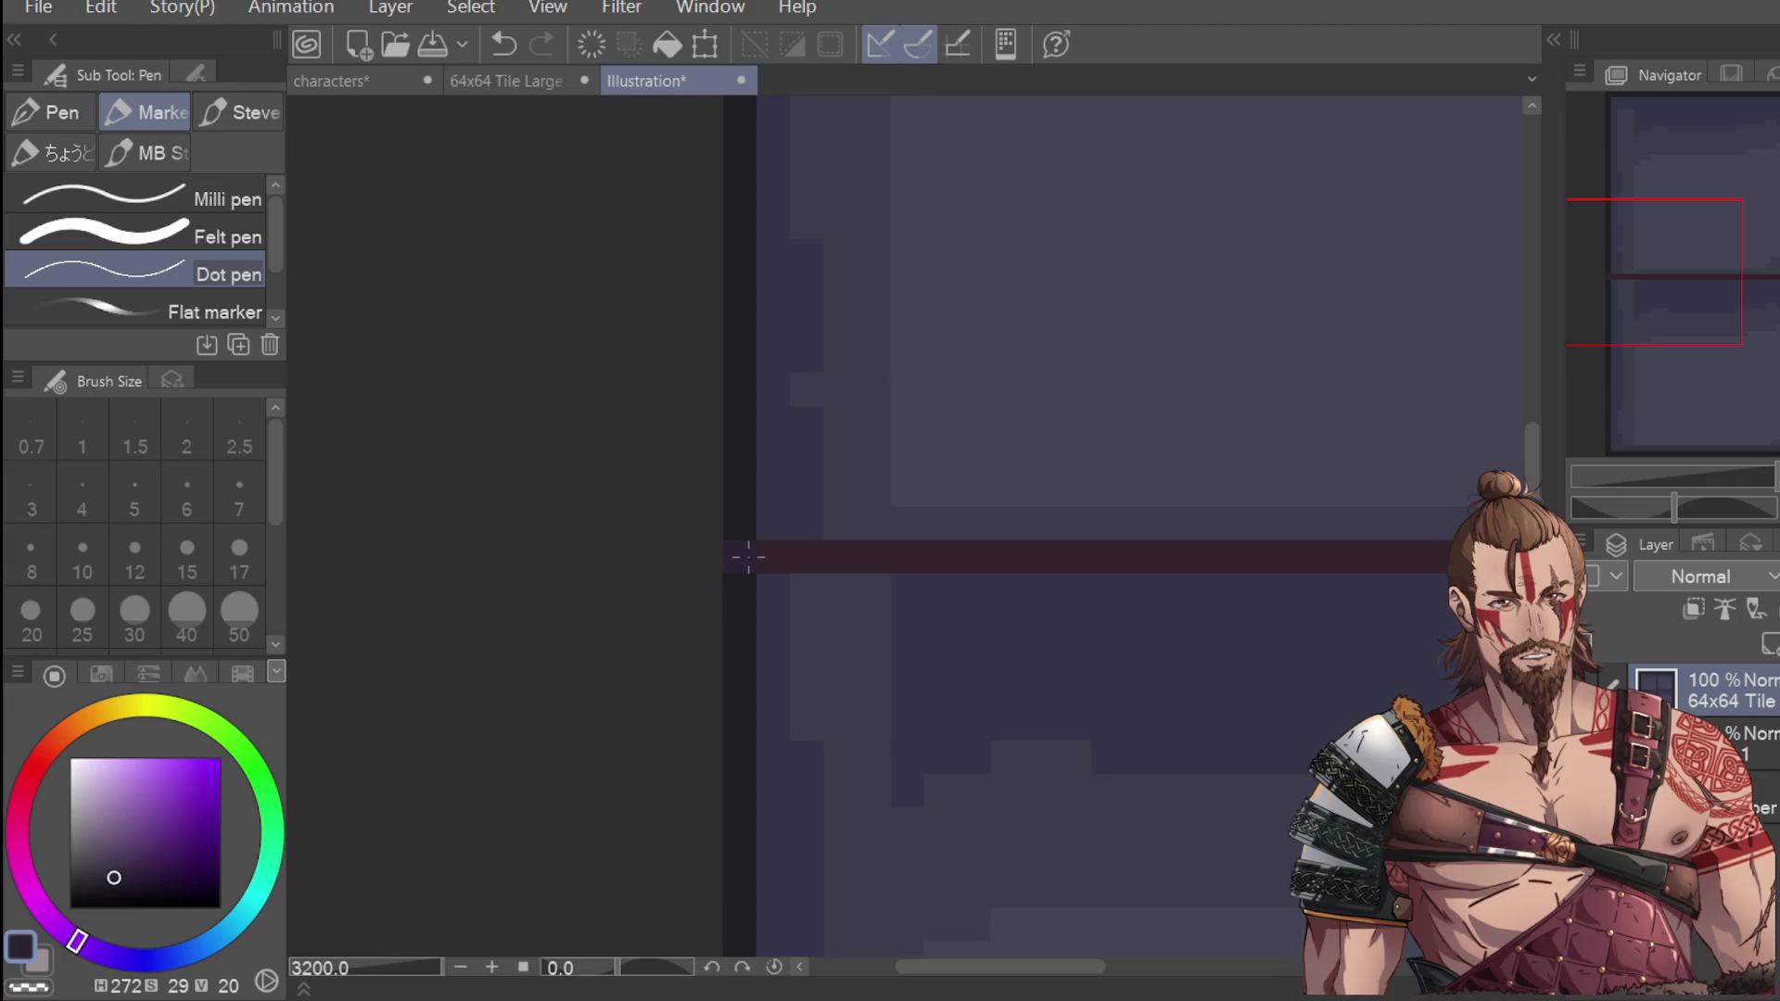
scroll(751, 519, "down", 4)
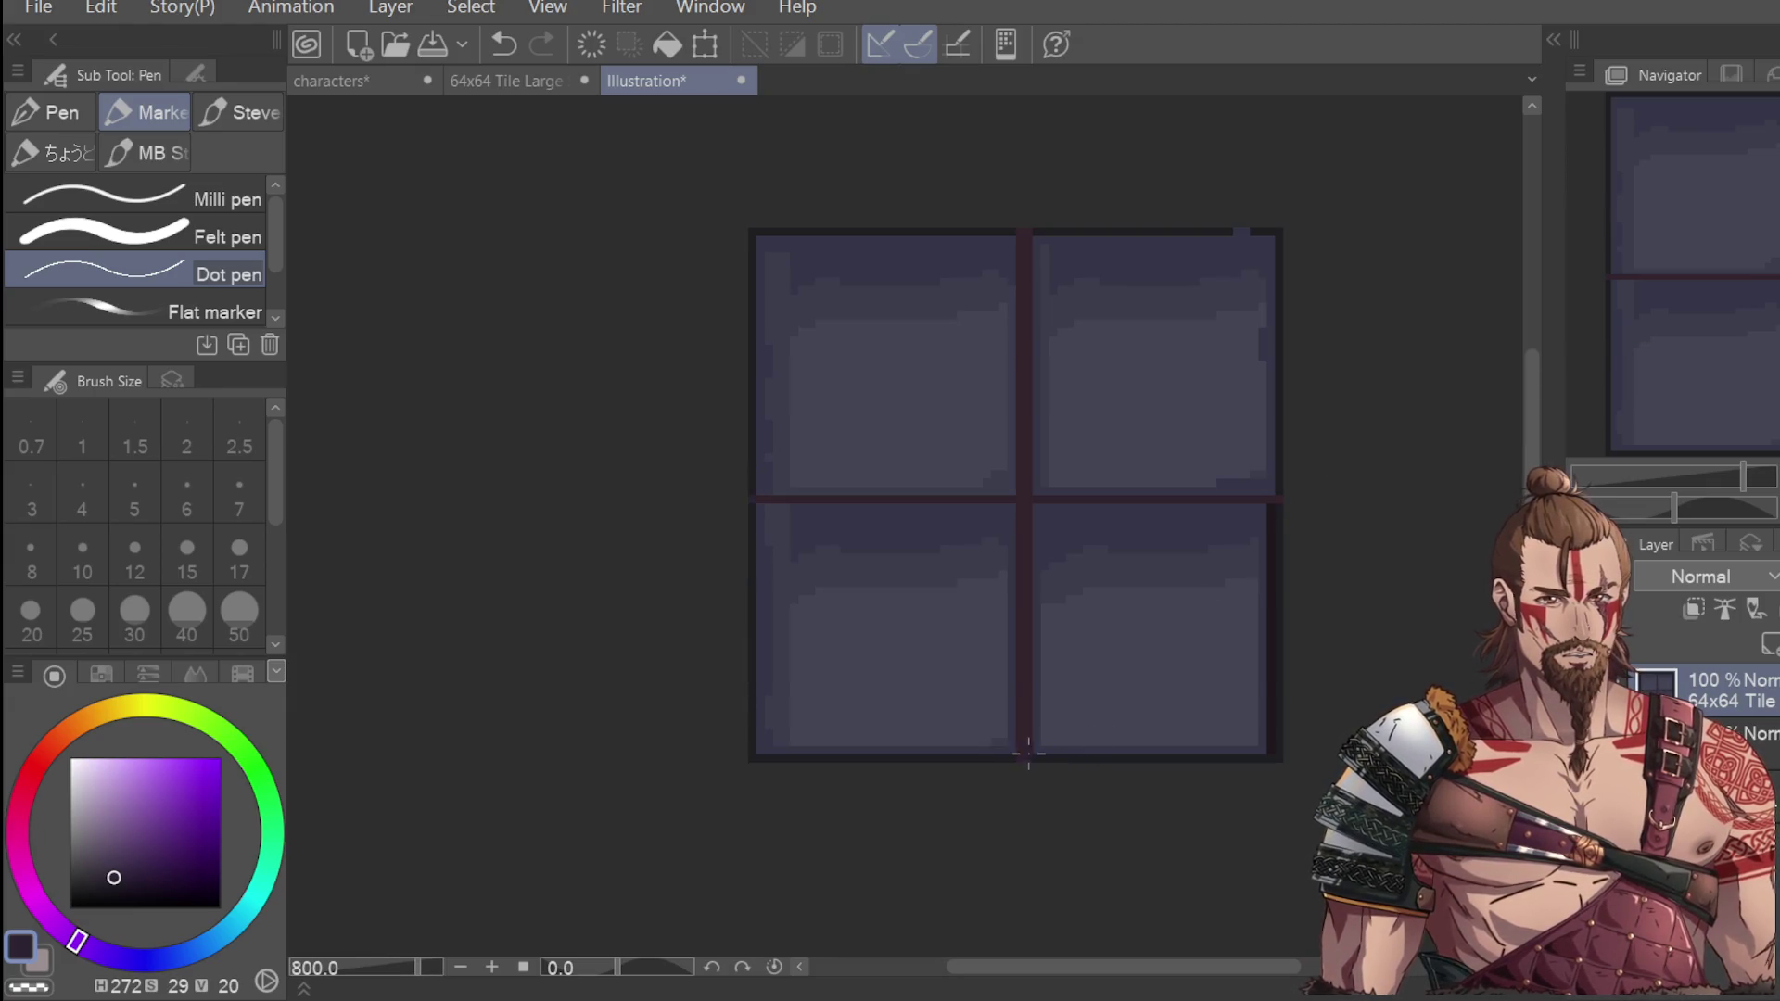
scroll(1373, 384, "up", 4)
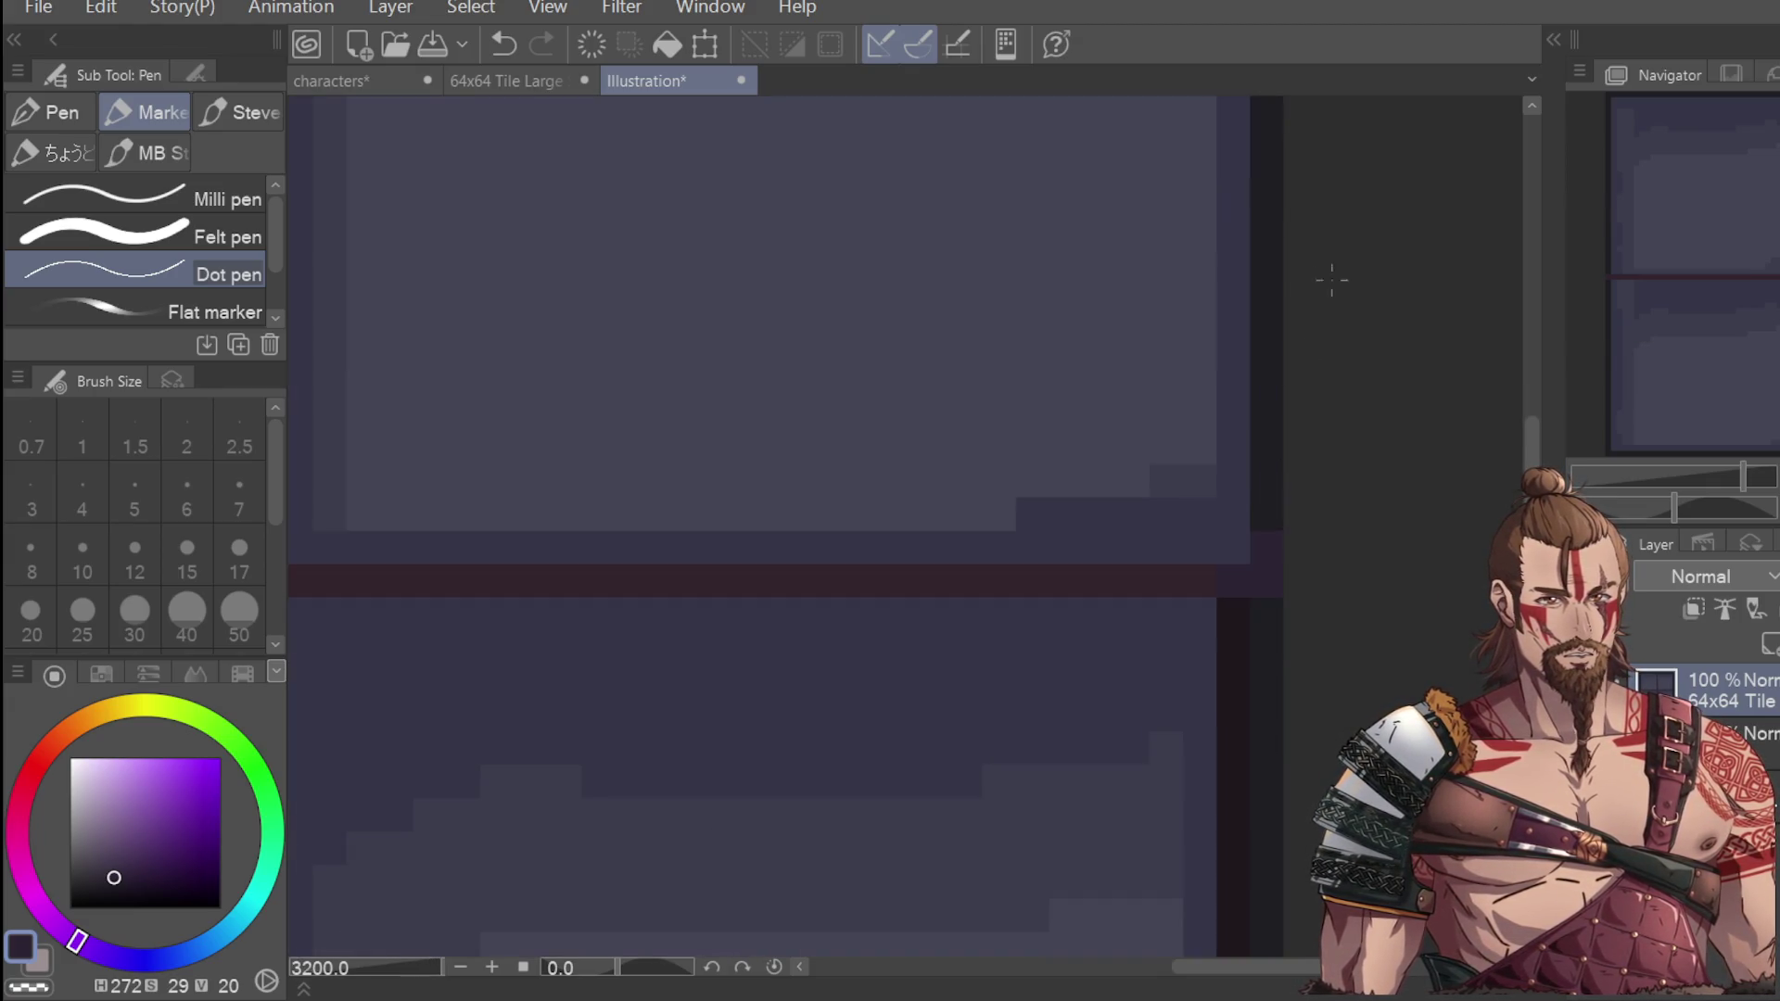
left_click(1260, 581)
scroll(1336, 422, "down", 4)
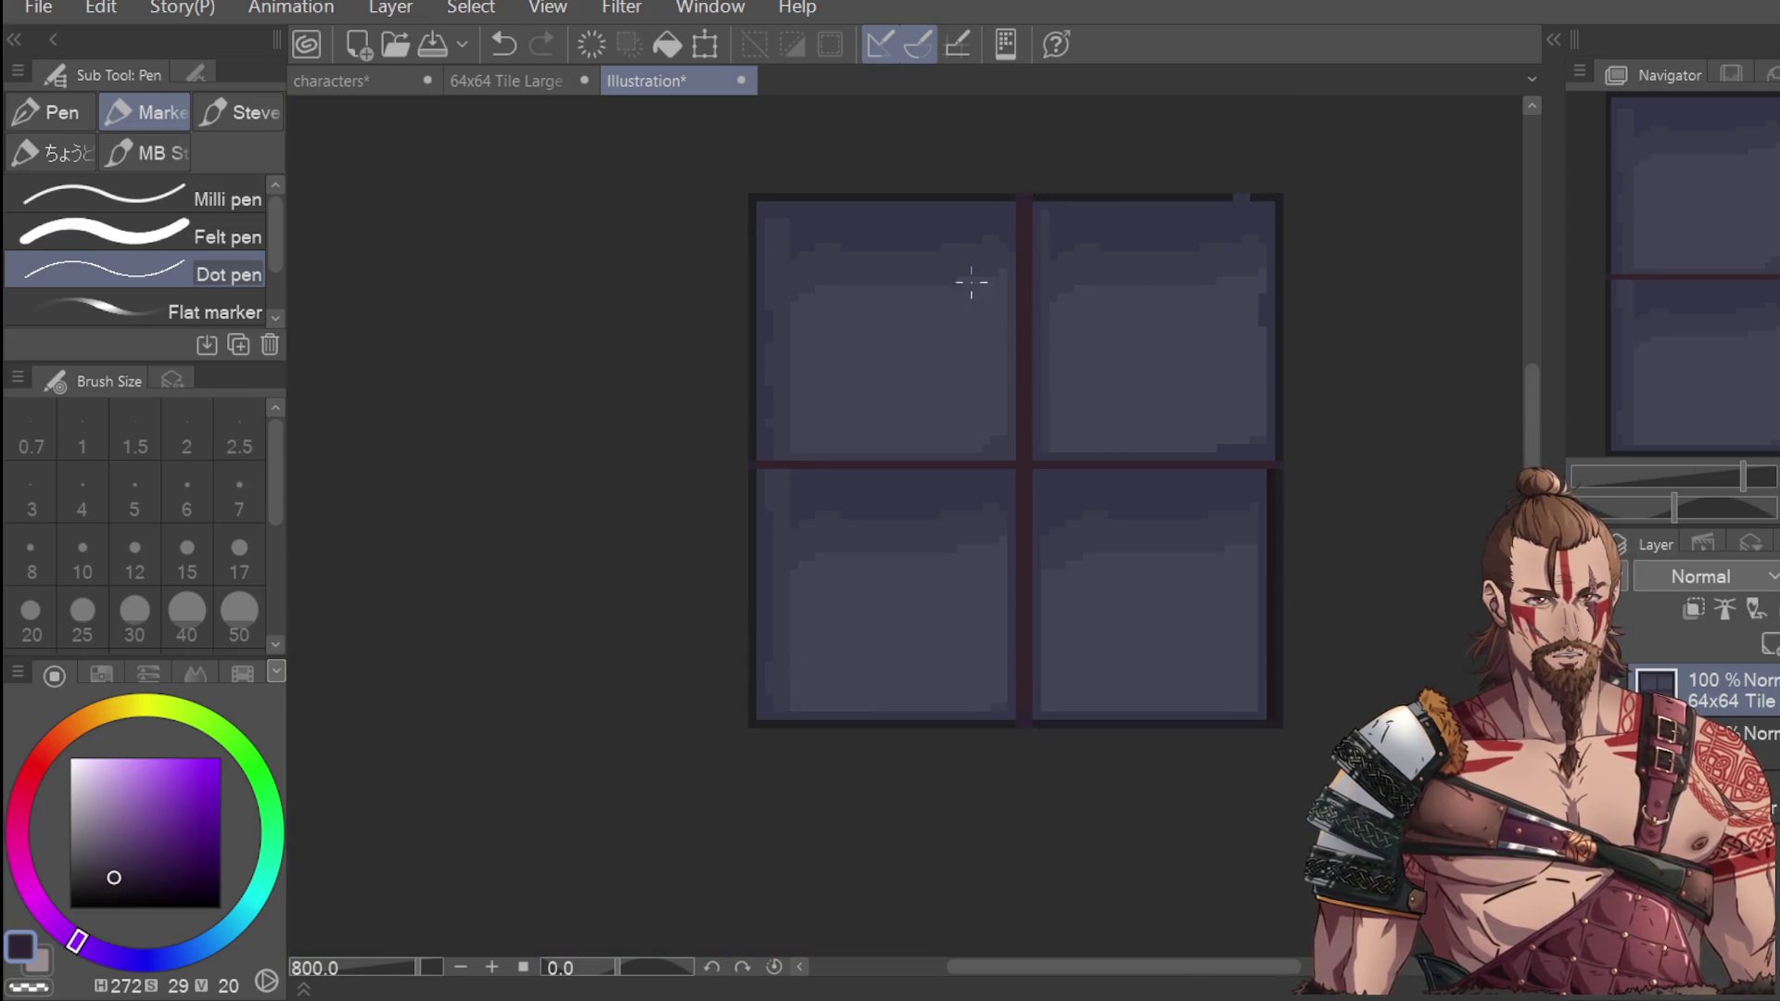
scroll(1030, 209, "up", 4)
scroll(1159, 135, "down", 4)
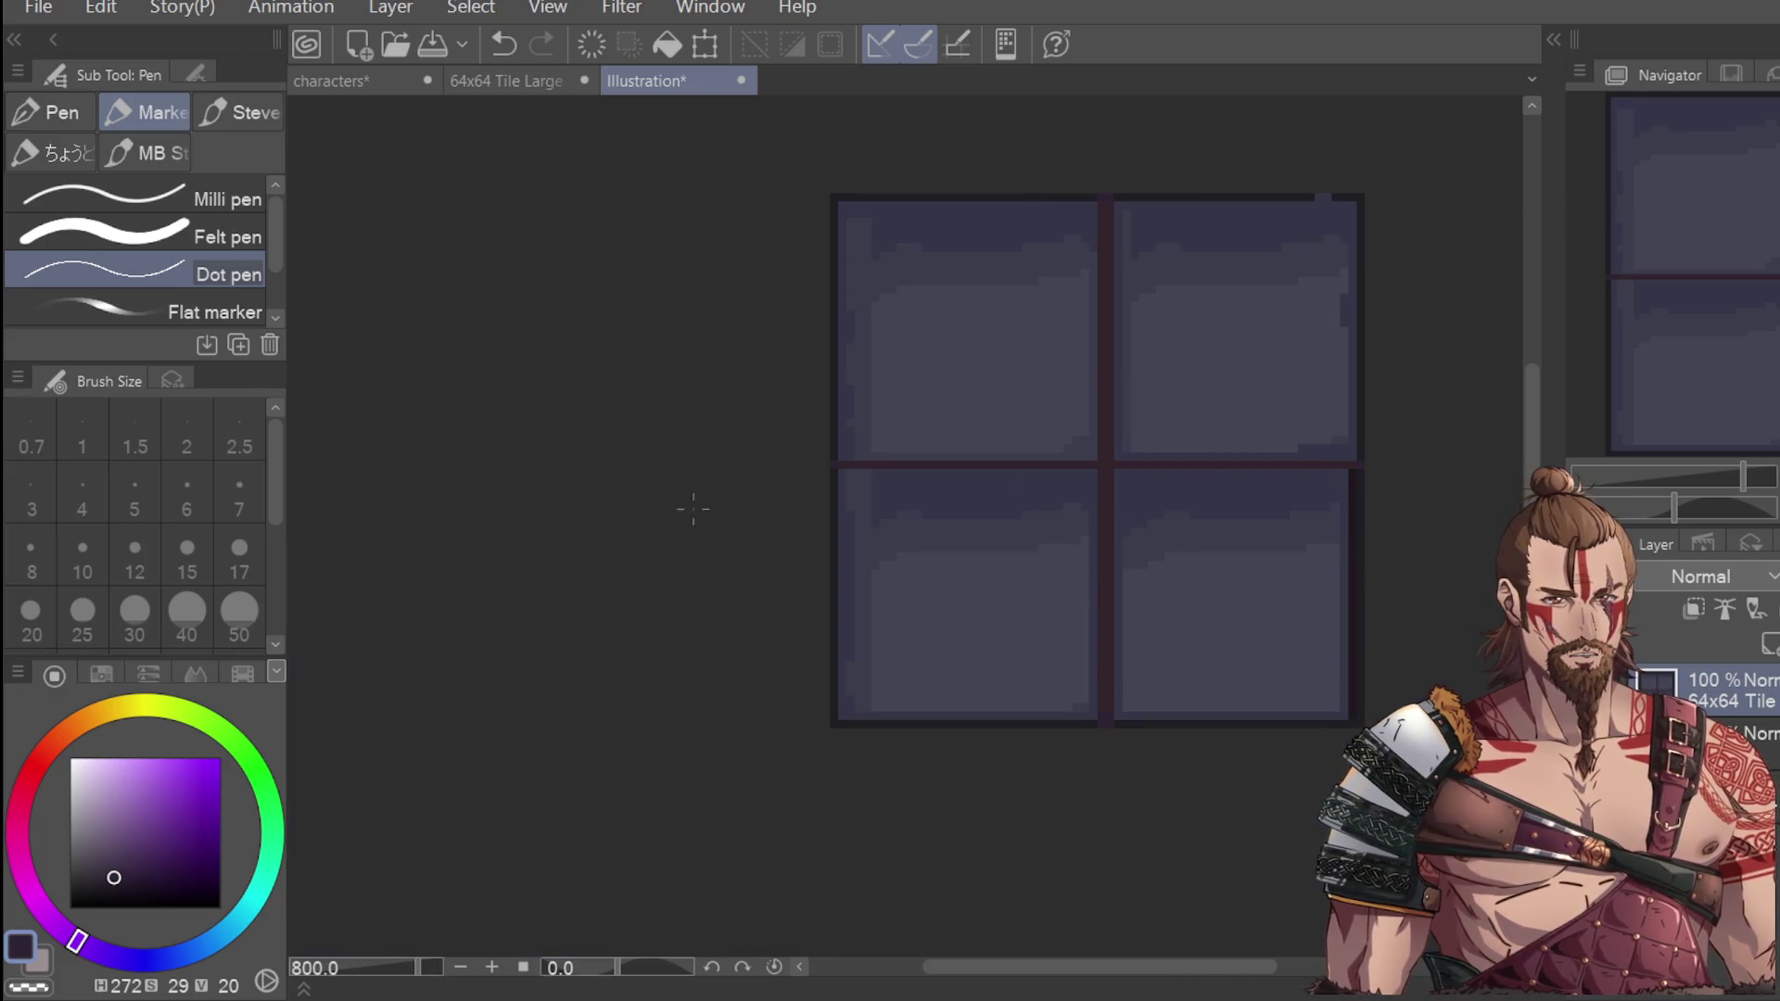
Pick up the near-black blue-grey border colour (H240 S12 V13) for the Dot pen.
key("i")
left_click(1345, 191)
left_click(1353, 191)
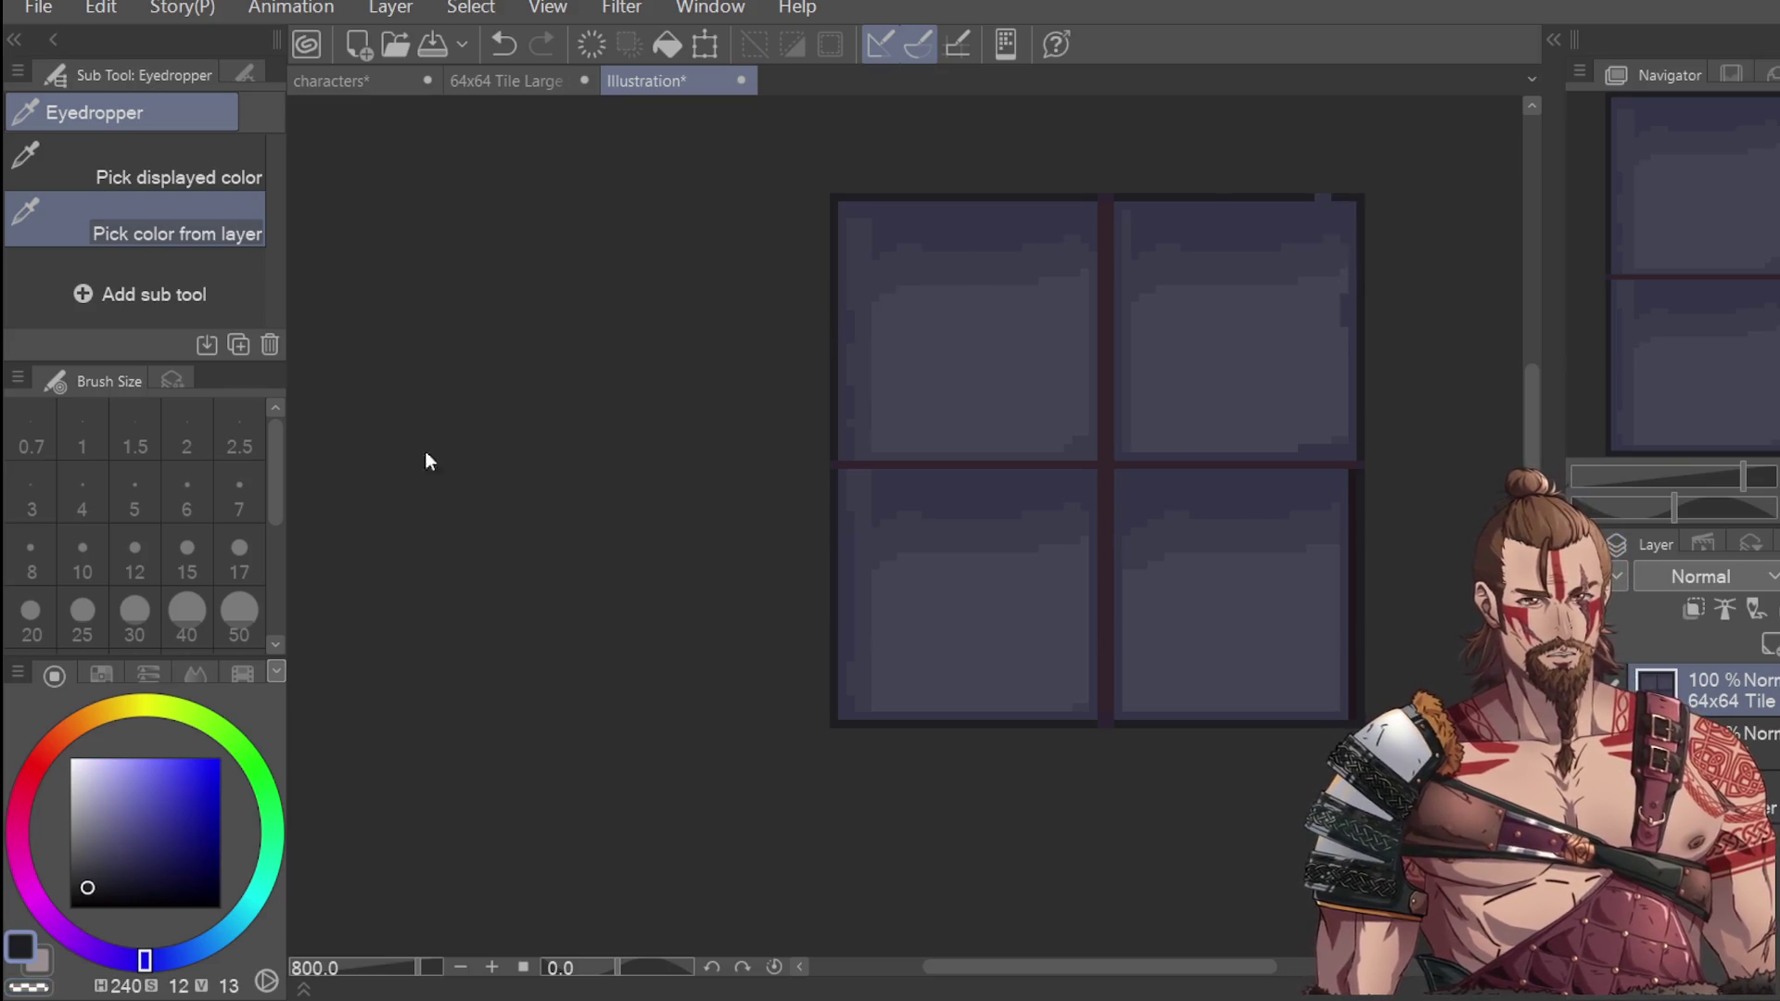
key("p")
scroll(1344, 201, "up", 4)
Paint a dark pixel at the horizontal divider's right end.
left_click(1284, 194)
scroll(1394, 120, "down", 5)
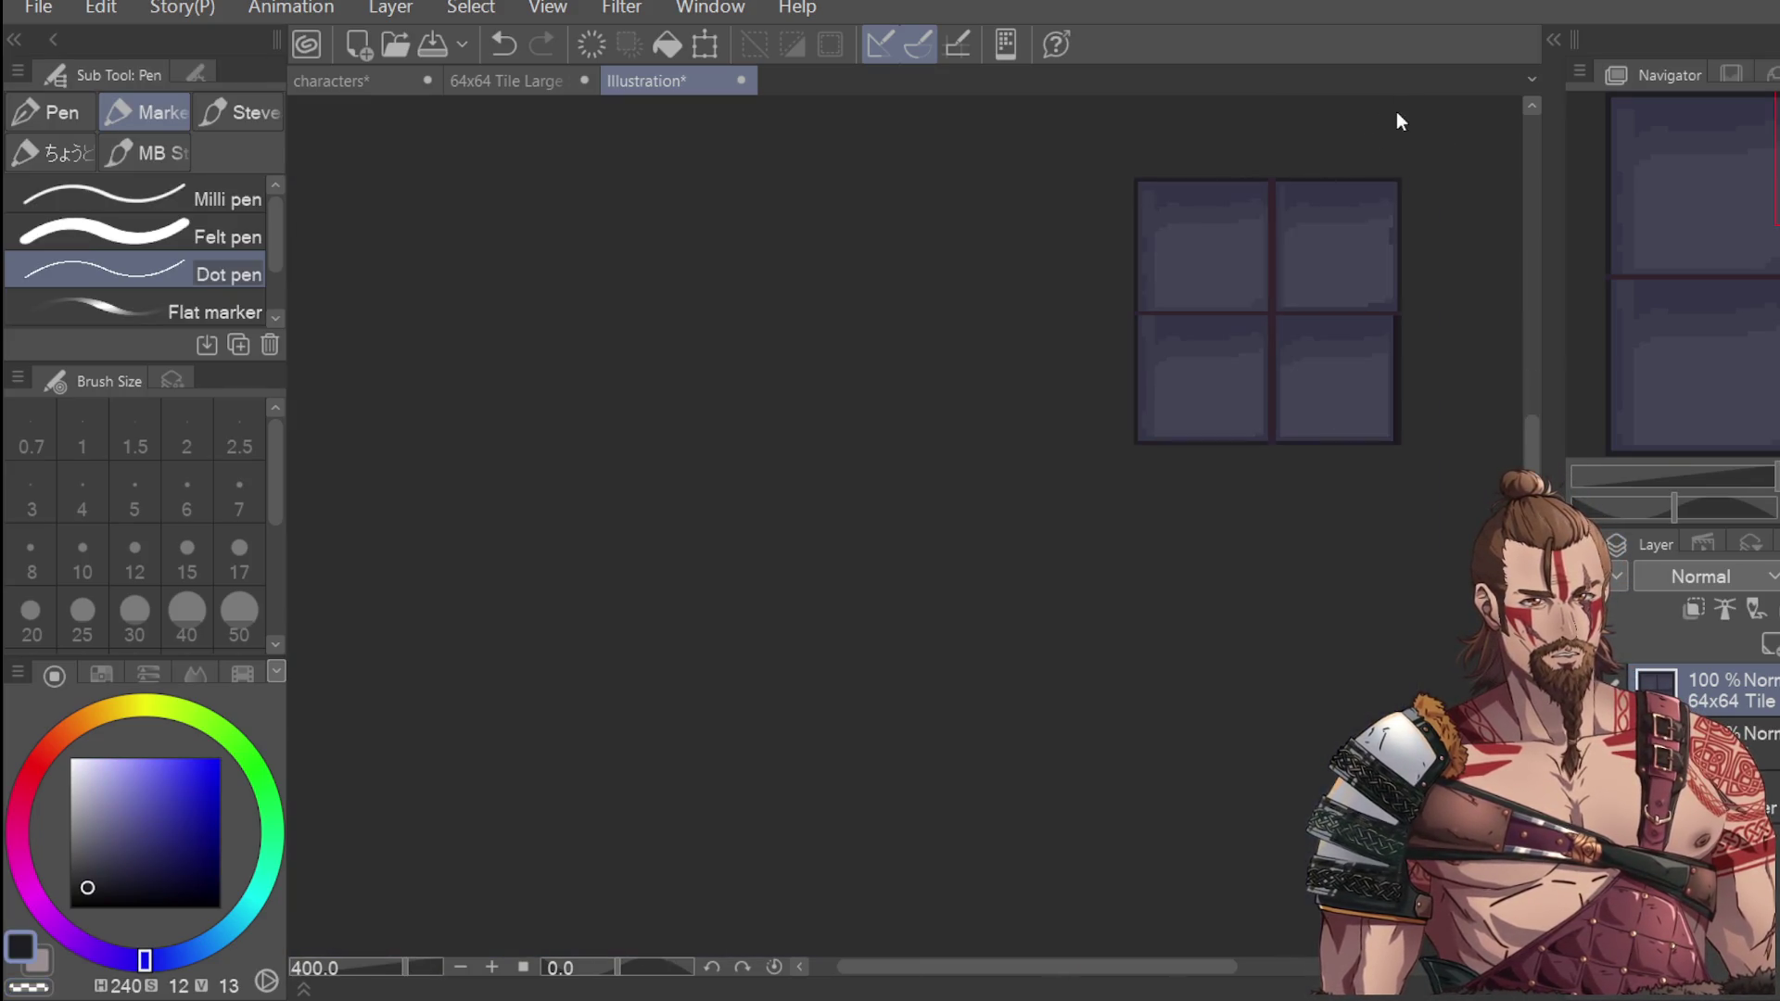
scroll(1399, 298, "up", 5)
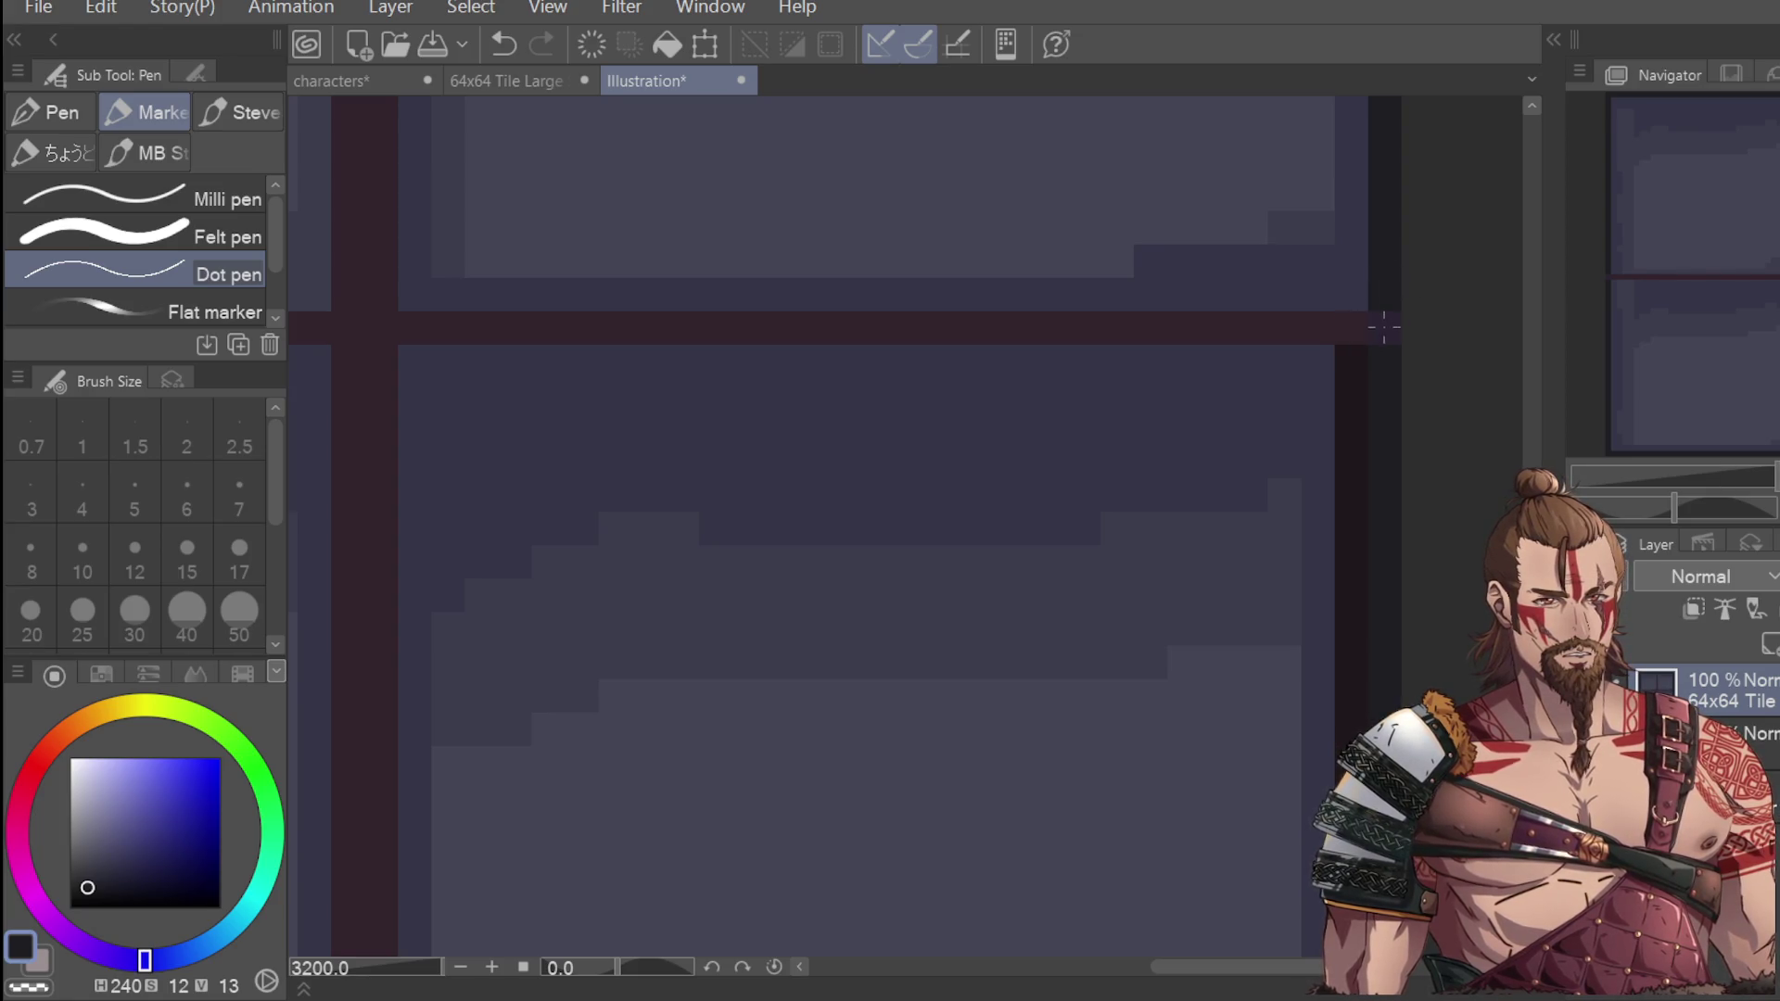
scroll(1426, 317, "down", 2)
key("ctrl+z")
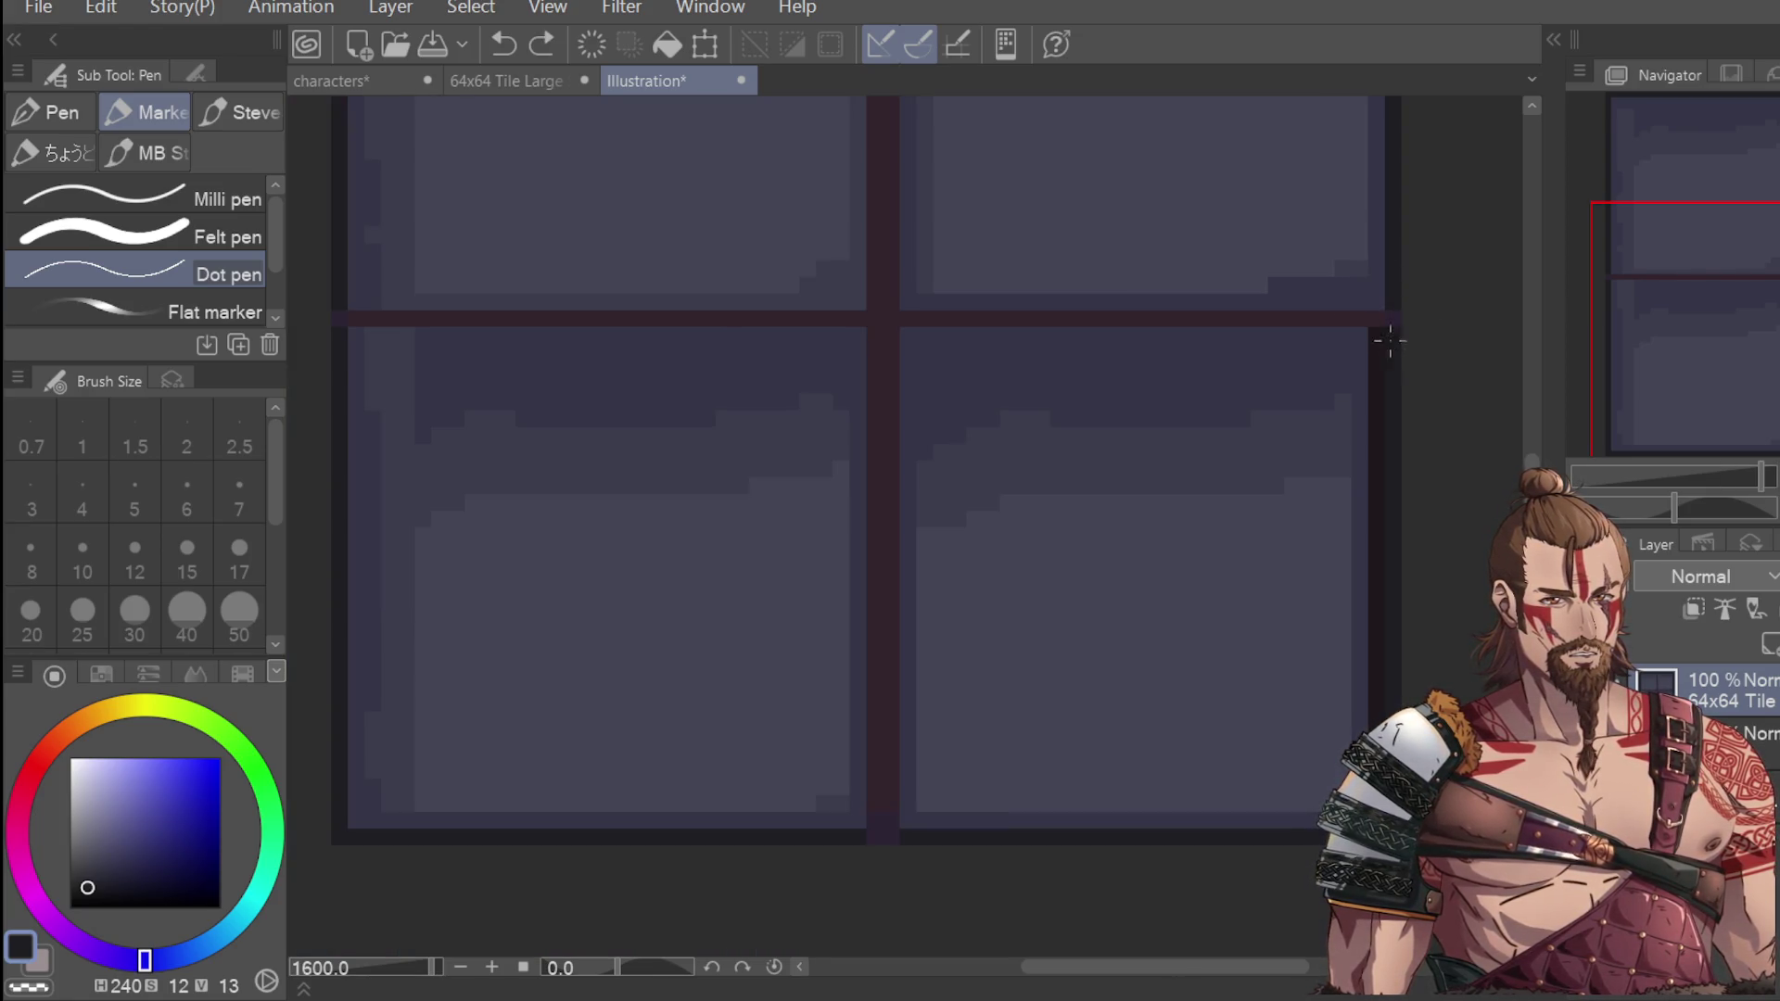
key("ctrl+y")
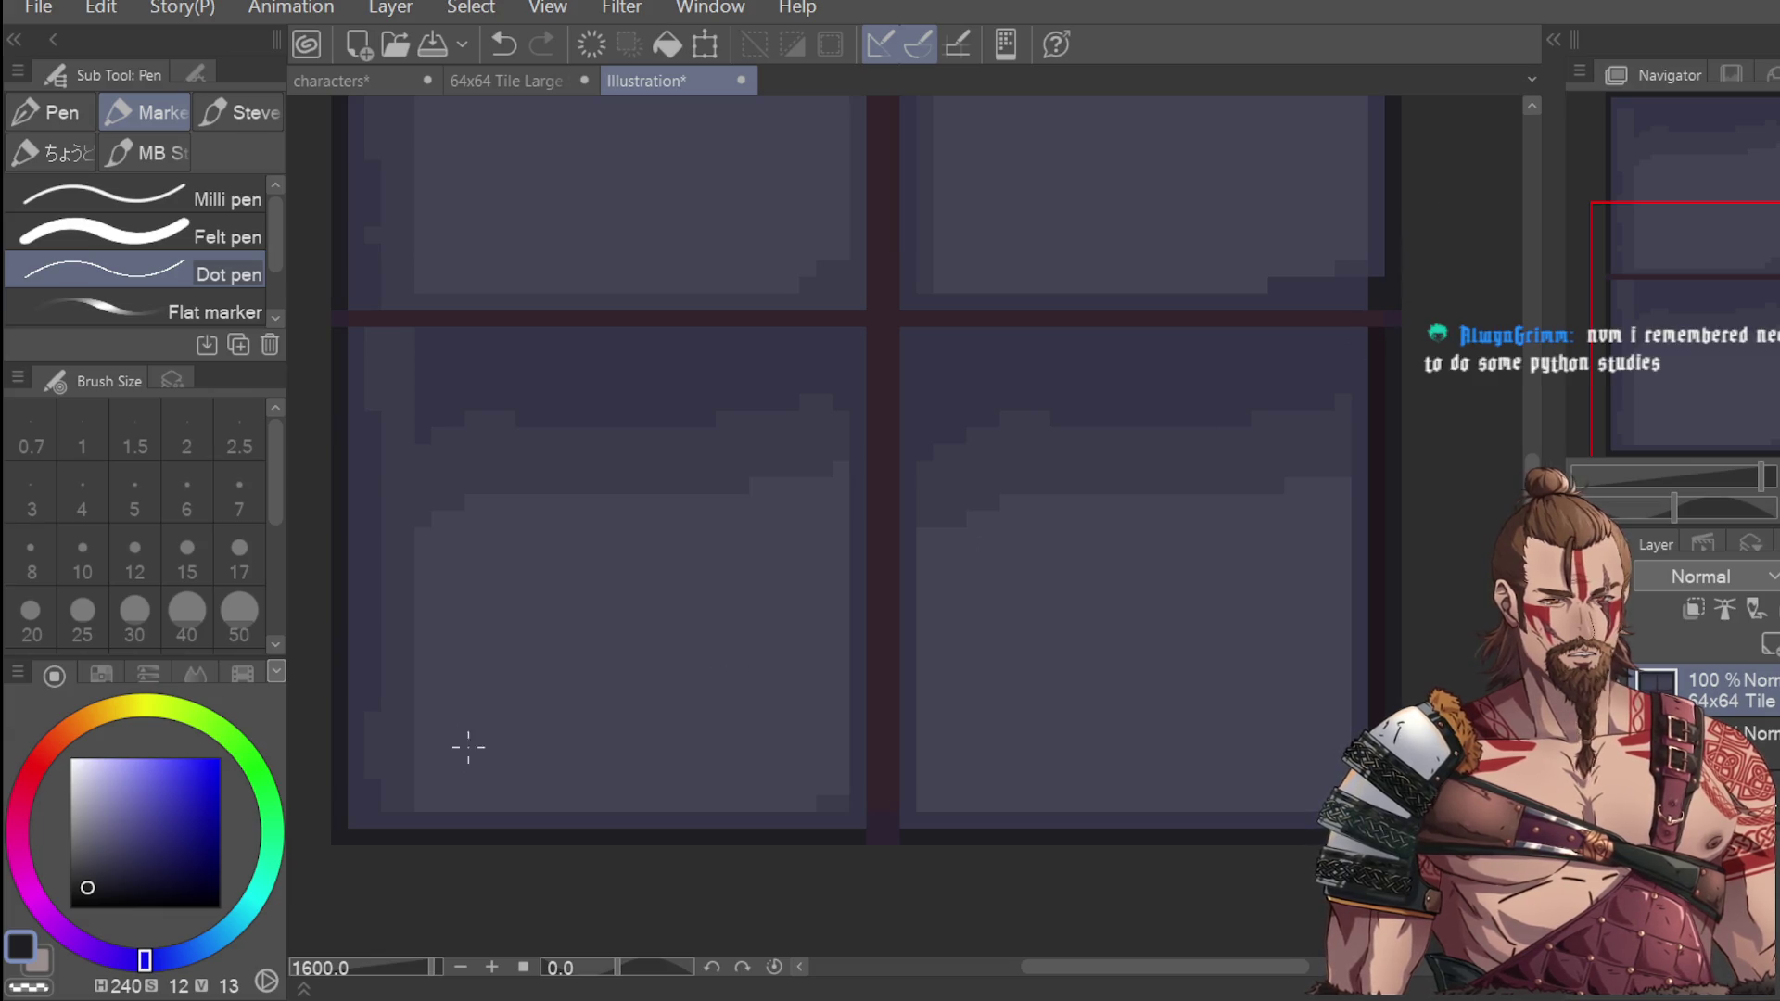
Sample the blue-grey pane colour (H237 S25 V28) and return to the Dot pen.
key("i")
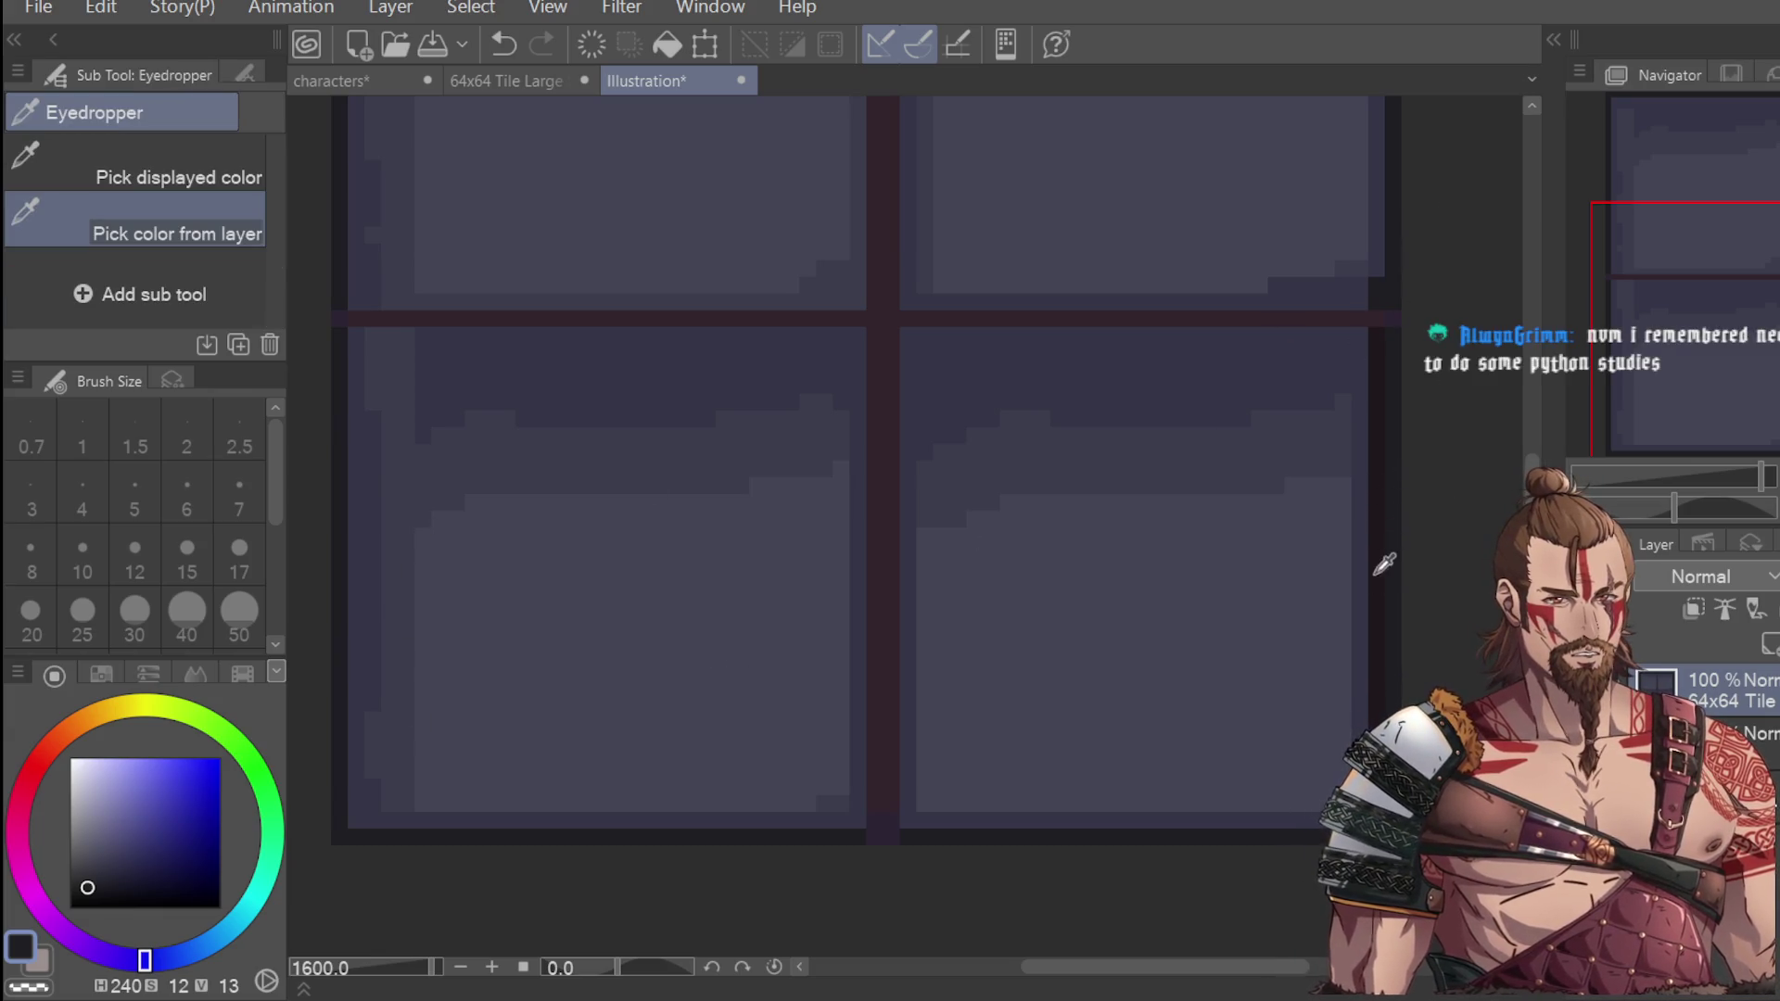
left_click(1353, 815)
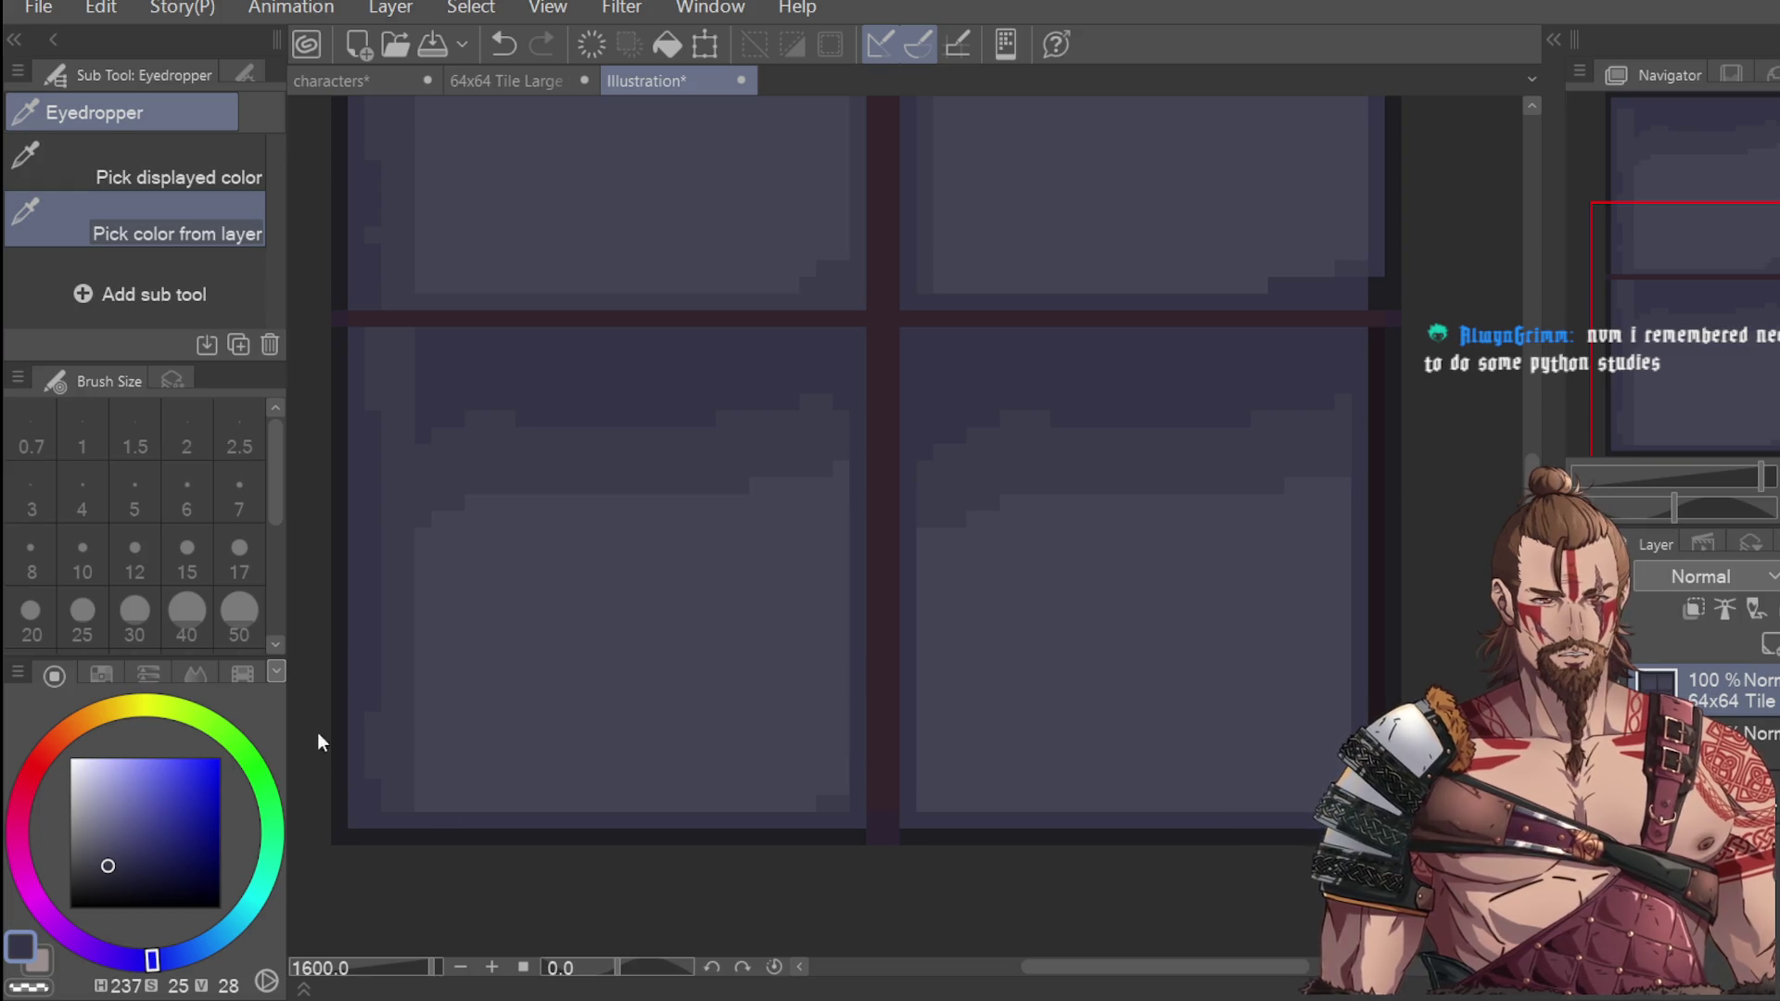
key("ctrl+minus")
key("p")
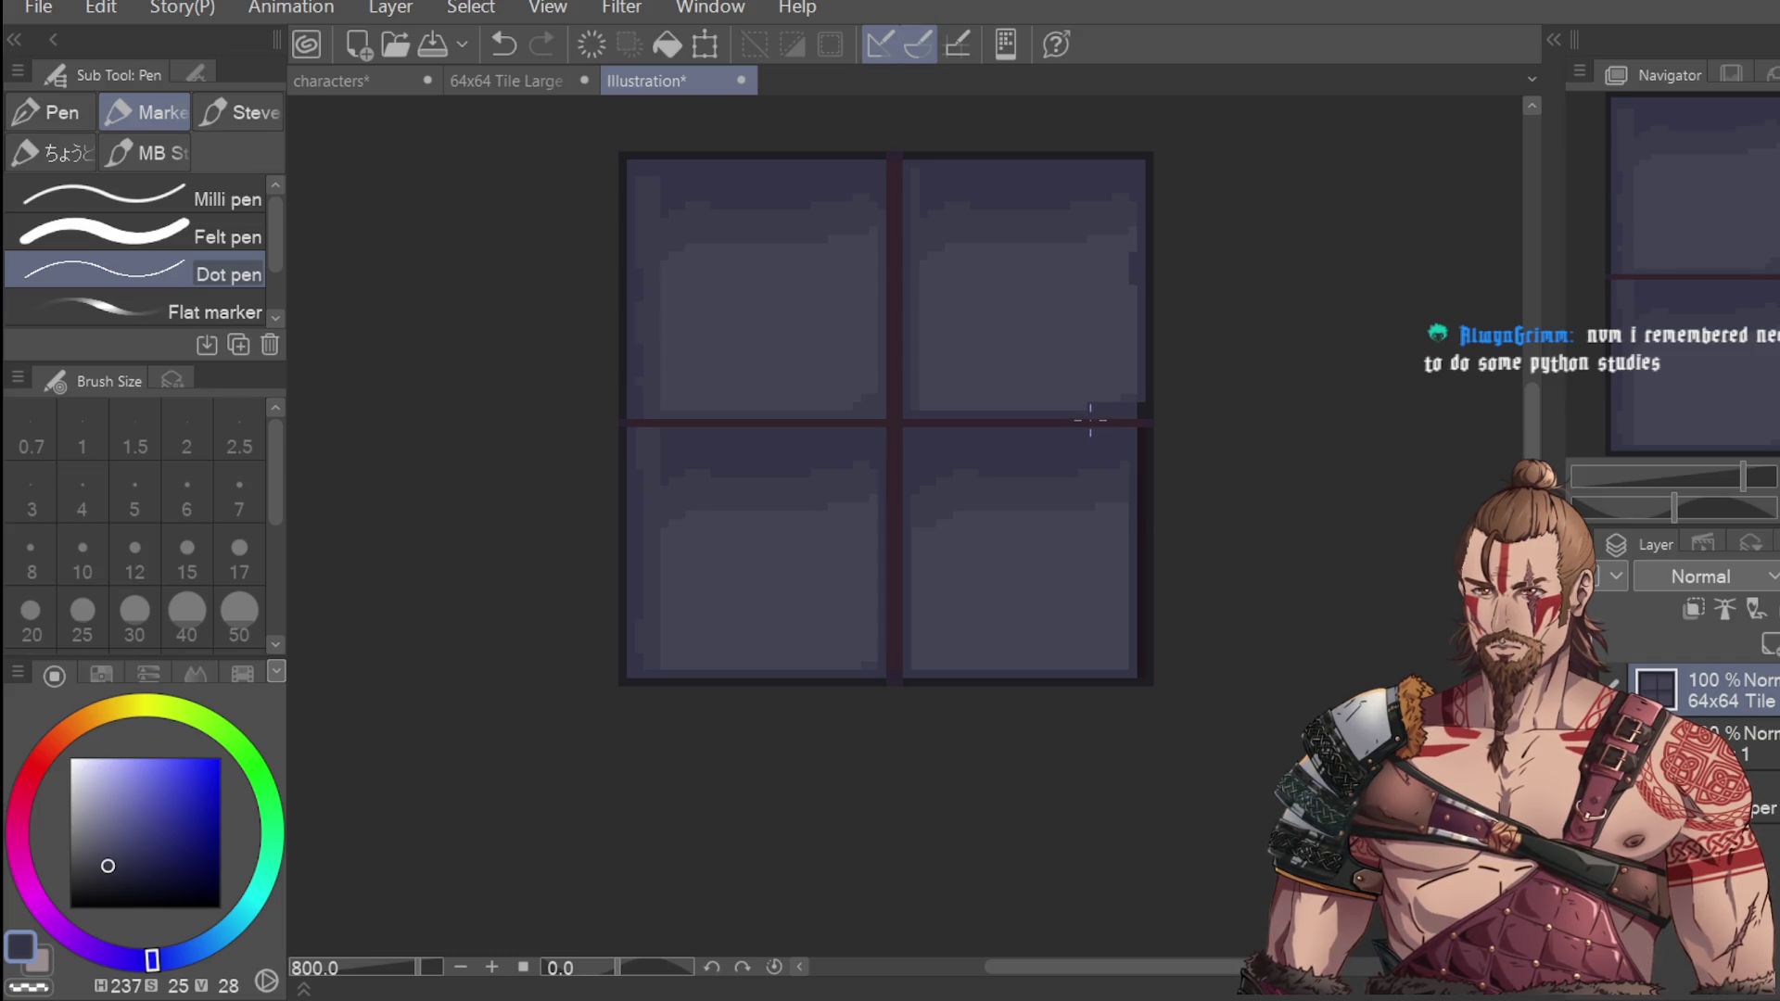
scroll(1088, 636, "up", 3)
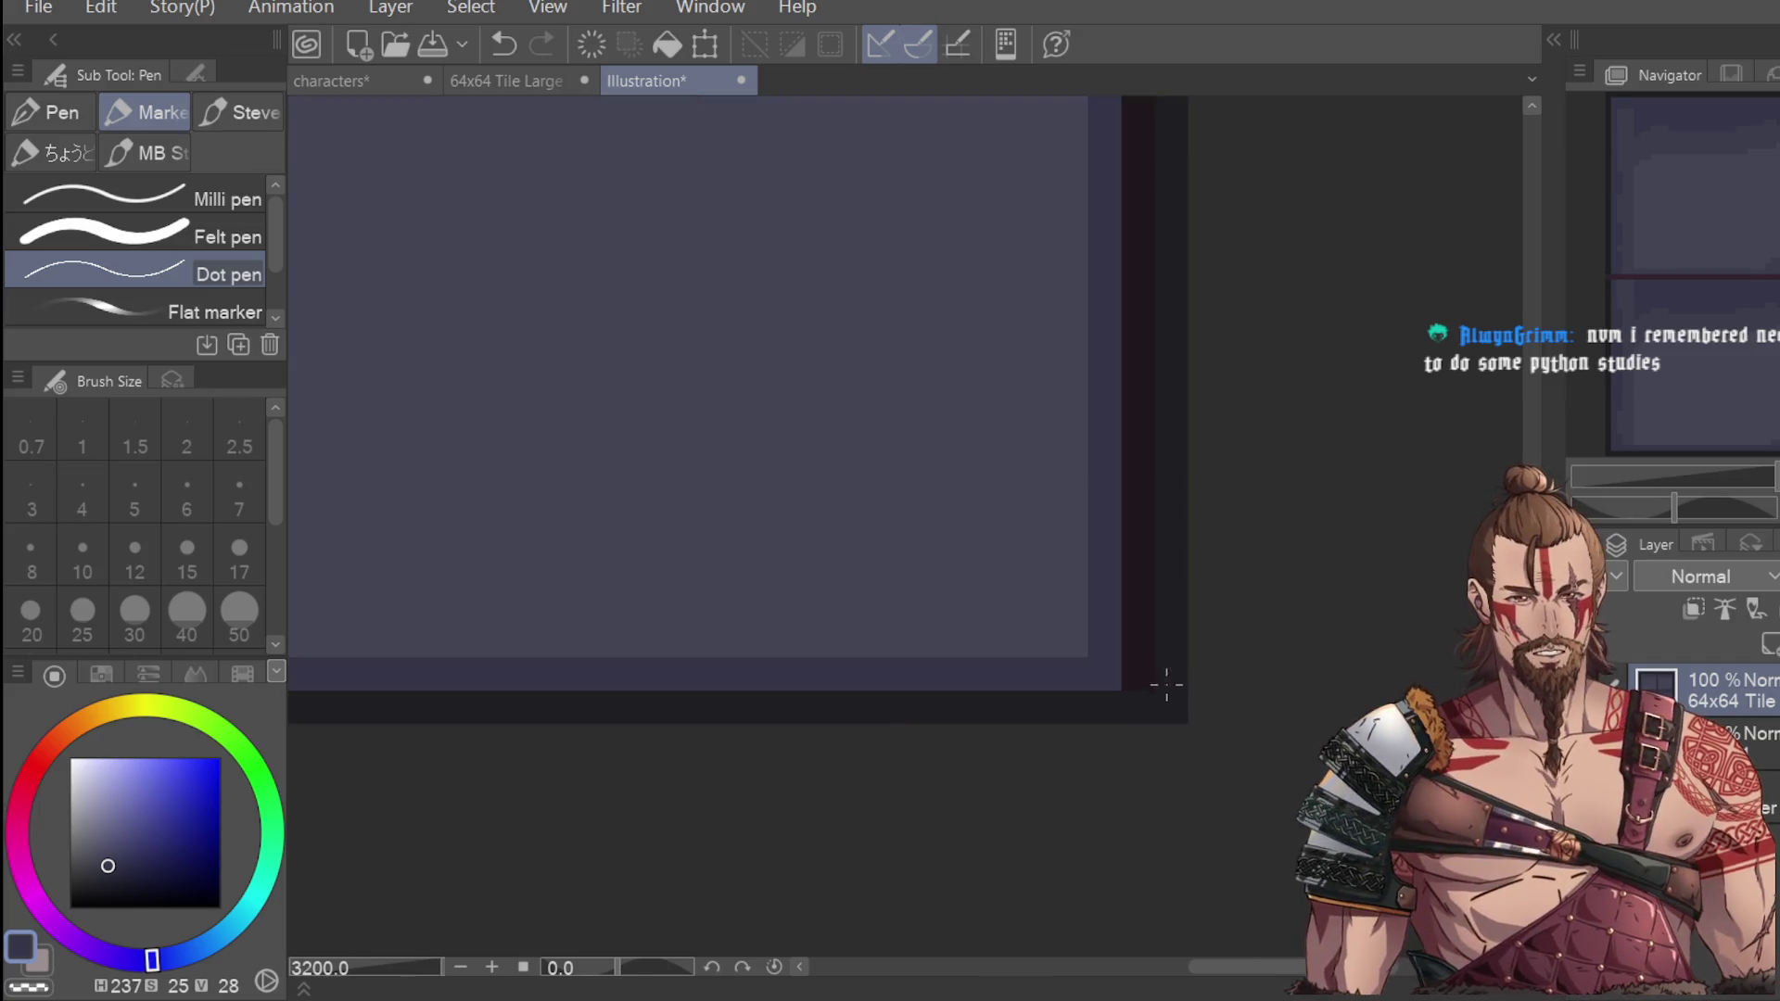
scroll(1150, 386, "down", 3)
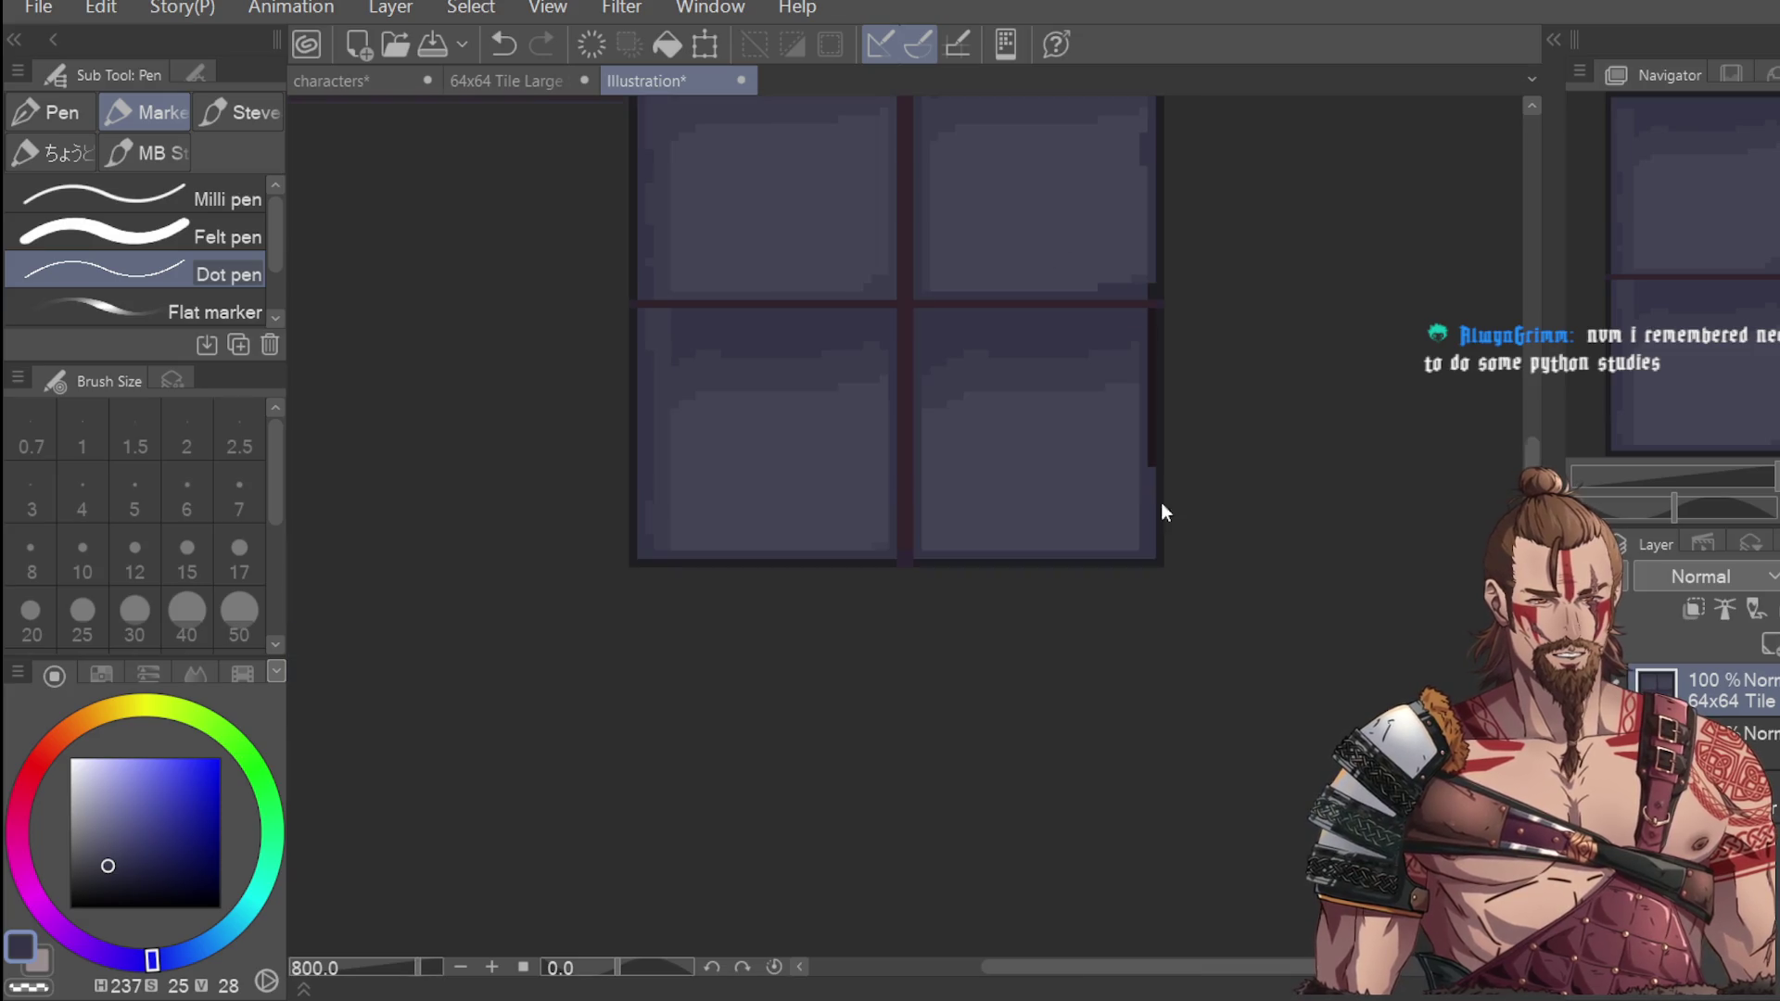
Paint the blue-grey pane colour down the right-edge dark bar, zooming to check the result.
mouse_move(1152, 314)
left_mouse_down()
mouse_move(1152, 596)
mouse_move(1164, 528)
left_mouse_up()
scroll(1205, 389, "down", 4)
scroll(1172, 249, "up", 2)
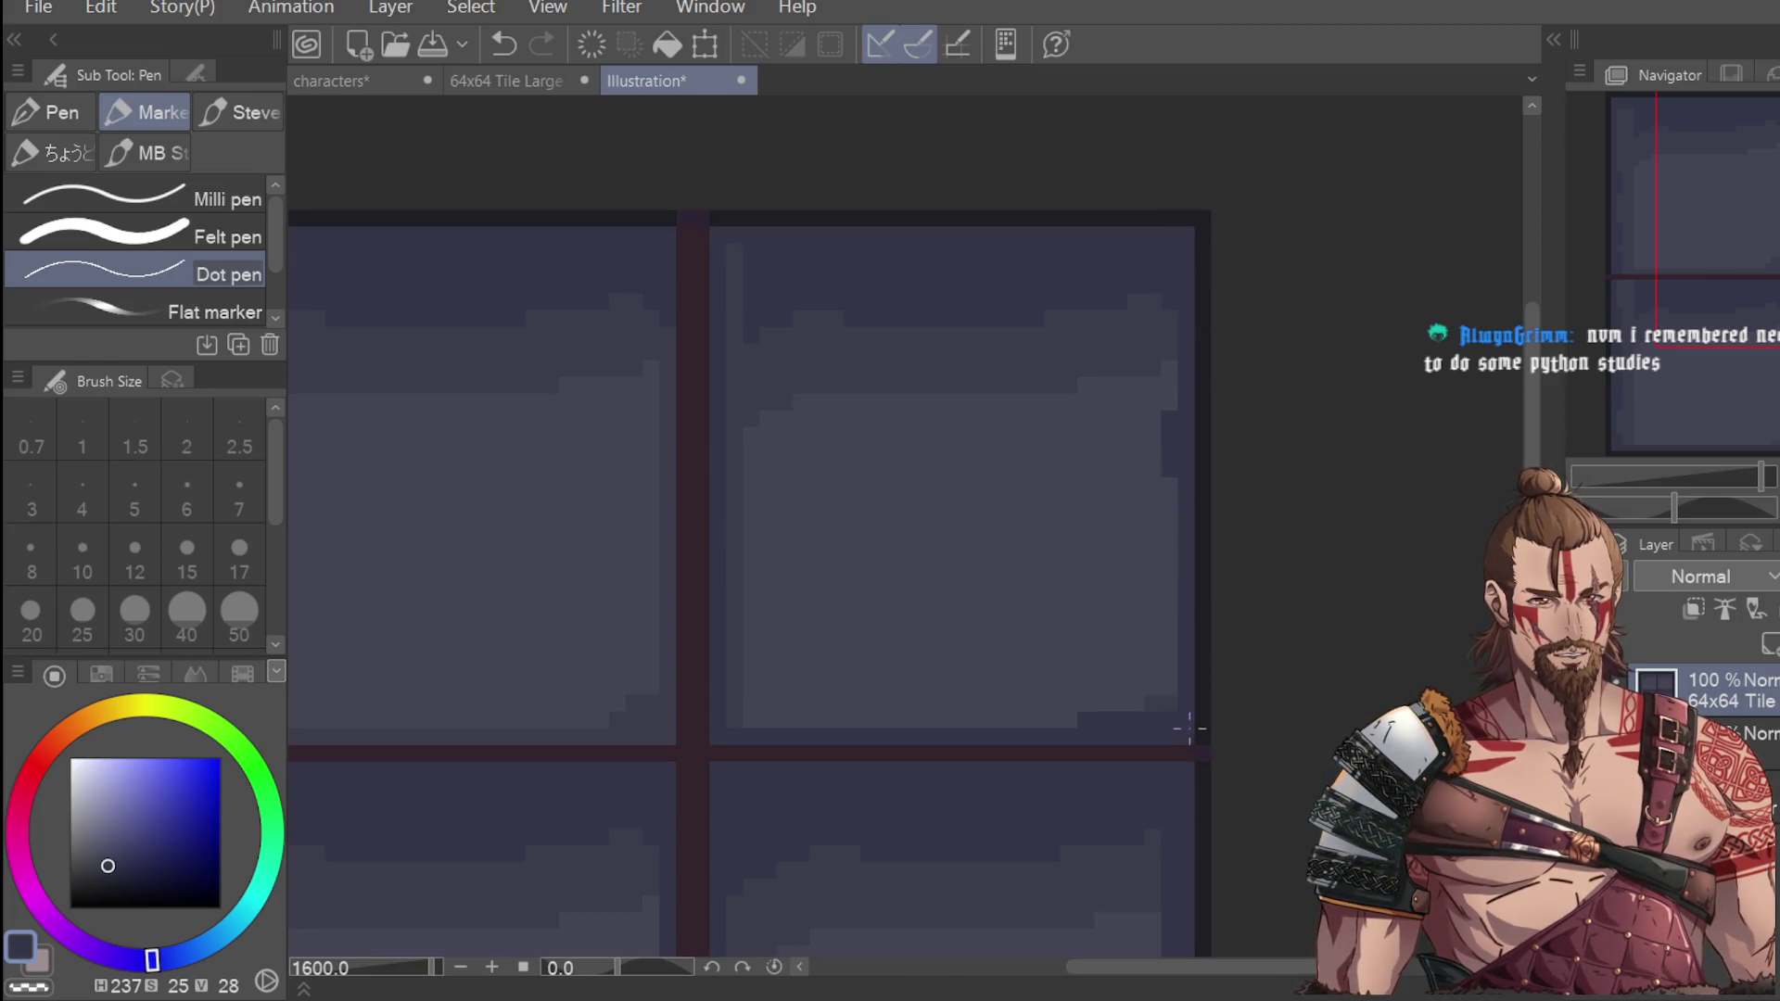
scroll(1189, 729, "down", 3)
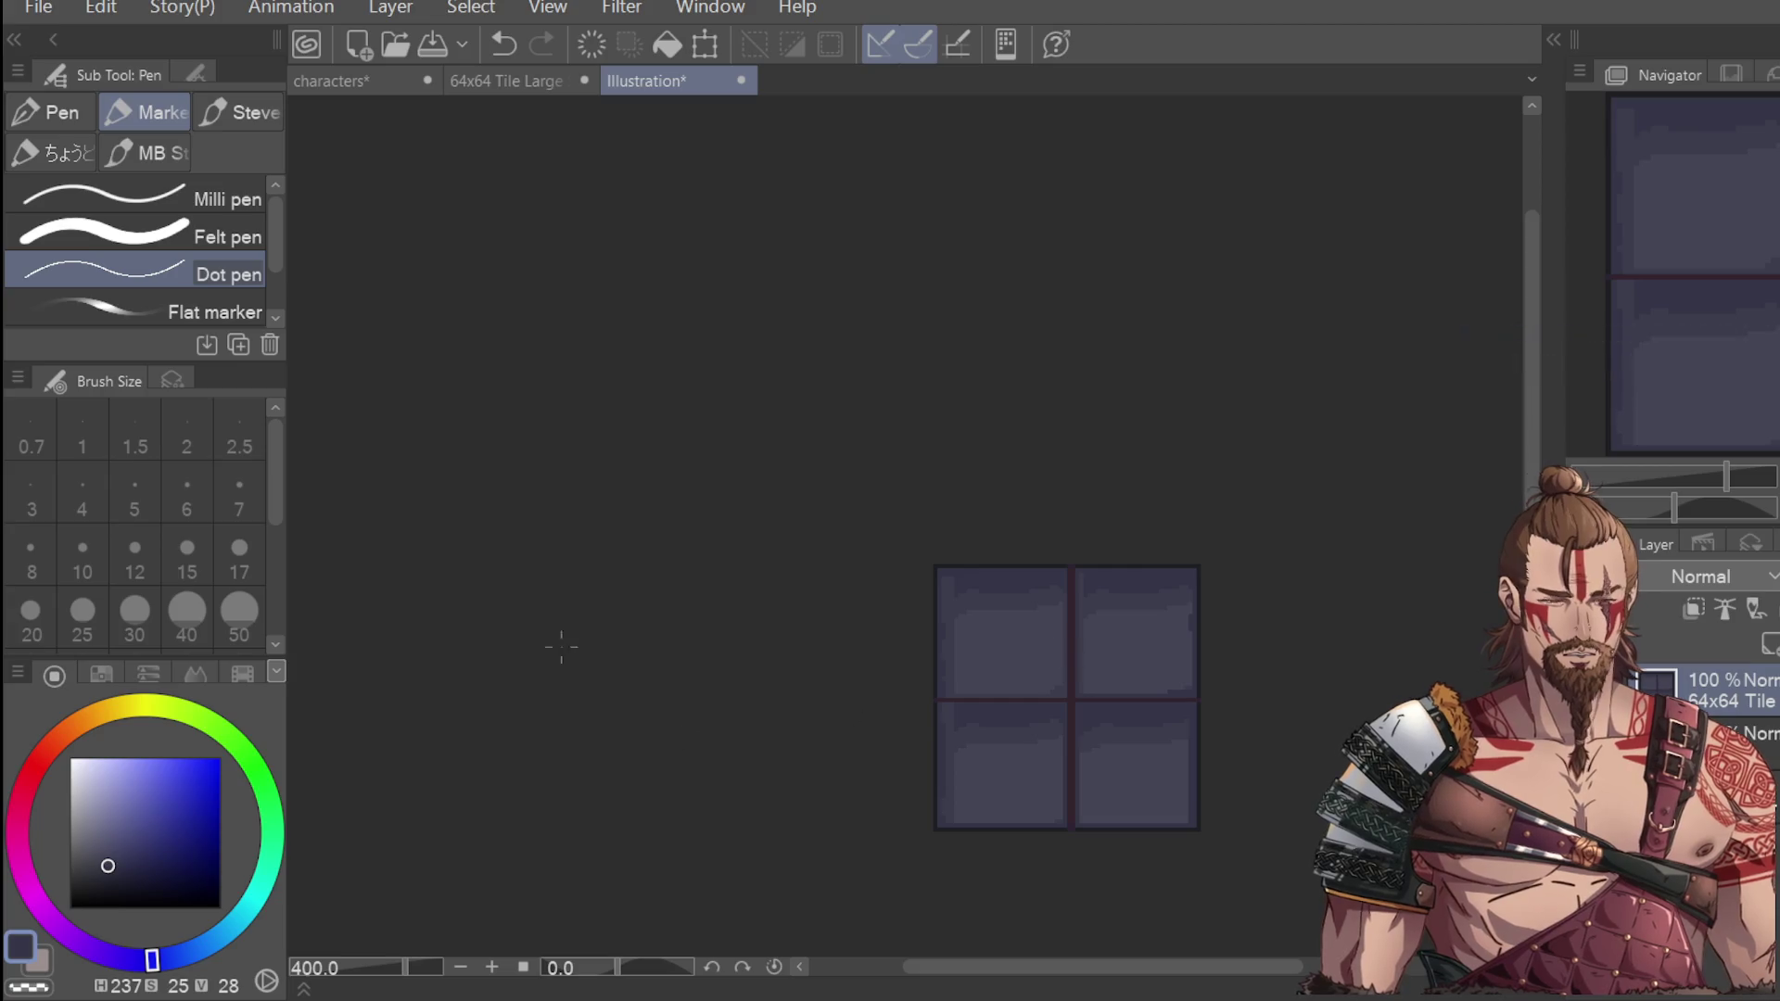
scroll(978, 594, "up", 1)
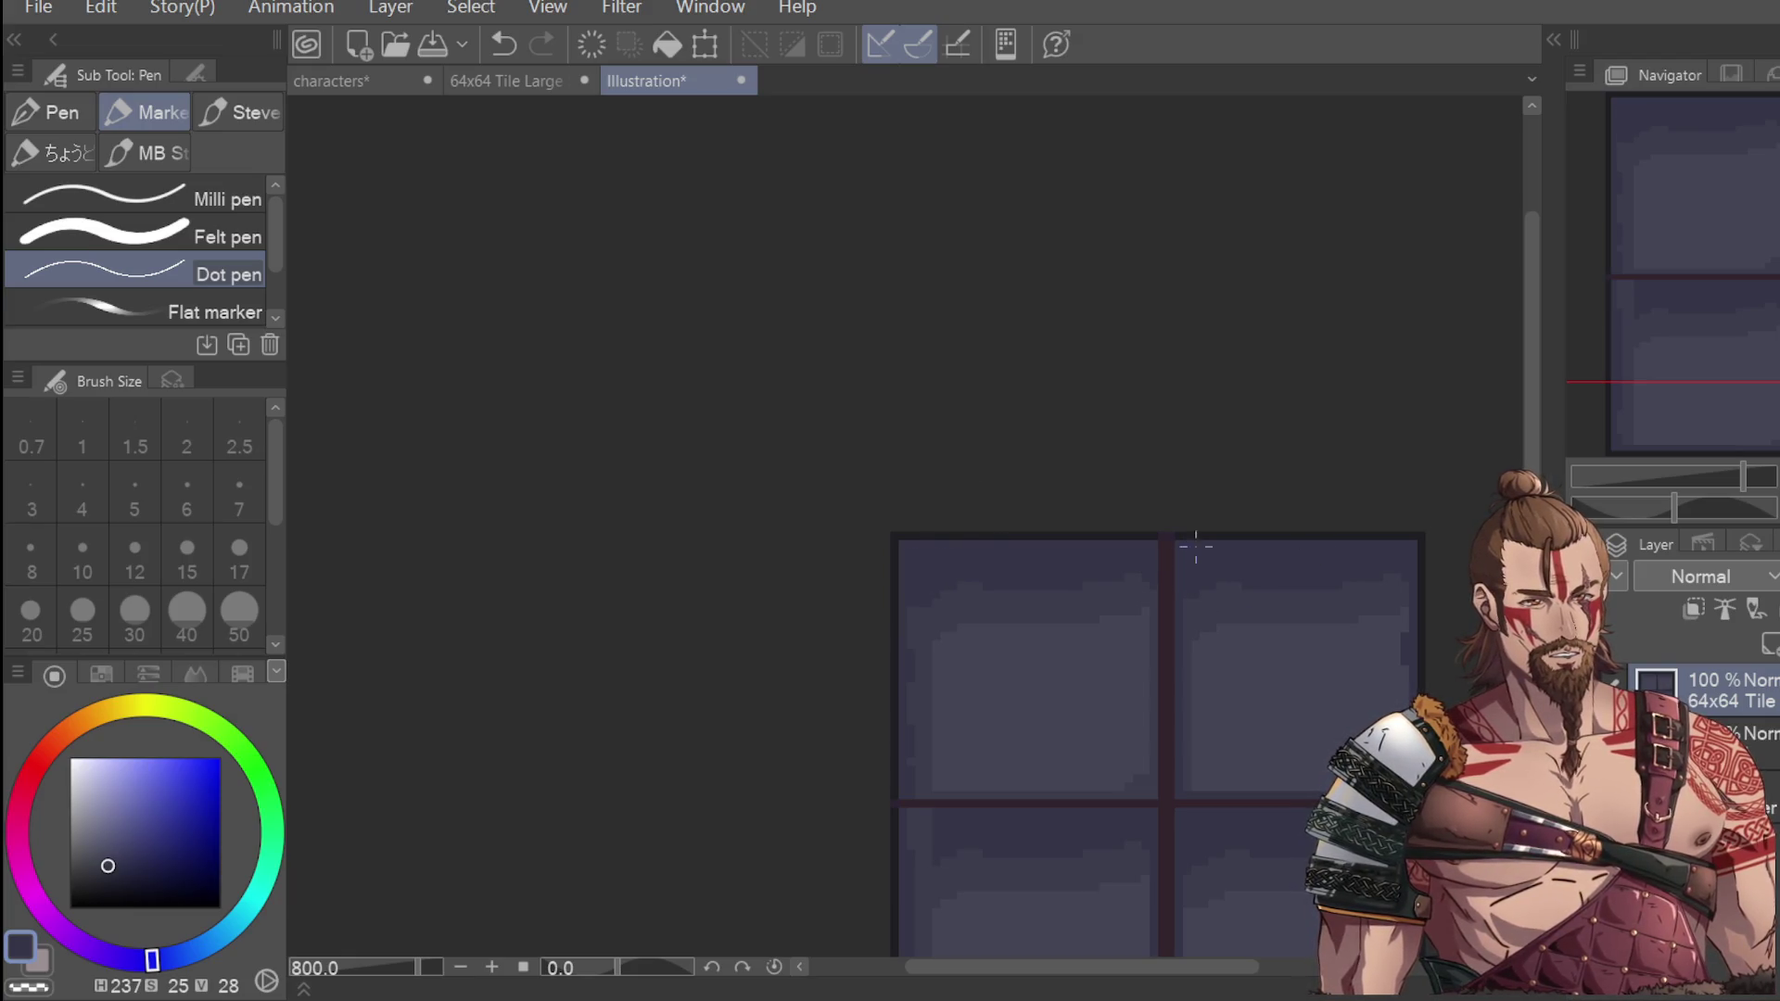
scroll(1191, 553, "down", 2)
scroll(1336, 556, "up", 1)
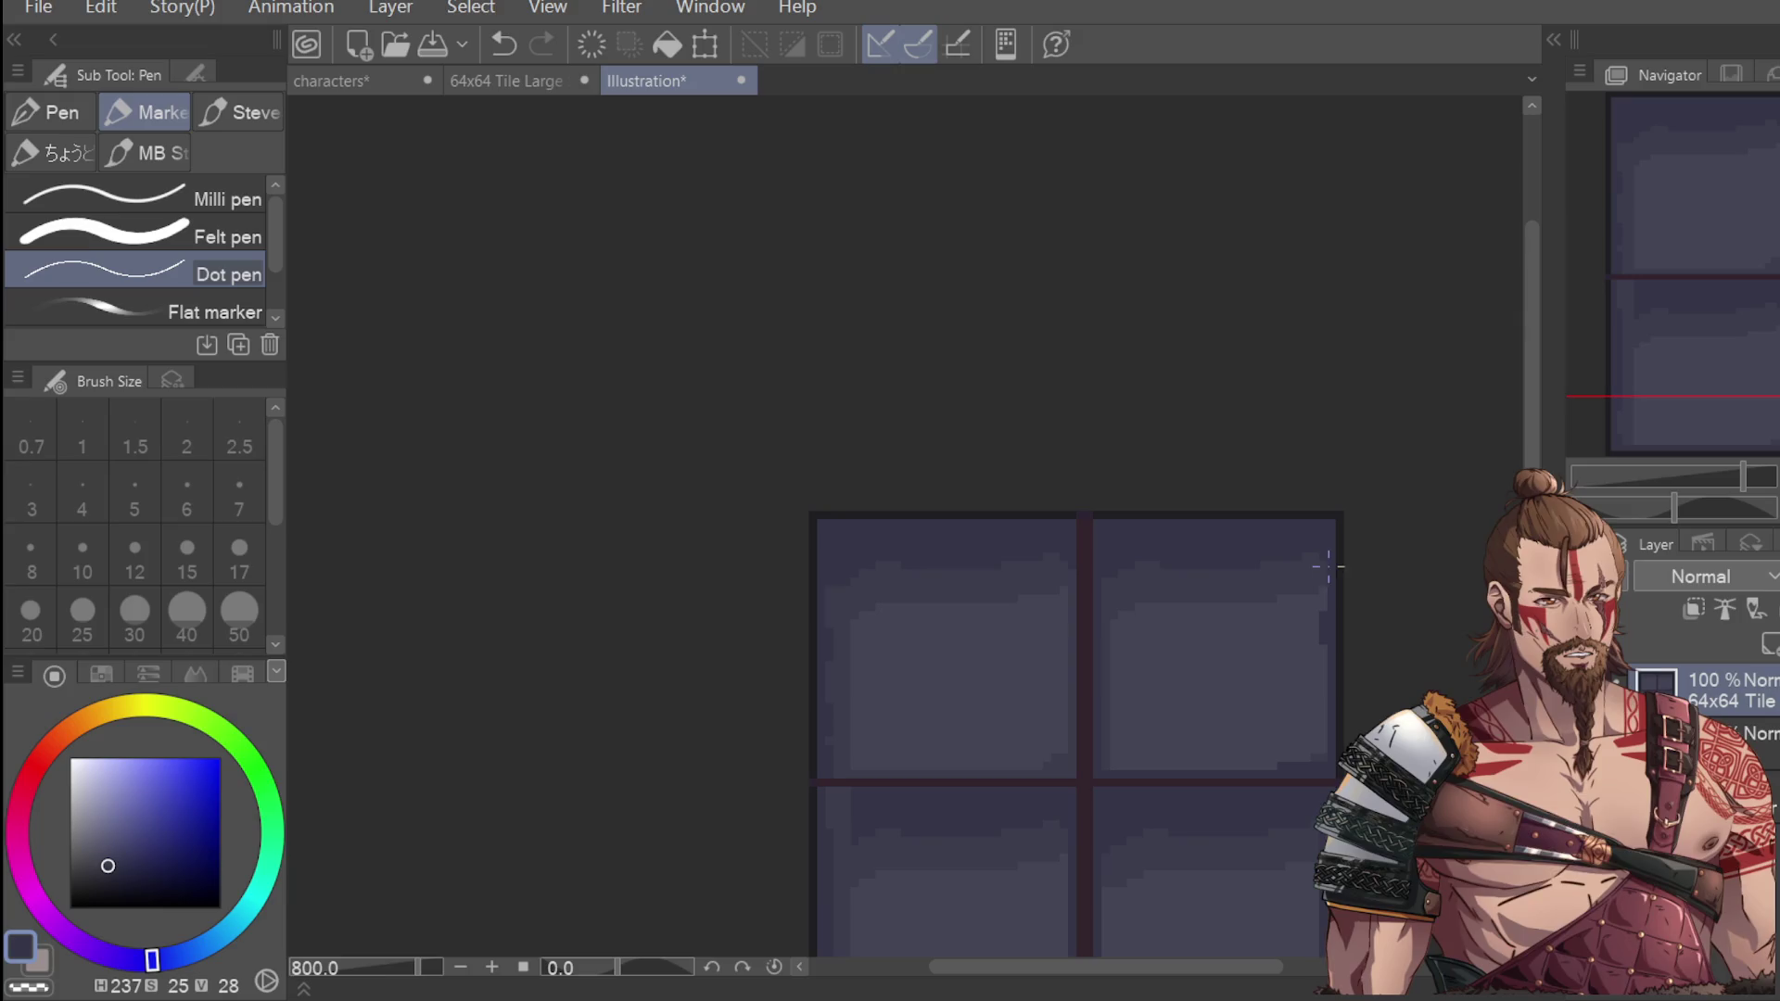
scroll(1317, 581, "down", 1)
scroll(990, 690, "up", 2)
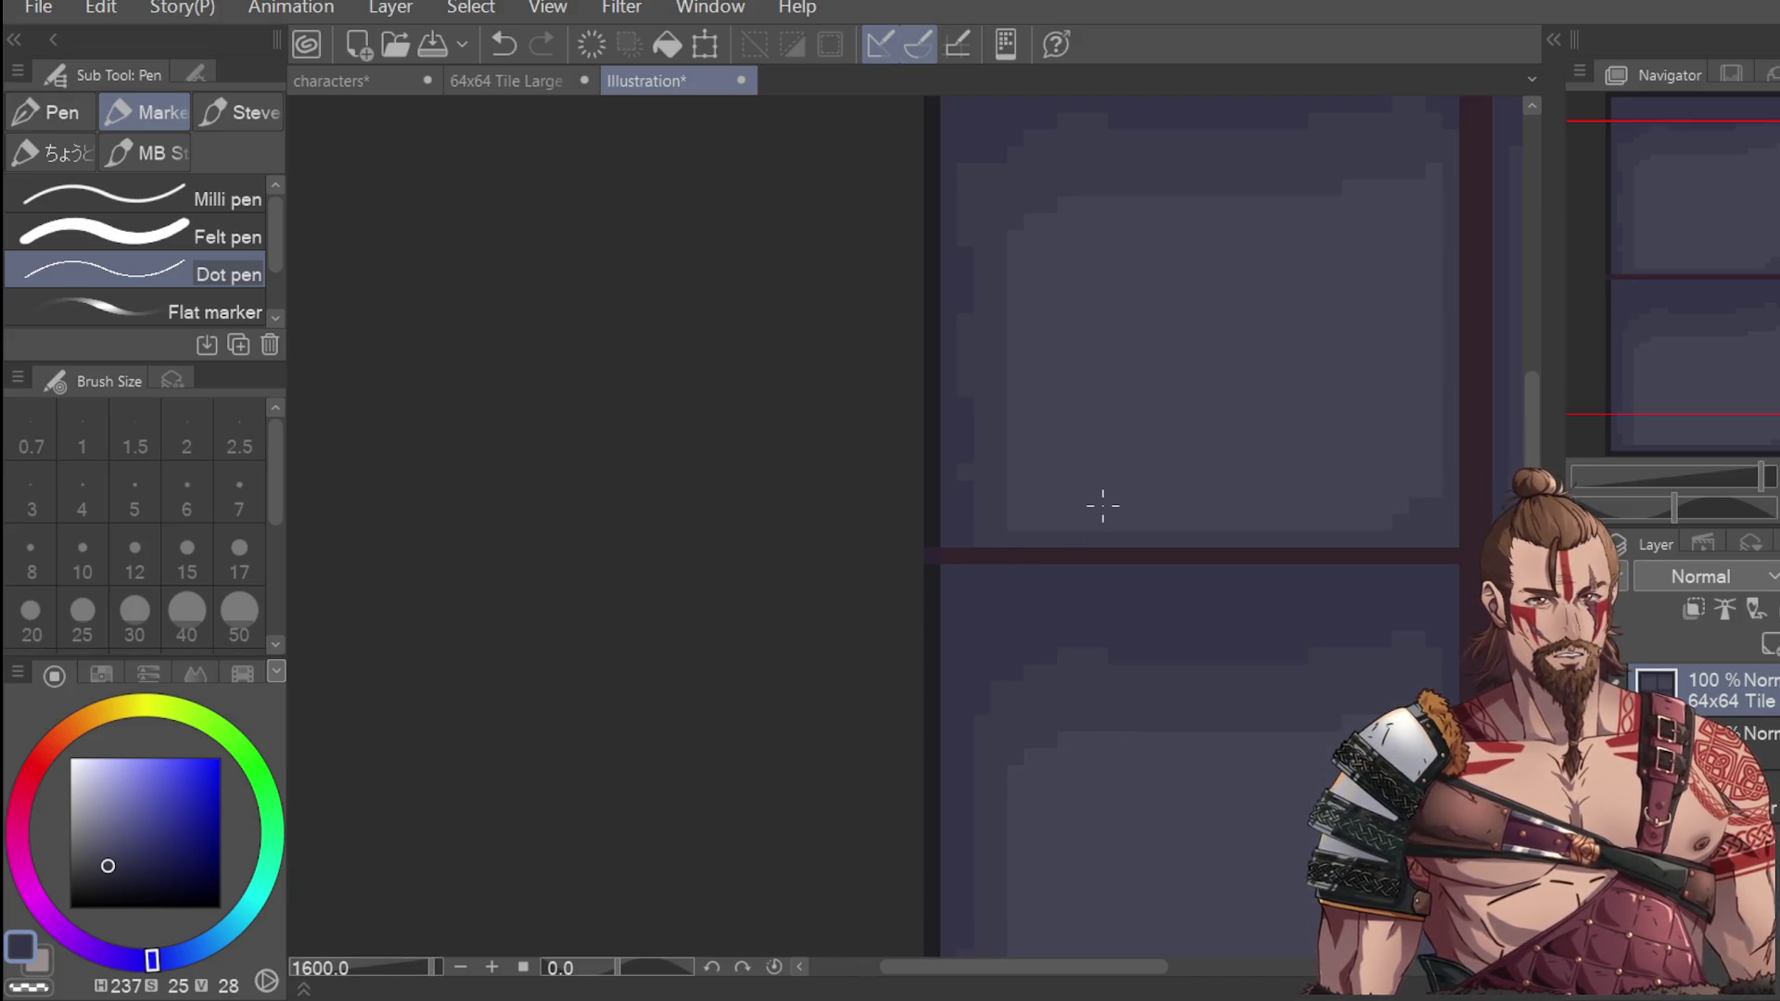
scroll(1432, 652, "down", 2)
scroll(1476, 623, "up", 1)
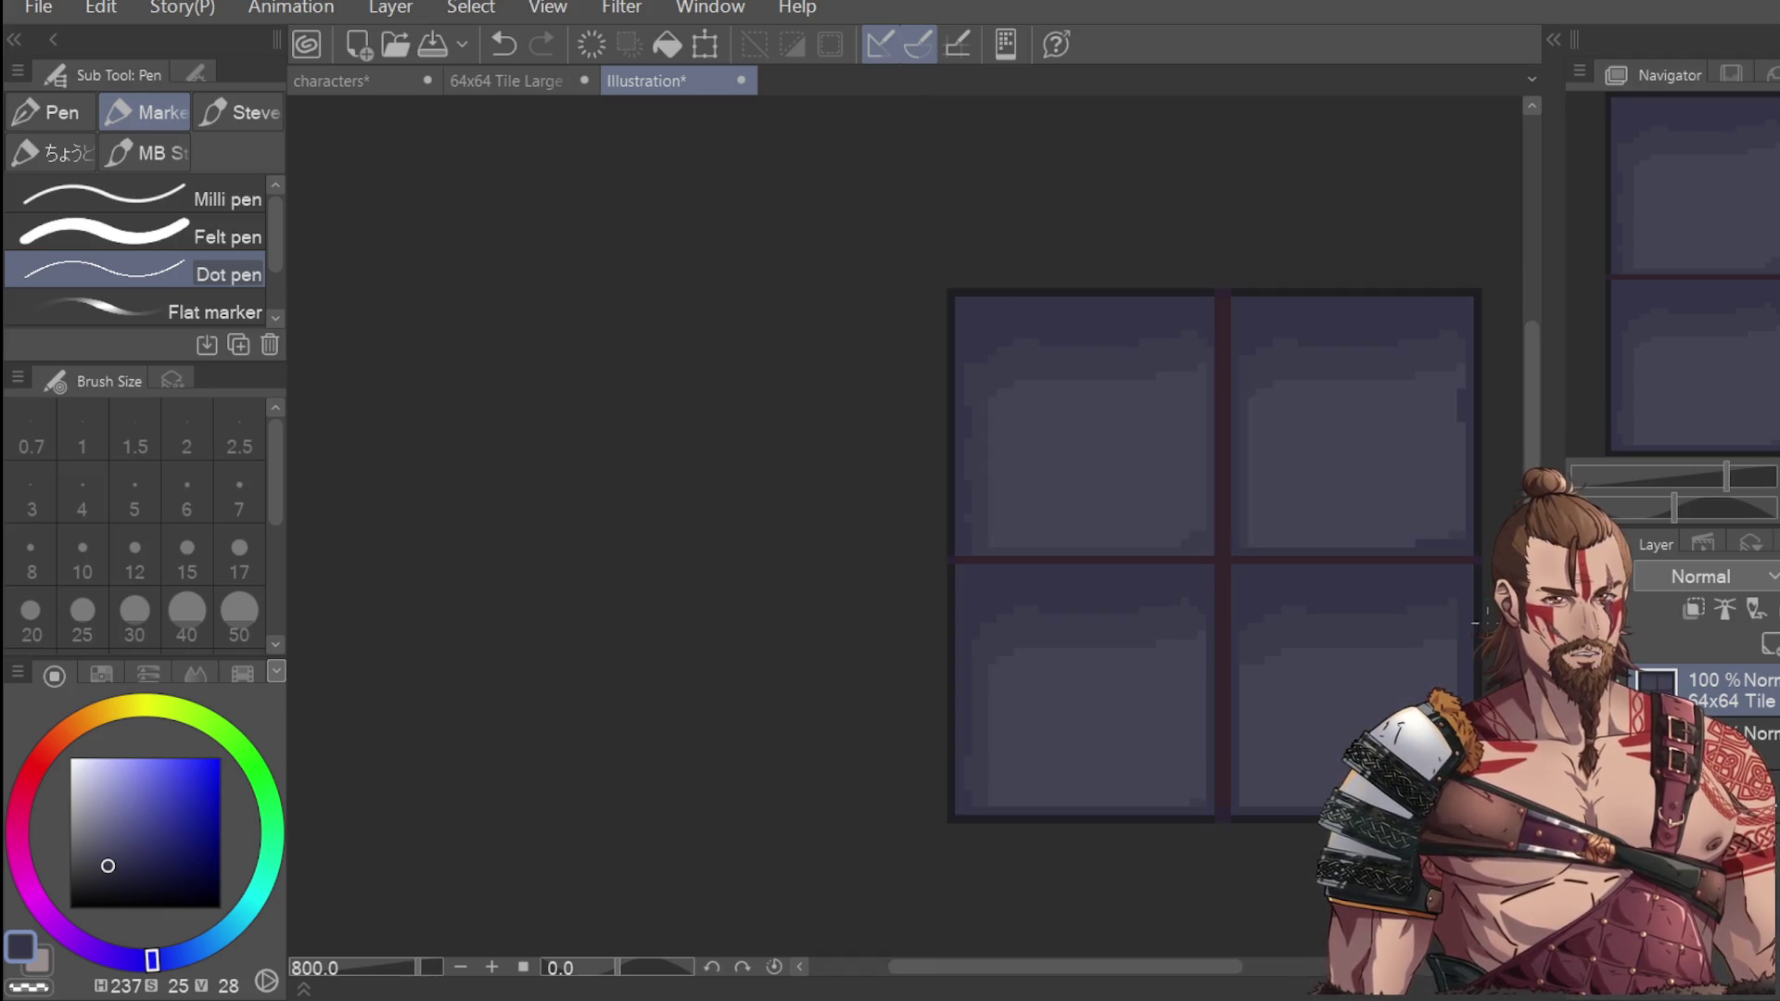
scroll(1269, 612, "down", 2)
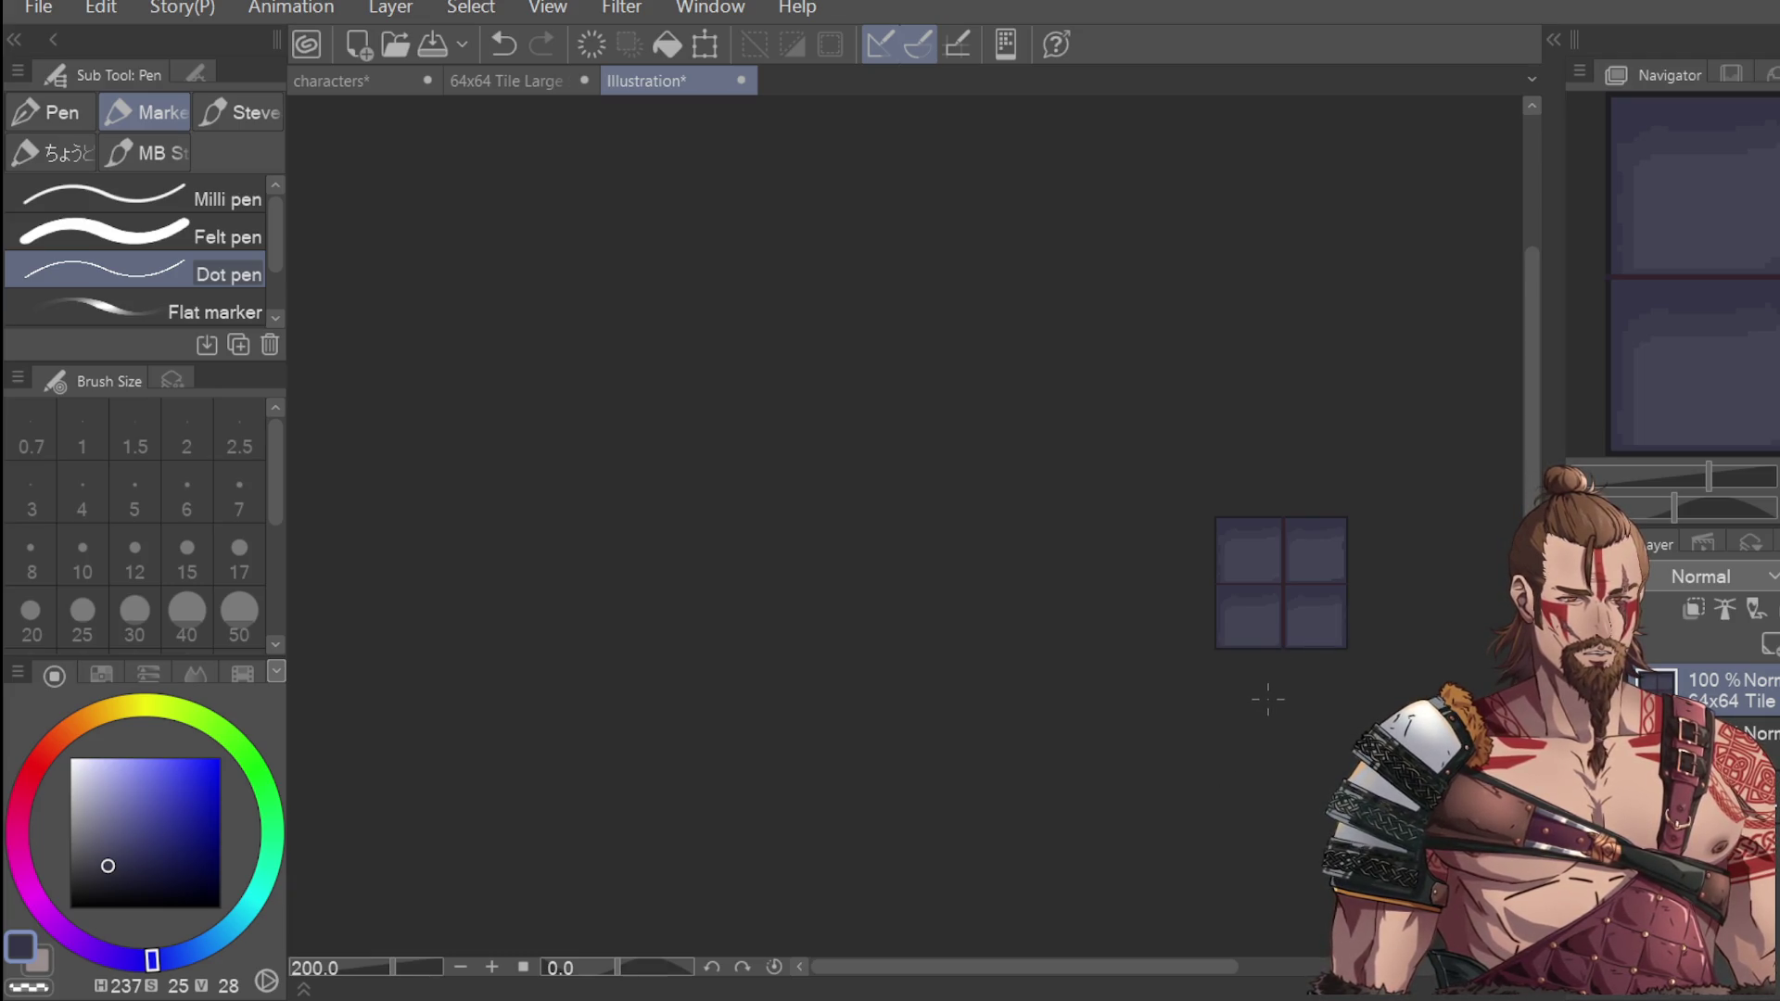
scroll(1265, 702, "down", 1)
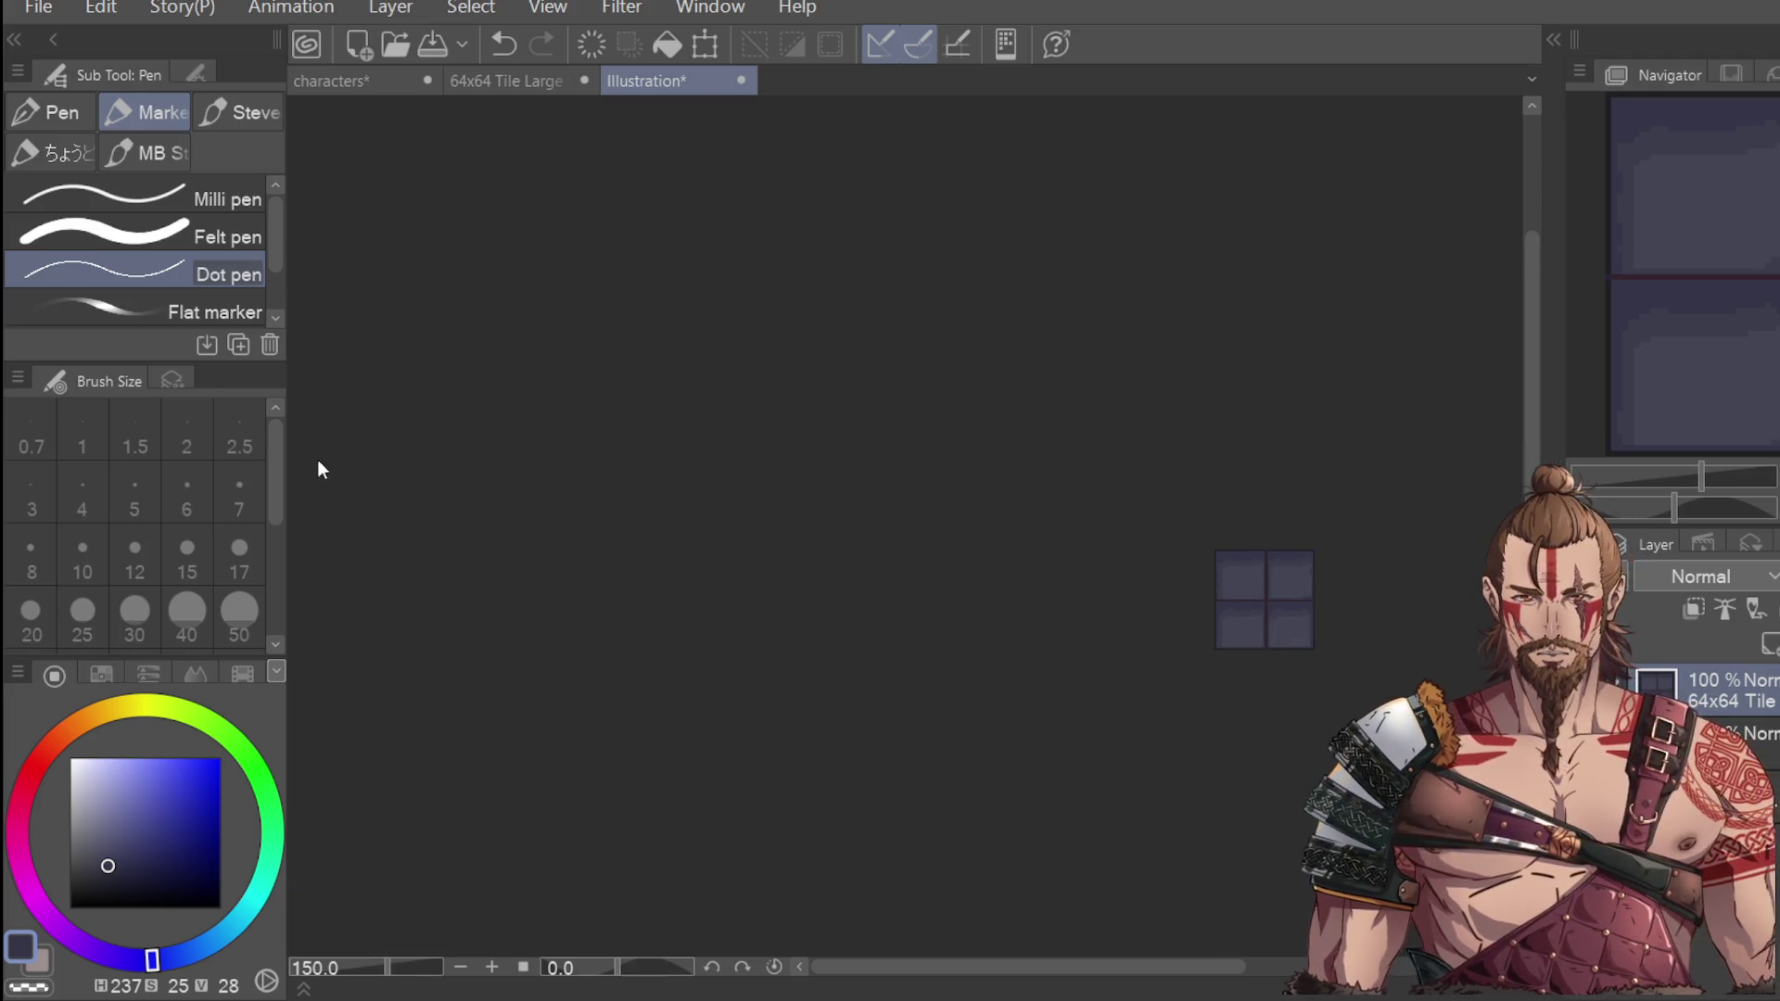
scroll(1260, 565, "up", 7)
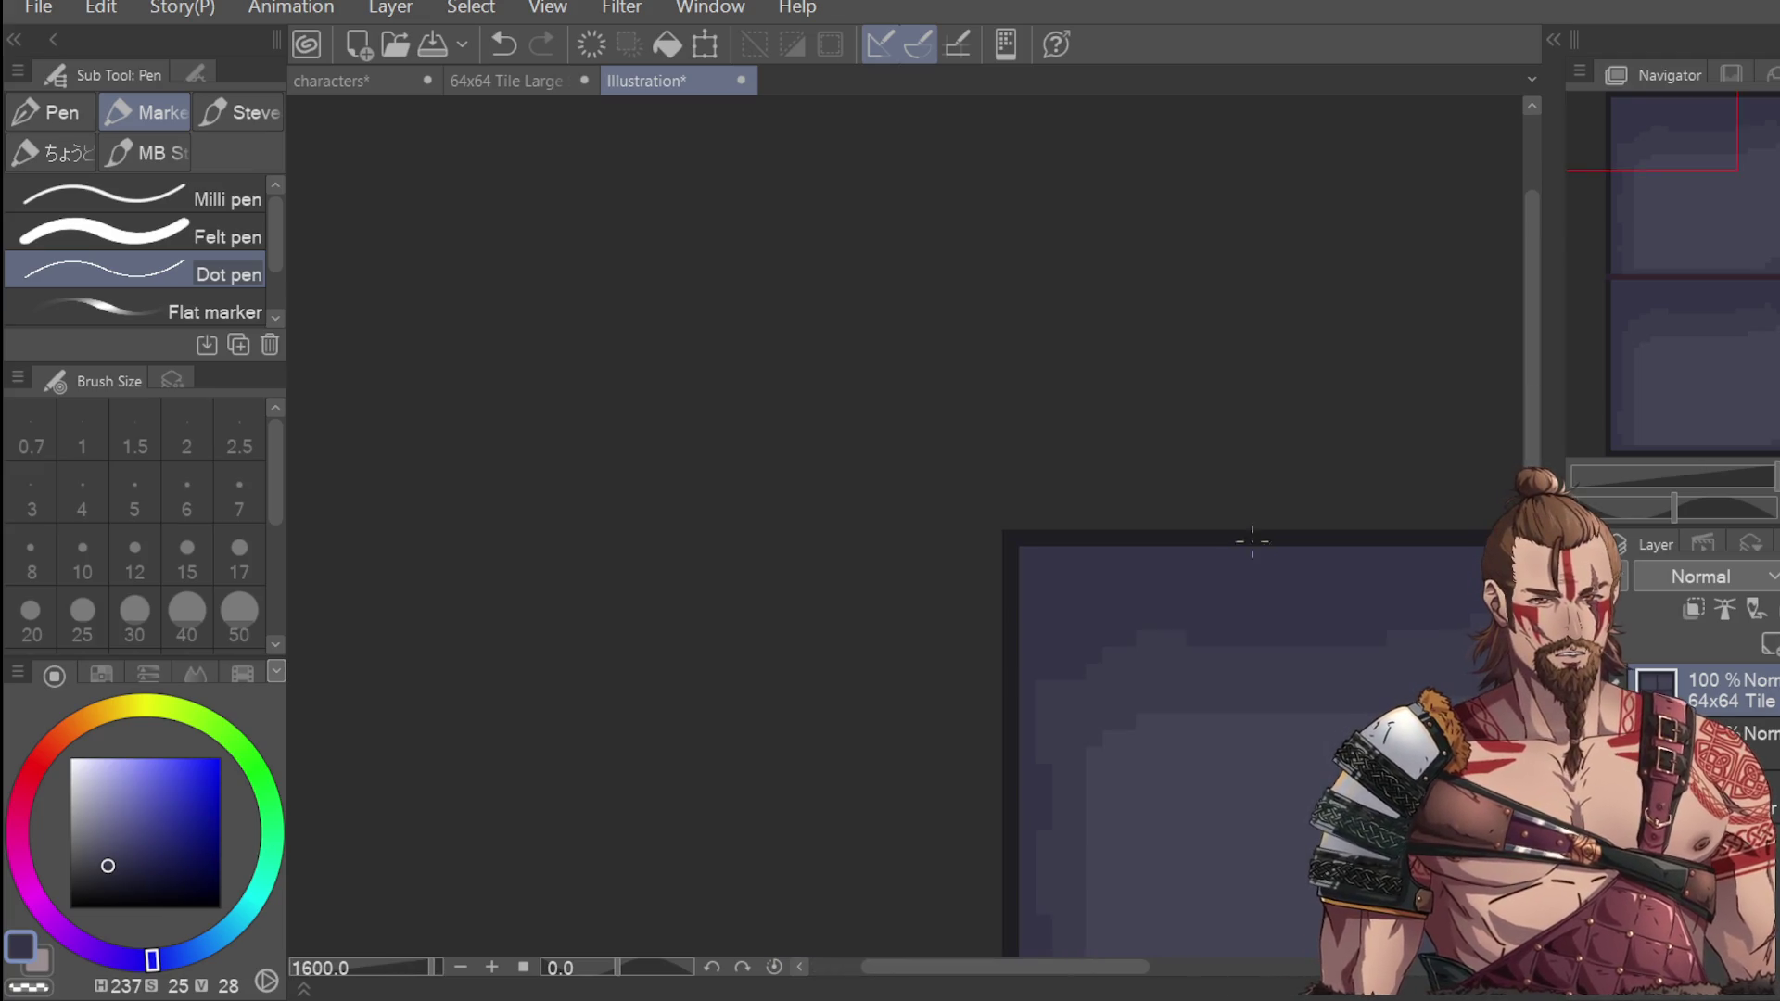
key("ctrl+minus")
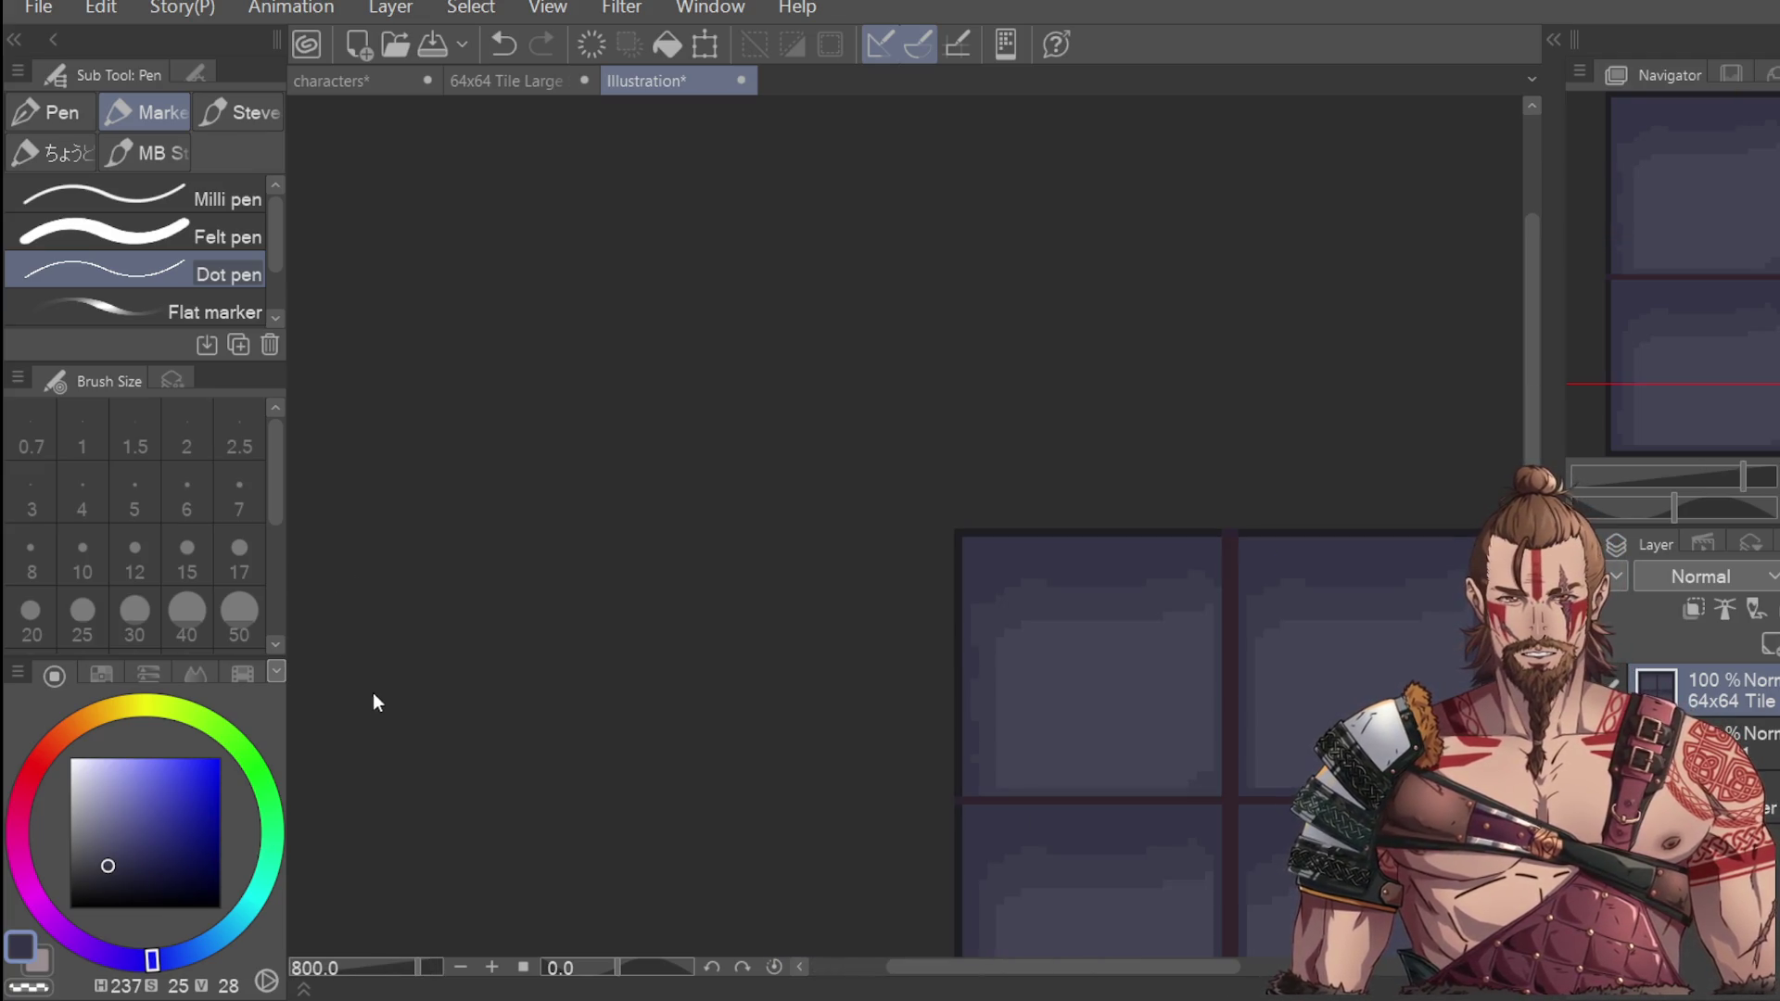
Sample the dark border colour and draw a dark line along the tile's top edge.
key("i")
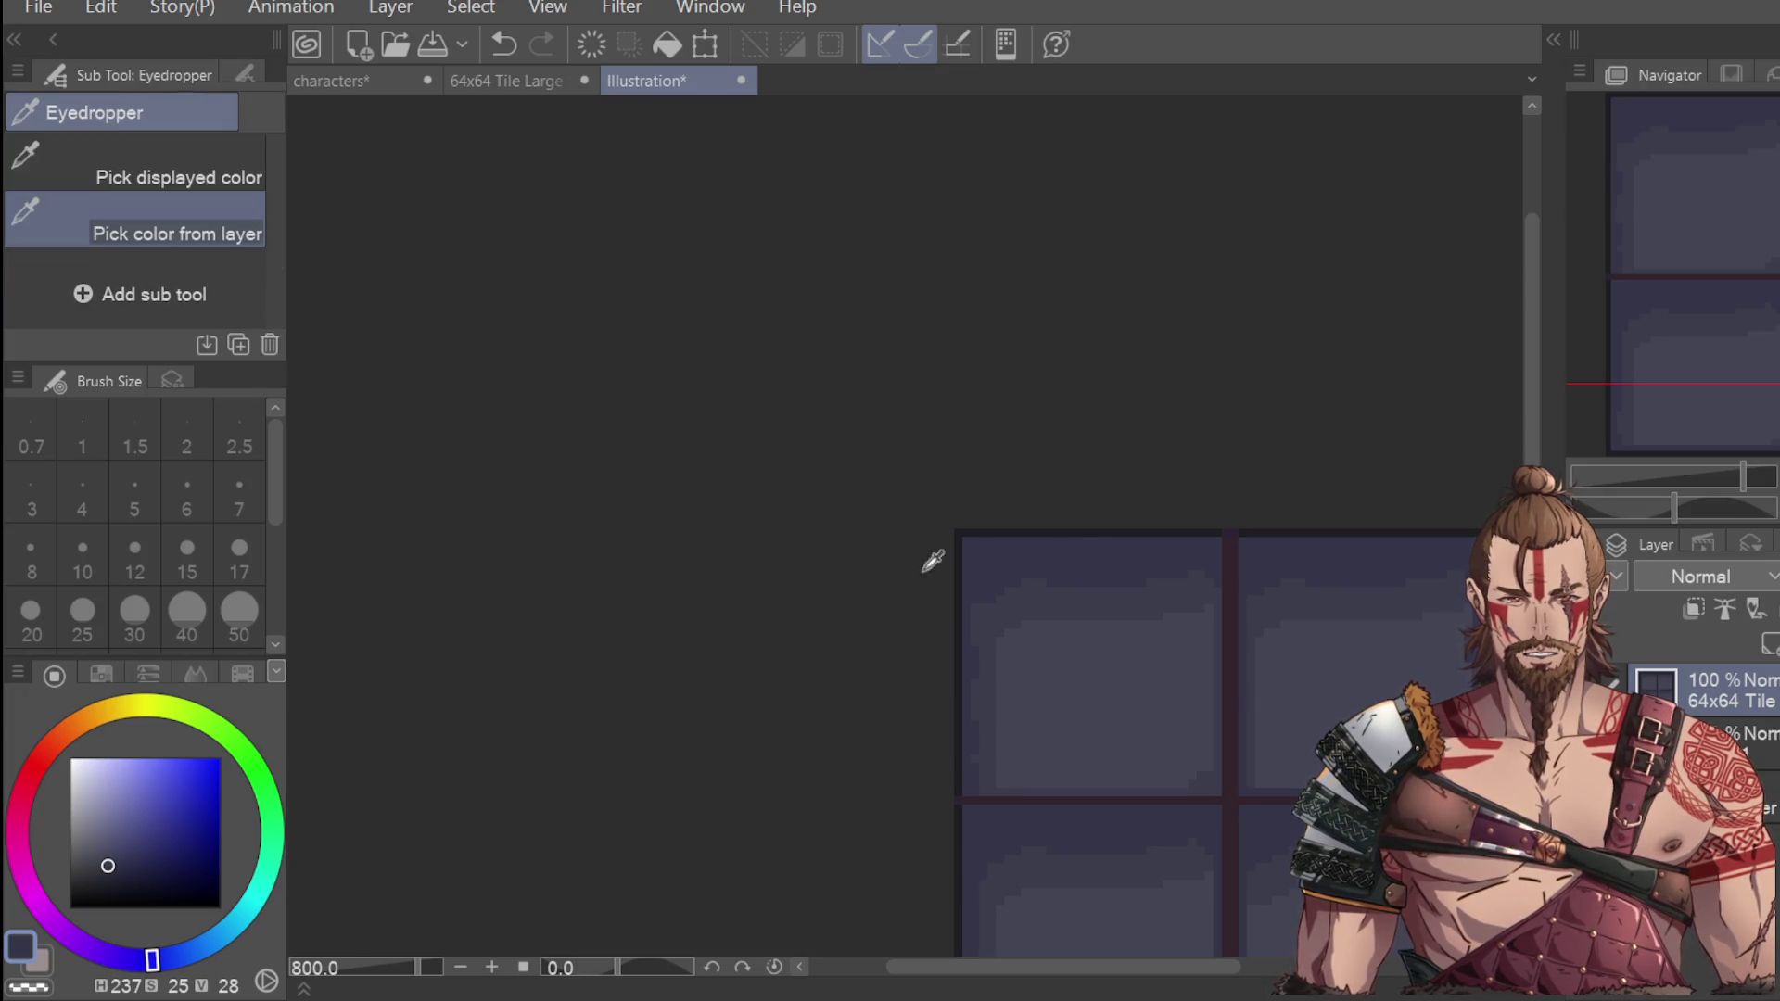
left_click(1061, 532)
key("p")
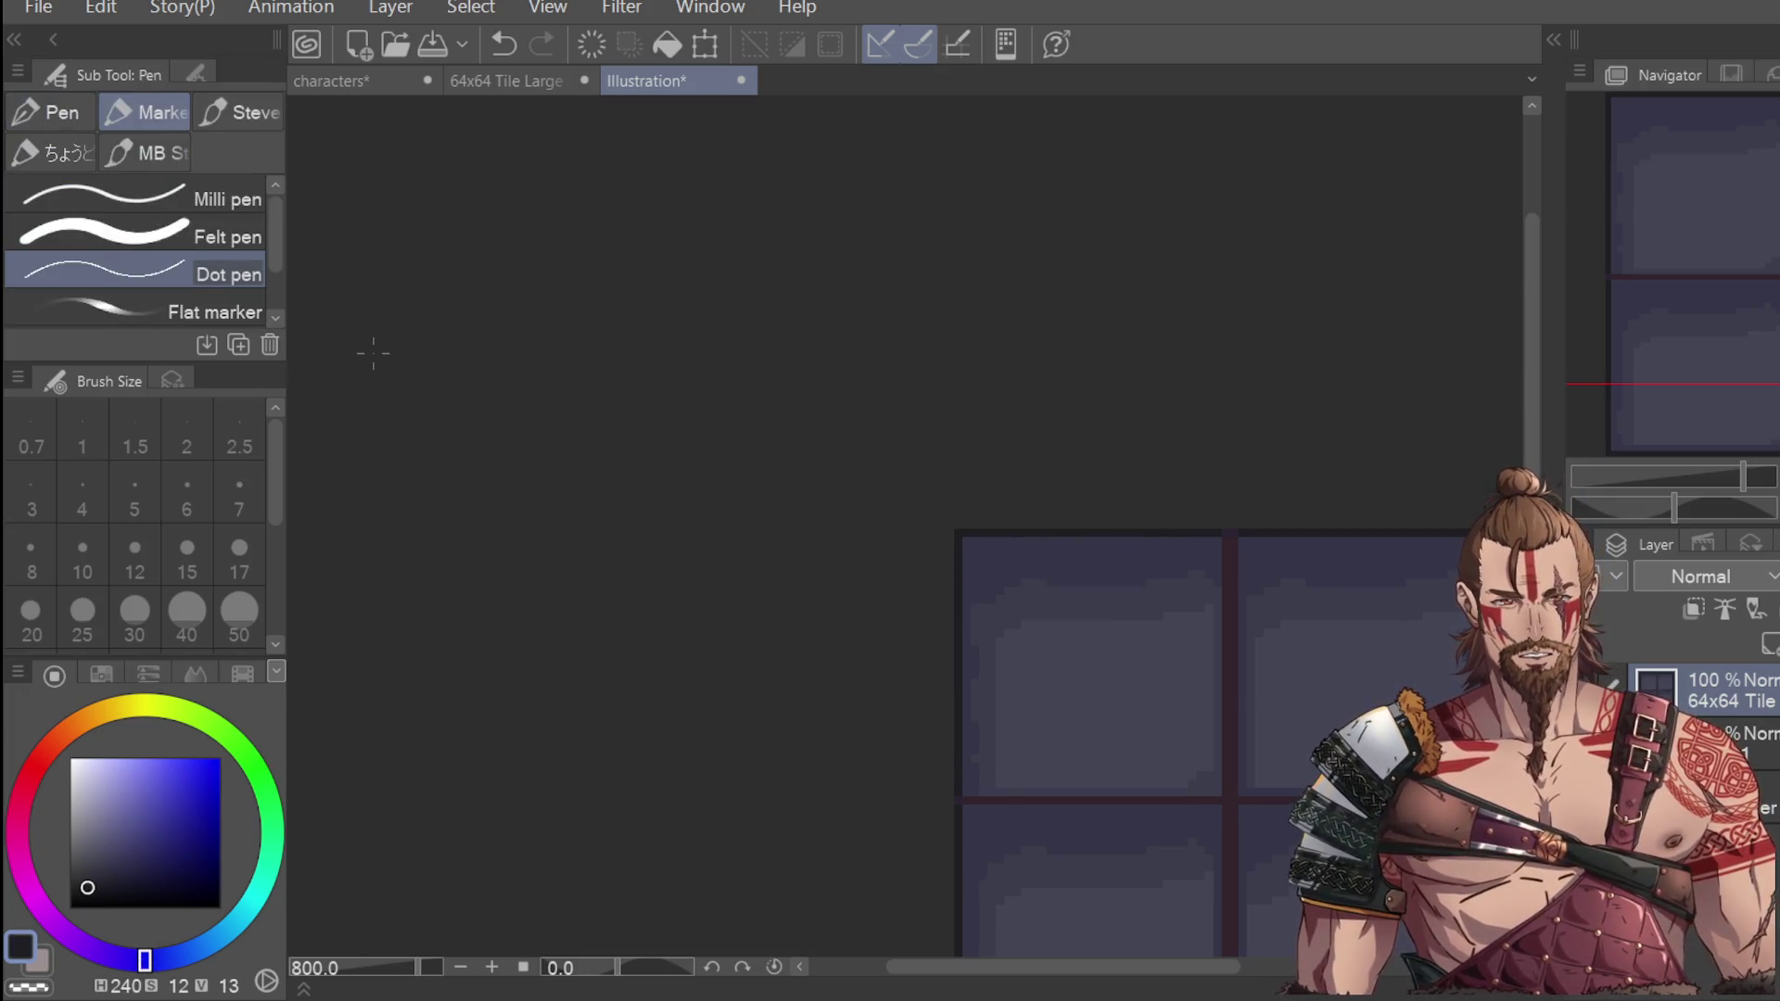
scroll(969, 556, "down", 2)
scroll(961, 547, "up", 4)
left_click_drag(960, 547, 1428, 547)
key("ctrl+z")
left_click_drag(946, 538, 1447, 540)
scroll(1283, 485, "down", 2)
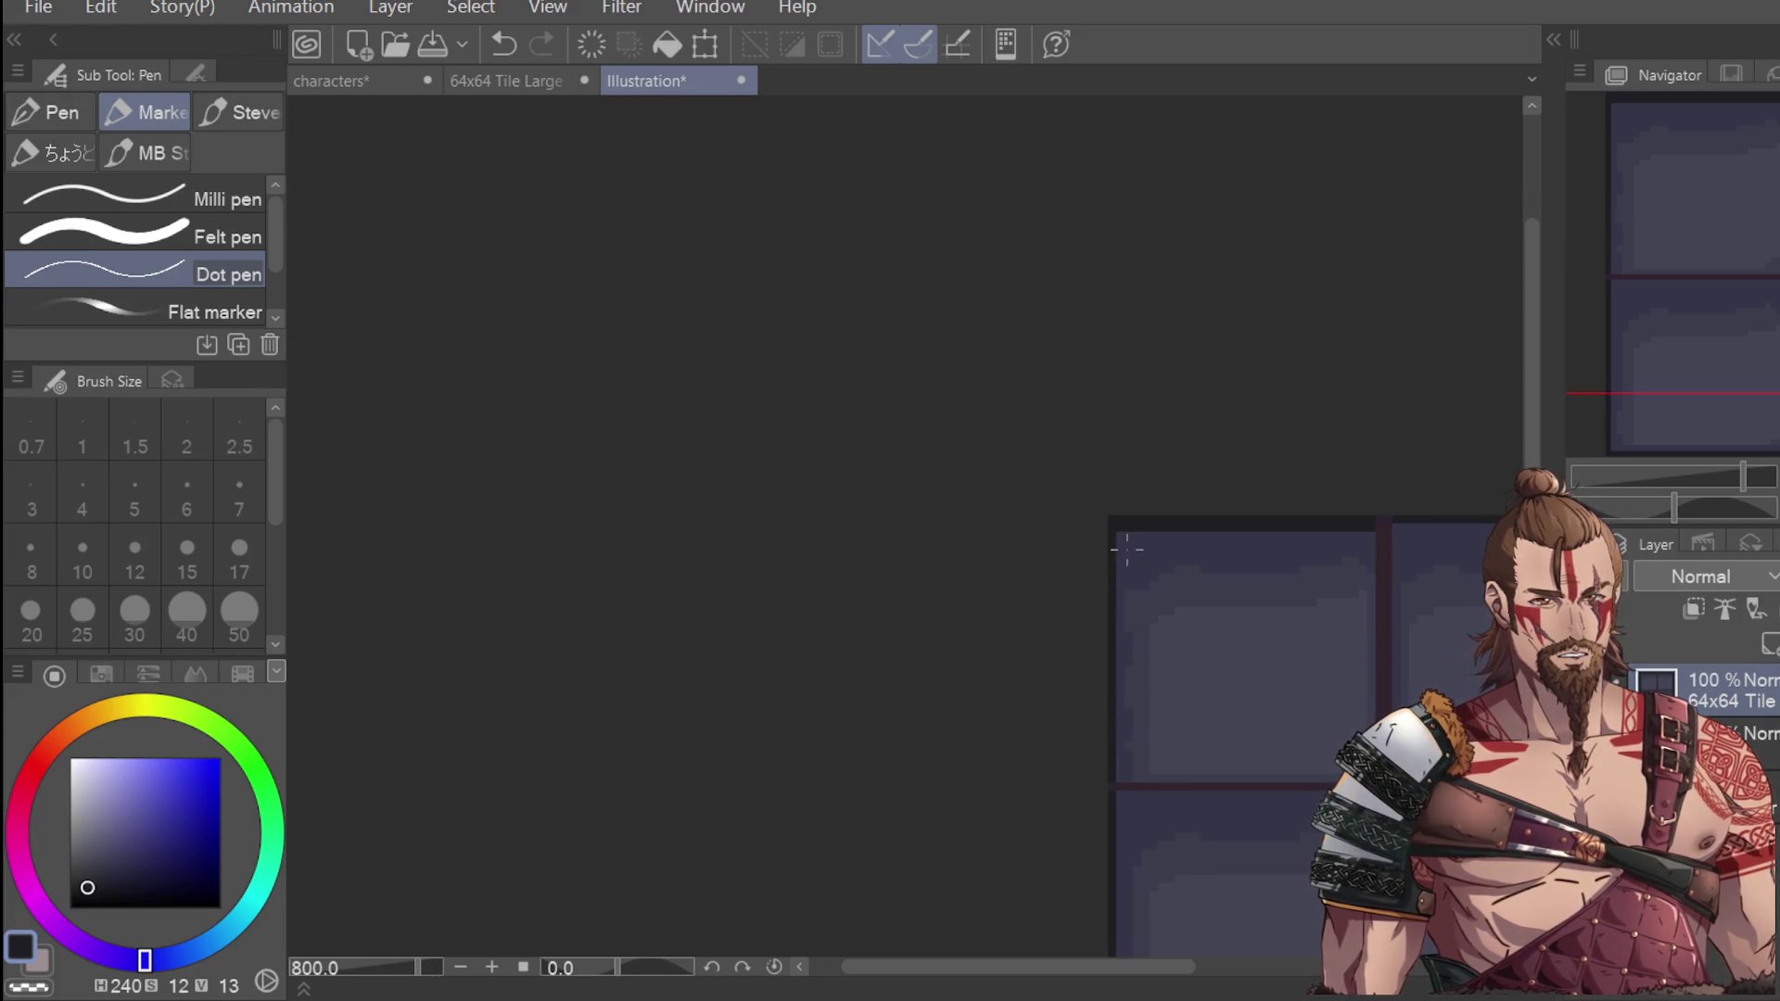
Try dark lines down the left edge and along the bottom, undoing the misplaced strokes.
left_click_drag(1120, 587, 1117, 792)
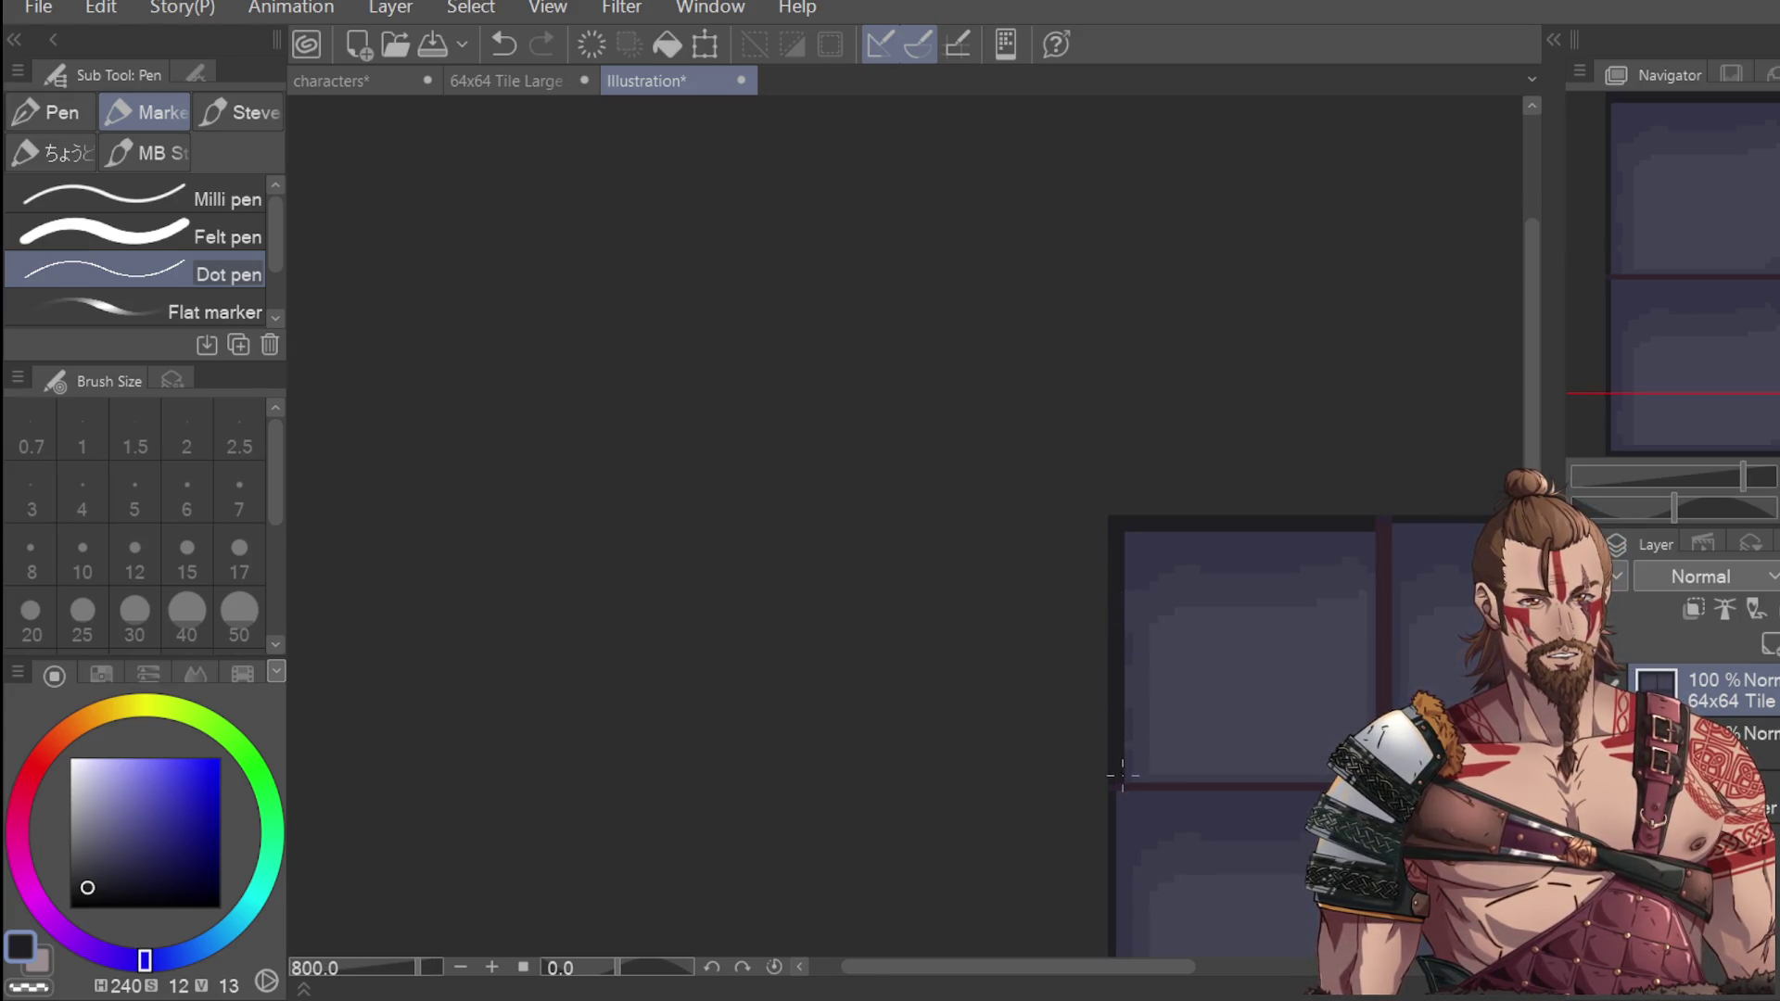
left_click_drag(1531, 445, 1531, 524)
left_click_drag(1119, 622, 1117, 765)
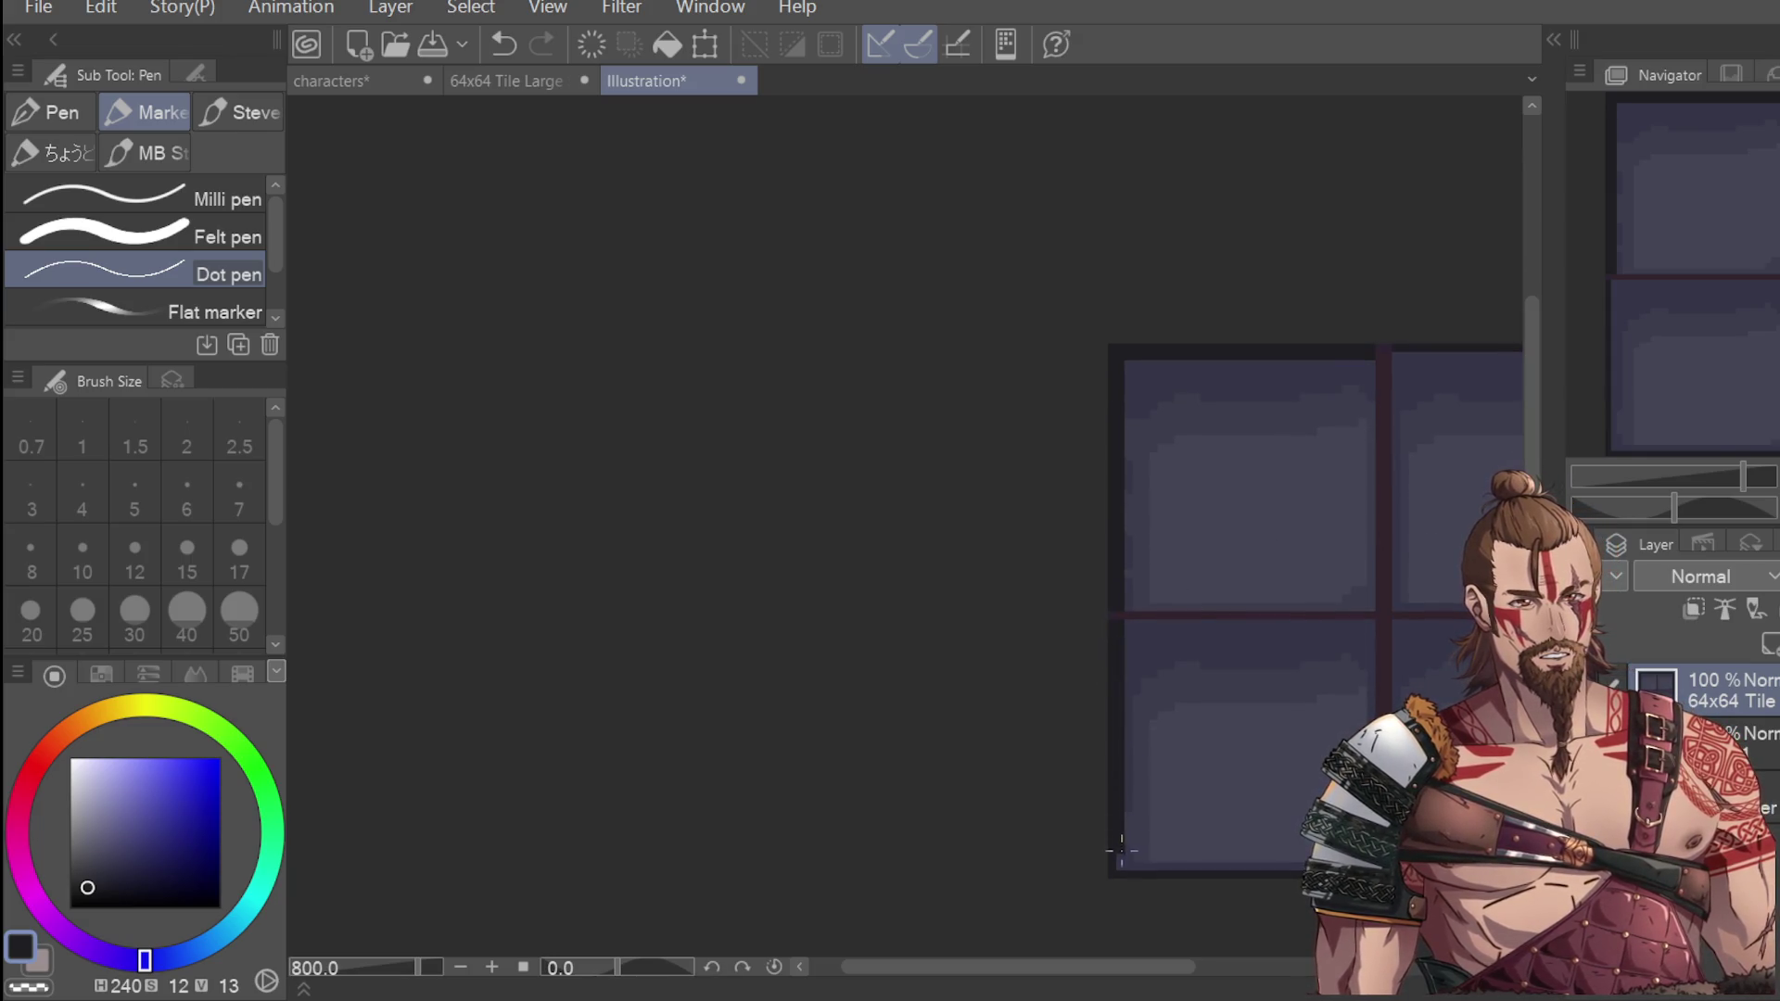
key("ctrl+z")
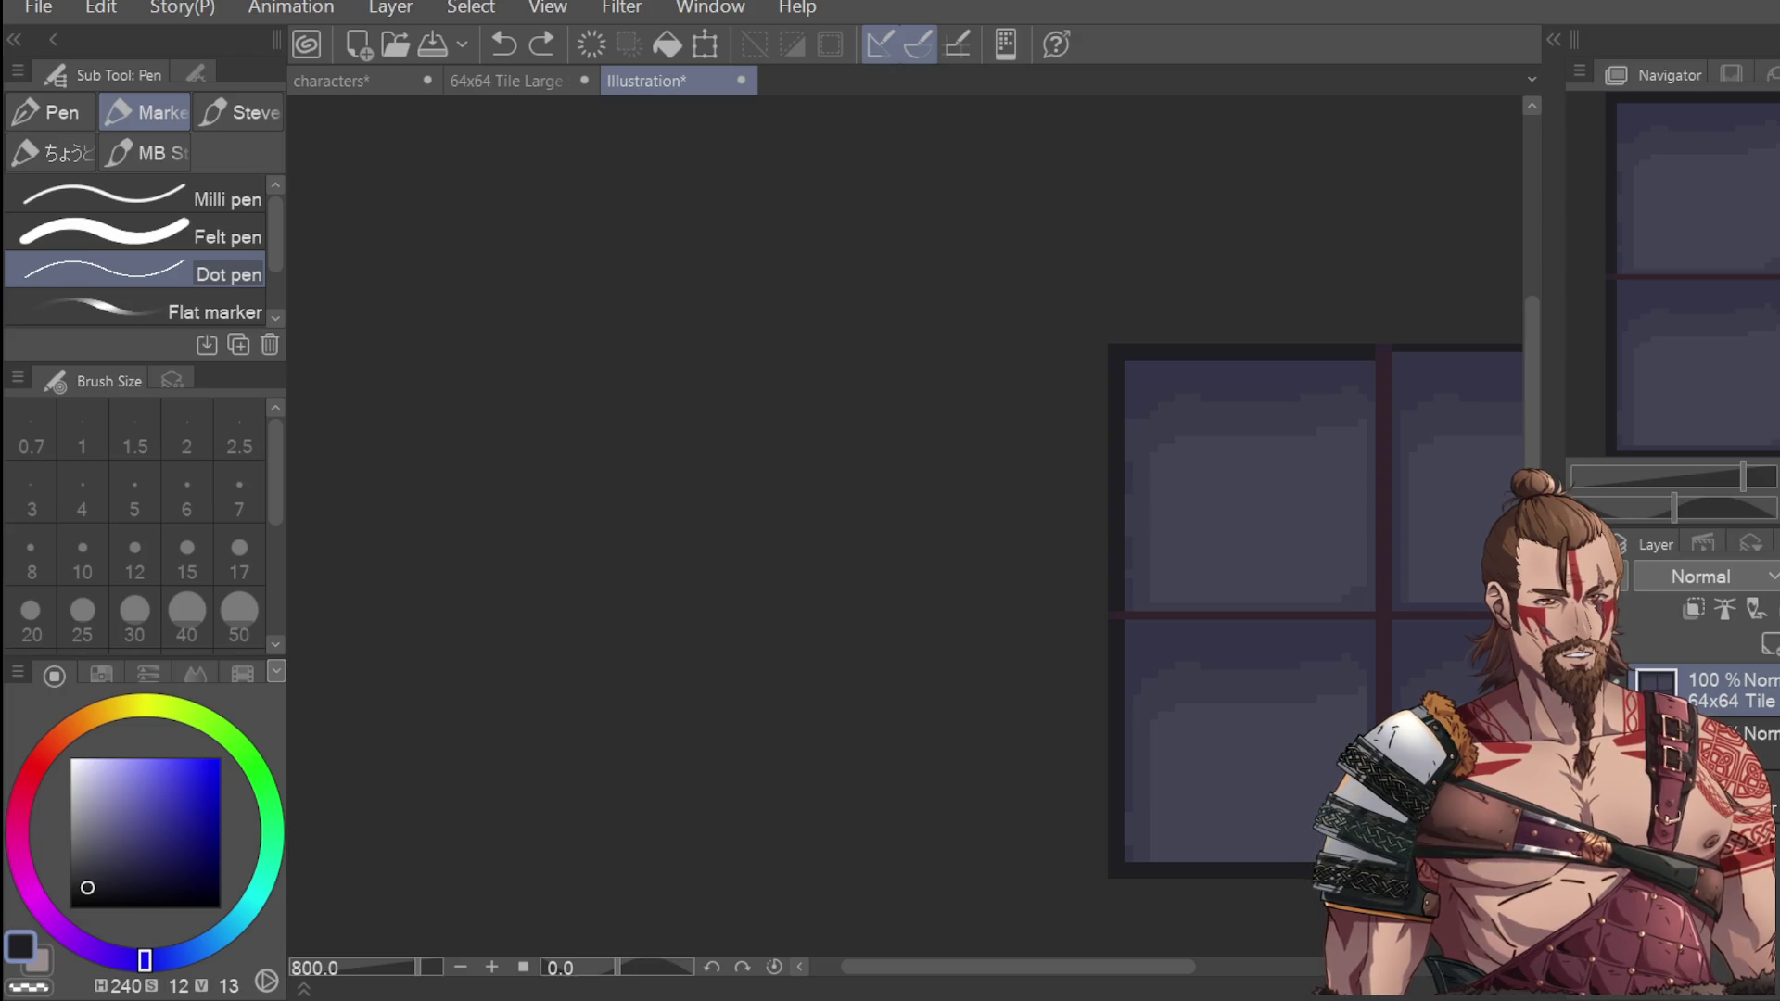
left_click_drag(1131, 974, 1224, 973)
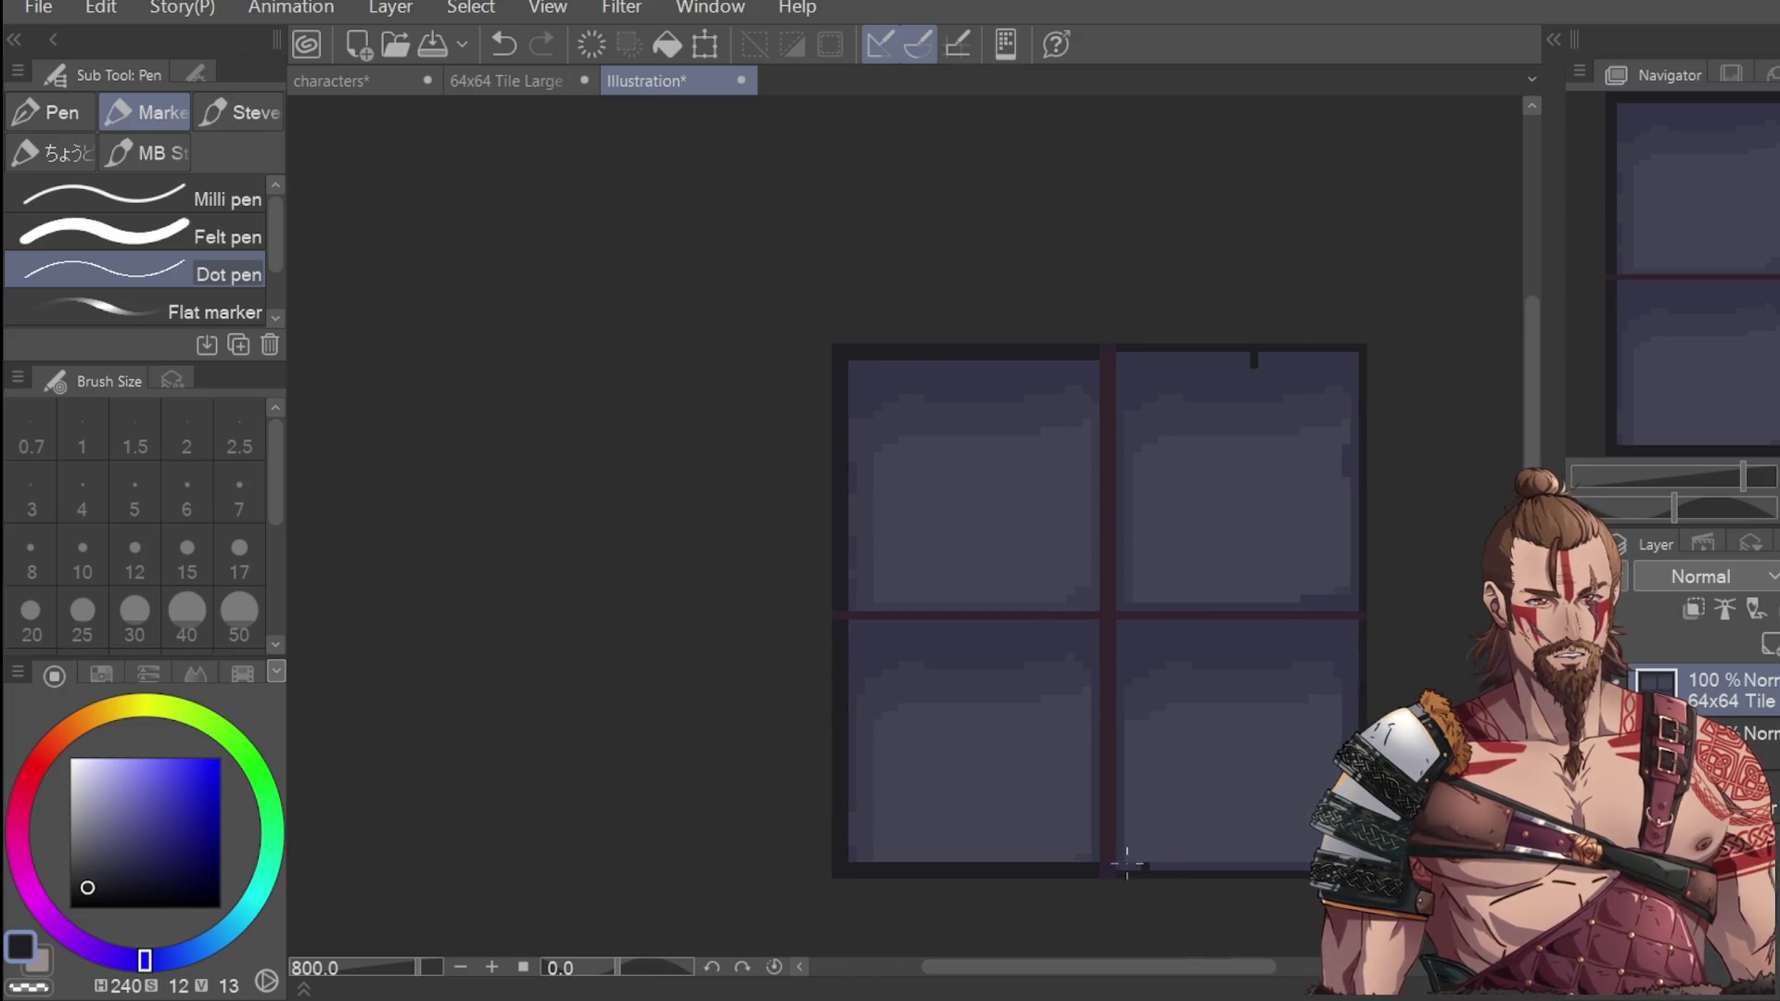
key("ctrl+z")
left_click_drag(1117, 867, 1265, 871)
key("ctrl+z")
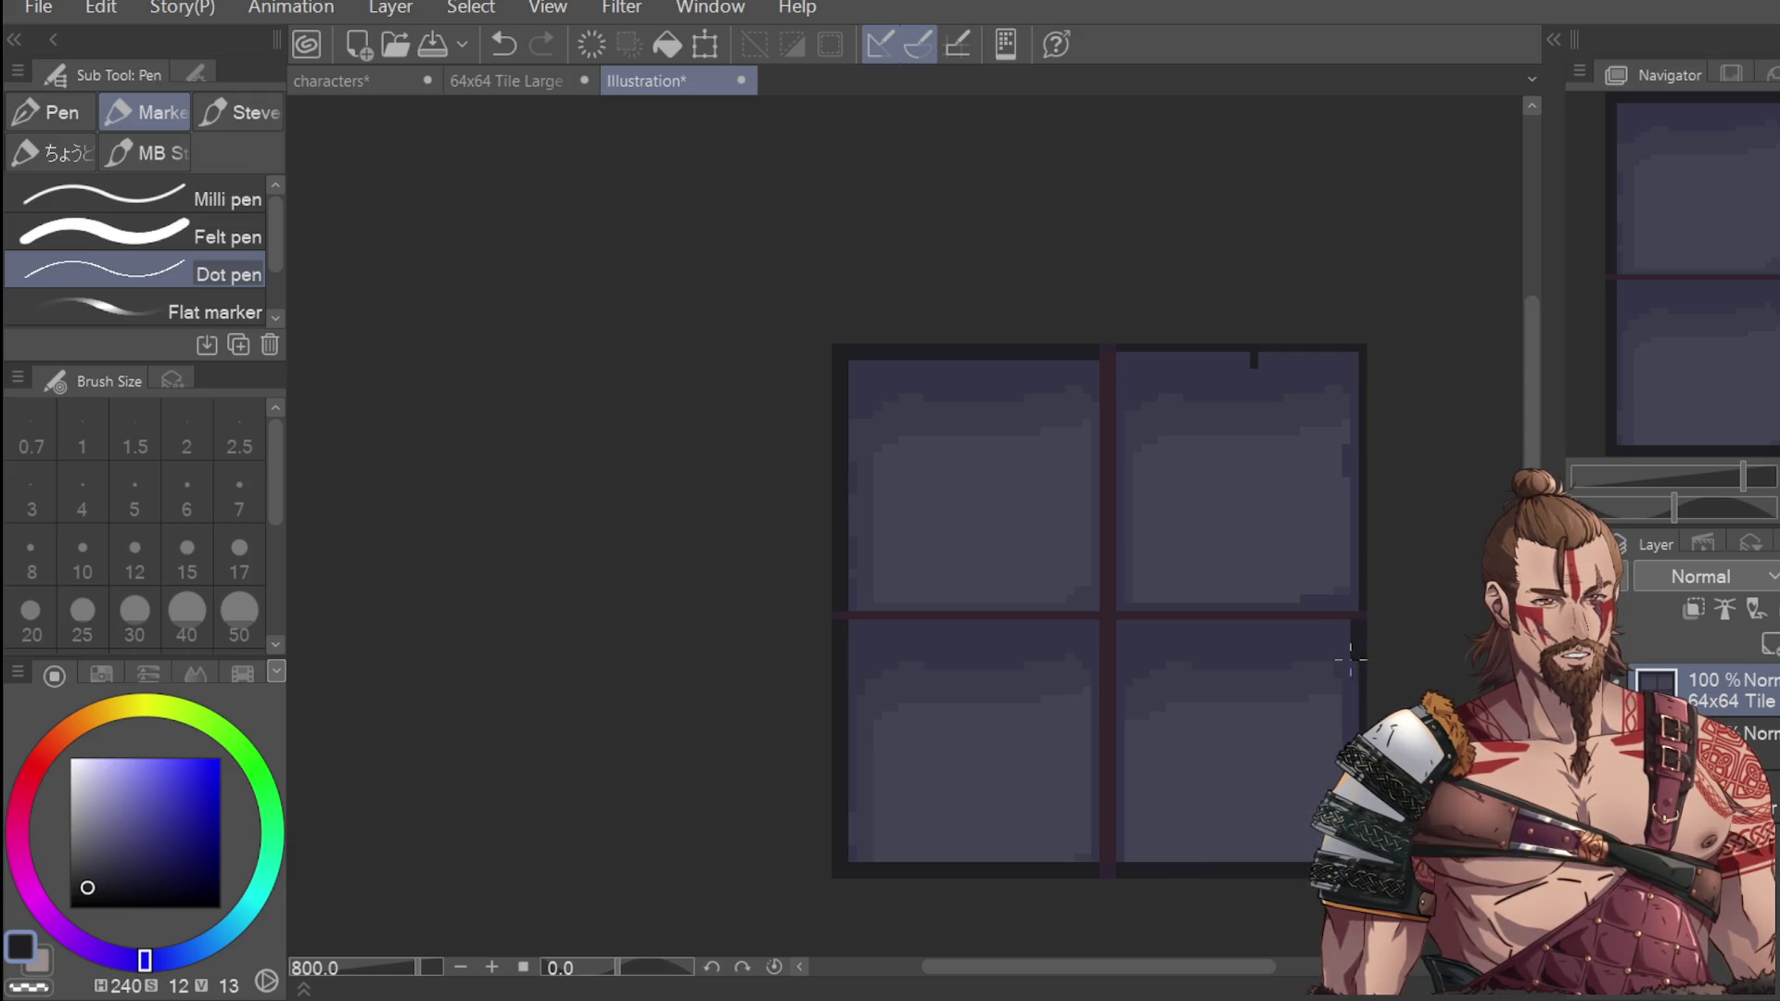
key("ctrl+z")
Draw near-black lines down the frame's right edge and along its top edge.
left_click_drag(1350, 681, 1355, 635)
key("ctrl+z")
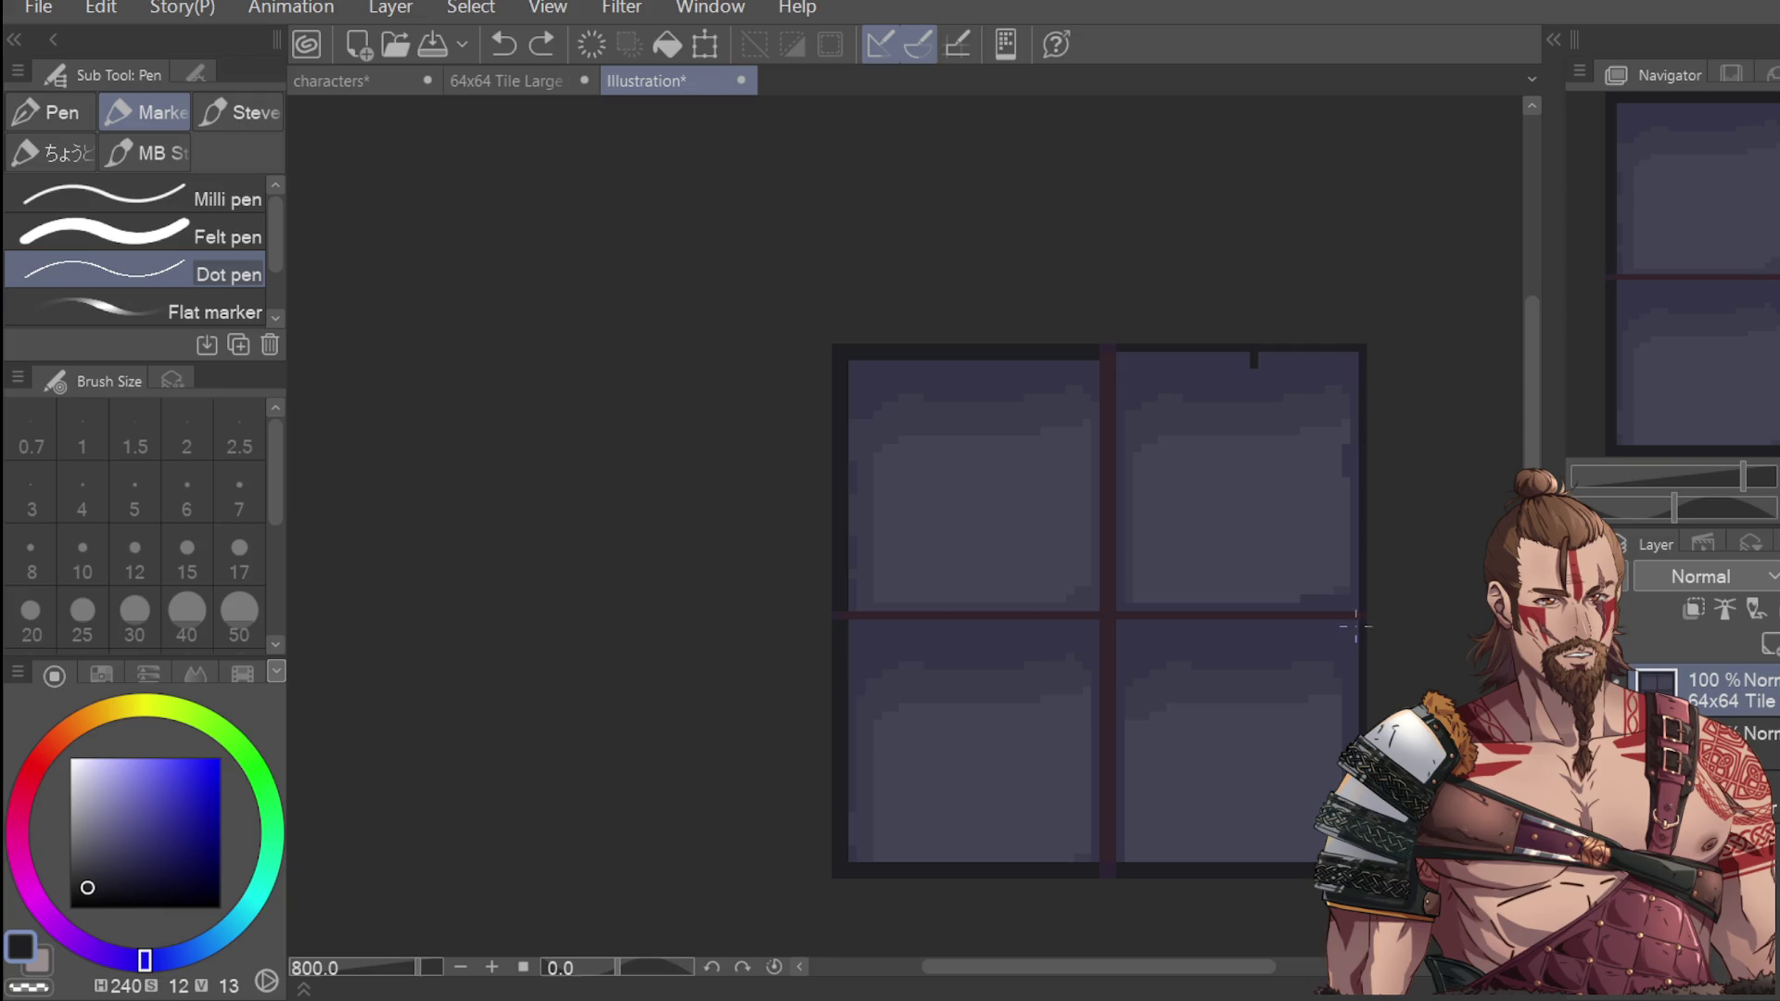
key("ctrl+y")
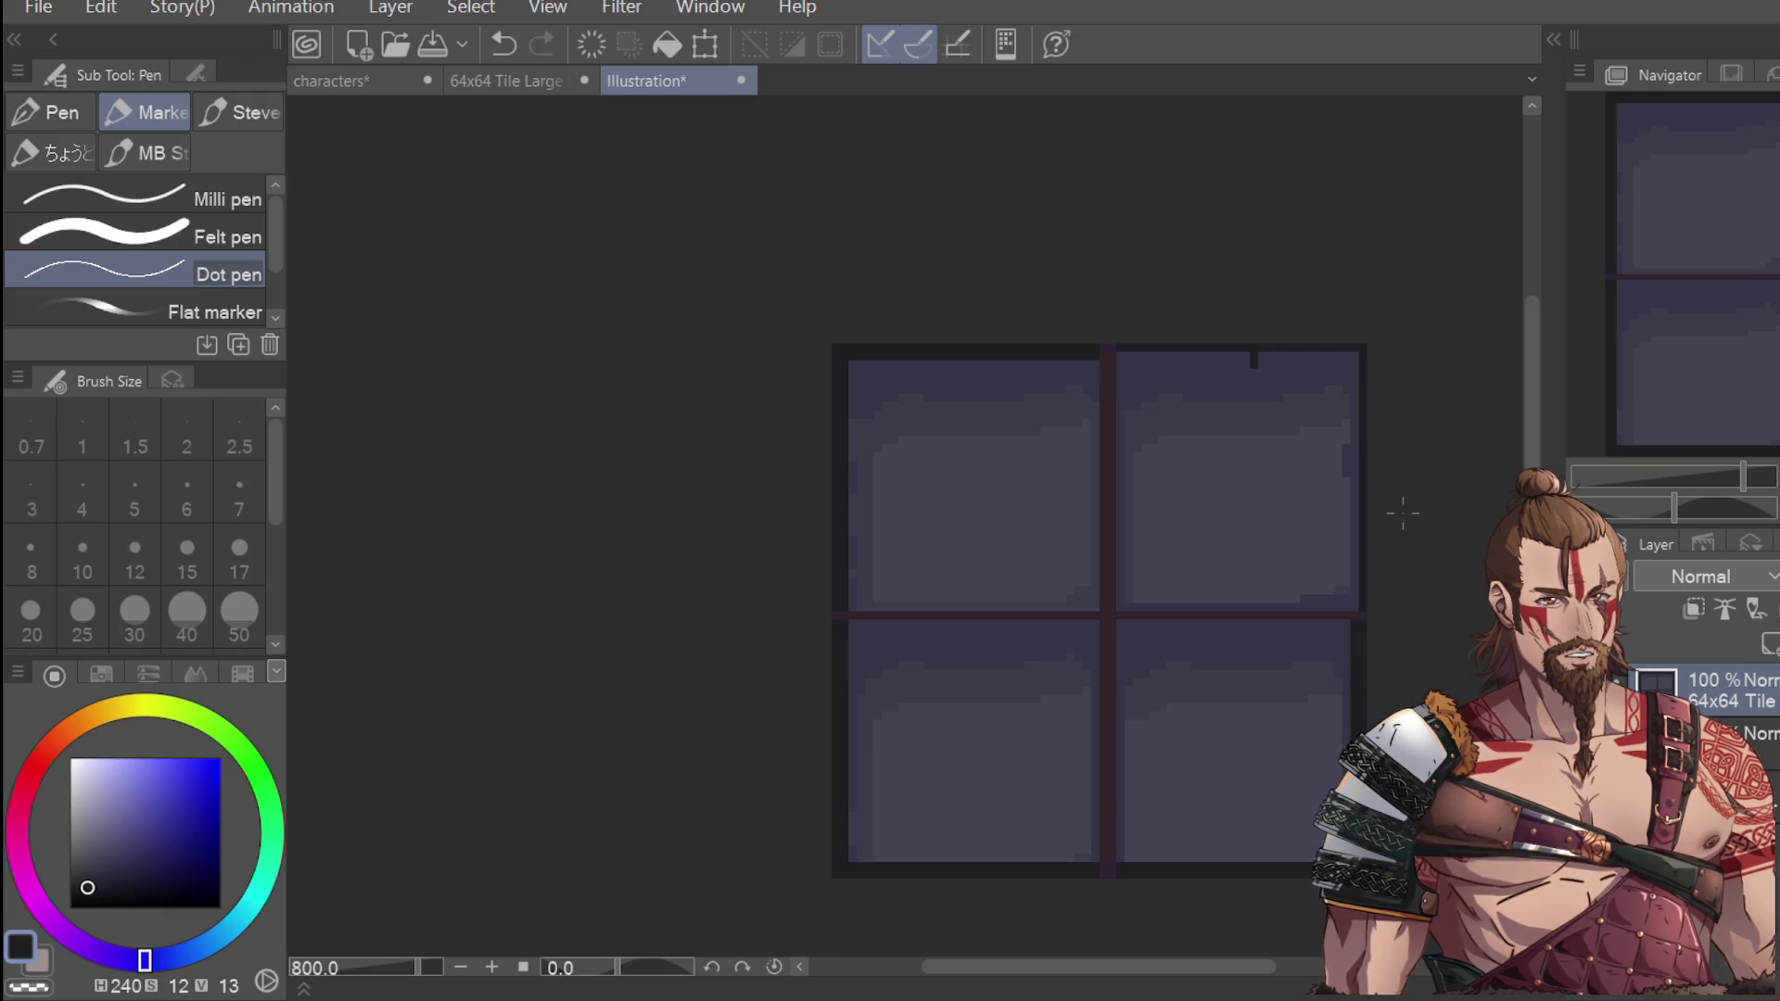
scroll(1349, 348, "up", 2)
left_click_drag(1351, 349, 1361, 726)
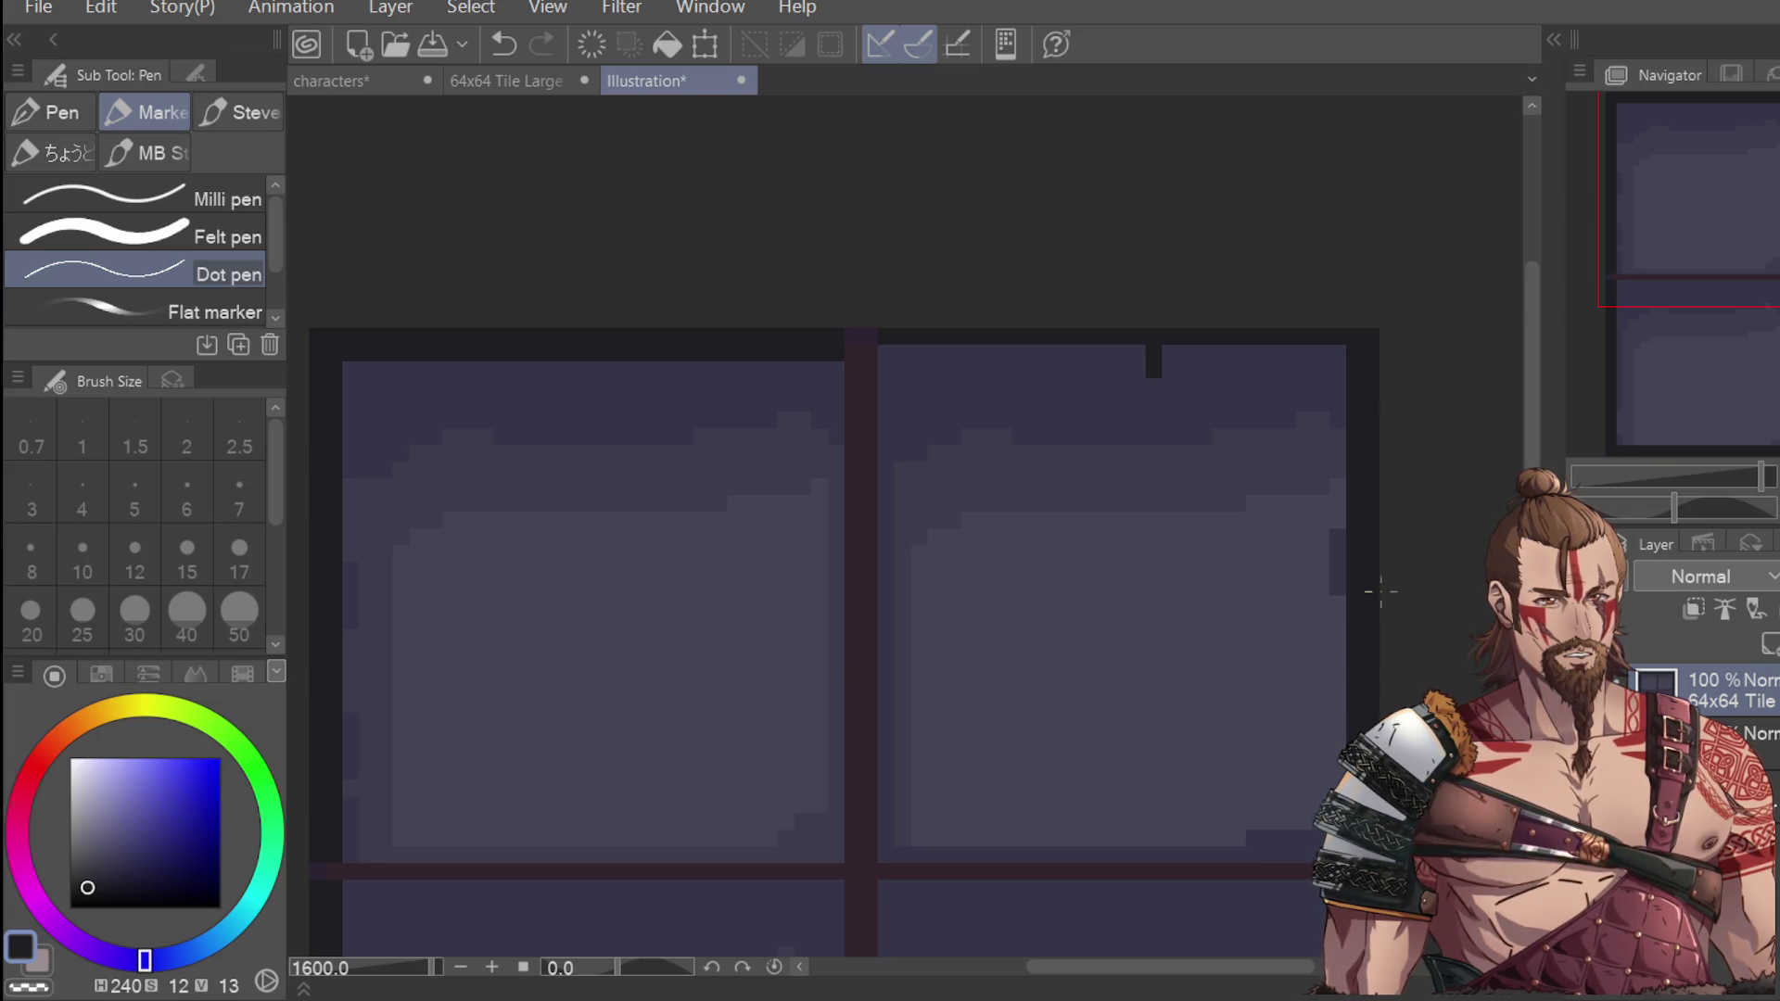
left_click_drag(1349, 348, 891, 353)
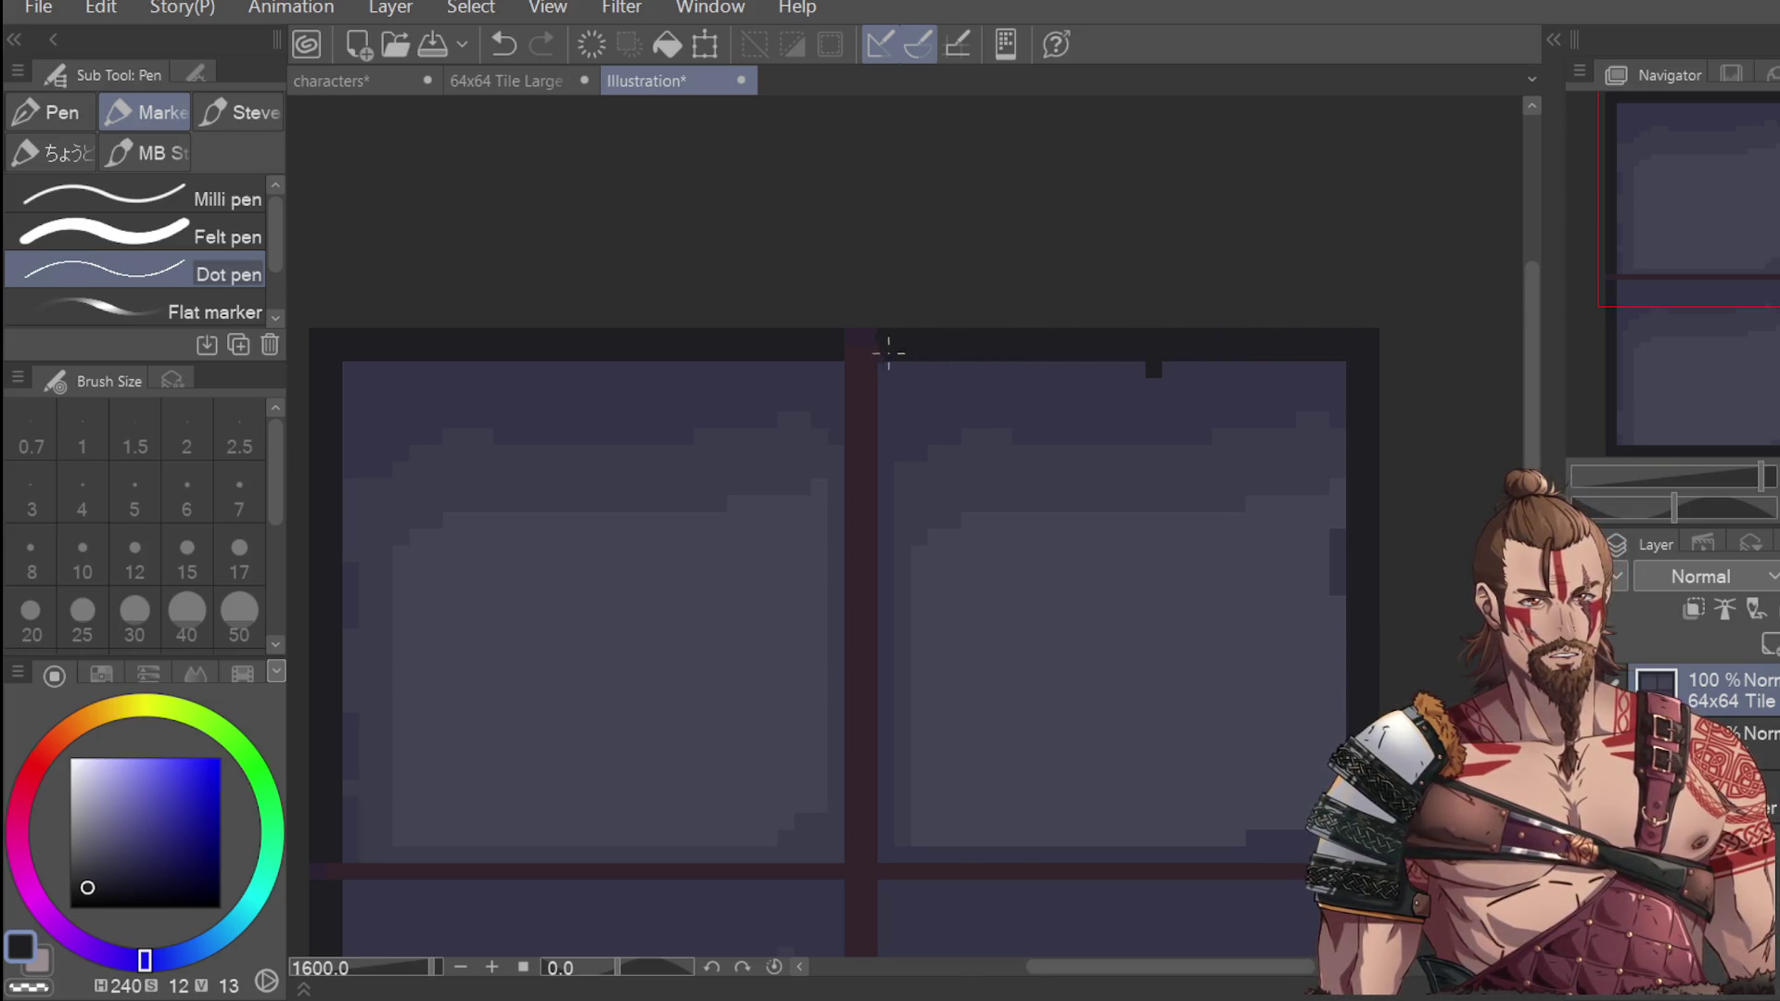
scroll(966, 297, "down", 3)
Sample a lighter pane colour, then zoom out to judge the tile at small size.
key("i")
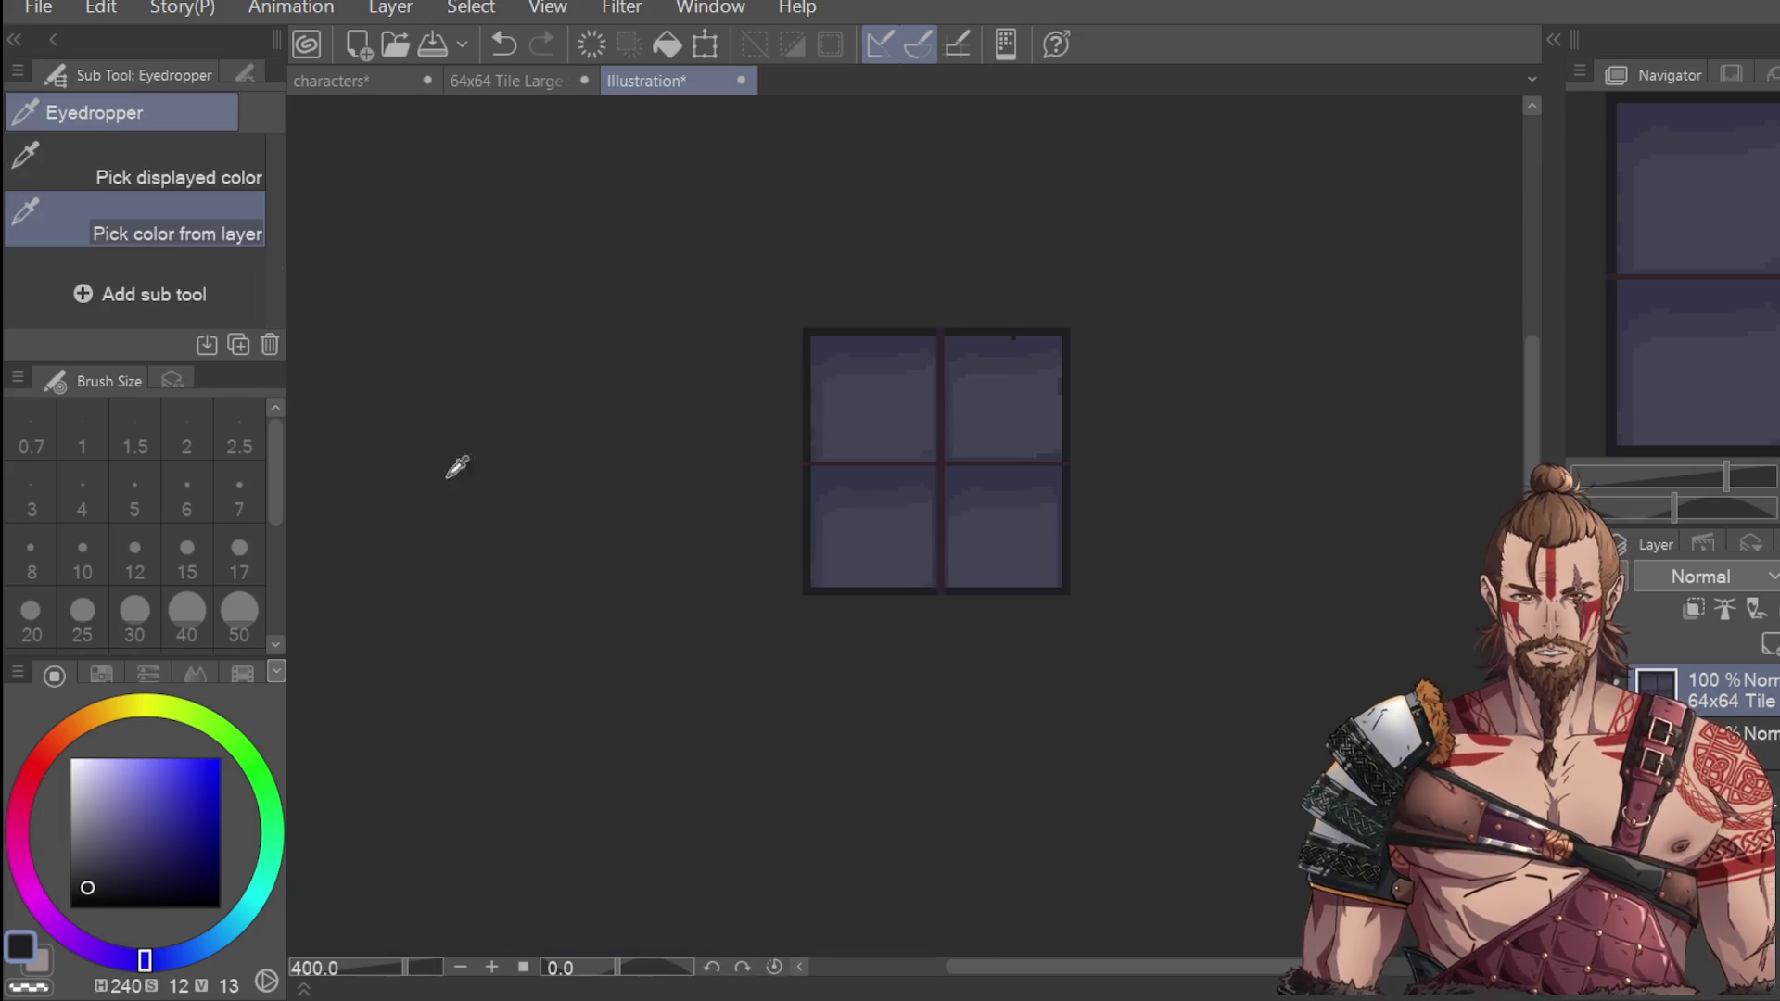
left_click(978, 326)
key("p")
scroll(955, 353, "up", 4)
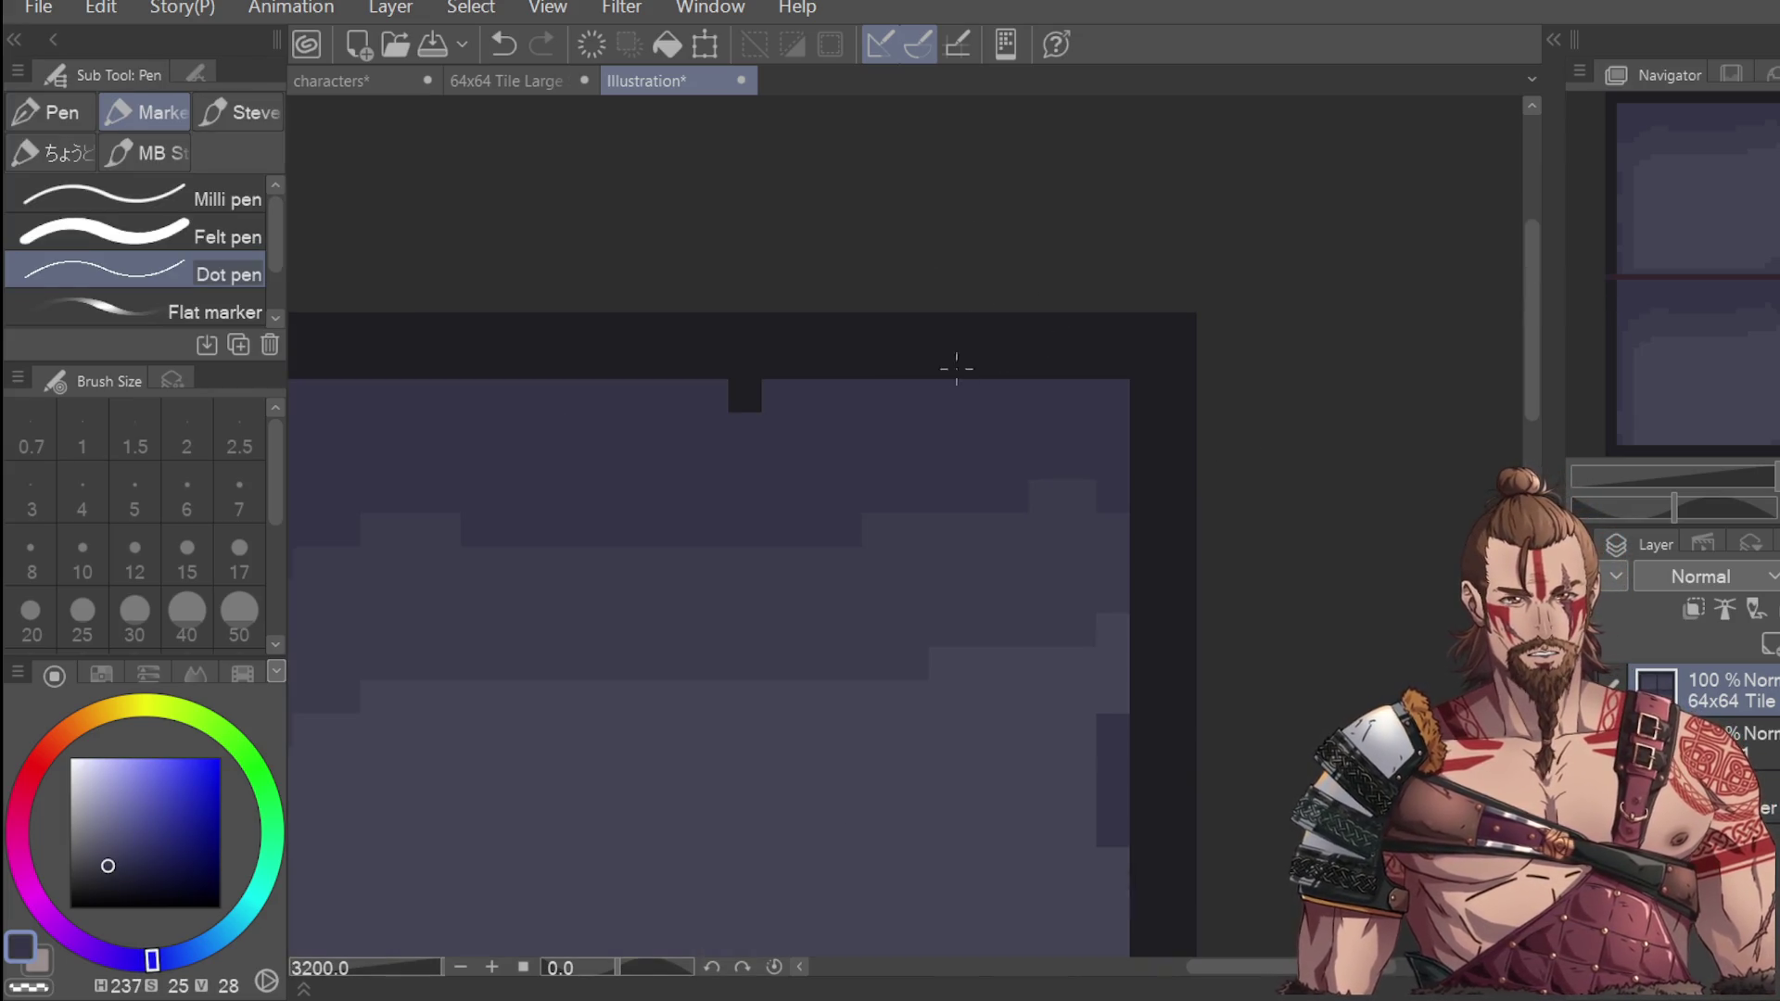
scroll(749, 403, "down", 5)
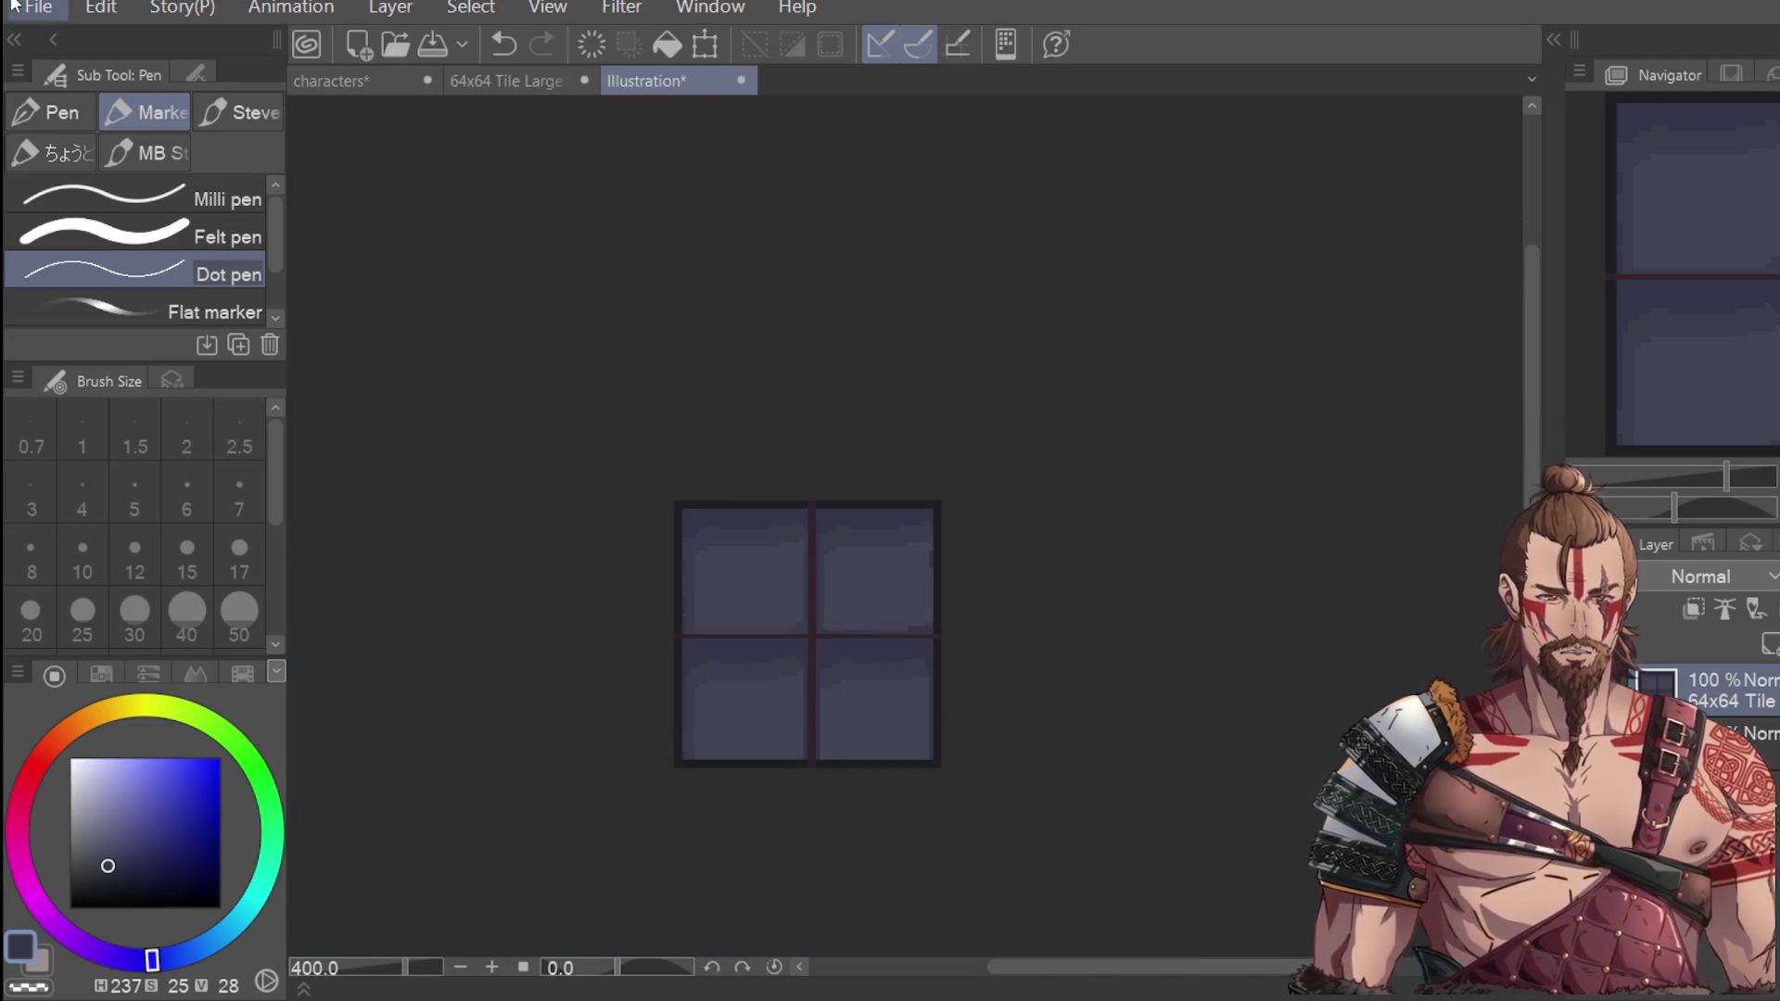
key("ctrl+minus")
key("ctrl+minus")
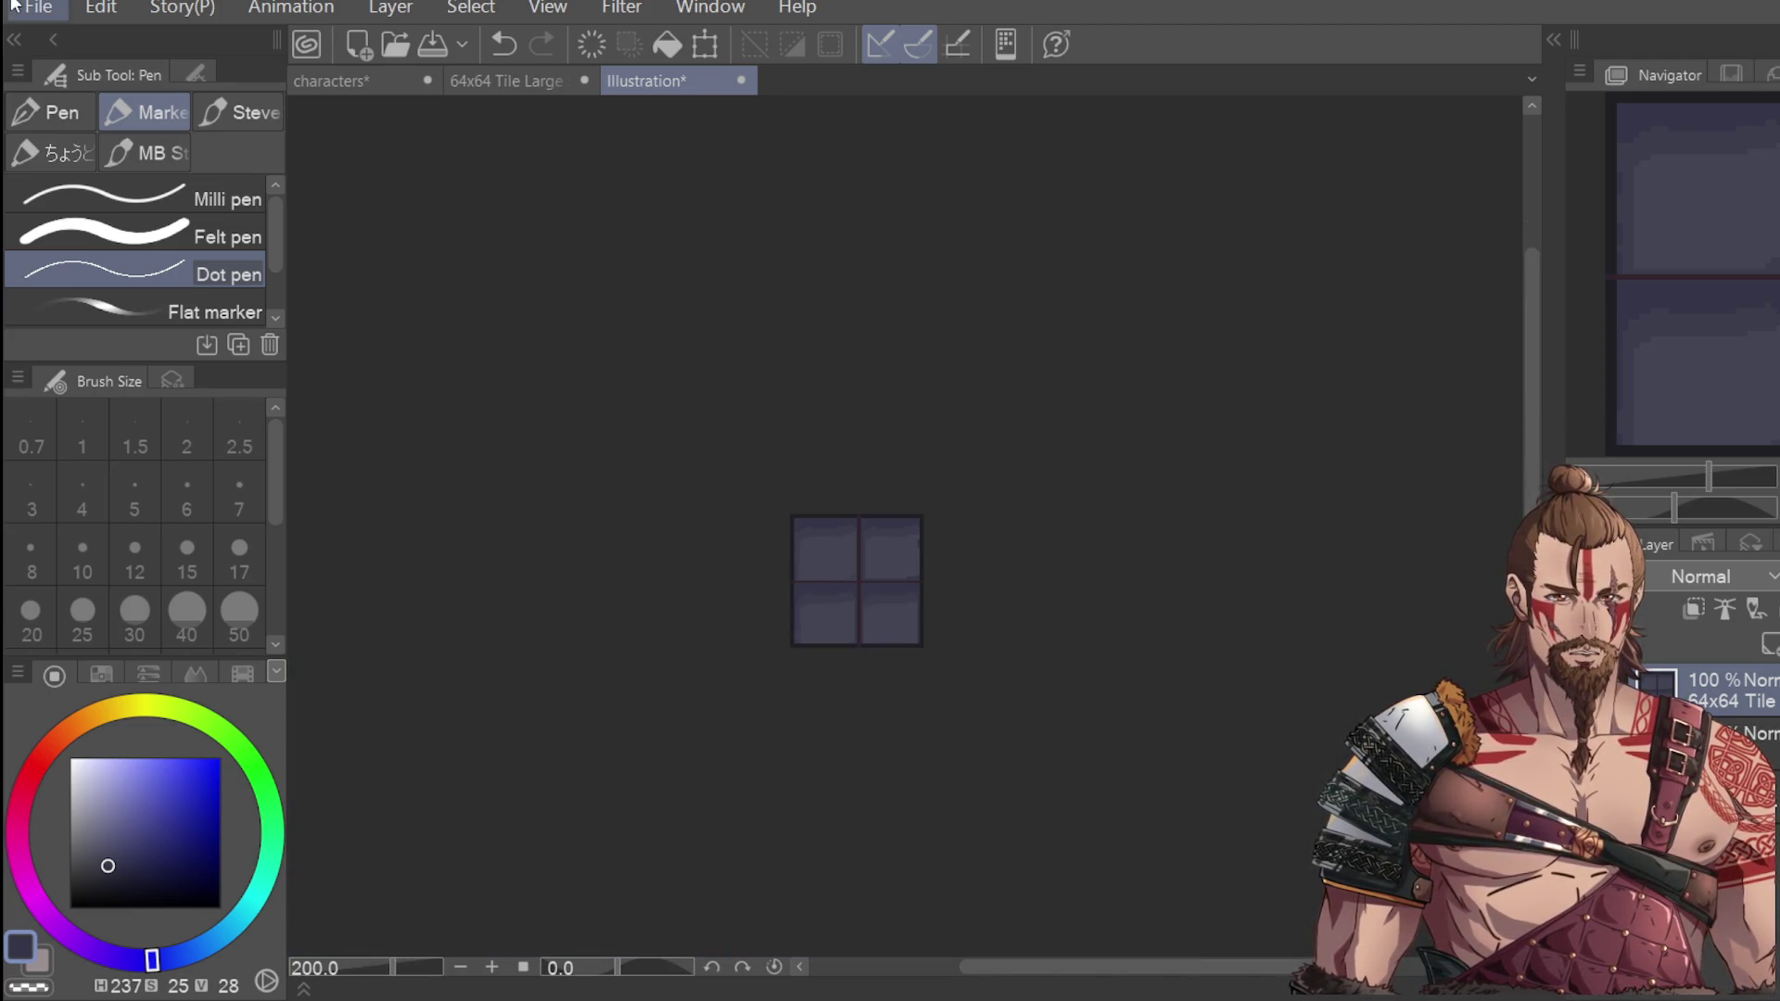
key("ctrl+minus")
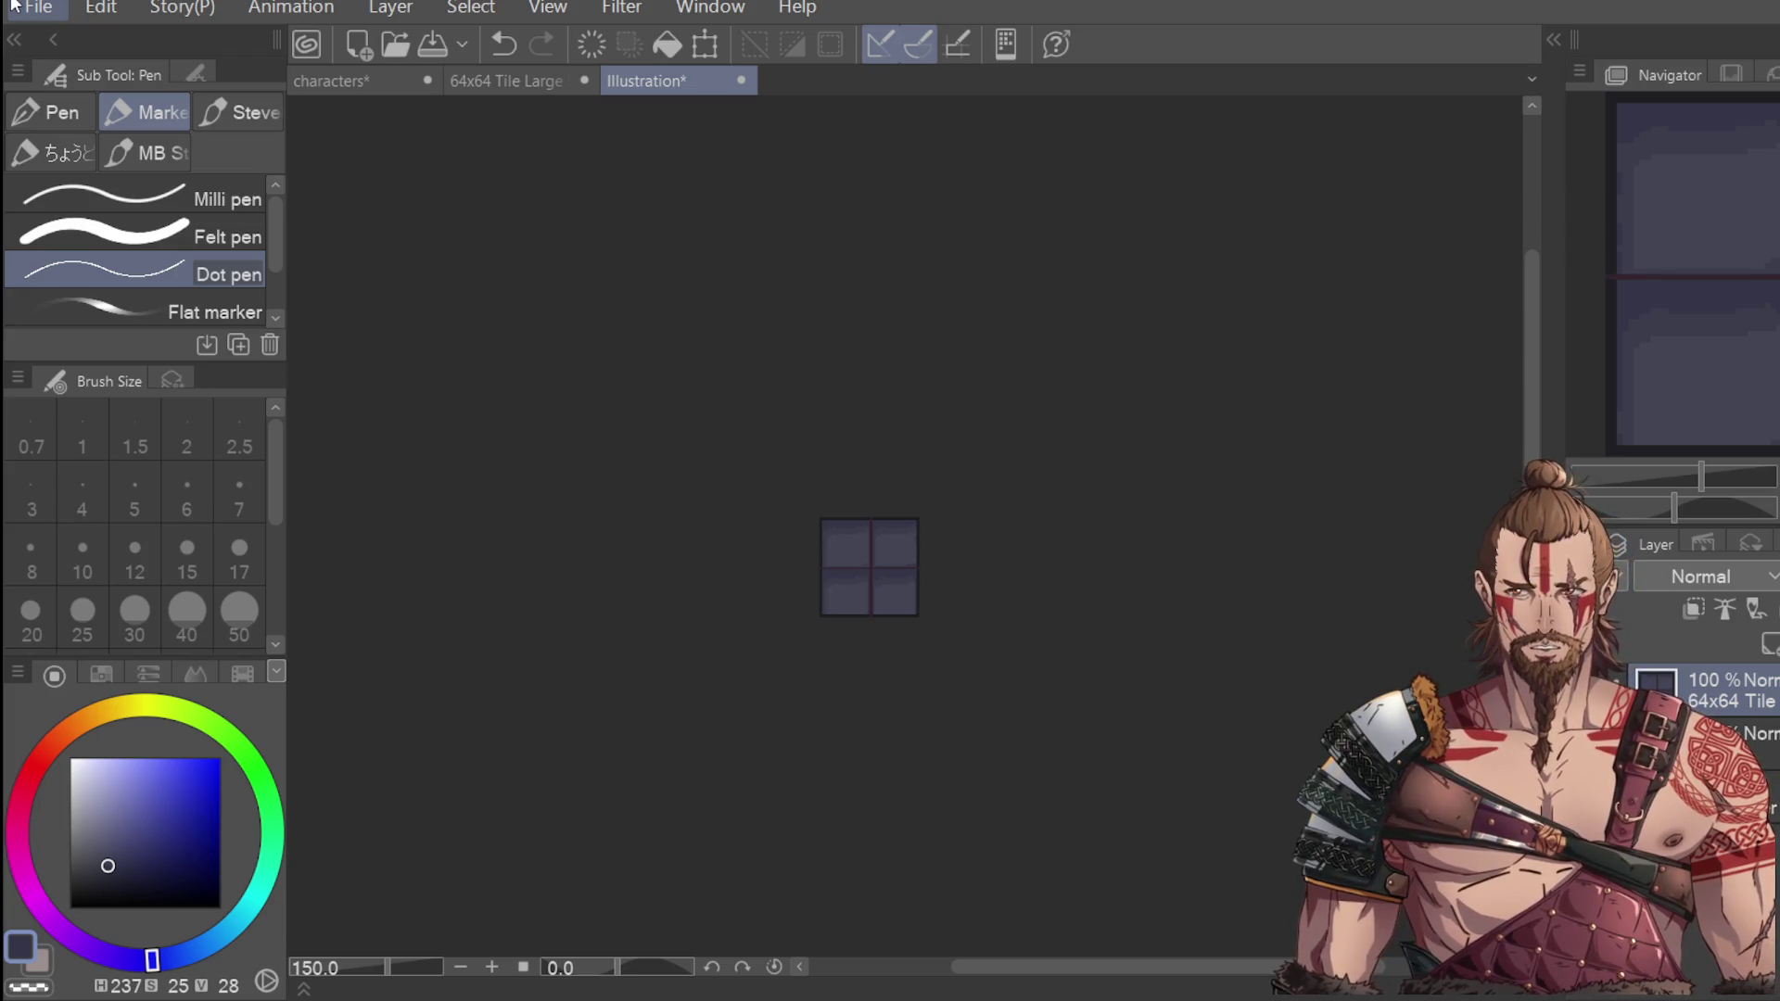
scroll(858, 532, "up", 8)
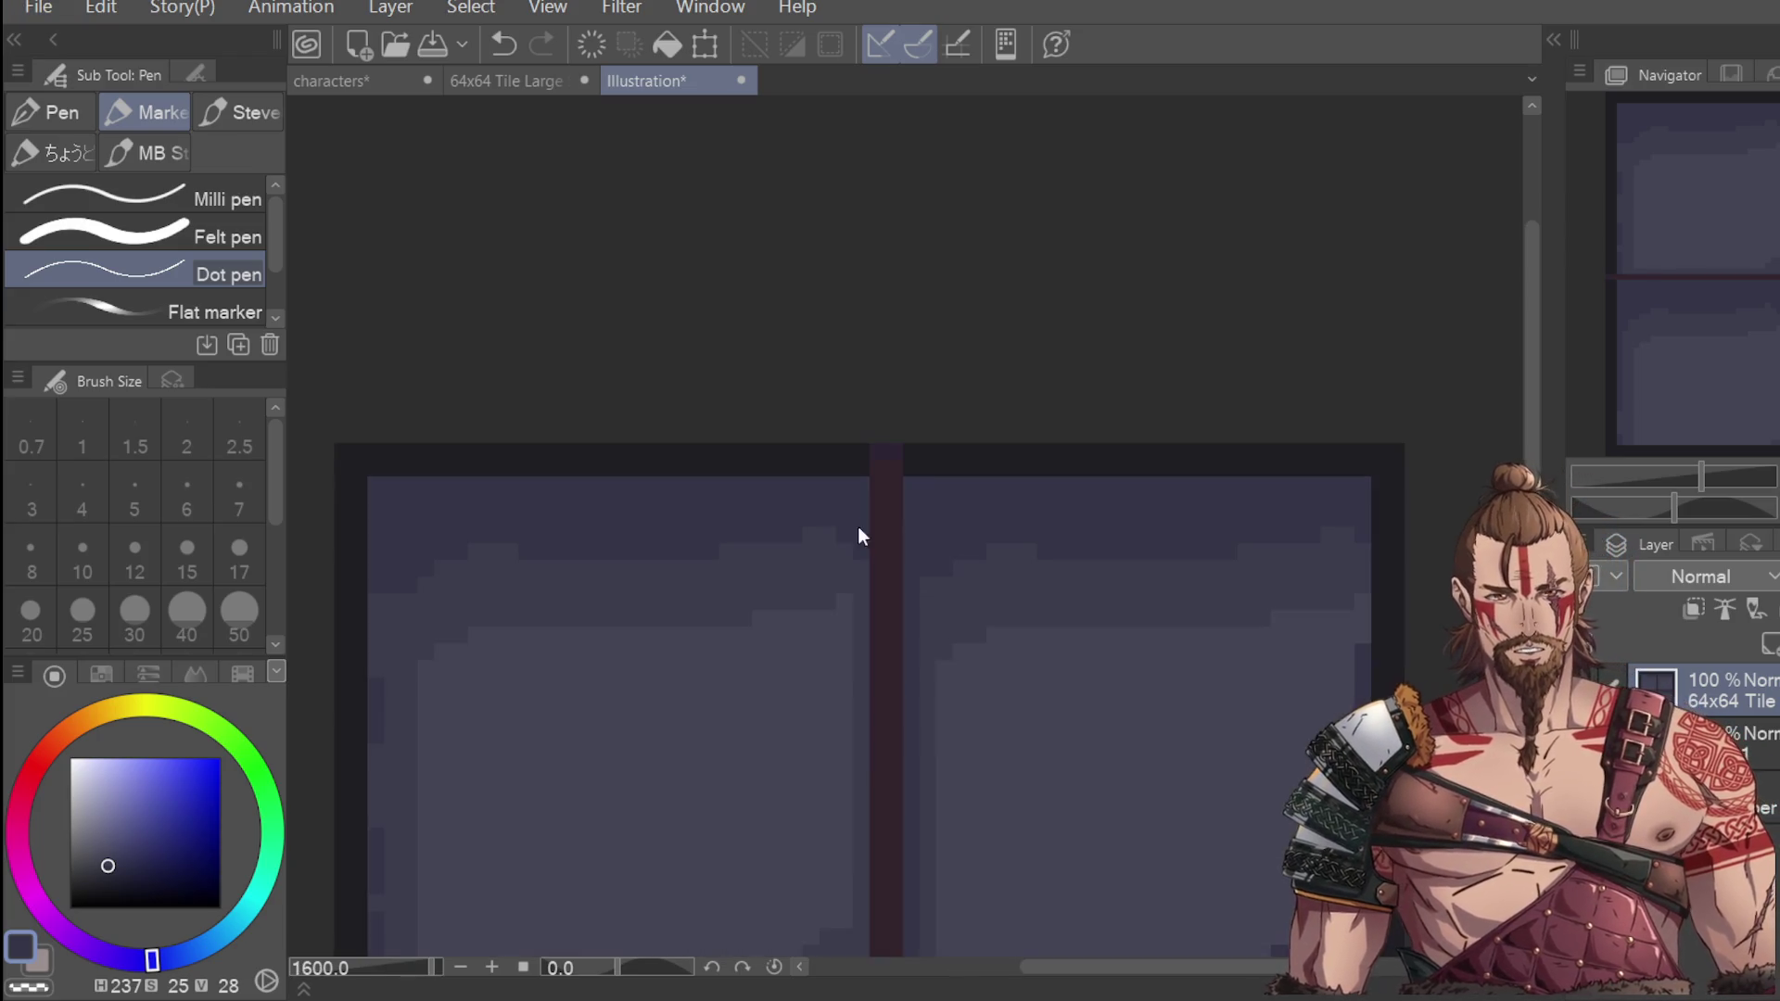
scroll(429, 881, "down", 4)
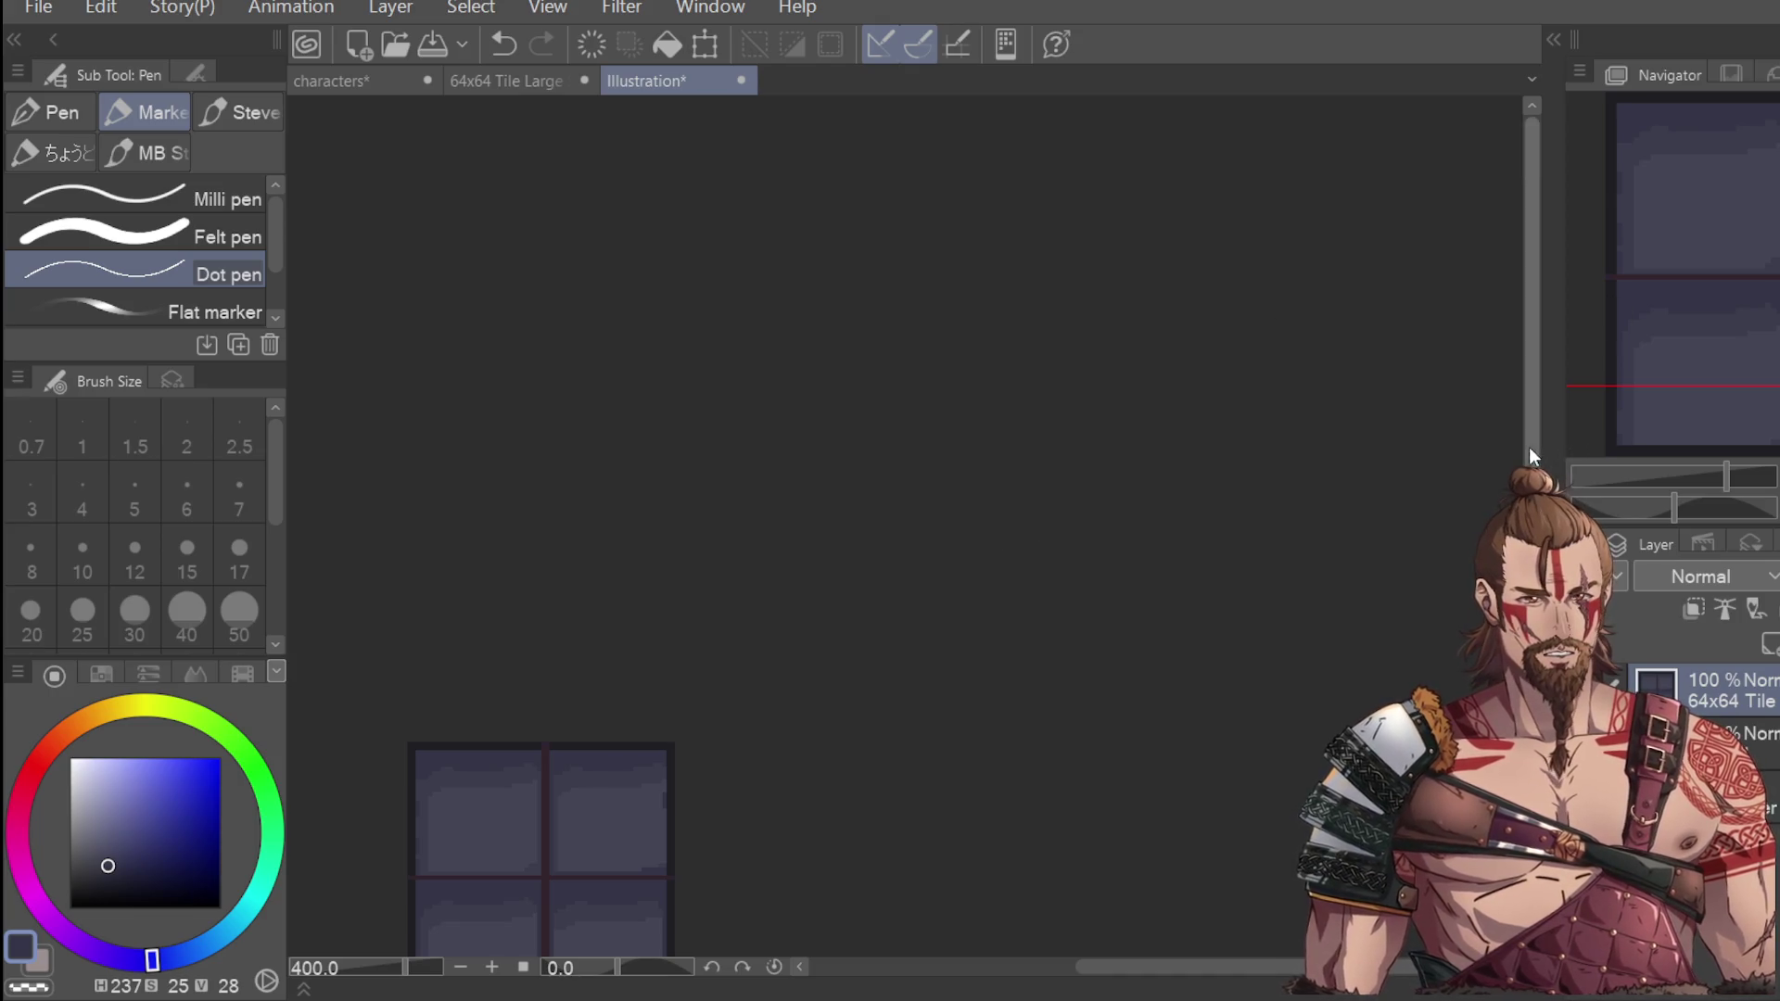
scroll(1040, 664, "down", 3)
scroll(1040, 664, "left", 5)
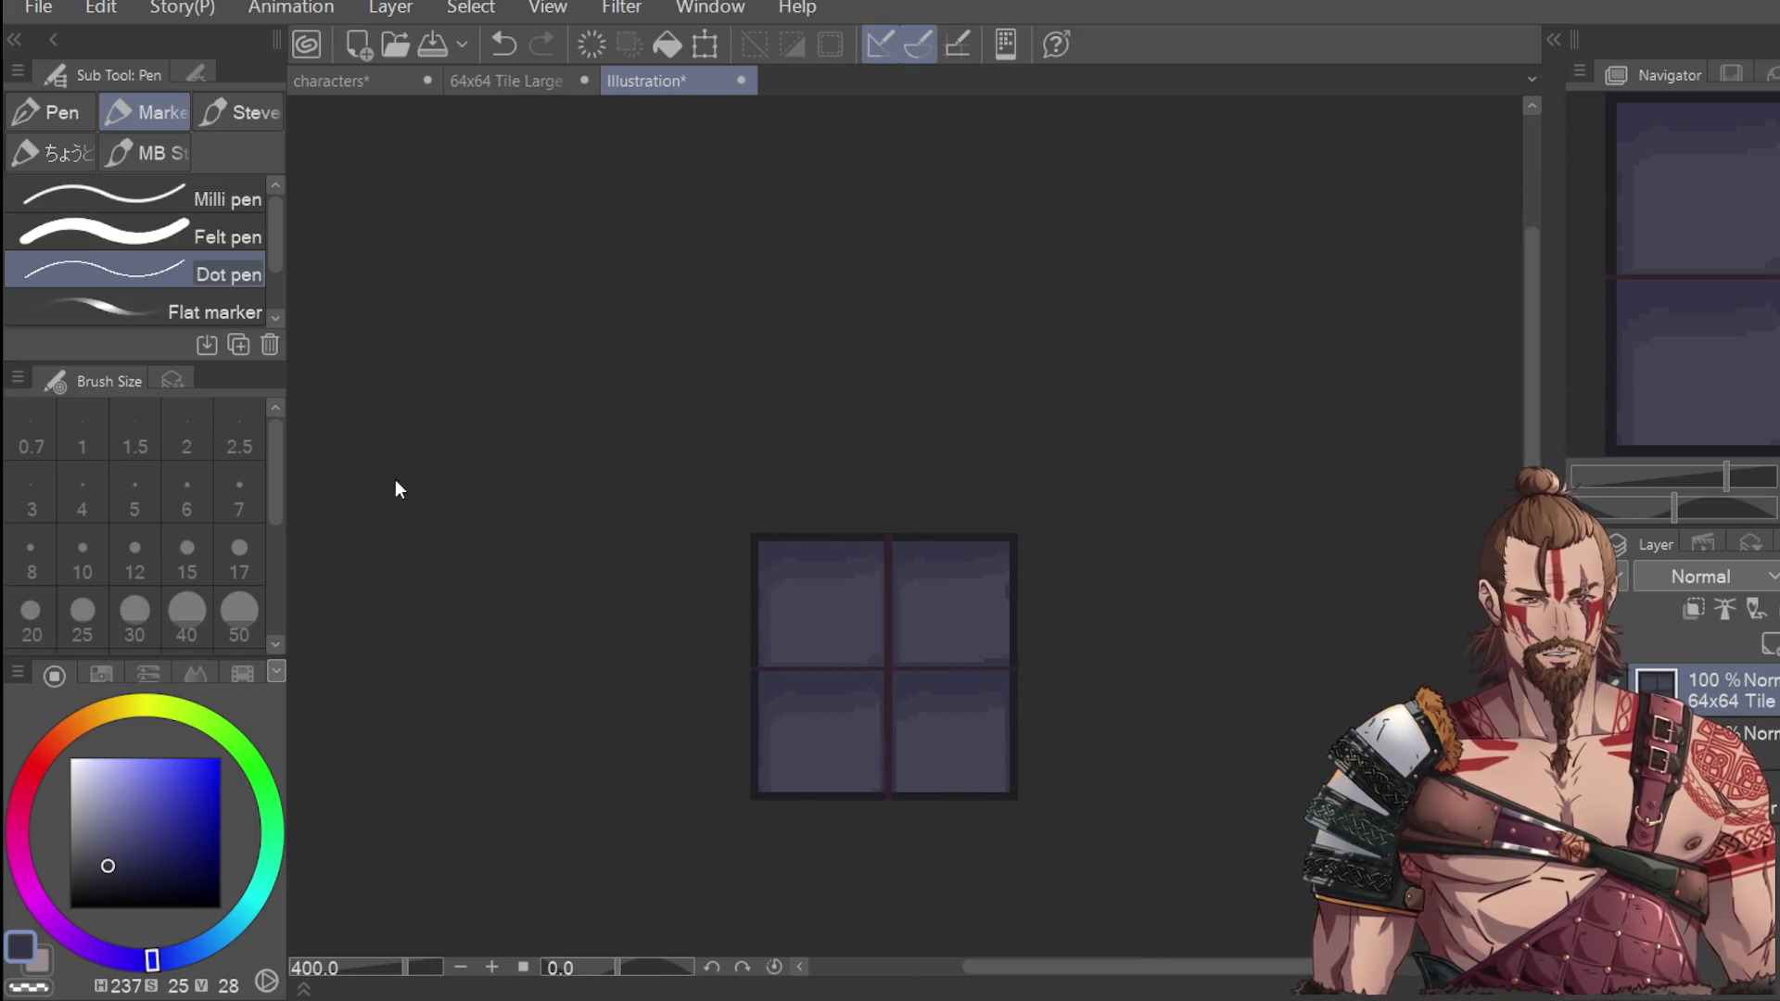
Pick the dark border colour and thicken the border along the tile's top and left edges.
key("i")
scroll(835, 529, "up", 4)
left_click(835, 504)
scroll(795, 498, "down", 4)
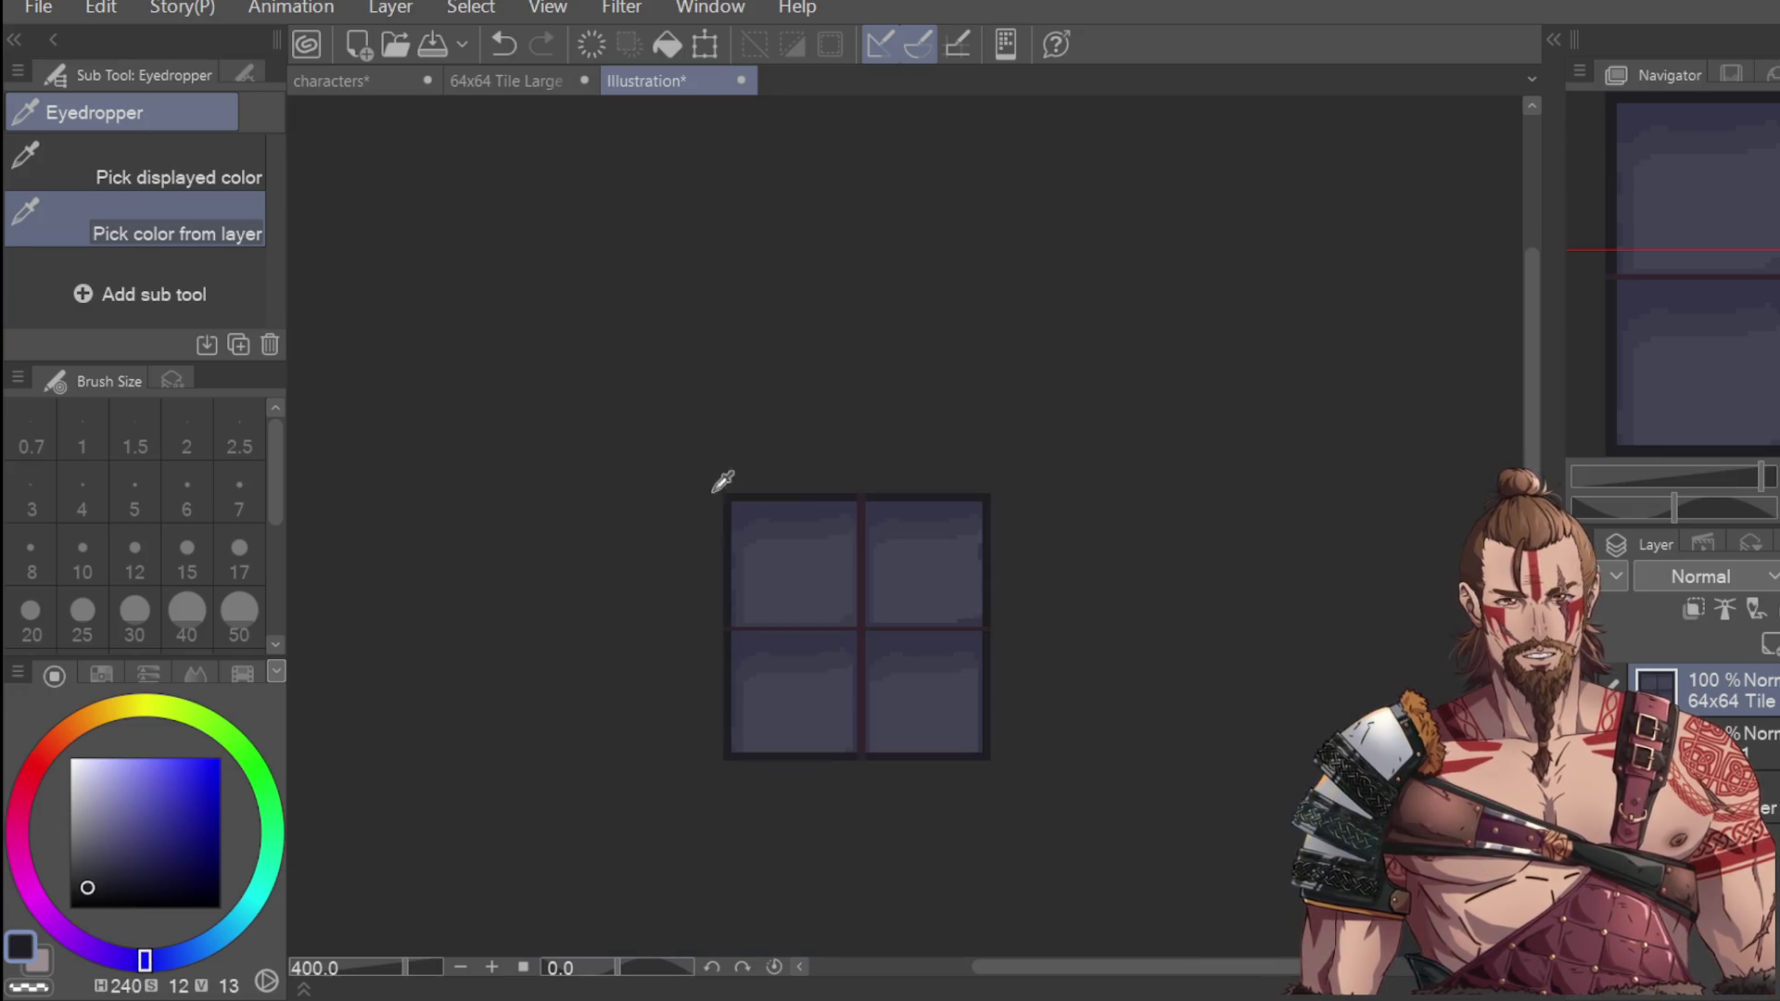
key("p")
scroll(755, 550, "up", 4)
left_click_drag(669, 379, 1169, 376)
left_click_drag(692, 399, 682, 876)
scroll(723, 739, "down", 4)
scroll(733, 798, "up", 2)
Darken the lower-left, bottom and right edges and the top above the upper-right pane, undoing slips.
left_click_drag(698, 741, 708, 944)
key("ctrl+z")
left_click_drag(700, 749, 697, 927)
scroll(1275, 537, "down", 3)
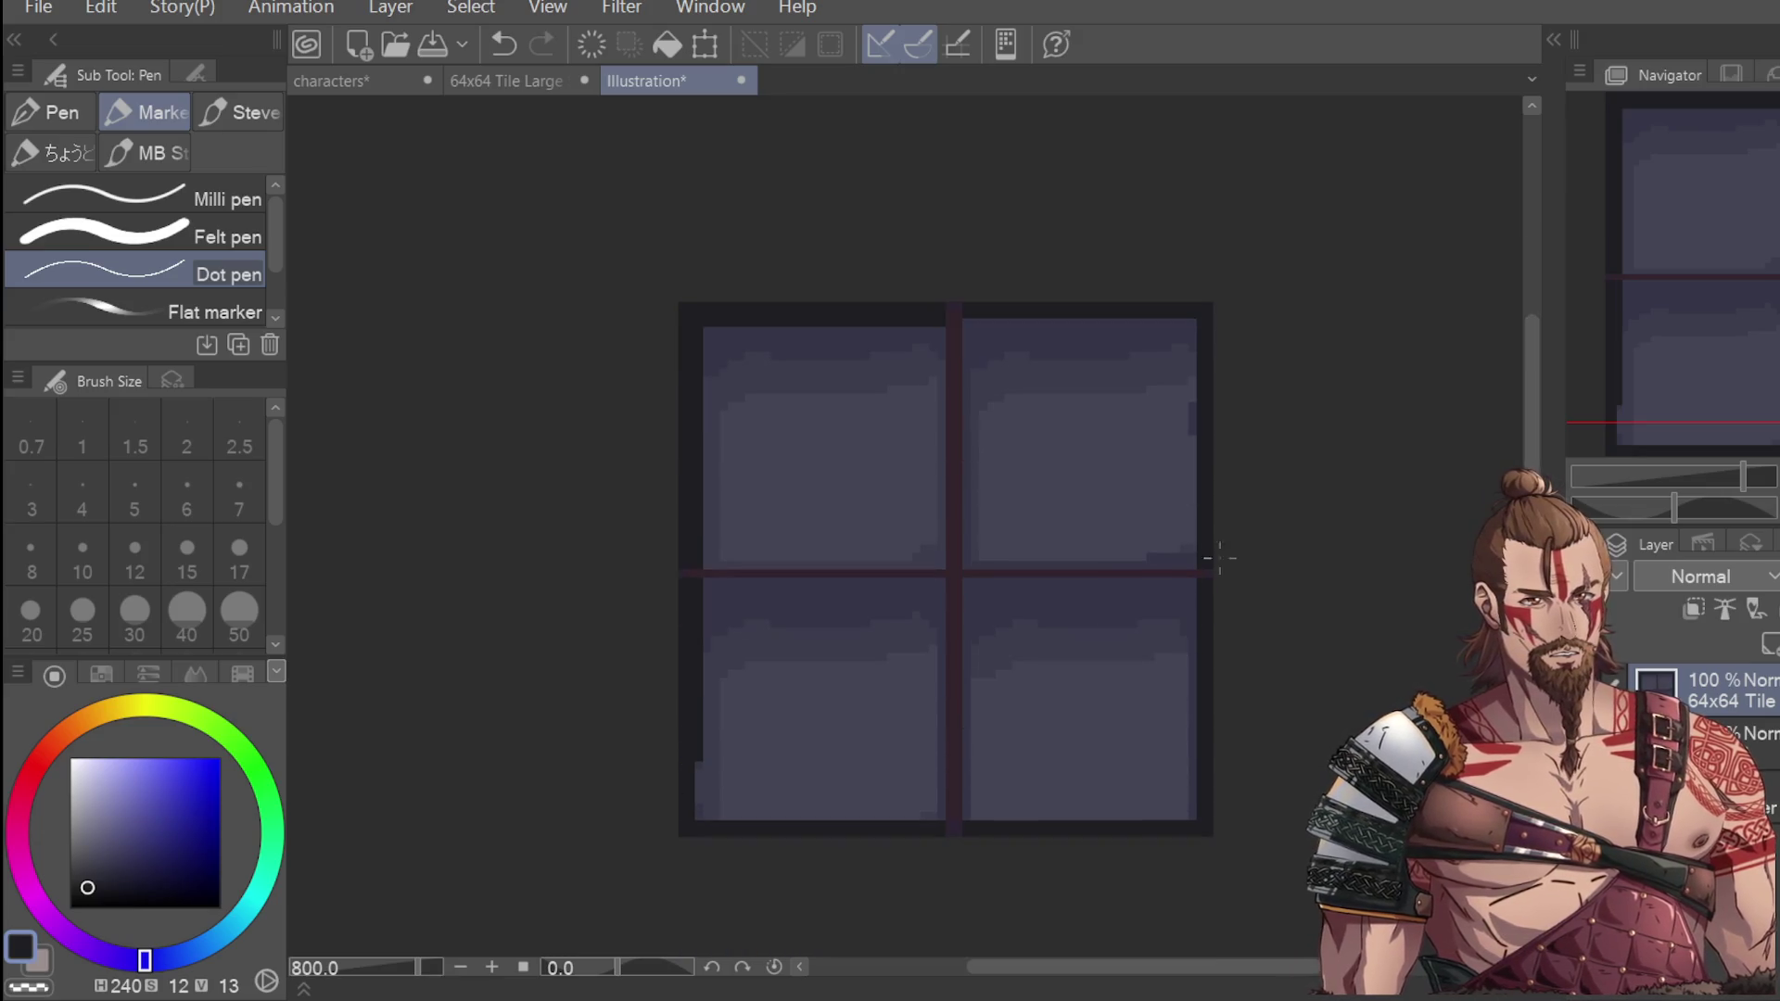
mouse_move(695, 758)
left_mouse_down()
mouse_move(695, 807)
mouse_move(742, 819)
mouse_move(1184, 816)
left_mouse_up()
left_click_drag(986, 817, 1192, 717)
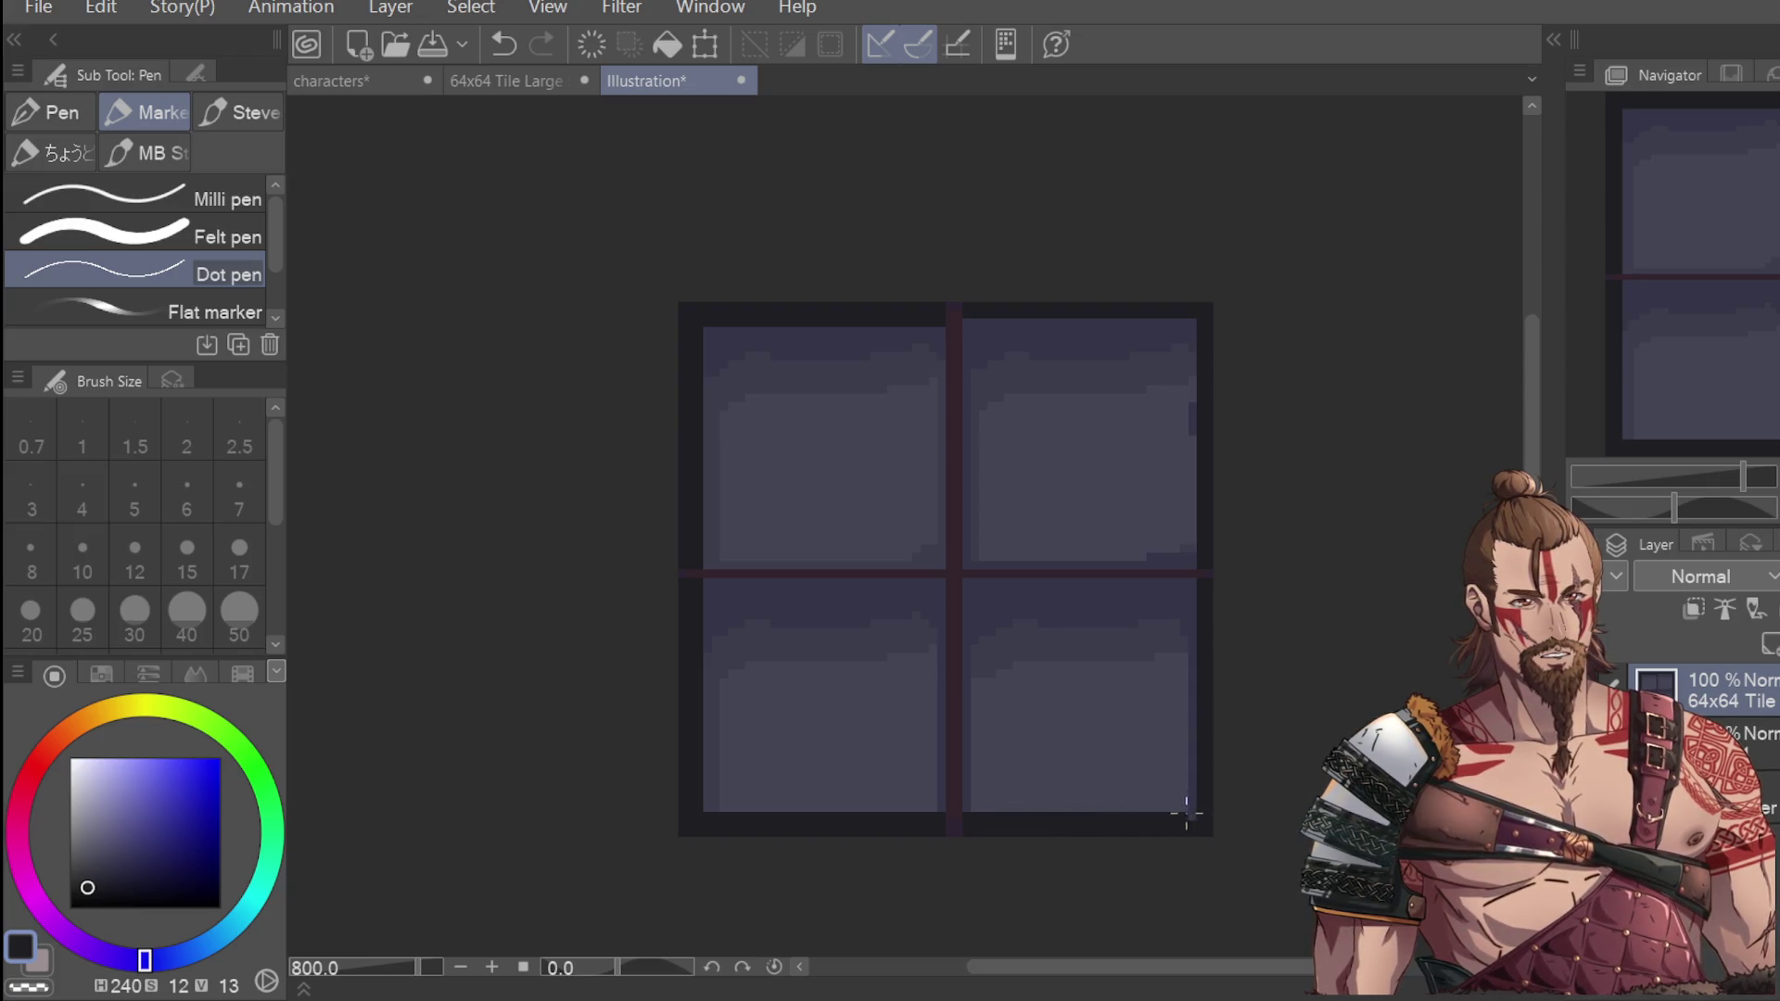
left_click_drag(1192, 577, 1191, 812)
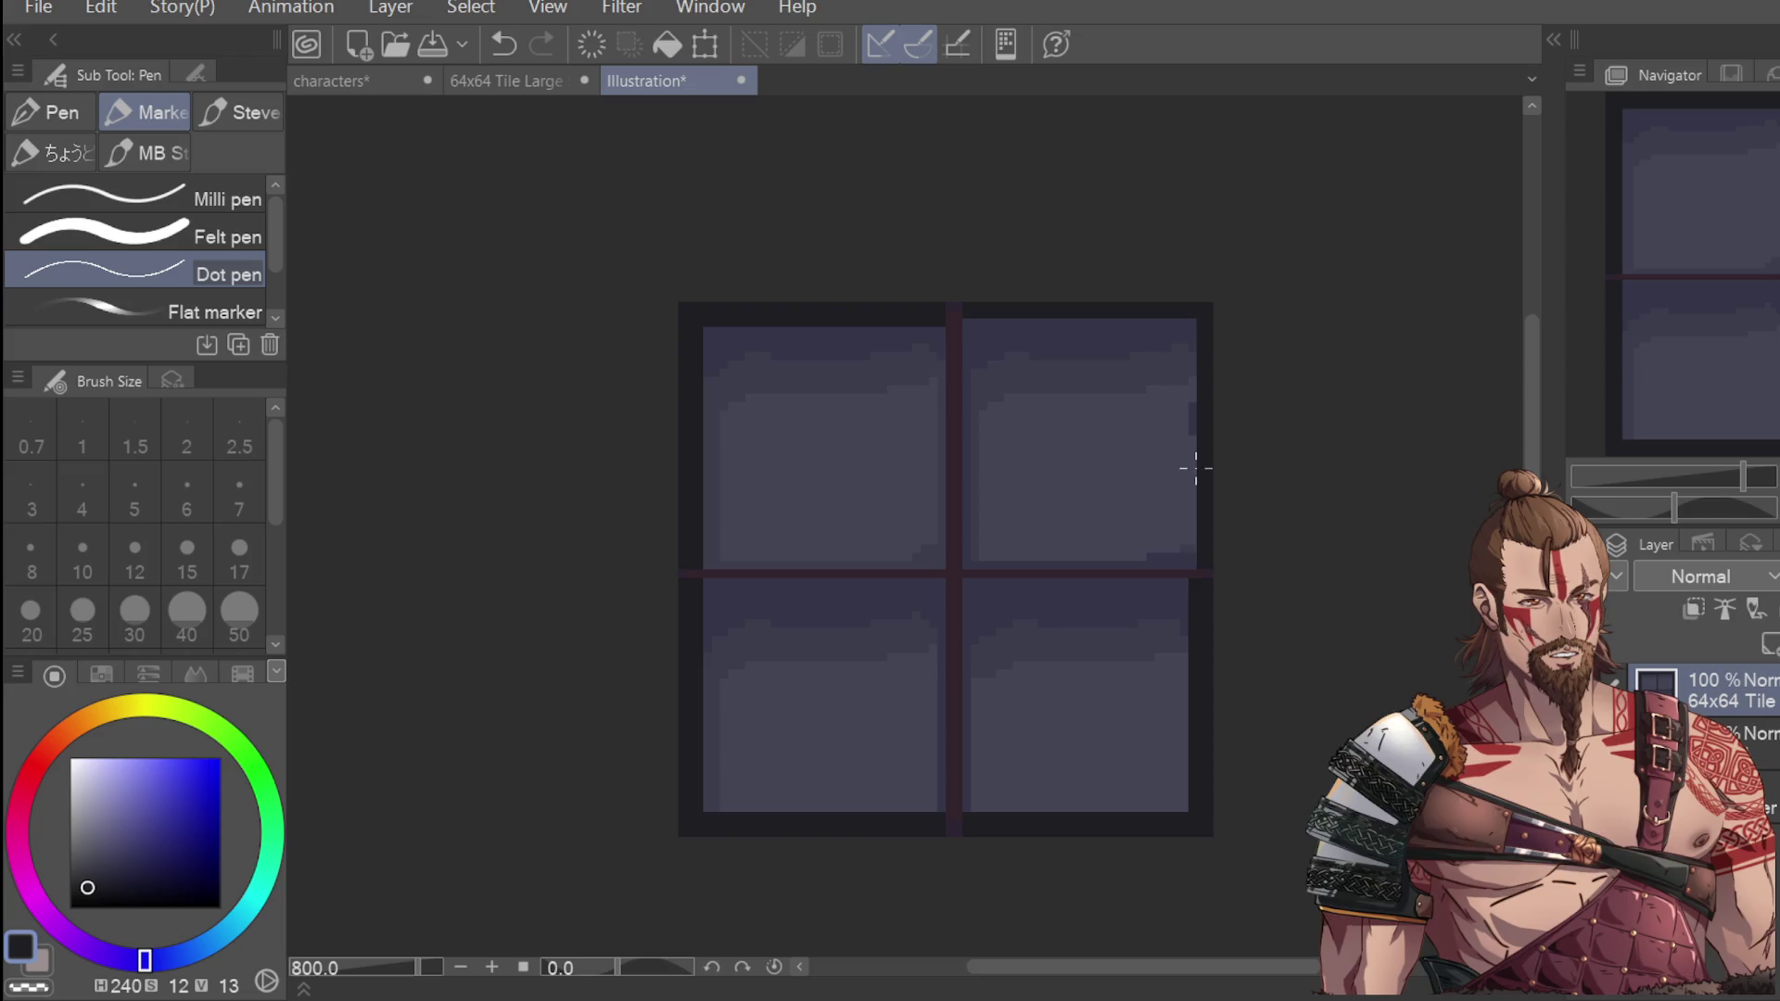
mouse_move(1192, 568)
left_mouse_down()
mouse_move(1193, 334)
mouse_move(1195, 549)
left_mouse_up()
key("ctrl+z")
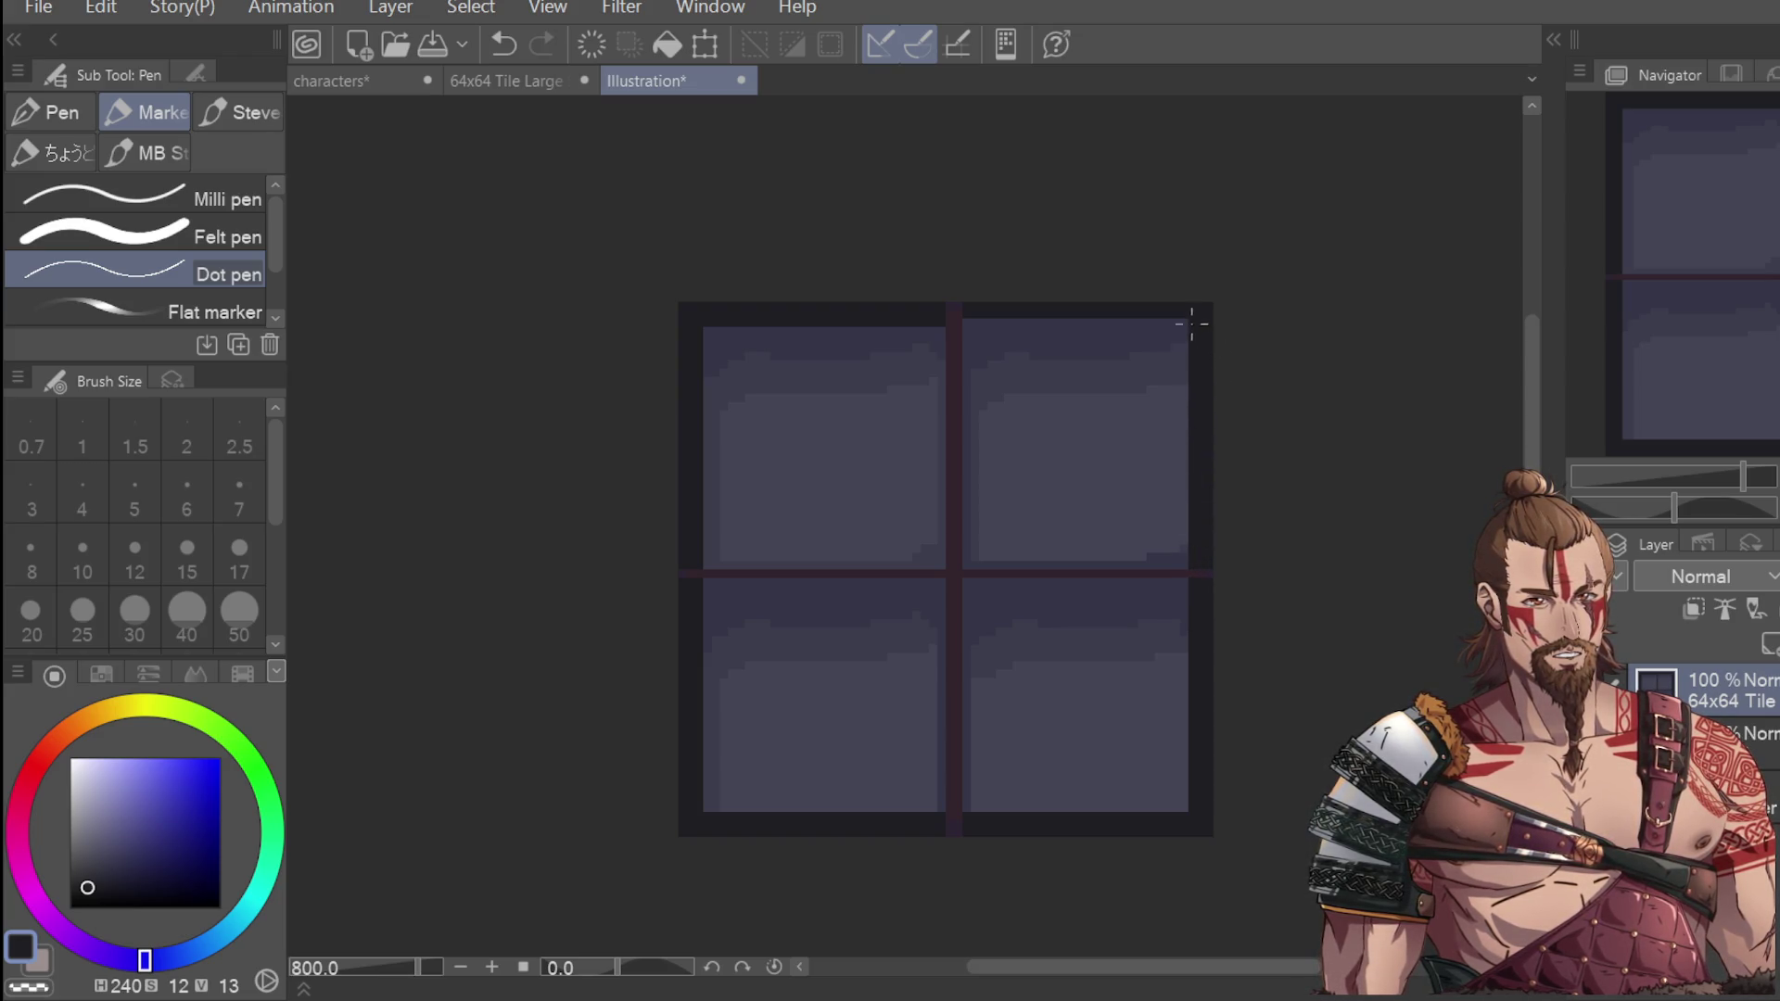
left_click_drag(1164, 319, 962, 319)
scroll(1040, 269, "down", 2)
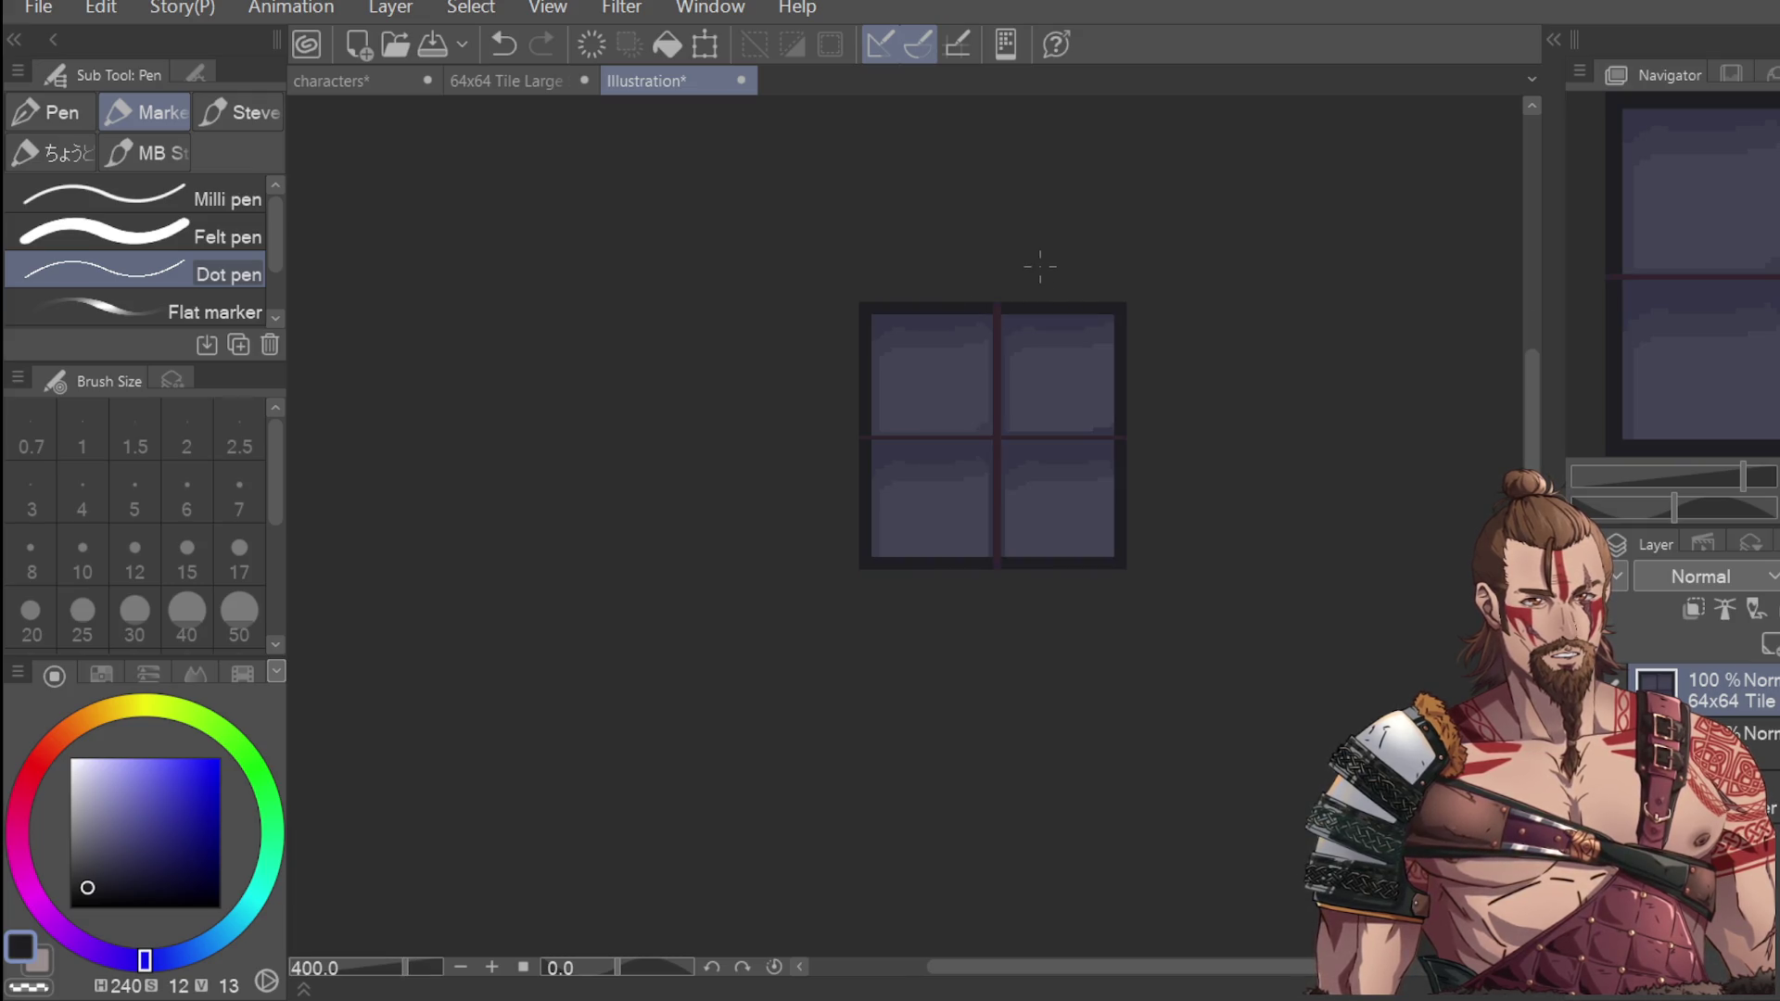
Sample a tile colour, try a short stroke near the bottom-left, and undo it.
scroll(1040, 519, "down", 3)
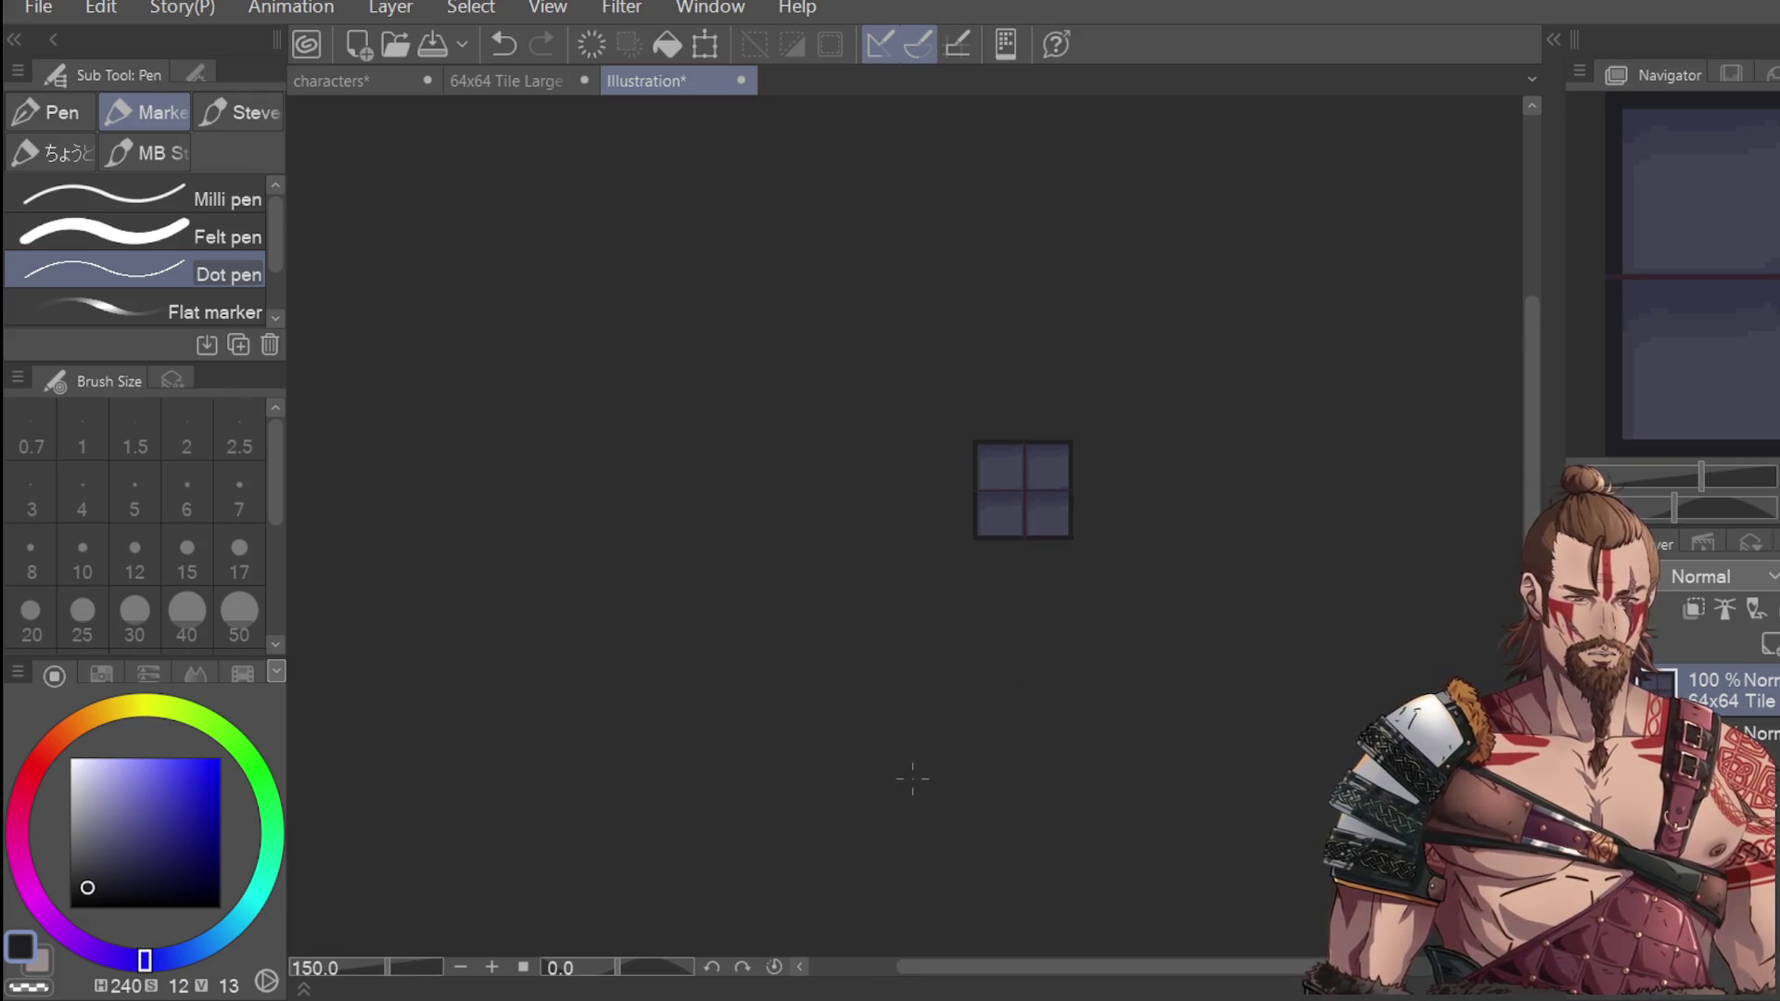
scroll(1073, 469, "up", 3)
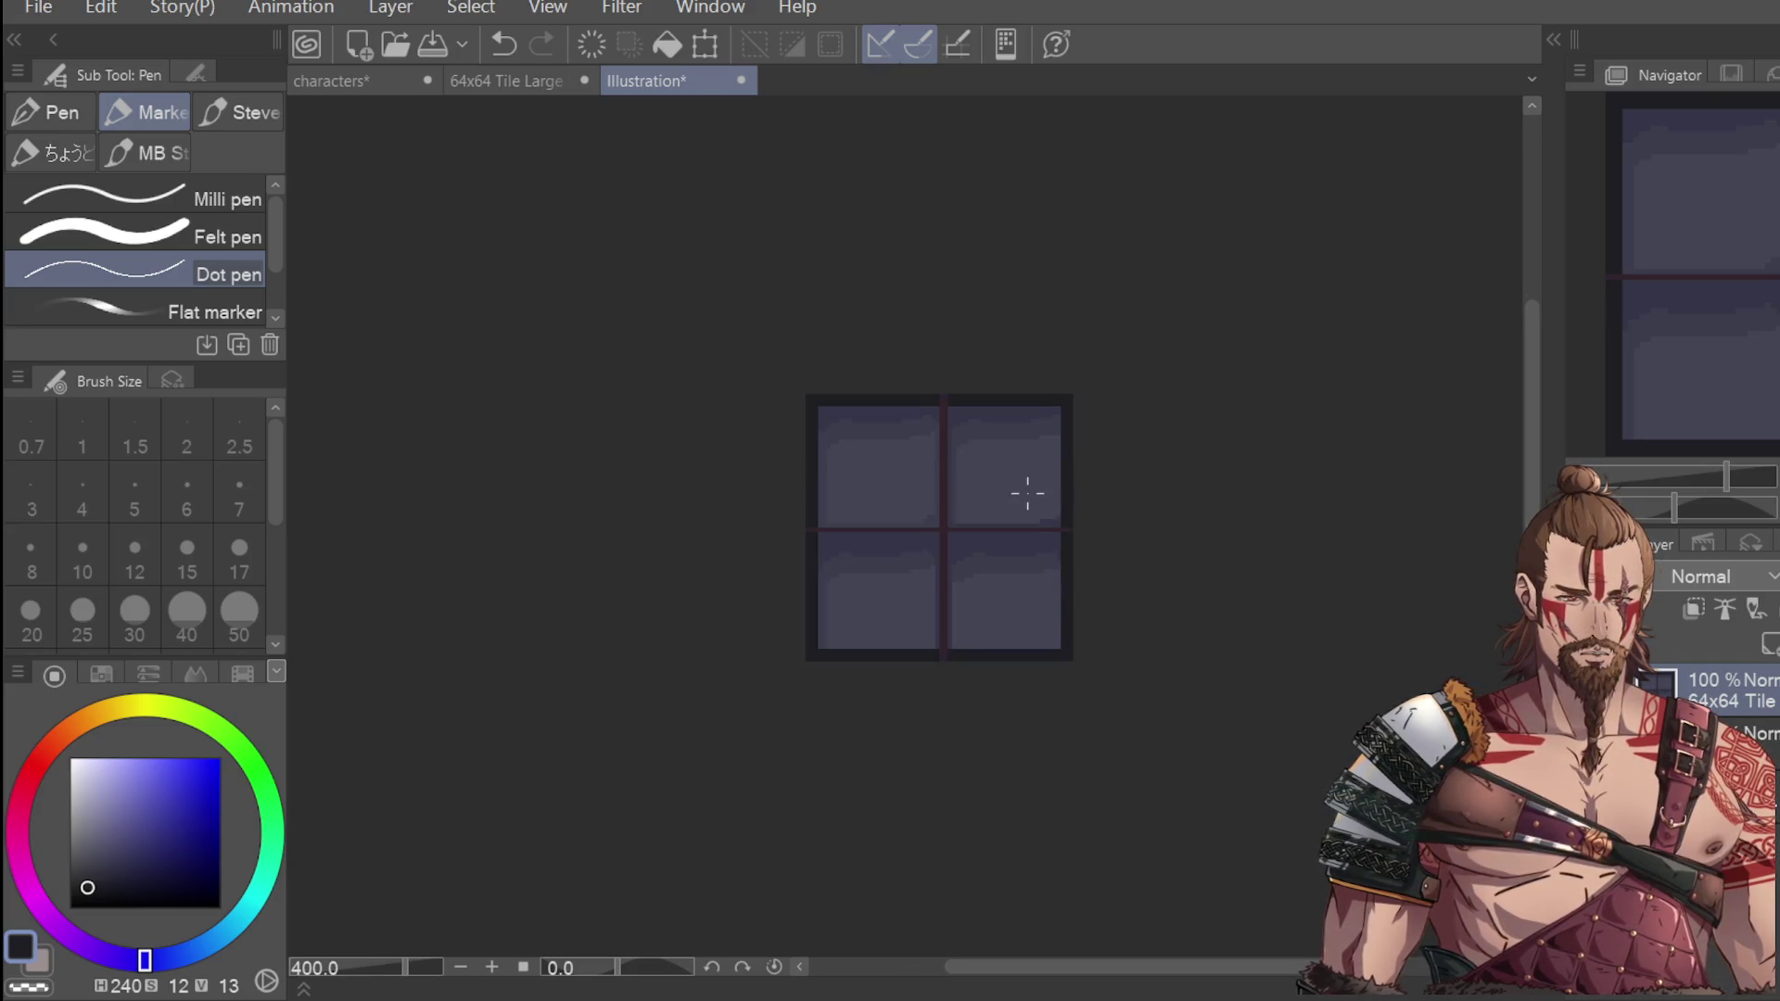
scroll(973, 742, "down", 2)
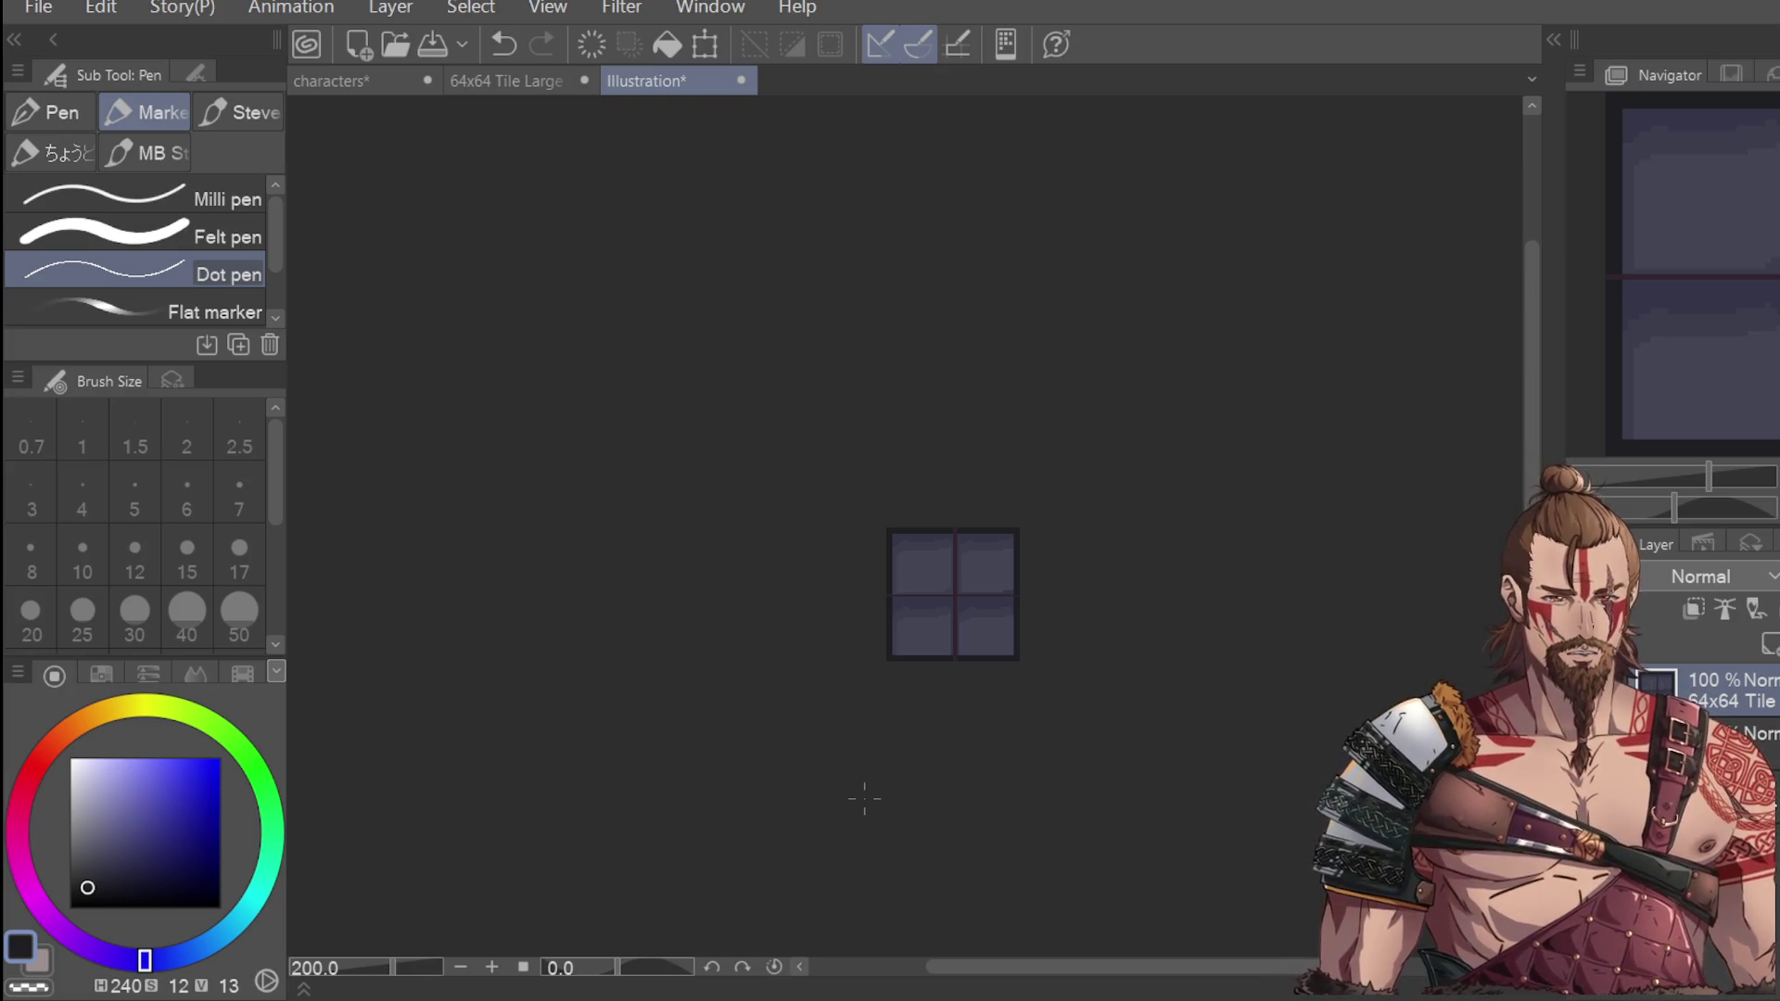
scroll(863, 798, "down", 1)
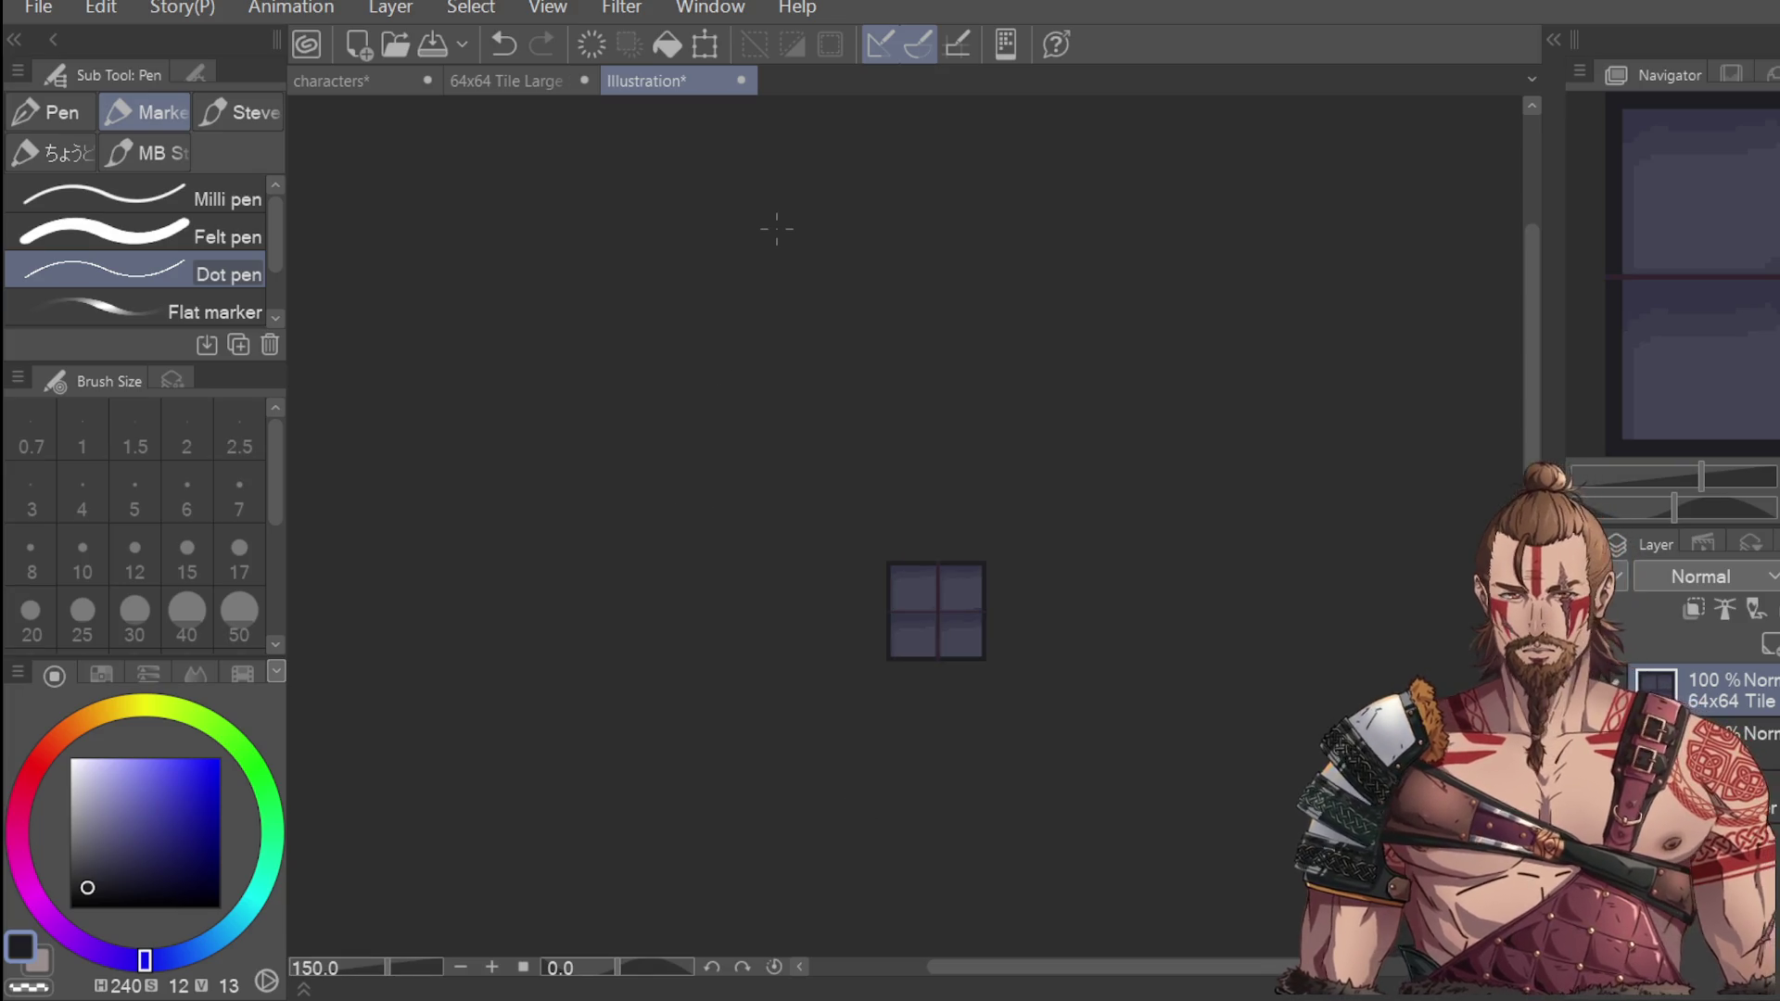
scroll(973, 667, "up", 4)
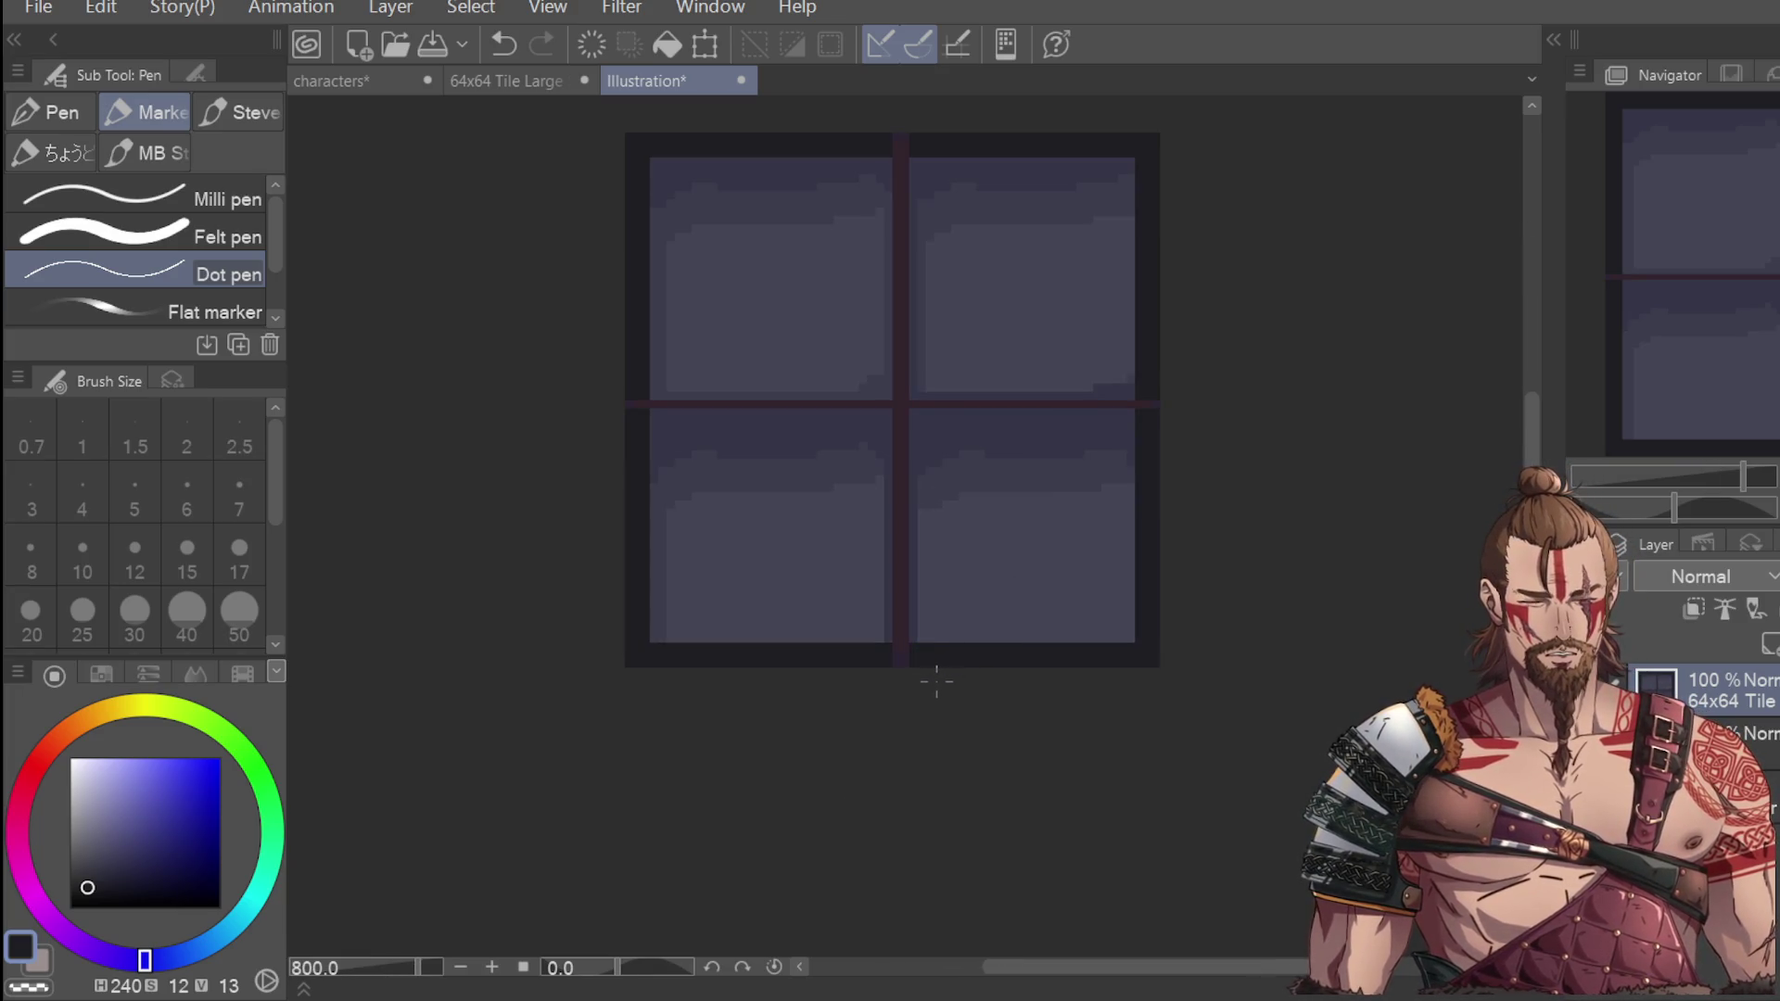
scroll(937, 681, "down", 2)
scroll(932, 692, "down", 2)
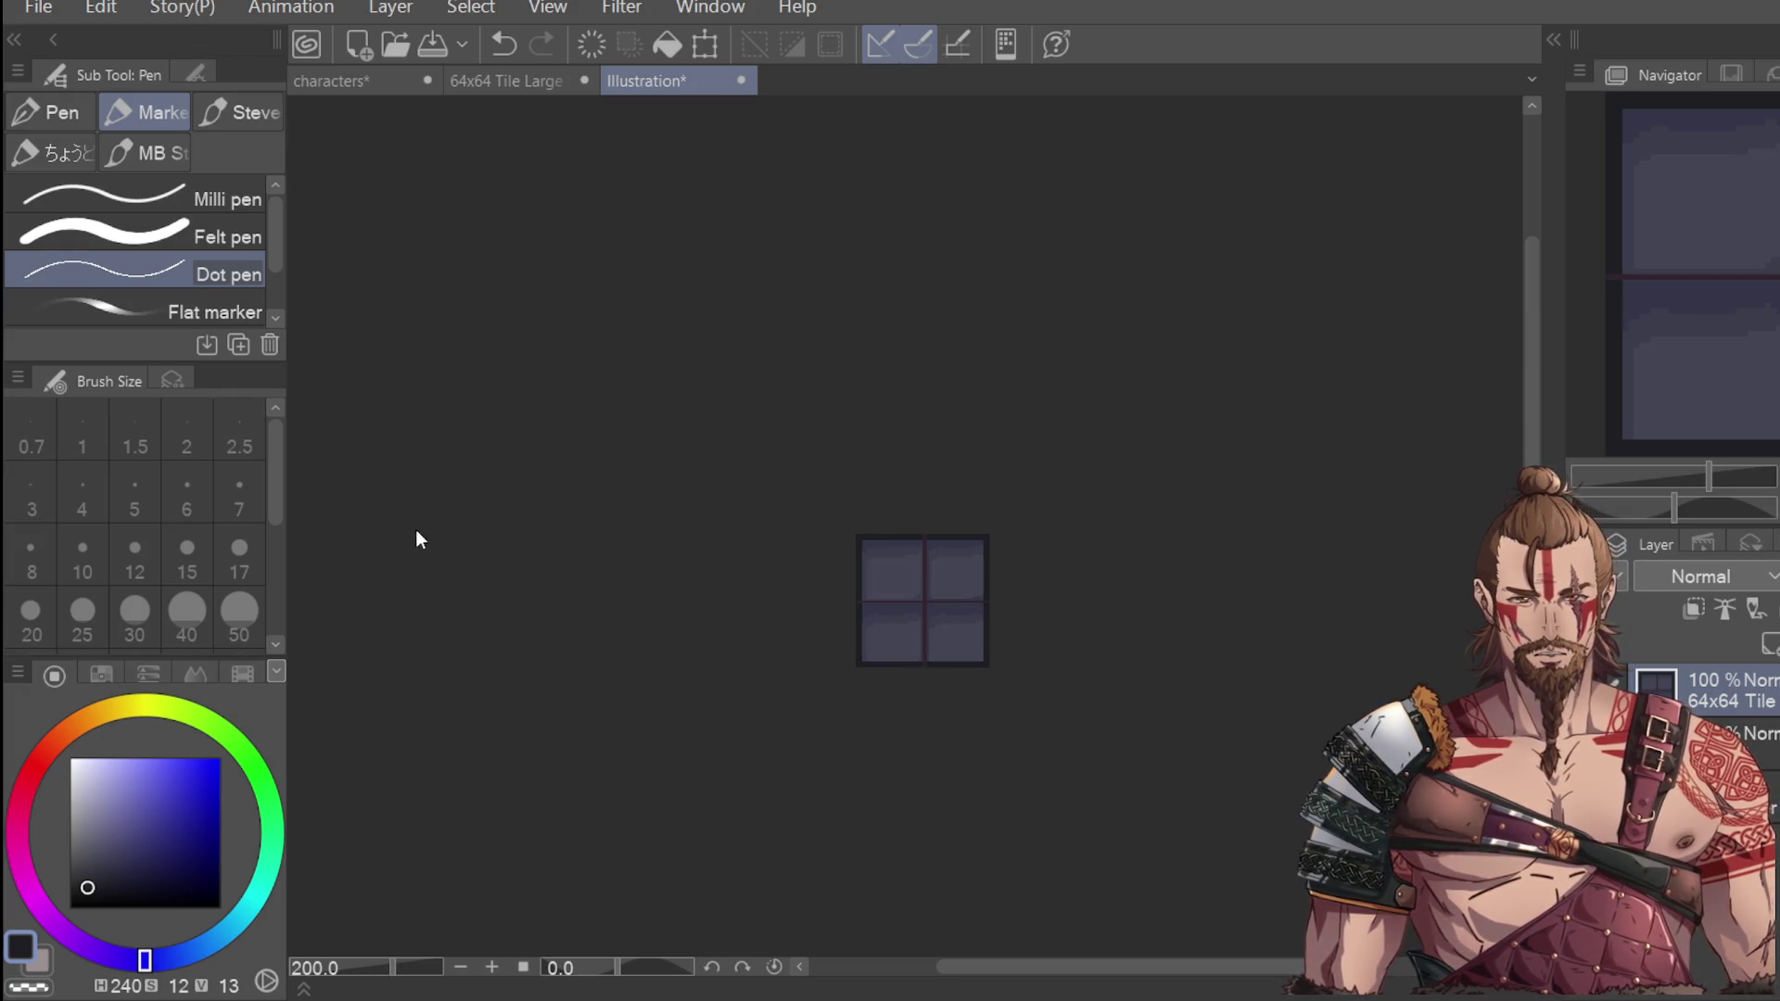
key("i")
scroll(917, 668, "up", 2)
left_click(878, 545)
key("p")
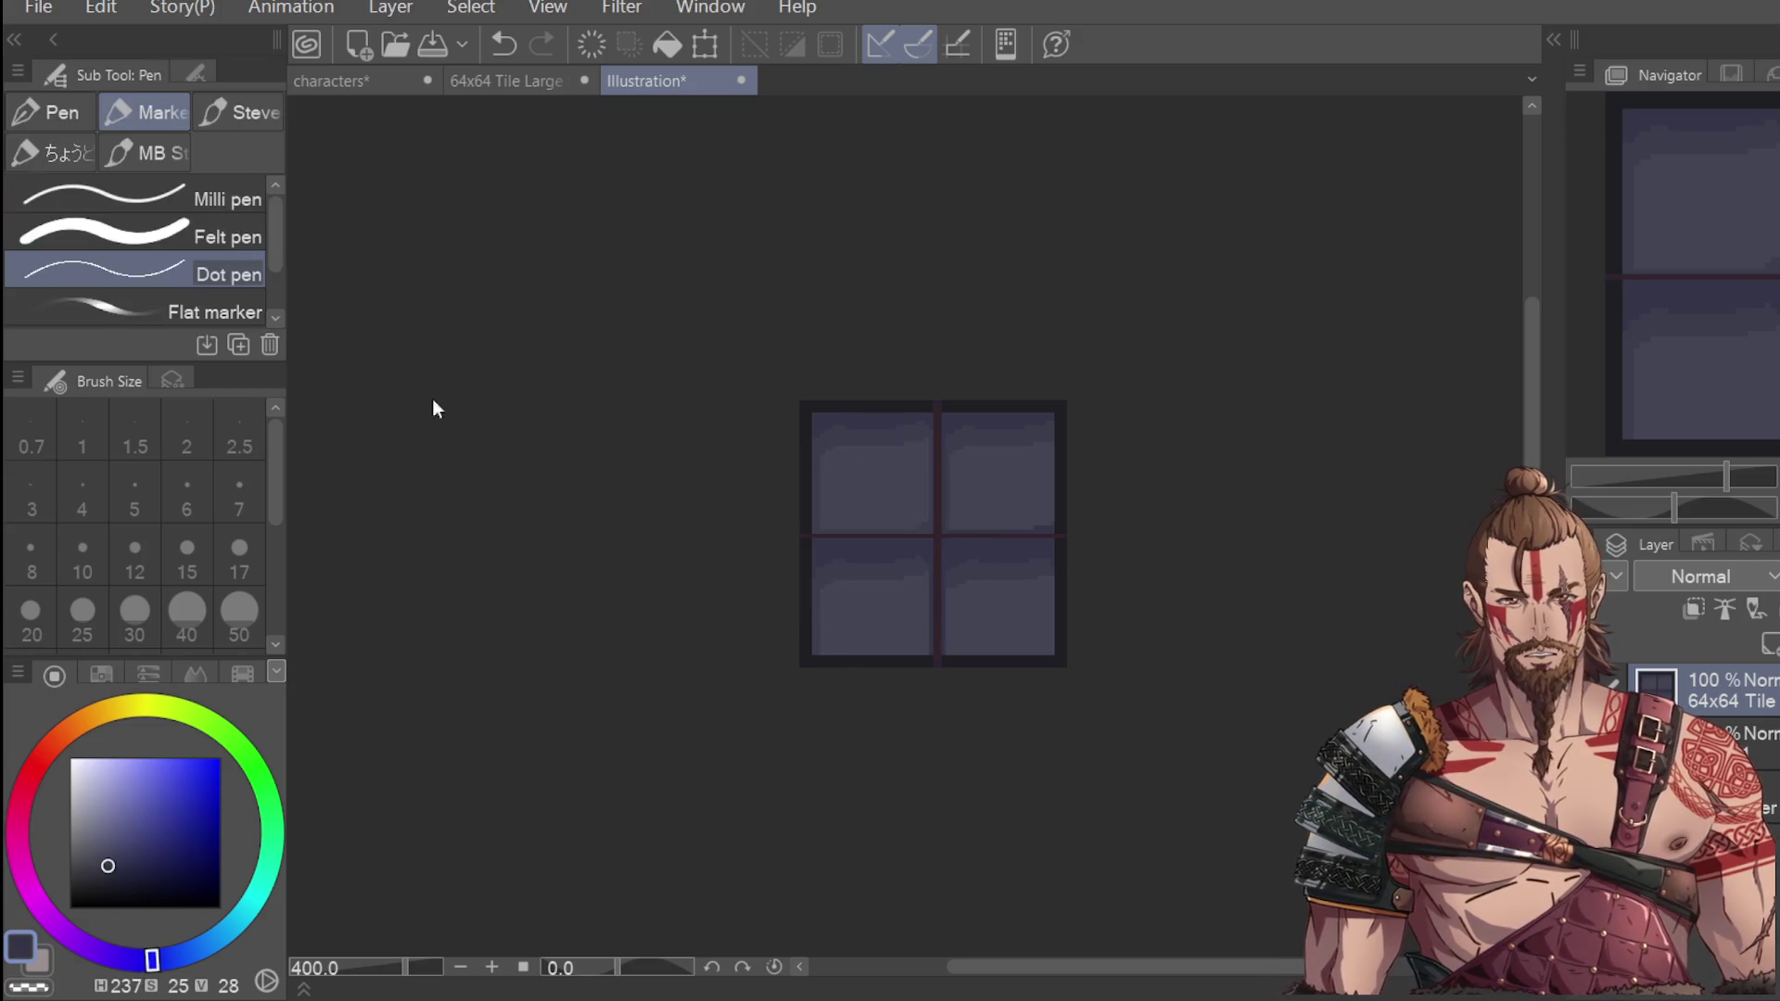
scroll(857, 649, "up", 2)
left_click_drag(778, 634, 974, 616)
key("ctrl+z")
scroll(783, 636, "up", 2)
key("ctrl+z")
Paint the light pane colour along the lower-right pane's bottom edge, undoing then restoring it.
key("i")
left_click(753, 408)
key("p")
mouse_move(785, 646)
left_mouse_down()
mouse_move(1195, 627)
mouse_move(1198, 573)
left_mouse_up()
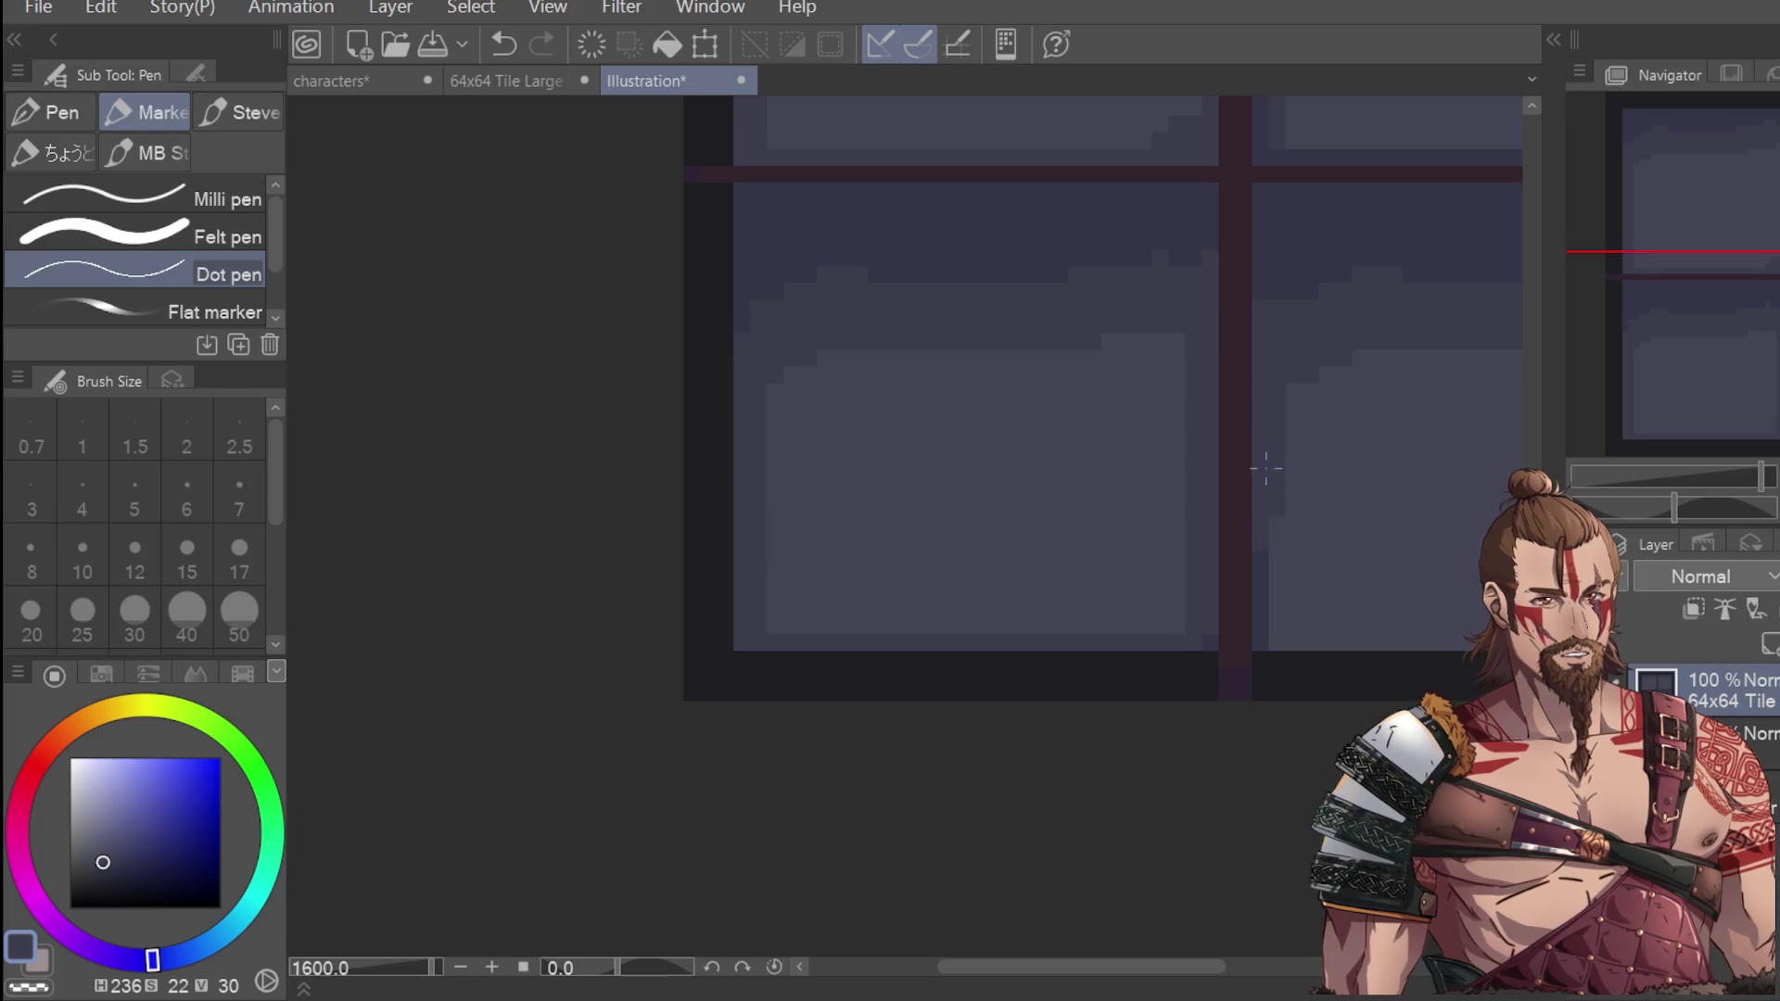
scroll(1269, 637, "down", 4)
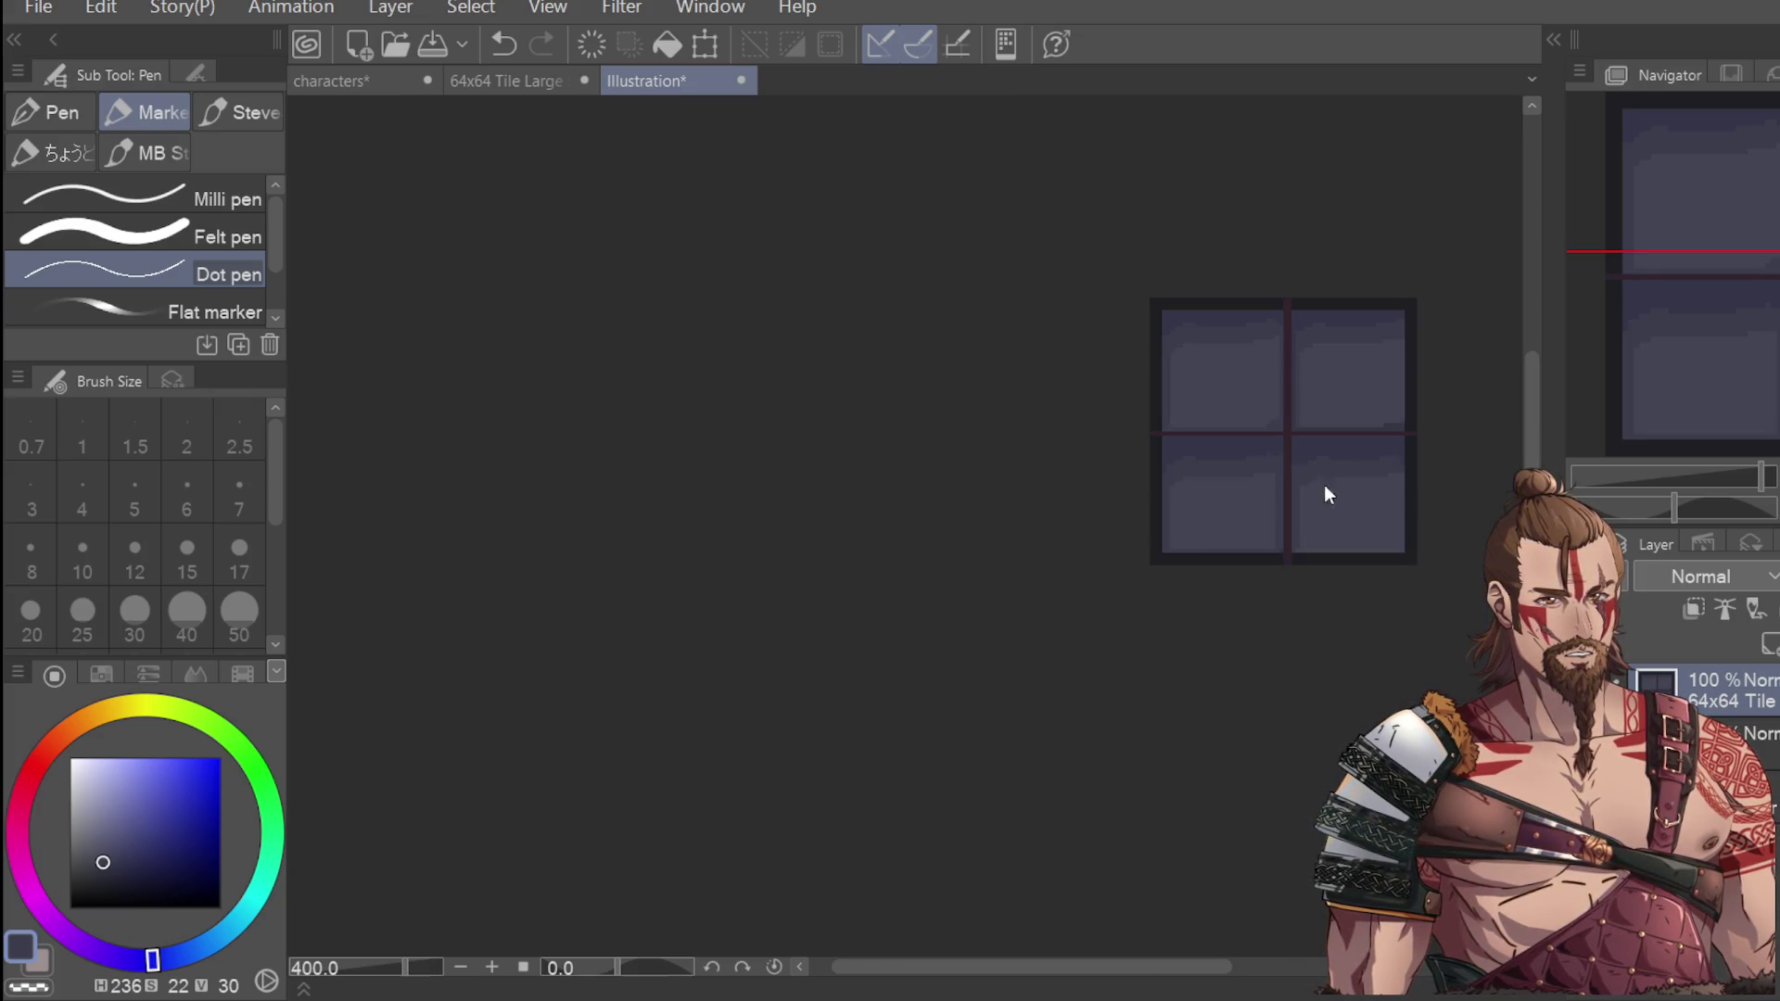
scroll(1407, 525, "up", 2)
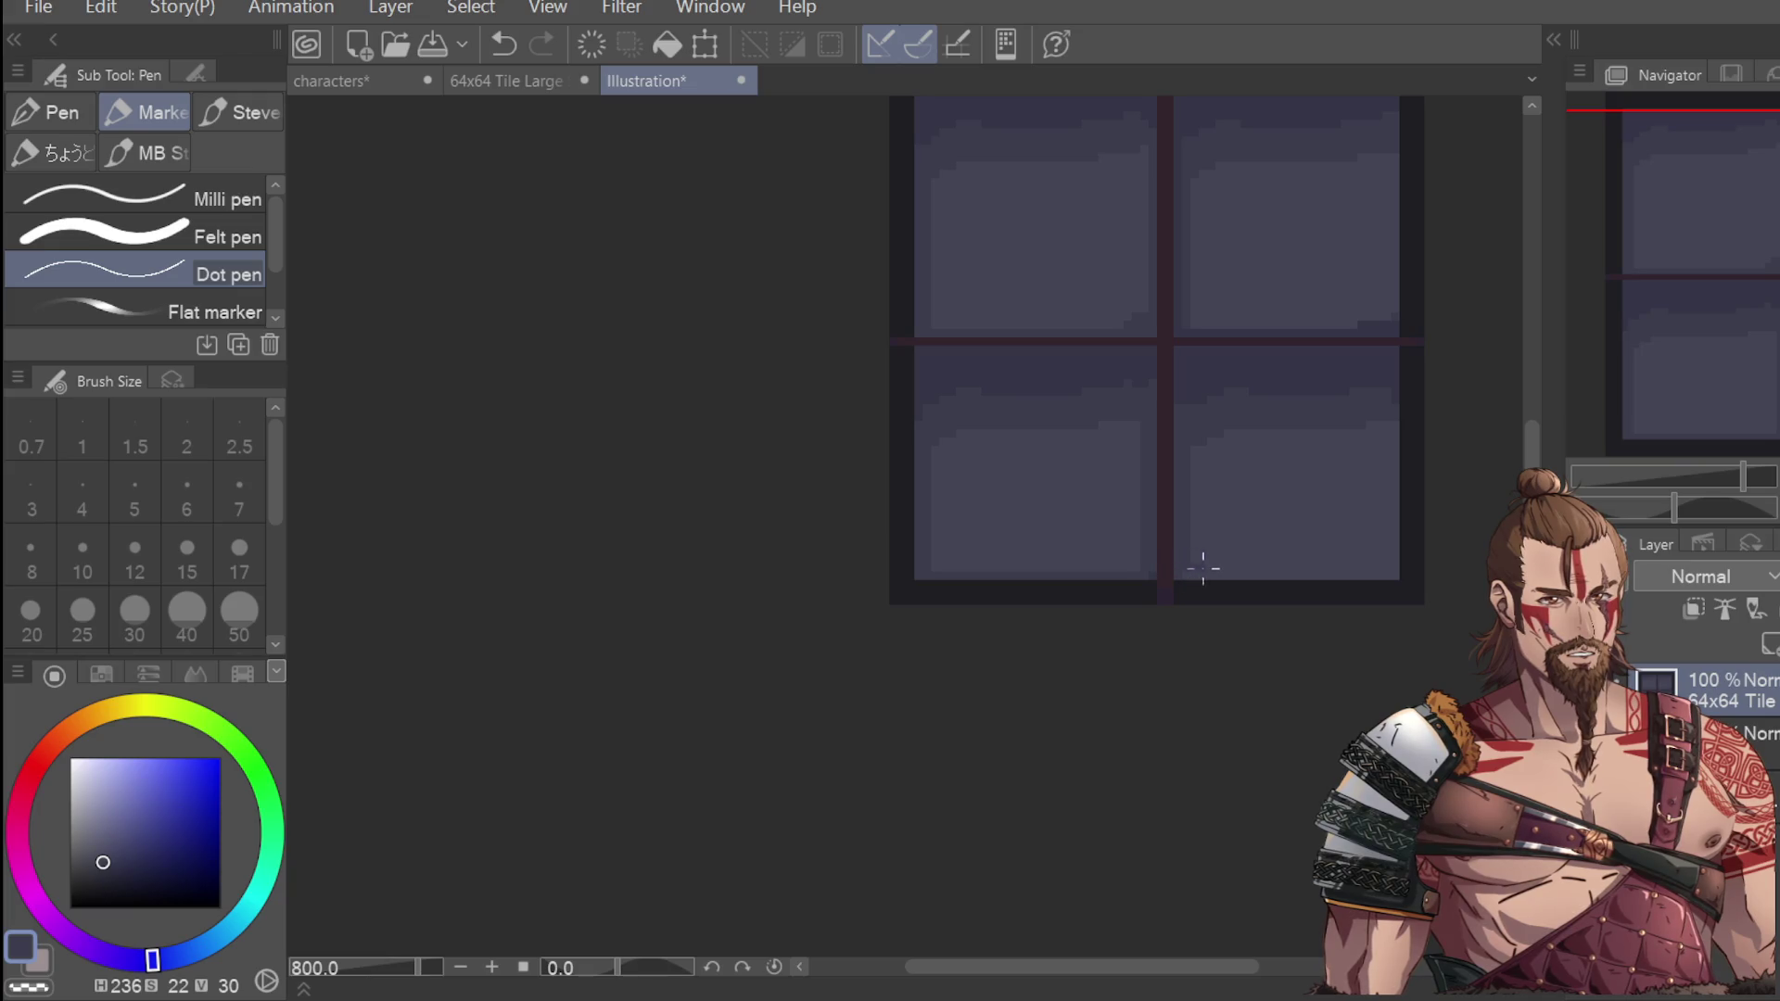
key("ctrl+z")
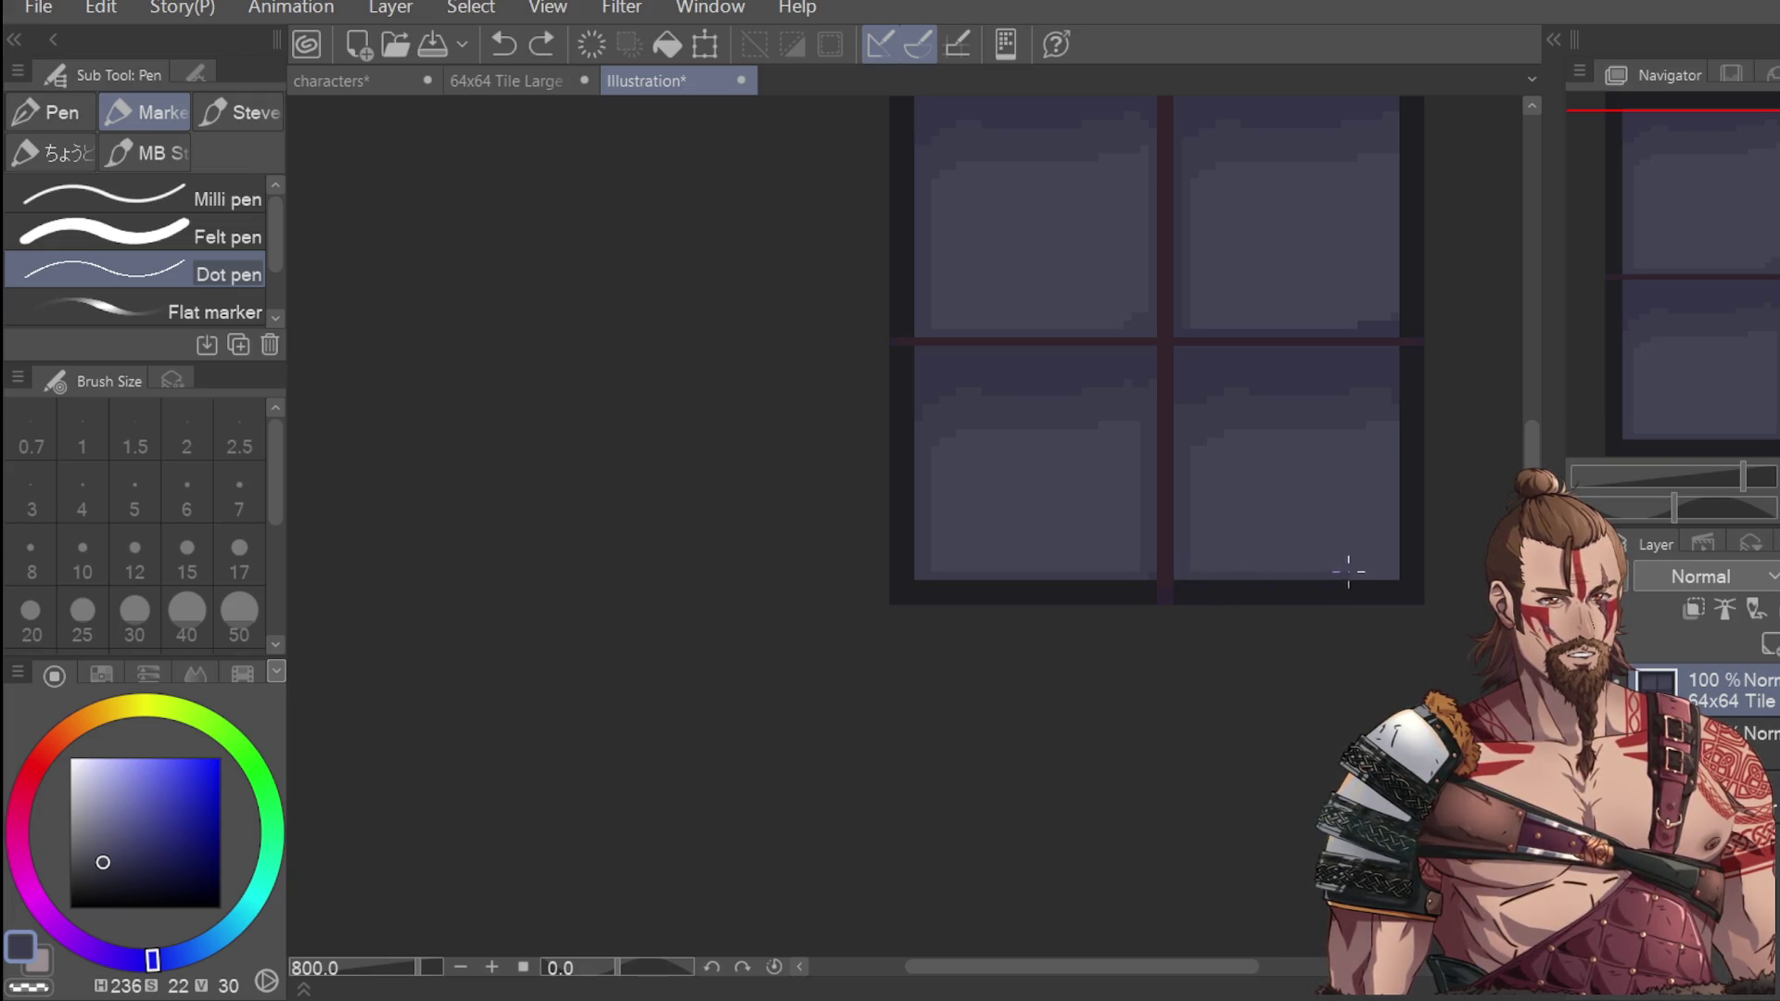
key("ctrl+y")
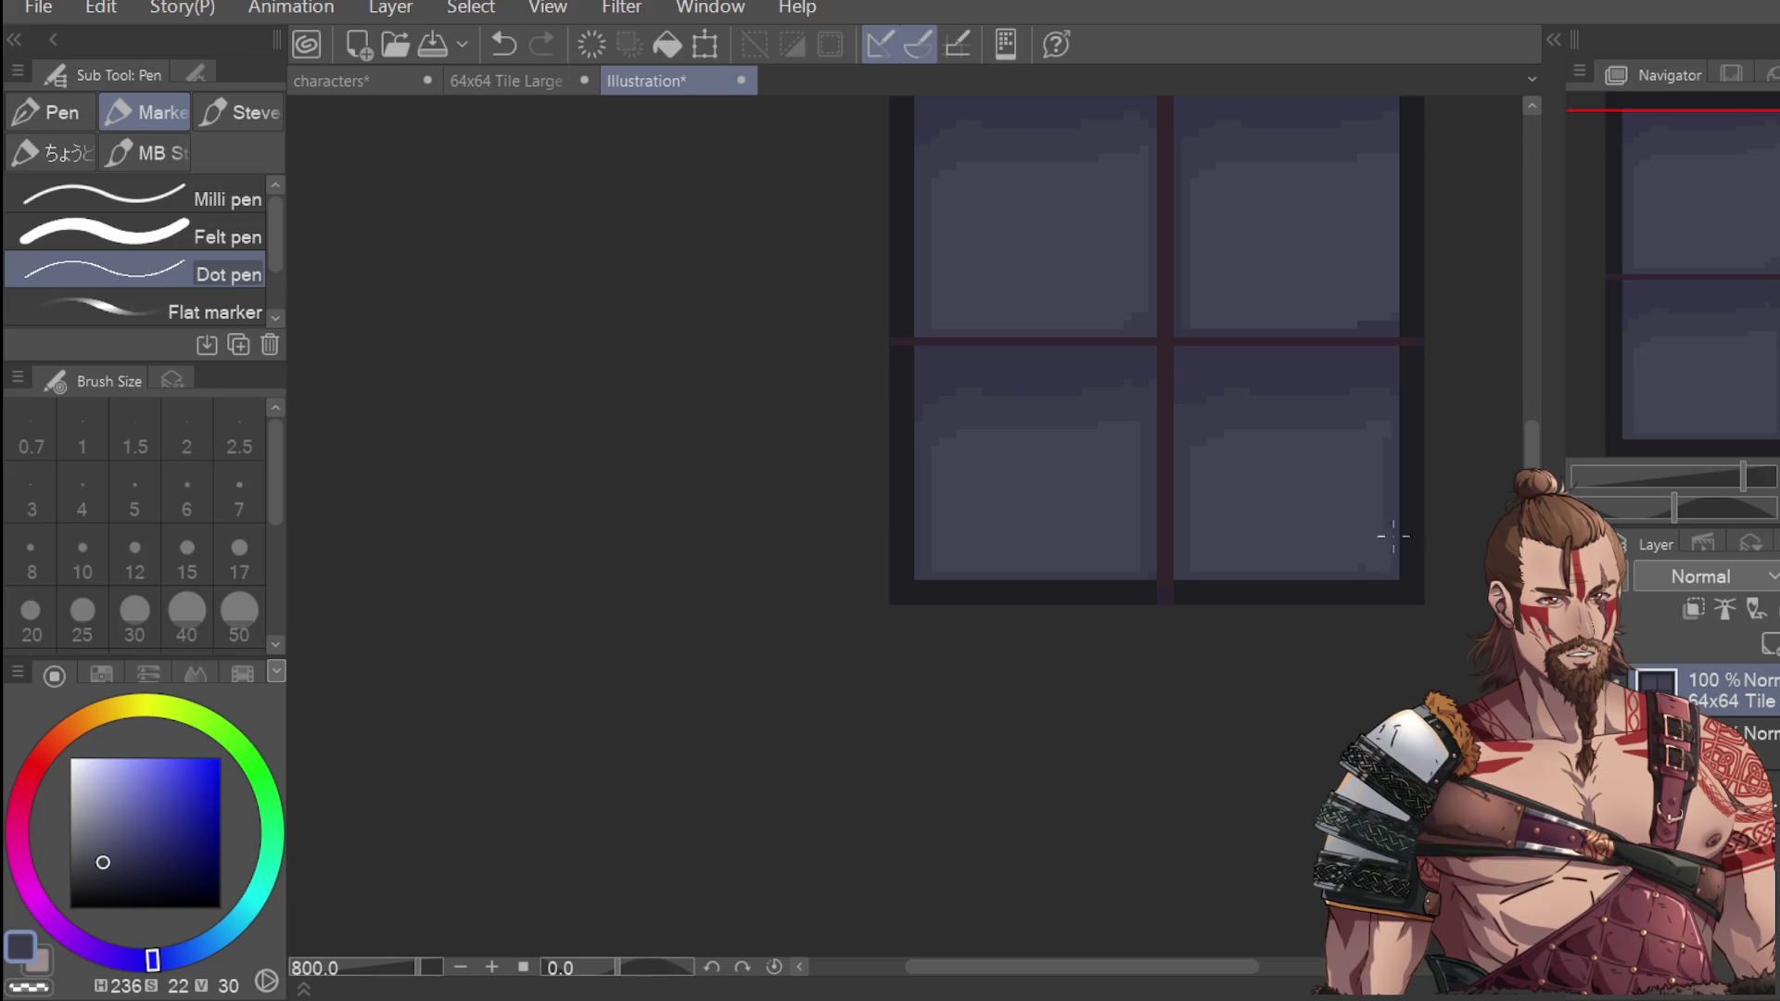
scroll(1467, 377, "down", 4)
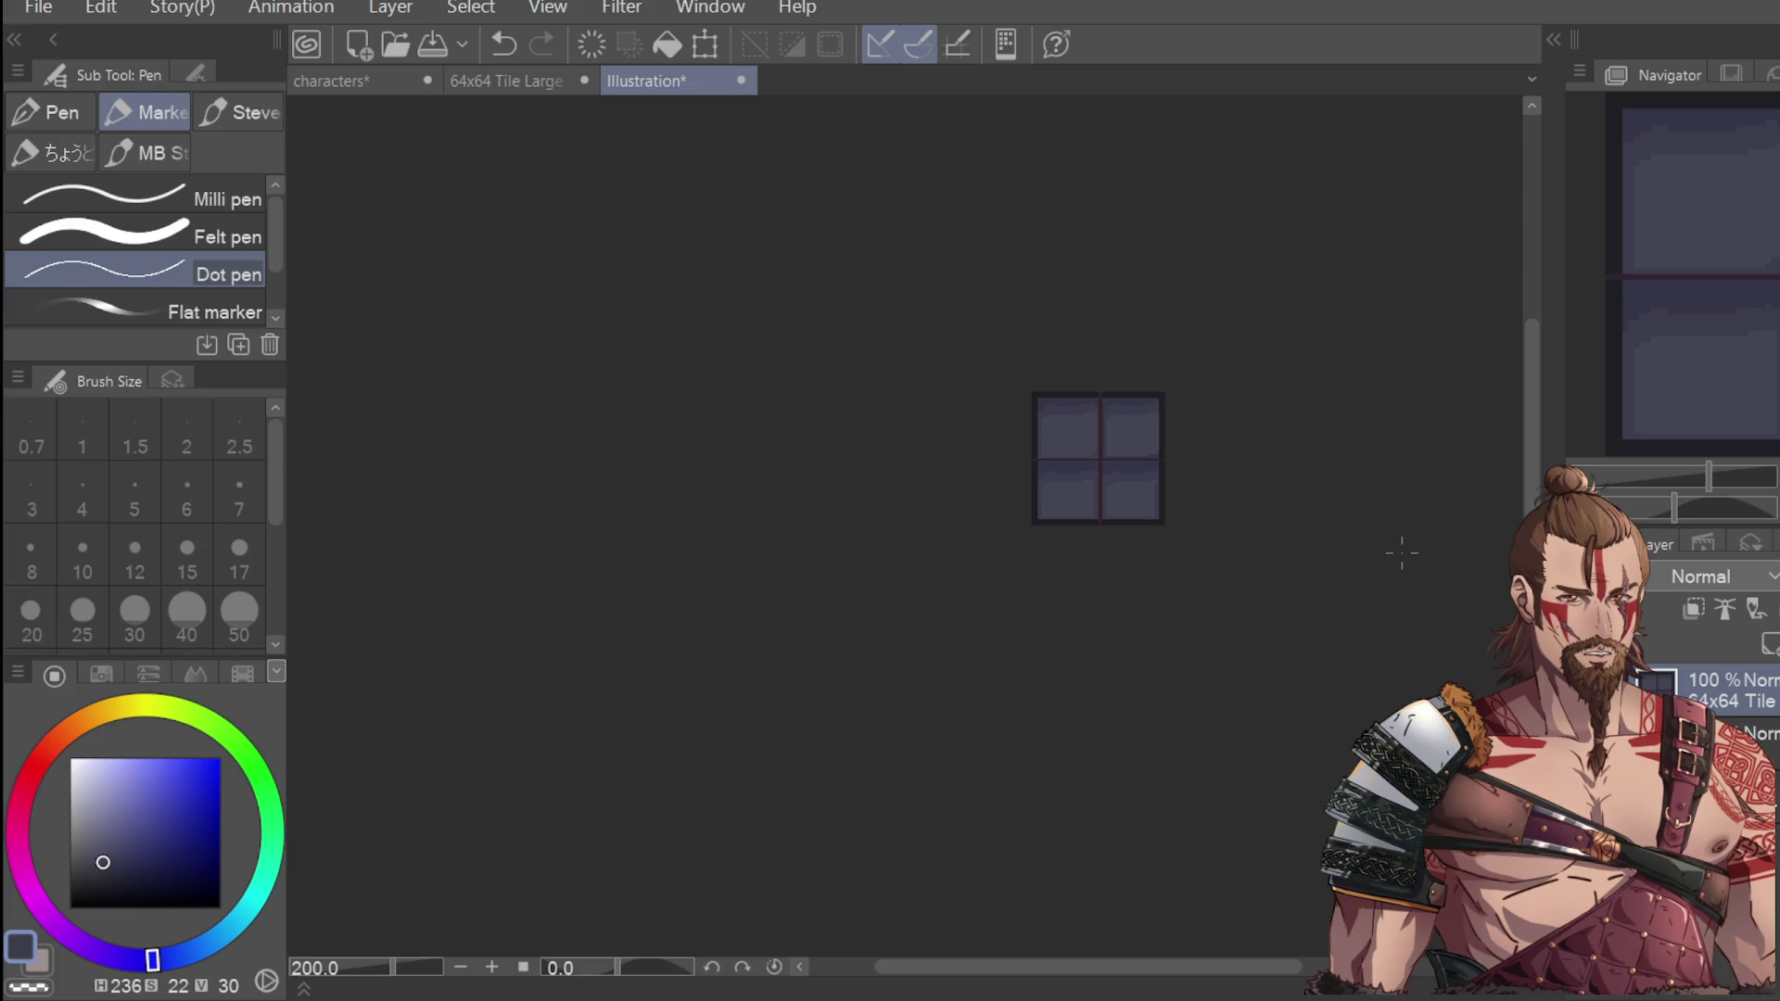
scroll(1083, 499, "up", 3)
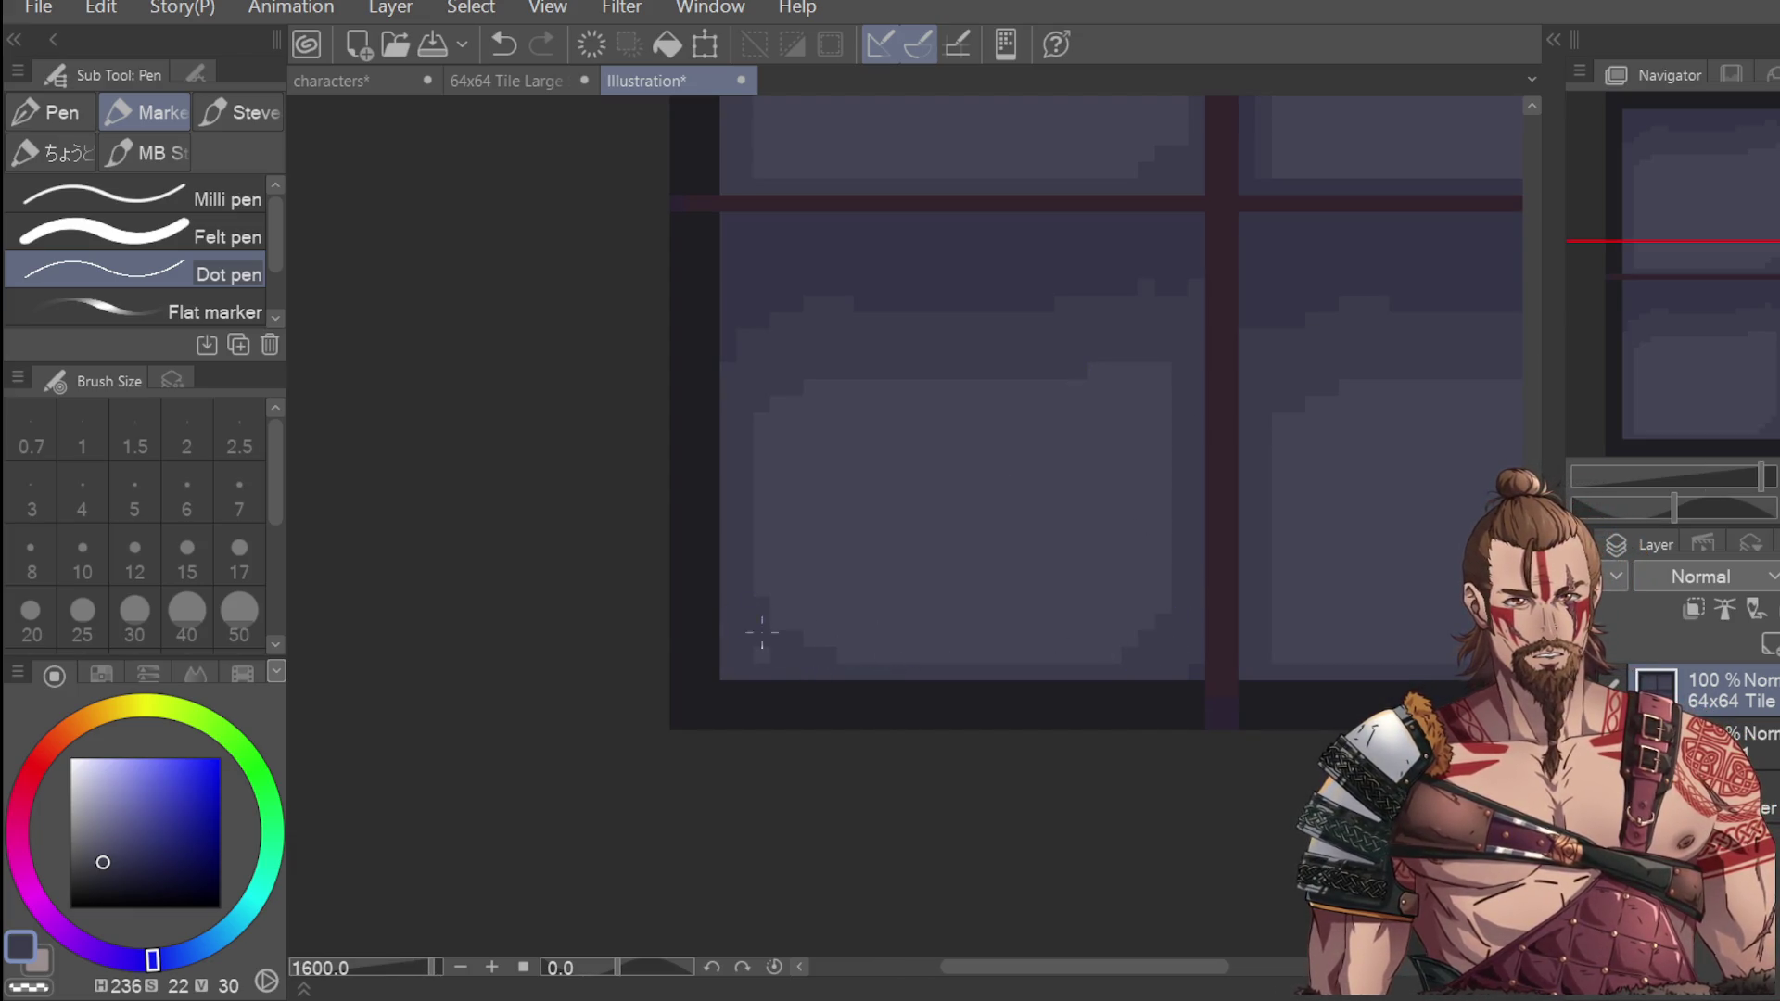
scroll(1307, 665, "down", 3)
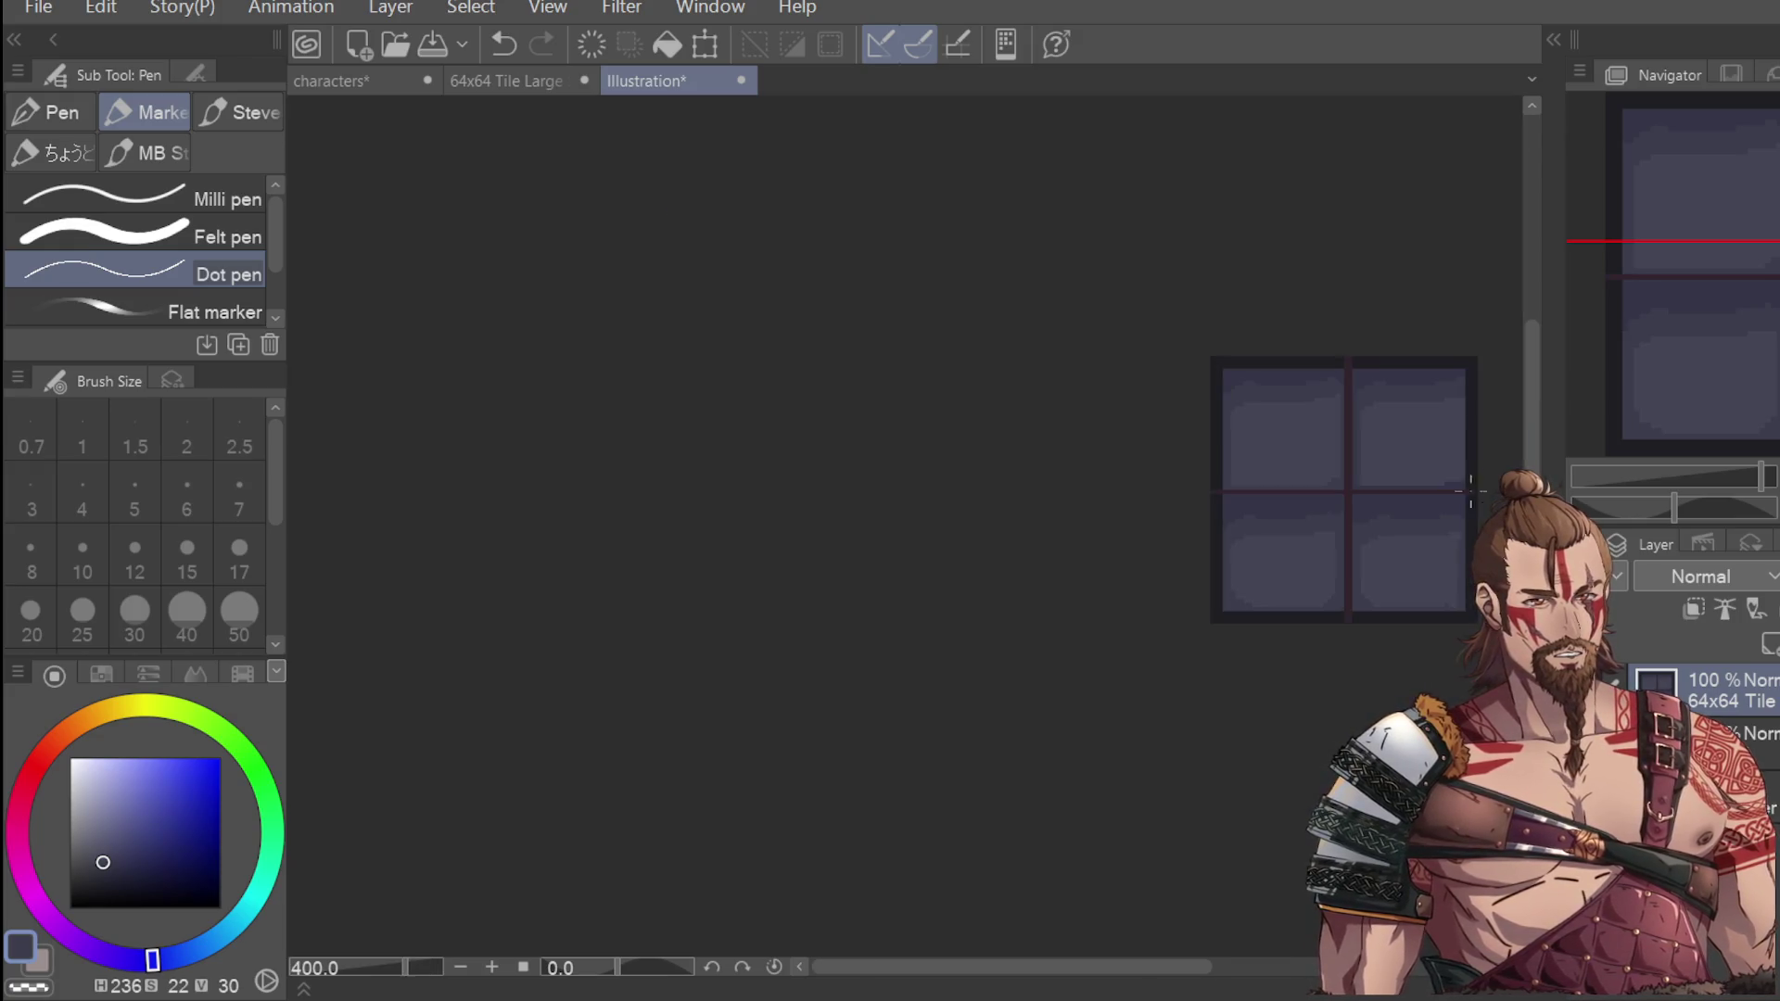
scroll(1356, 635, "up", 3)
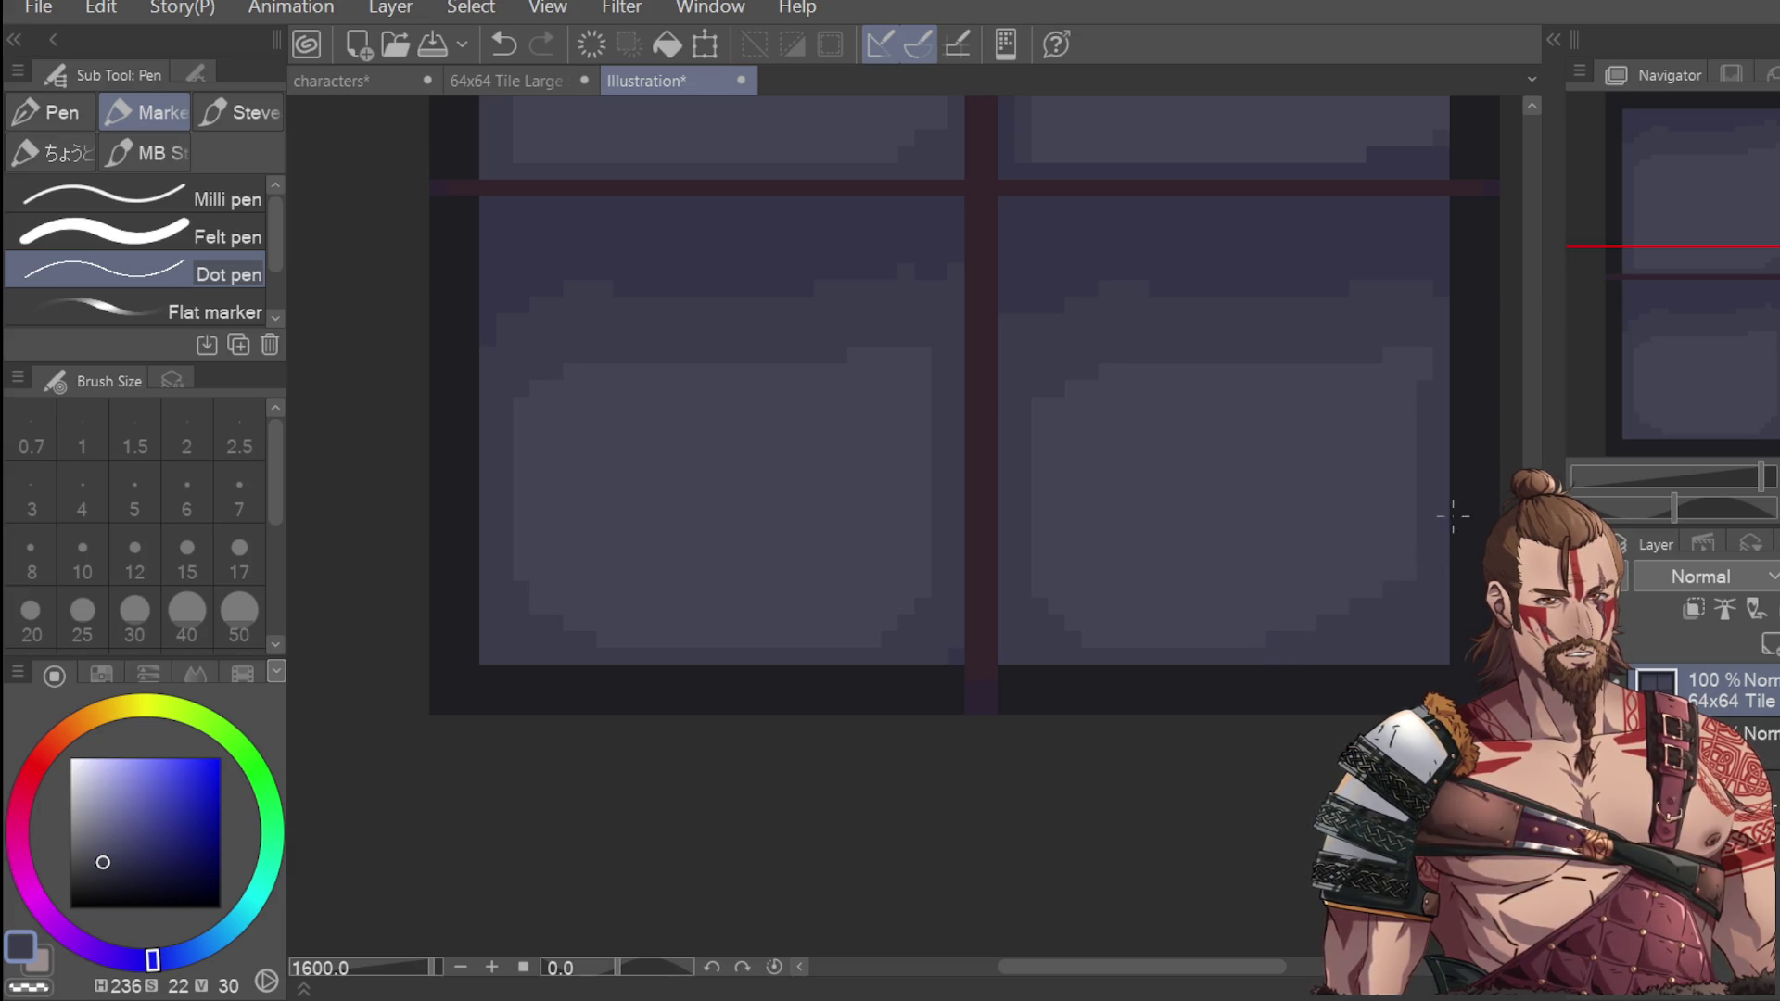
scroll(1437, 524, "down", 3)
scroll(1372, 407, "up", 2)
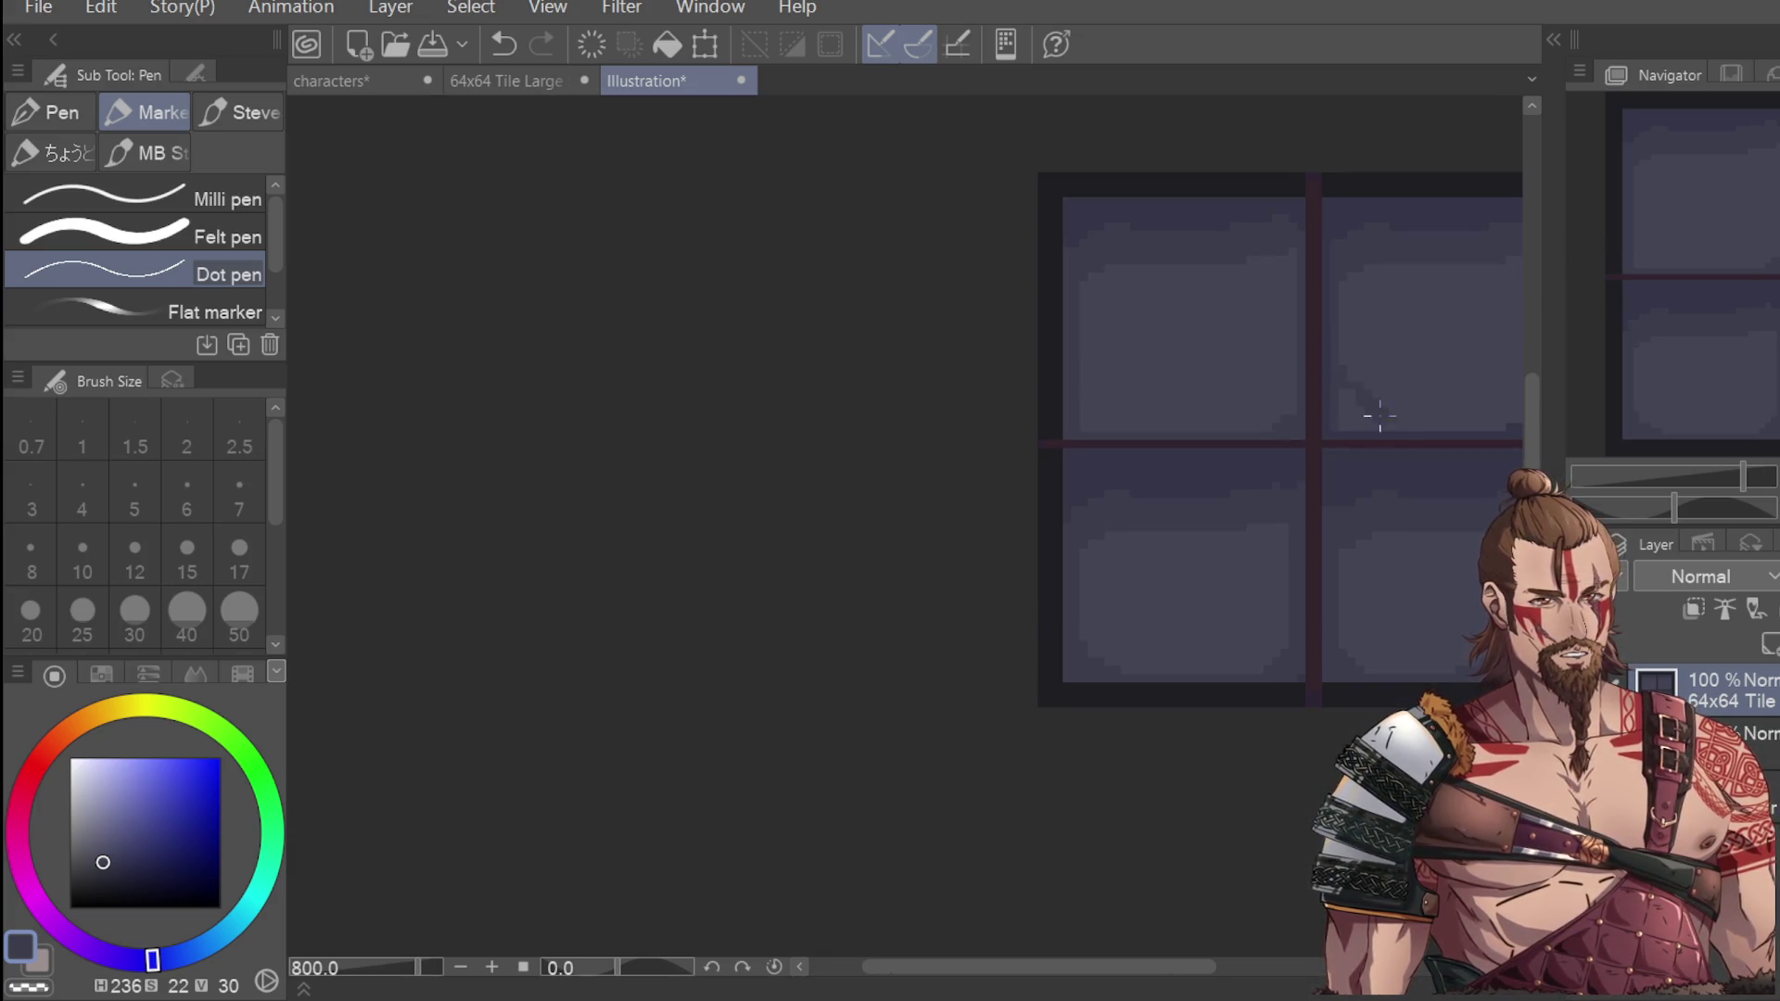
scroll(1385, 419, "up", 2)
Undo that stroke and dot a few dark pixels onto the glass pane instead.
key("ctrl+z")
left_click_drag(1216, 525, 1177, 553)
scroll(1310, 504, "down", 3)
scroll(1041, 516, "up", 2)
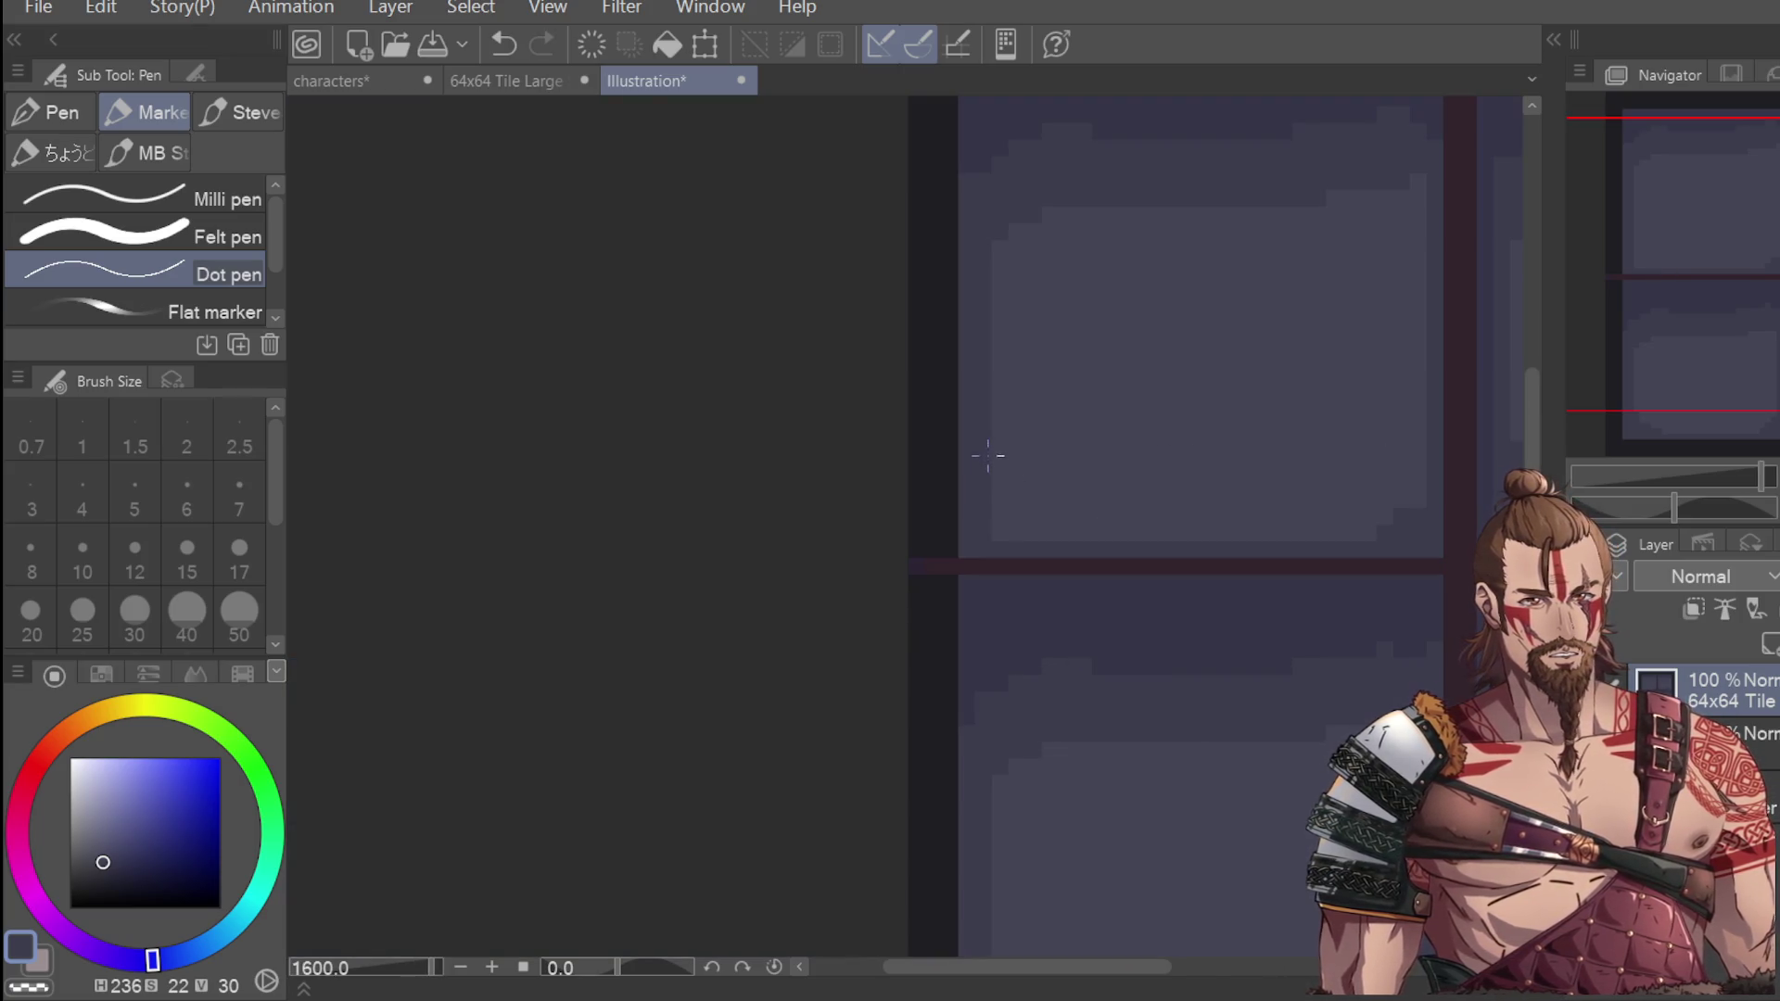
scroll(1061, 424, "down", 3)
scroll(1172, 433, "up", 2)
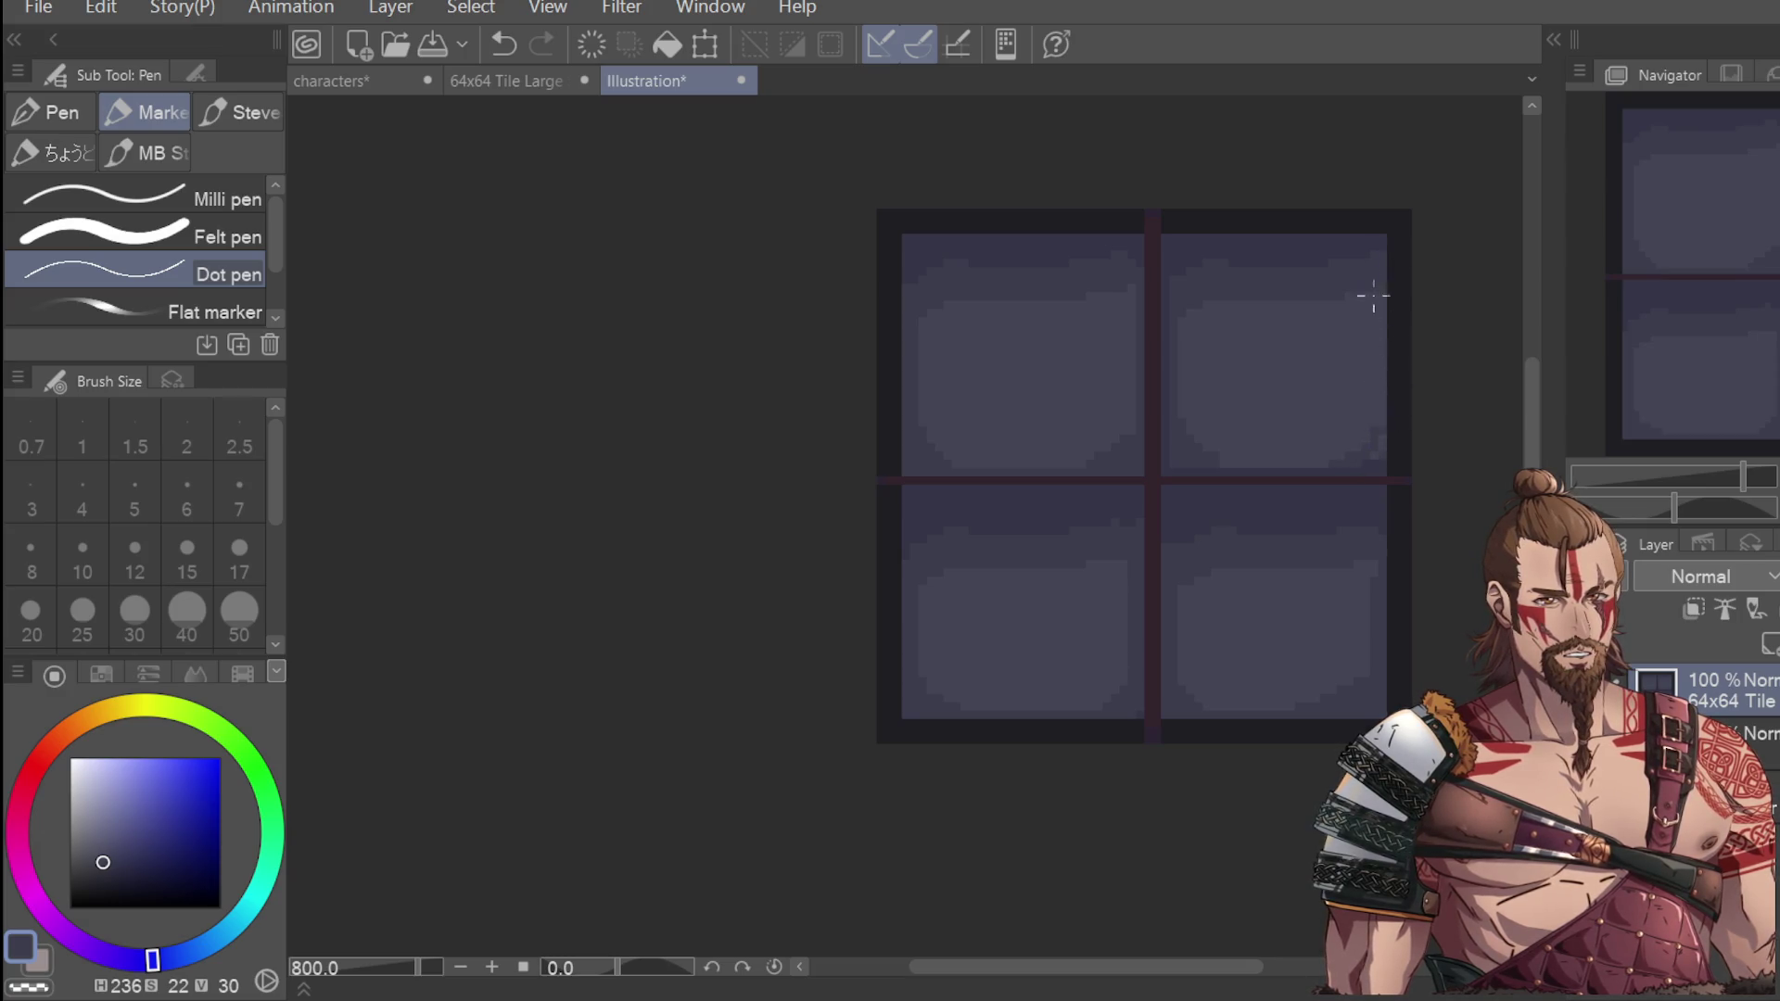
scroll(1439, 343, "down", 3)
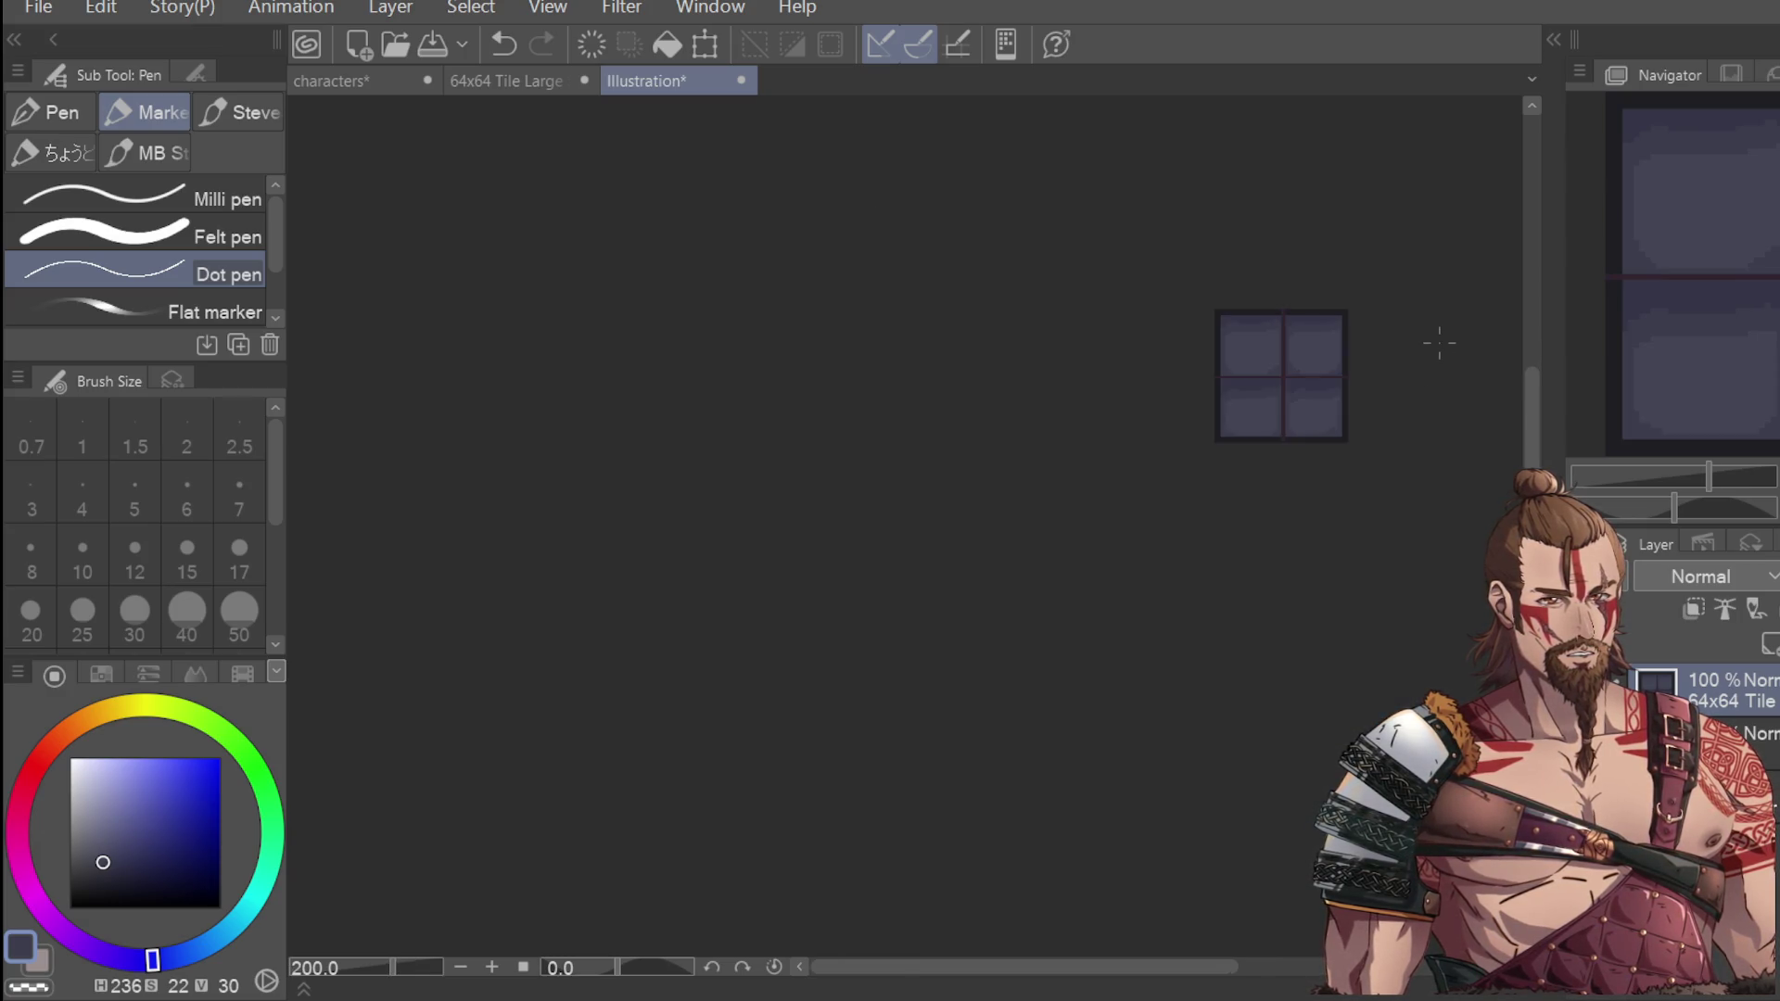
scroll(829, 884, "down", 1)
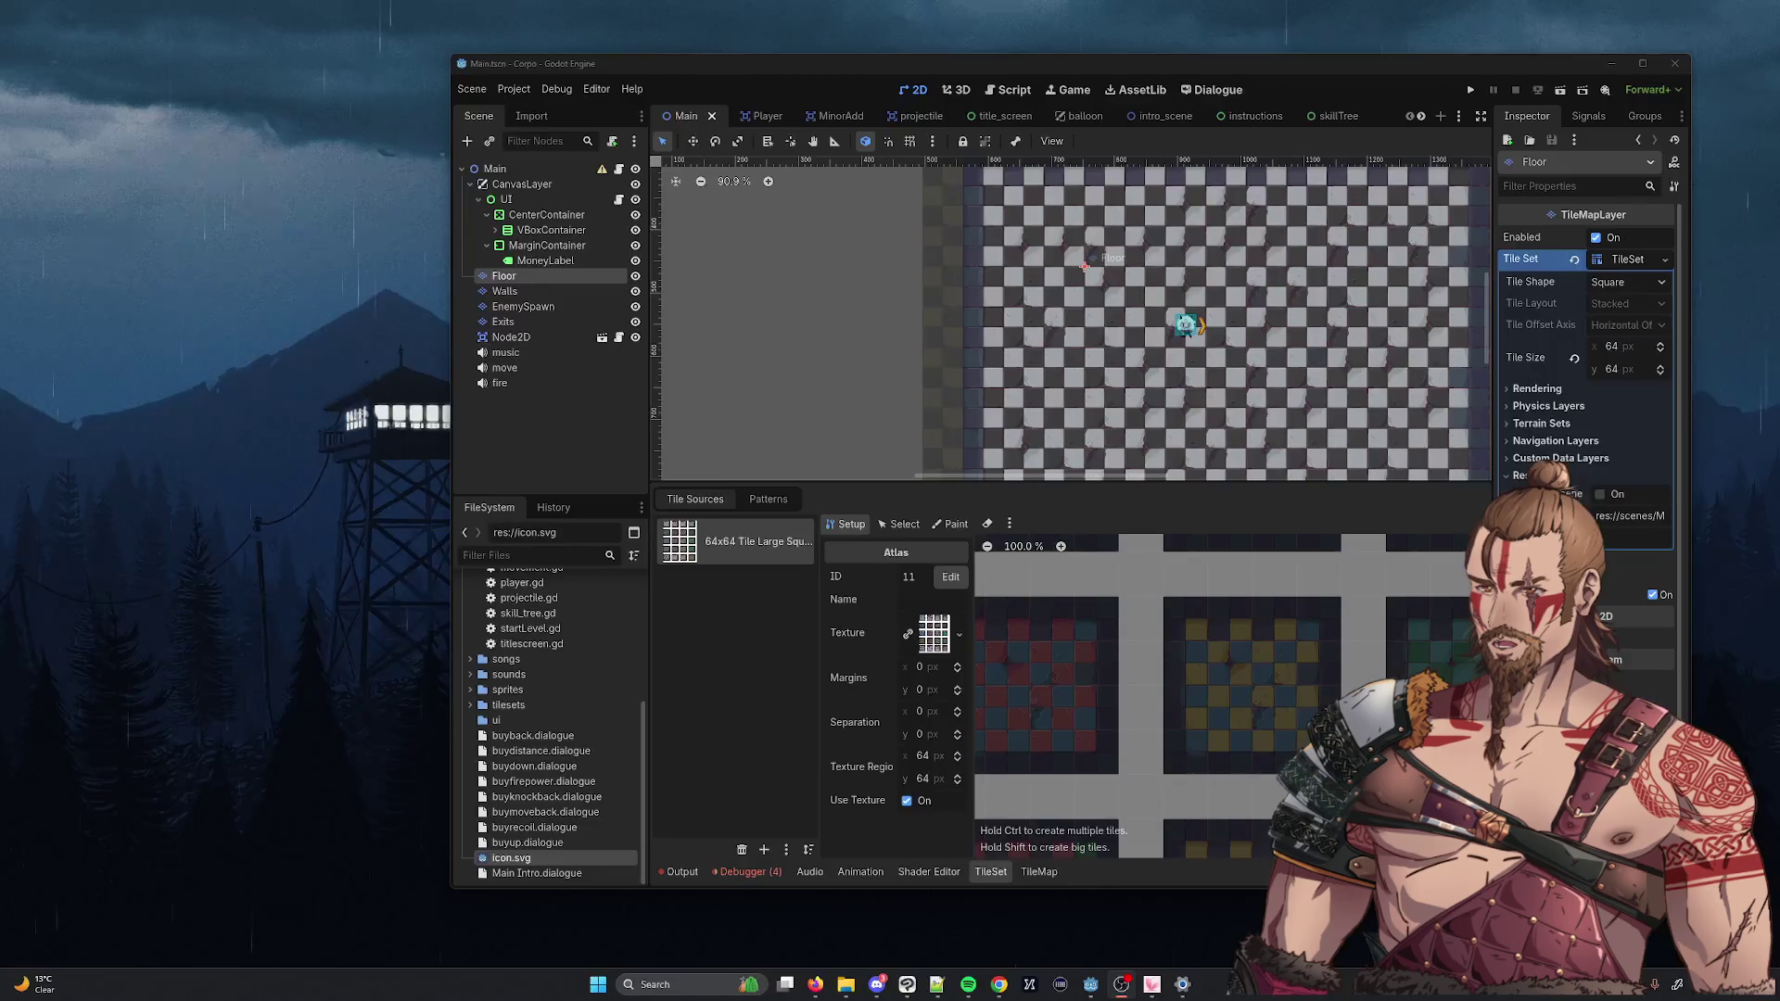
Maximize the Godot editor window by snapping it to the top of the screen.
mouse_move(883, 69)
left_mouse_down()
mouse_move(736, 226)
mouse_move(661, 6)
left_mouse_up()
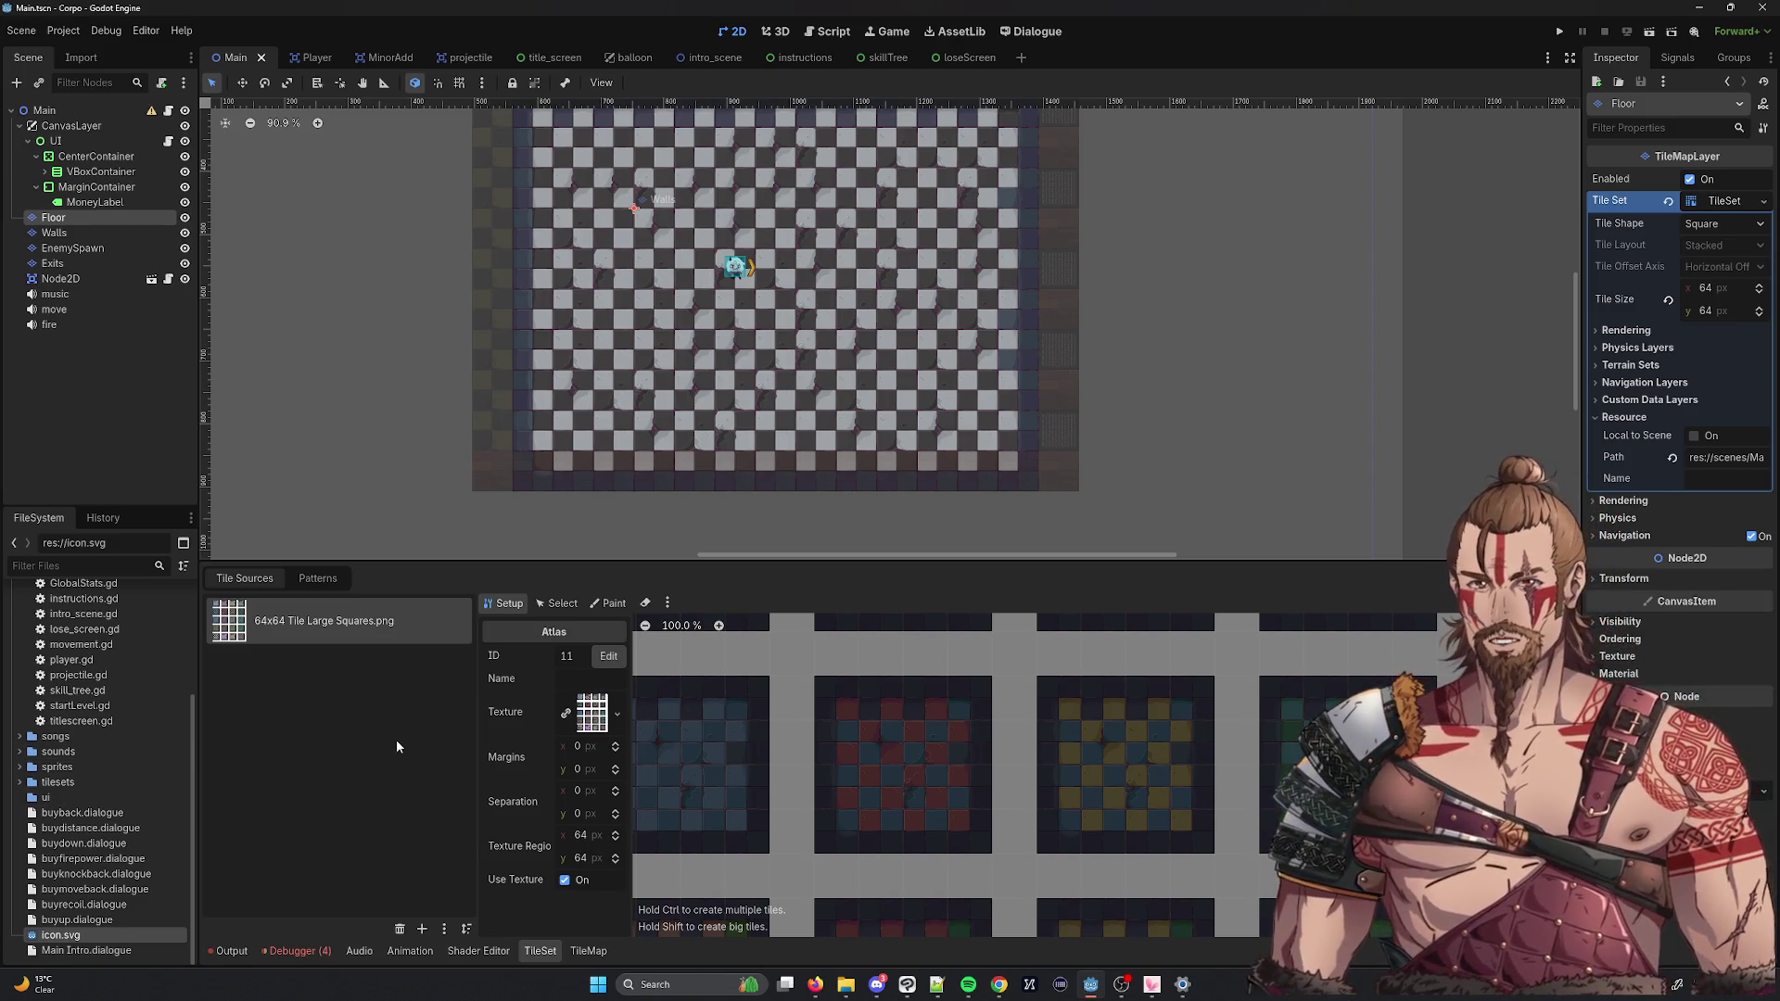
scroll(164, 723, "up", 4)
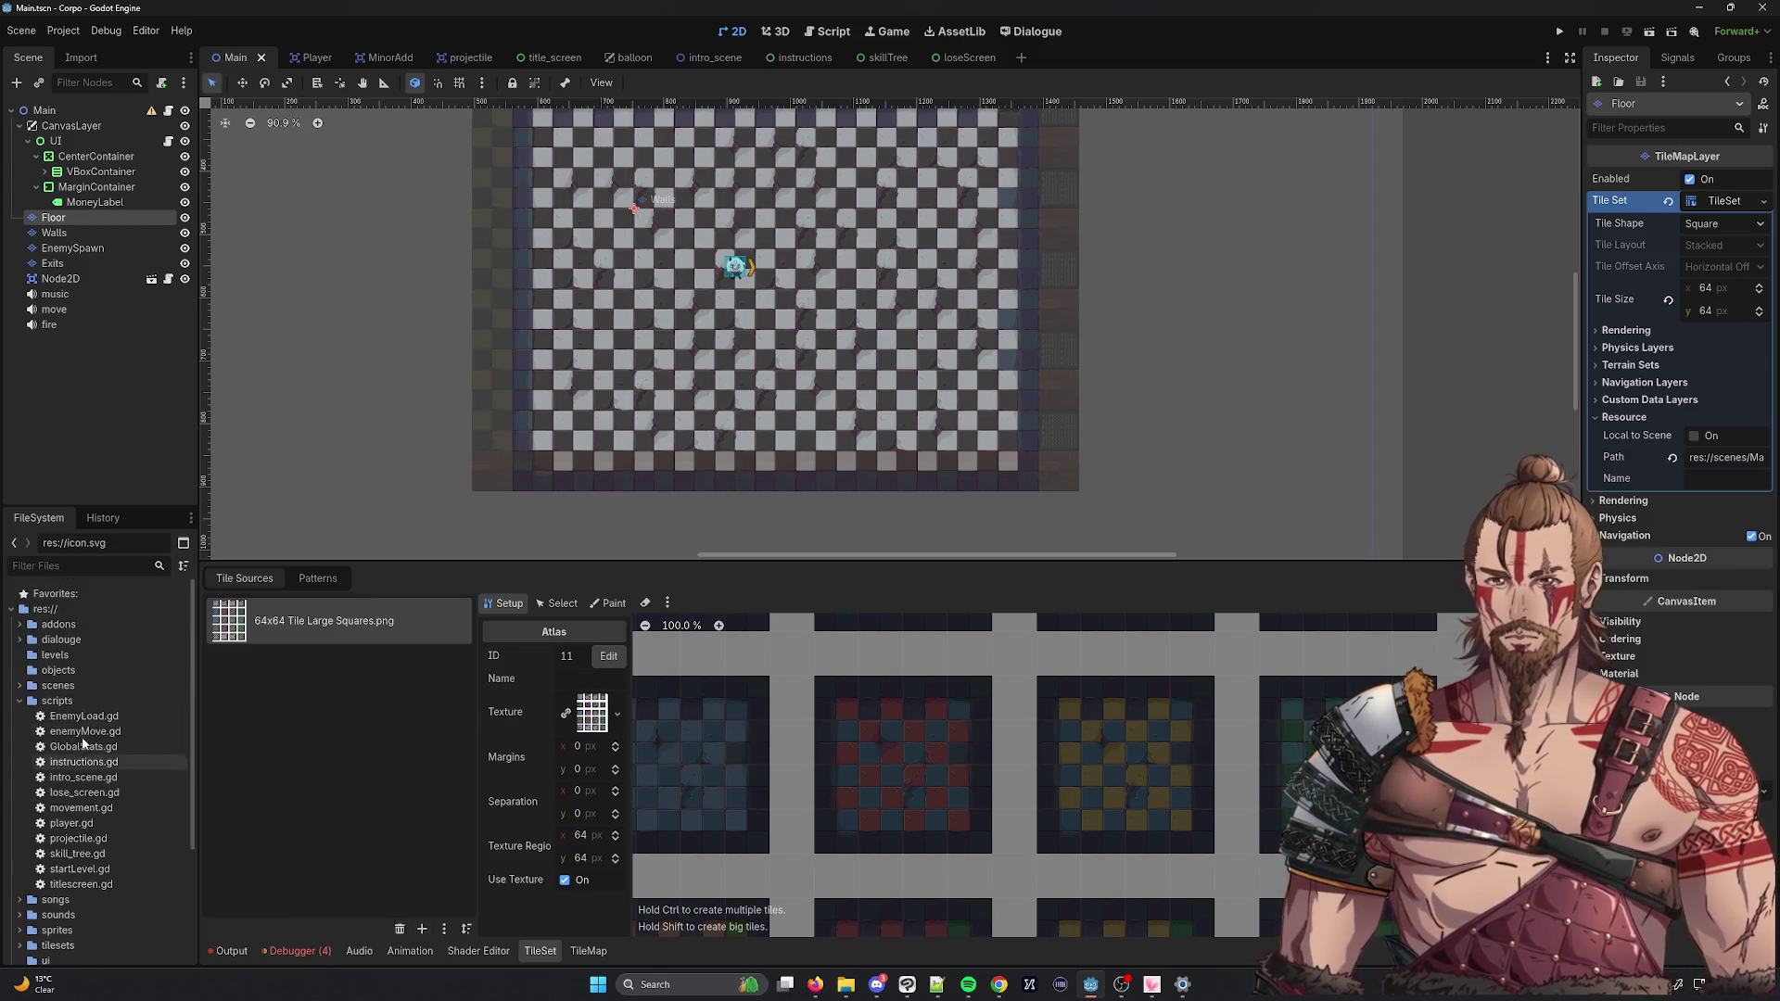
Collapse scripts, browse sprites, levels and addons, then expand tilesets to list its five tile PNGs.
left_click(22, 701)
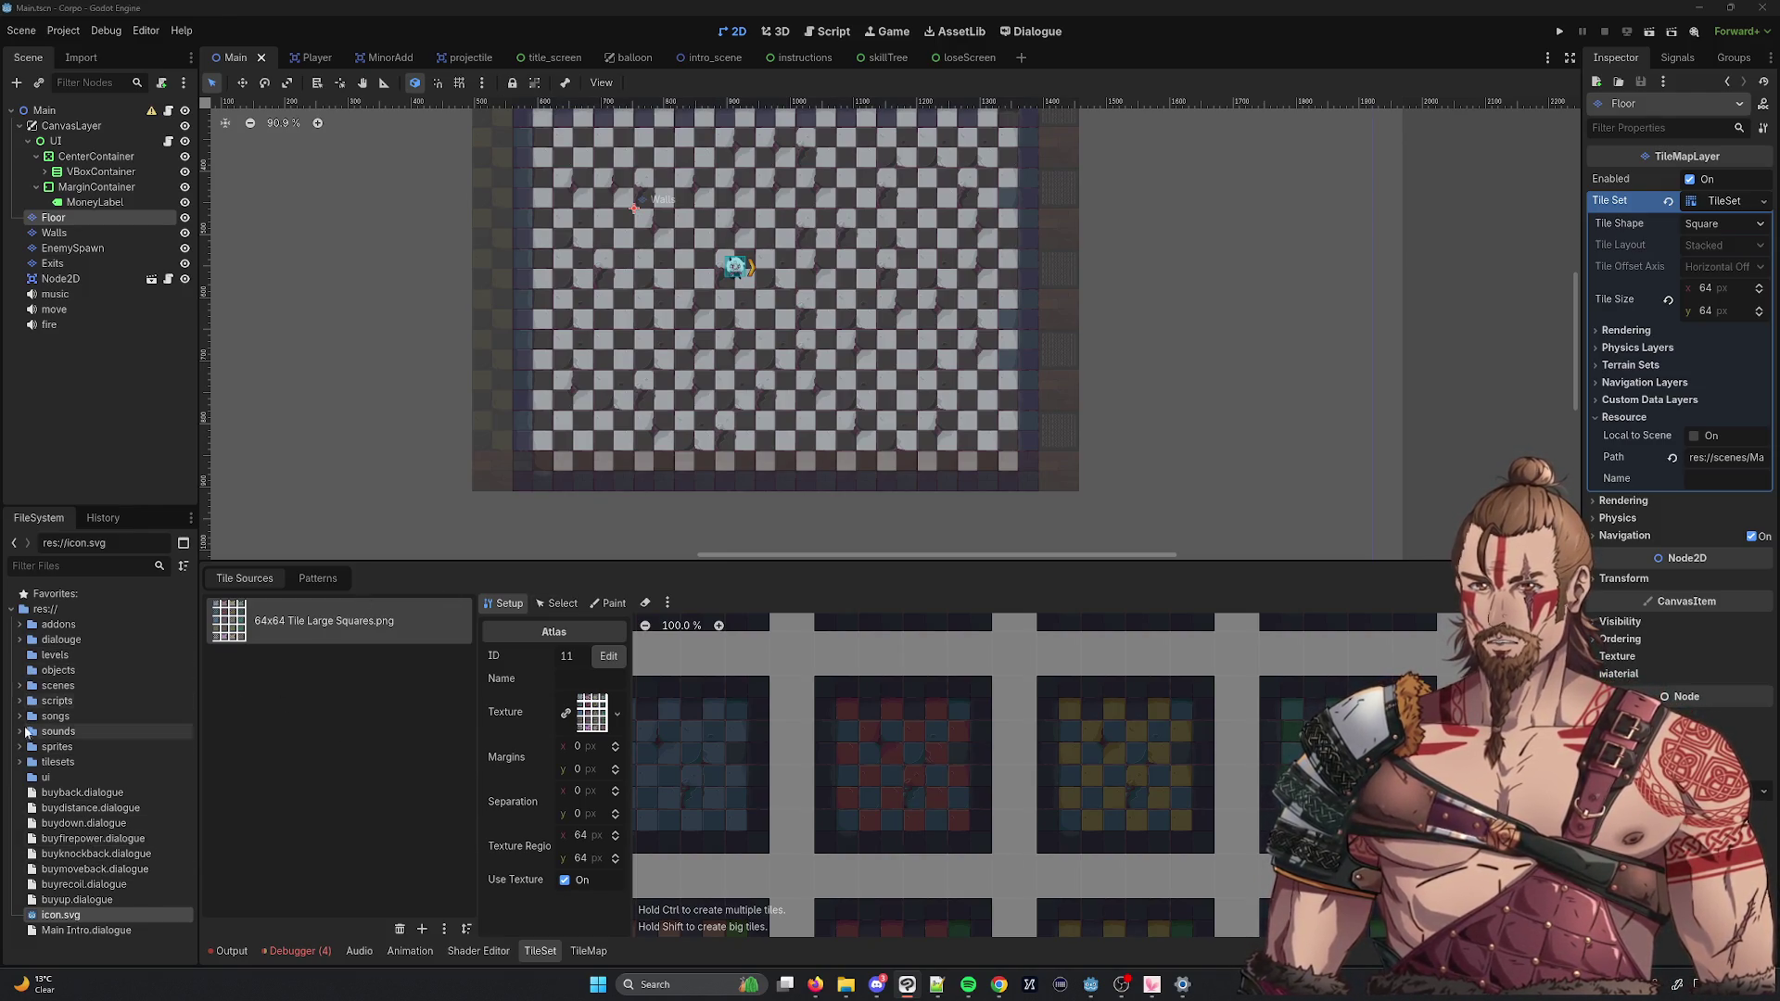
left_click(29, 752)
left_click(20, 747)
left_click(19, 747)
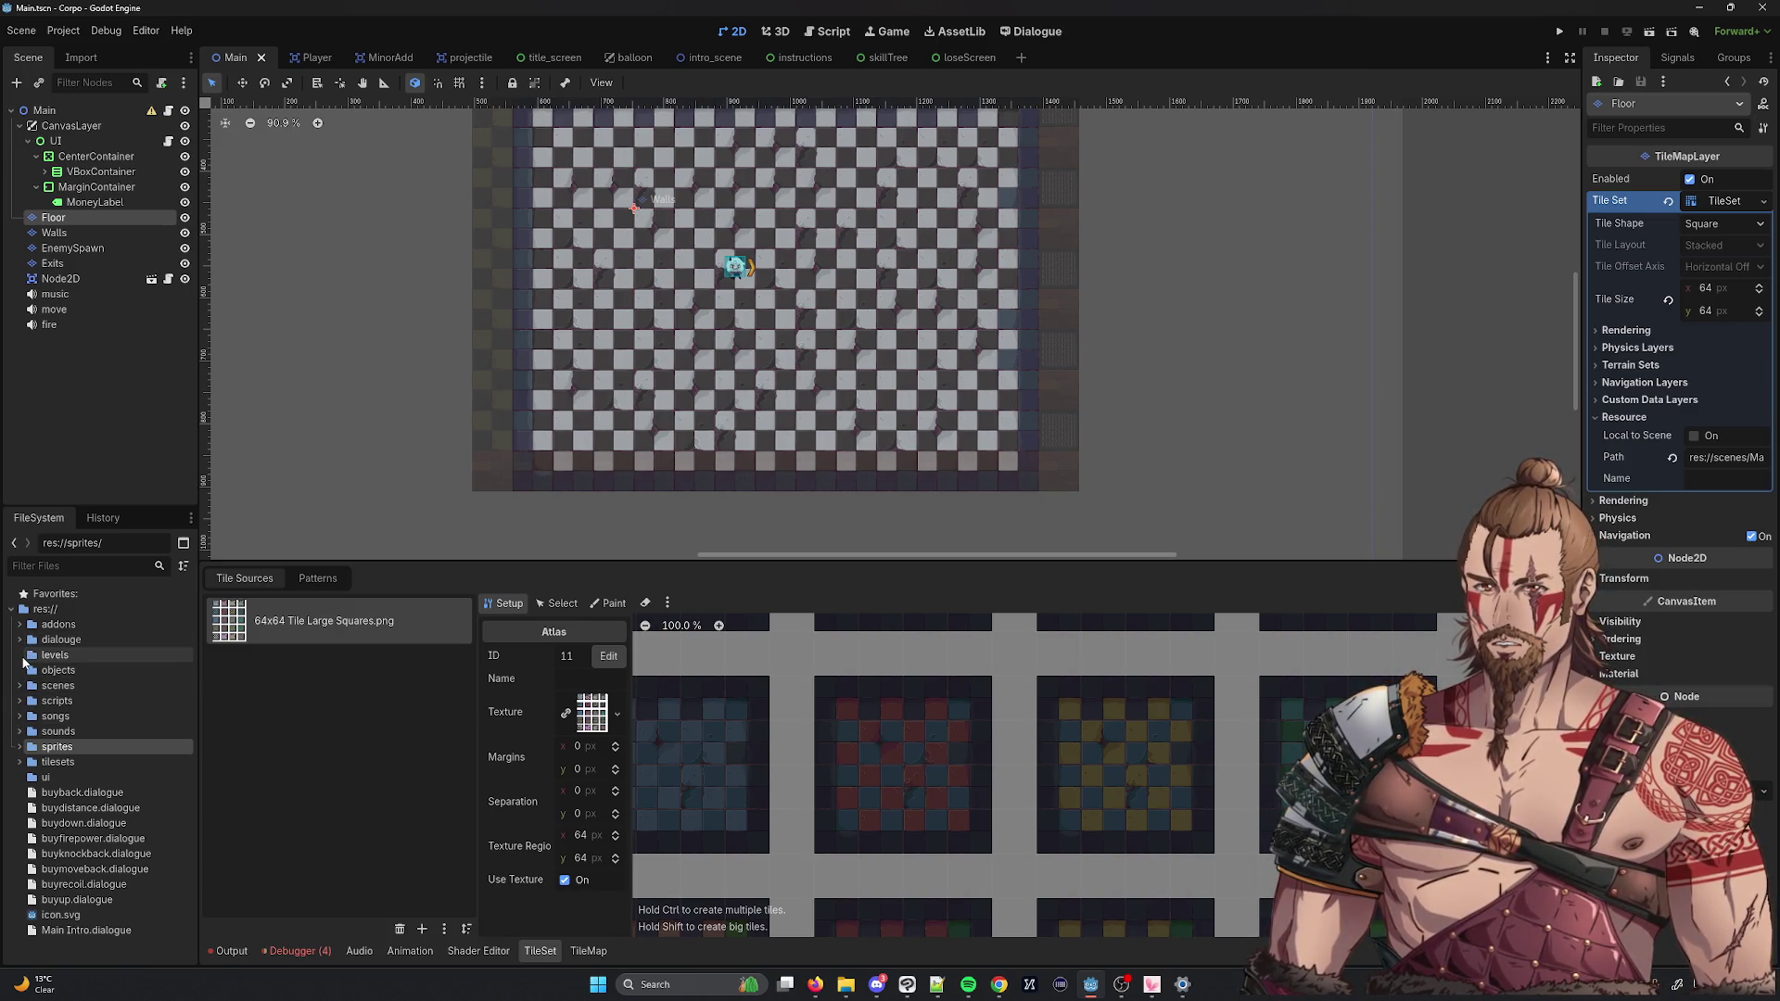
left_click(42, 654)
left_click(37, 625)
left_click(21, 625)
left_click(21, 624)
left_click(19, 762)
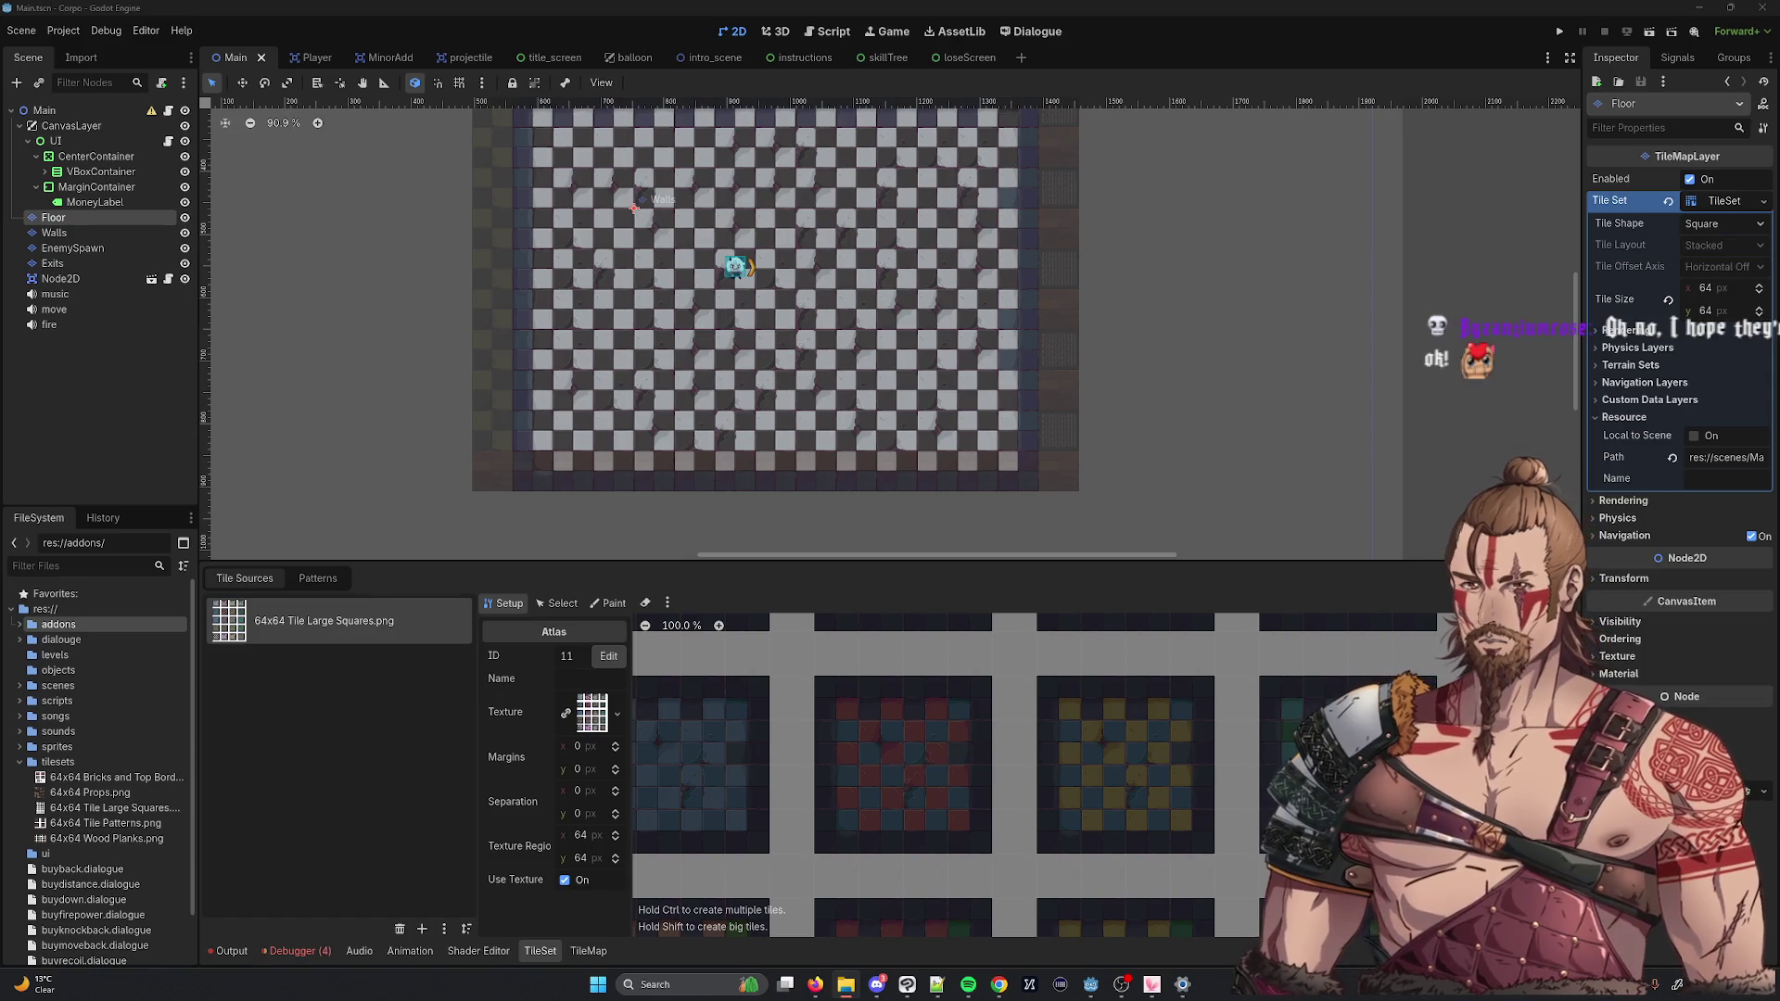
Import an outside image file by dropping it onto the sprites folder.
mouse_move(101, 681)
left_mouse_down()
mouse_move(95, 749)
mouse_move(70, 765)
mouse_move(63, 751)
left_mouse_up()
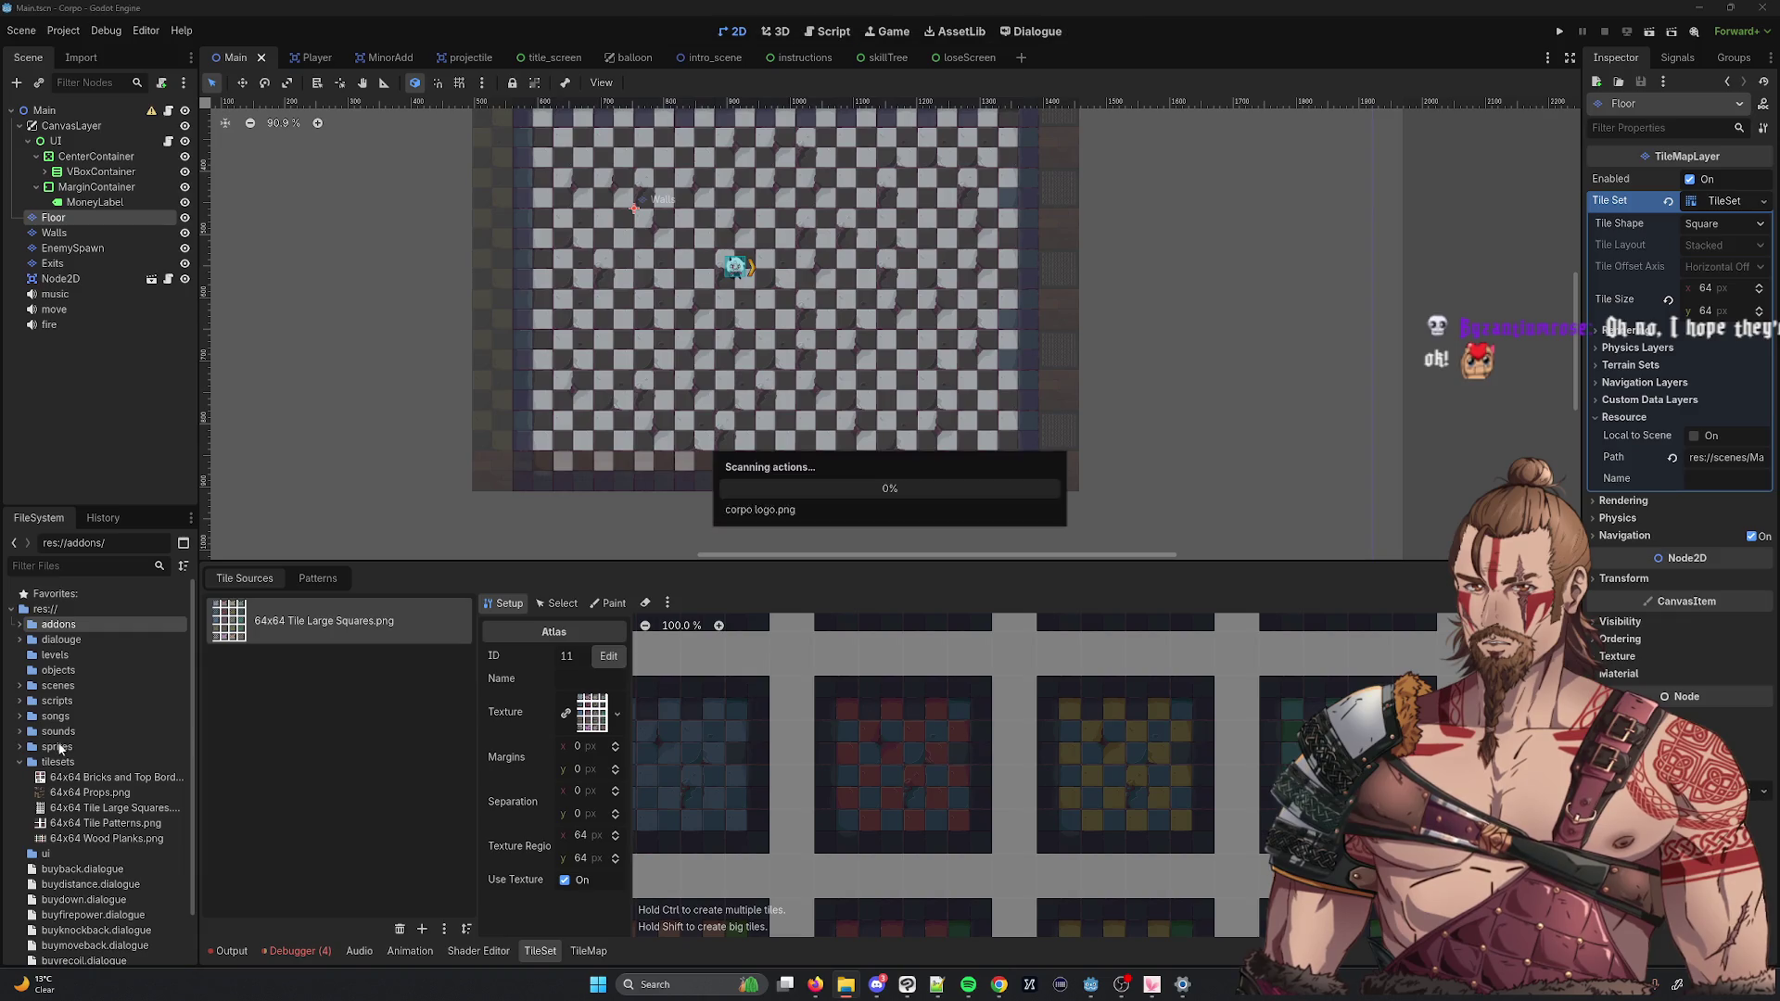
left_click(19, 748)
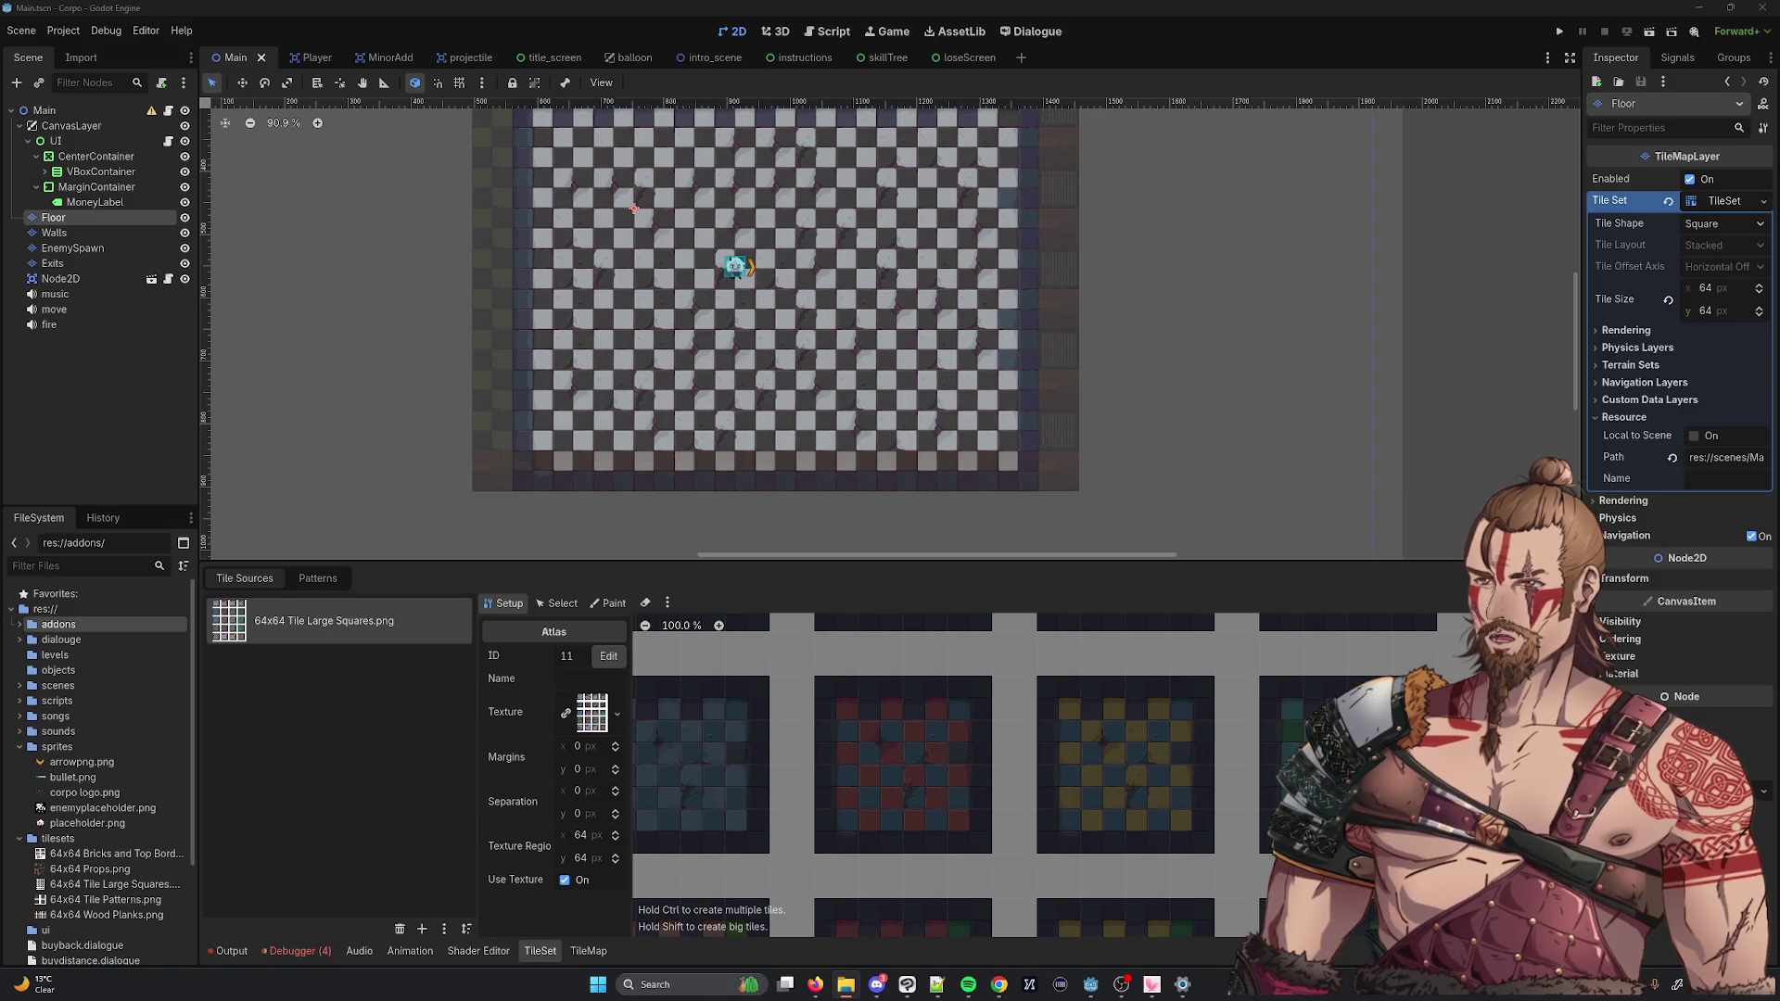
Add tile.png as a second atlas source without auto-created tiles, then select the 64x64 Tile Large Squares atlas.
left_click_drag(176, 669, 68, 863)
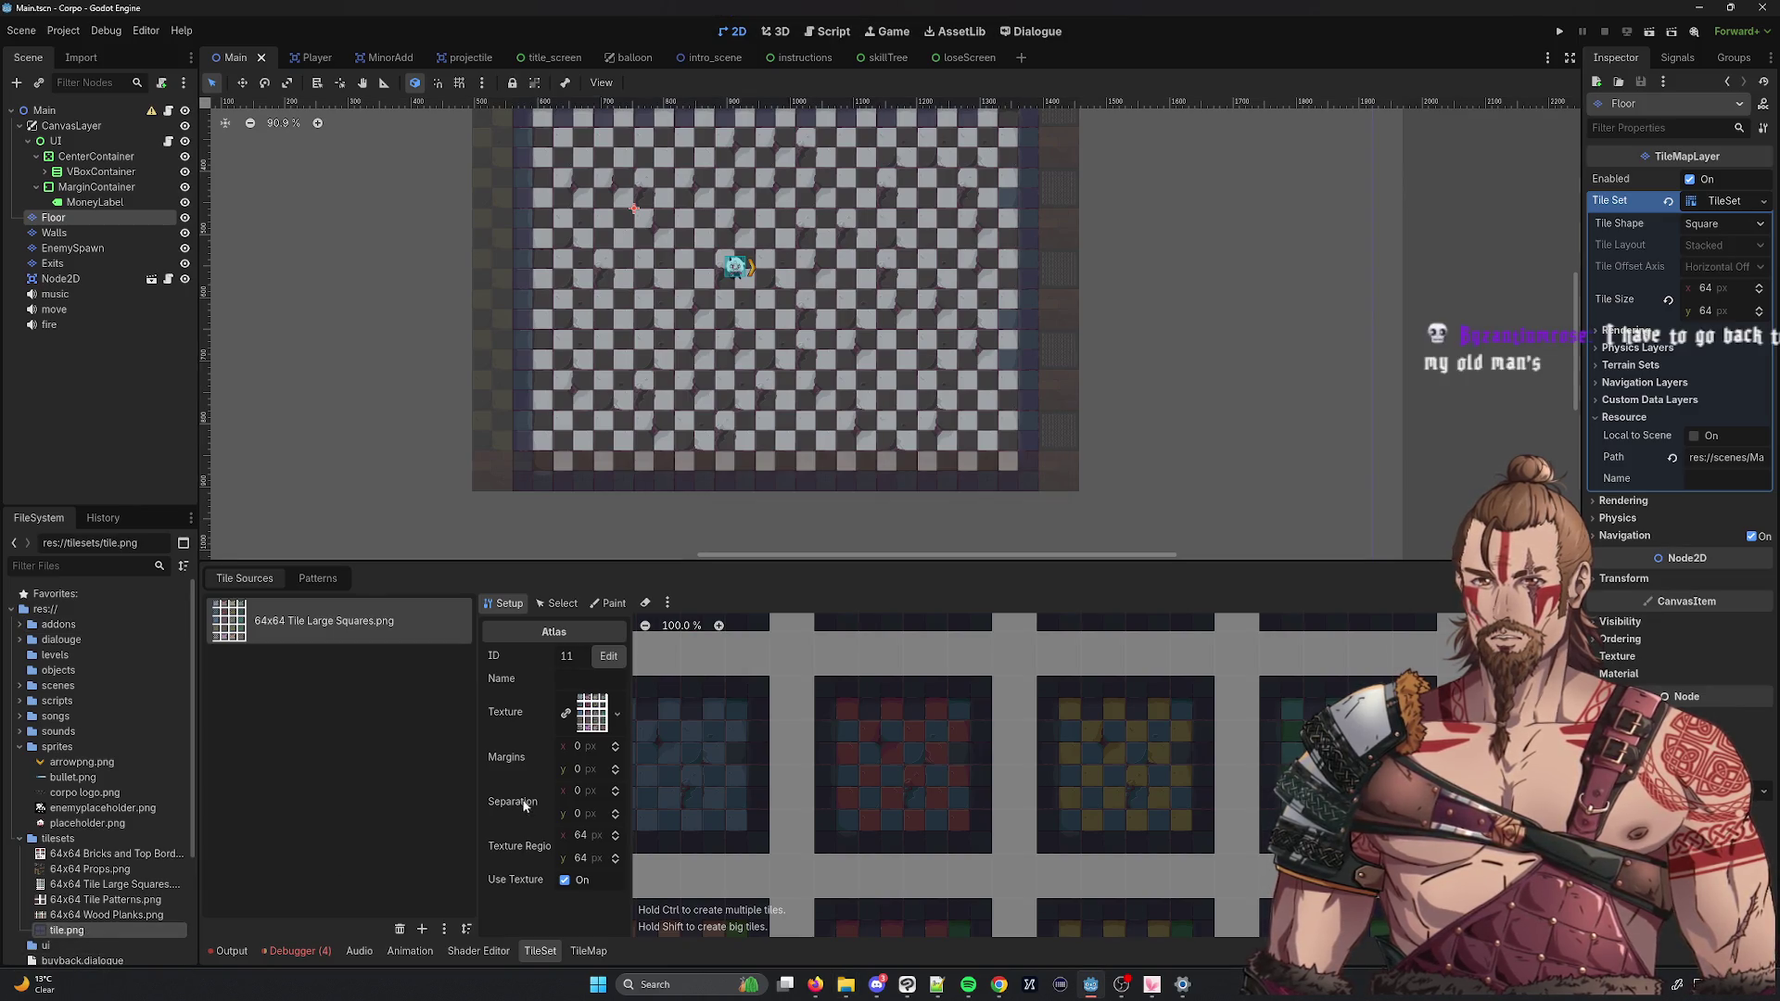
mouse_move(65, 936)
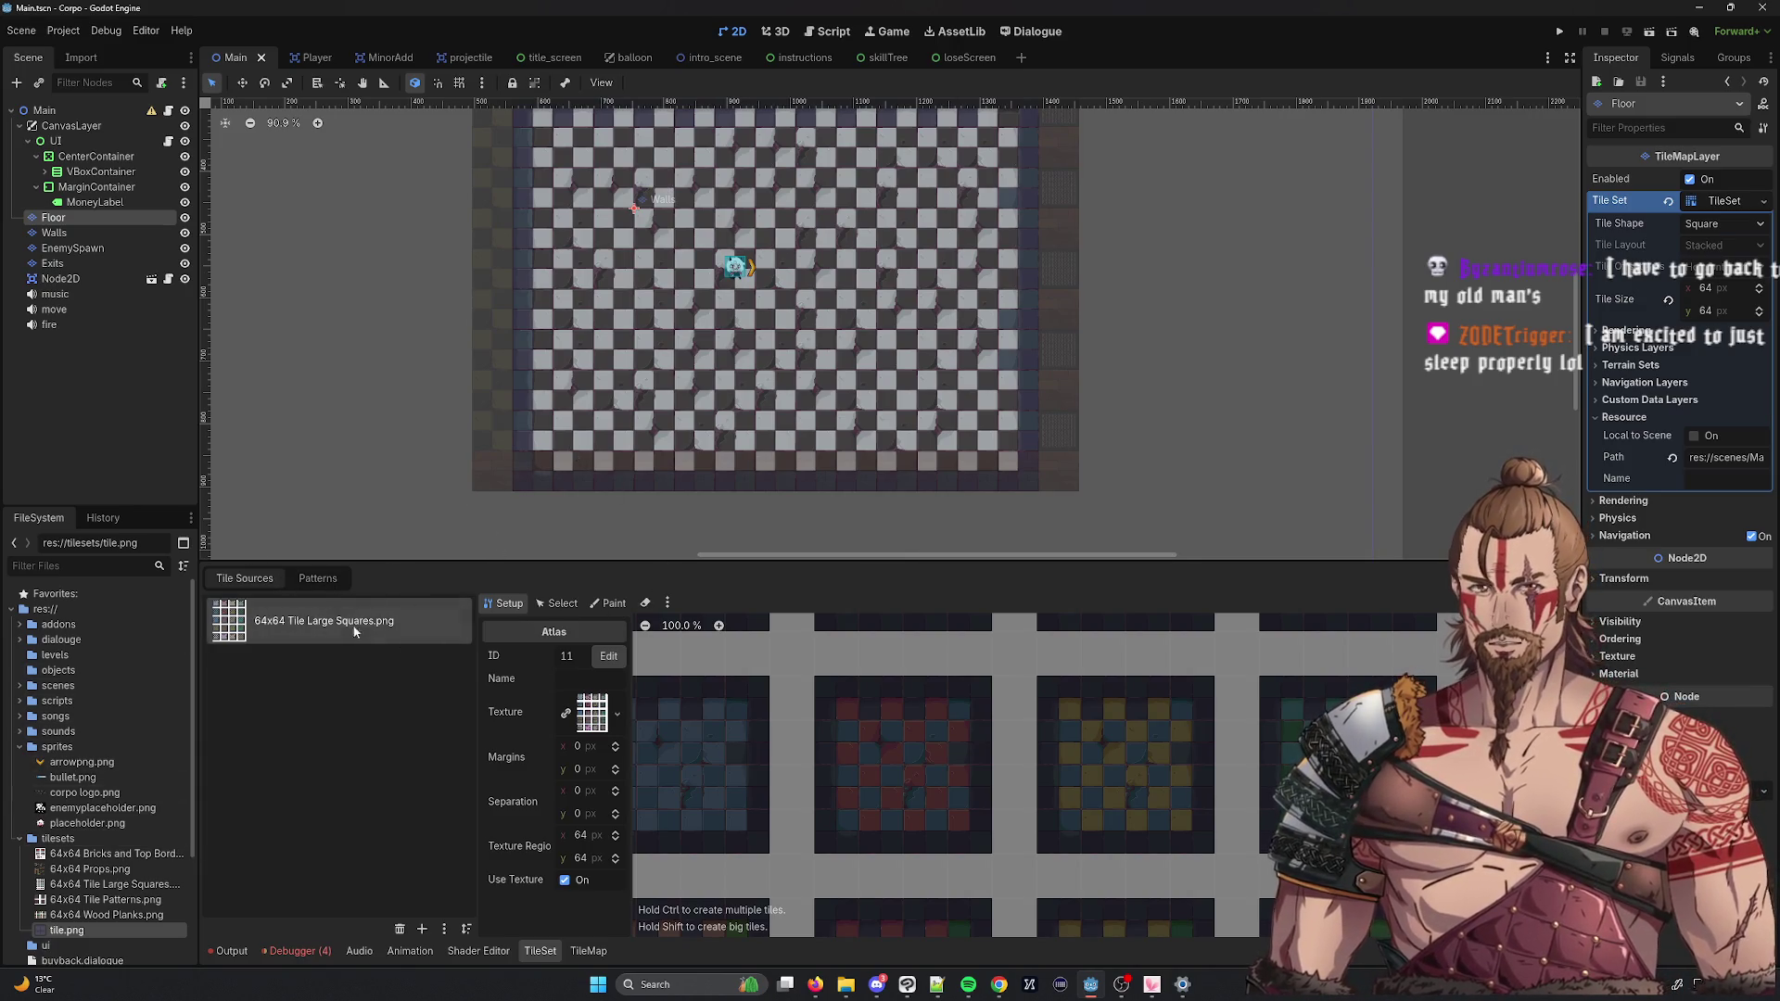
mouse_move(77, 930)
left_mouse_down()
mouse_move(363, 753)
mouse_move(390, 645)
left_mouse_up()
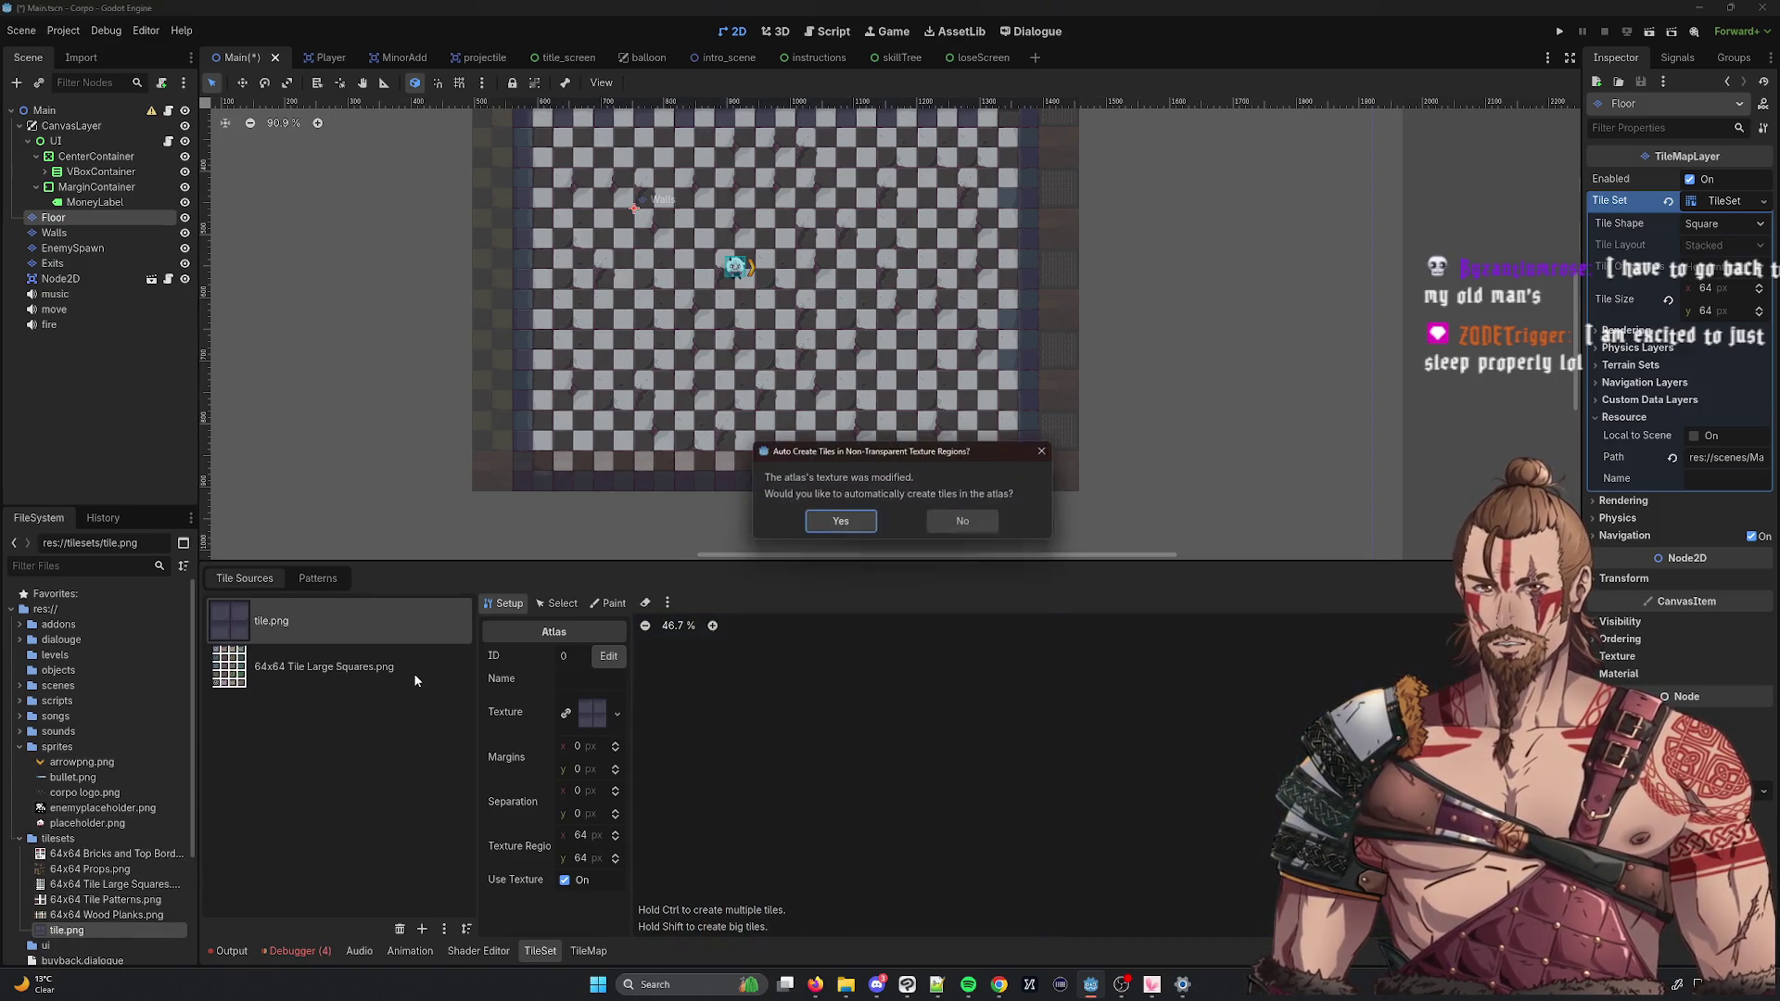
left_click(969, 522)
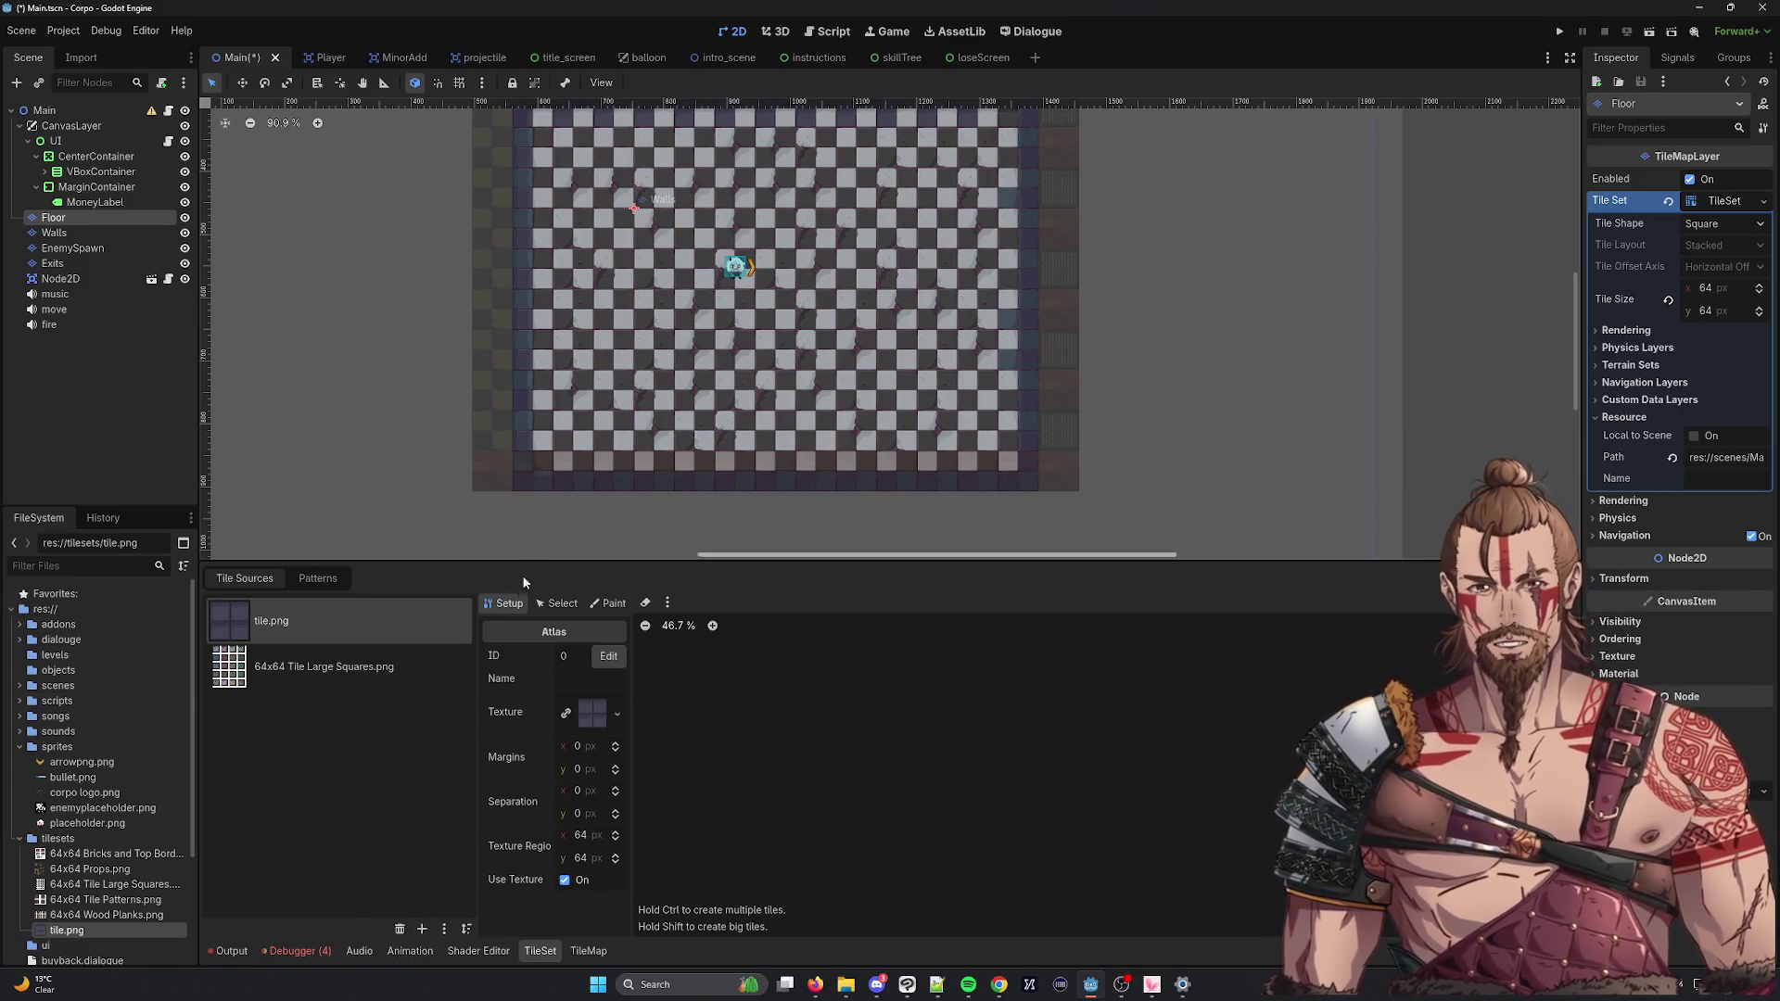
left_click(303, 677)
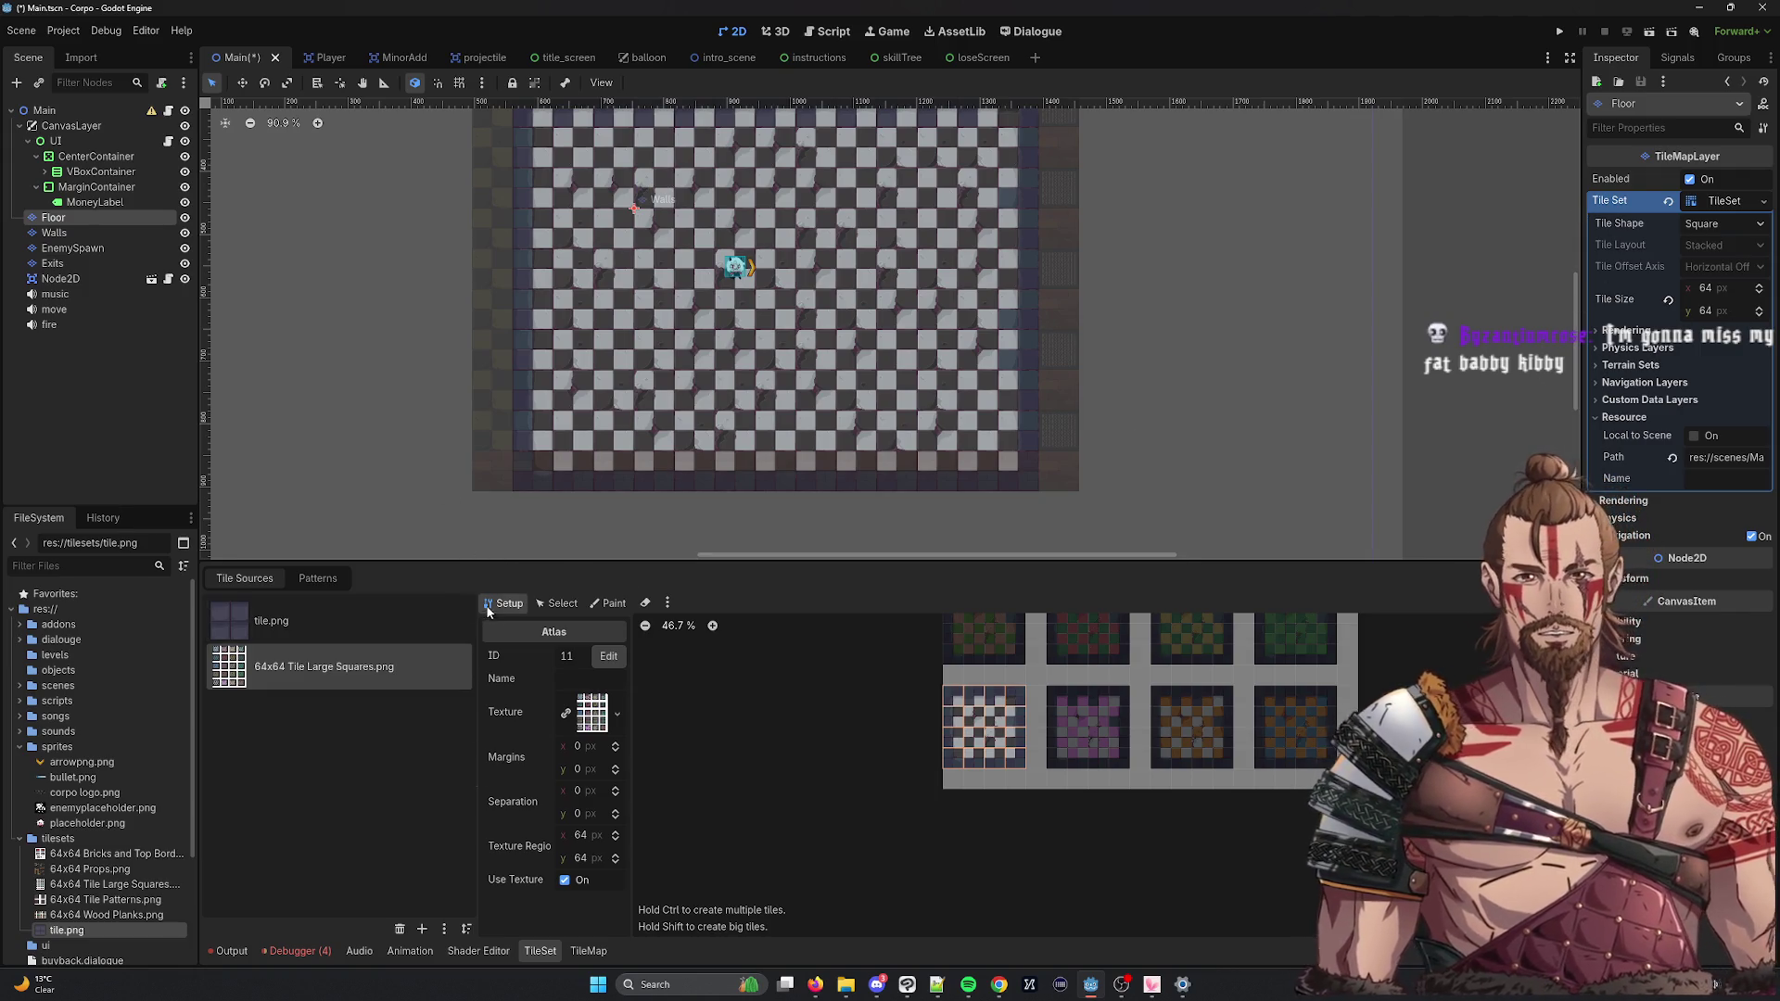
left_click(588, 950)
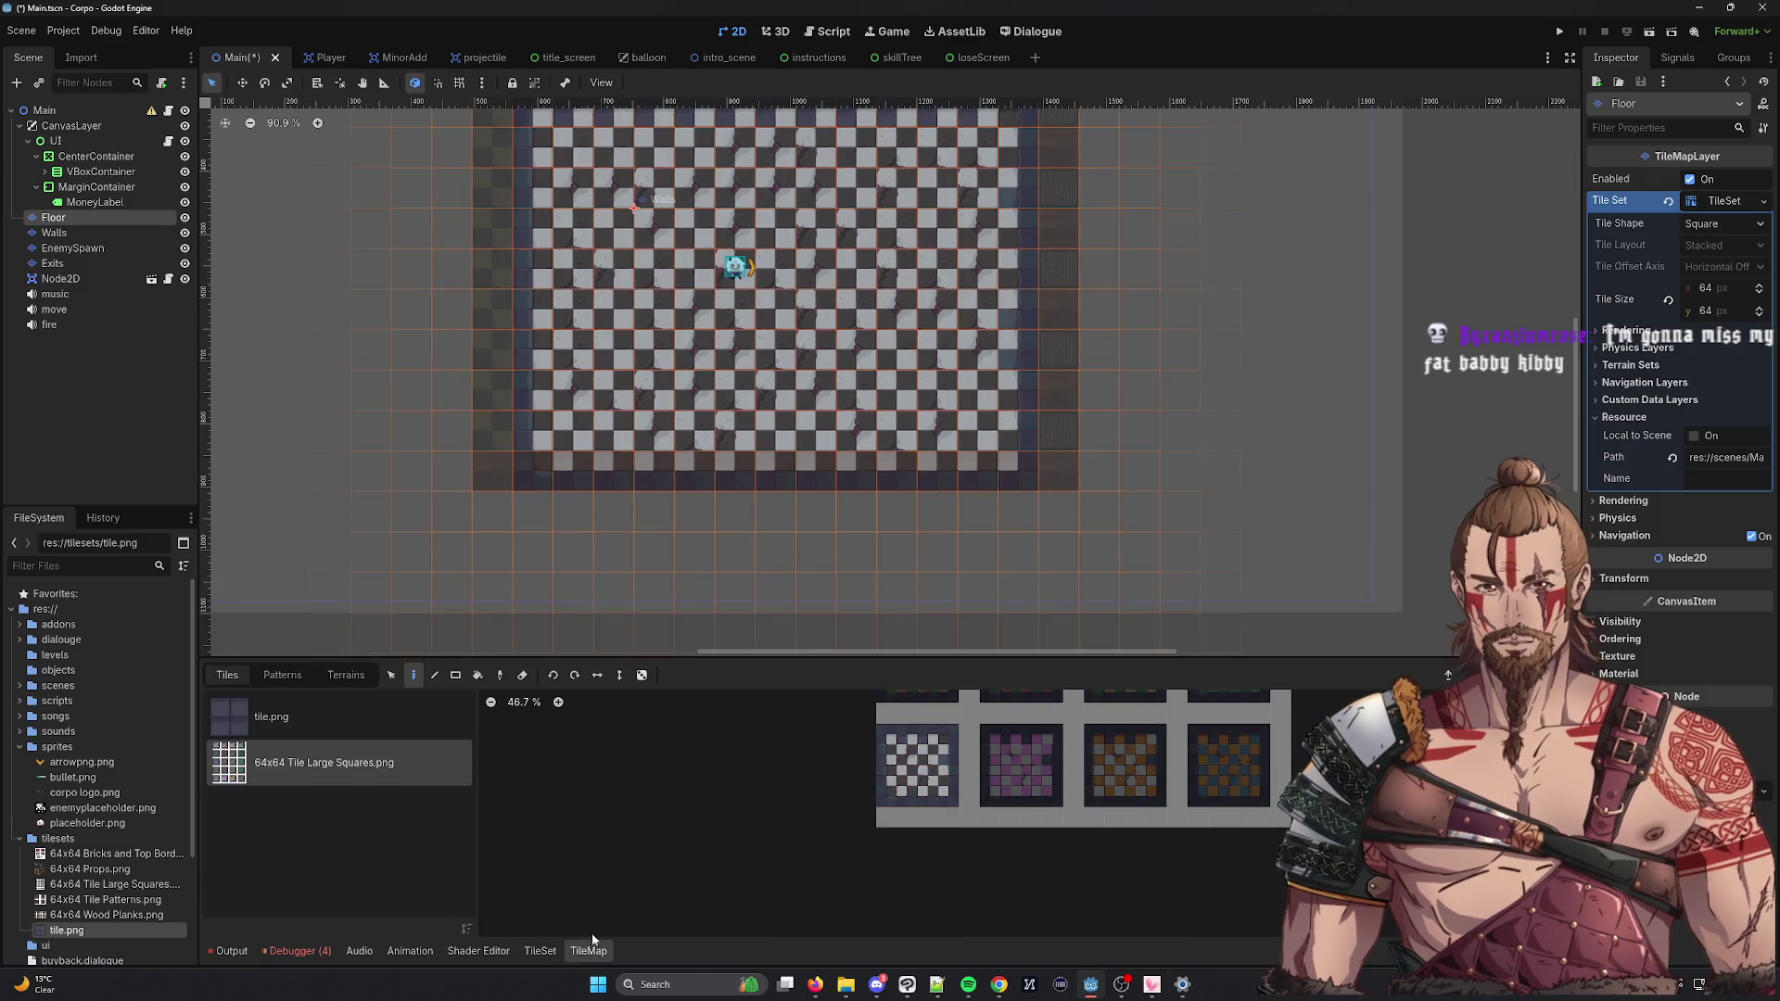
Browse the tile.png and 64x64 sources, enlarge the painting panel, and view the terrain sets.
left_click(362, 706)
left_click(343, 764)
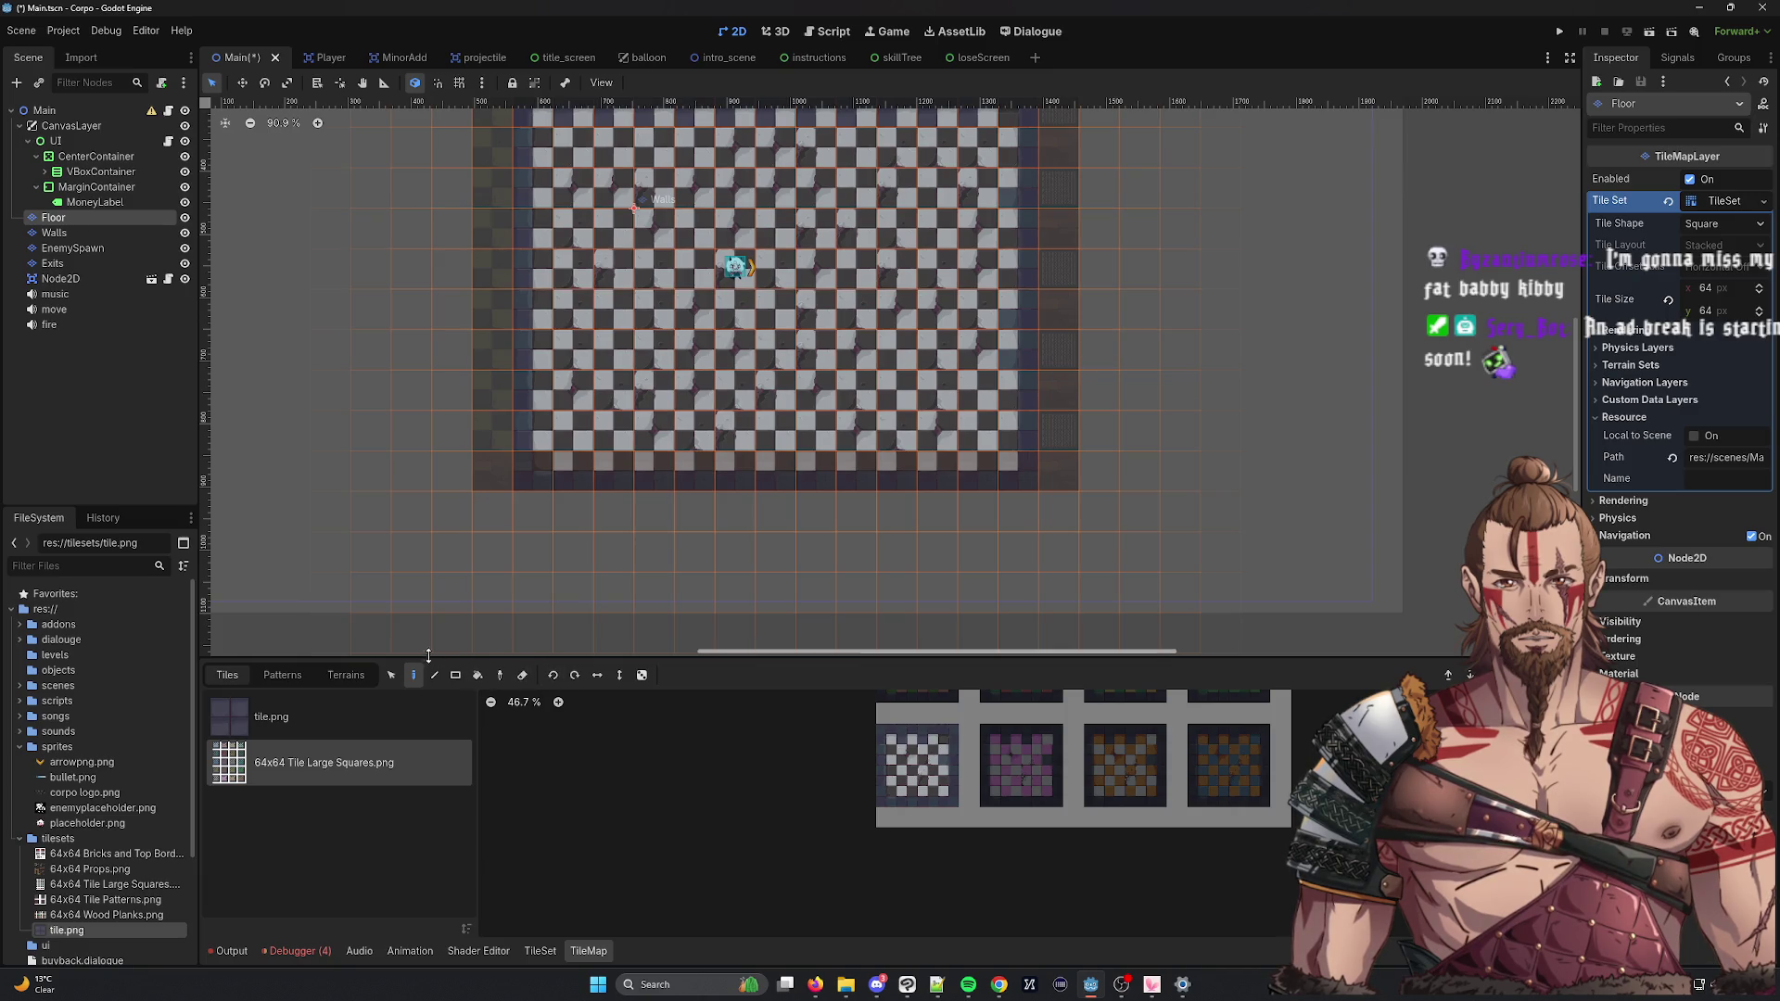
left_click_drag(427, 655, 438, 464)
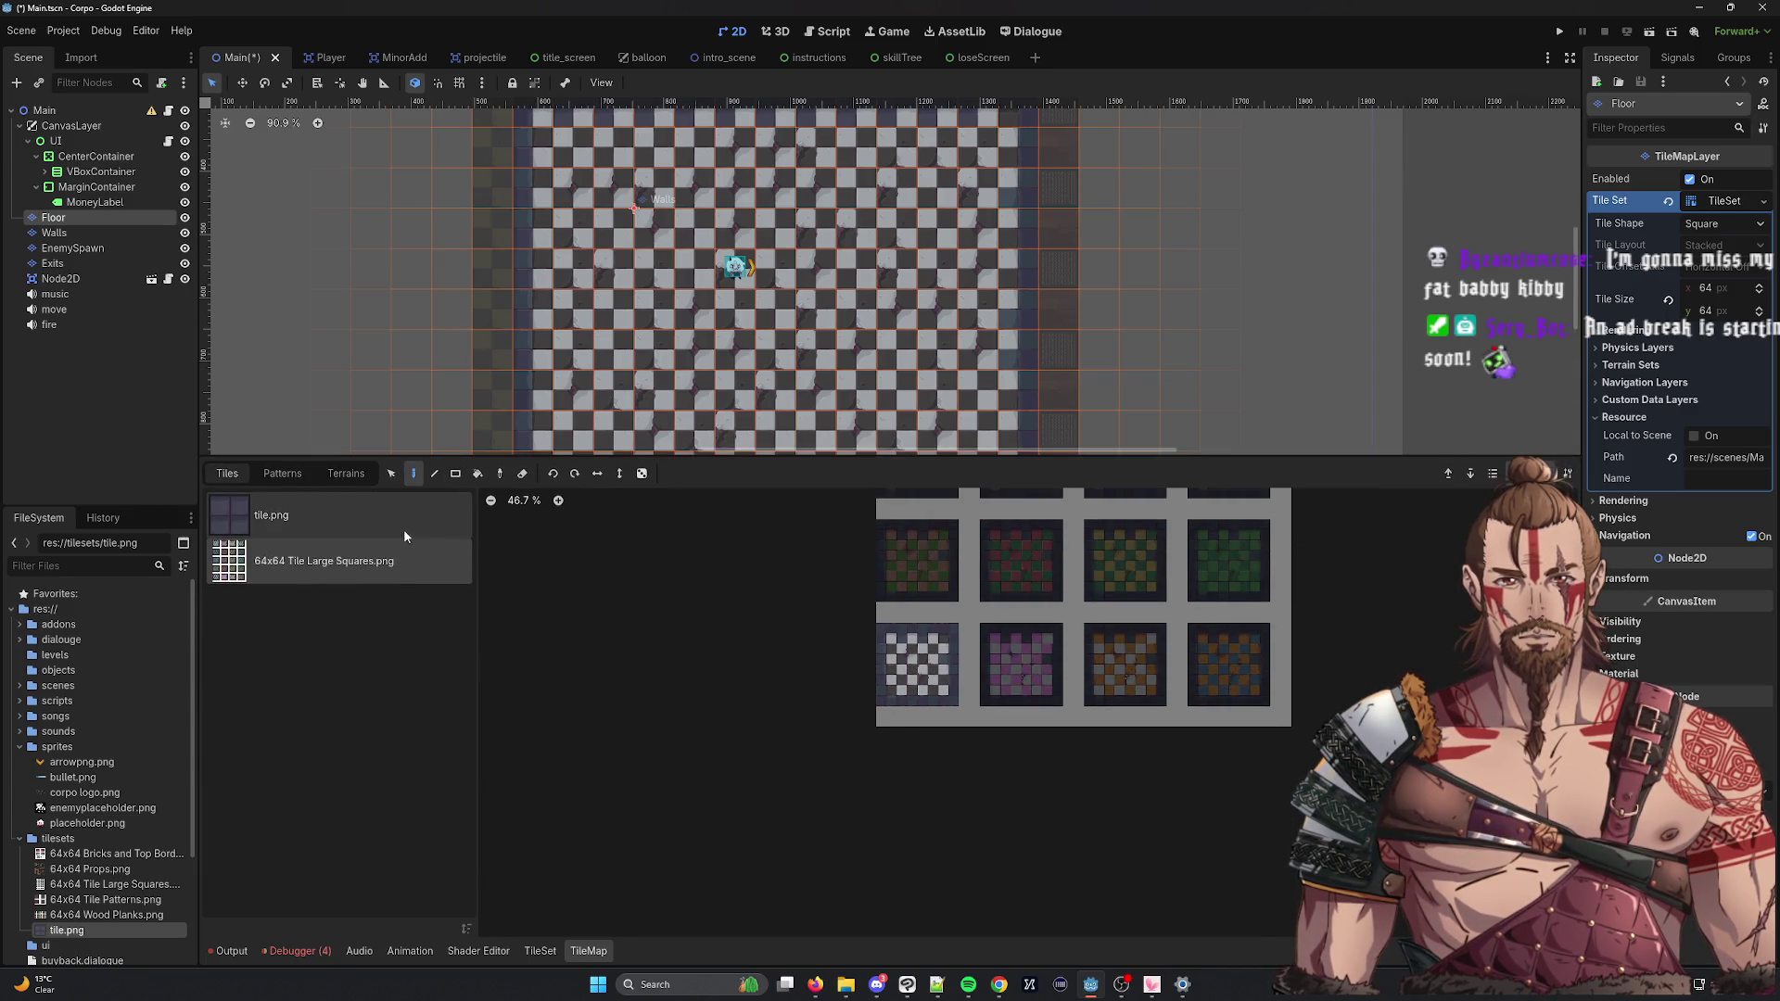
left_click(346, 474)
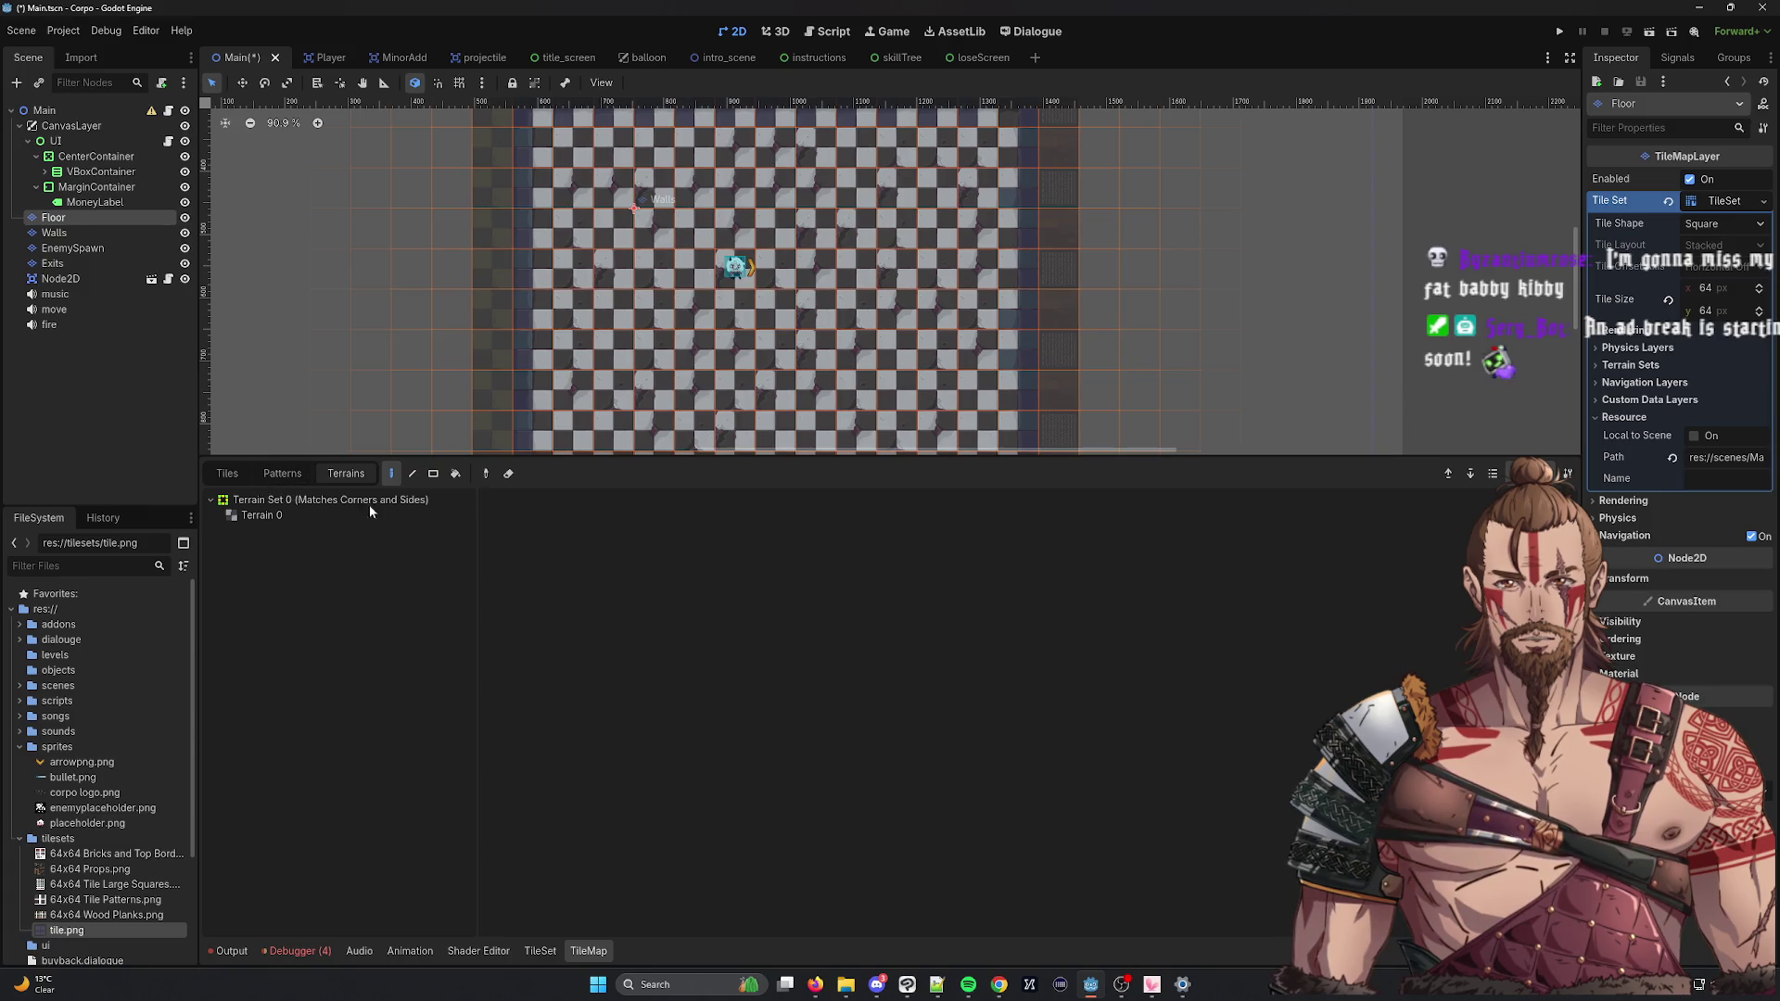
left_click(243, 476)
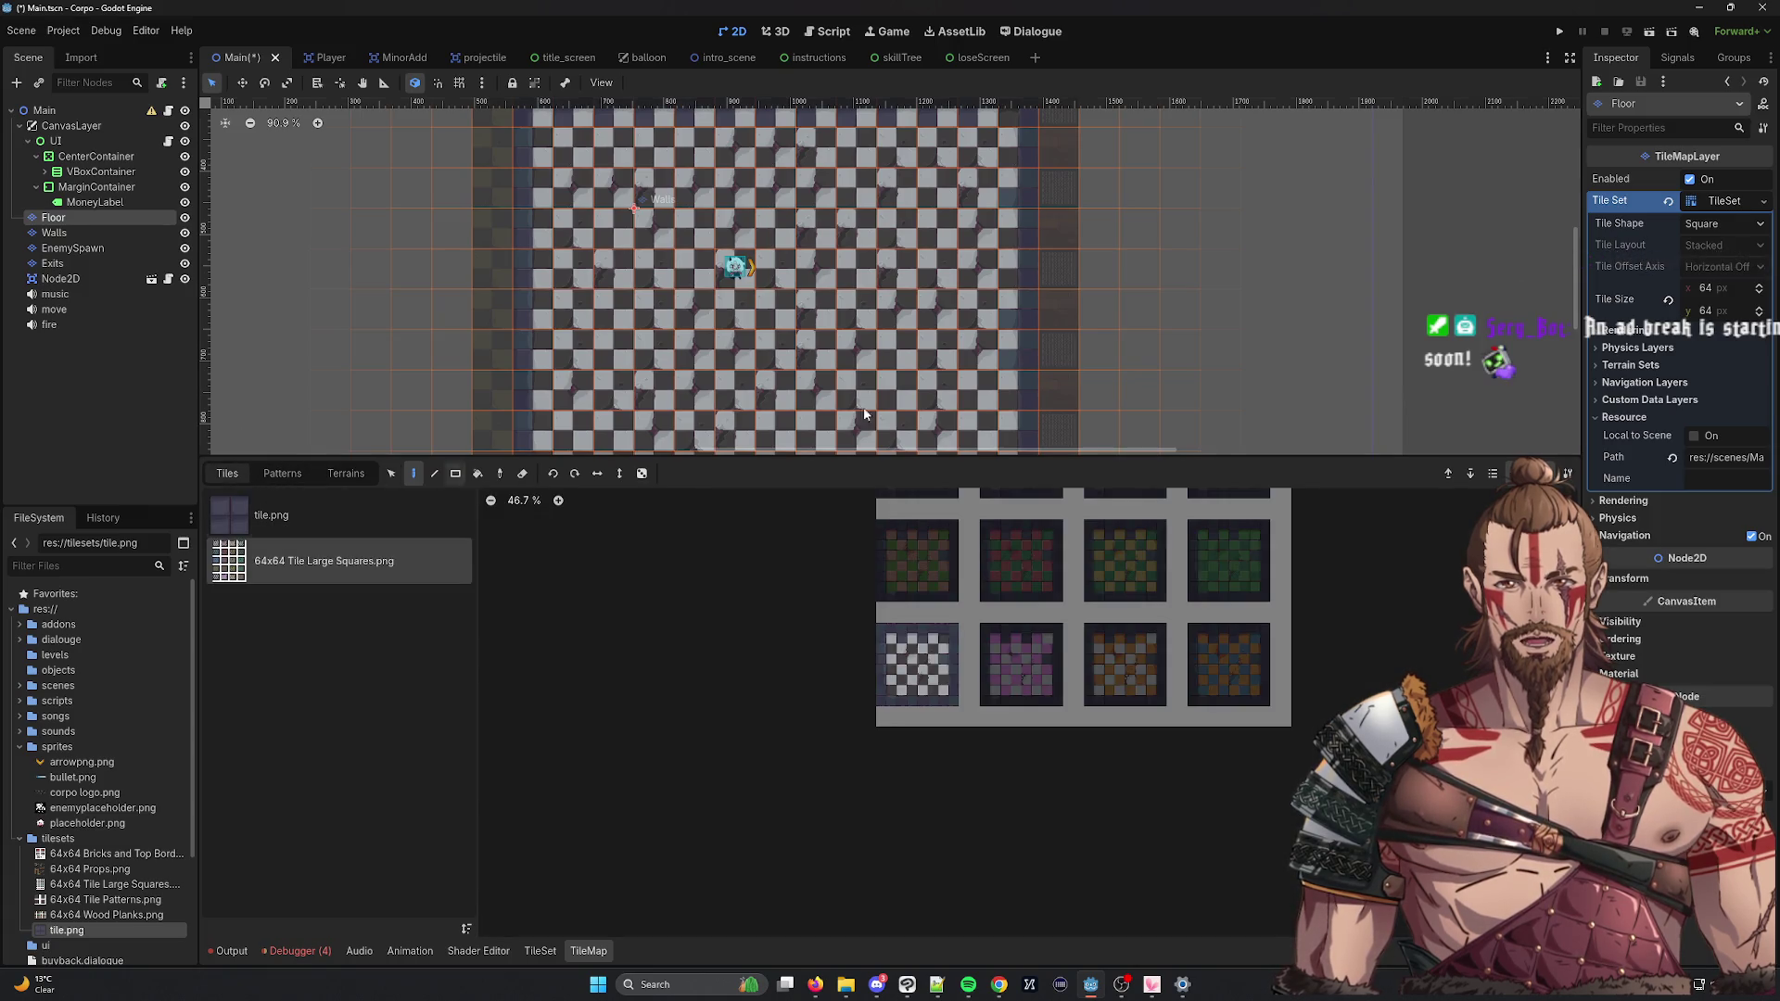
Expand the TileSet's terrain set settings and add two terrains to the set.
left_click(1596, 330)
left_click(1596, 330)
left_click(1594, 363)
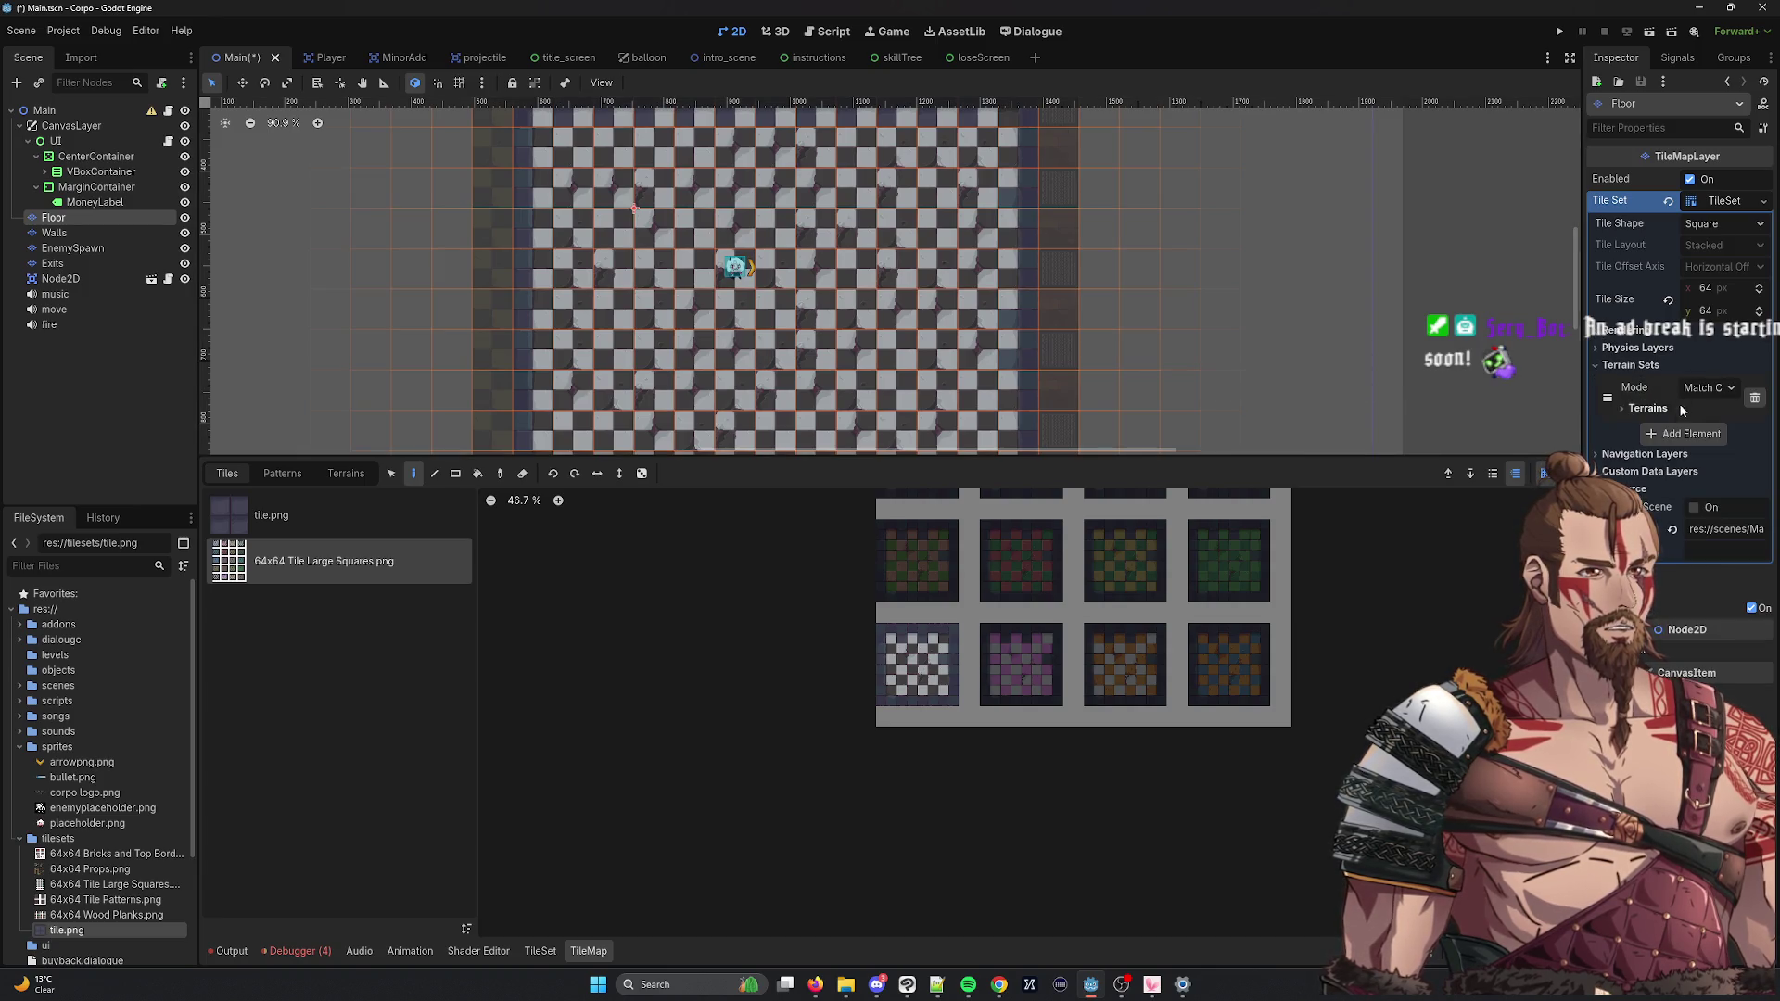
left_click(1622, 407)
left_click(1659, 433)
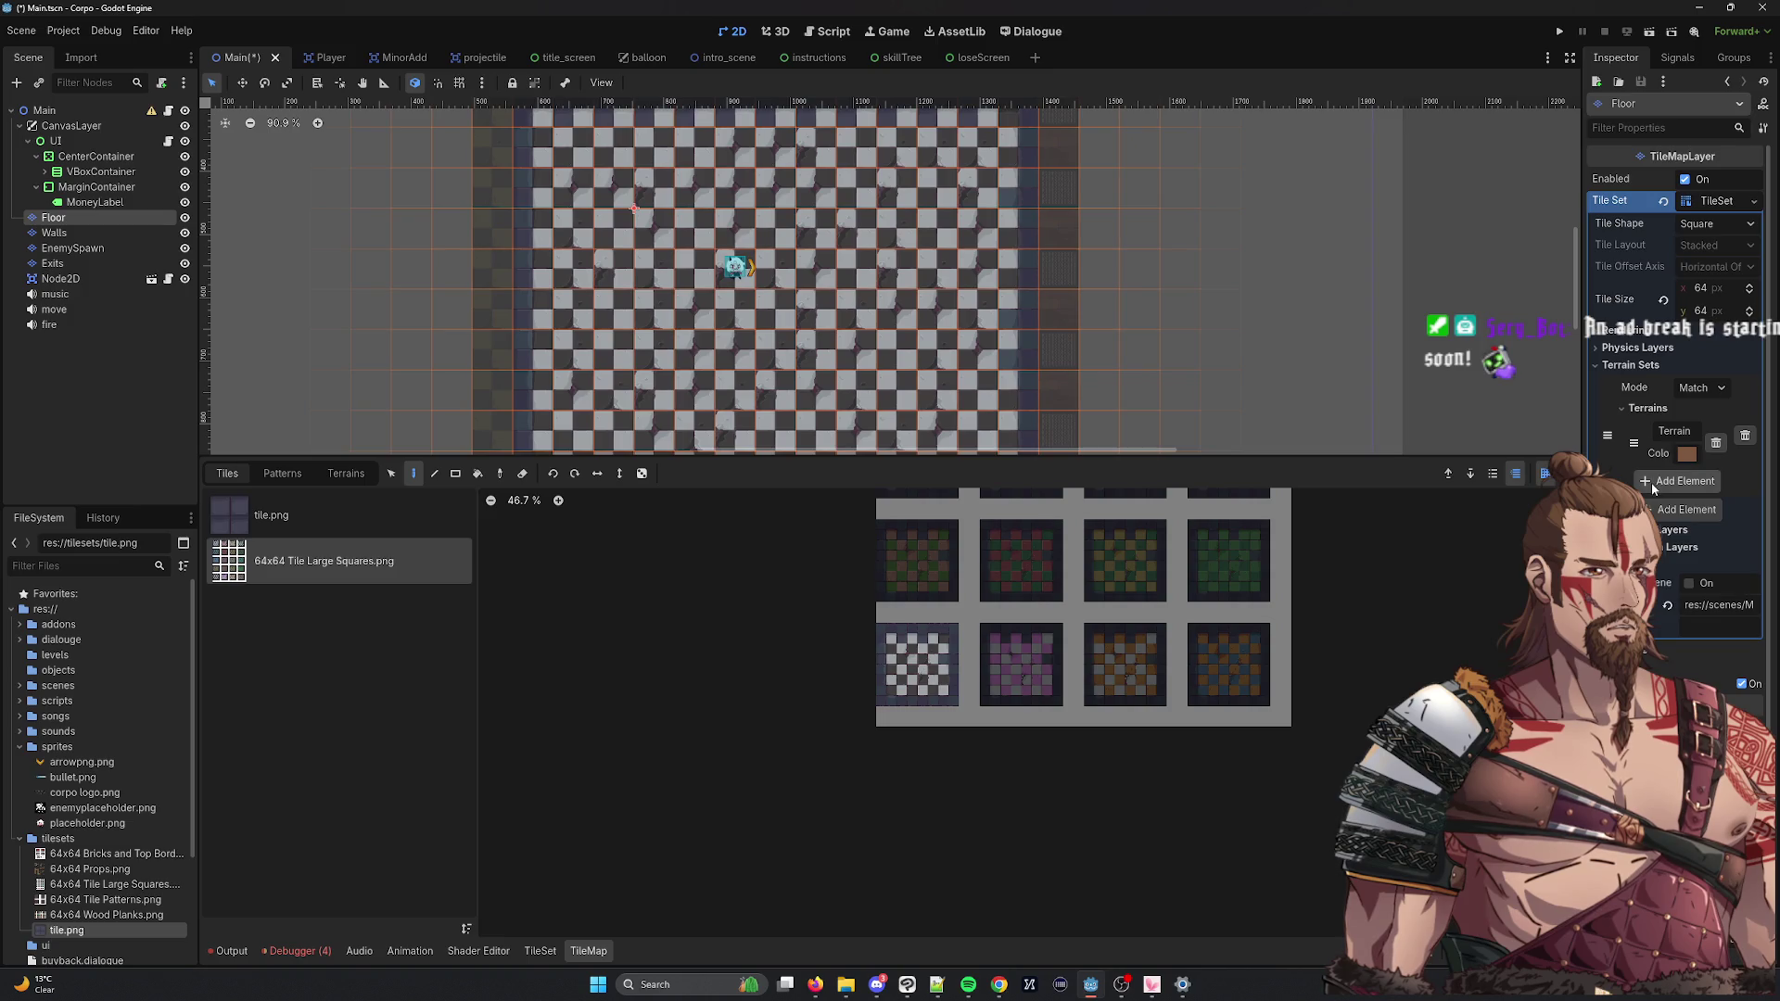
left_click(1646, 487)
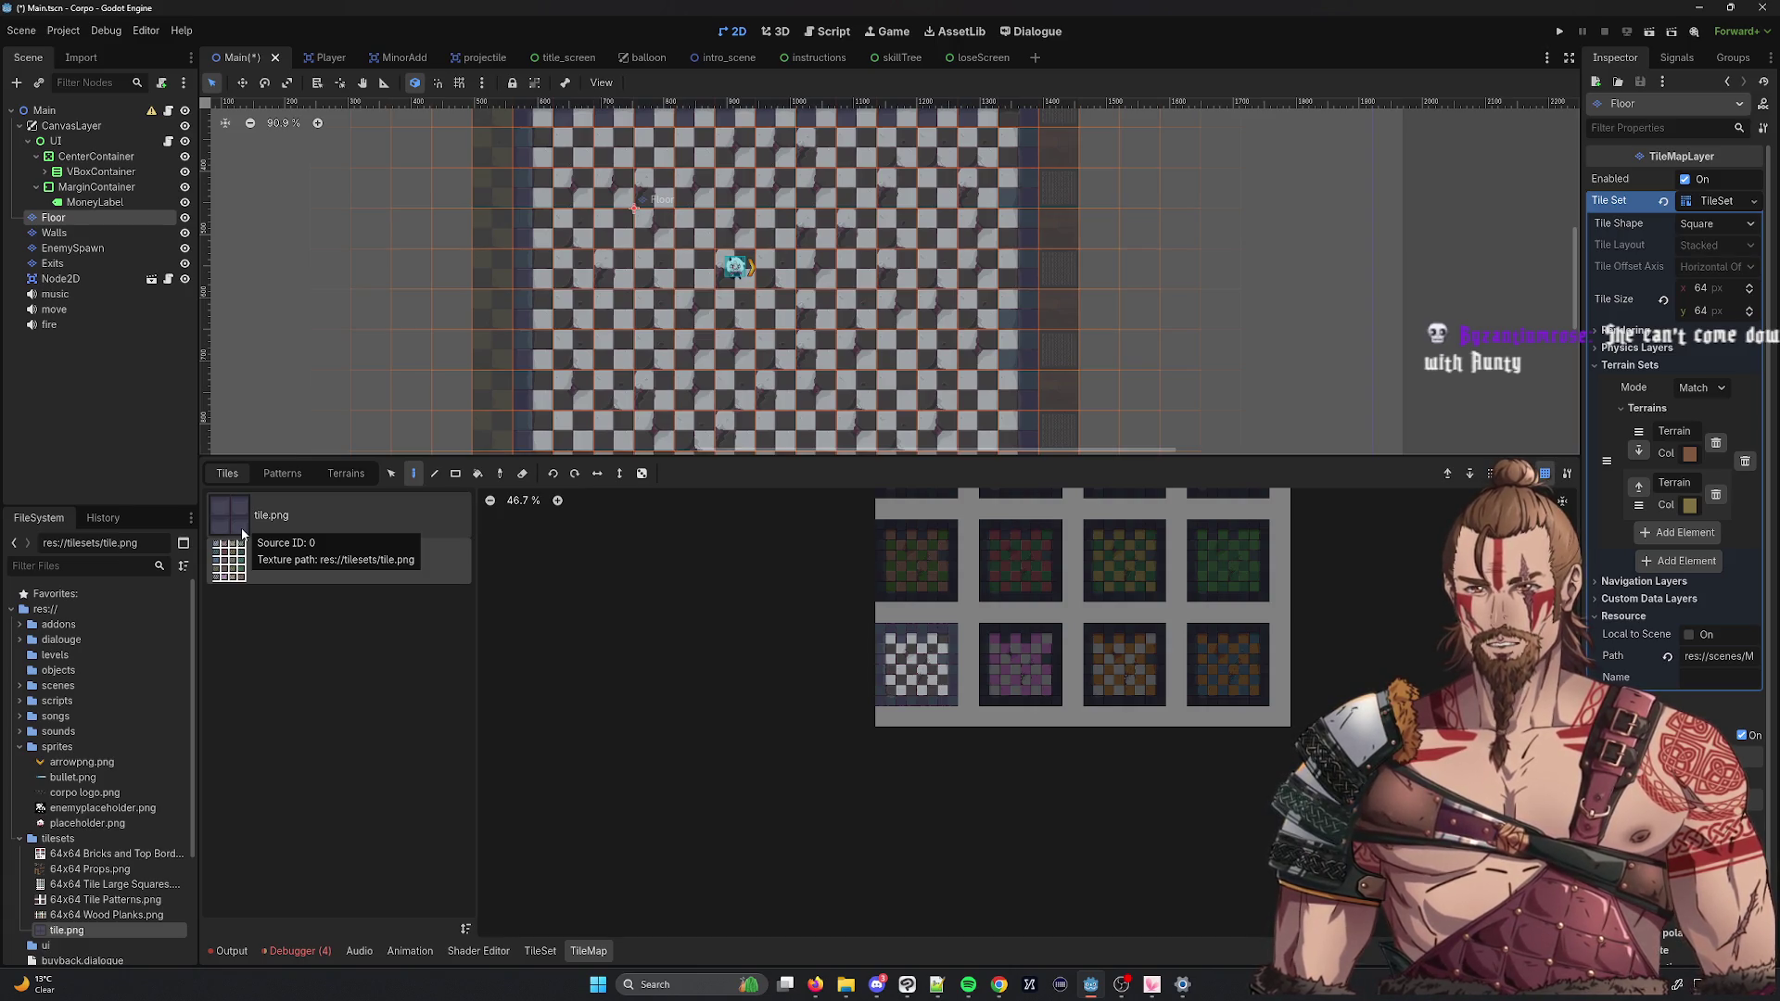
Select tile.png, then reopen the TileSet editor on the 64x64 Tile Large Squares source.
left_click(290, 513)
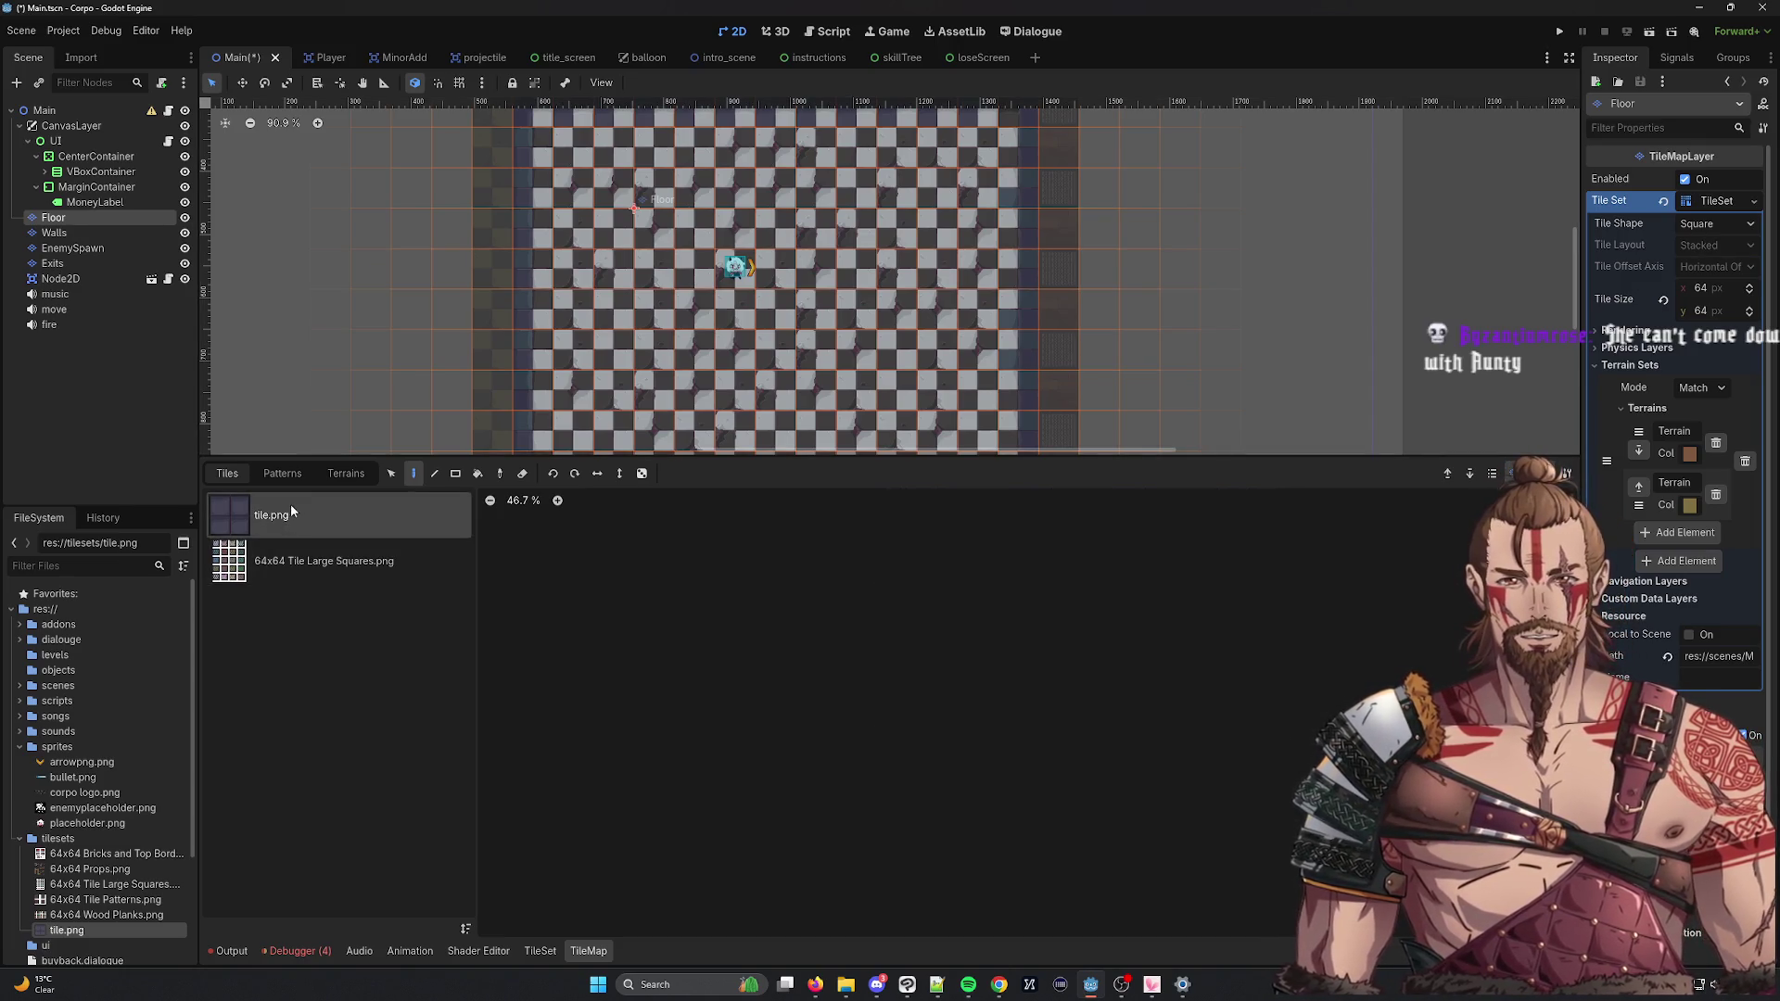
left_click(540, 951)
left_click(255, 665)
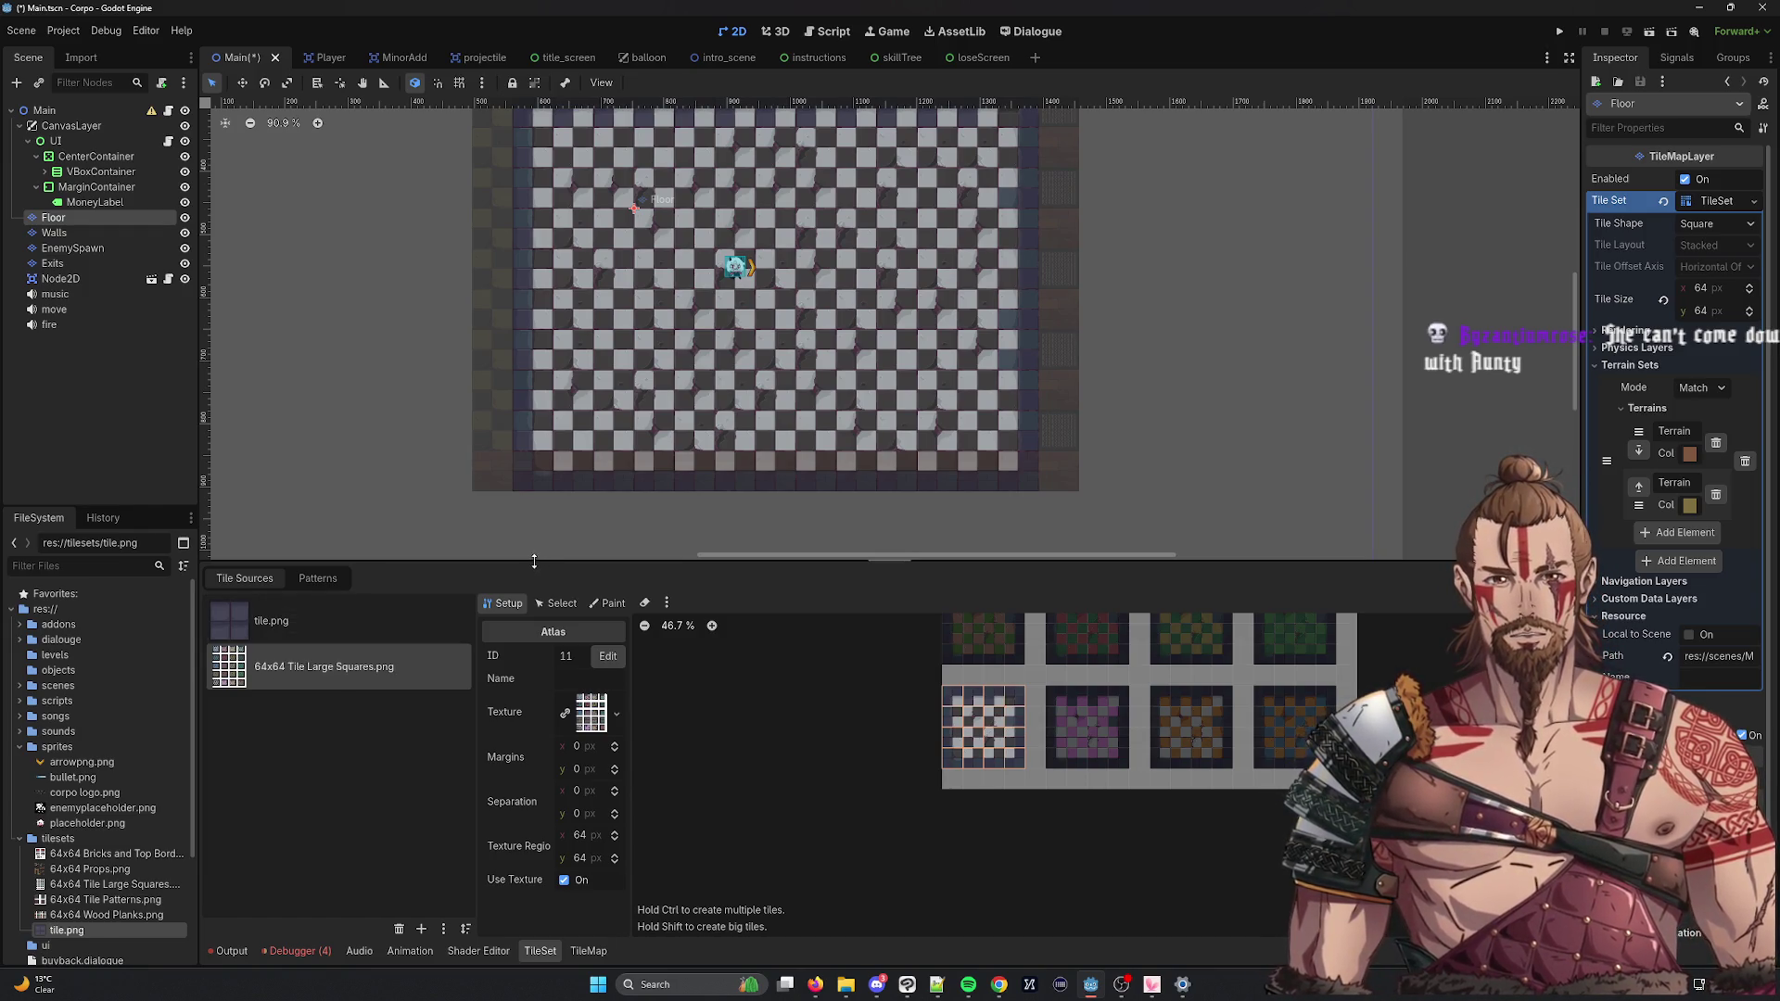
Show the tile.png source in an enlarged TileSet panel, select its single tile, and enter Paint mode.
left_click(454, 621)
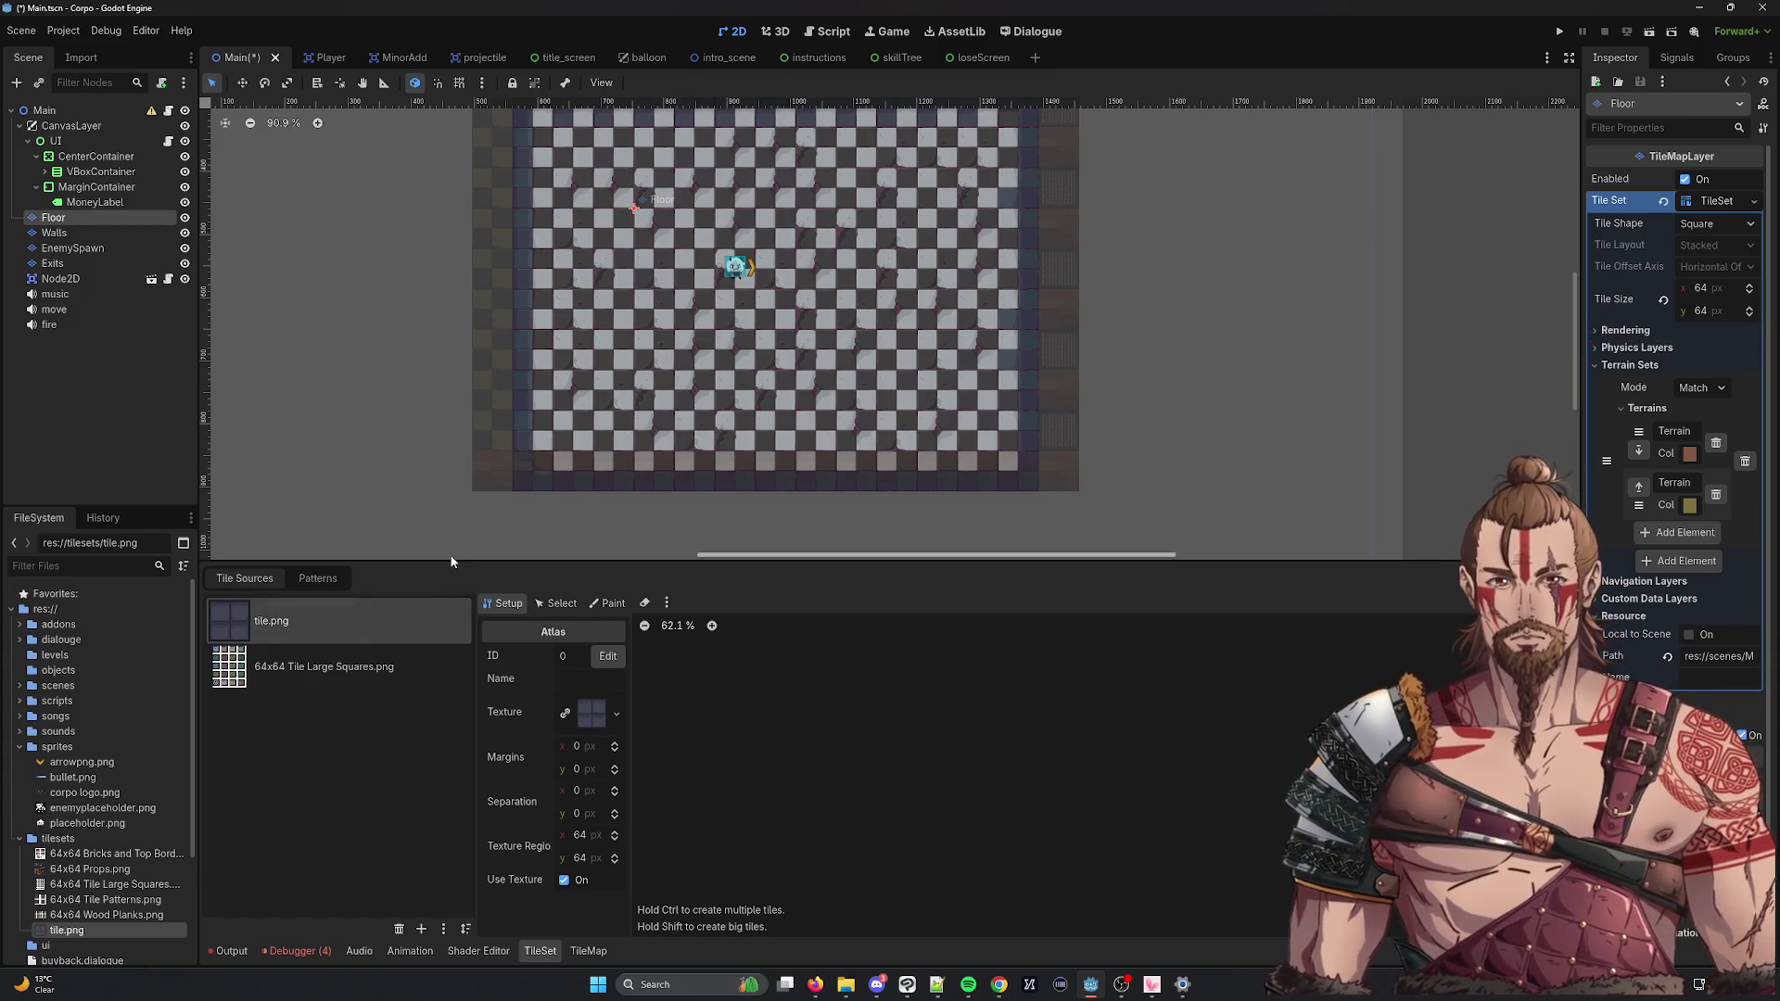
mouse_move(449, 559)
left_mouse_down()
mouse_move(408, 287)
mouse_move(403, 358)
left_mouse_up()
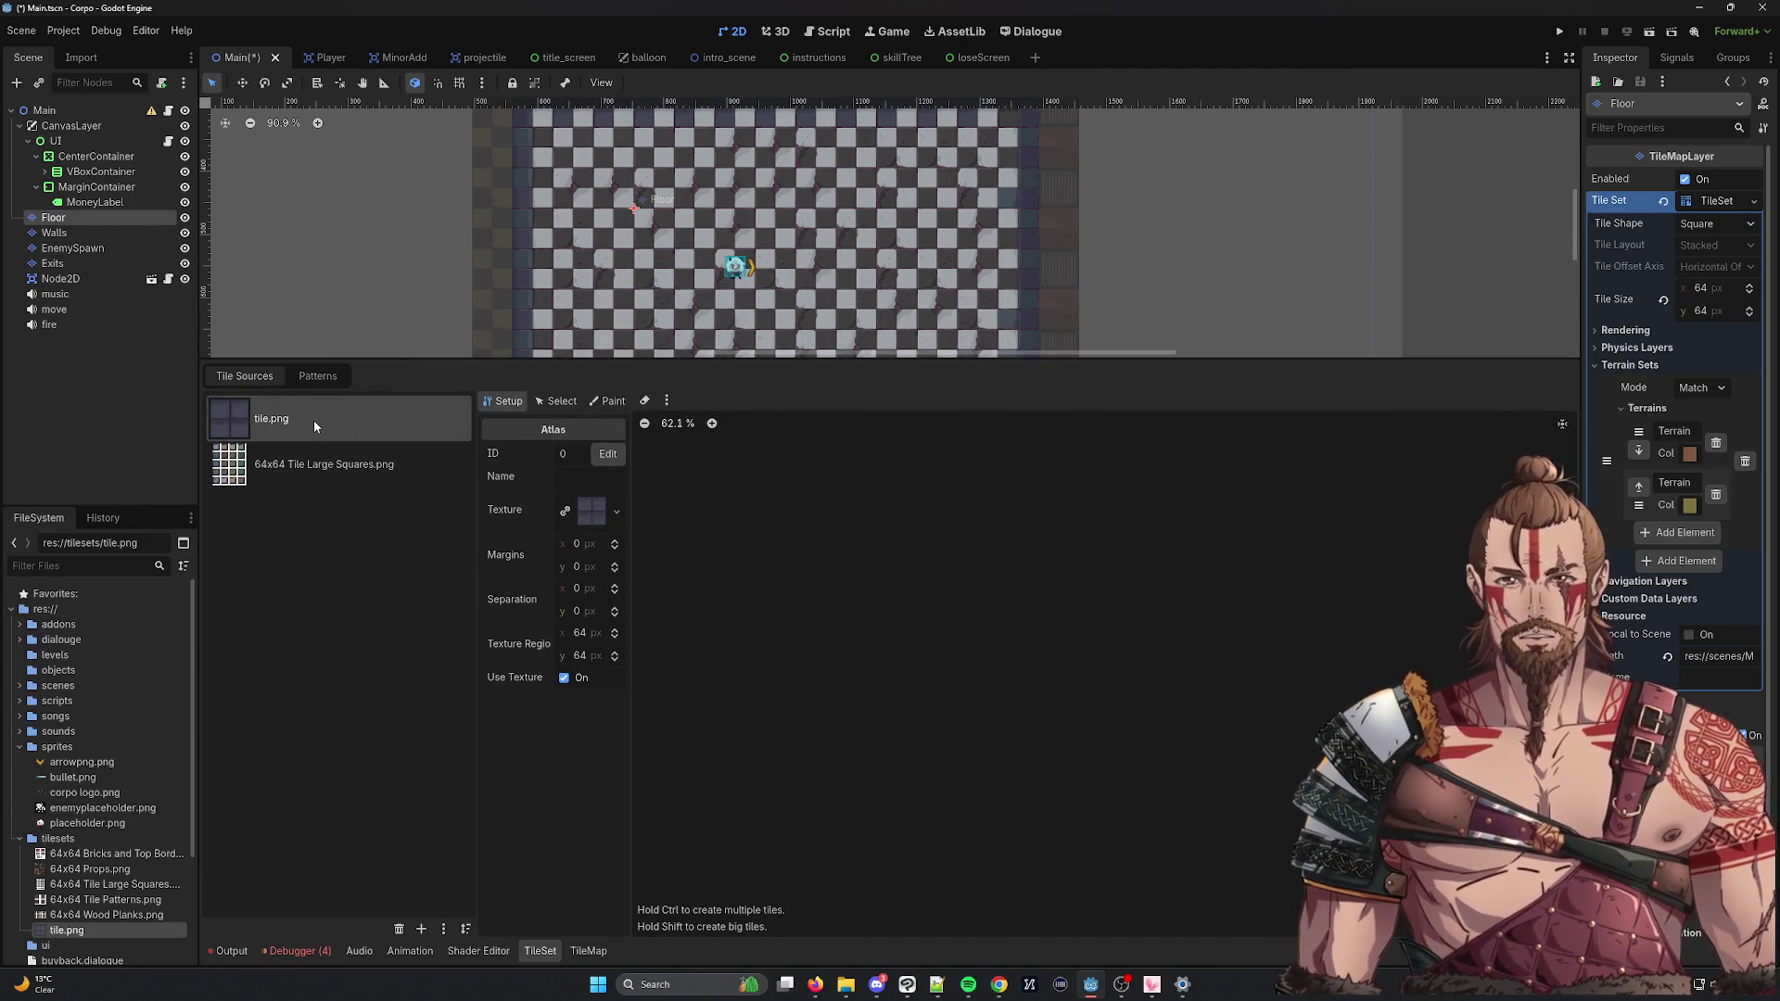
left_click(556, 401)
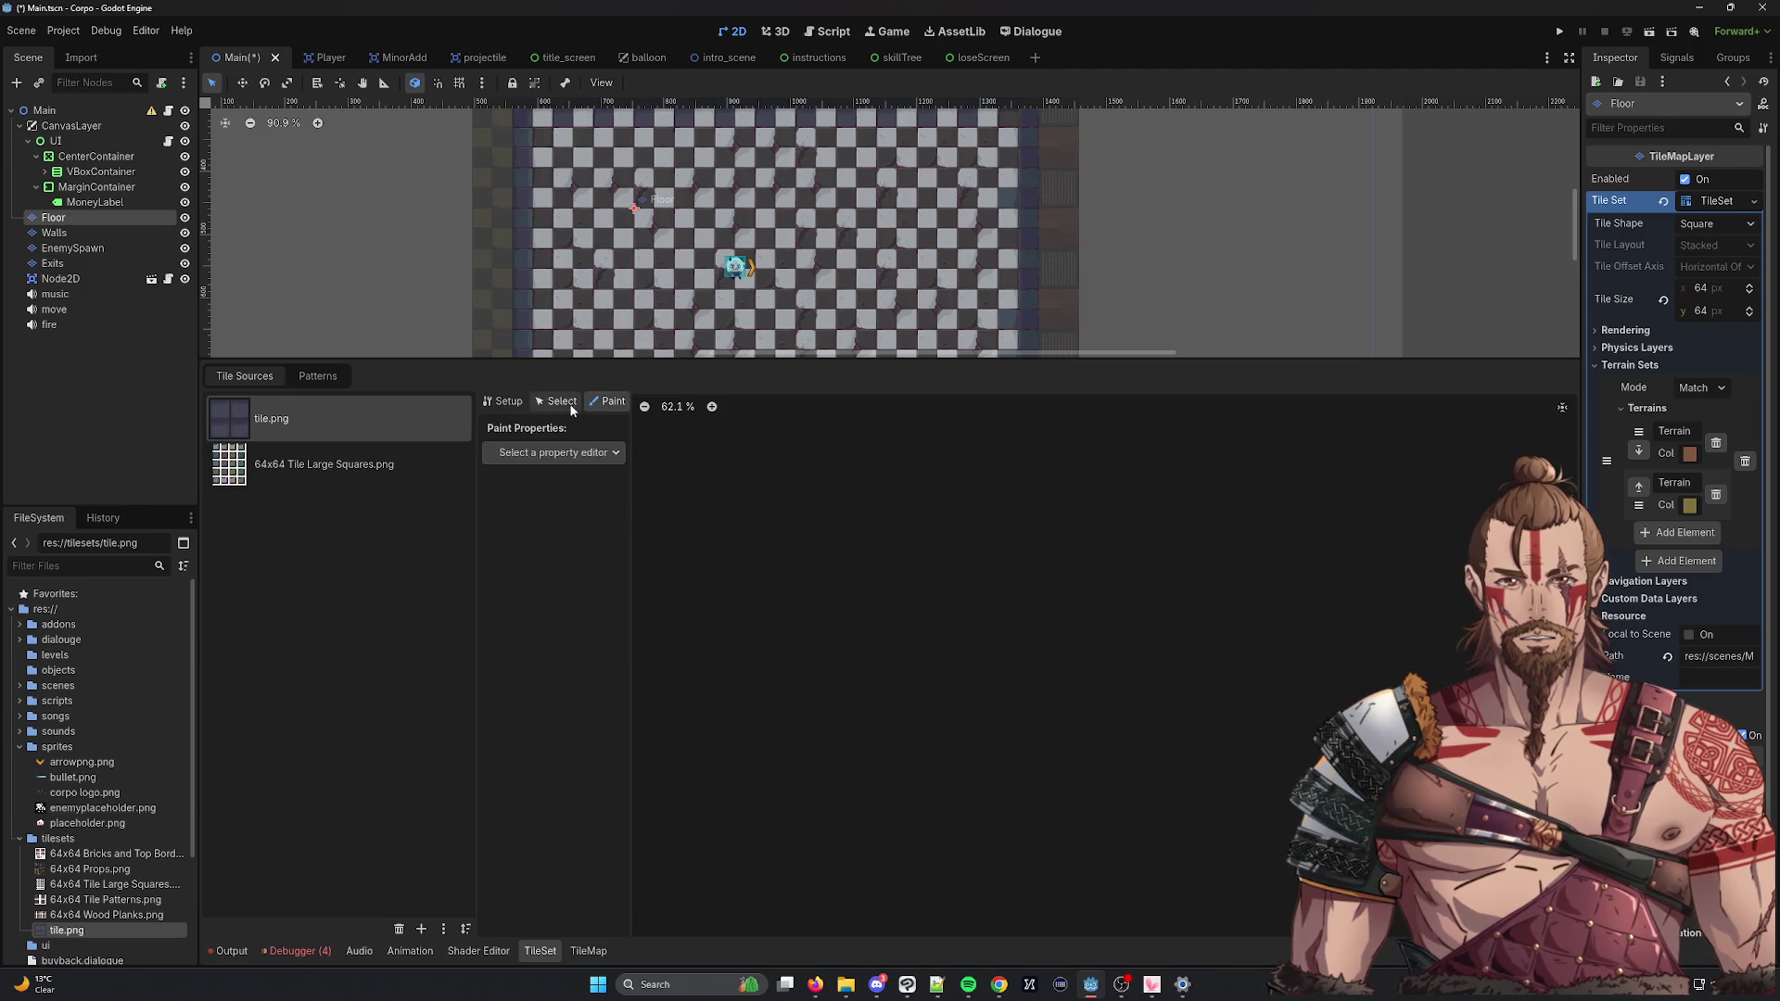
left_click(519, 403)
scroll(1071, 634, "up", 1)
scroll(992, 569, "down", 4)
scroll(1116, 547, "up", 8)
left_click(1127, 605)
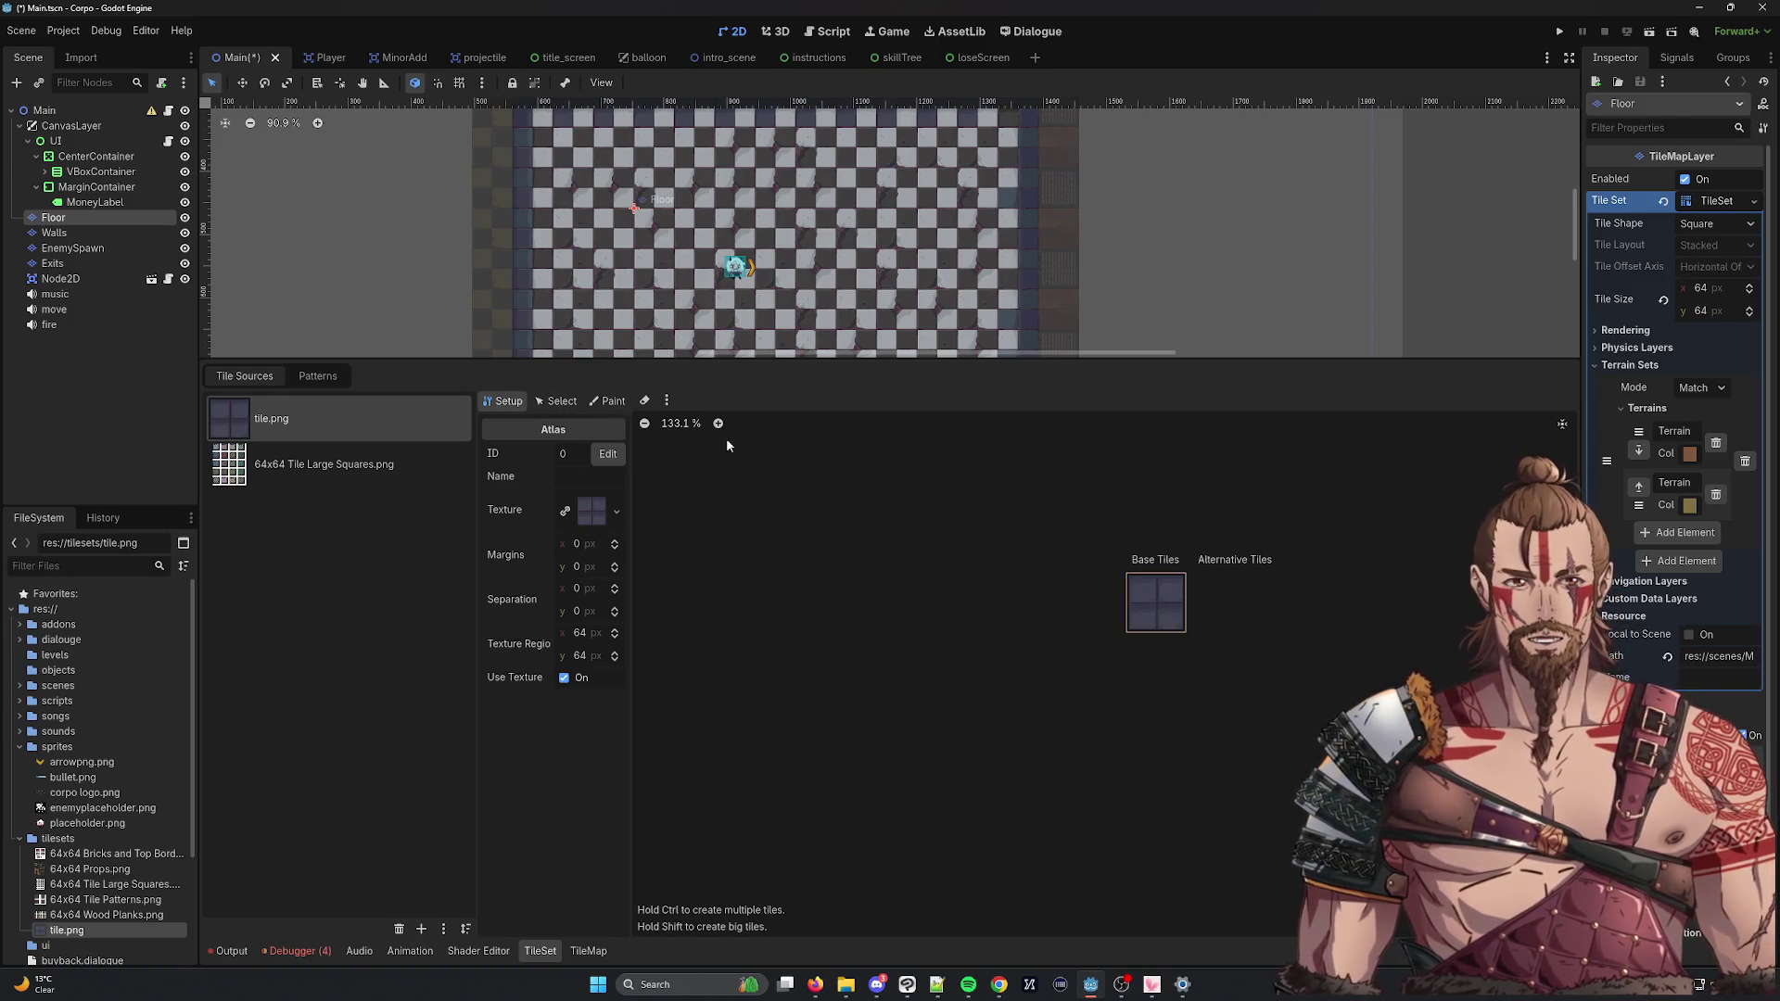
left_click(557, 401)
Paint Terrain Set 0's yellow terrain across the whole tile.png tile.
left_click(608, 401)
left_click(582, 450)
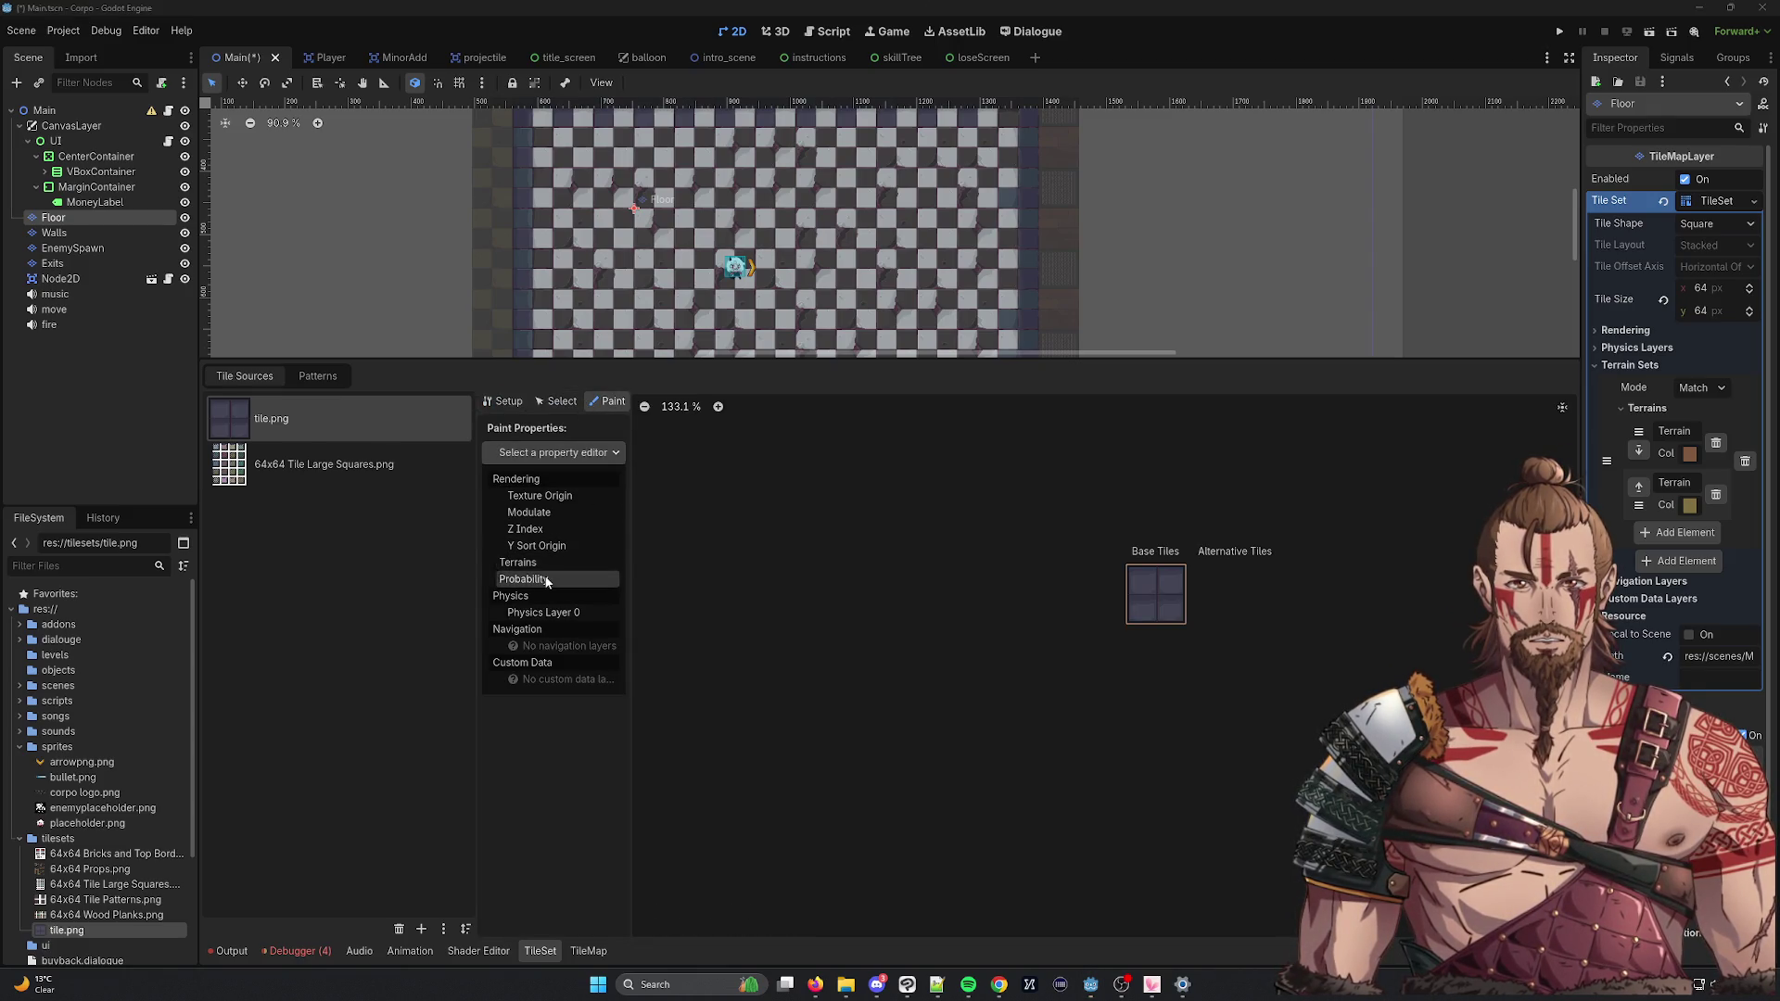
left_click(554, 579)
left_click(573, 460)
left_click(547, 565)
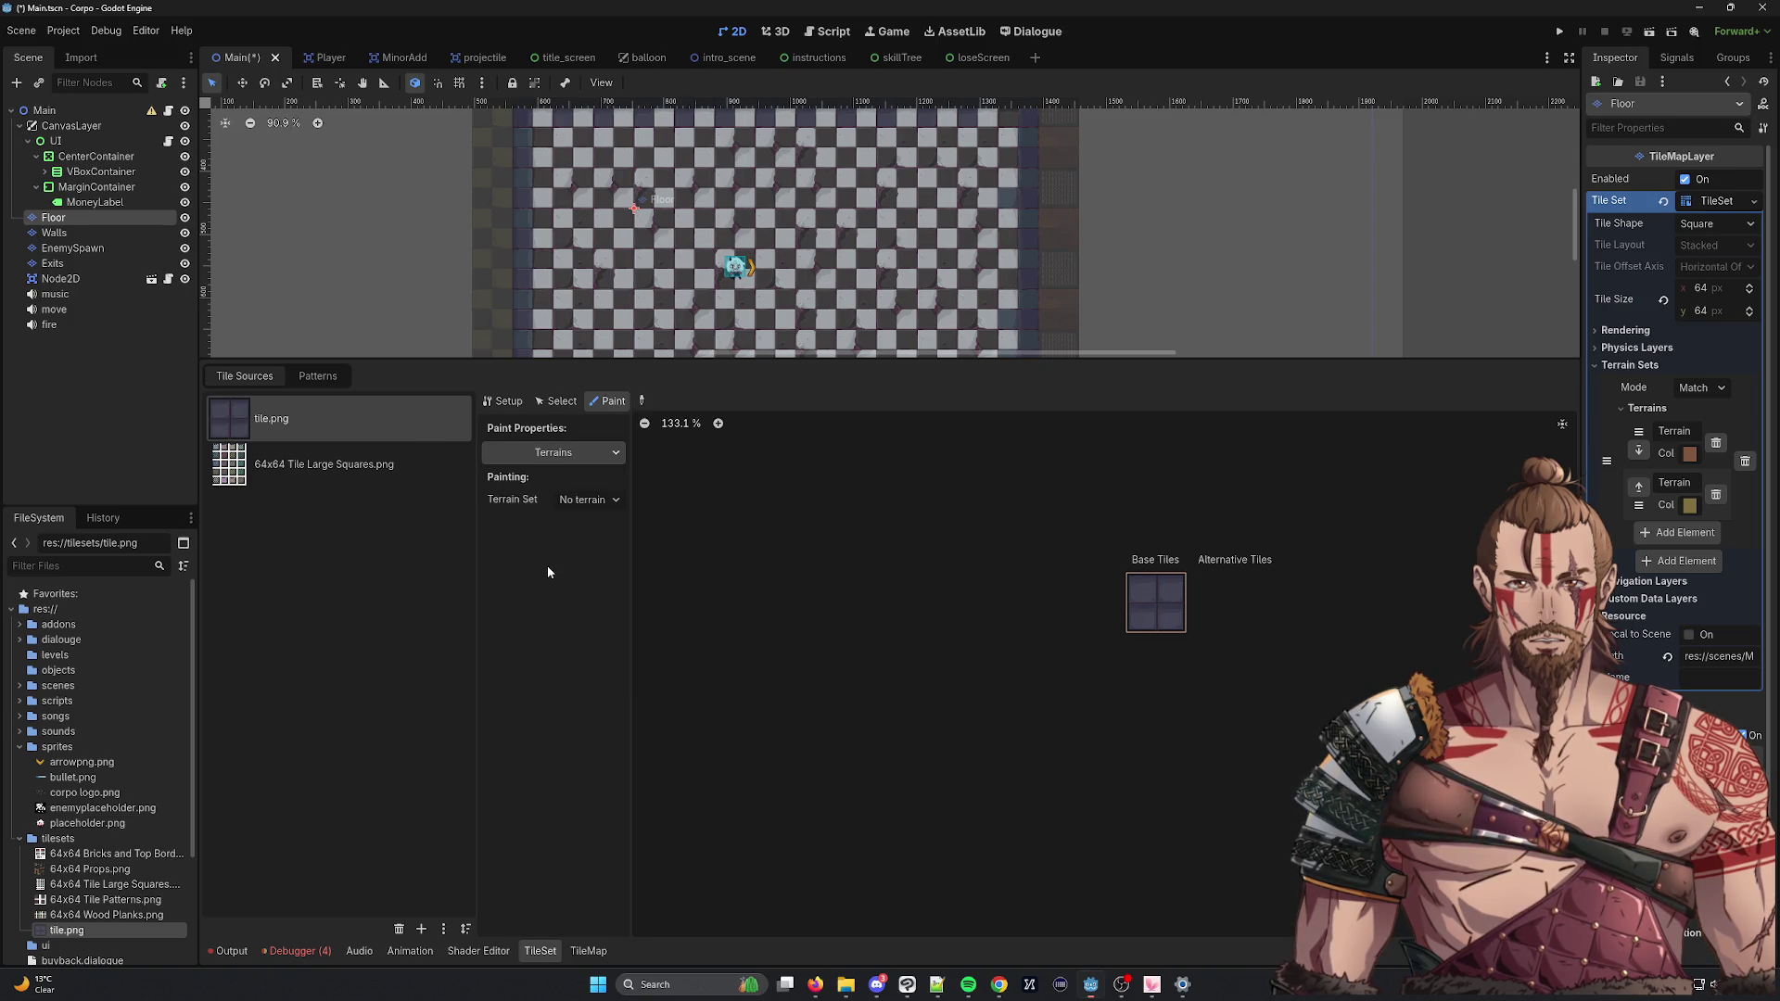
left_click(567, 454)
left_click(571, 462)
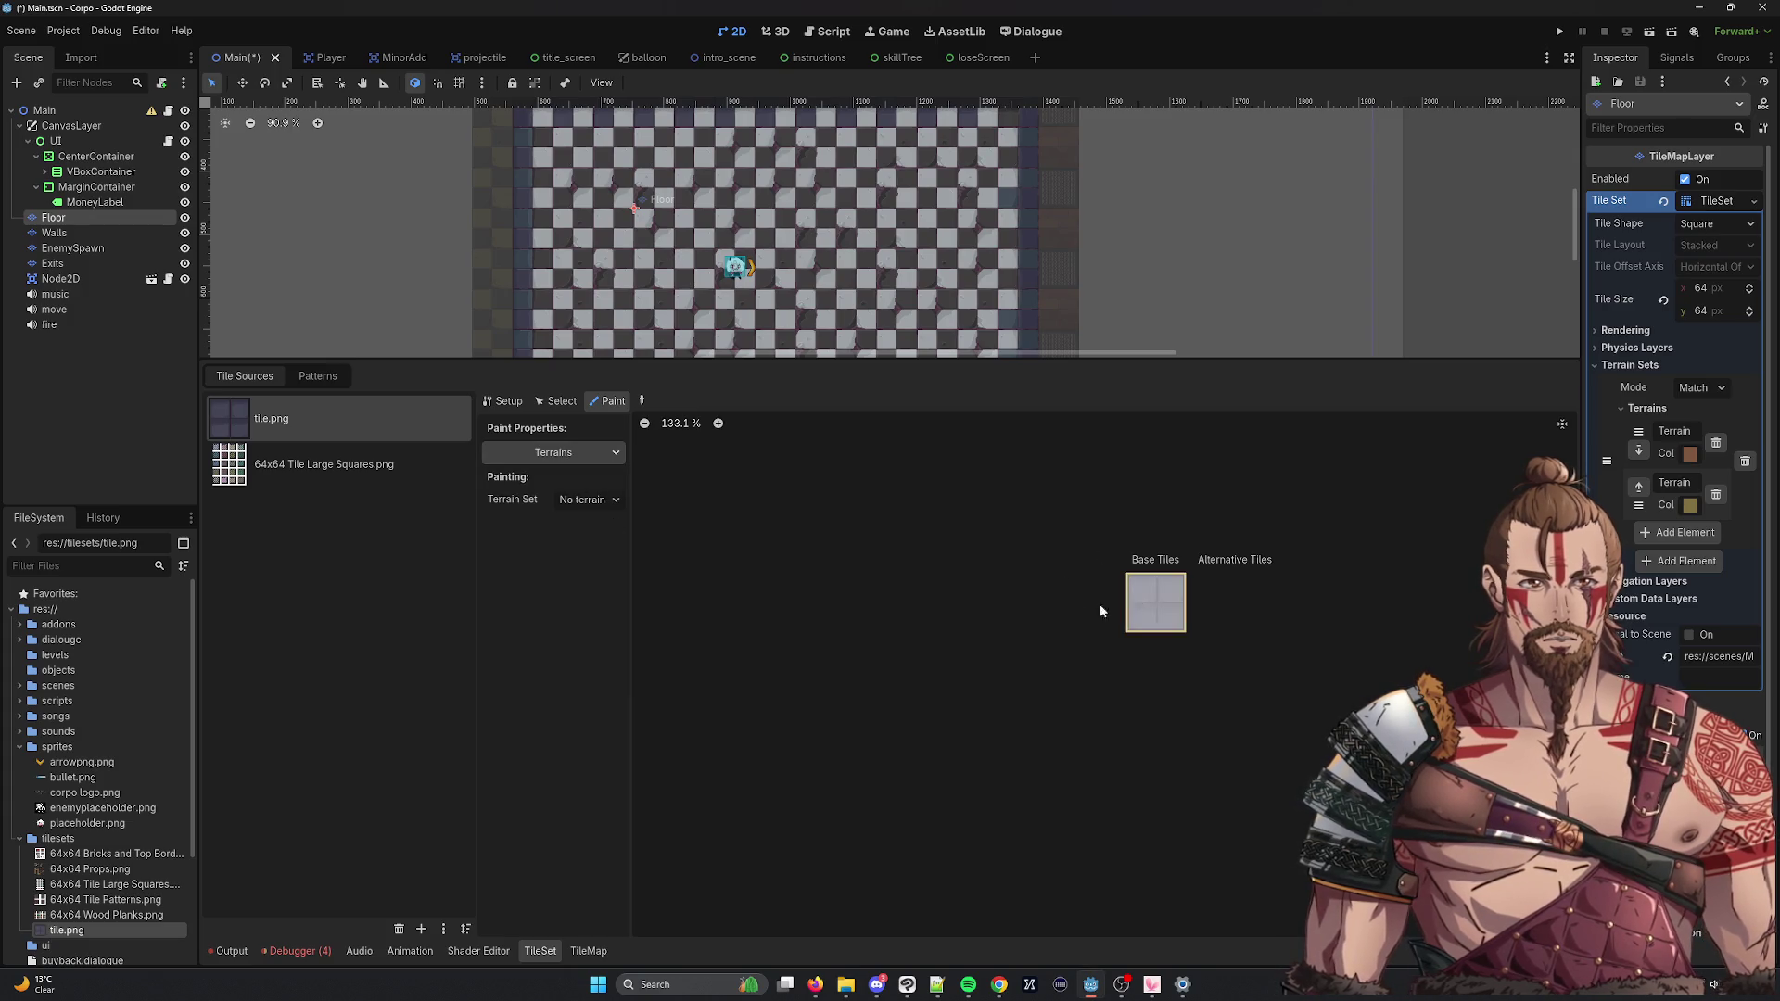
left_click(588, 499)
left_click(593, 533)
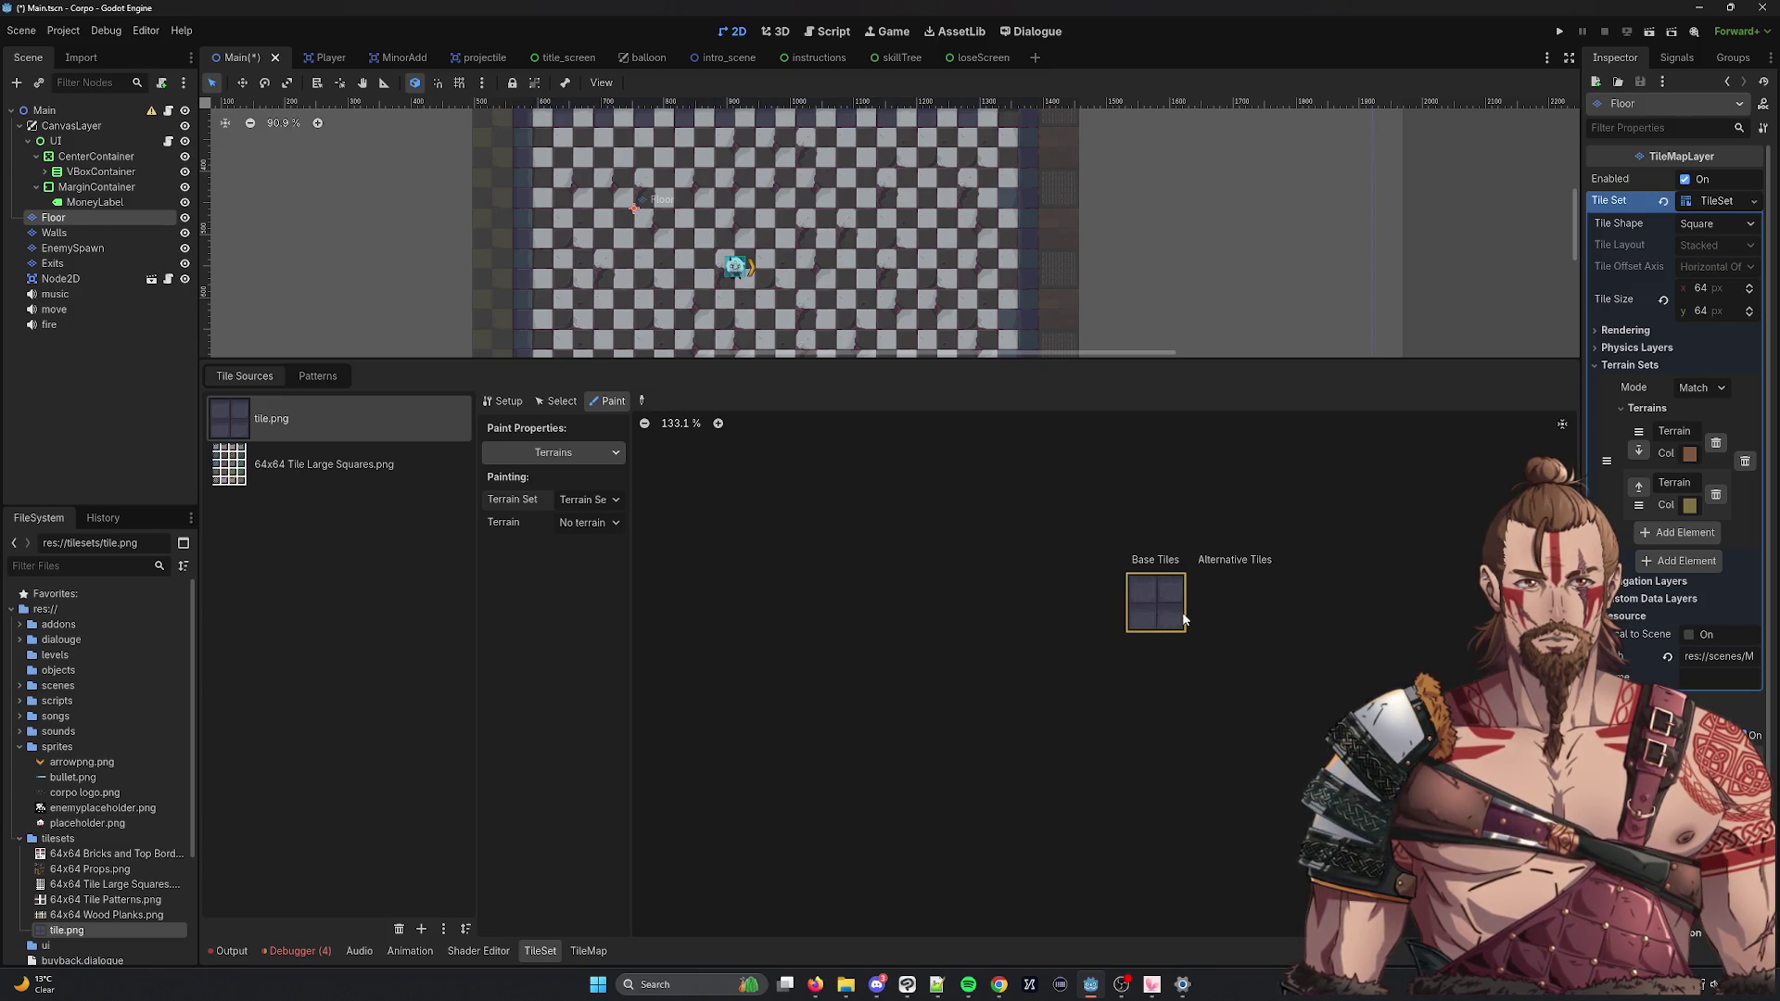
left_click(593, 521)
left_click(612, 579)
left_click_drag(1142, 601, 1180, 631)
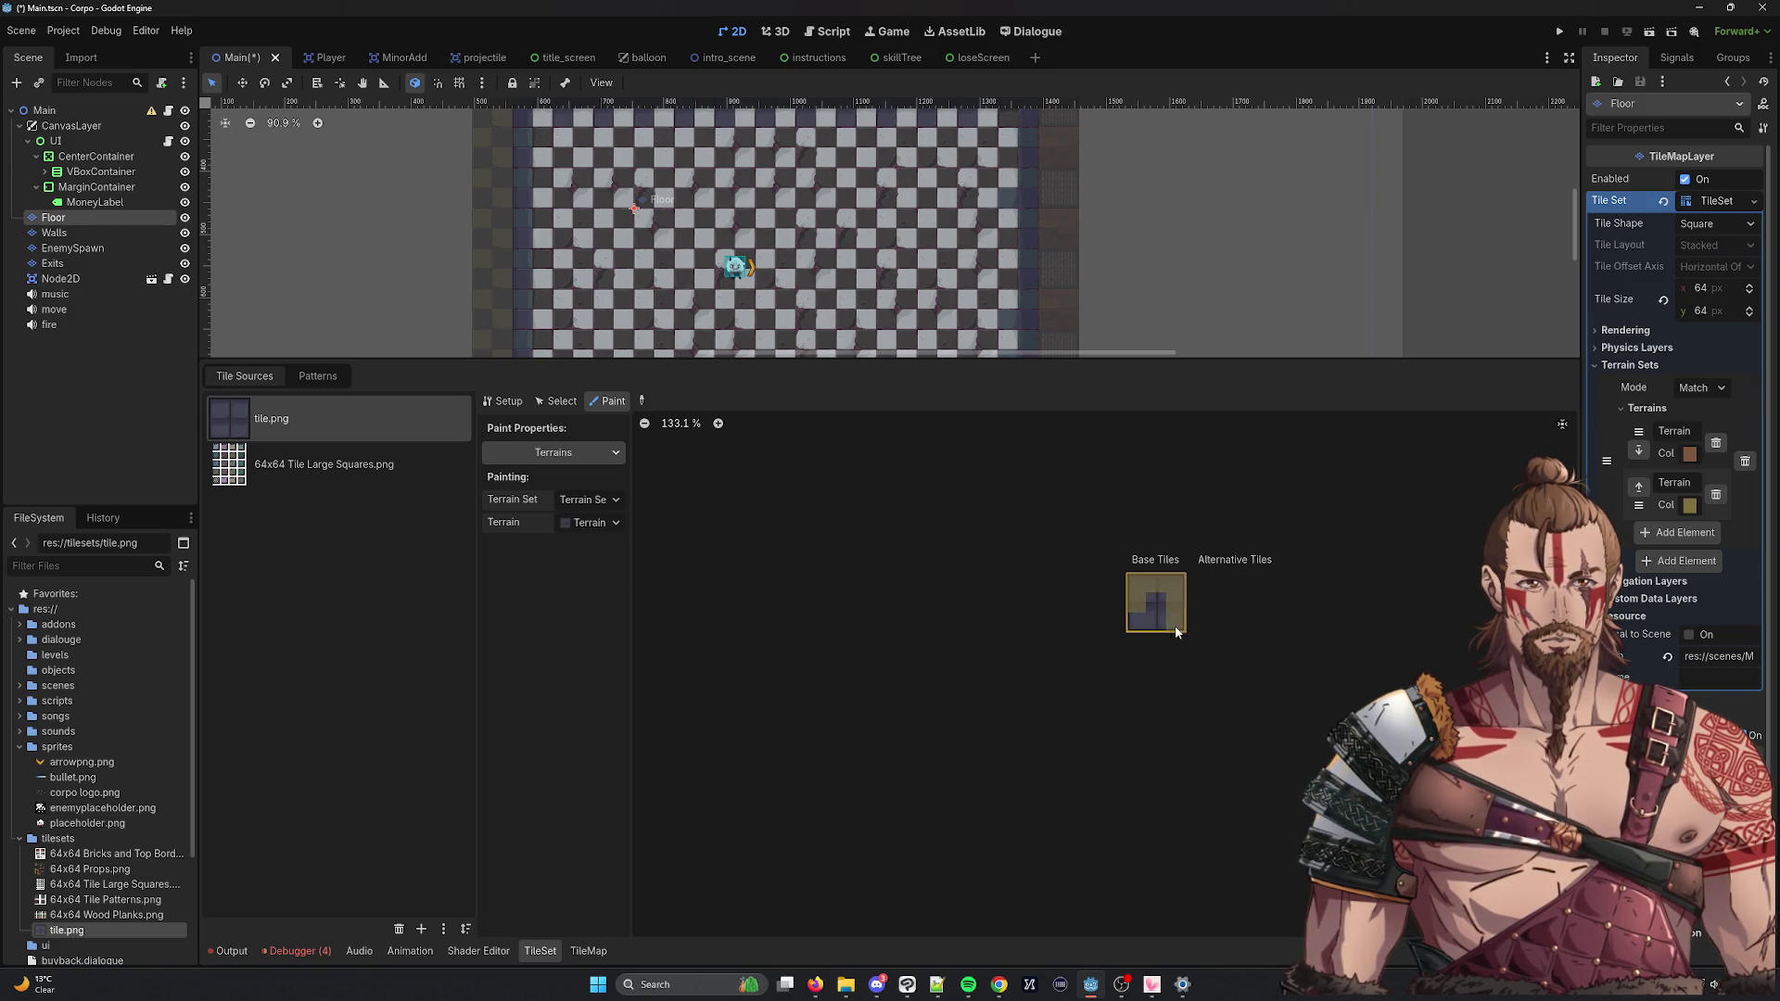
Give the tile a full-tile Physics Layer 0 collision shape.
left_click(588, 452)
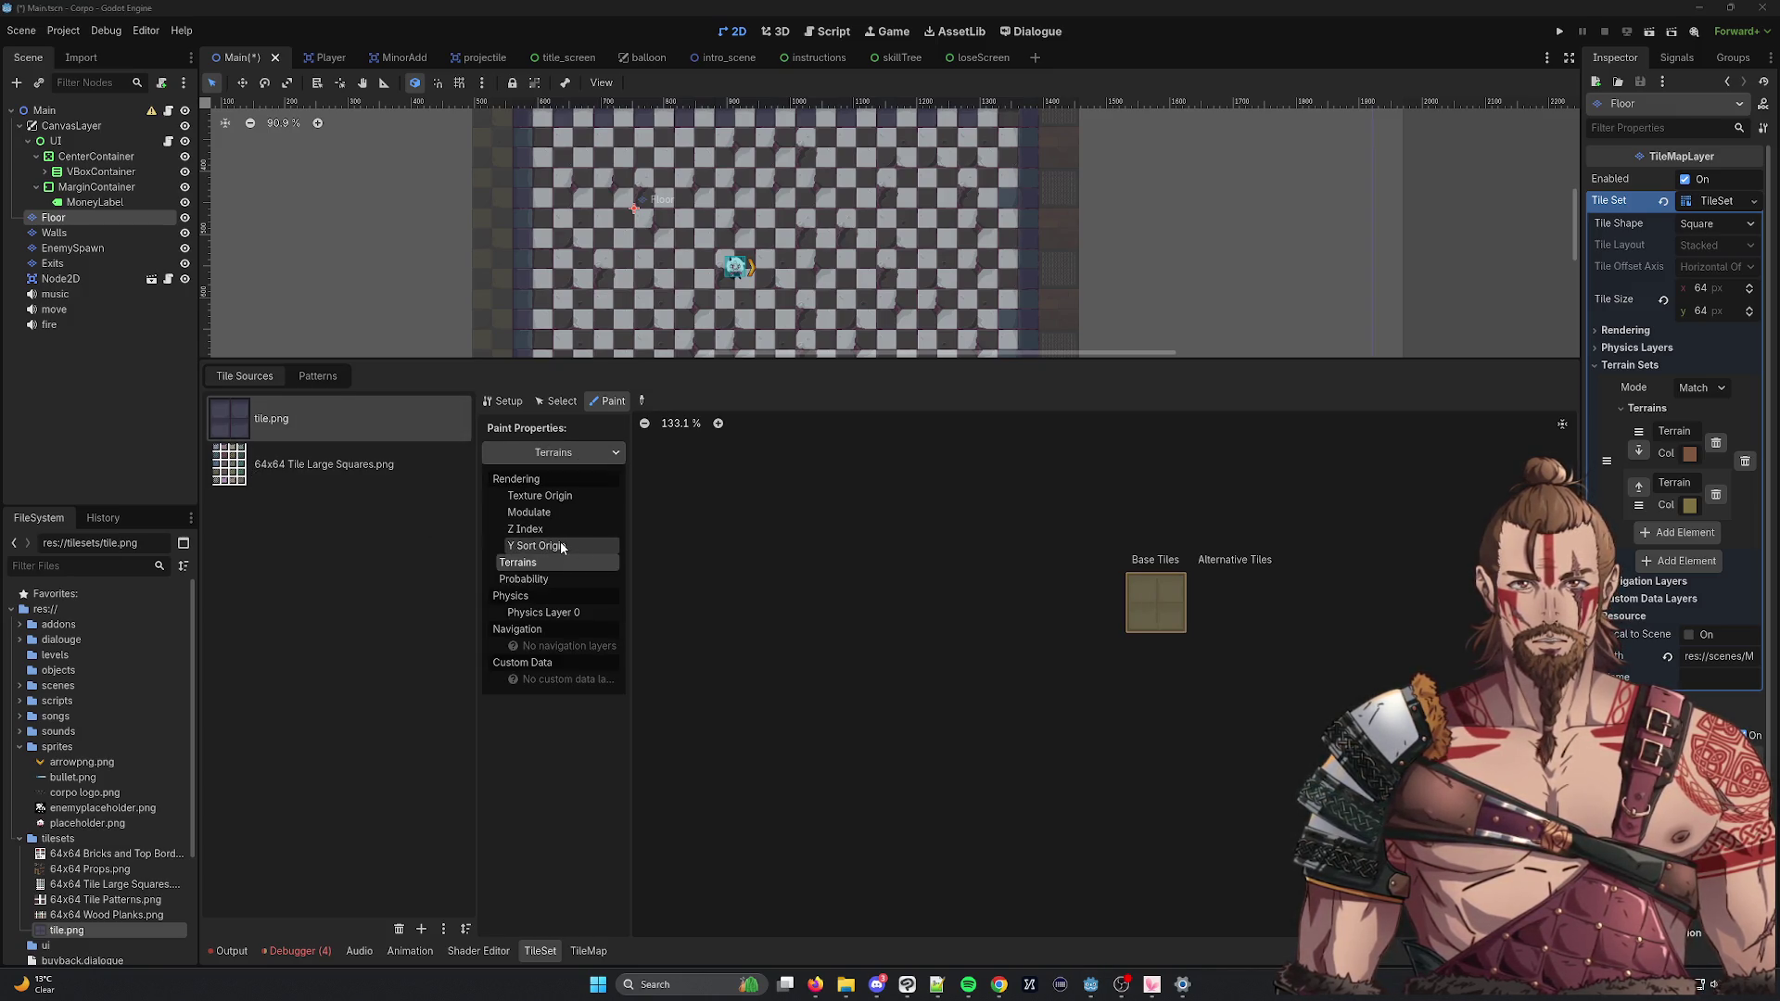
left_click(551, 612)
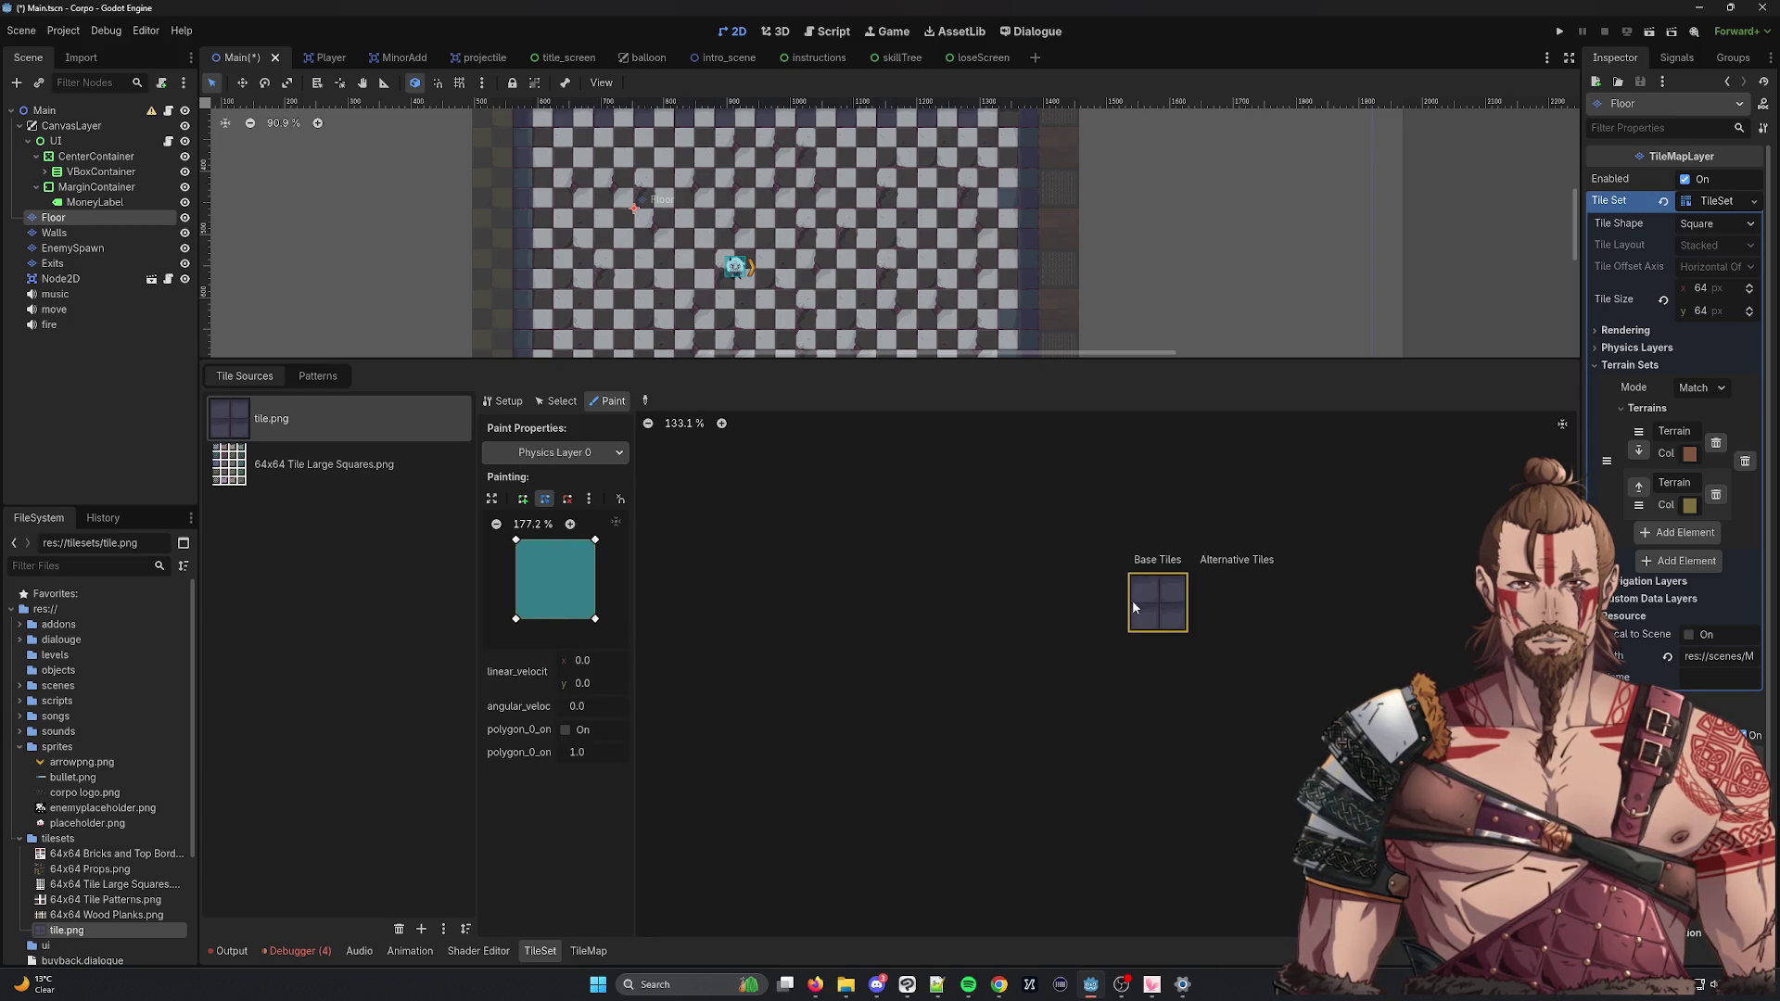
left_click(556, 400)
left_click(609, 404)
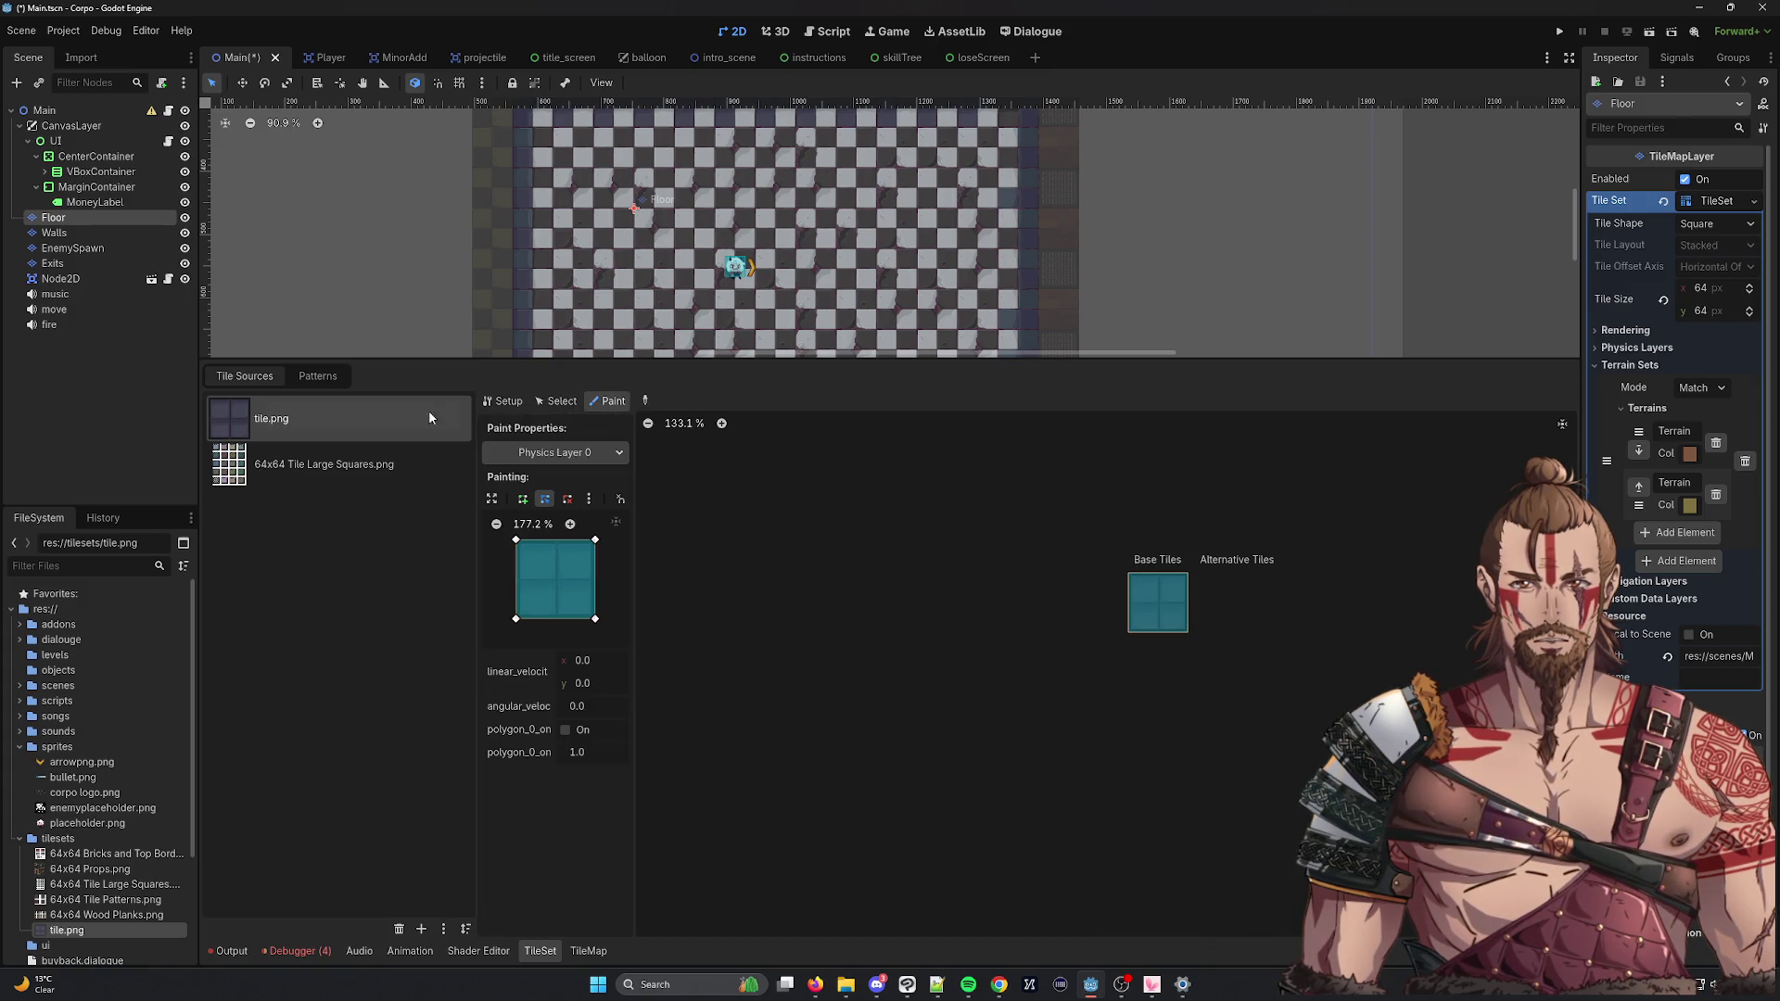
left_click(588, 951)
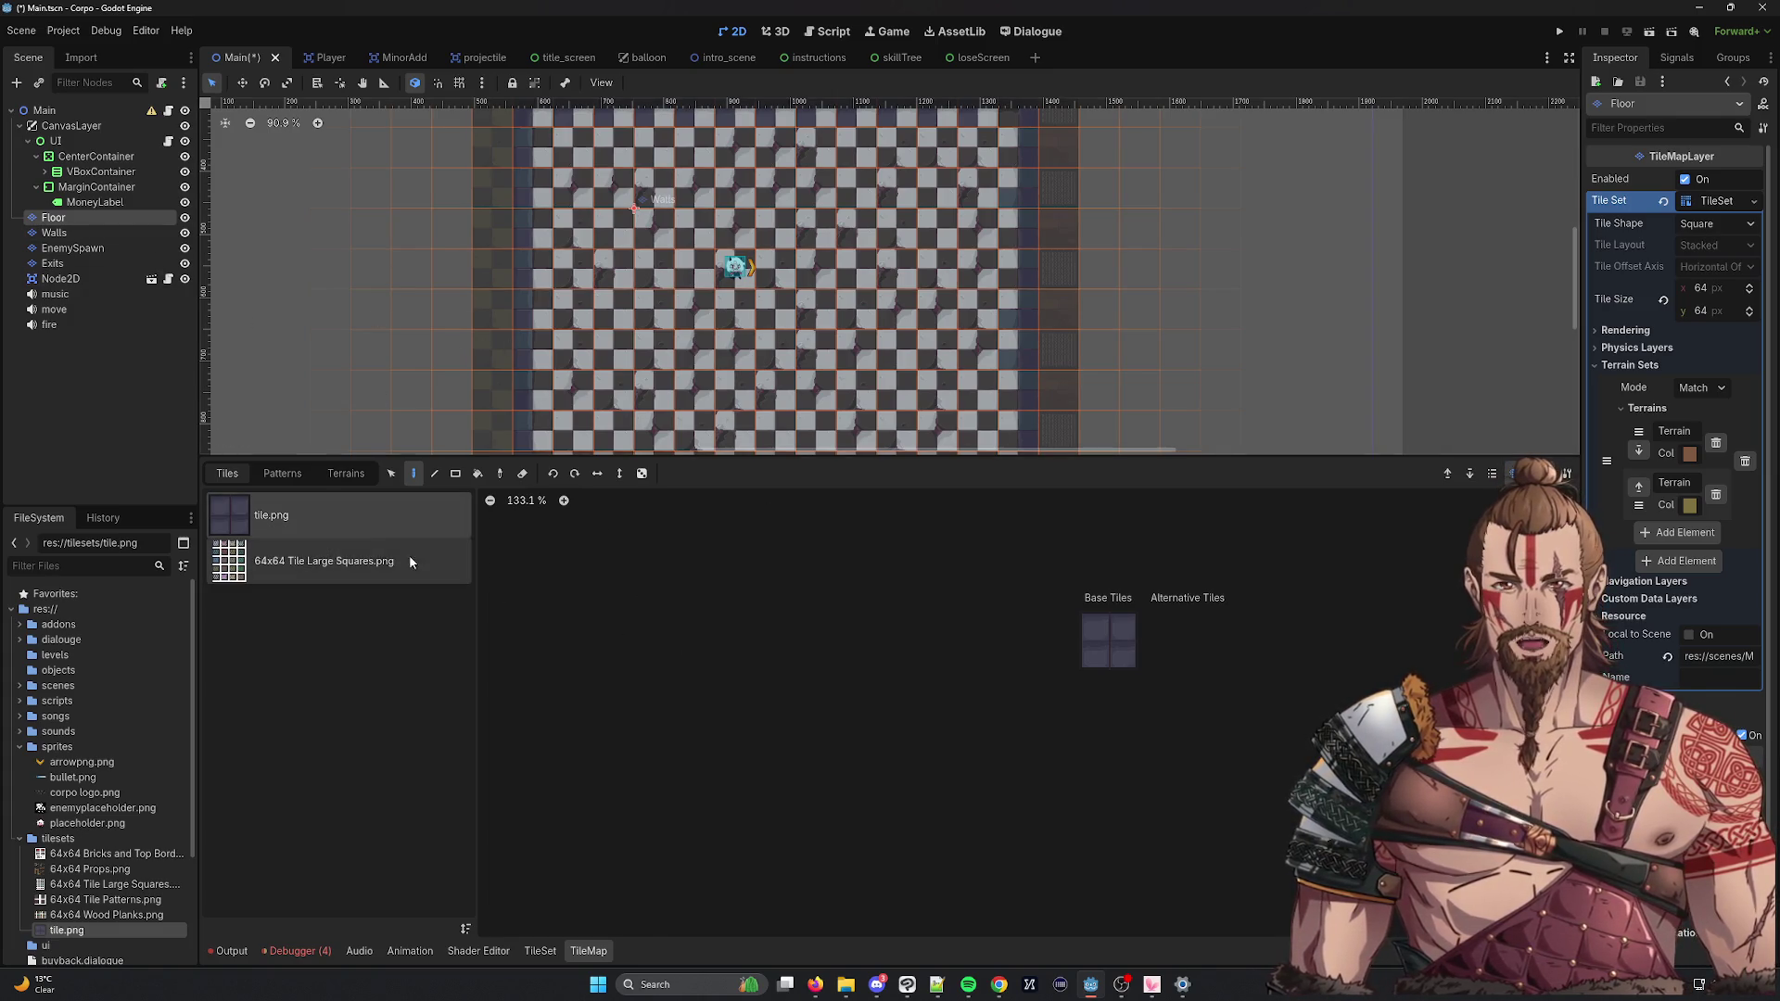
Select Terrain Set 0 and Terrain 0 in the TileMap terrain list, then return to the TileSet editor.
left_click(362, 474)
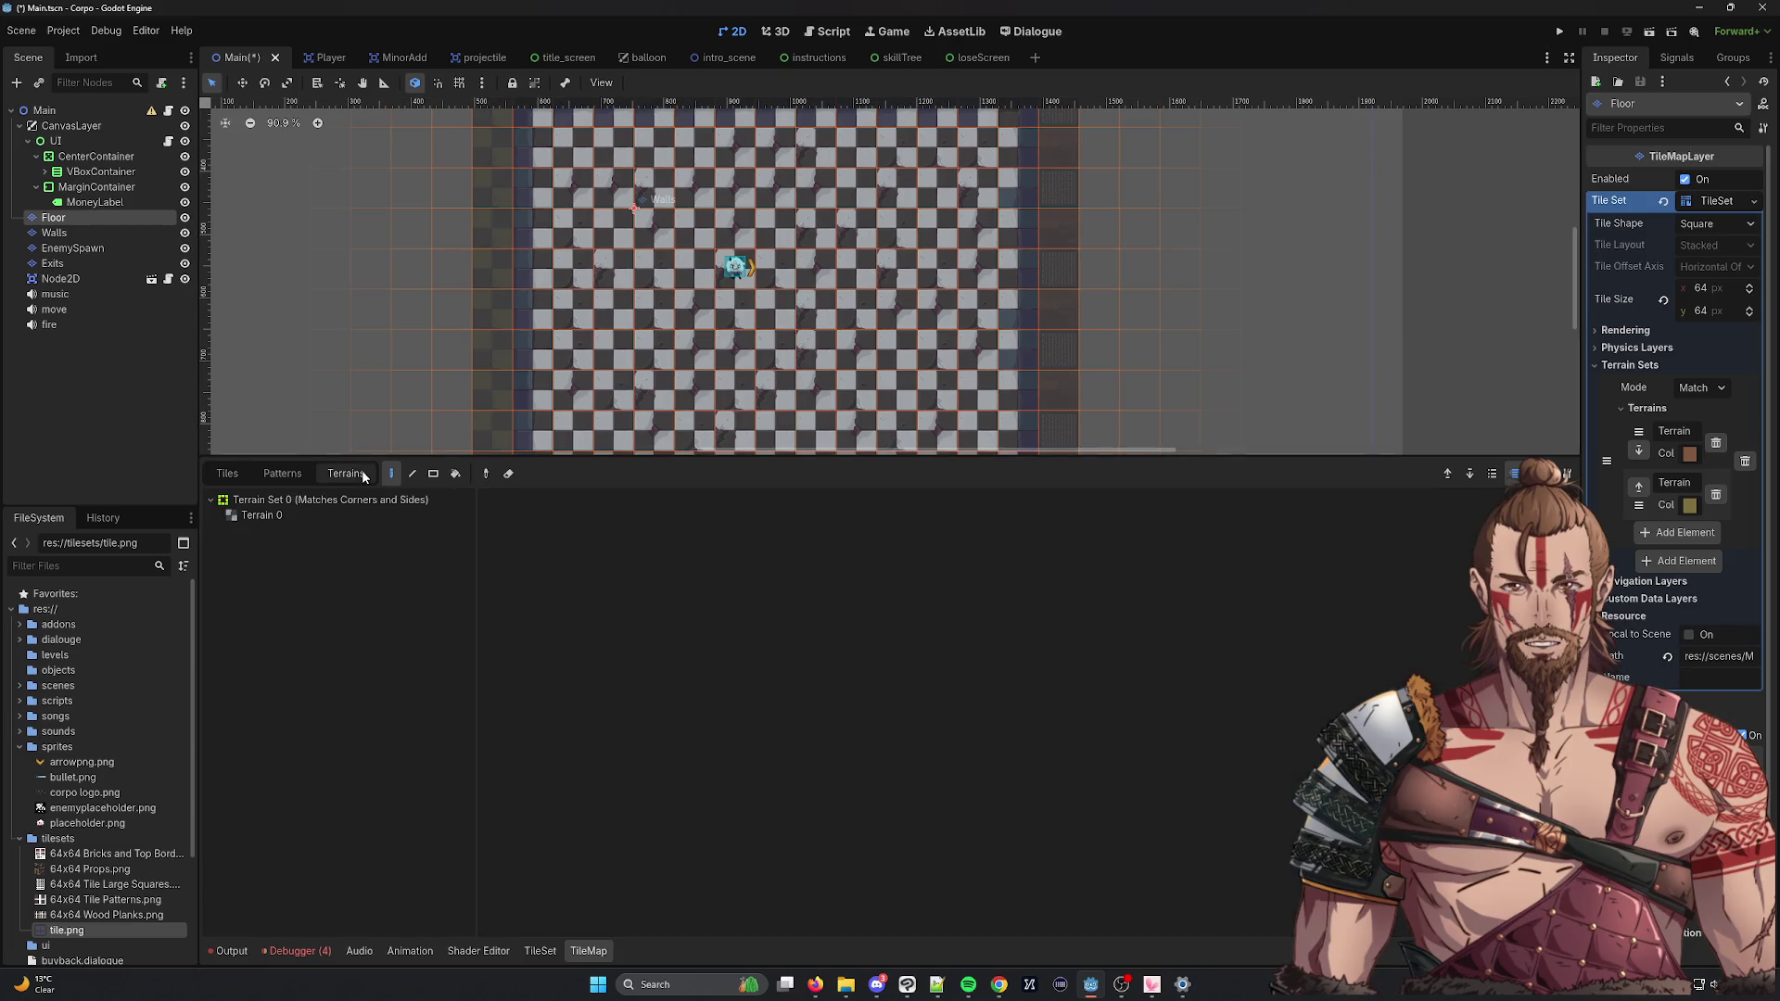
left_click(278, 516)
left_click(228, 502)
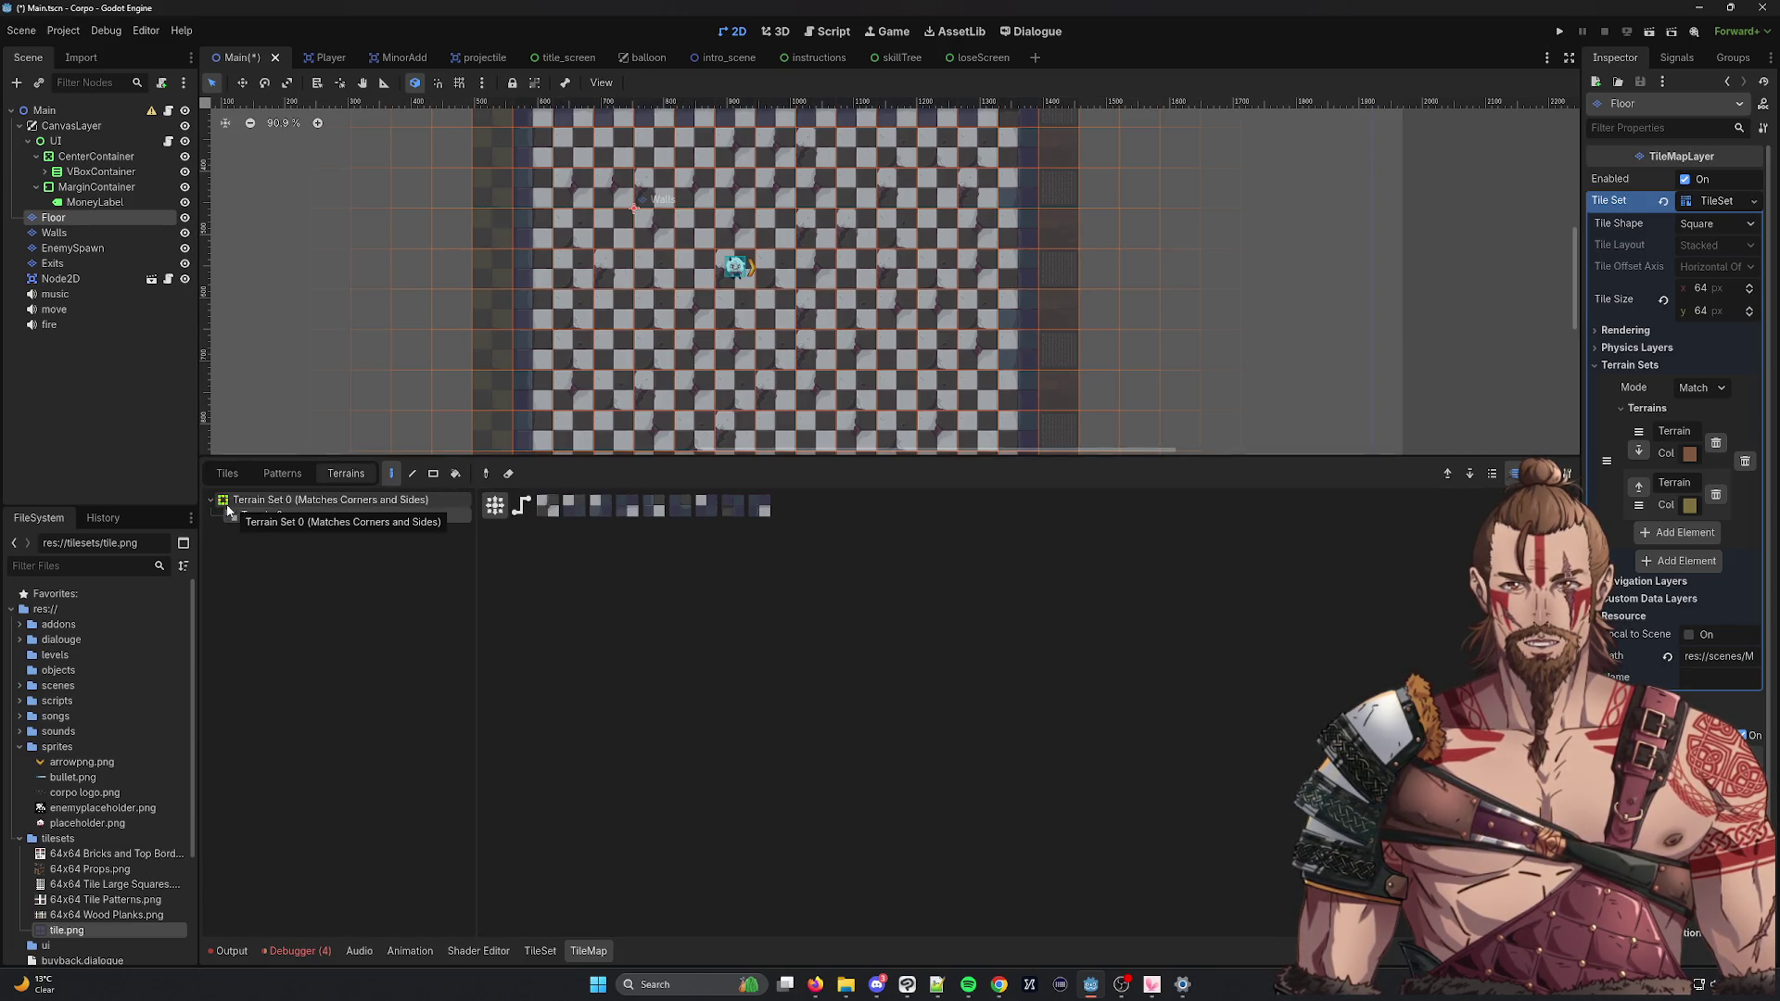
left_click(248, 517)
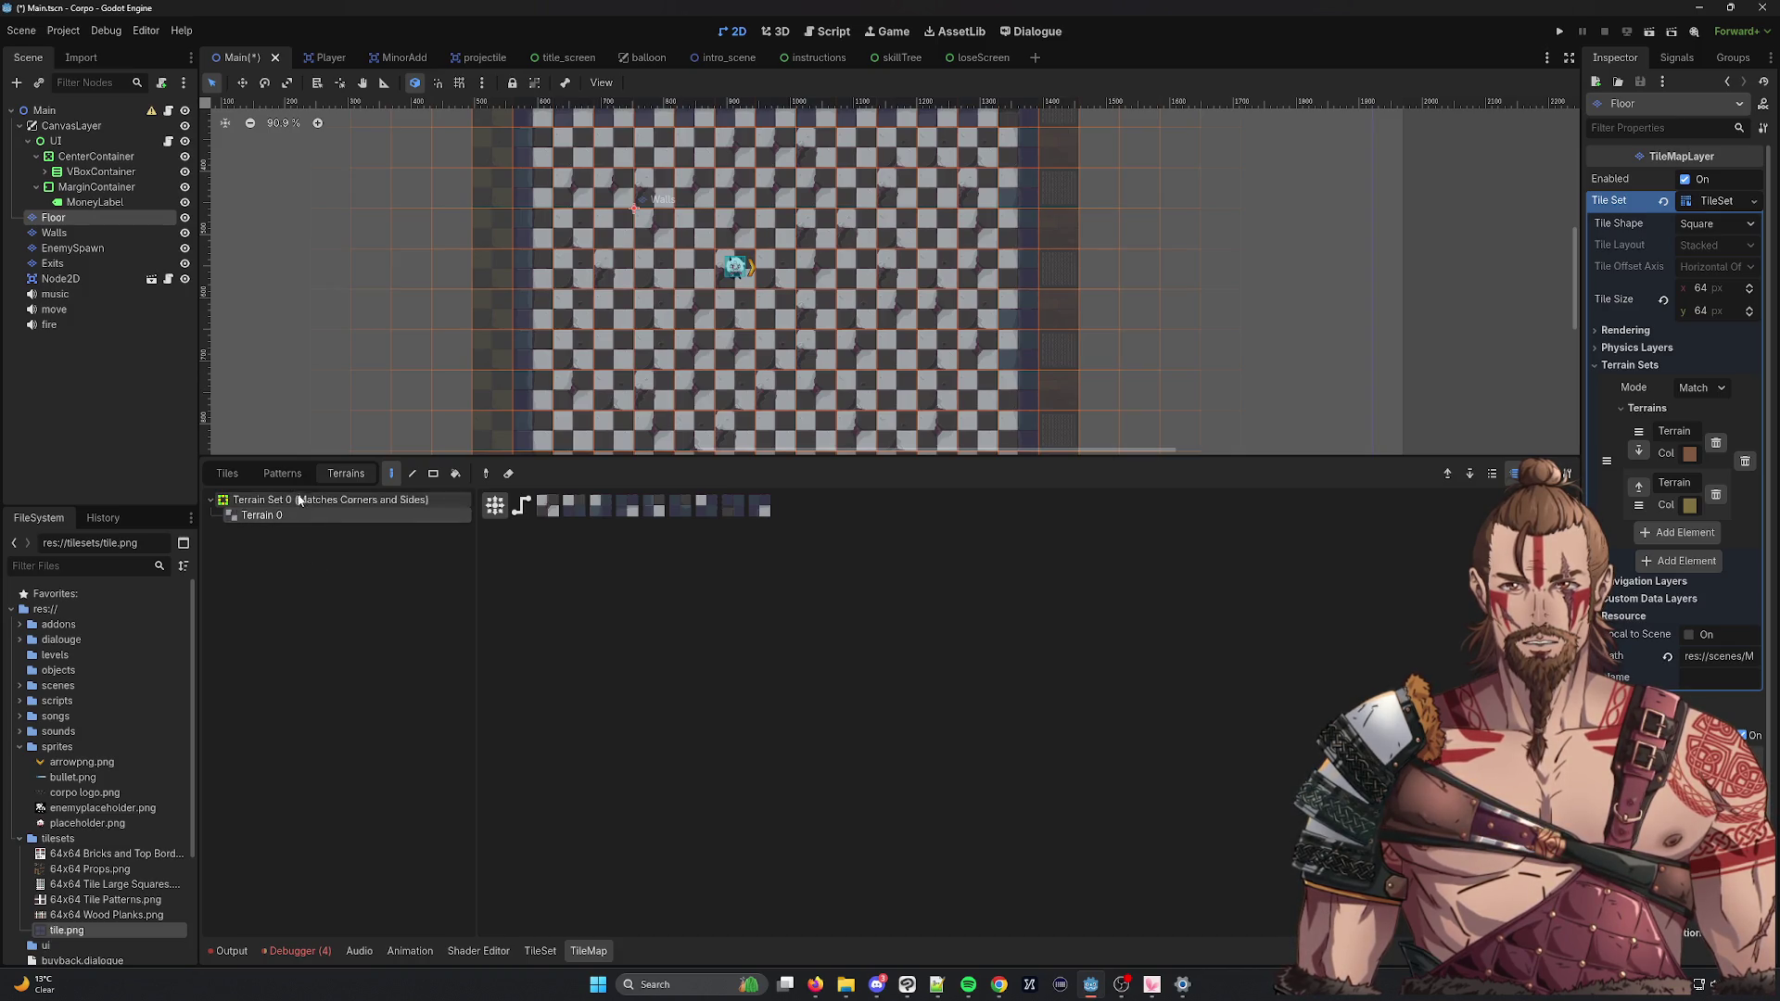
left_click(539, 951)
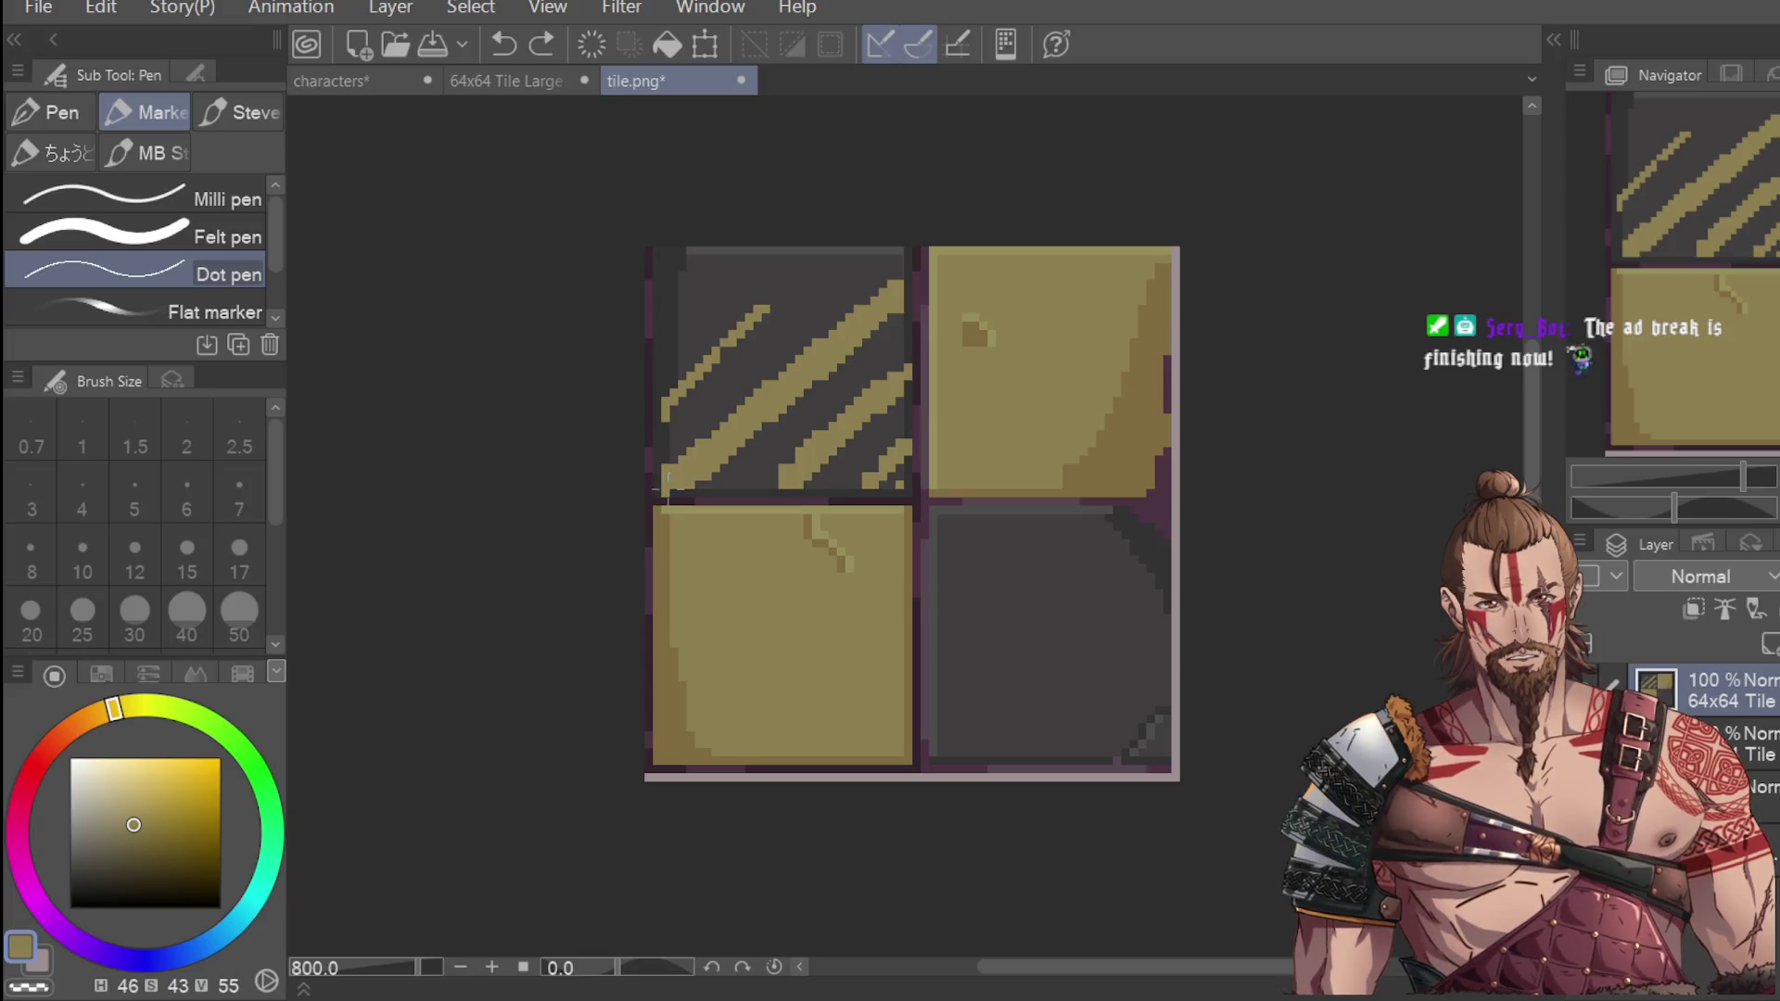
Undo, redo, then undo again so the top-left square's yellow stripes revert to plain dark grey.
key("ctrl+z")
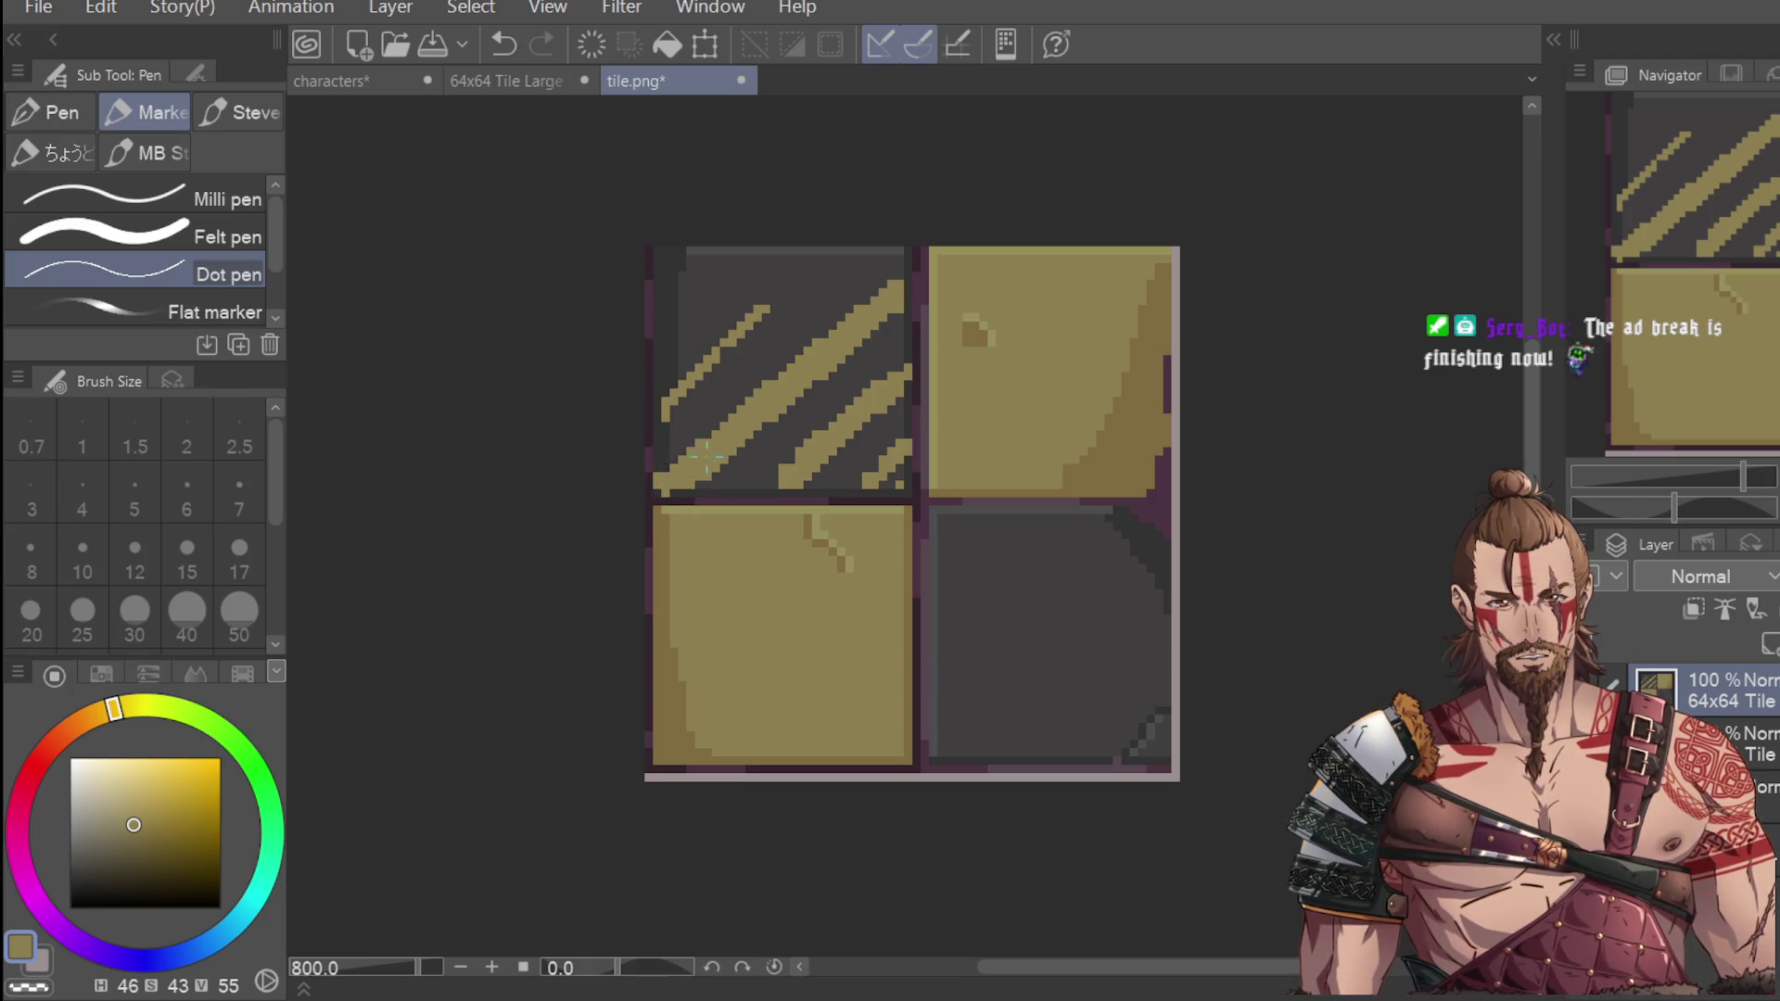
key("ctrl+y")
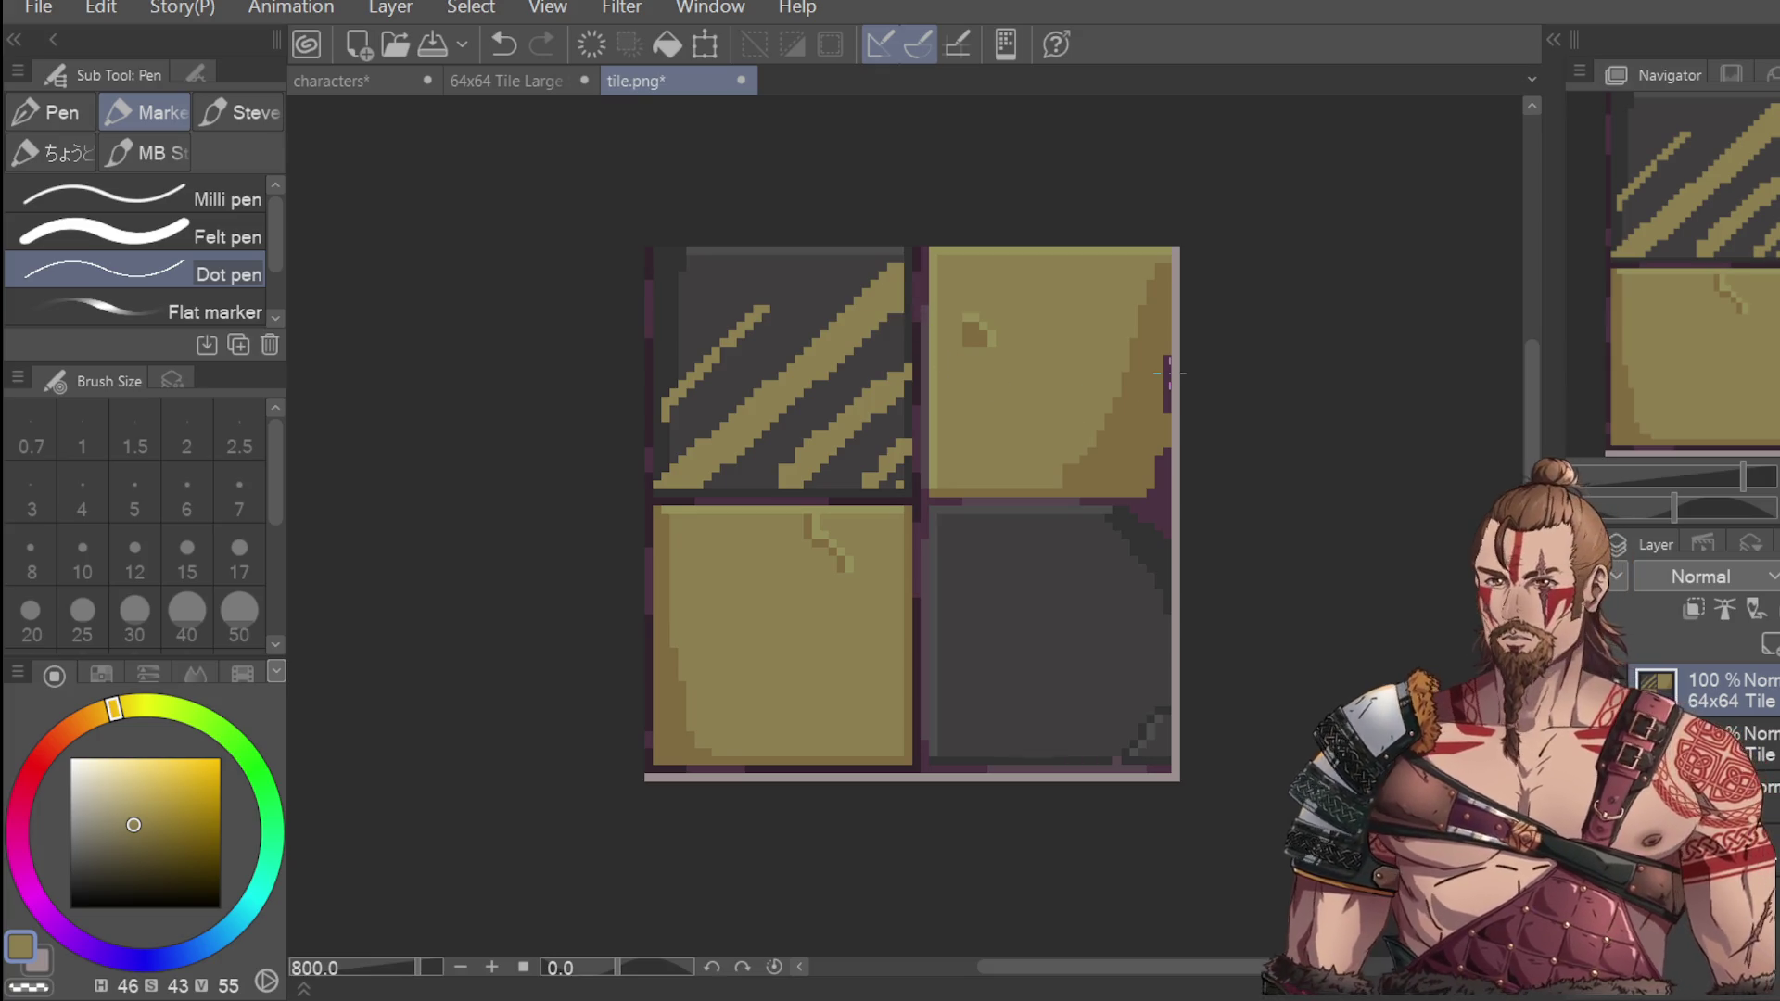
key("ctrl+z")
key("ctrl+z")
key("ctrl+z")
key("ctrl+z")
key("ctrl+z")
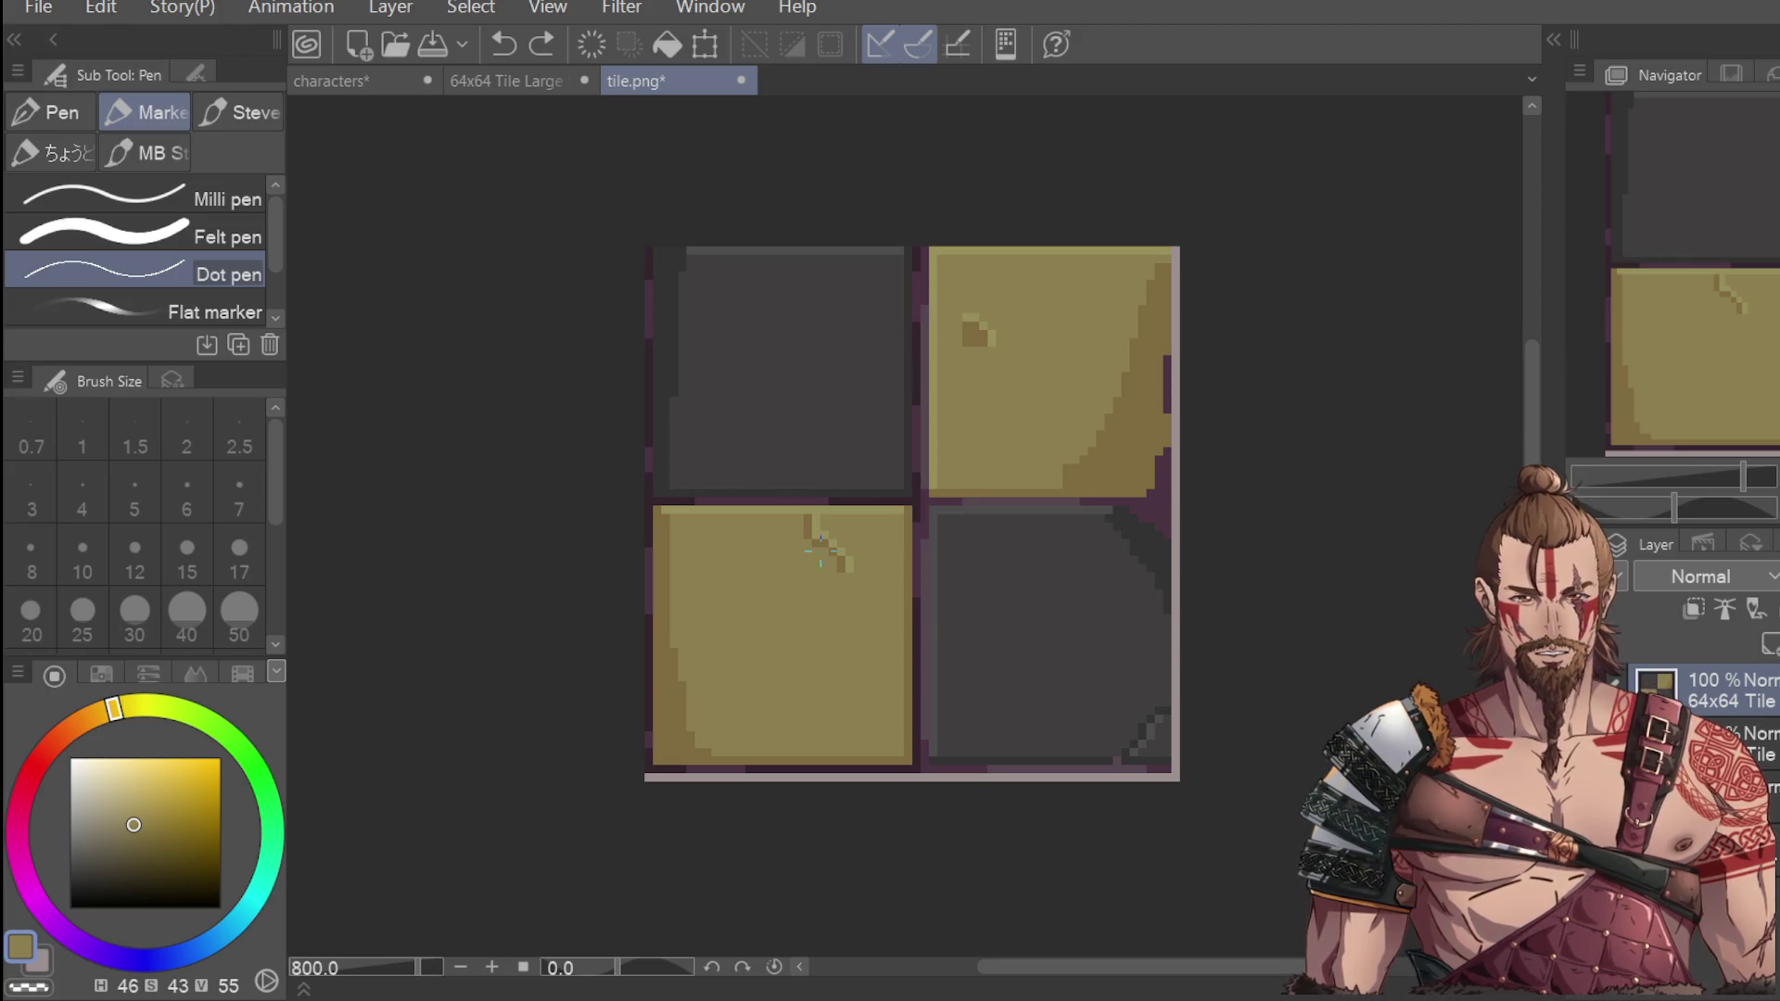
Draw one thick gold diagonal across the top-left quadrant, from bottom-left to top-right corner.
left_click_drag(661, 485, 913, 240)
key("ctrl+z")
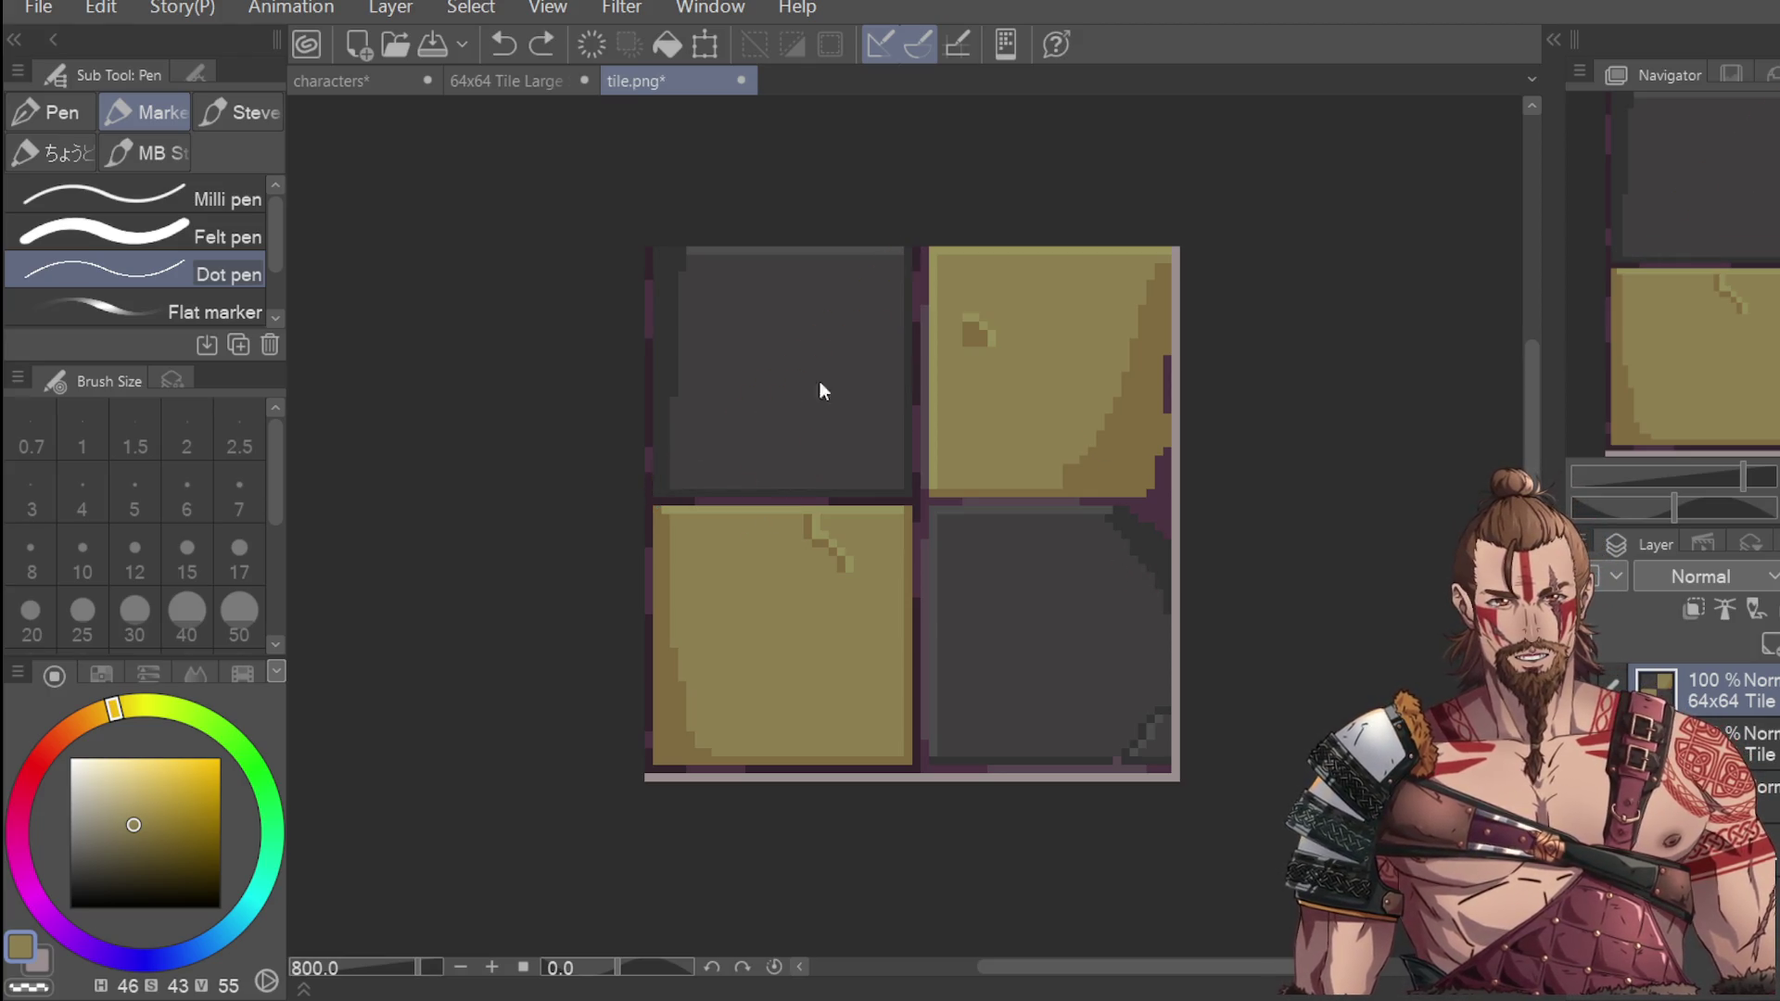
left_click_drag(658, 488, 907, 245)
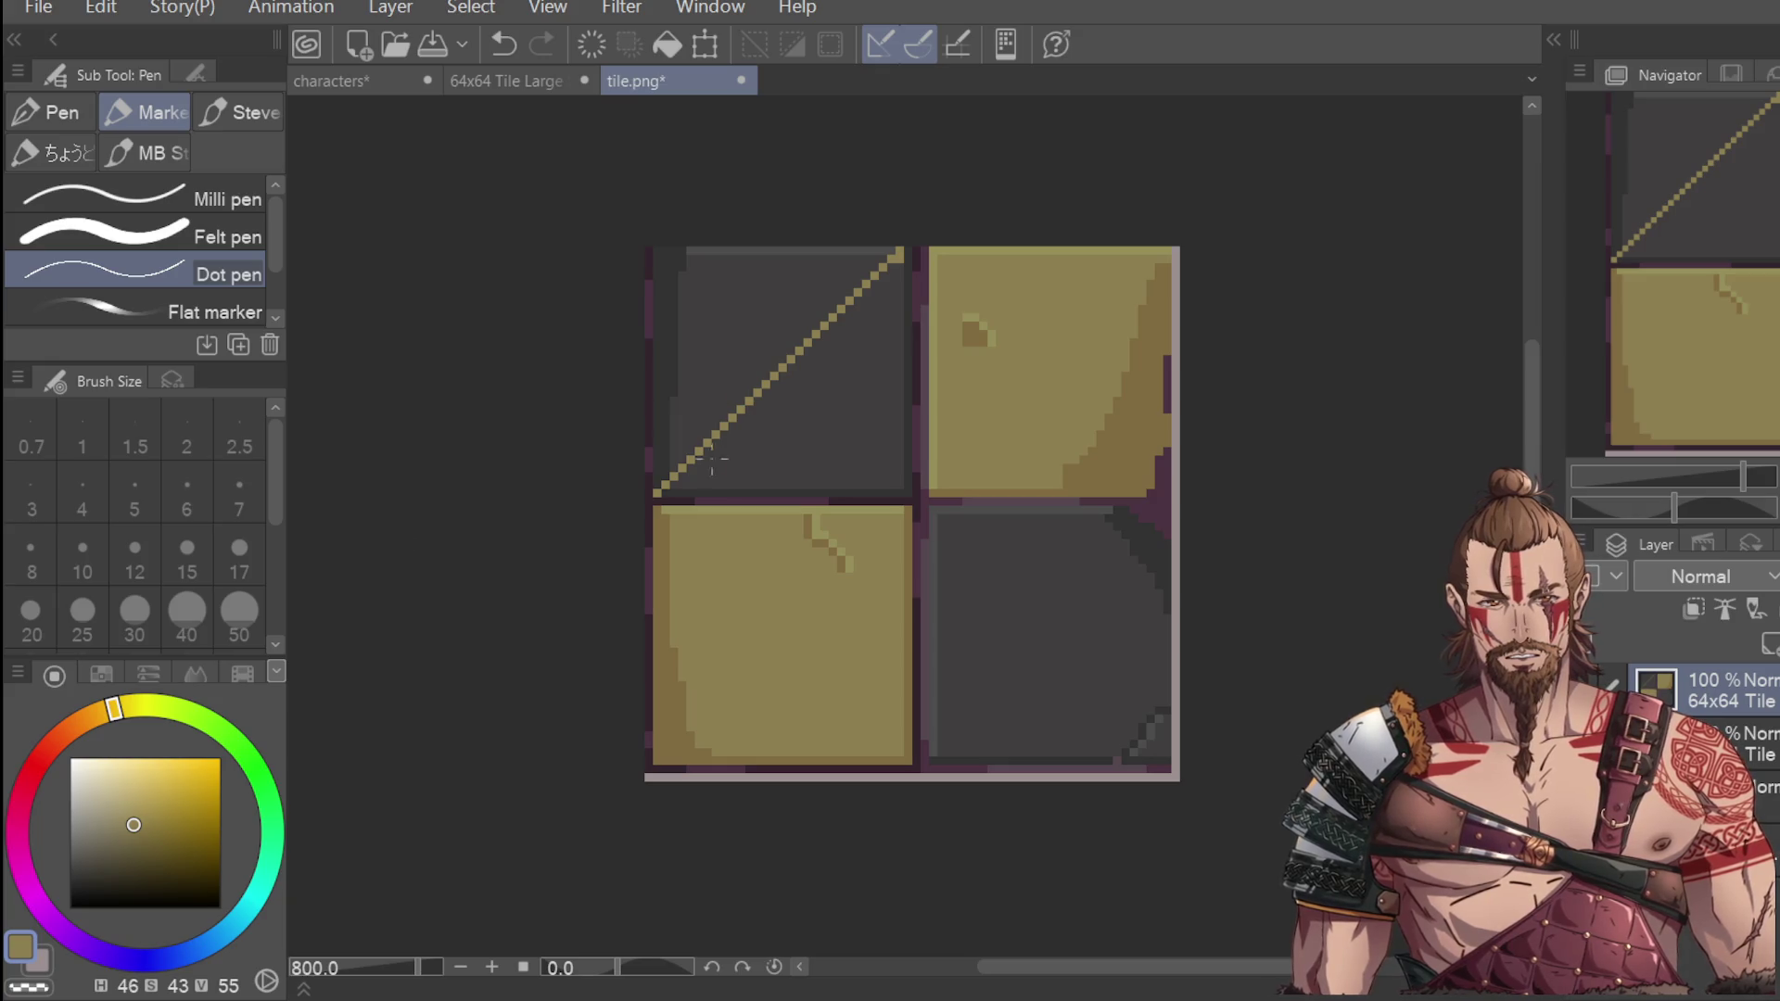
mouse_move(665, 491)
left_mouse_down()
mouse_move(738, 437)
mouse_move(803, 332)
left_mouse_up()
key("ctrl+z")
left_click_drag(664, 491, 907, 248)
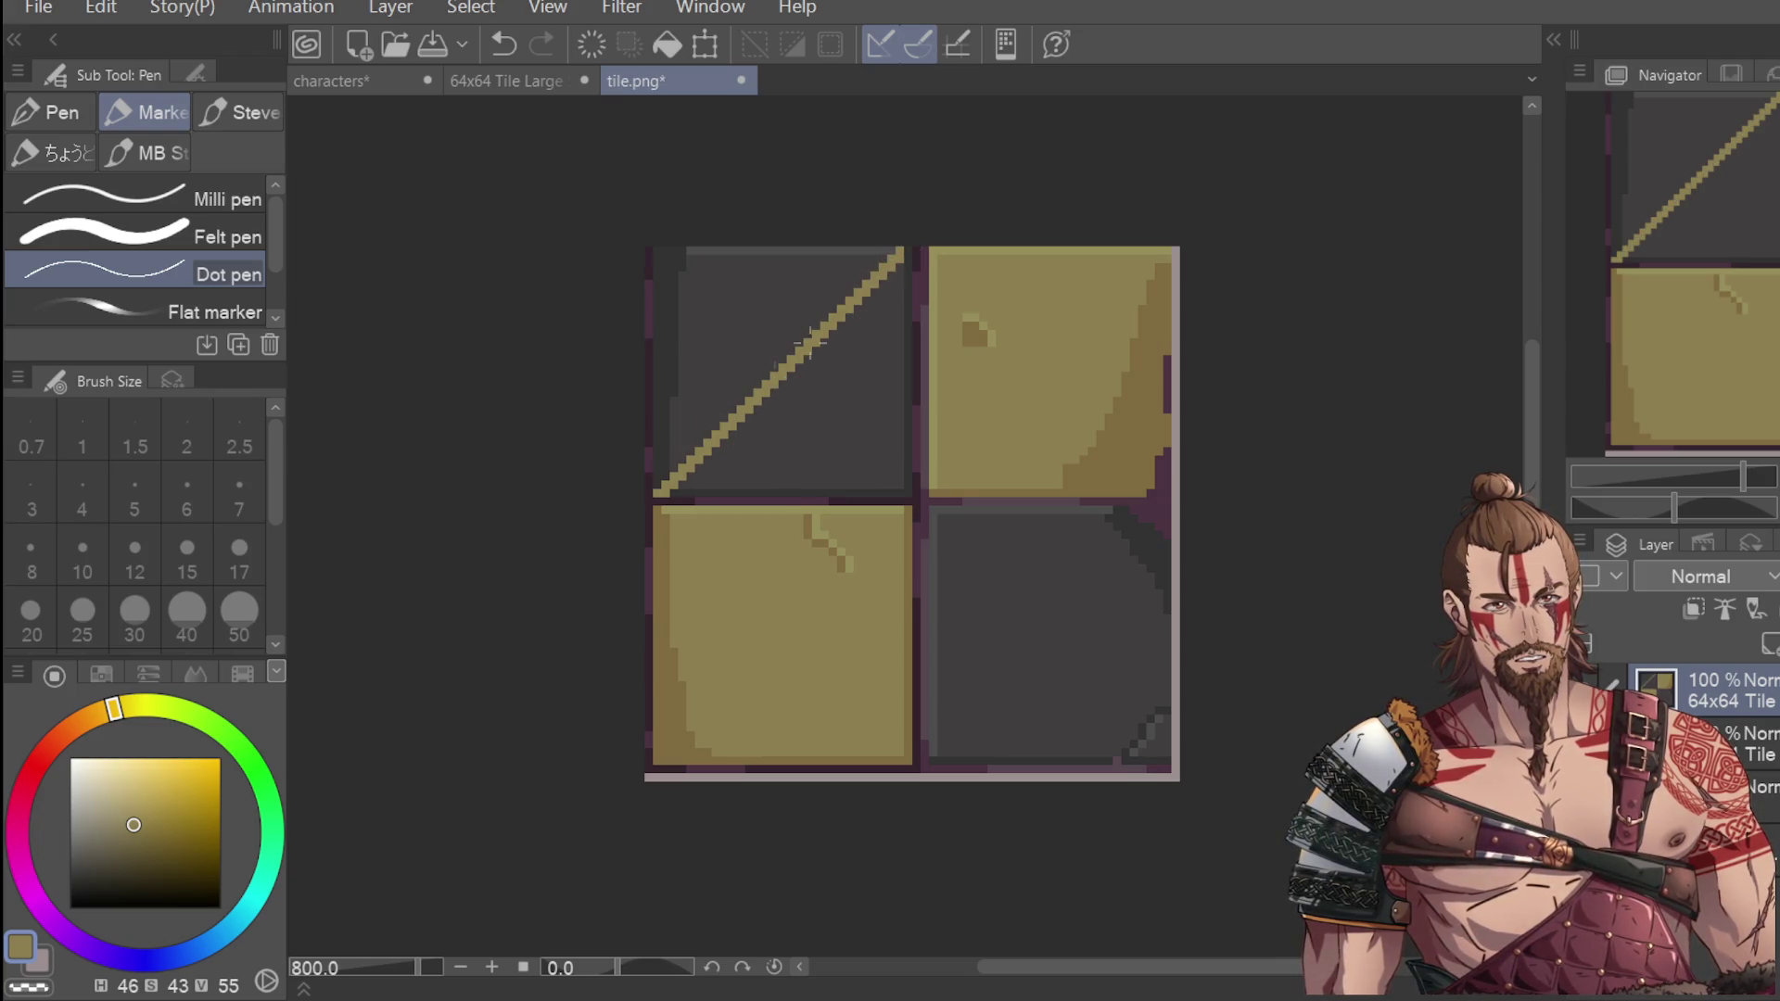
left_click_drag(655, 489, 893, 251)
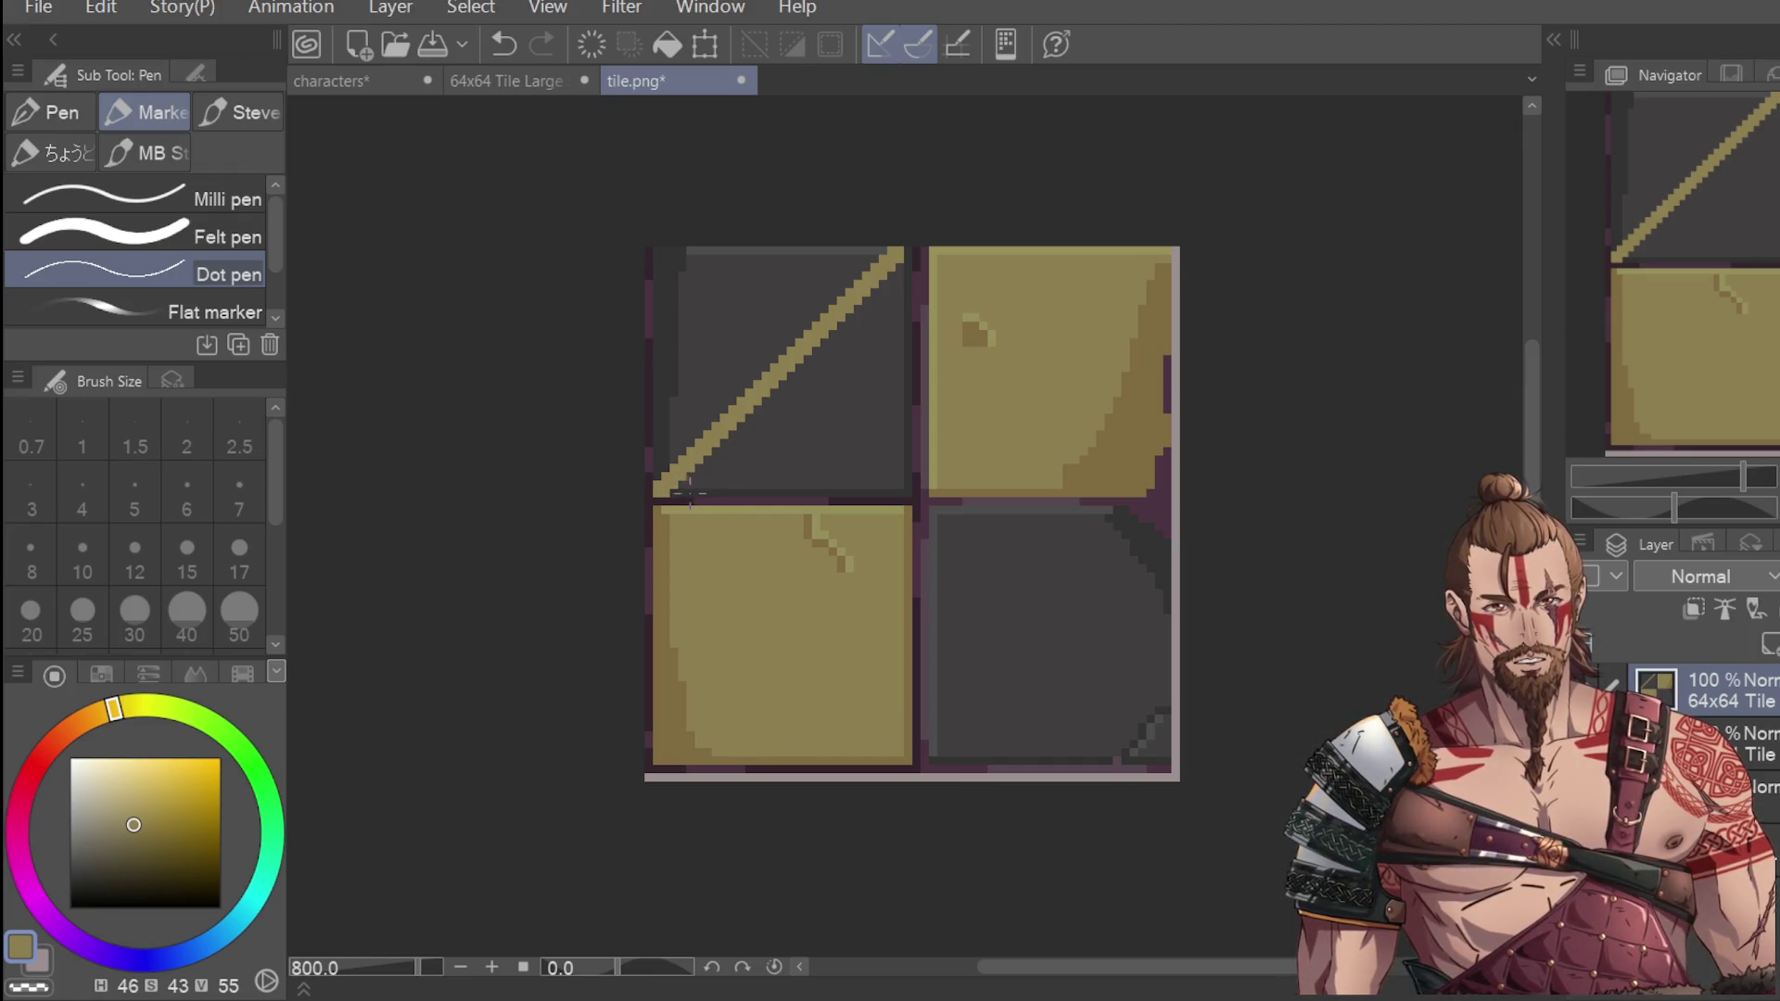
Try a second parallel diagonal stripe several times, undoing each attempt.
left_click_drag(710, 487, 879, 346)
key("ctrl+z")
mouse_move(708, 492)
left_mouse_down()
mouse_move(926, 270)
mouse_move(907, 307)
left_mouse_up()
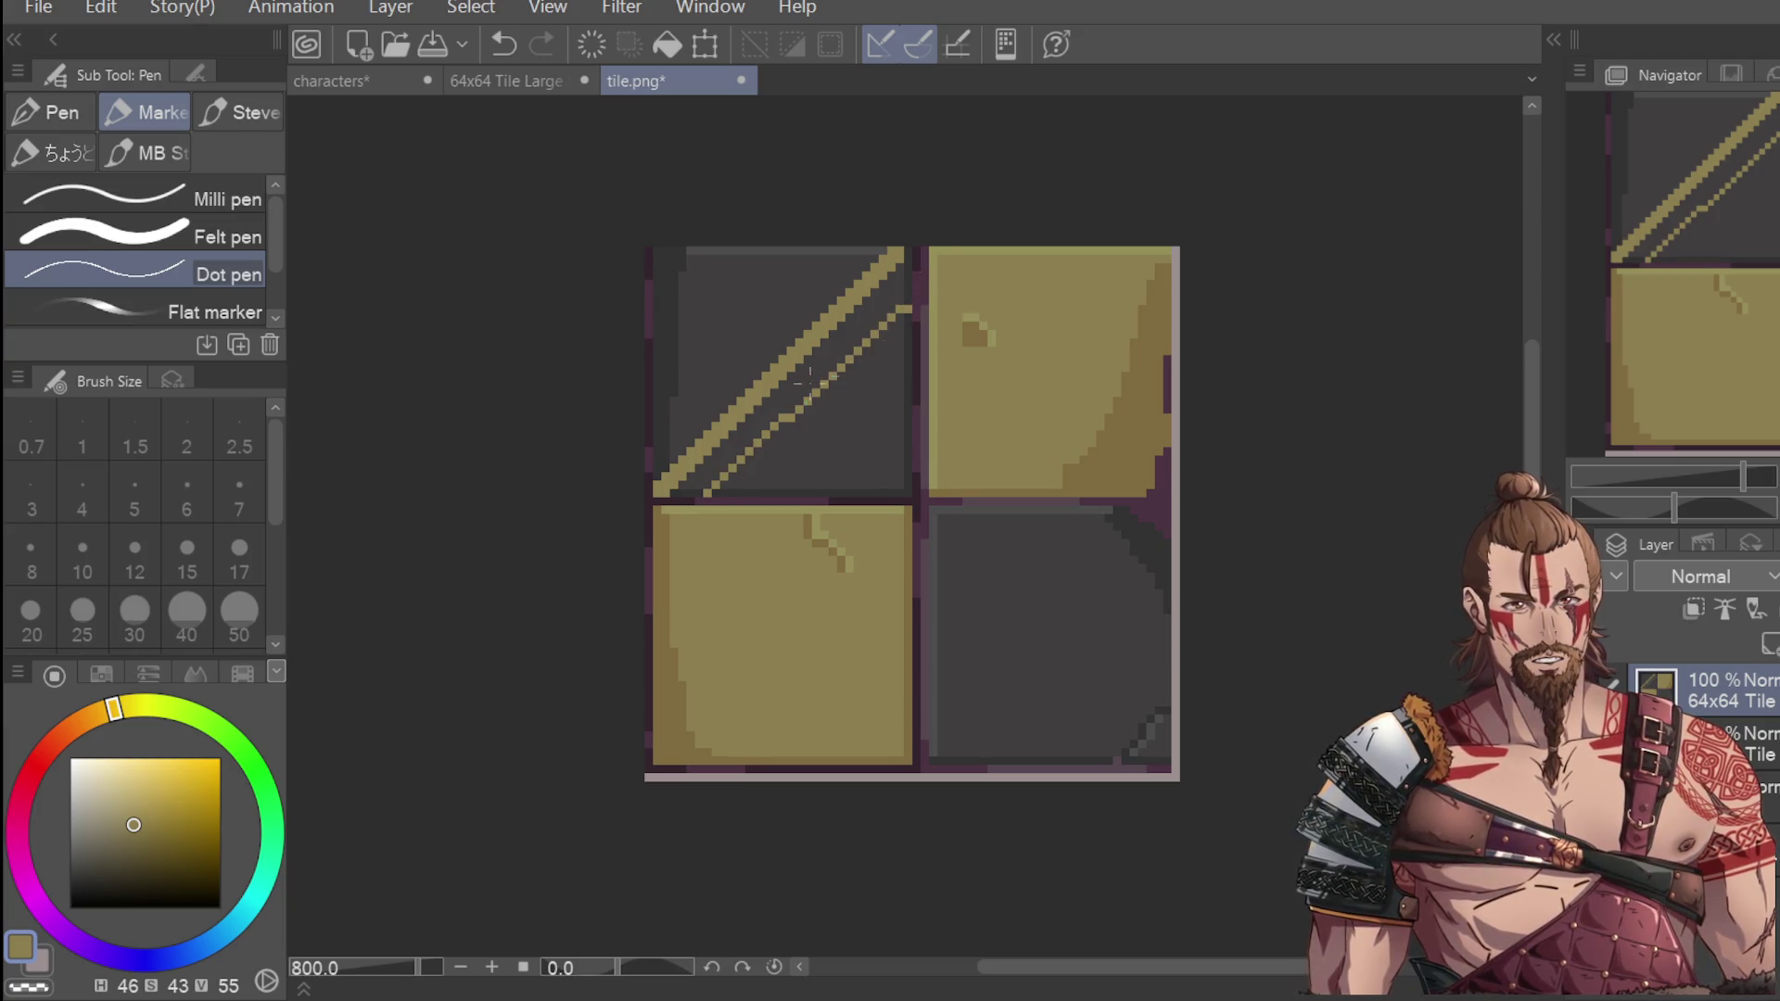
key("ctrl+z")
left_click_drag(705, 492, 904, 305)
key("ctrl+z")
left_click_drag(705, 492, 904, 304)
key("ctrl+z")
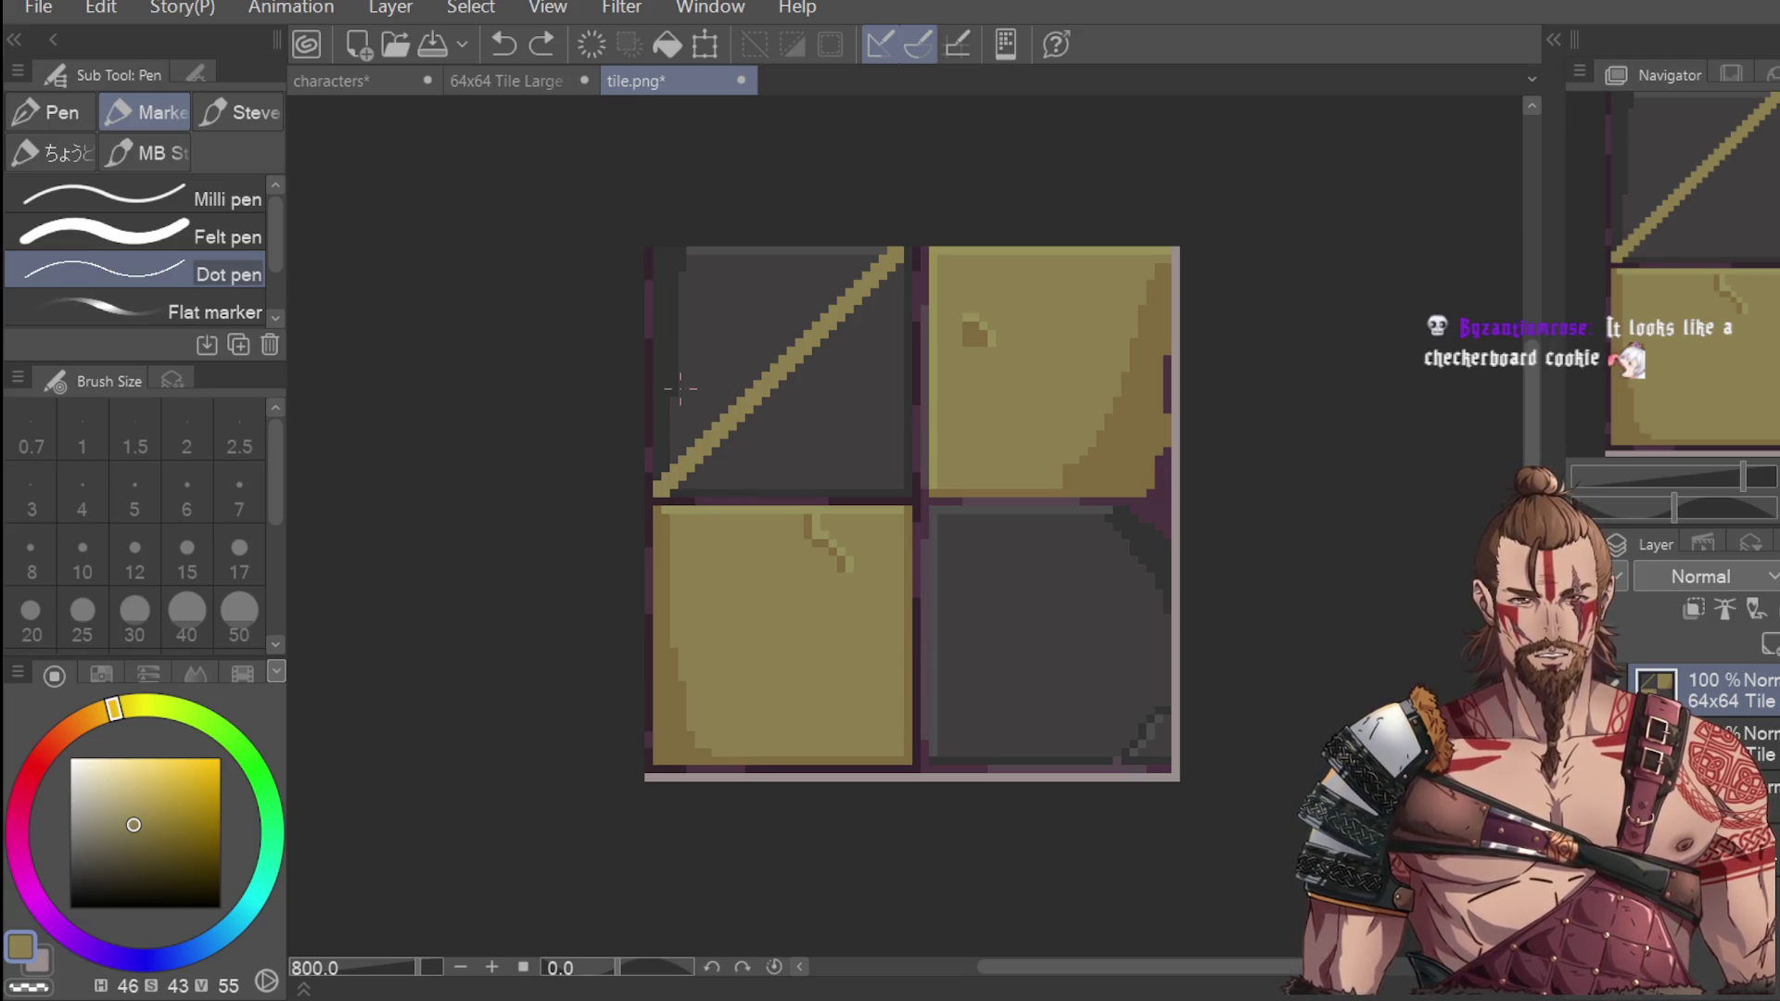
scroll(1141, 199, "down", 5)
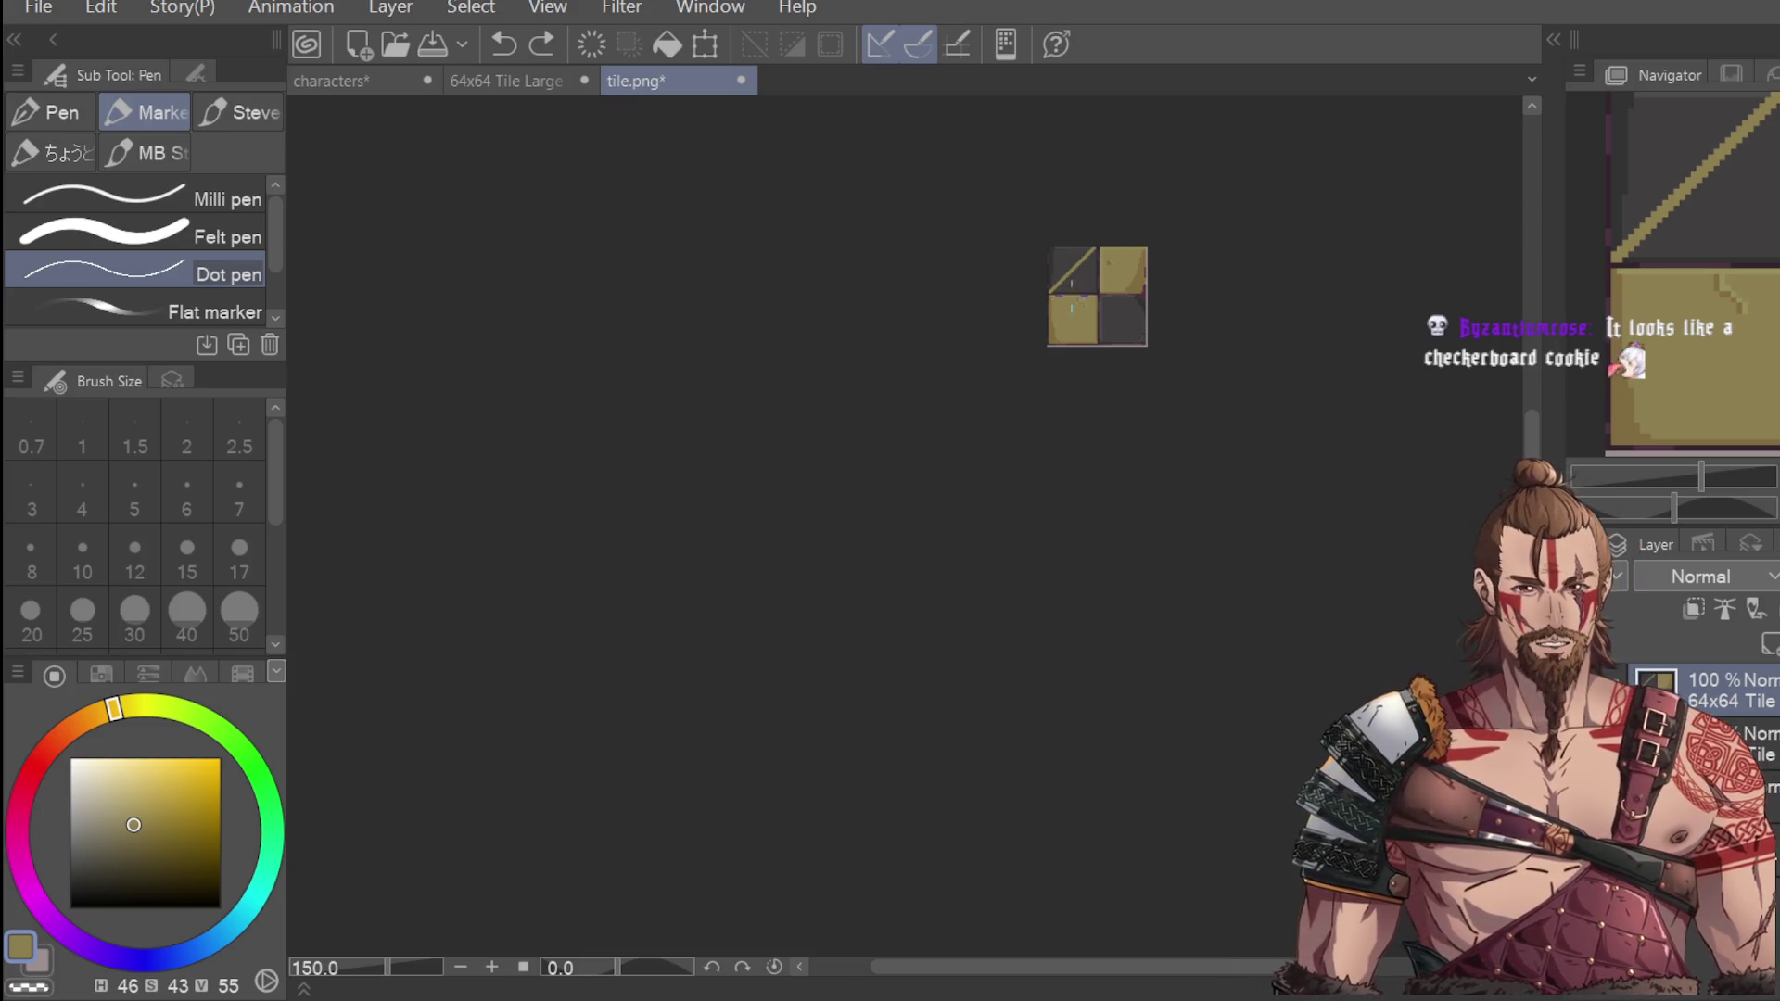
scroll(1076, 295, "up", 6)
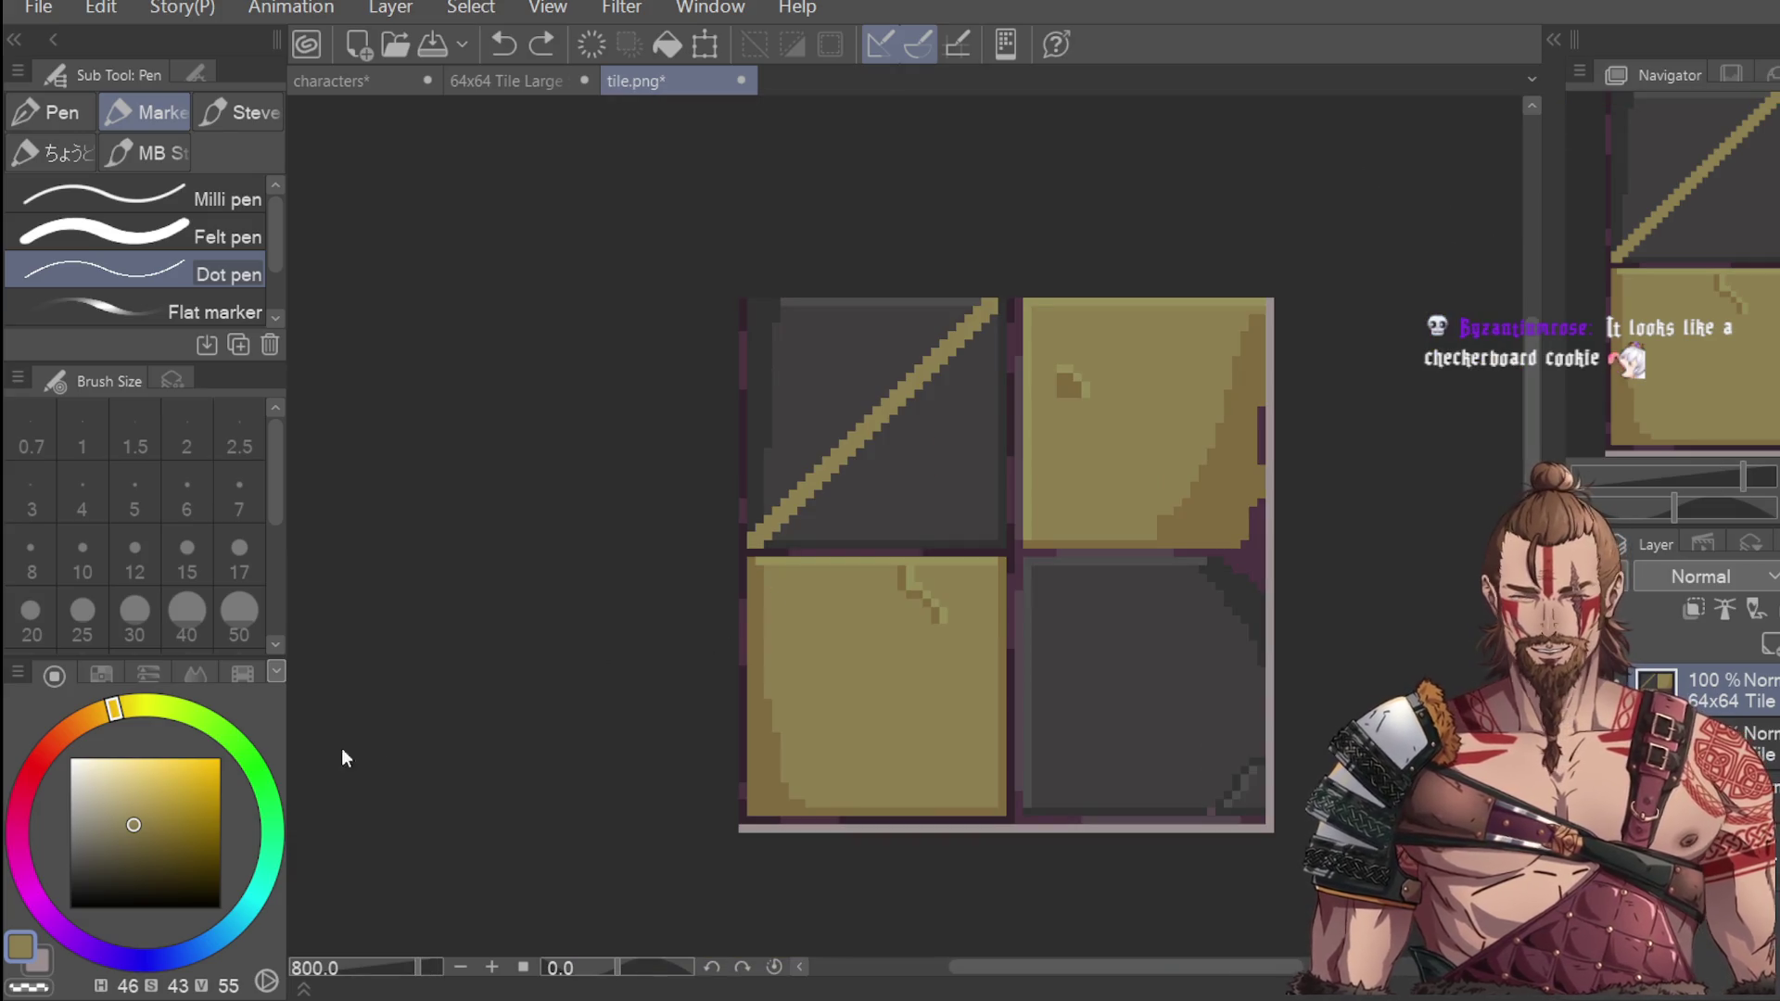
Fill the diagonal stripe and the top-right and bottom-left quadrants with a brighter yellow.
left_click(161, 825)
left_click_drag(169, 814, 150, 797)
key("g")
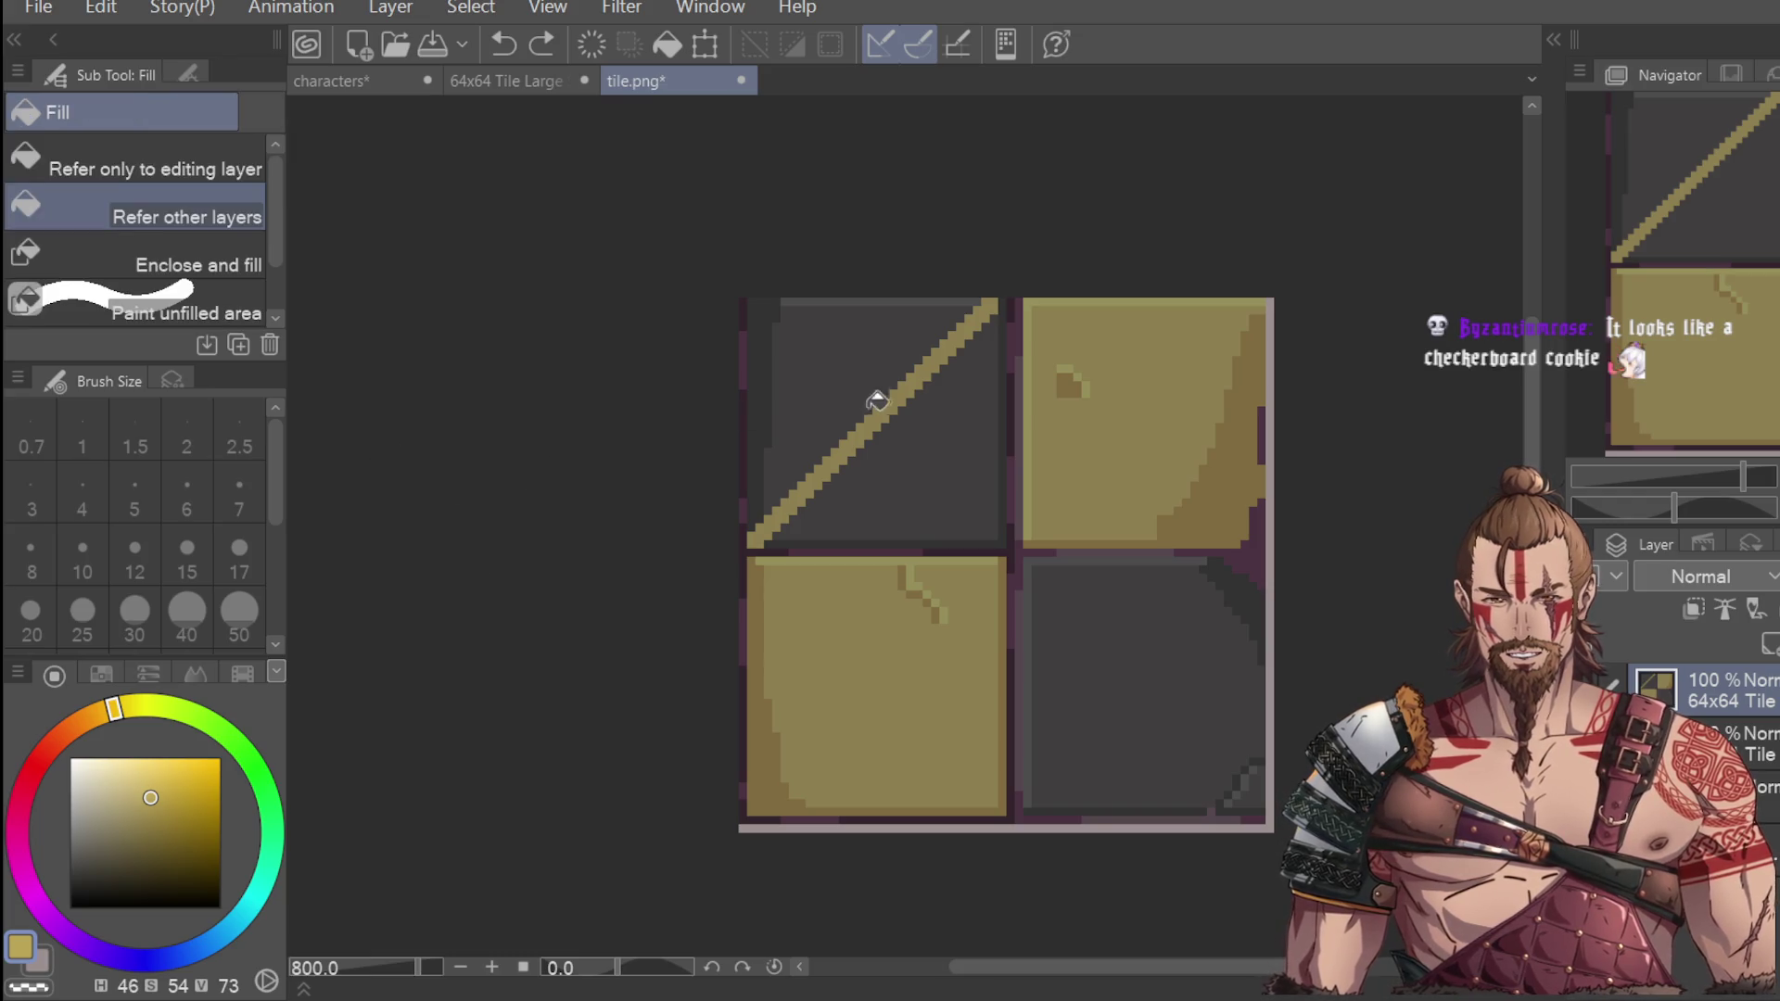
left_click(961, 334)
left_click(1124, 408)
left_click(945, 641)
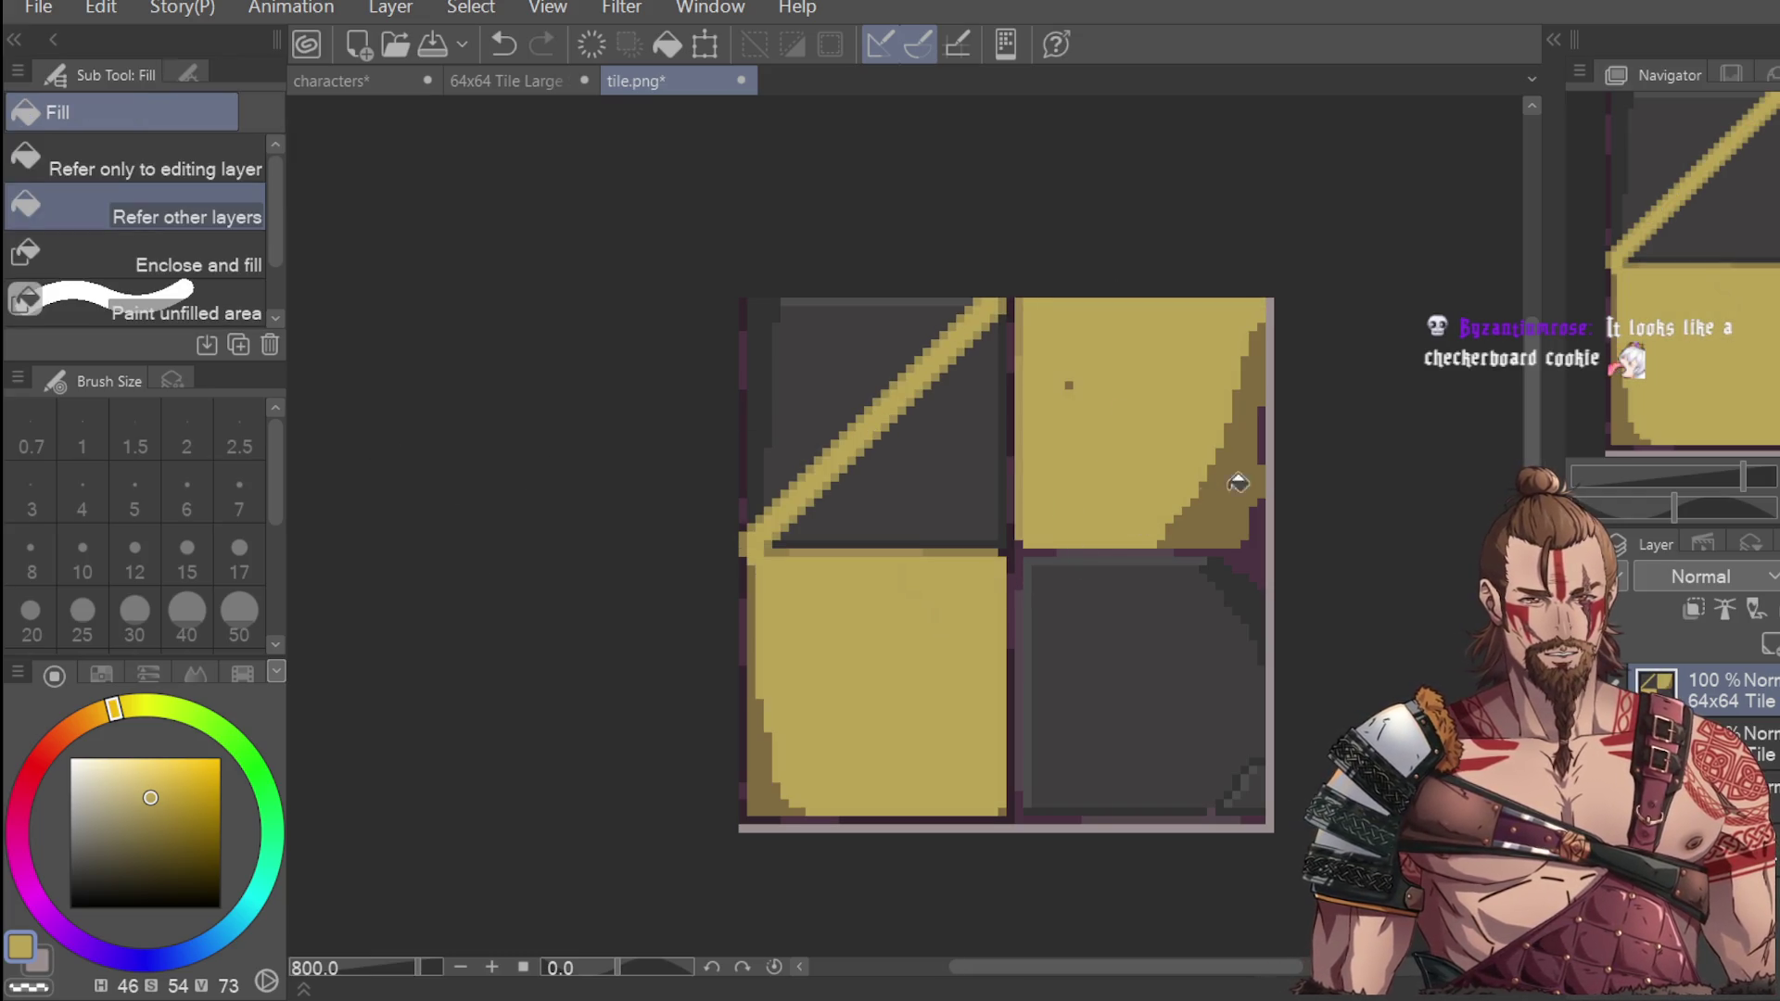
scroll(1255, 477, "down", 4)
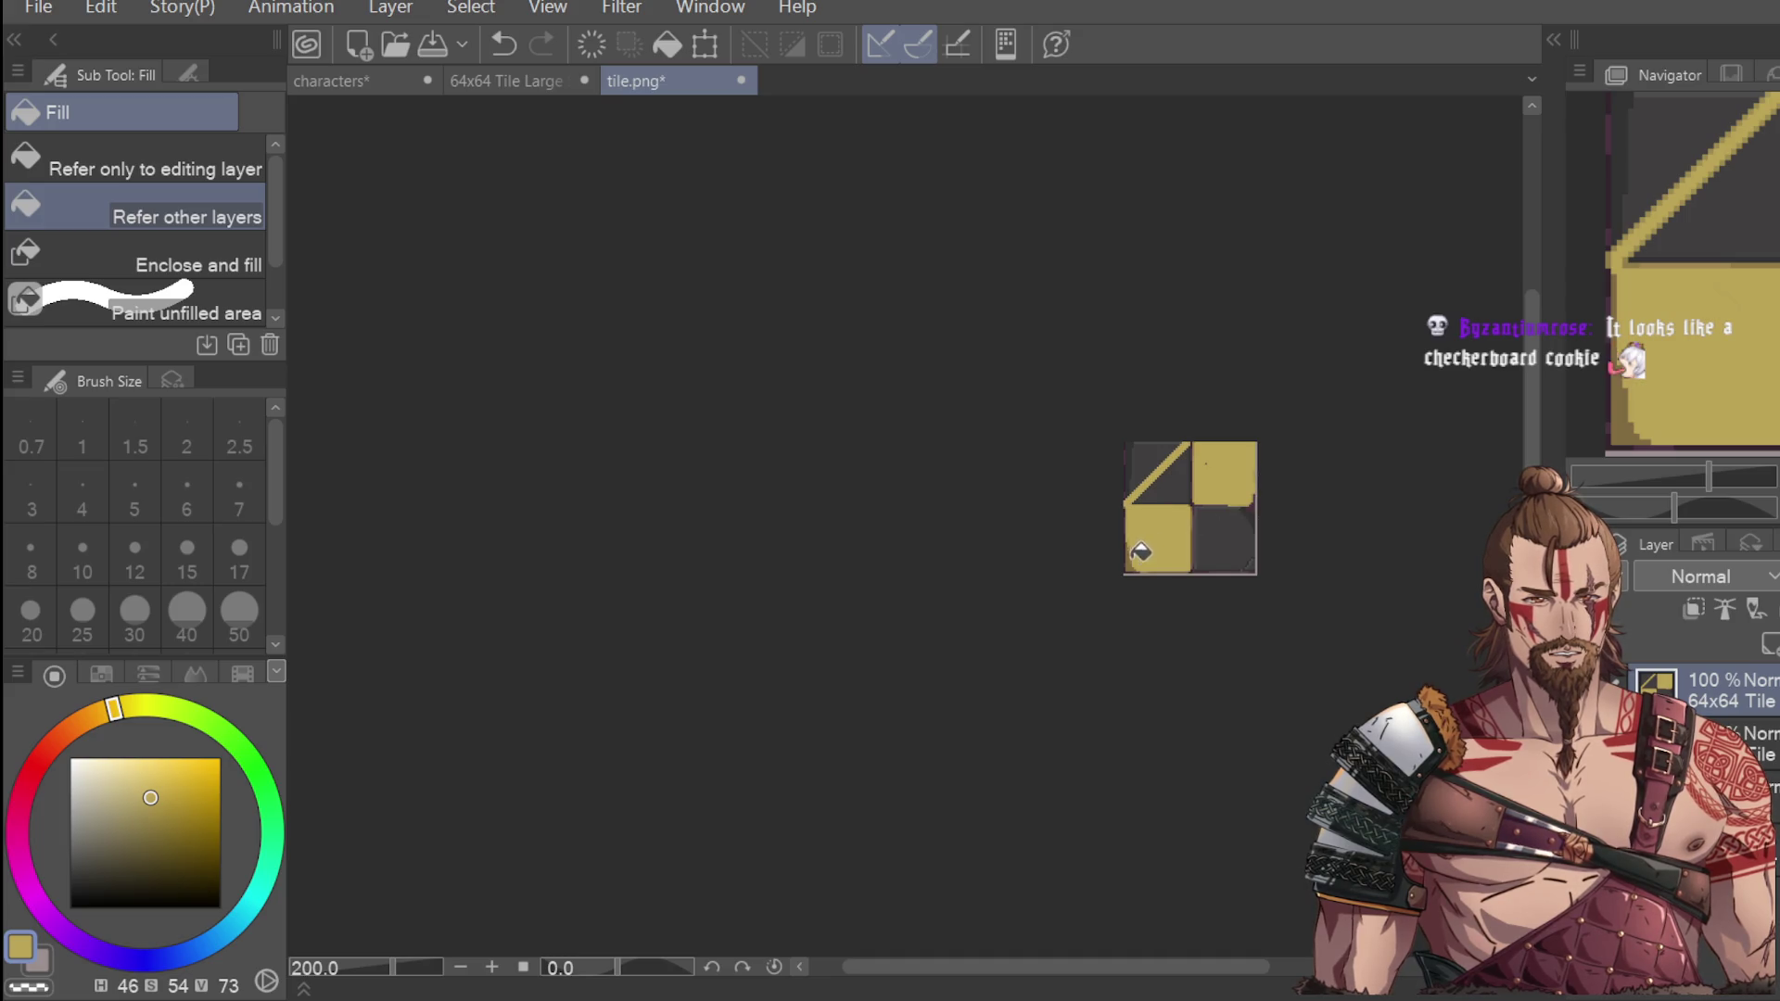
scroll(1224, 514, "up", 4)
key("ctrl+z")
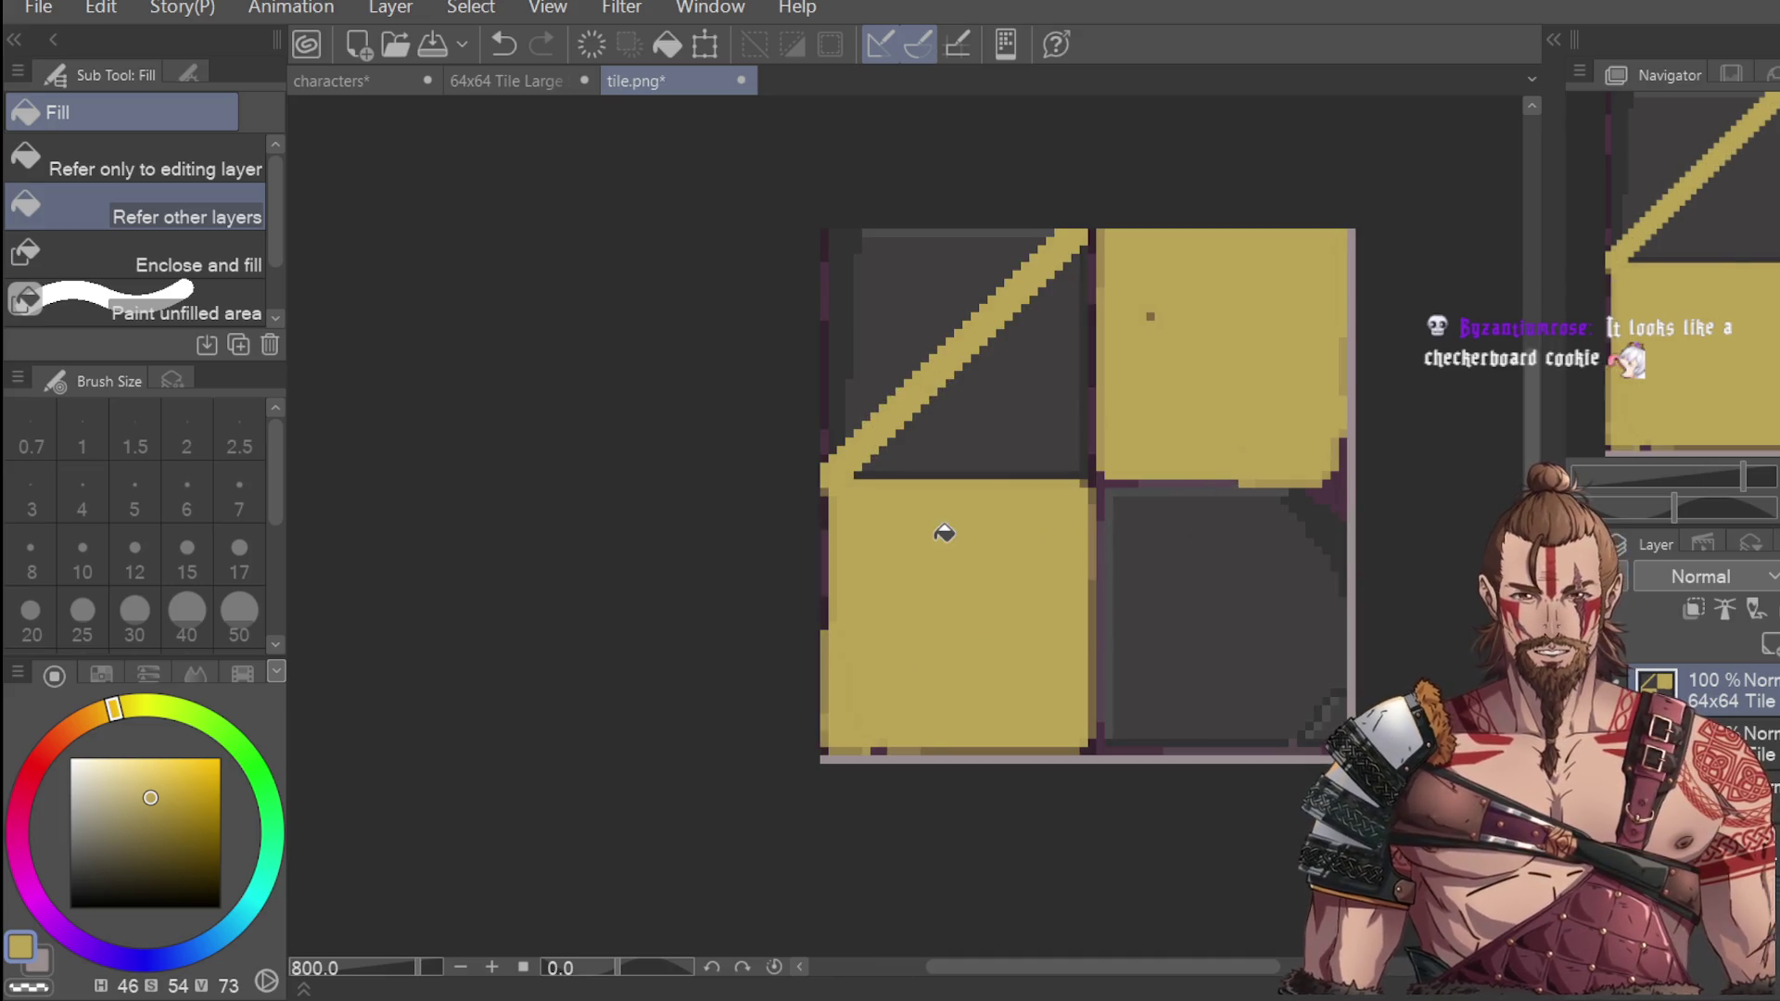
scroll(1126, 561, "down", 4)
key("ctrl+z")
key("ctrl+z")
key("ctrl+z")
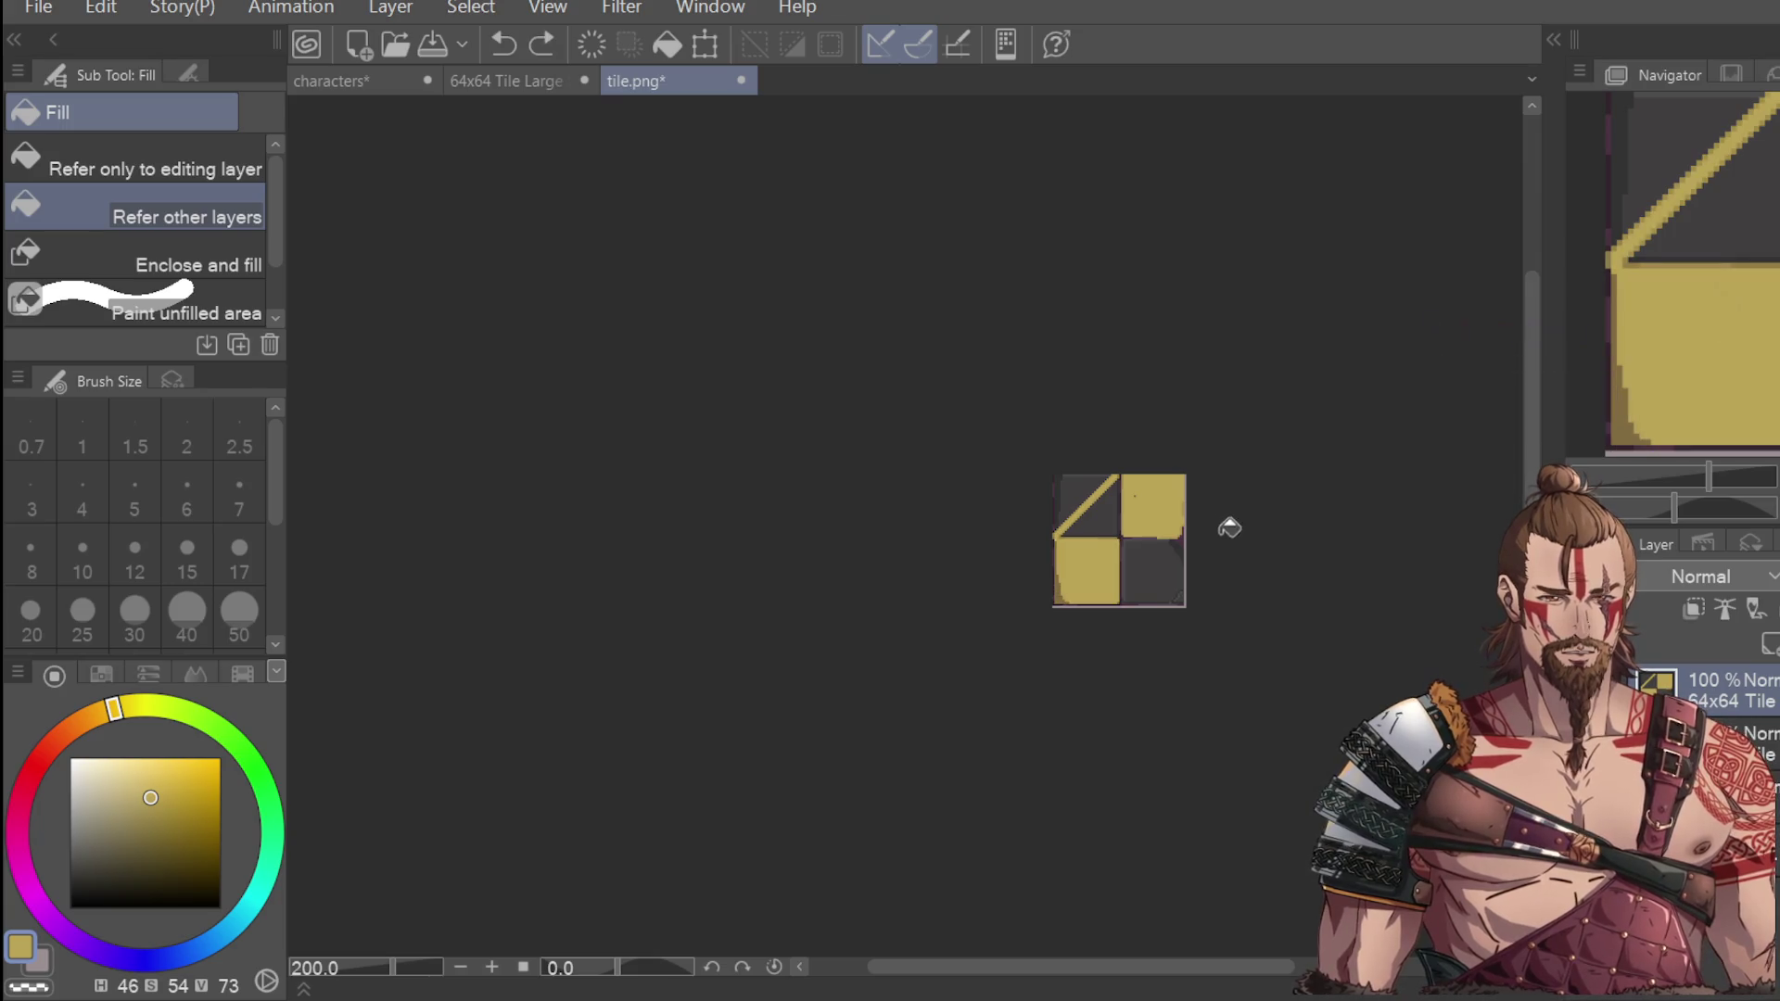
left_click(1087, 556)
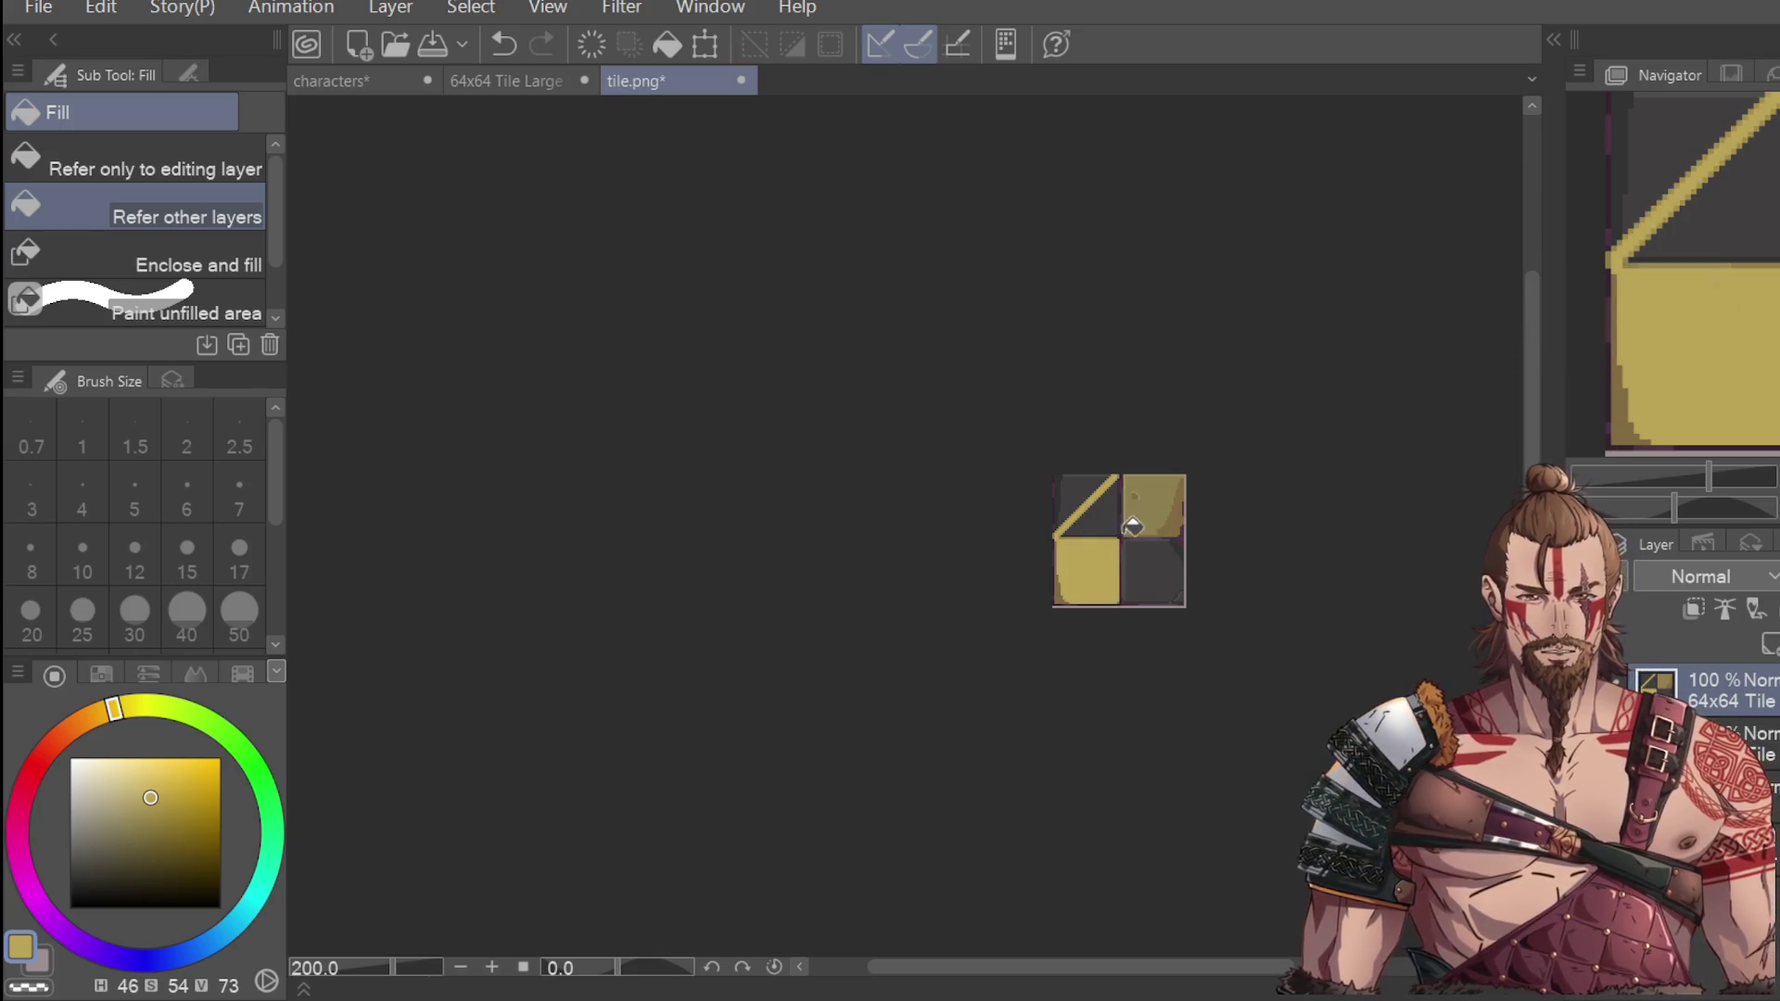
left_click(1128, 517)
Sample the olive yellow from the tile and try filling the lower-left quadrant's edge, then undo.
key("p")
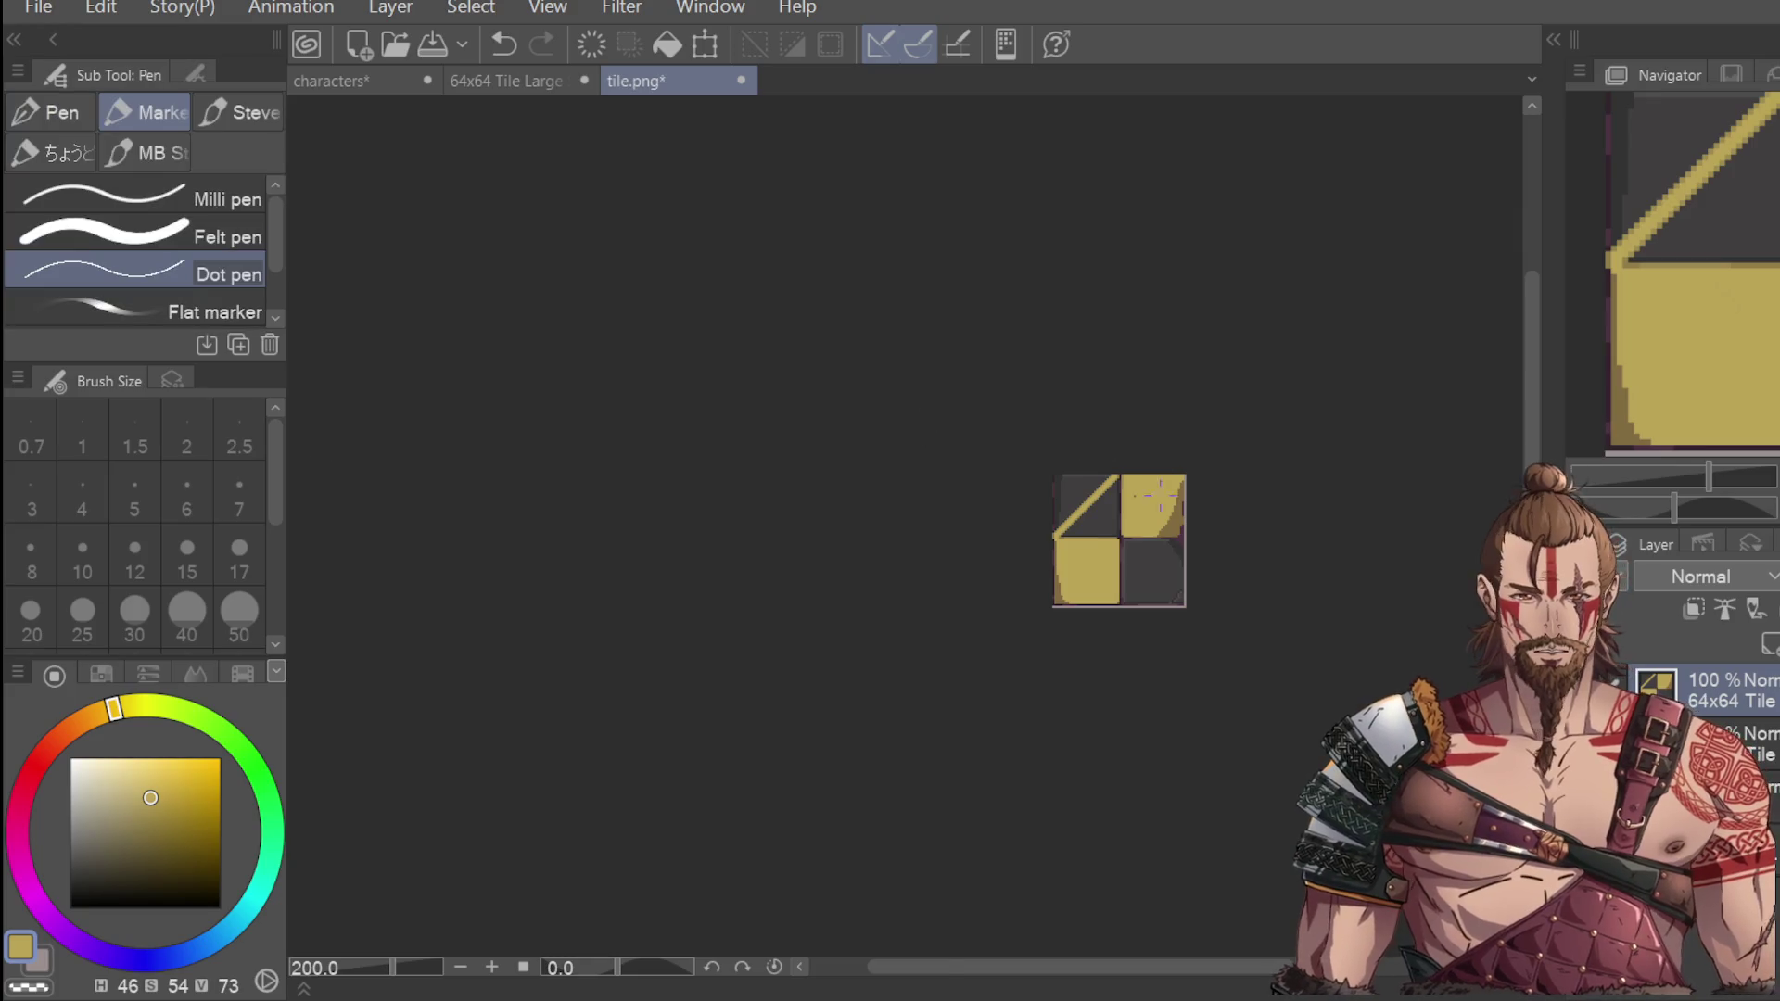
scroll(1154, 501, "up", 4)
scroll(1102, 513, "down", 4)
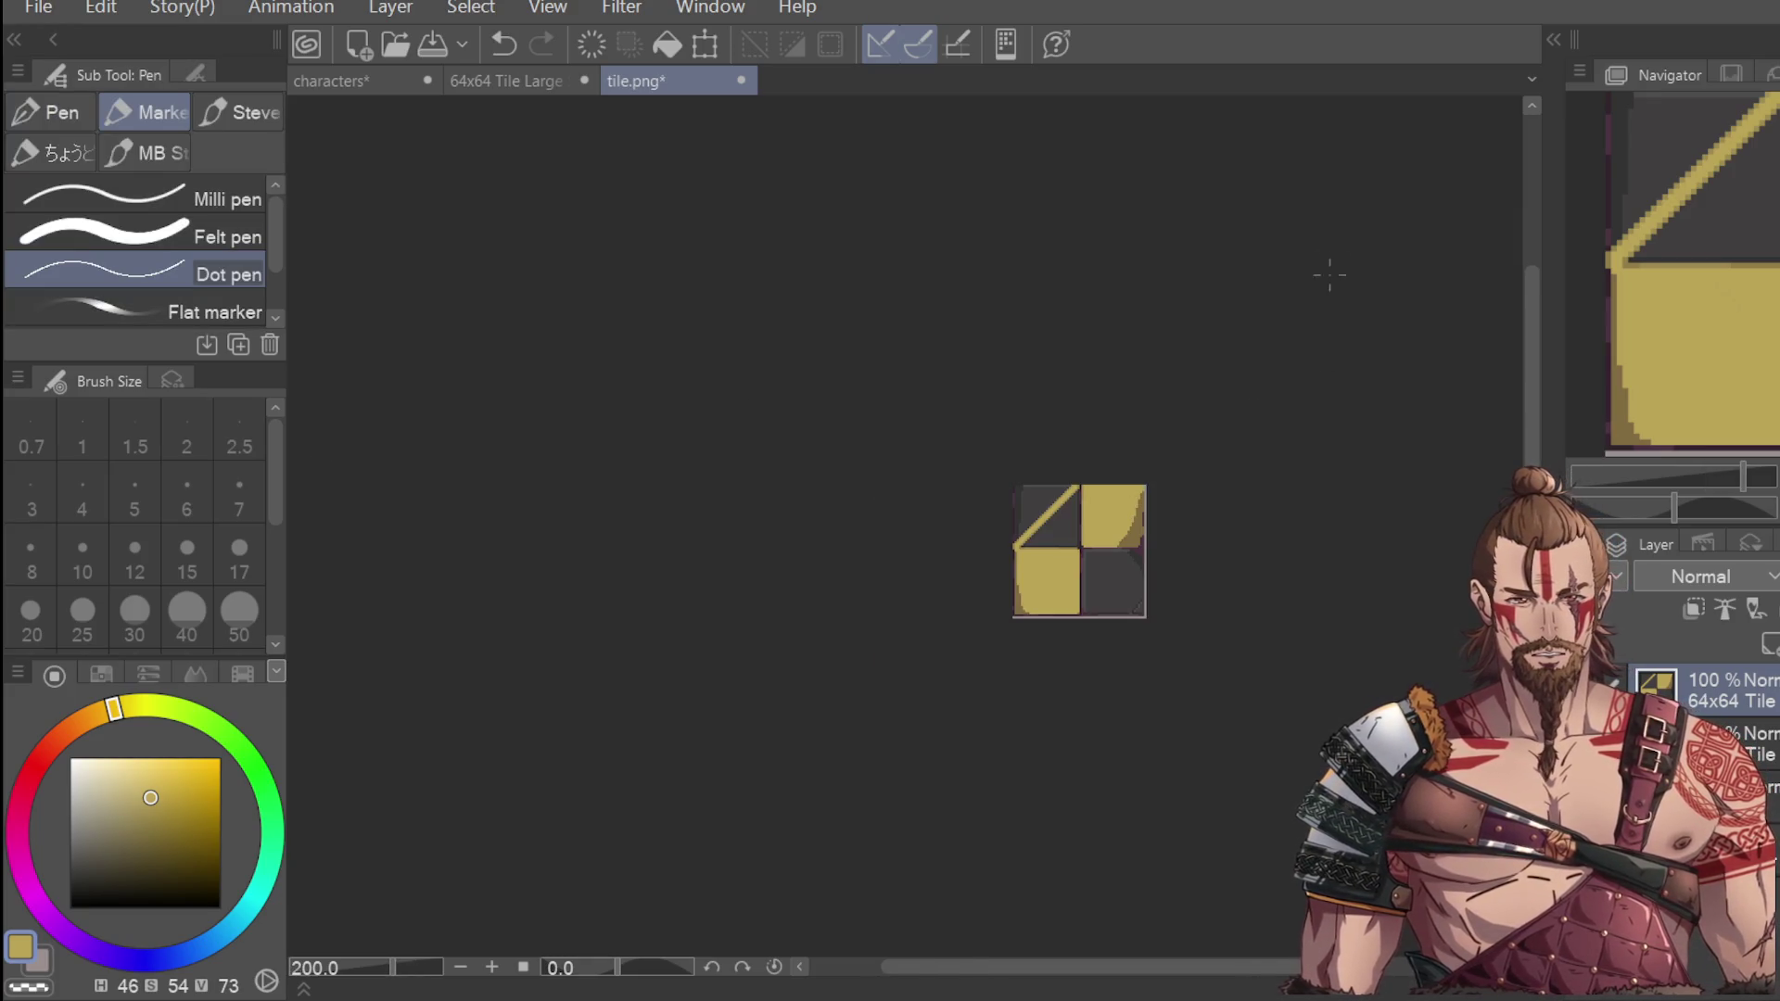
key("i")
left_click_drag(150, 797, 136, 822)
key("g")
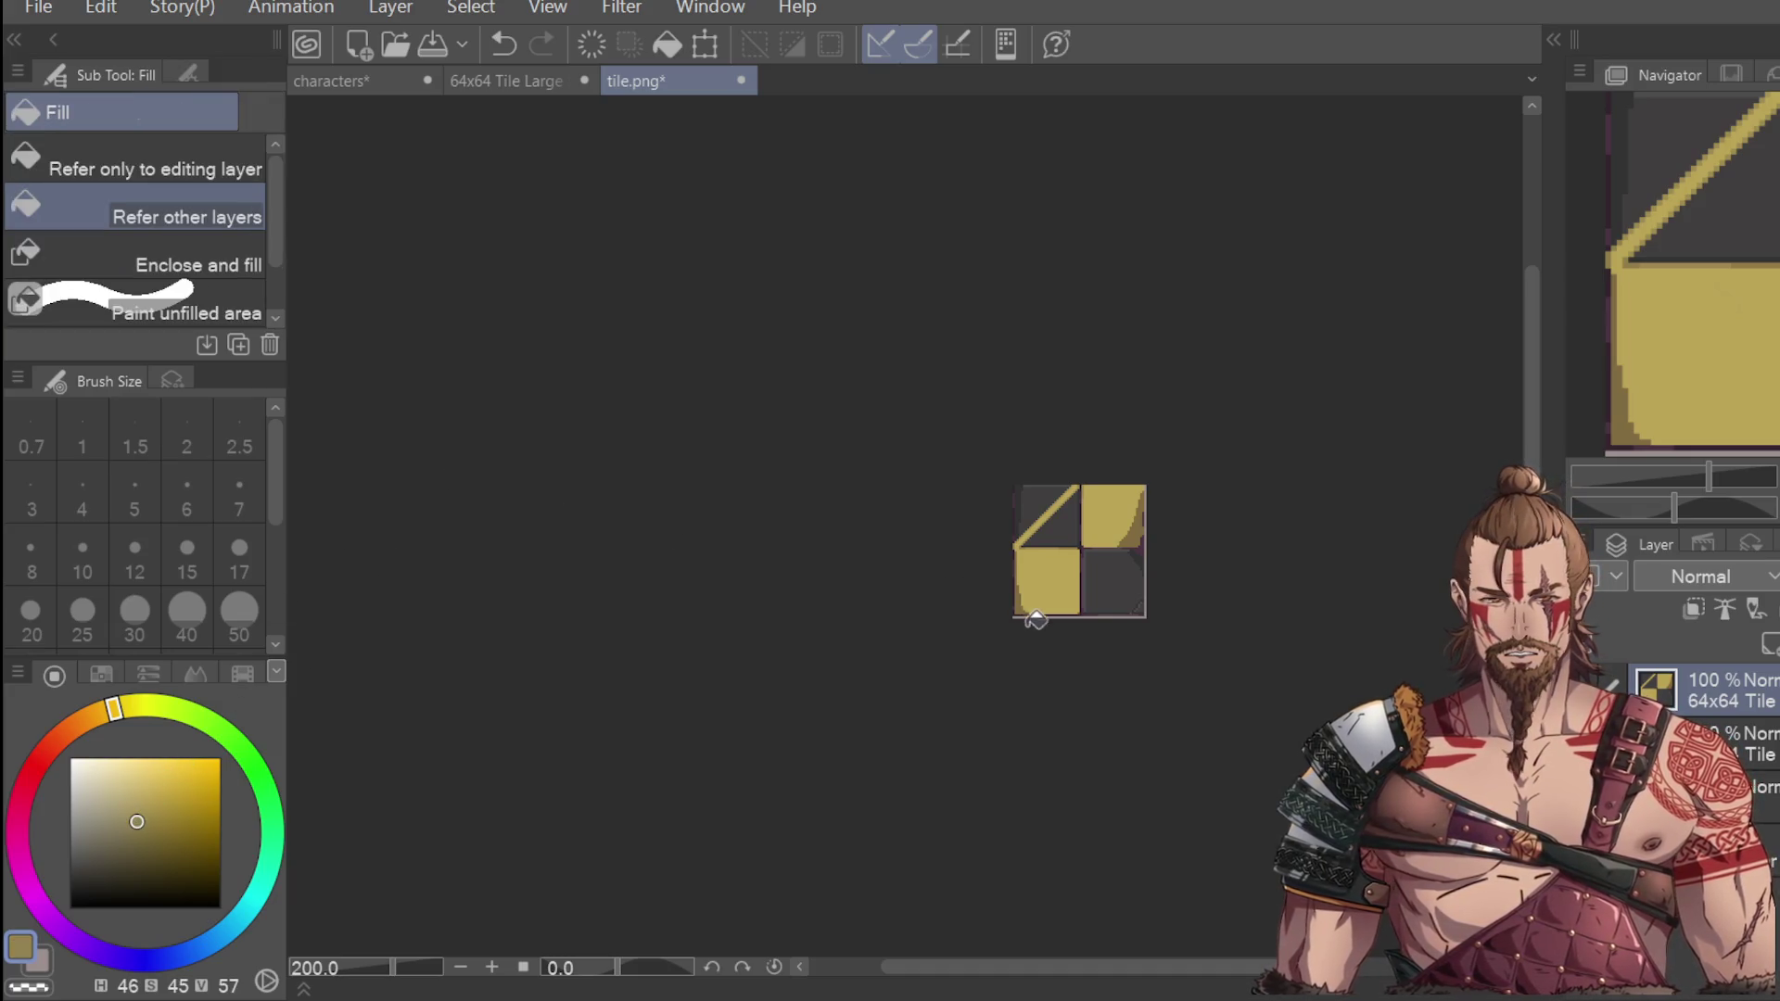
left_click(1027, 593)
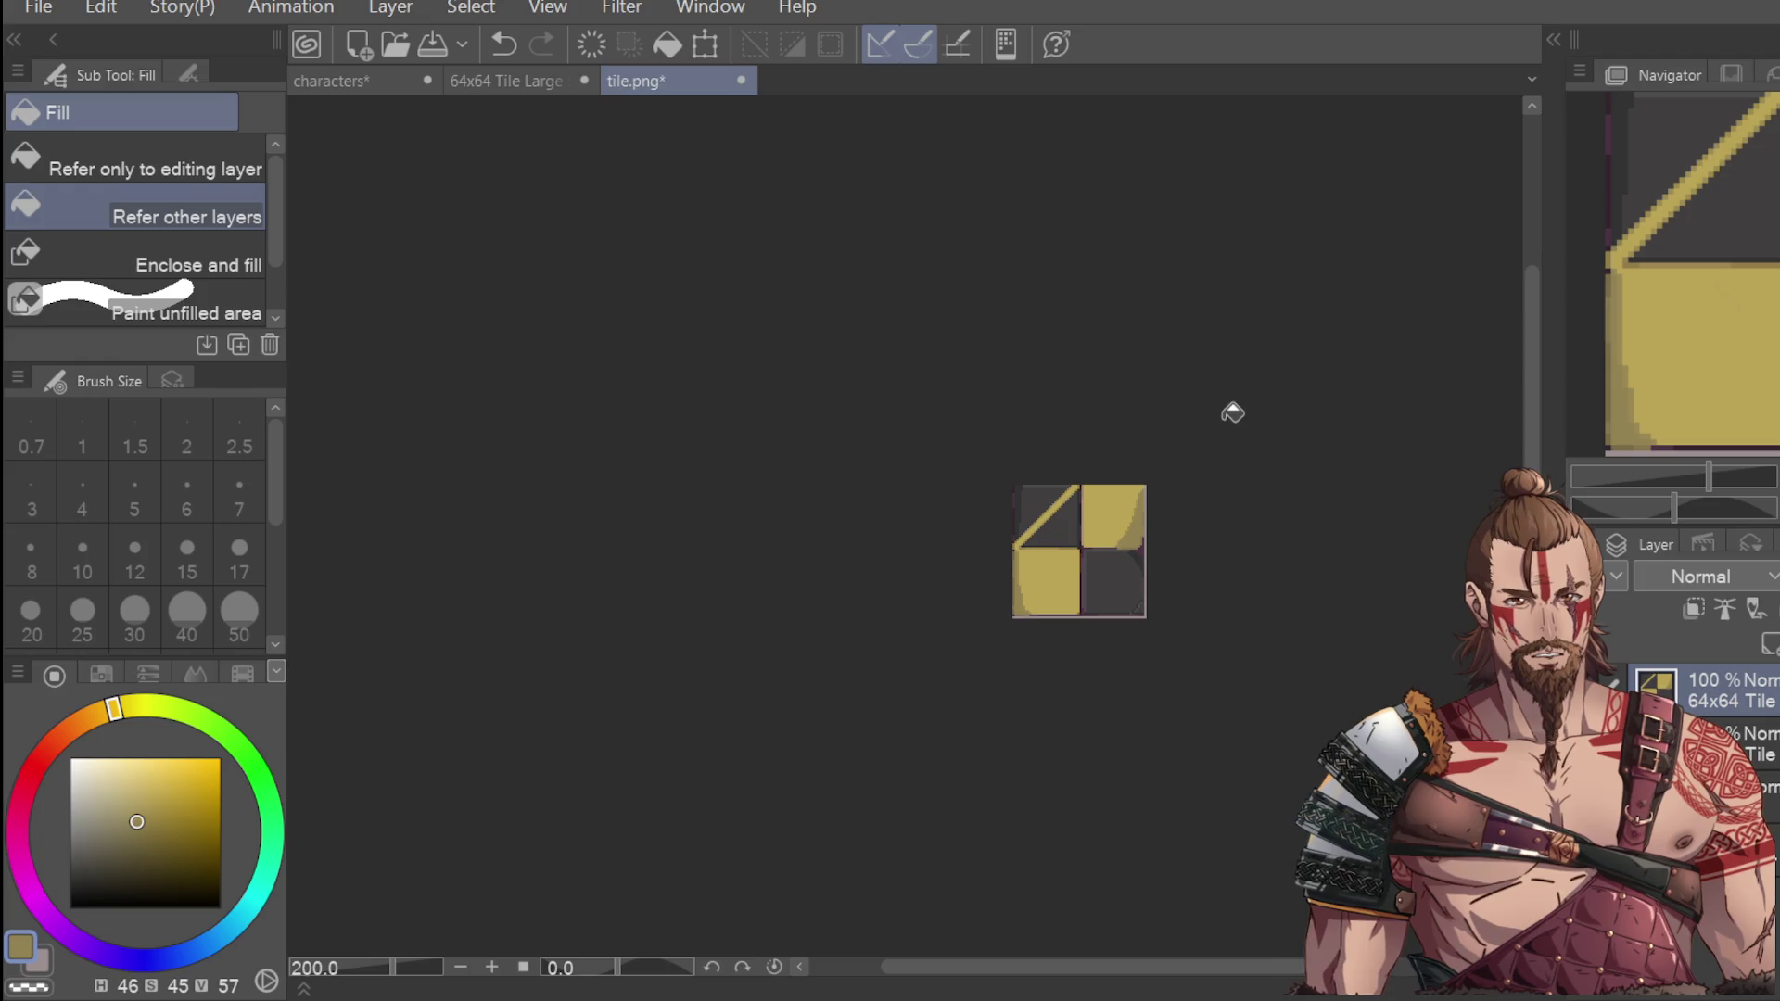
key("ctrl+z")
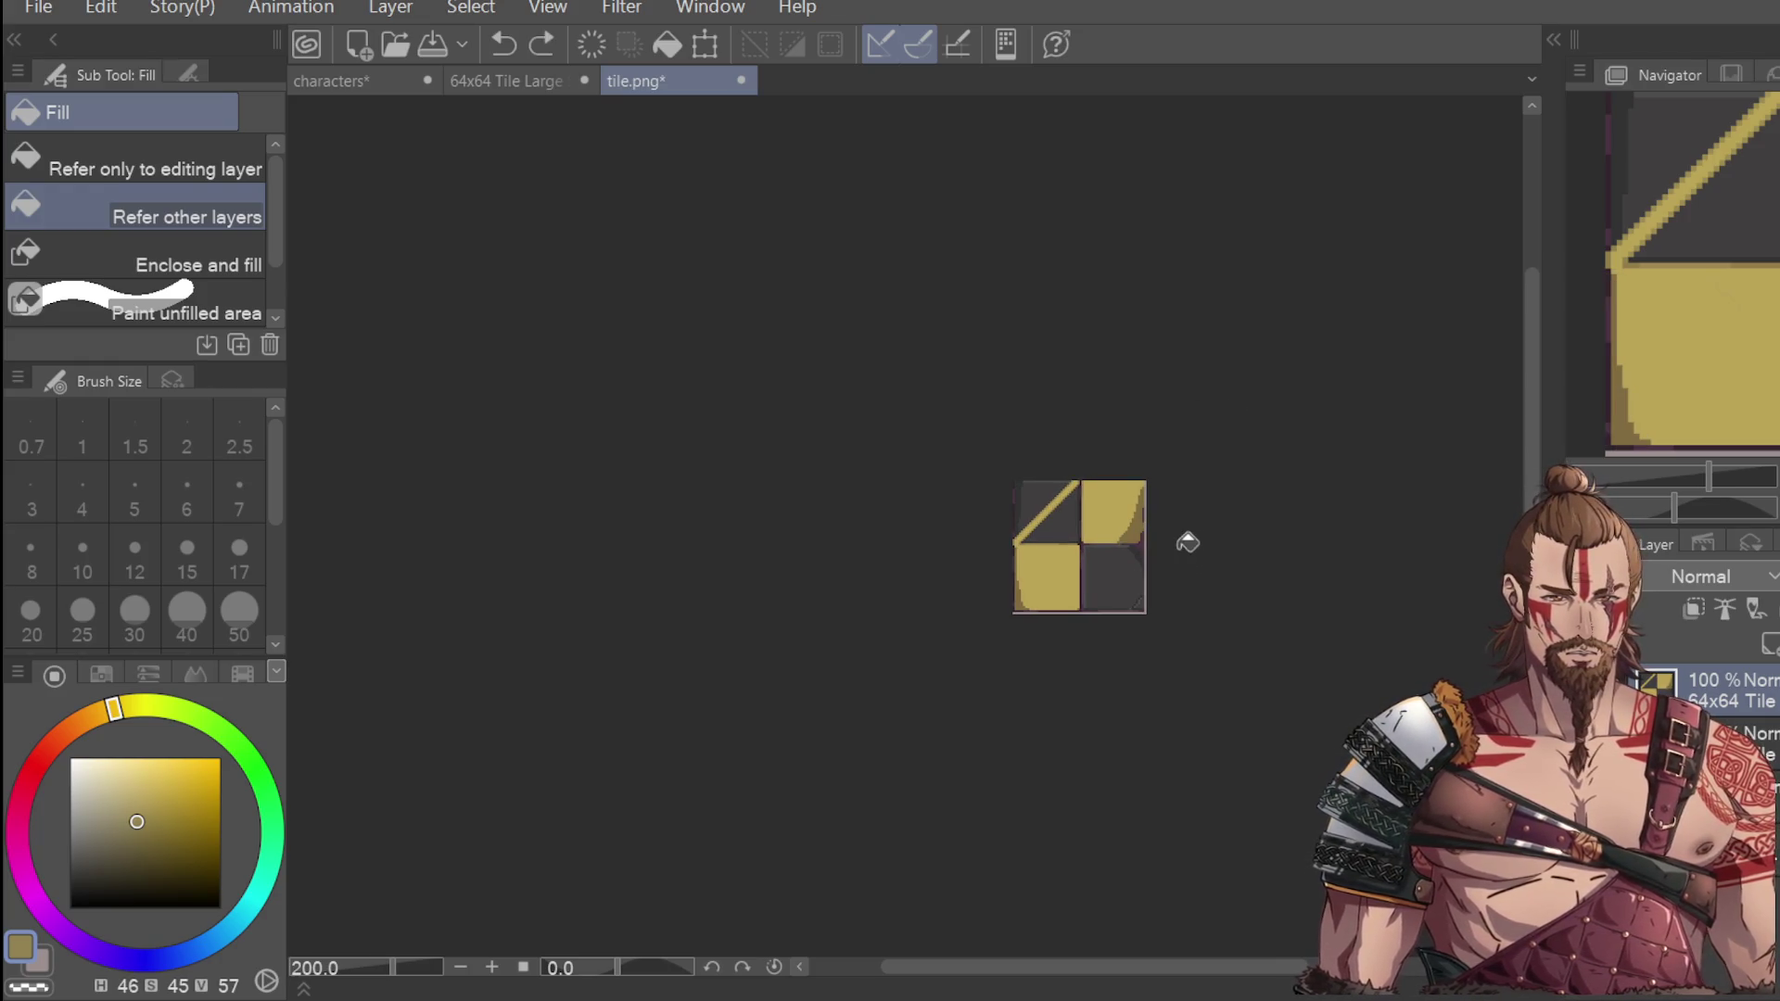
Repaint the lower-left quadrant's dark left edge with that quadrant's yellow using the Dot pen.
scroll(1175, 538, "up", 2)
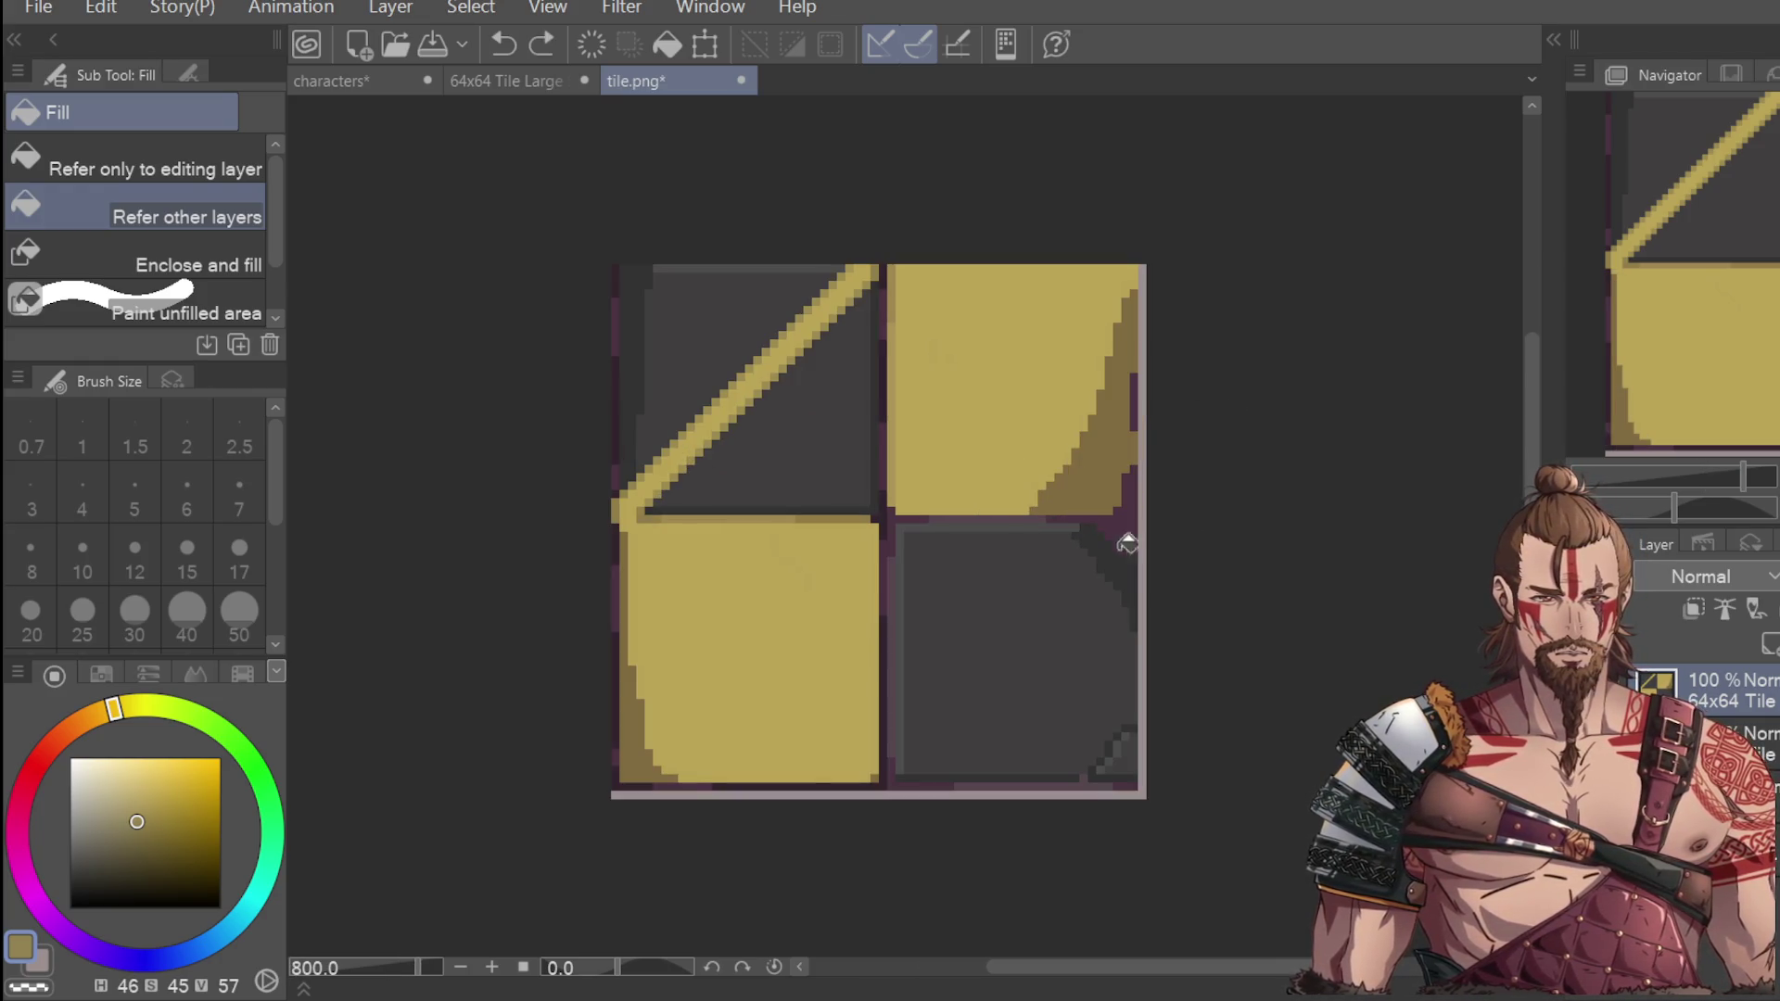
key("p")
left_click_drag(624, 560, 638, 748)
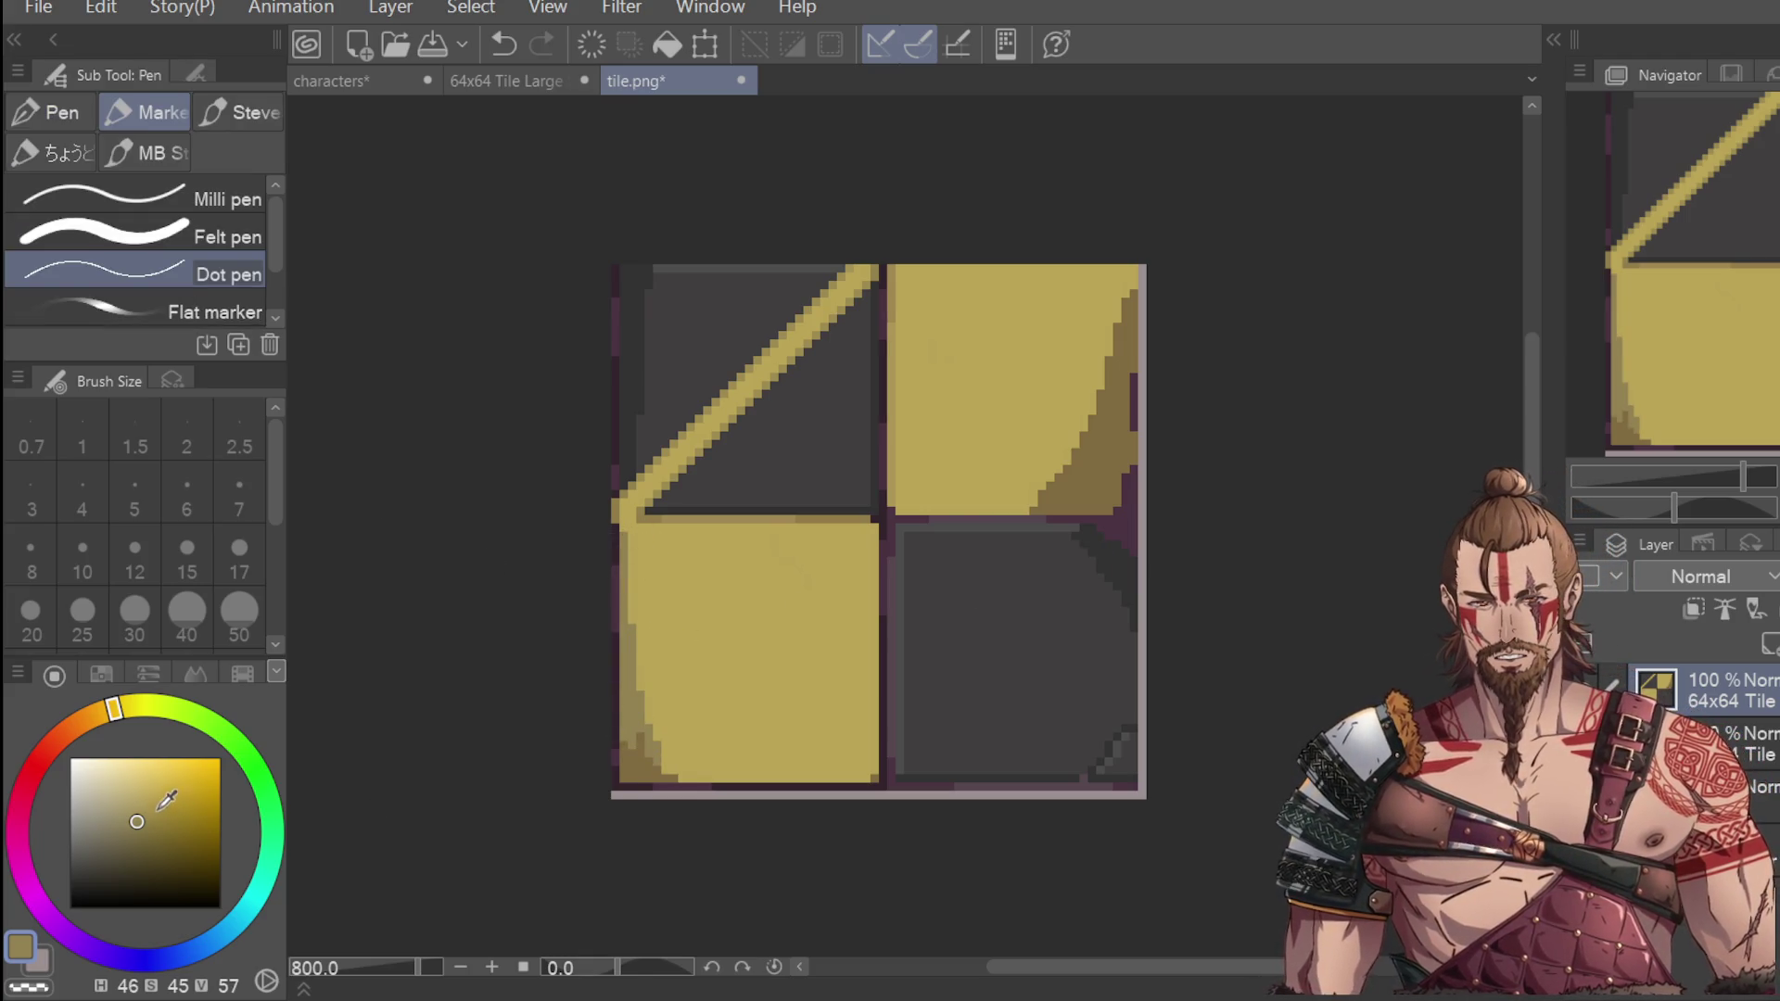
key("i")
left_click(775, 563)
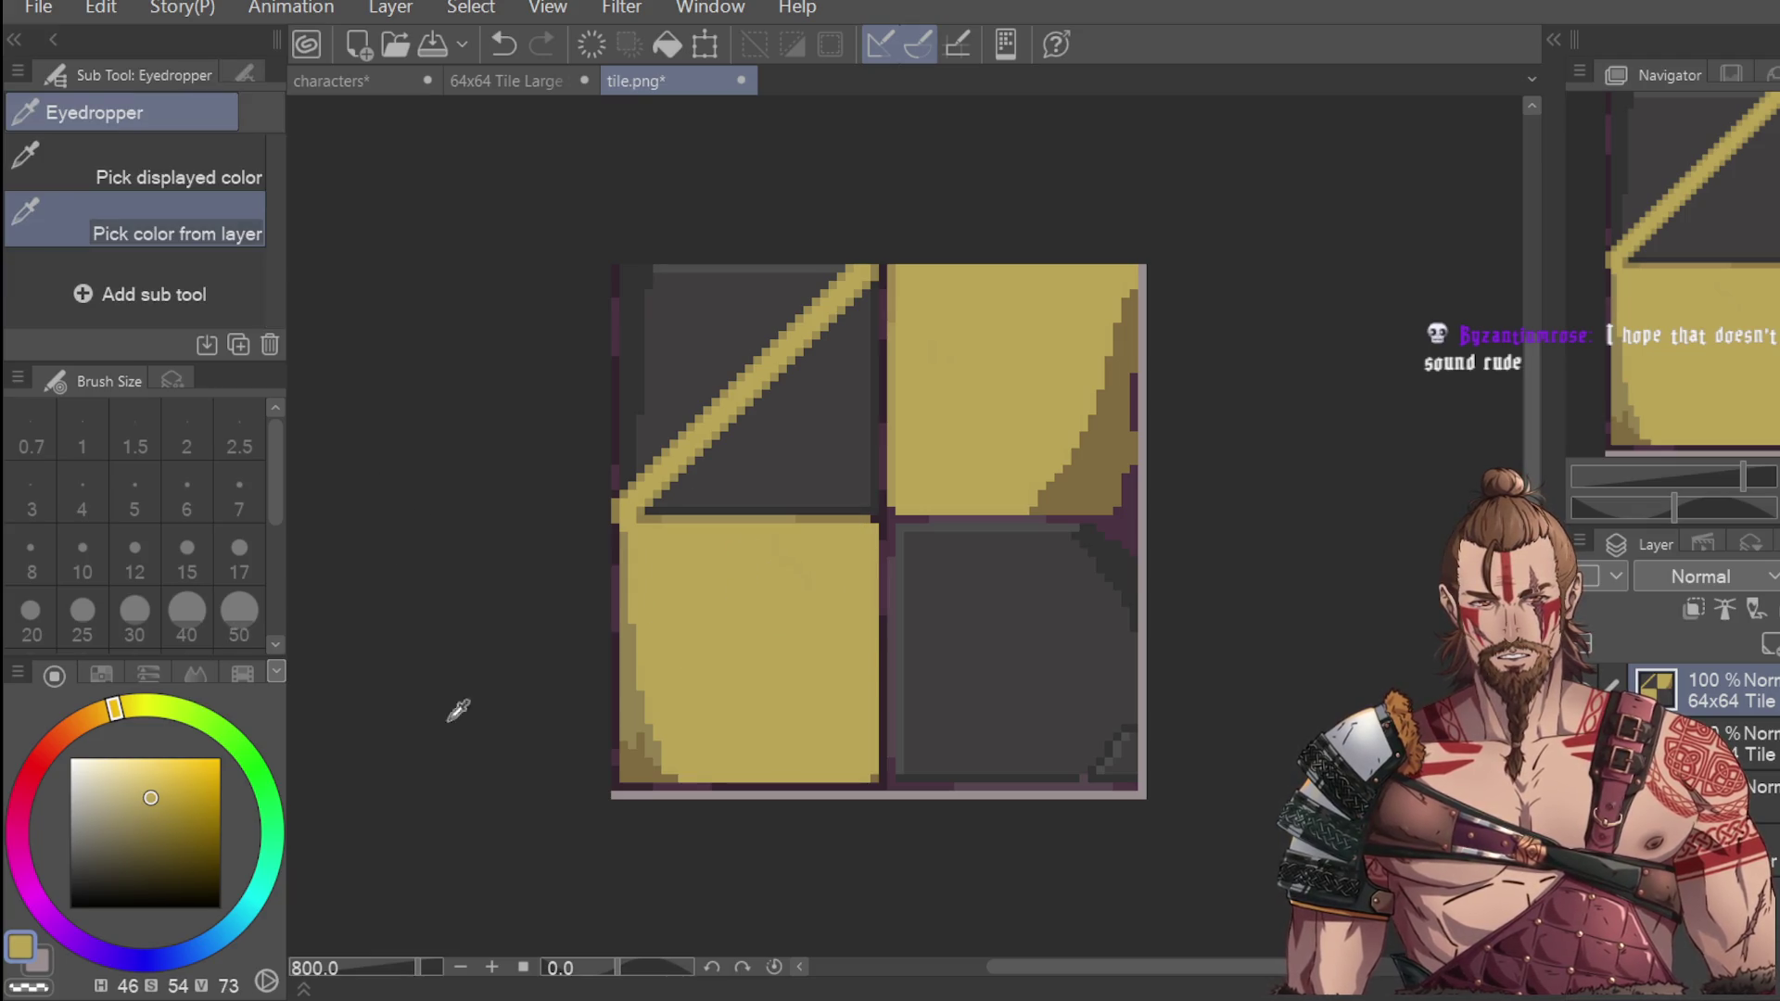
key("p")
mouse_move(636, 623)
left_mouse_down()
mouse_move(636, 664)
mouse_move(633, 547)
left_mouse_up()
left_click_drag(634, 709, 640, 755)
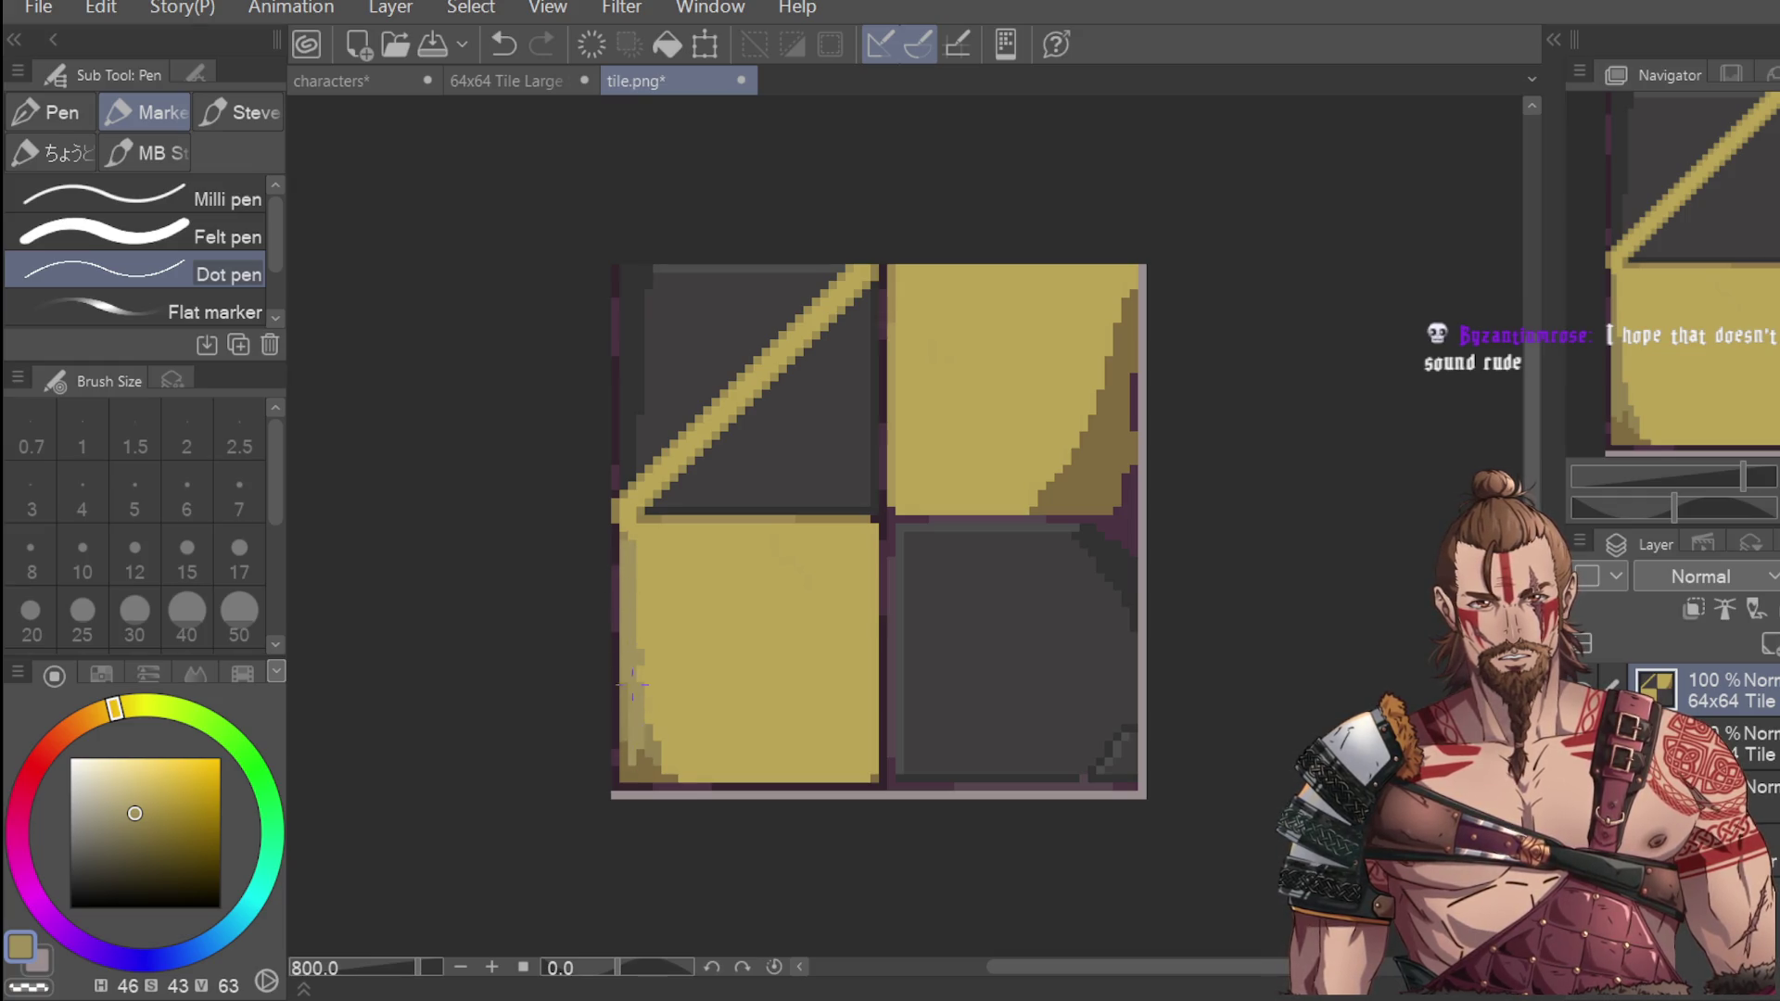
Undo part of the edge stroke and sample the bright stripe yellow.
scroll(643, 665, "down", 4)
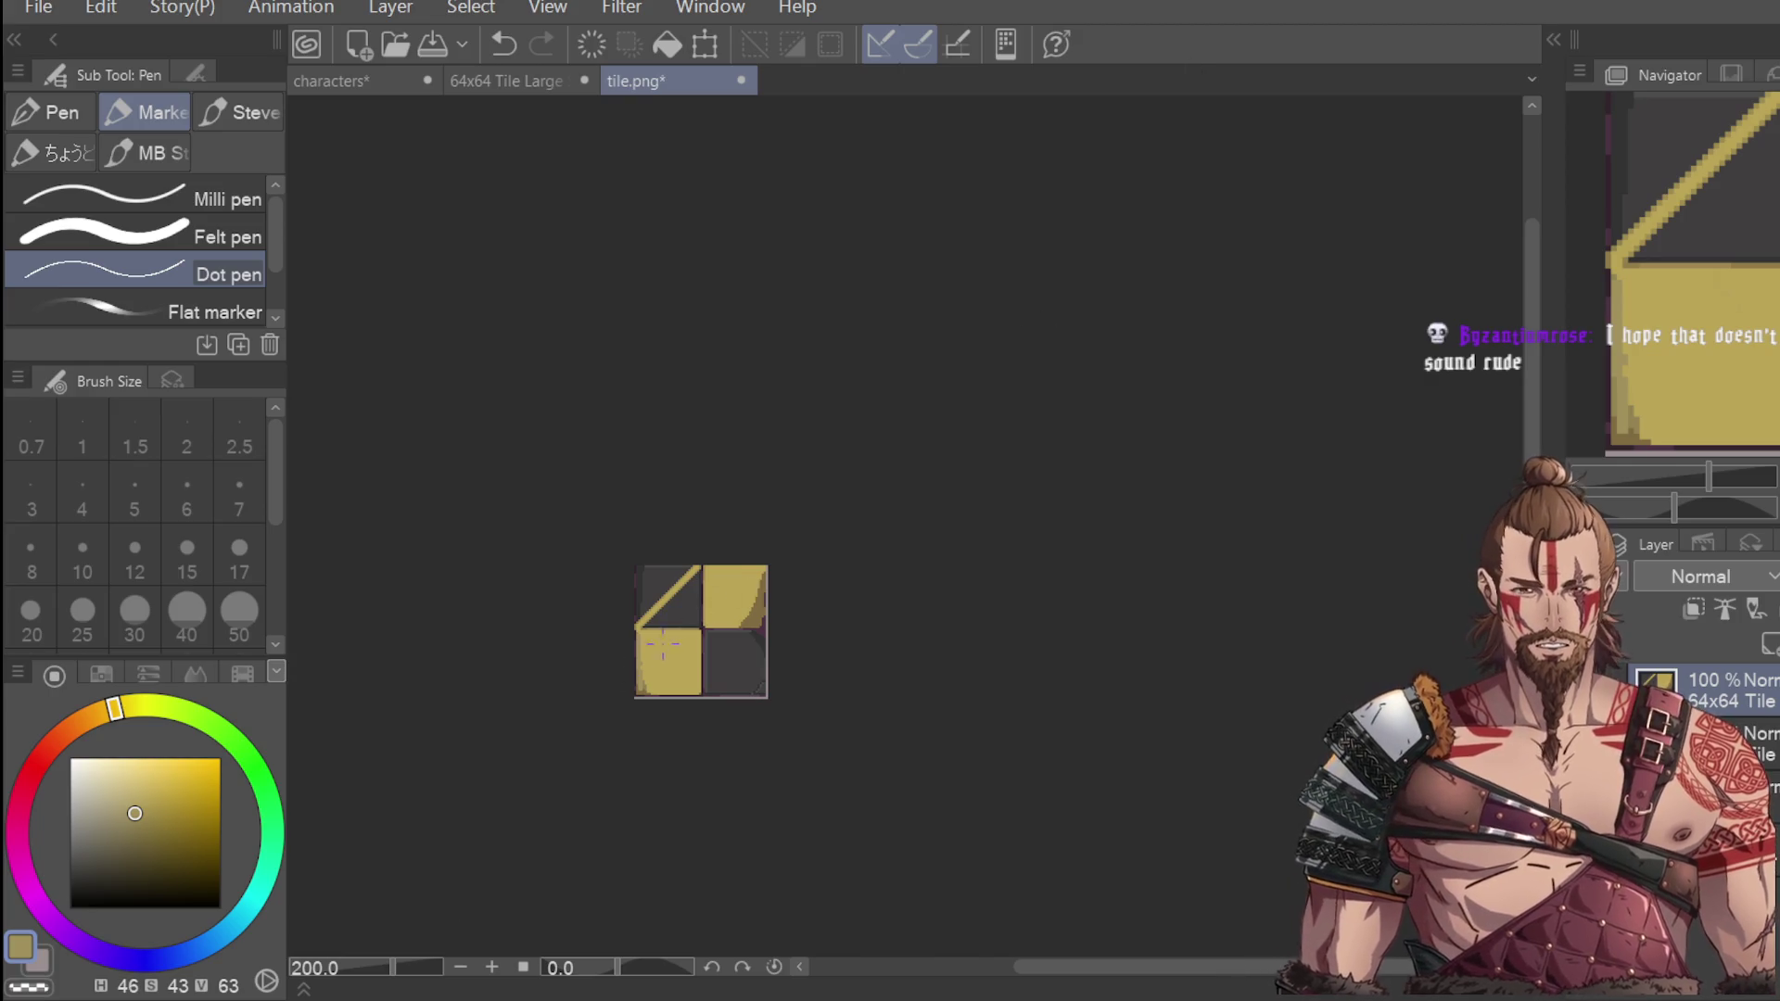
scroll(649, 652, "up", 4)
key("ctrl+z")
key("ctrl+z")
key("ctrl+z")
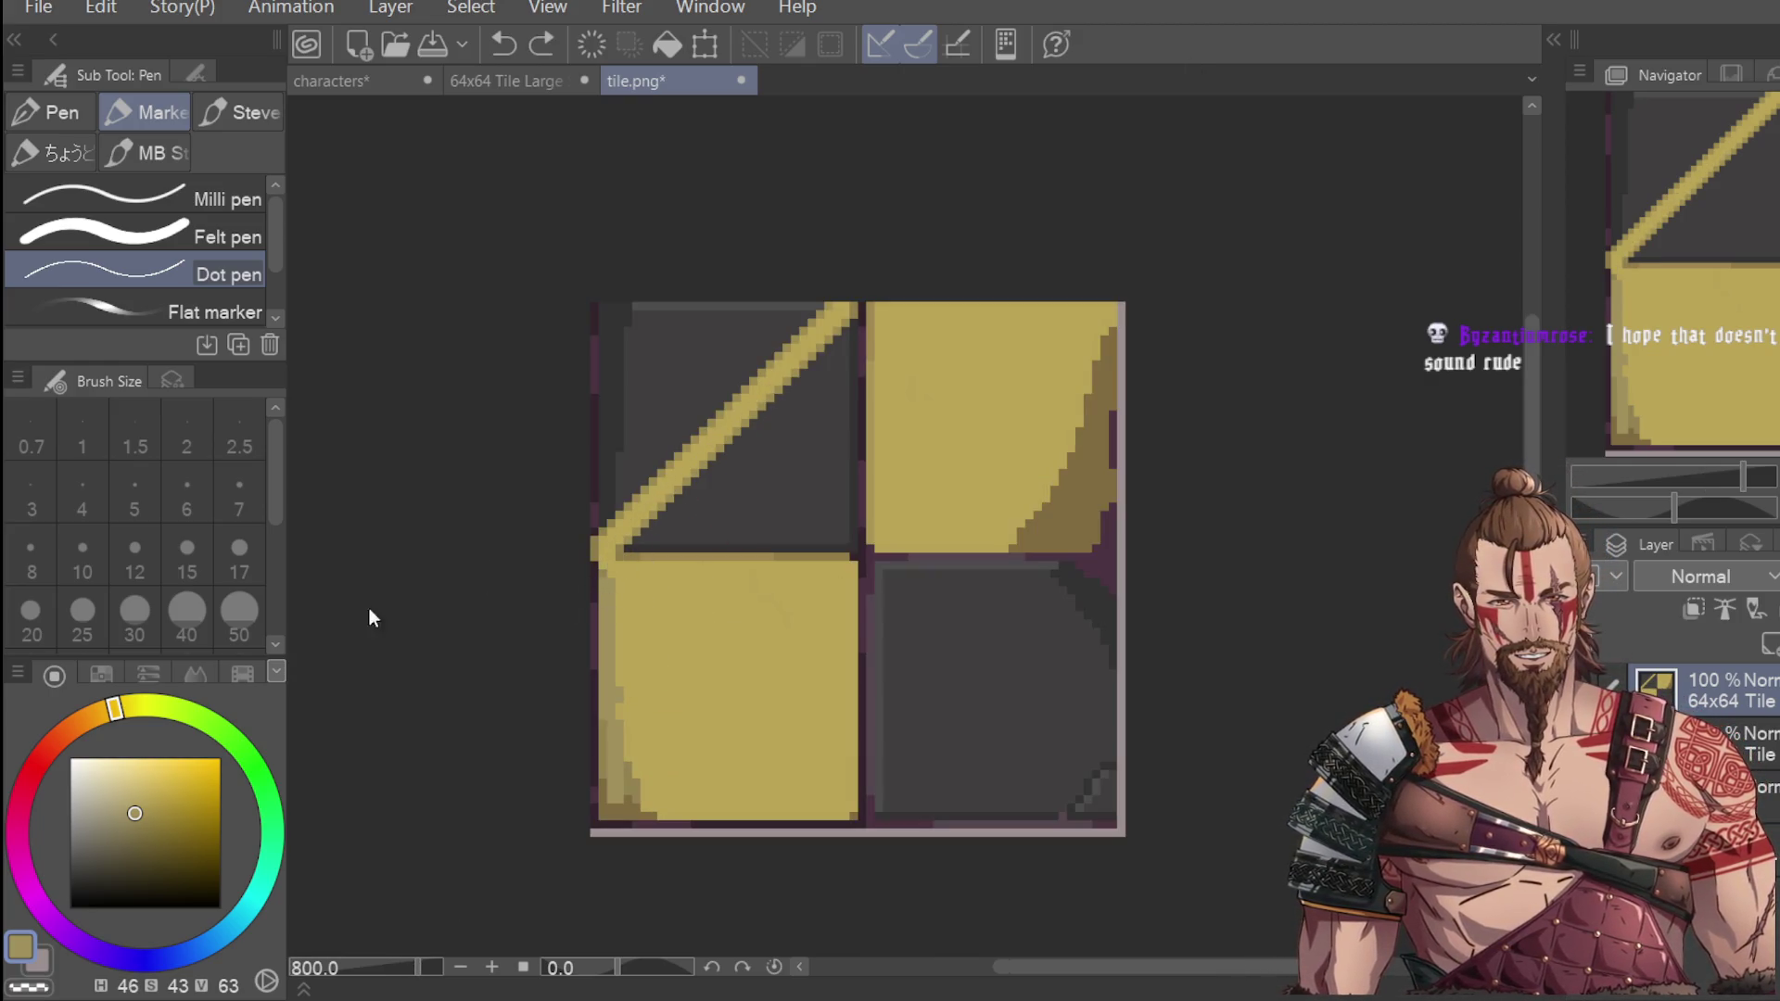
key("i")
left_click(680, 468)
key("p")
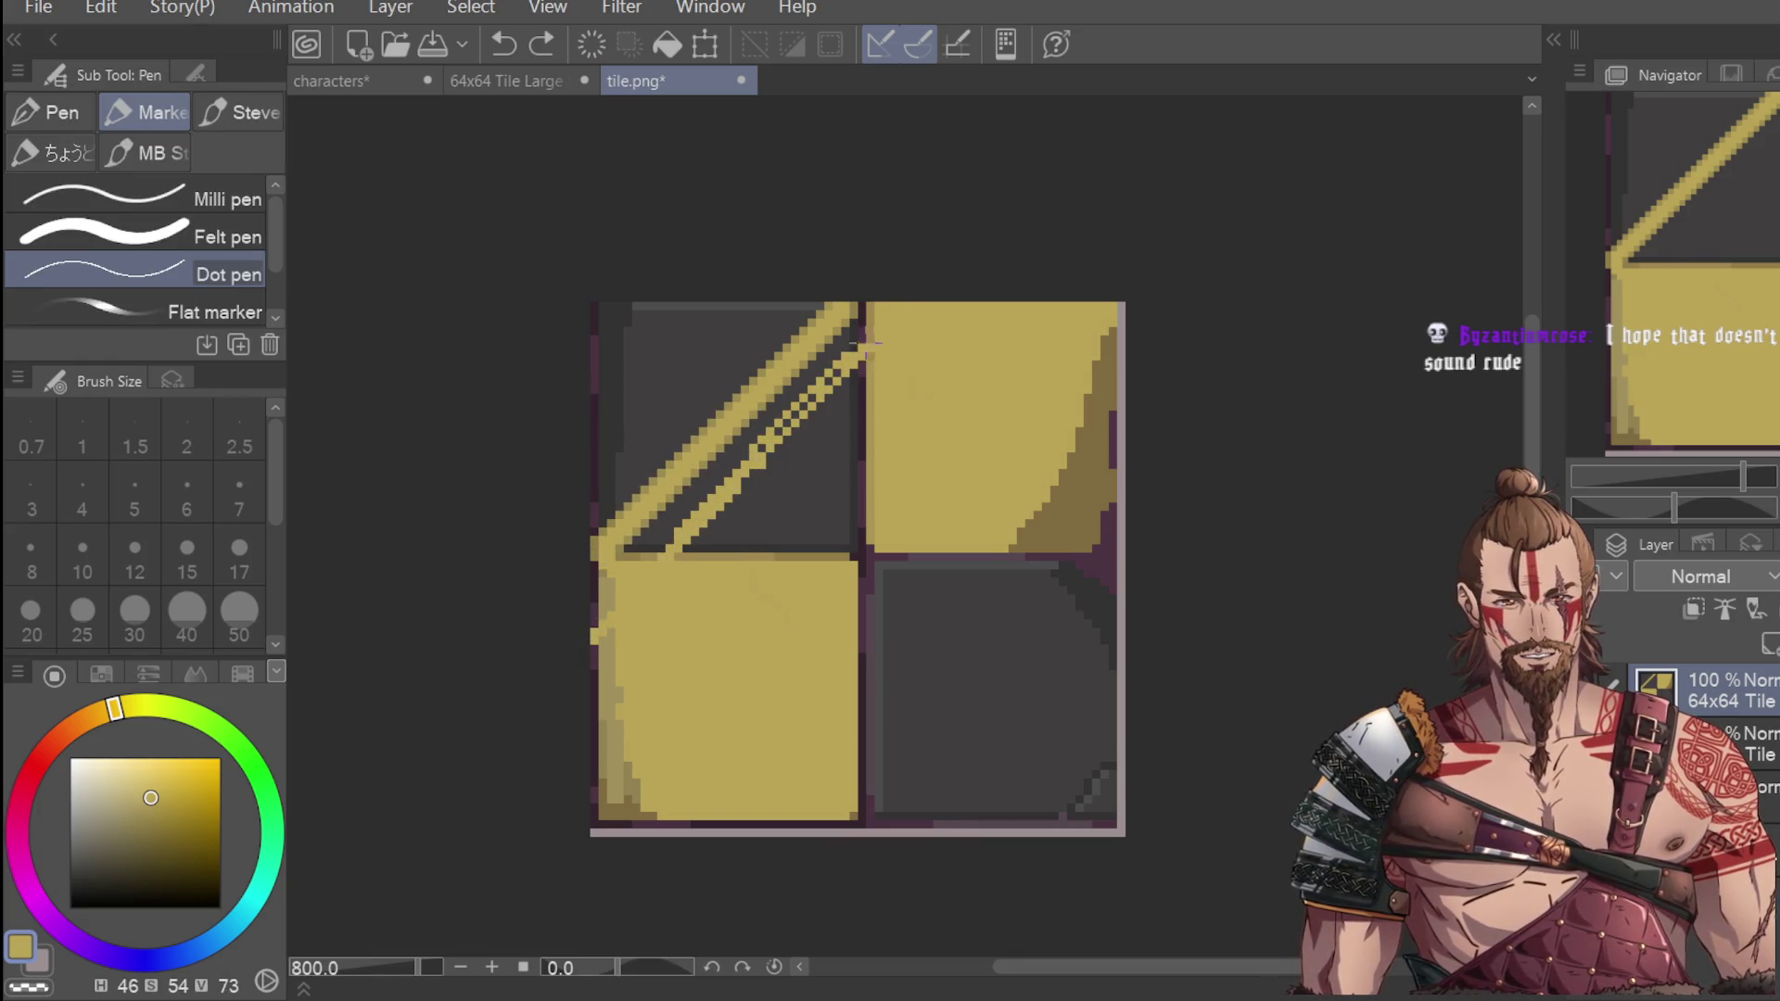
Draw several more parallel diagonal yellow stripes across the top-left quadrant.
scroll(544, 788, "down", 4)
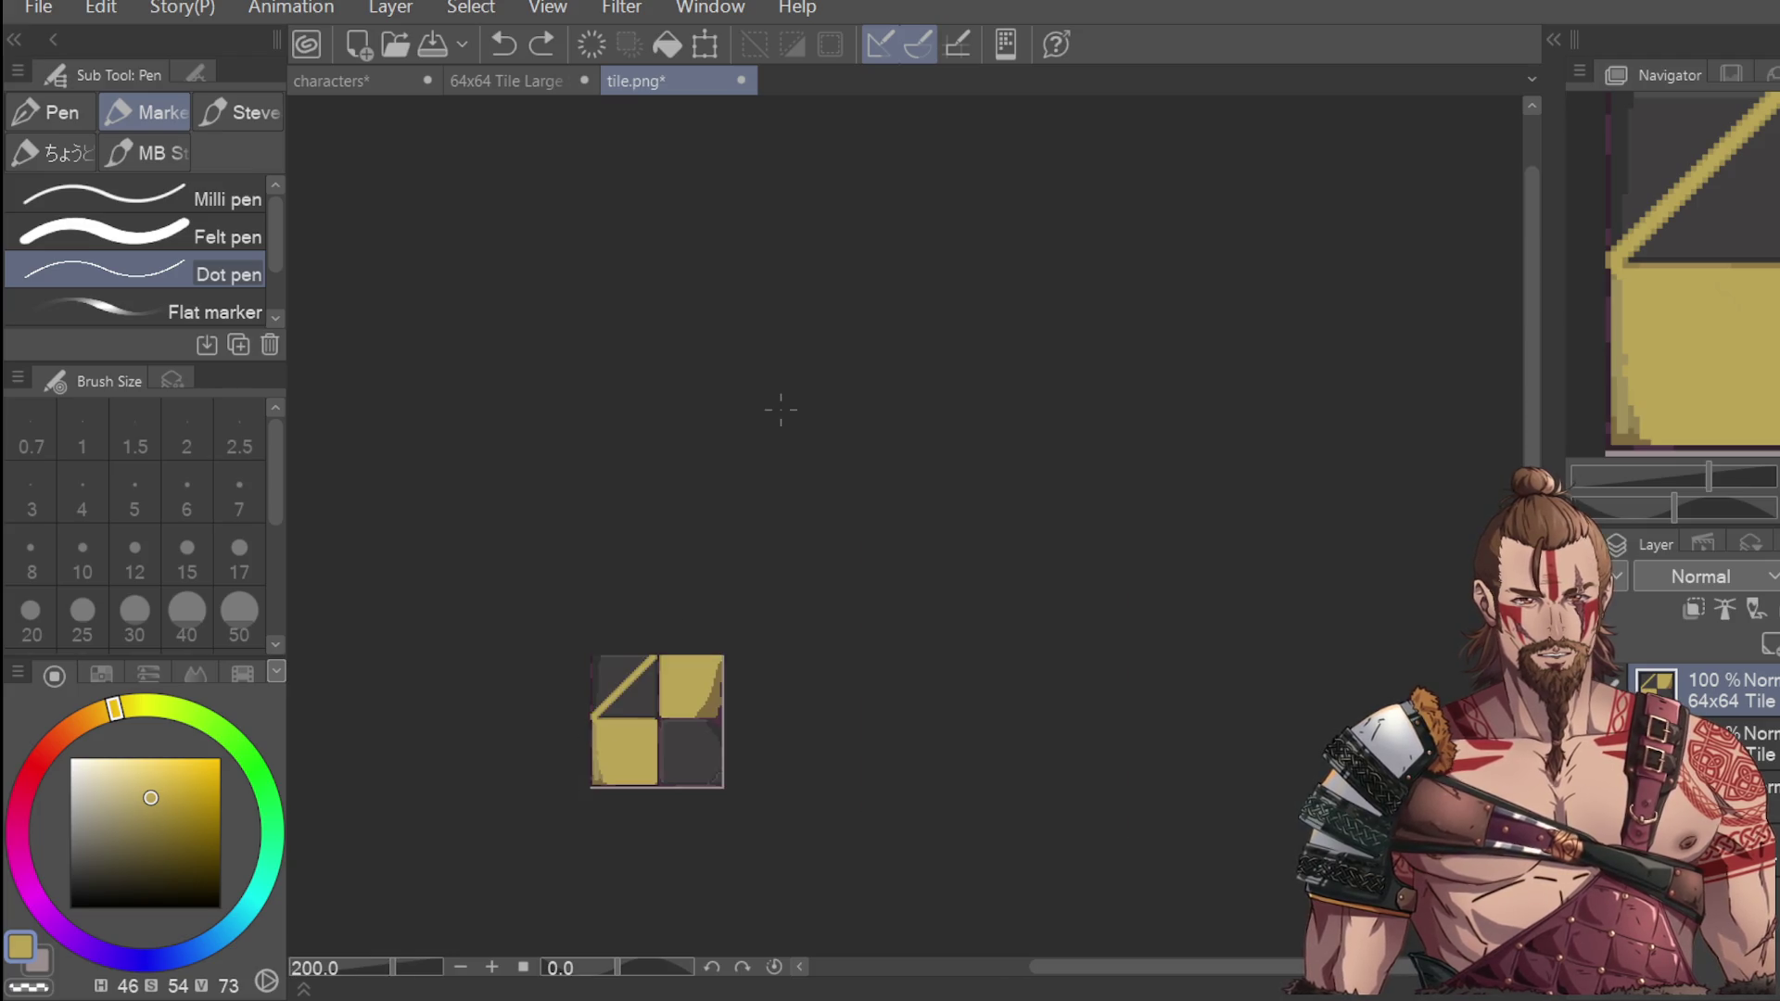
scroll(586, 687, "up", 4)
left_click_drag(547, 707, 750, 505)
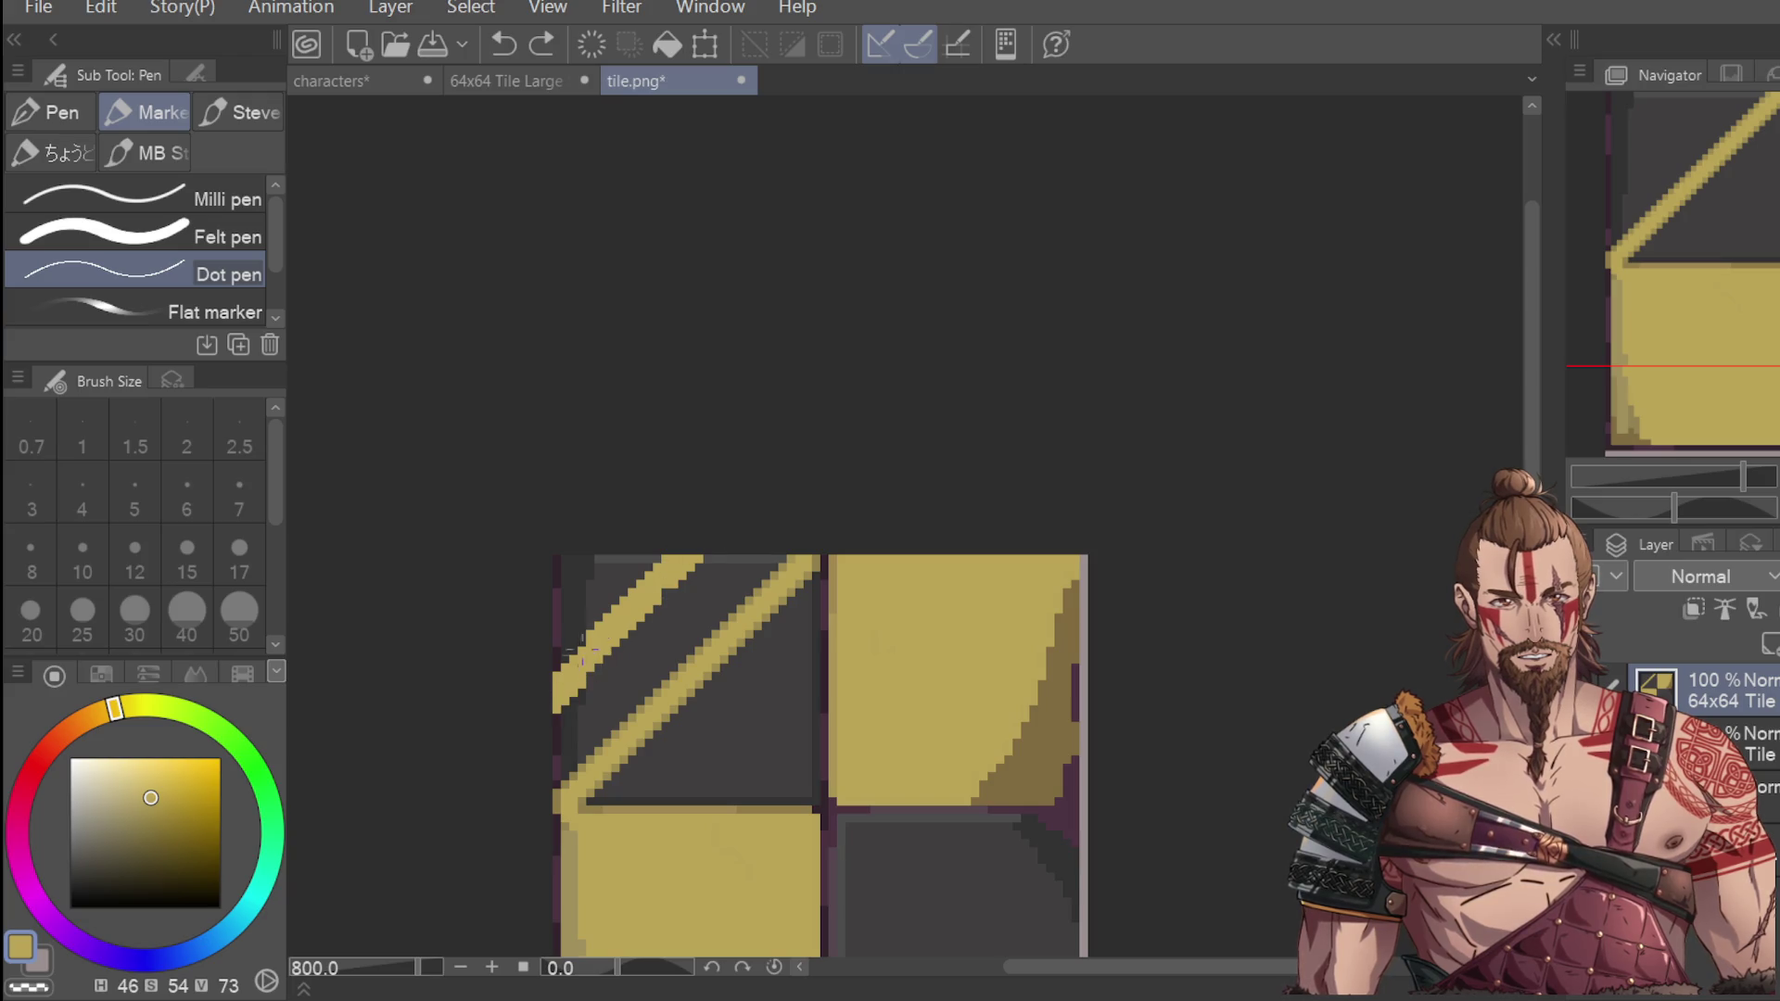
mouse_move(603, 556)
left_mouse_down()
mouse_move(554, 607)
mouse_move(554, 579)
left_mouse_up()
scroll(620, 554, "down", 4)
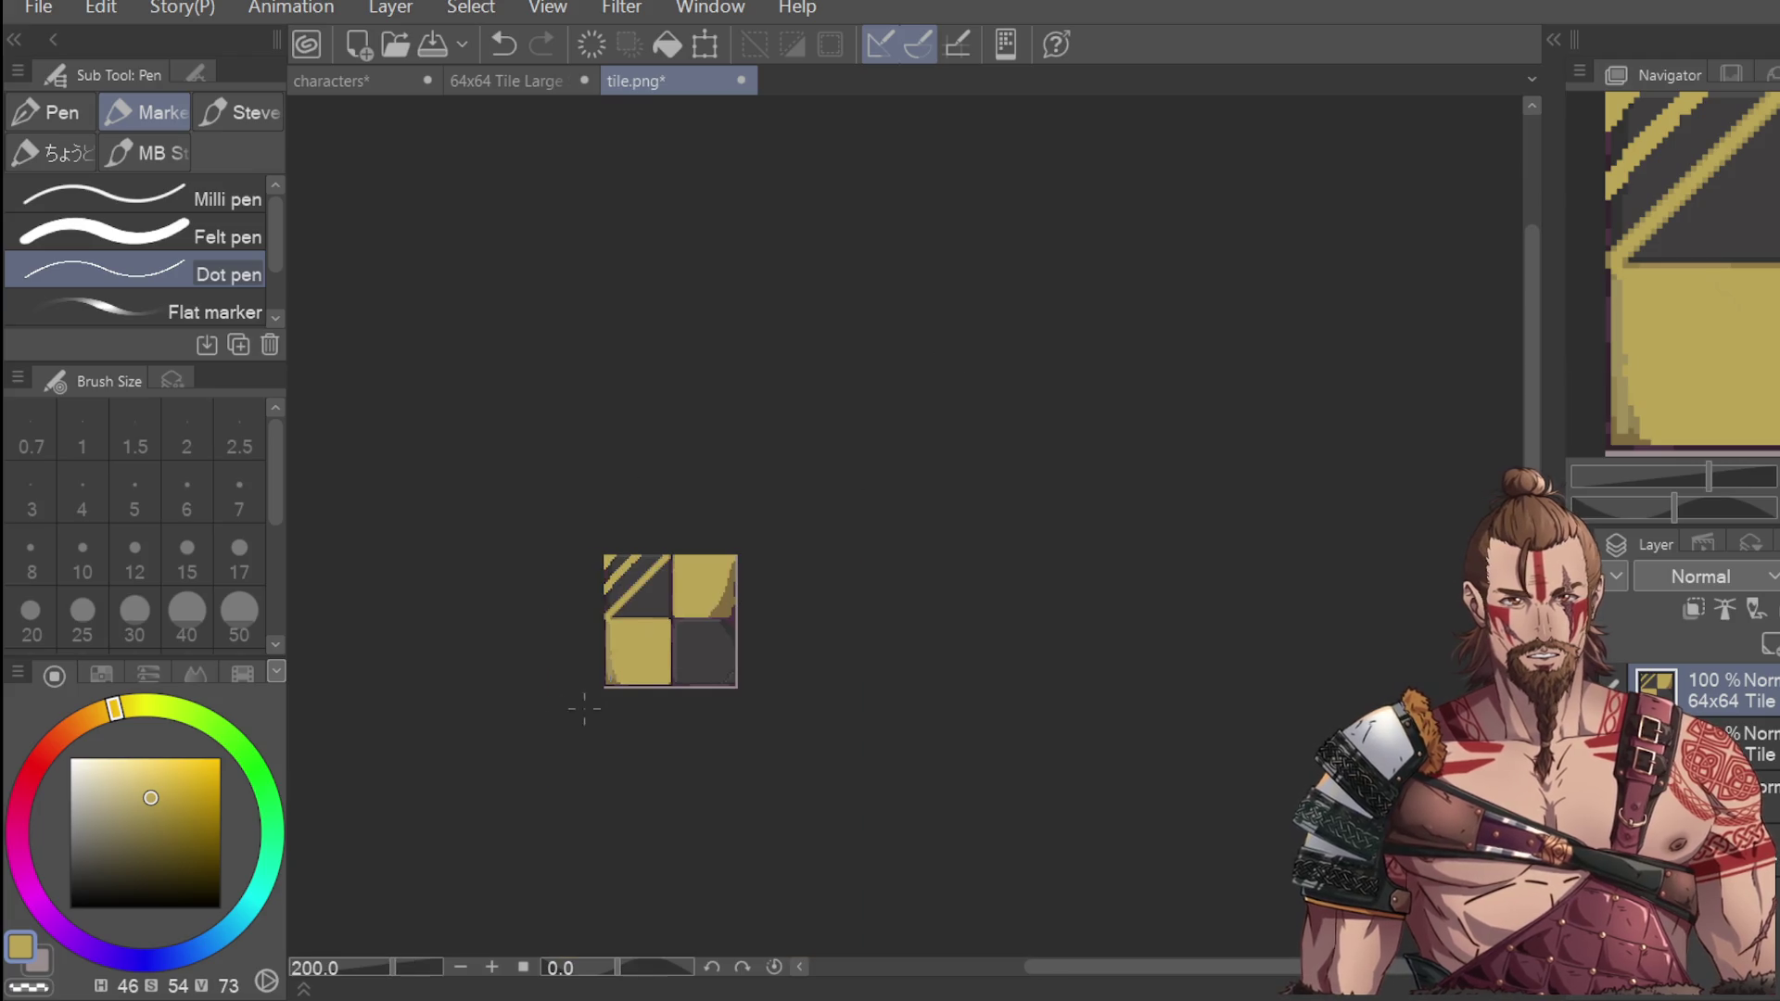
scroll(626, 558, "up", 4)
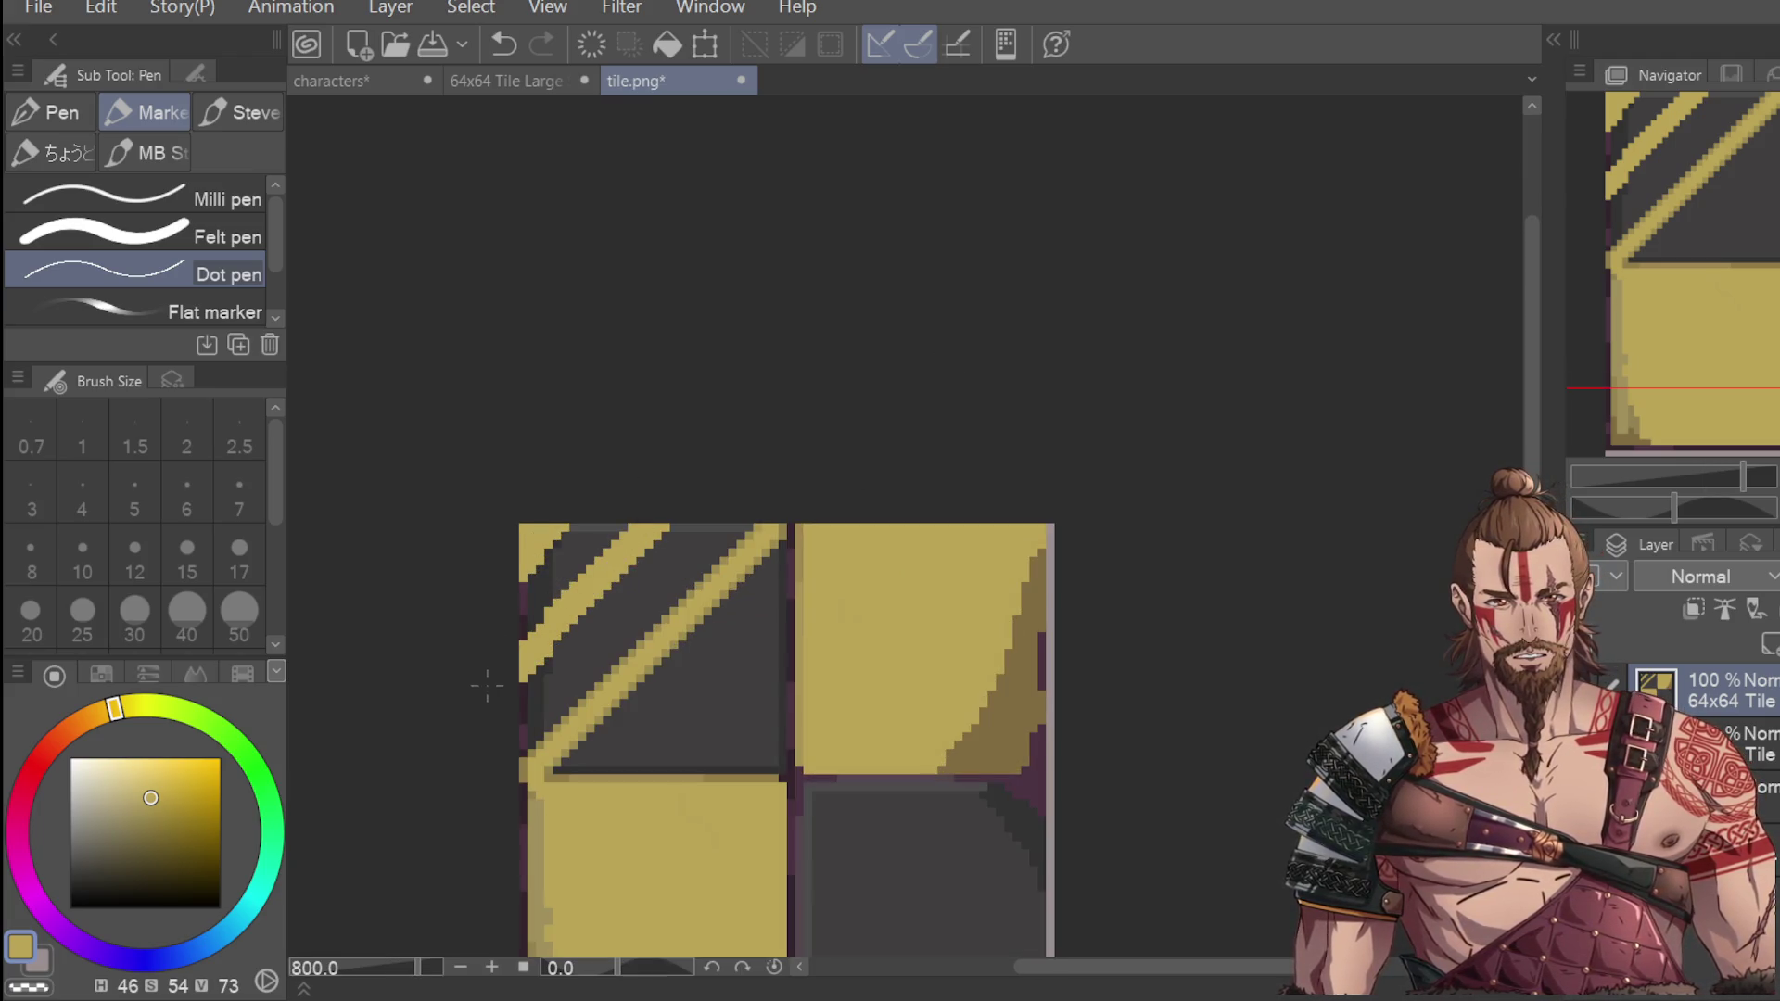
key("ctrl+z")
key("ctrl+z")
key("ctrl+z")
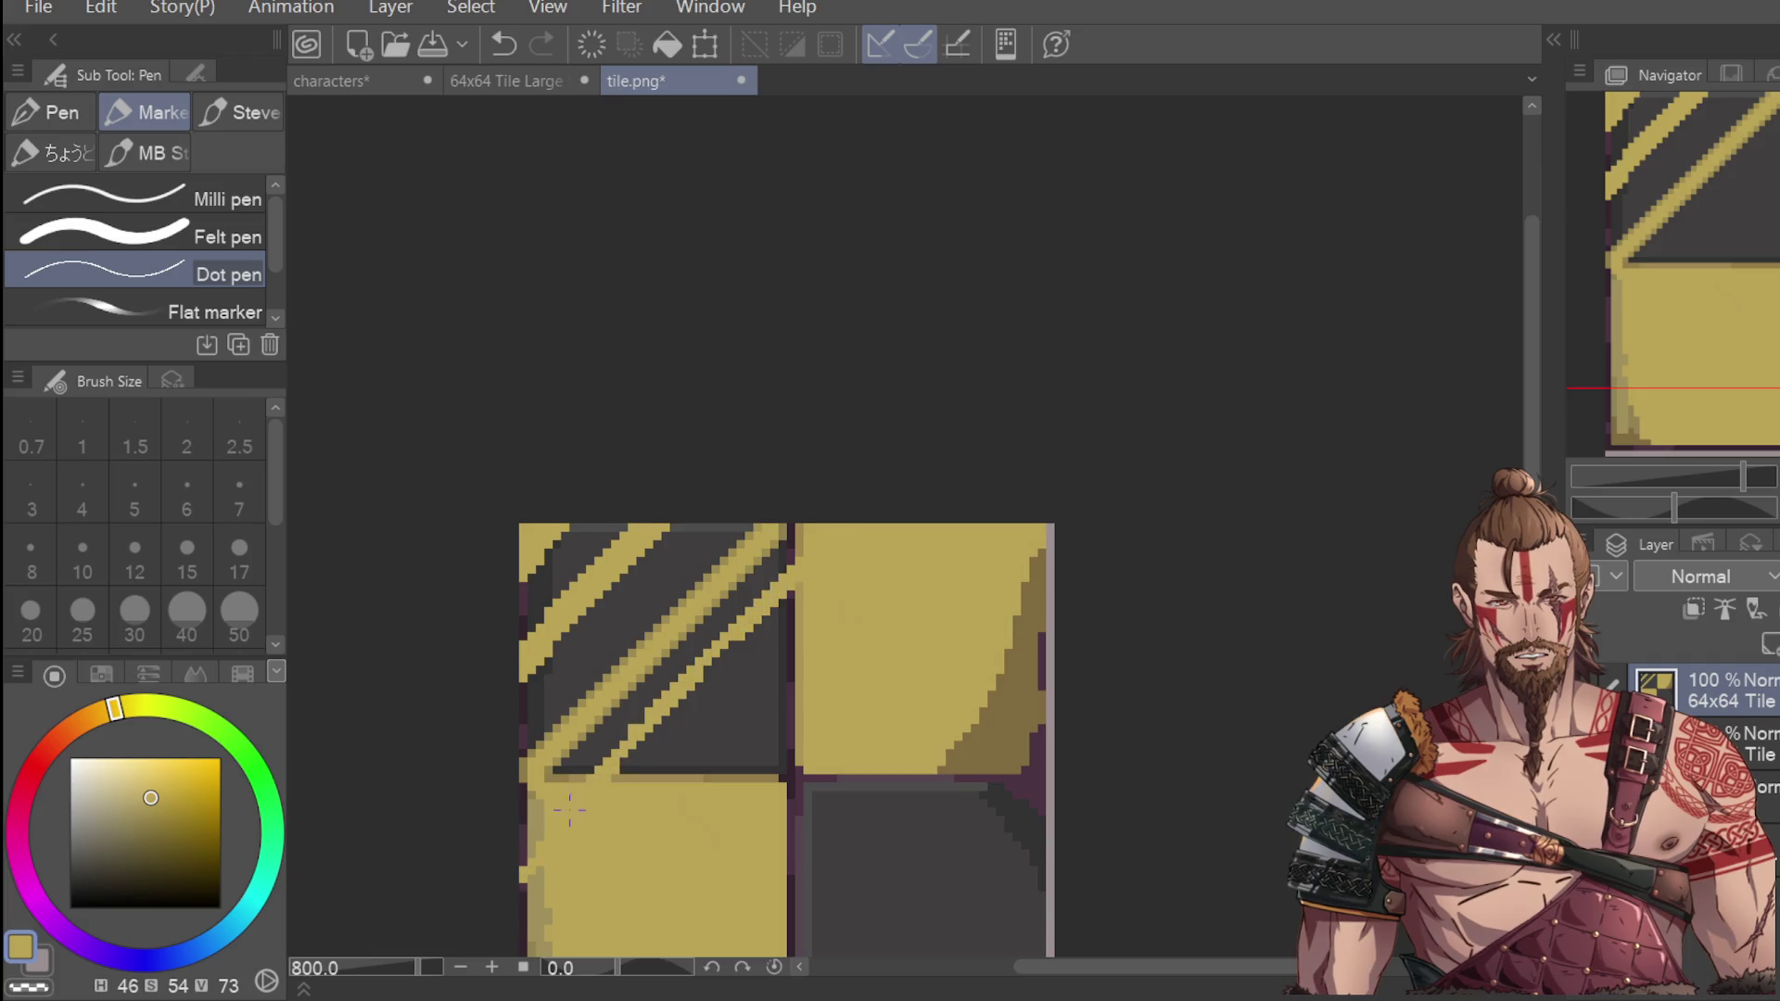
key("ctrl+y")
key("ctrl+y")
key("ctrl+y")
left_click_drag(617, 774, 788, 595)
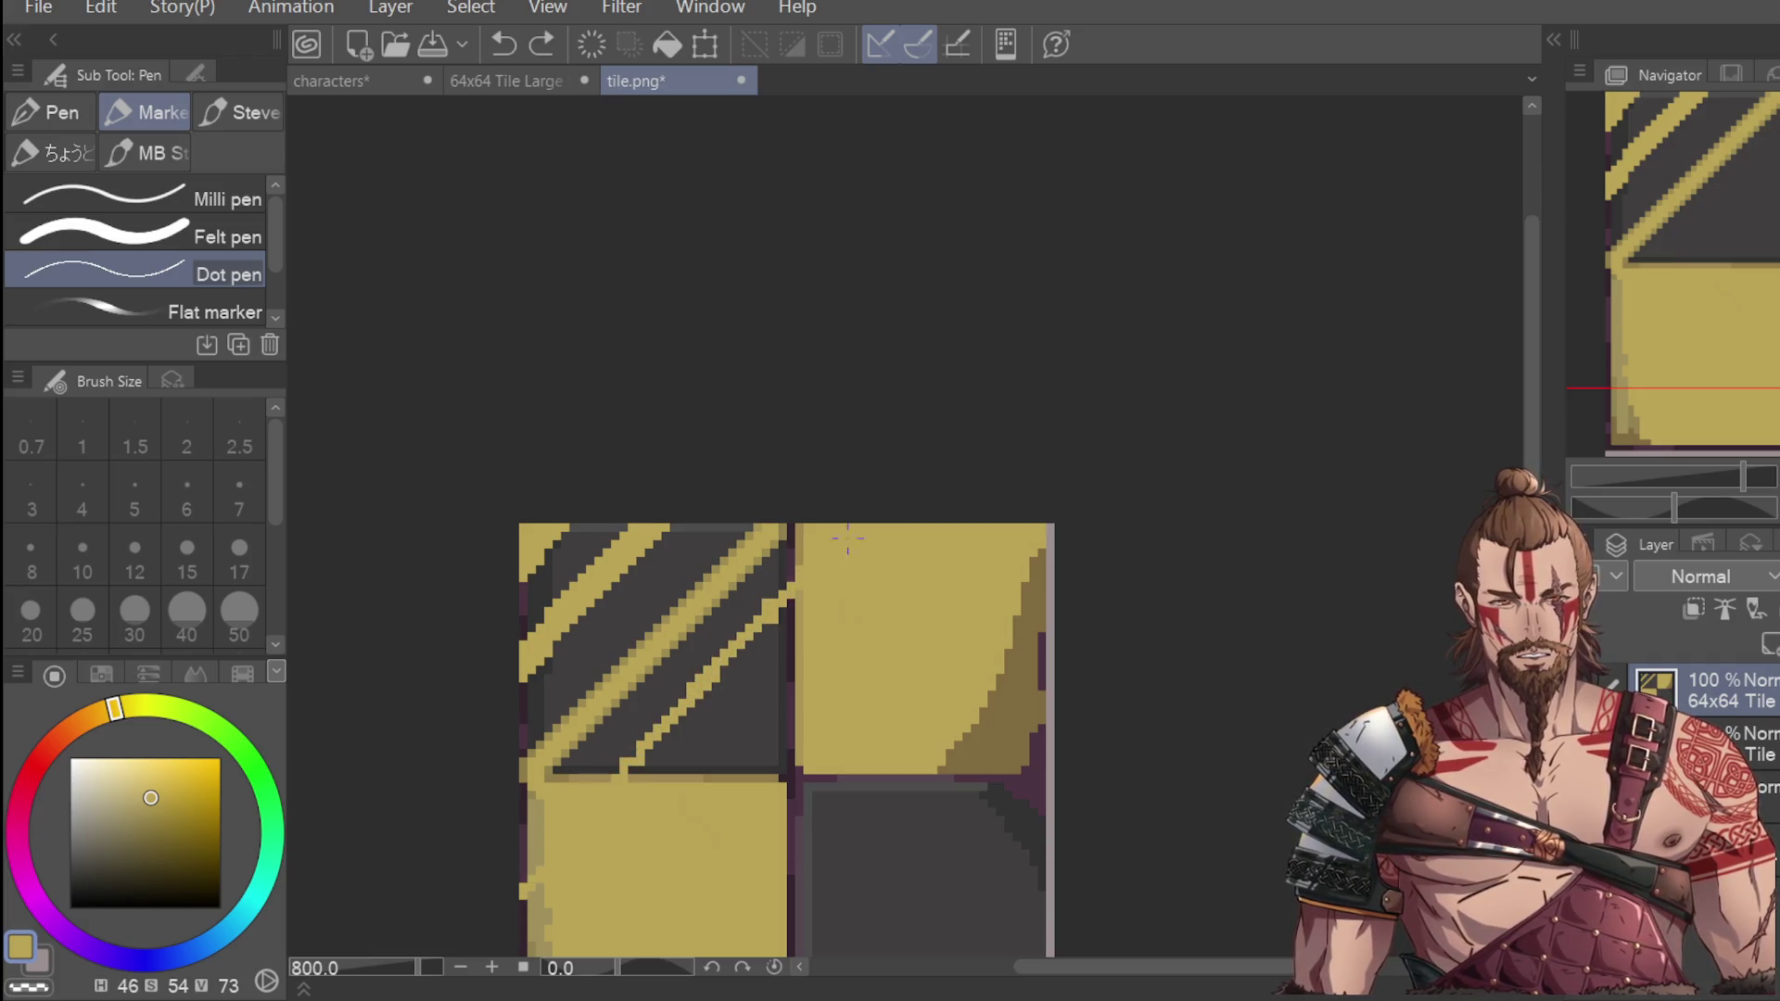
key("ctrl+y")
key("ctrl+y")
key("ctrl+y")
Remove a stray stroke across the quadrant seam and rectangle-select the tile's left half.
scroll(981, 392, "down", 2)
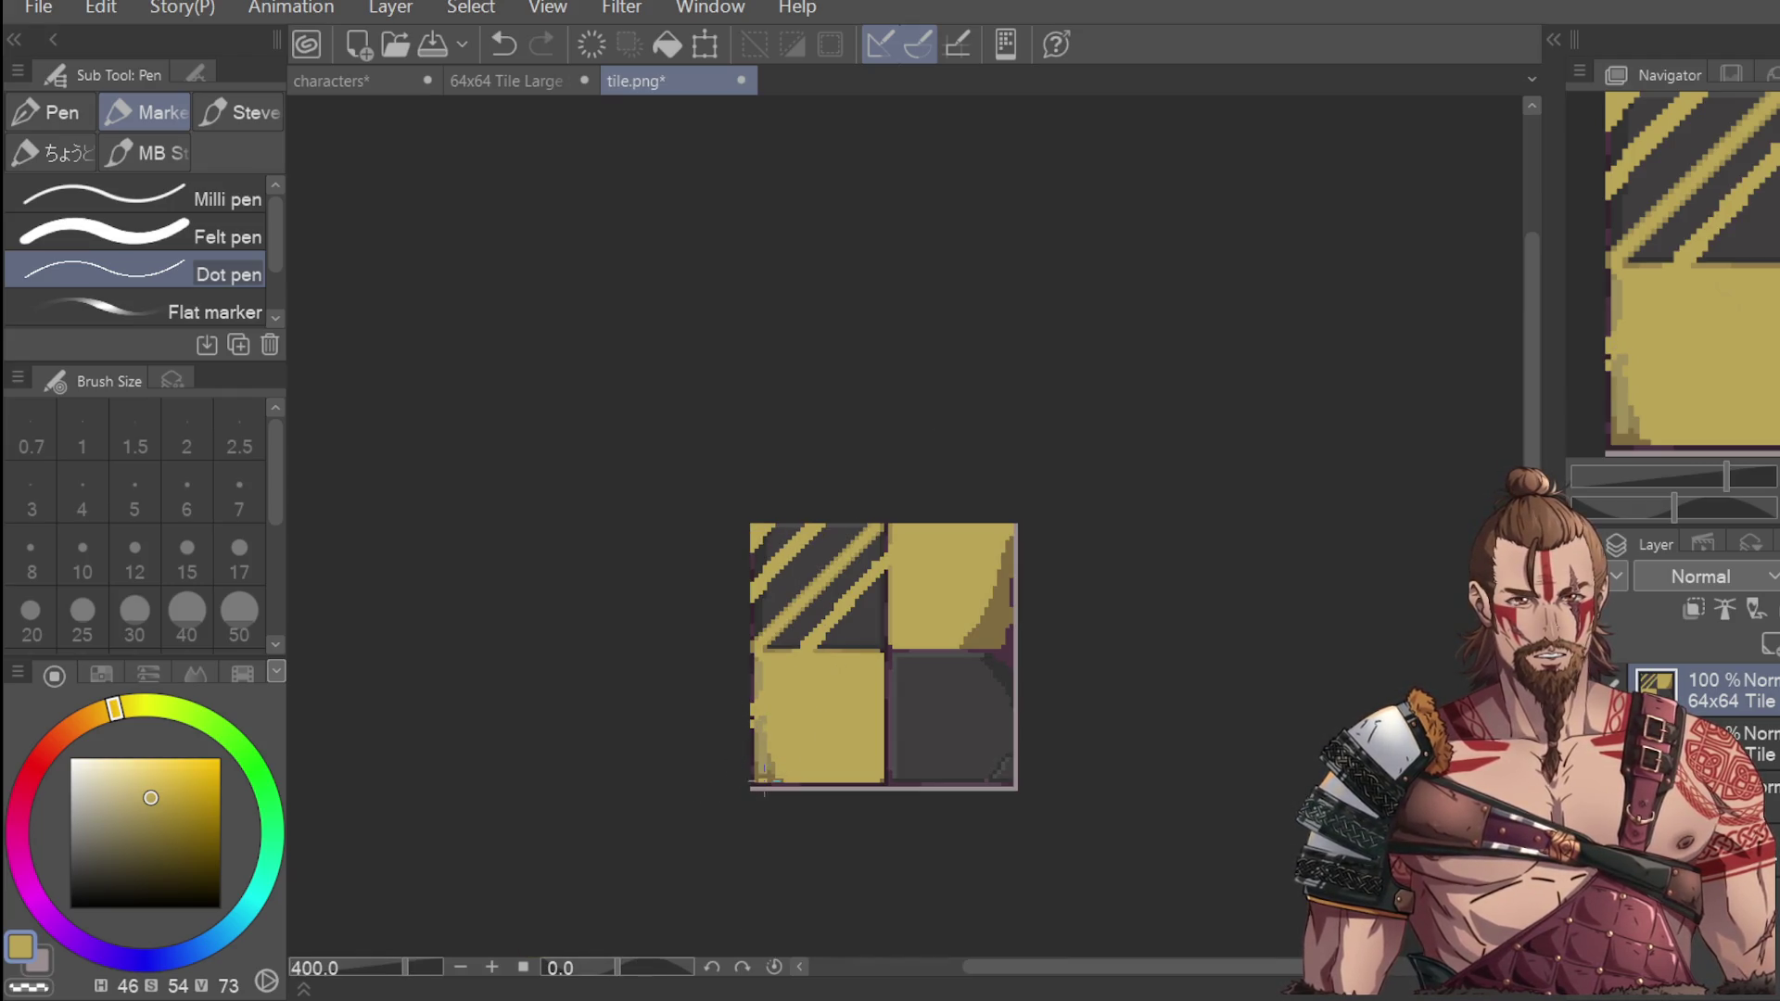
mouse_move(1010, 541)
left_mouse_down()
mouse_move(913, 663)
mouse_move(936, 649)
left_mouse_up()
left_click_drag(1001, 584, 958, 619)
key("ctrl+z")
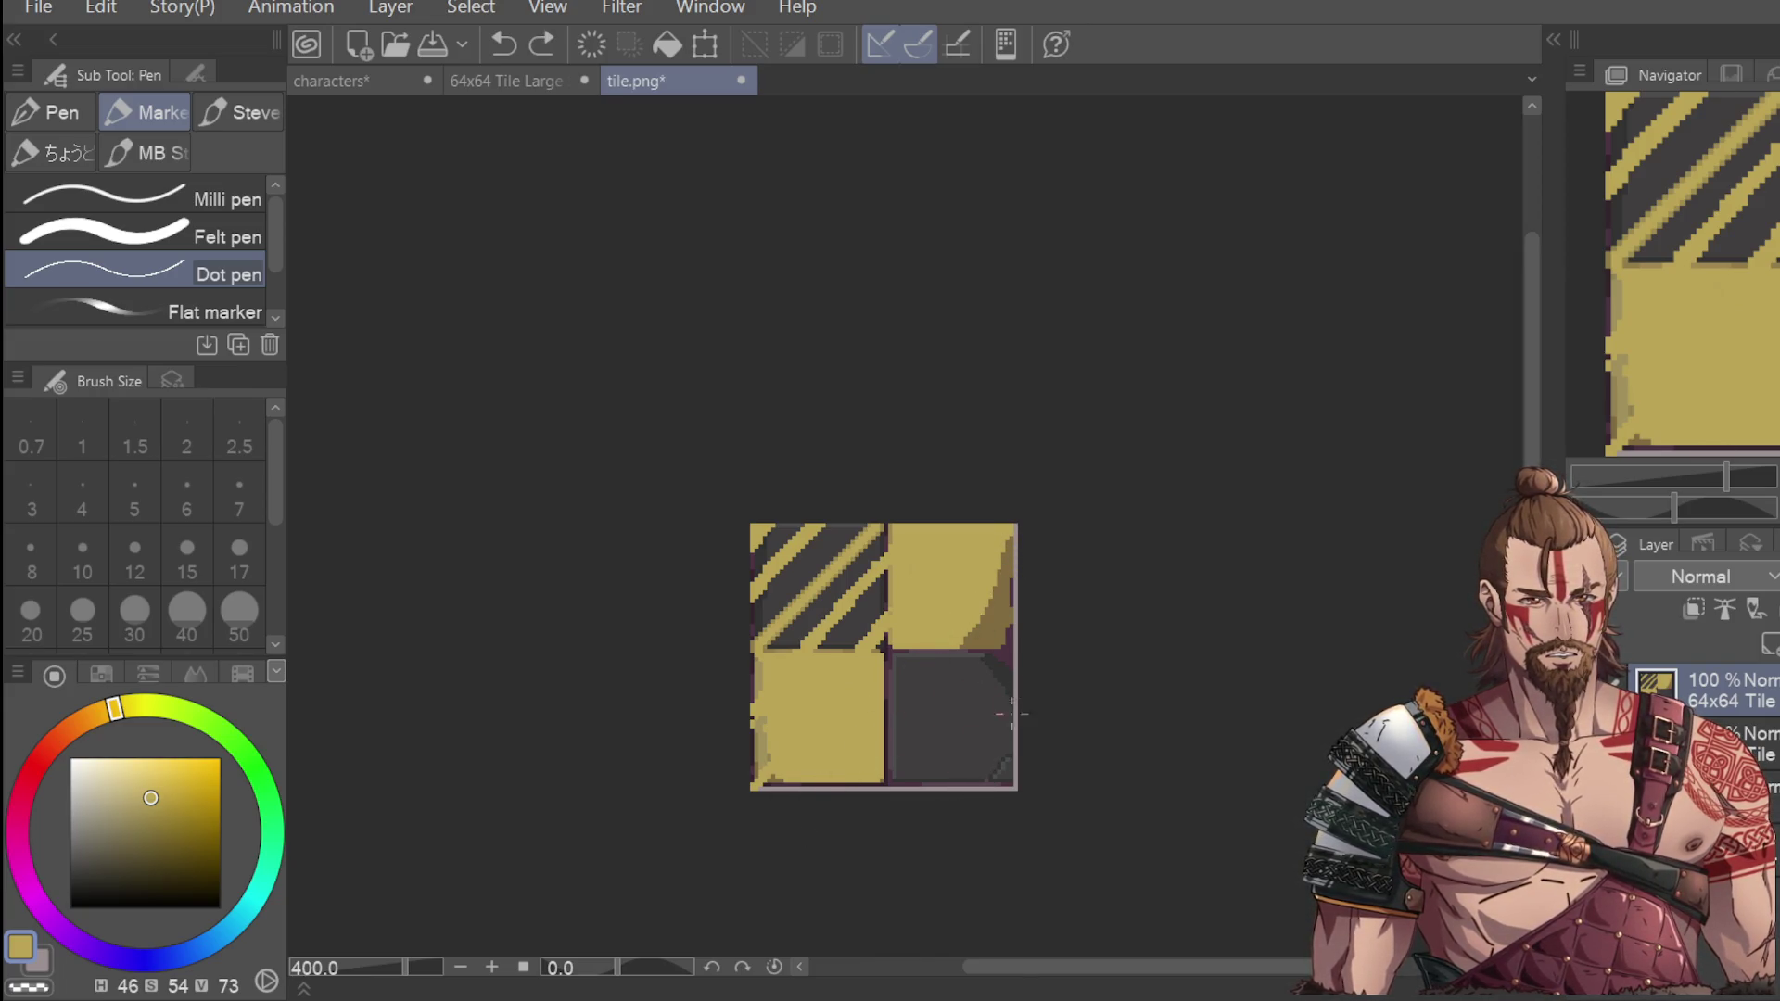
key("m")
left_click_drag(702, 484, 884, 807)
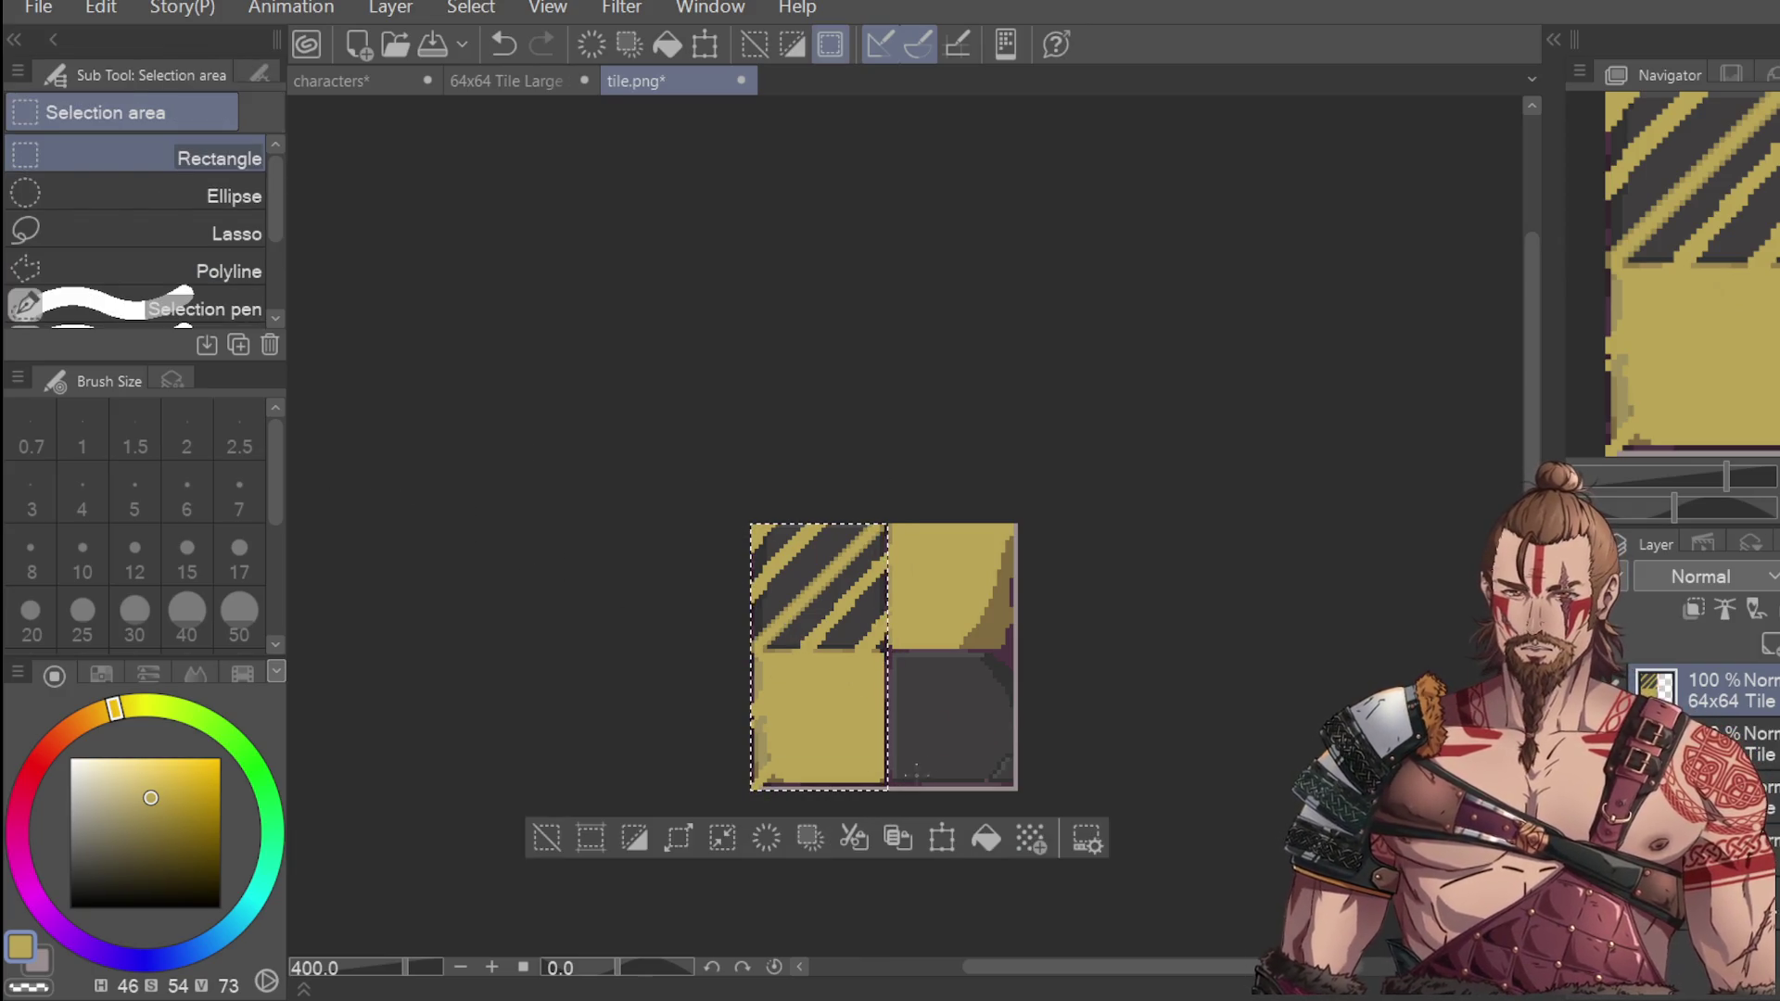
Rotate the selected left half upside down and place it on the right, putting stripes bottom-right.
left_click(941, 838)
mouse_move(868, 405)
left_mouse_down()
mouse_move(1096, 504)
mouse_move(738, 920)
mouse_move(615, 930)
left_mouse_up()
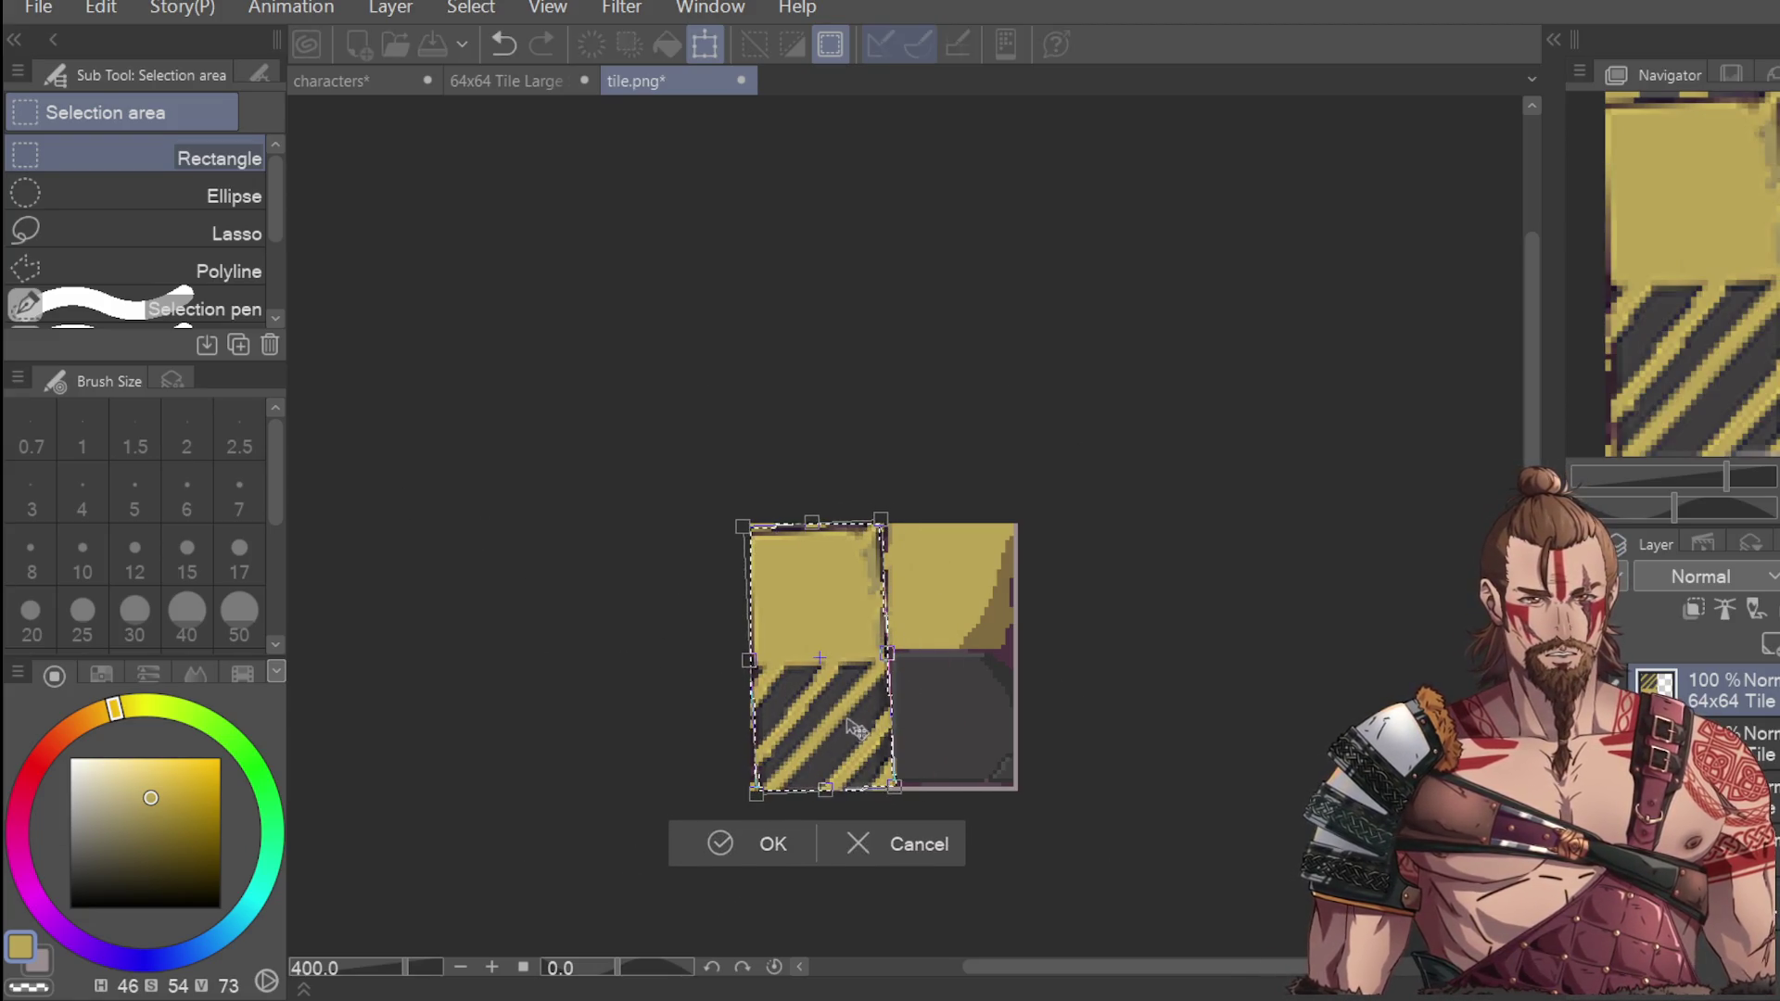
left_click_drag(815, 668, 952, 663)
mouse_move(1090, 634)
left_mouse_down()
mouse_move(1128, 587)
mouse_move(1052, 655)
left_mouse_up()
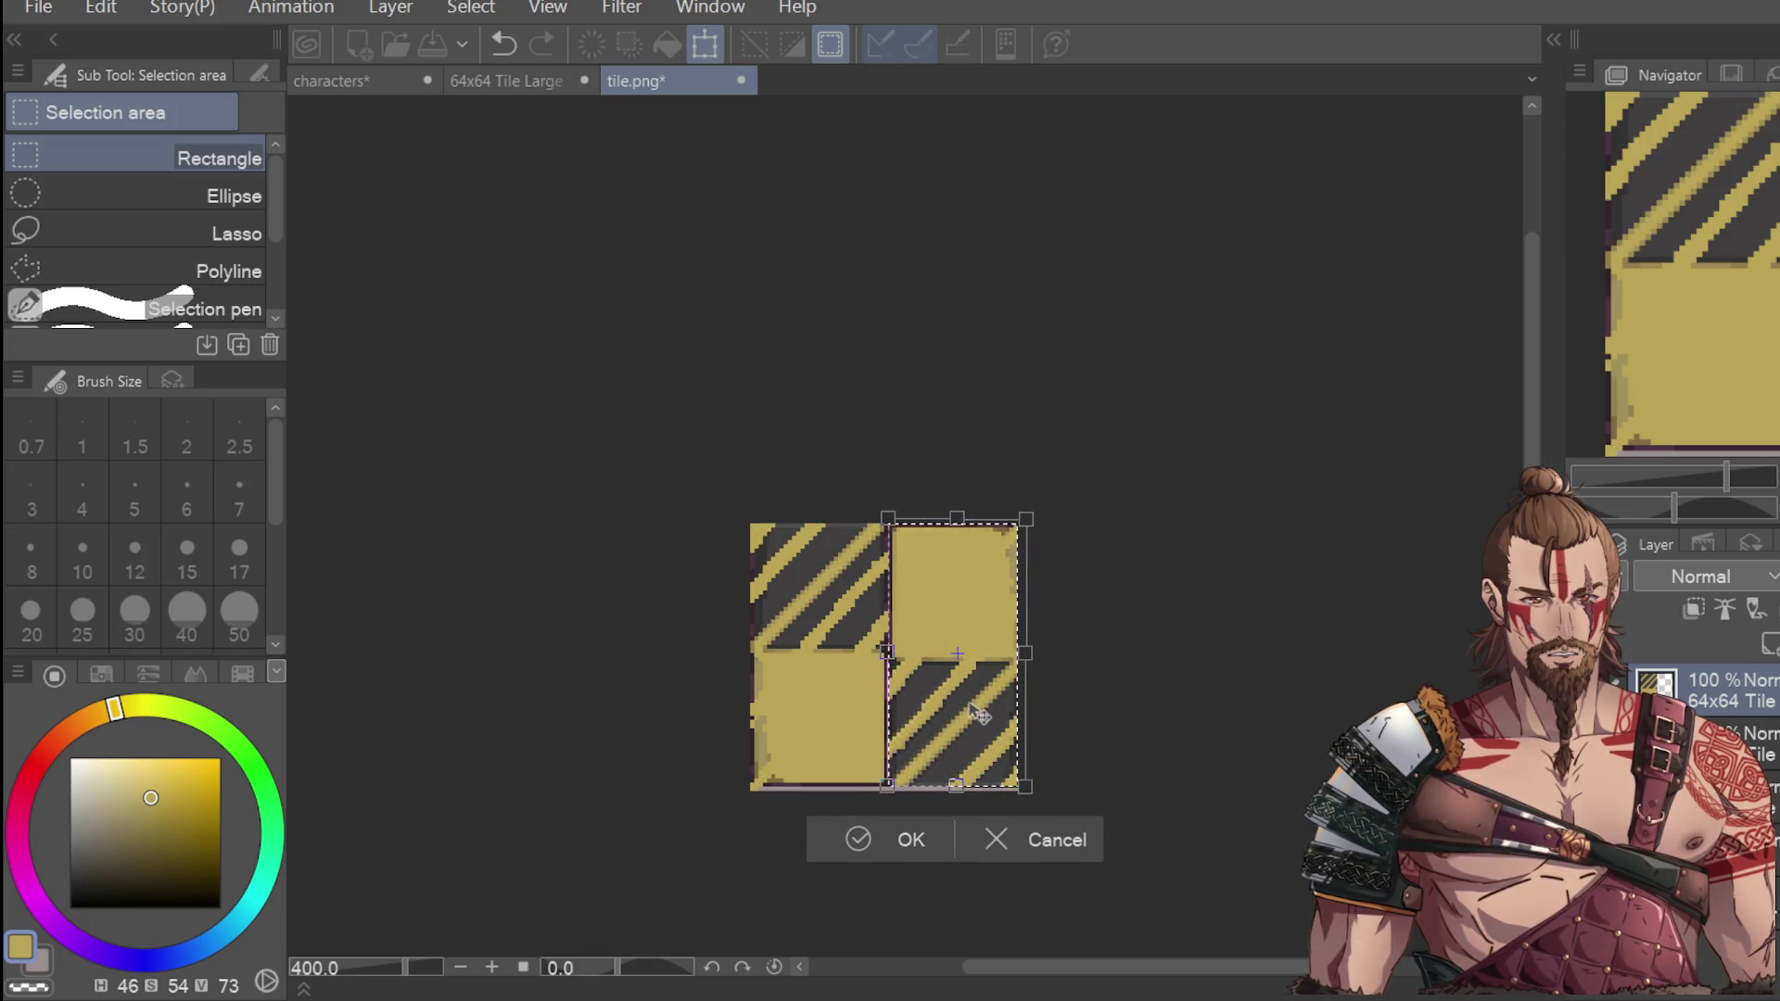
left_click(870, 837)
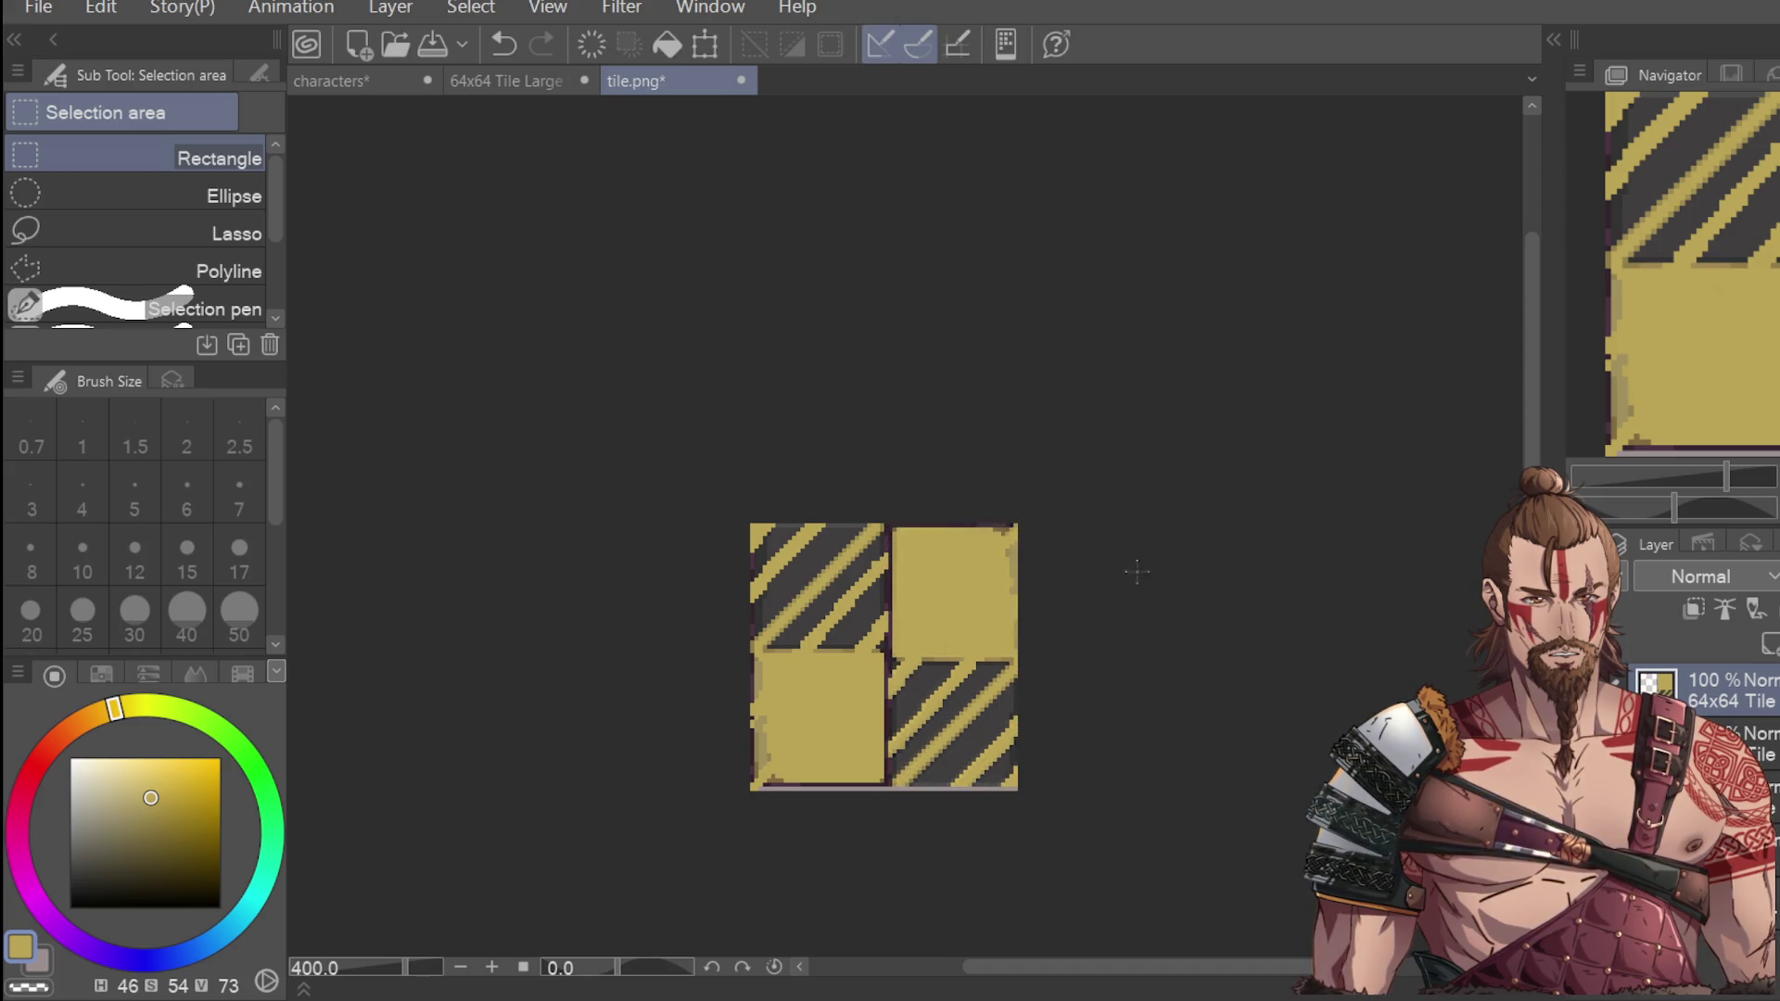
scroll(1127, 592, "down", 2)
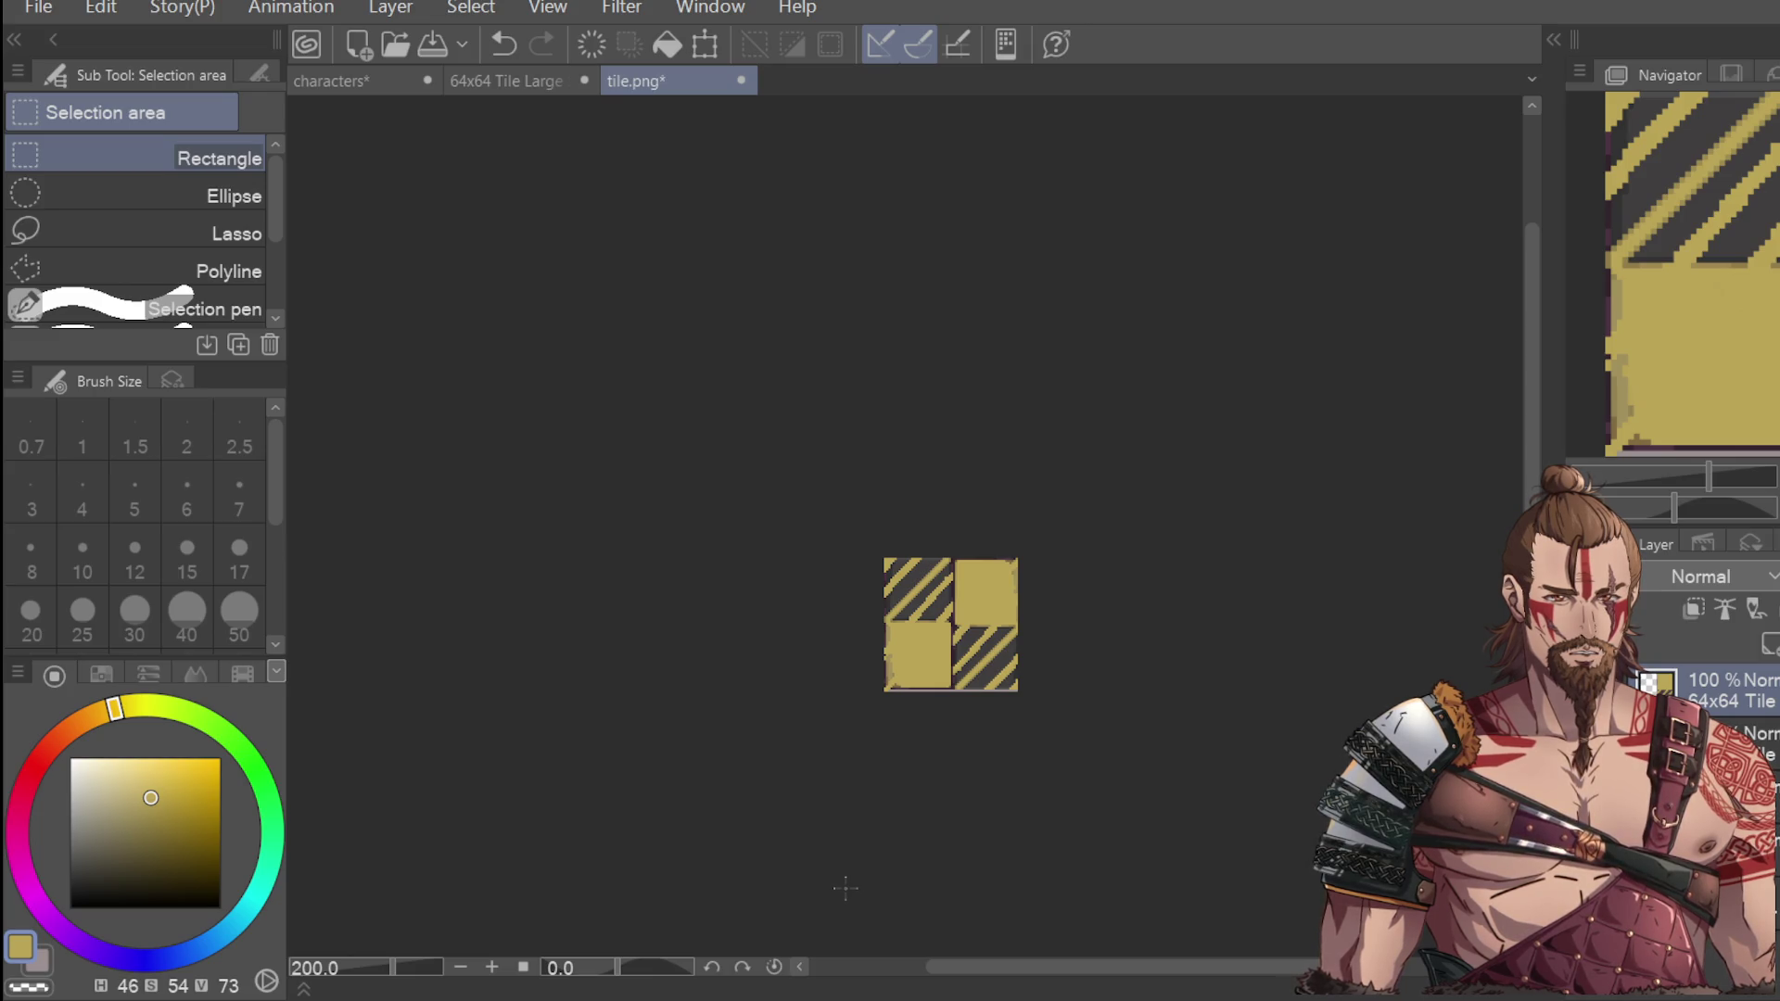
key("ctrl+z")
key("ctrl+y")
key("ctrl+y")
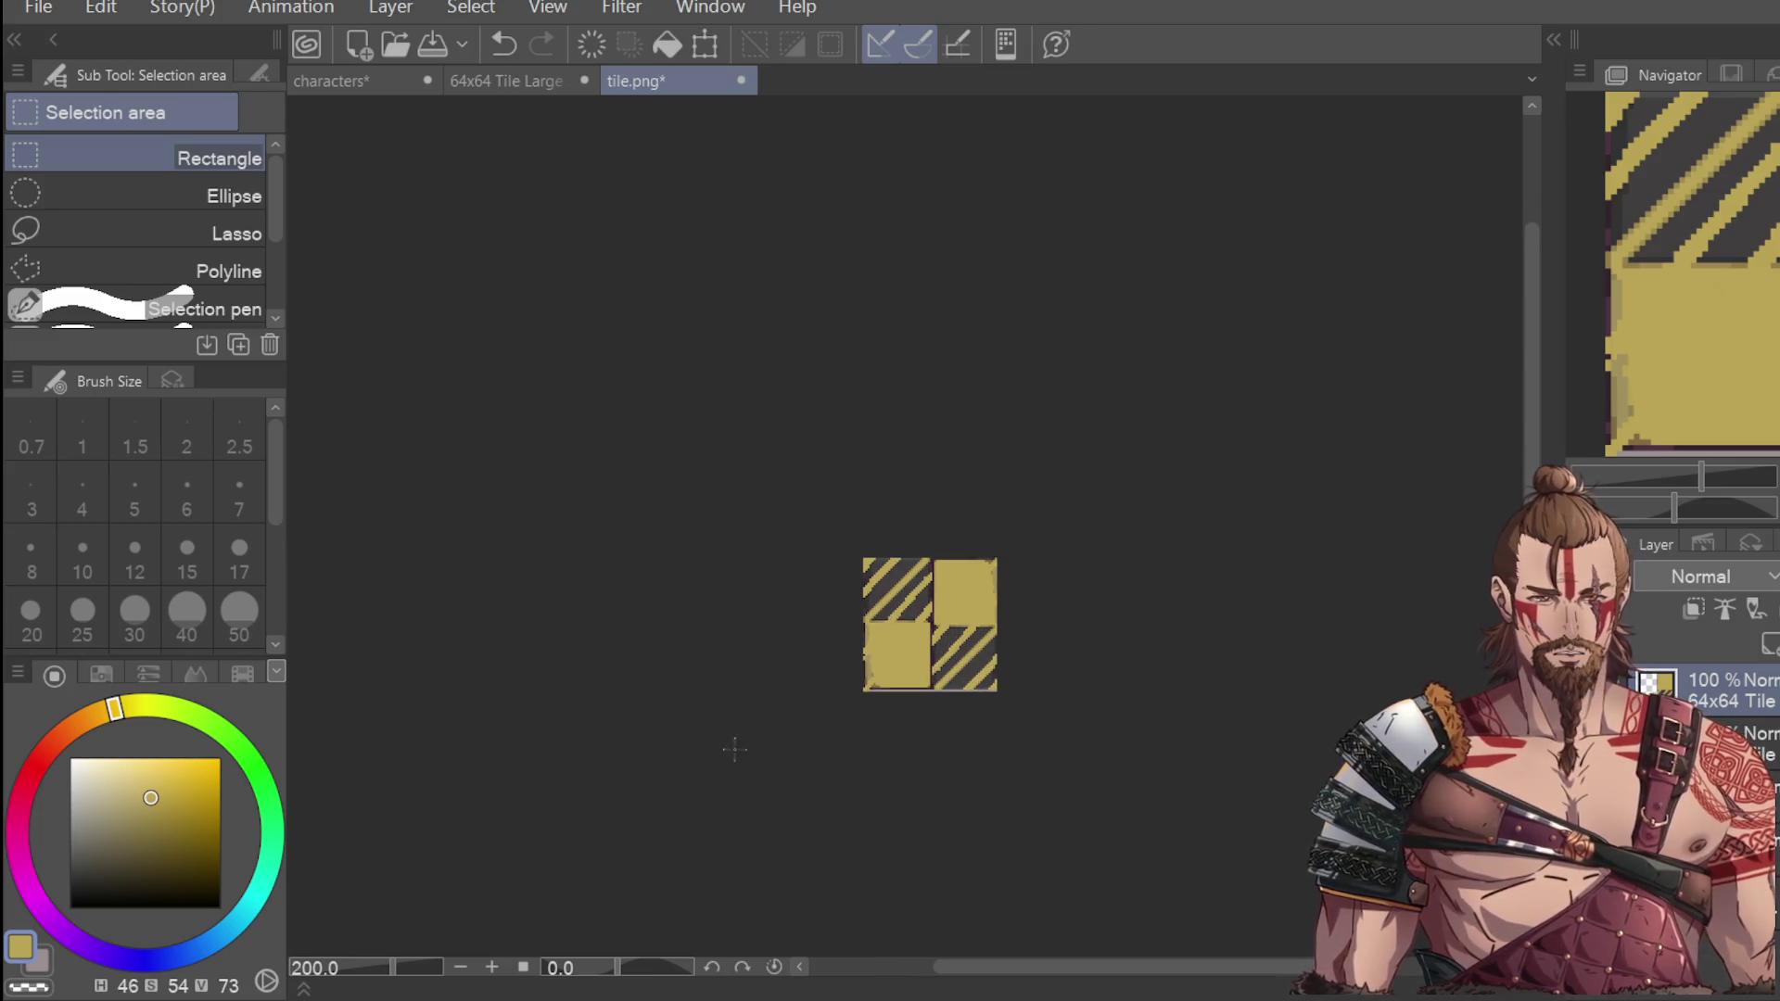
key("p")
scroll(882, 682, "up", 4)
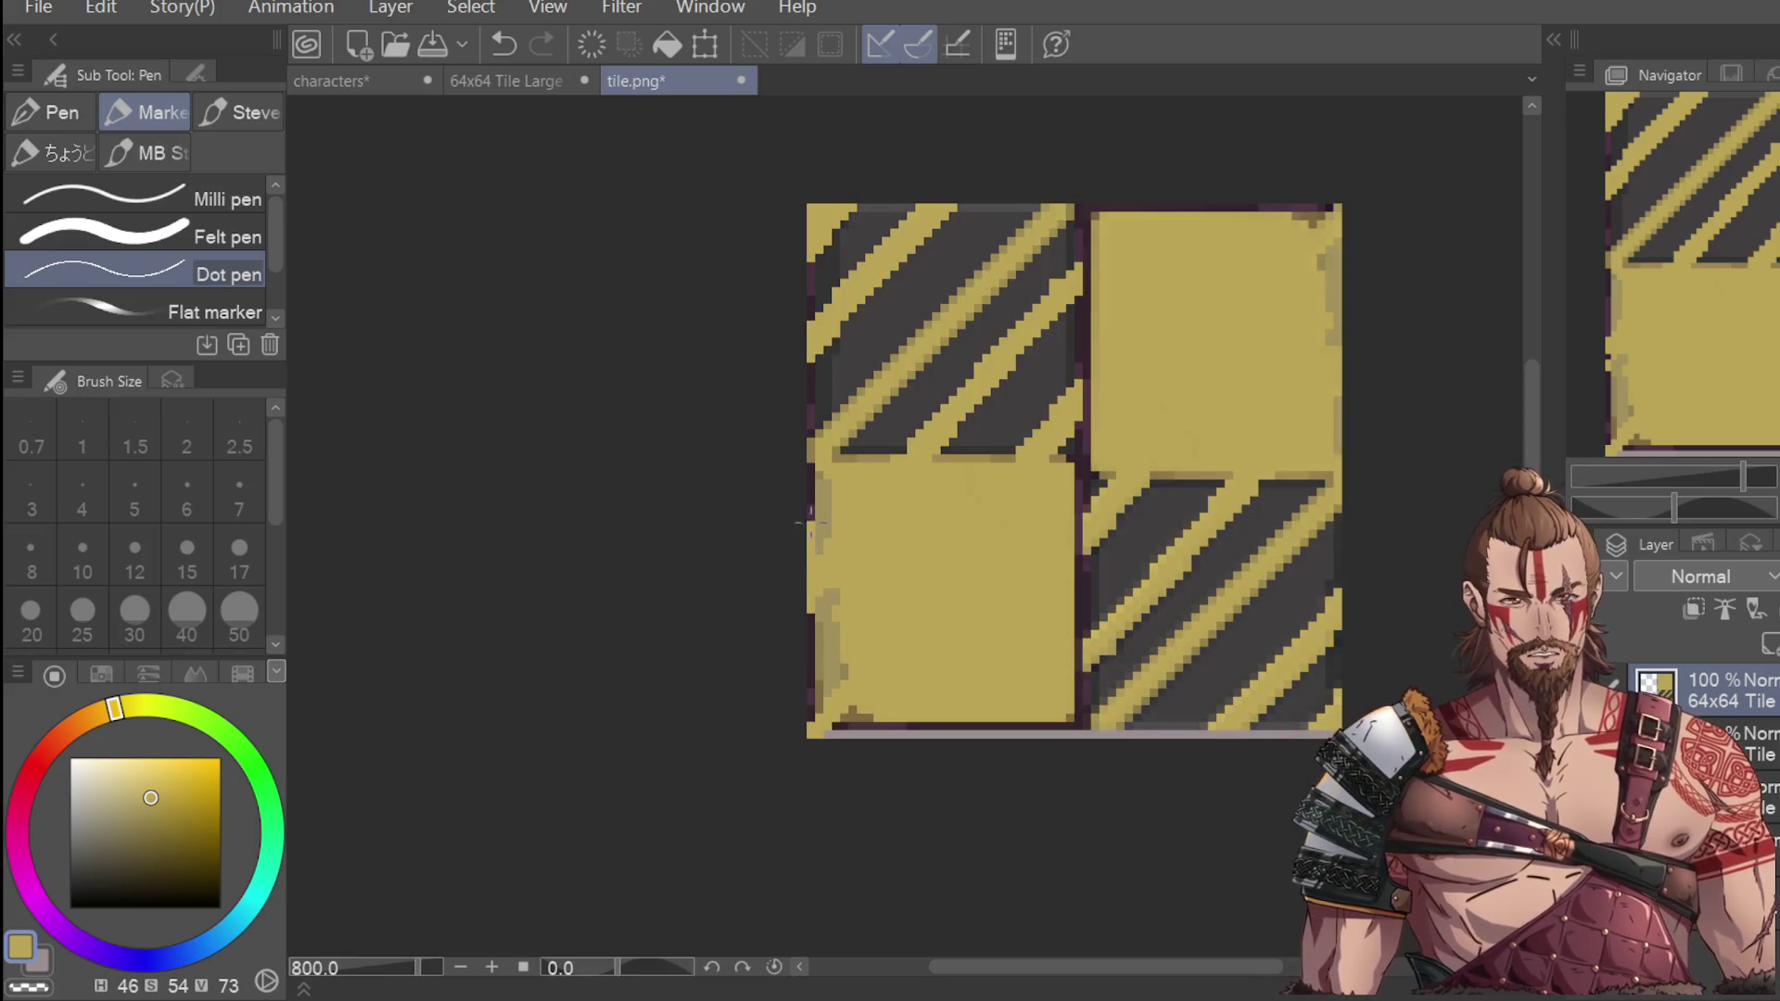
Paint the tile's left and bottom edge pixels yellow, redrawing the bottom stroke several times.
left_click_drag(806, 611, 803, 412)
left_click_drag(810, 723, 812, 640)
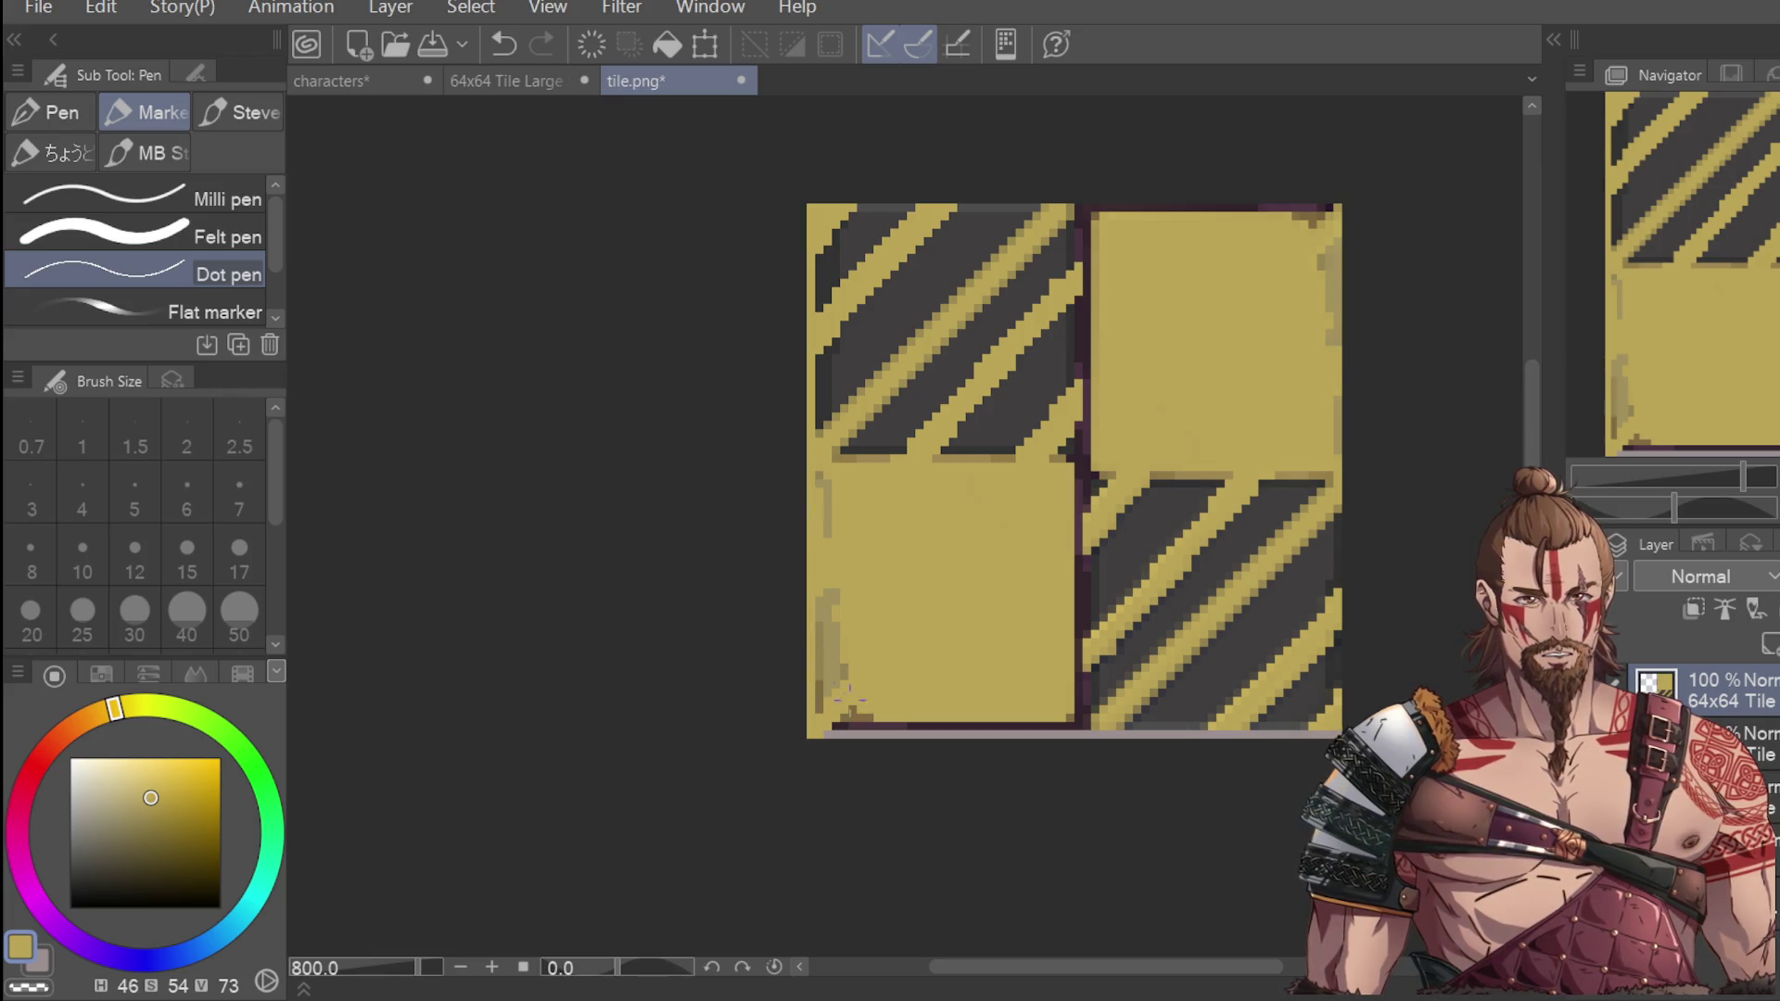
mouse_move(877, 728)
left_mouse_down()
mouse_move(848, 728)
mouse_move(1057, 727)
left_mouse_up()
key("ctrl+z")
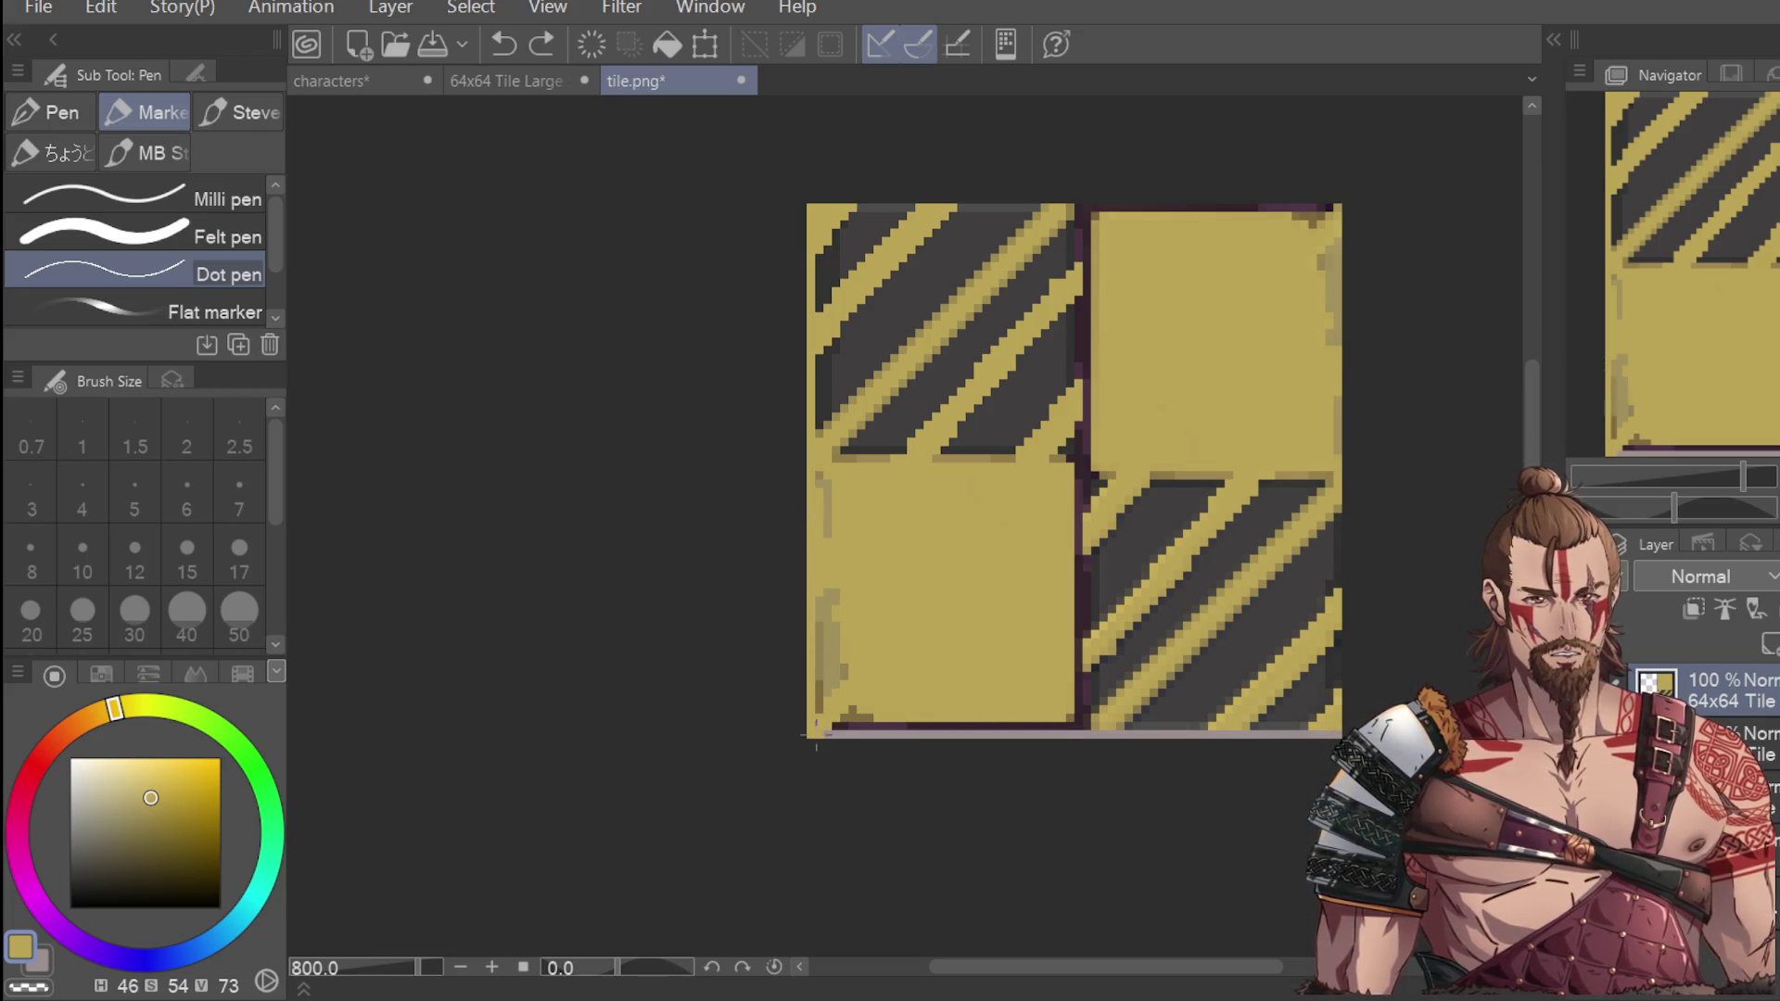
left_click_drag(936, 728, 1098, 727)
key("ctrl+z")
left_click_drag(820, 729, 1043, 728)
key("ctrl+z")
left_click_drag(825, 733, 950, 735)
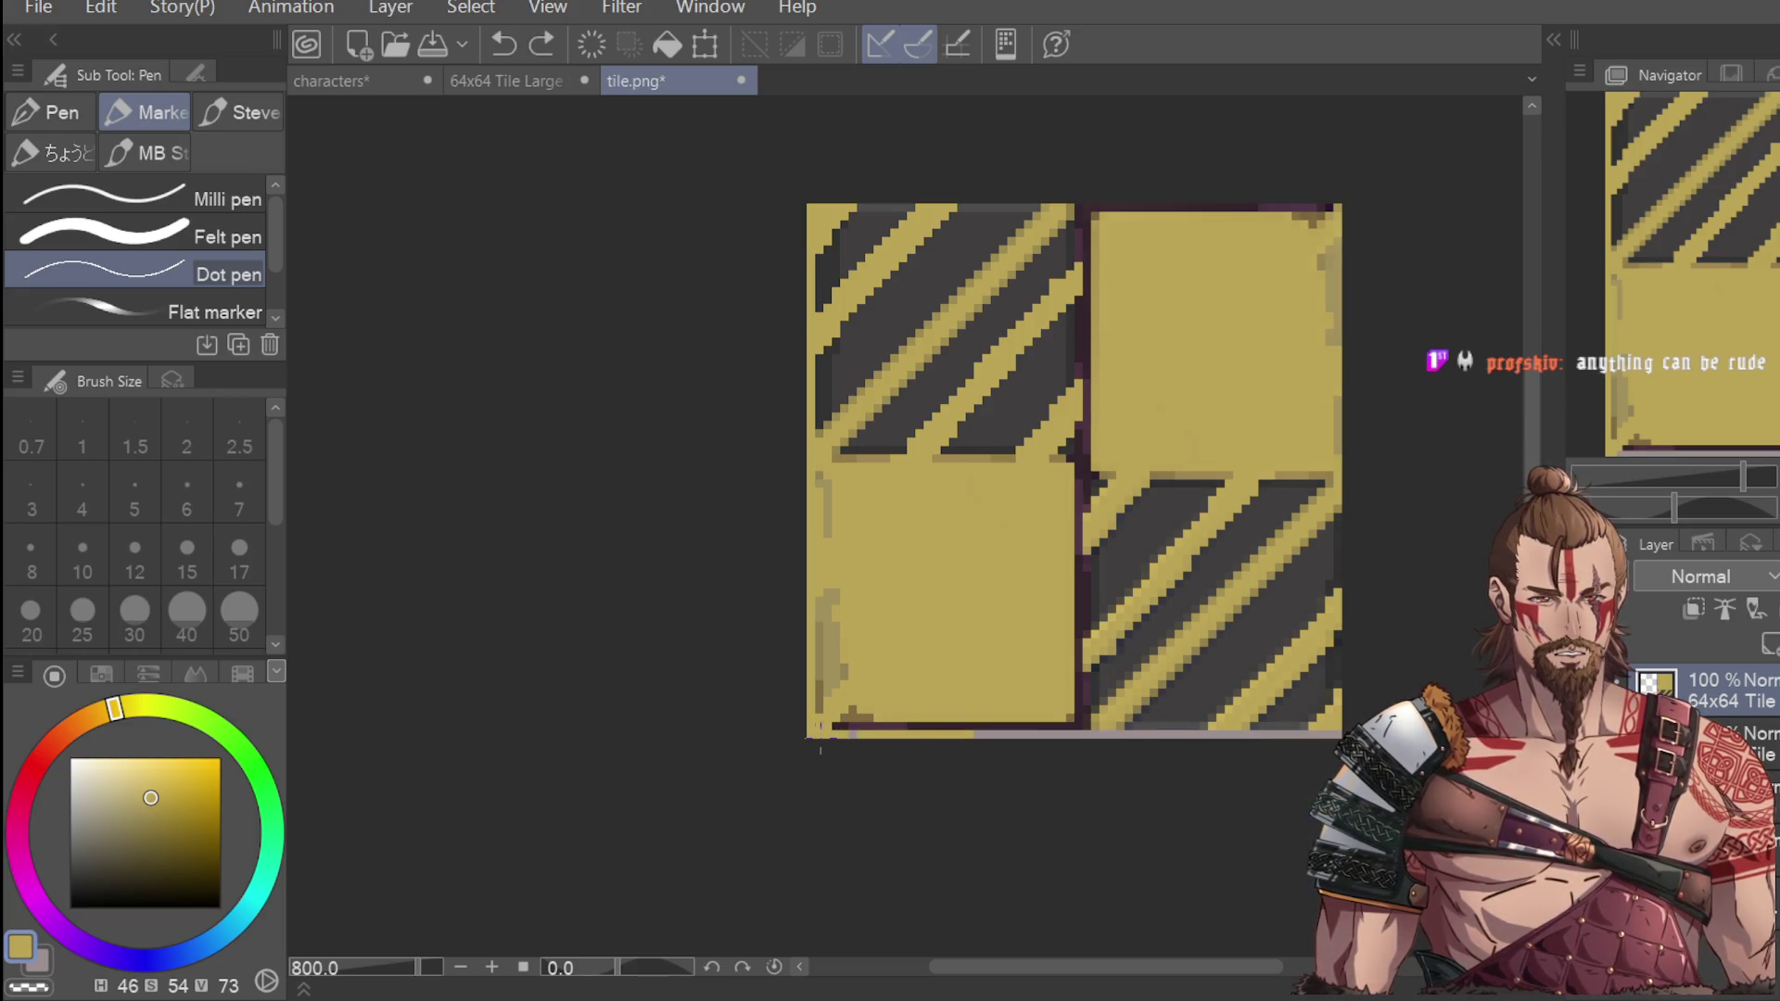
left_click_drag(984, 966, 1050, 966)
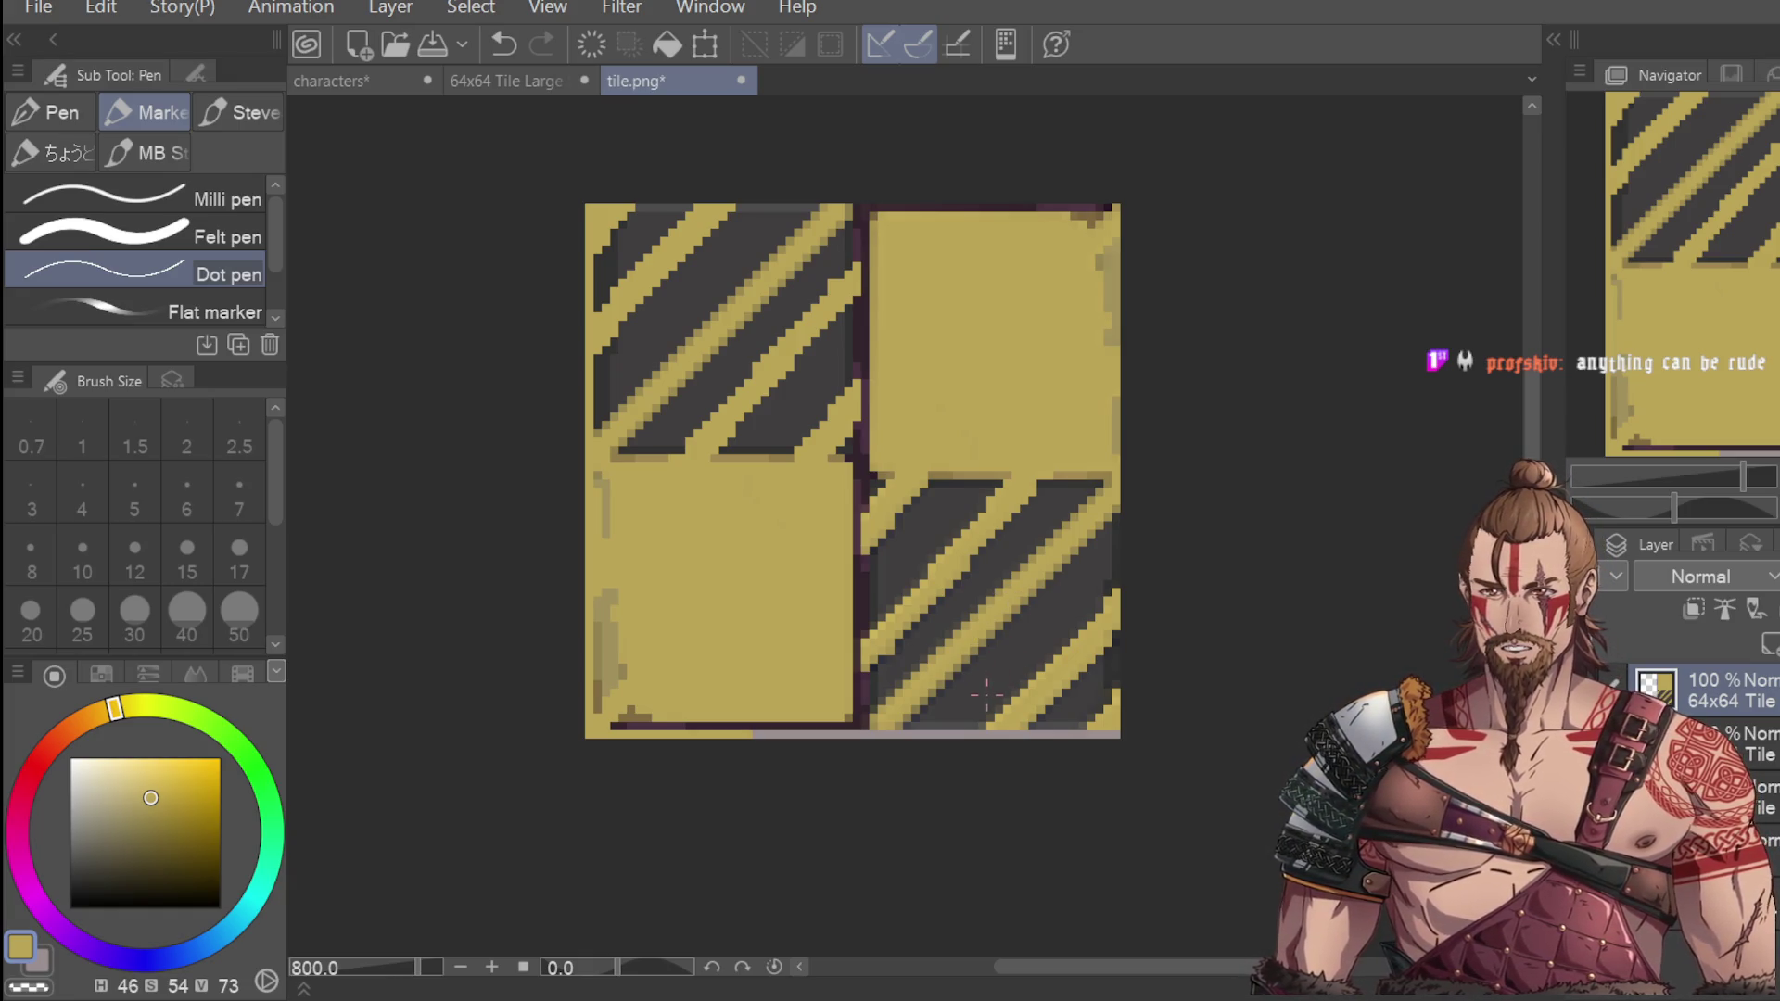
mouse_move(746, 732)
left_mouse_down()
mouse_move(1115, 734)
mouse_move(742, 734)
left_mouse_up()
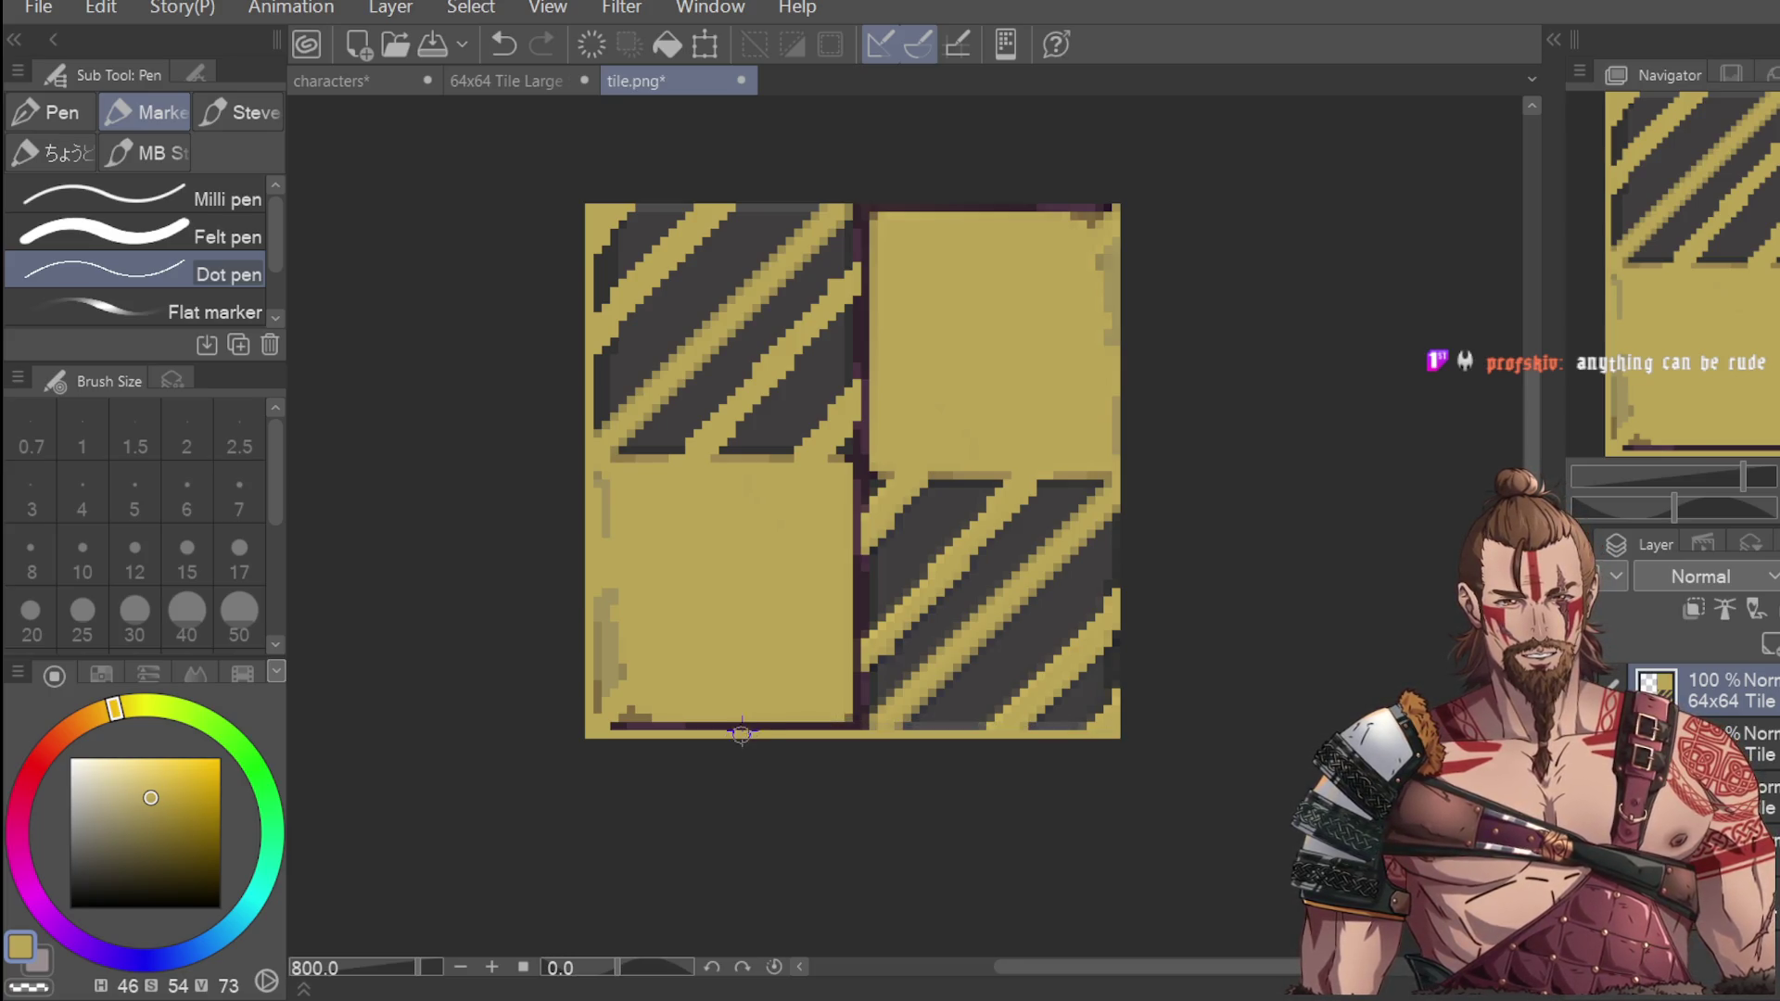
Paint the right edge, top border and remaining left-edge dark pixels yellow.
left_click_drag(1117, 199, 1124, 747)
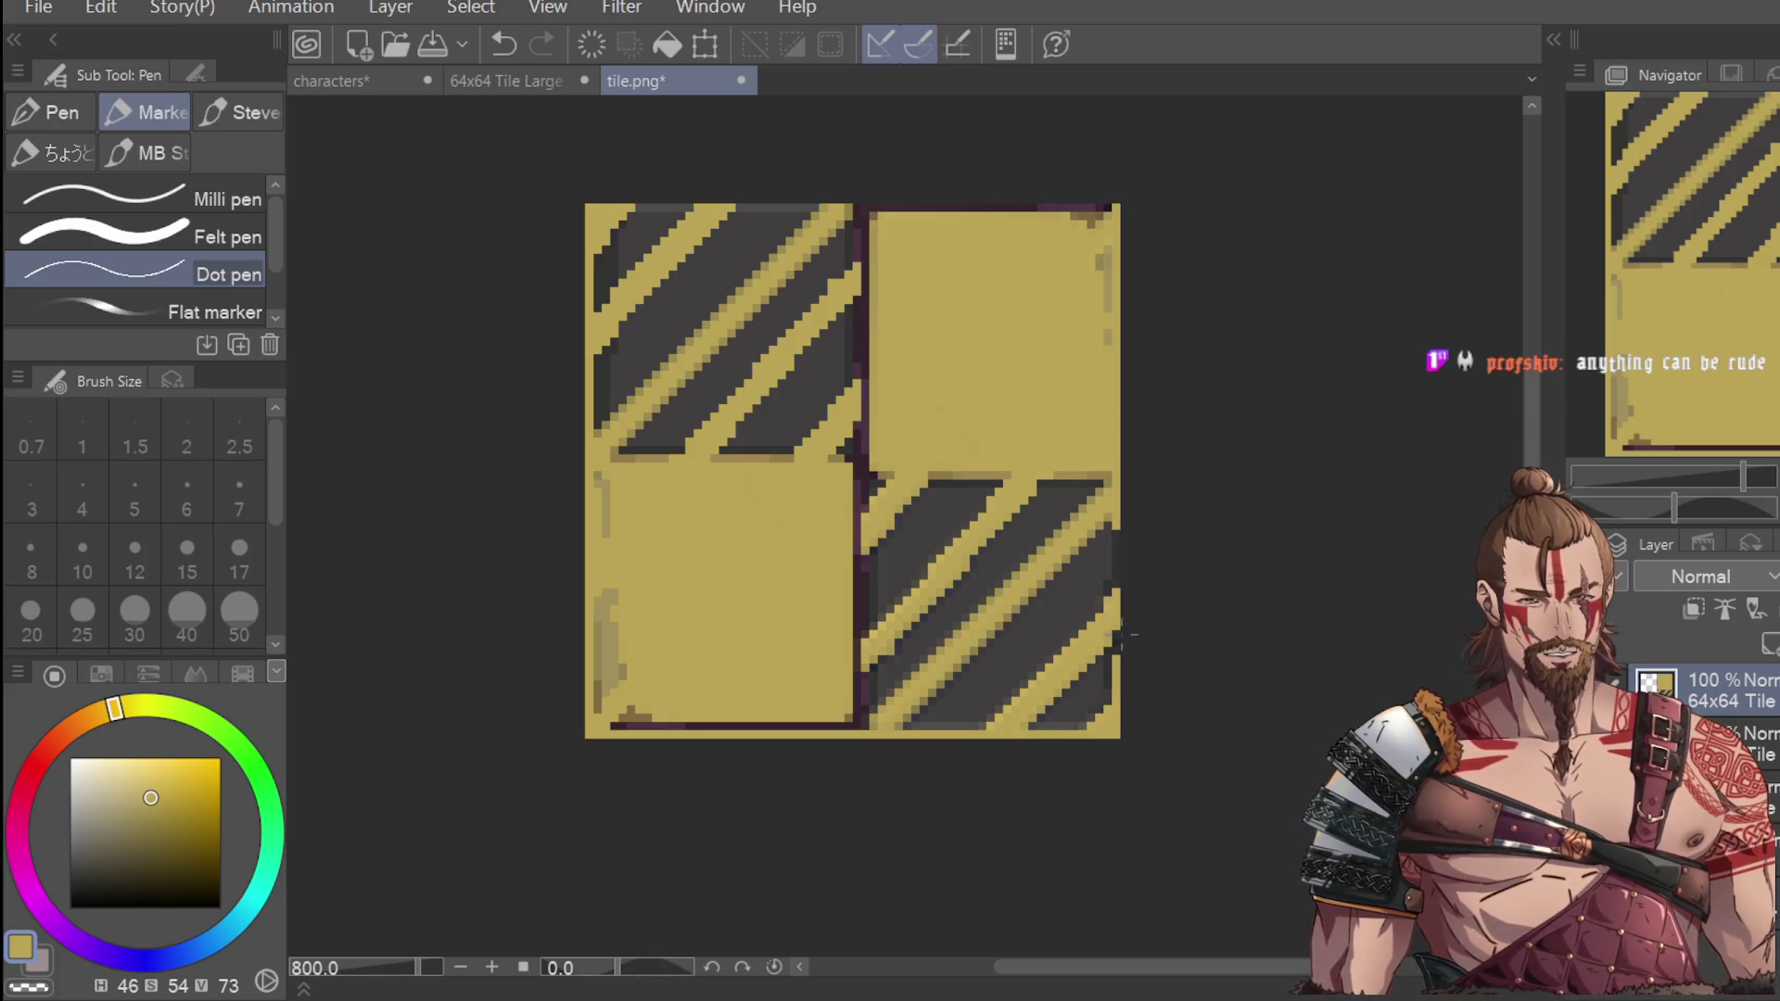
left_click_drag(1121, 557, 1115, 608)
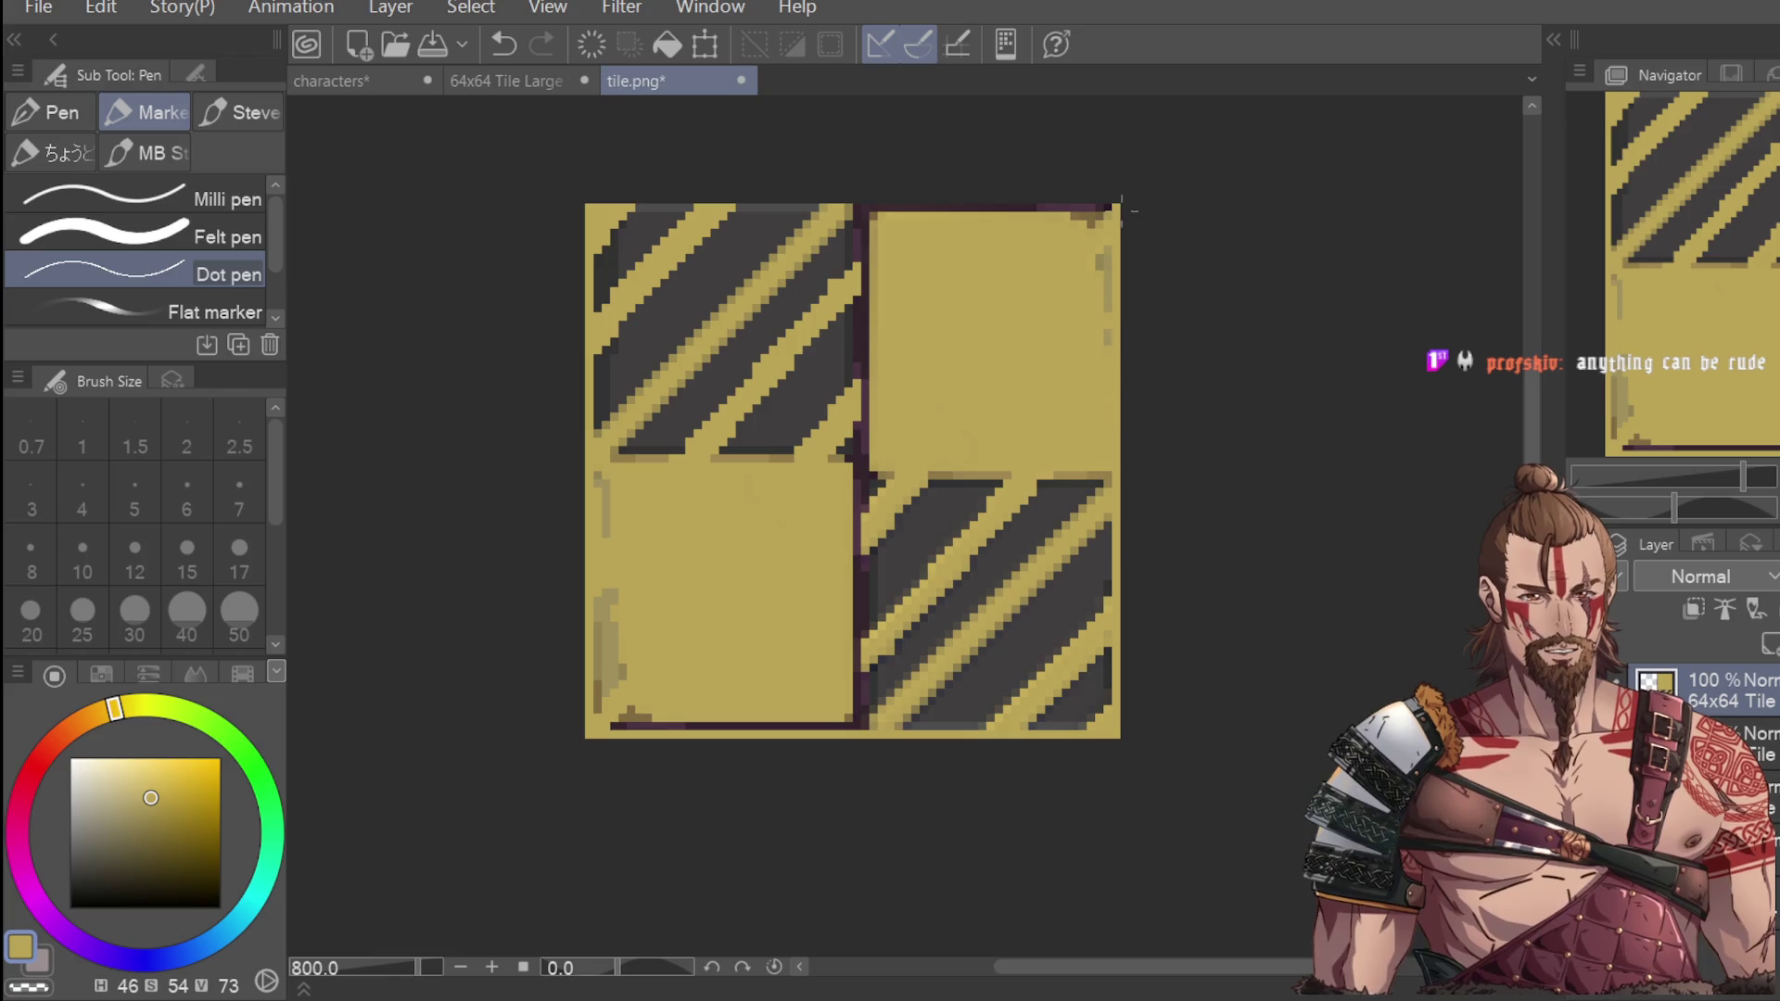
left_click_drag(620, 206, 1128, 211)
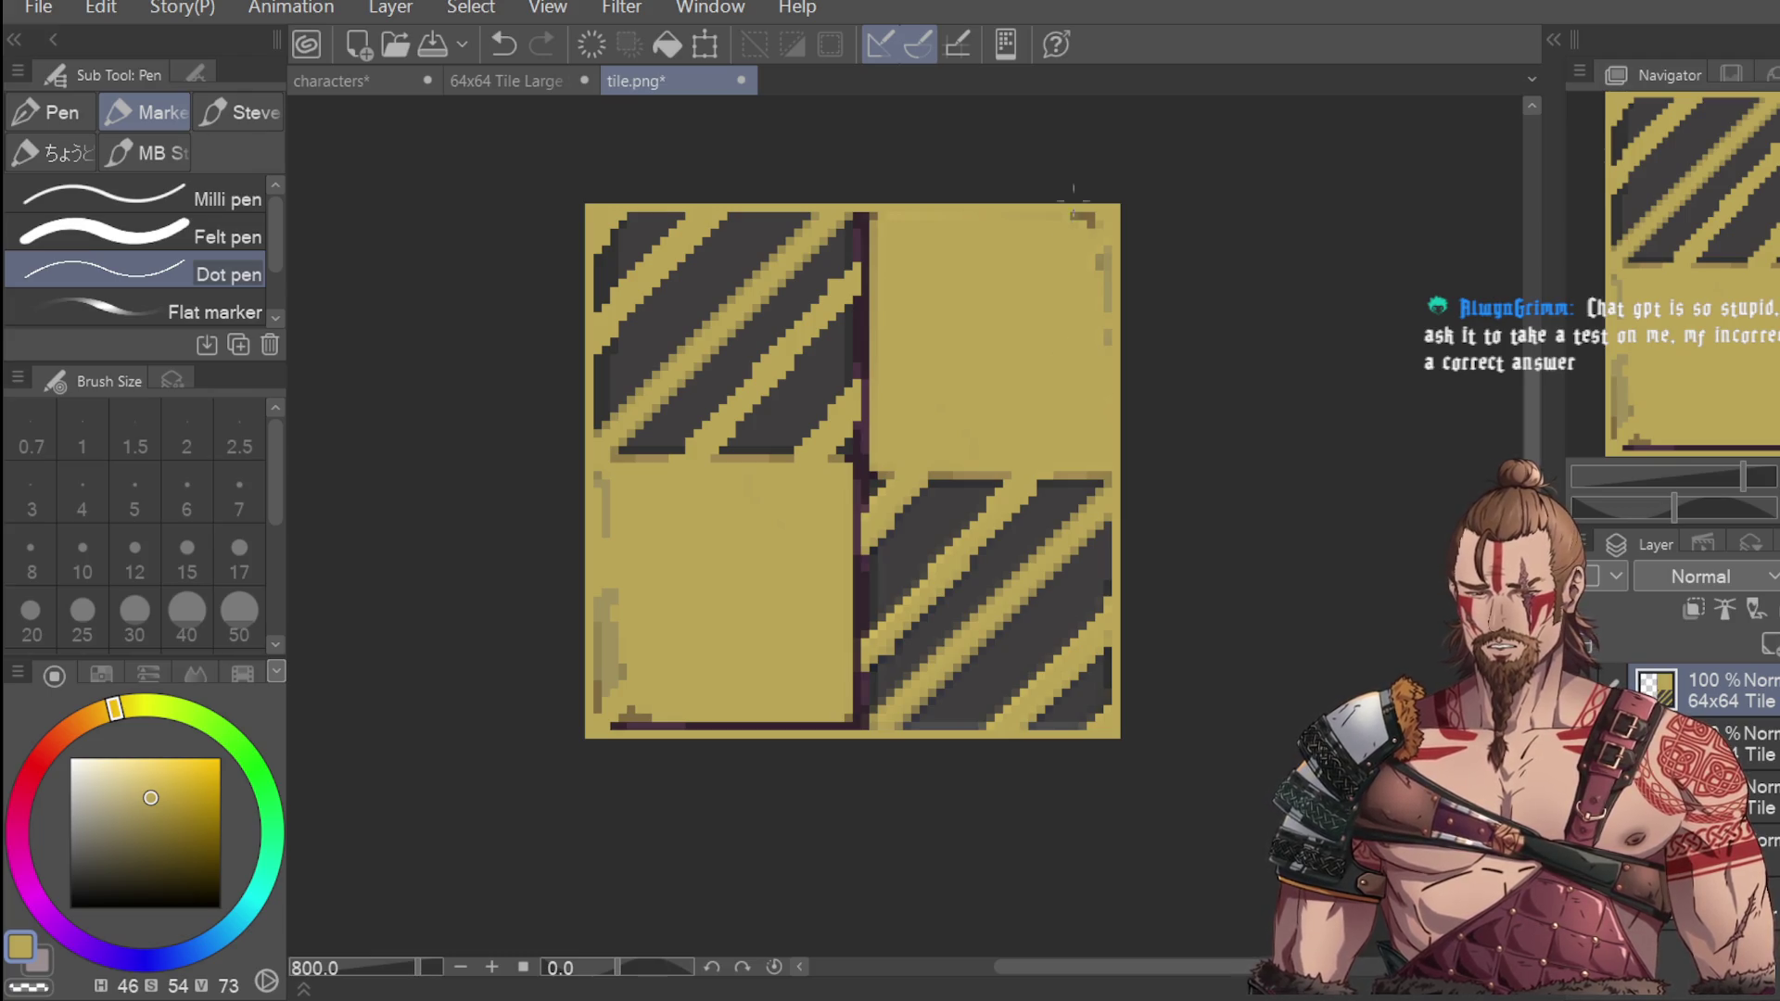
left_click_drag(1109, 310, 1109, 247)
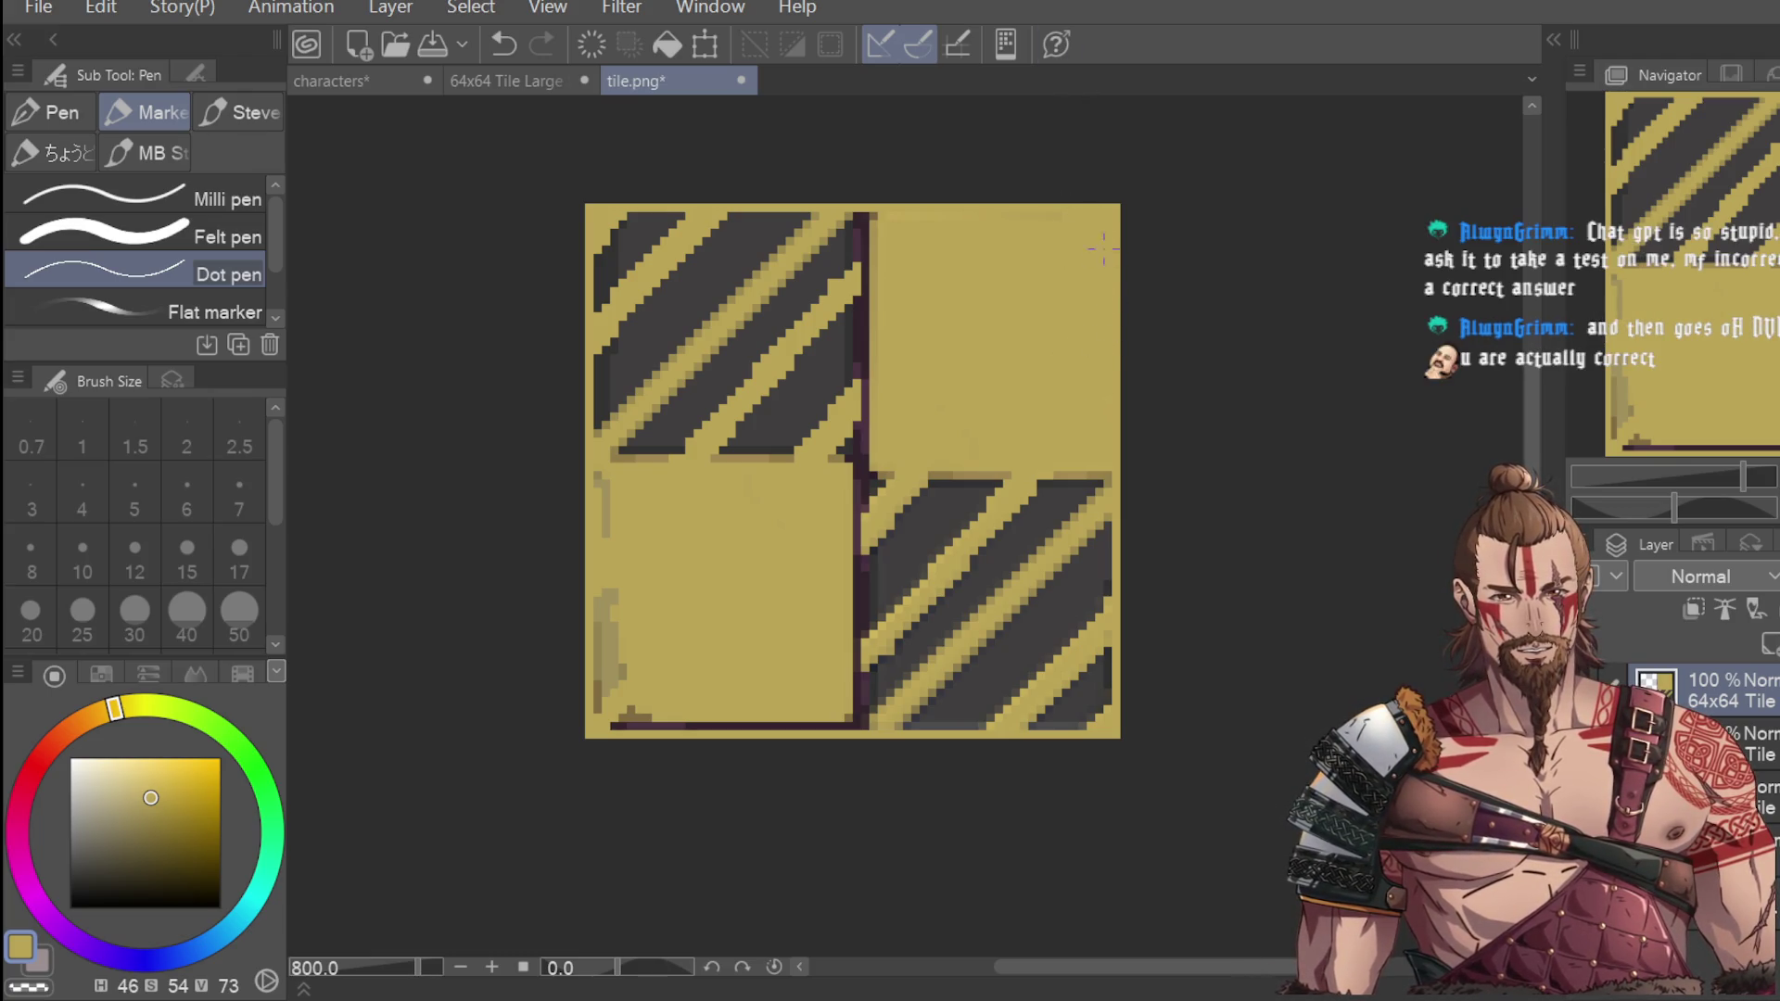
left_click_drag(611, 505, 600, 507)
mouse_move(606, 585)
left_mouse_down()
mouse_move(601, 695)
mouse_move(632, 709)
mouse_move(611, 709)
mouse_move(725, 727)
mouse_move(847, 712)
mouse_move(731, 726)
left_mouse_up()
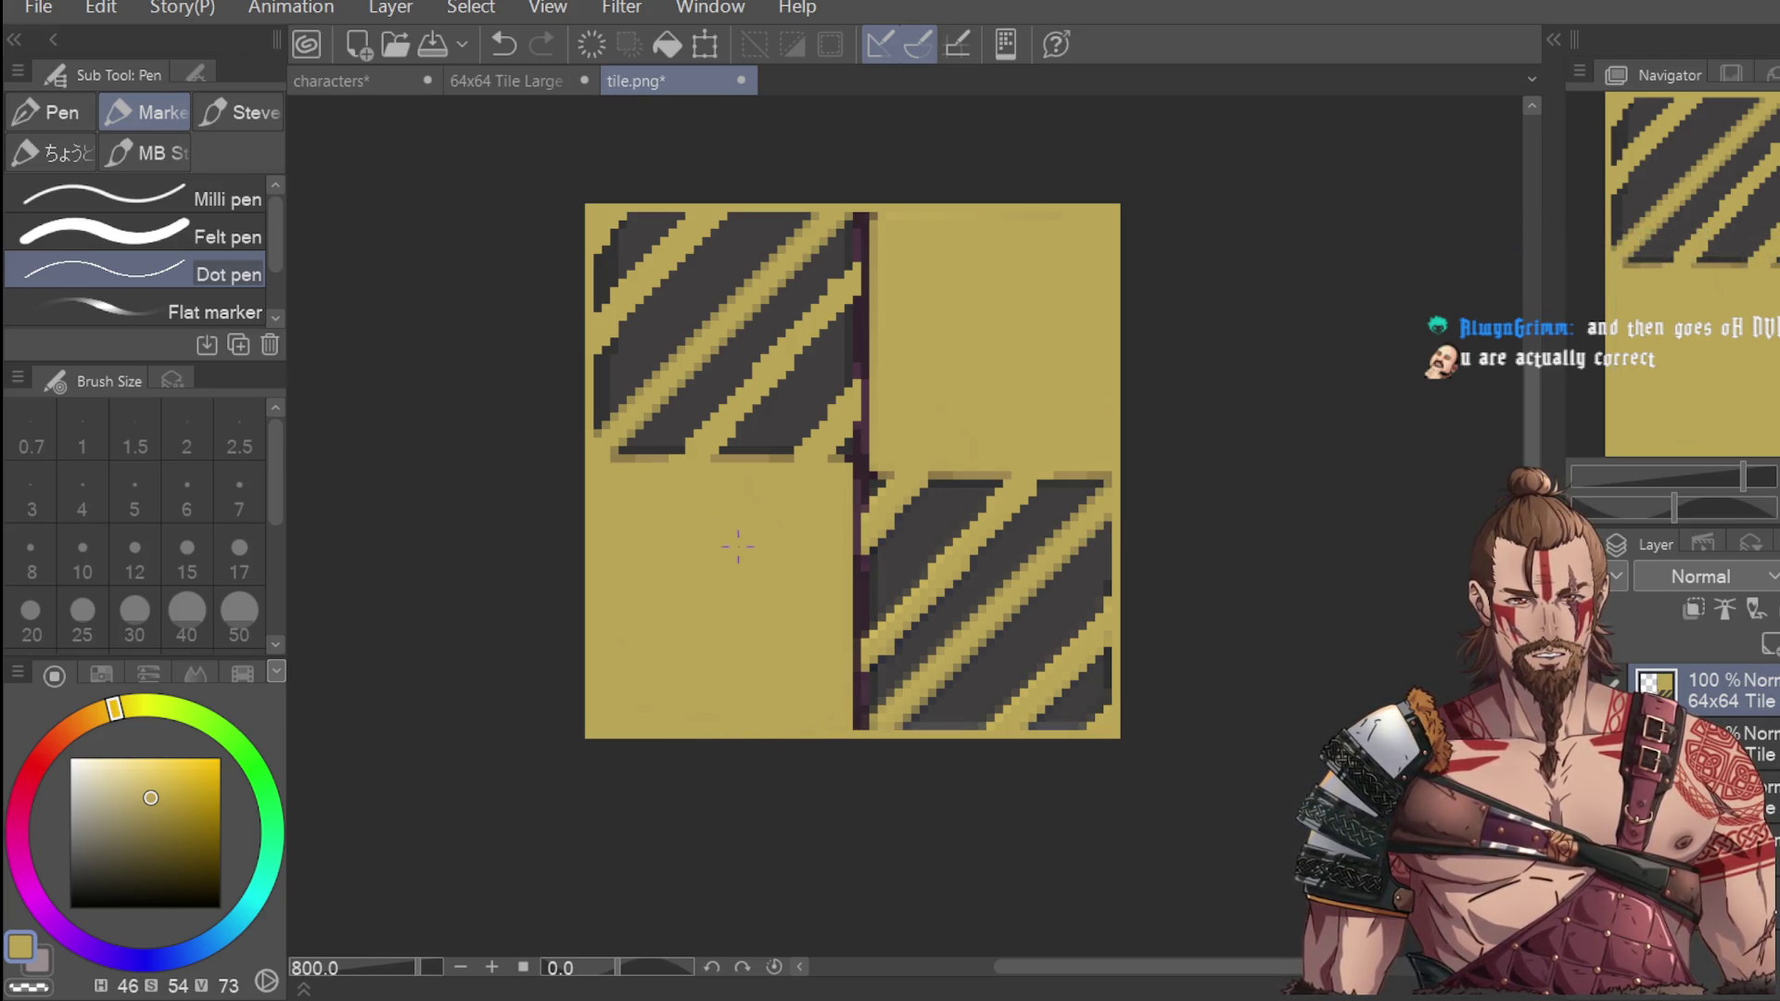
left_click(590, 380, "alt")
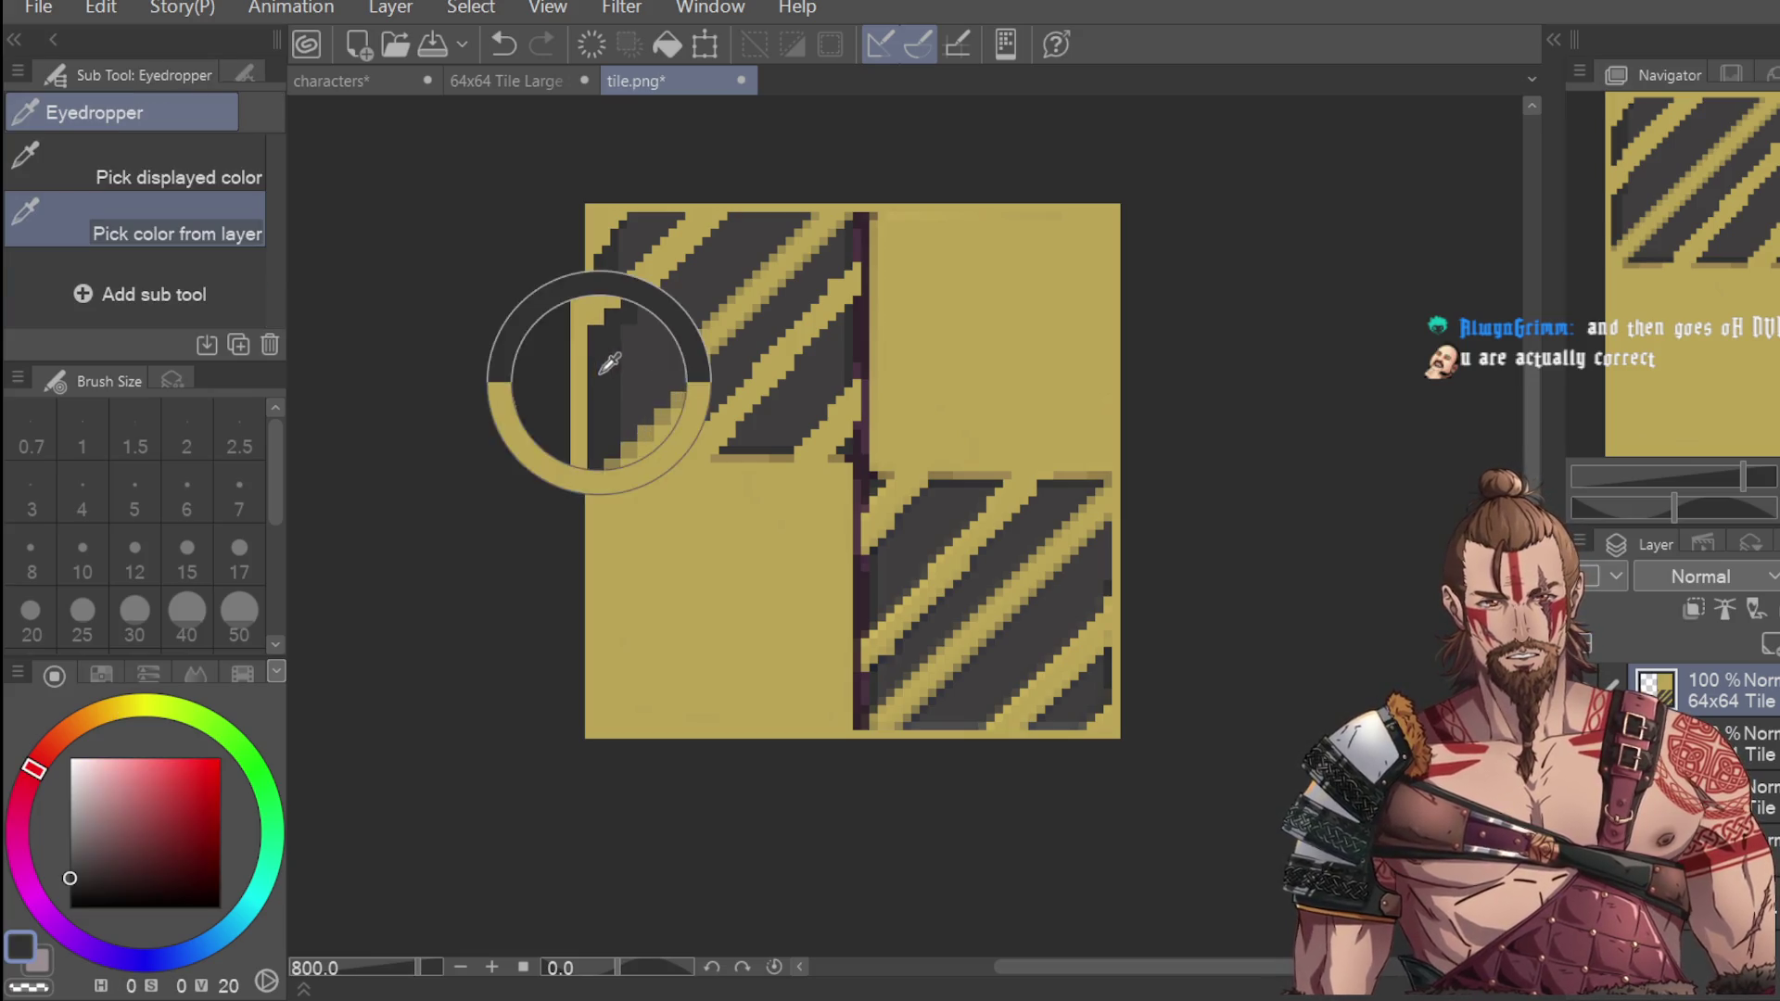
Repaint the tile's left, bottom, right and top border pixels in dark grey.
mouse_move(587, 197)
left_mouse_down()
mouse_move(588, 749)
mouse_move(1123, 741)
left_mouse_up()
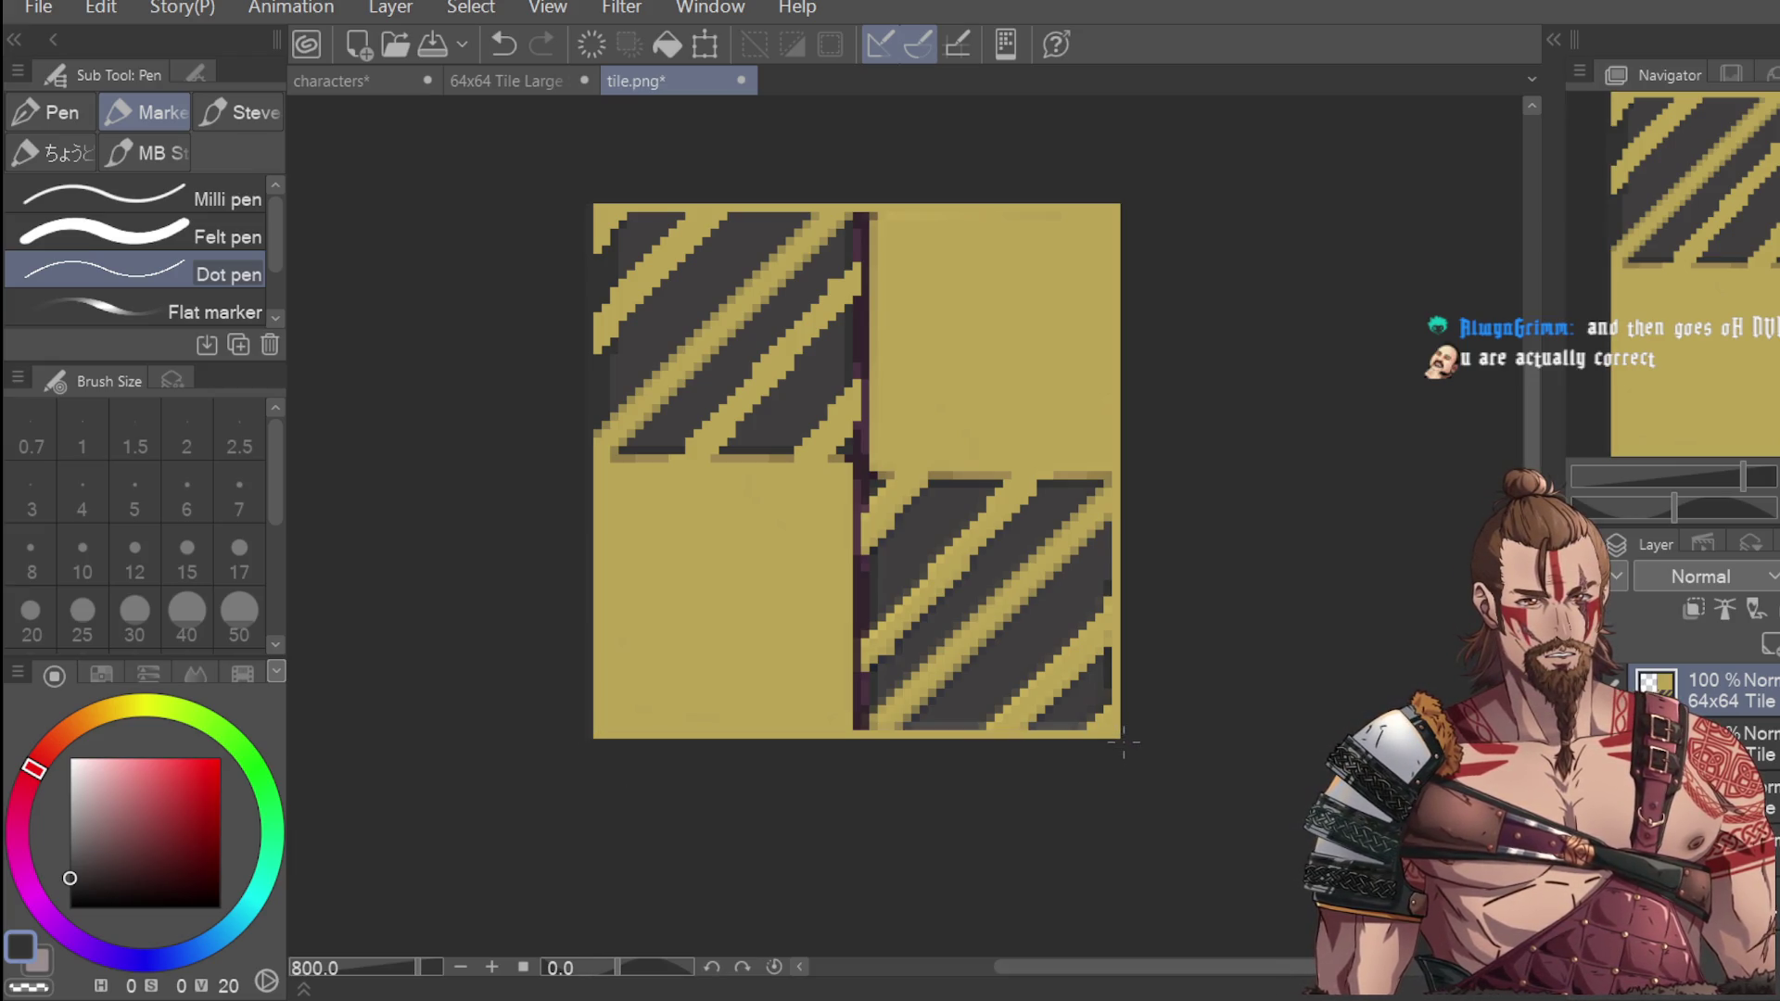
mouse_move(592, 742)
left_mouse_down()
mouse_move(1128, 733)
mouse_move(1125, 177)
left_mouse_up()
left_click_drag(1113, 584, 1108, 731)
key("ctrl+z")
key("ctrl+z")
left_click_drag(1130, 442, 1117, 204)
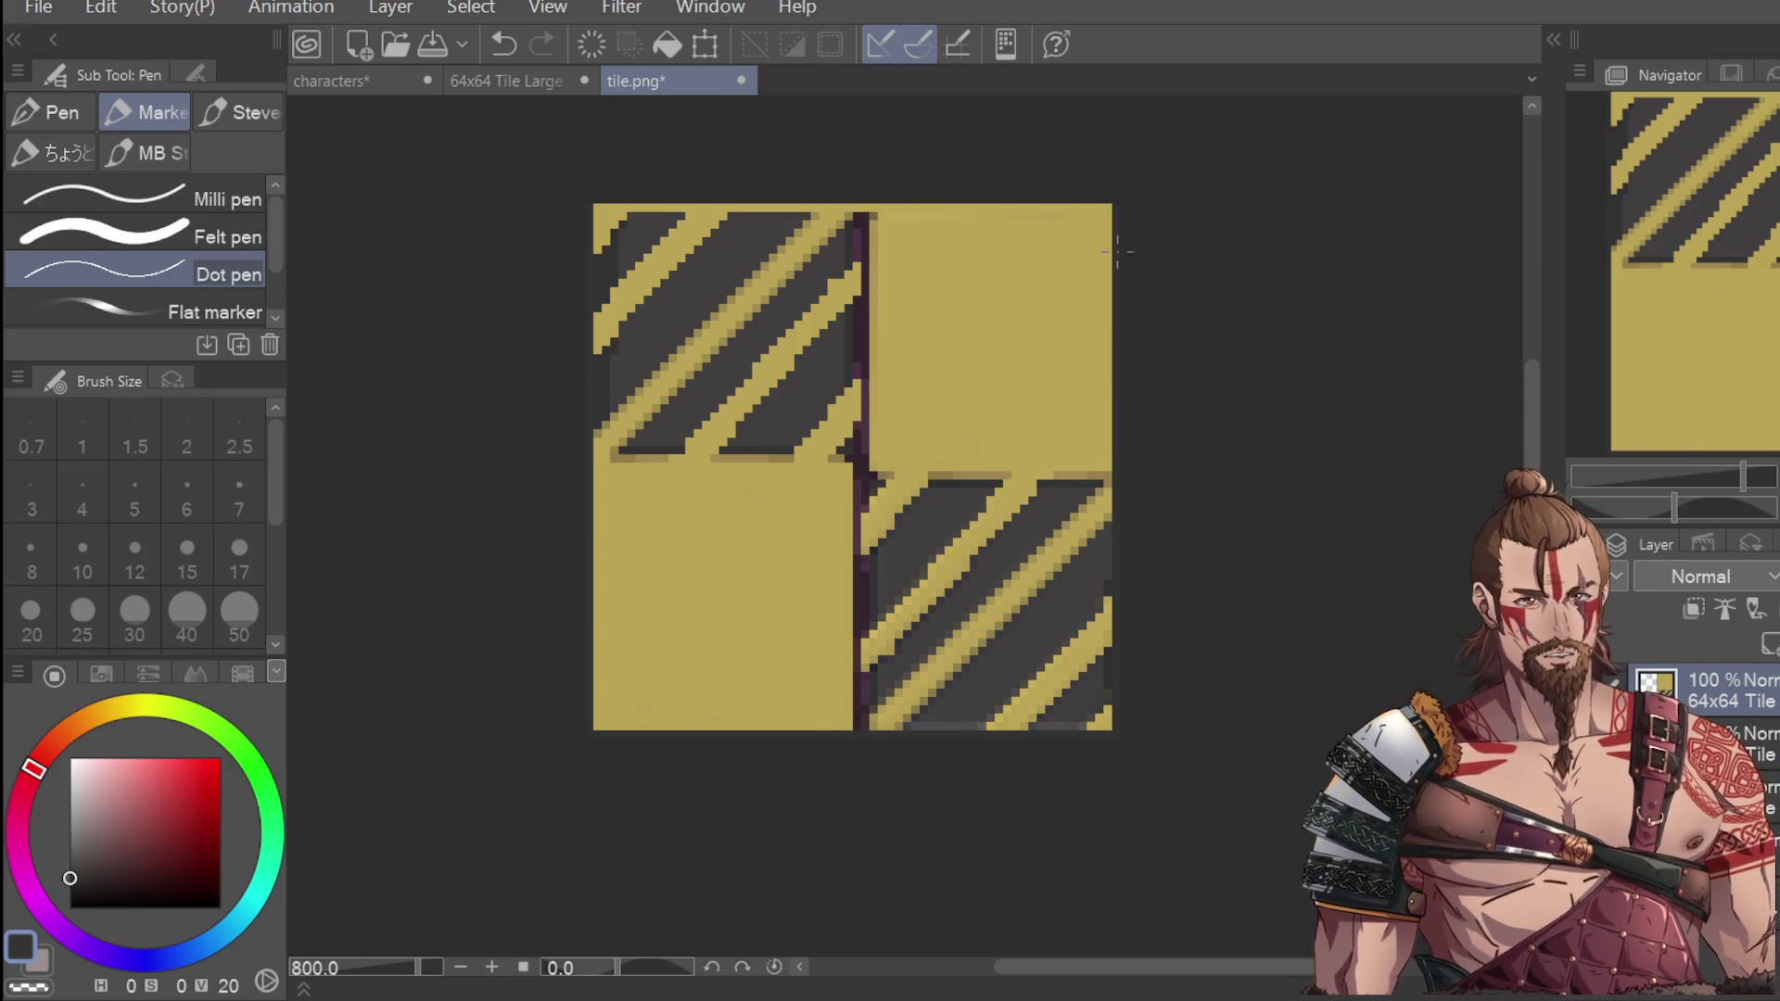
left_click(586, 208)
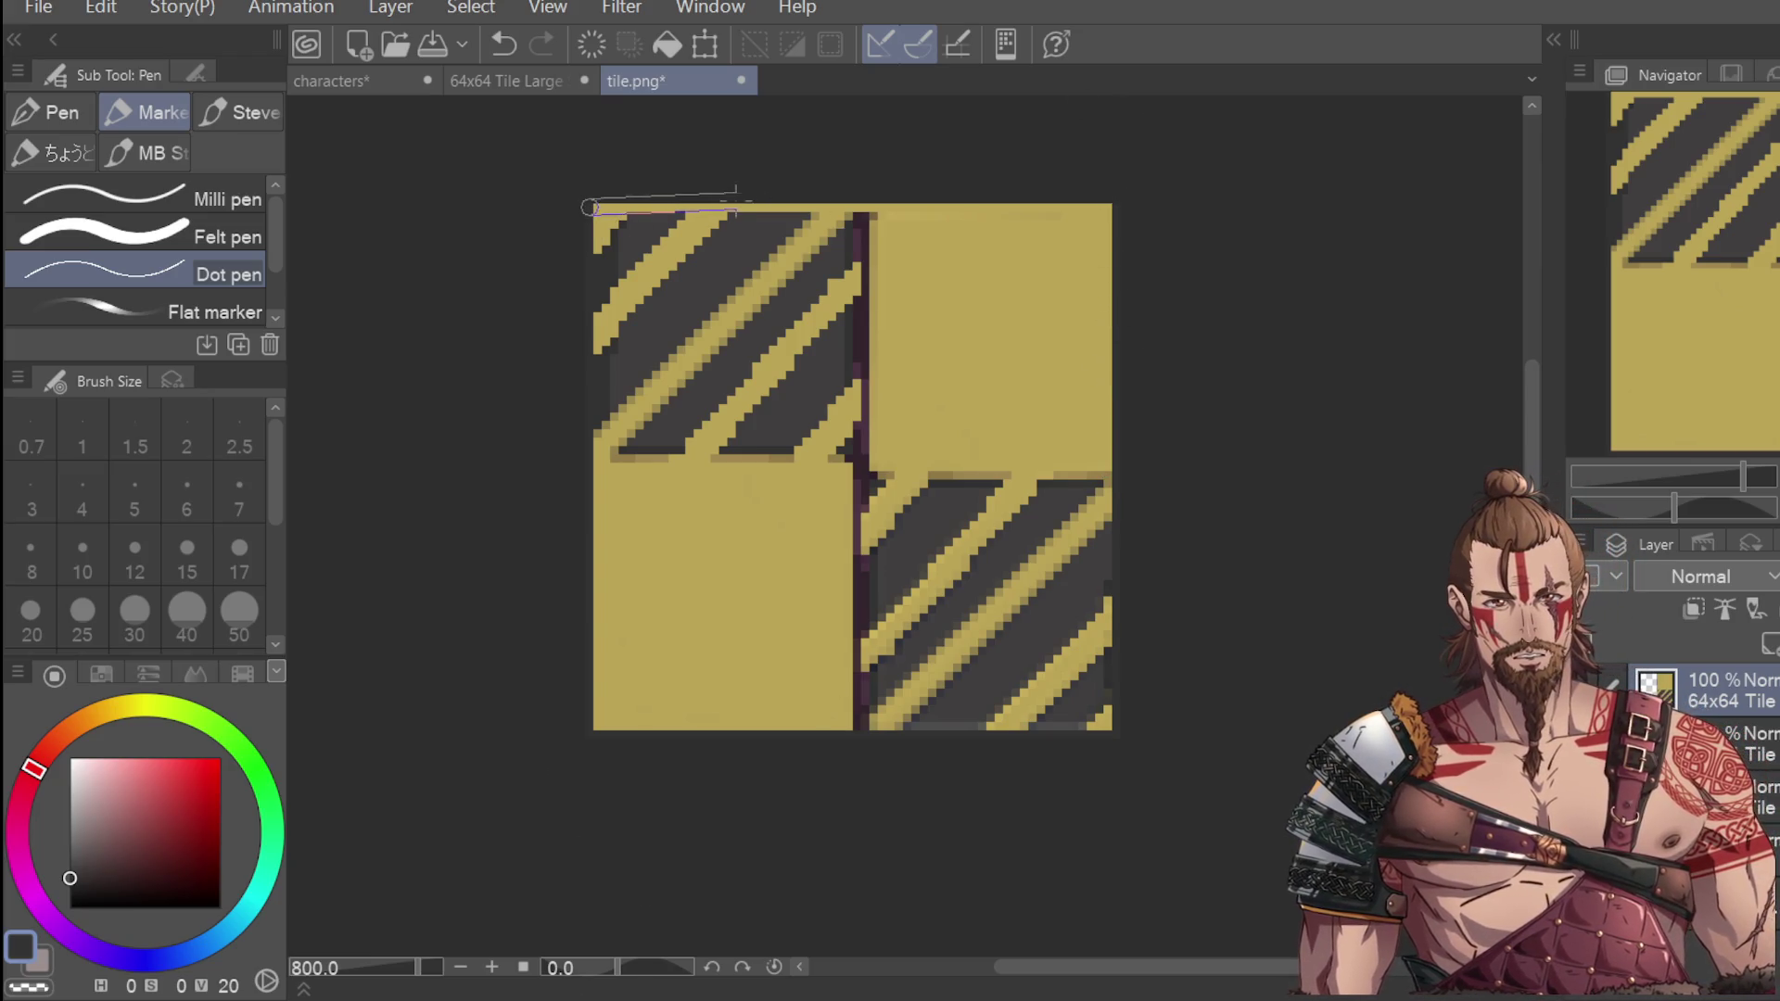
left_click(1171, 195, "shift")
left_click_drag(807, 196, 1075, 214)
key("ctrl+z")
left_click_drag(821, 206, 1110, 209)
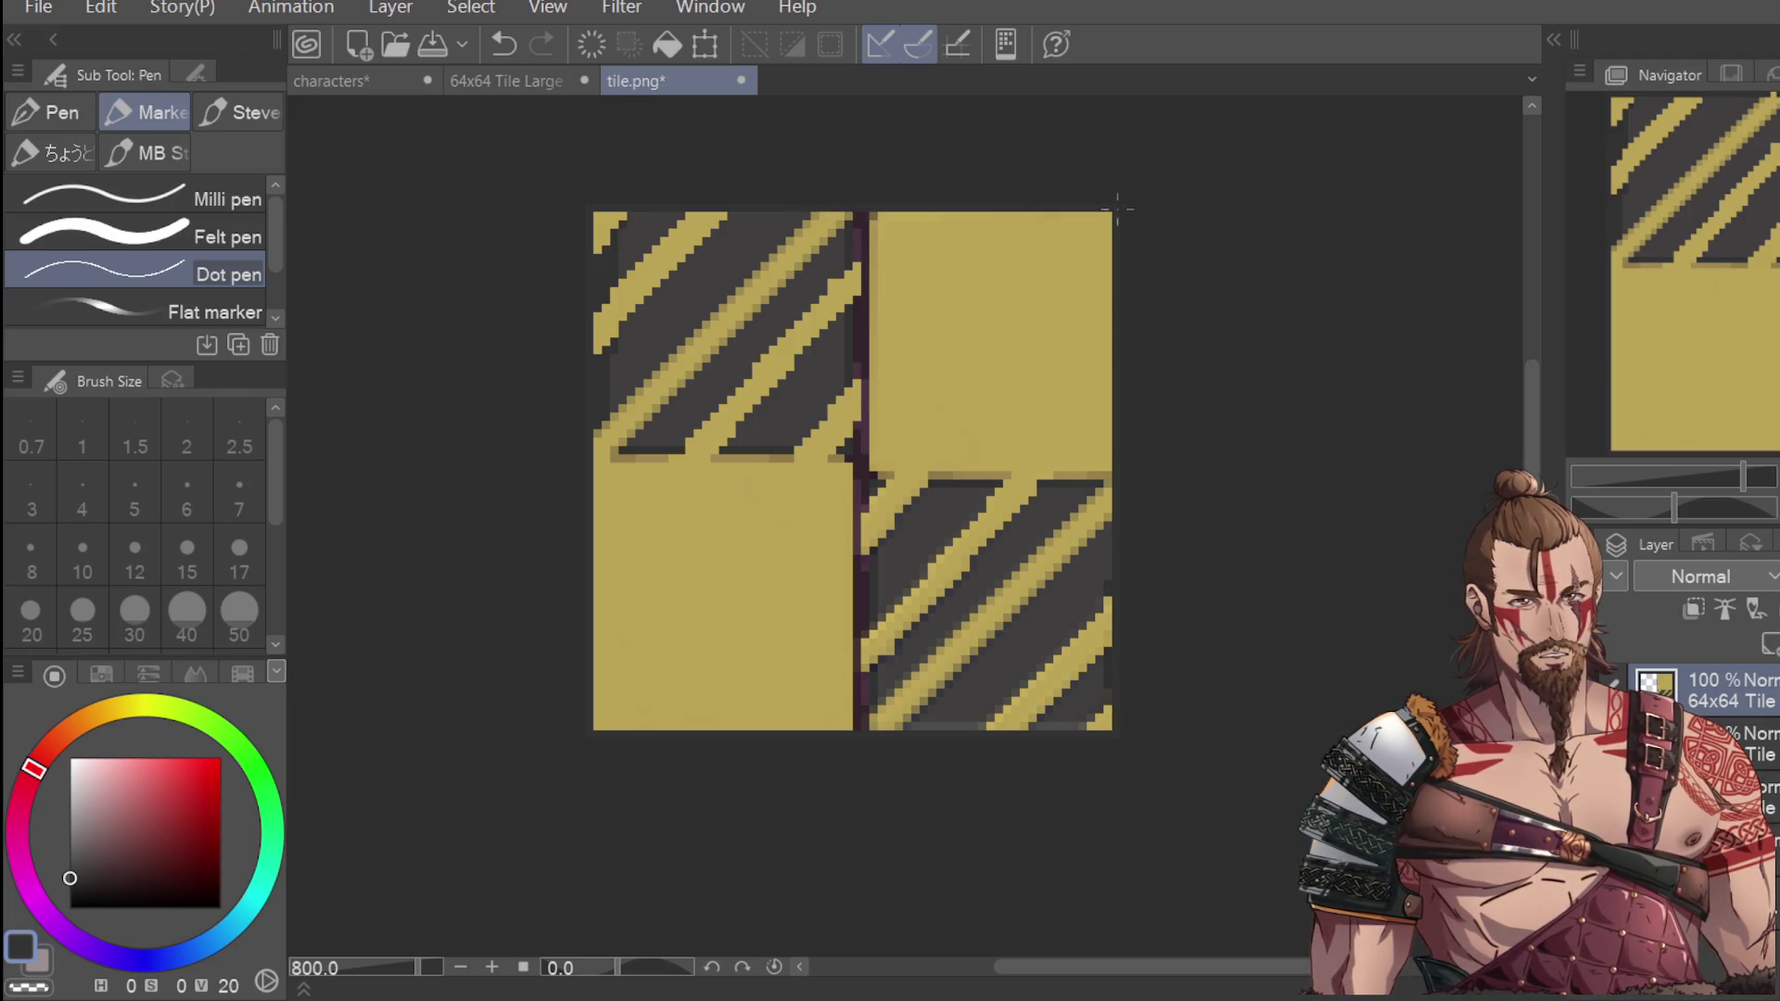
Resample the dark grey and fix stray pixels near the top-left corner and along the left edge.
scroll(1141, 361, "down", 4)
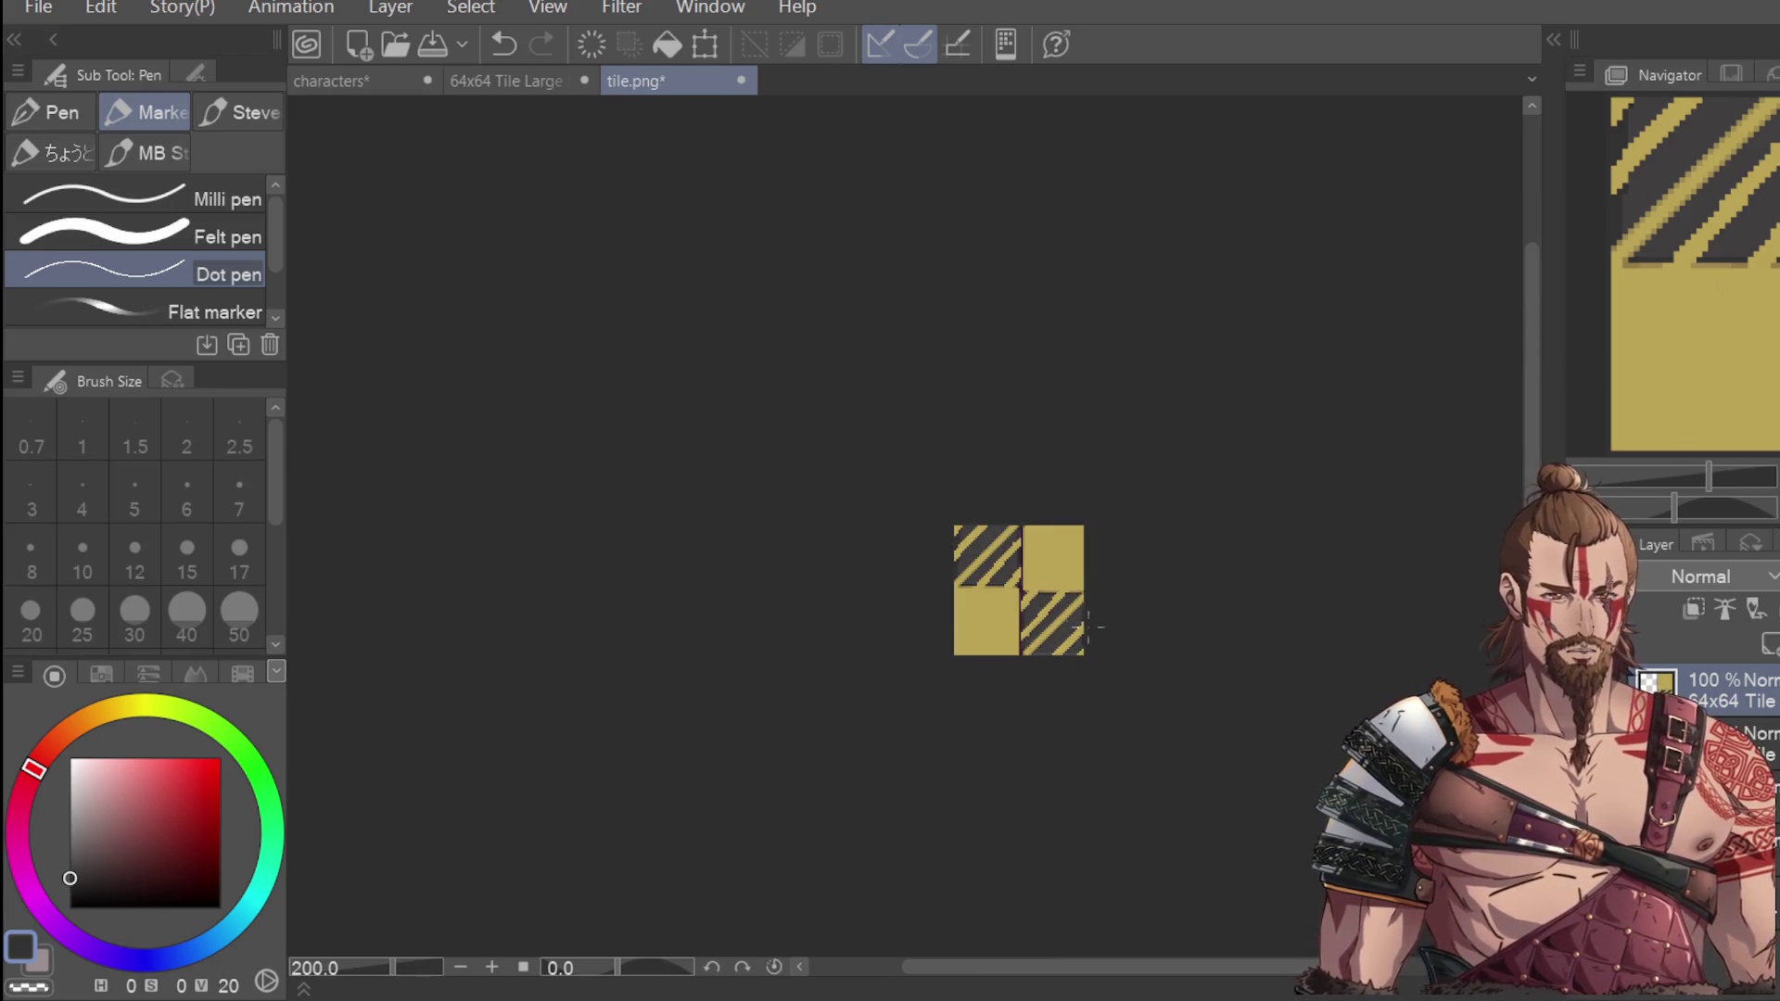
scroll(954, 527, "up", 4)
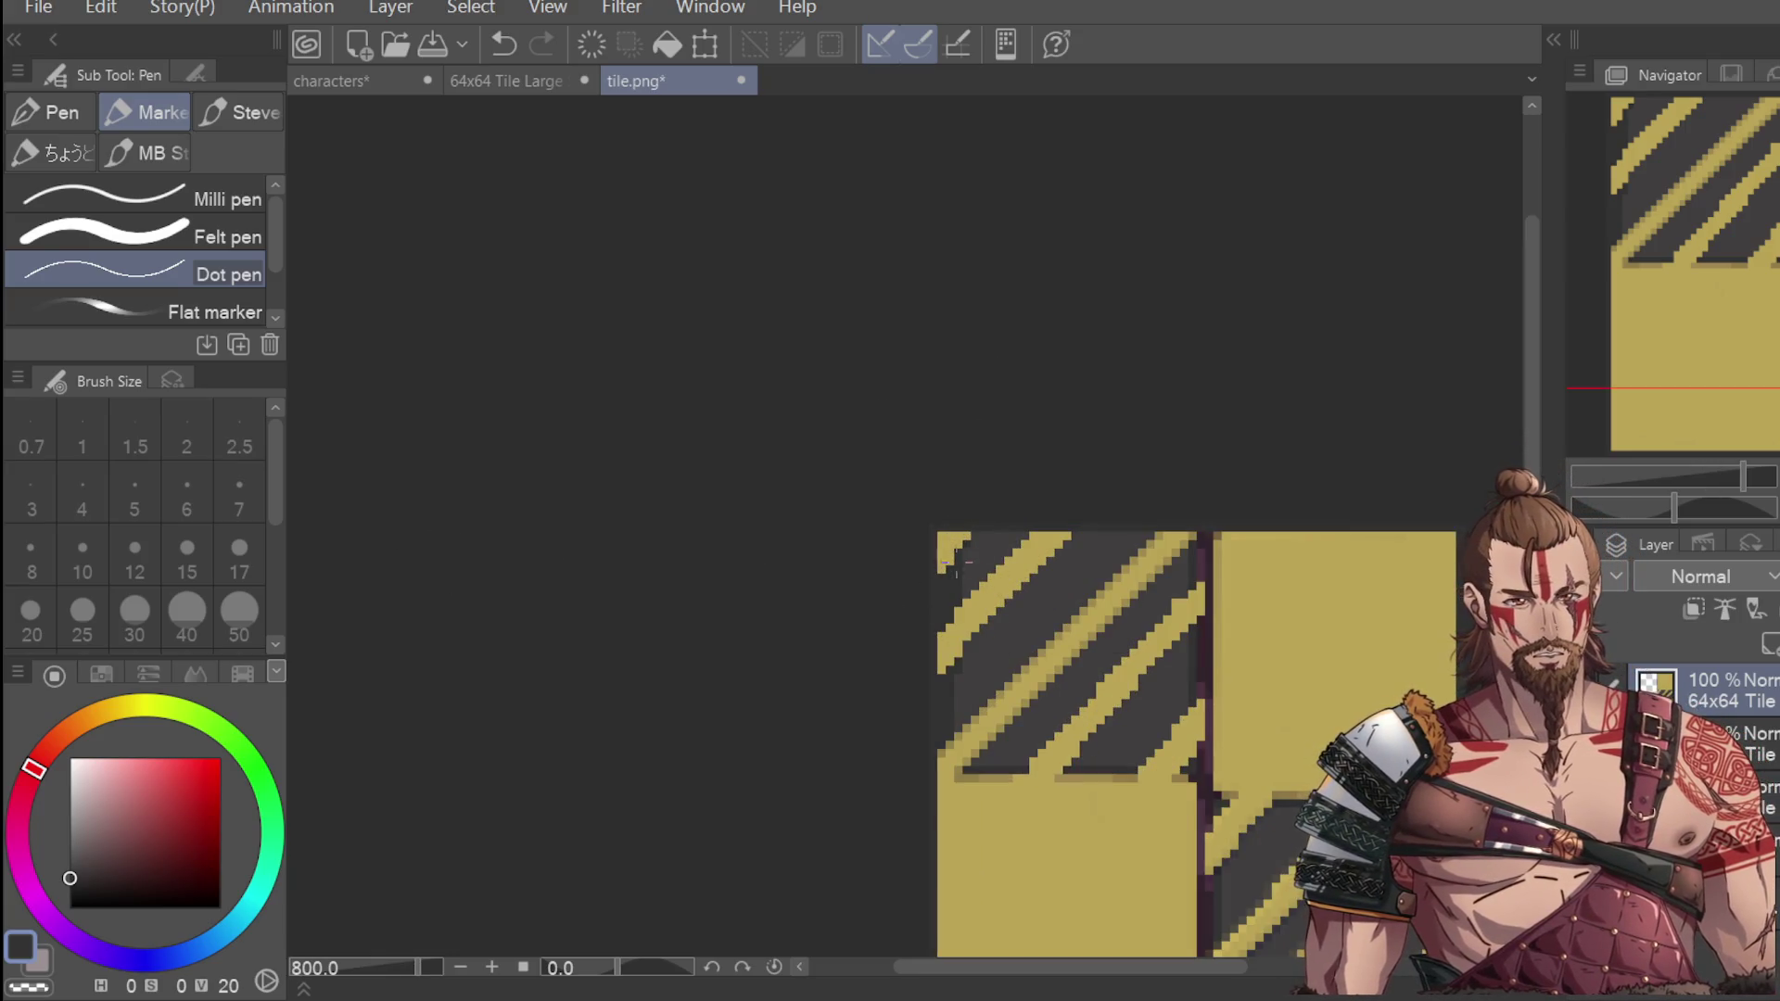
left_click(973, 542, "alt")
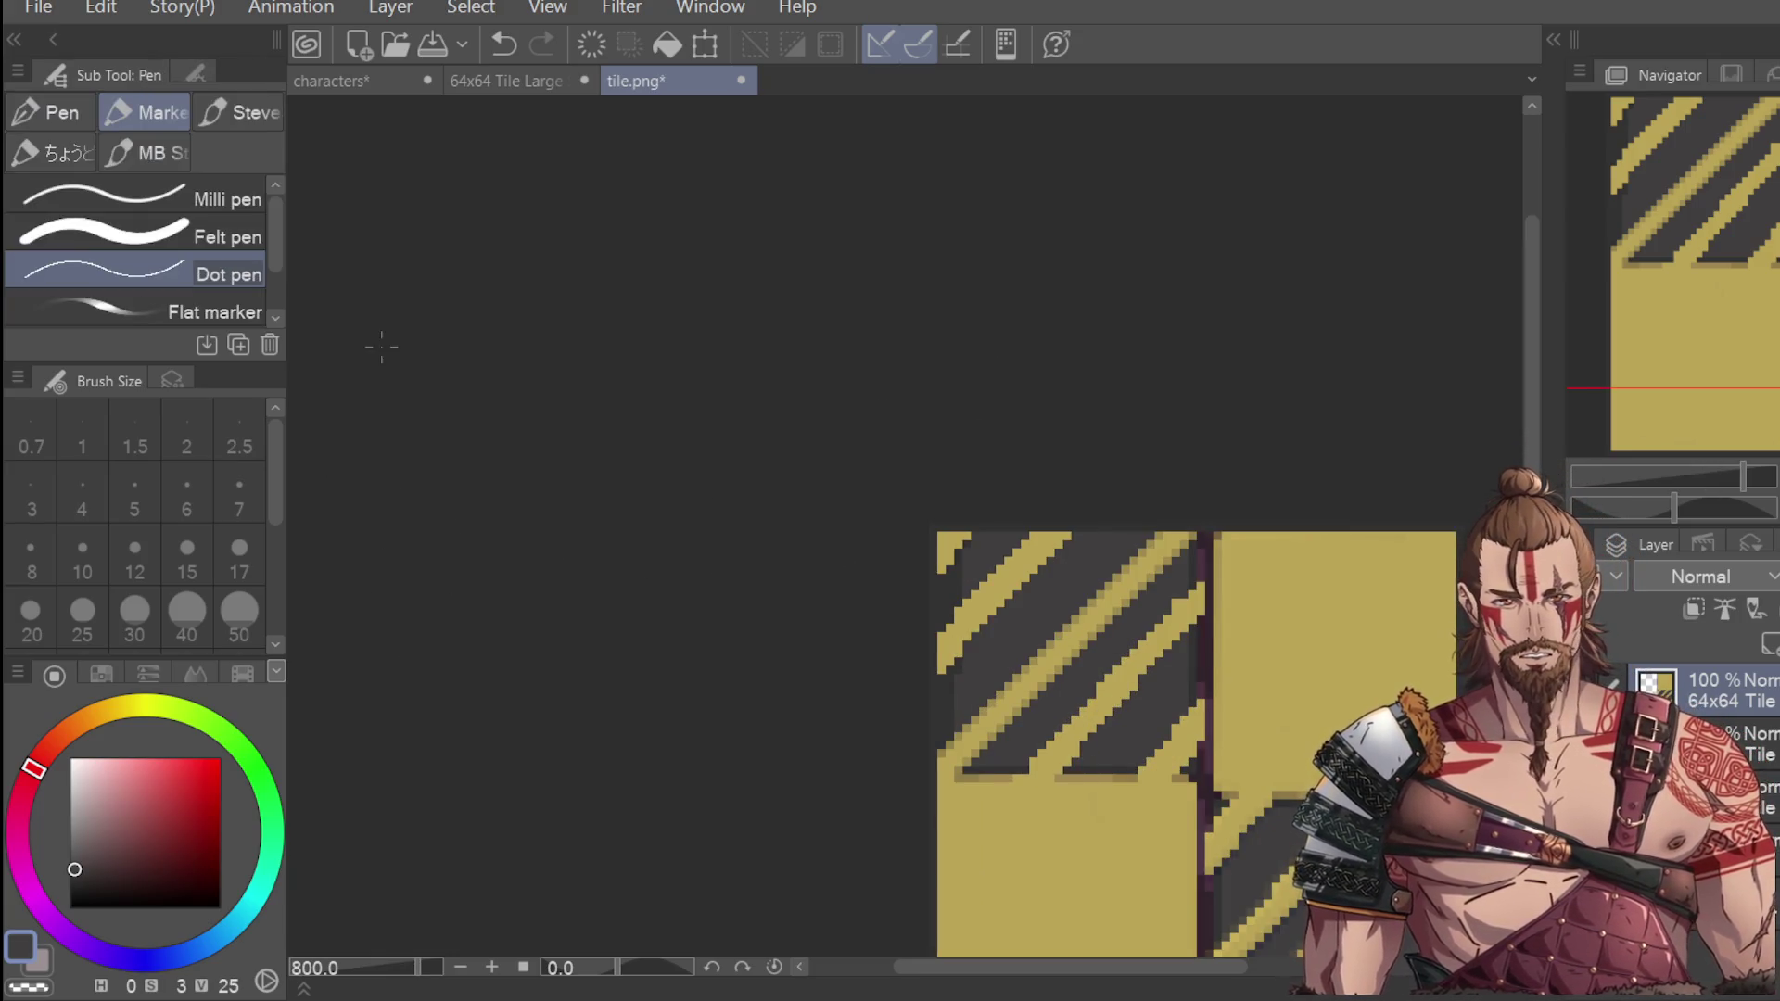
scroll(945, 598, "up", 2)
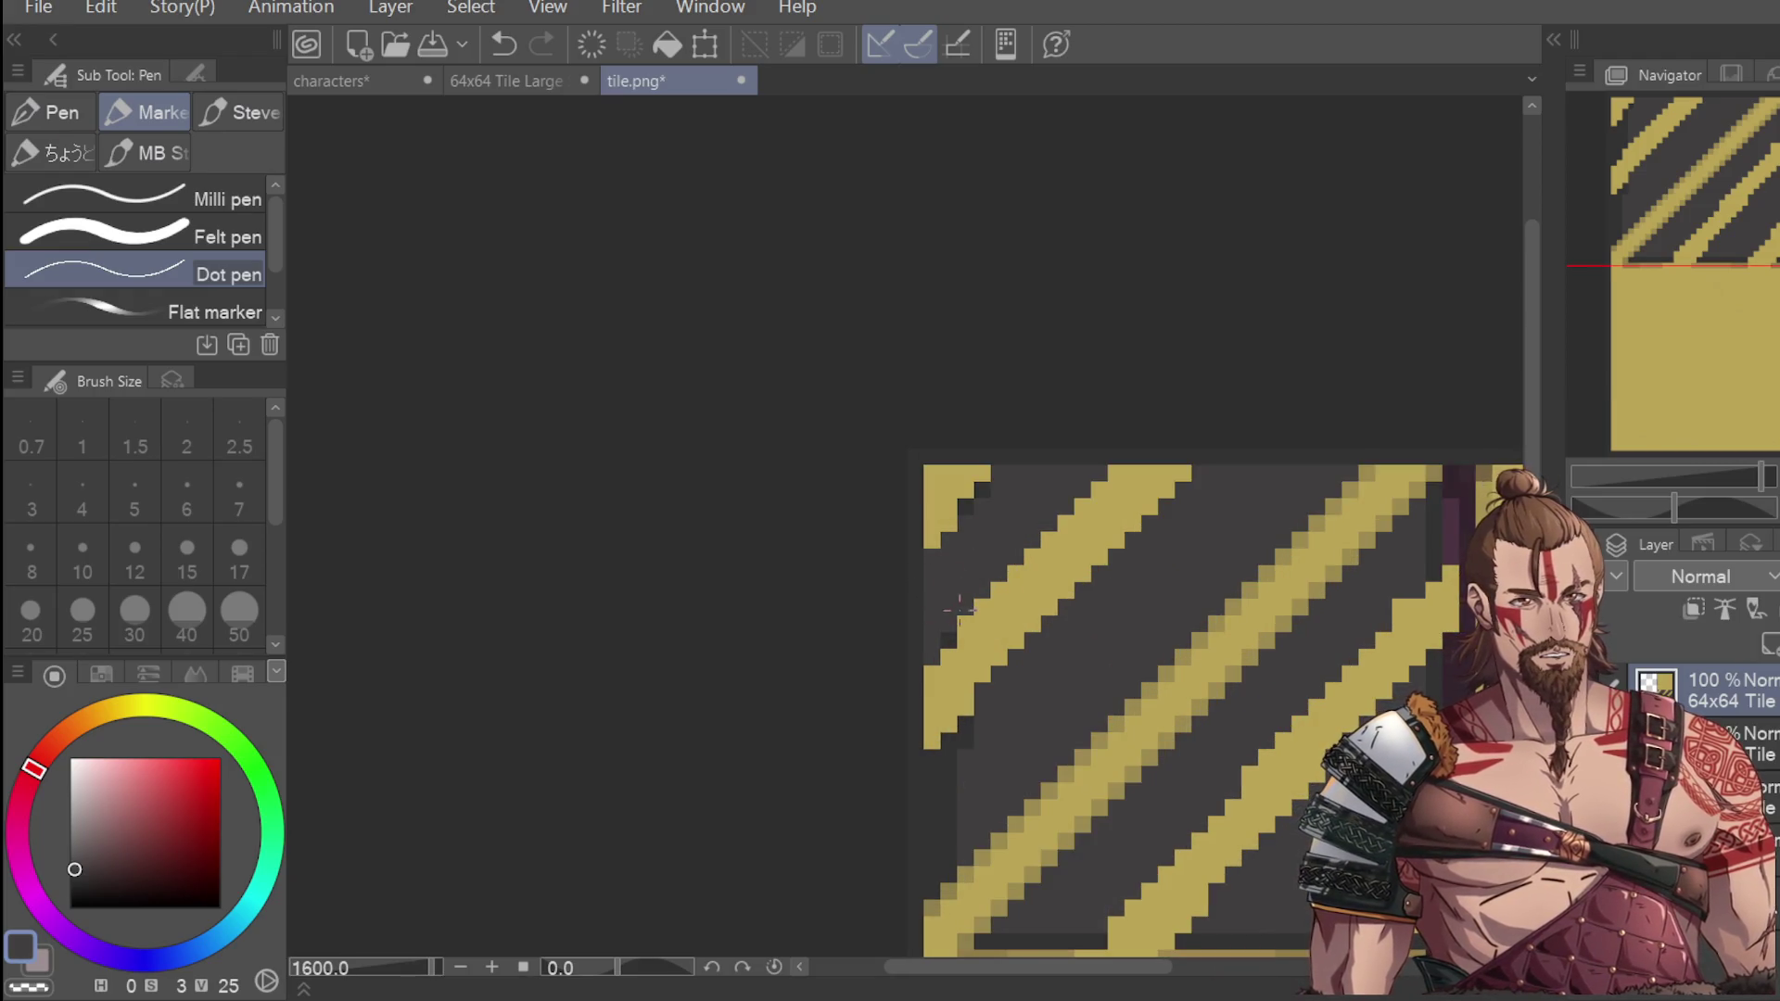
left_click(982, 488)
left_click(960, 757)
left_click(965, 726)
left_click(940, 802)
left_click_drag(932, 769, 934, 879)
scroll(1043, 685, "down", 4)
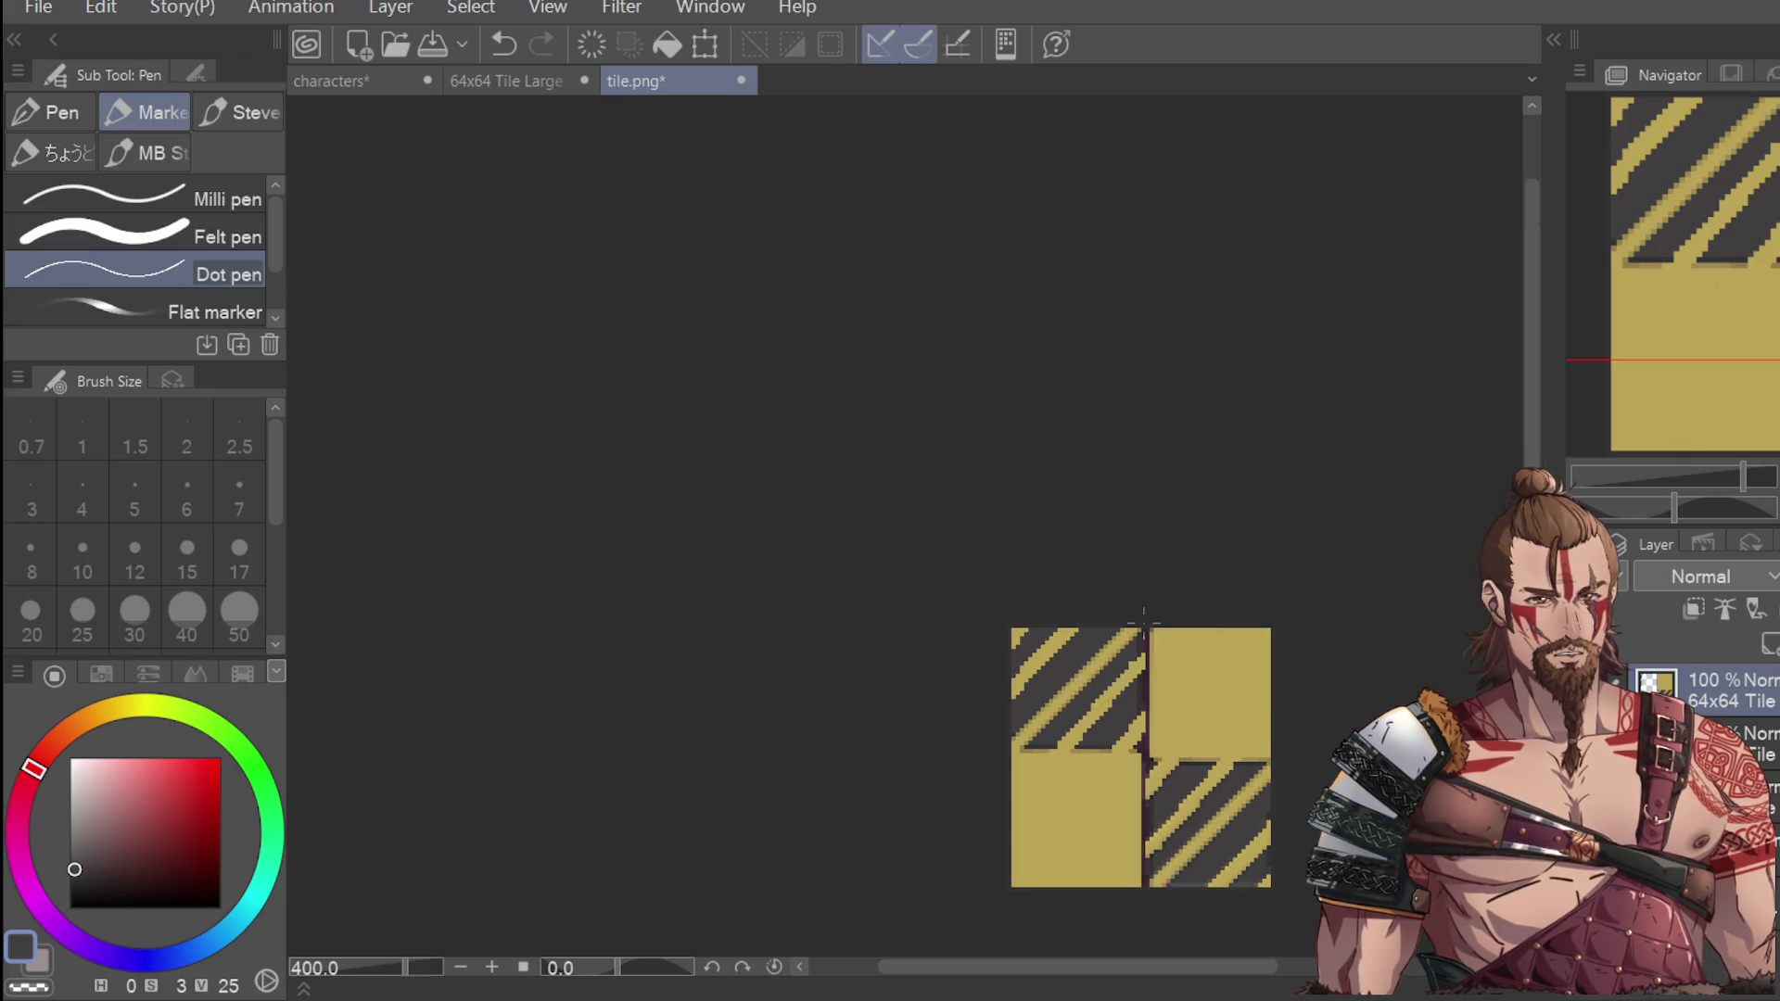
scroll(1017, 750, "up", 4)
Repaint the lower pixel rows in dark grey, undoing the final edit.
left_click_drag(918, 797, 995, 792)
left_click_drag(1159, 796, 1246, 797)
scroll(1381, 677, "down", 1)
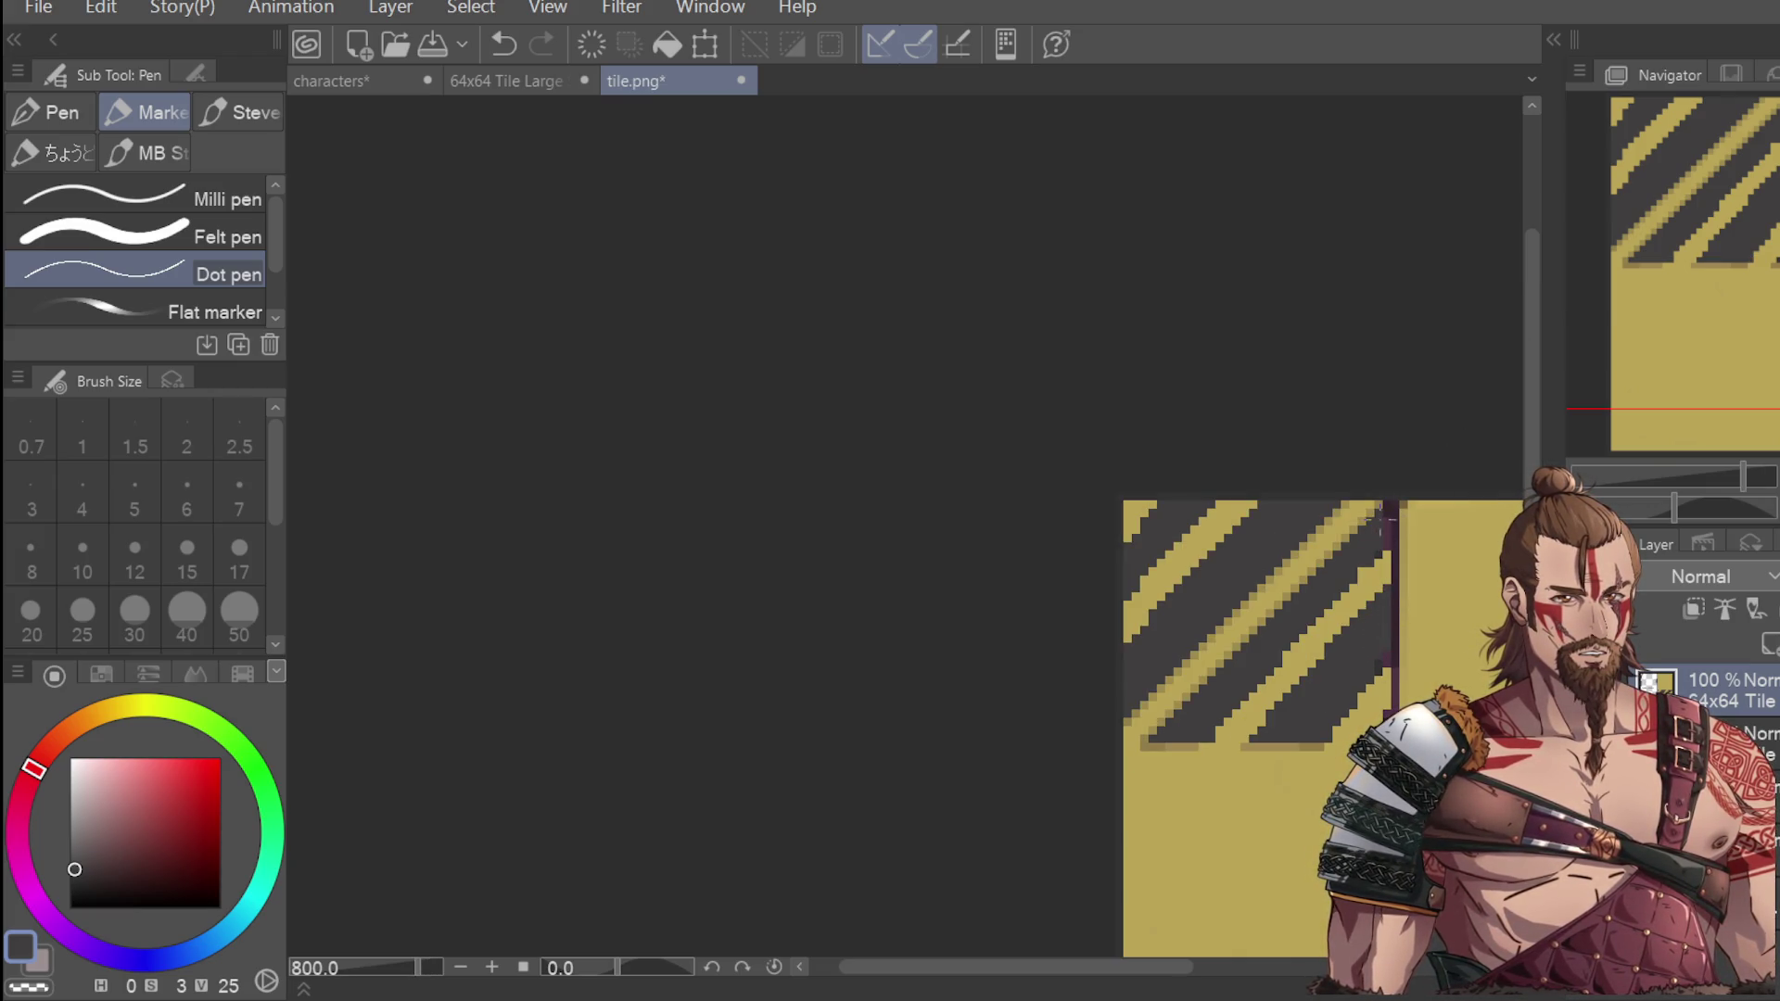
scroll(1299, 493, "down", 1)
scroll(1338, 623, "up", 1)
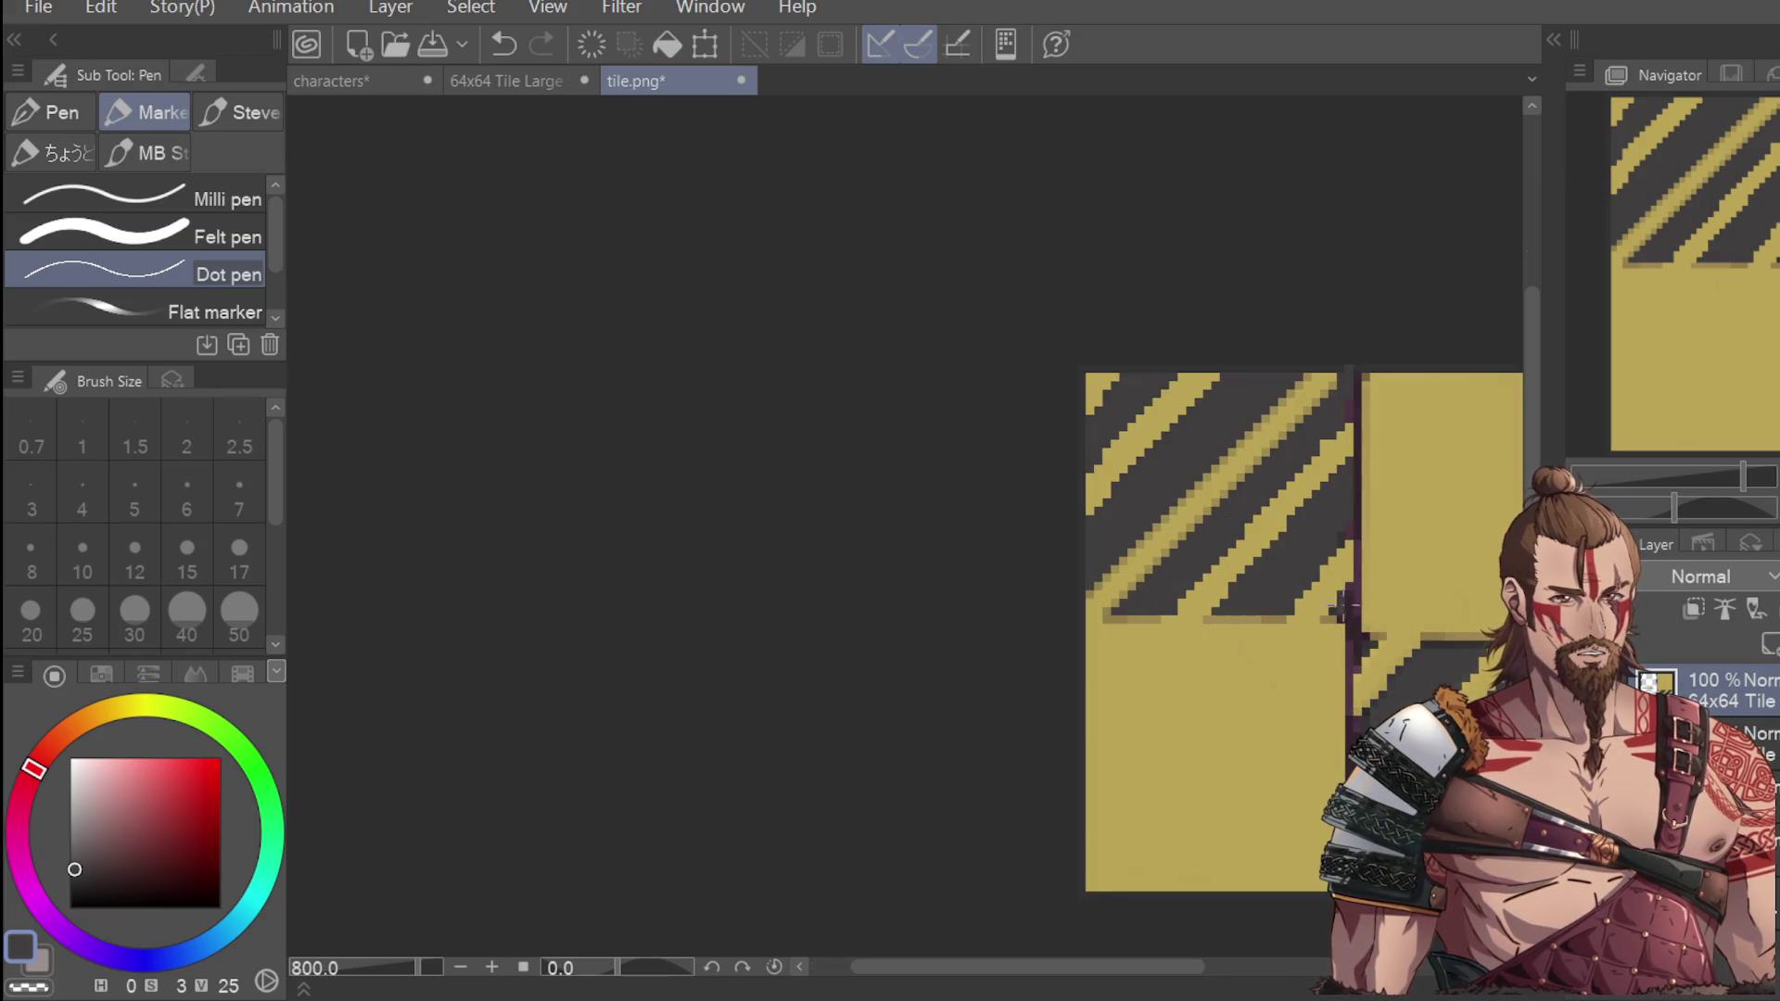
key("ctrl+z")
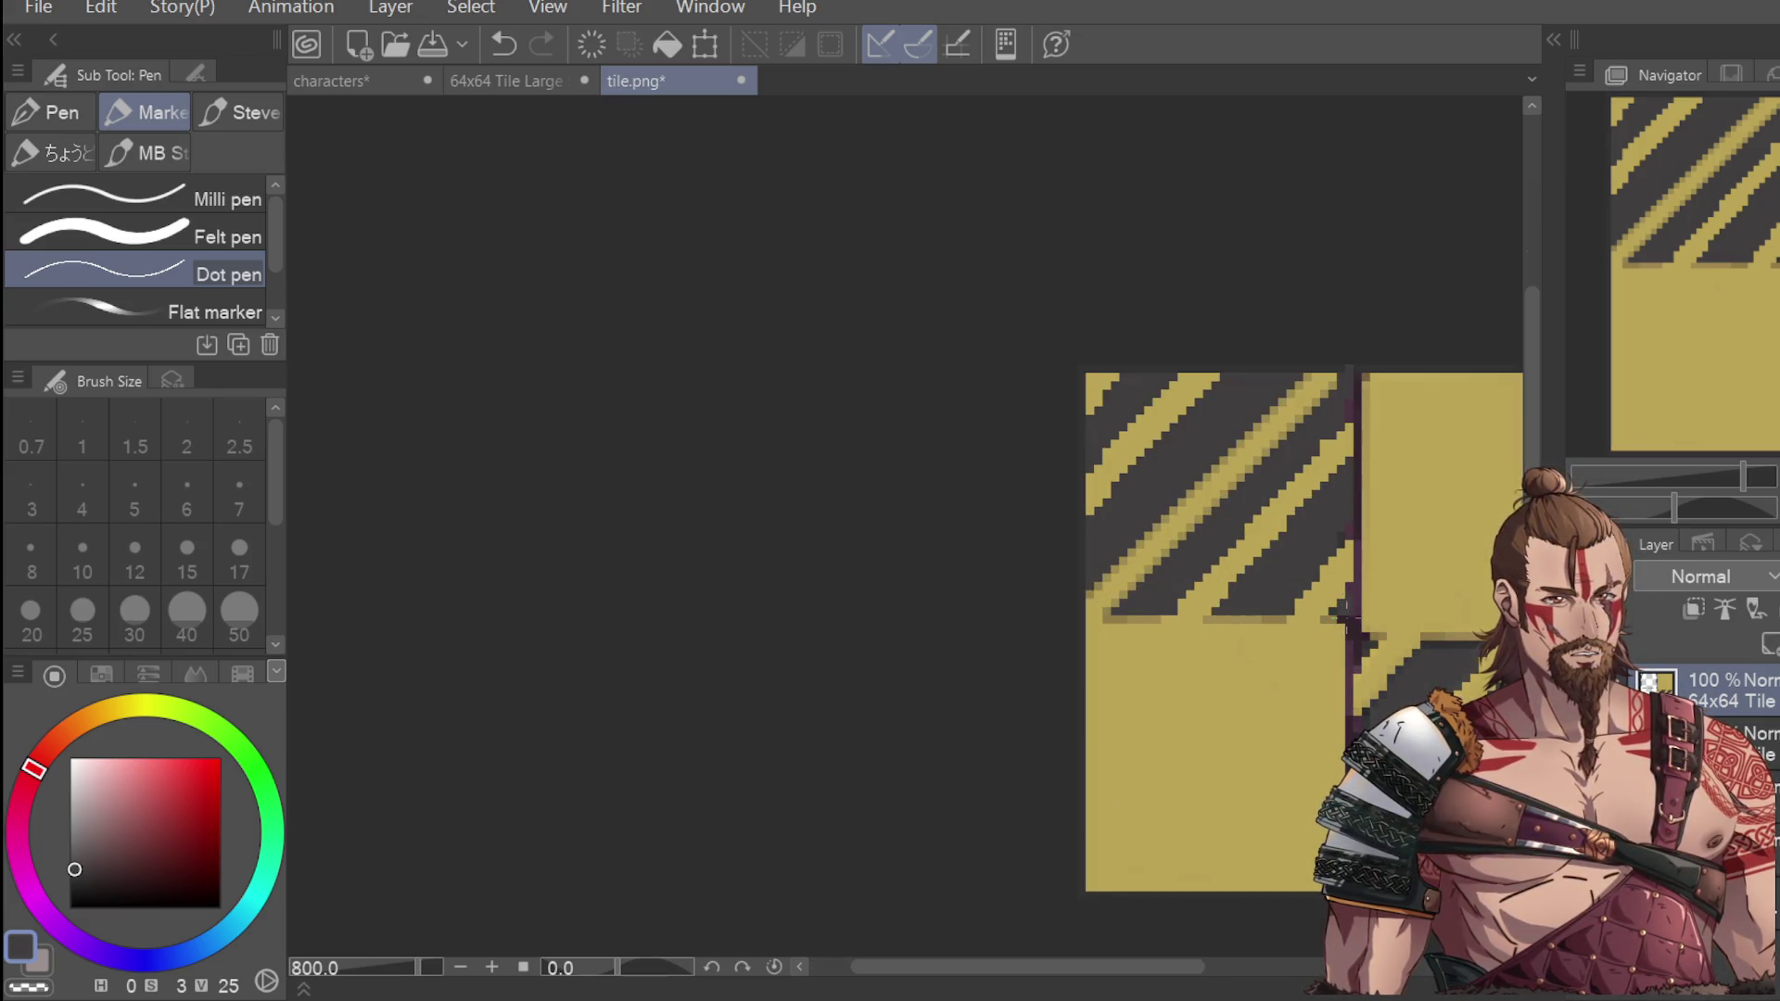
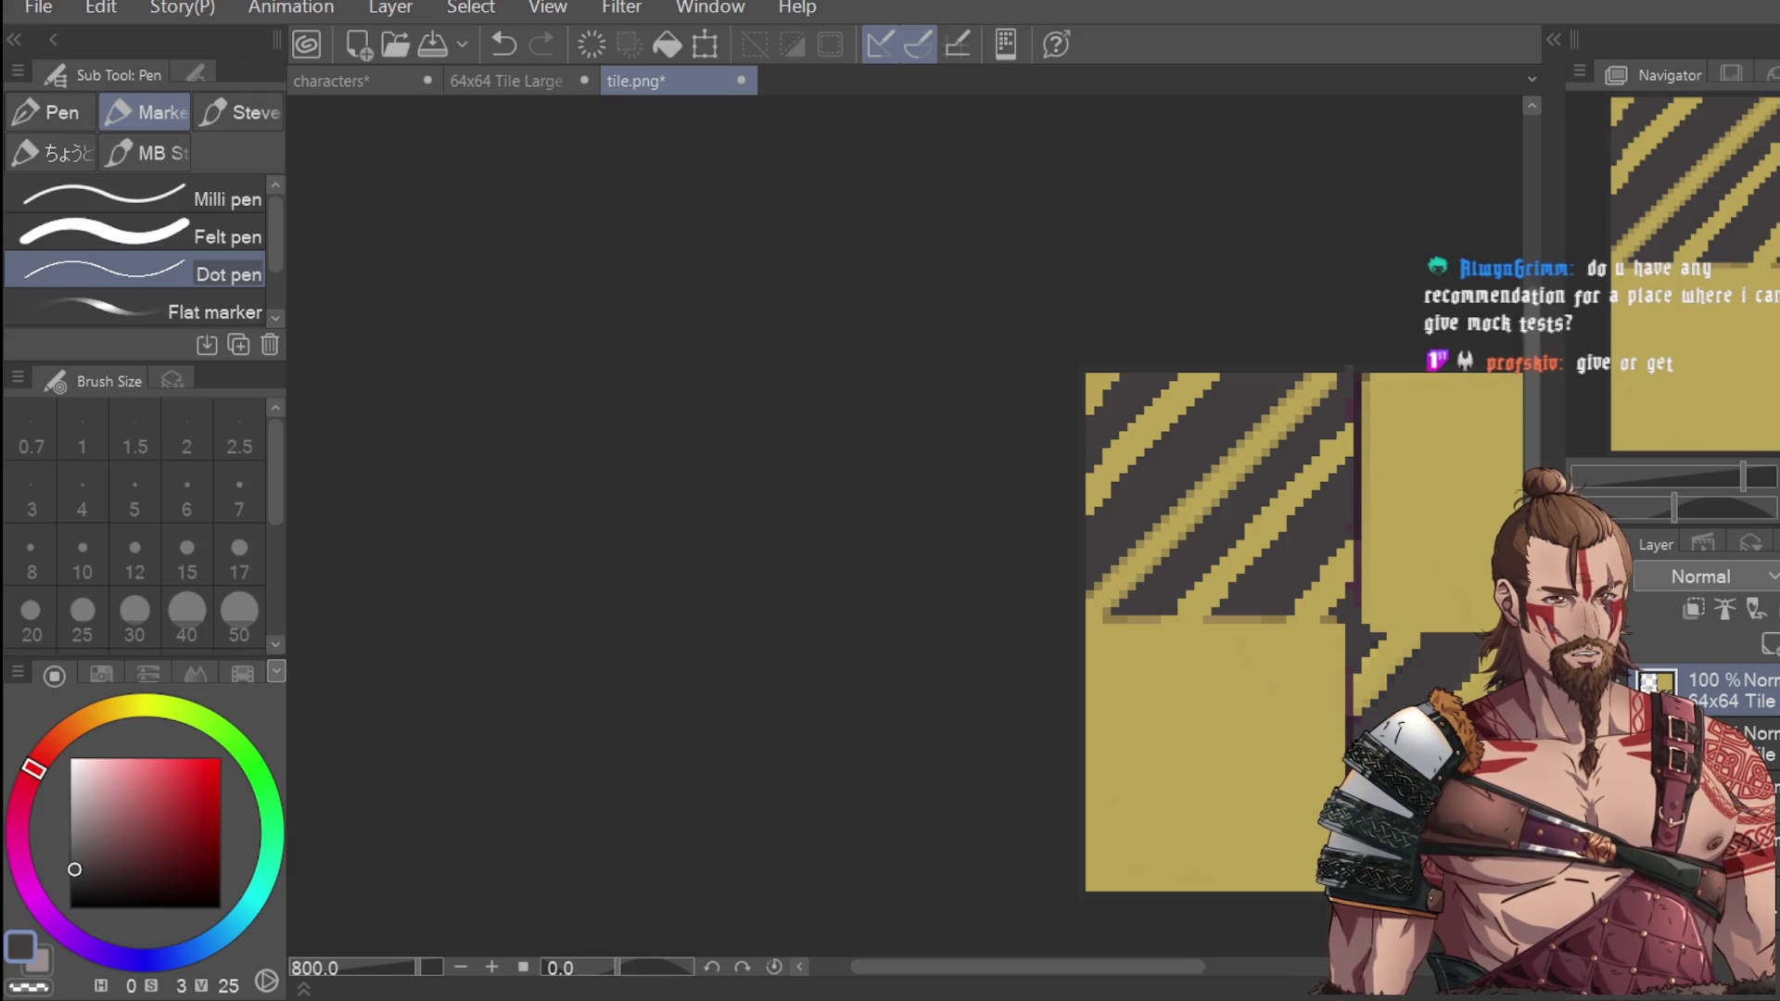
Zoom in and out over the 2x2 tiled preview, undoing the last pixel change.
scroll(1255, 687, "down", 3)
scroll(1307, 740, "up", 3)
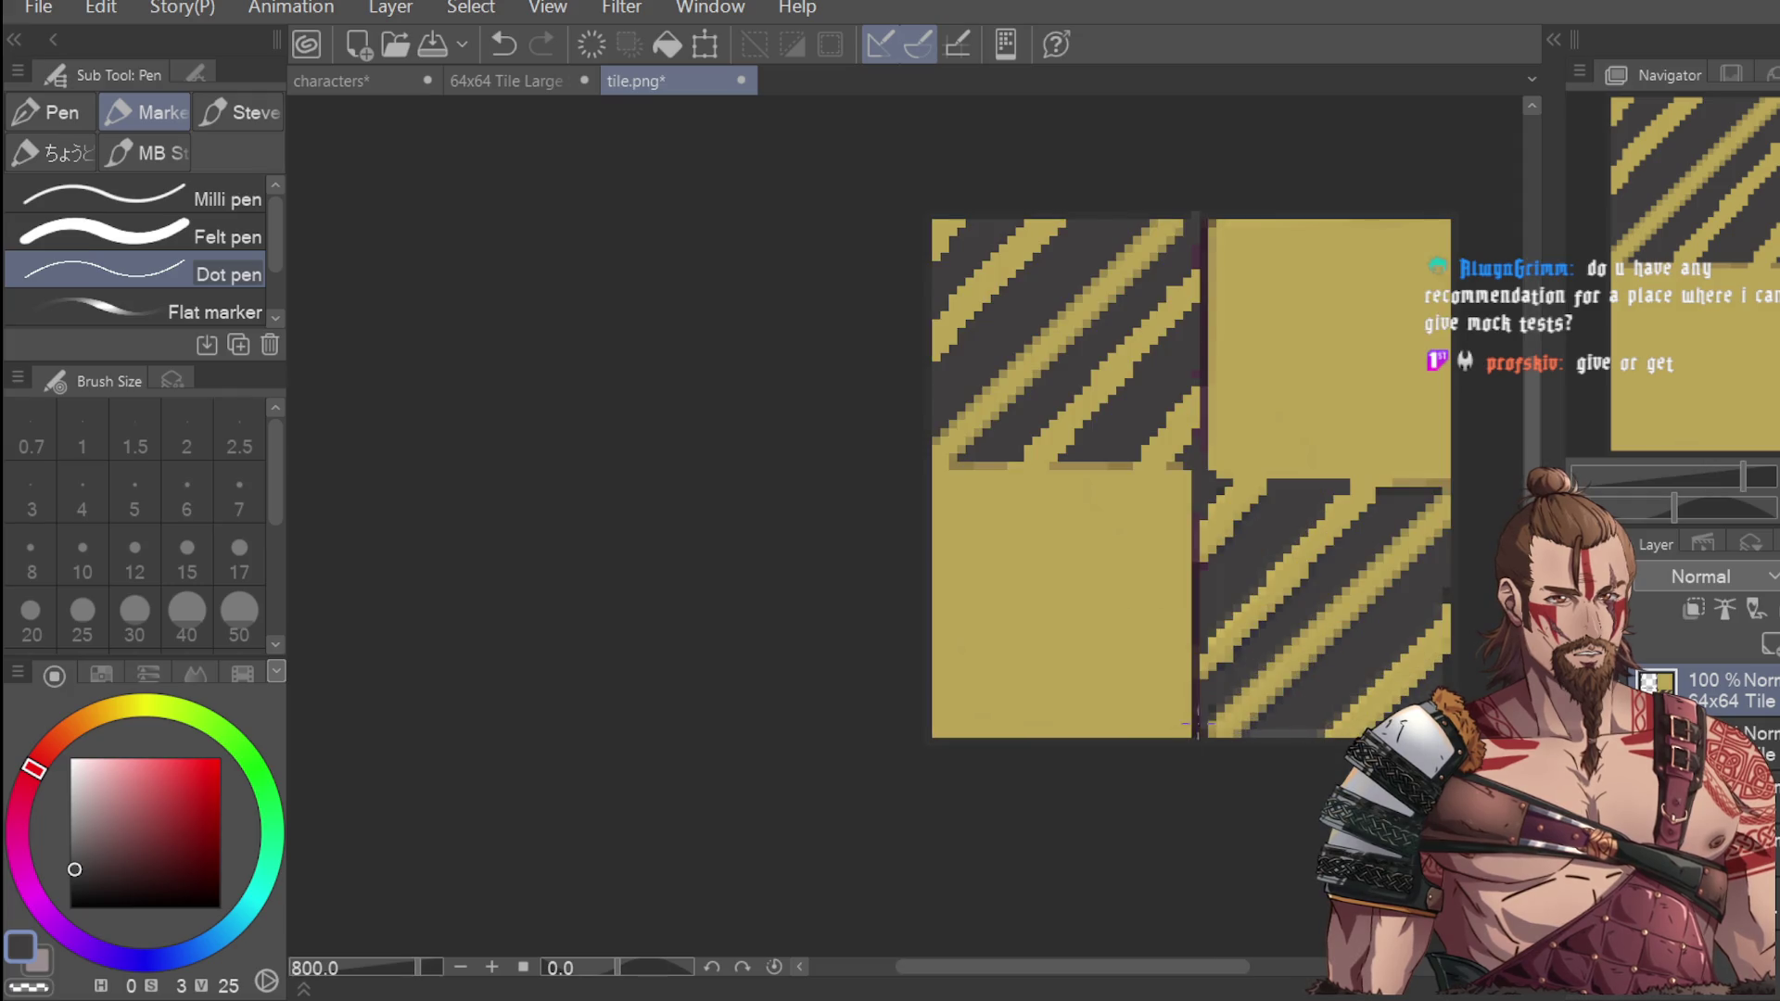
scroll(1318, 482, "down", 1)
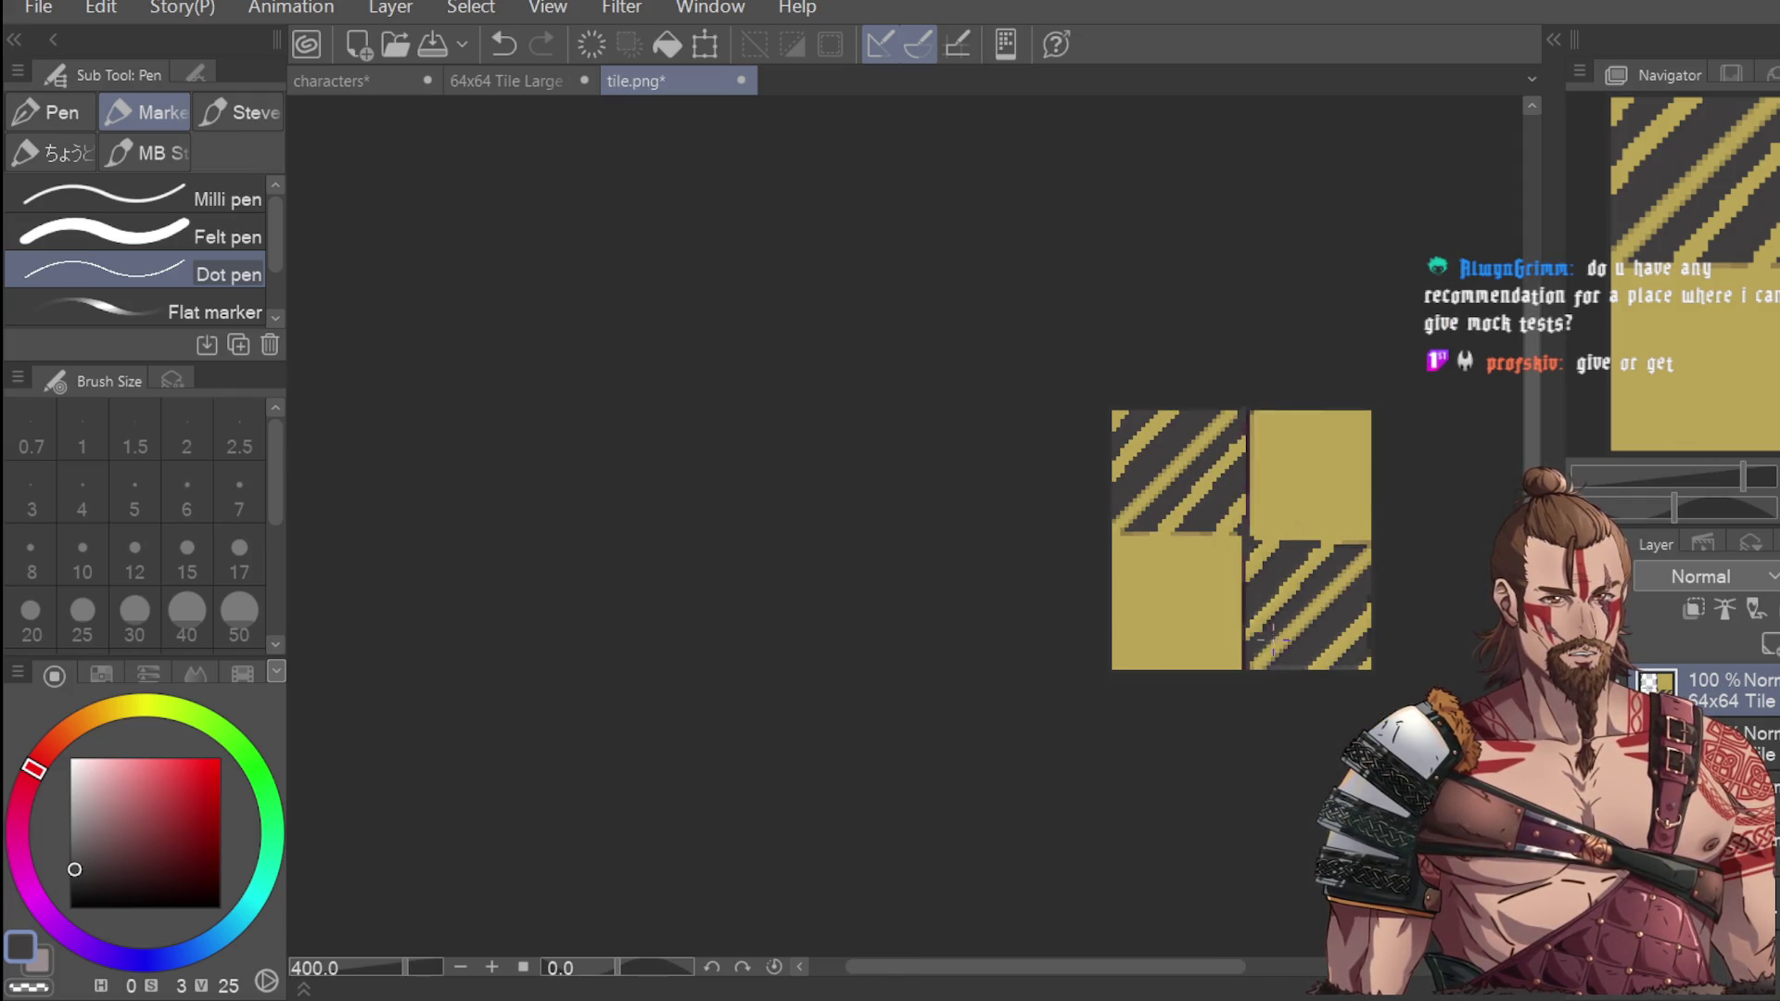
scroll(1175, 468, "right", 2)
scroll(1175, 468, "up", 2)
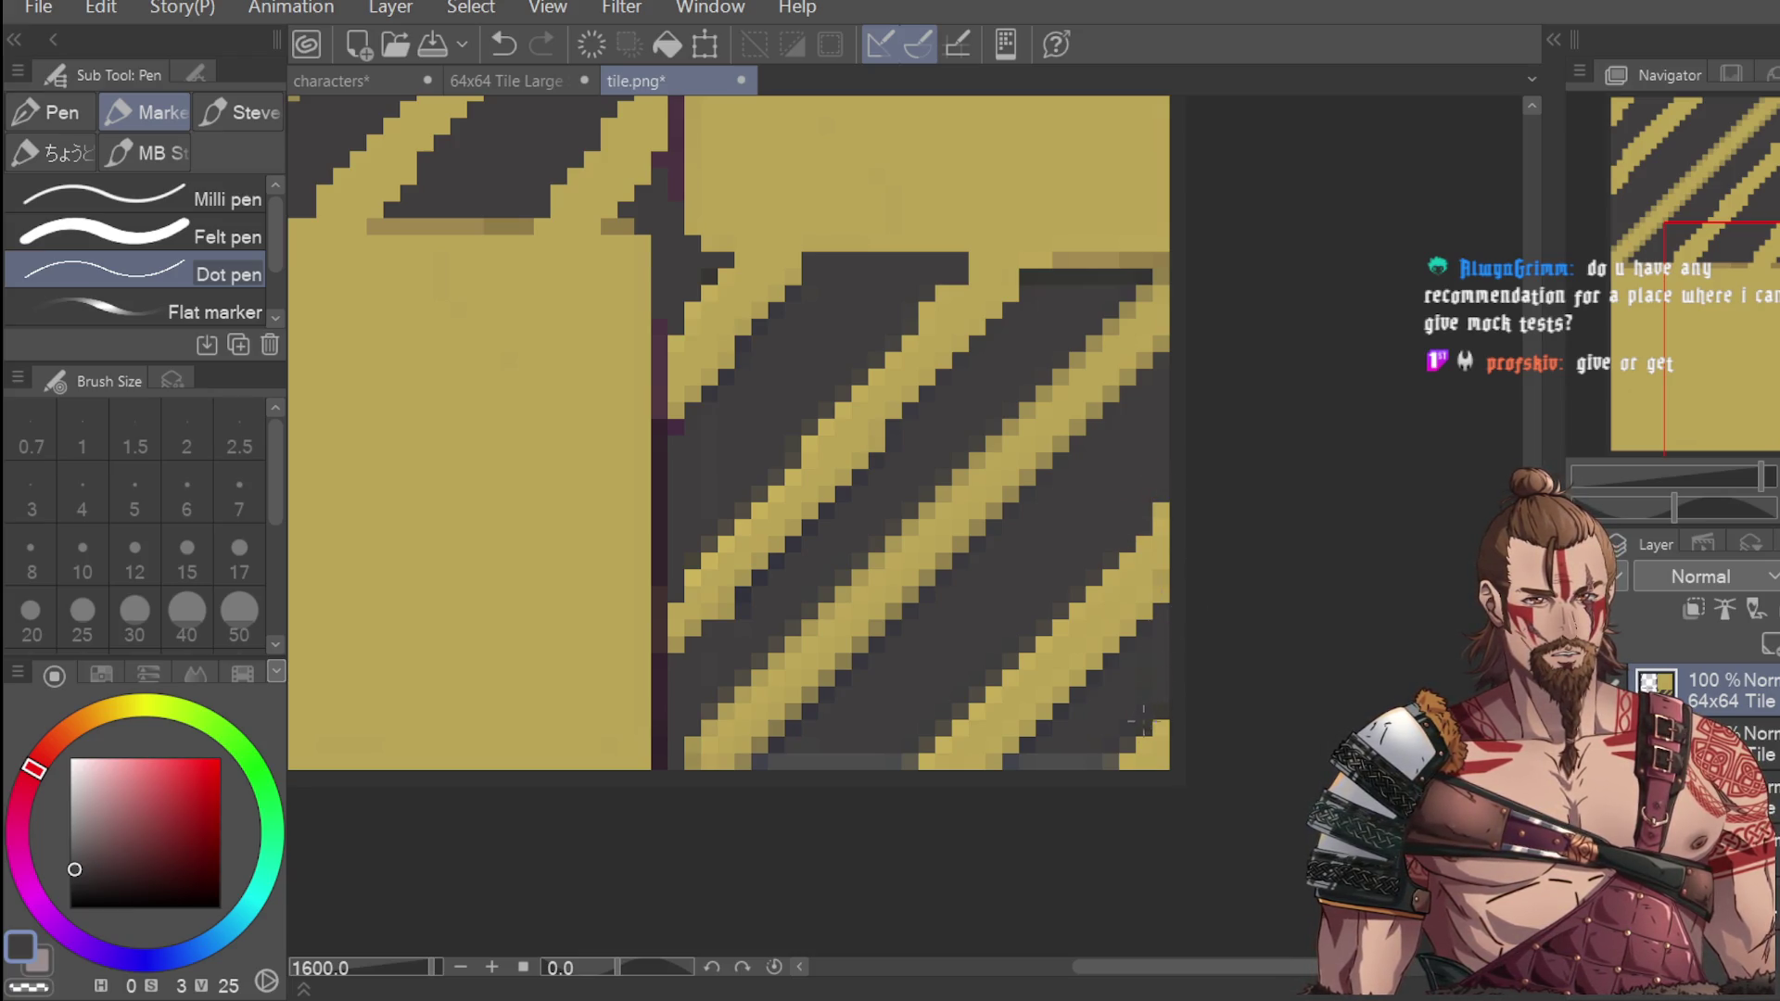
scroll(1144, 718, "down", 2)
scroll(893, 763, "up", 3)
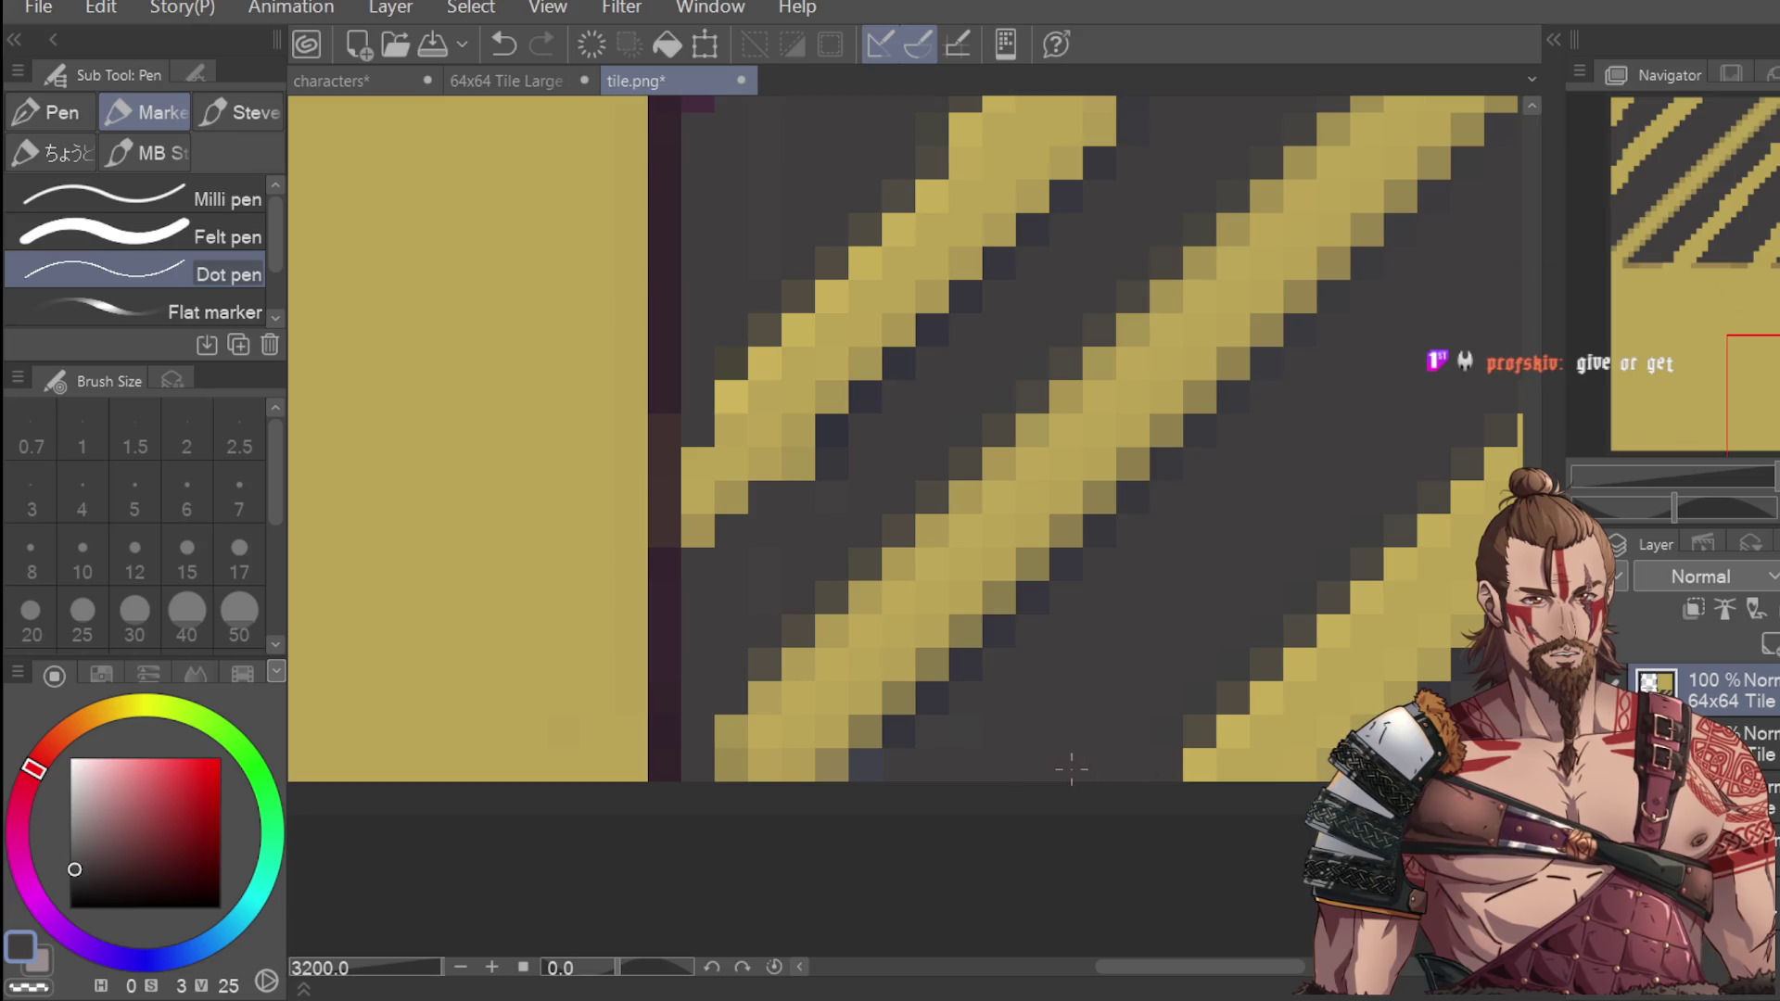
scroll(888, 735, "down", 3)
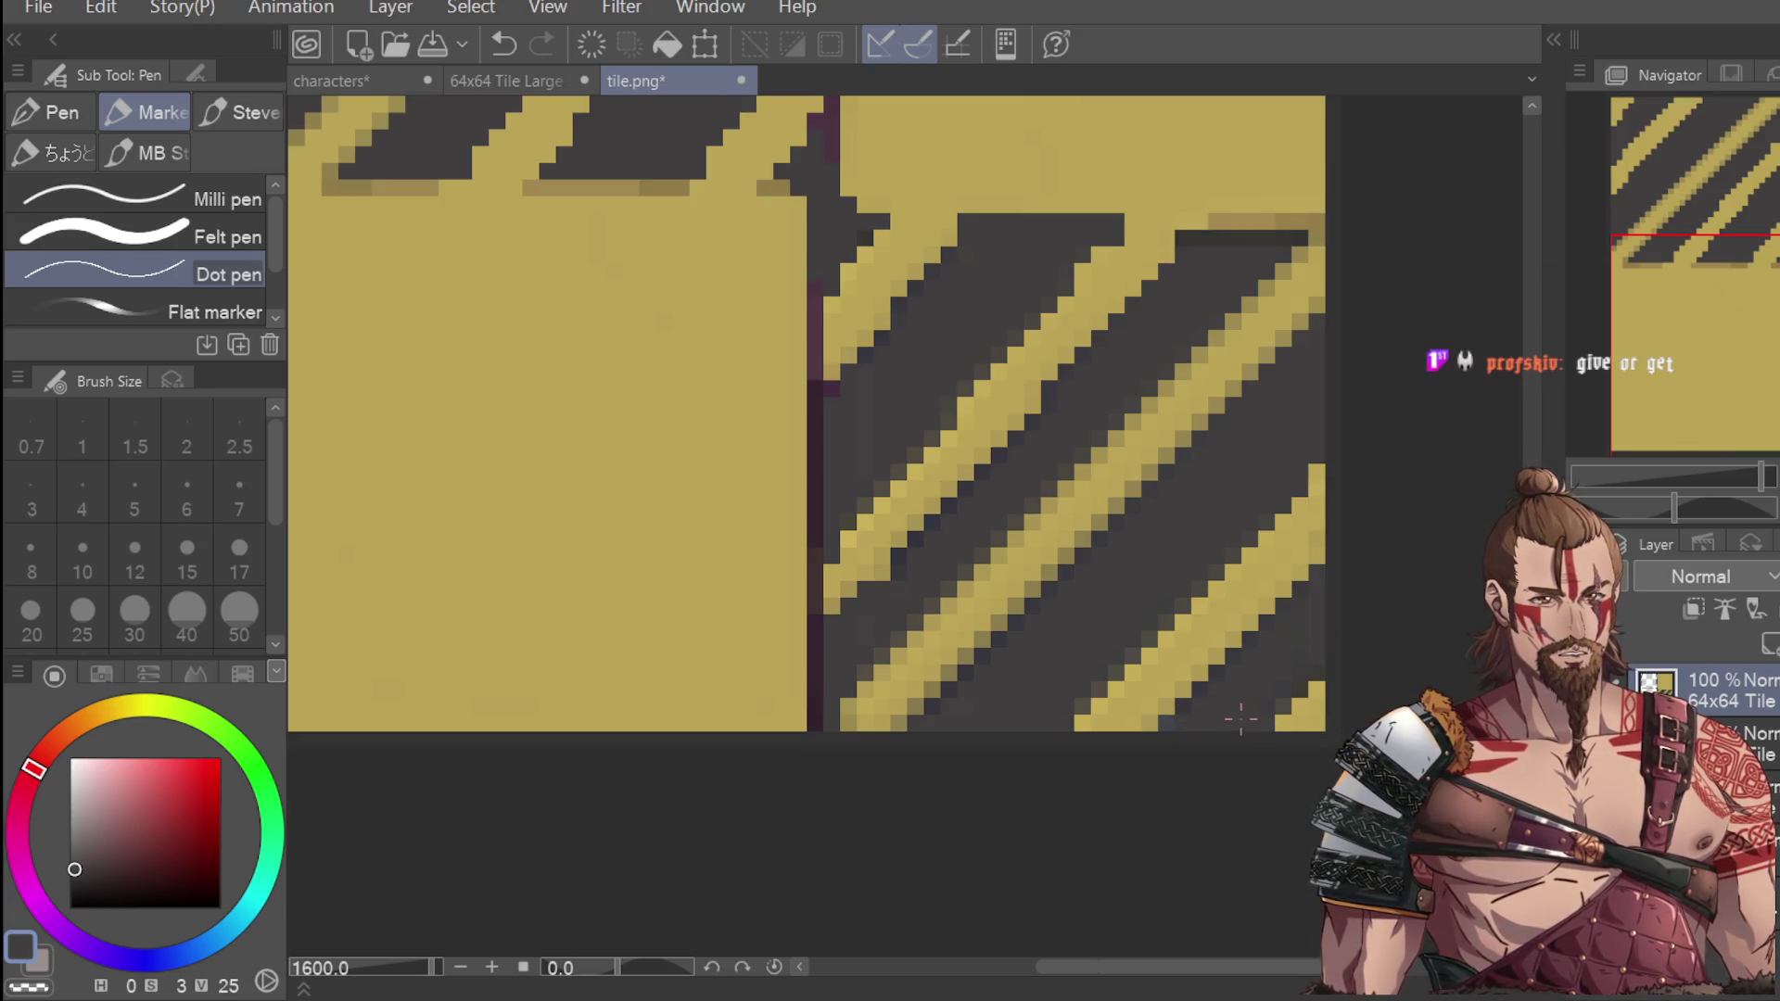
scroll(1296, 510, "down", 2)
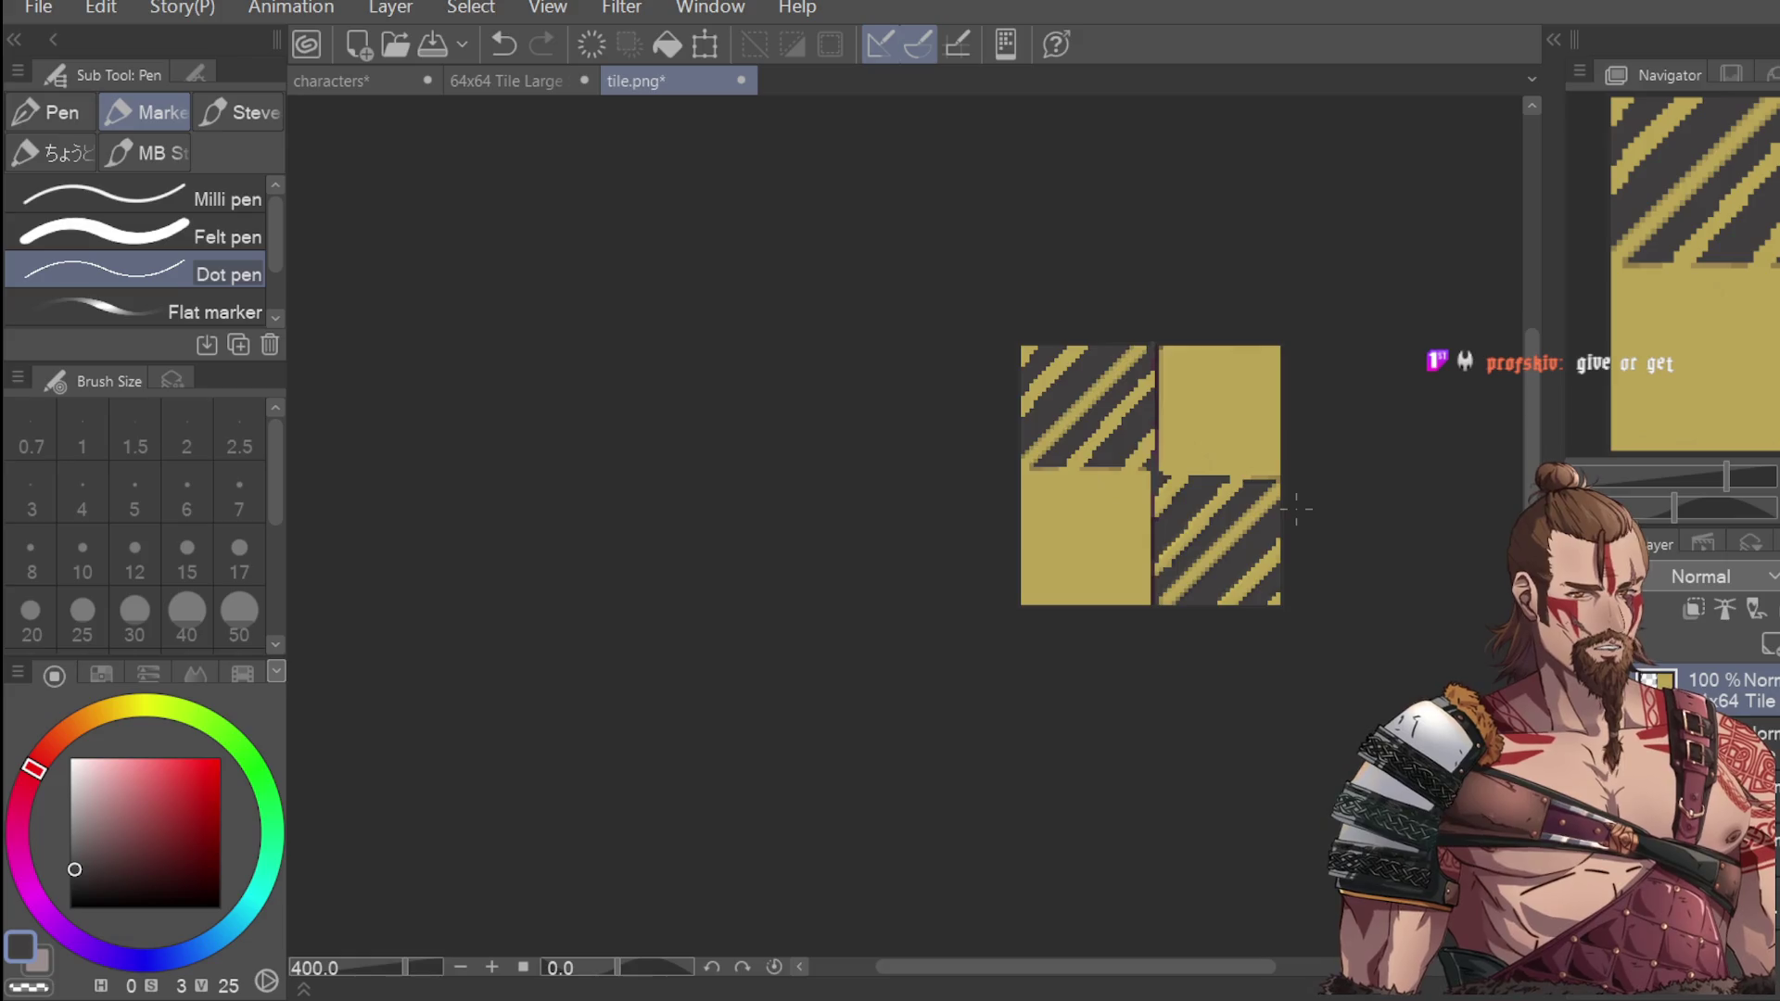
scroll(1296, 508, "down", 2)
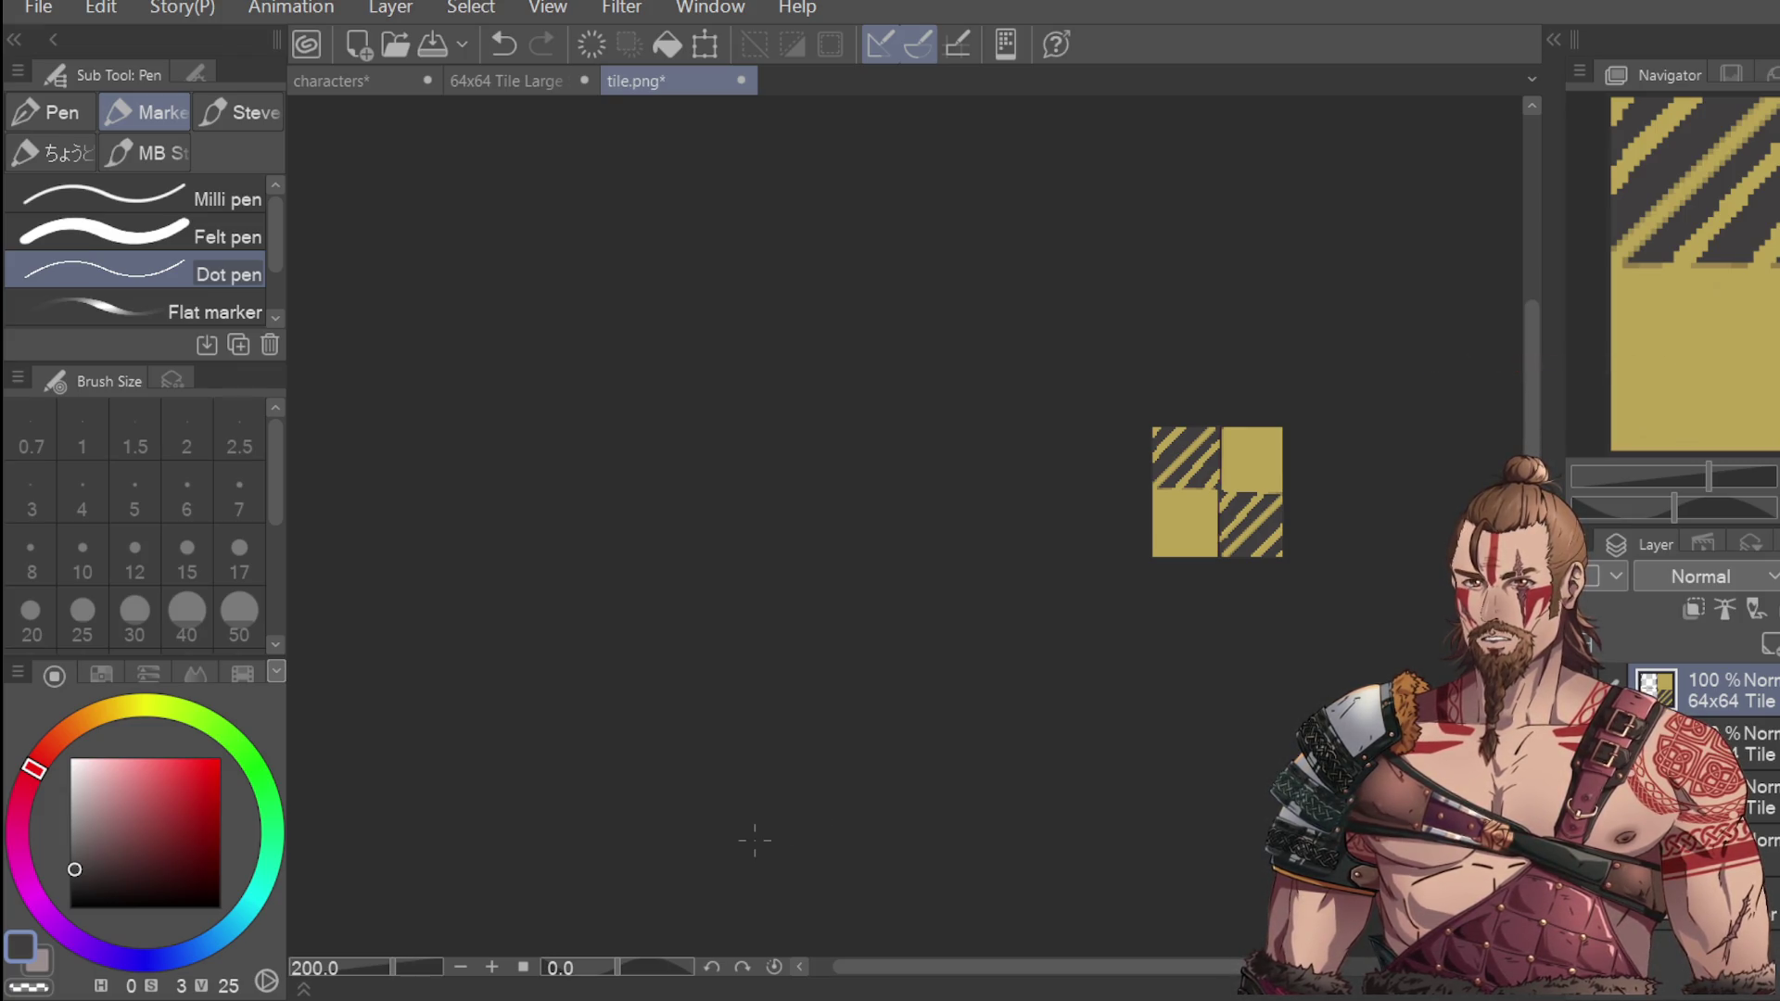
scroll(1243, 496, "up", 3)
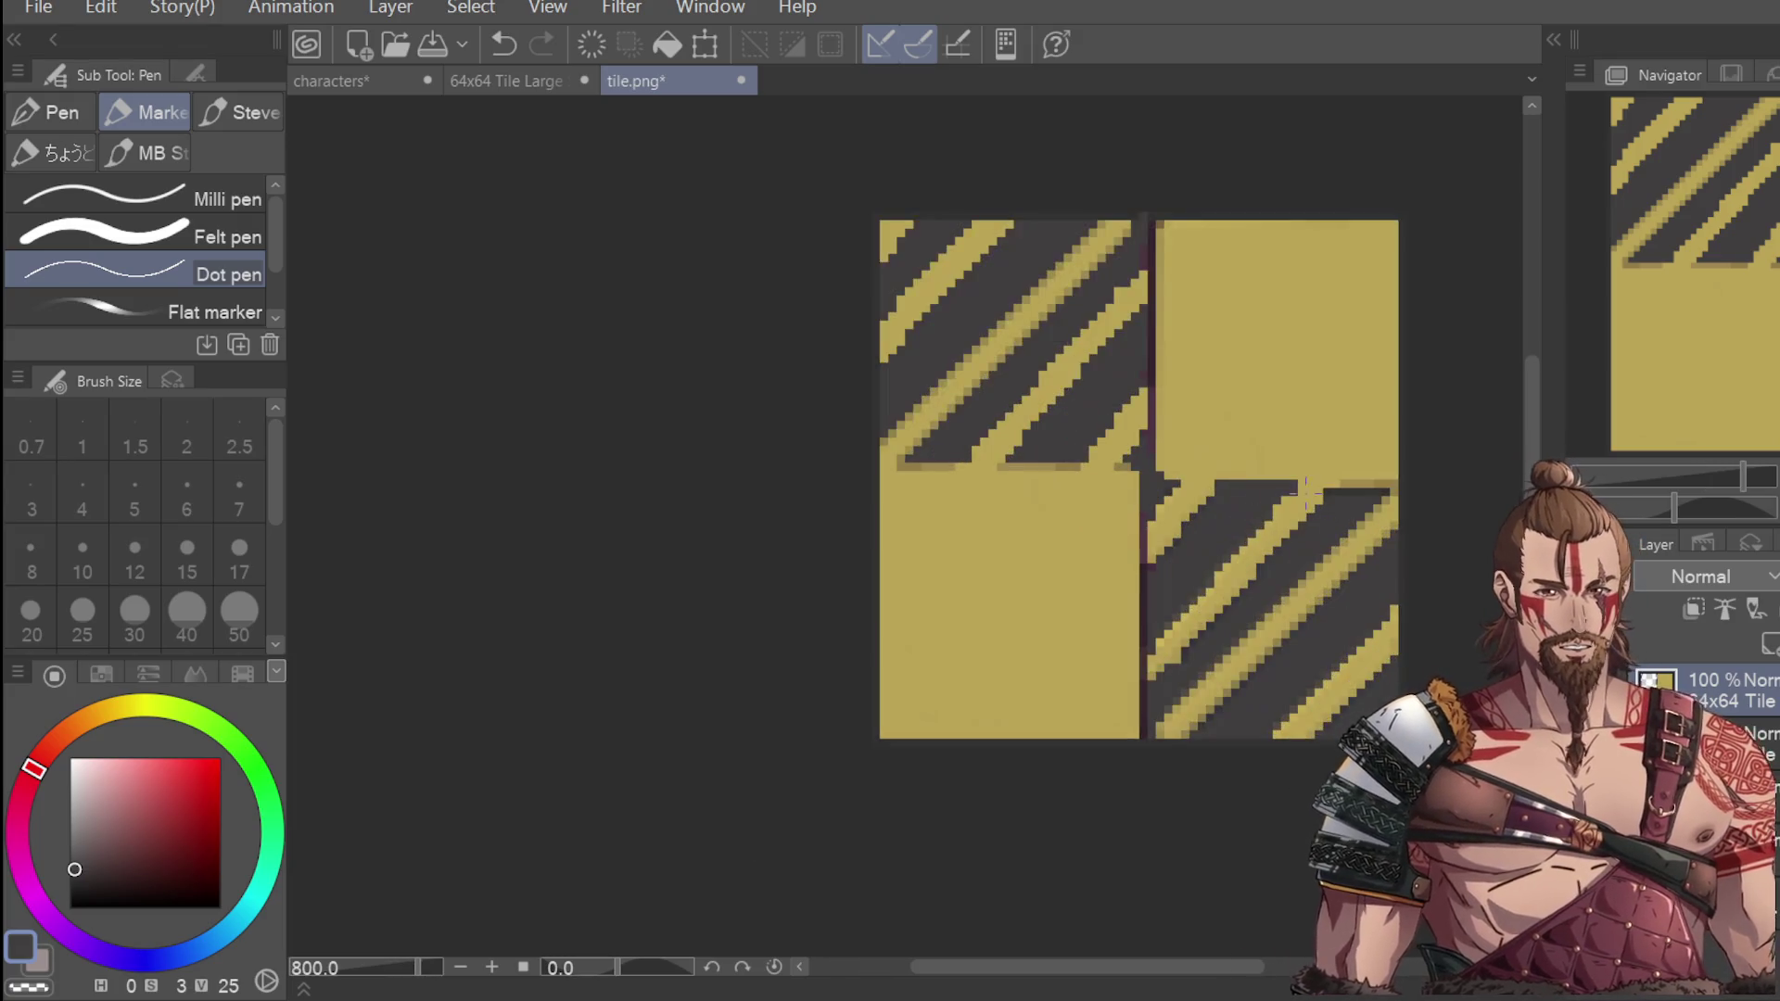
scroll(1194, 565, "down", 1)
scroll(1169, 625, "up", 1)
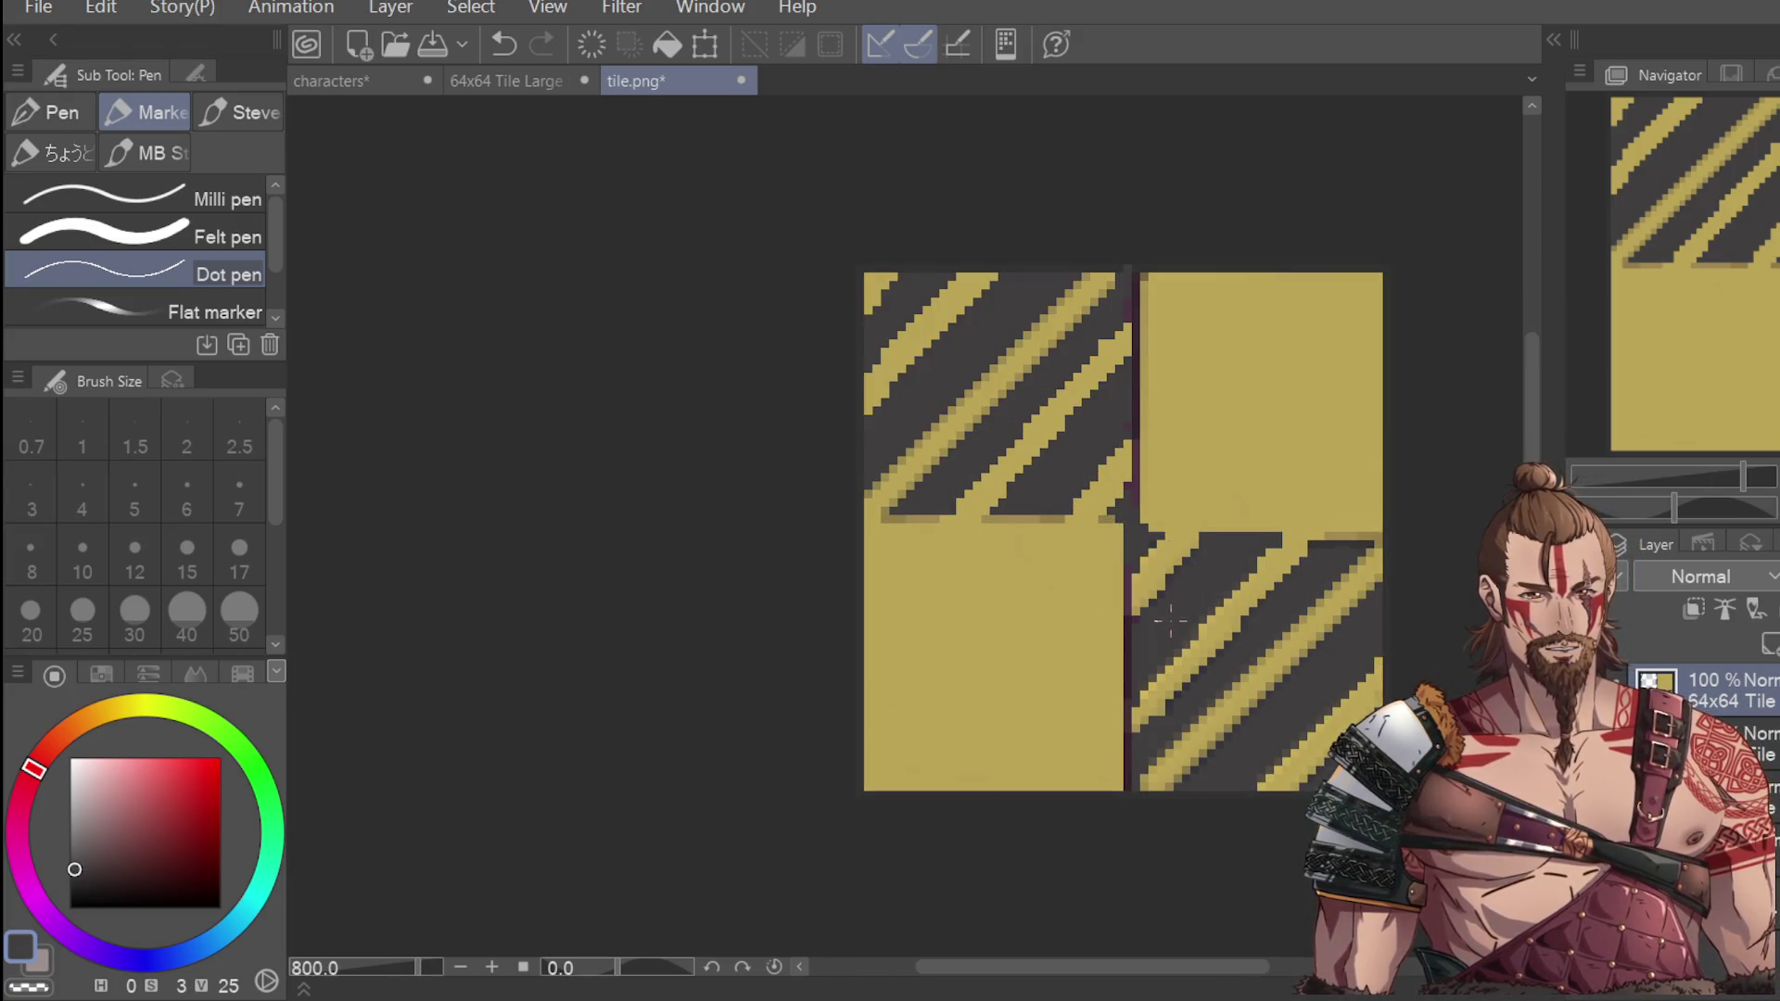
key("ctrl+z")
Place a single dark pixel near the seam between tiles, redrawing it once, then switch to the Eyedropper.
scroll(1152, 615, "down", 3)
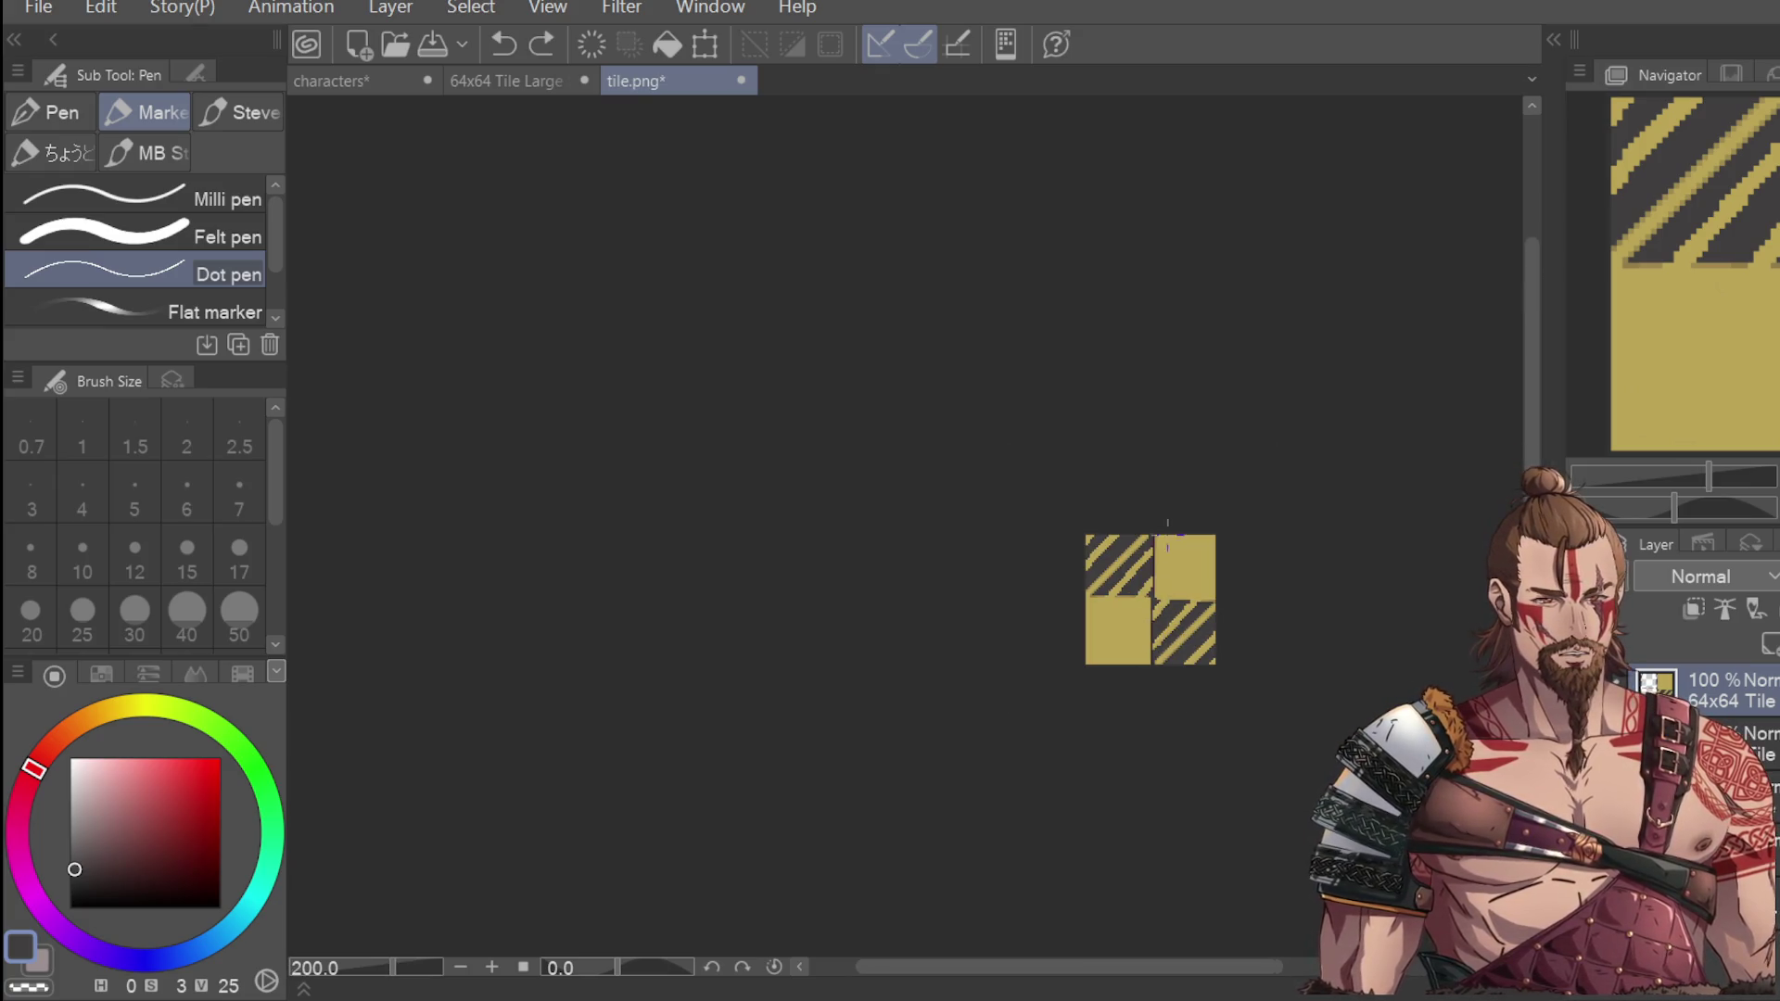
scroll(1170, 556, "up", 3)
left_click(1103, 508)
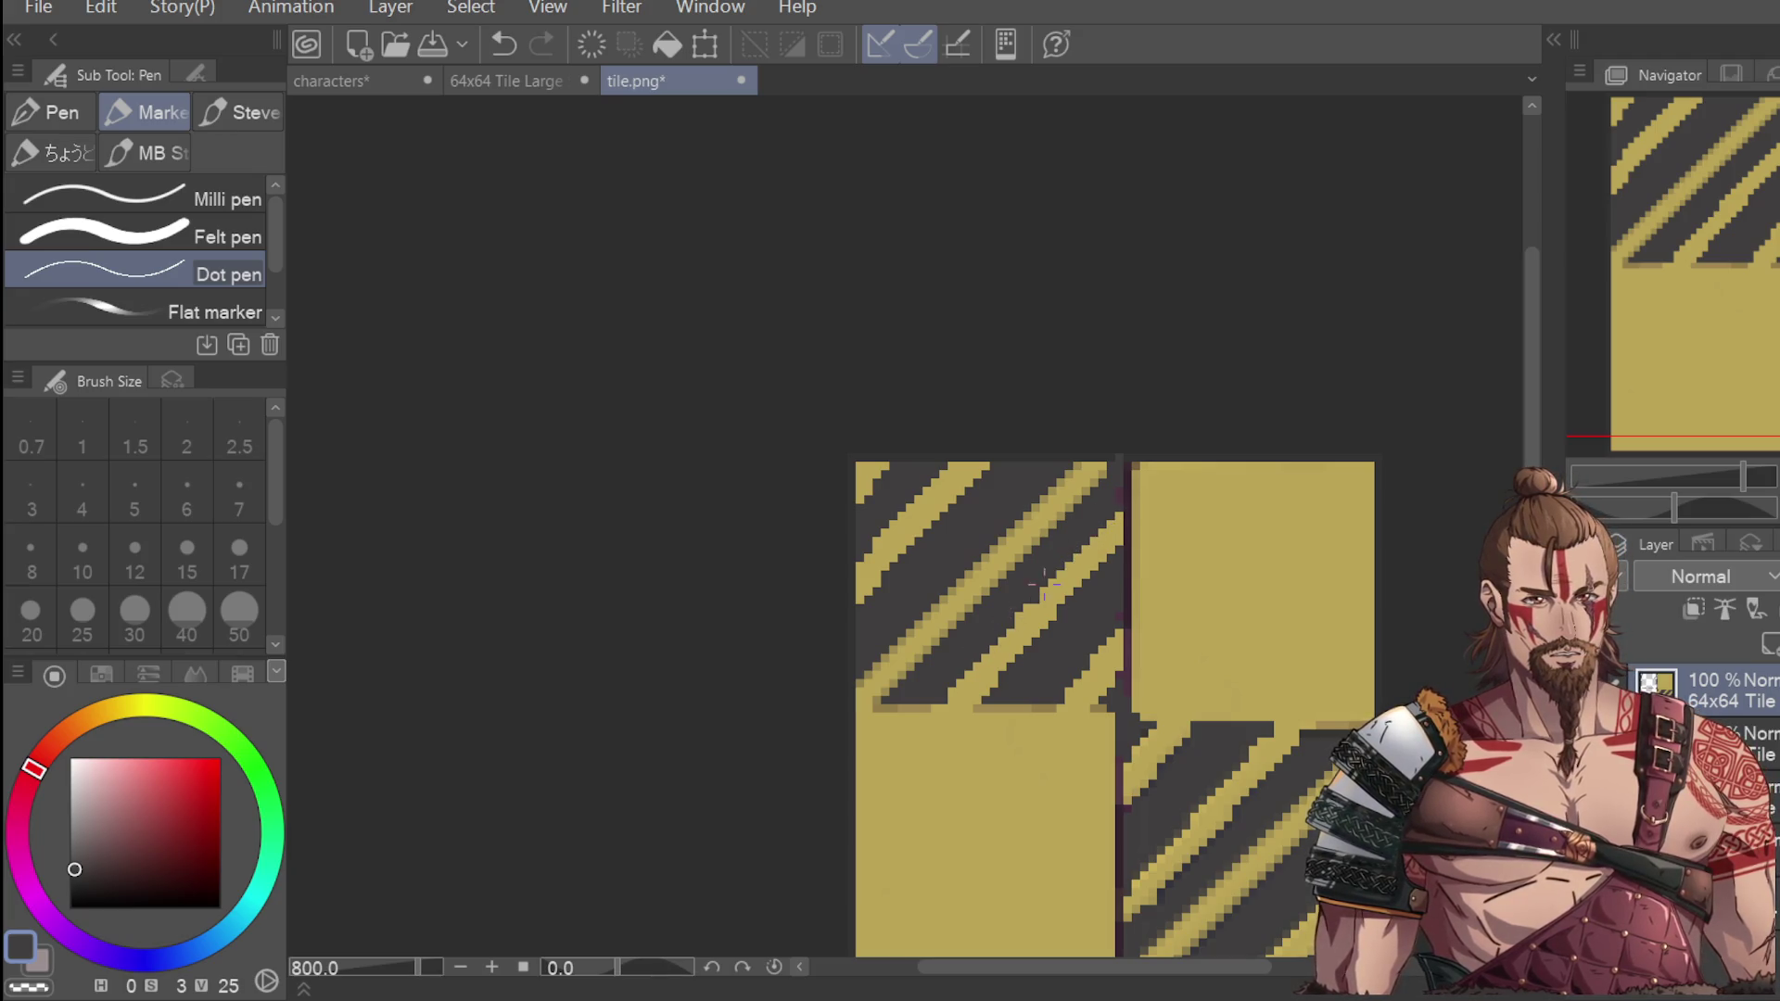
key("ctrl+z")
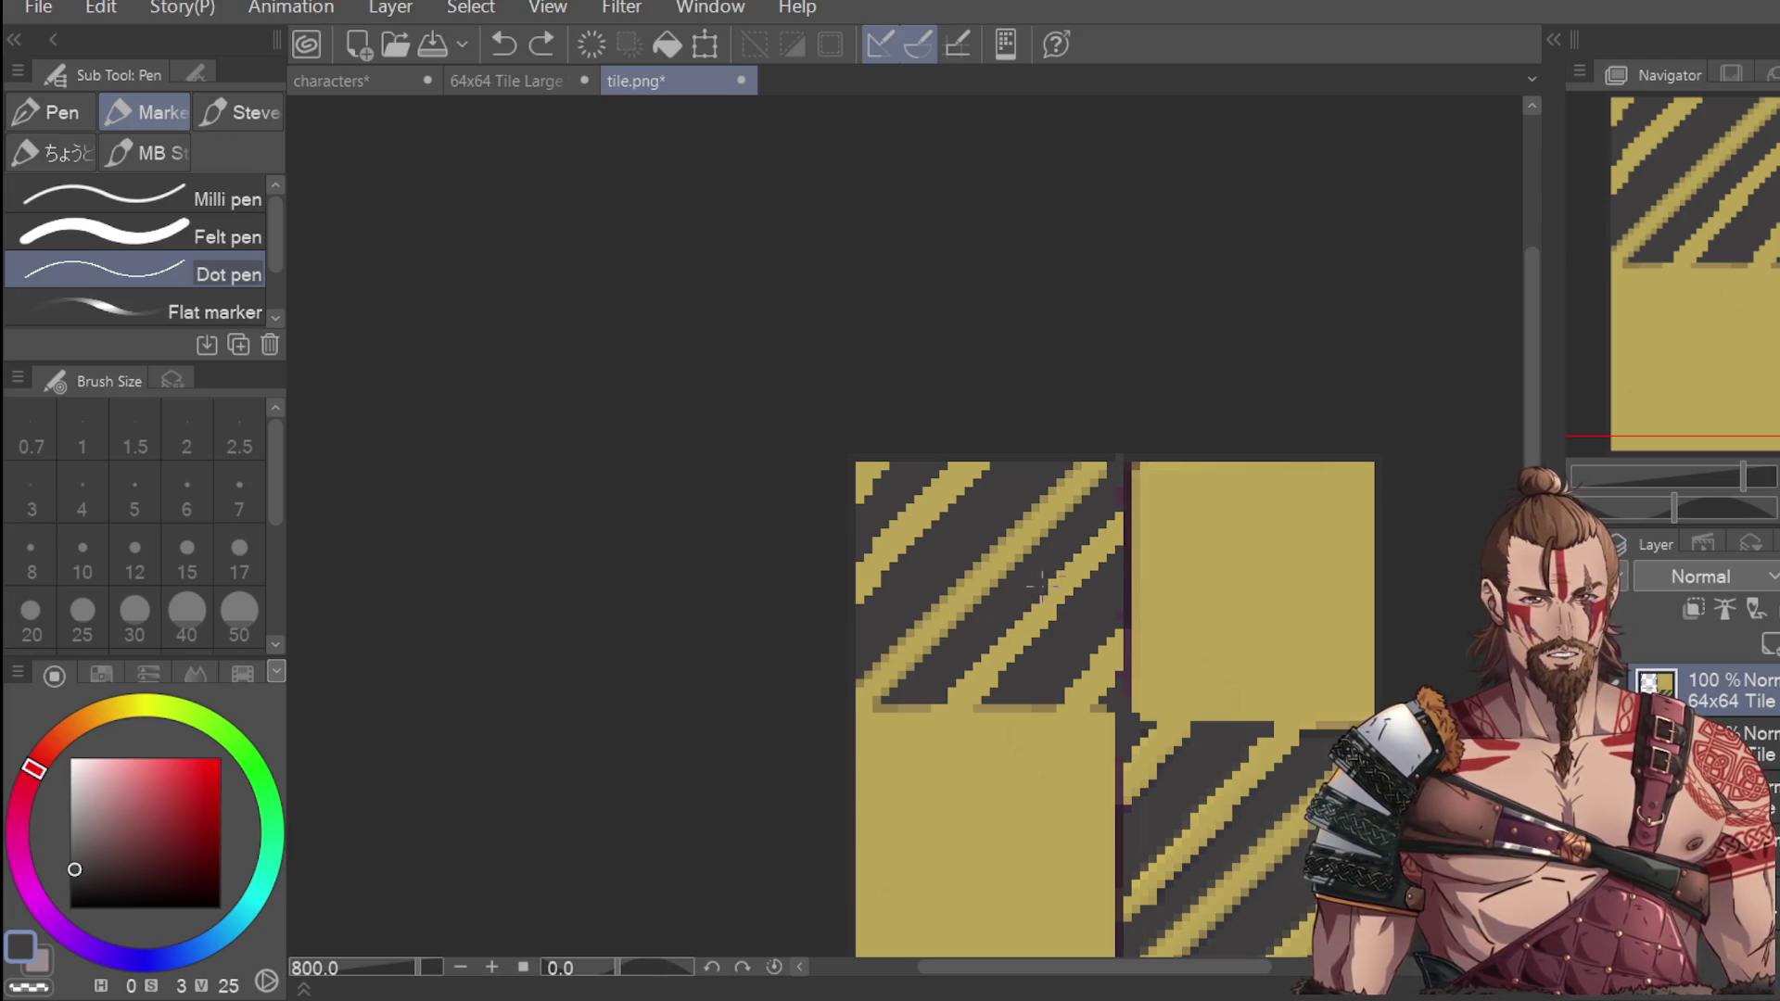
left_click(1096, 524)
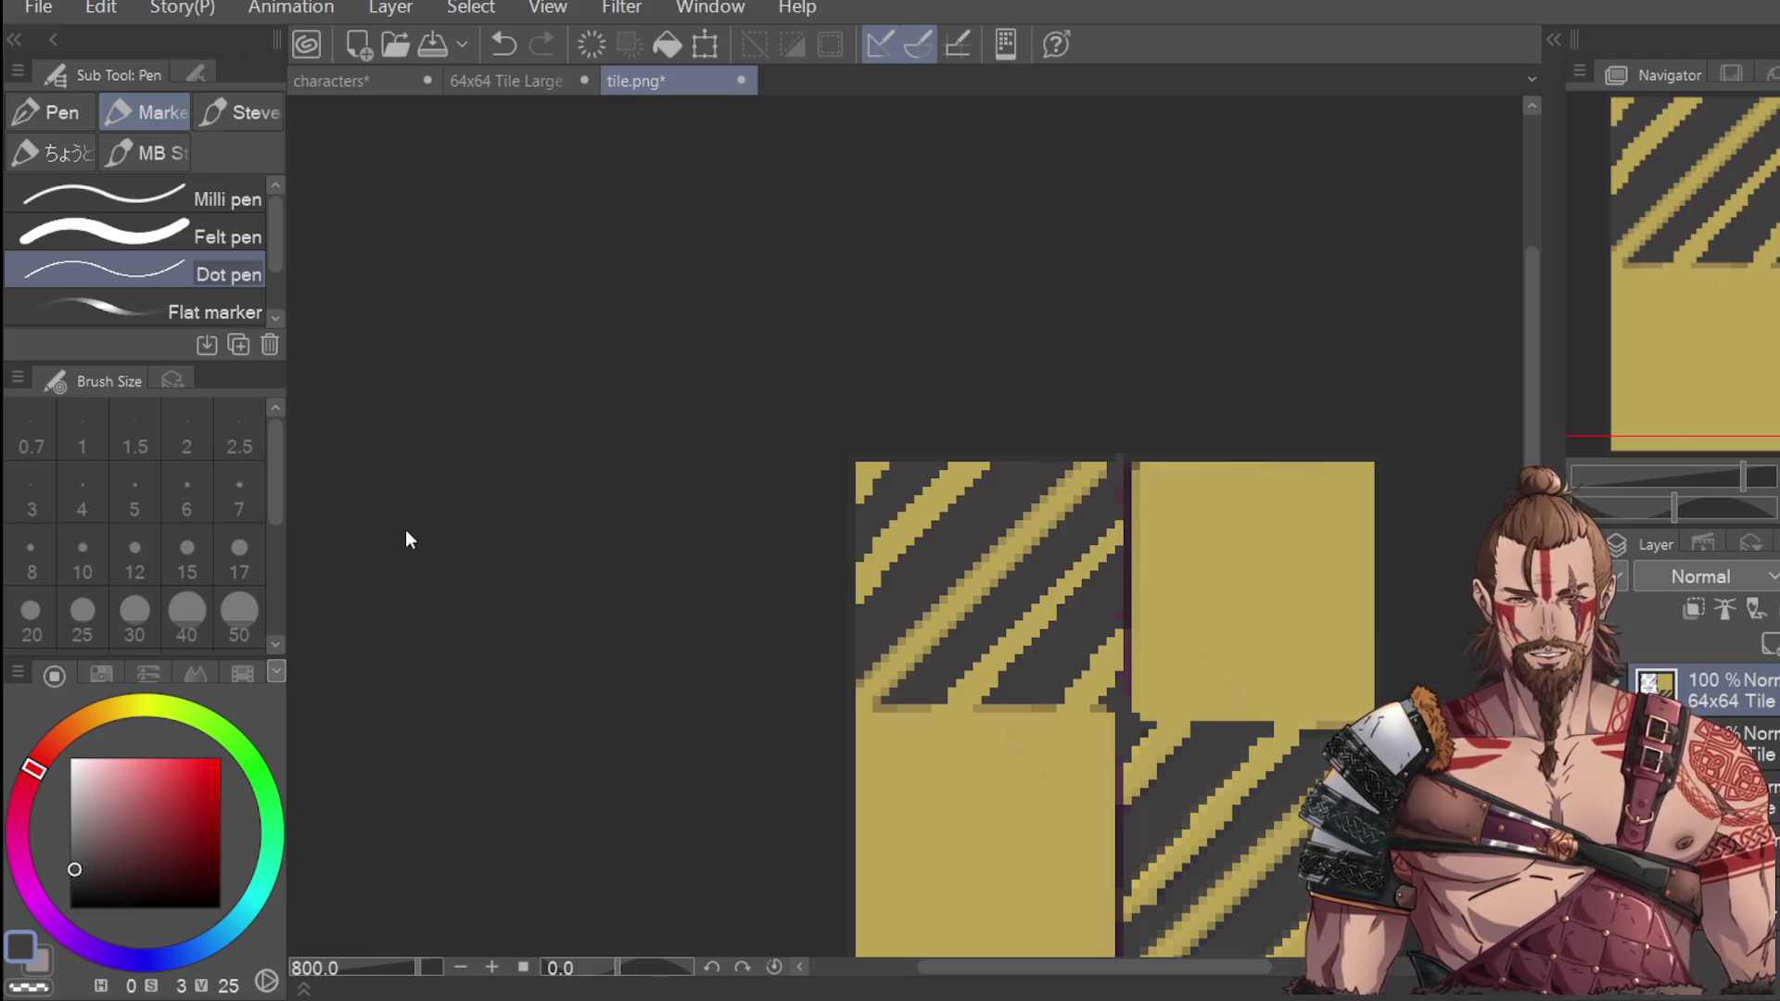
key("i")
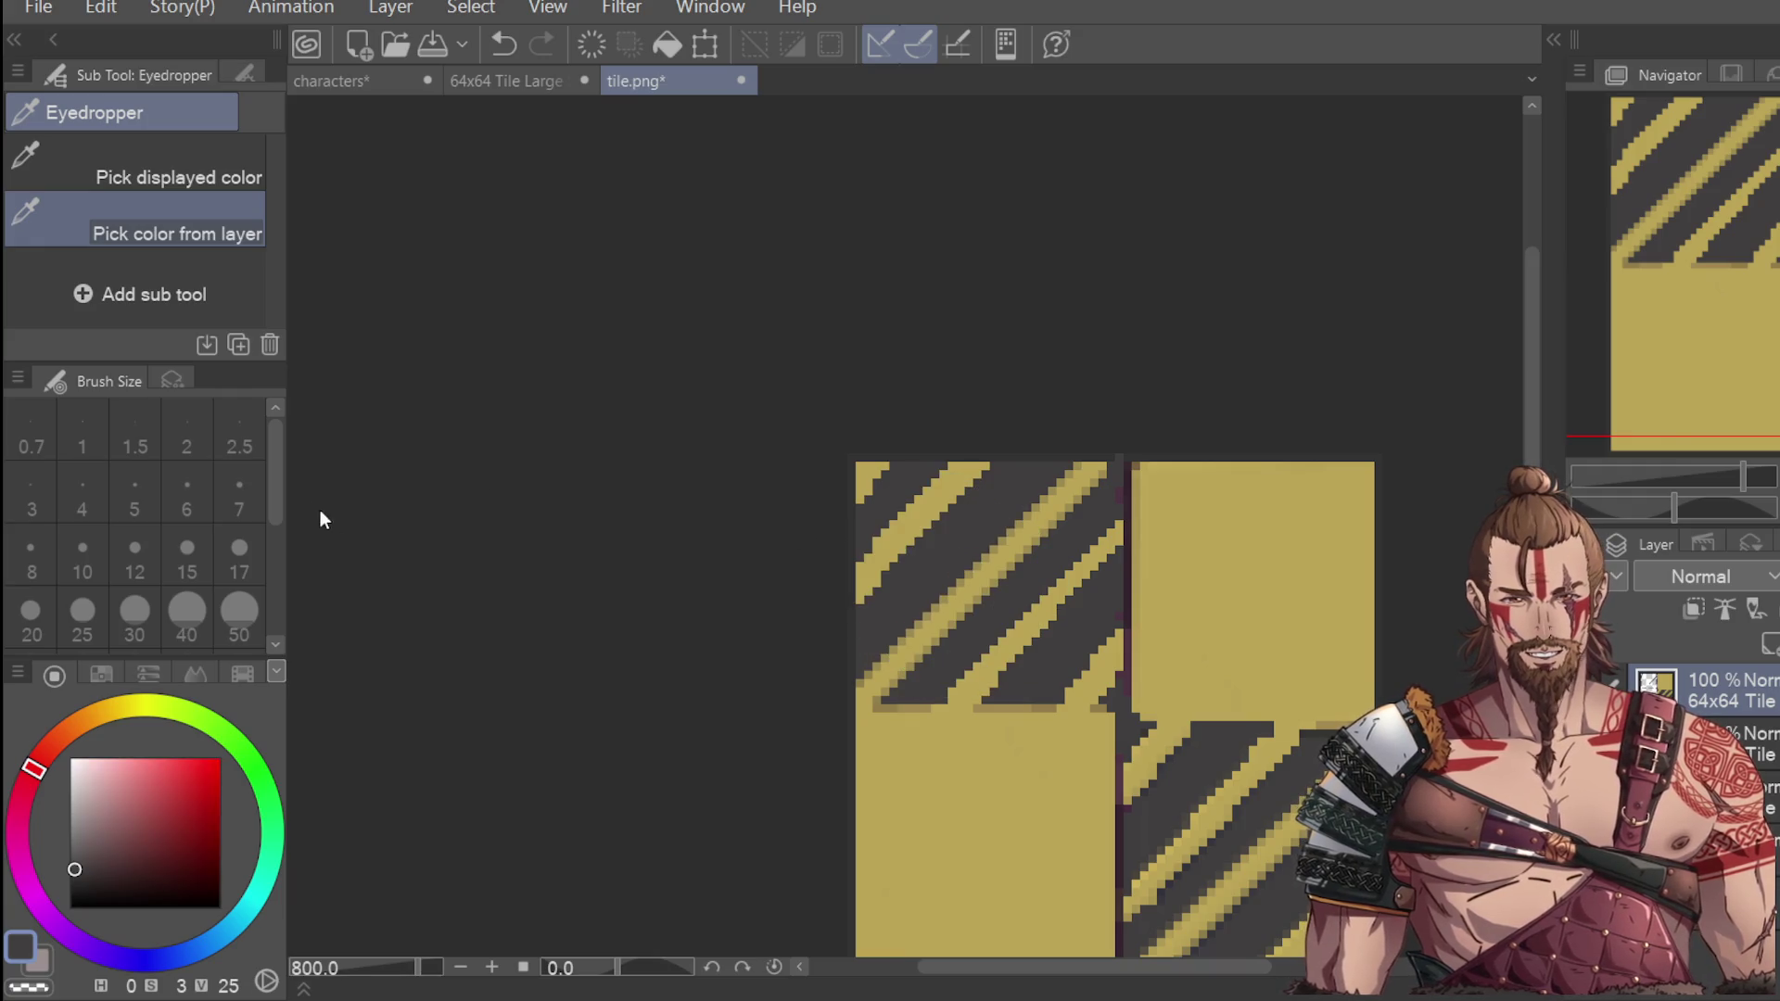
Sample the tile's yellow and repaint the top-left stripe's stepped diagonal edge pixels.
left_click(964, 576)
key("p")
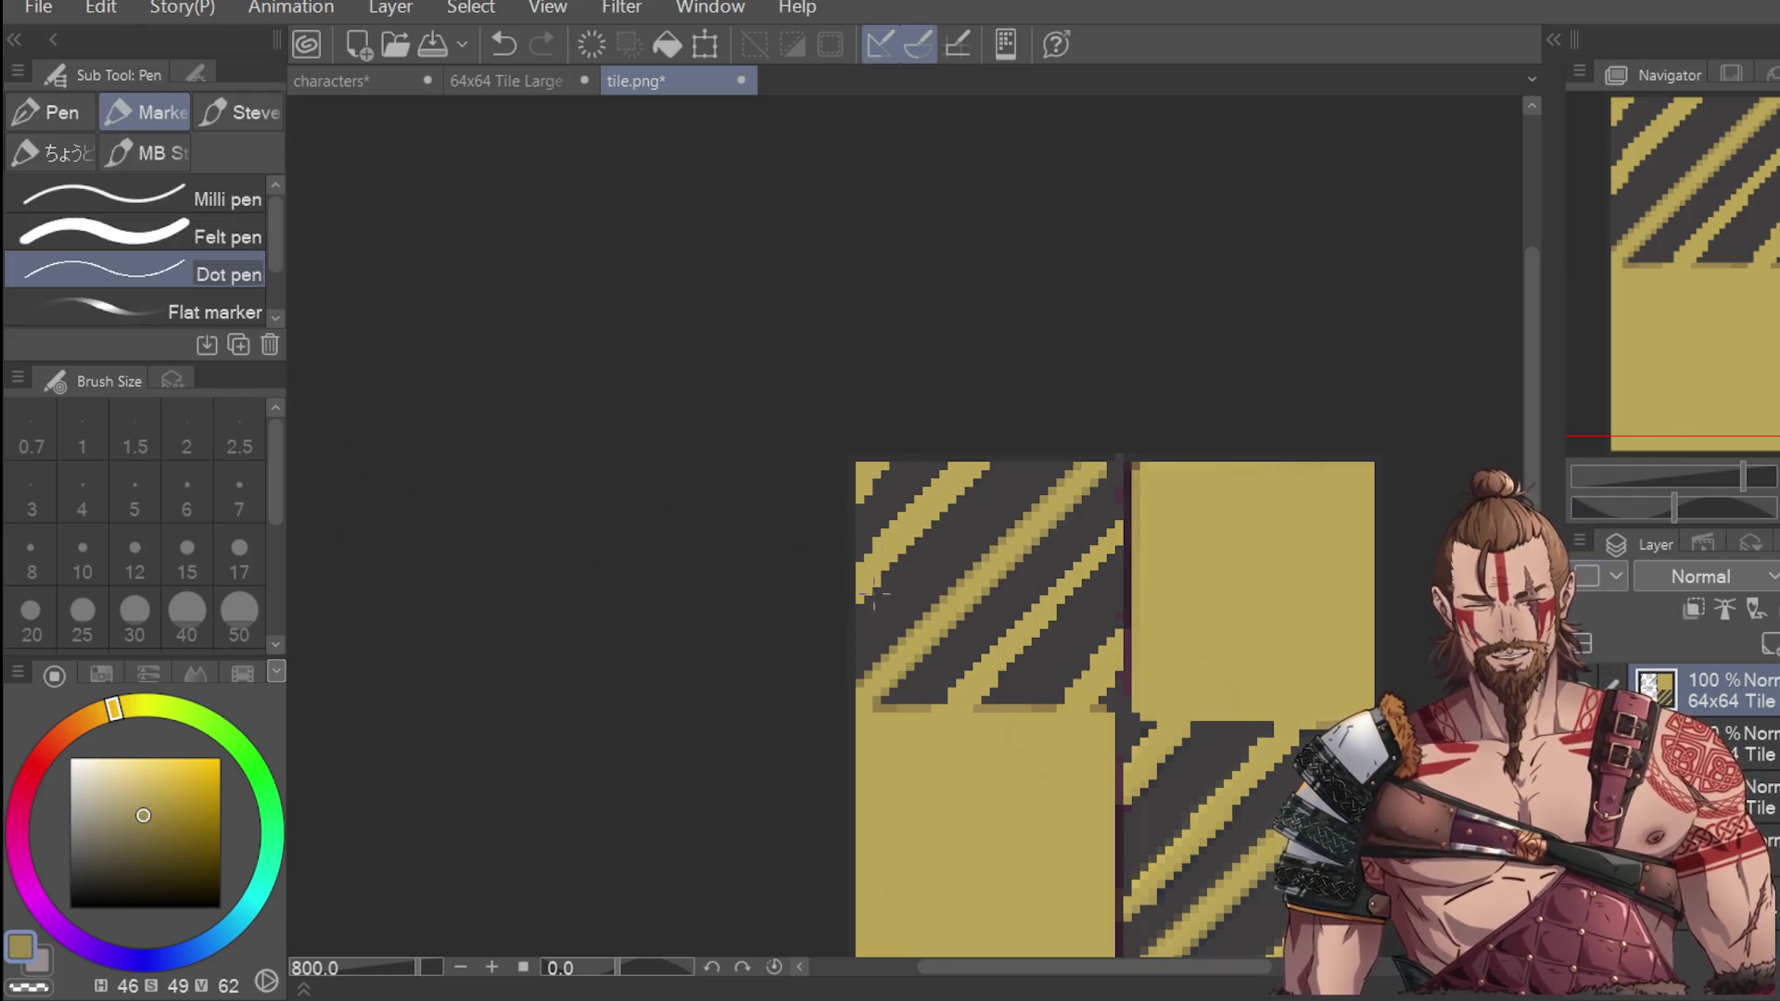
left_click_drag(859, 599, 968, 491)
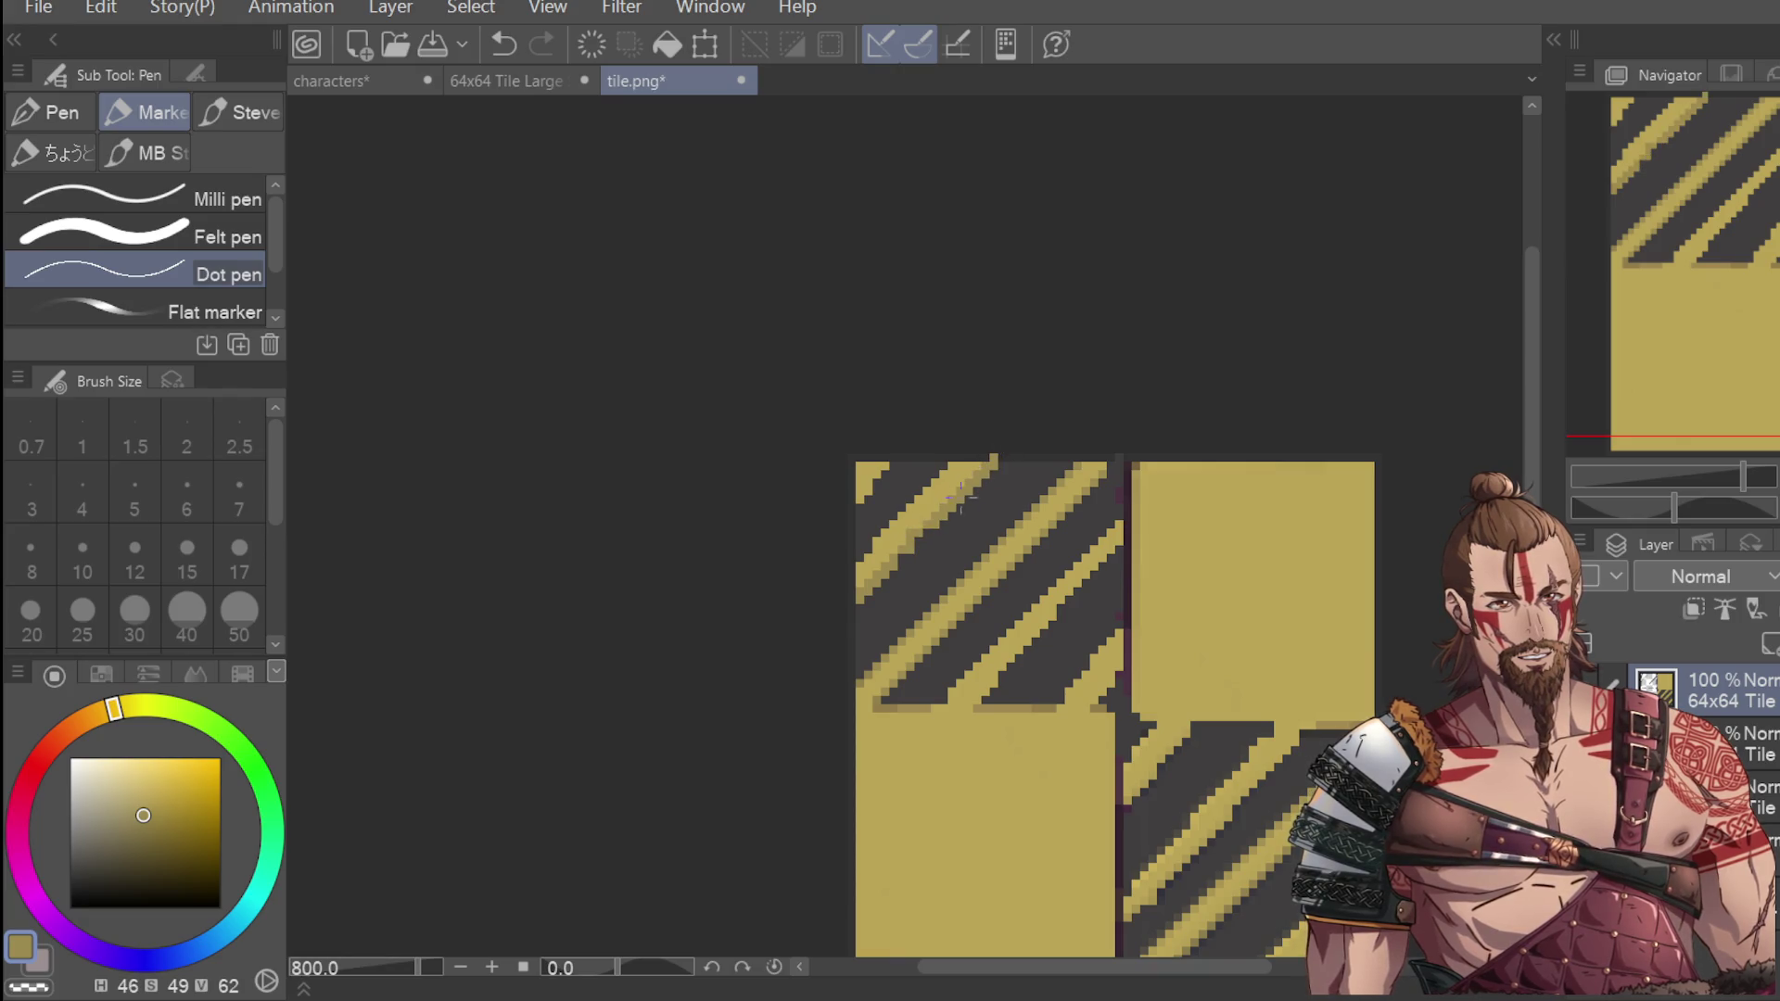
left_click_drag(845, 559, 960, 456)
key("ctrl+z")
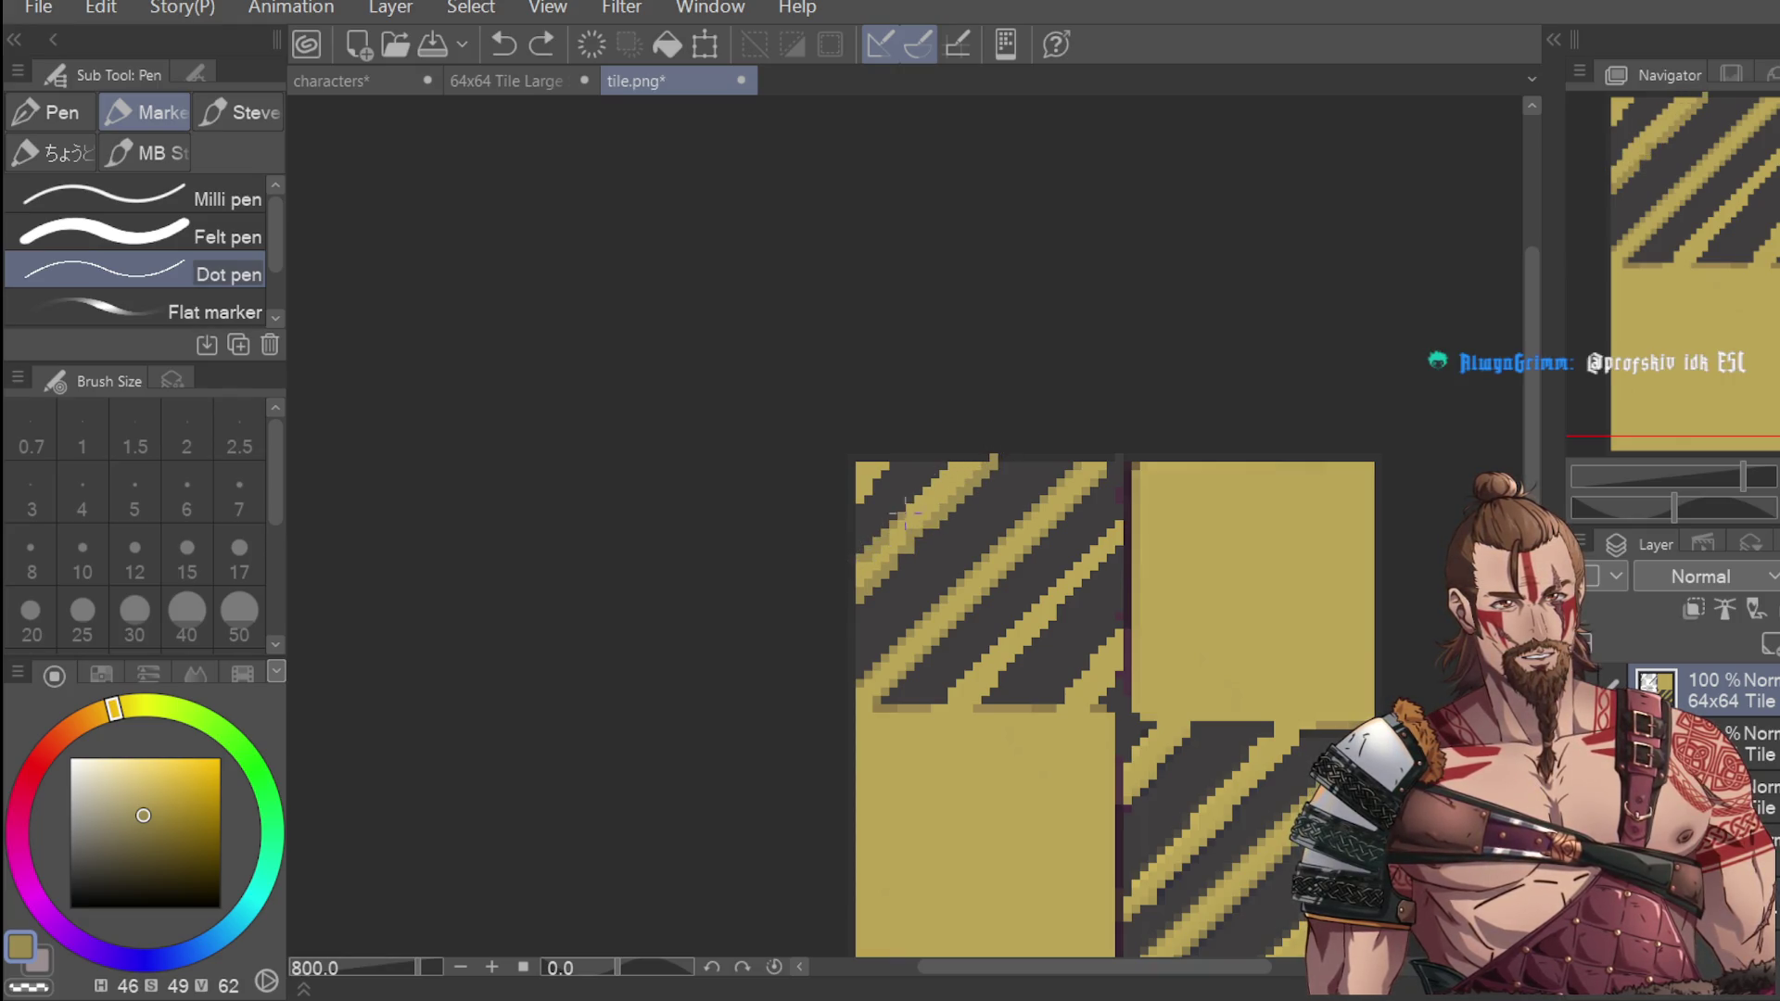
left_click_drag(860, 593, 985, 462)
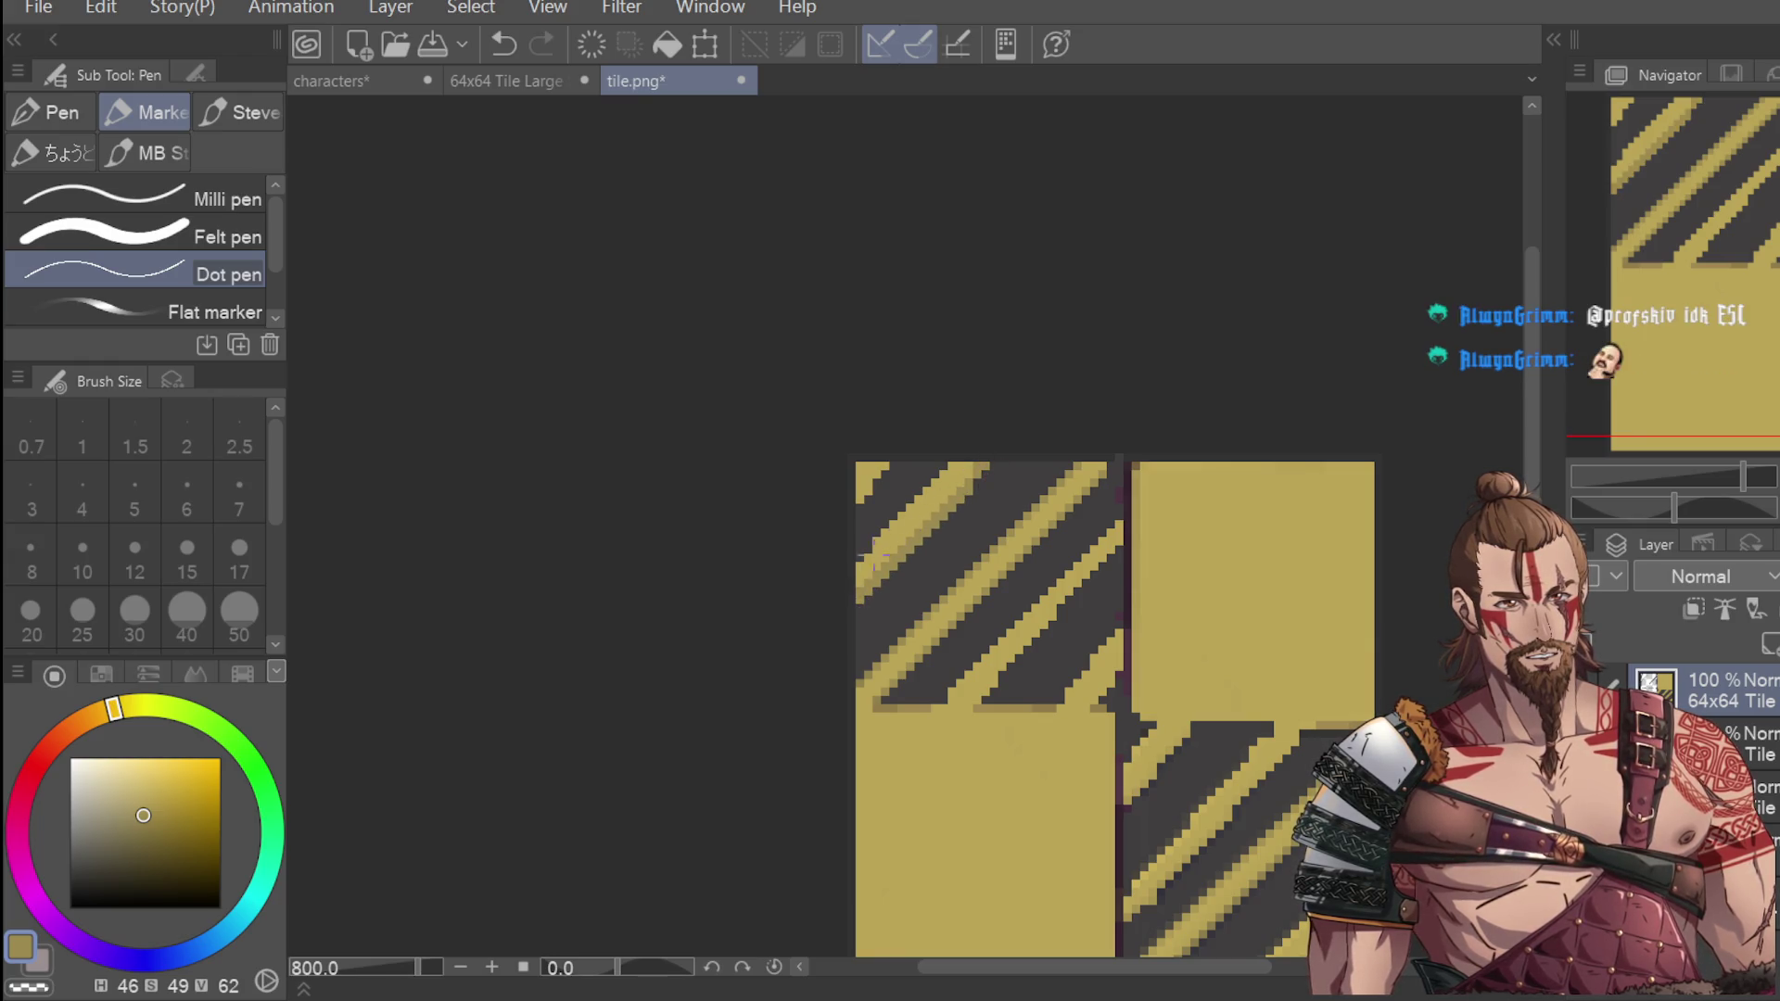
scroll(1014, 398, "down", 4)
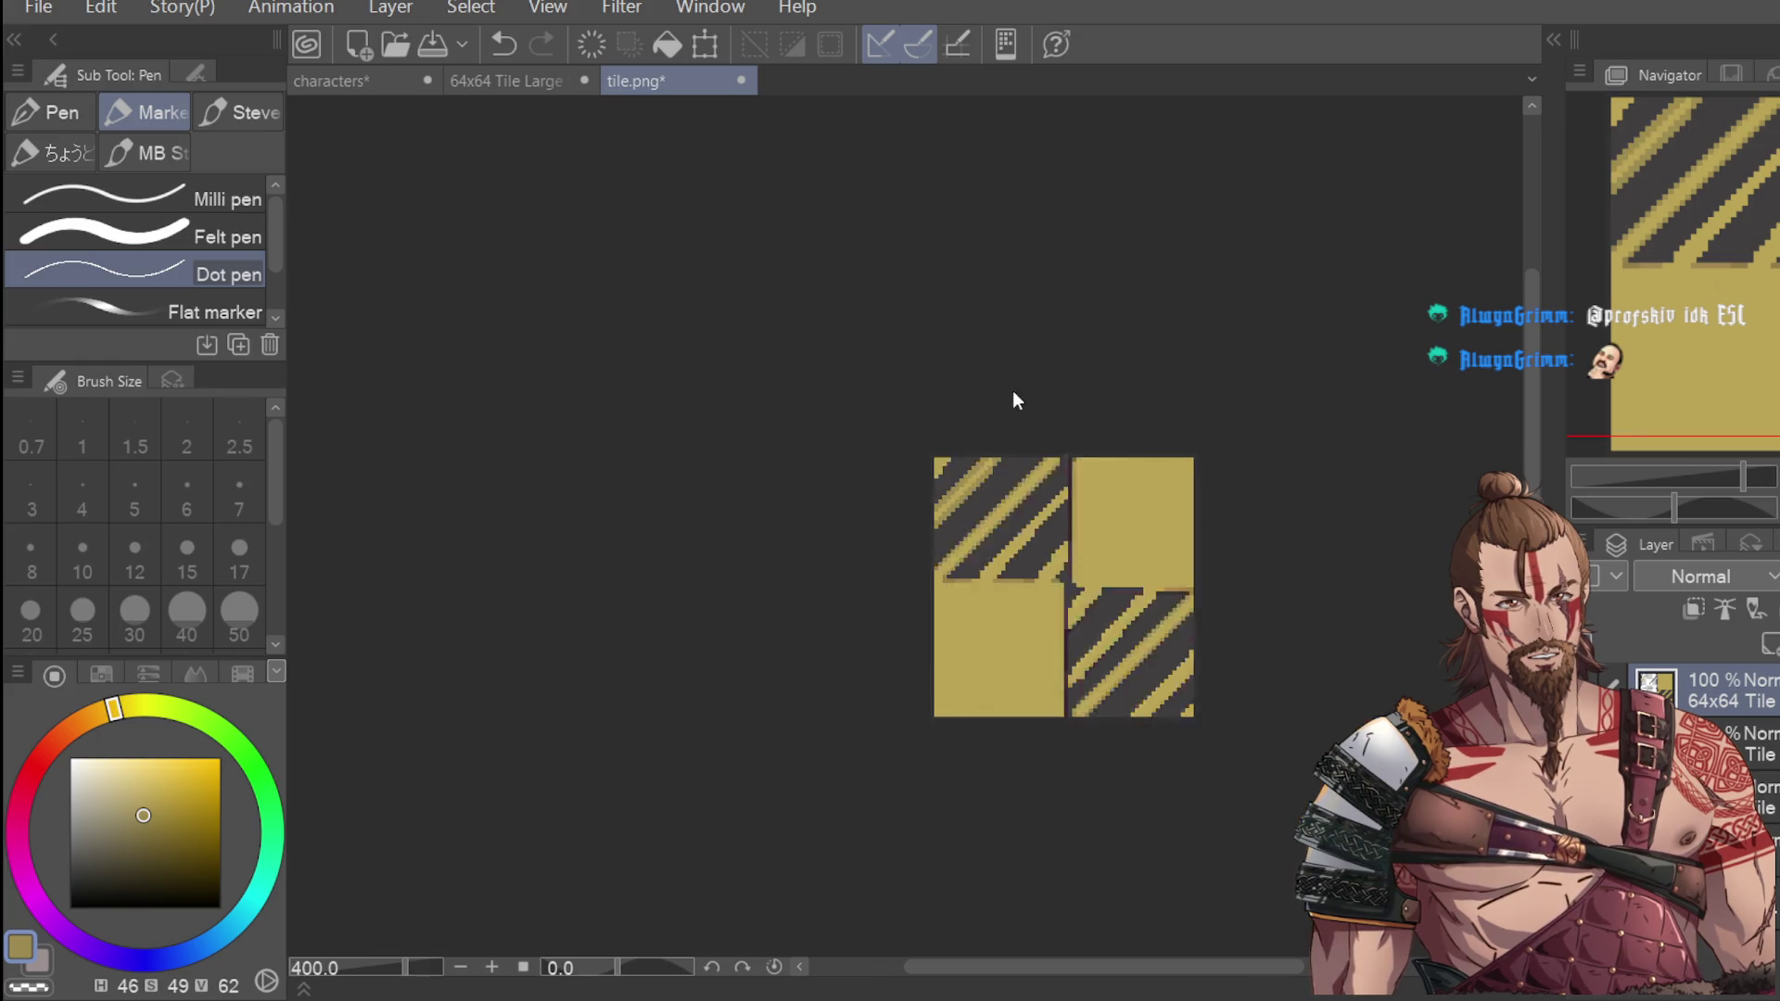
scroll(1006, 494, "up", 4)
scroll(970, 454, "up", 2)
key("ctrl+z")
left_click_drag(789, 502, 913, 370)
key("ctrl+z")
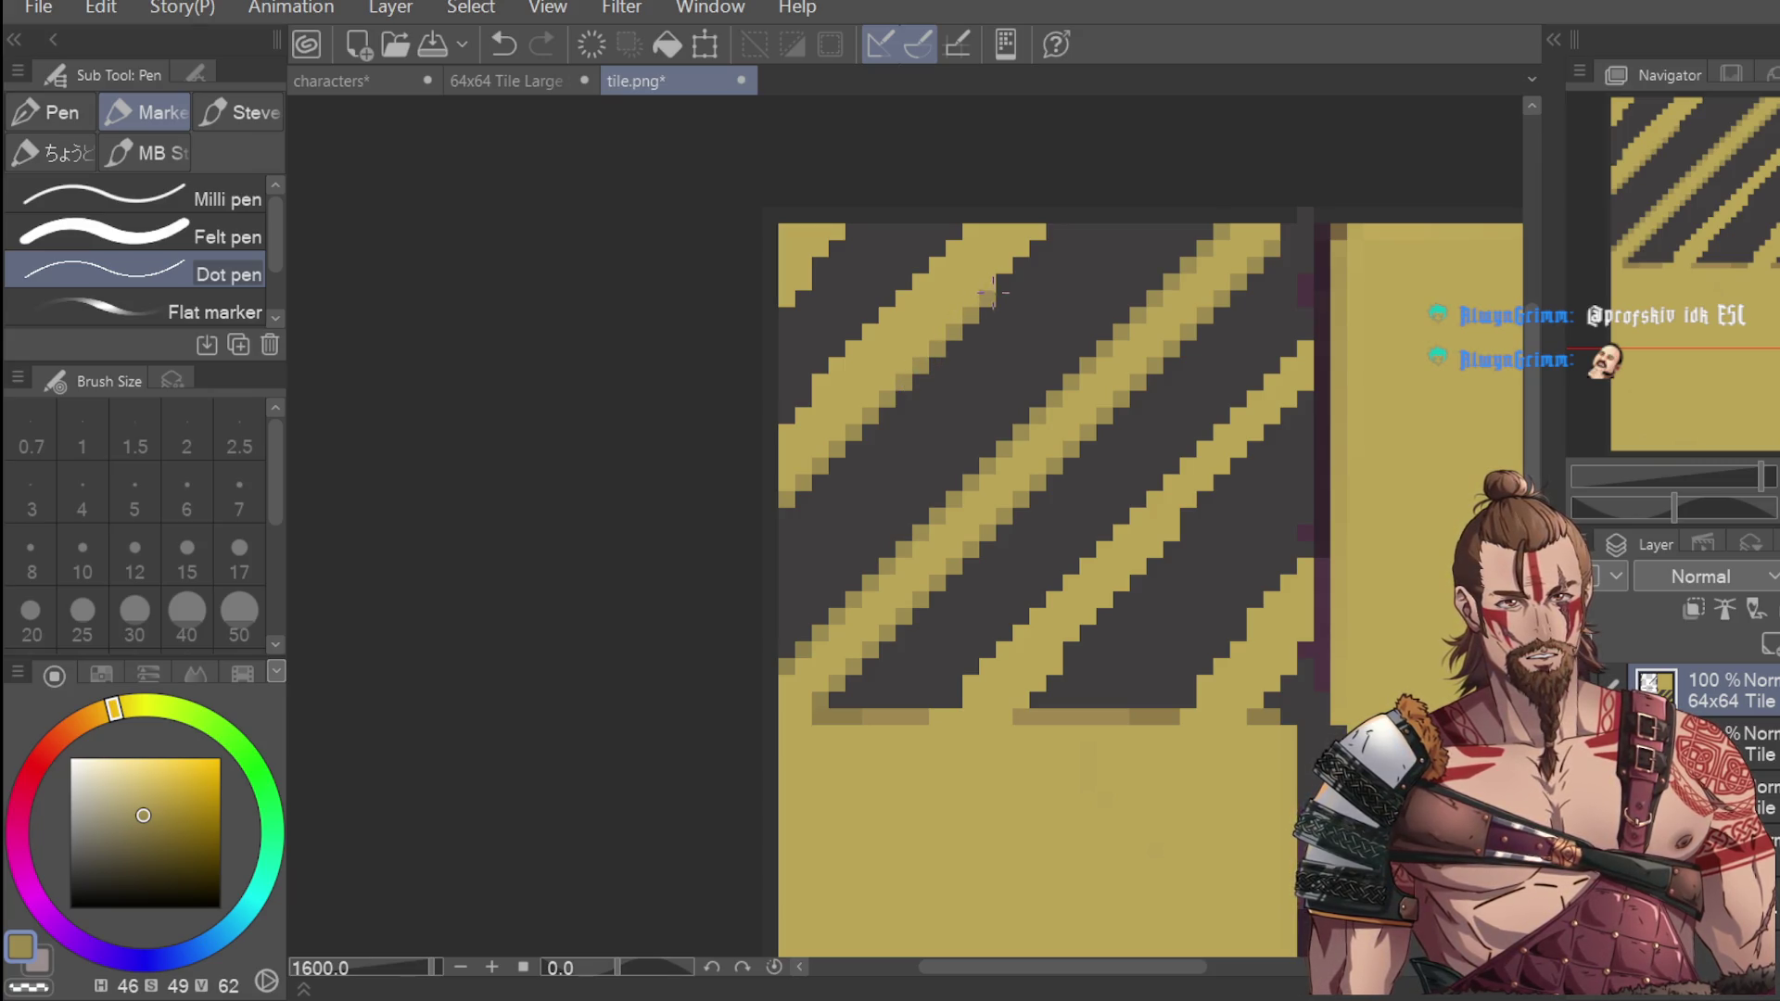
left_click_drag(1014, 275, 1036, 248)
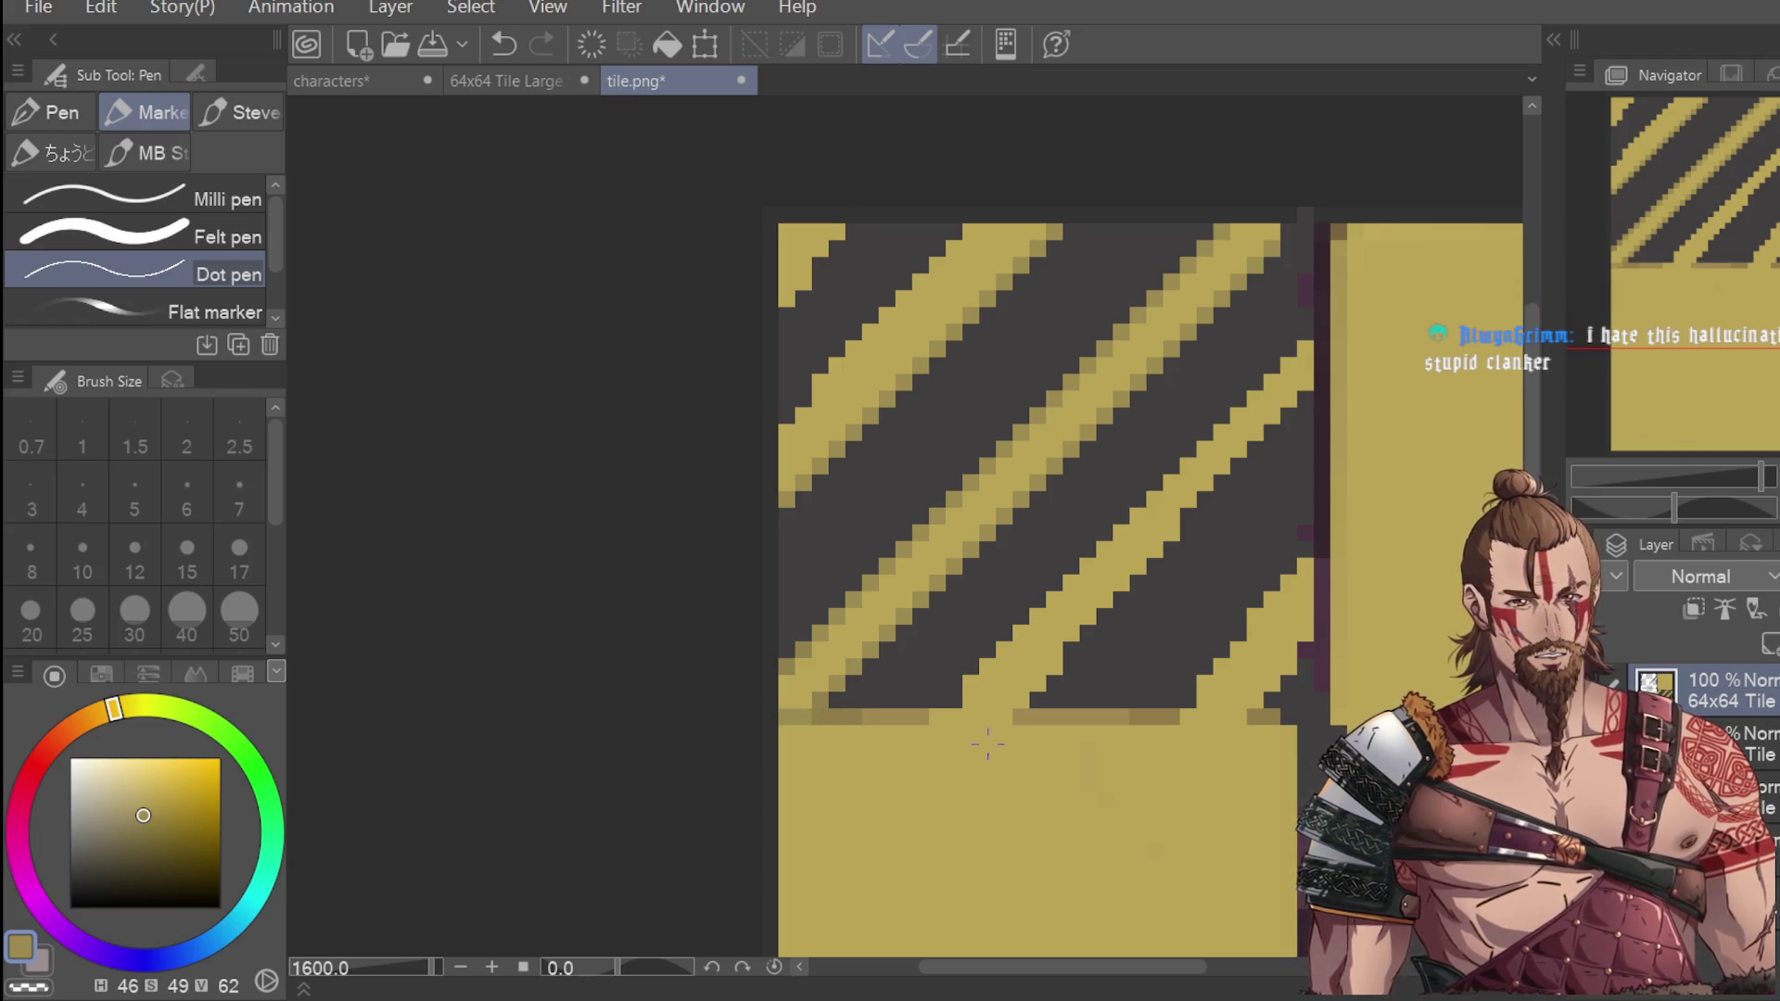
Add a short stroke of pixels along the tile's bottom row, undoing and restoring it.
left_click_drag(932, 717, 1025, 710)
key("ctrl+z")
key("ctrl+z")
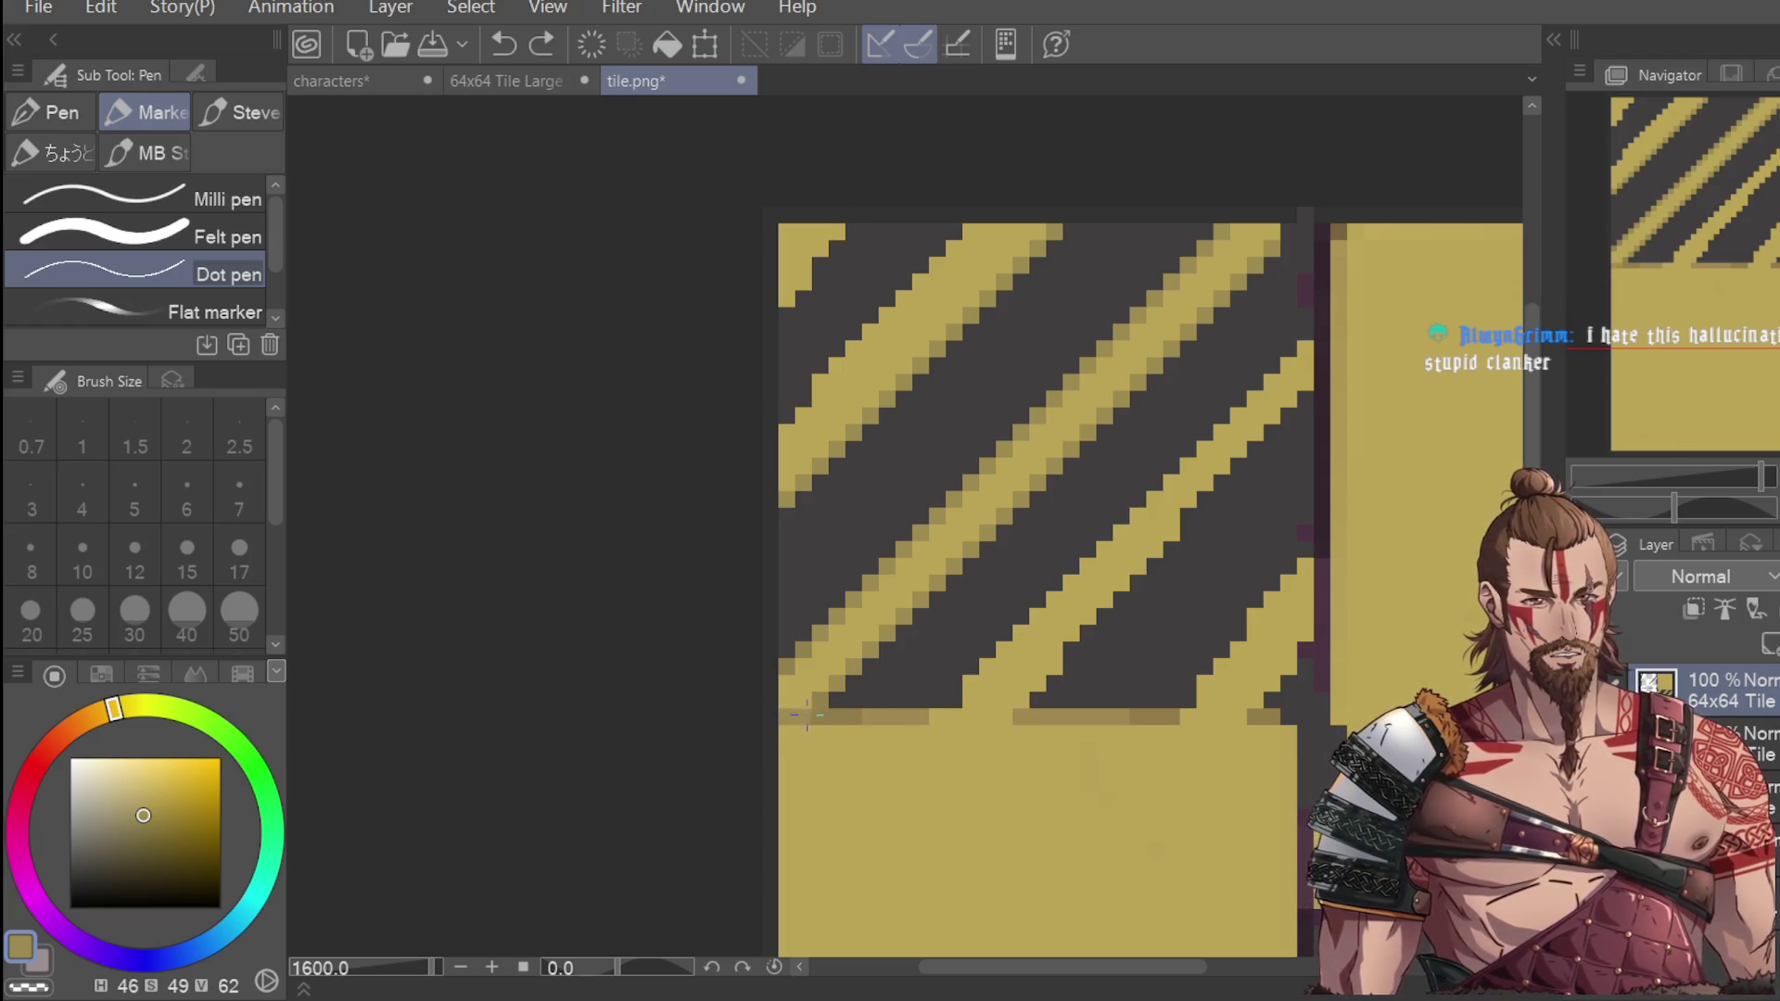
left_click_drag(1149, 717, 1242, 716)
scroll(1365, 633, "down", 4)
scroll(1381, 663, "up", 4)
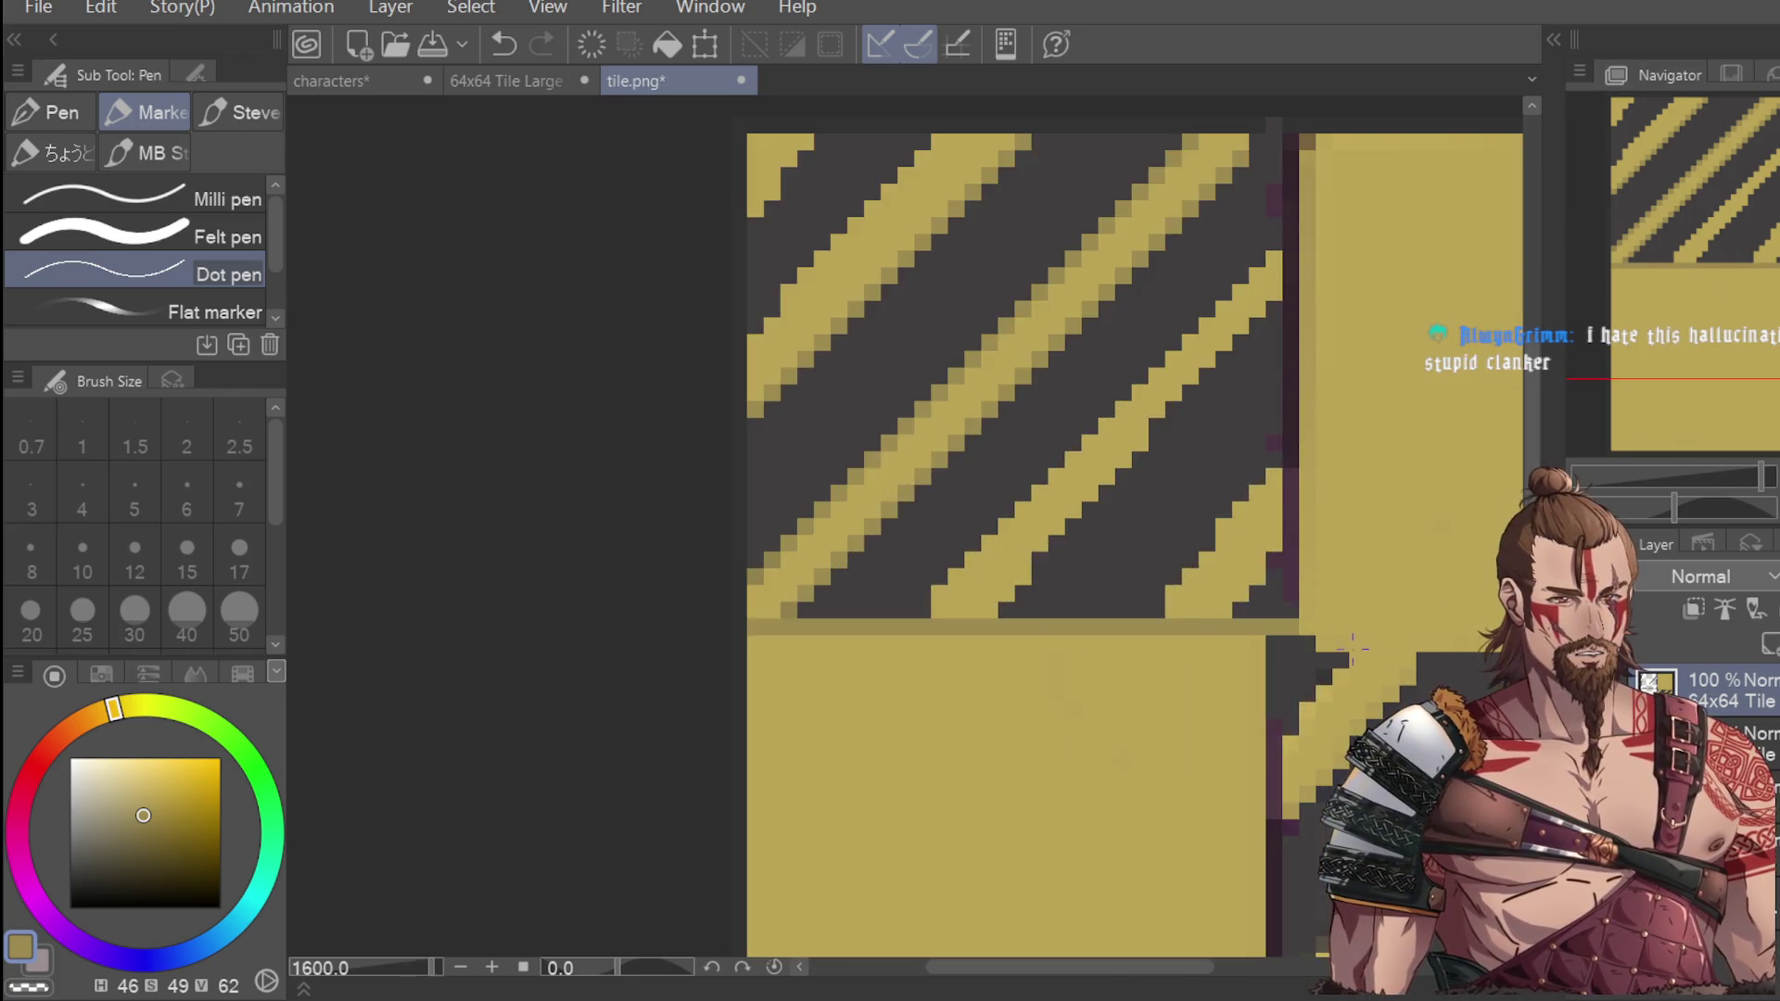
scroll(1381, 663, "down", 2)
scroll(1322, 637, "down", 2)
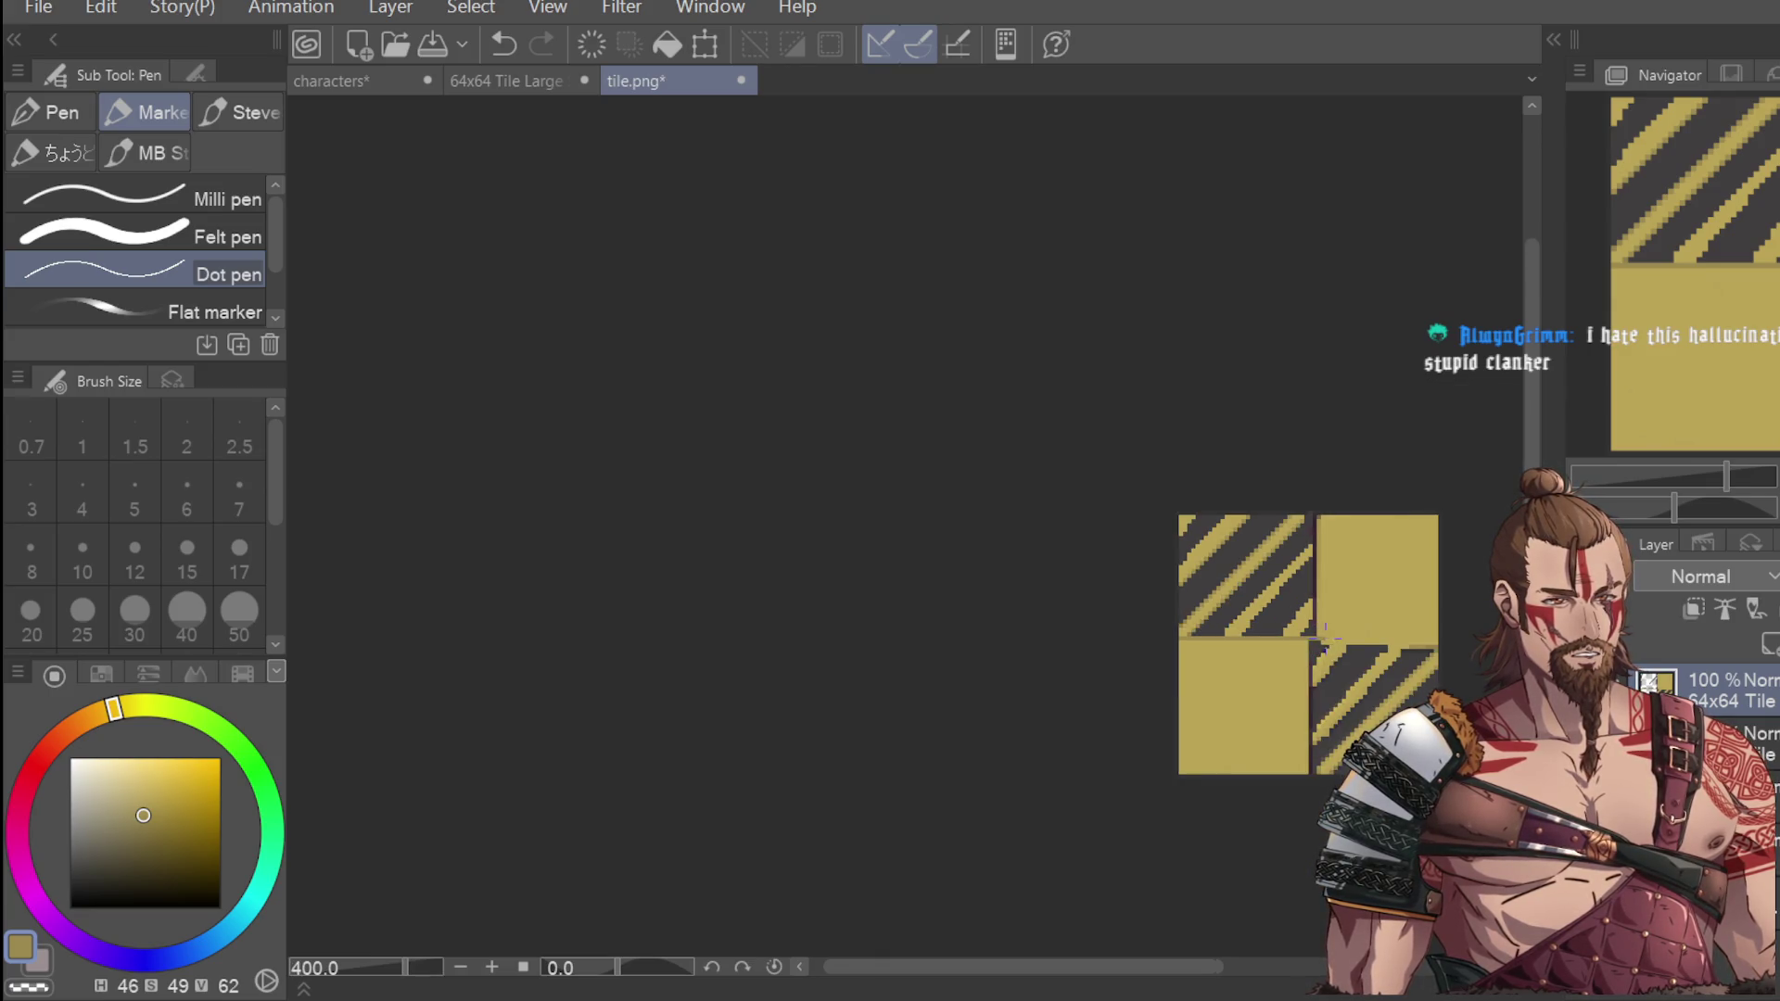
scroll(1415, 622, "up", 4)
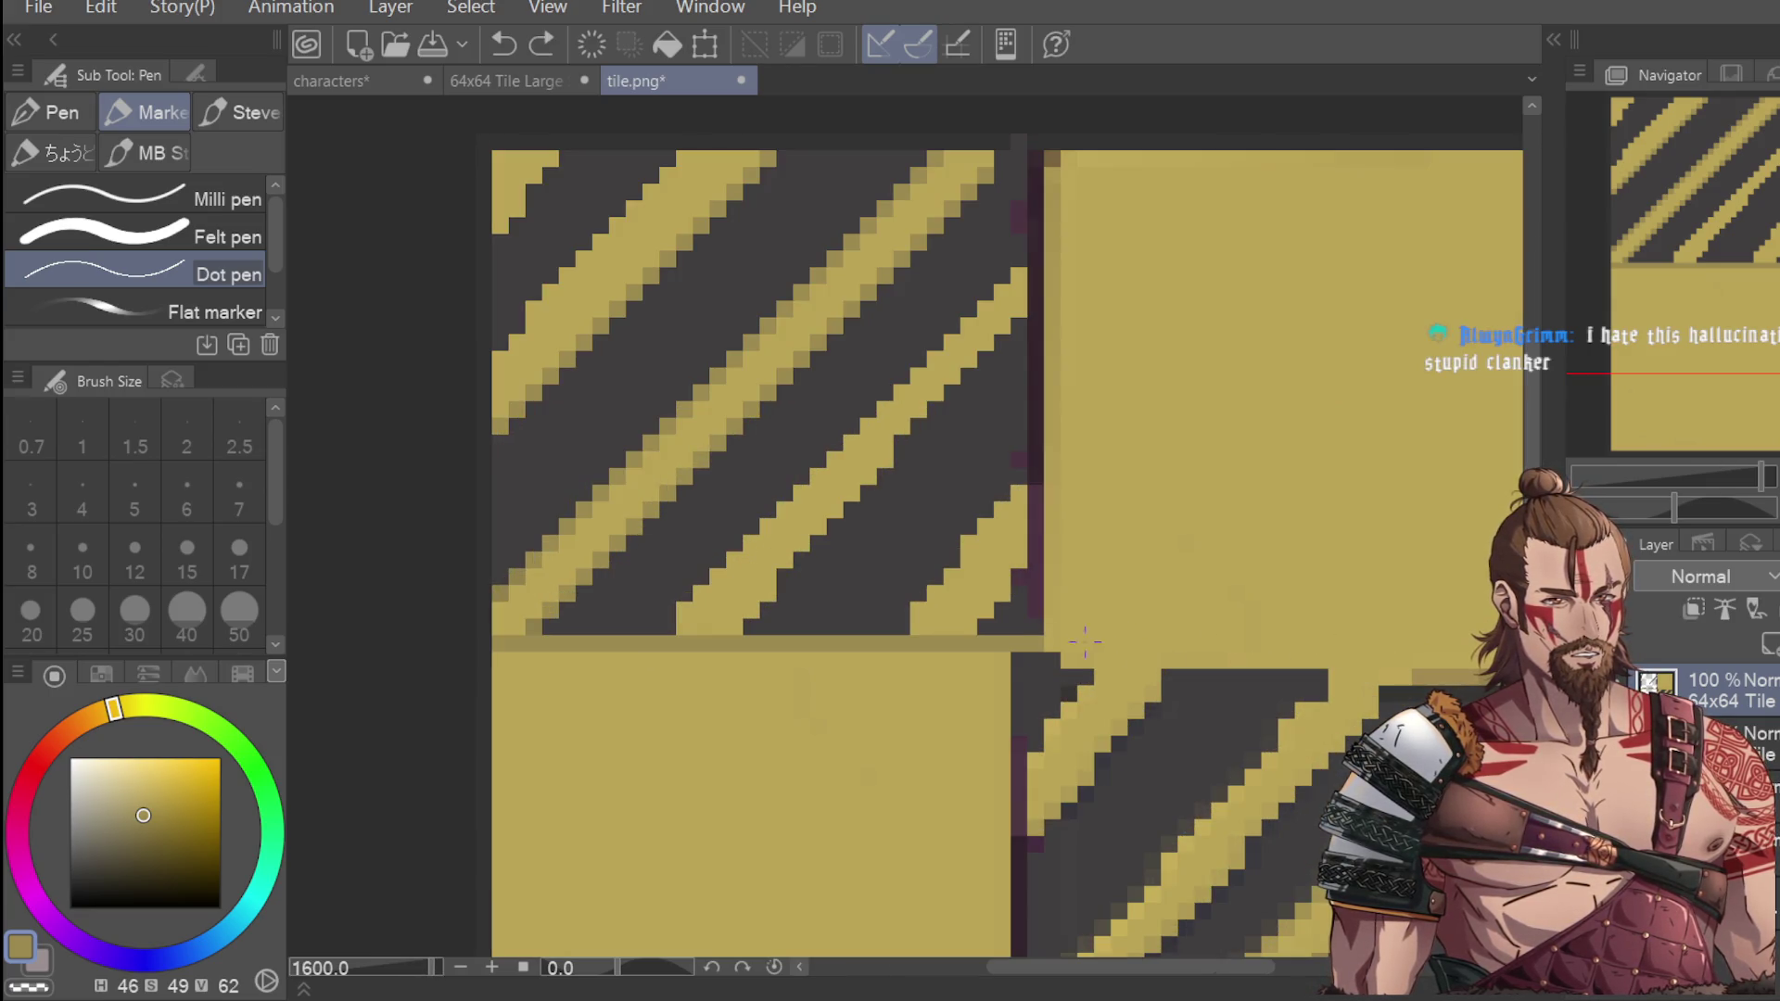
key("ctrl+z")
key("ctrl+z")
scroll(1399, 639, "down", 2)
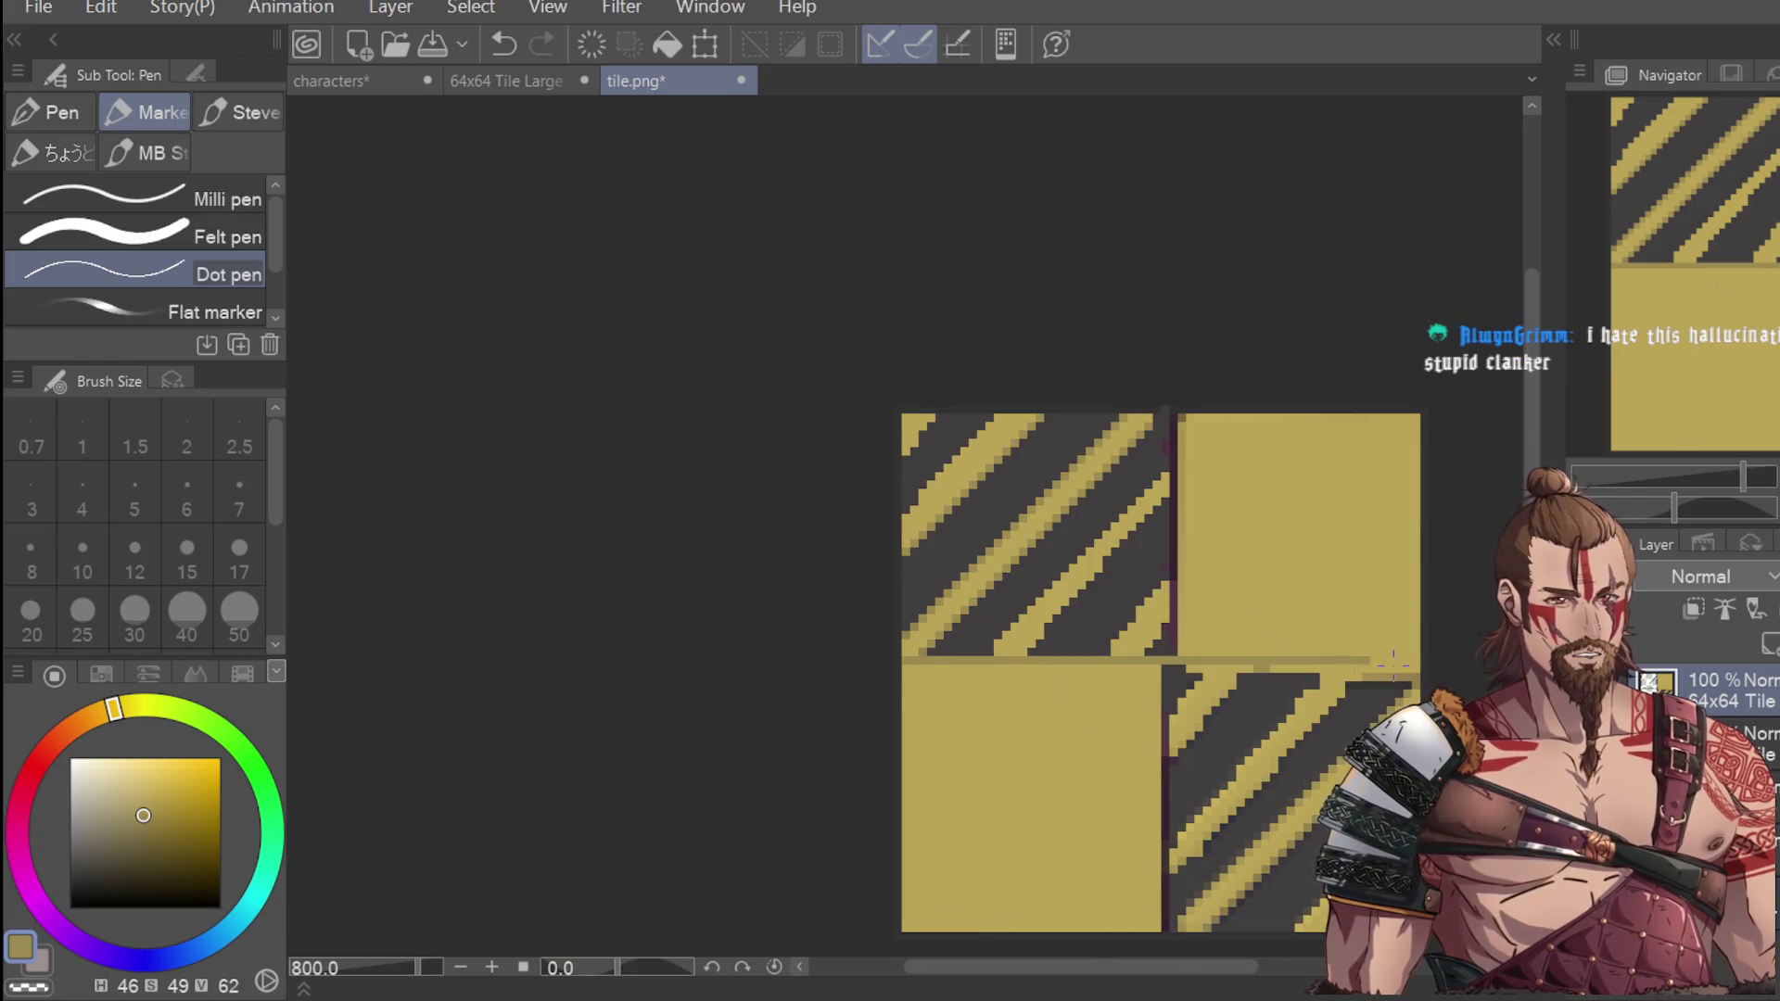
scroll(1474, 632, "up", 2)
key("ctrl+y")
scroll(1482, 627, "down", 2)
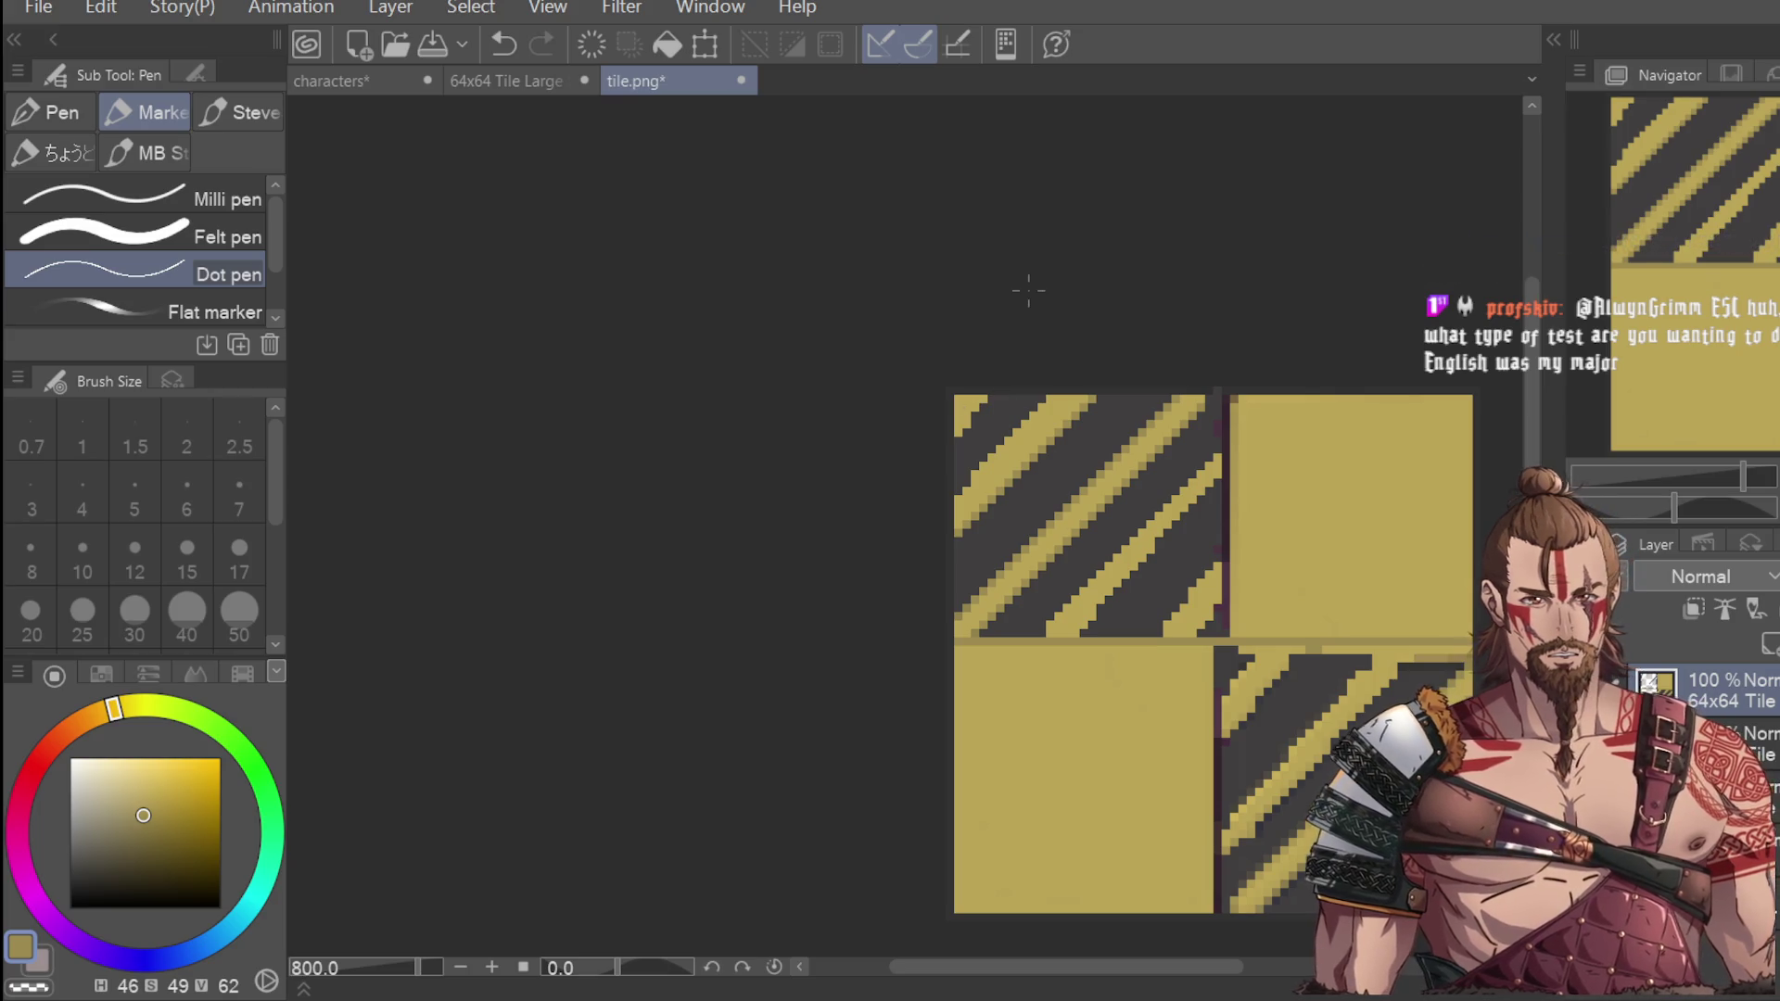
scroll(1063, 436, "up", 2)
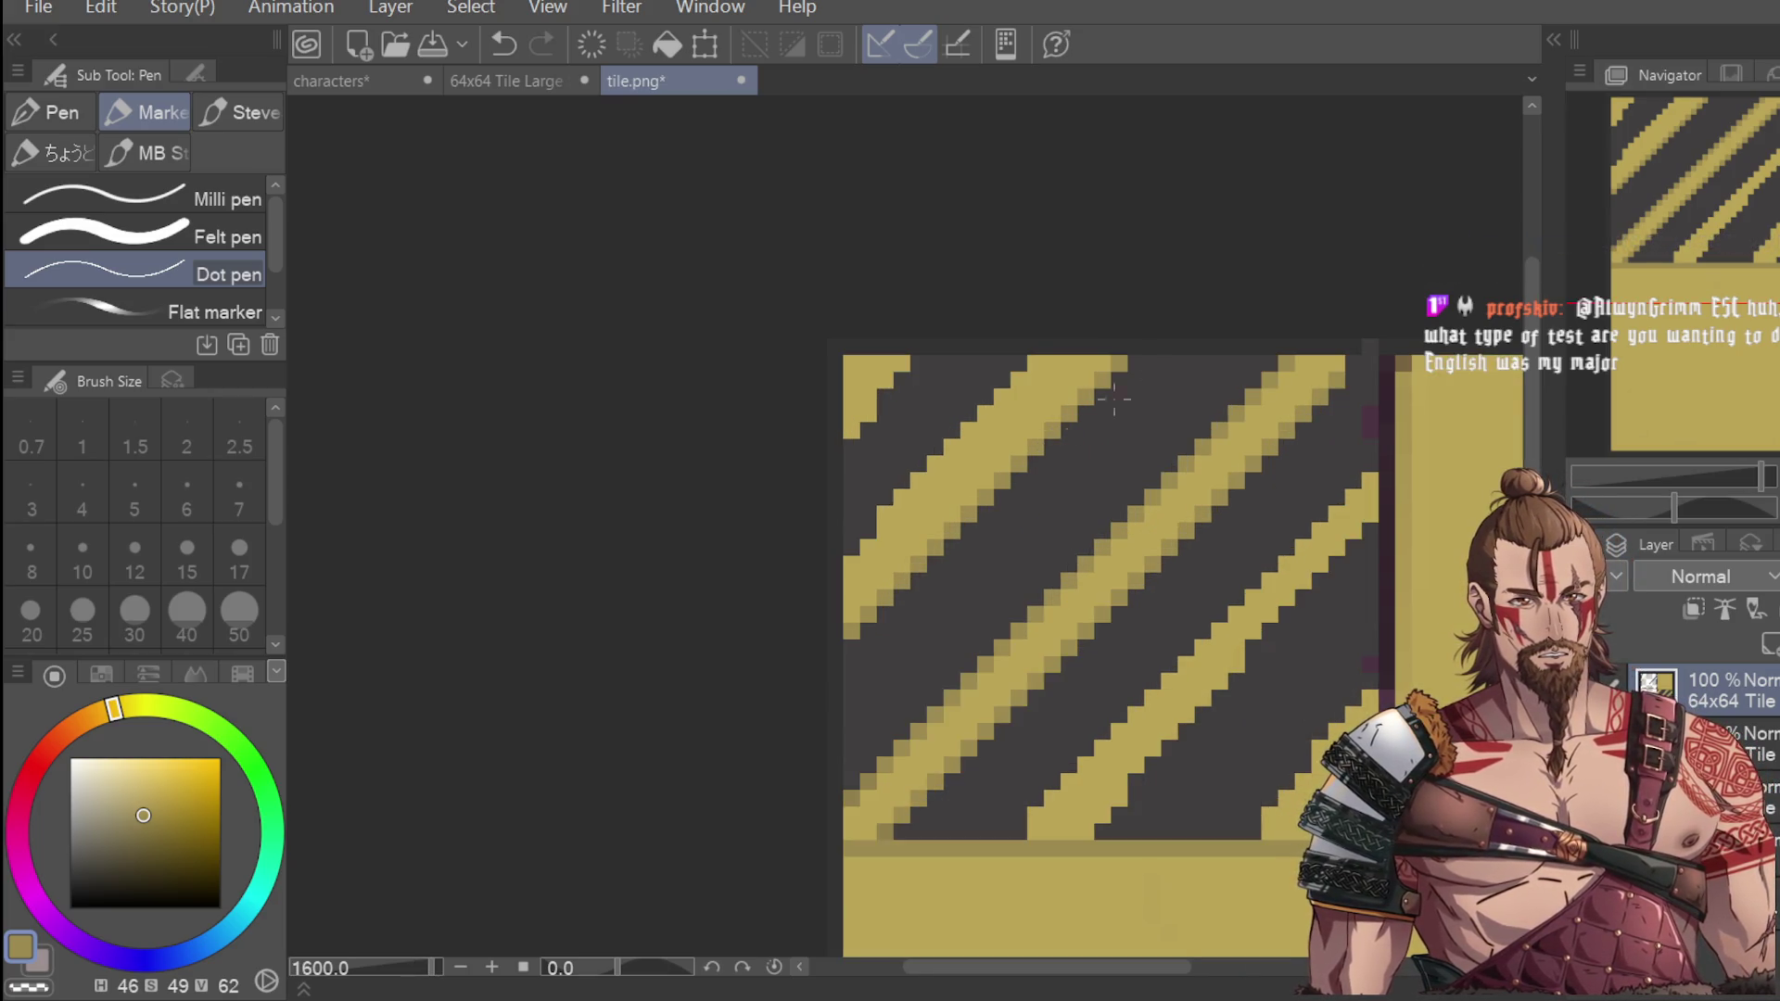
Fill a yellow stripe pixel at the tile's left edge, then sample the tile's dark grey.
left_click(851, 565)
key("ctrl+z")
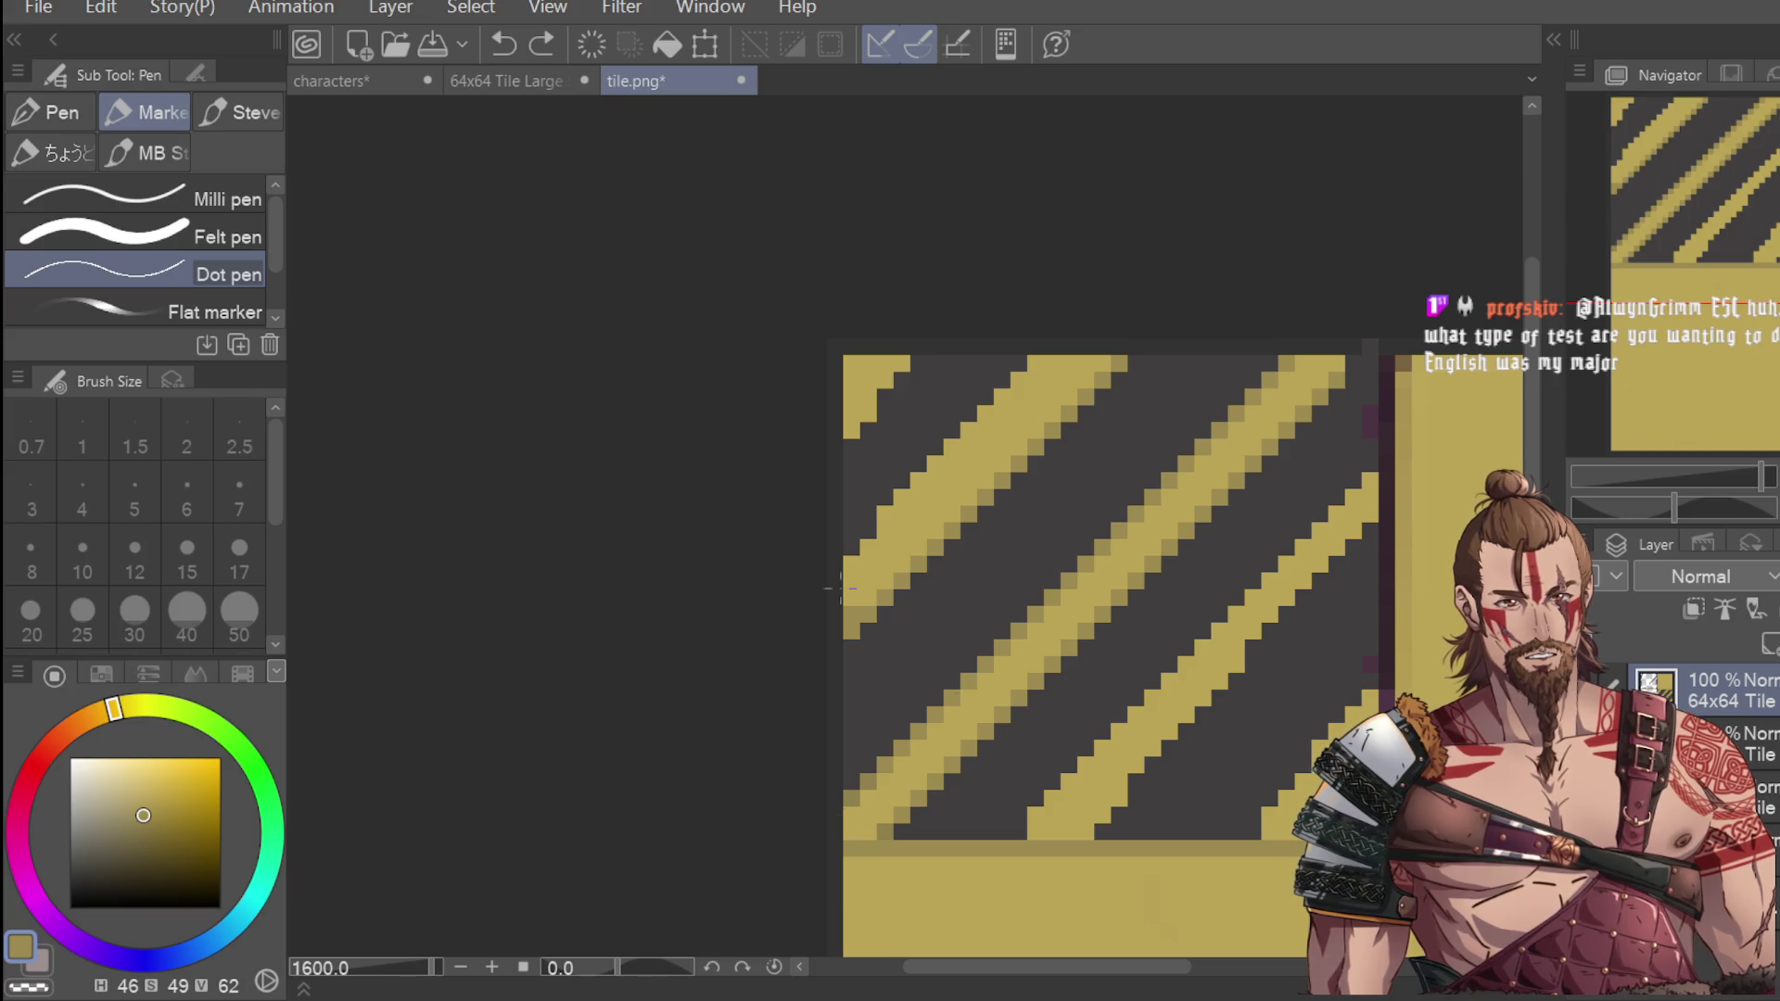
left_click(851, 611)
key("ctrl+z")
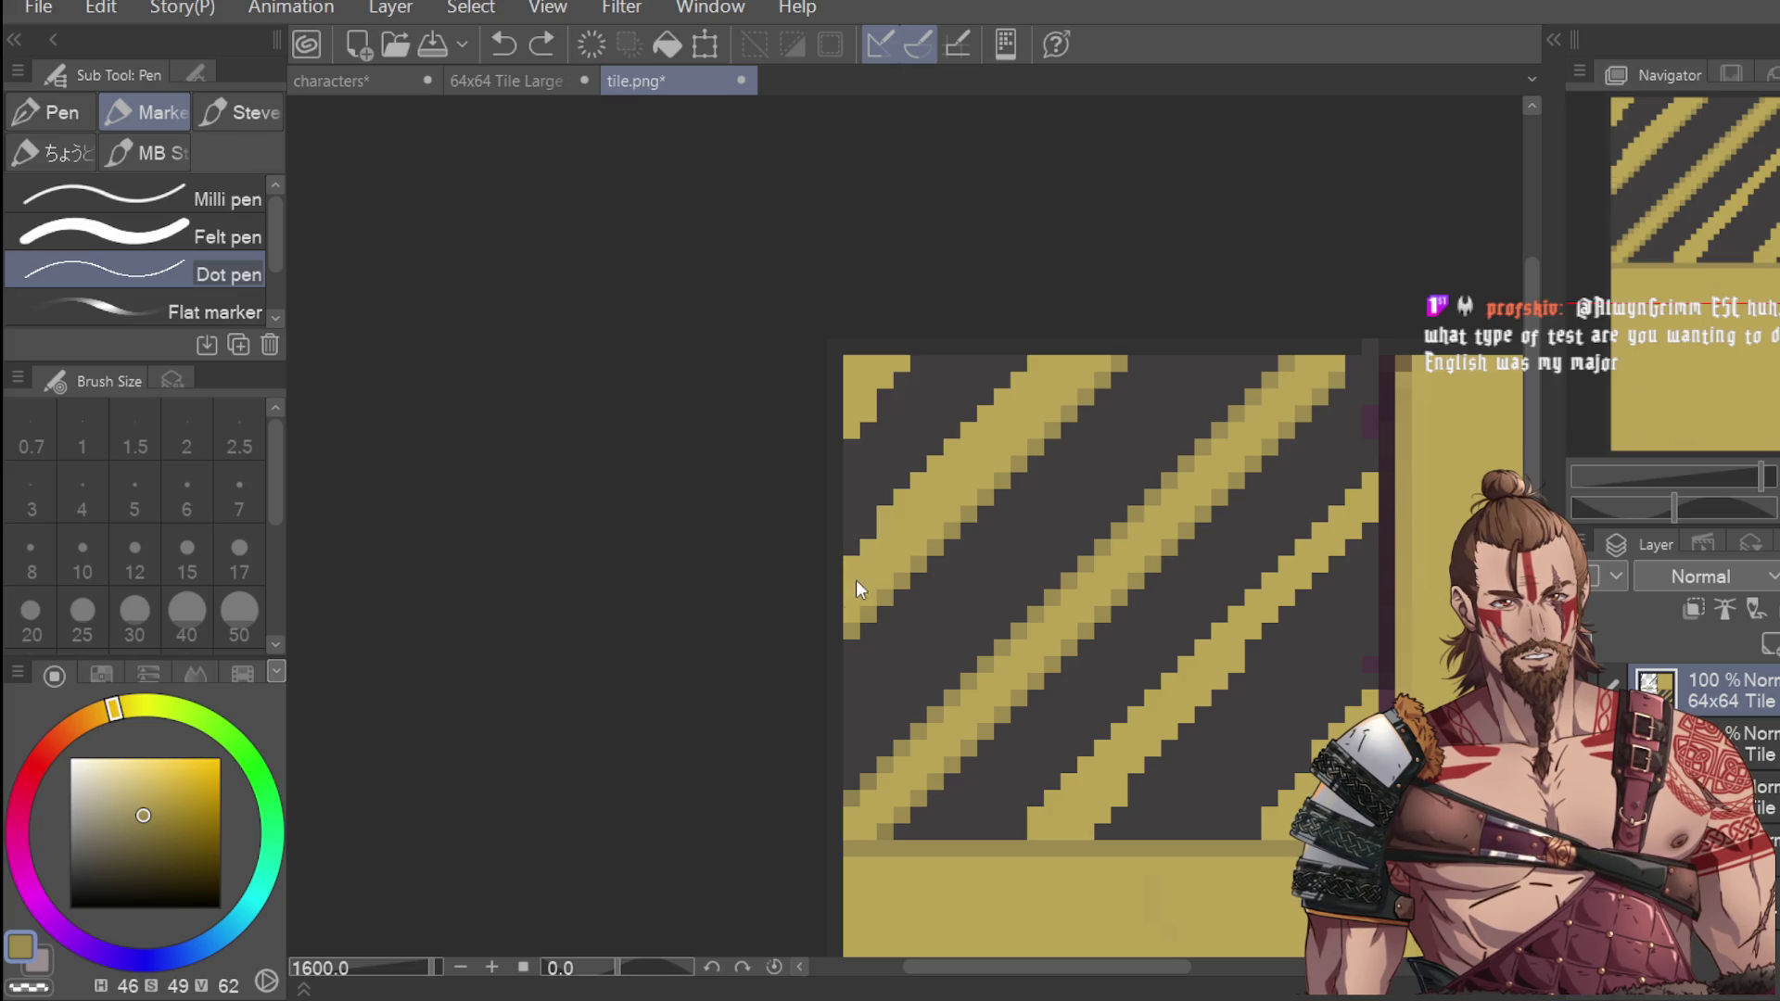
left_click(845, 559)
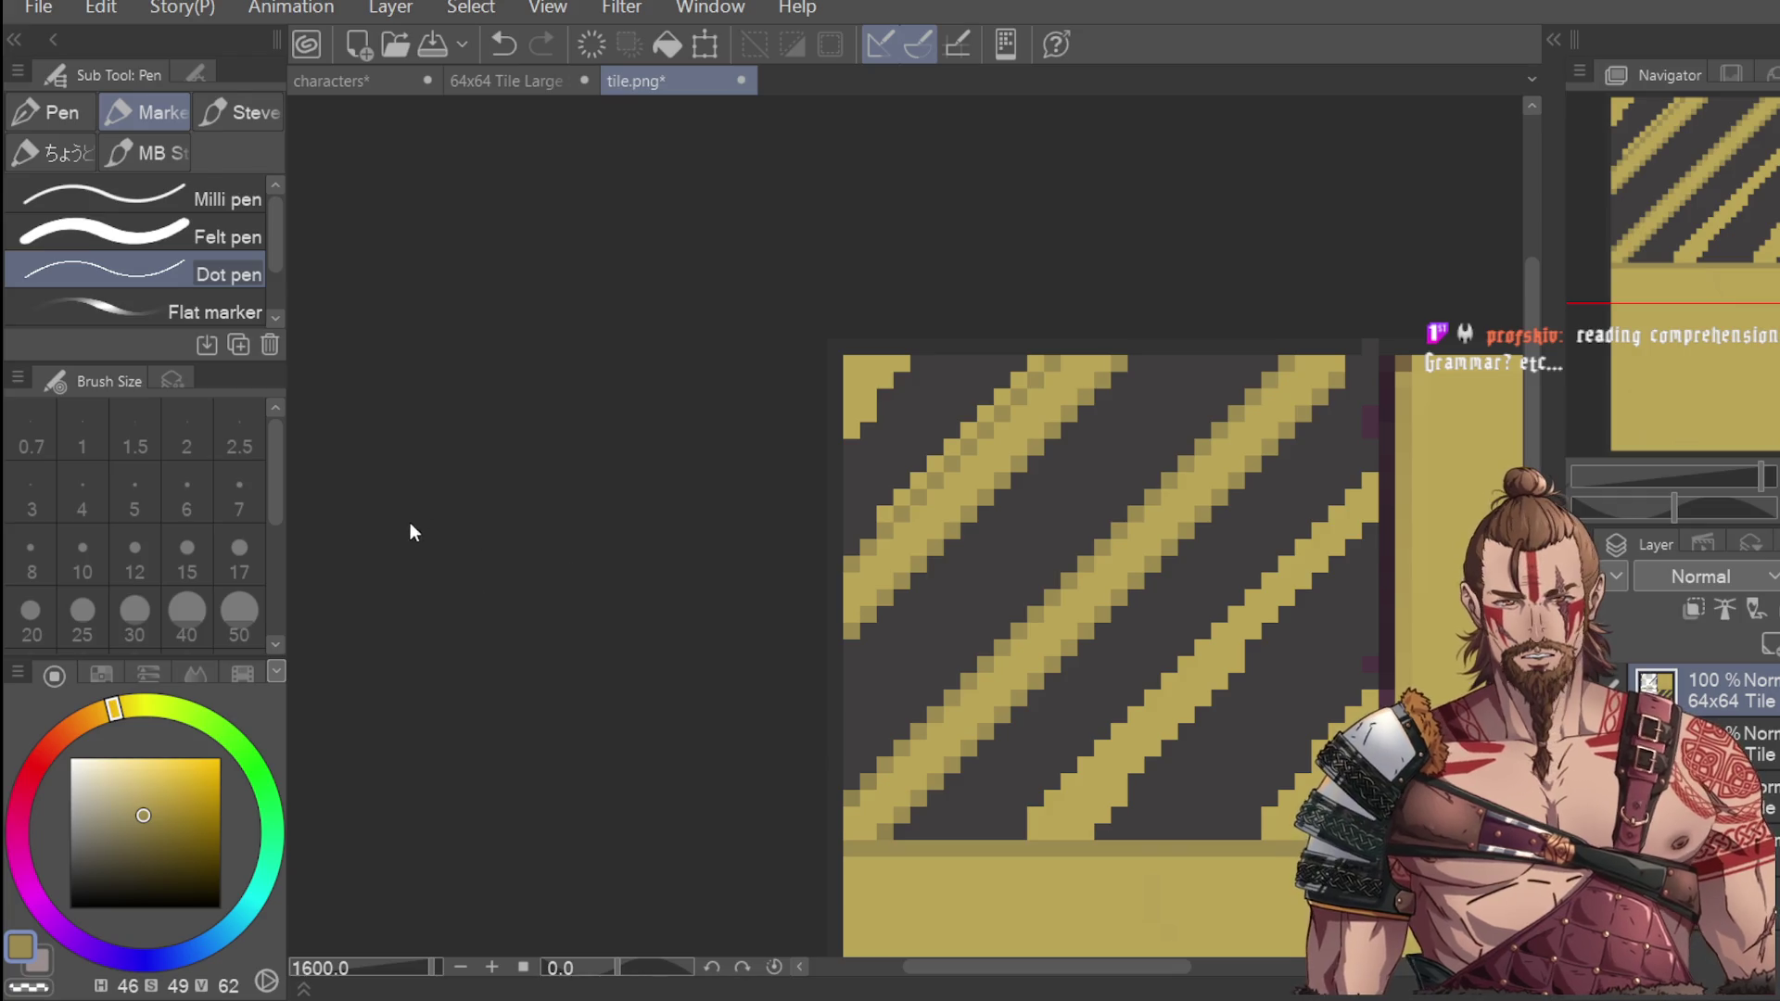
left_click(926, 426, "alt")
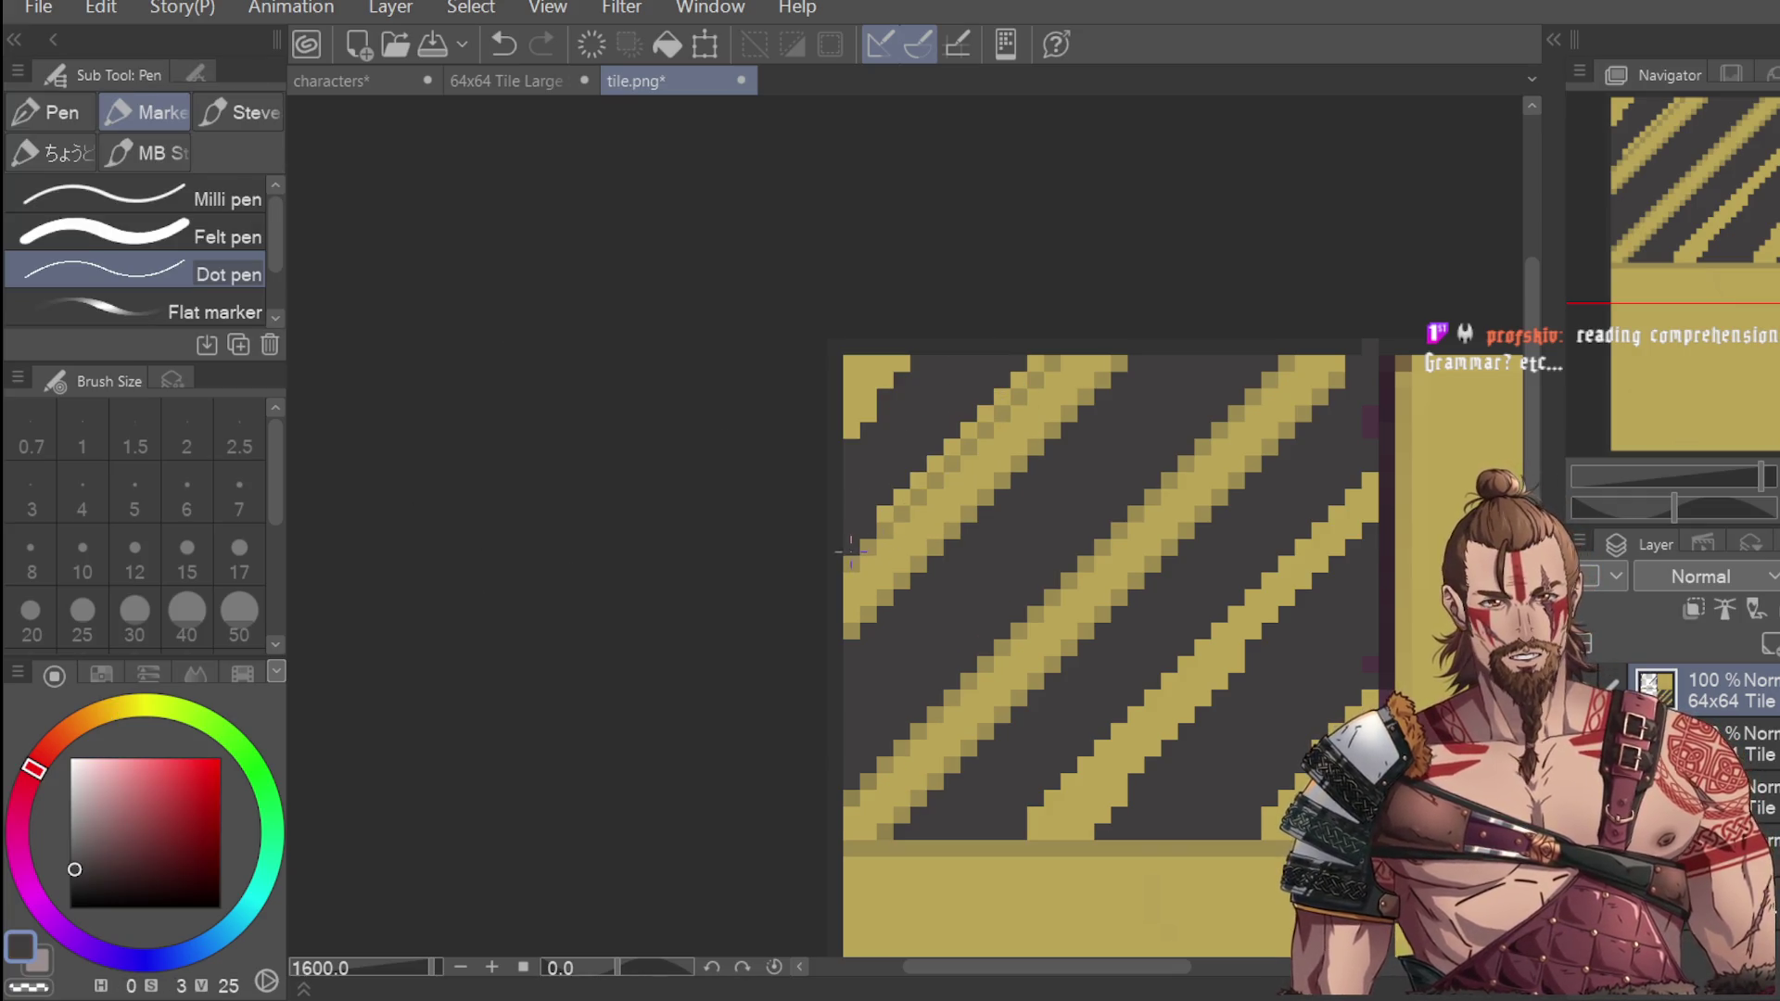
Darken the upper-left edge of the yellow stripe with grey, undoing stray dark pixels.
left_click(890, 505)
left_click_drag(922, 469, 1045, 350)
scroll(1082, 278, "down", 2)
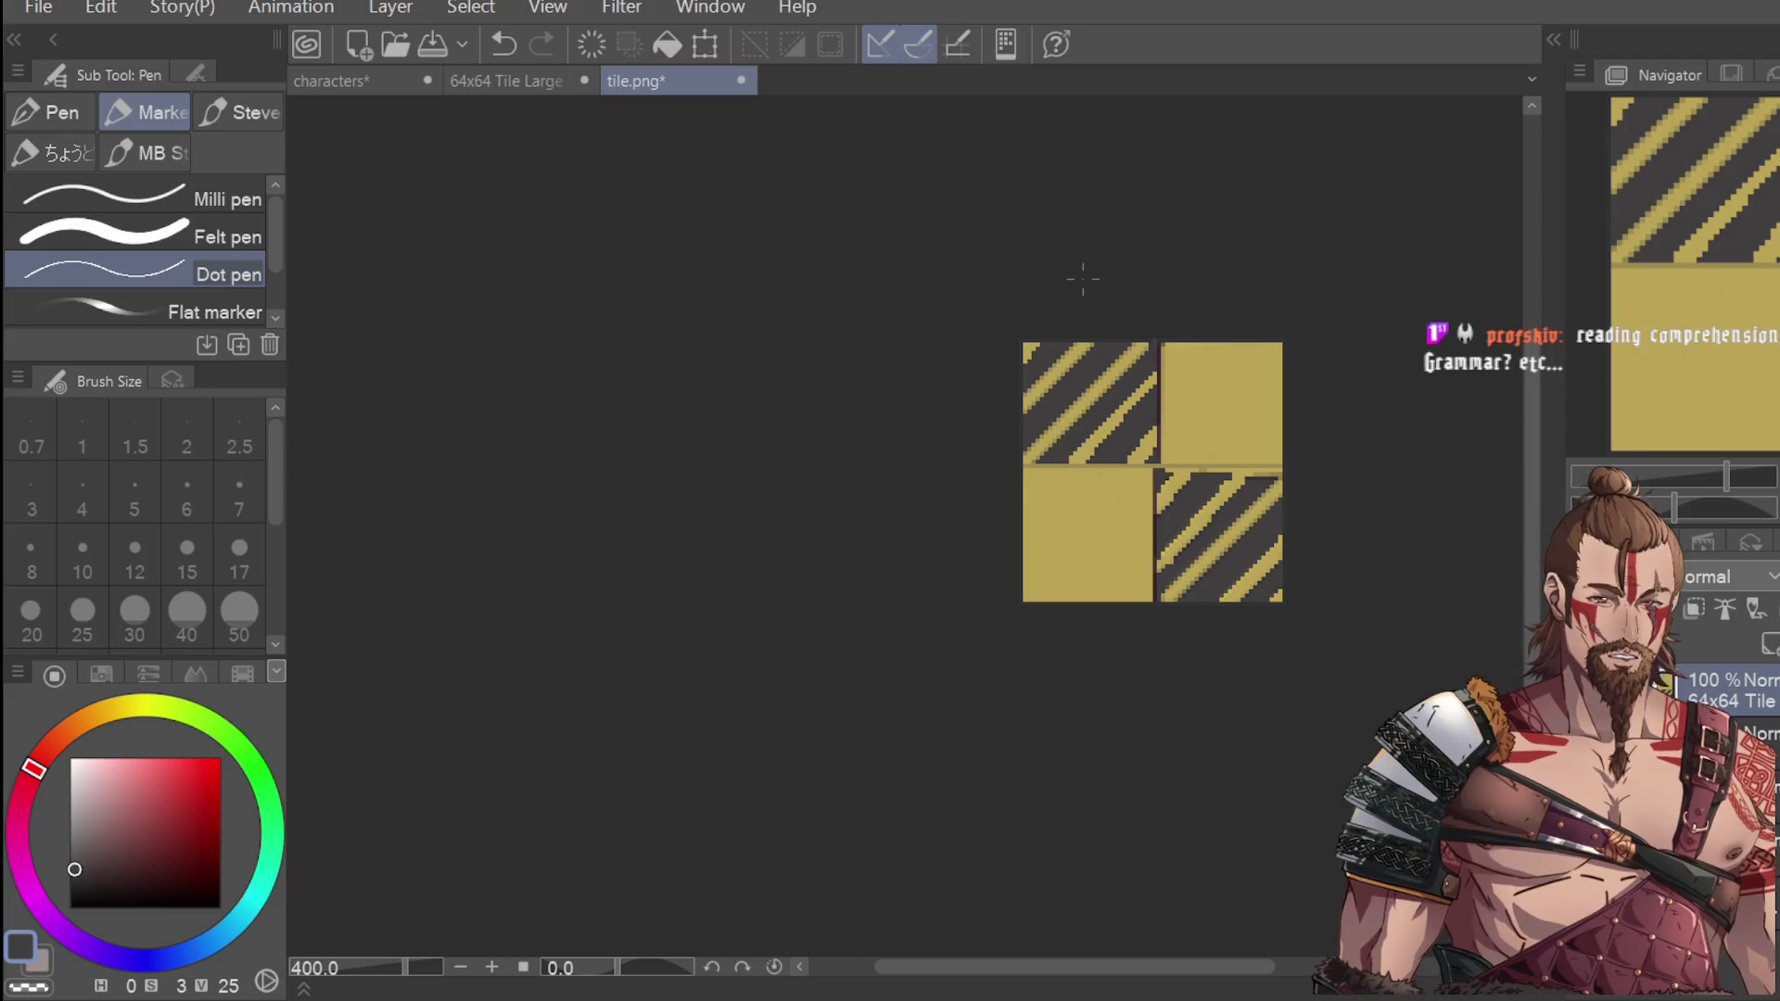
scroll(1012, 422, "up", 5)
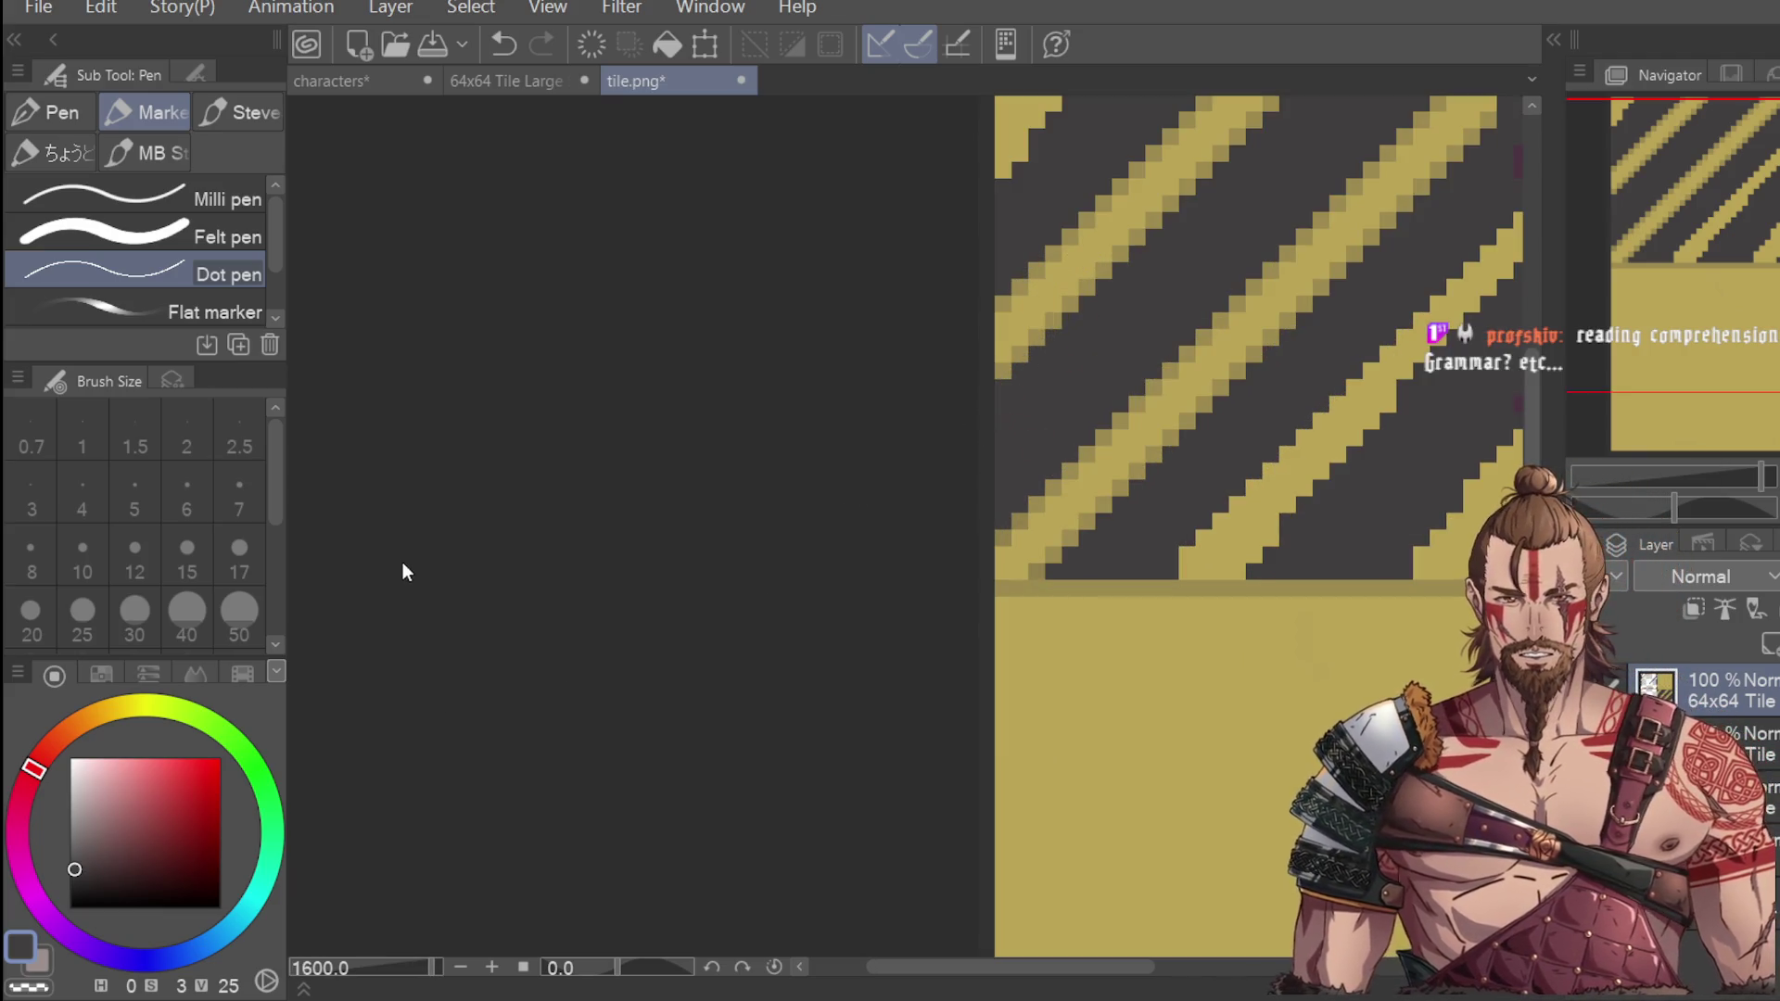
key("i")
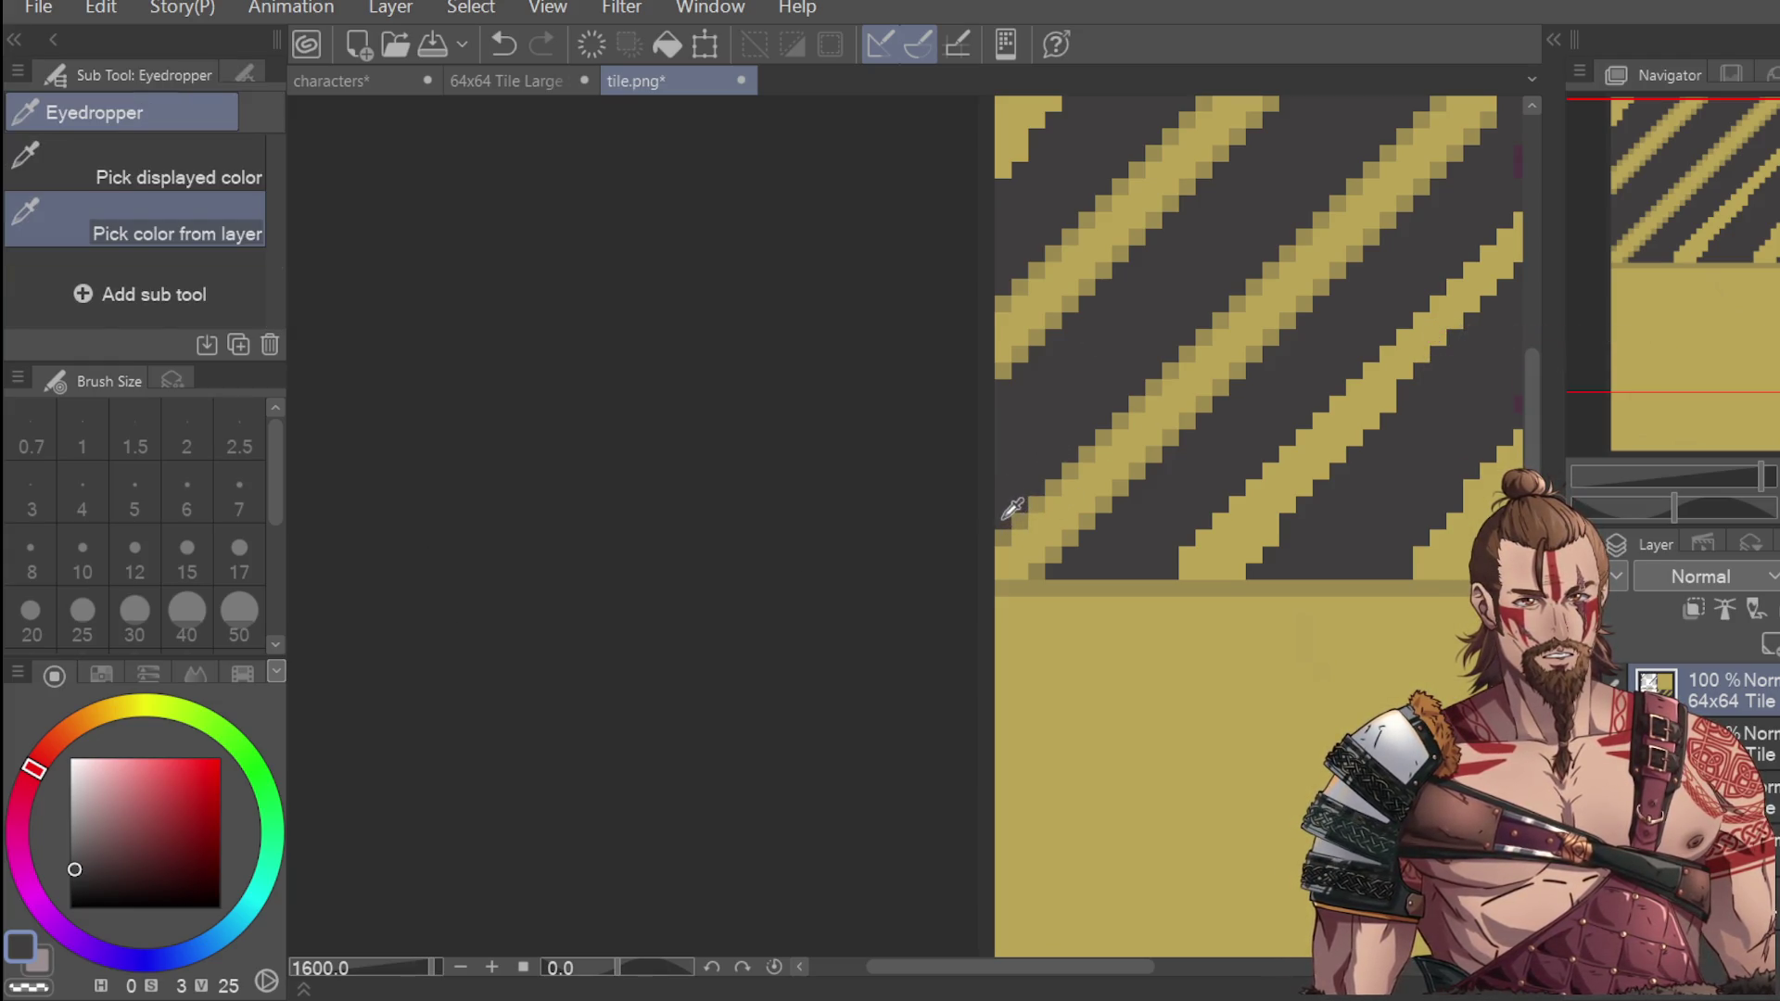
left_click(1003, 501)
key("p")
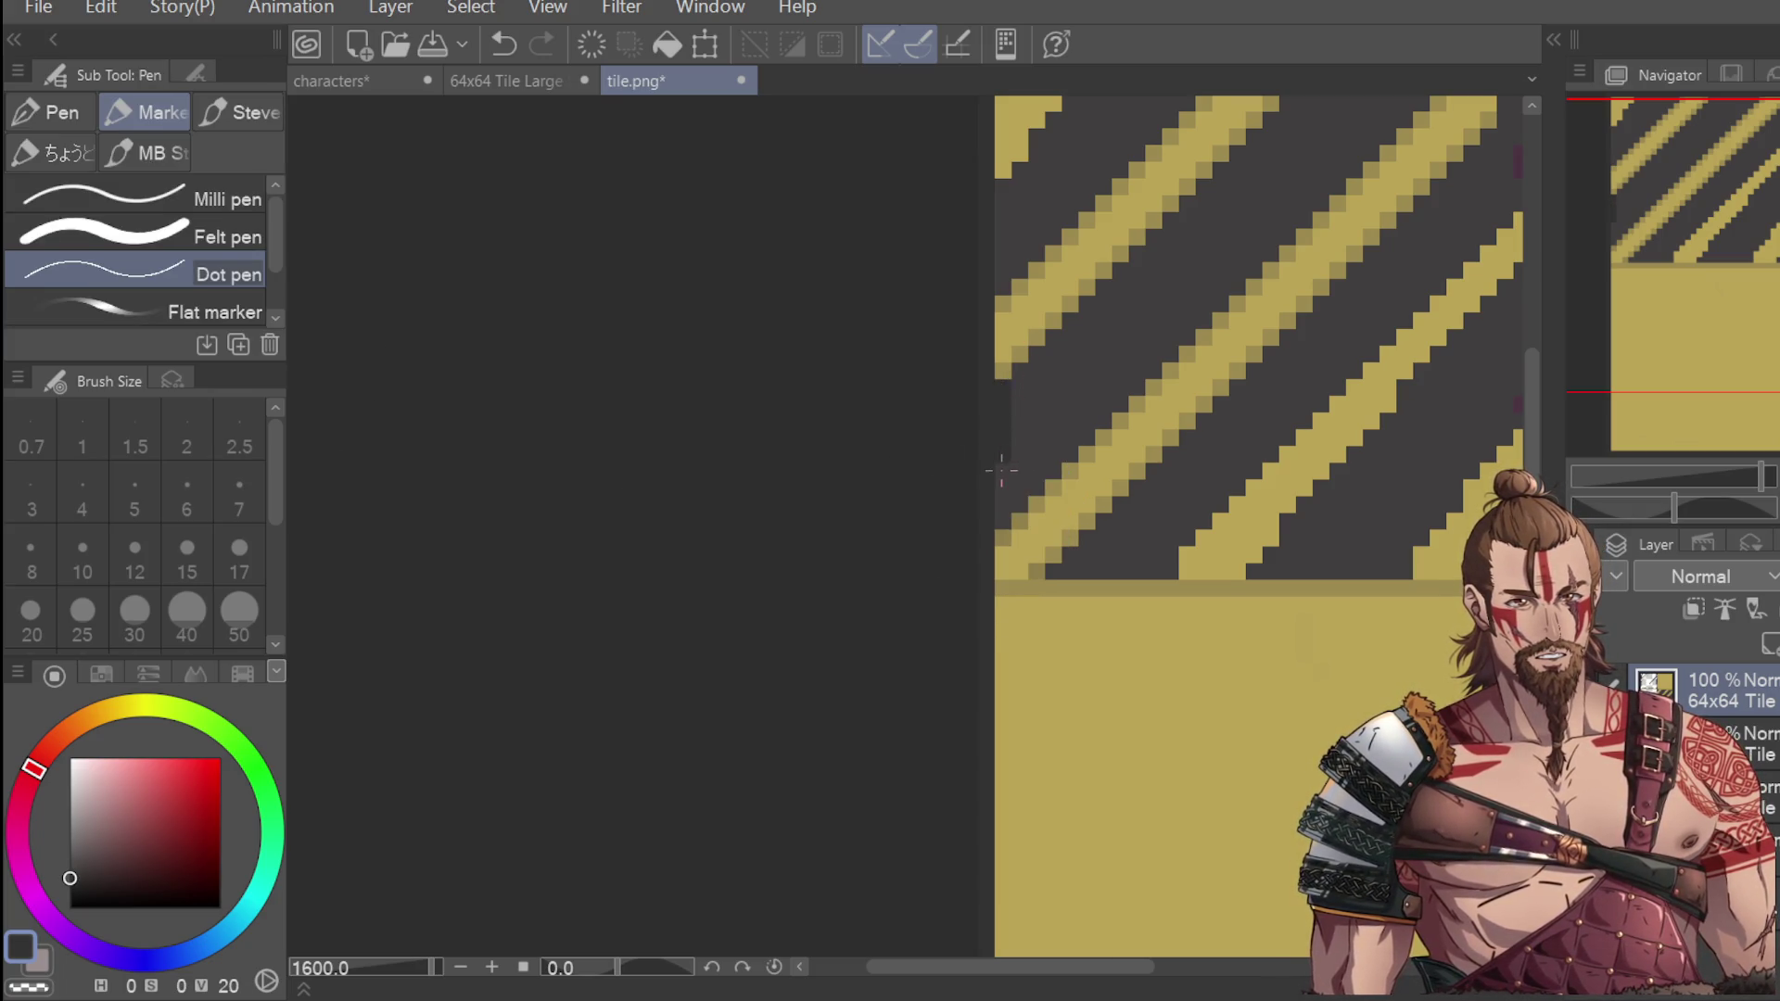
key("ctrl+z")
key("ctrl+z")
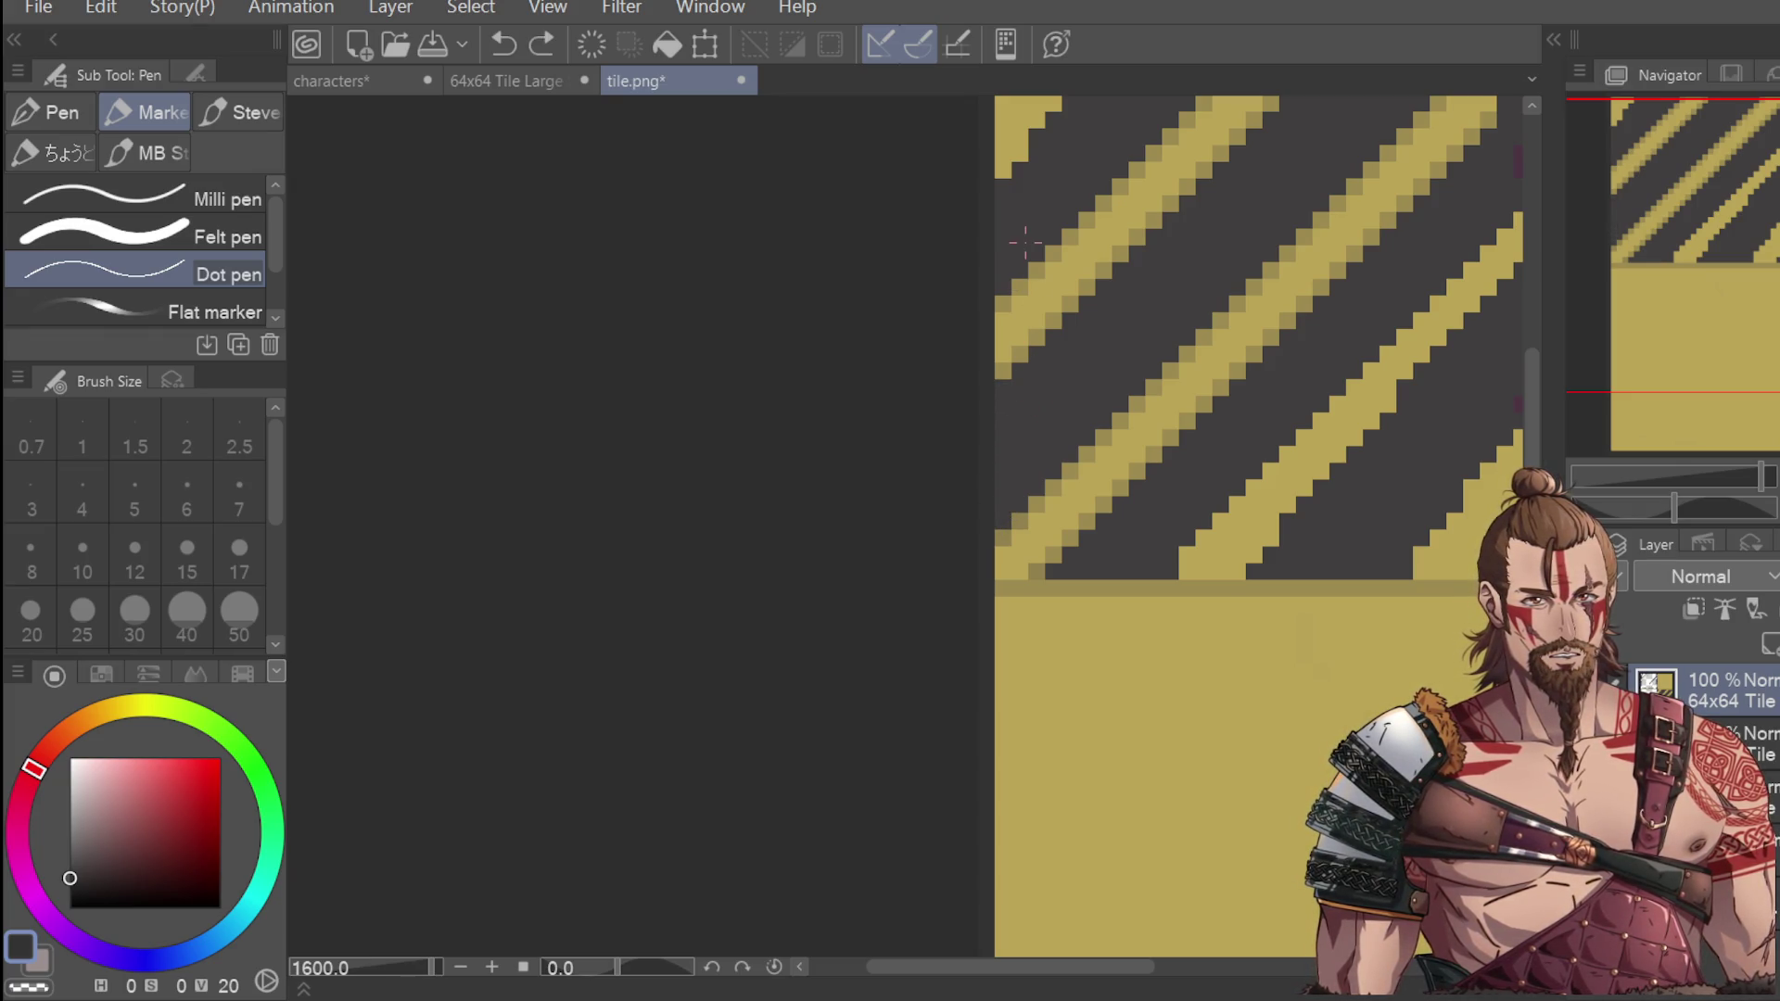
scroll(1374, 225, "up", 3)
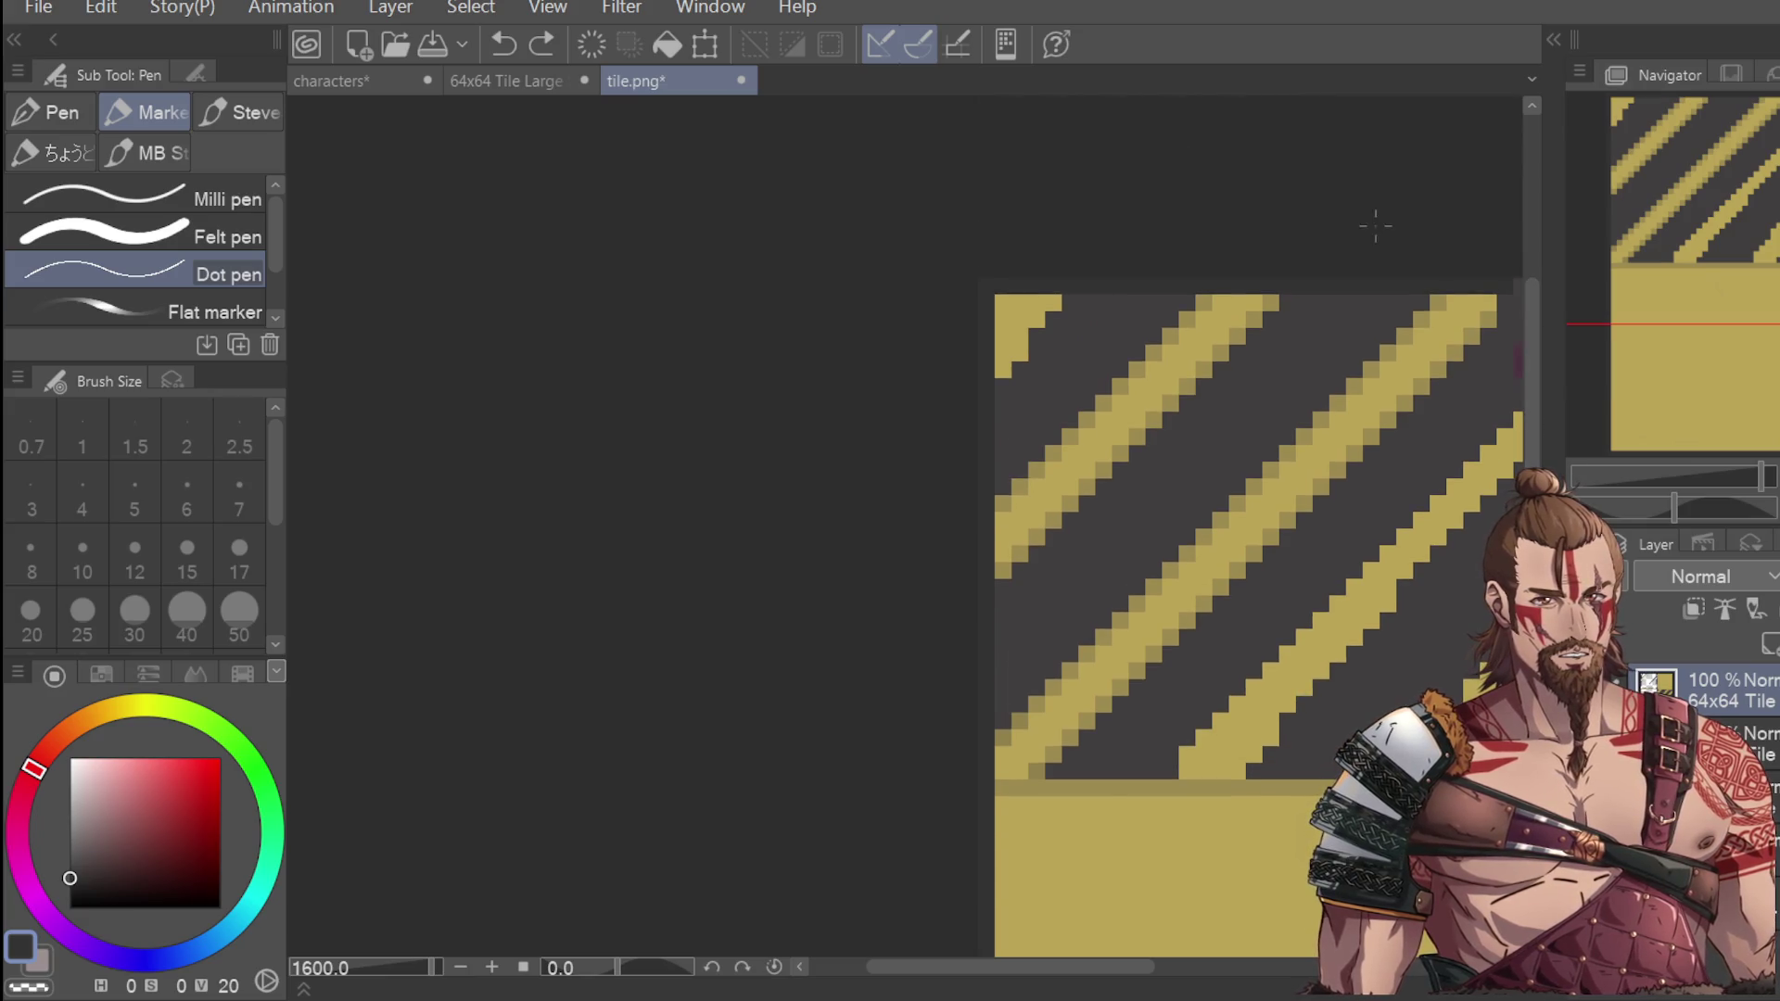
left_click(1005, 470)
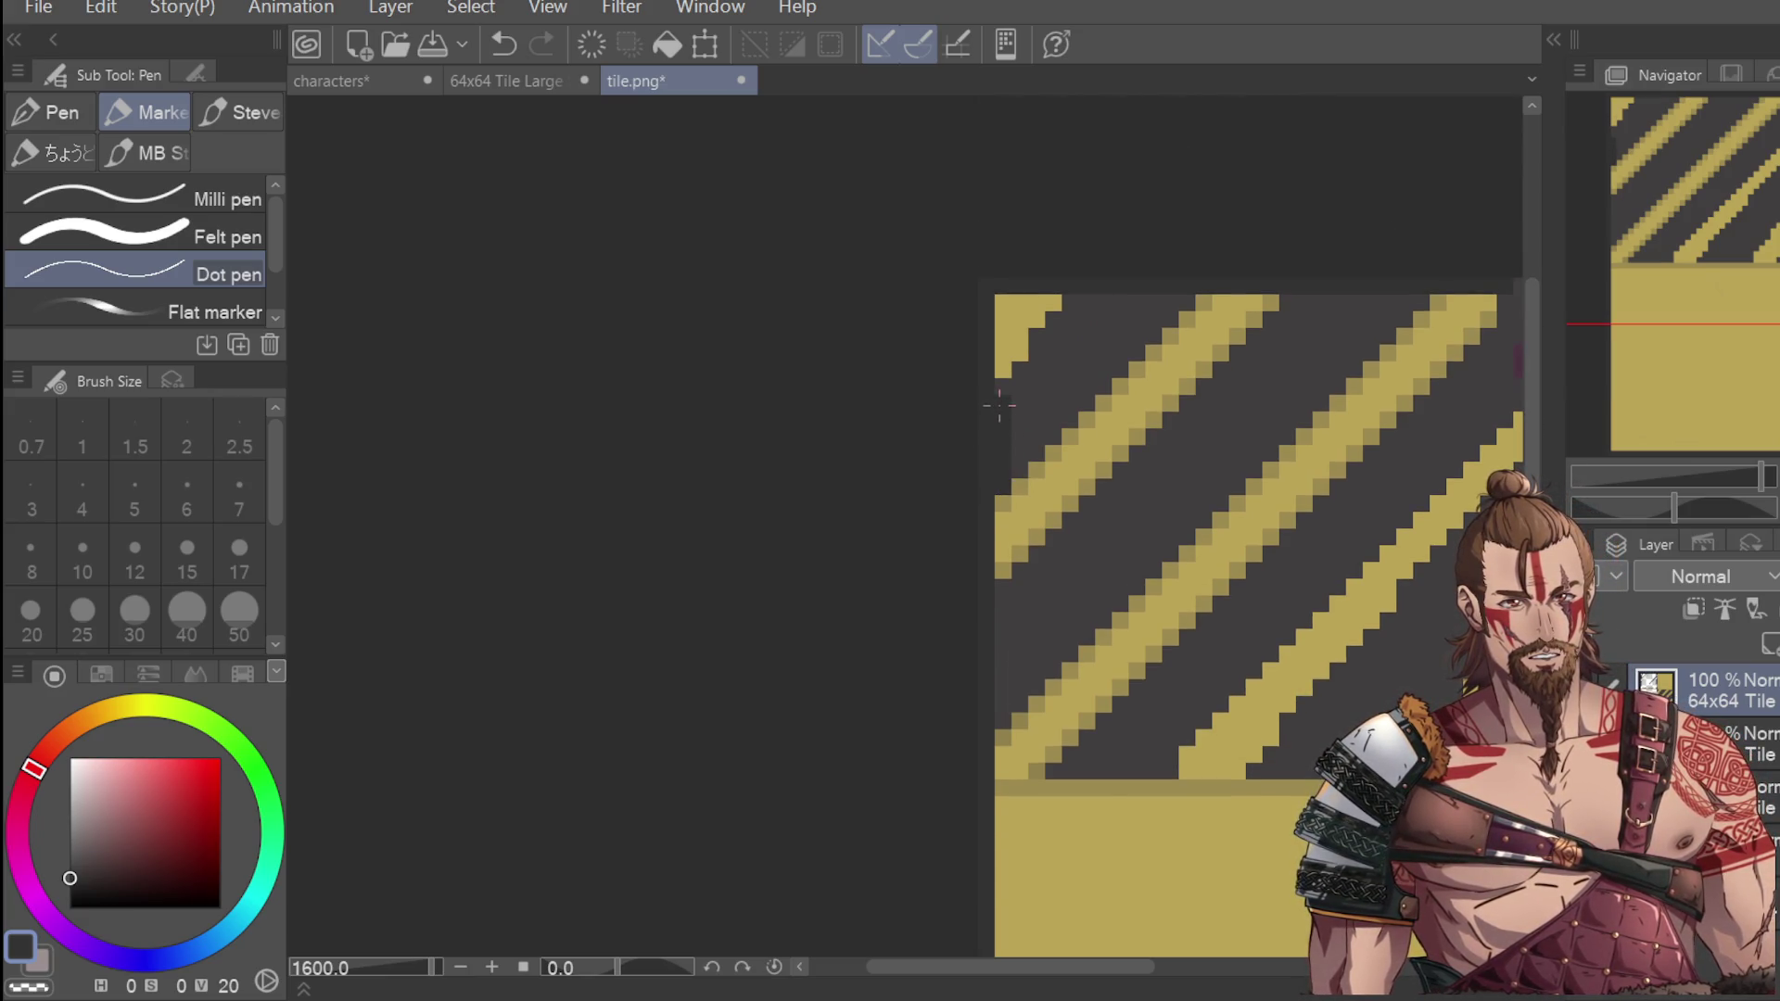
key("ctrl+z")
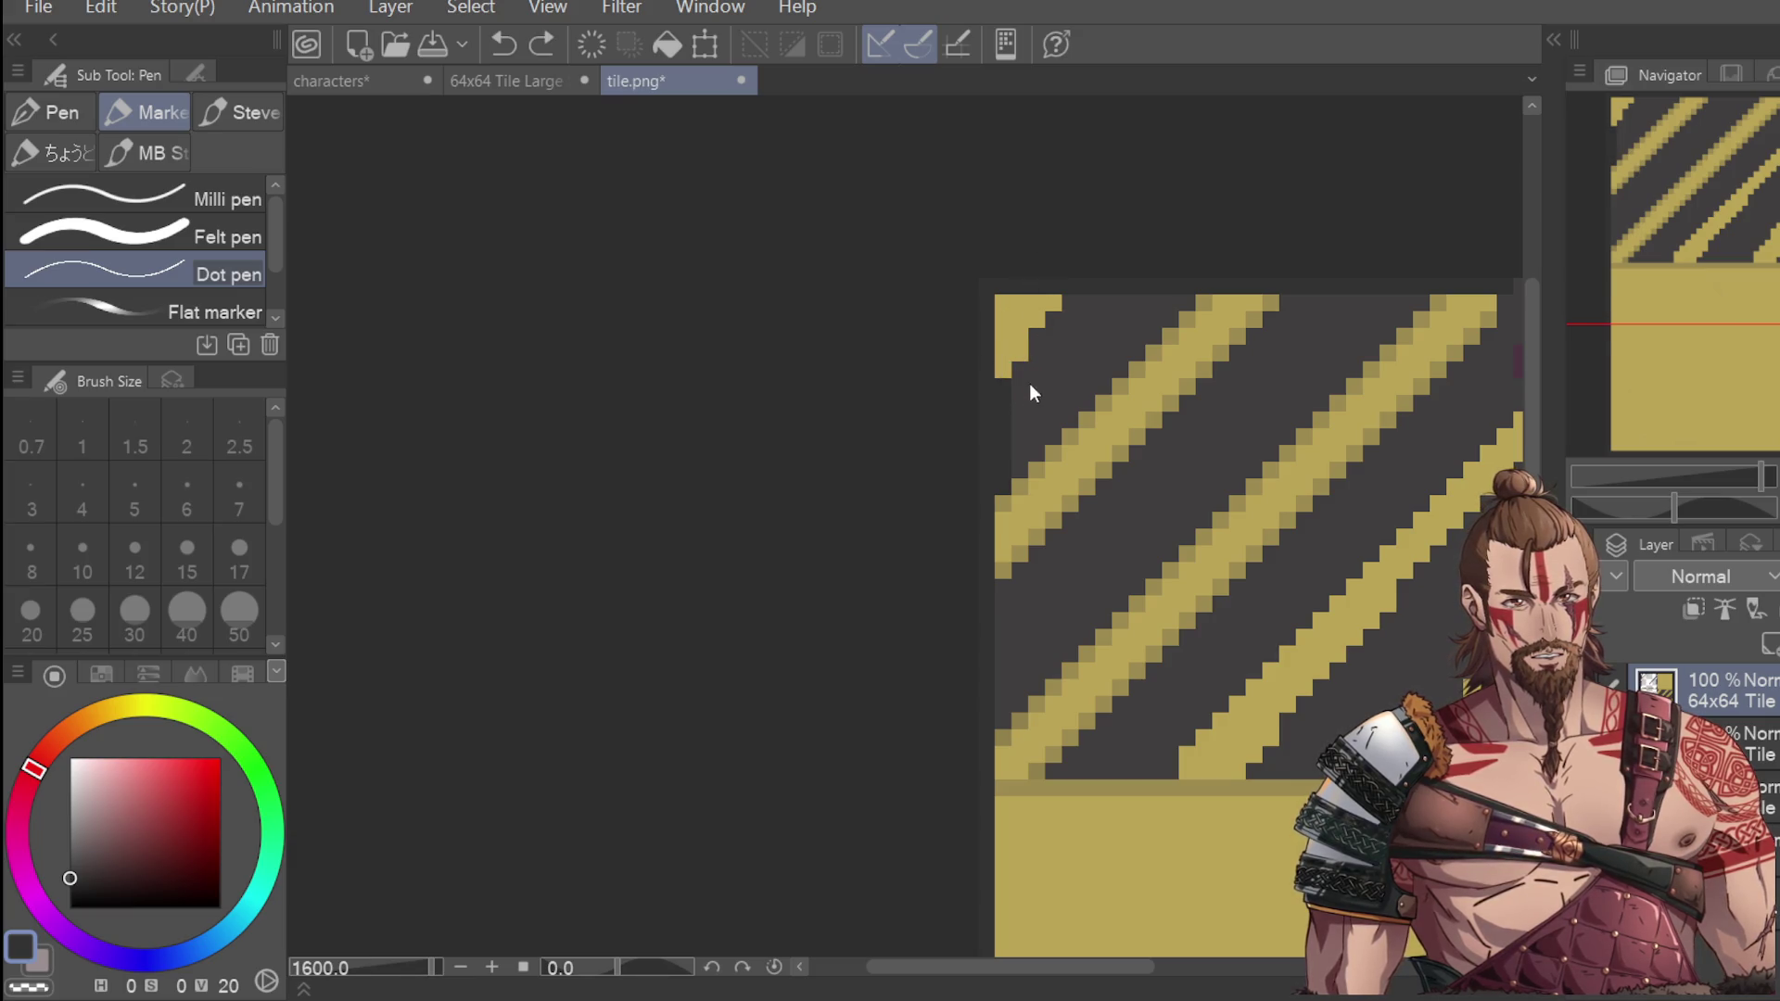
key("ctrl+z")
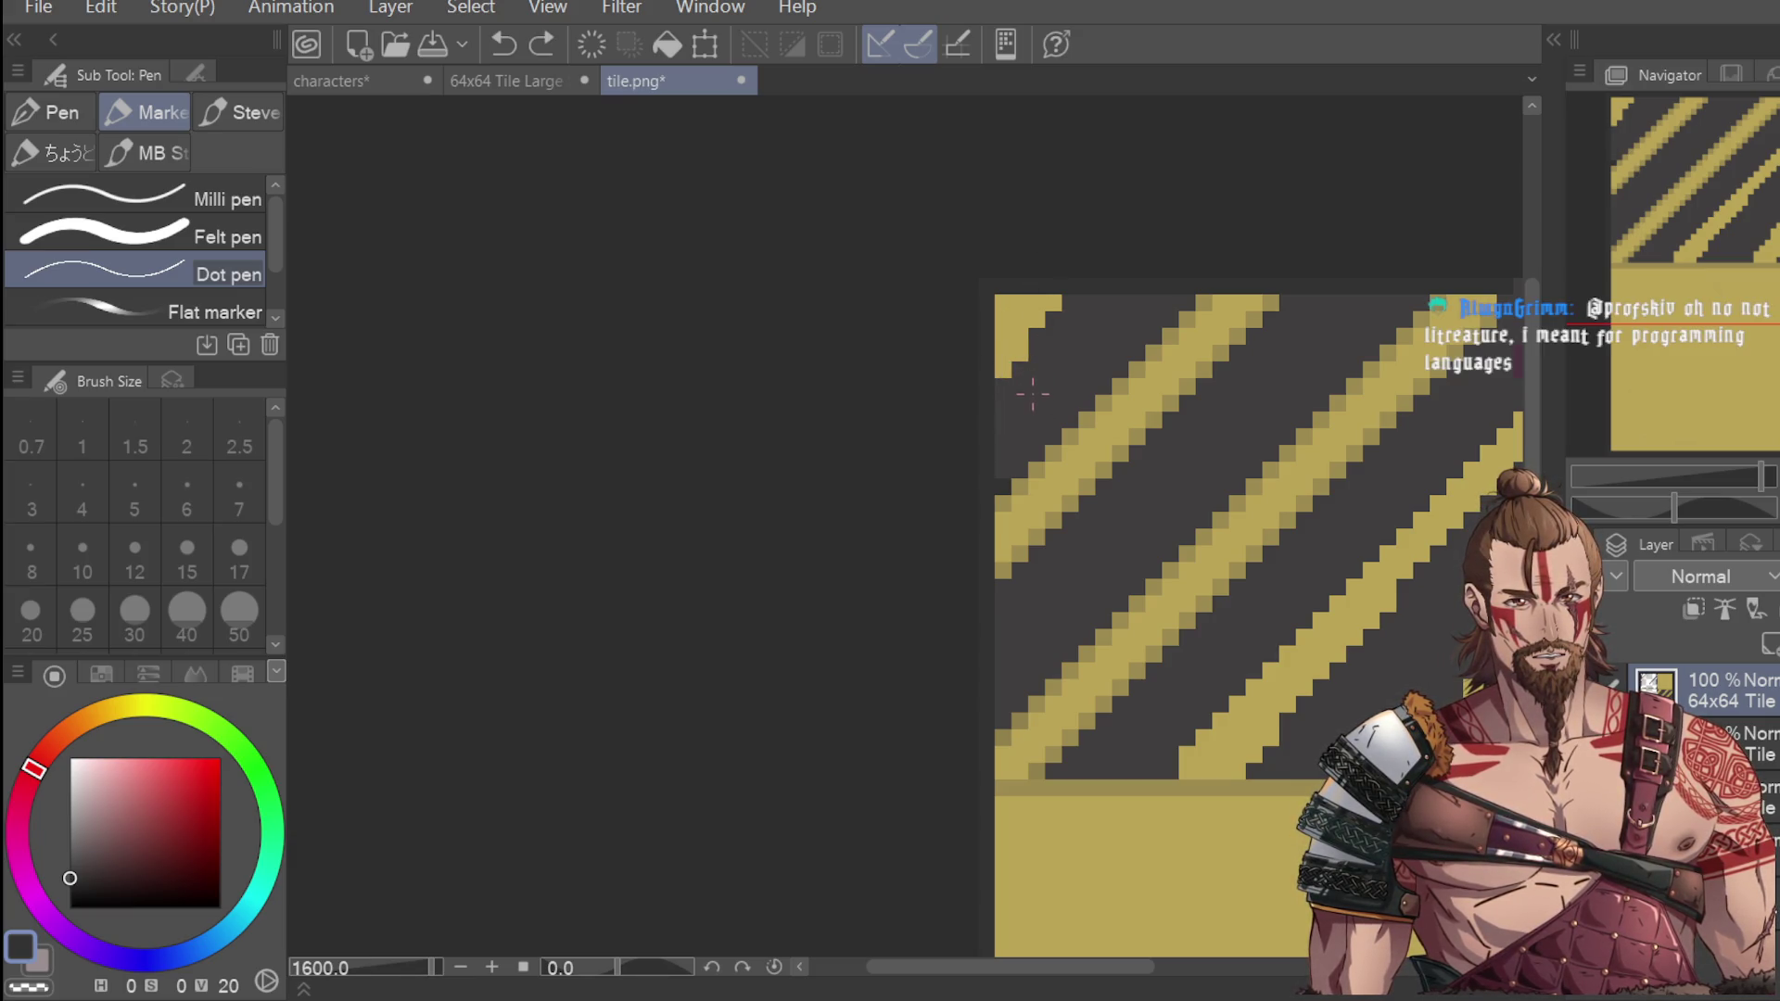
Paint the top-left corner's yellow pixels in the dark grey background colour, then pick the stripe yellow.
left_click(807, 329, "alt")
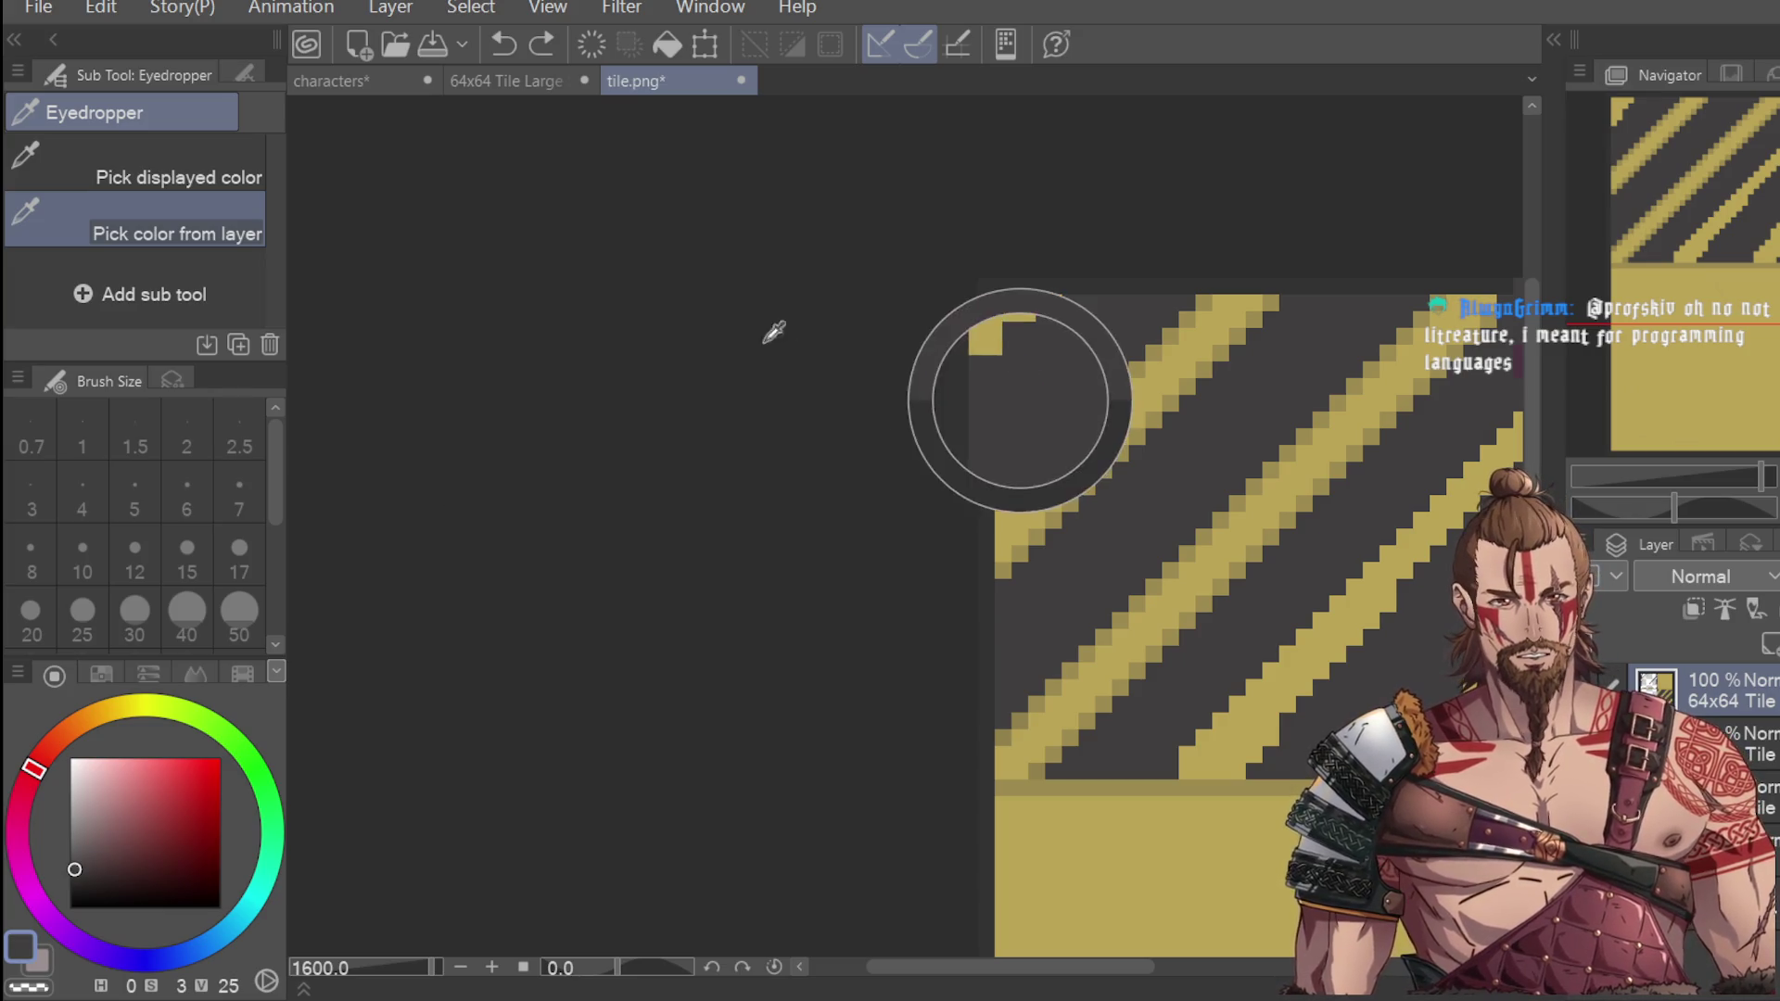
left_click(1004, 370)
left_click(1026, 353)
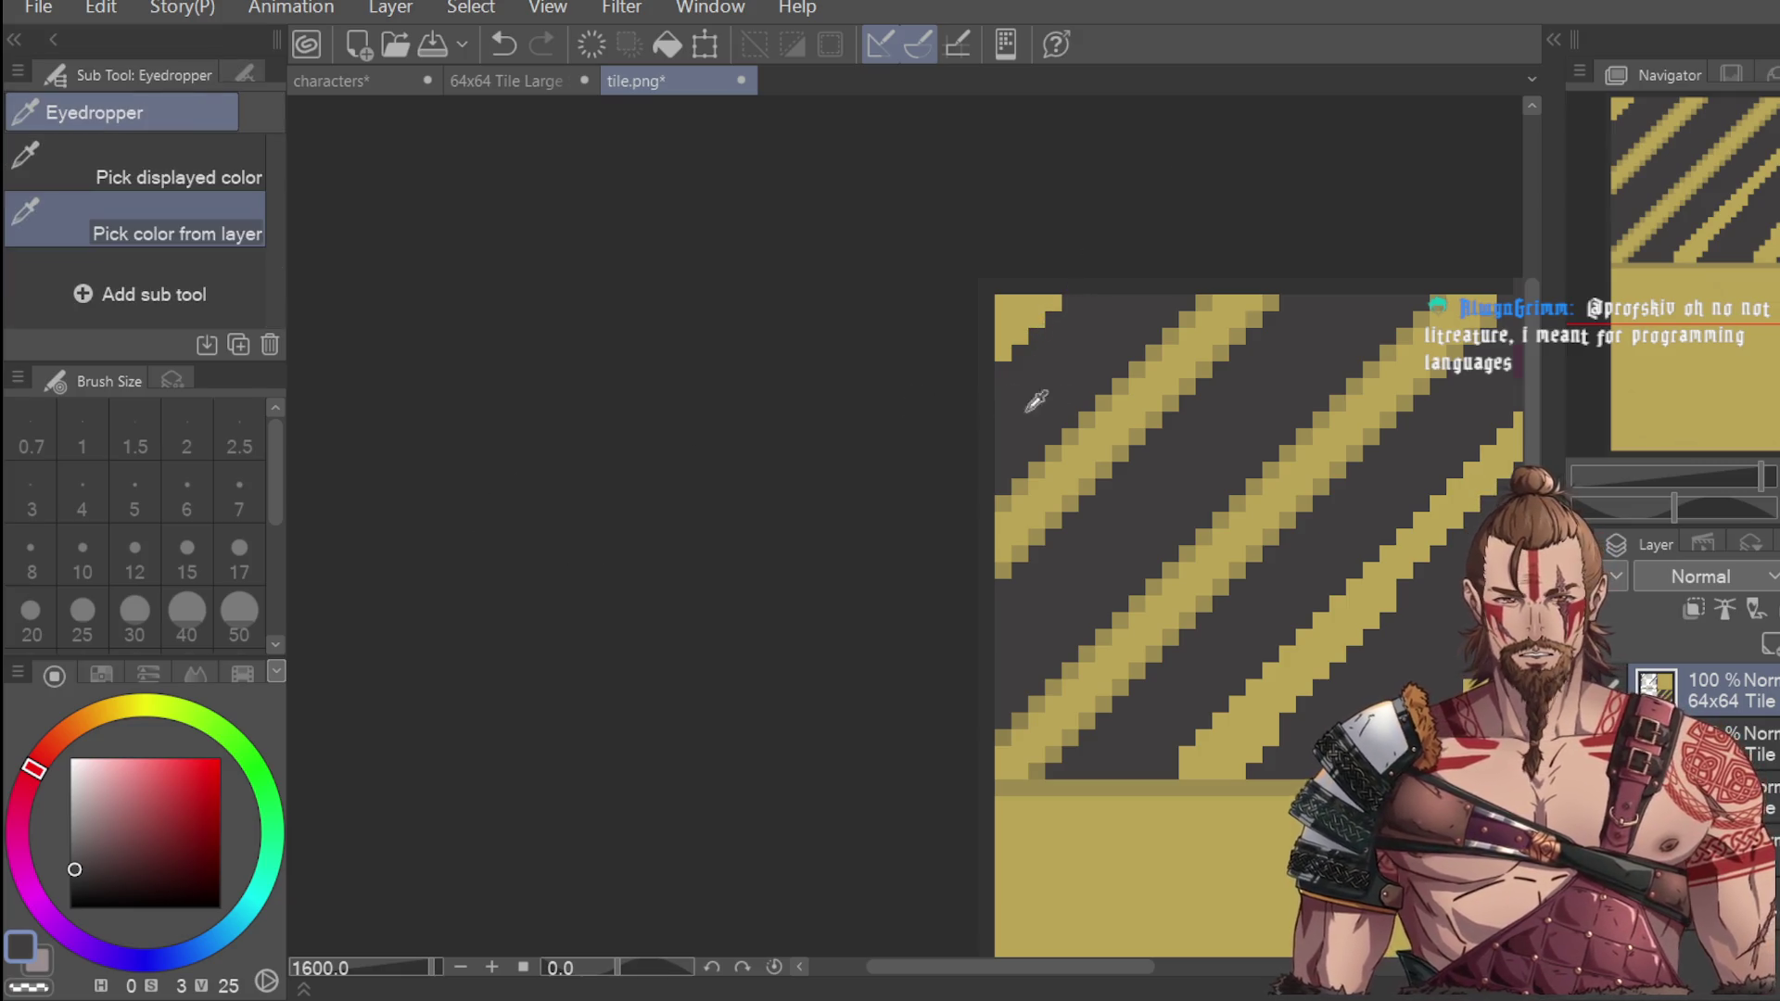
left_click(1066, 431, "alt")
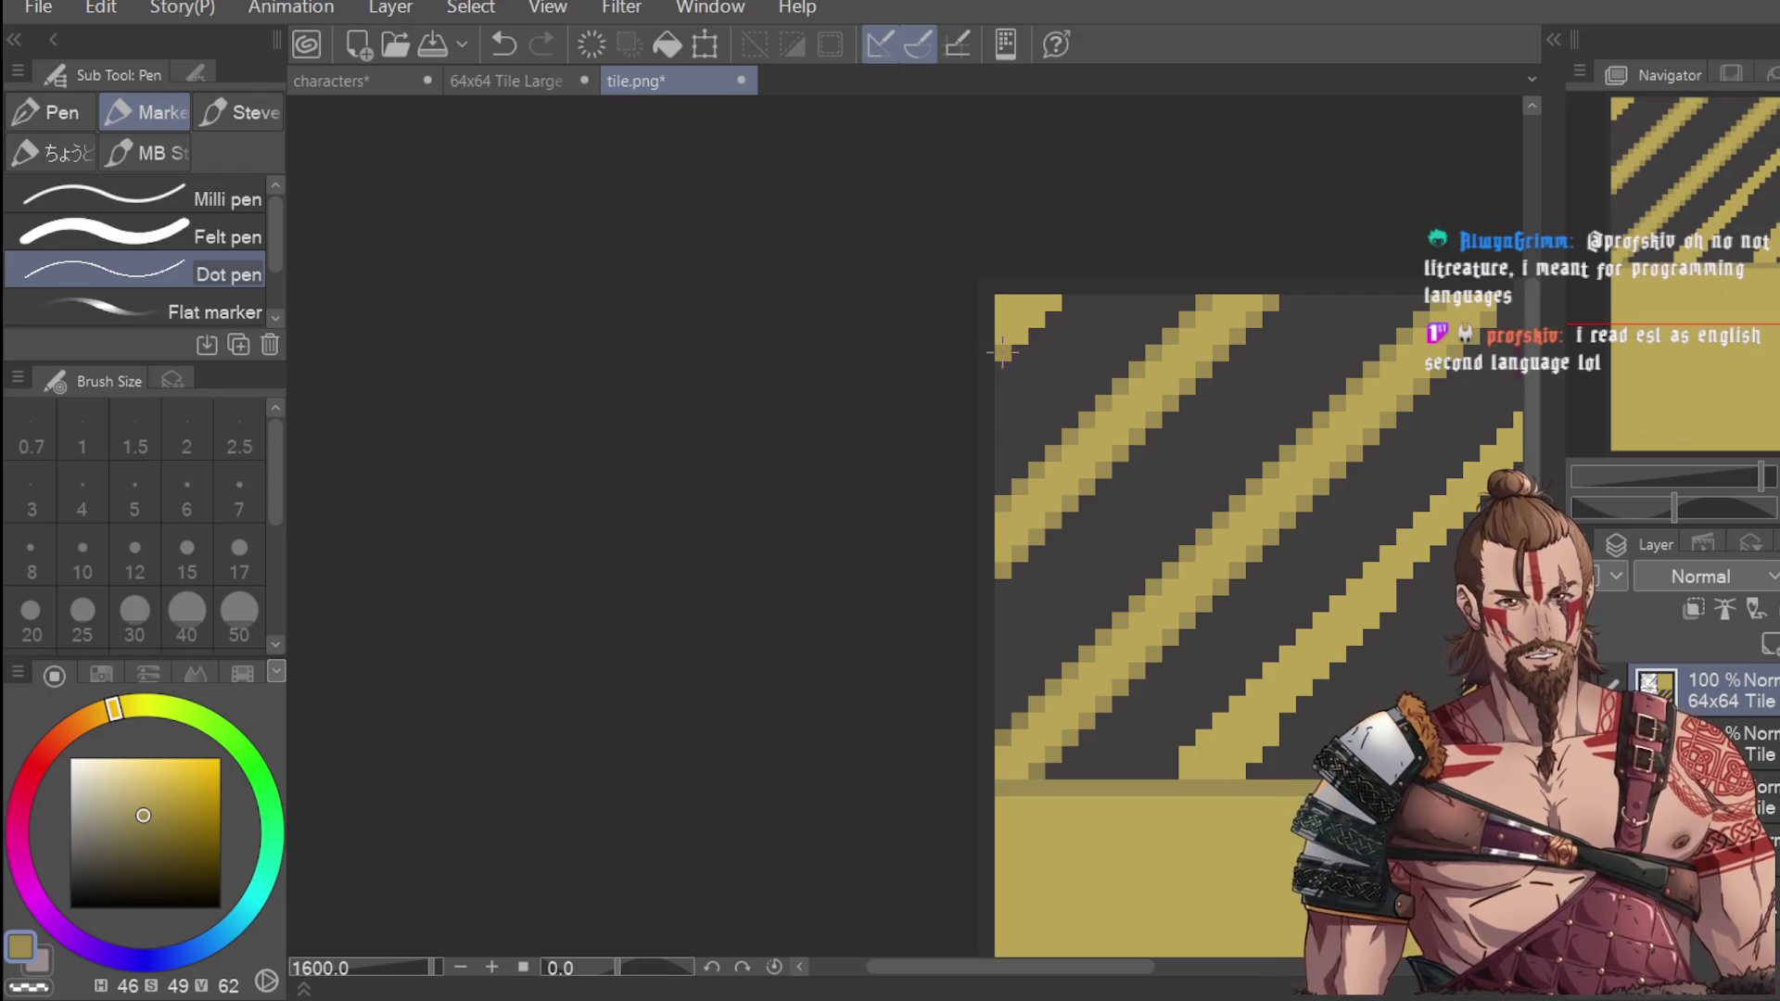
scroll(1056, 297, "down", 6)
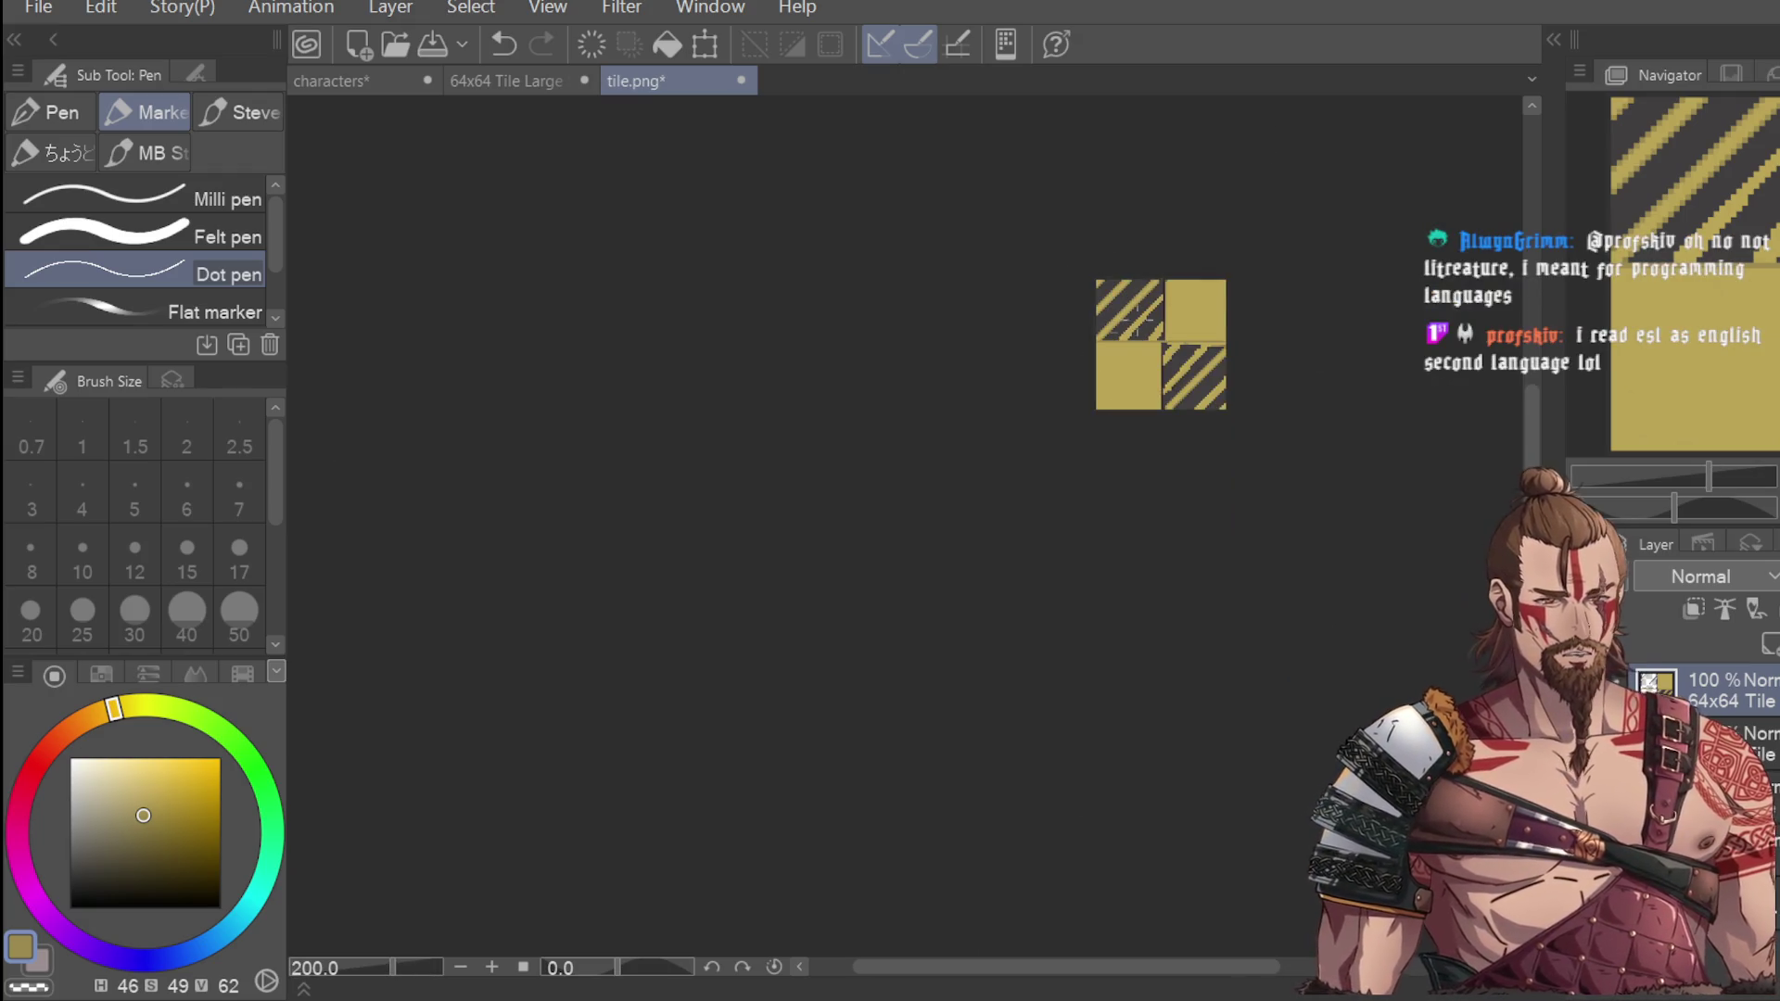
scroll(1195, 255, "up", 4)
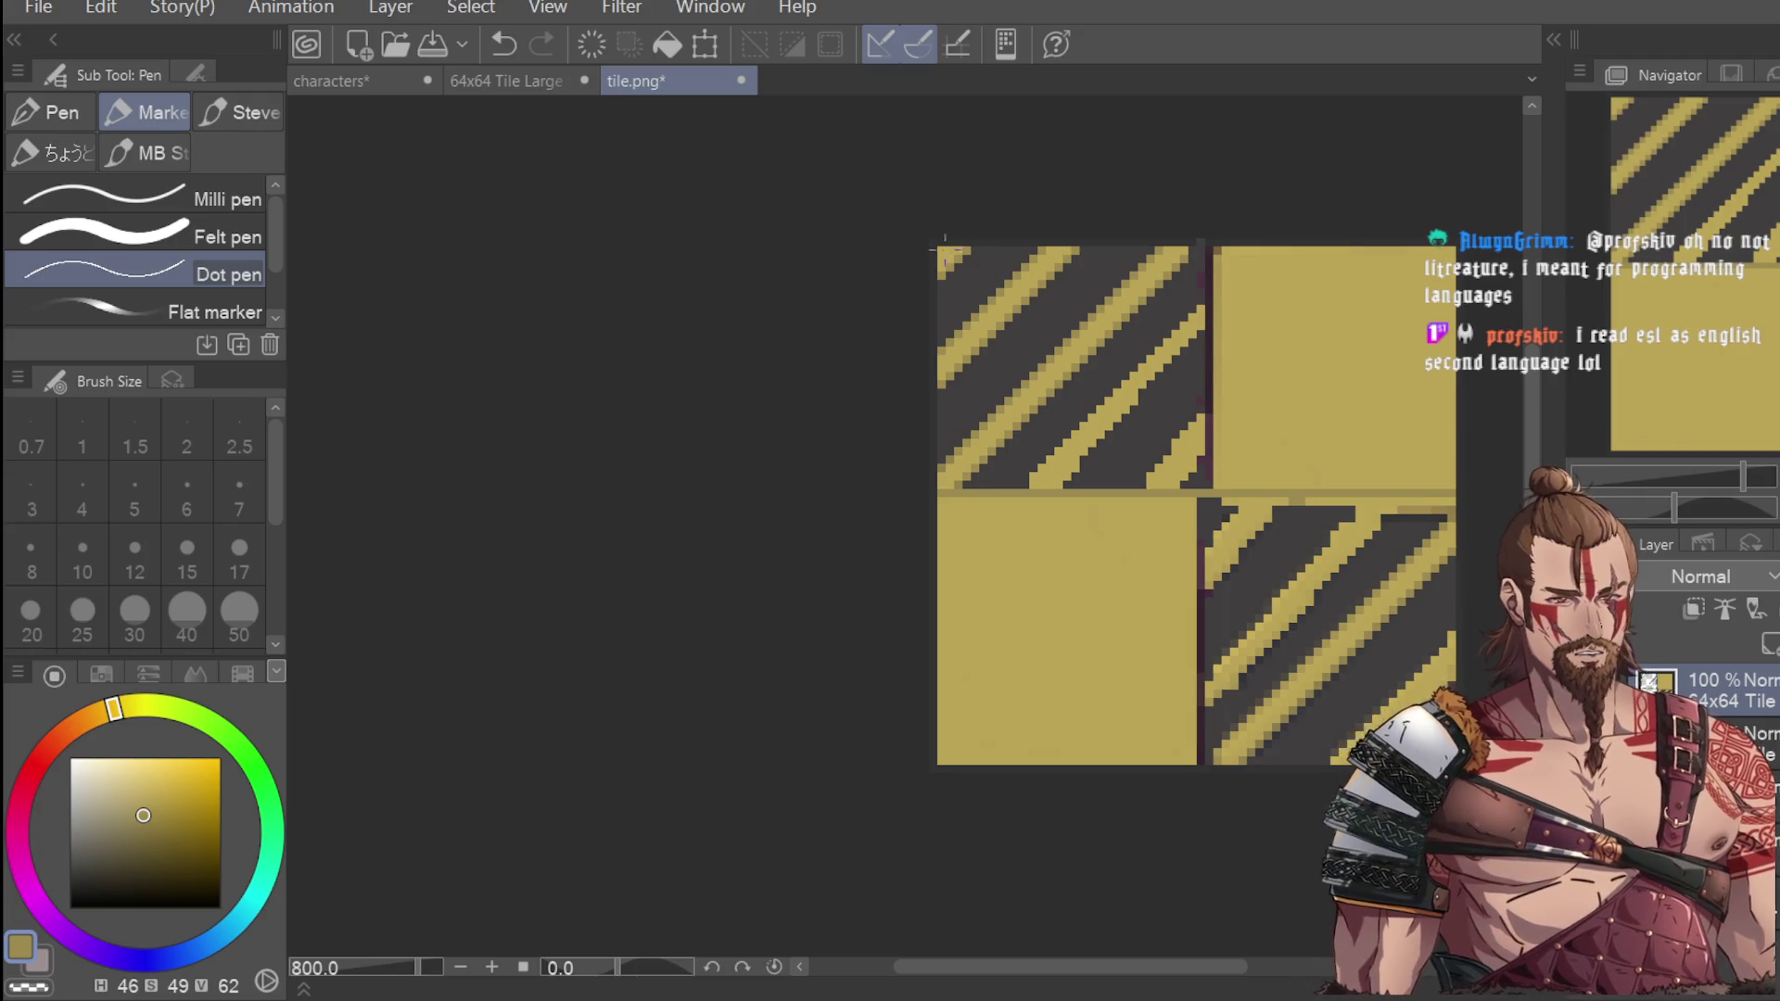
scroll(1196, 236, "down", 2)
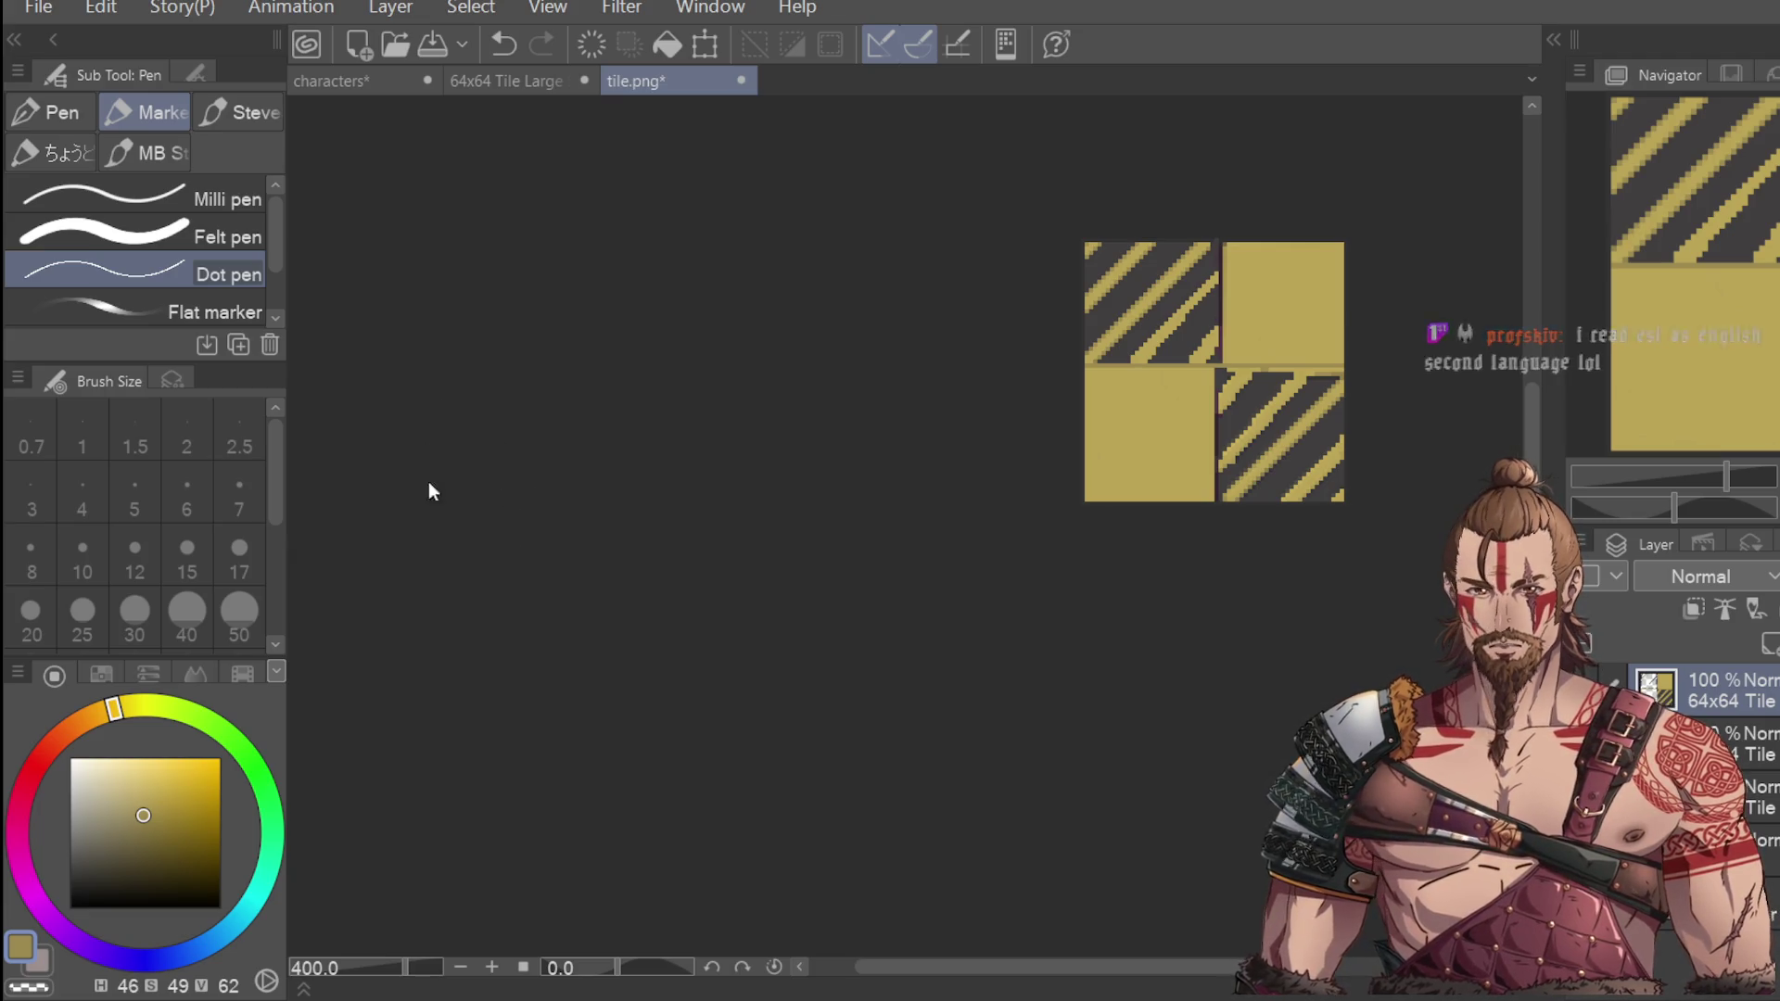
Resample the tile's dark greys and stripe yellow, undoing the last pixel edit.
key("i")
scroll(1163, 278, "up", 4)
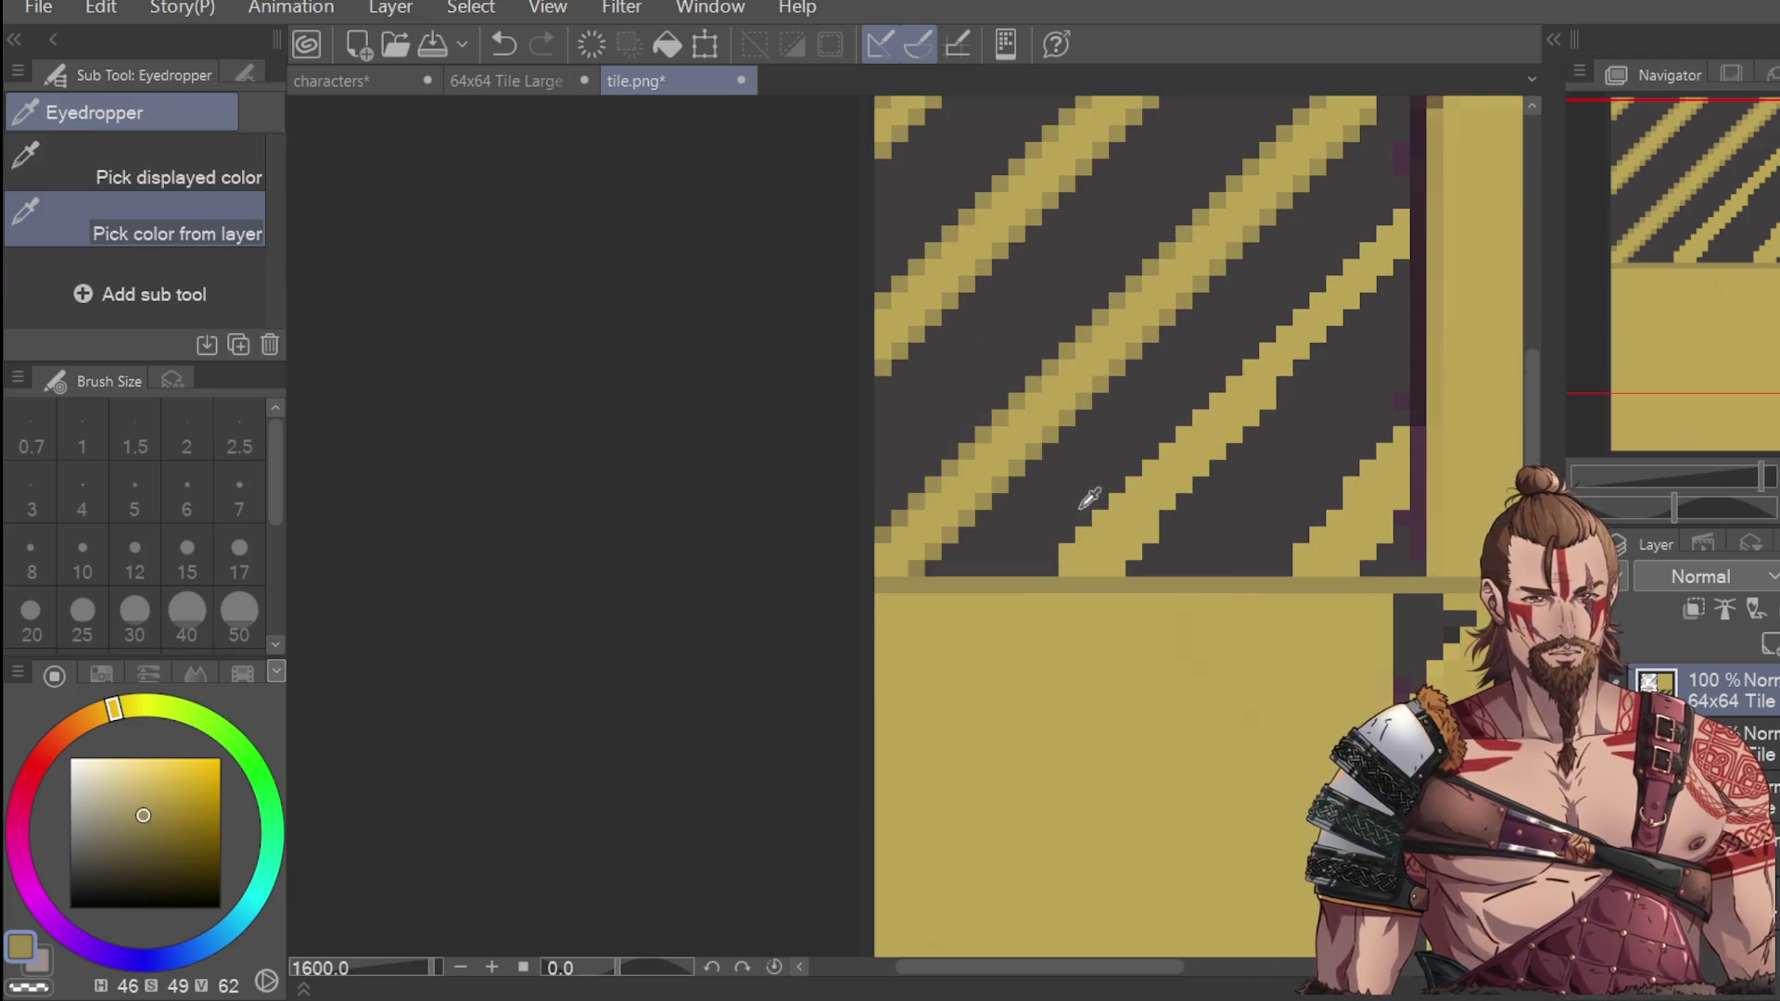
left_click(957, 565)
key("p")
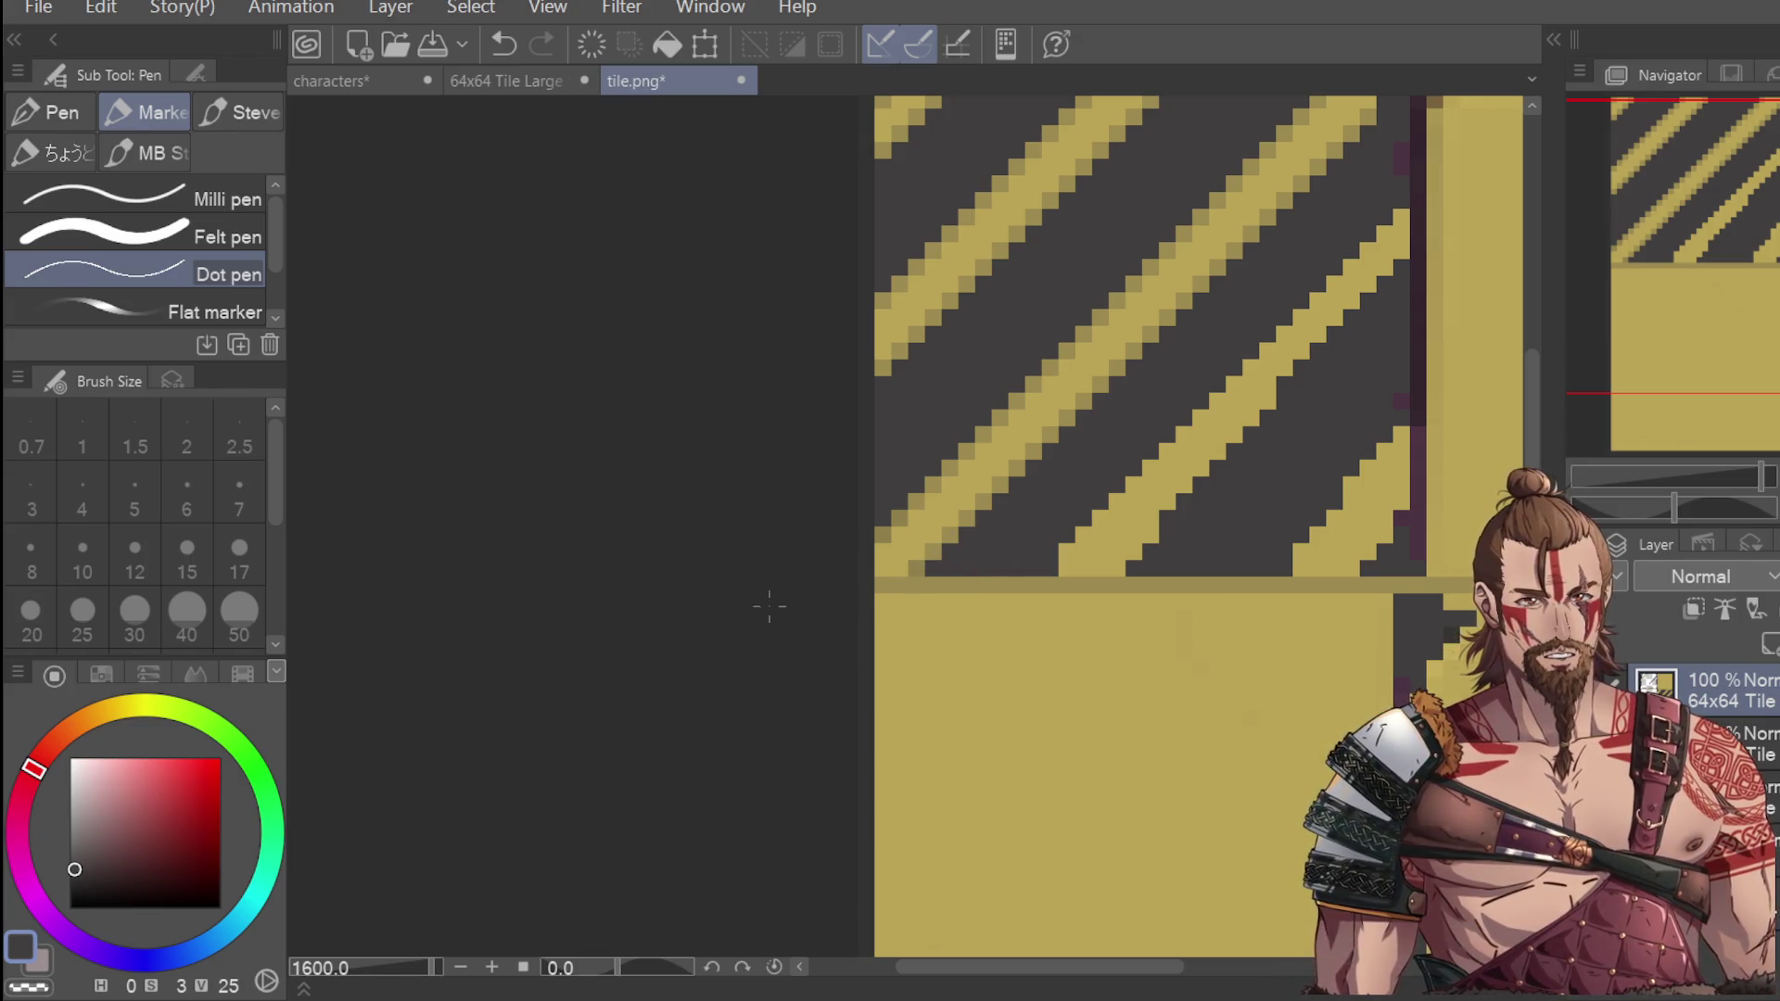
key("i")
left_click(871, 208)
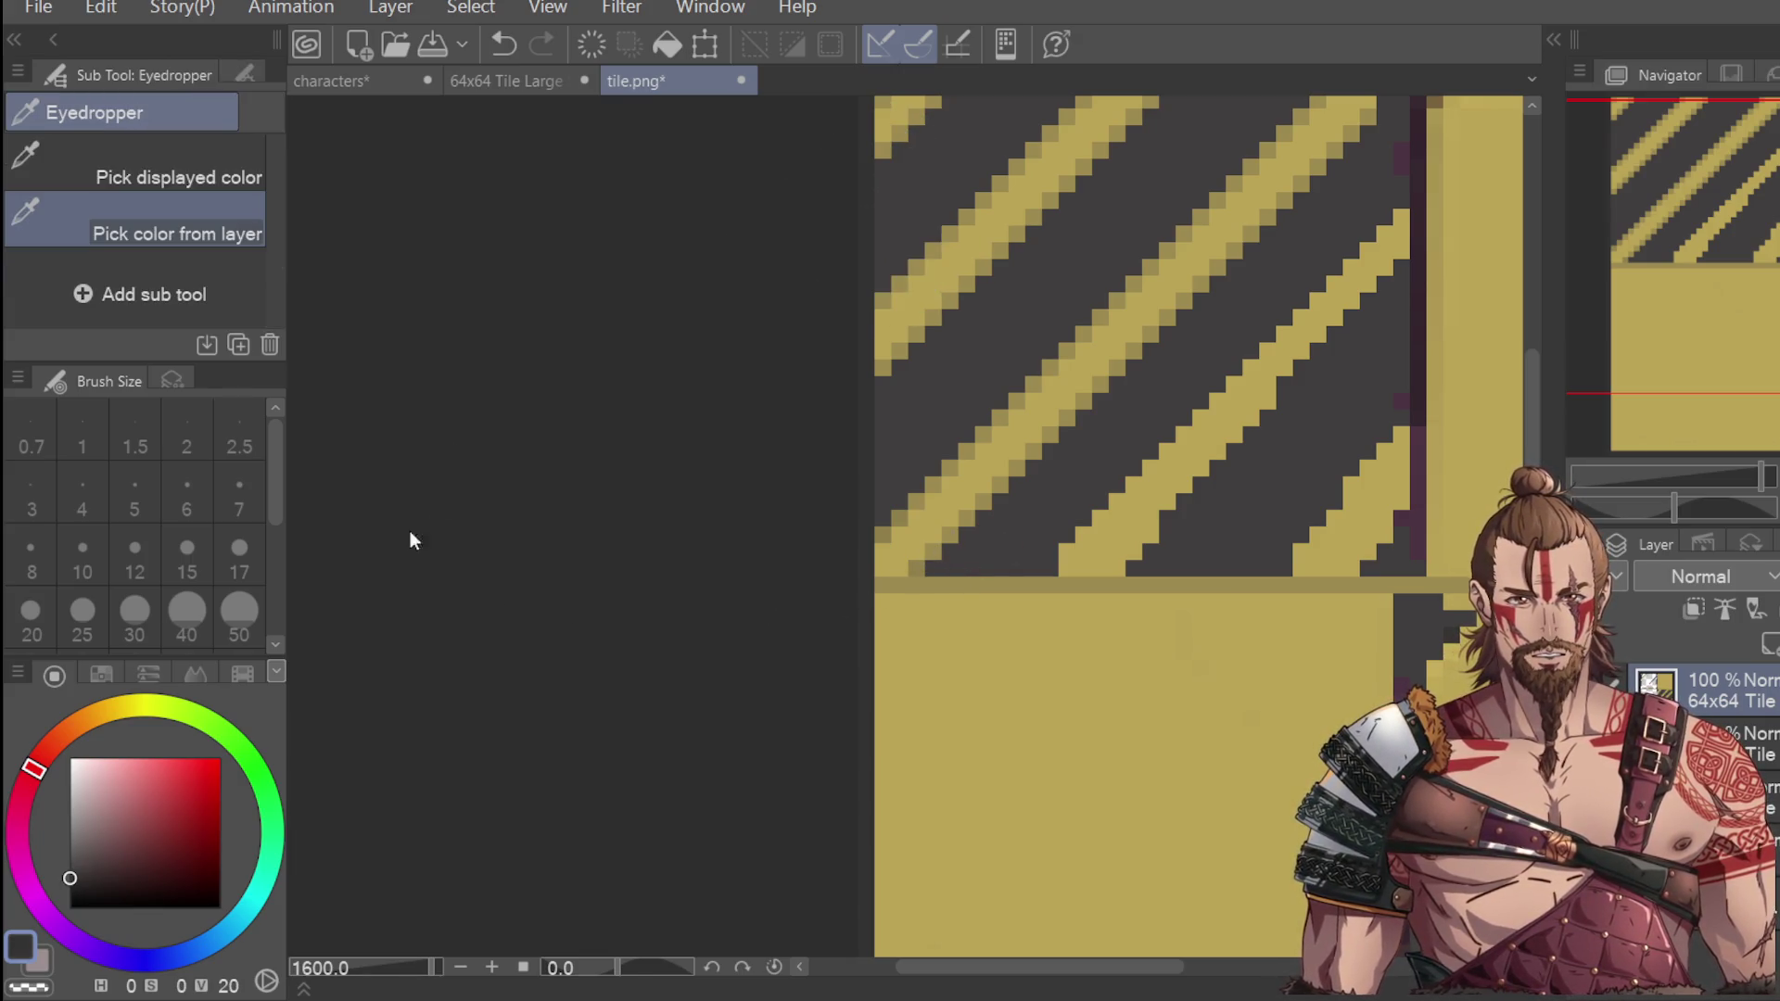
key("p")
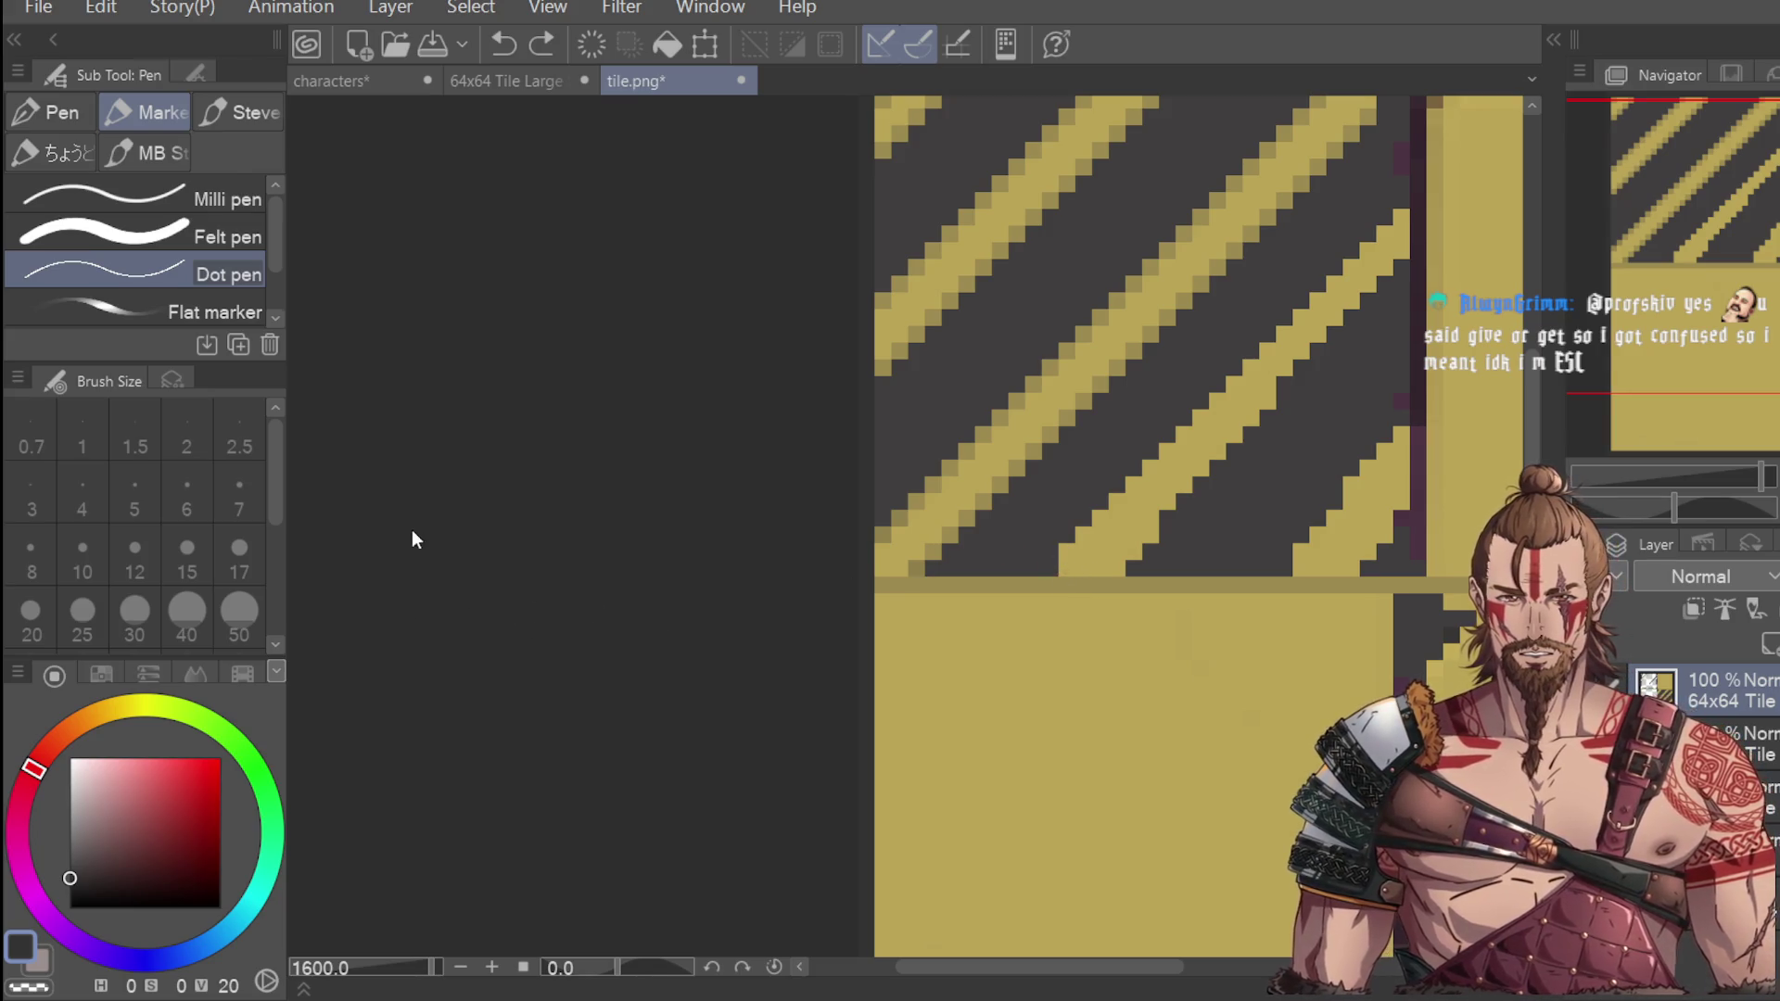
left_click(894, 374, "alt")
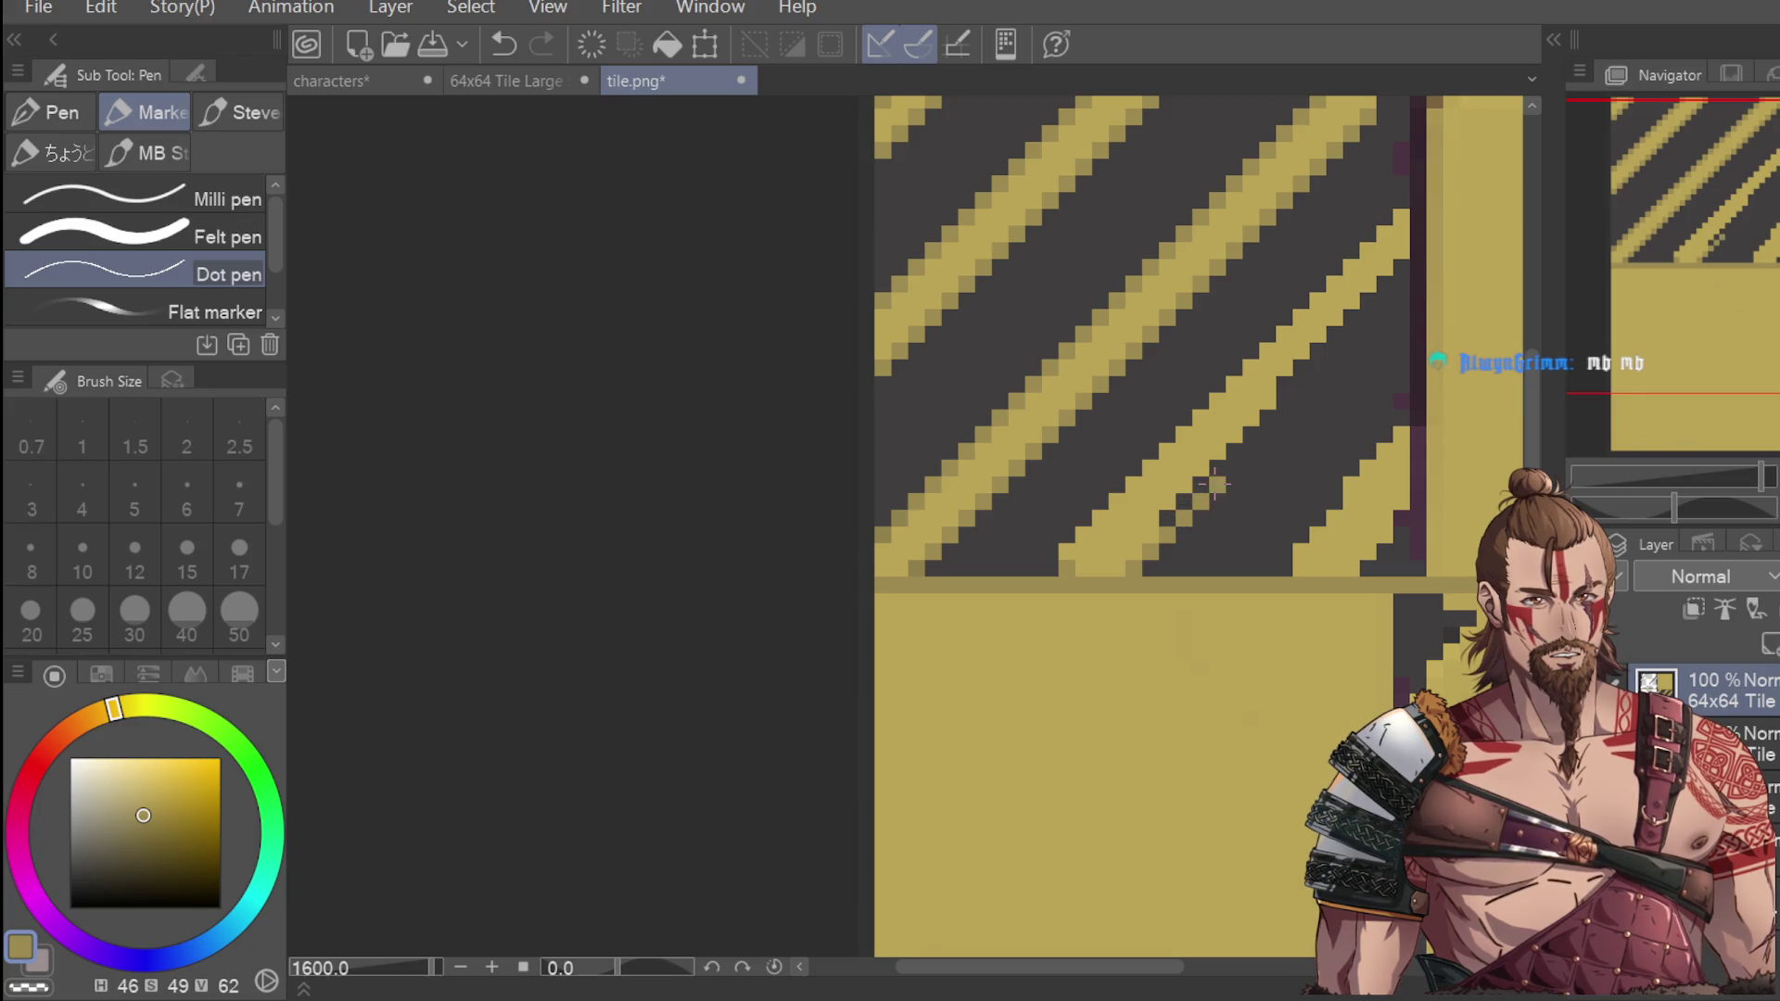
scroll(1213, 482, "down", 2)
scroll(1253, 407, "up", 2)
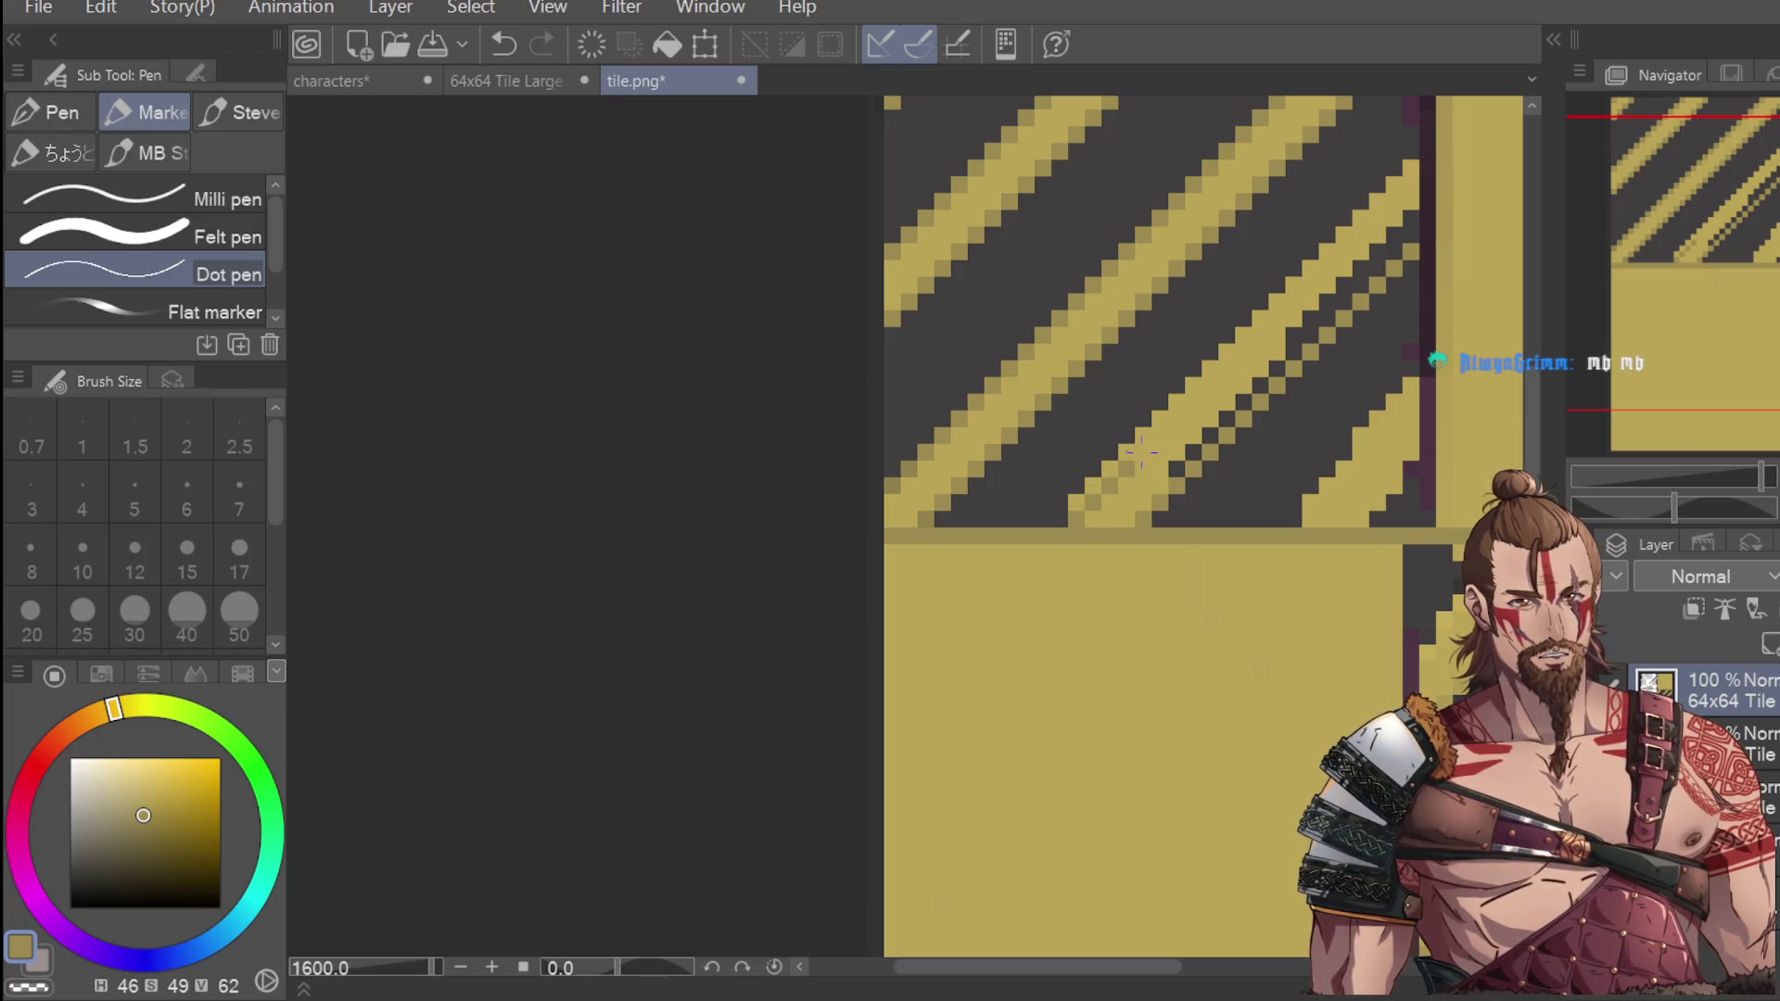
key("ctrl+z")
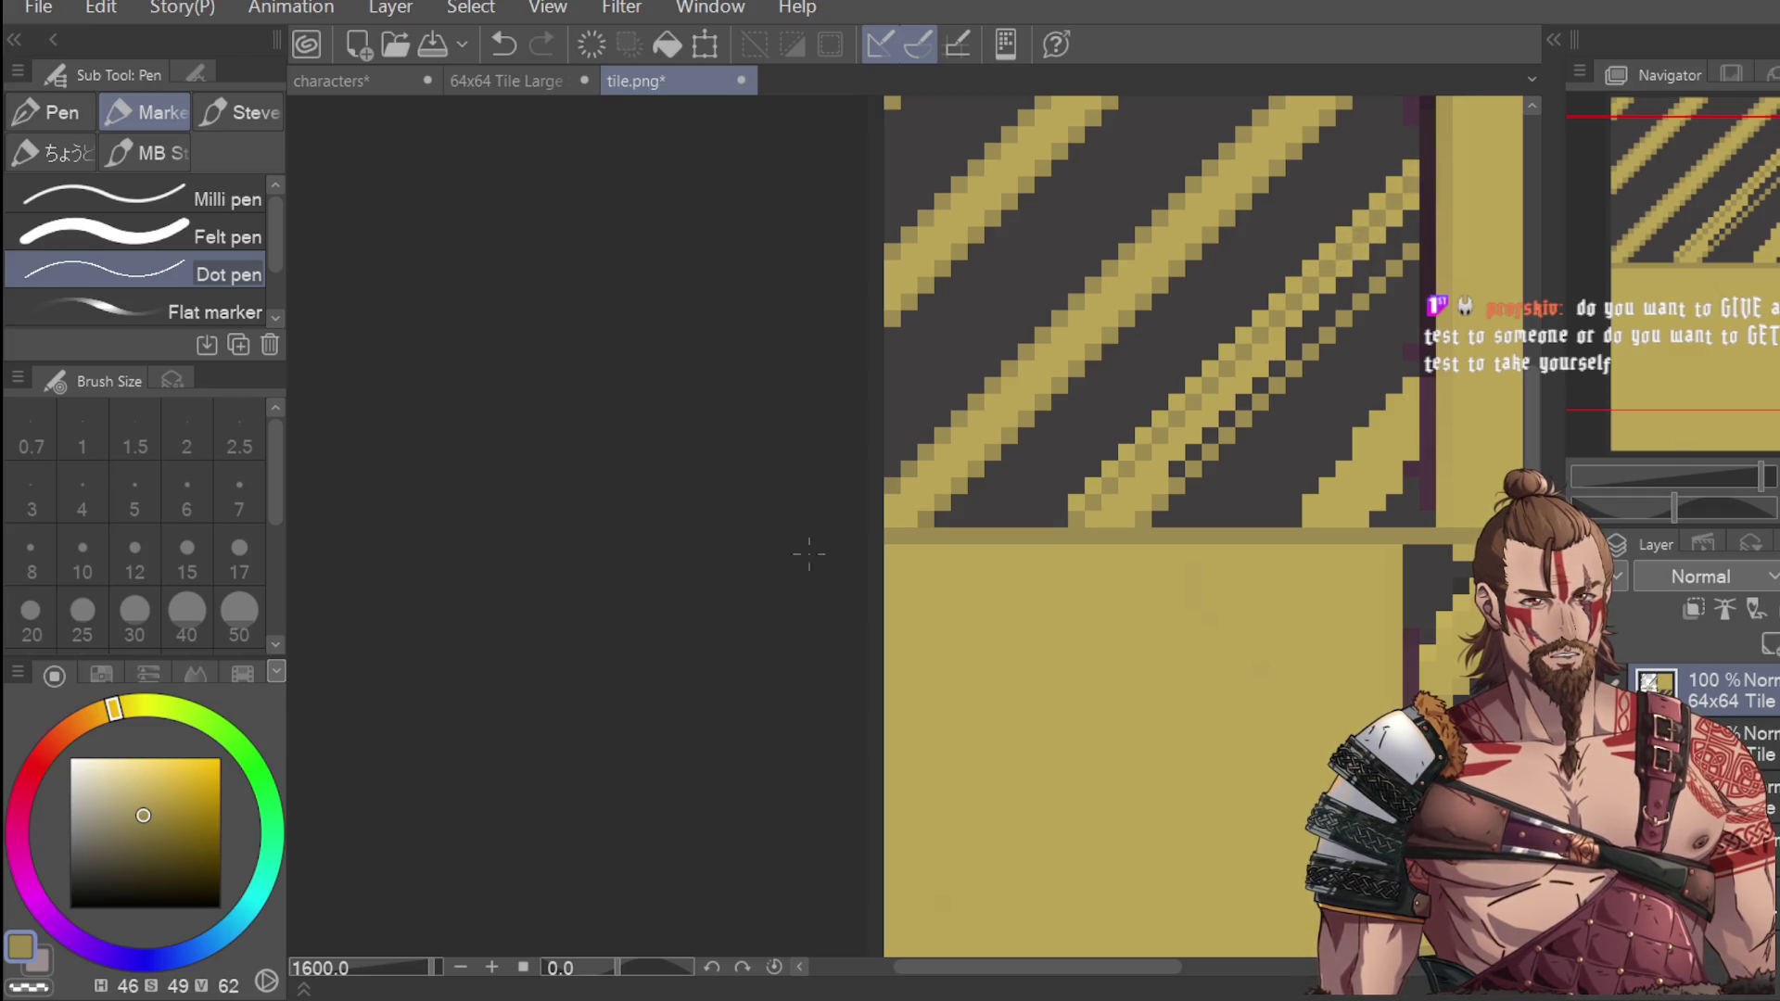
left_click(1029, 445, "alt")
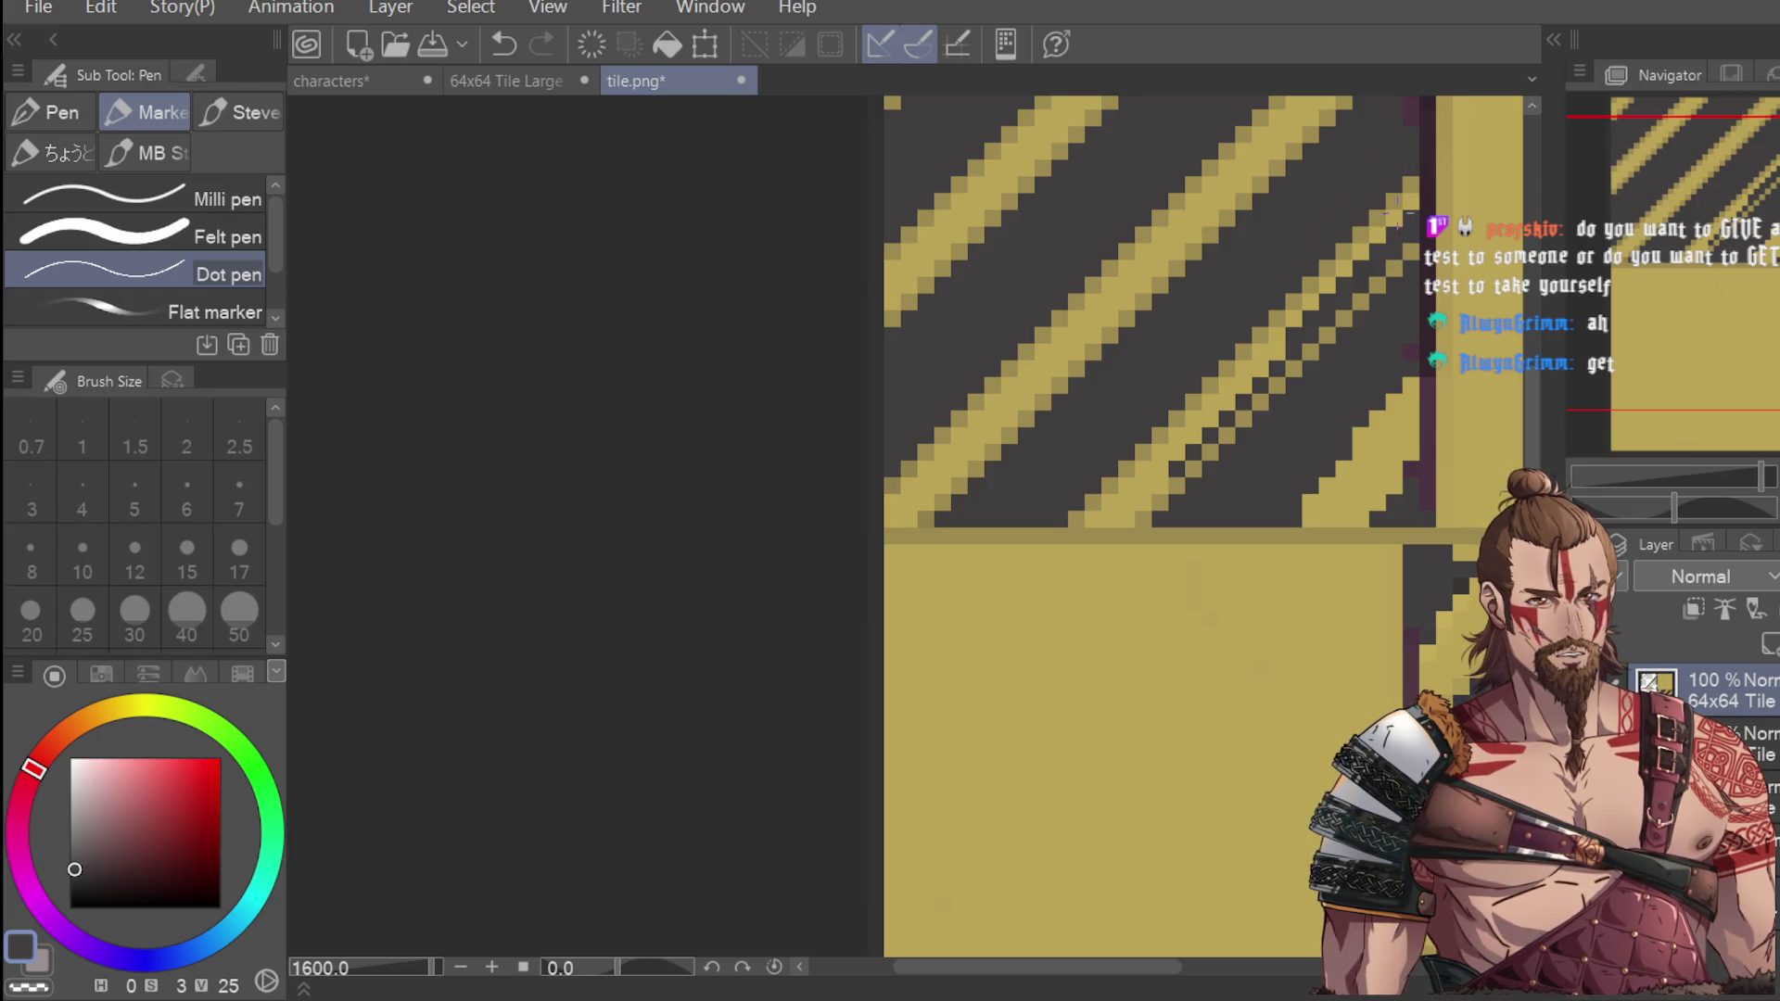
Fill the checkered gaps along the diagonal stripe with the brighter stripe yellow.
key("i")
left_click(1103, 432)
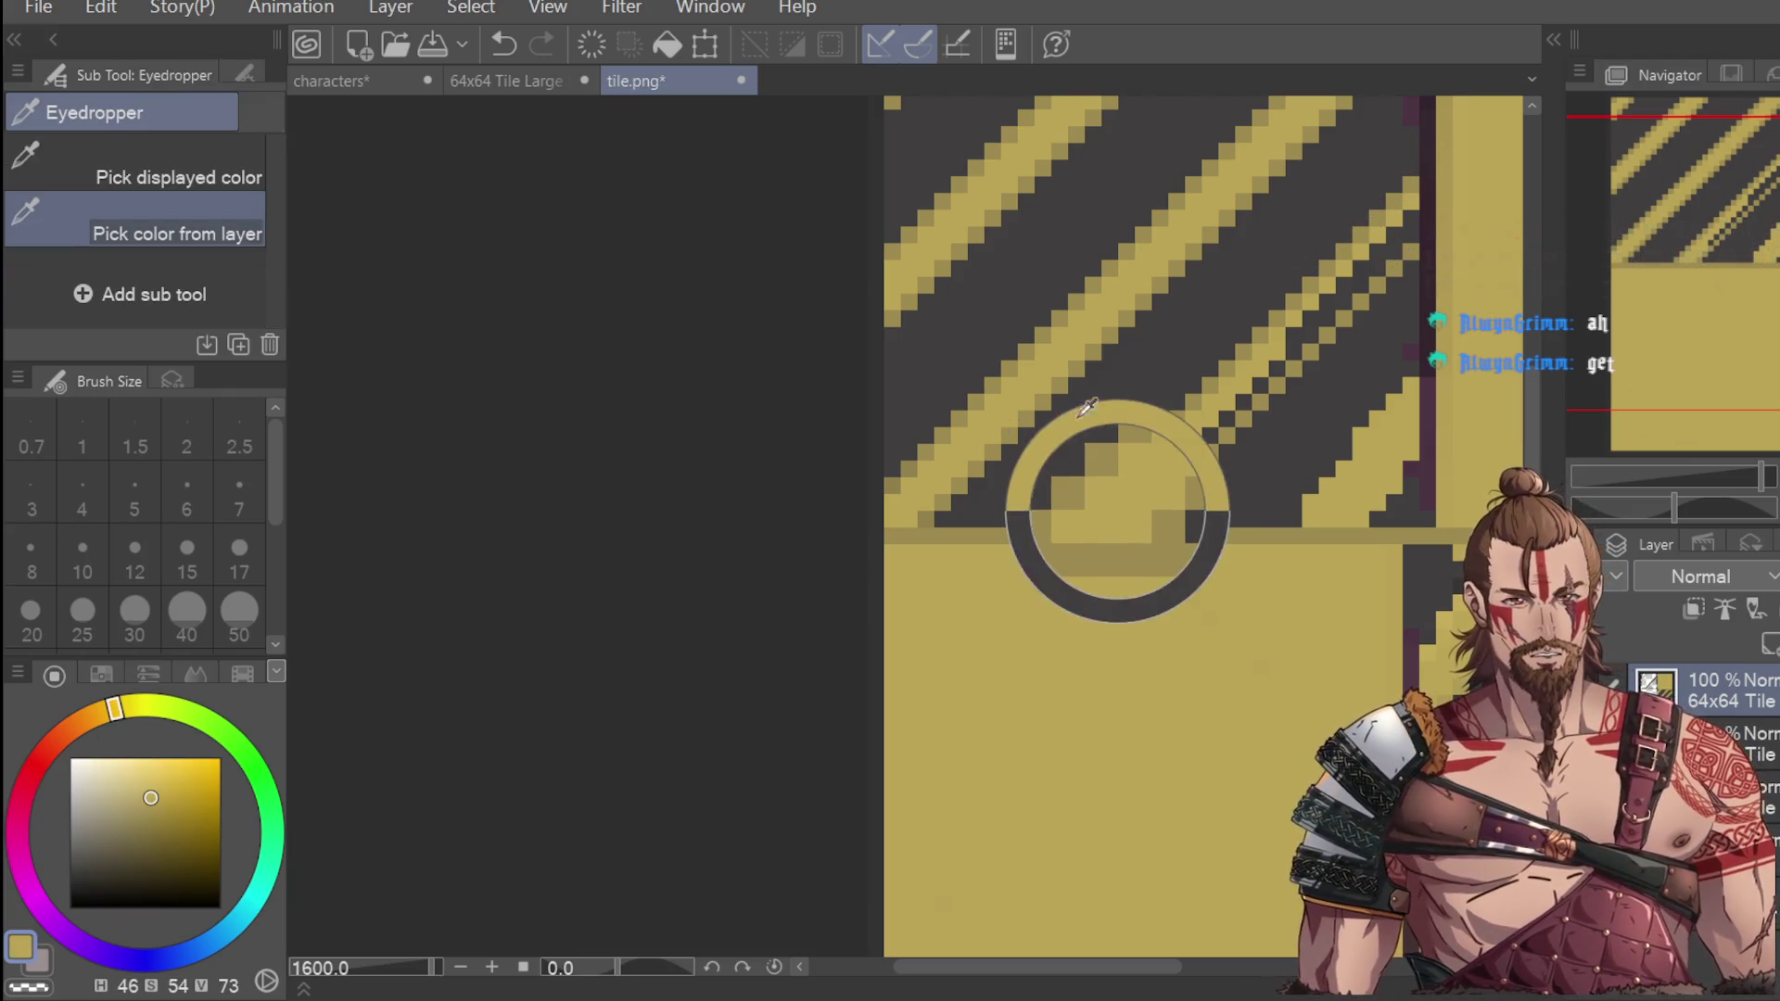
key("p")
left_click_drag(1233, 403, 1404, 230)
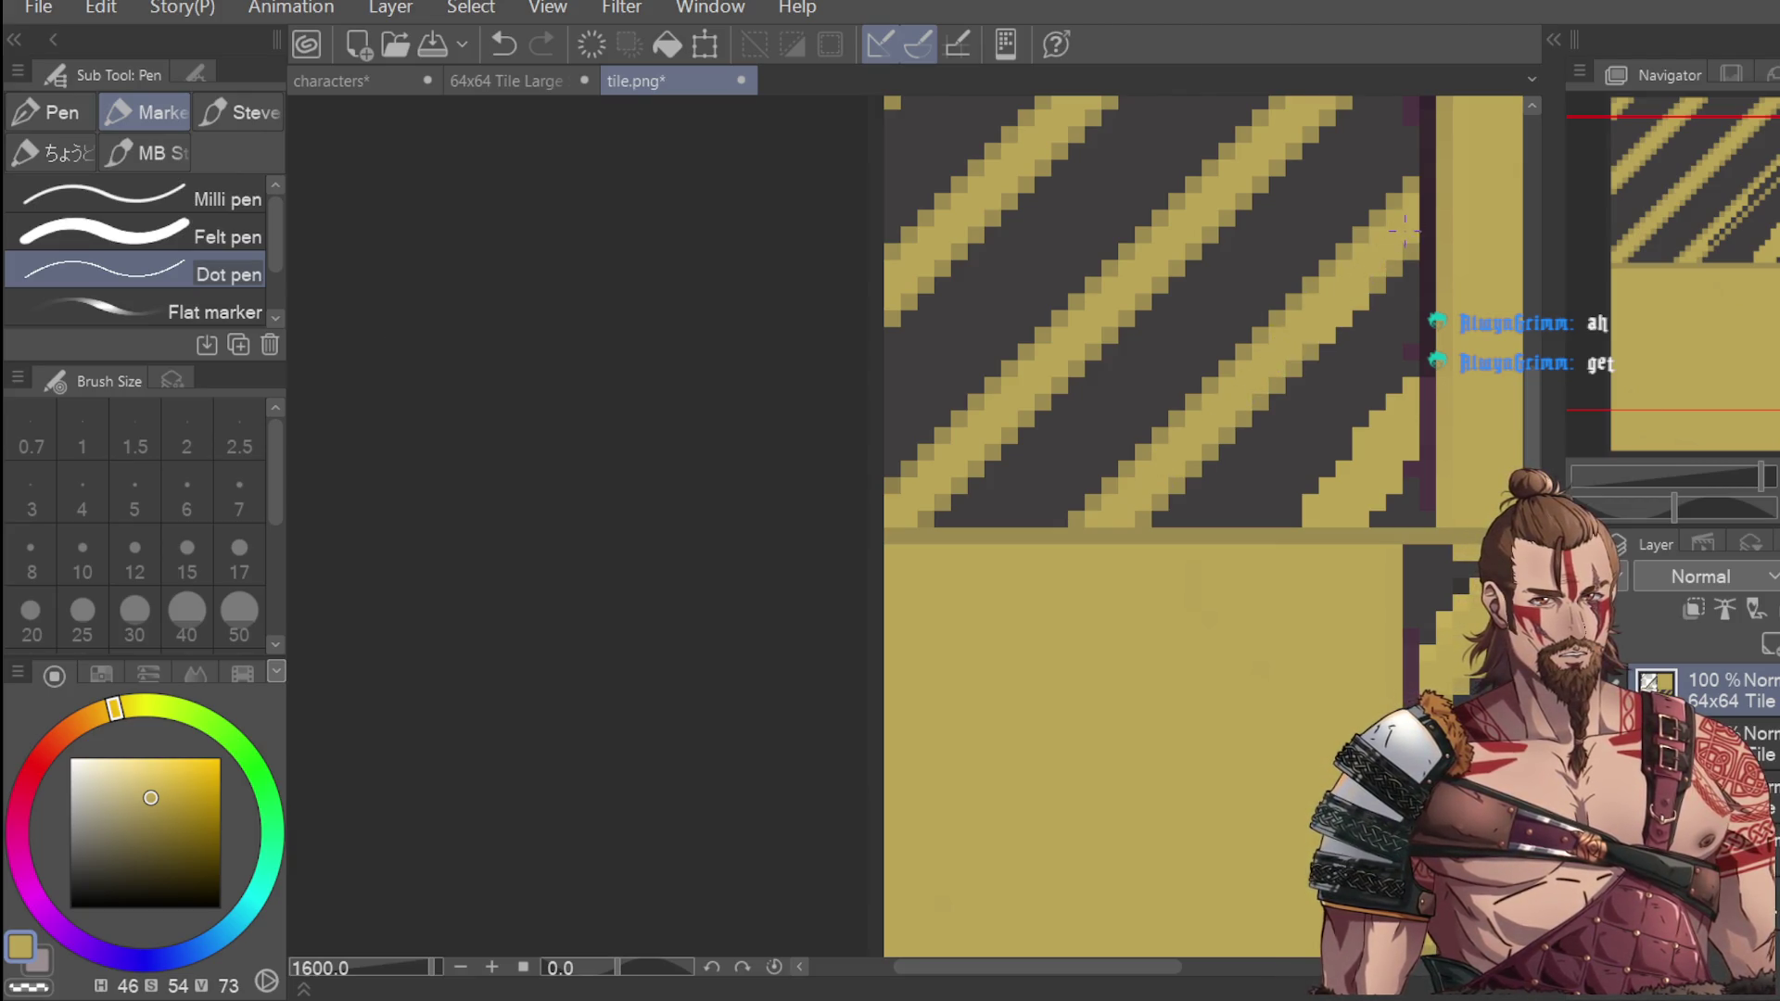
scroll(1404, 230, "down", 5)
scroll(1202, 235, "up", 3)
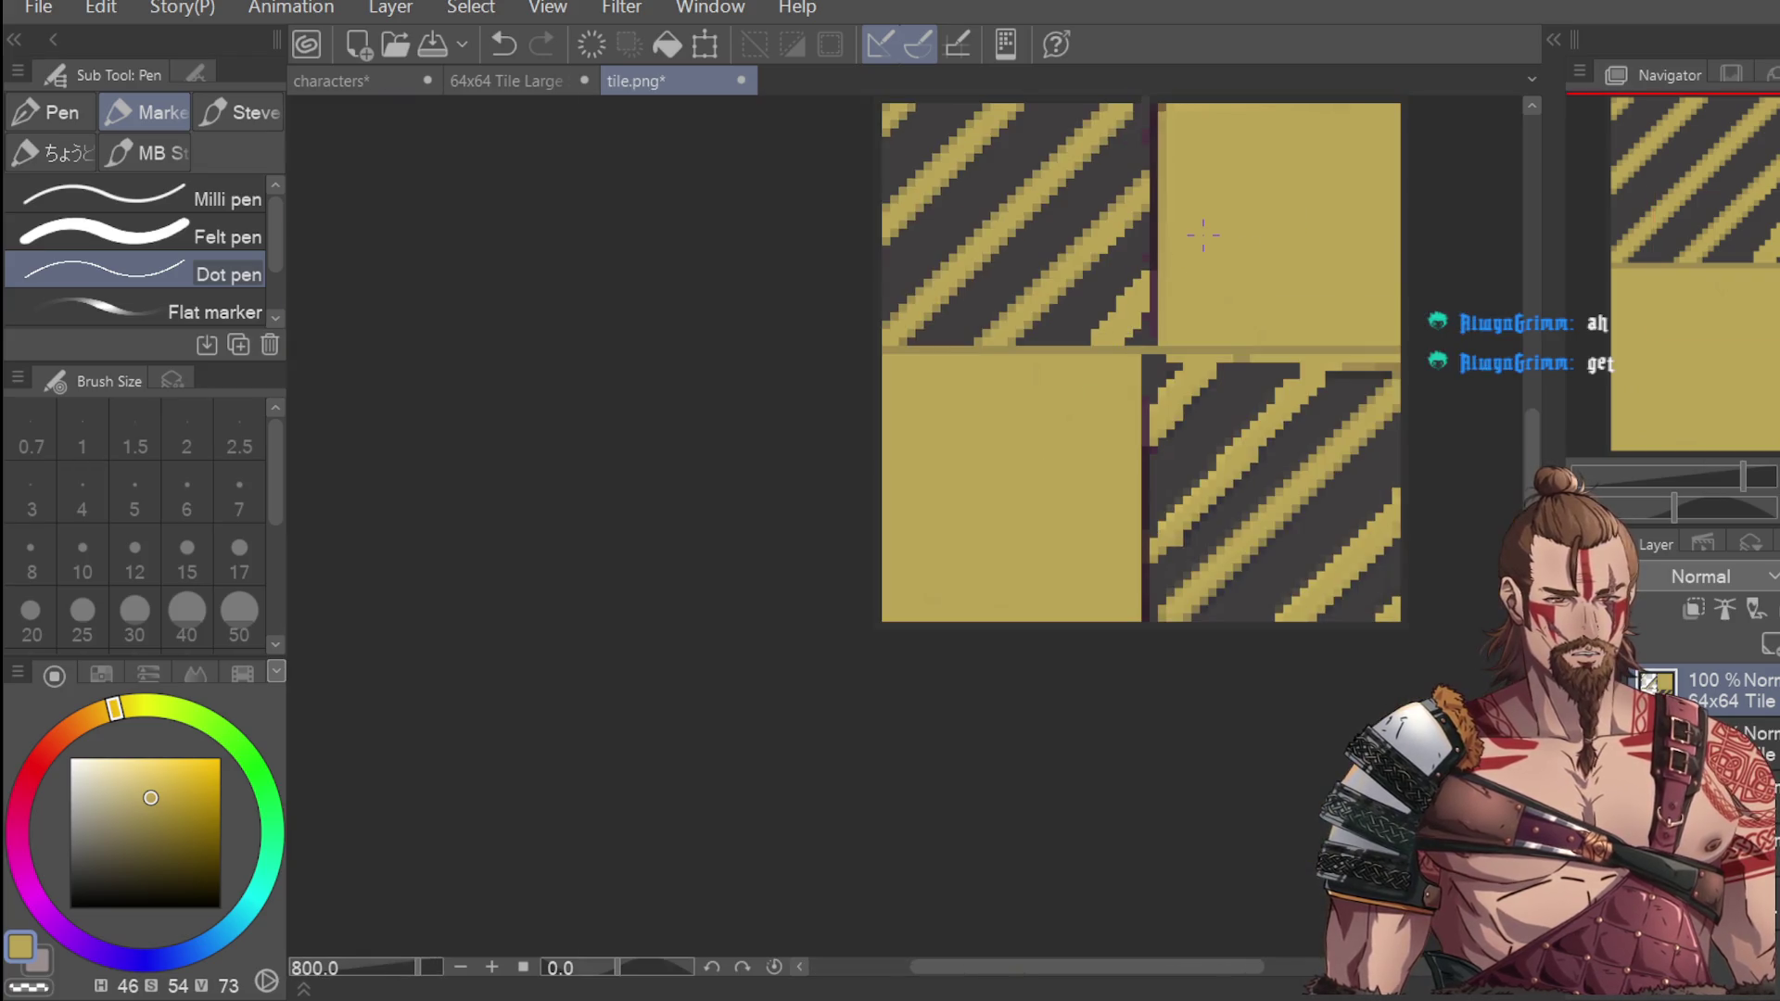
Sample the darker seam yellow and add a single yellow pixel on the seam row.
left_click_drag(1576, 255, 1574, 227)
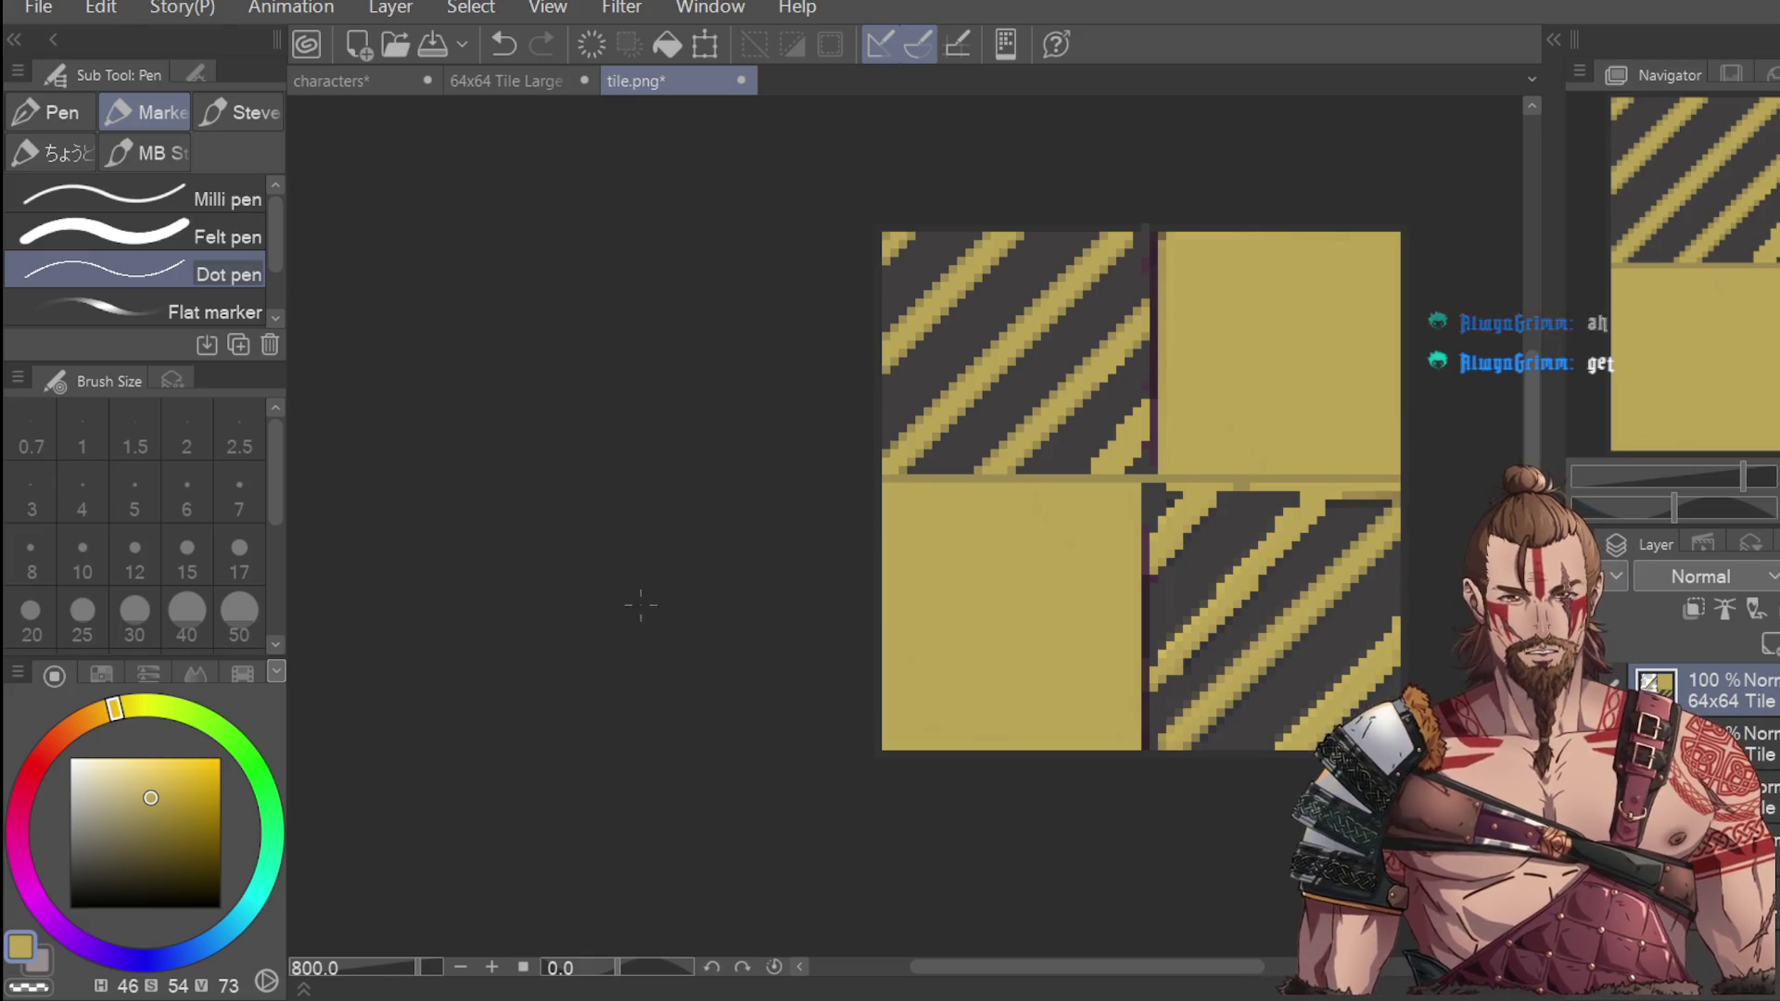
key("i")
scroll(1065, 475, "up", 4)
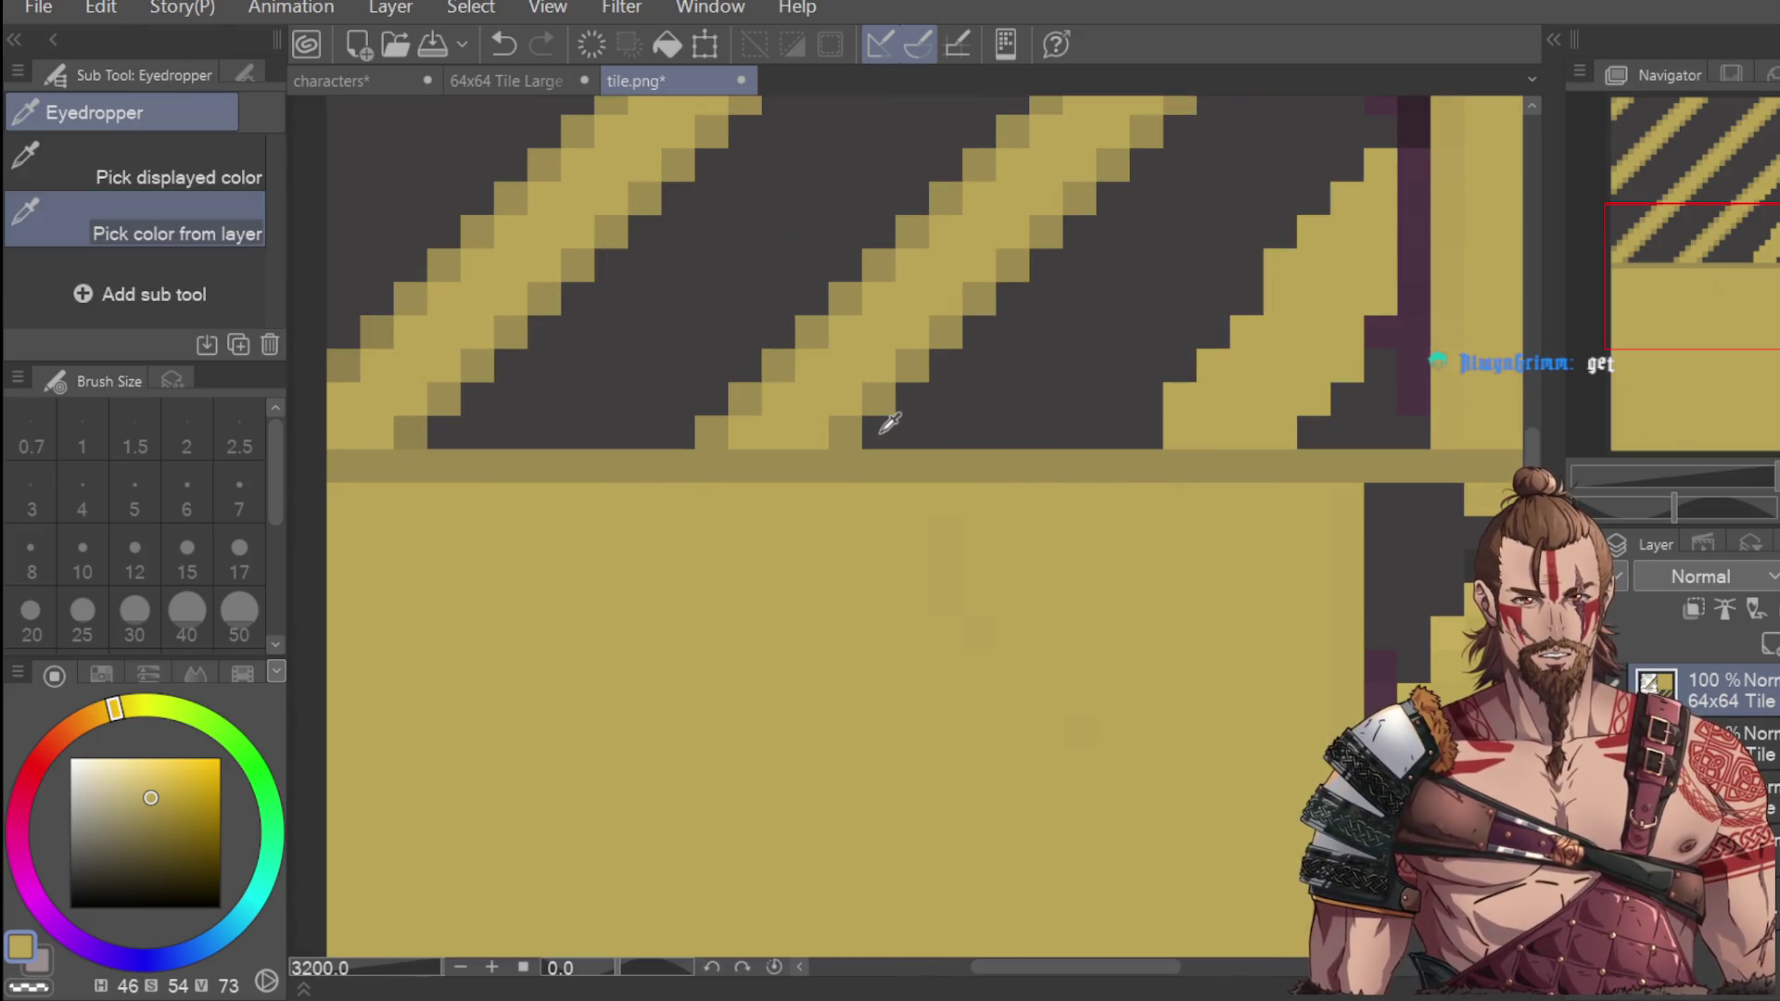
left_click(529, 459)
key("p")
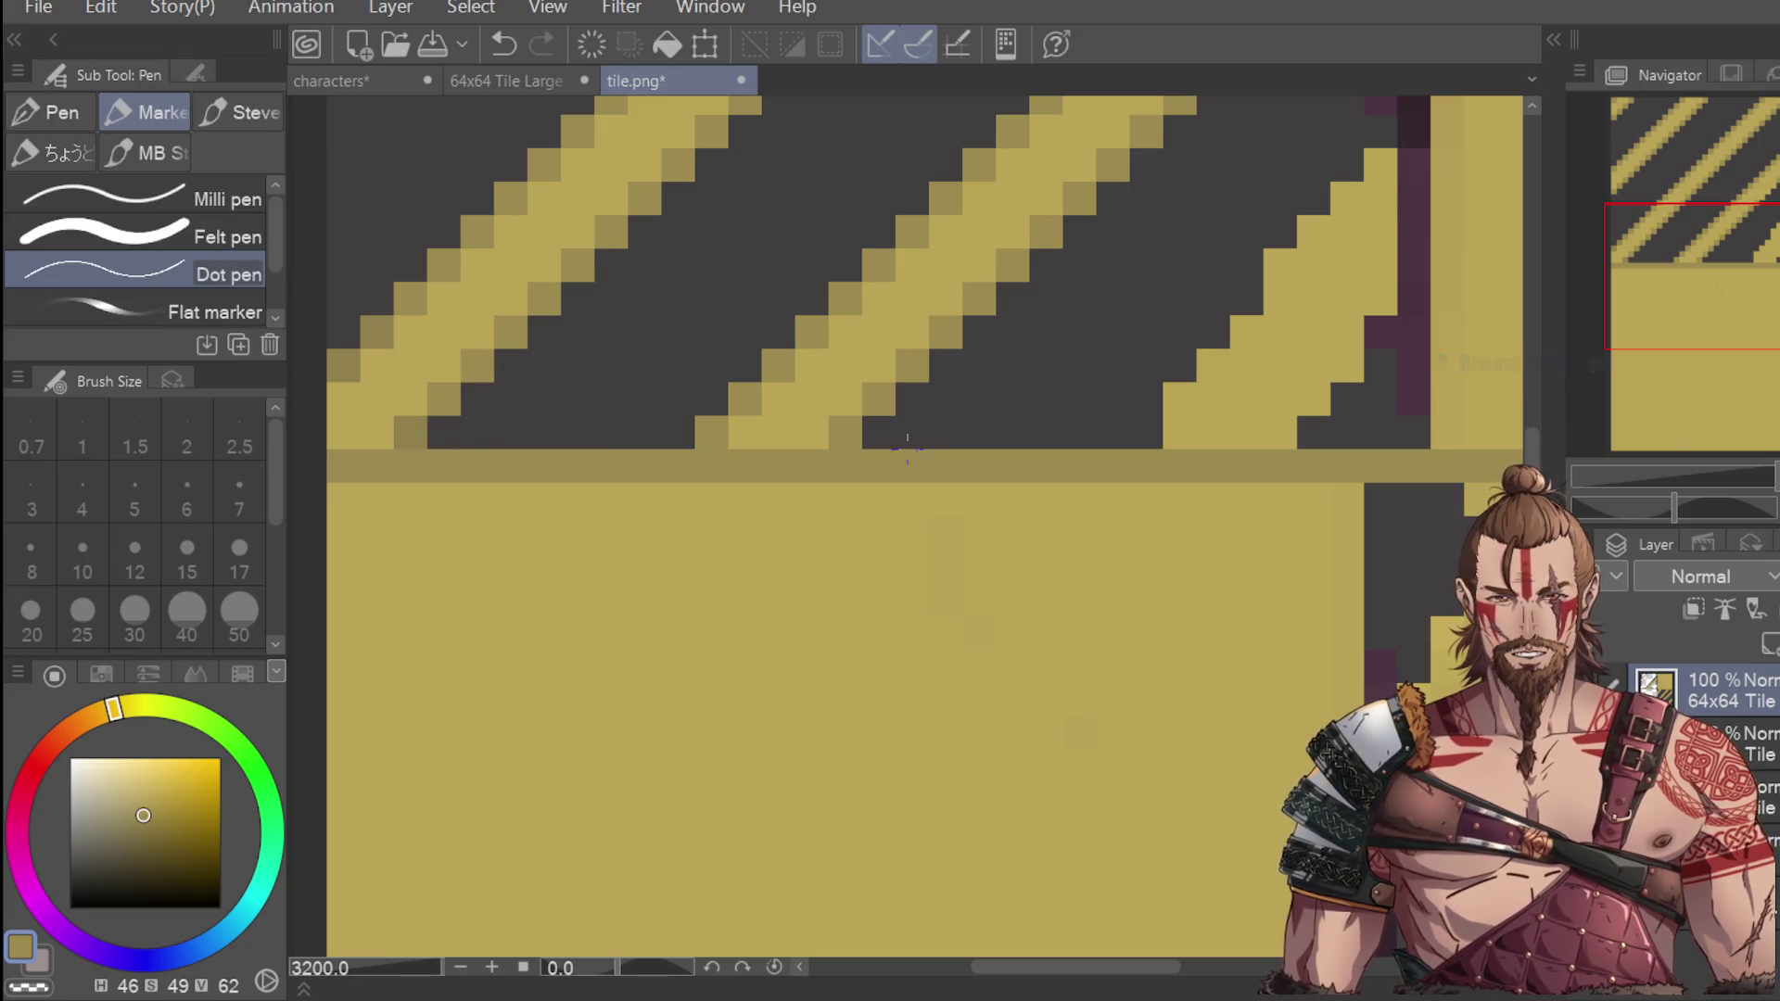
left_click_drag(905, 431, 1147, 433)
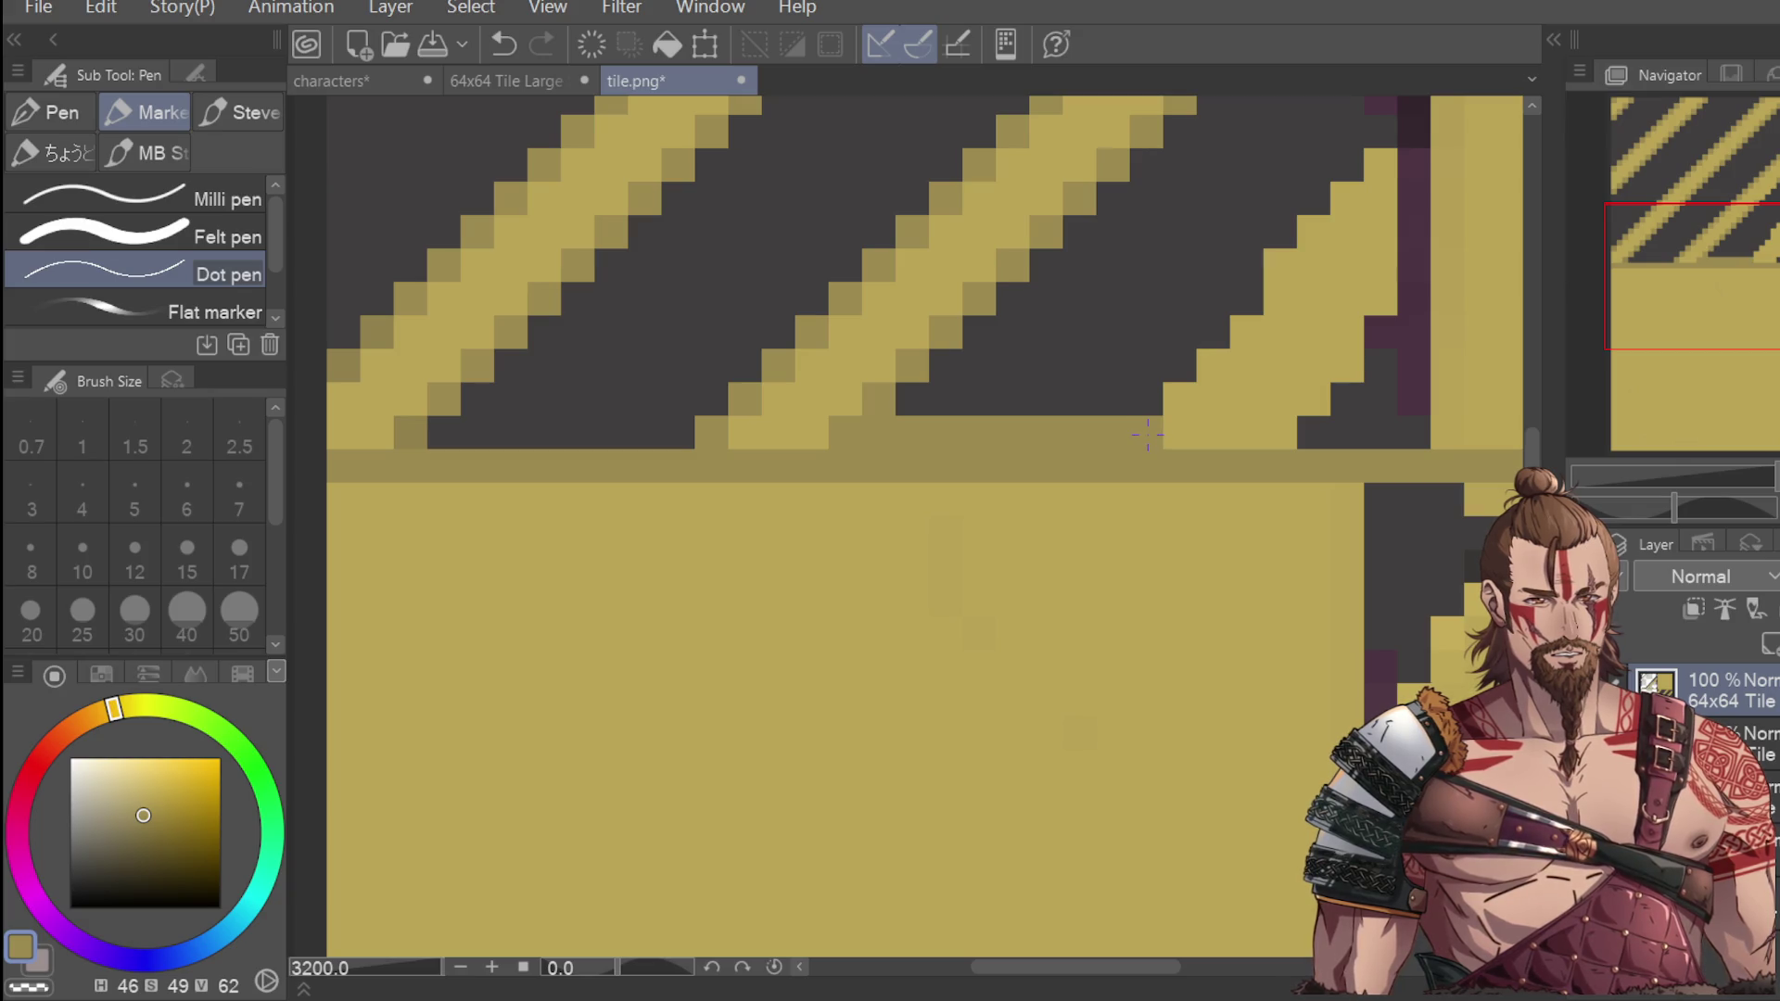
key("ctrl+z")
key("ctrl+z")
key("ctrl+z")
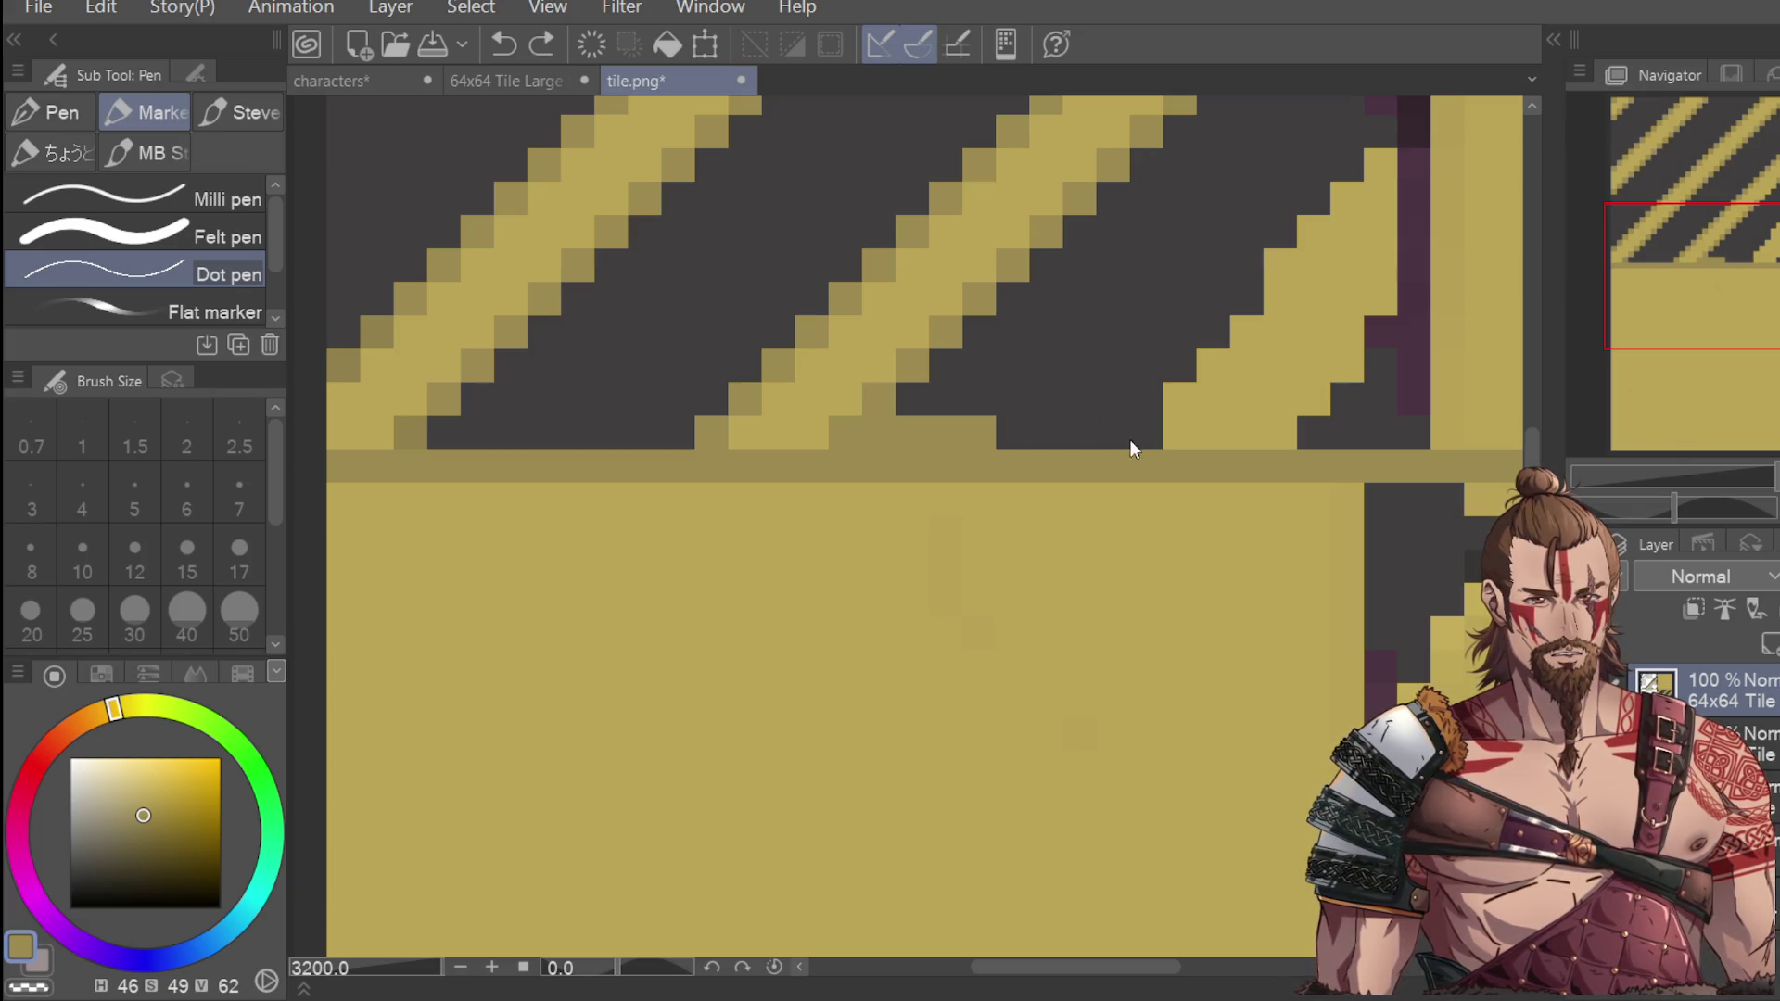
key("ctrl+z")
left_click(1119, 431)
Extend the yellow stripe edge diagonally by five pixels.
left_click(1146, 400)
left_click(1179, 368)
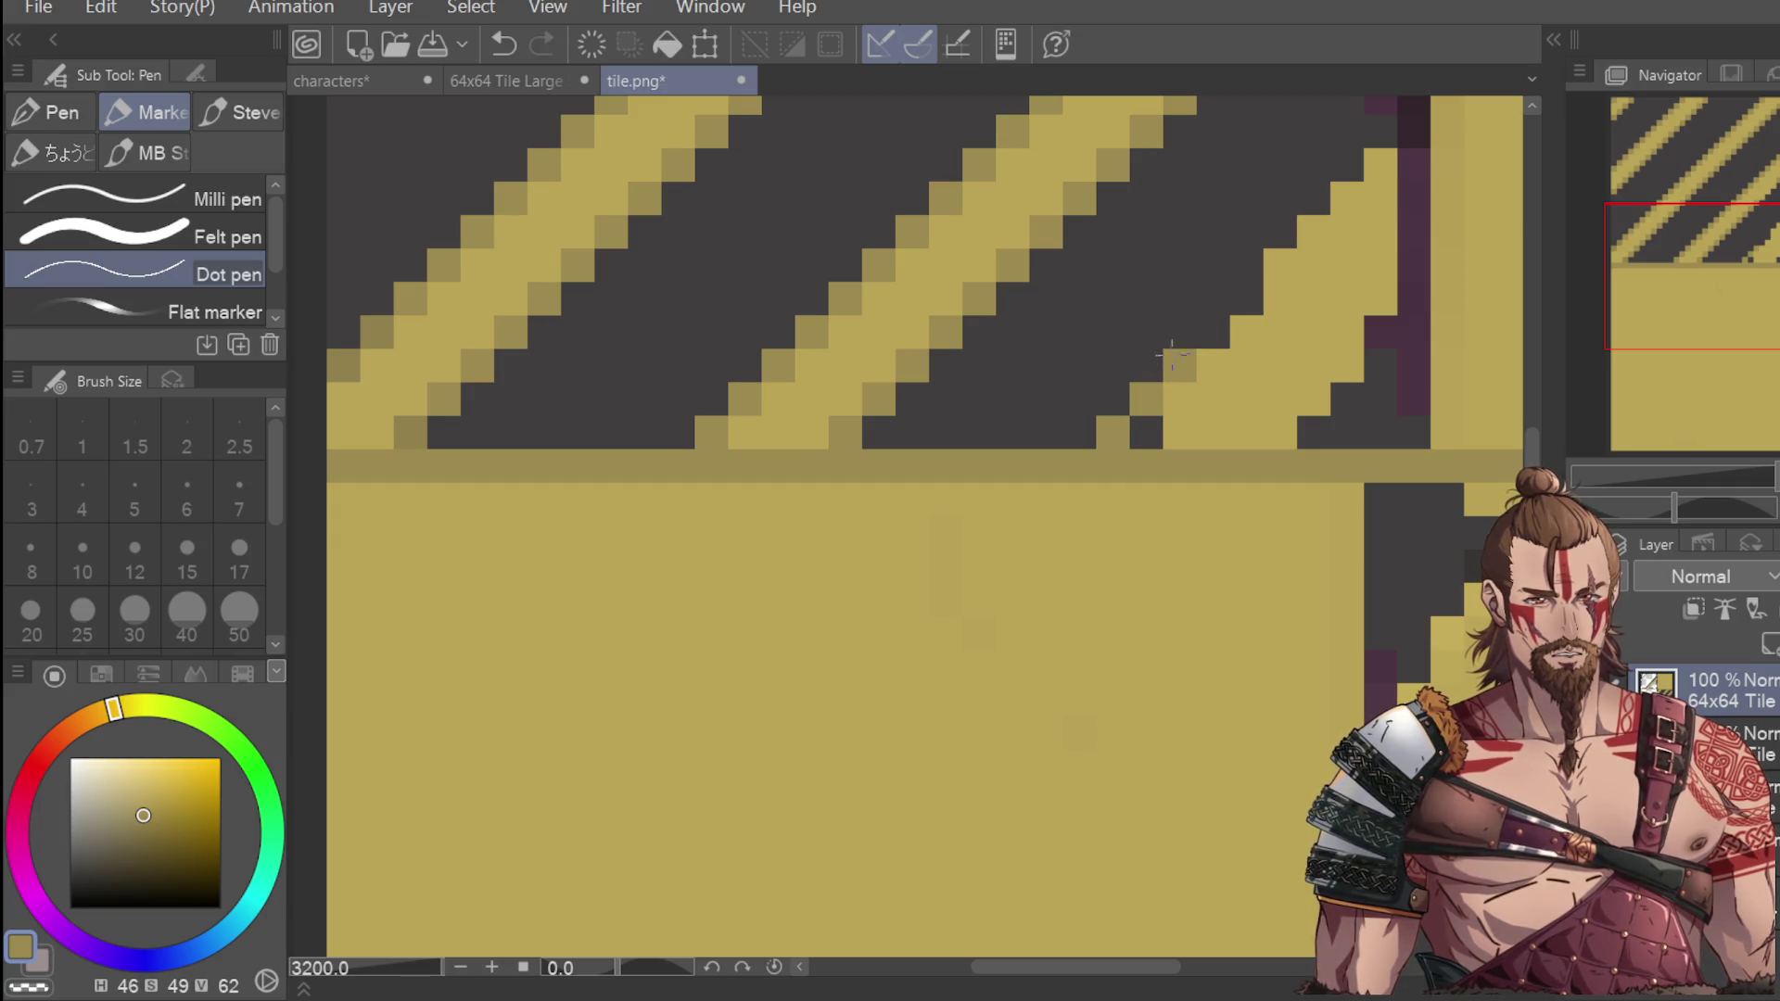
left_click(1213, 333)
left_click(1246, 300)
left_click(1279, 267)
Shade the stripe's edge pixels darker olive, running up to the right.
left_click(1334, 206)
left_click(1380, 165)
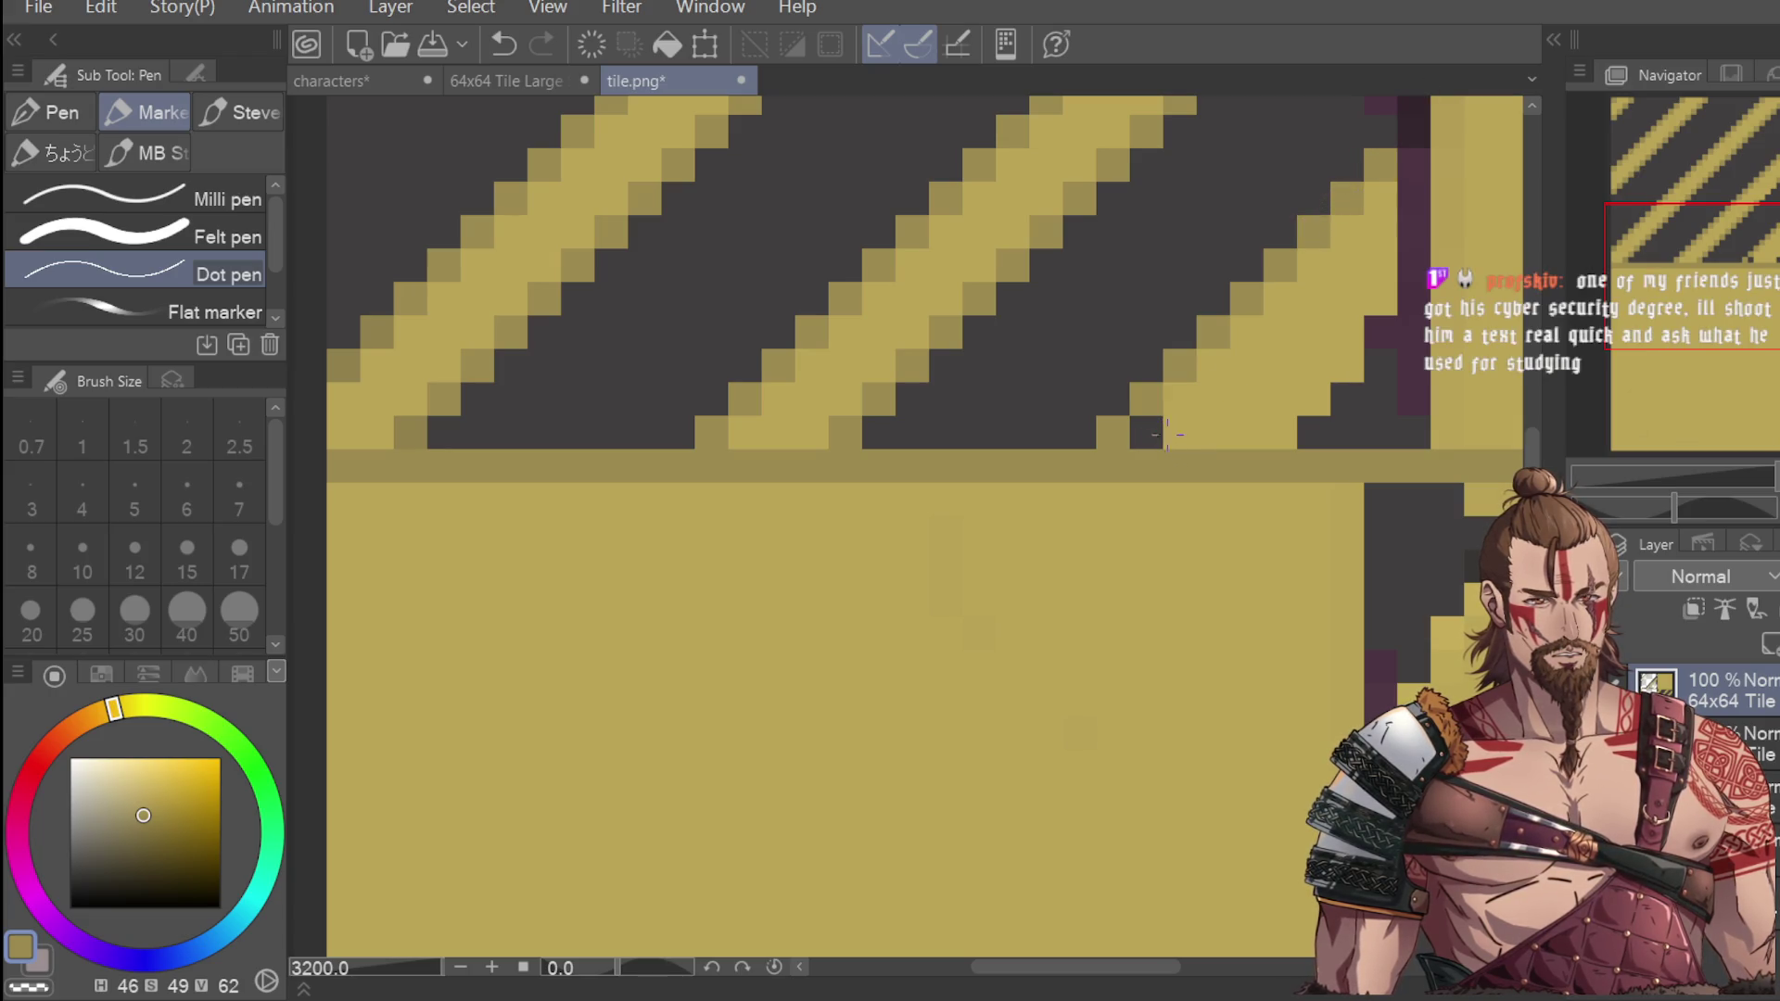
left_click(1244, 433)
left_click(1280, 400)
left_click(1313, 366)
left_click(1348, 331)
left_click(1381, 300)
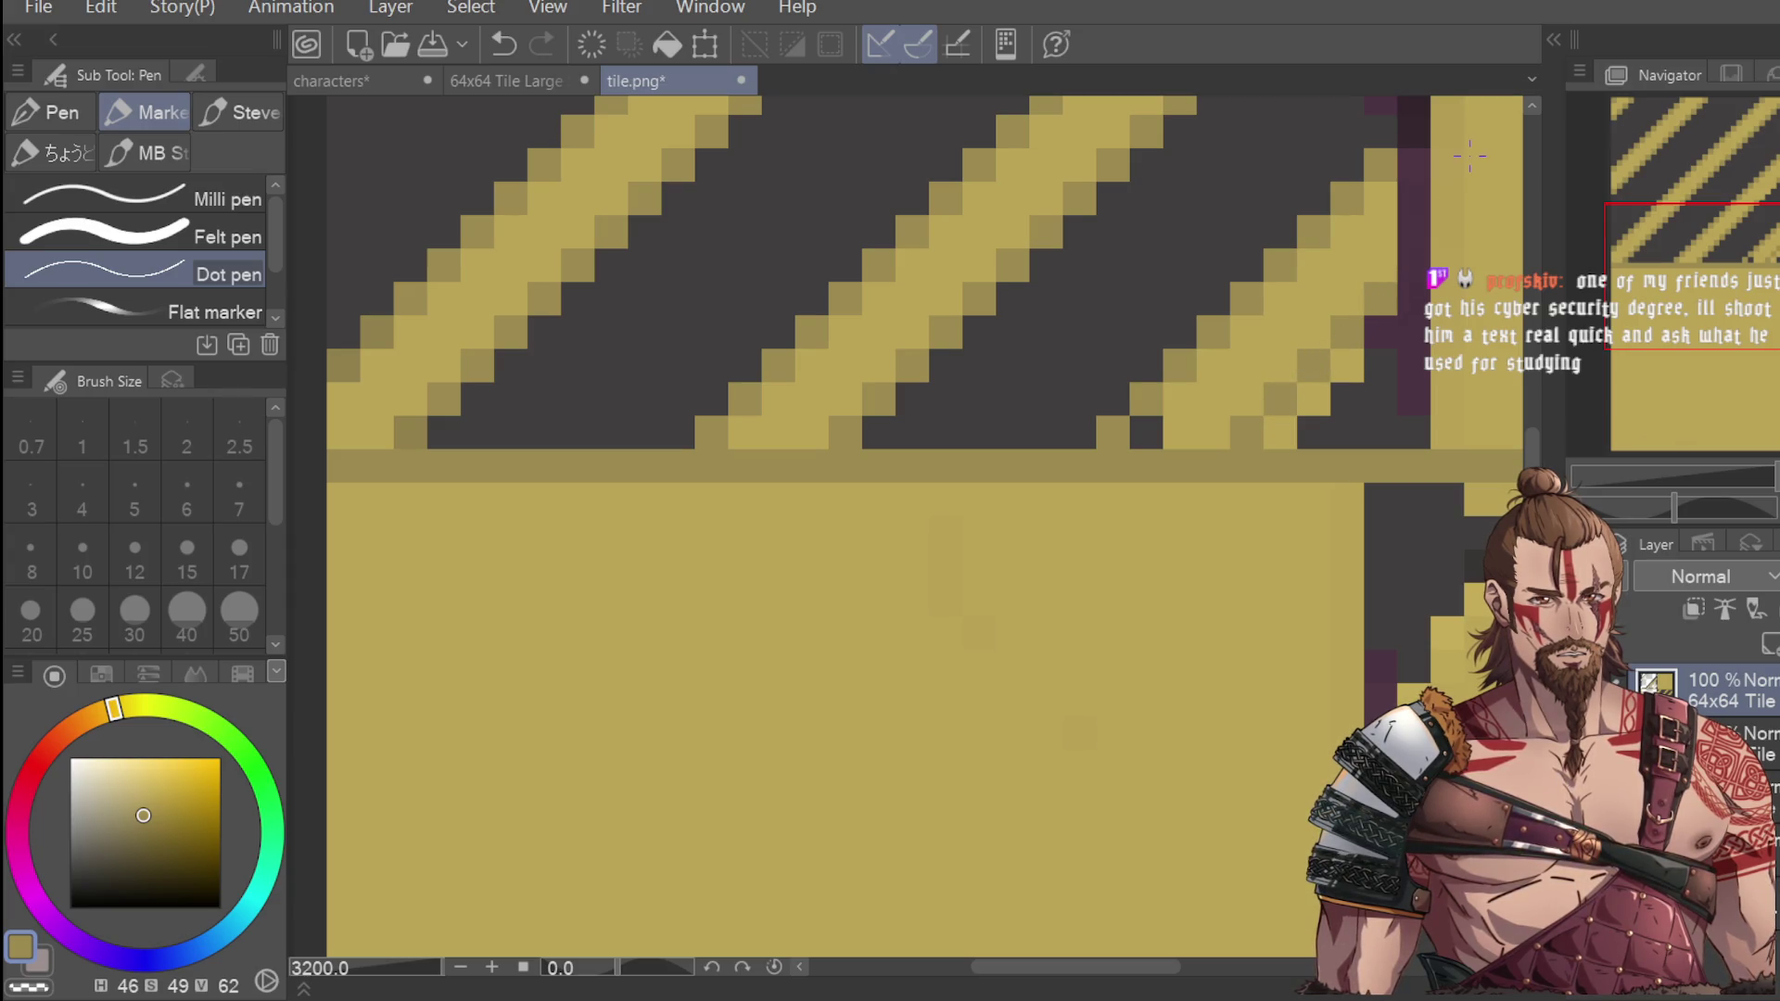
Sample the dark grey background and olive-yellow stripe colours, then zoom out to check tiling.
key("i")
left_click(1334, 422)
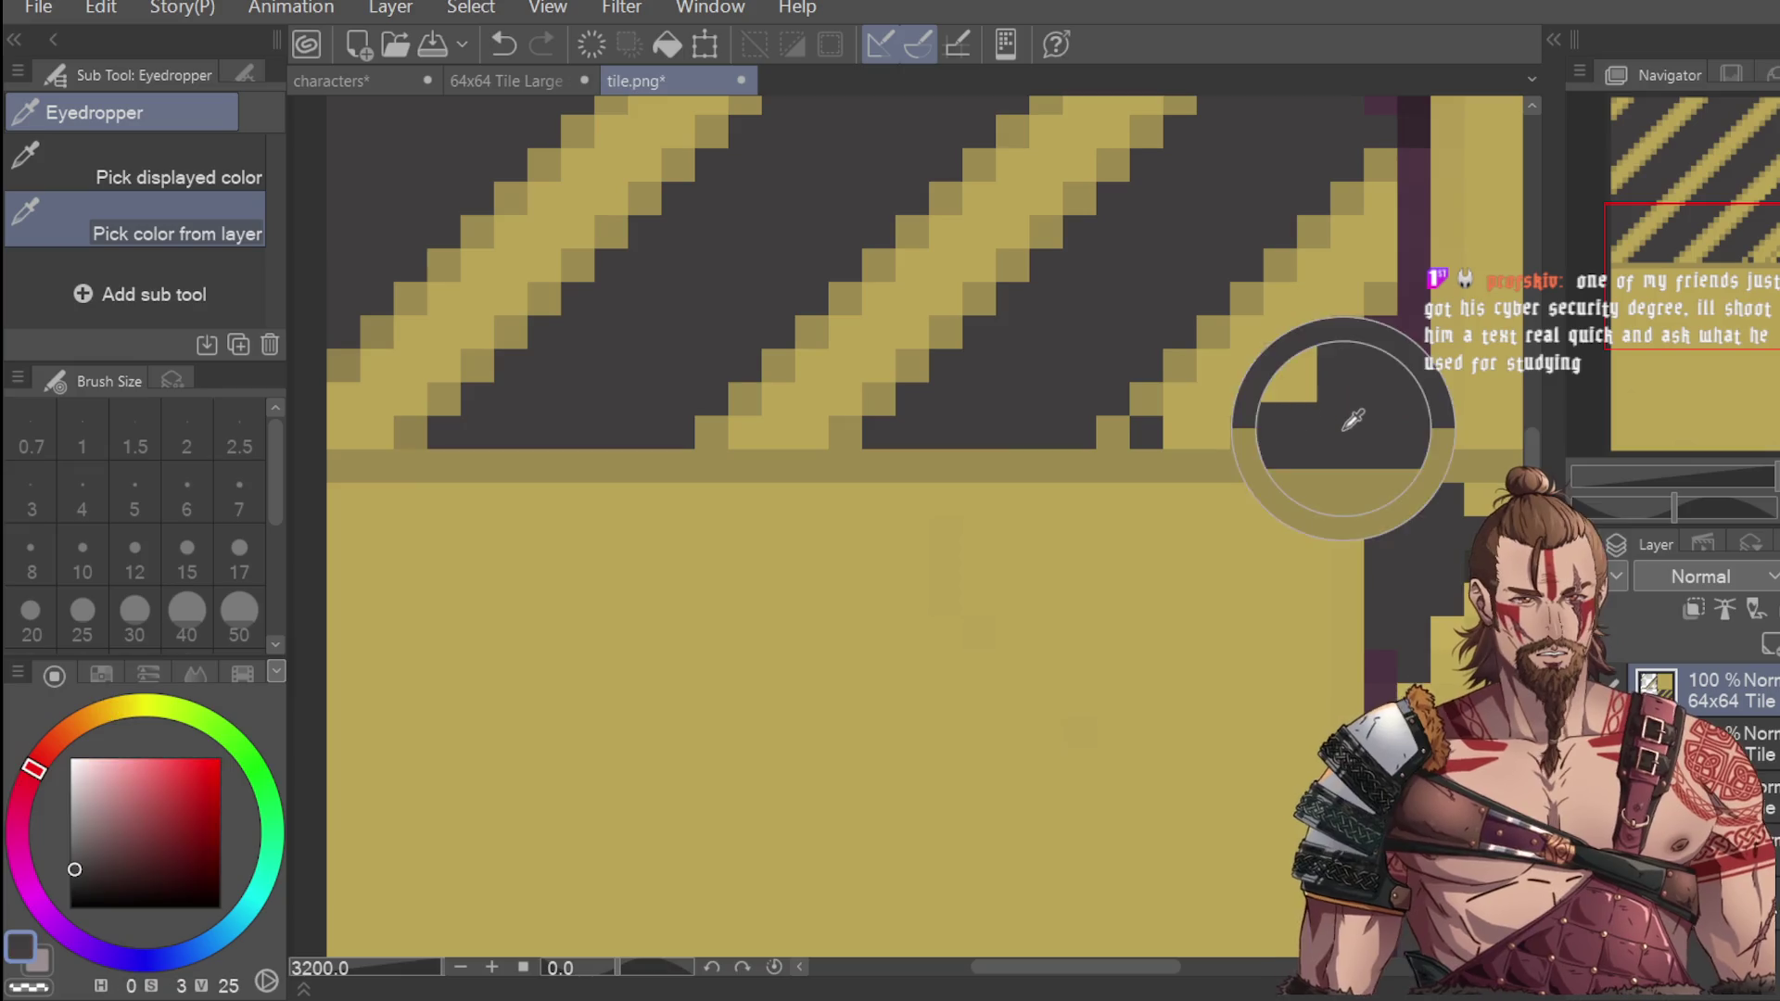
key("p")
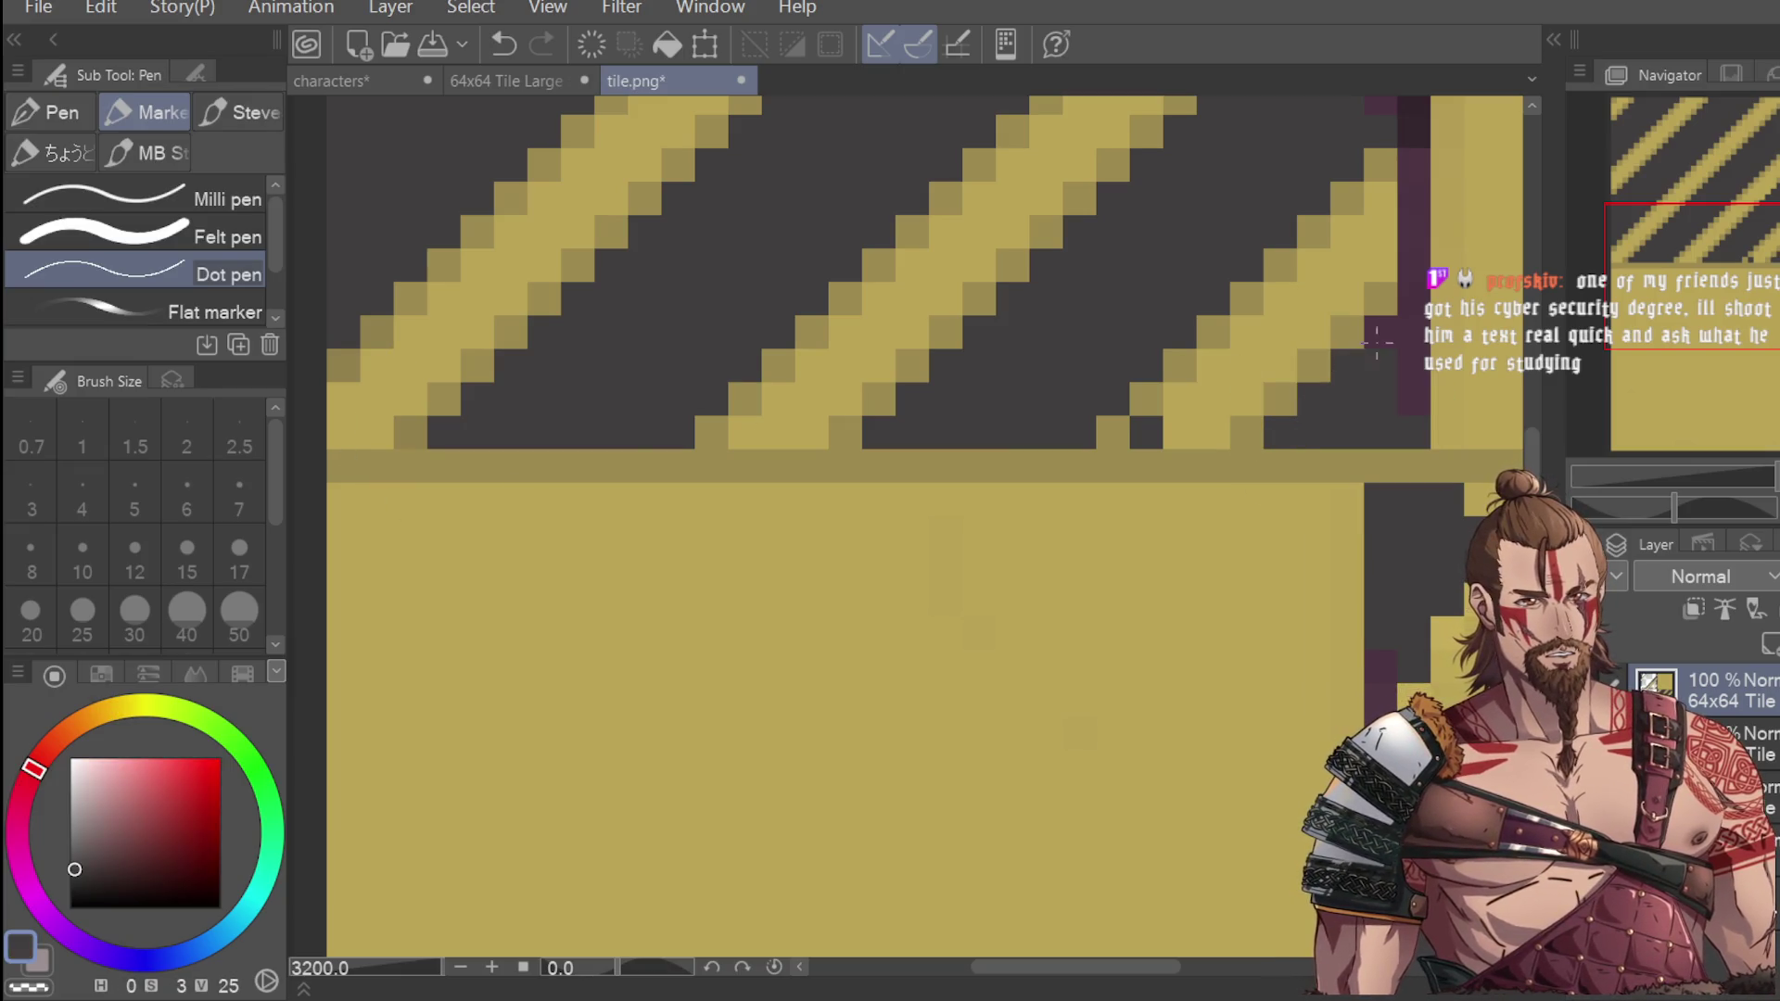
key("i")
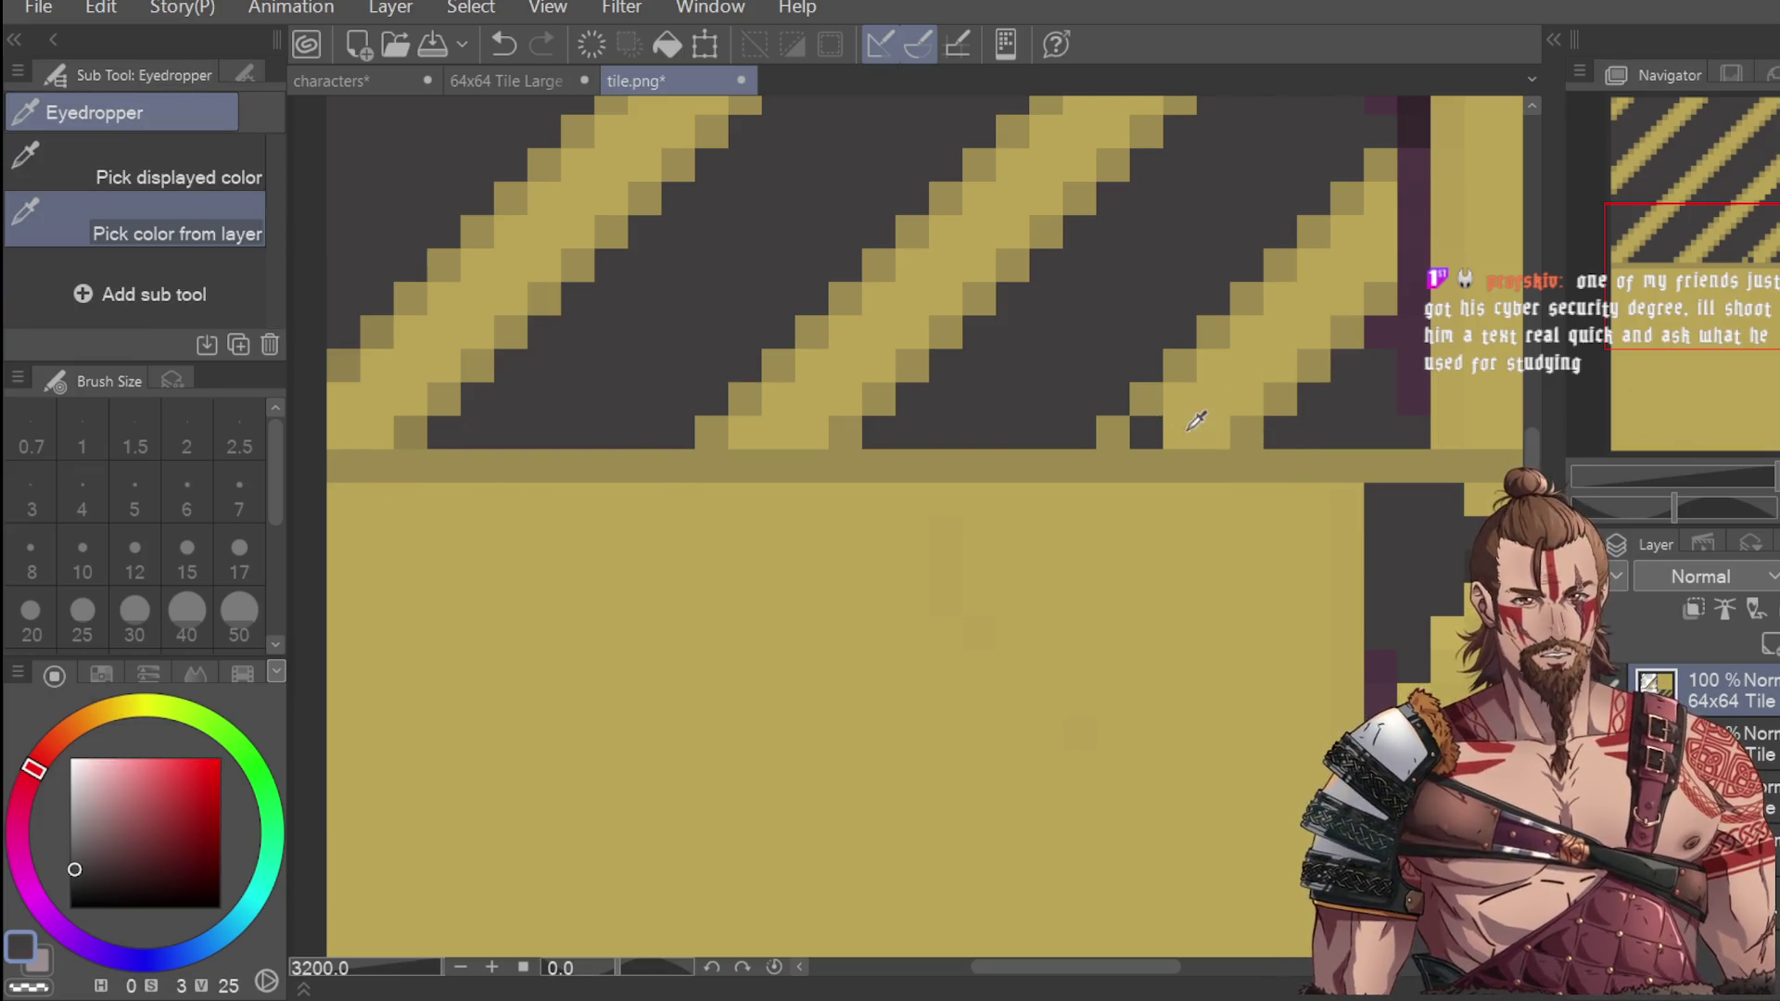
left_click(482, 513)
key("p")
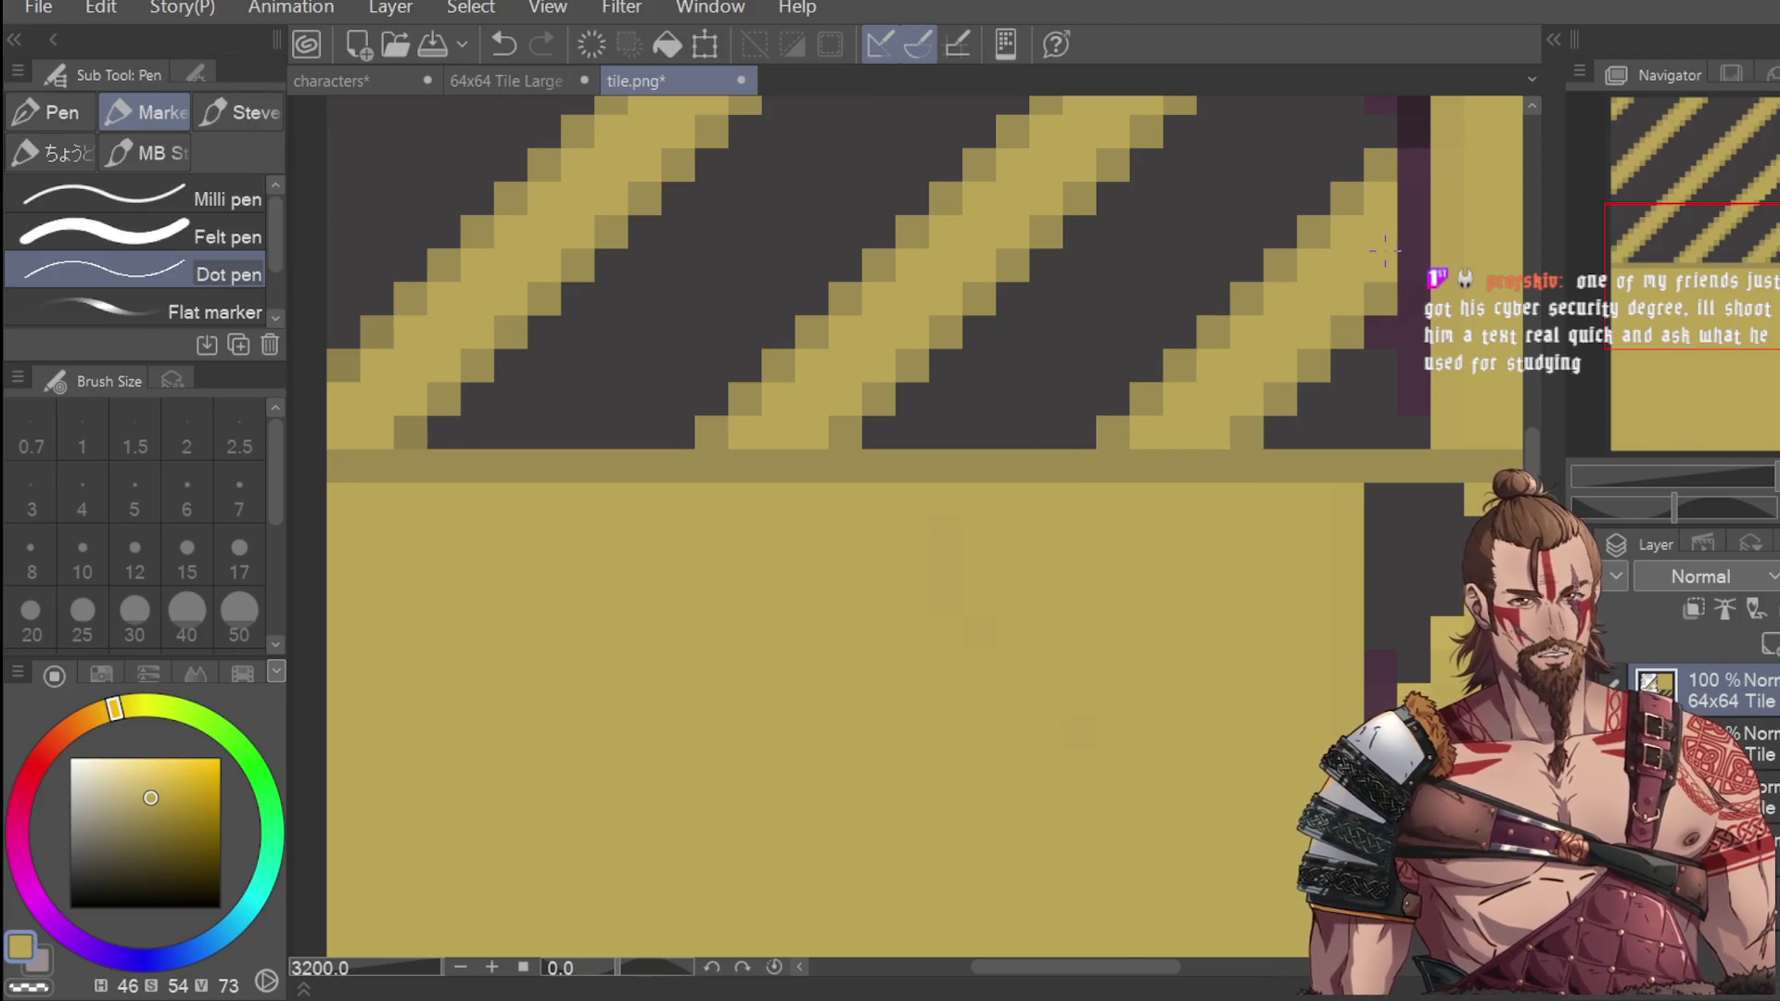
scroll(1388, 298, "down", 3)
scroll(1392, 298, "down", 3)
scroll(1293, 293, "up", 3)
scroll(1294, 293, "down", 2)
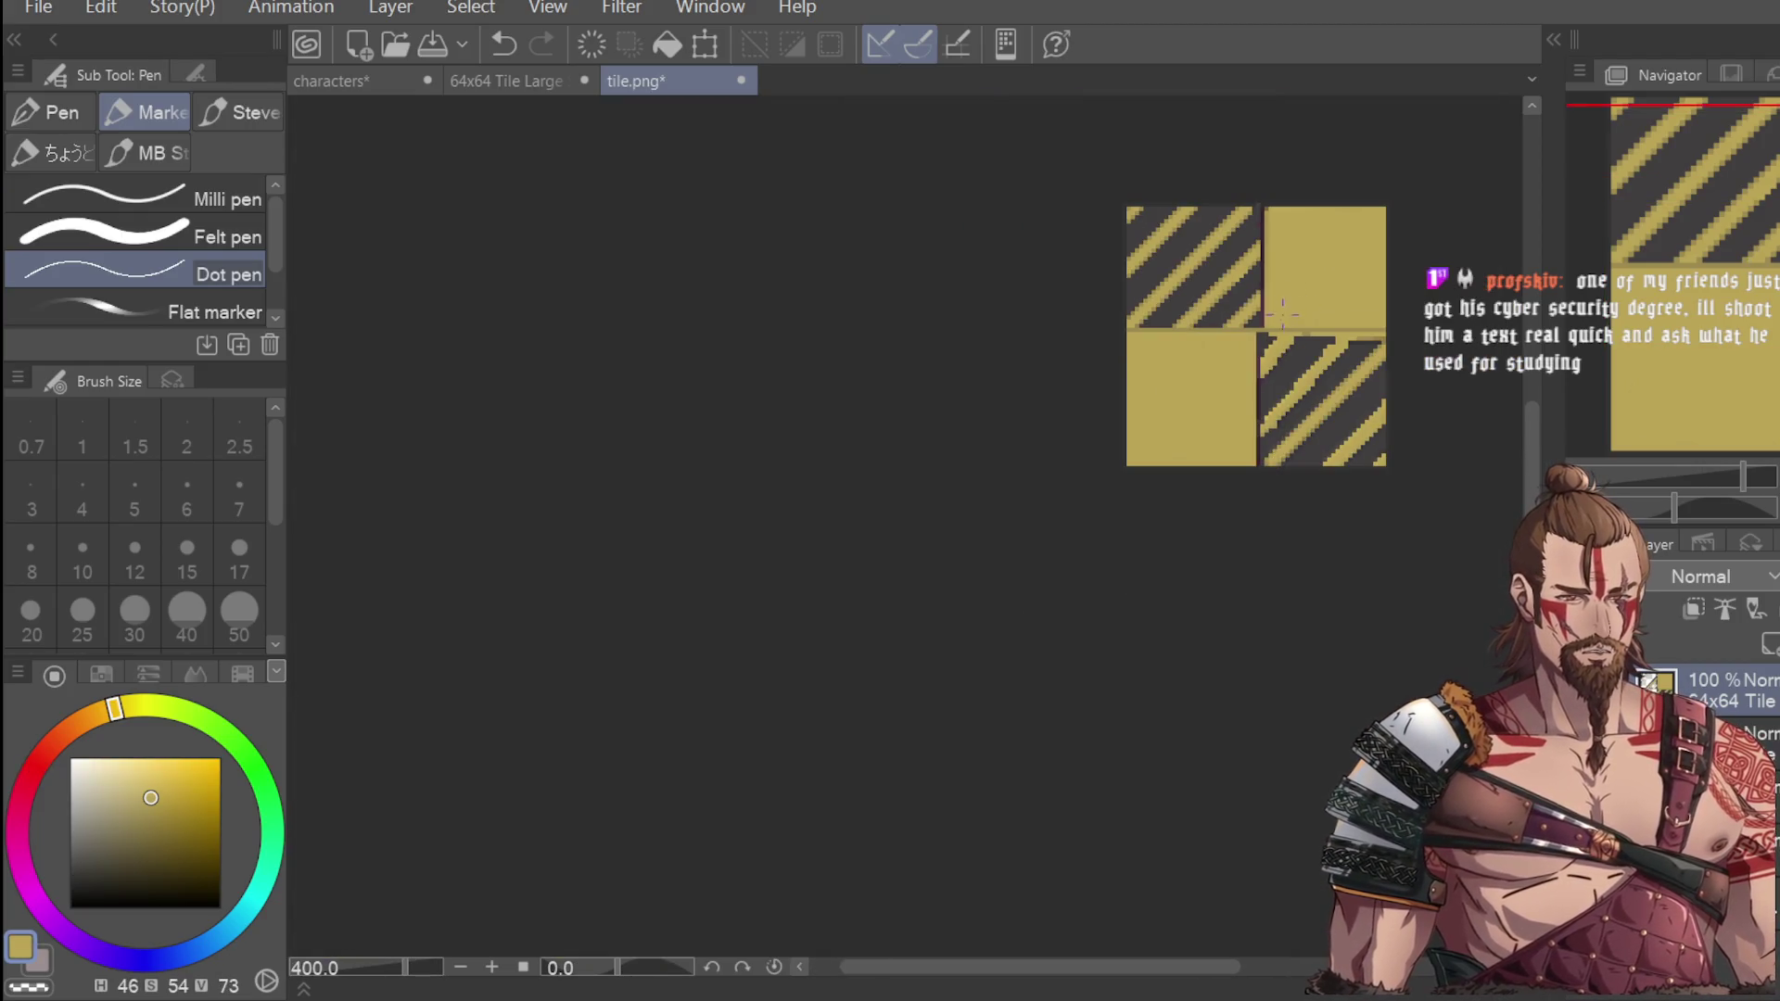
Reframe the four tiles in view and rectangle-select the top-left striped tile.
left_click_drag(1546, 451, 1546, 575)
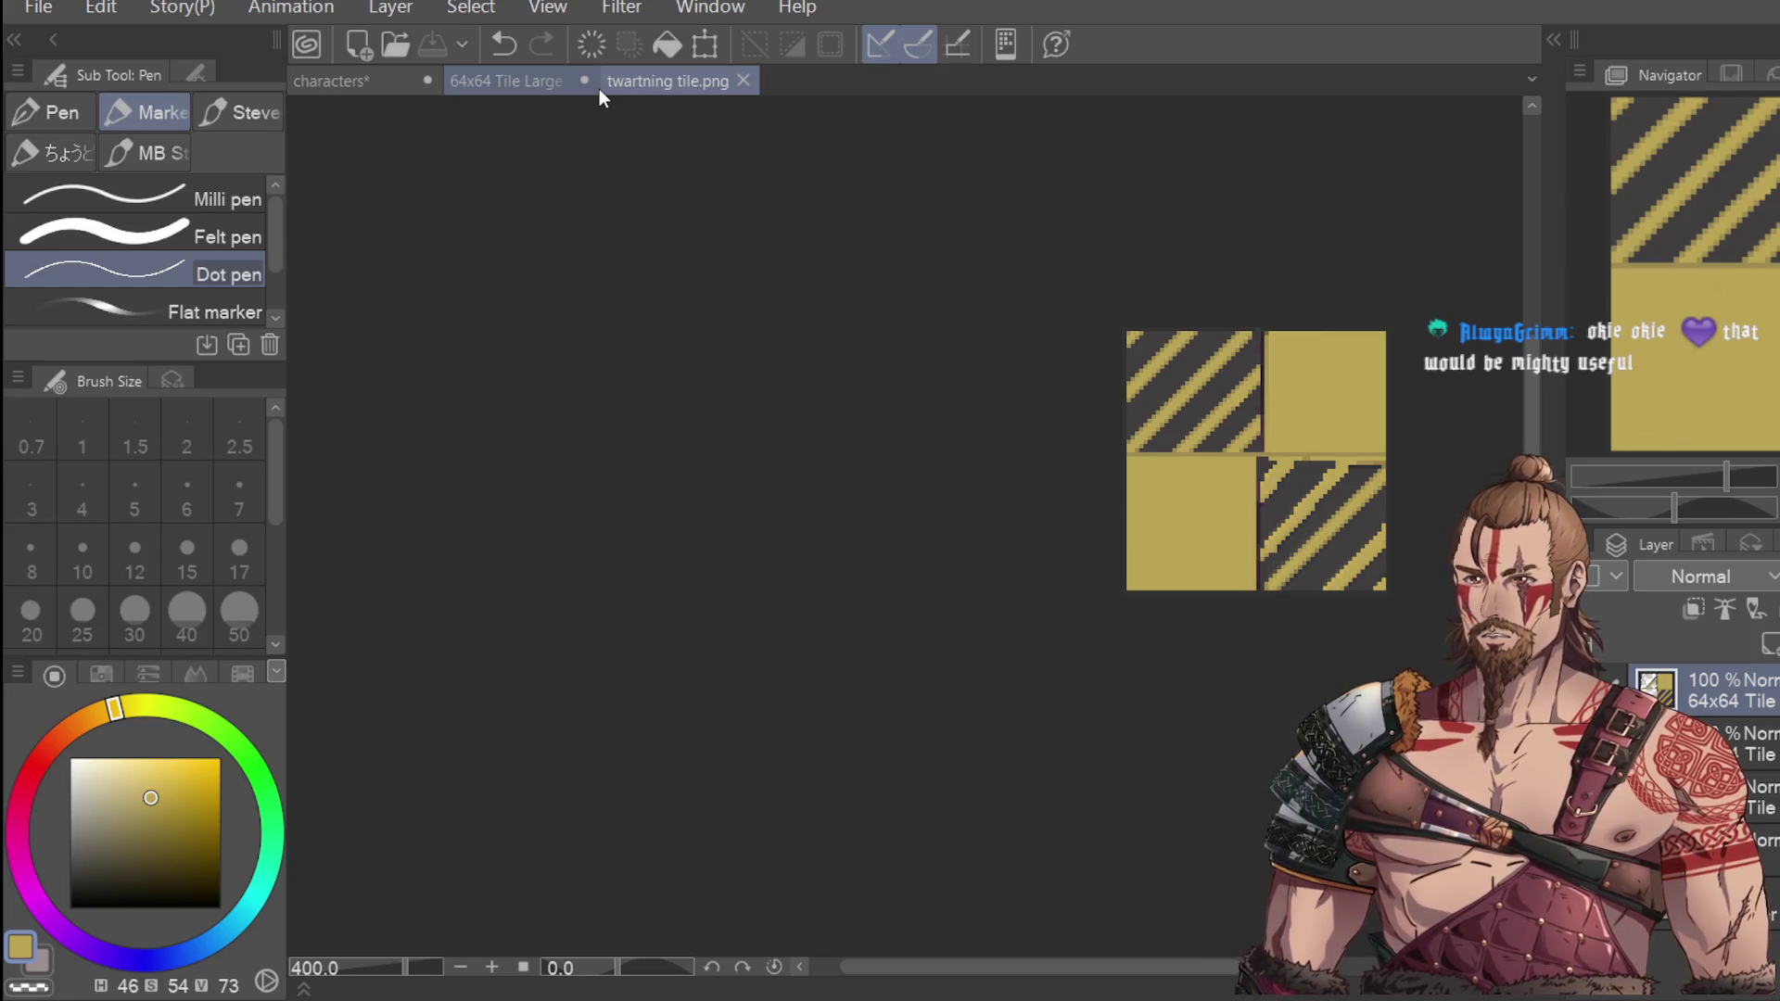
scroll(1266, 455, "up", 3)
scroll(1454, 252, "down", 2)
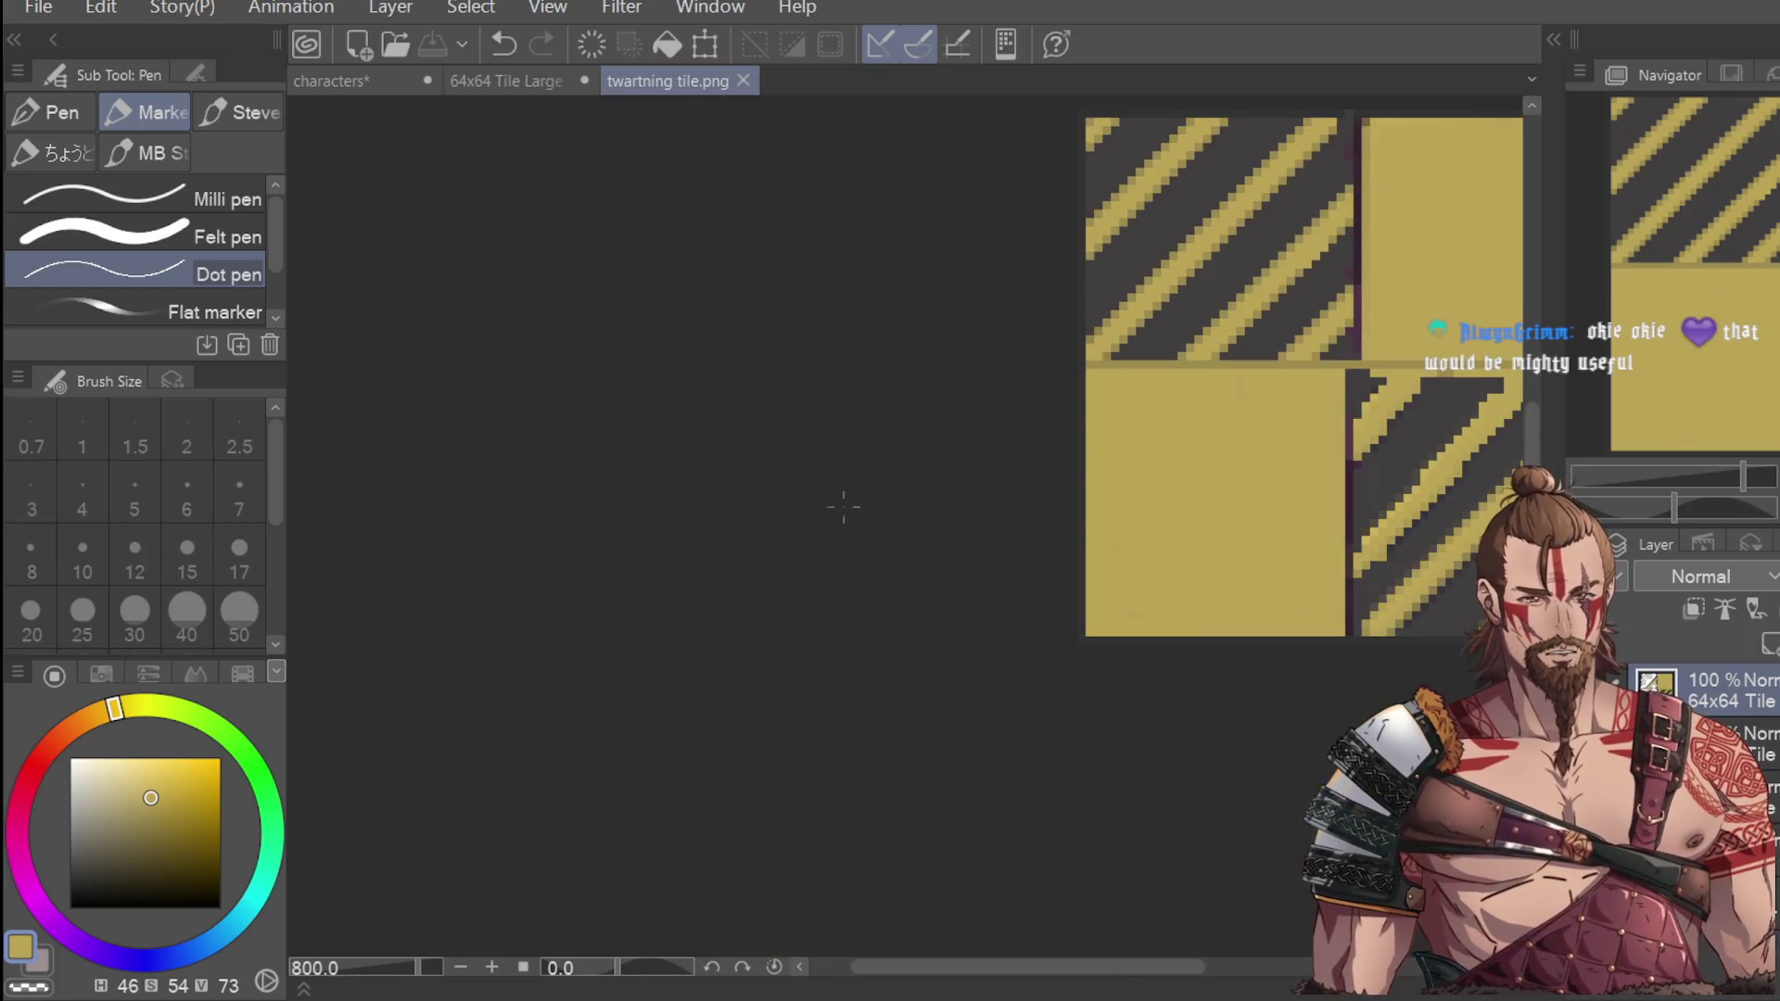
key("m")
left_click_drag(1069, 107, 1362, 368)
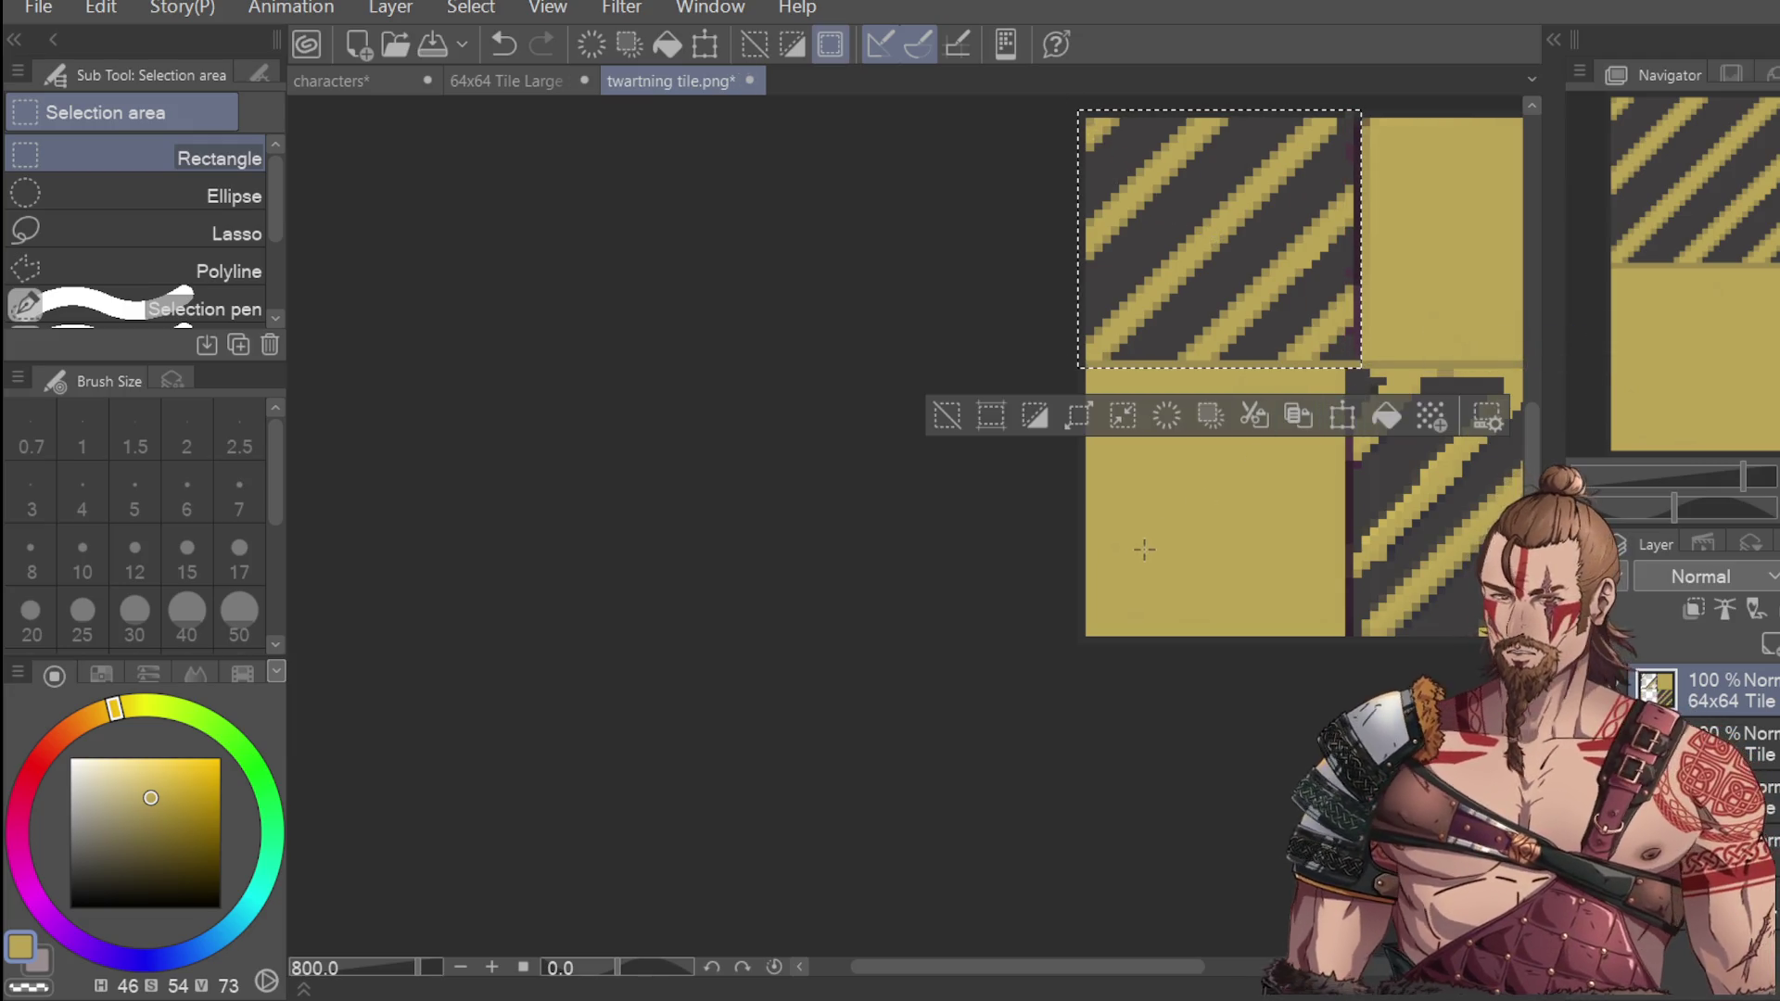
Try moving the selected top-left striped tile with Ctrl+T, then undo the trial placements.
key("ctrl+t")
left_click_drag(1326, 333, 1492, 341)
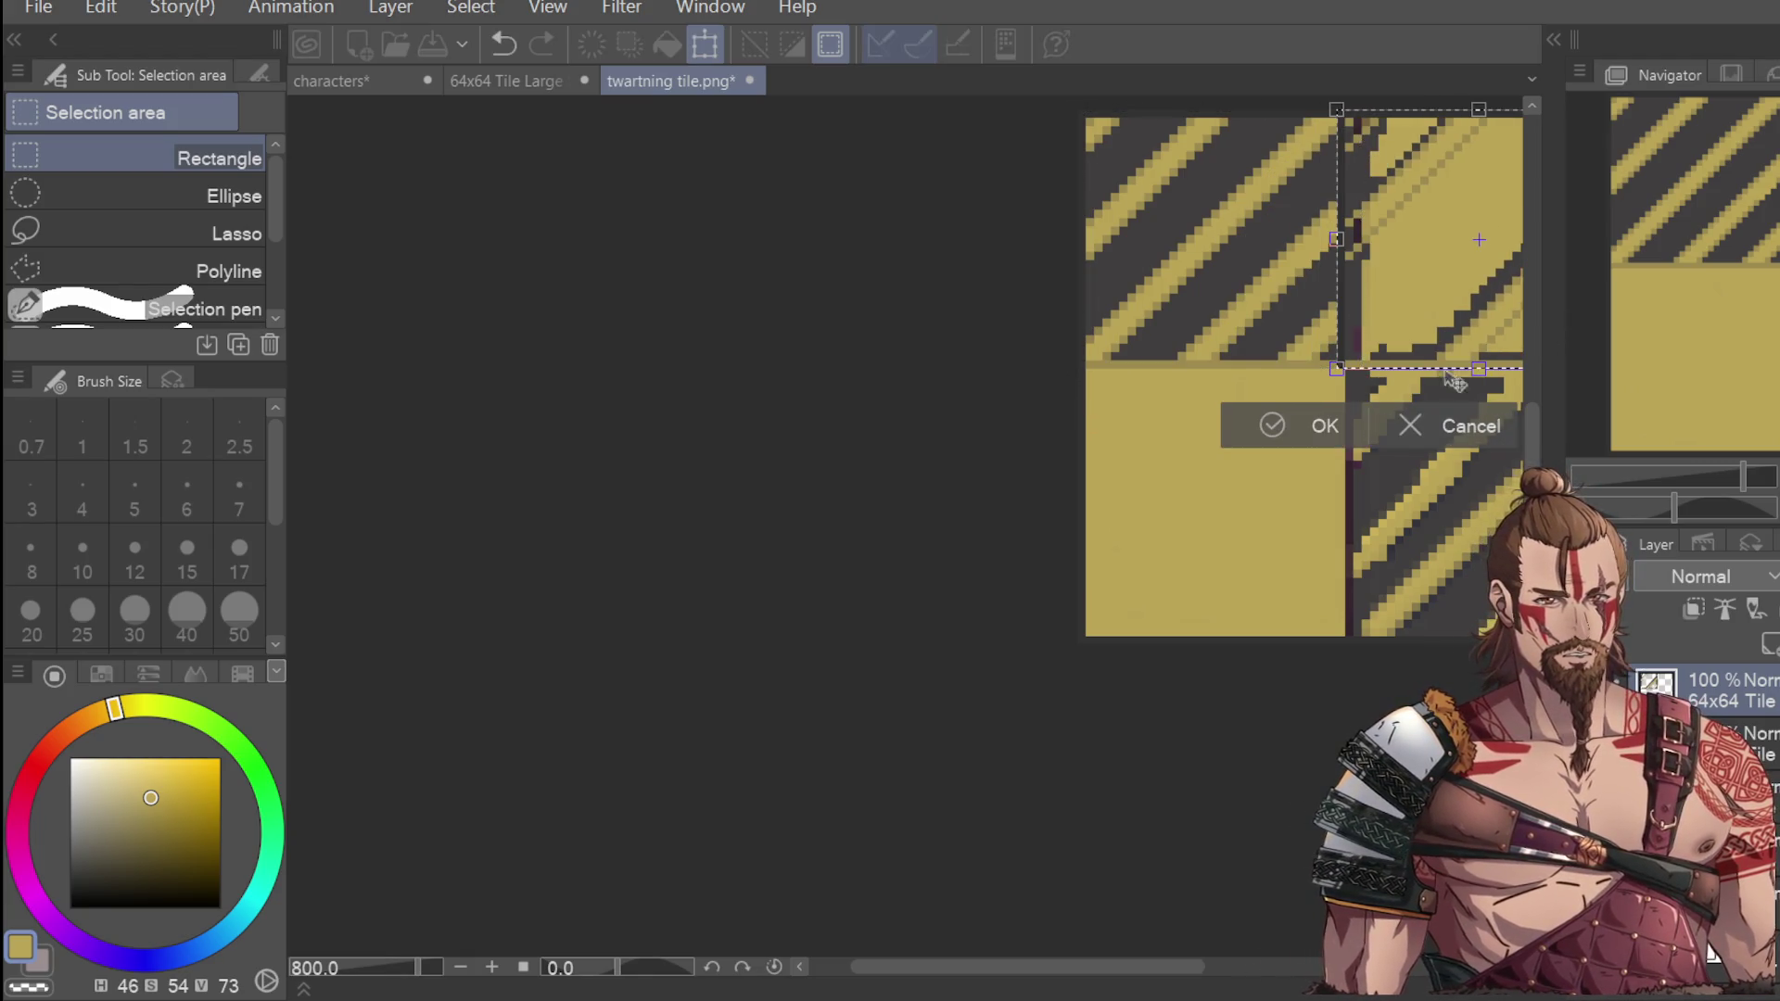
key("ctrl+z")
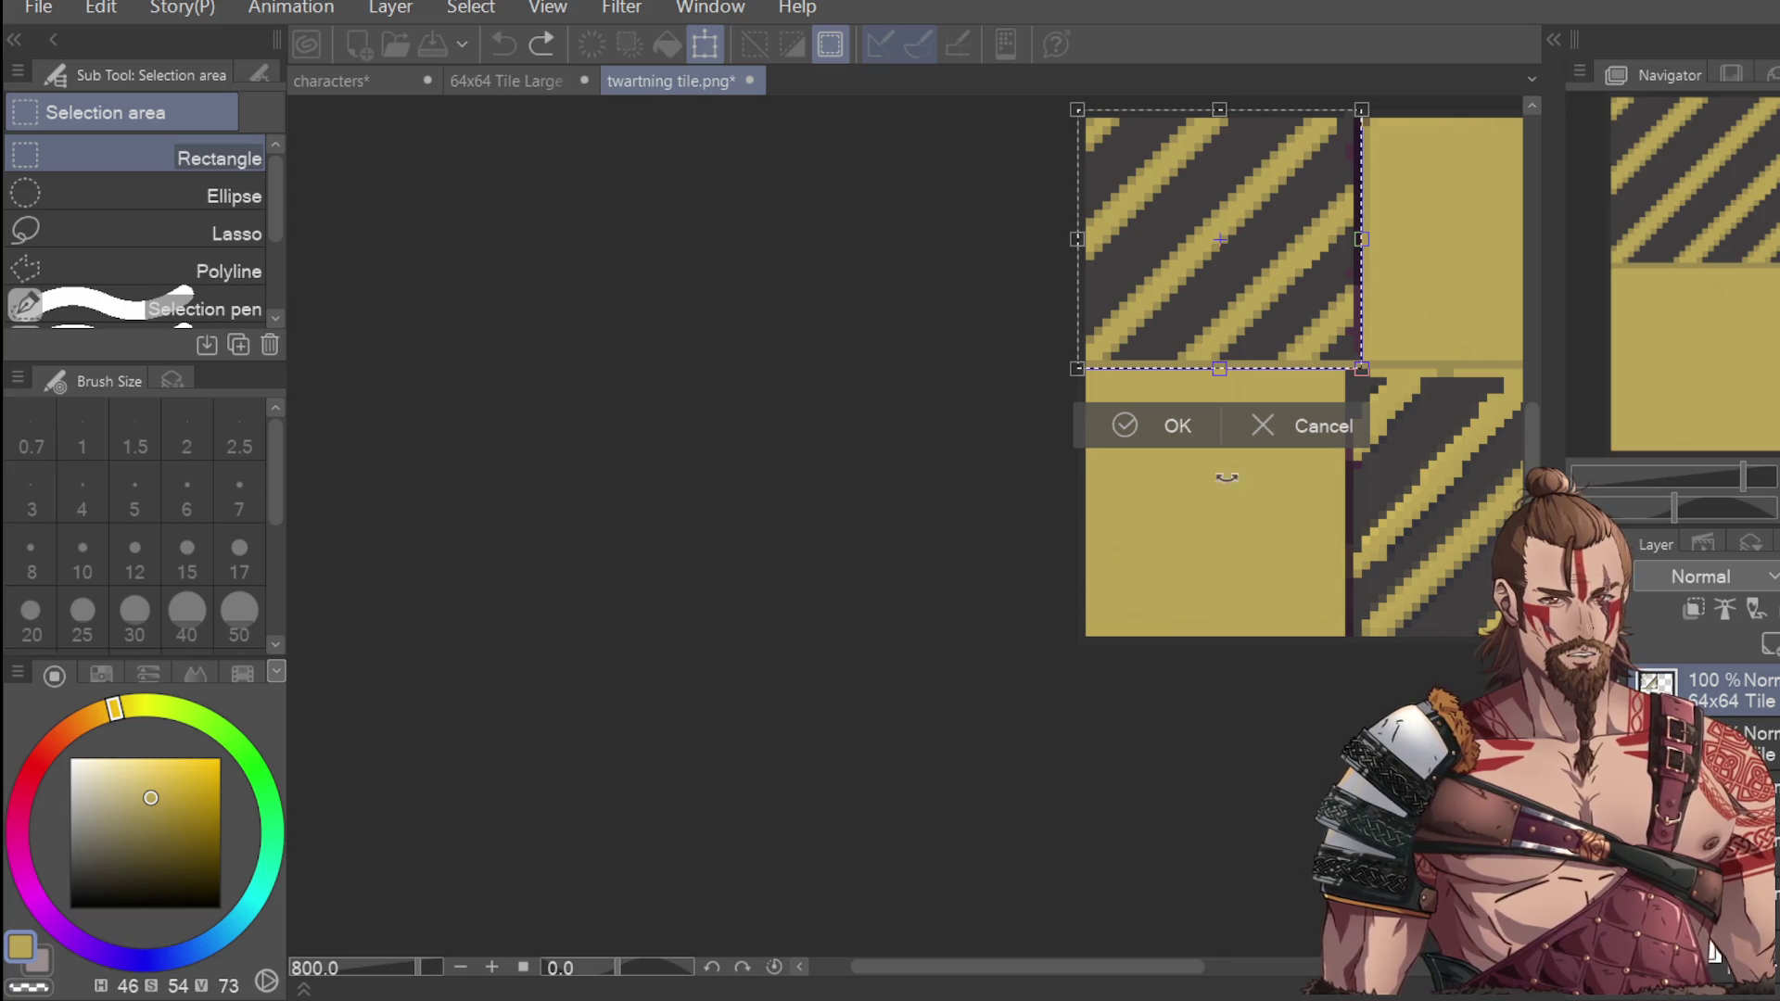
key("Return")
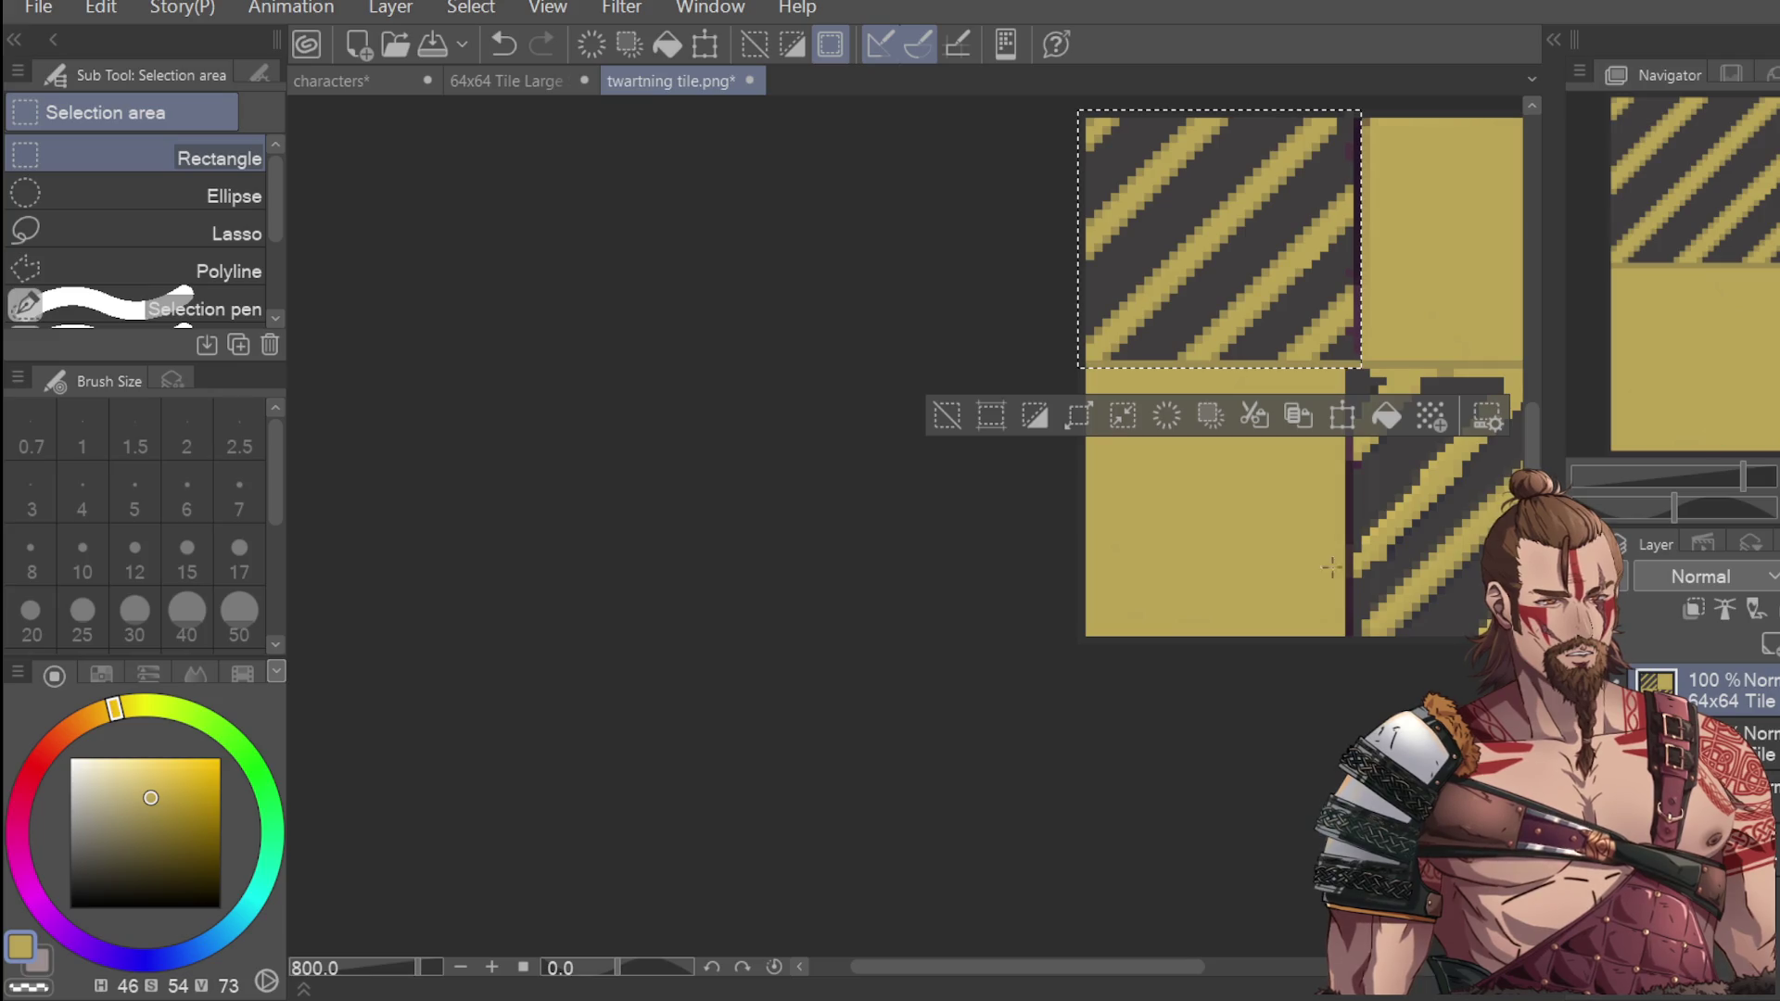
left_click(1343, 415)
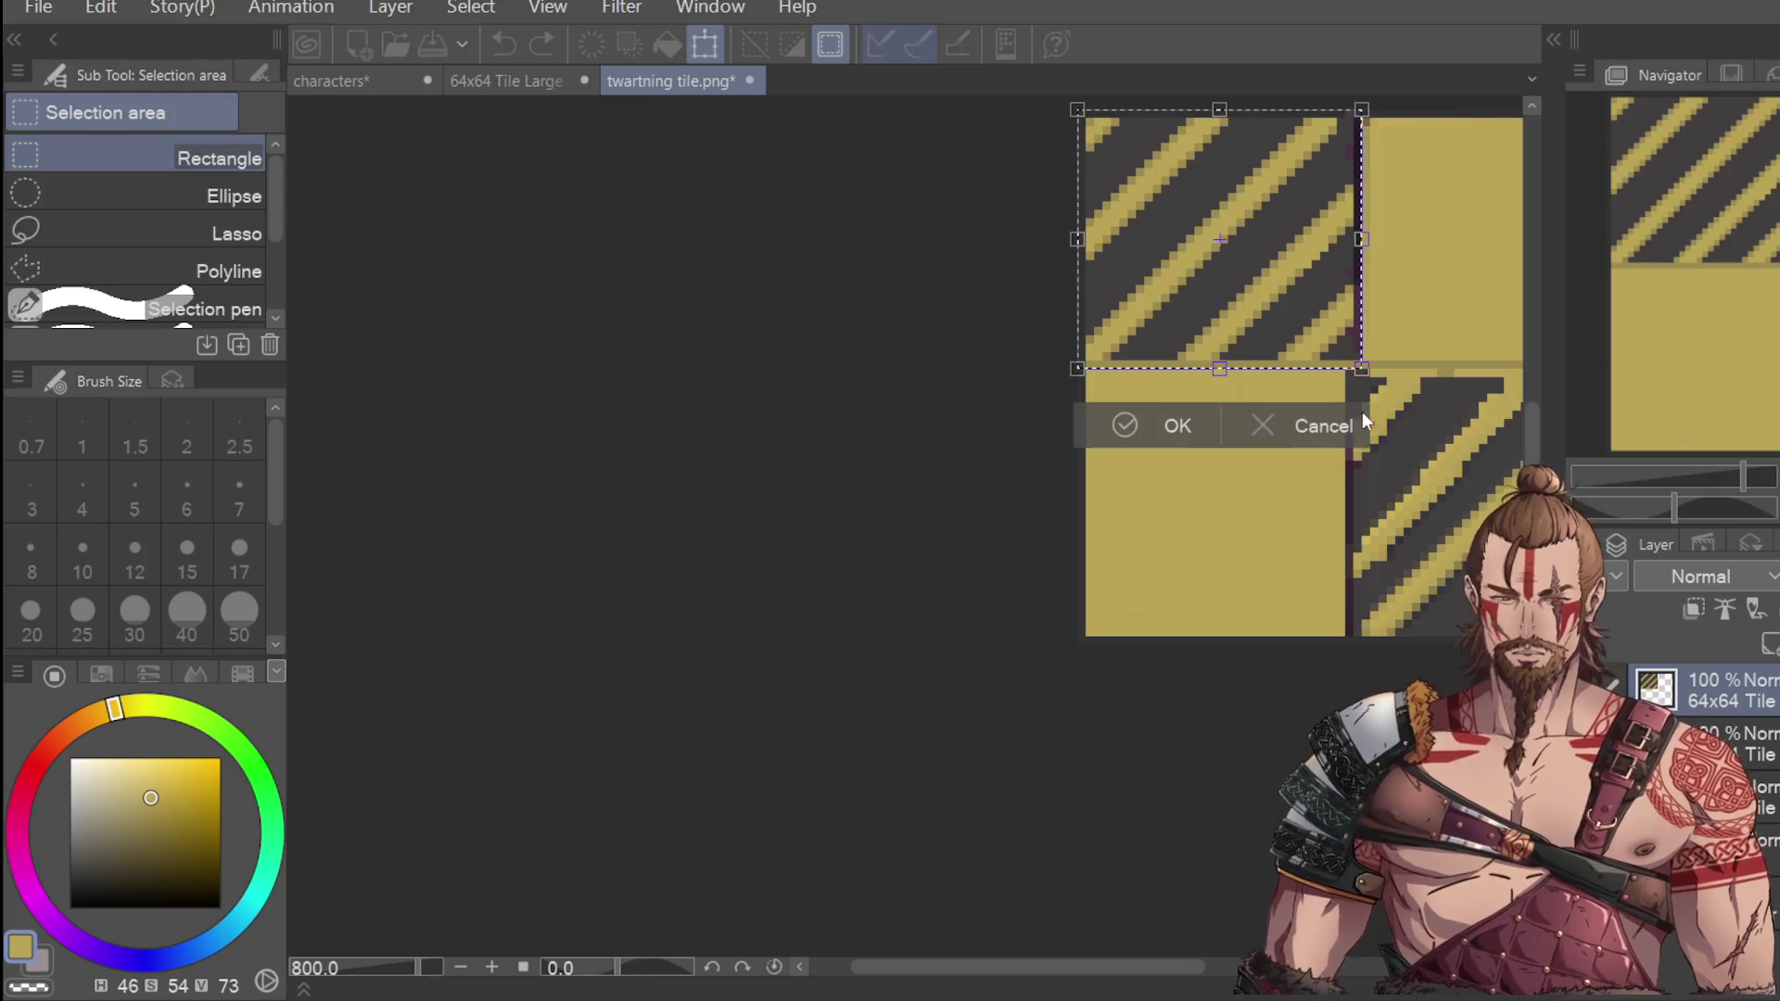
left_click_drag(1148, 974, 1254, 934)
left_click_drag(945, 314, 1215, 323)
left_click_drag(1204, 324, 1154, 466)
key("Return")
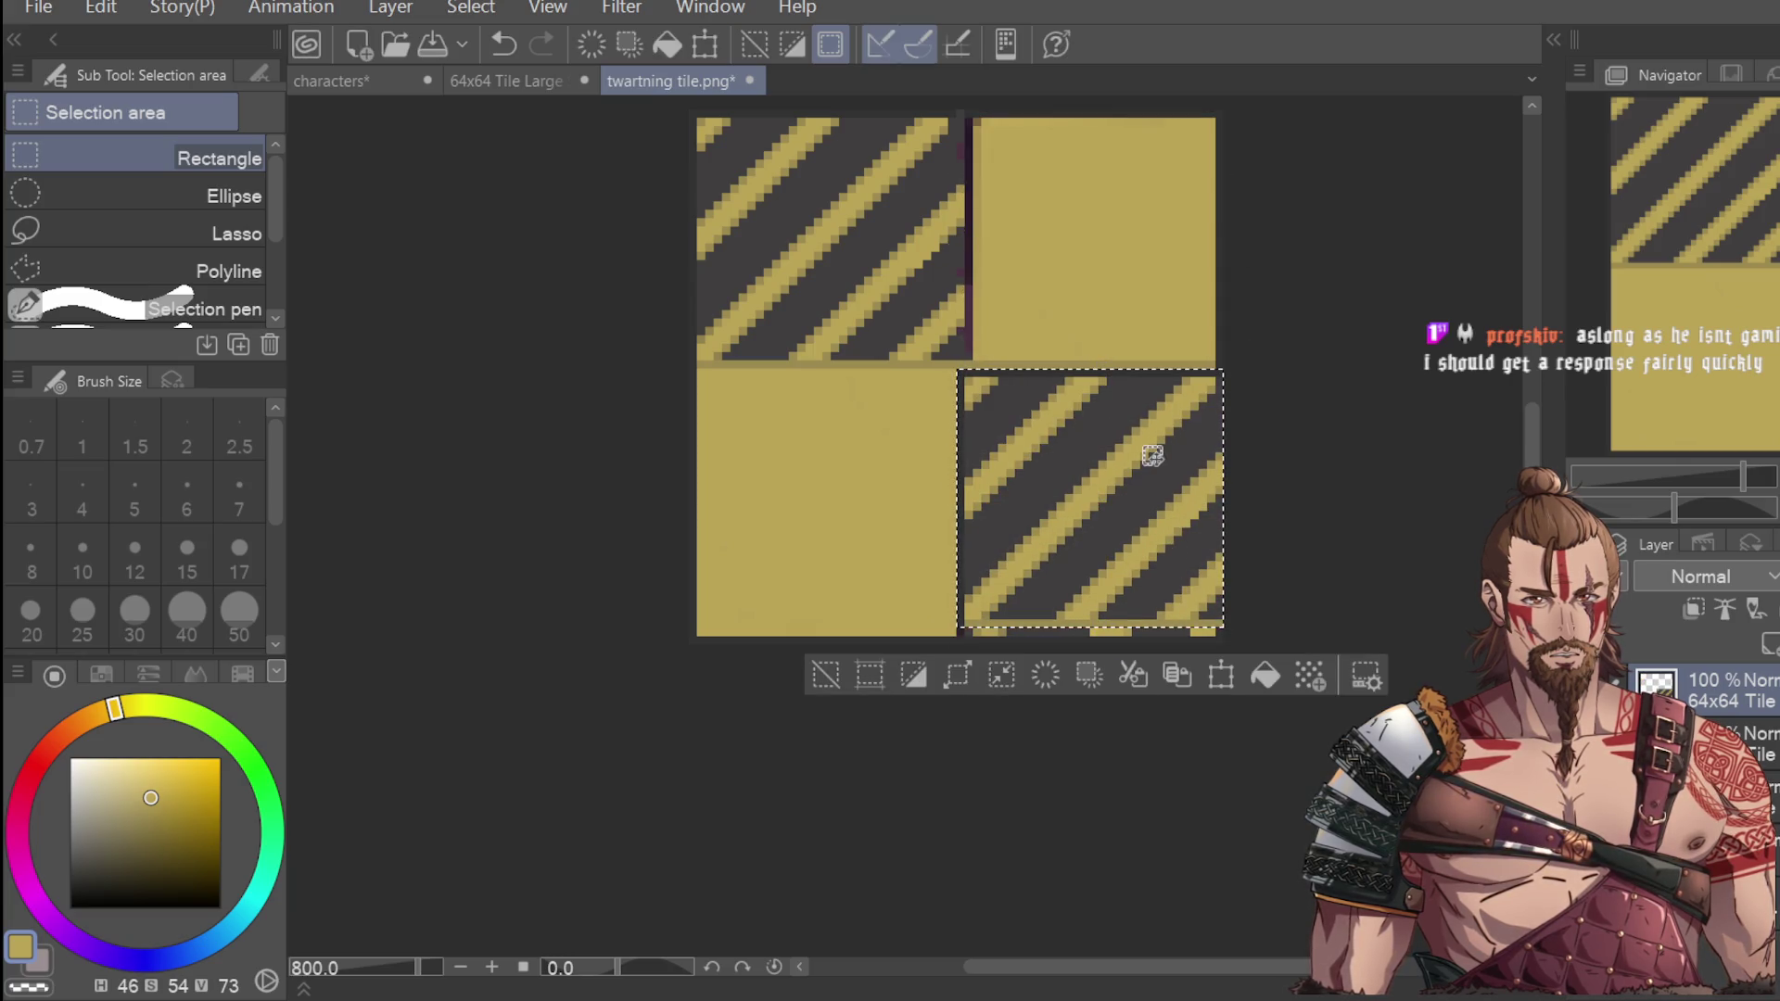
key("ctrl+z")
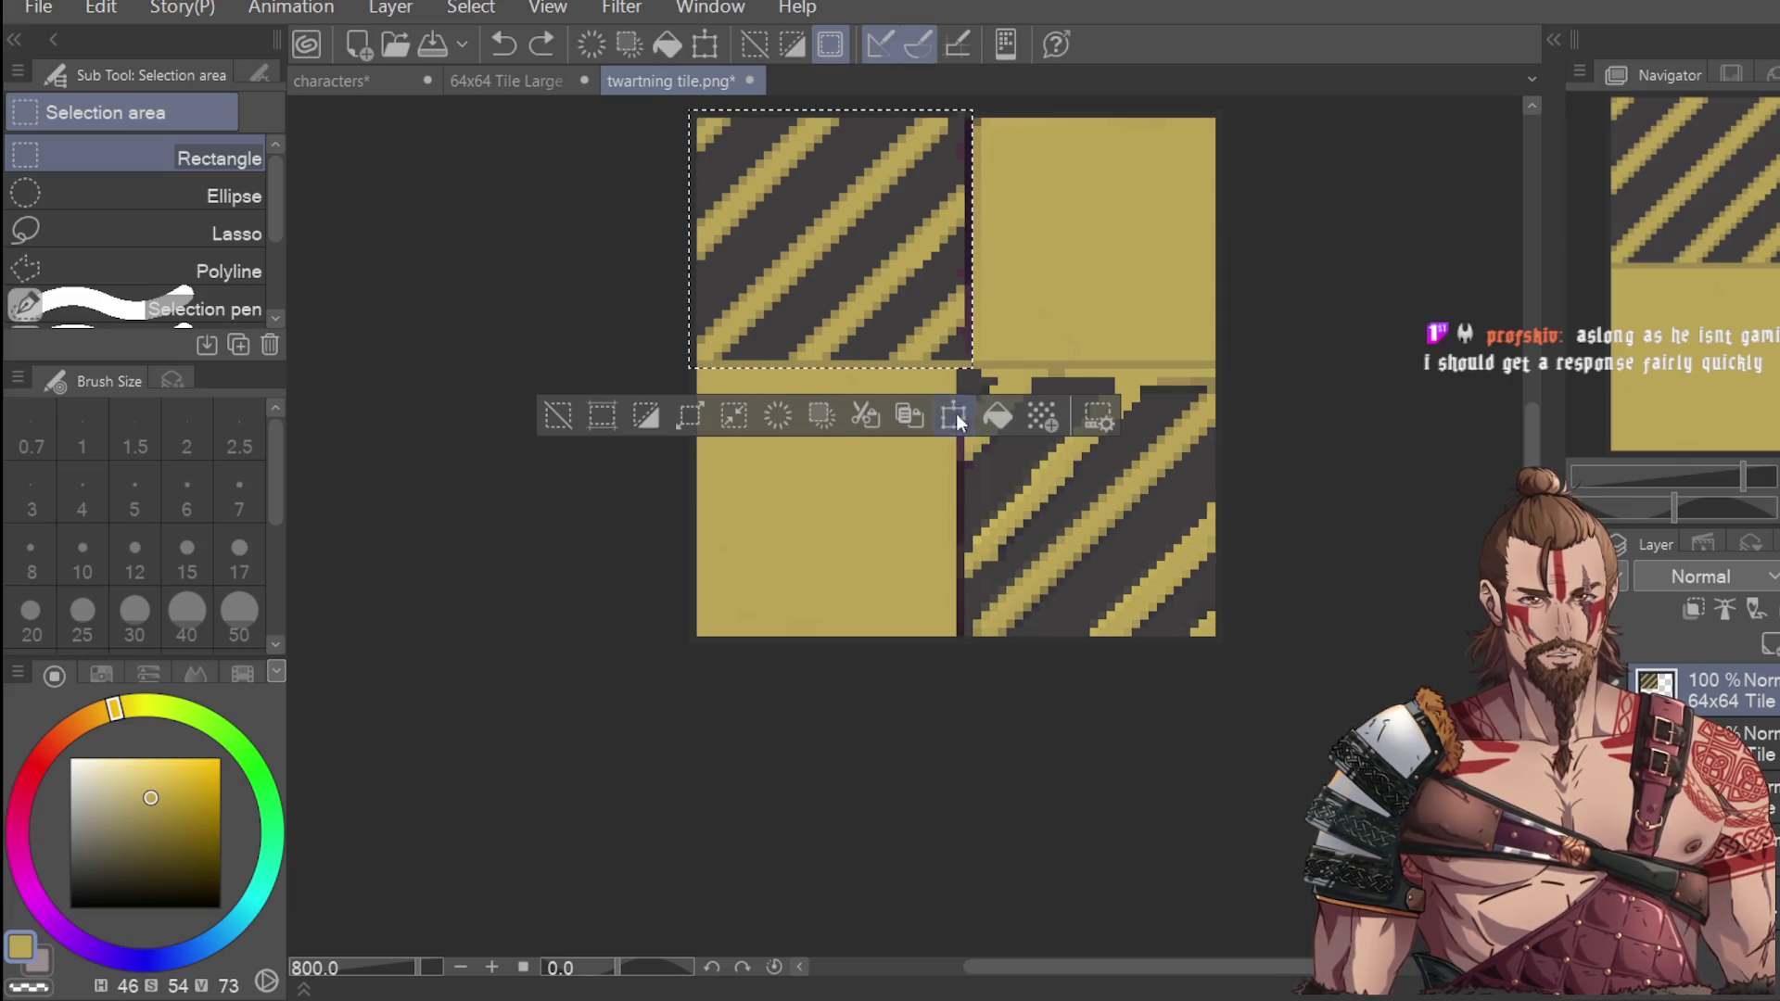
Move the top-left tile onto the bottom-right quadrant and nudge it flush into place.
key("ctrl+t")
mouse_move(892, 253)
left_mouse_down()
mouse_move(1166, 468)
mouse_move(1162, 503)
left_mouse_up()
key("Left")
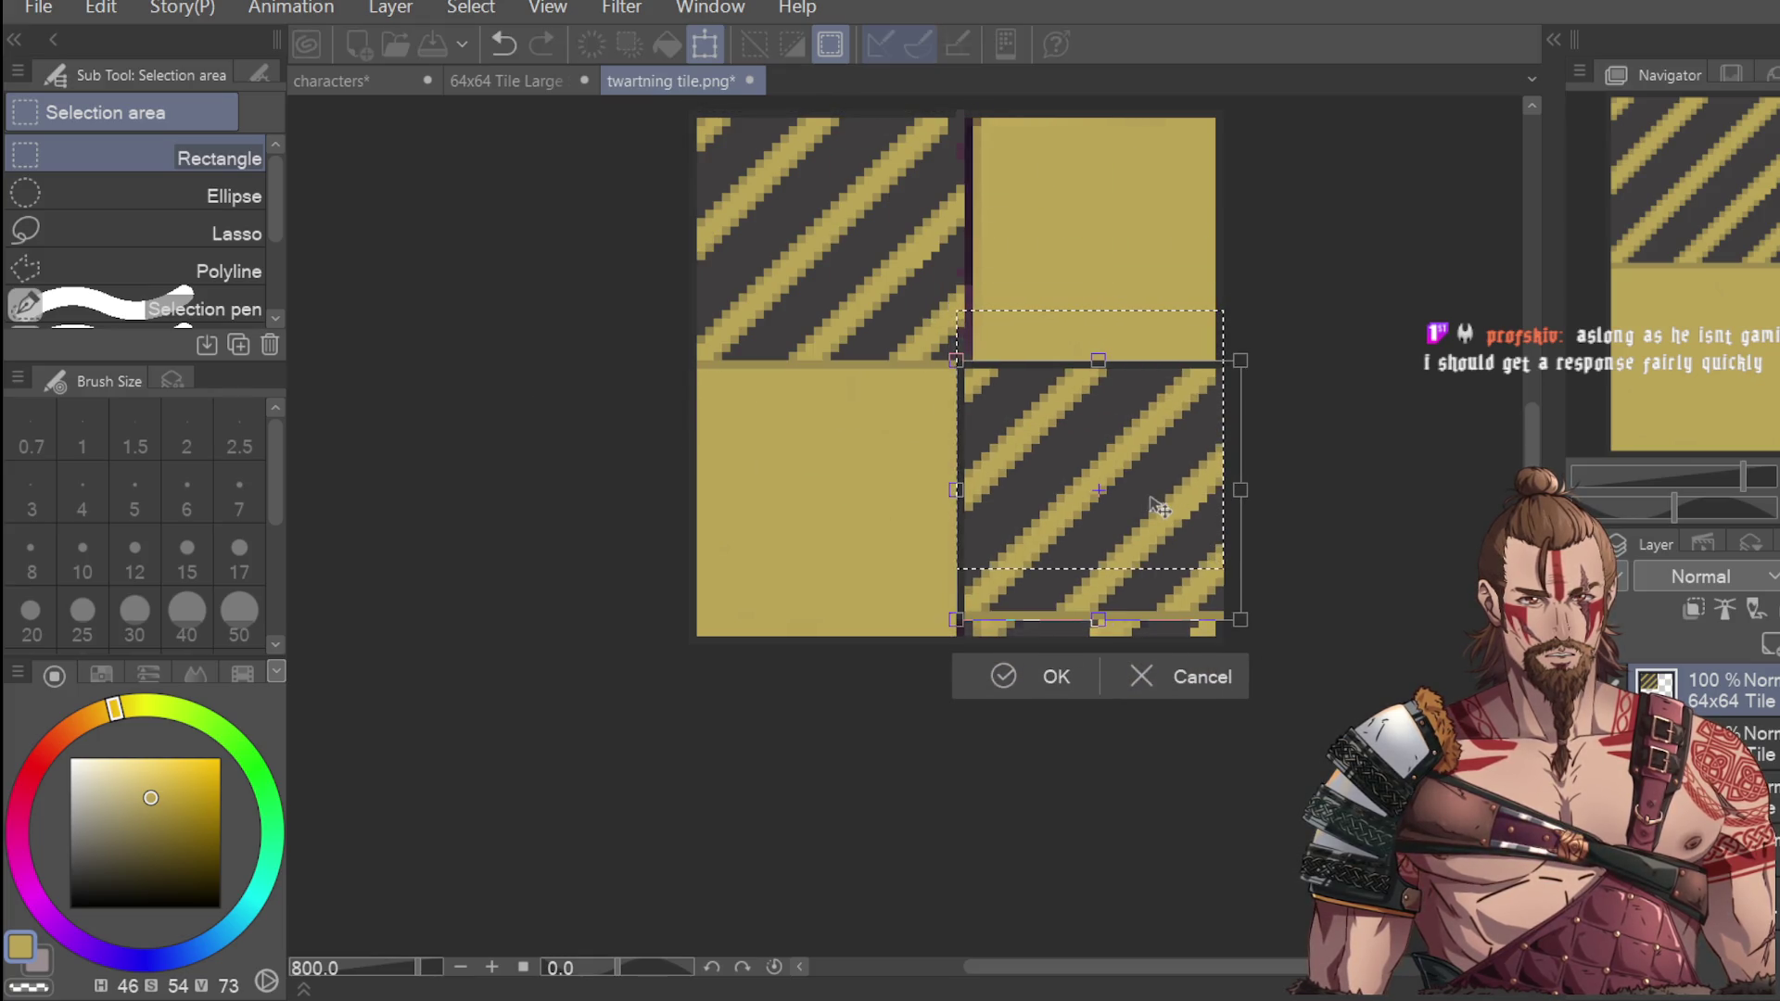
key("Down")
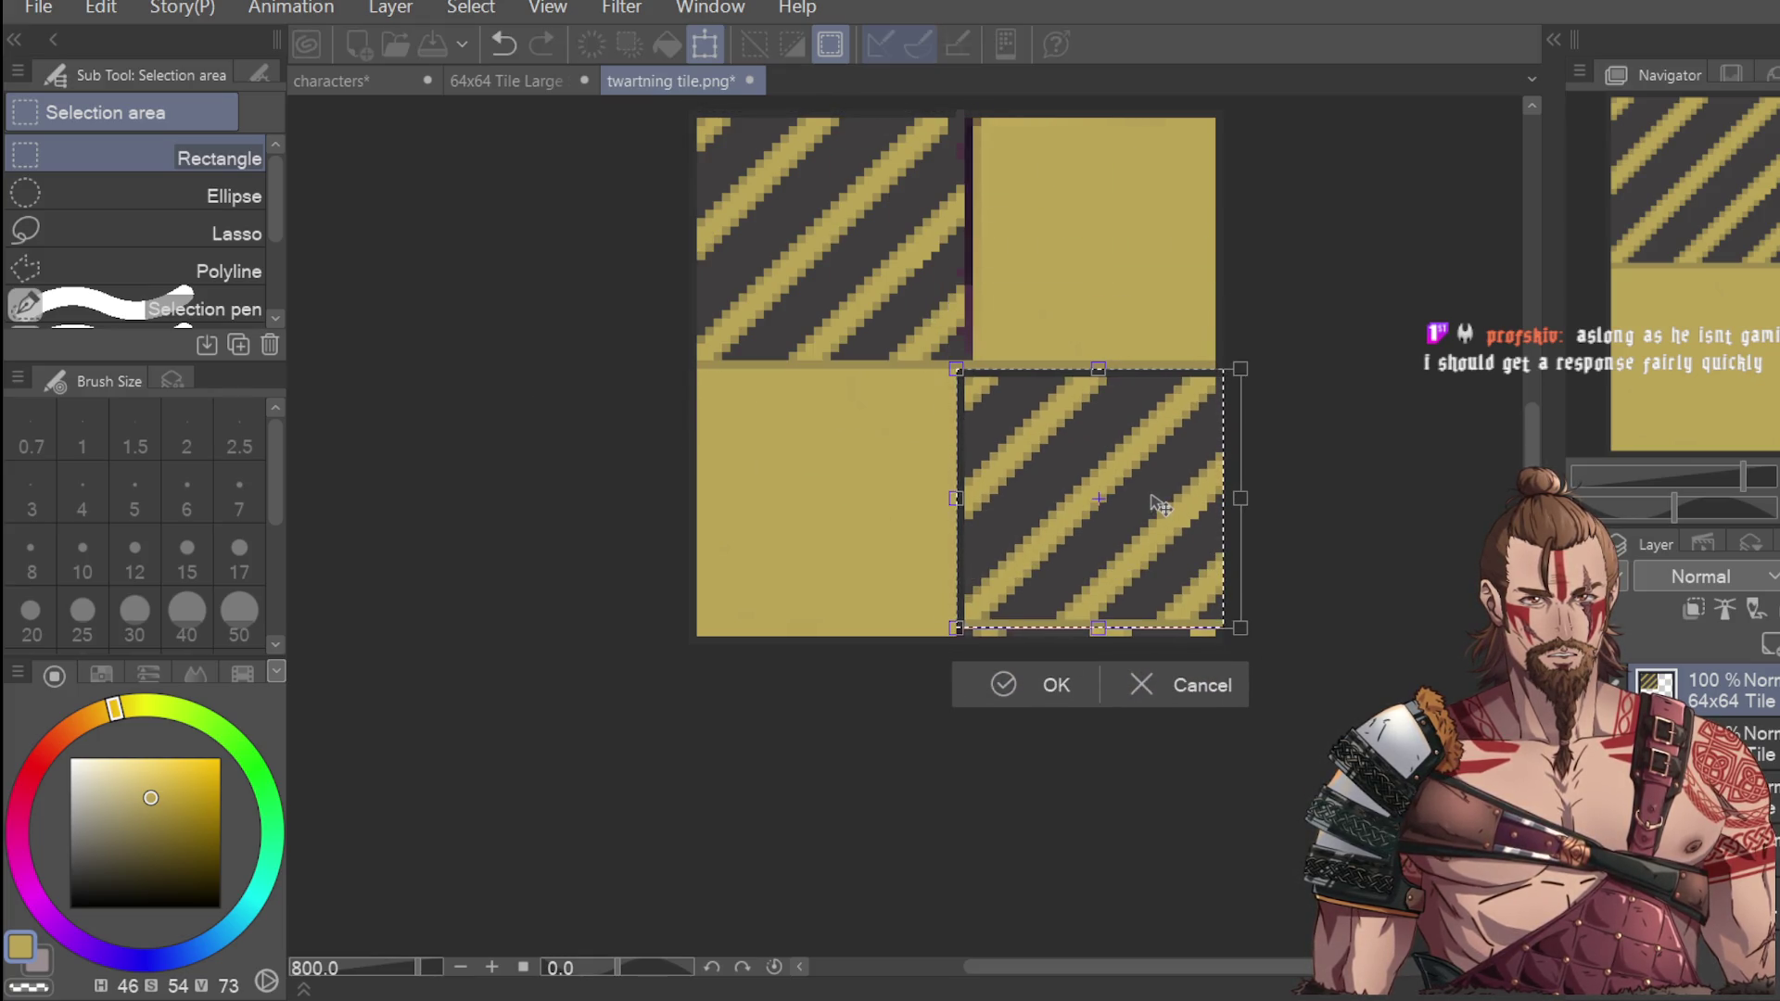
key("Left")
key("Left")
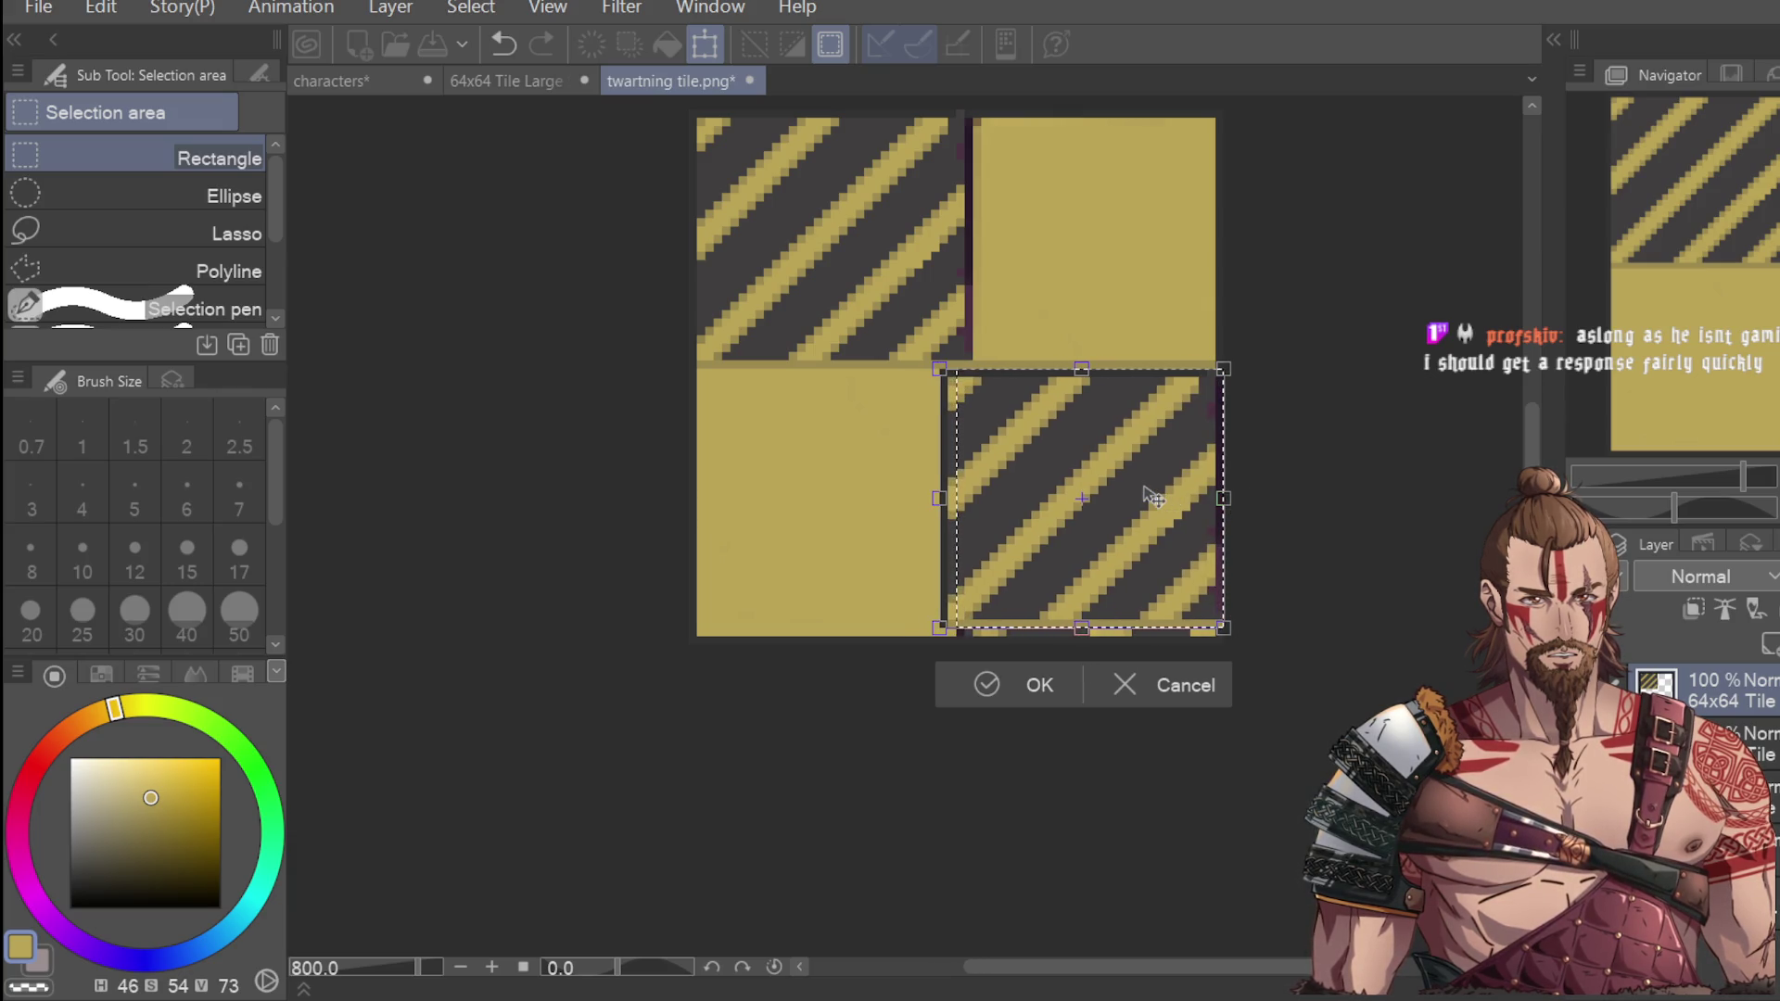
key("Right")
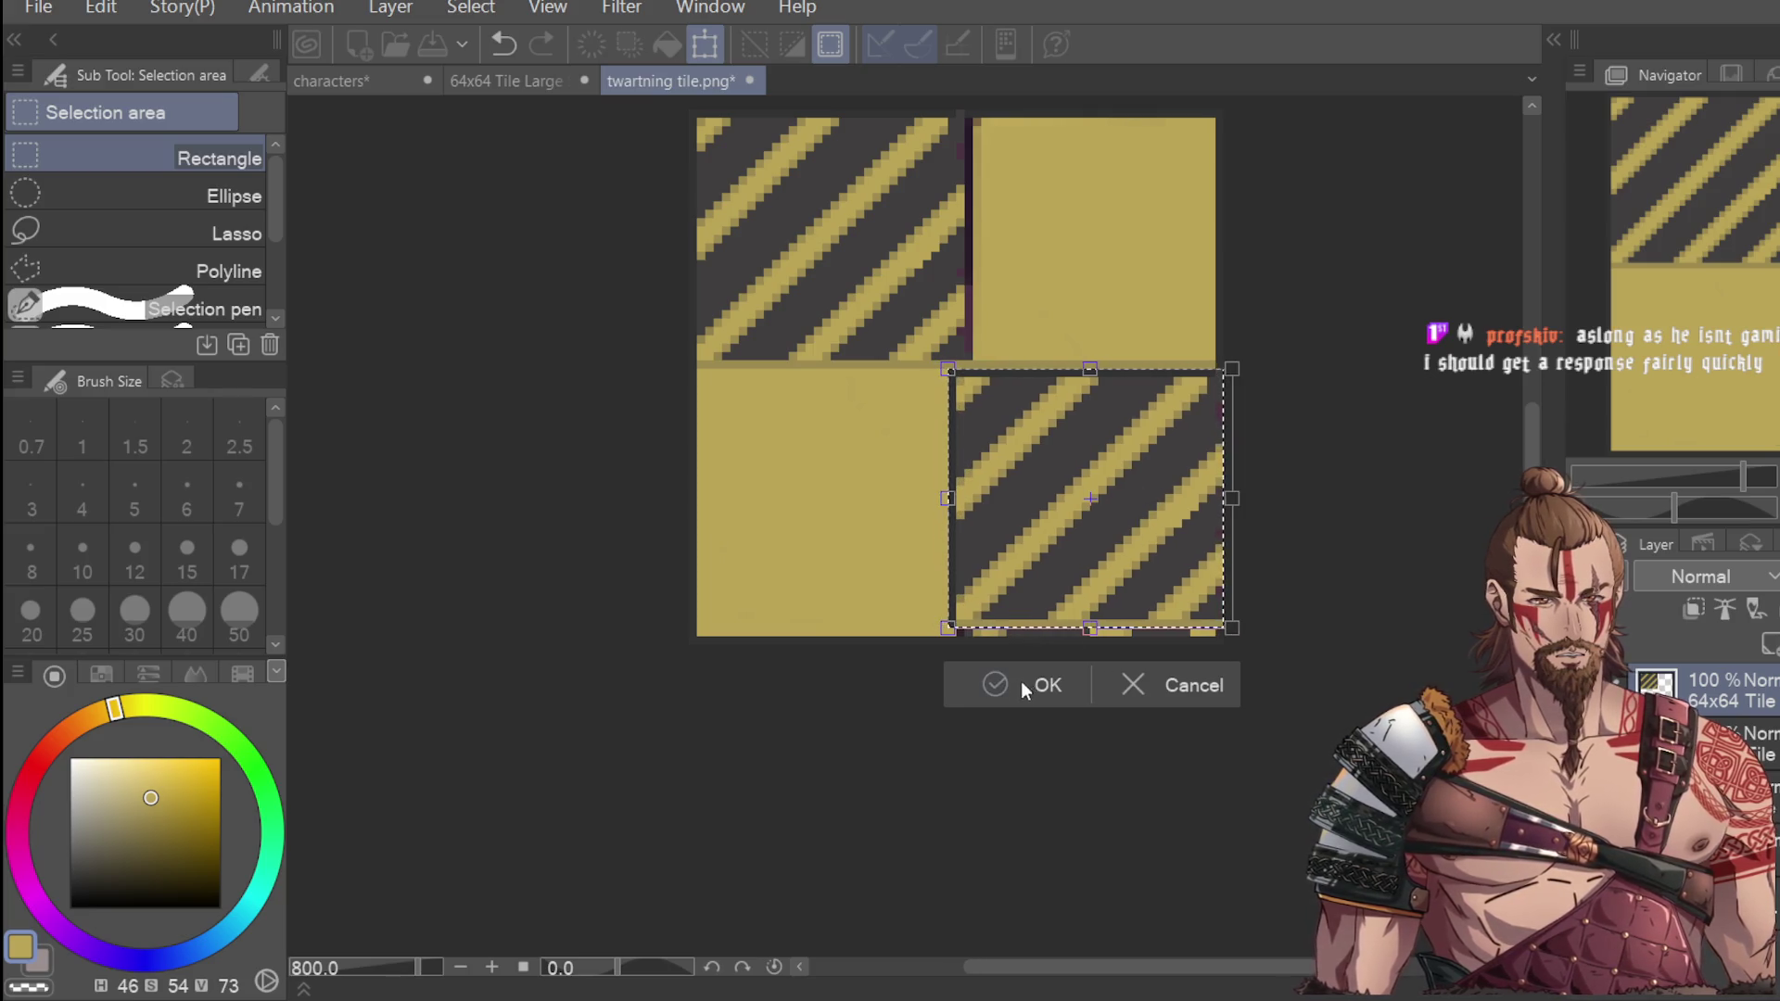
left_click(1020, 680)
scroll(1220, 445, "down", 2)
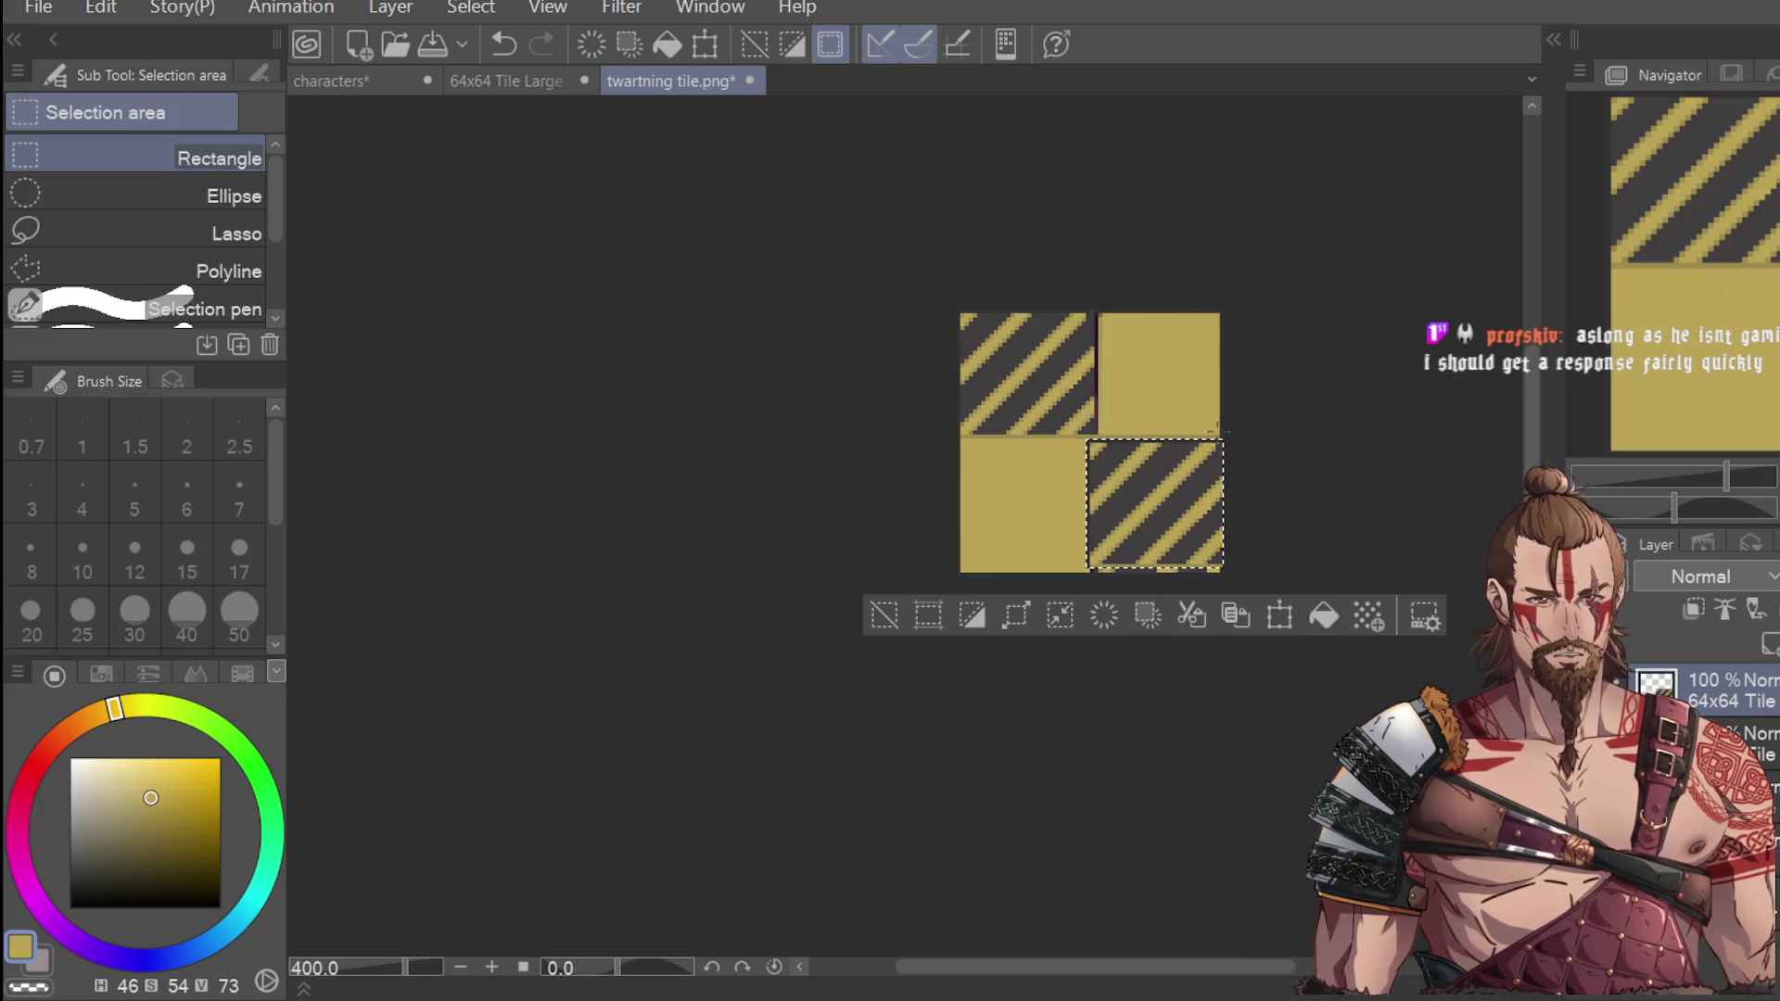
Test shifting the bottom-right striped tile slightly left and up, then revert and keep it in place.
scroll(1270, 371, "up", 2)
scroll(1352, 282, "down", 2)
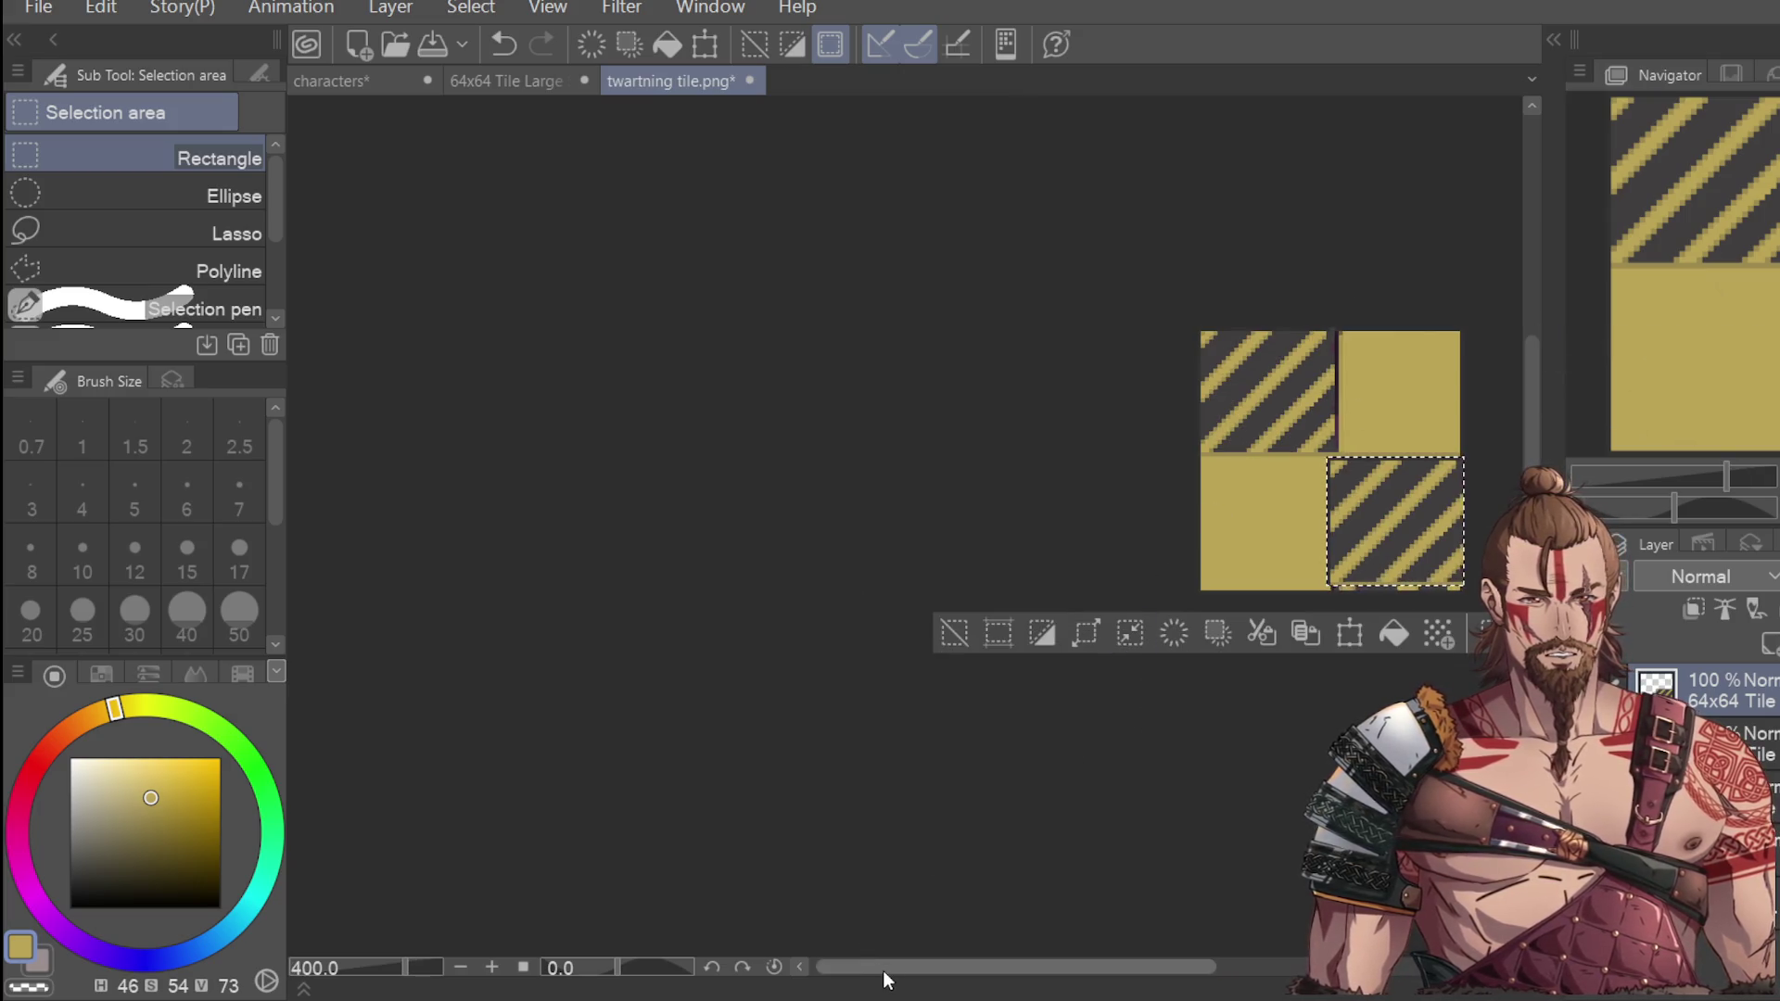
left_click_drag(881, 966, 1019, 967)
left_click(1098, 633)
scroll(1029, 547, "up", 2)
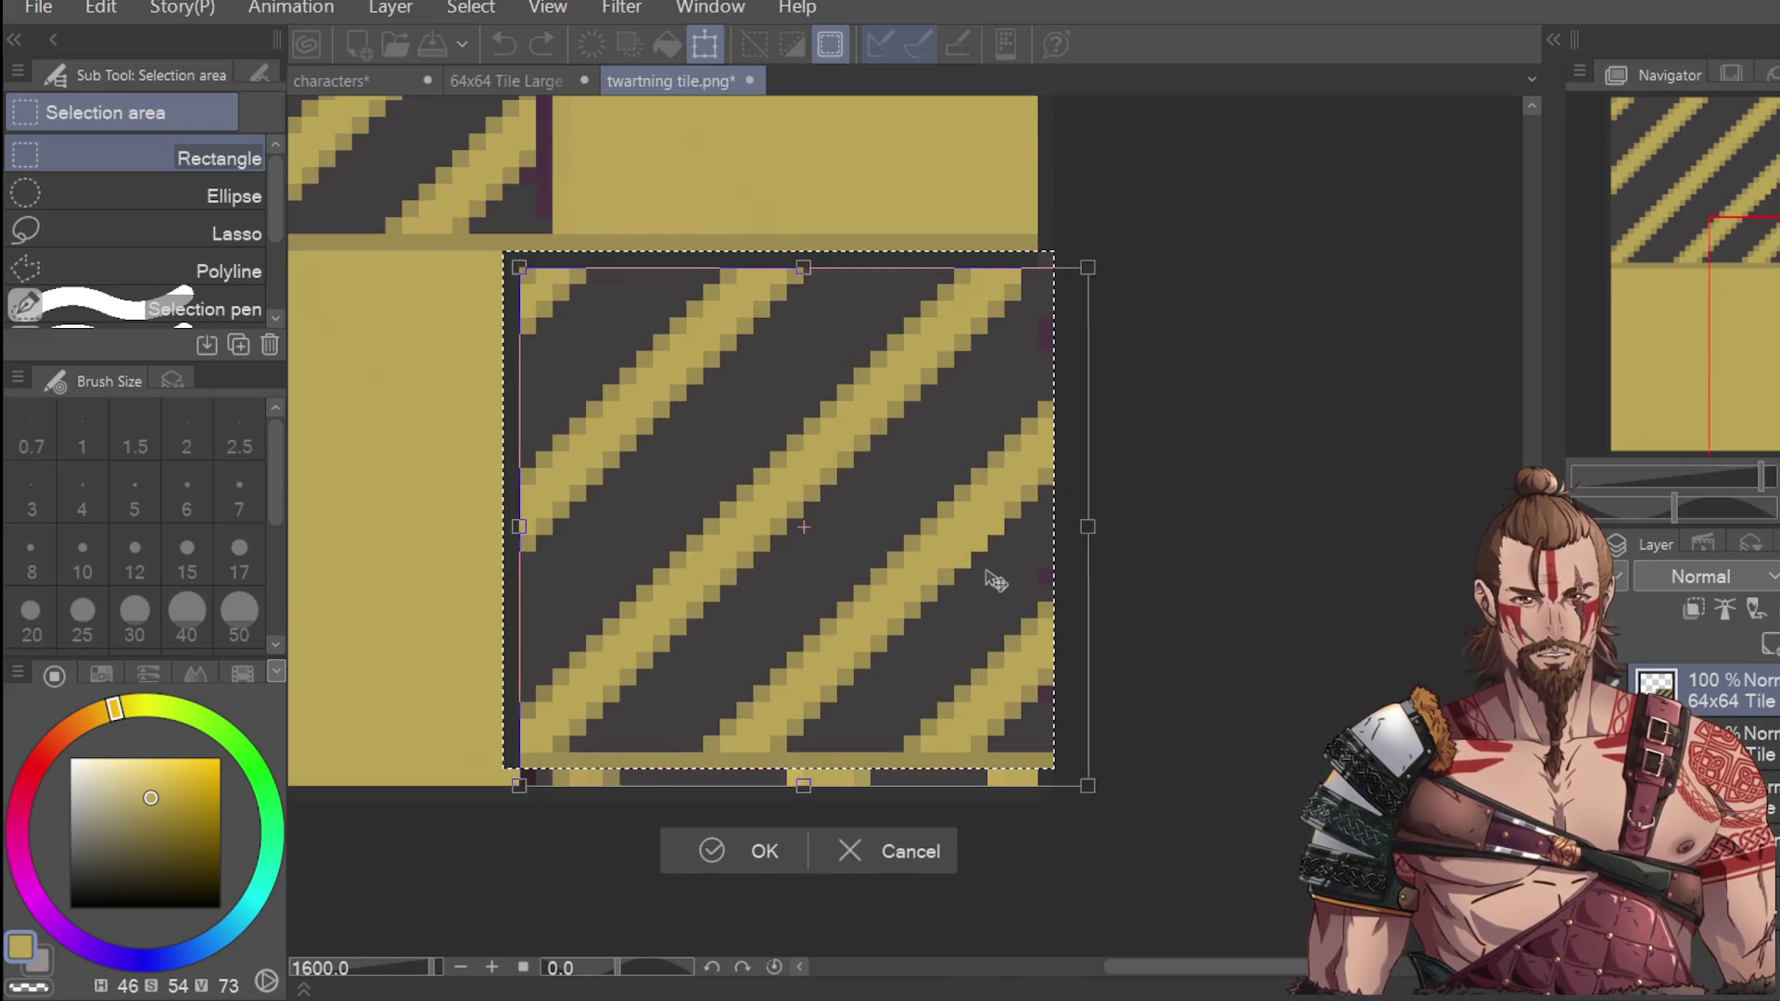
left_click_drag(998, 611, 989, 595)
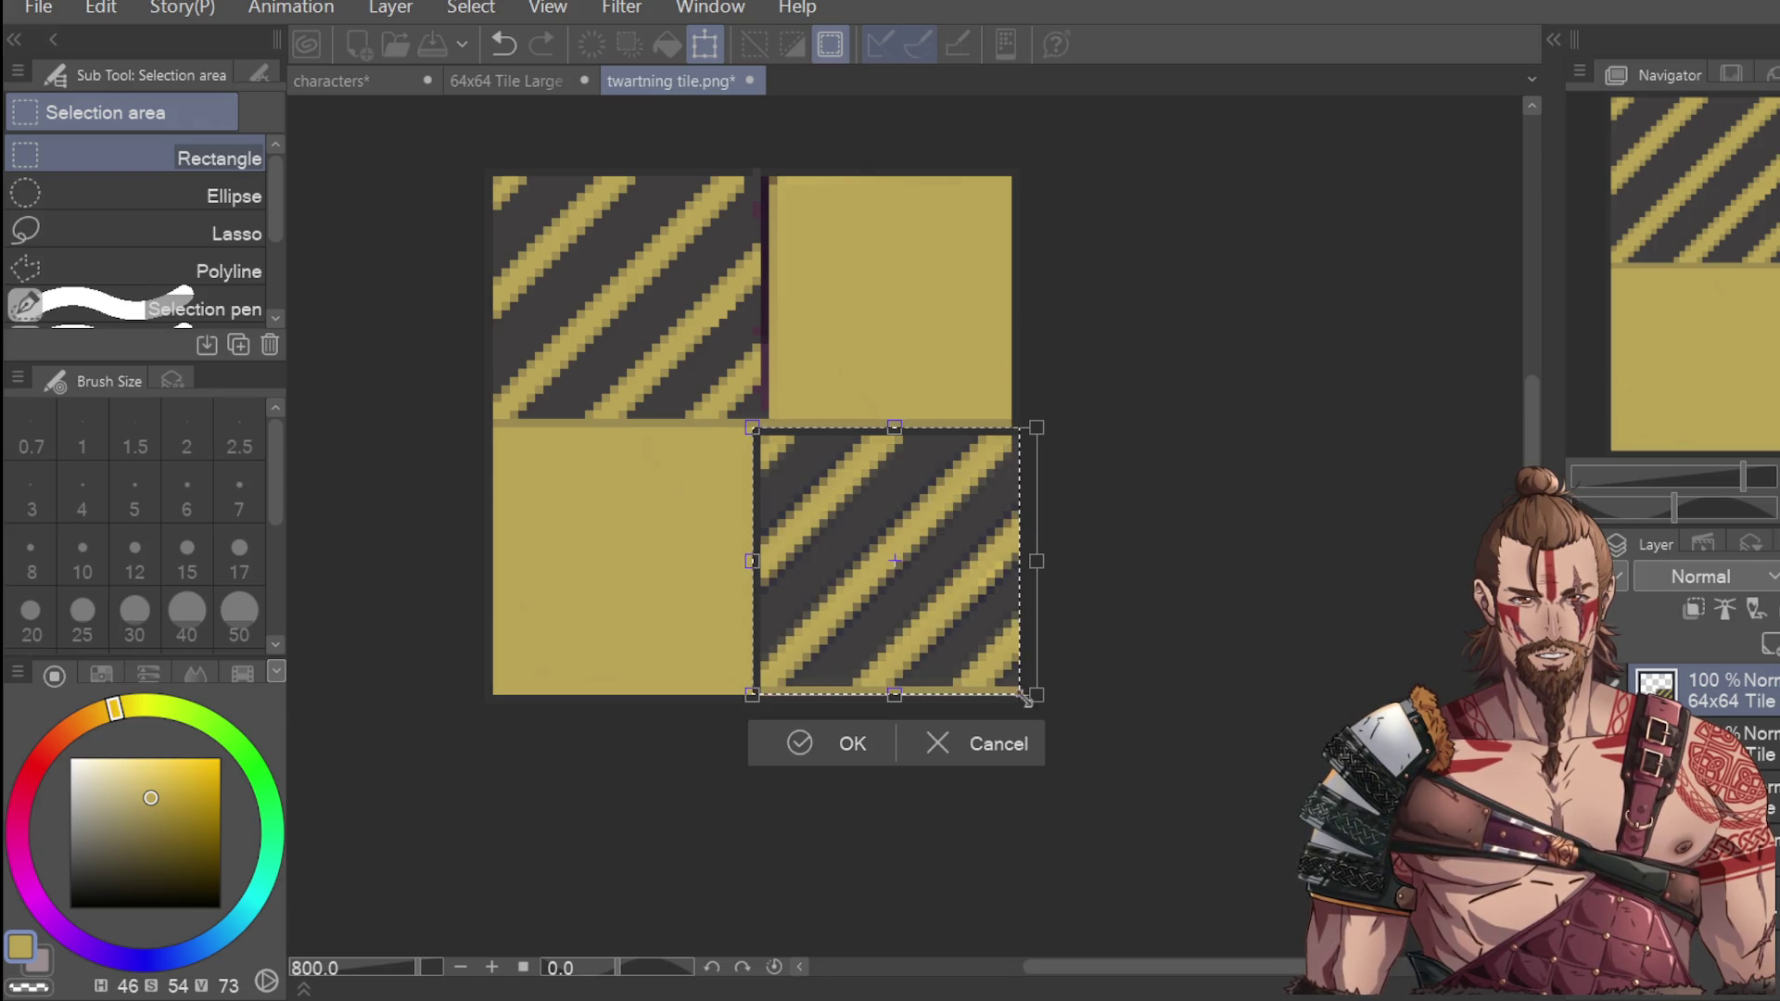
left_click(846, 743)
scroll(1122, 543, "down", 4)
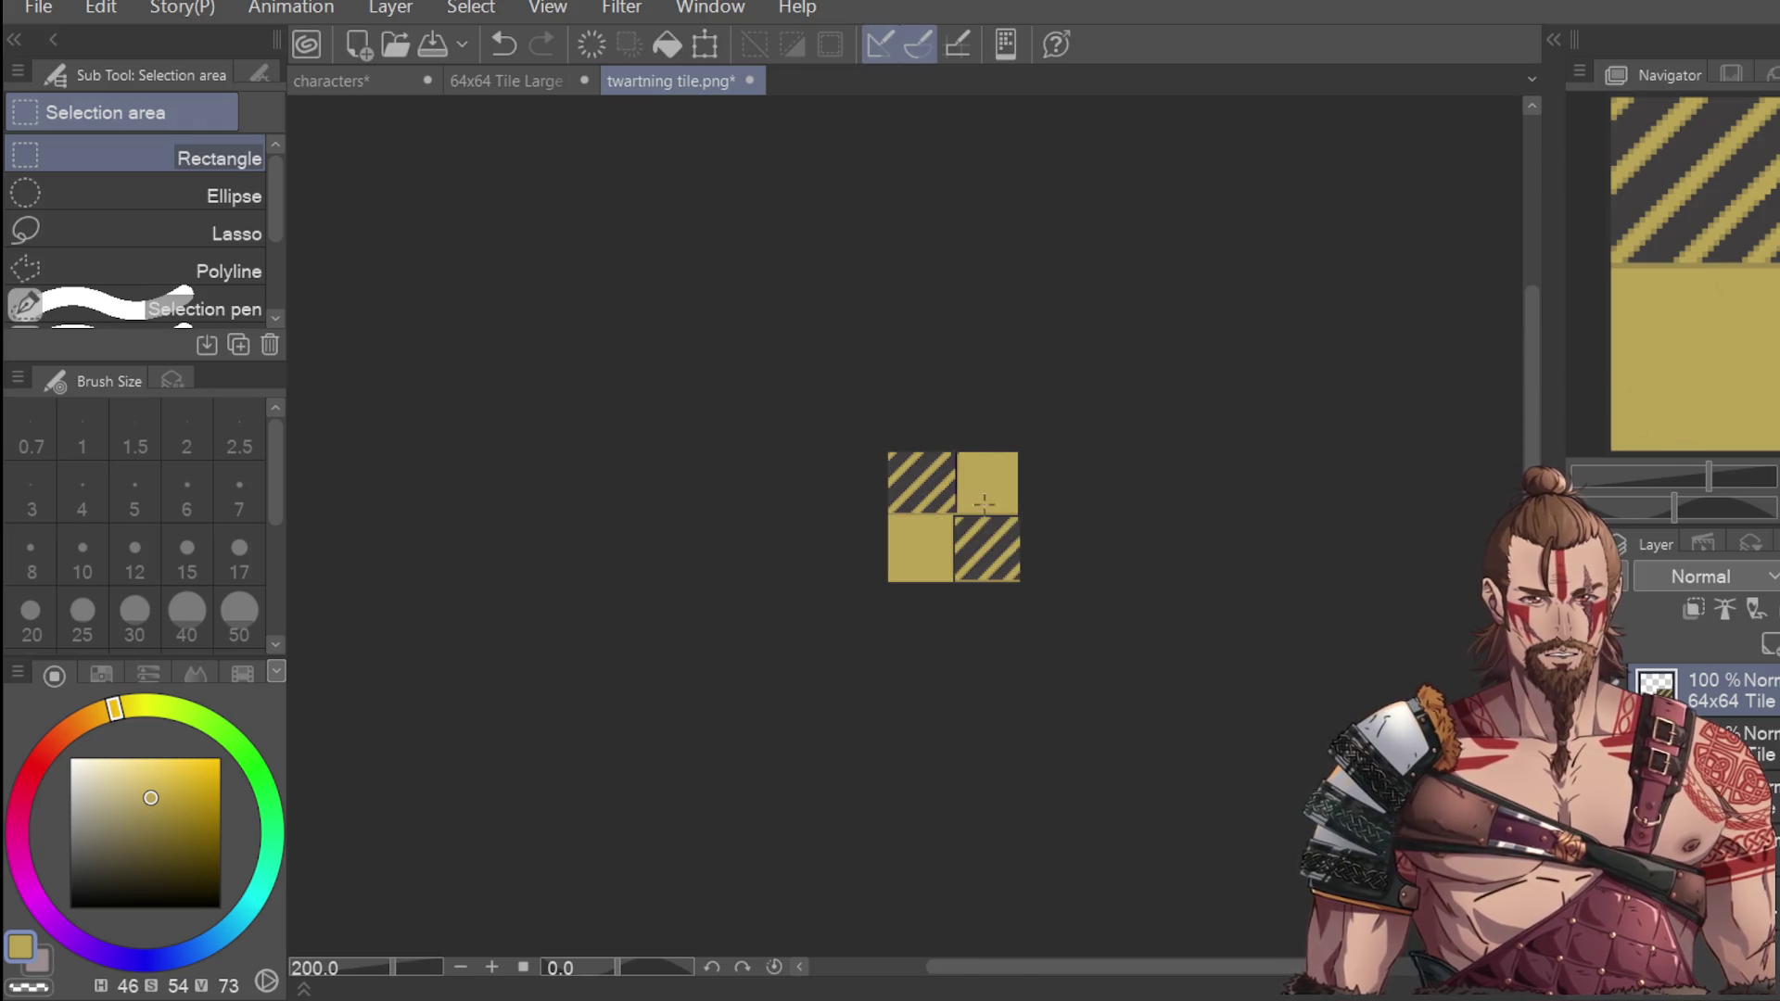
scroll(984, 501, "up", 2)
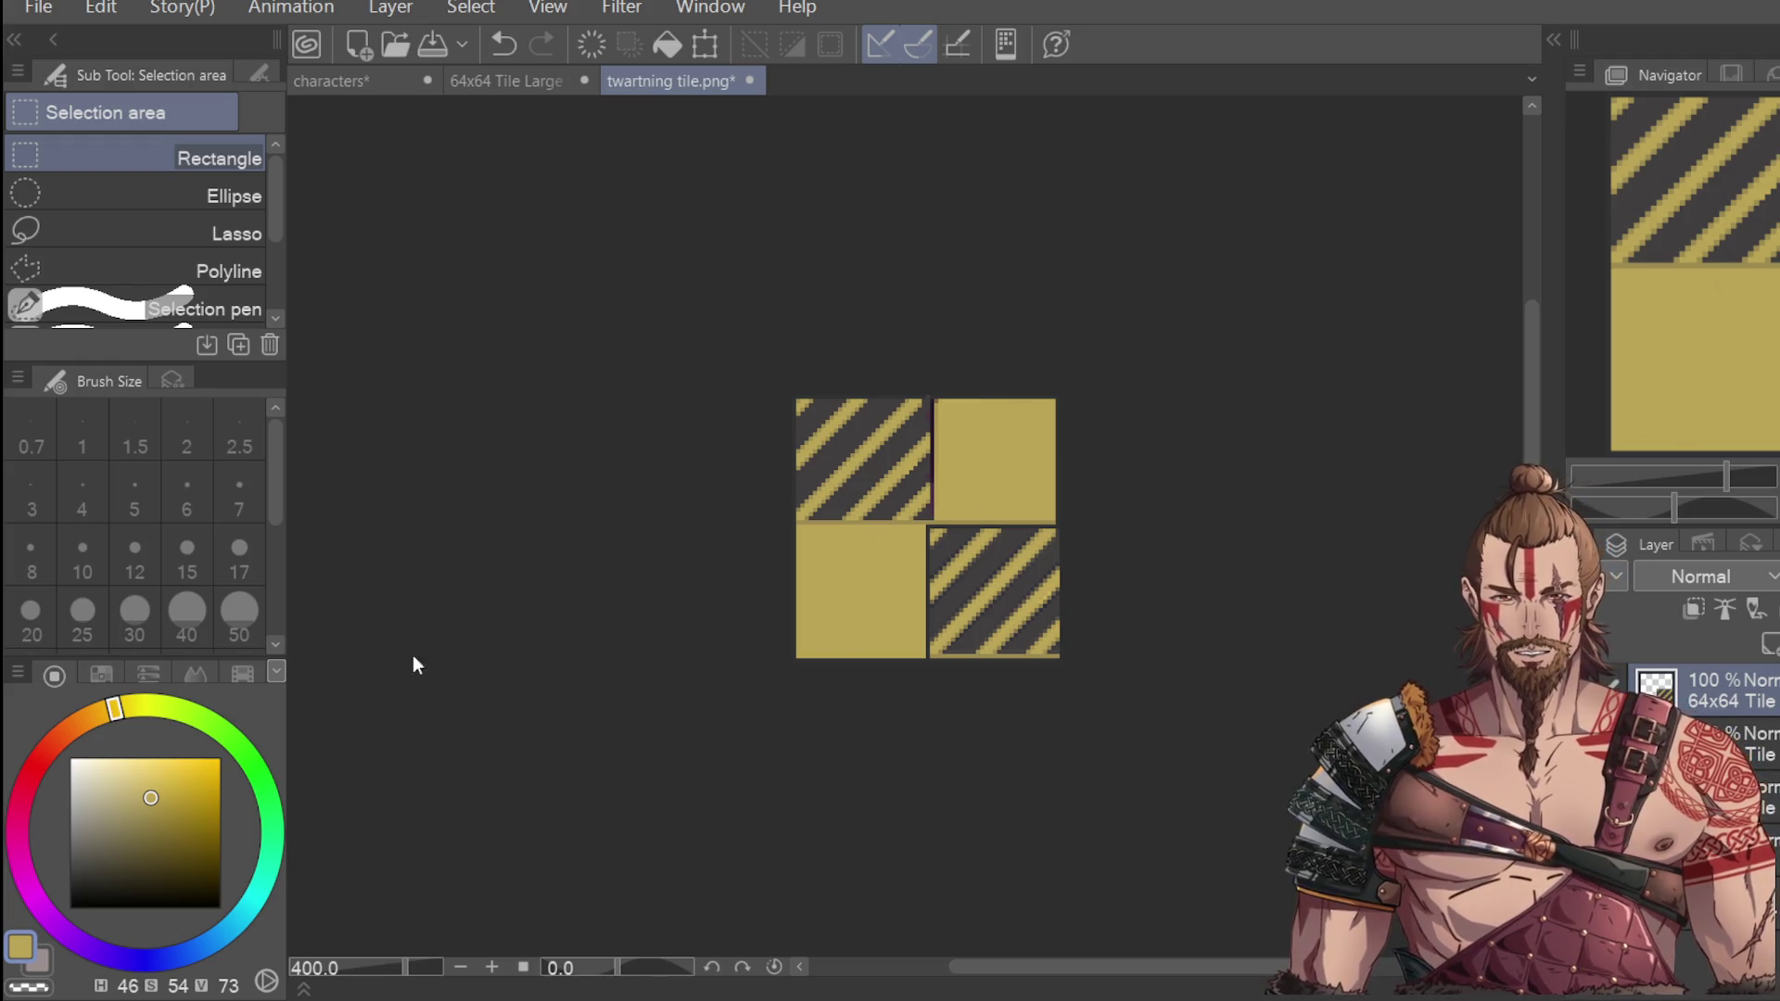
scroll(948, 494, "up", 2)
scroll(949, 496, "up", 2)
scroll(981, 615, "down", 2)
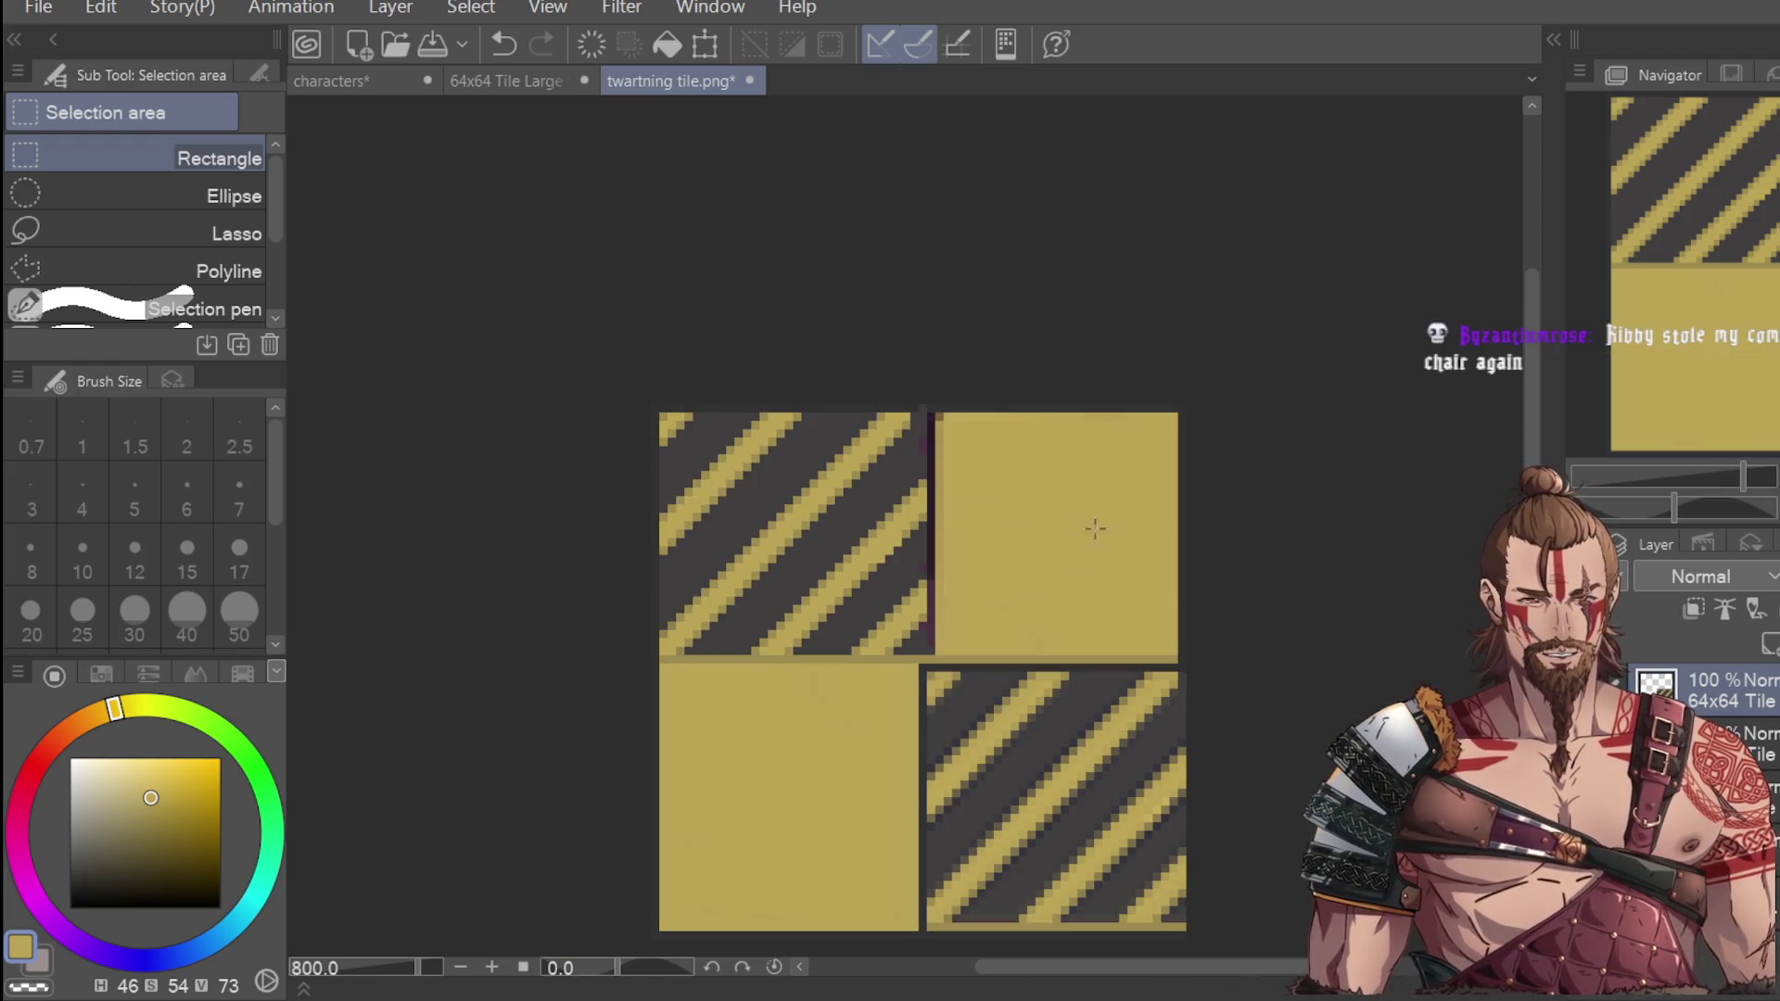
key("ctrl+z")
scroll(1132, 566, "down", 2)
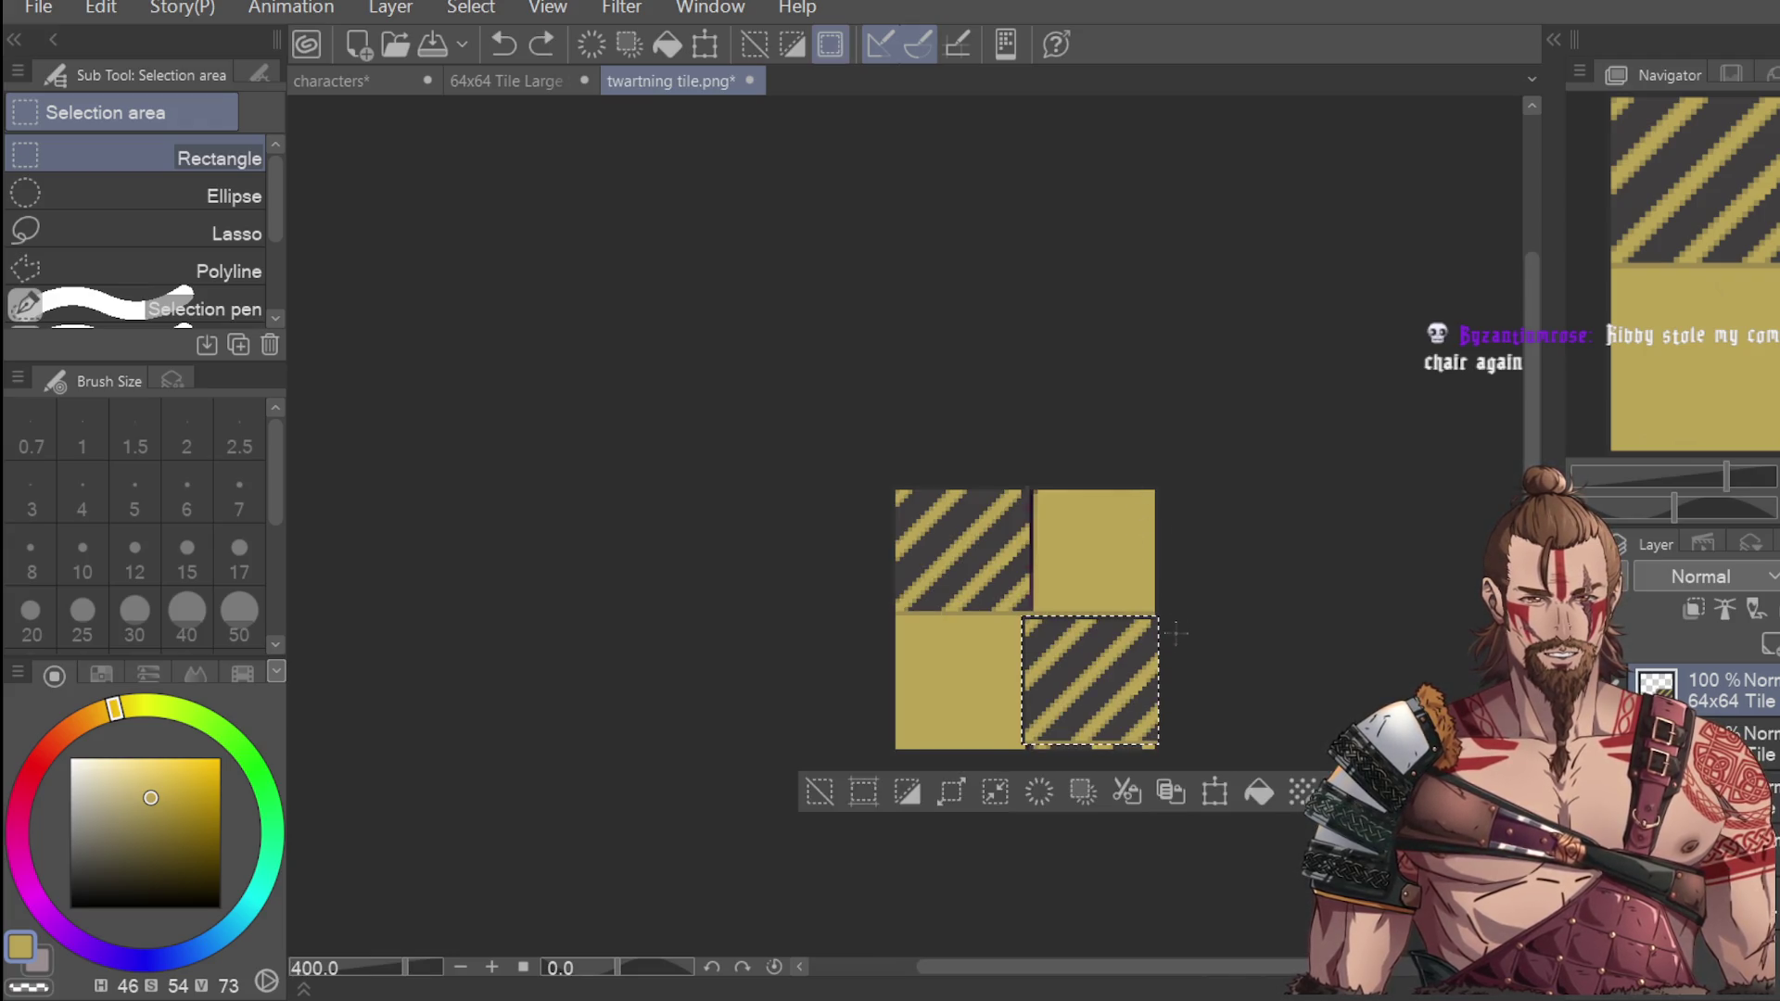
left_click(1214, 792)
scroll(1140, 629, "up", 4)
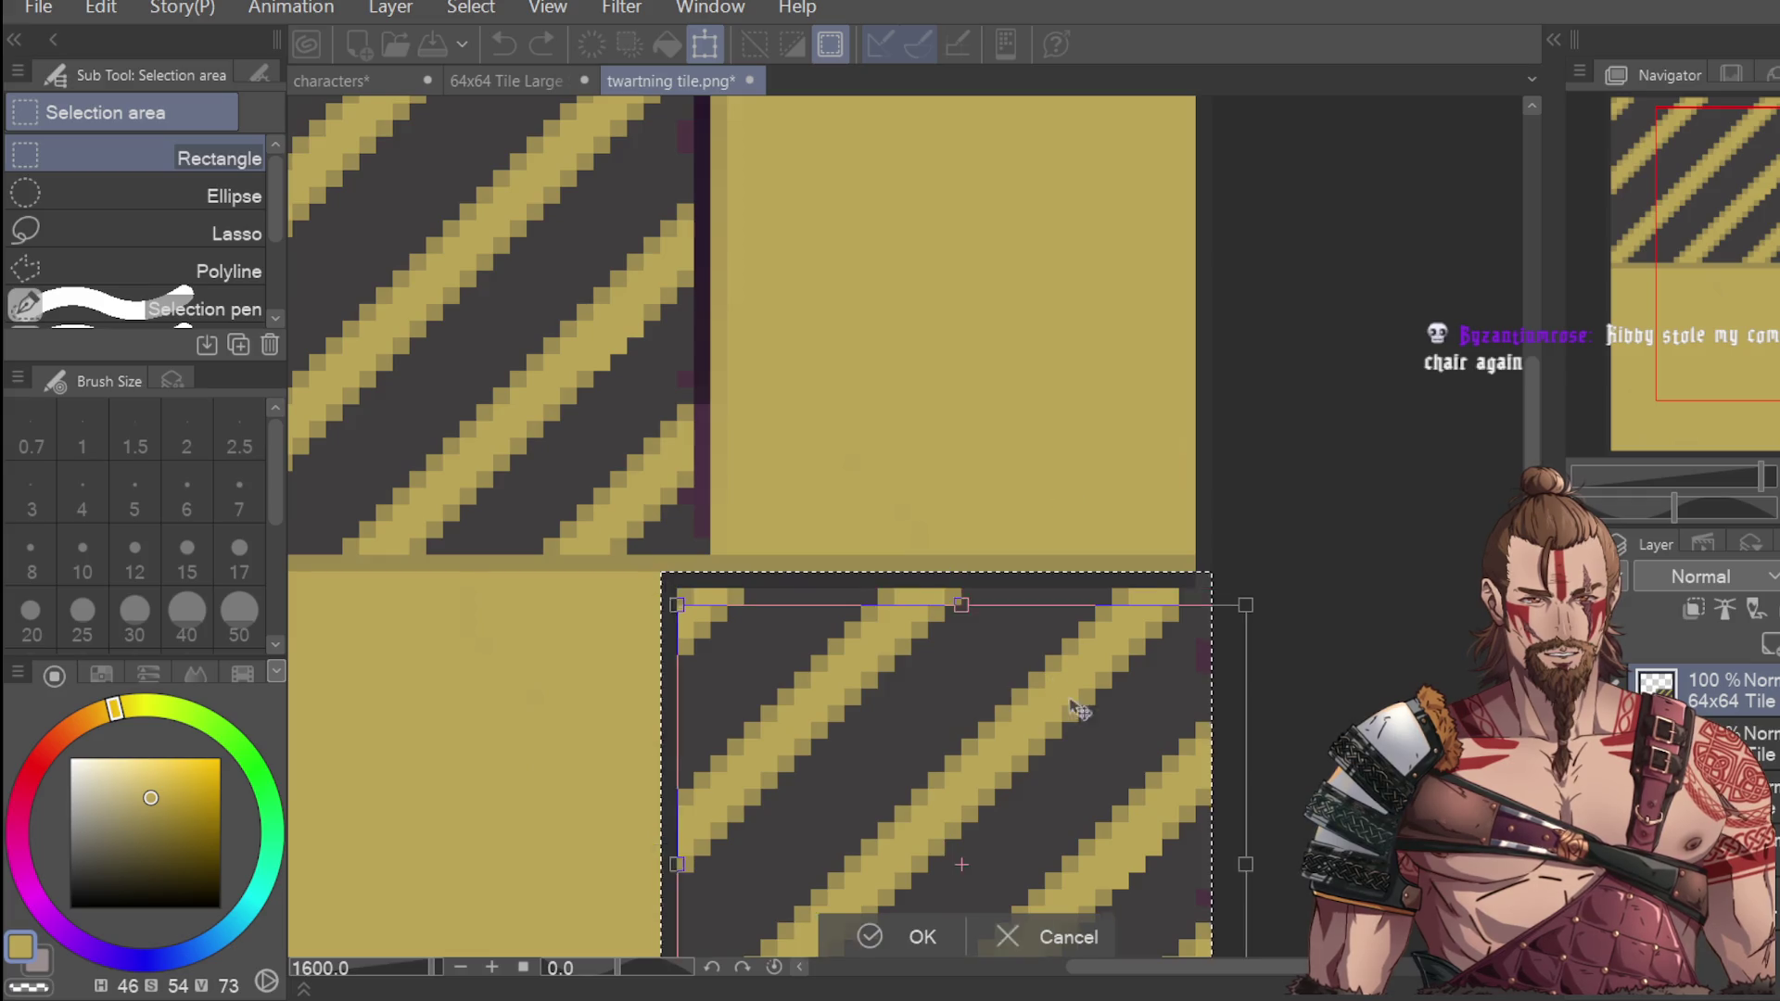
scroll(1056, 742, "down", 2)
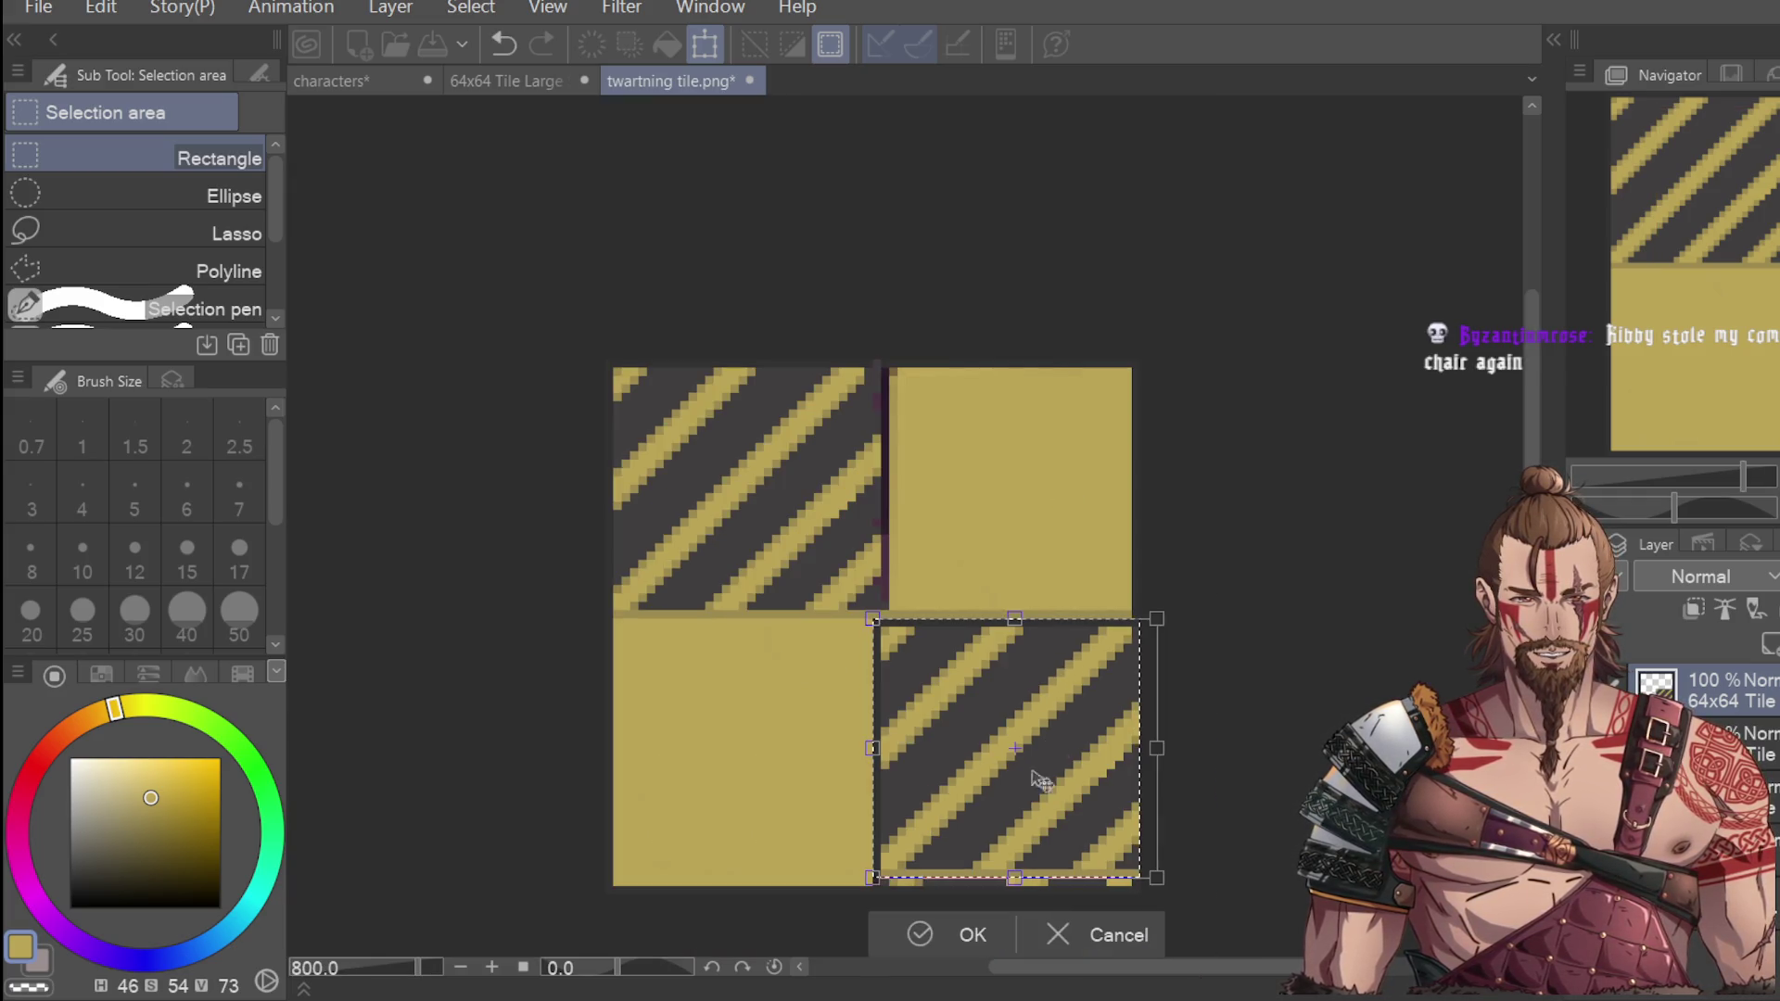
left_click(955, 941)
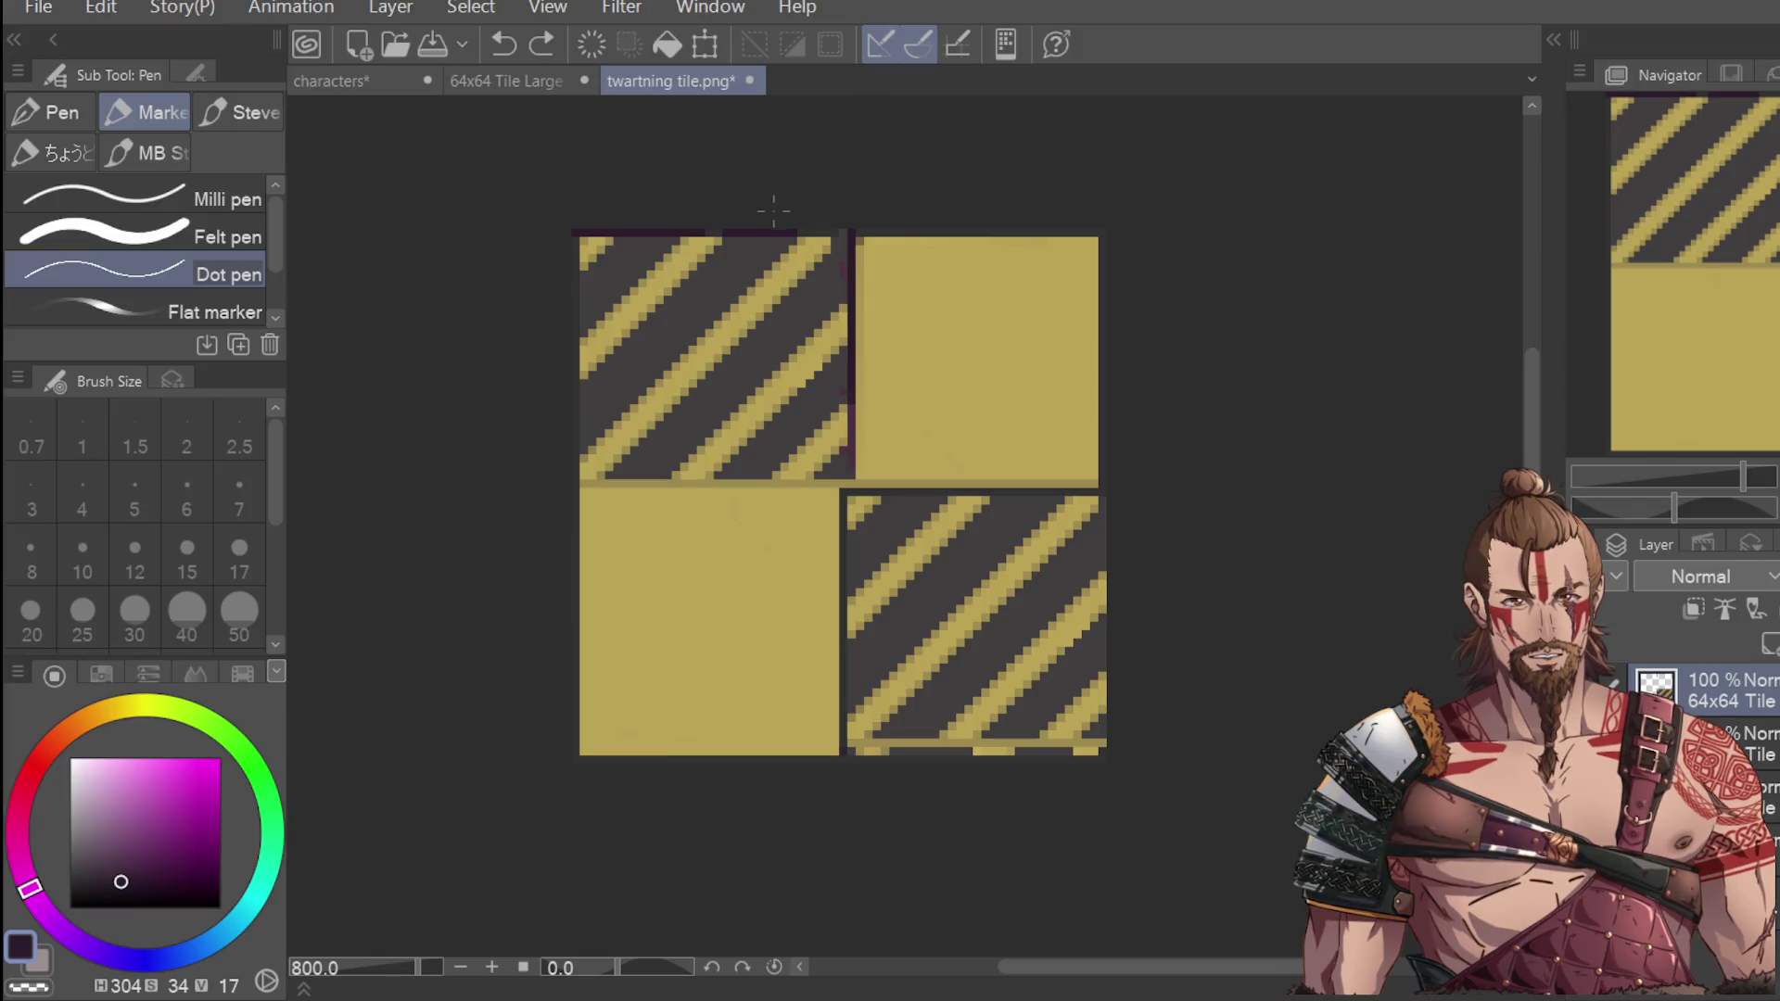
Draw a dark line along the tile preview's bottom edge, comparing it with and without.
left_click(710, 223)
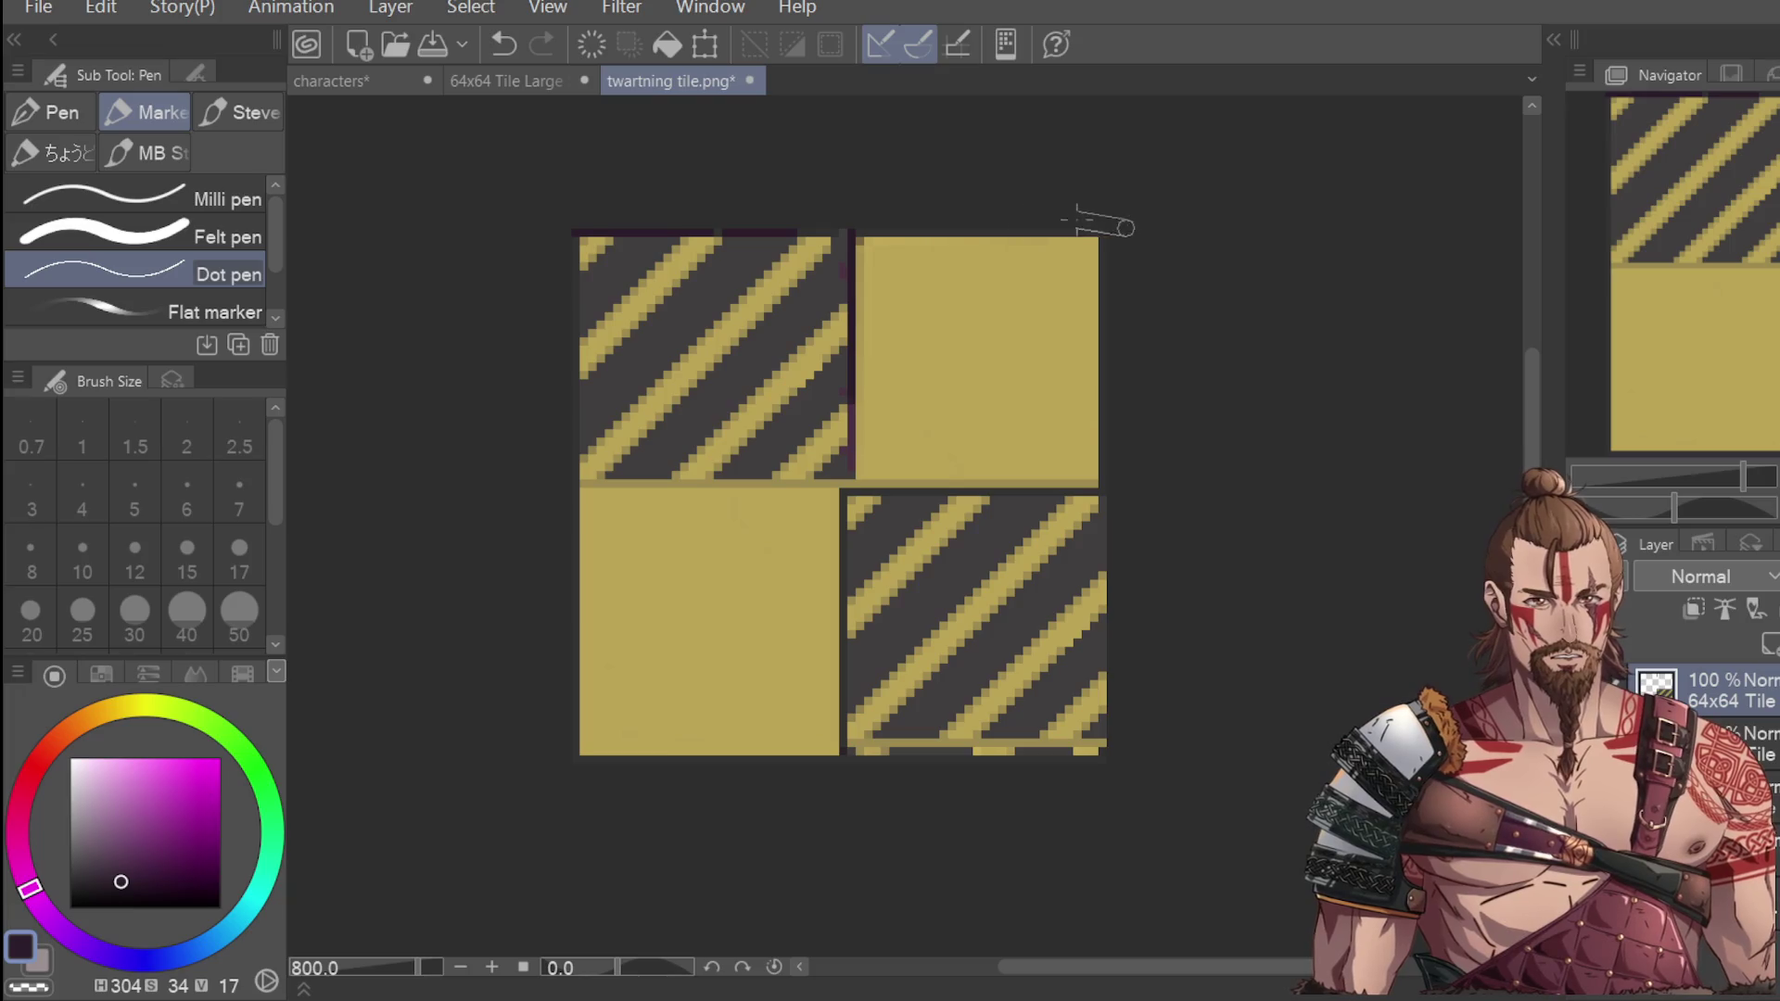
scroll(768, 231, "up", 2)
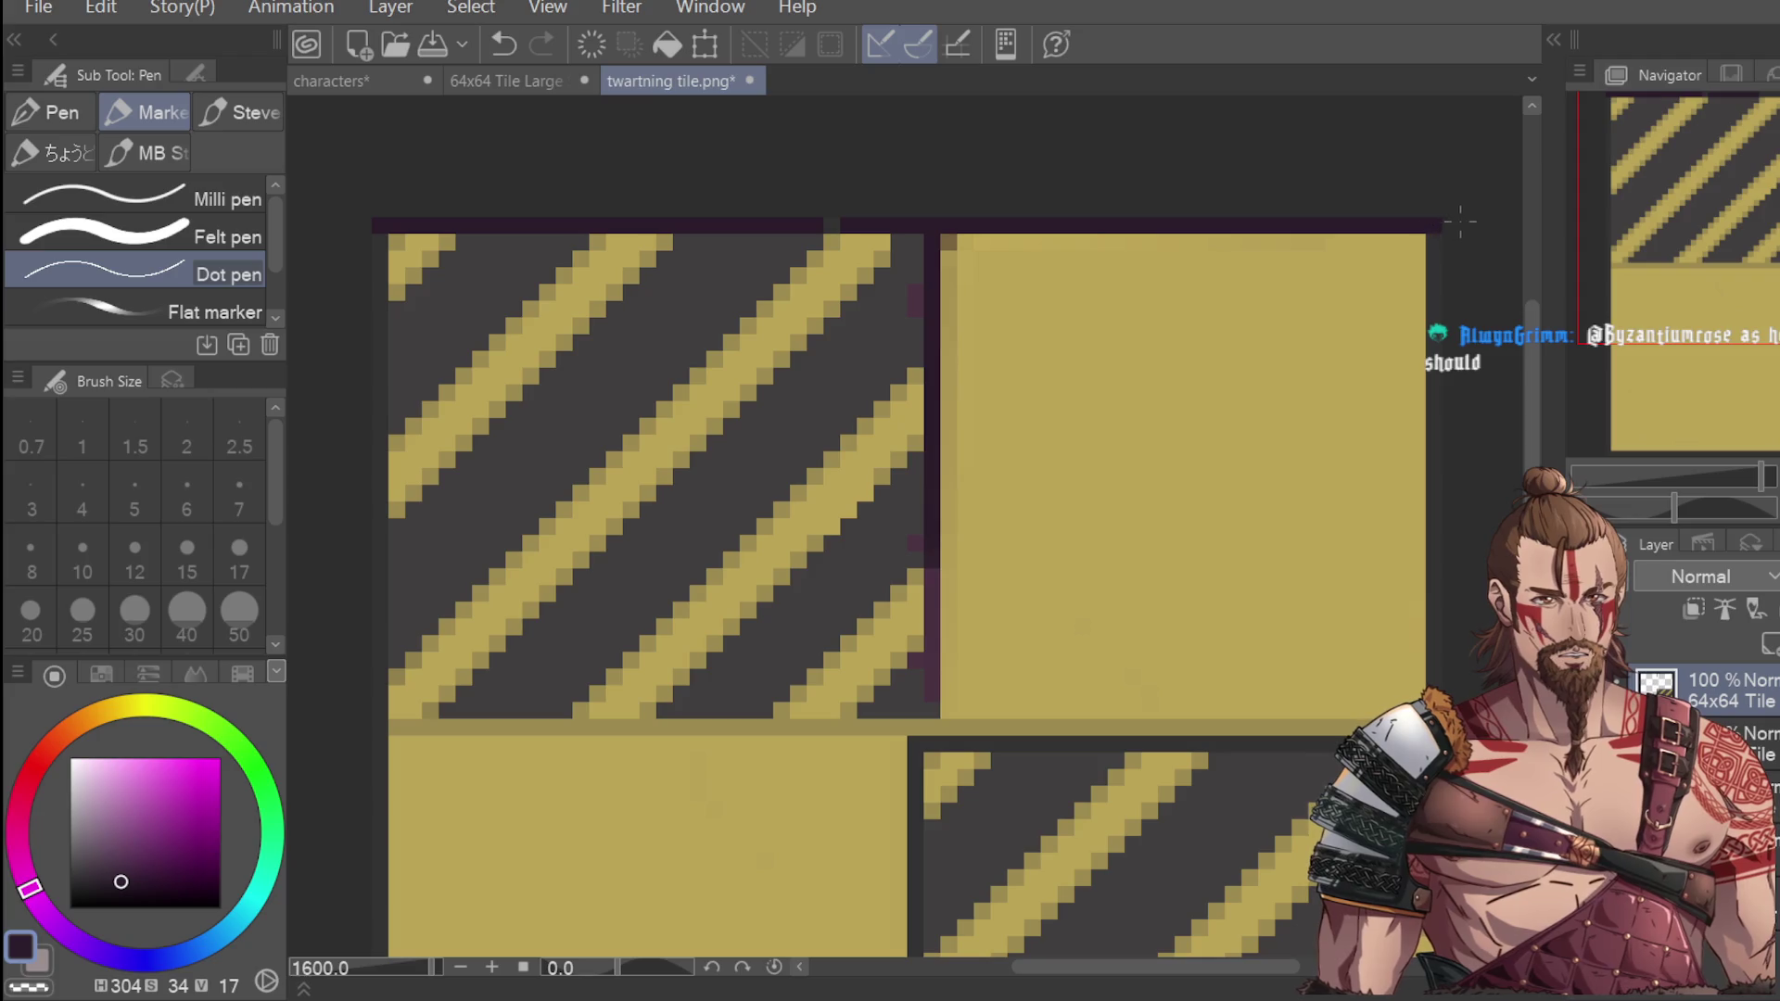
scroll(914, 195, "down", 2)
mouse_move(644, 742)
left_mouse_down()
mouse_move(774, 730)
mouse_move(691, 742)
mouse_move(932, 749)
left_mouse_up()
key("ctrl+z")
key("ctrl+z")
key("ctrl+z")
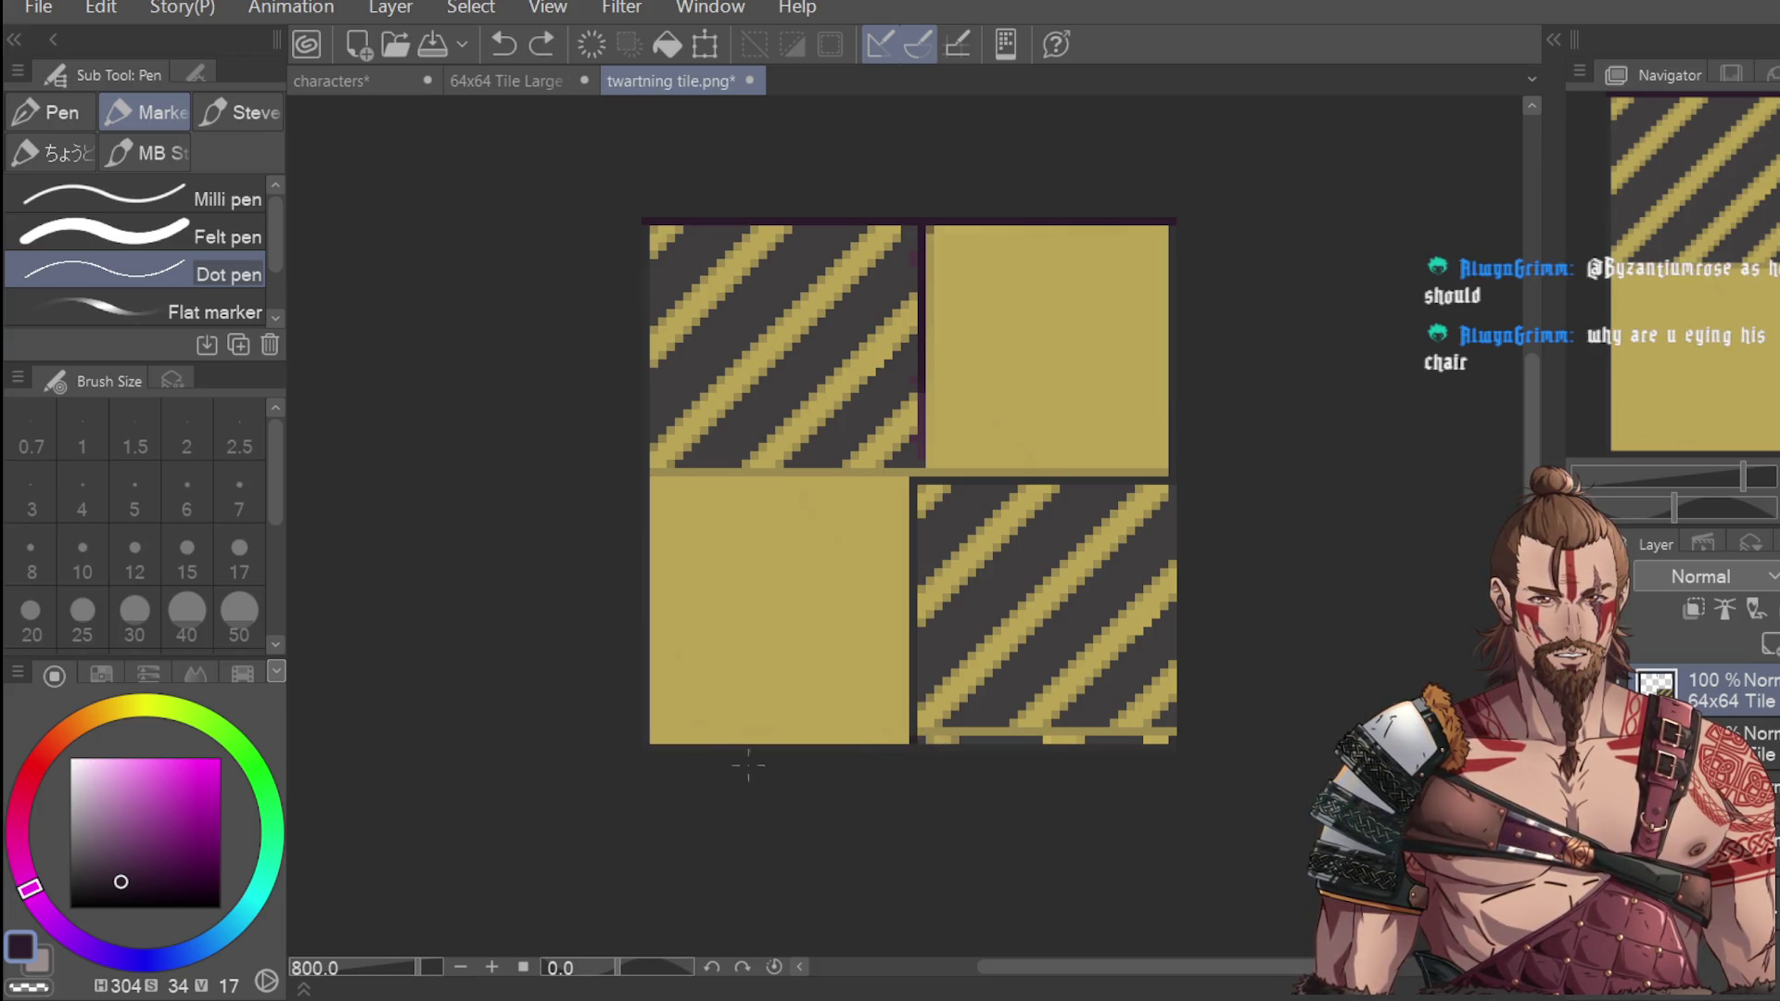
key("ctrl+y")
key("ctrl+z")
key("ctrl+y")
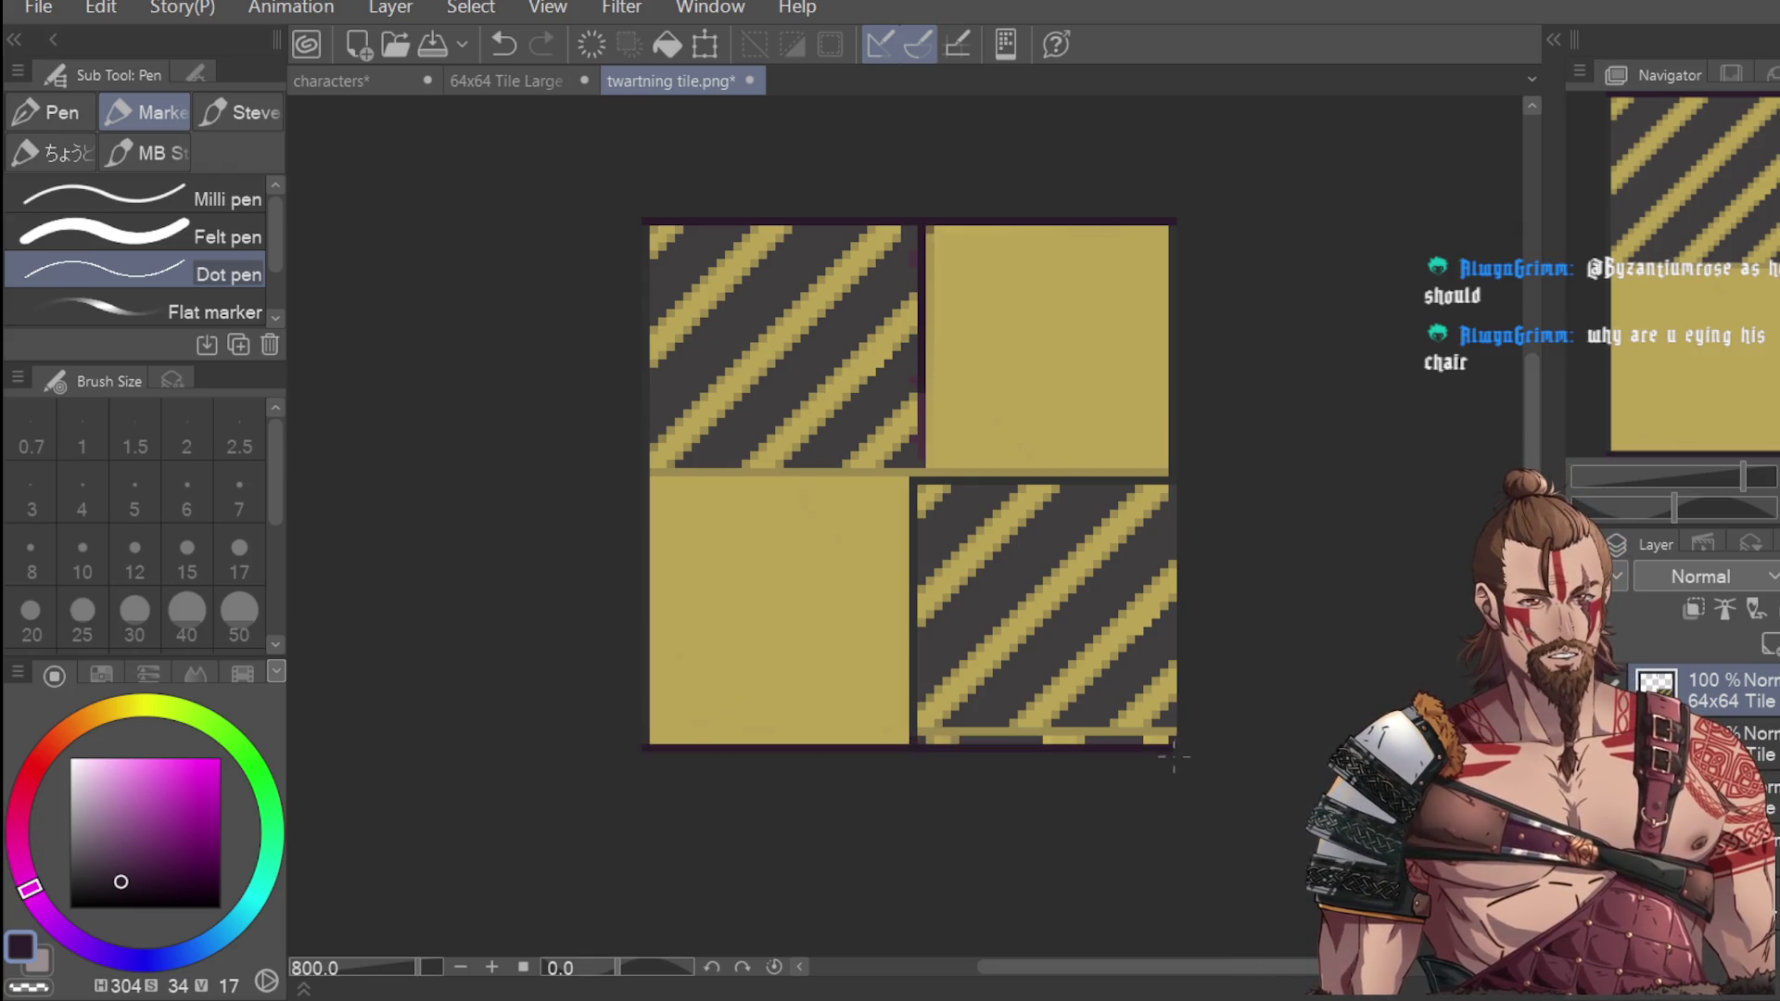
Draw dark lines down the tile preview's full left and right edges.
left_click_drag(644, 223, 645, 561)
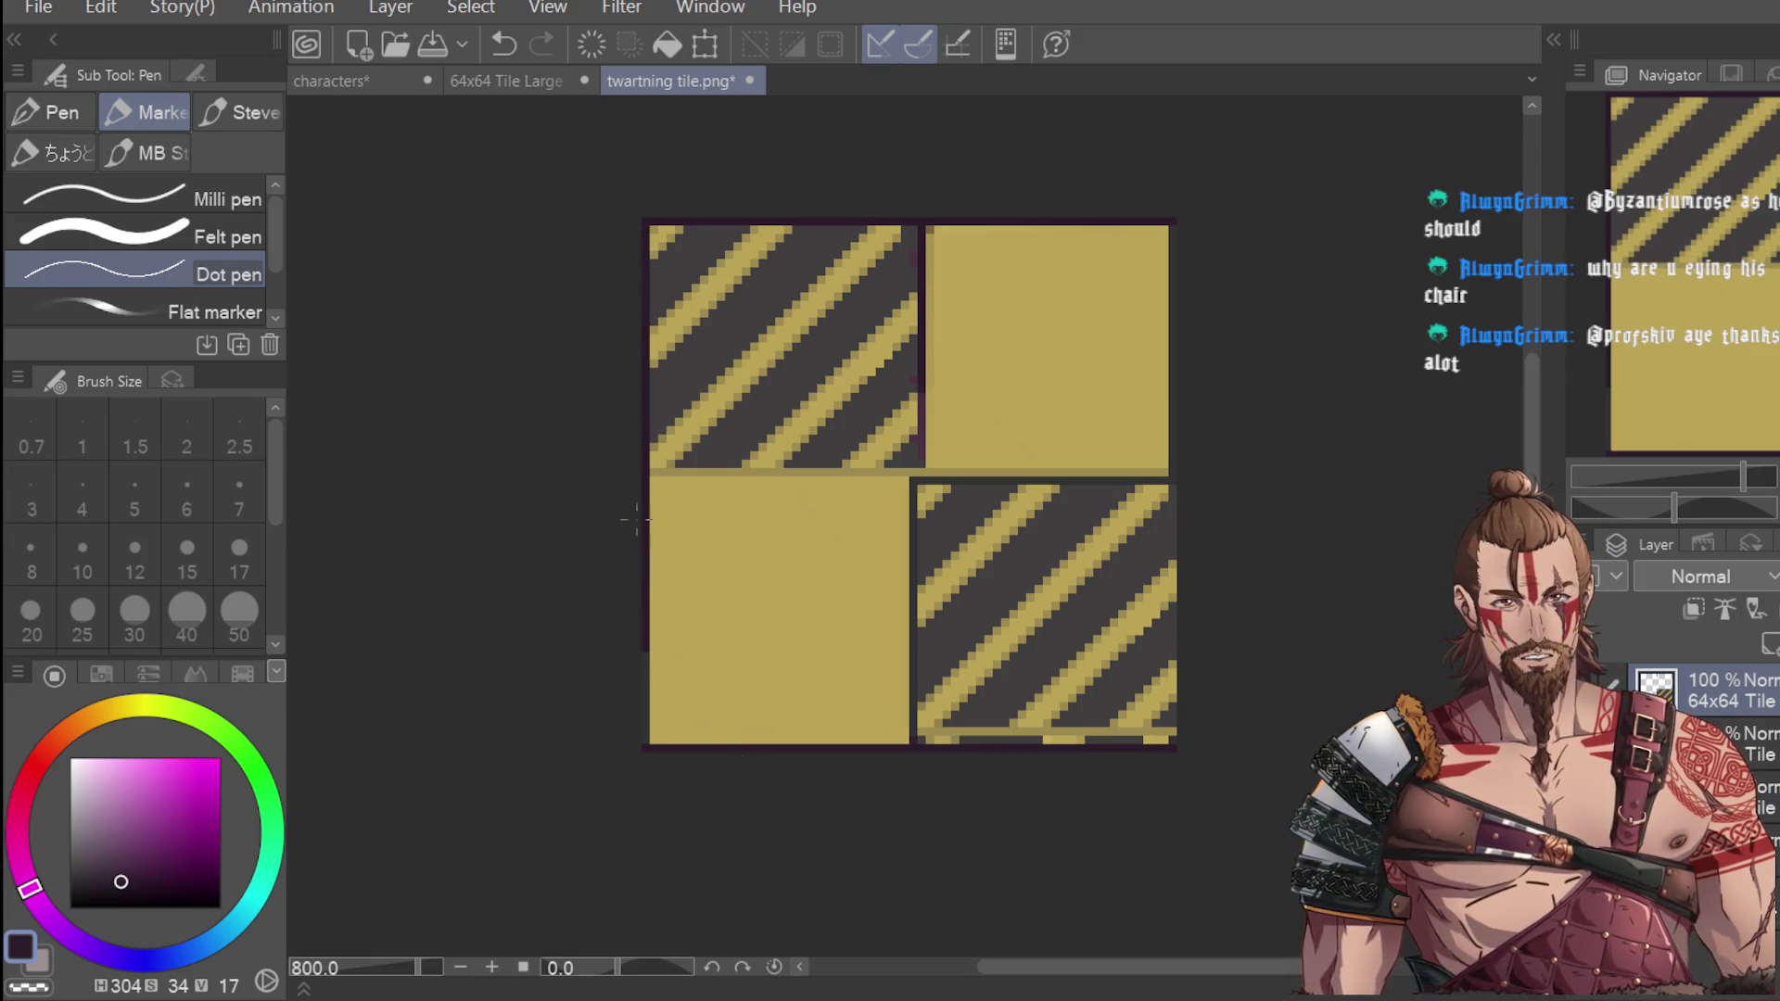
left_click_drag(645, 665, 645, 781)
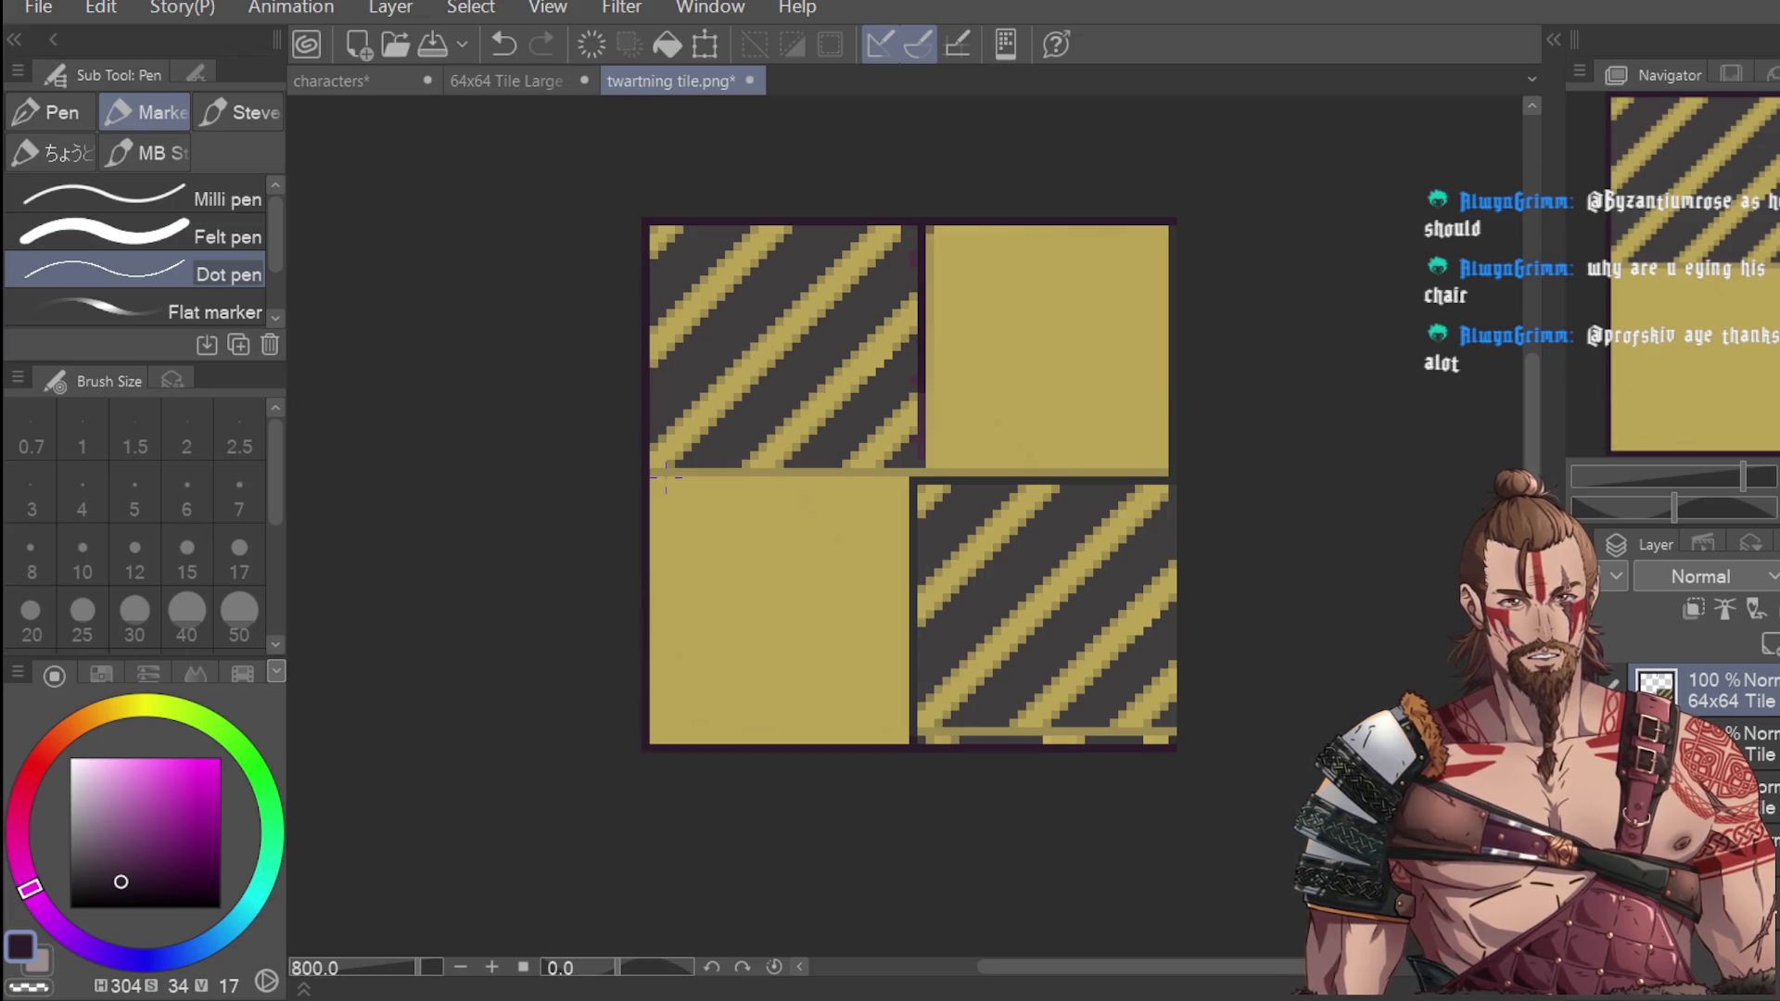
left_click_drag(1166, 219, 1176, 745)
key("ctrl+z")
key("ctrl+y")
scroll(1170, 737, "down", 4)
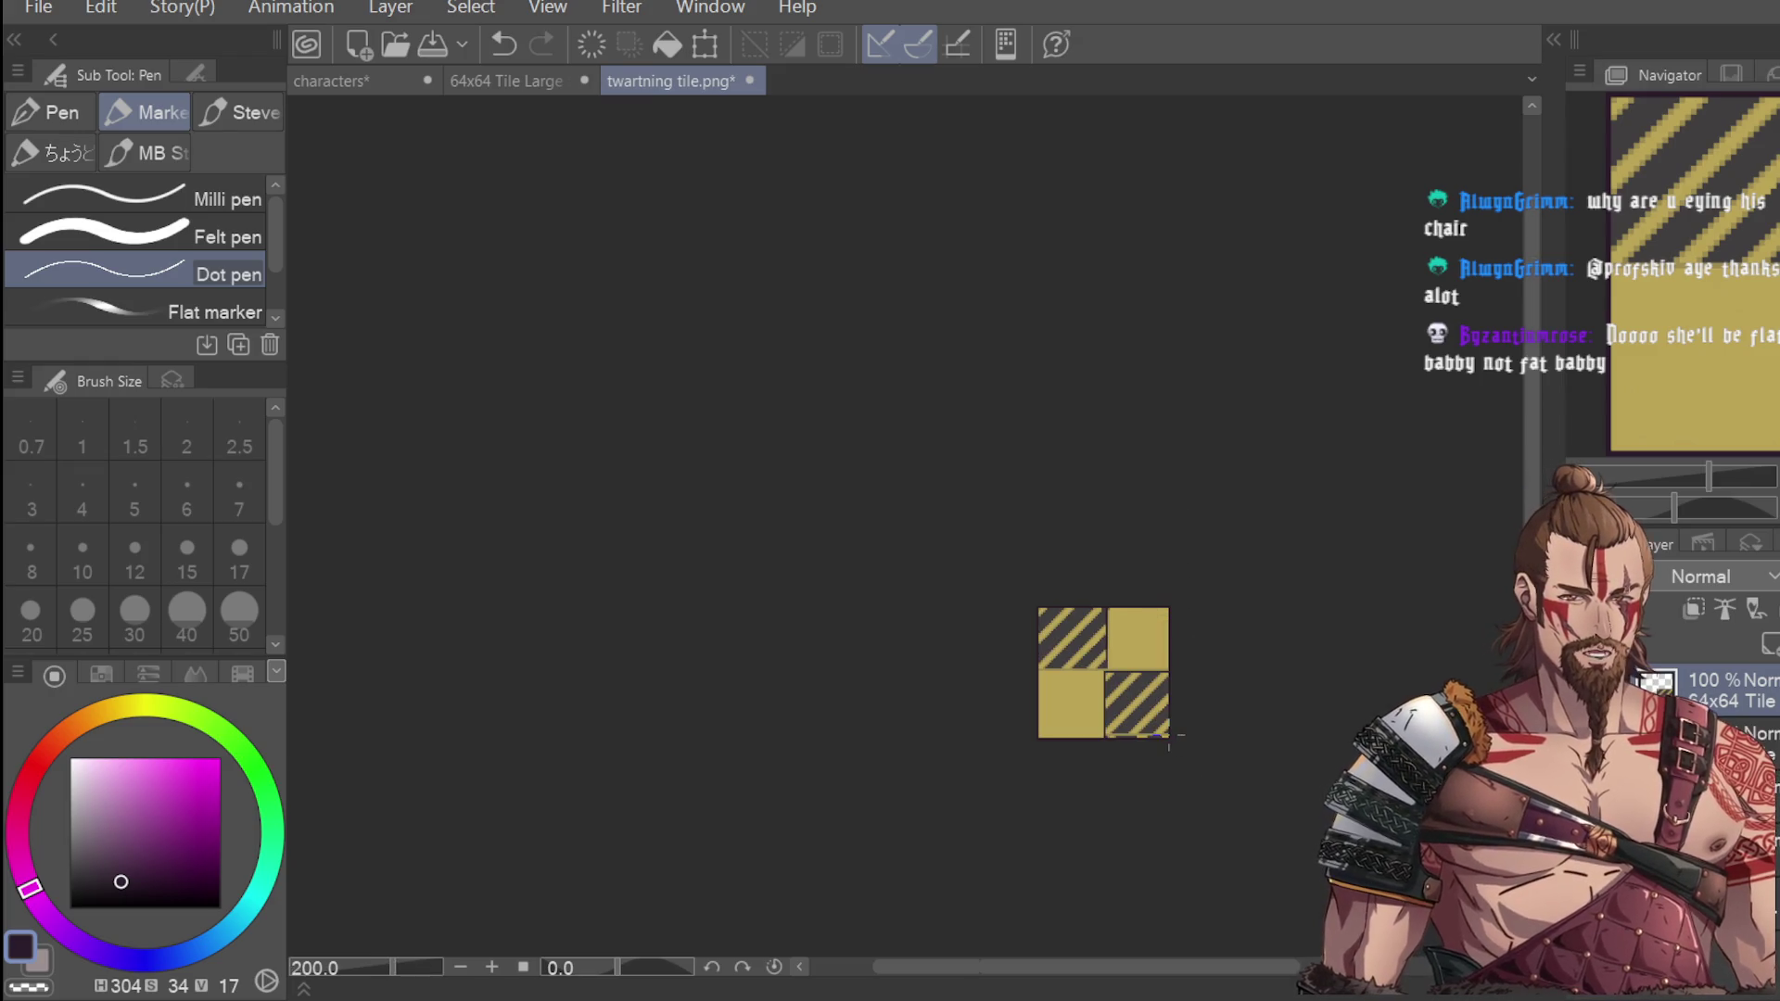
scroll(1116, 687, "up", 4)
scroll(1077, 620, "up", 1)
scroll(1077, 619, "down", 1)
scroll(1077, 619, "up", 1)
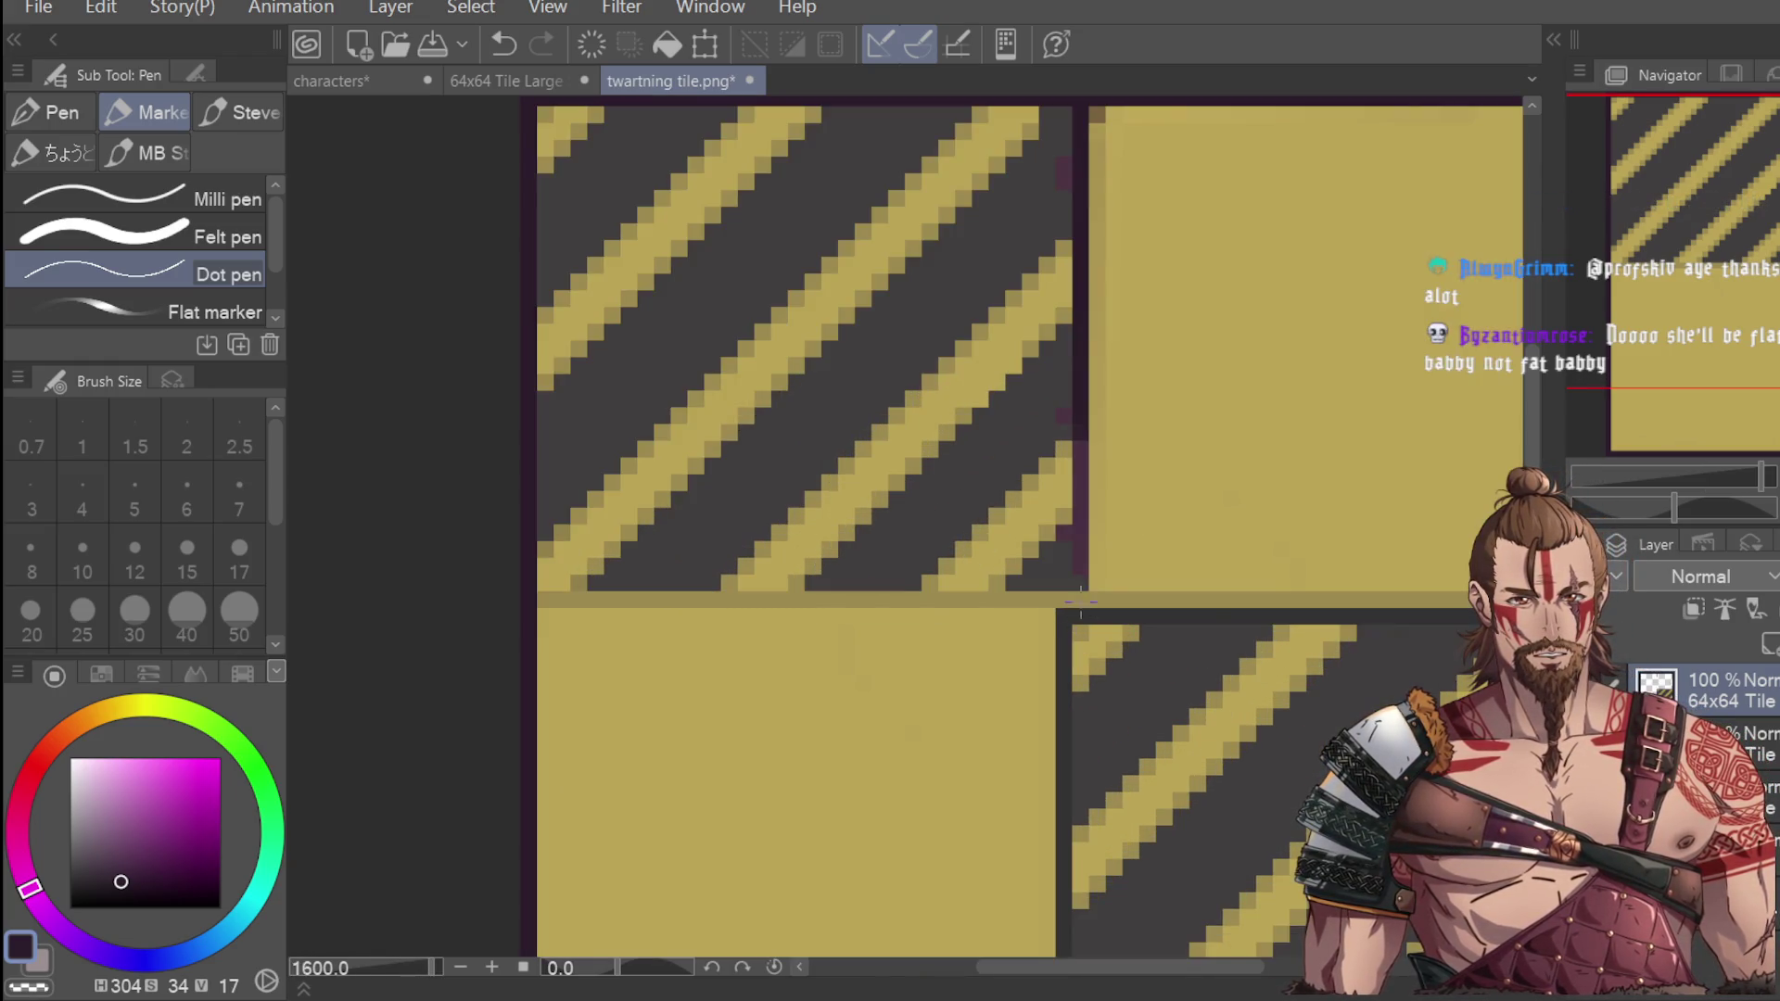
scroll(1083, 587, "down", 1)
Paint dark vertical seams beside the top-left and bottom-right striped tiles.
mouse_move(1074, 350)
left_mouse_down()
mouse_move(1079, 616)
mouse_move(1070, 600)
left_mouse_up()
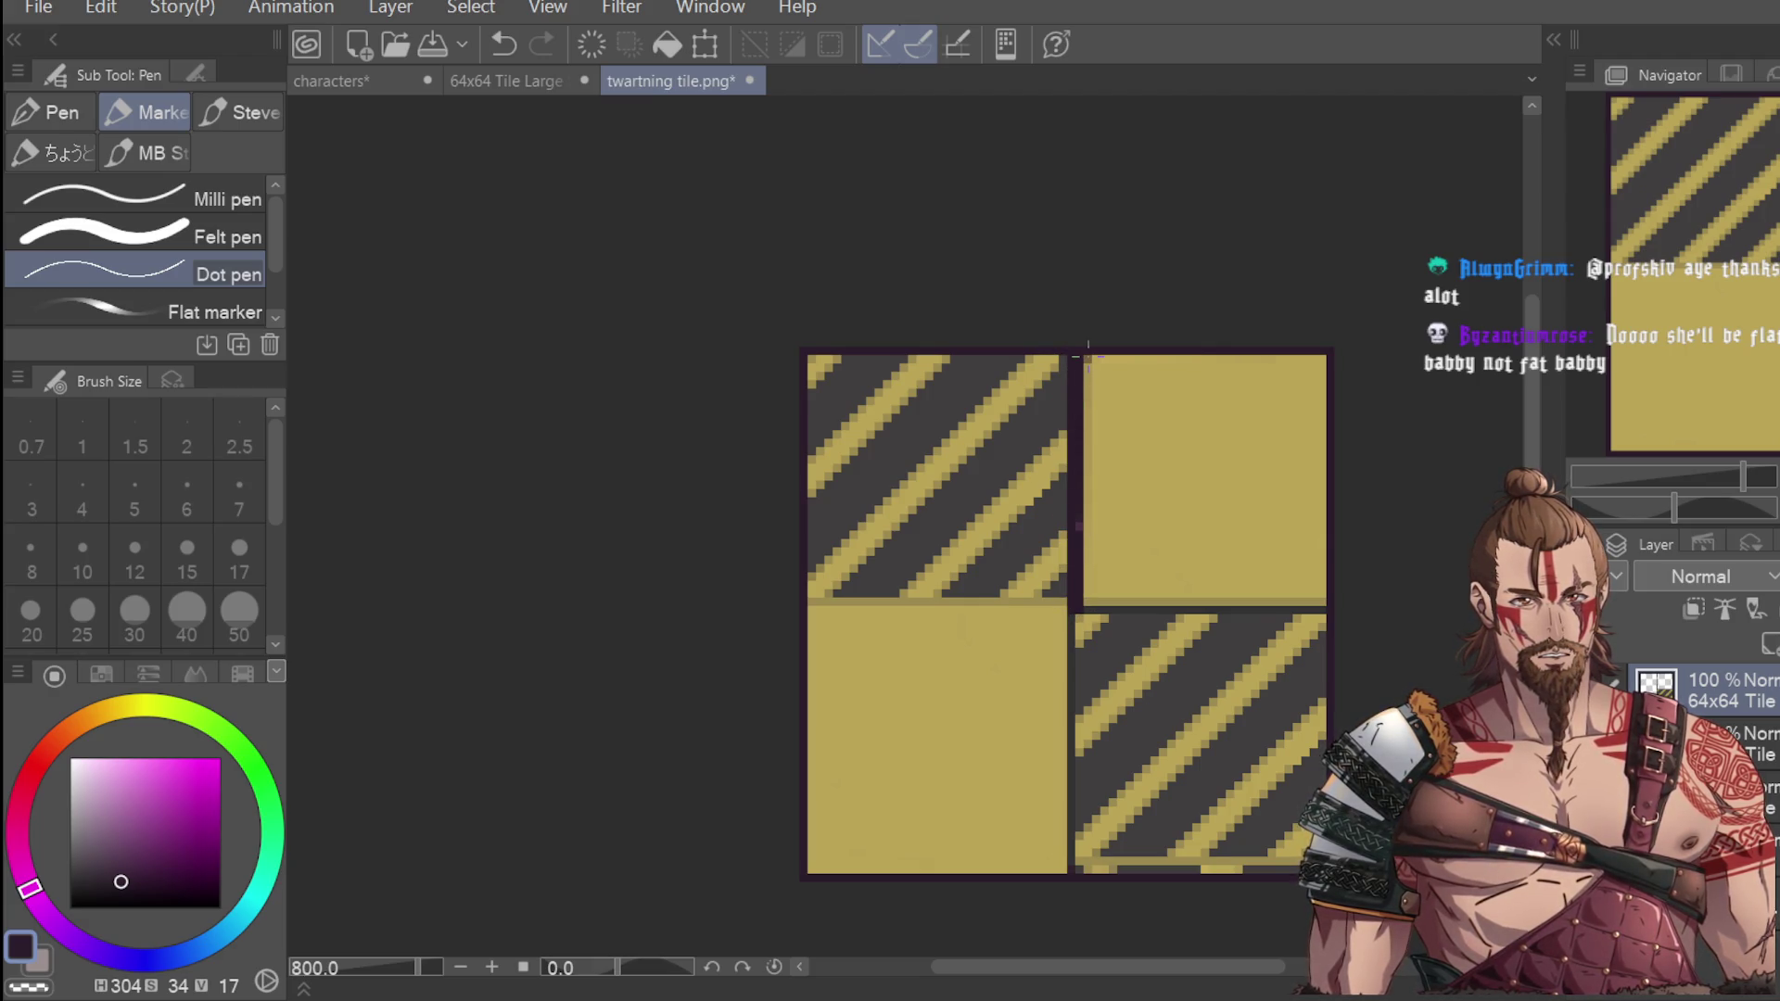
left_click_drag(1077, 609, 1080, 872)
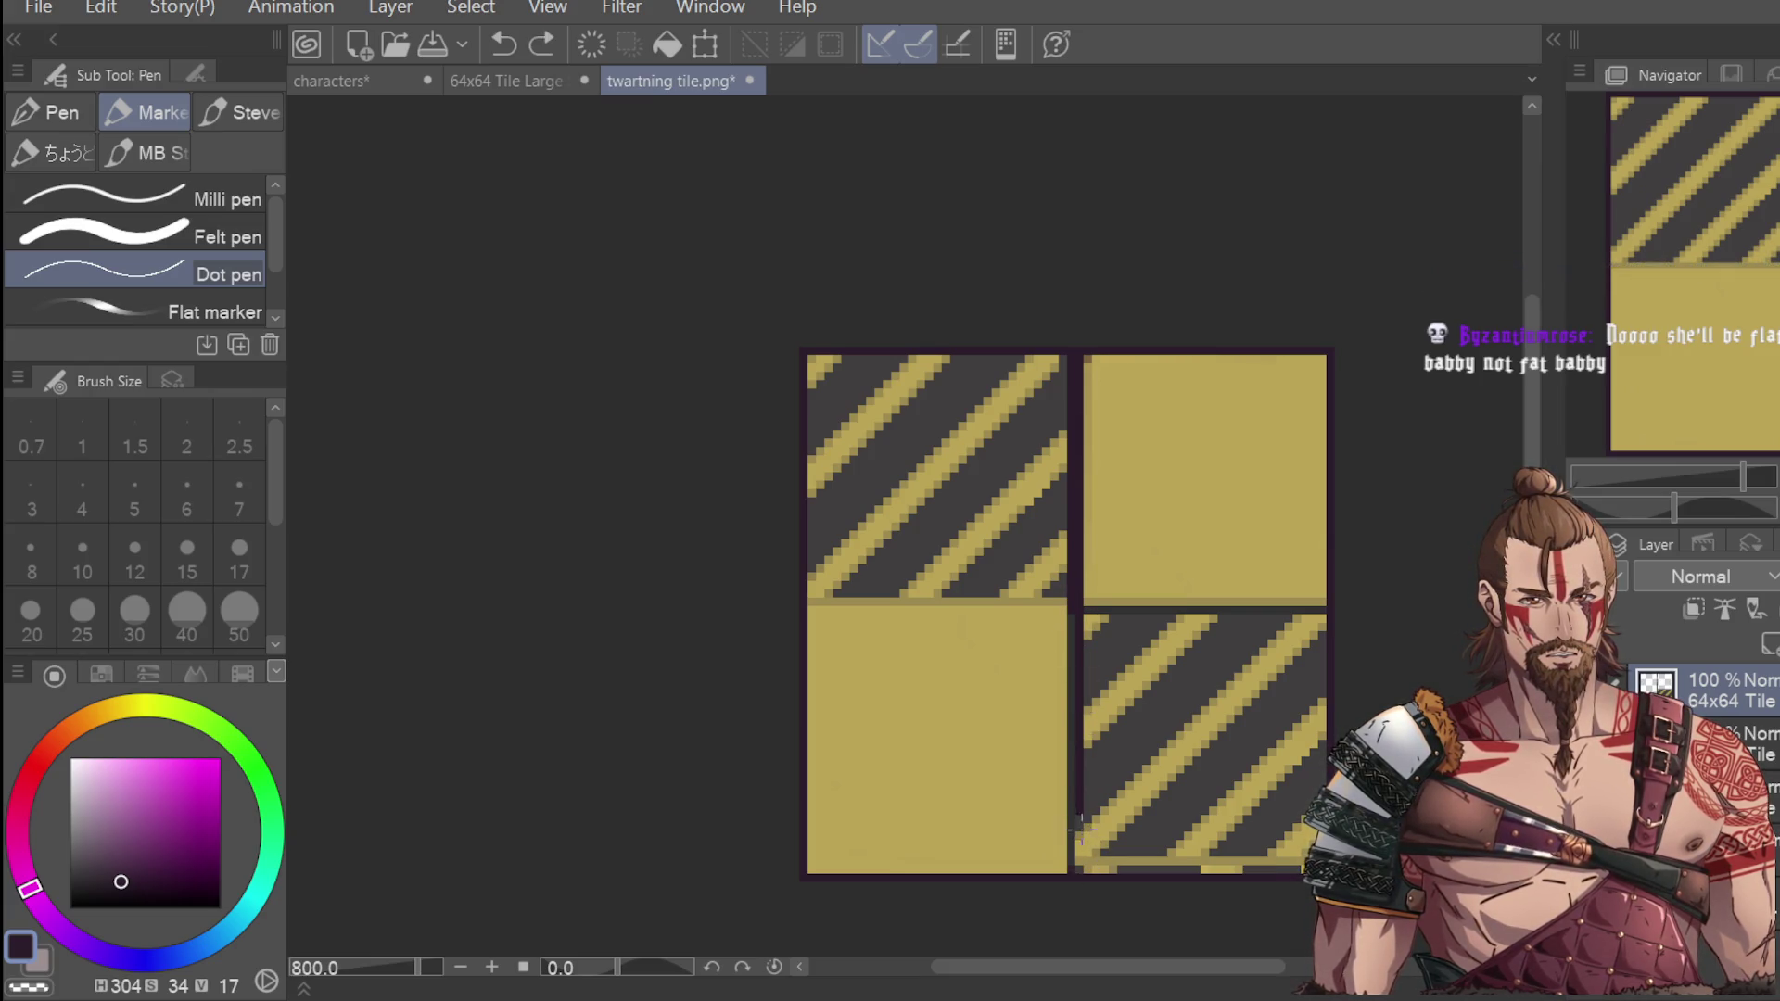
scroll(1107, 732, "down", 2)
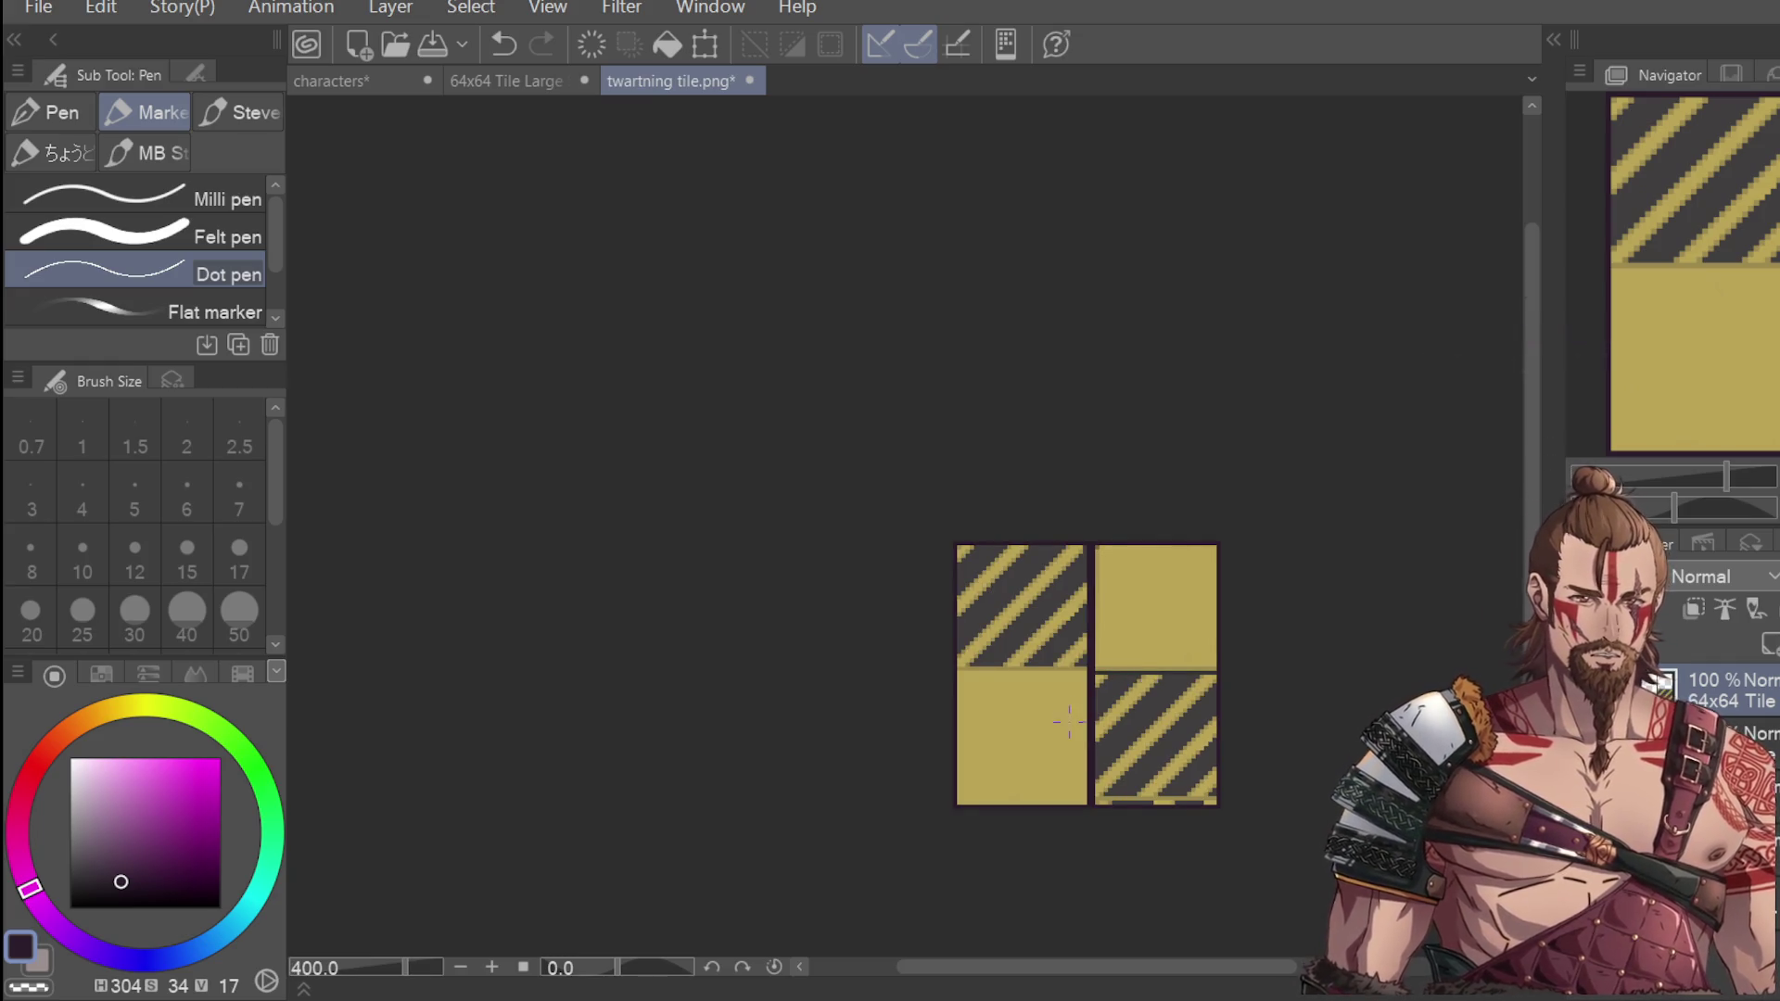
key("i")
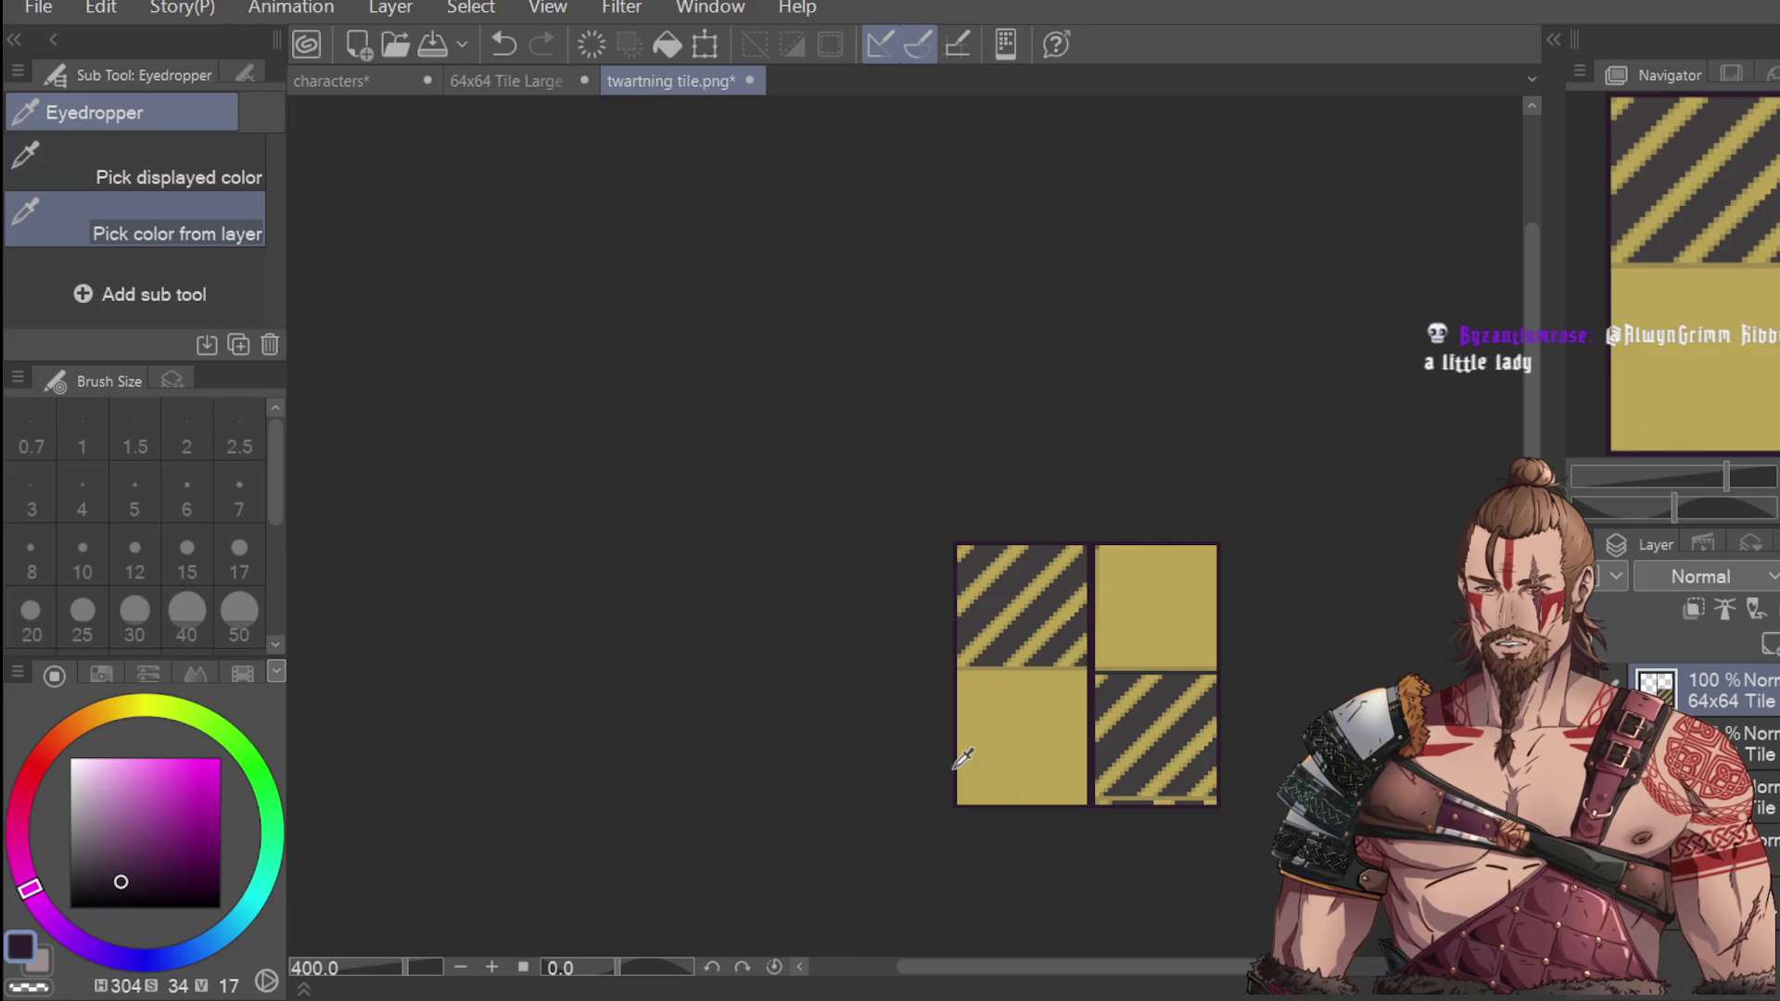
Sample the yellow stripe colour and paint a band along the left part of the horizontal junction.
scroll(1099, 724, "up", 5)
left_click(995, 498)
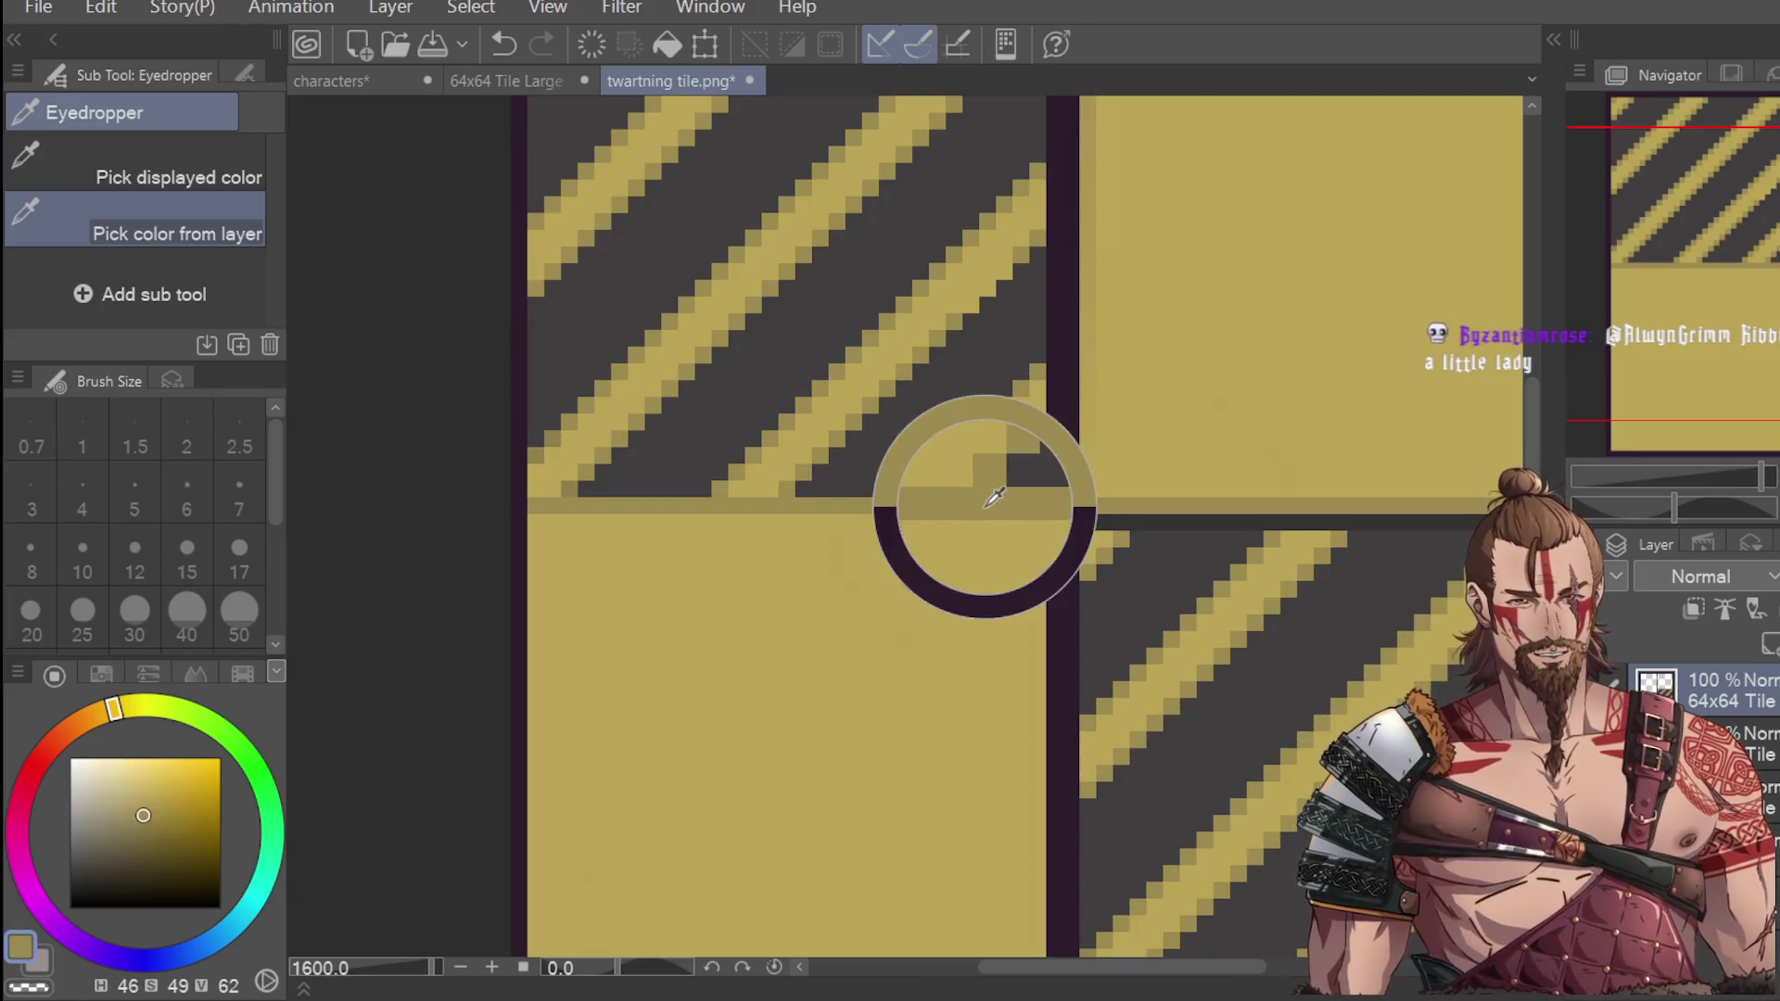
scroll(995, 498, "down", 2)
key("p")
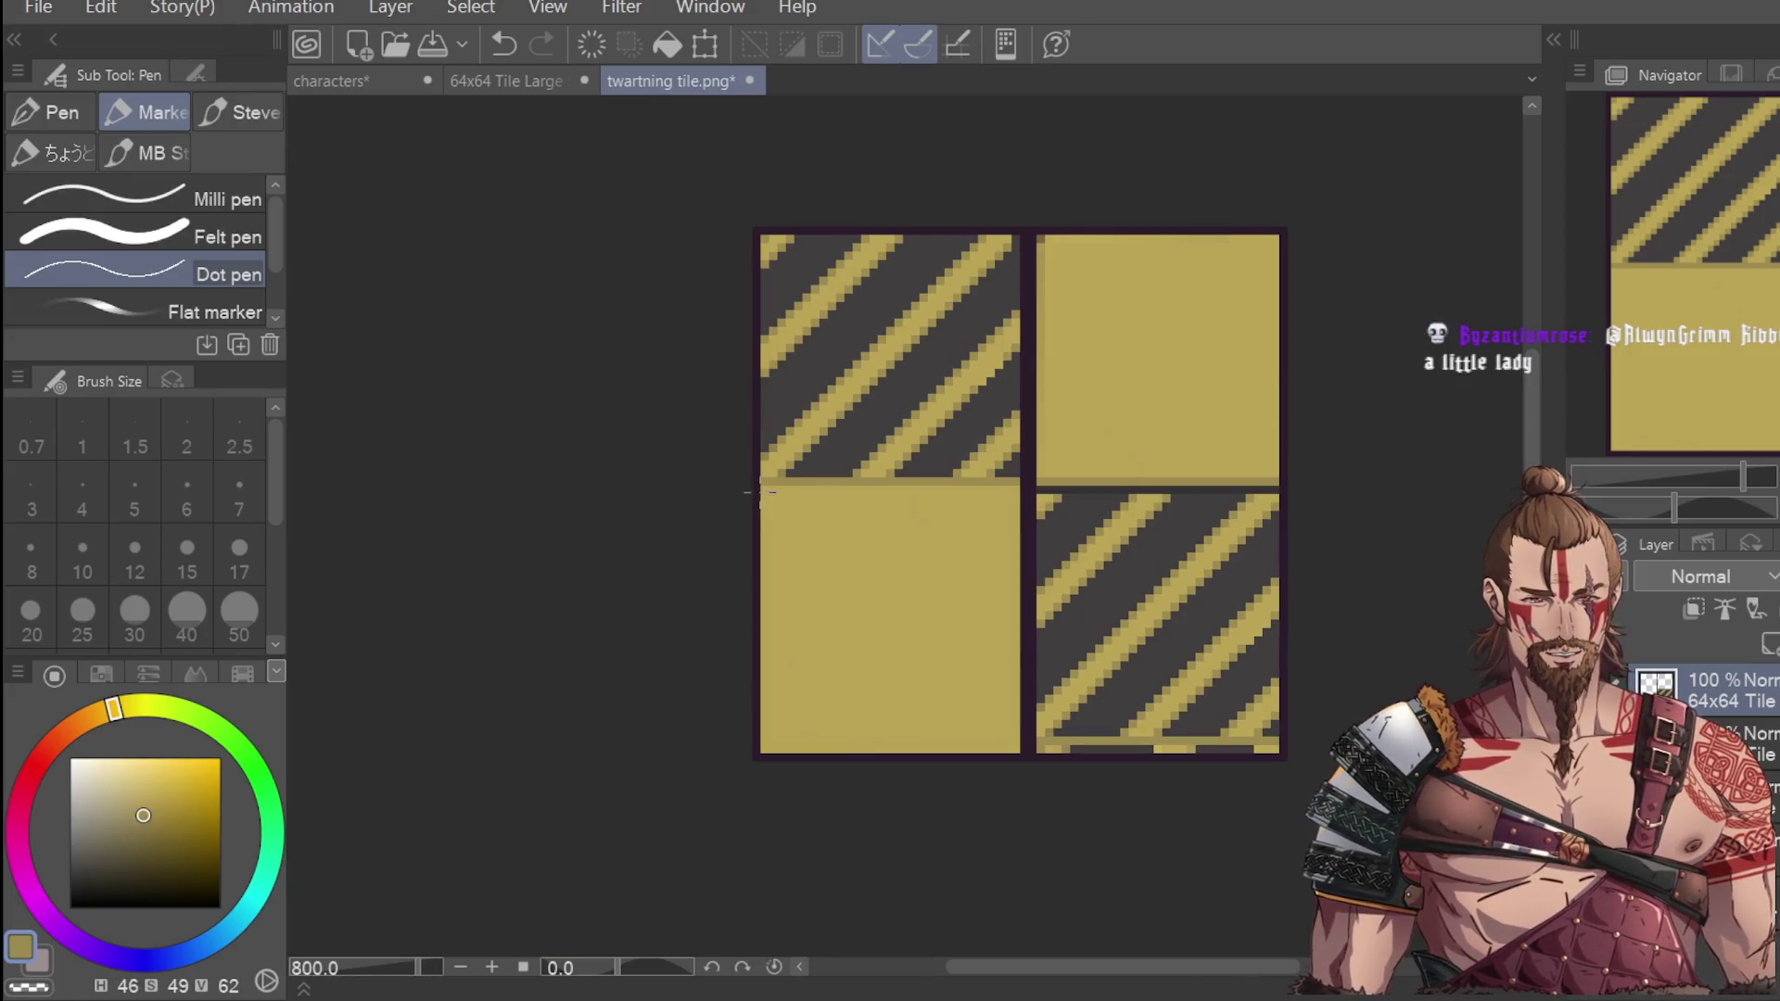
left_click_drag(766, 491, 1036, 484)
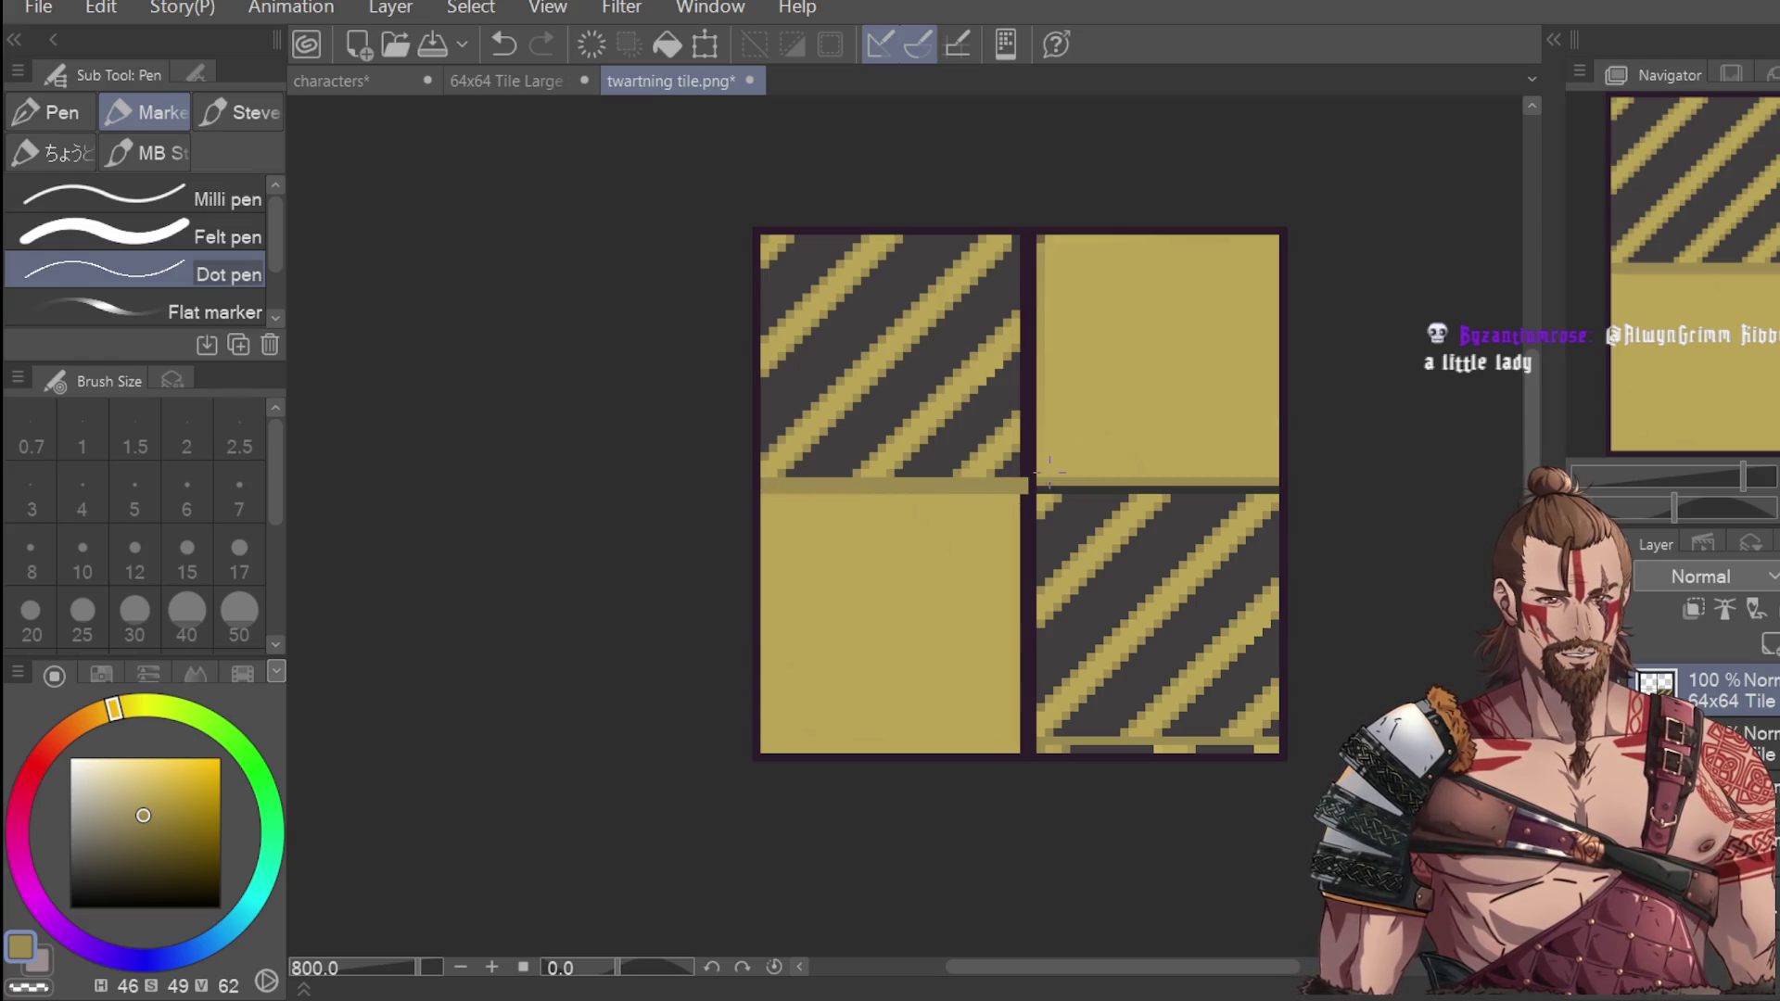
key("ctrl+z")
left_click_drag(771, 491, 984, 490)
key("ctrl+z")
left_click_drag(799, 493, 971, 491)
key("ctrl+z")
left_click_drag(775, 490, 1011, 488)
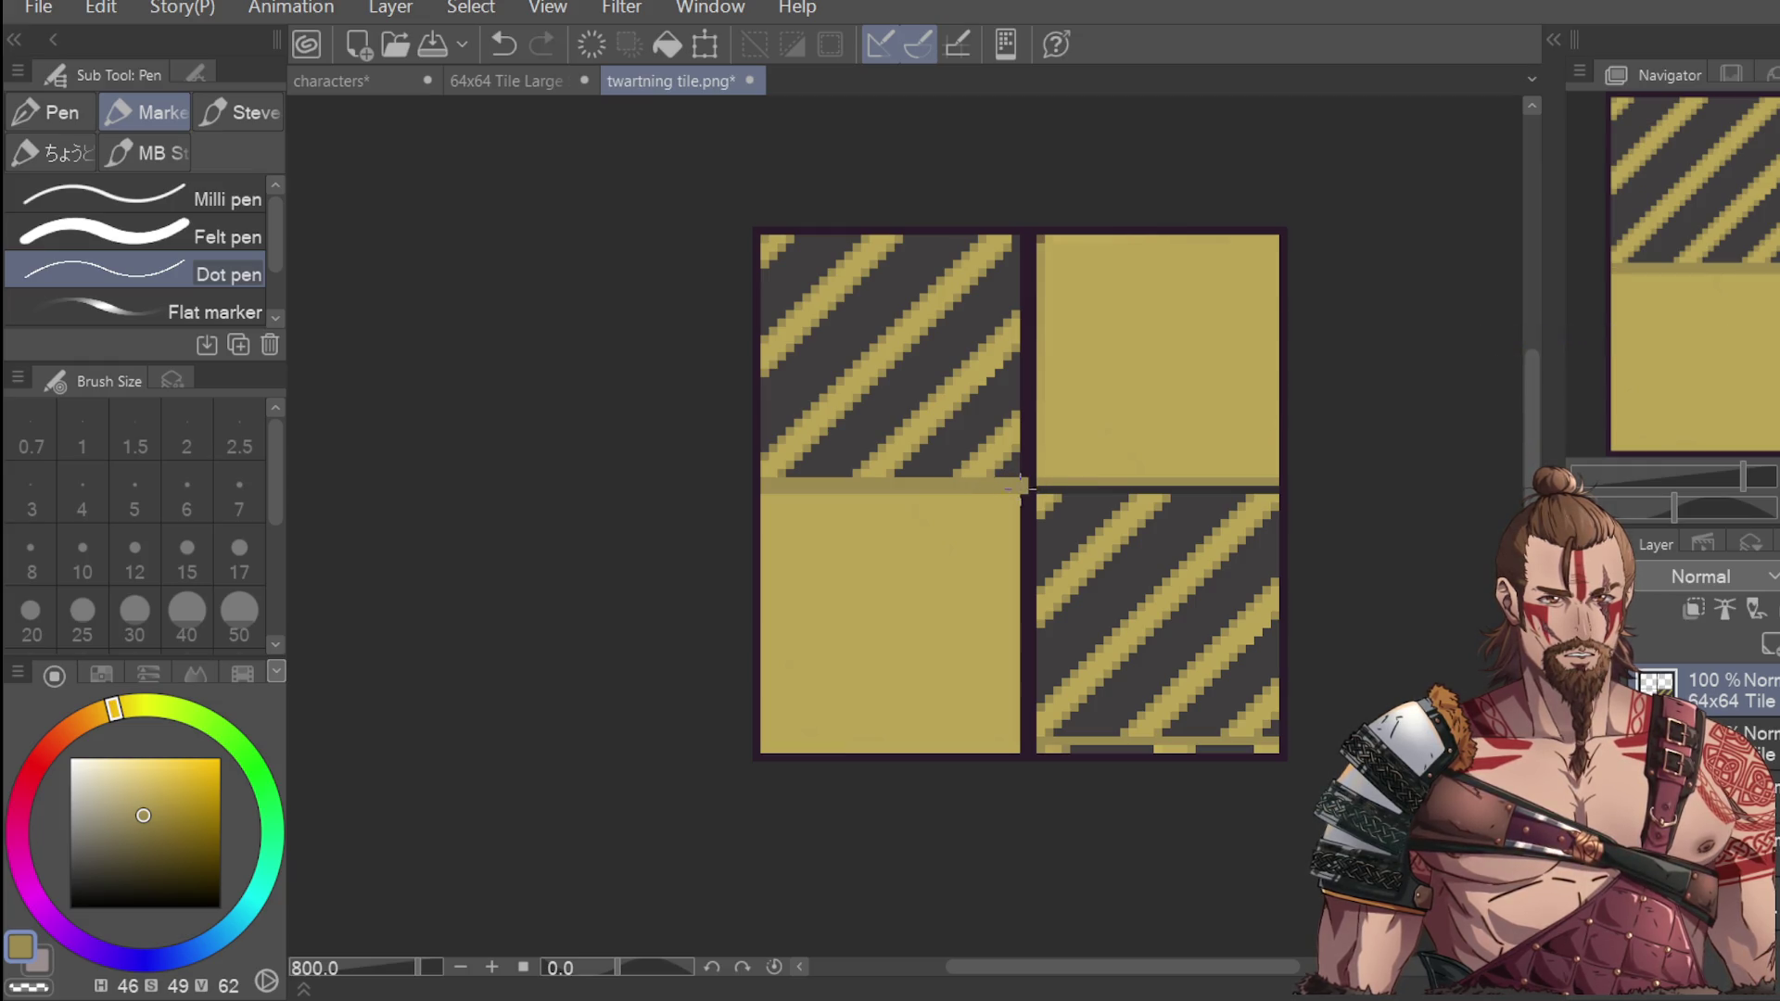
Try extending the yellow band rightward along the junction, then sample the dark purple border colour.
left_click_drag(1029, 491, 1219, 491)
key("ctrl+z")
left_click_drag(1029, 491, 1287, 489)
key("ctrl+z")
left_click_drag(1020, 491, 1287, 489)
scroll(1291, 422, "down", 2)
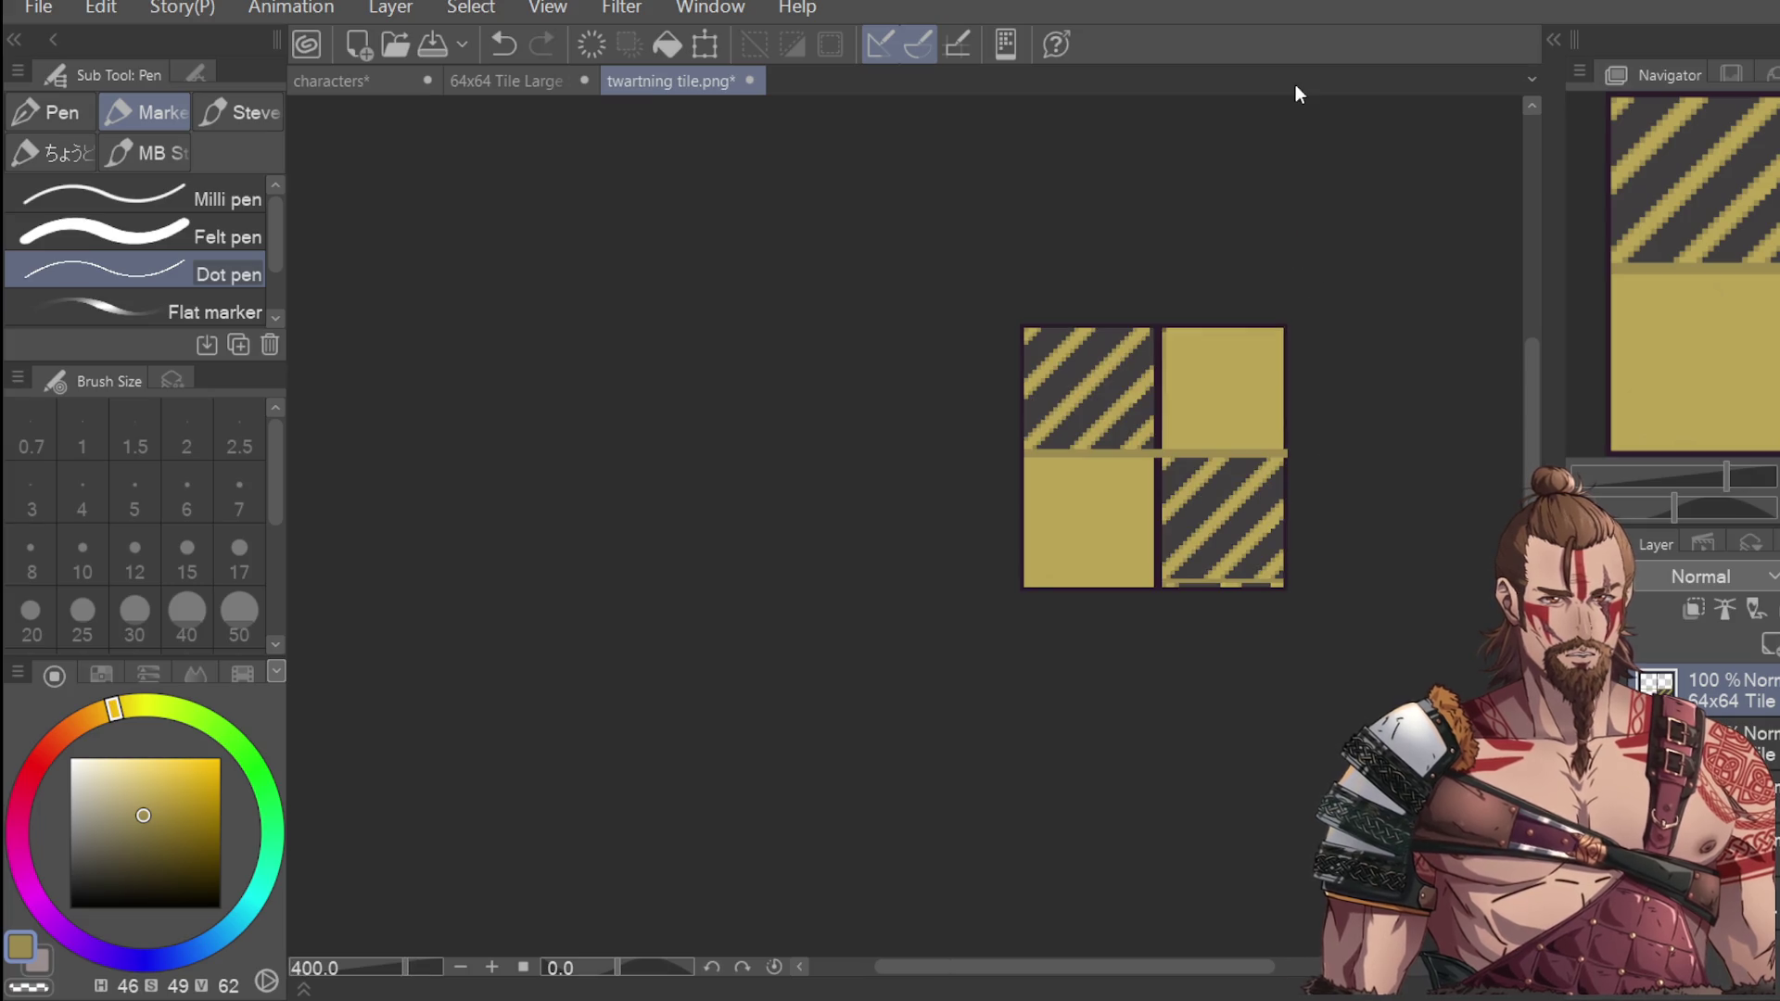
scroll(1326, 449, "up", 2)
key("ctrl+z")
scroll(998, 496, "up", 2)
mouse_move(1015, 452)
left_mouse_down()
mouse_move(1404, 430)
mouse_move(1462, 445)
left_mouse_up()
scroll(1405, 429, "down", 2)
key("ctrl+z")
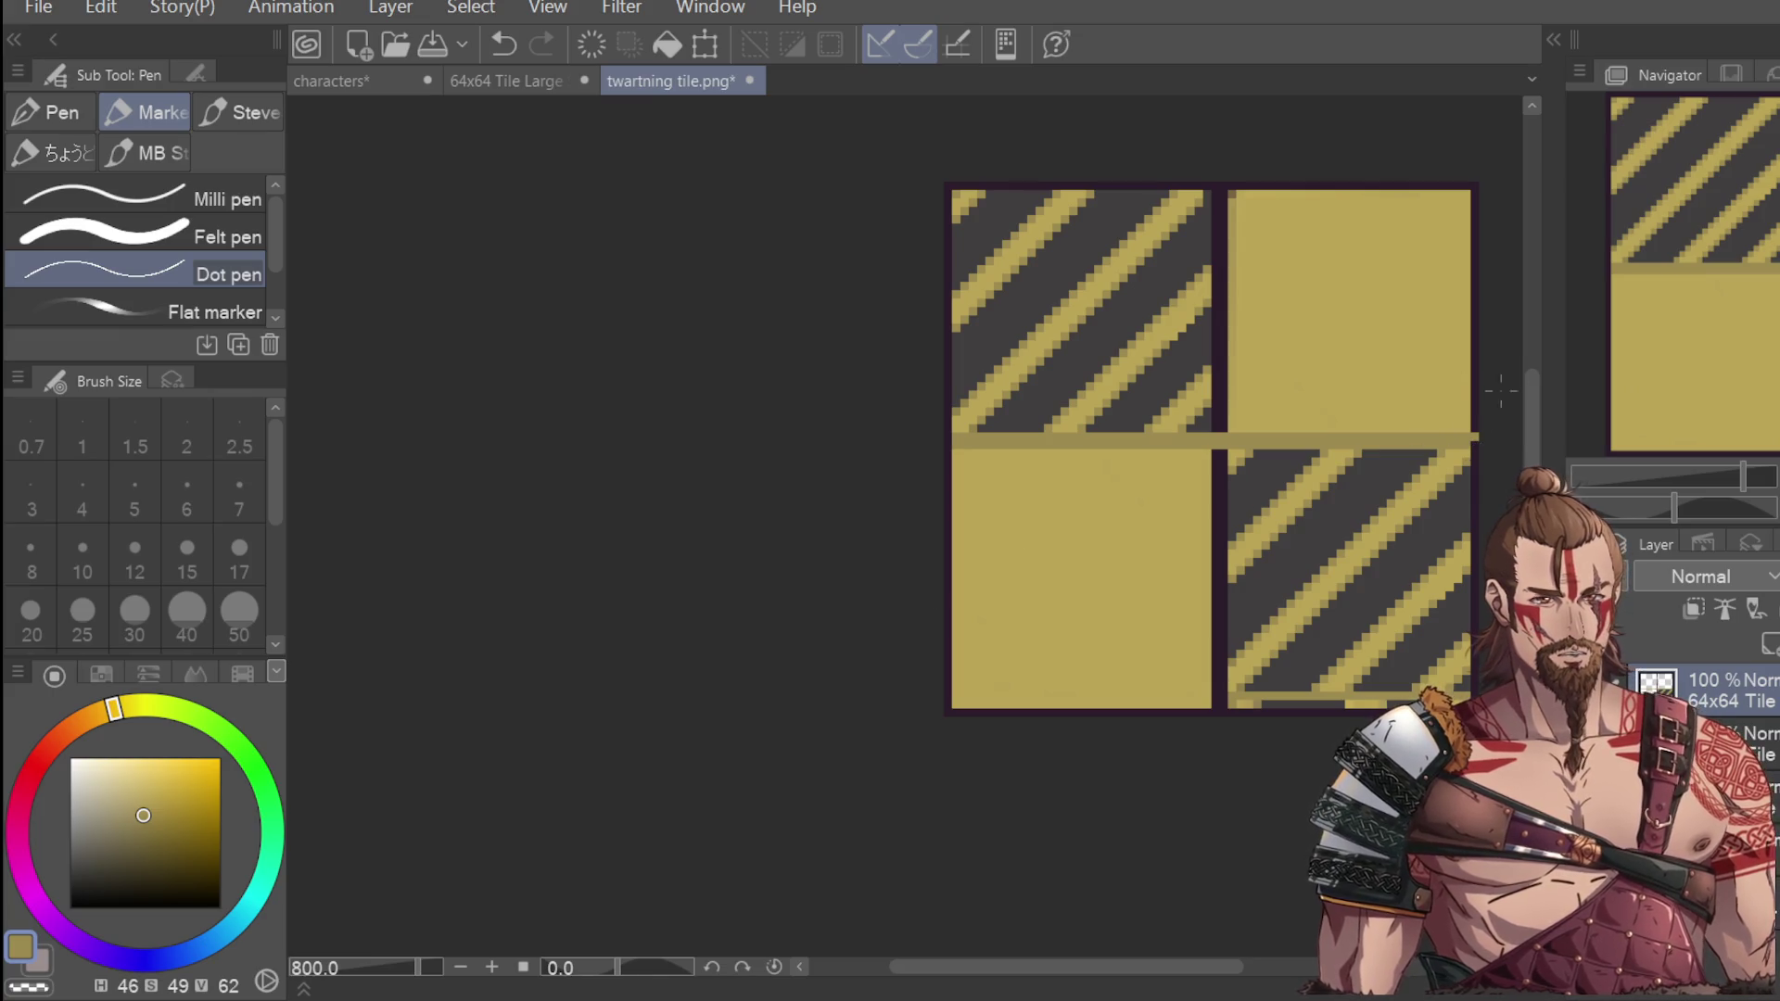
key("i")
left_click(1483, 445)
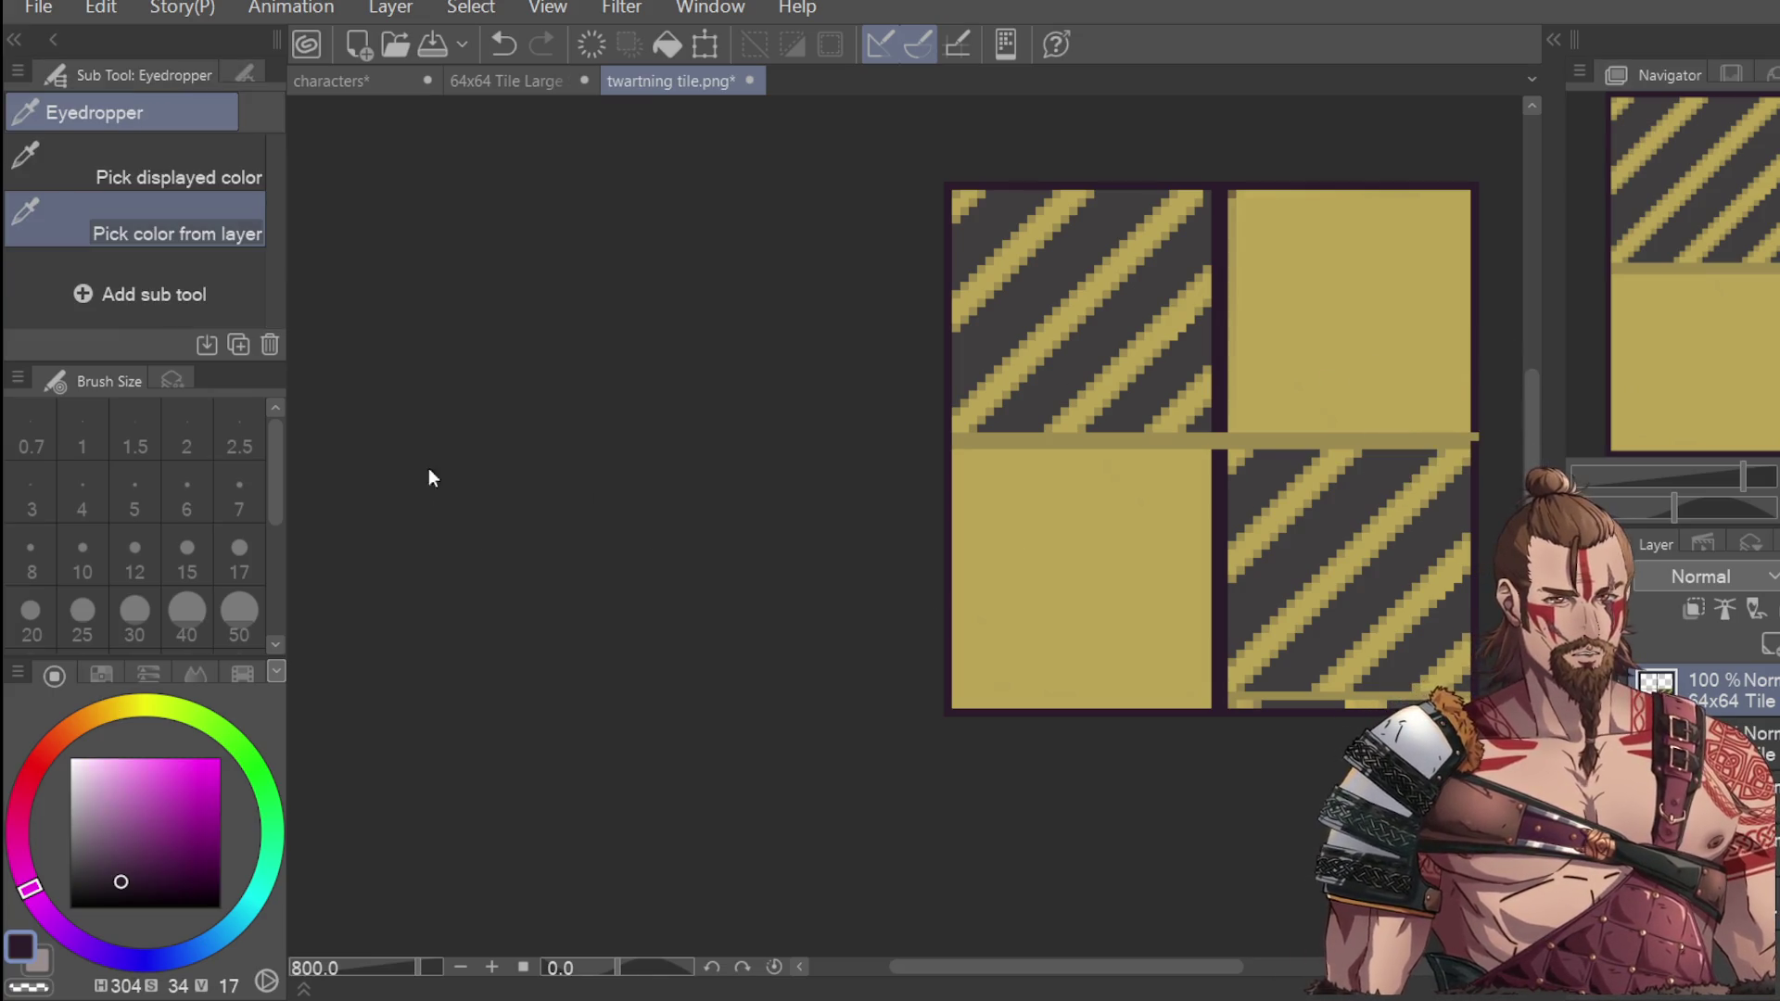
Redraw the dark purple outline along the tile grid's bottom edge.
key("p")
scroll(1480, 435, "down", 4)
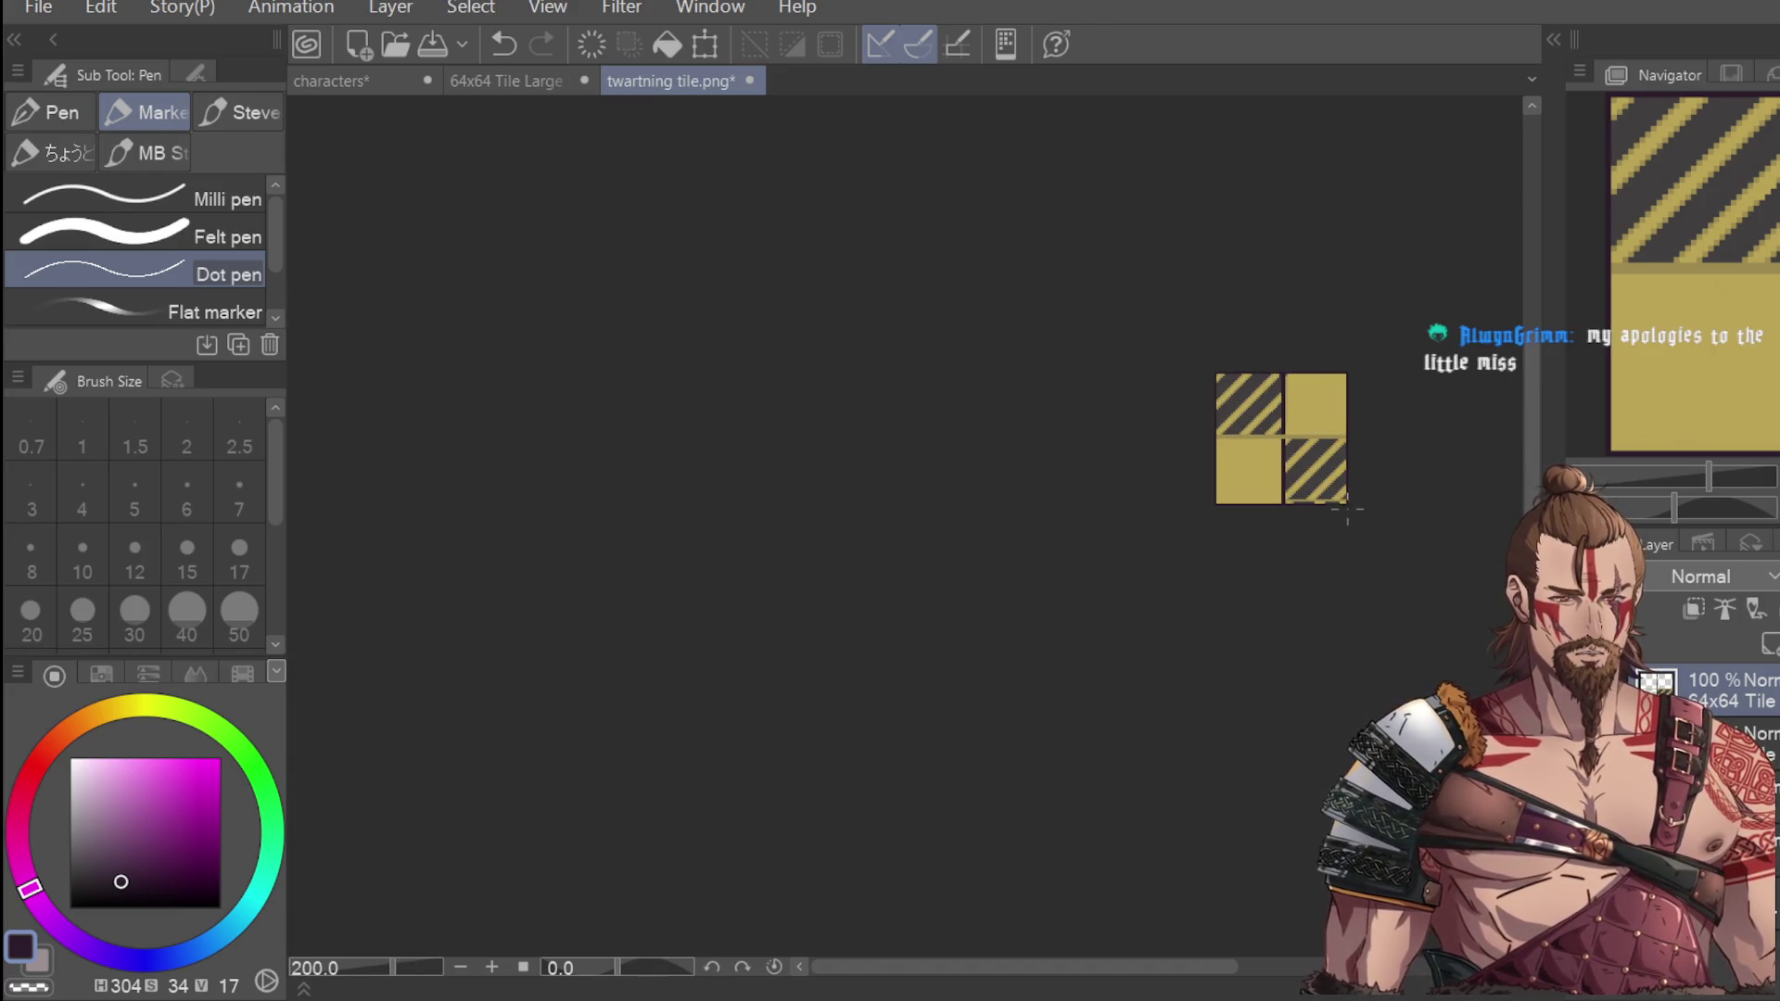
scroll(1346, 512, "up", 4)
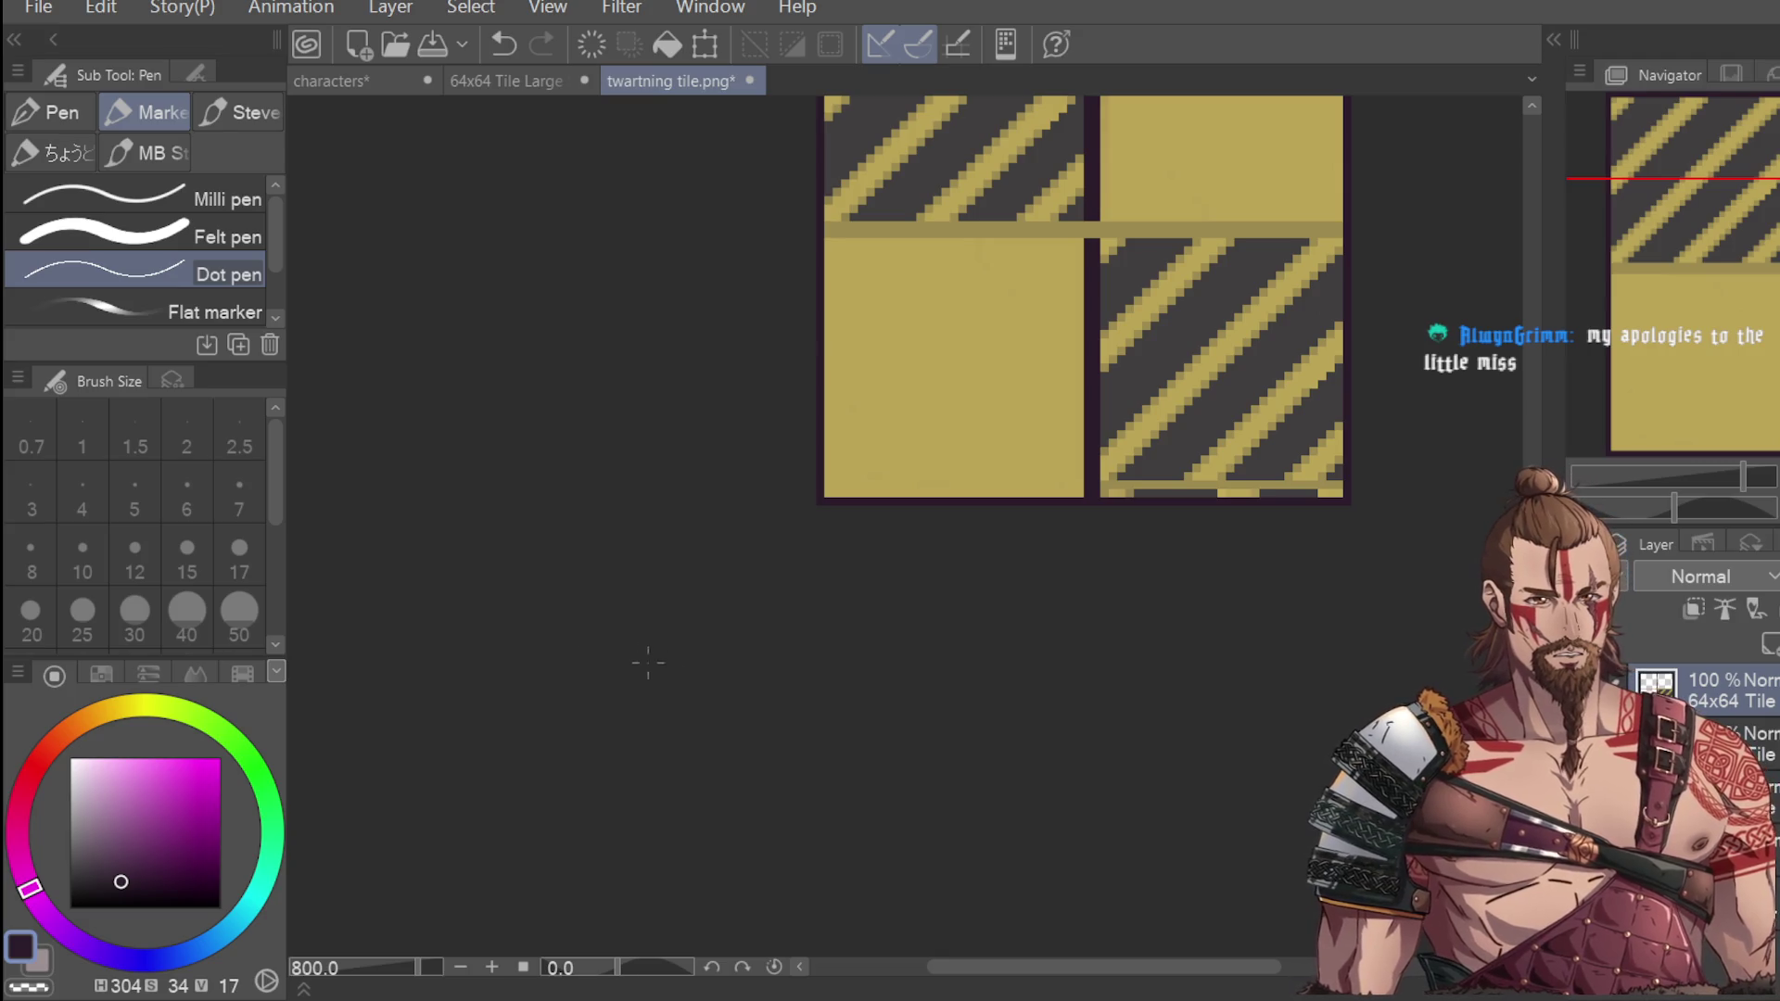
scroll(826, 464, "down", 2)
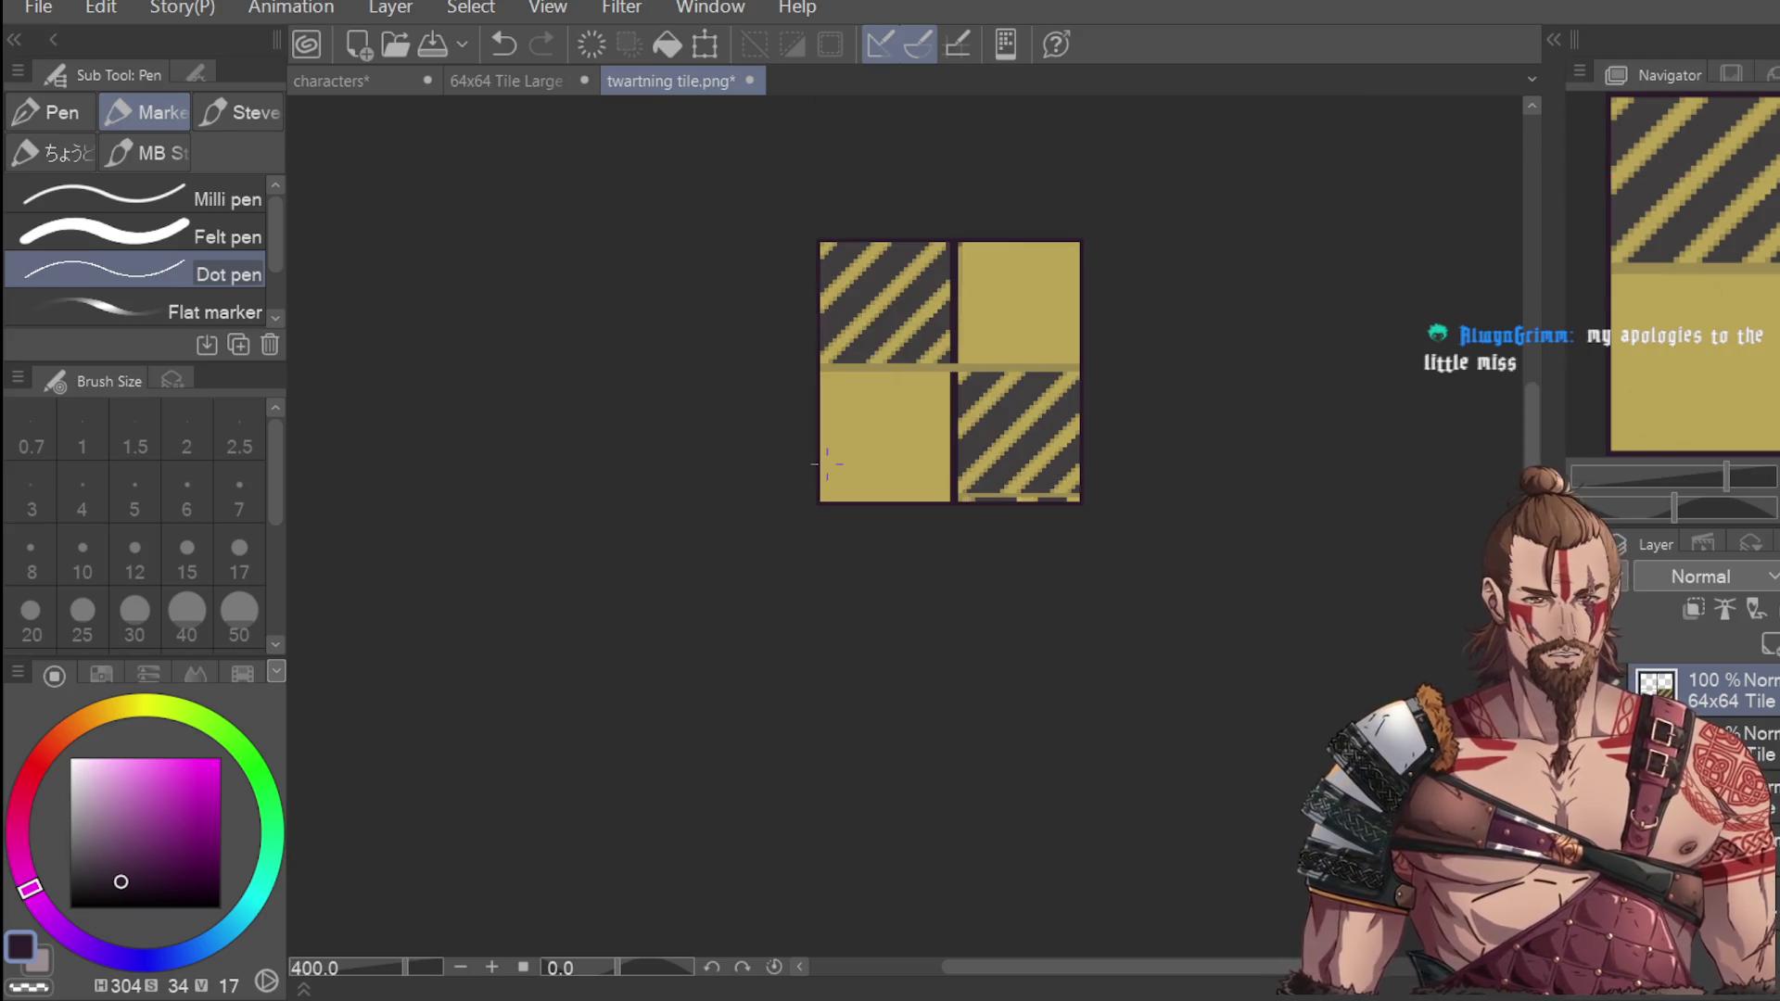
scroll(857, 278, "up", 4)
scroll(922, 265, "down", 4)
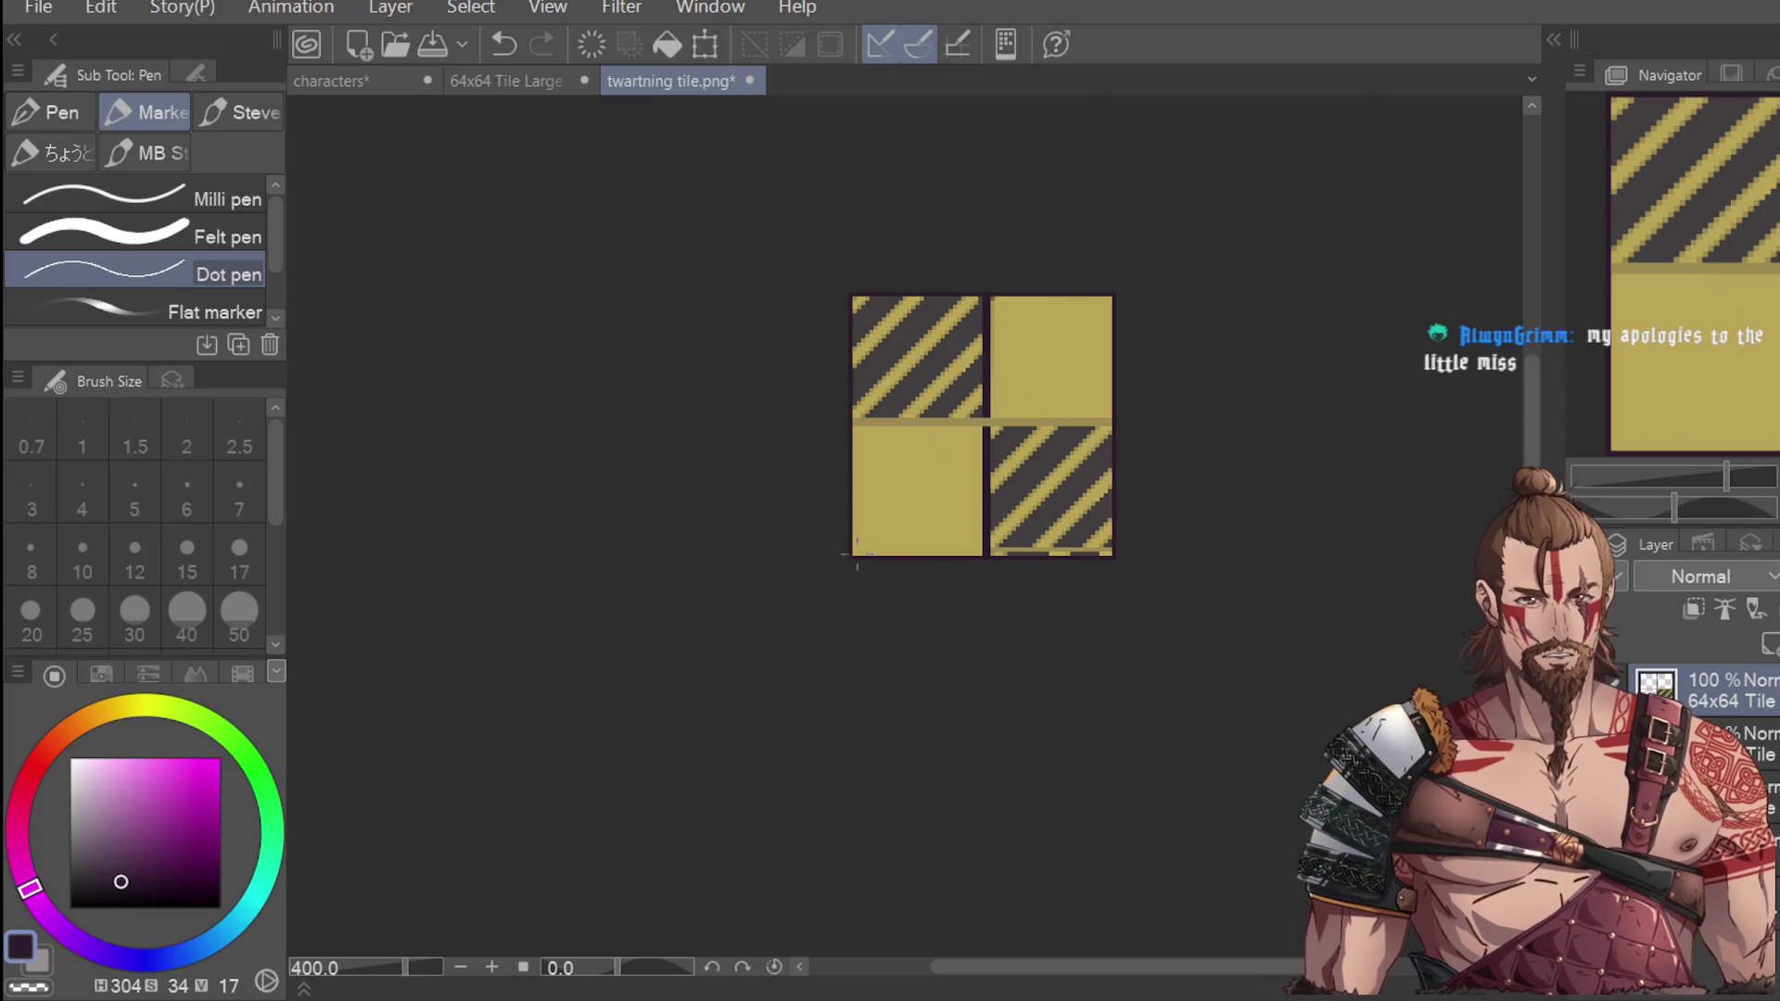
scroll(854, 557, "up", 2)
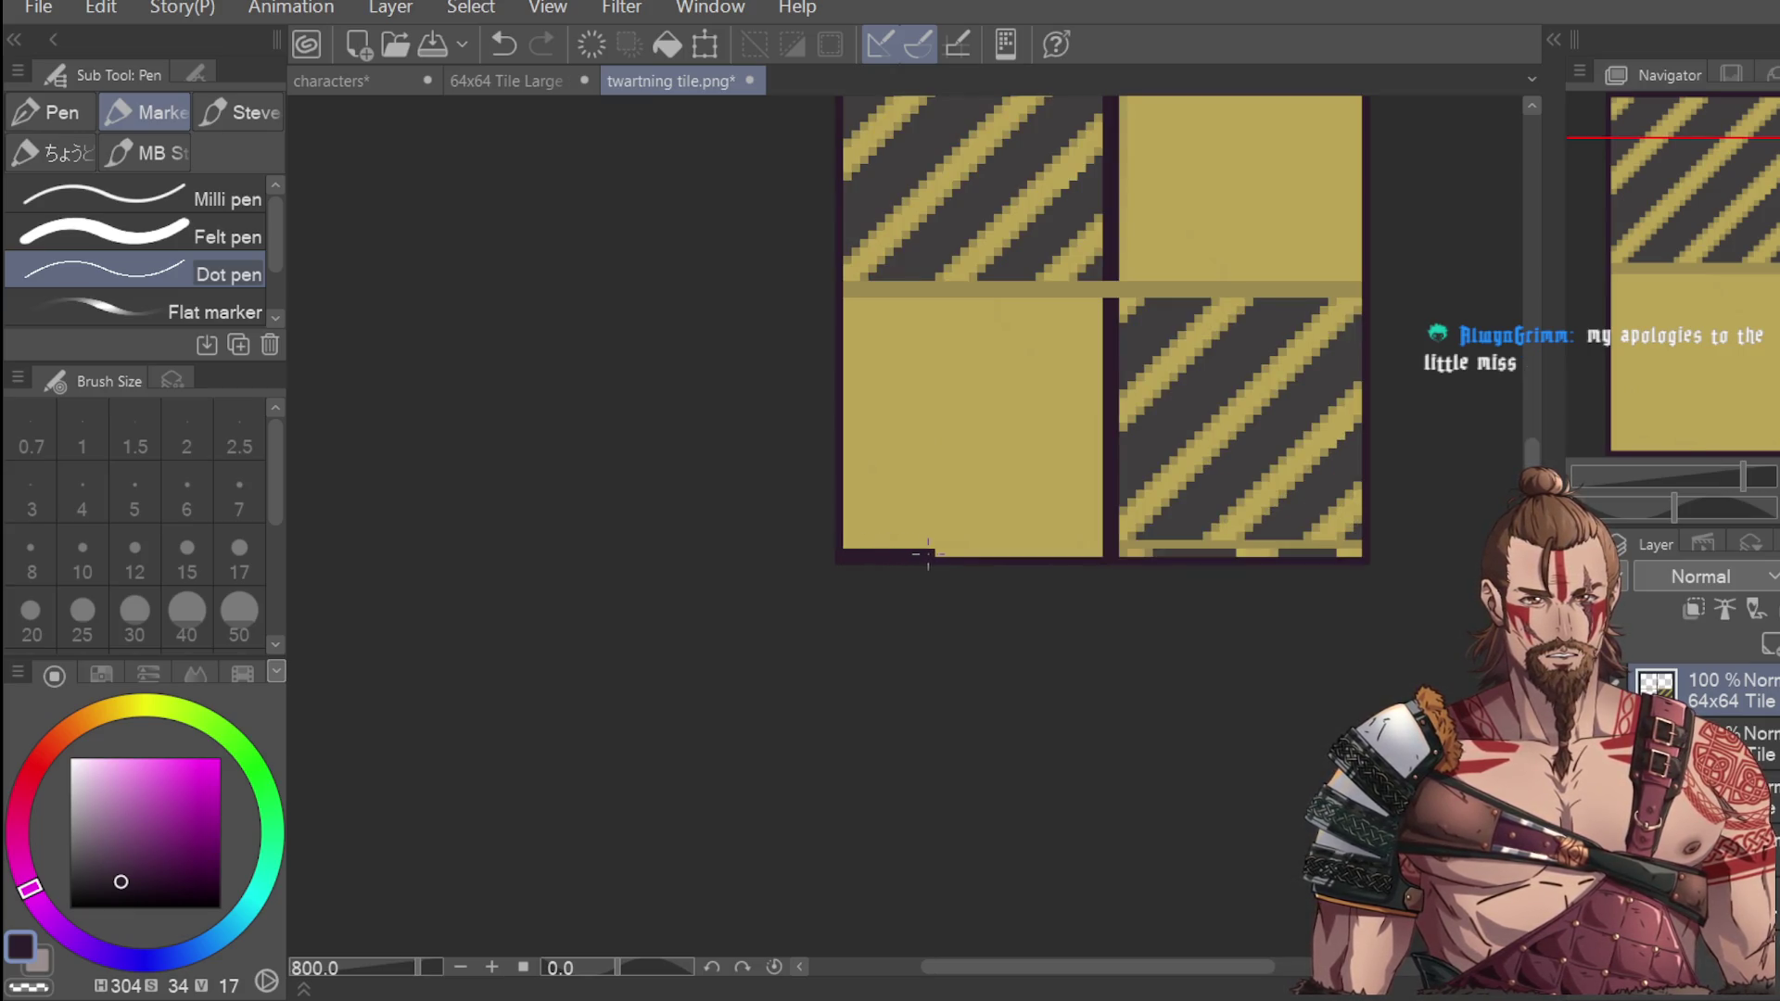
scroll(1002, 559, "down", 2)
scroll(997, 560, "up", 2)
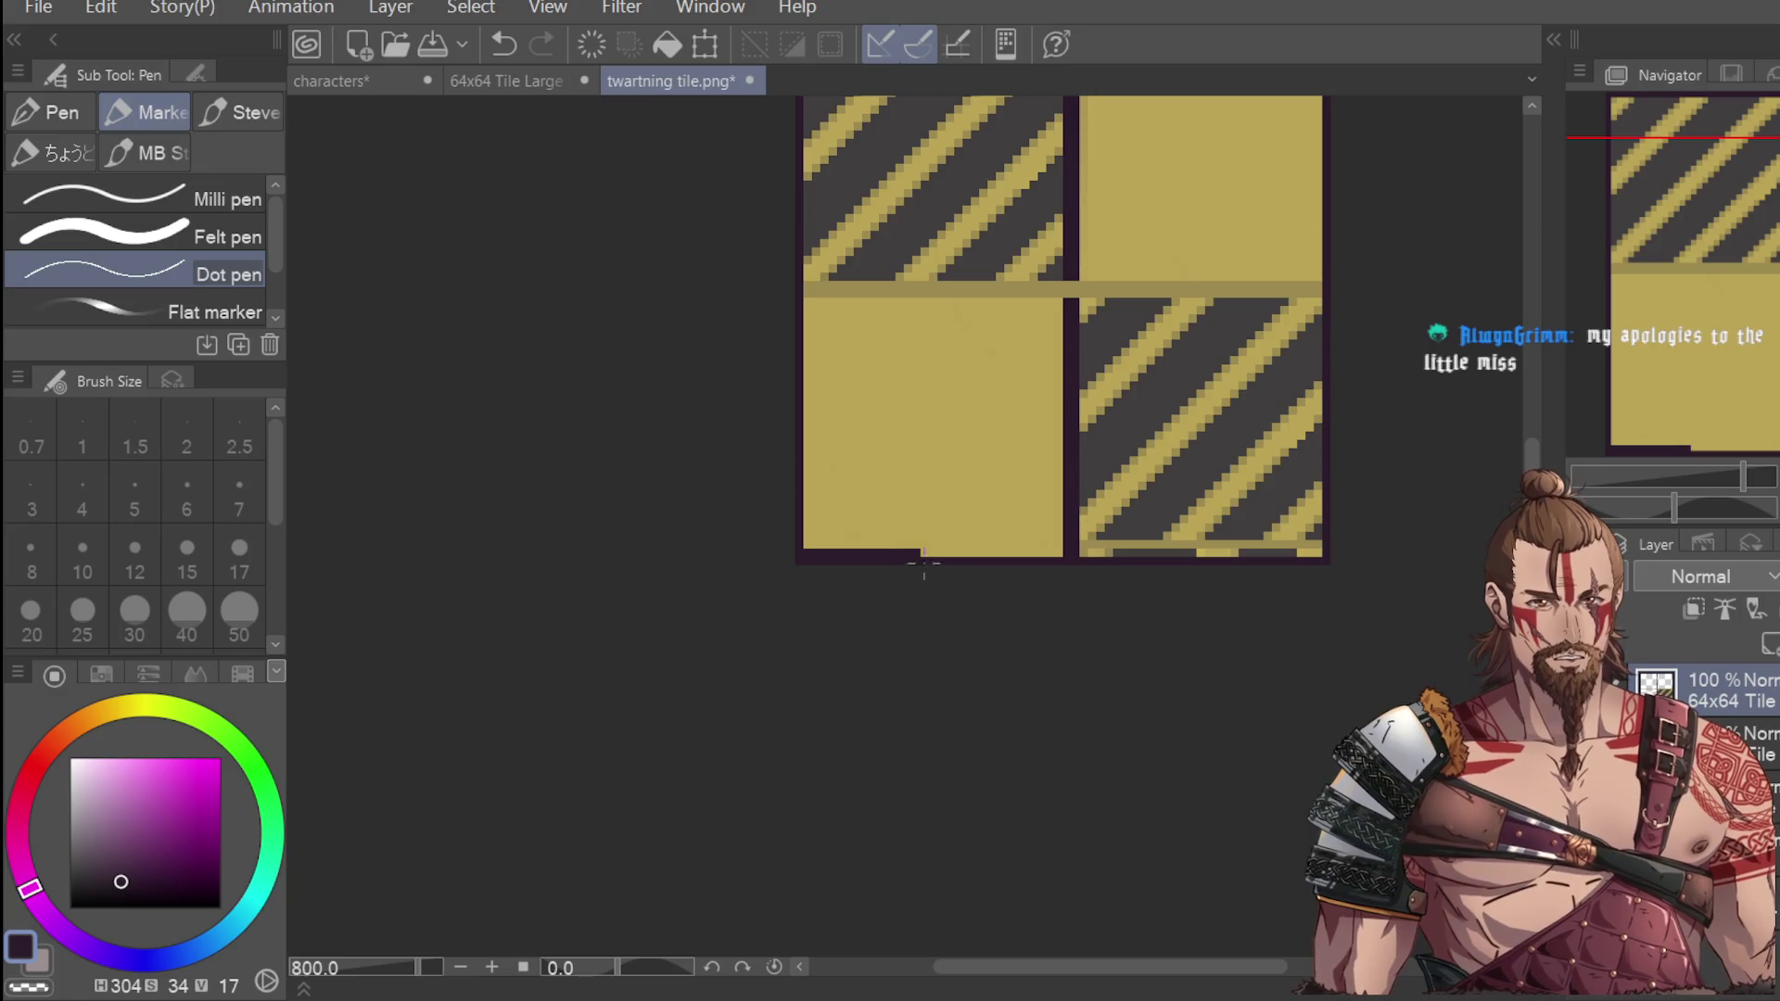
mouse_move(922, 553)
left_mouse_down()
mouse_move(1265, 553)
mouse_move(1337, 532)
left_mouse_up()
scroll(1347, 235, "down", 2)
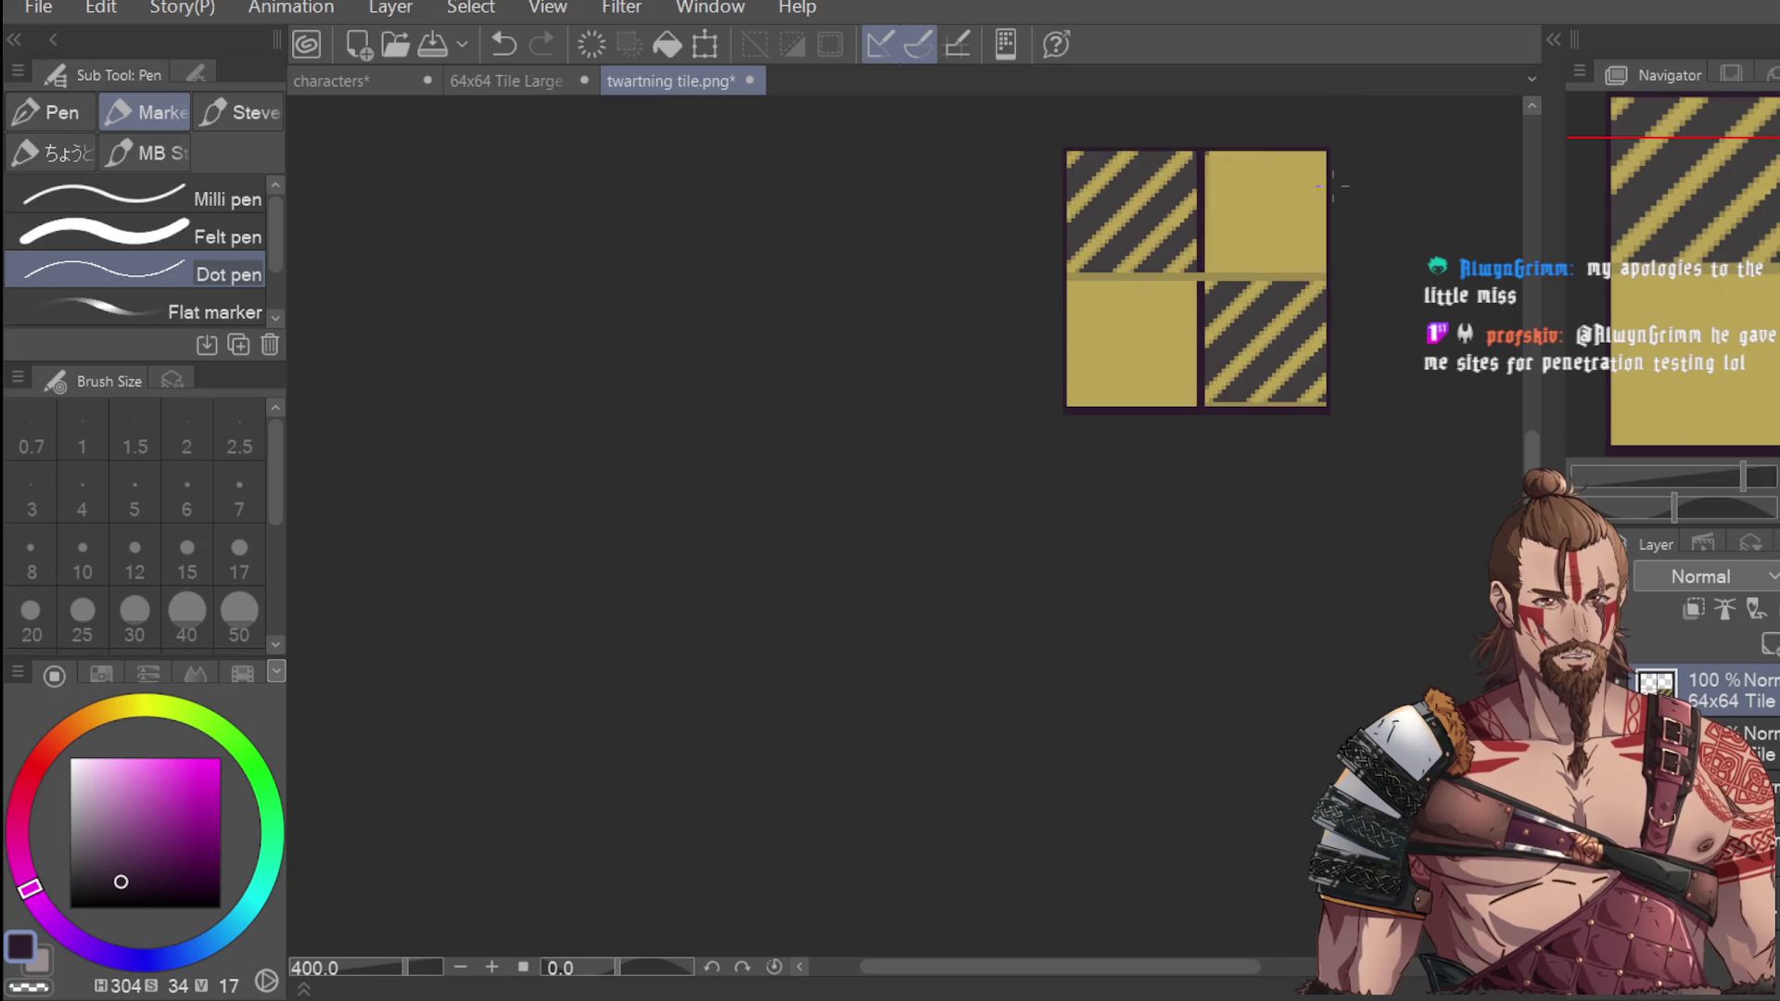
Redraw the lower-right edge line, then try and undo thicker top and left border strokes.
left_click_drag(1325, 148, 1326, 409)
key("ctrl+z")
left_click_drag(1325, 338, 1326, 408)
scroll(1332, 362, "up", 3)
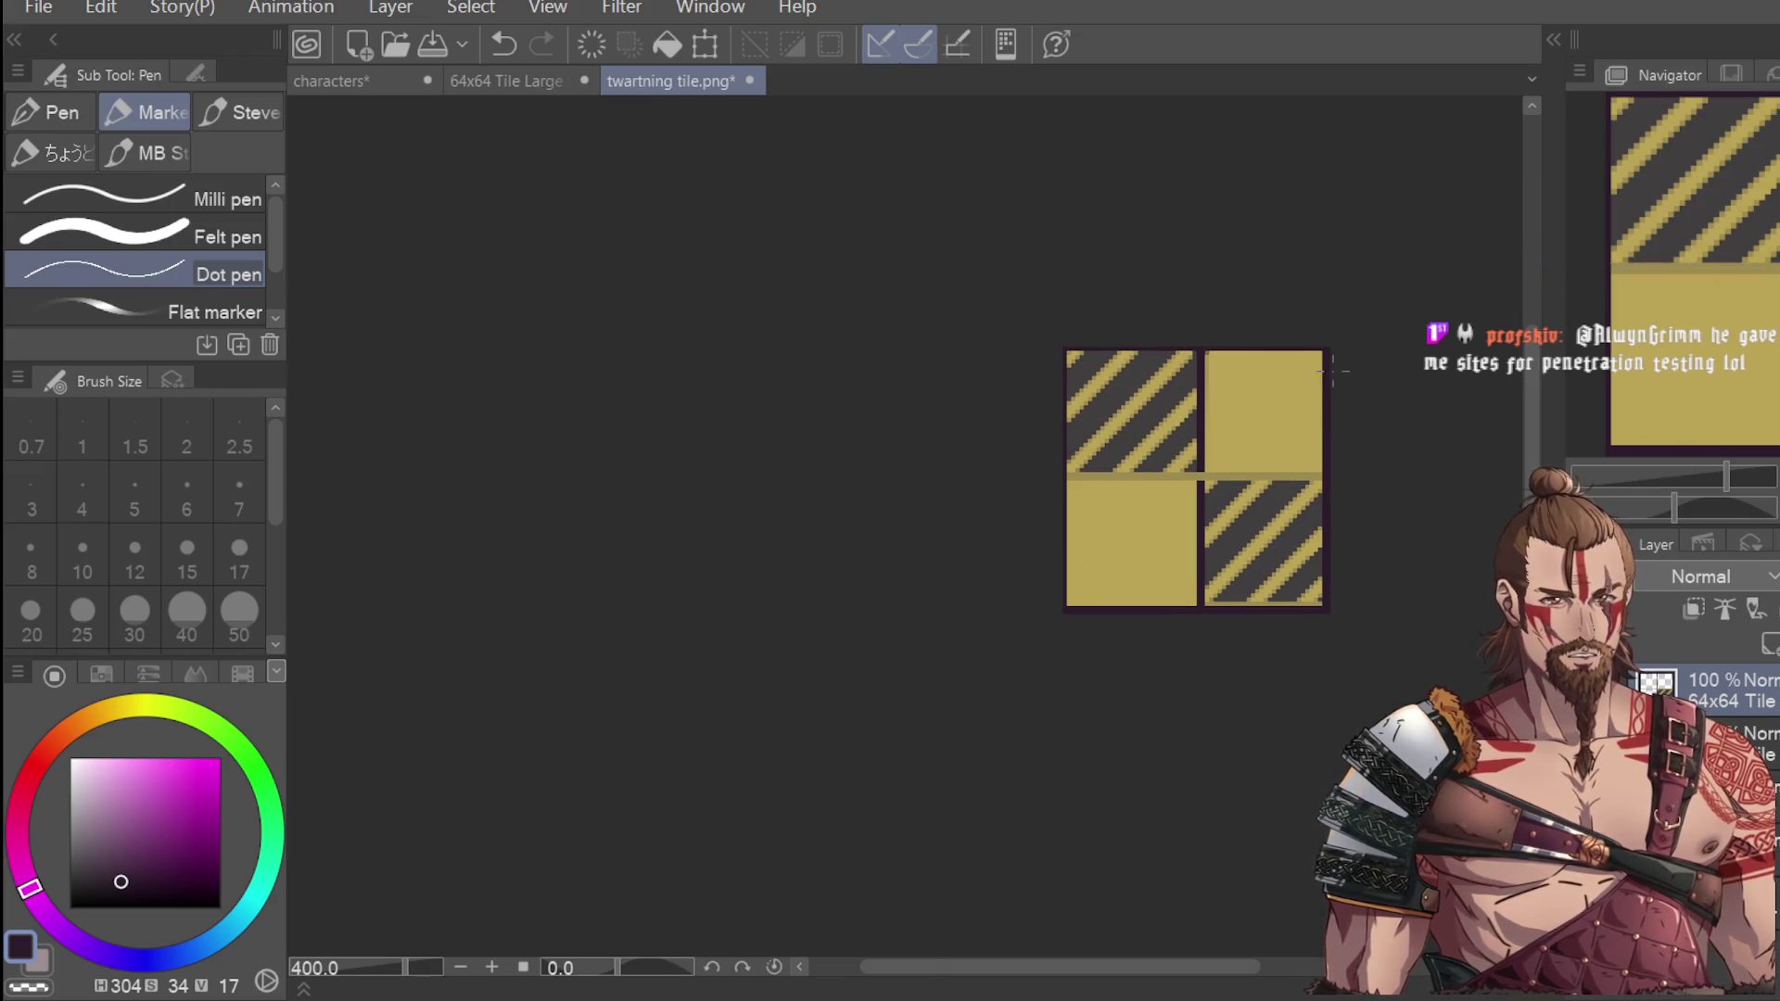
scroll(1332, 372, "up", 2)
left_click_drag(786, 345, 1381, 357)
left_click_drag(806, 348, 807, 651)
key("ctrl+z")
key("ctrl+z")
key("ctrl+z")
key("ctrl+z")
key("ctrl+z")
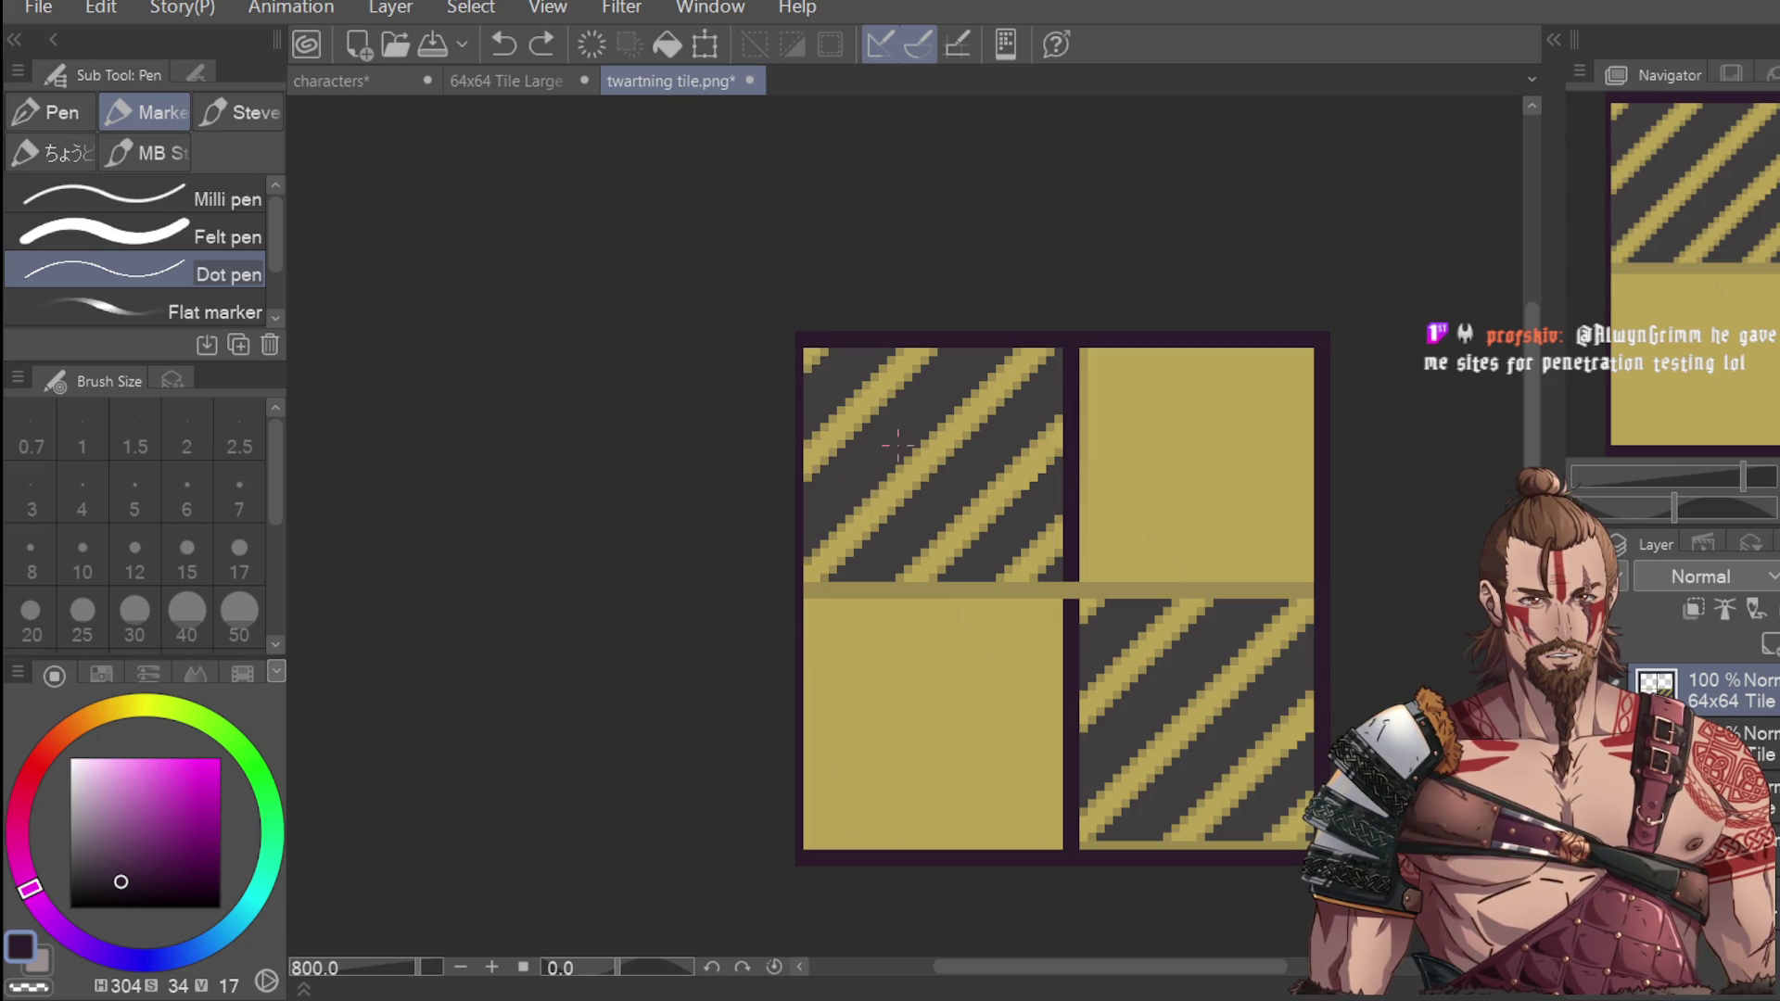
key("ctrl+z")
key("ctrl+z")
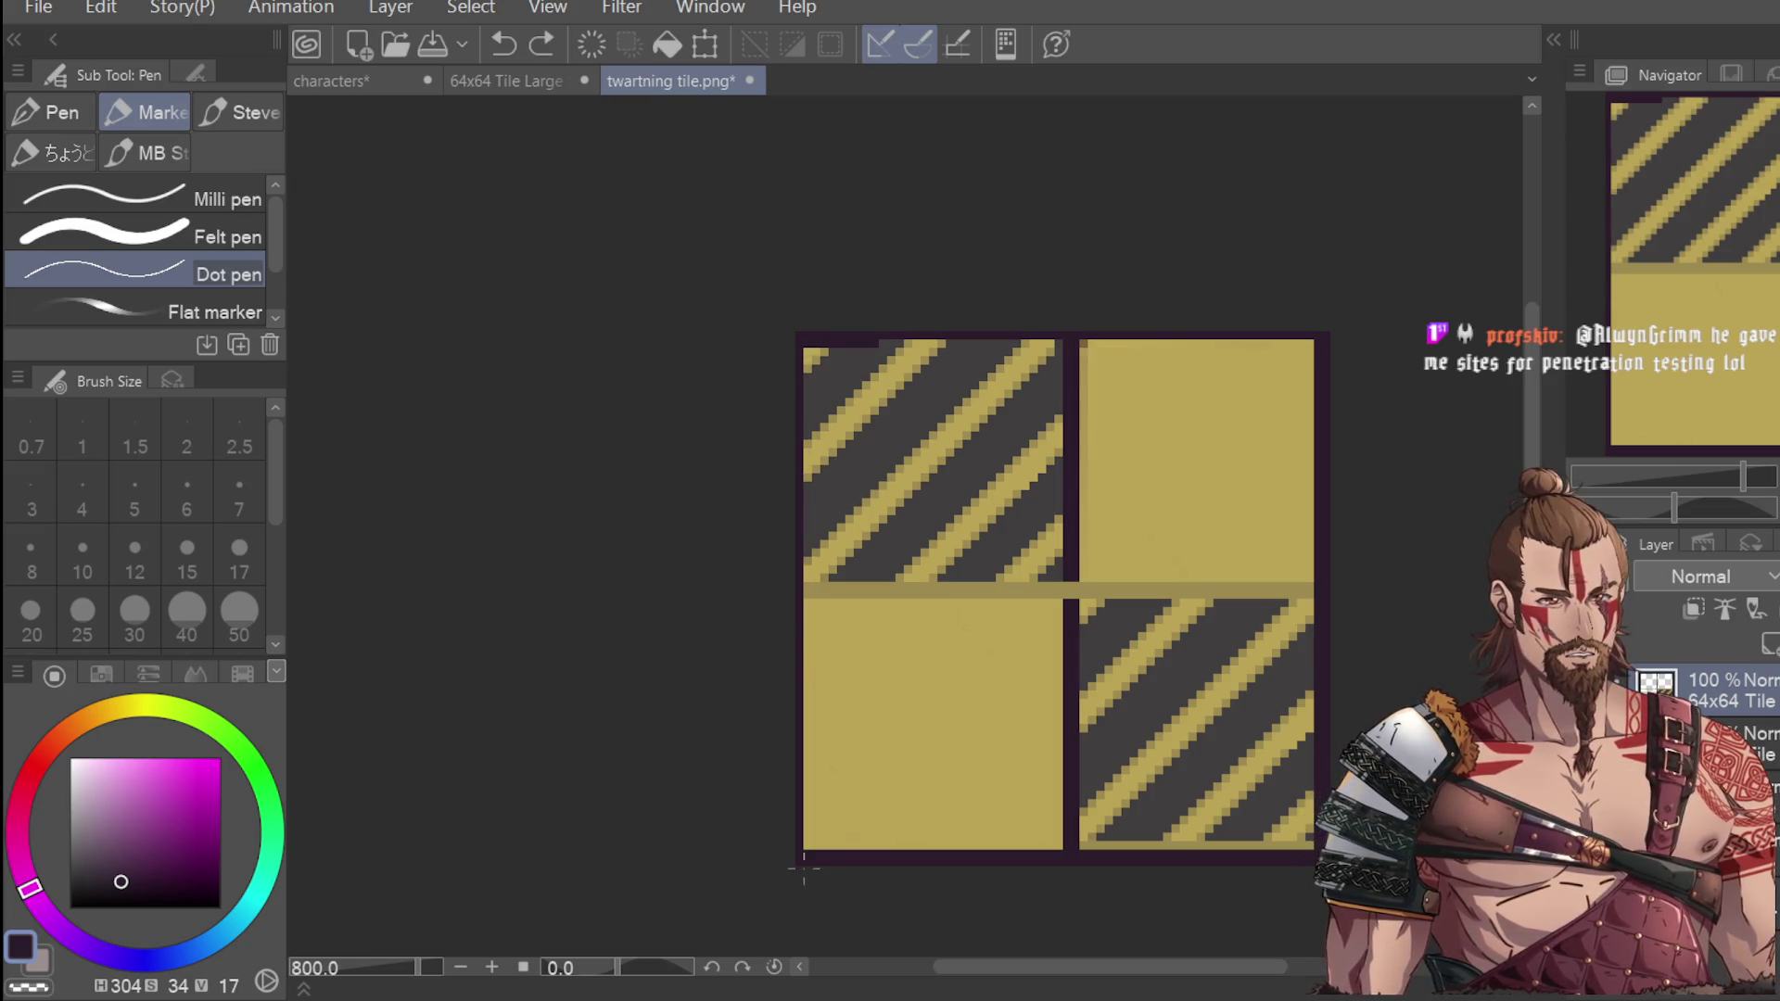
key("ctrl+z")
key("ctrl+z")
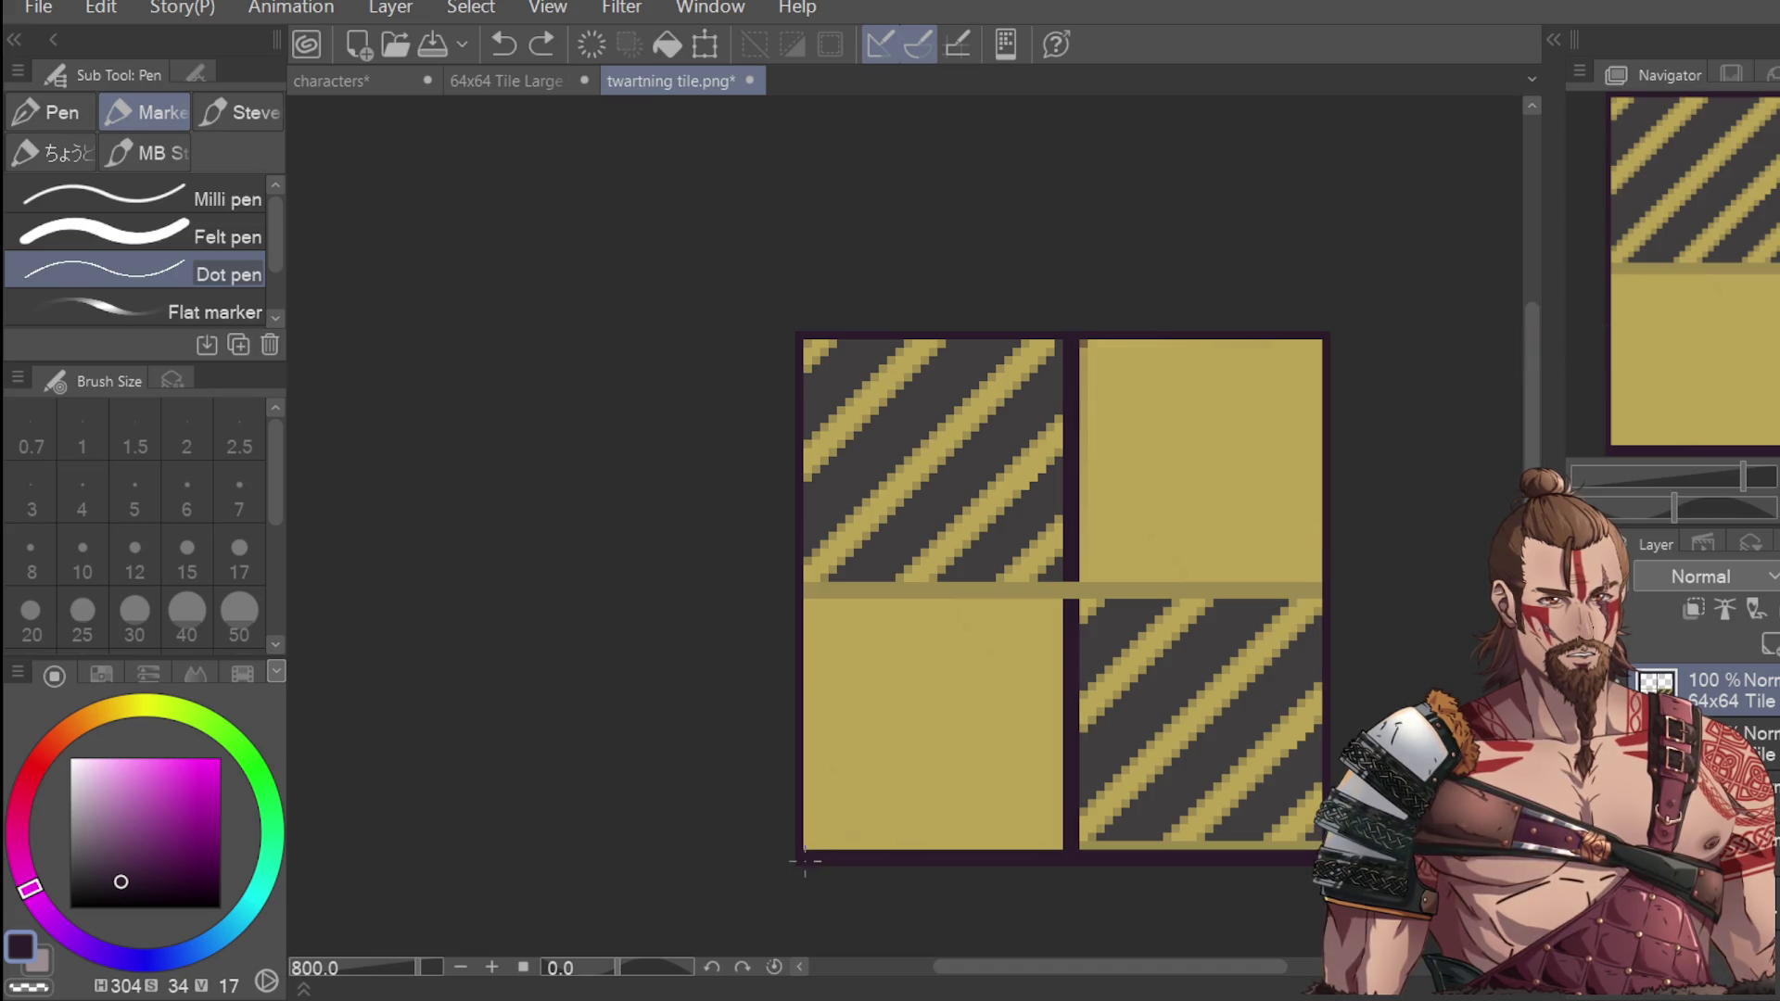
scroll(801, 867, "down", 2)
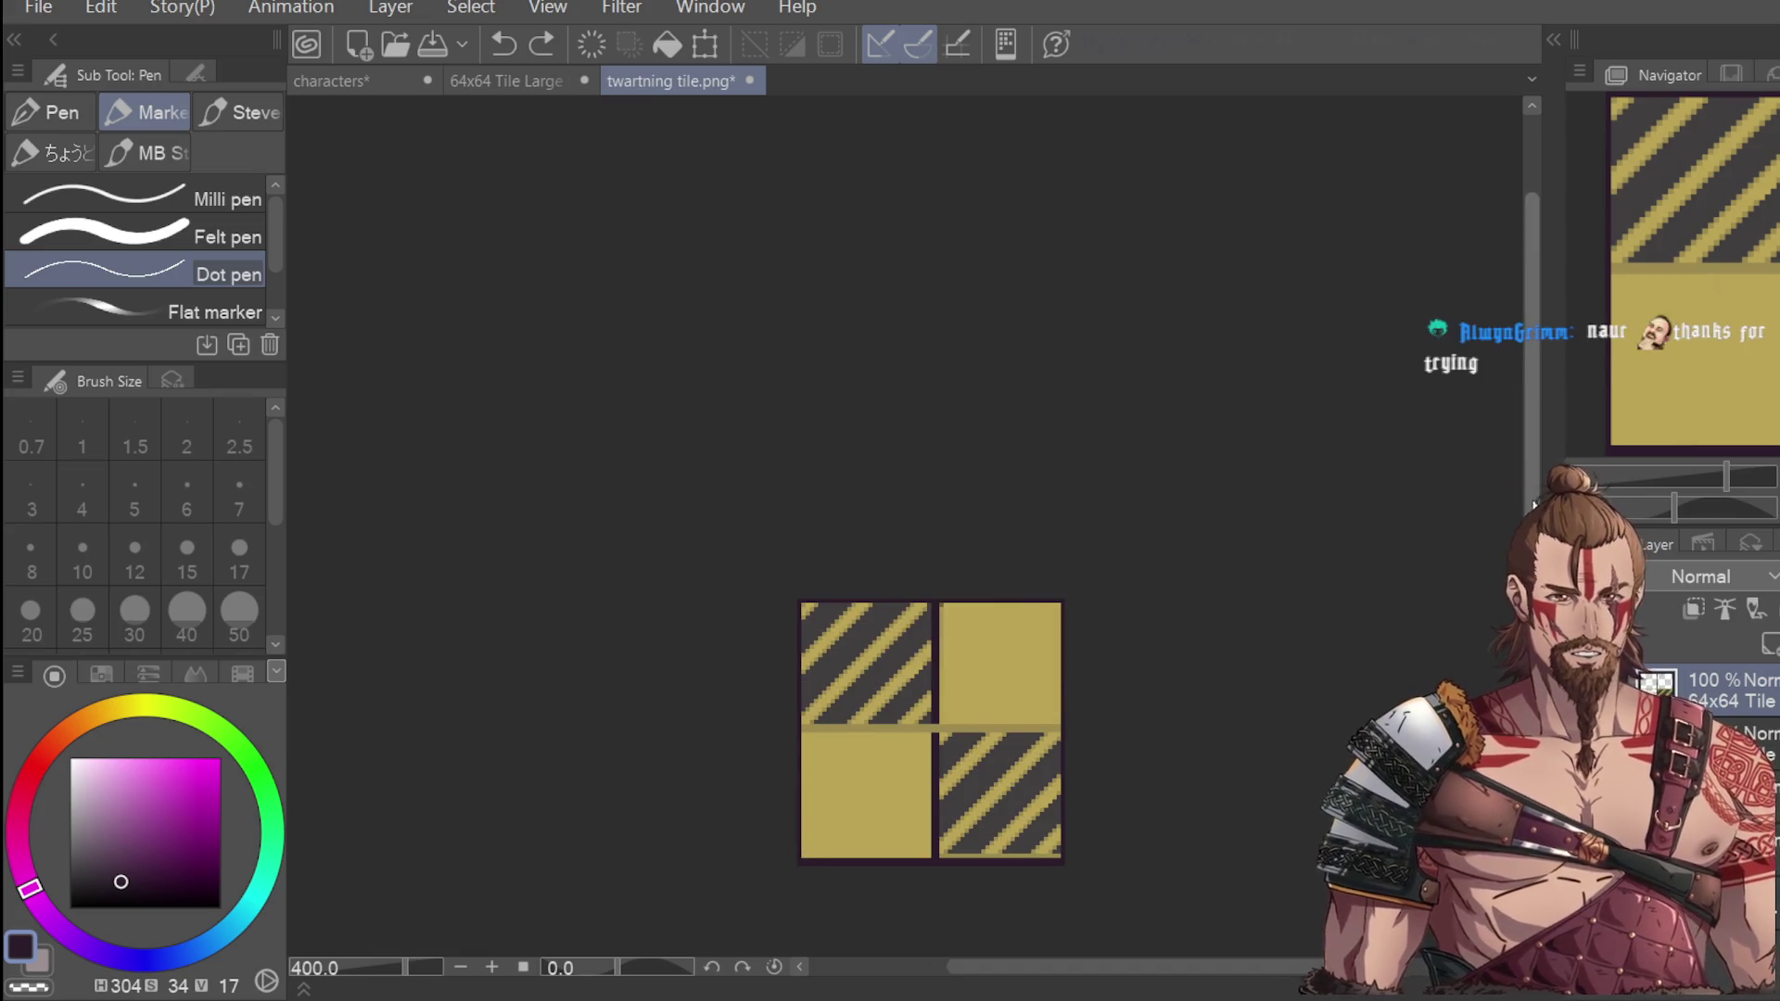
scroll(1485, 400, "down", 2)
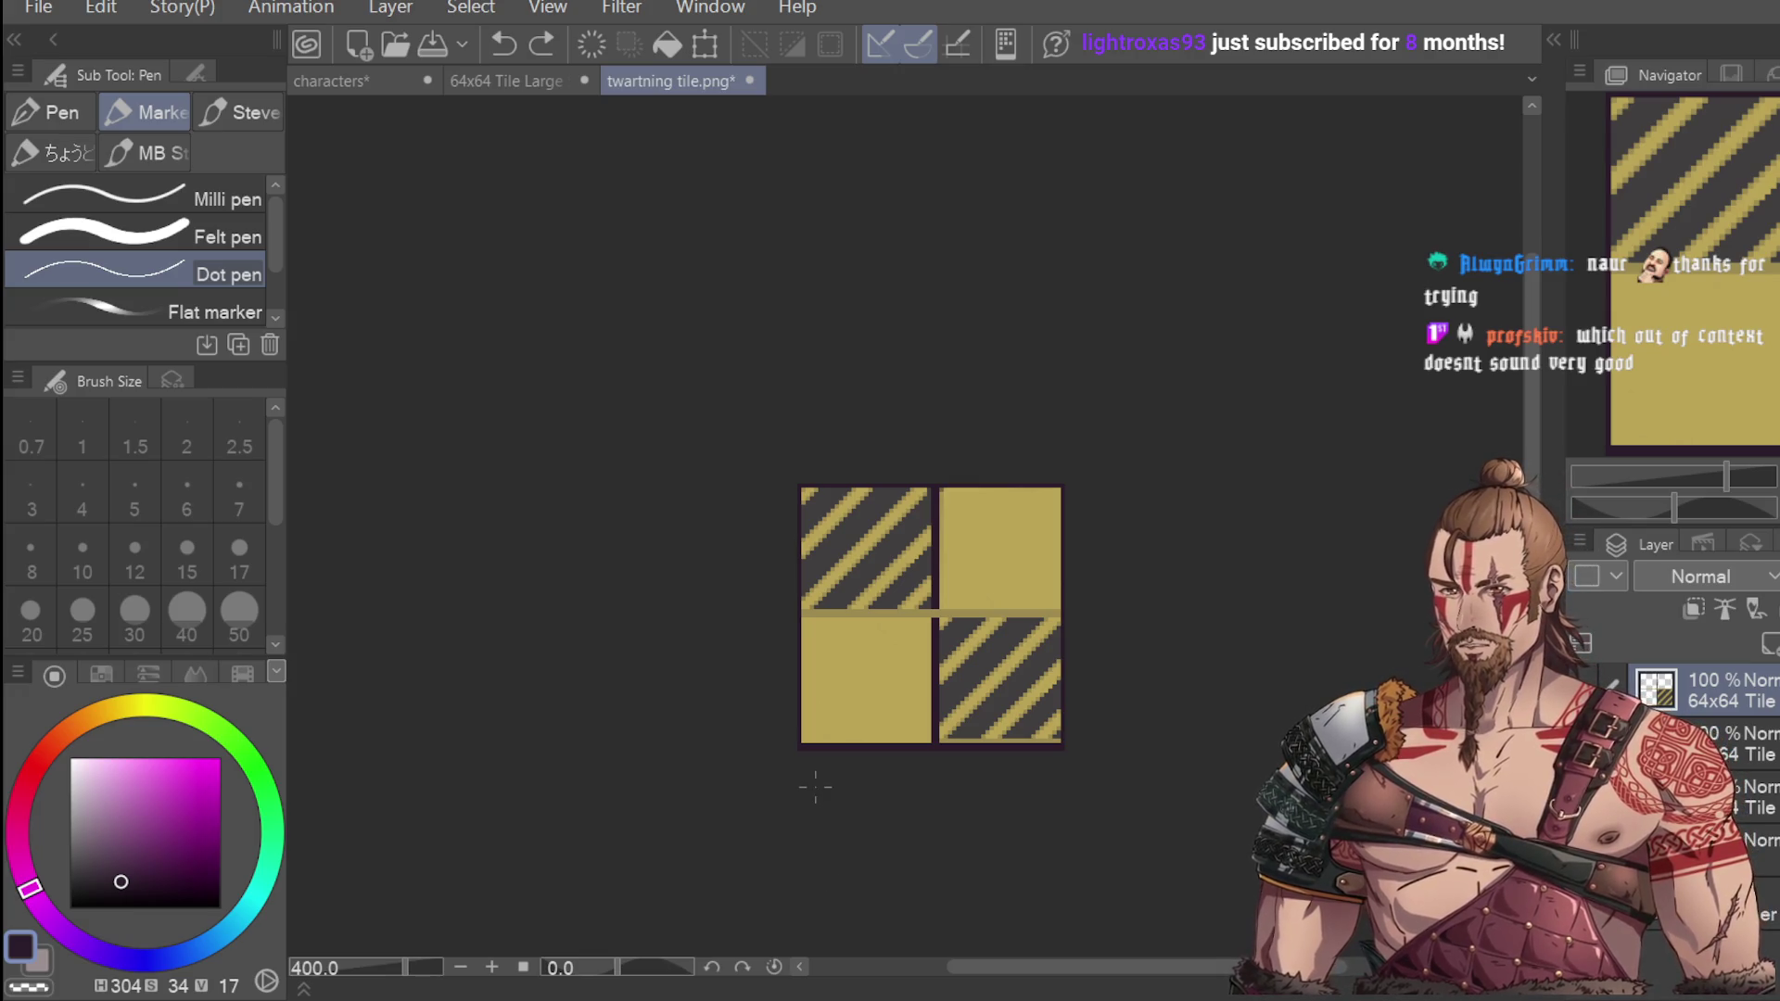
key("i")
scroll(1043, 628, "up", 2)
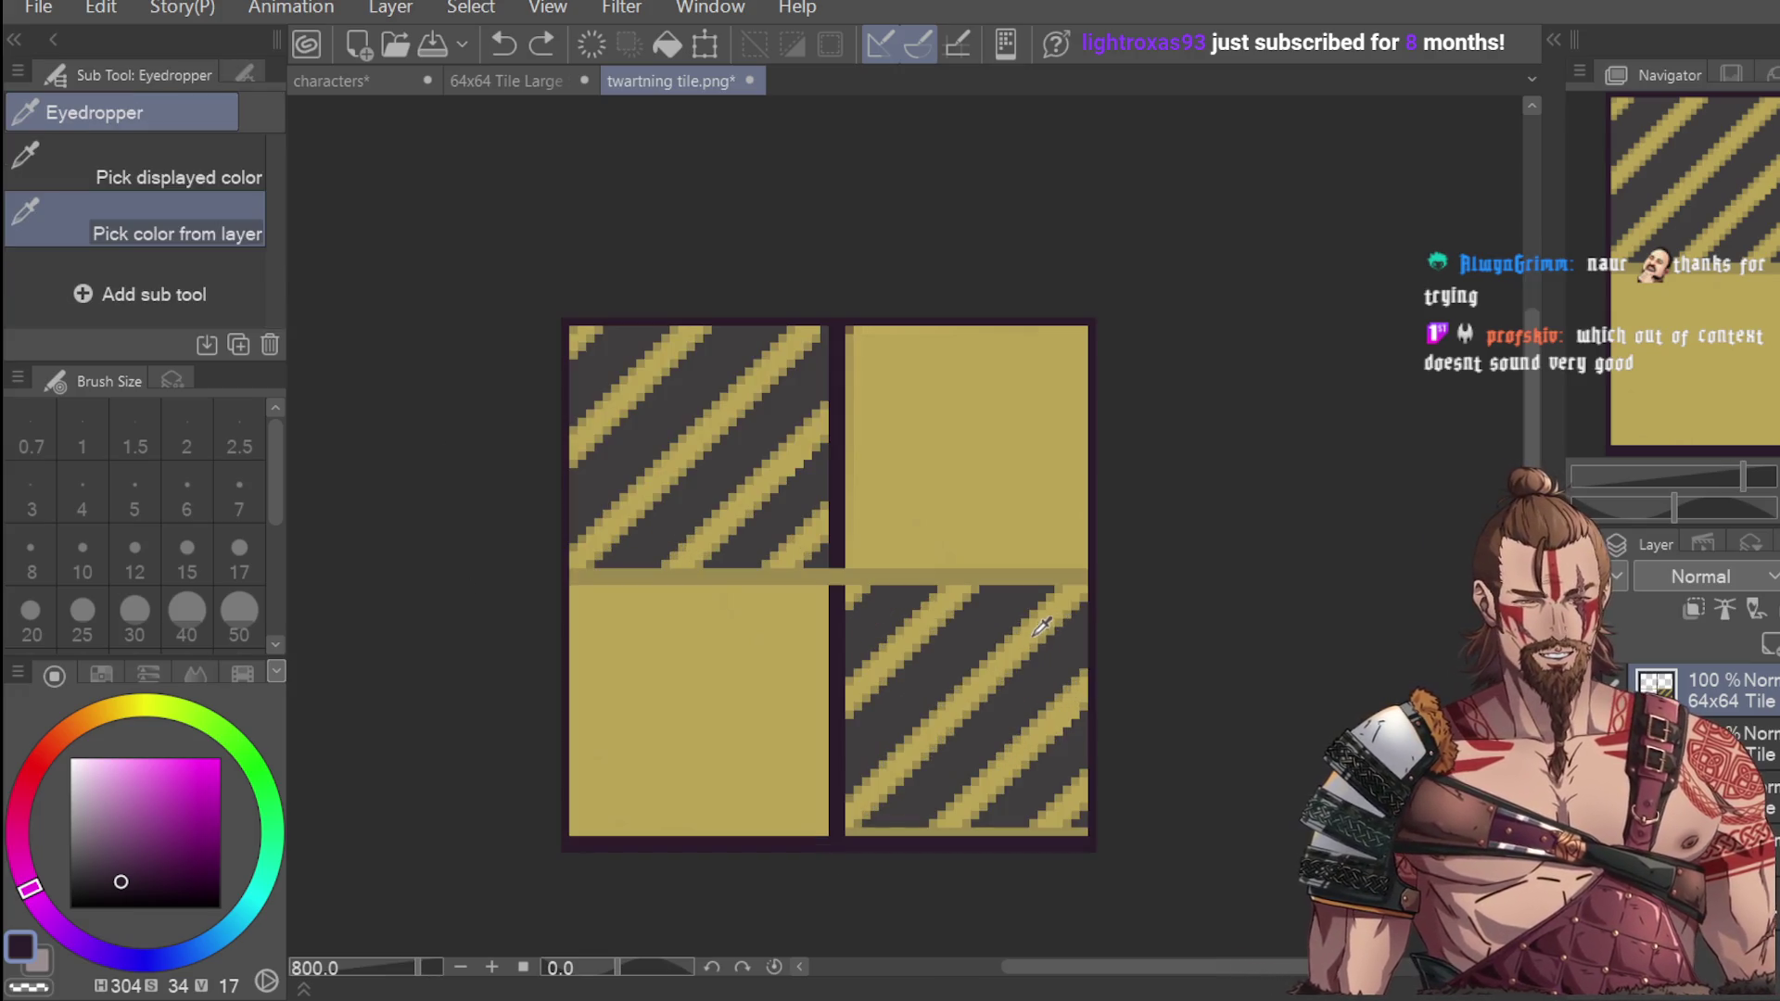
Sample the stripe yellow and turn the dark bottom-edge pixels of the striped tile yellow.
left_click(1043, 628)
key("p")
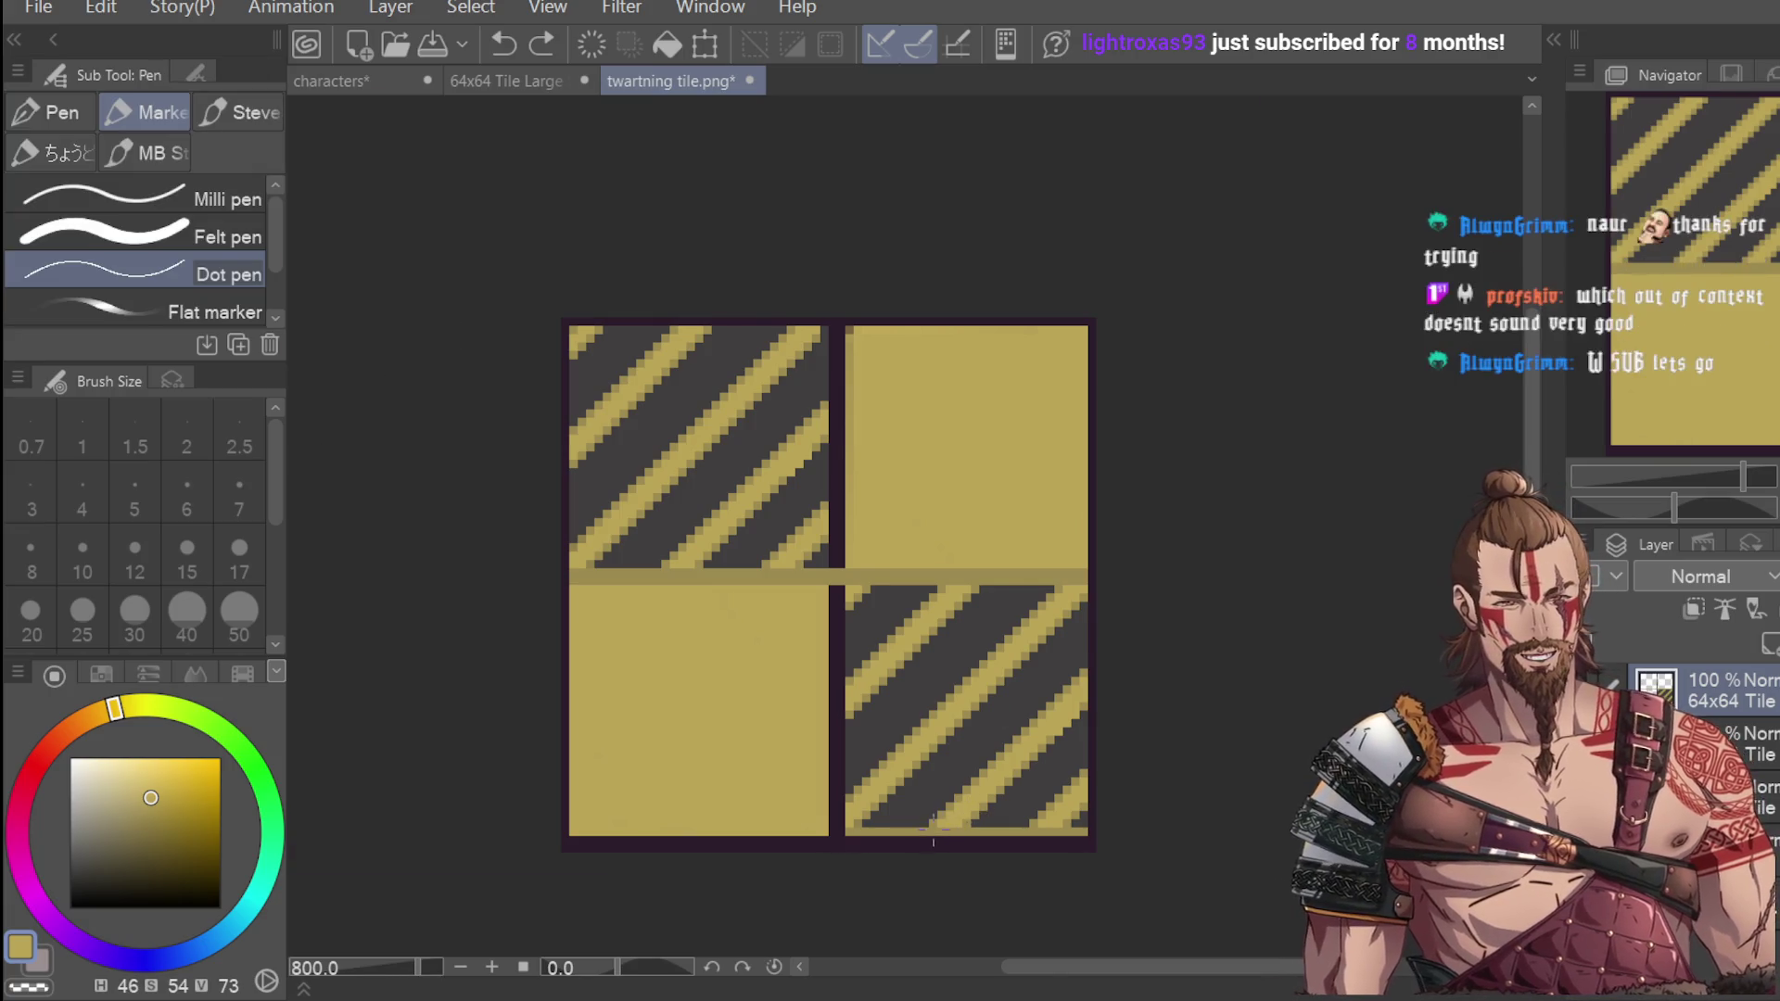
scroll(932, 839, "up", 4)
left_click_drag(927, 831, 977, 833)
left_click(1017, 823)
key("ctrl+z")
key("ctrl+z")
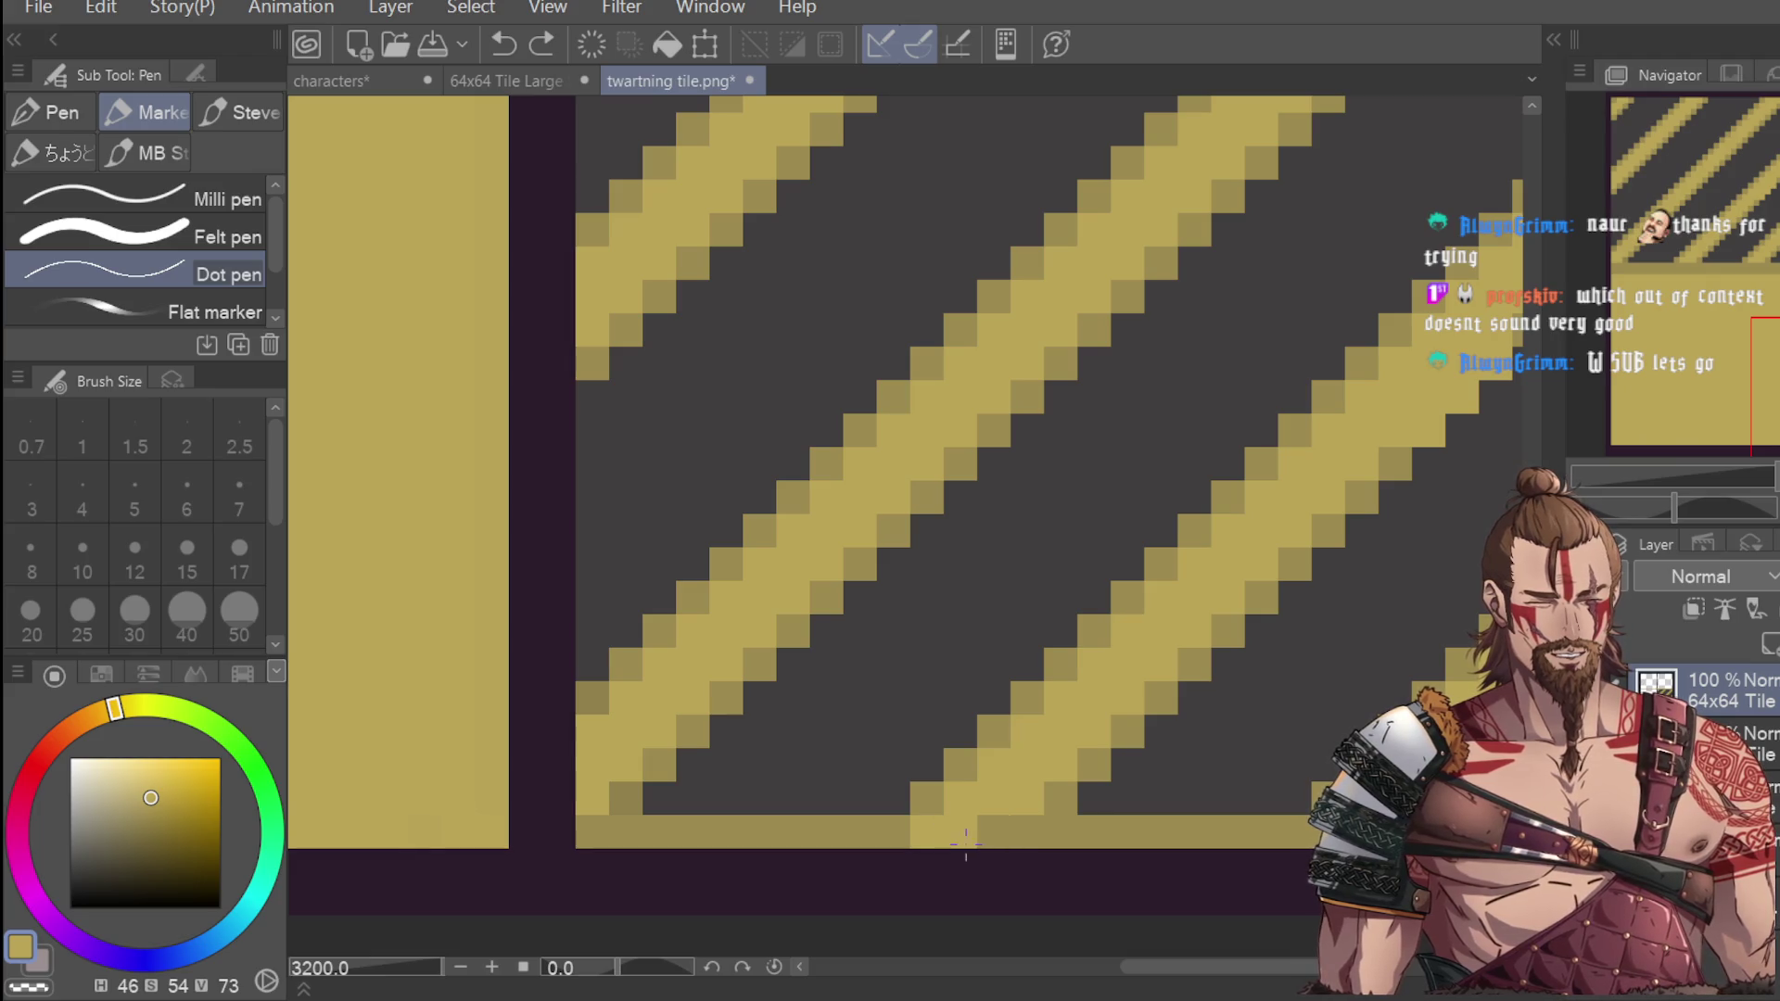
left_click(959, 832)
left_click(1001, 829)
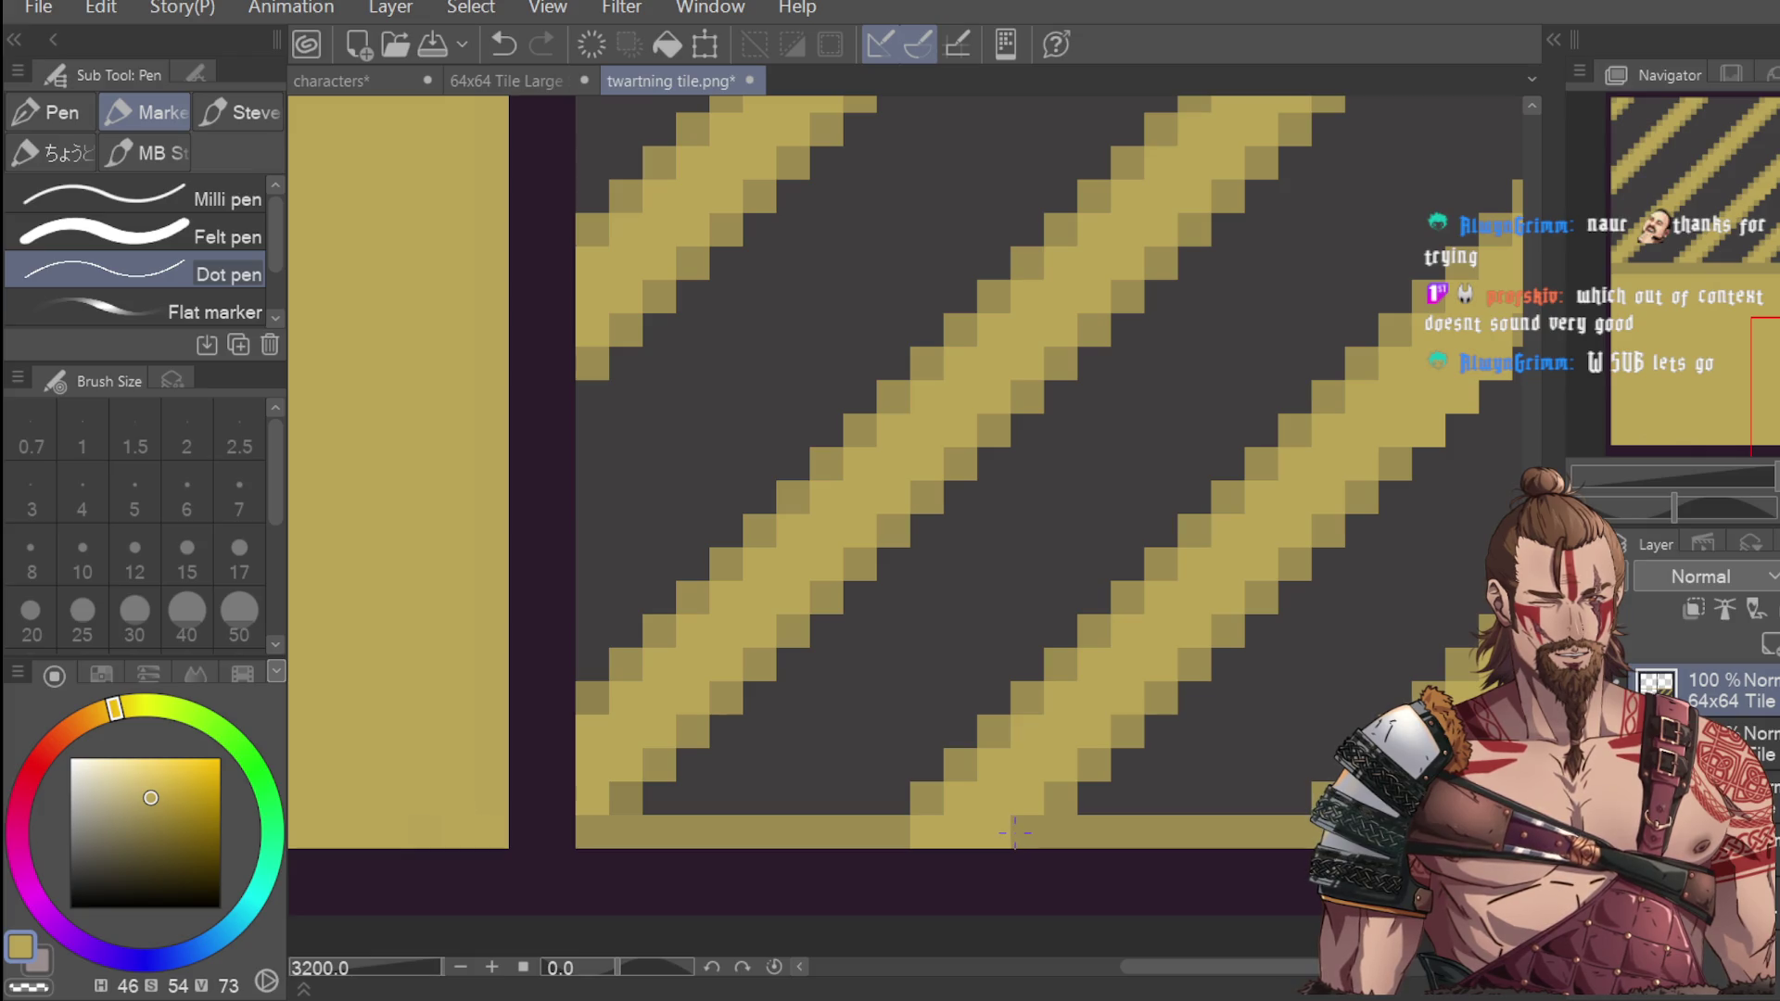
scroll(1054, 829, "down", 1)
Fill a stripe-end pixel yellow, then pick up the dark grey background colour again.
key("alt")
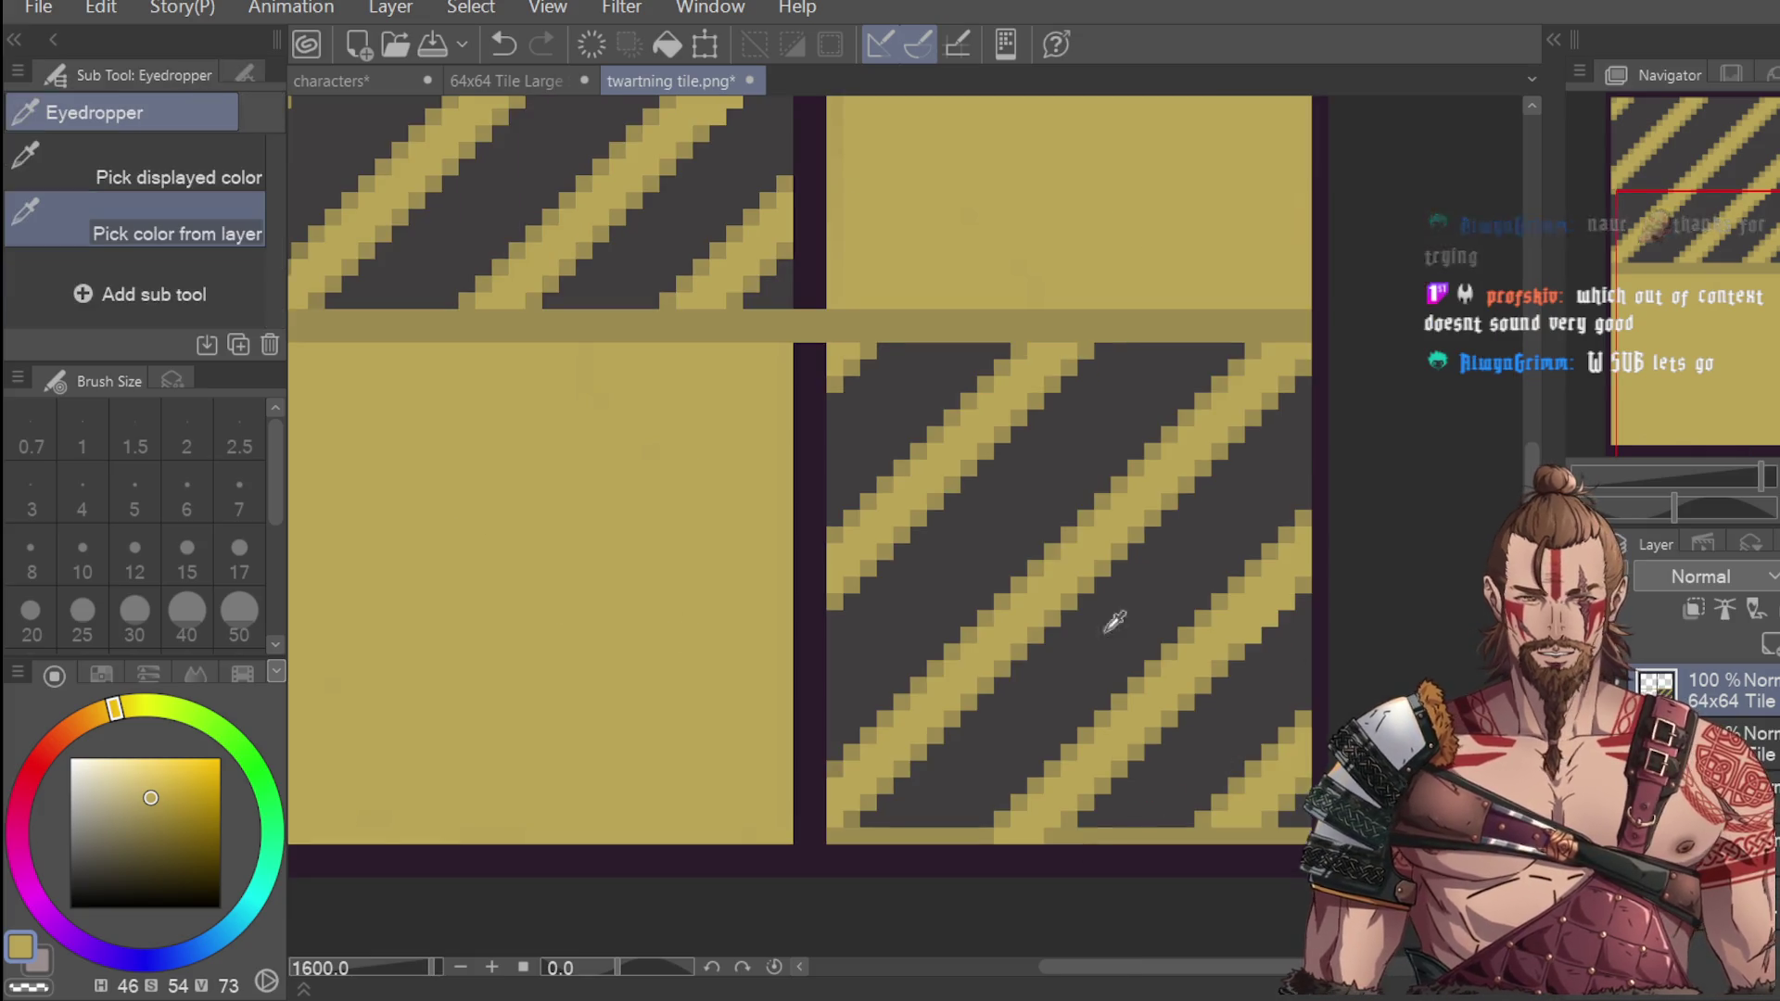
left_click(1098, 819)
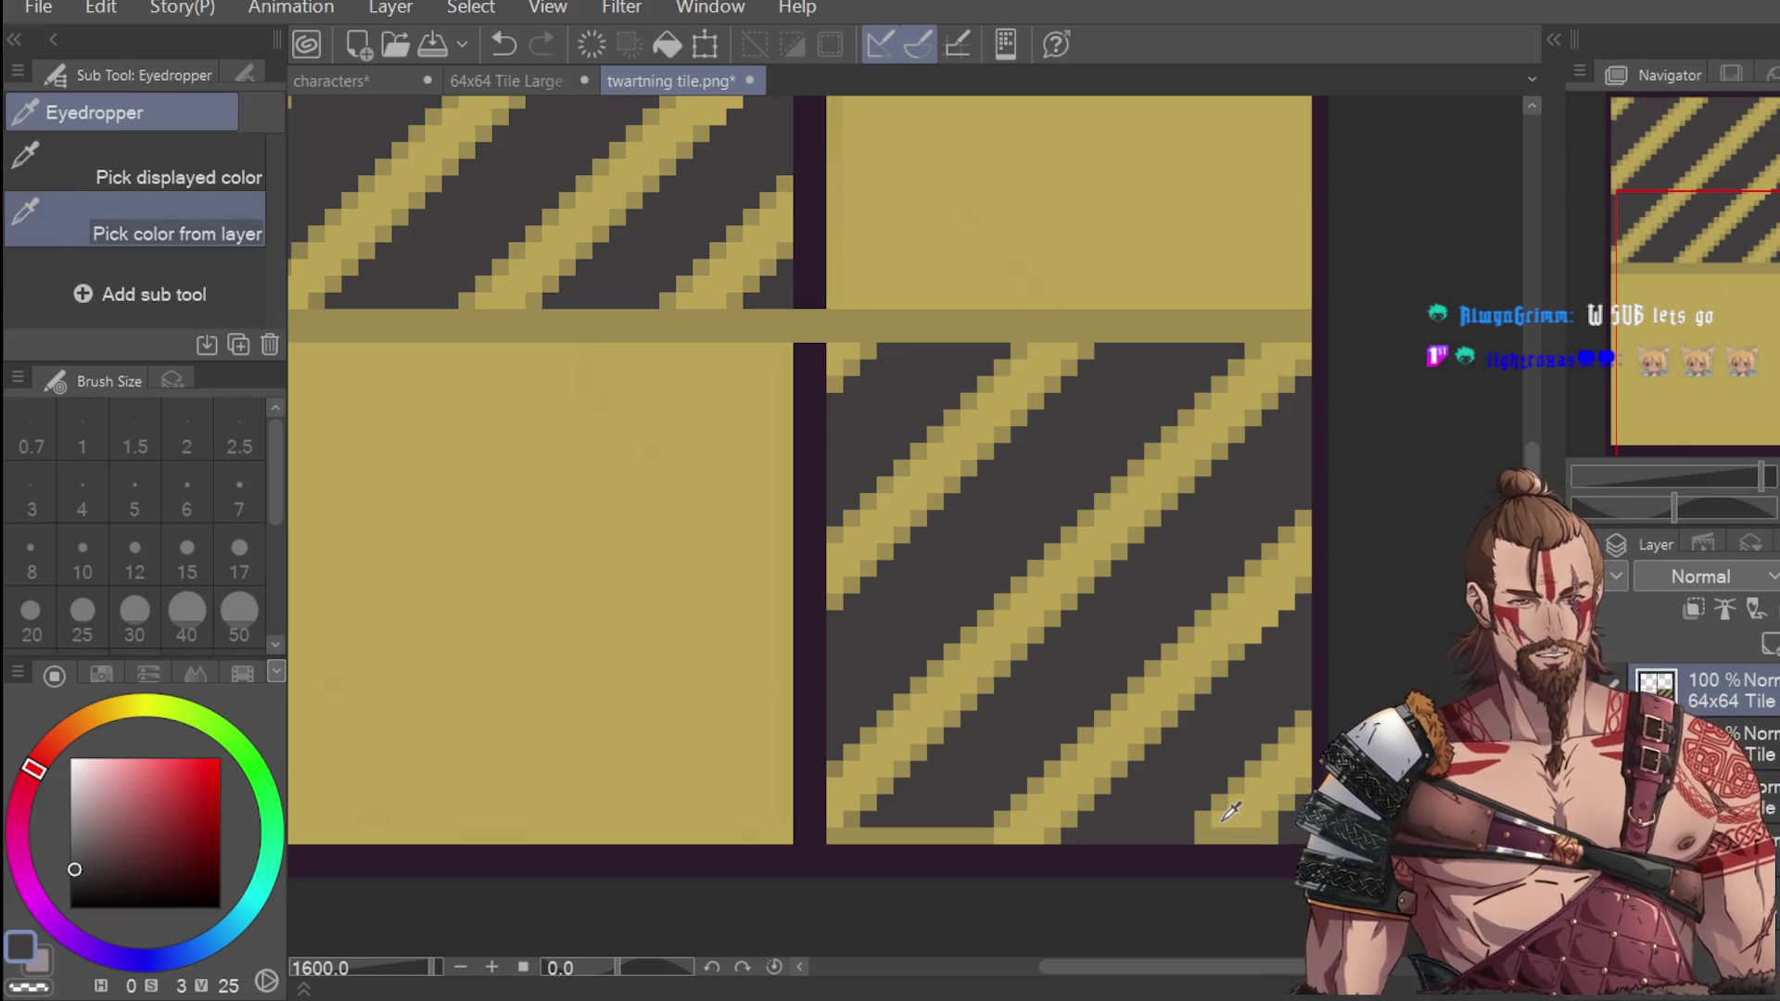
left_click(694, 548, "alt")
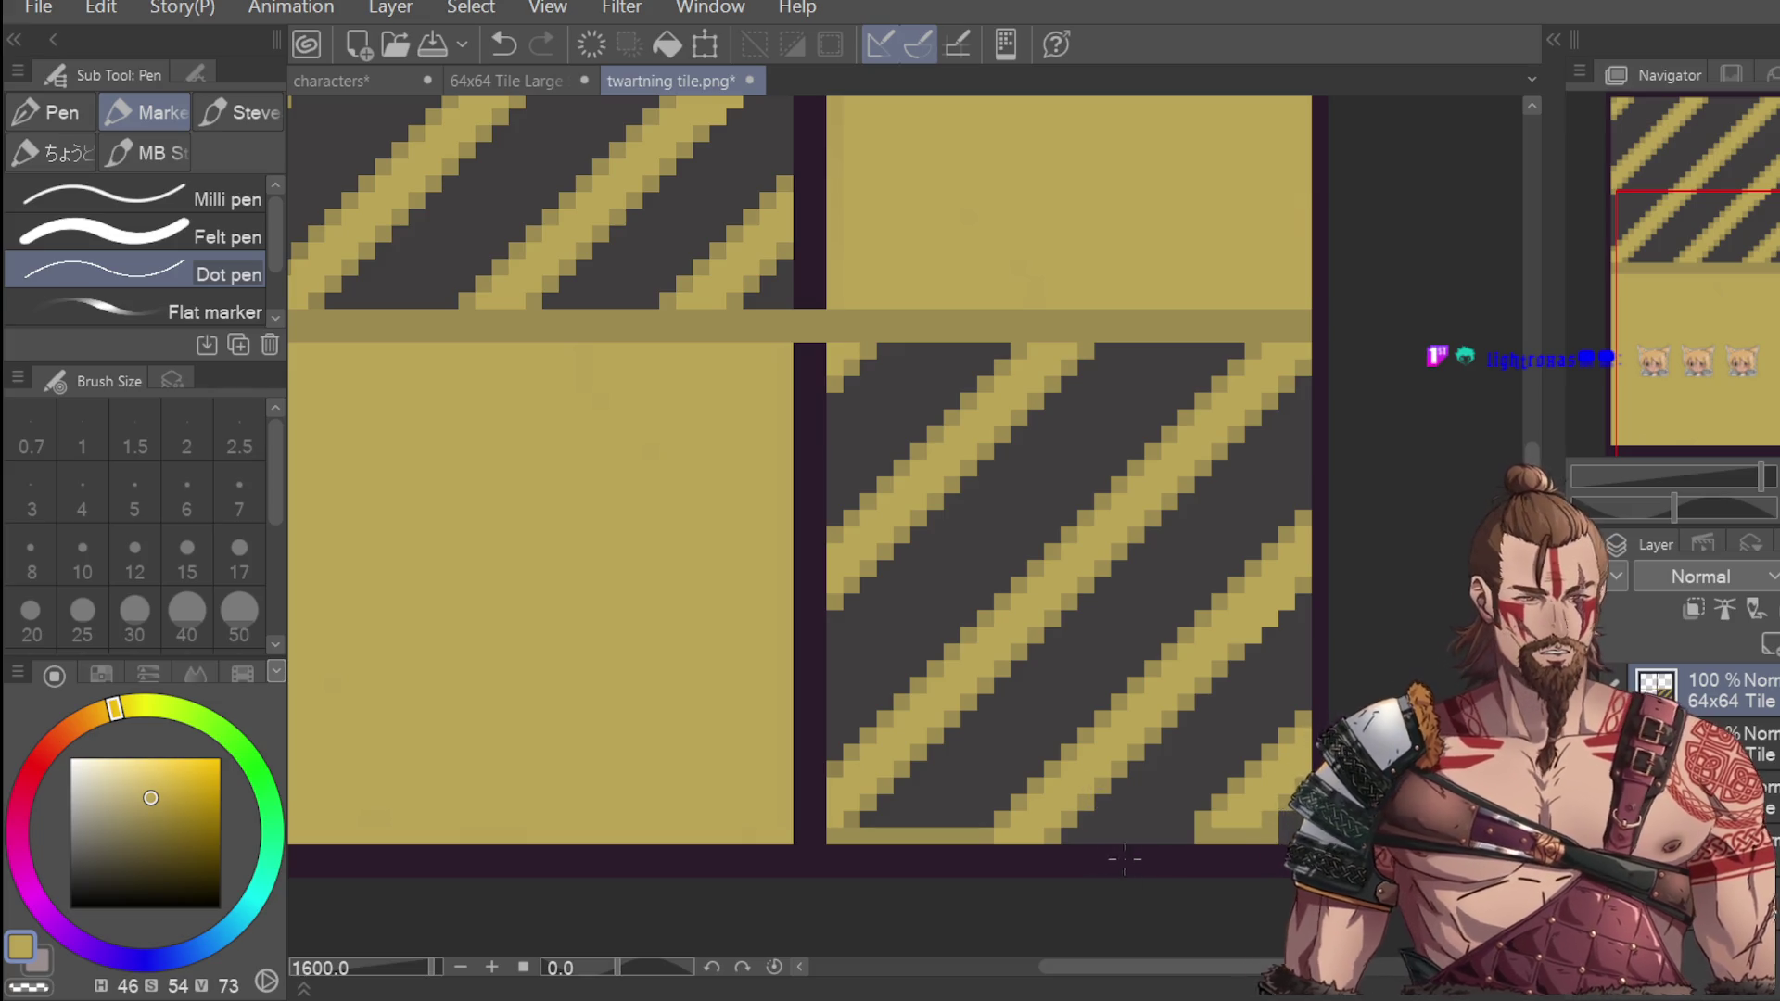
left_click(1202, 833)
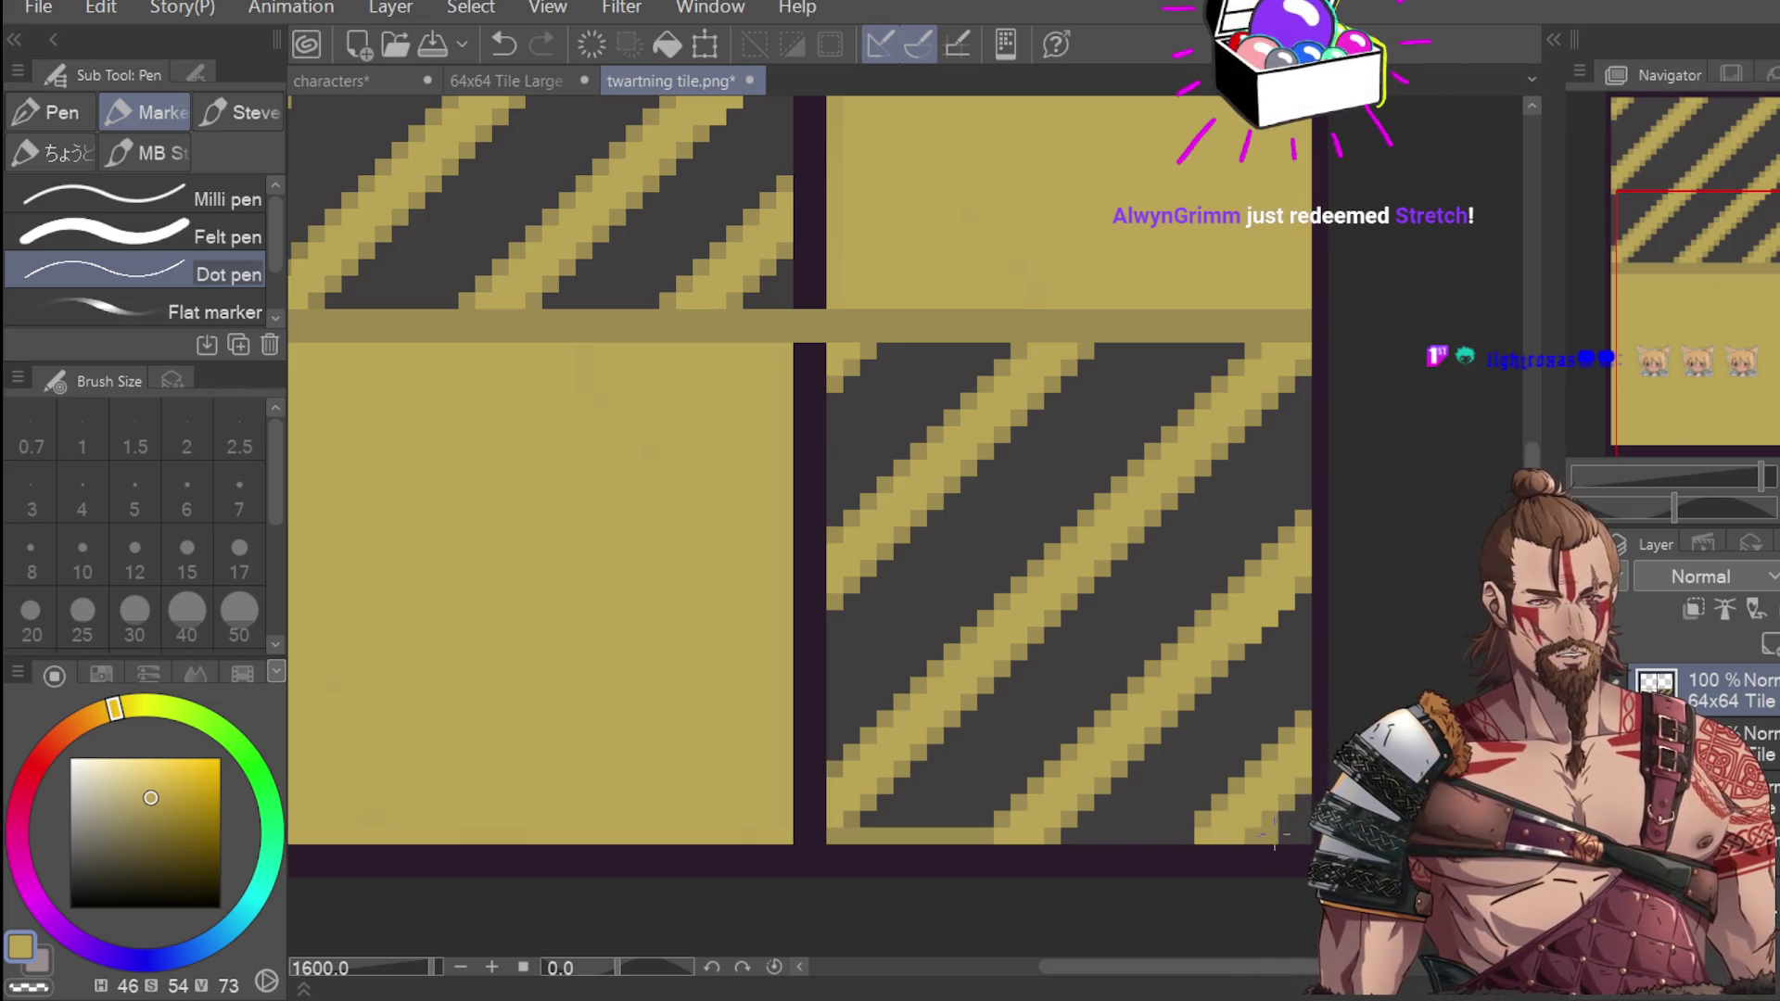
key("i")
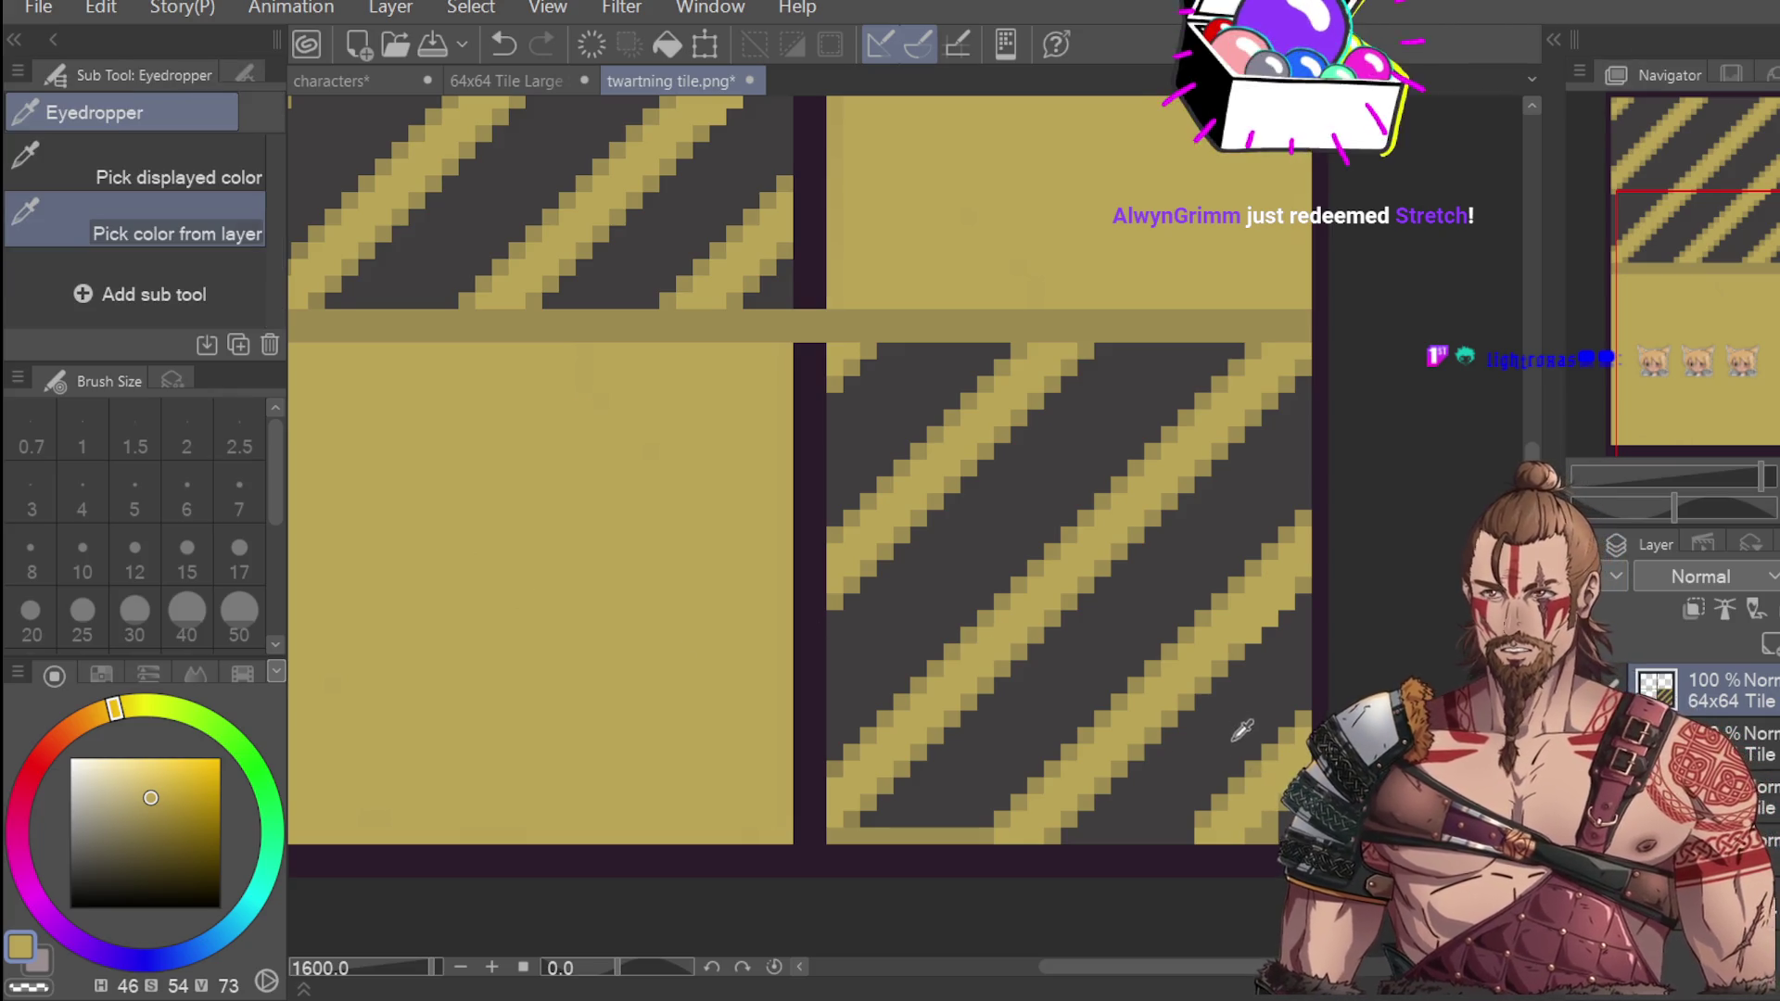
left_click(1270, 814)
key("p")
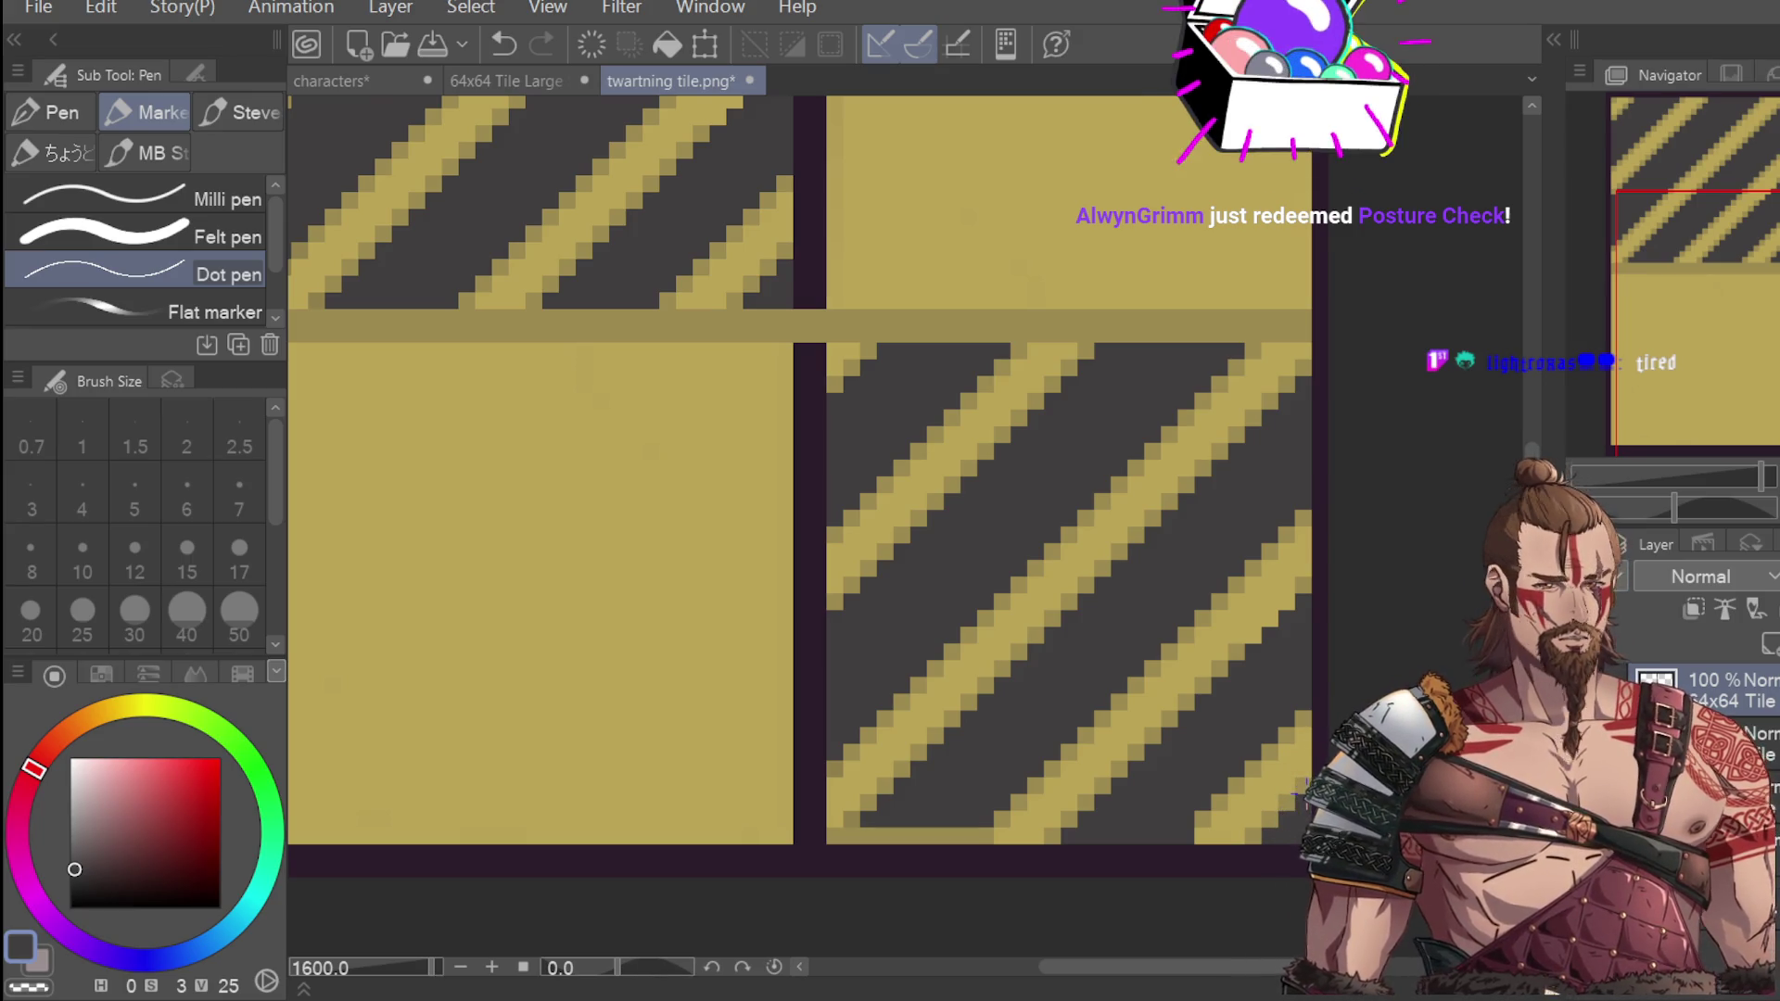
scroll(1299, 786, "down", 4)
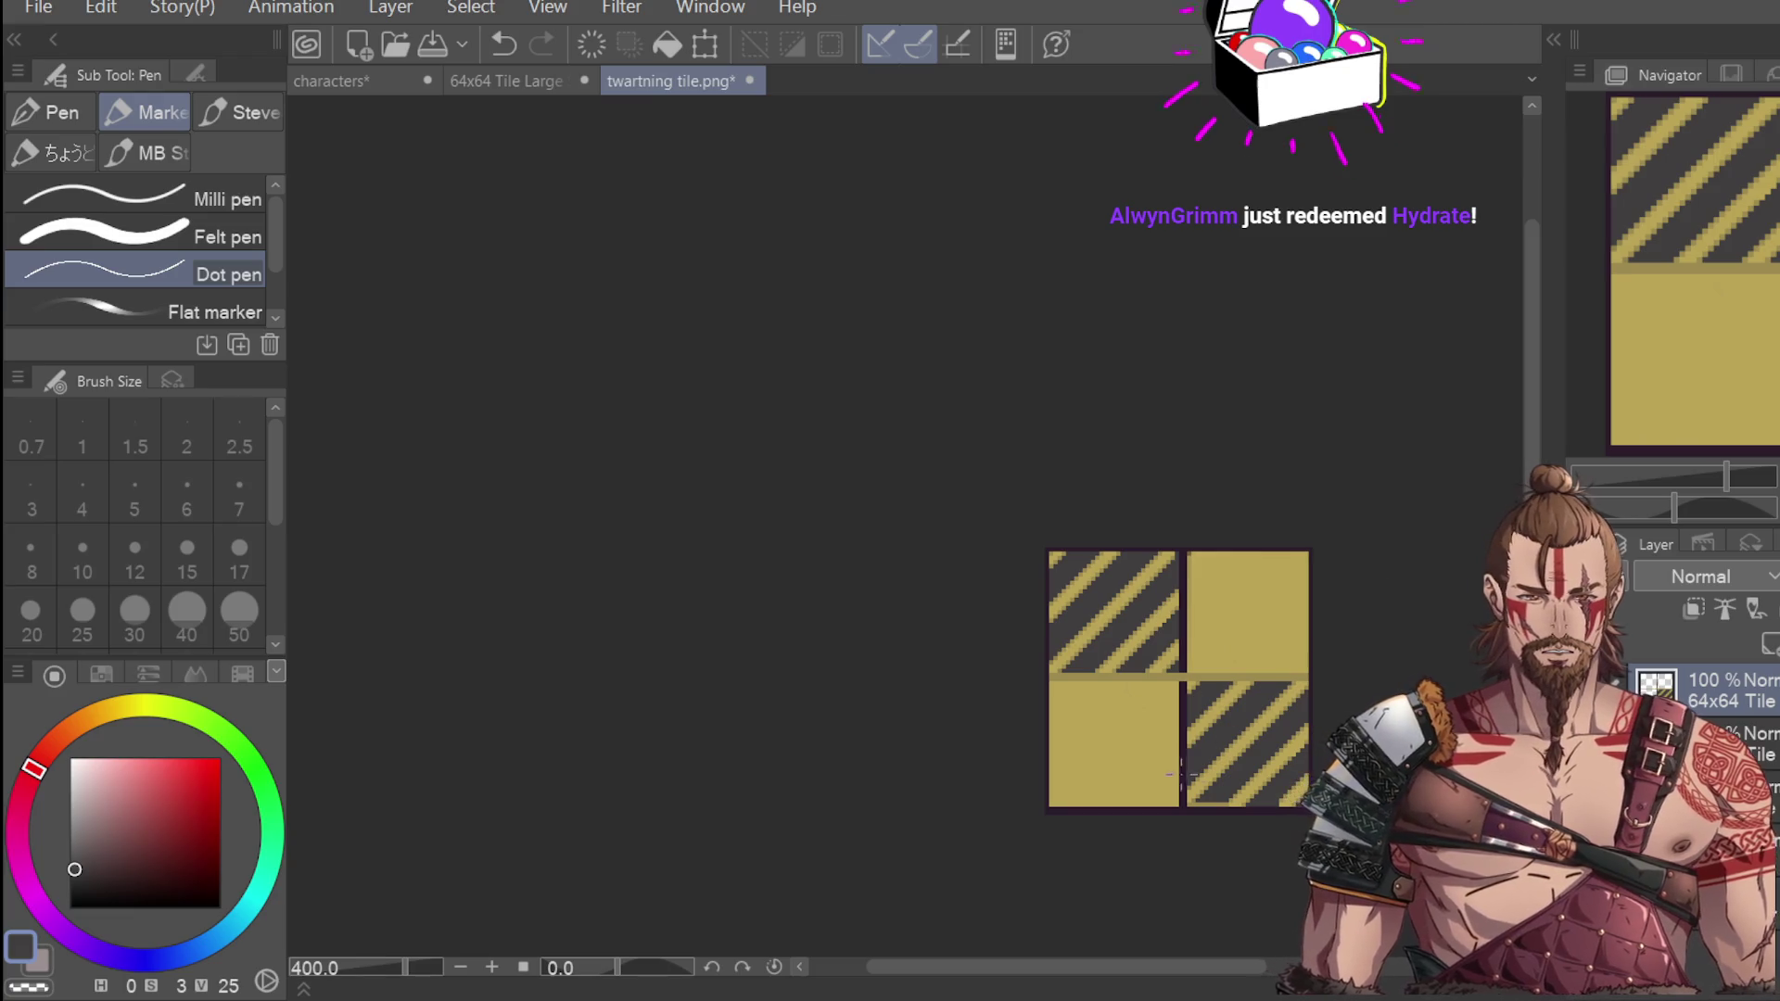
Repaint the right tile's bottom pixel row in dark grey.
key("i")
scroll(1246, 794, "up", 4)
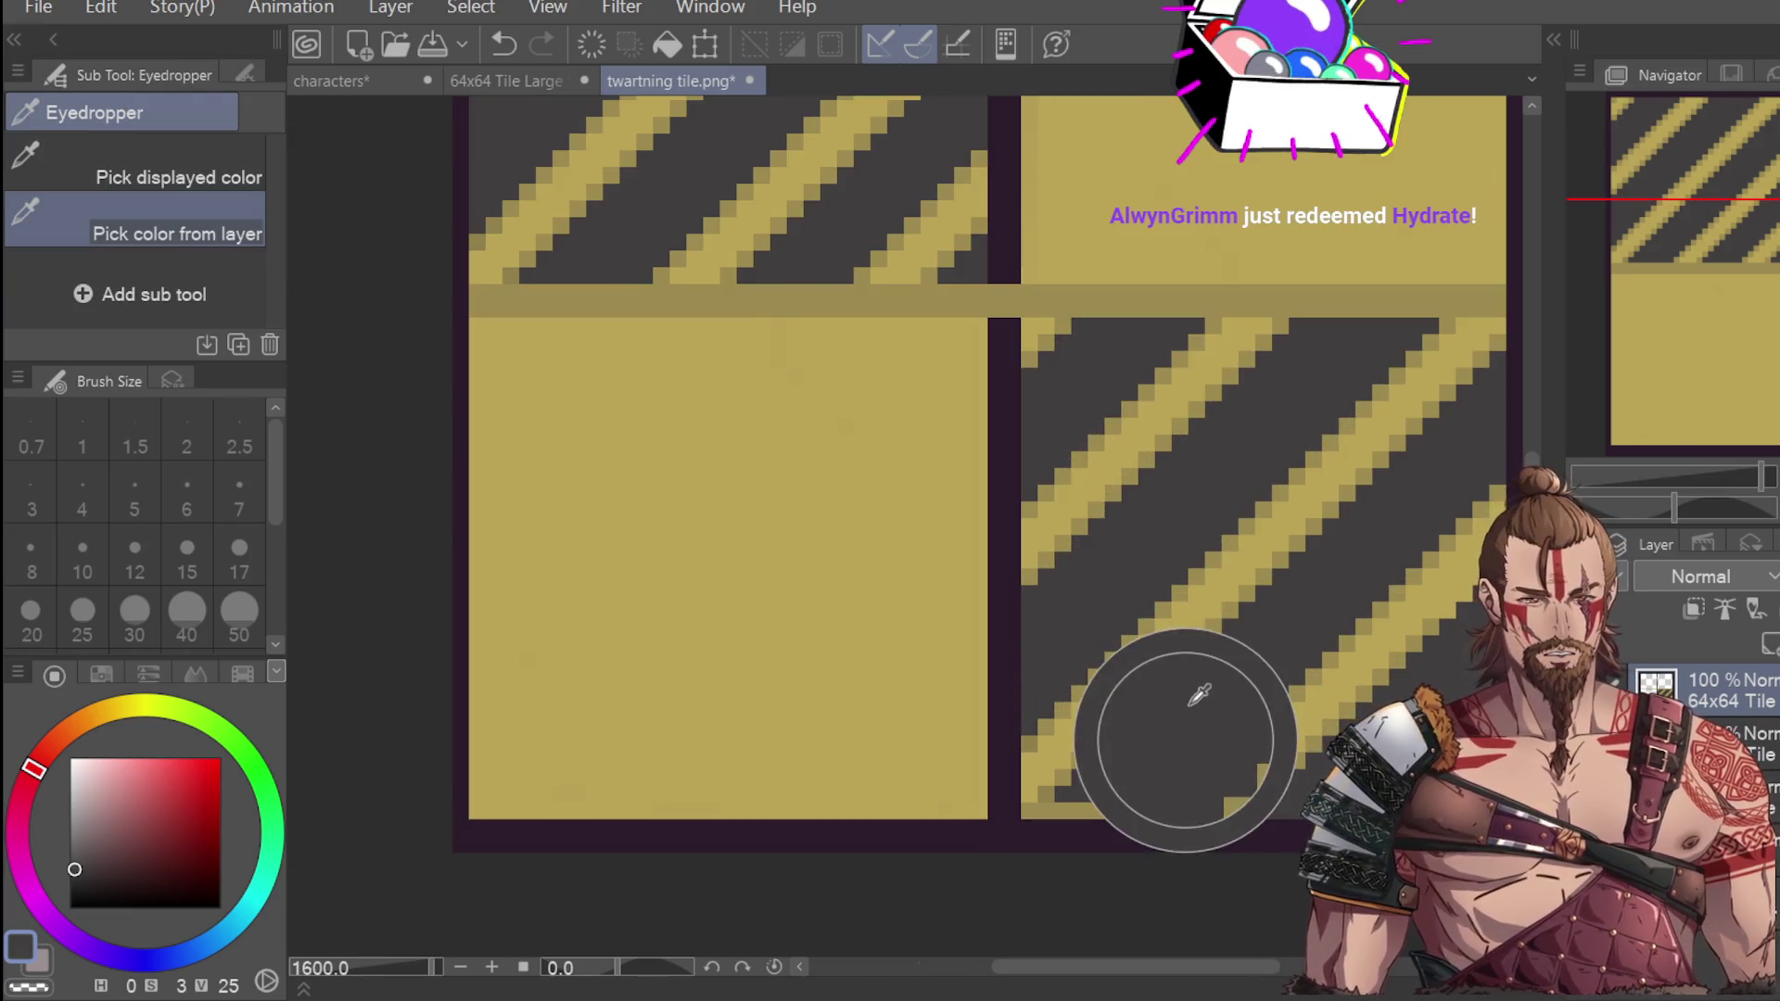
key("p")
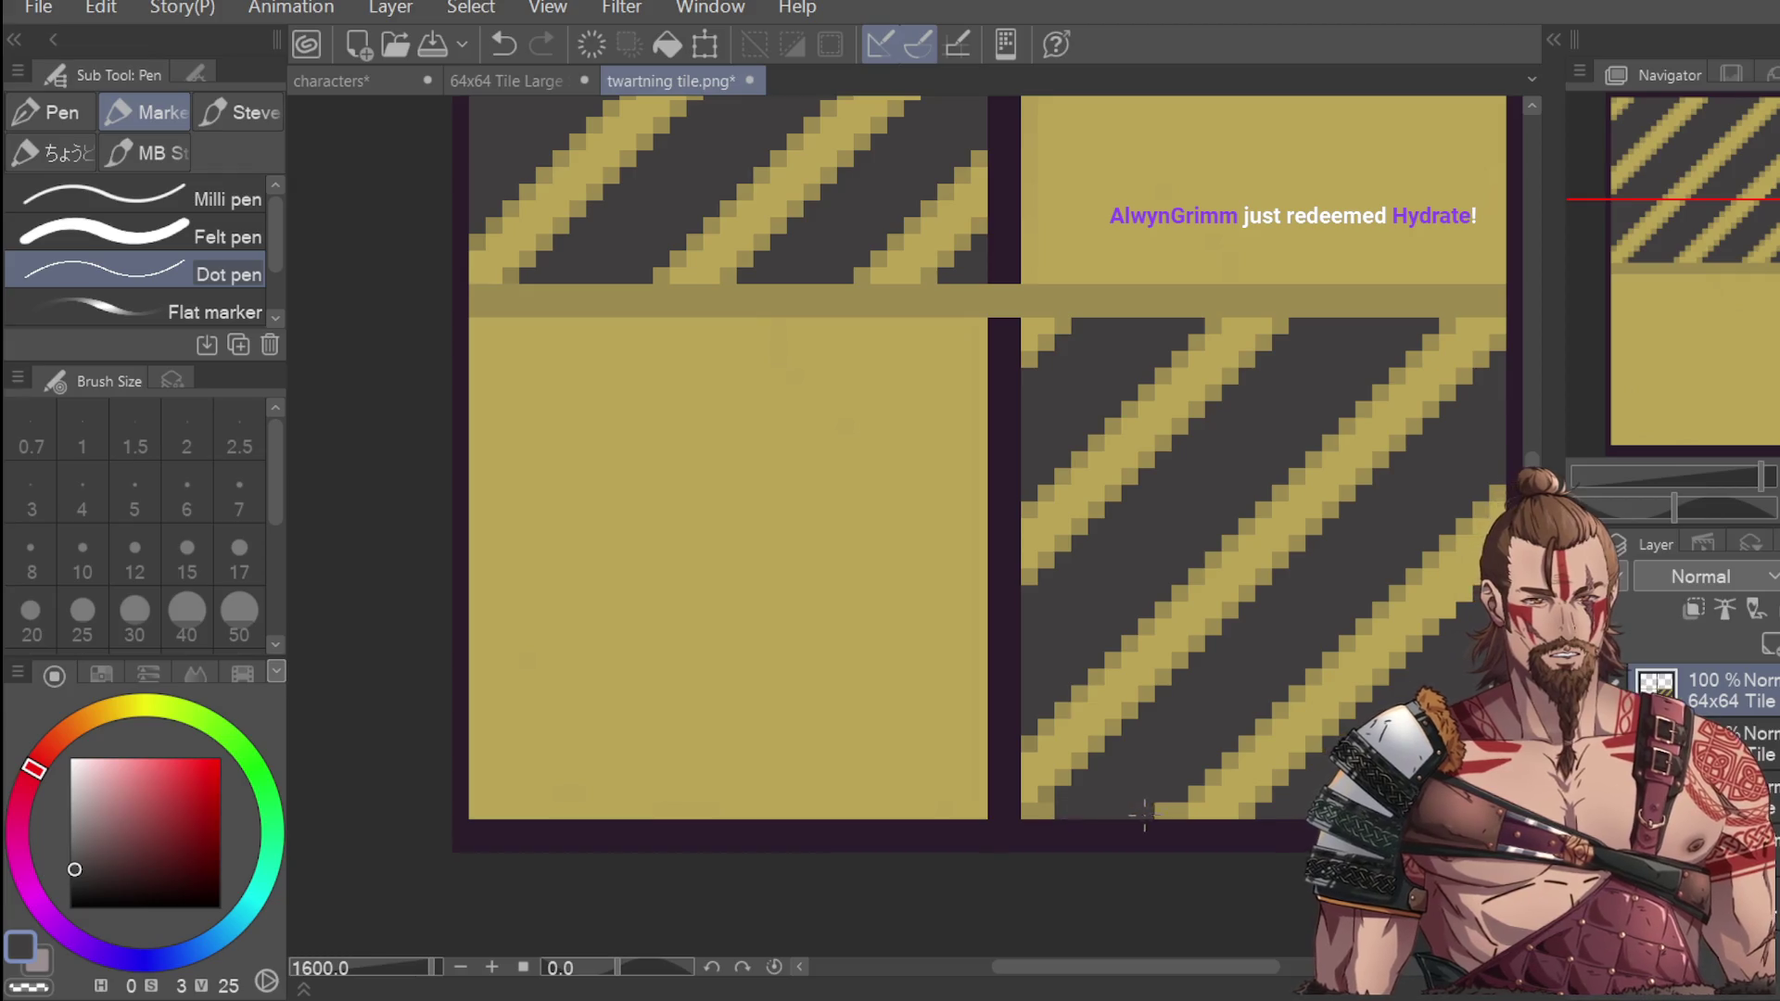
scroll(1145, 697, "down", 4)
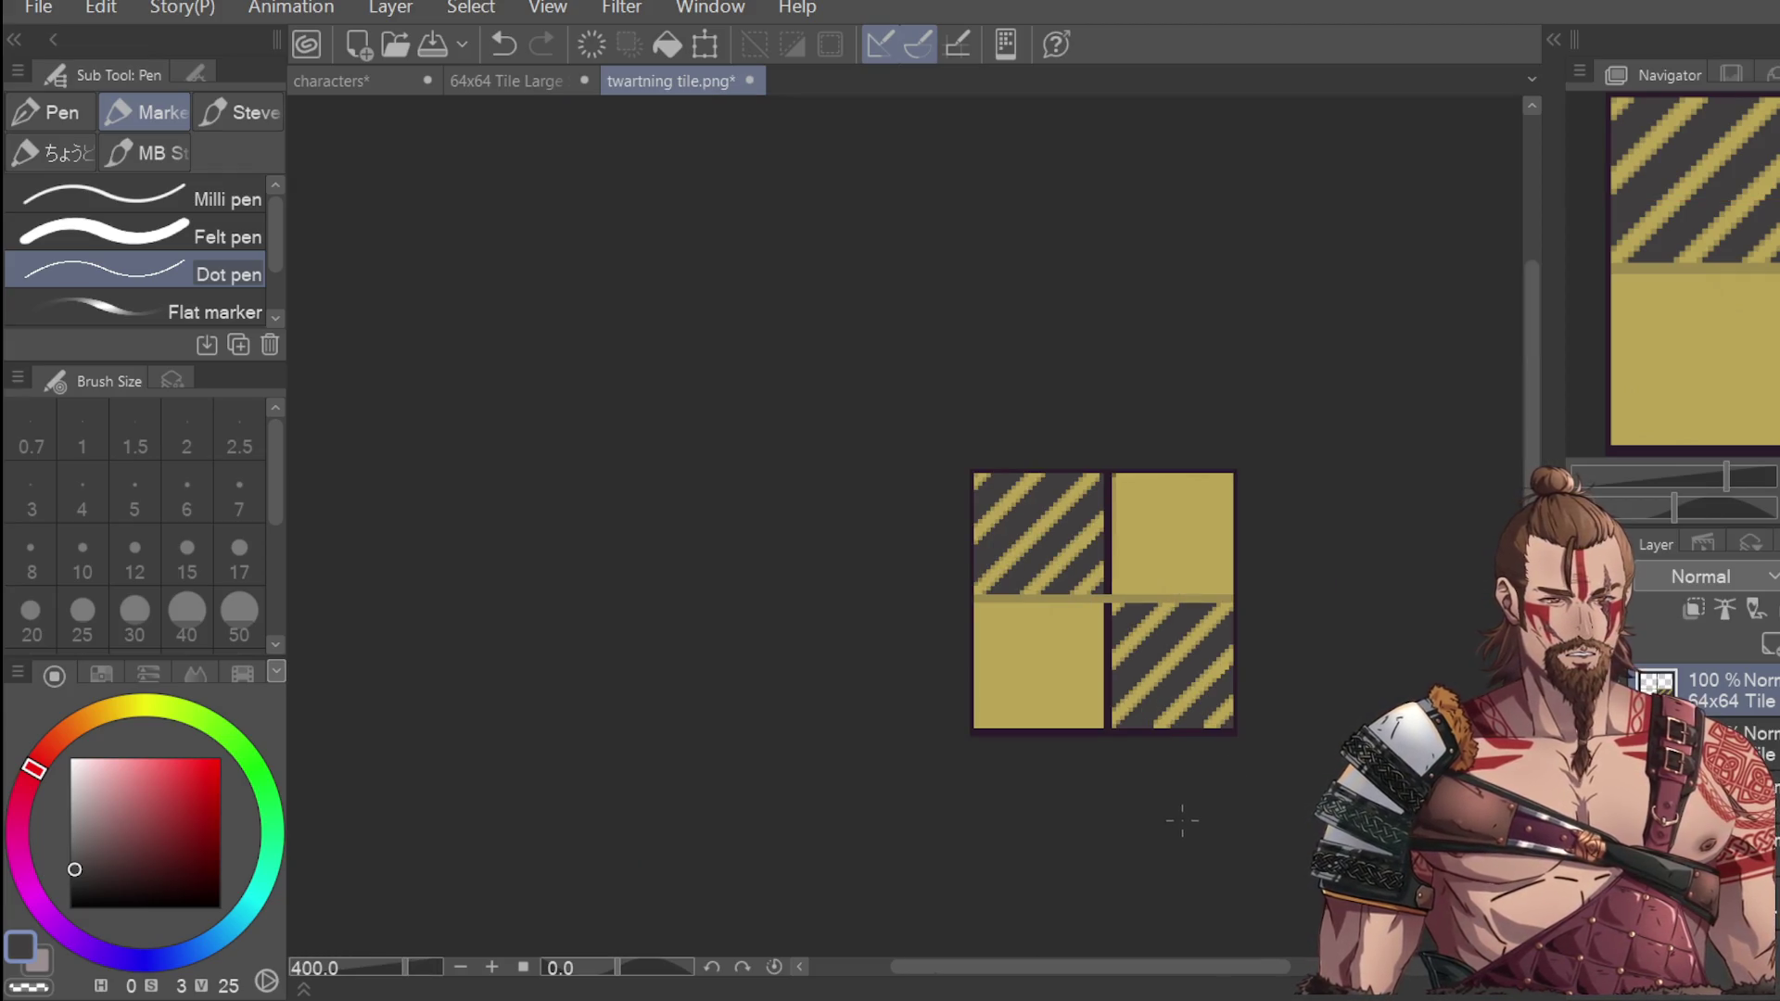
scroll(1160, 736, "up", 4)
key("ctrl+z")
key("ctrl+z")
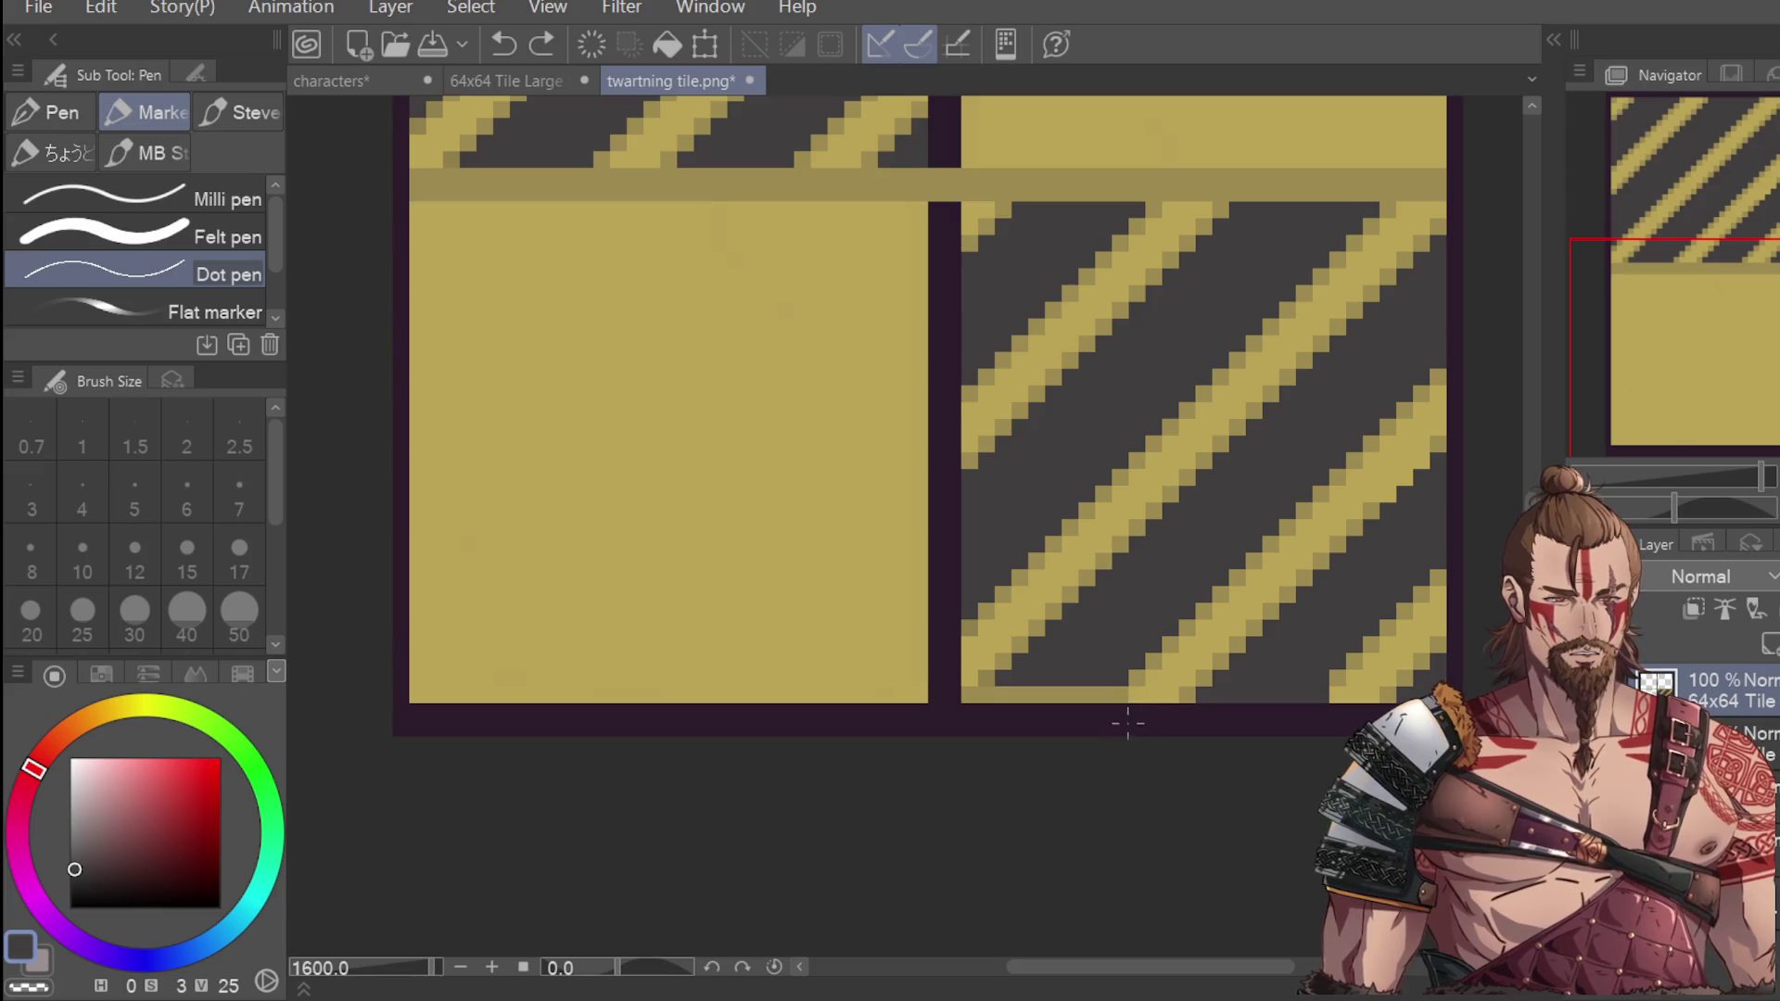
left_click_drag(1113, 690, 1003, 690)
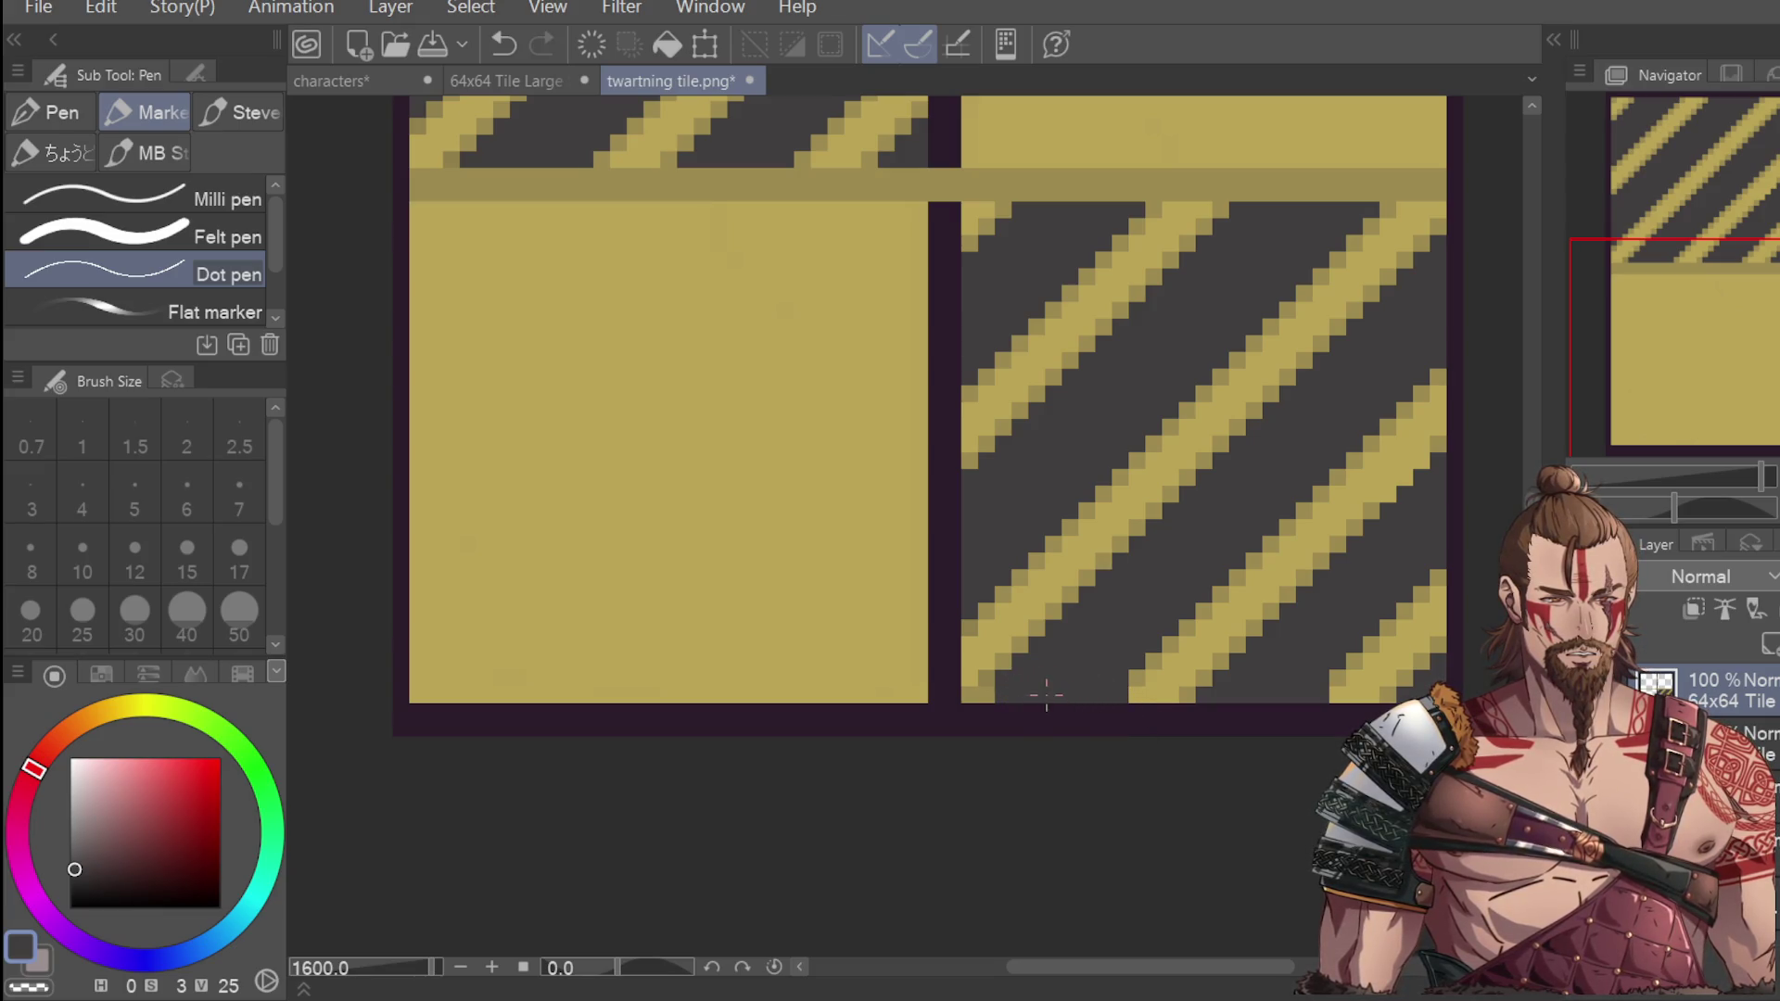
scroll(1046, 695, "down", 4)
scroll(1085, 795, "up", 2)
scroll(1105, 578, "up", 2)
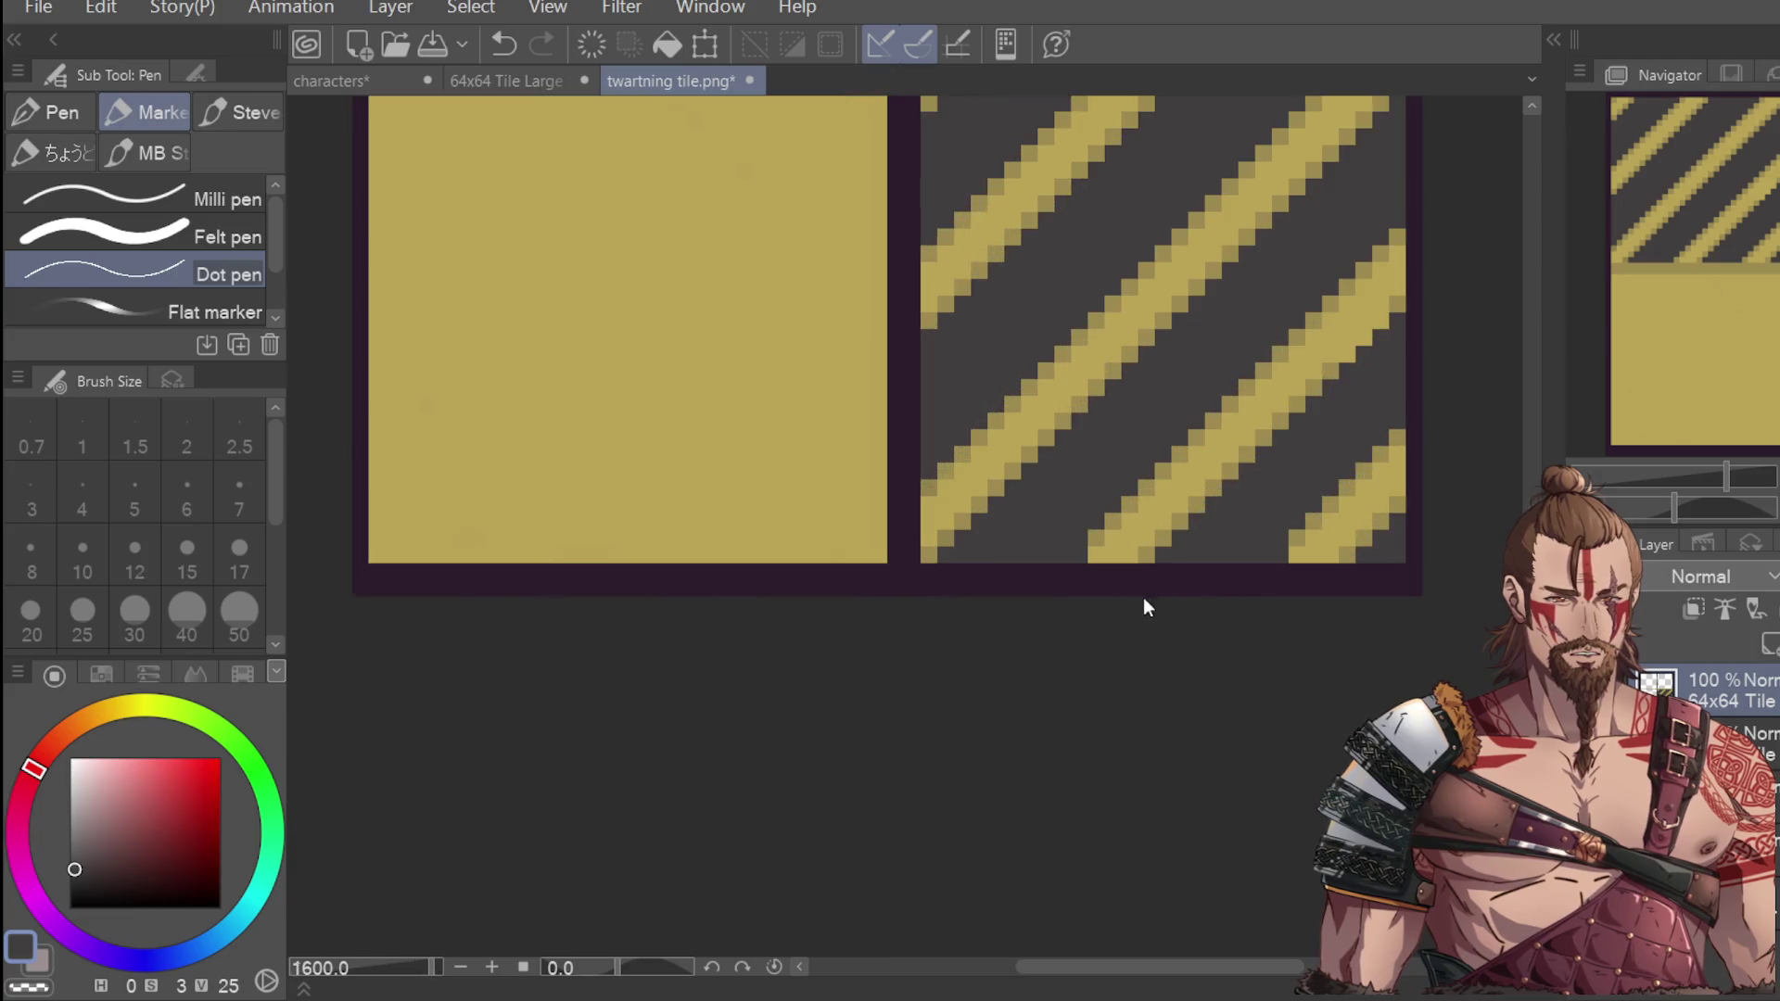
left_click_drag(955, 555, 1056, 555)
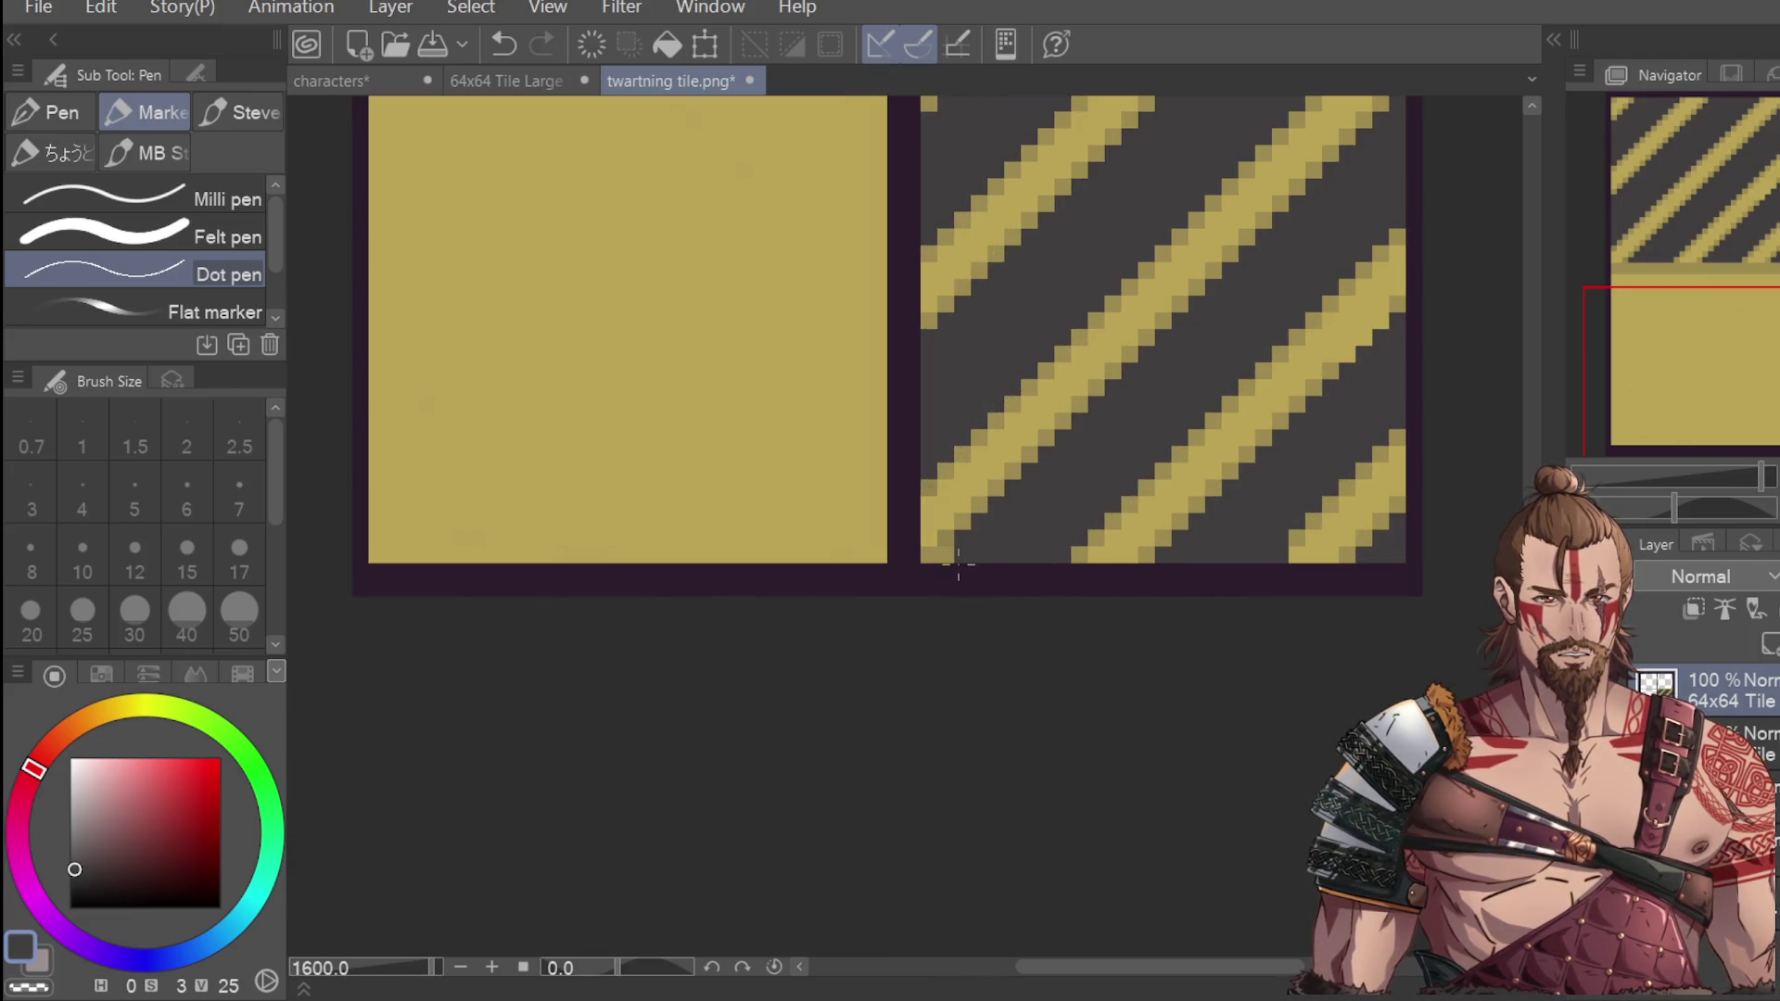
Try a short dark diagonal stroke and undo it.
scroll(1012, 496, "down", 4)
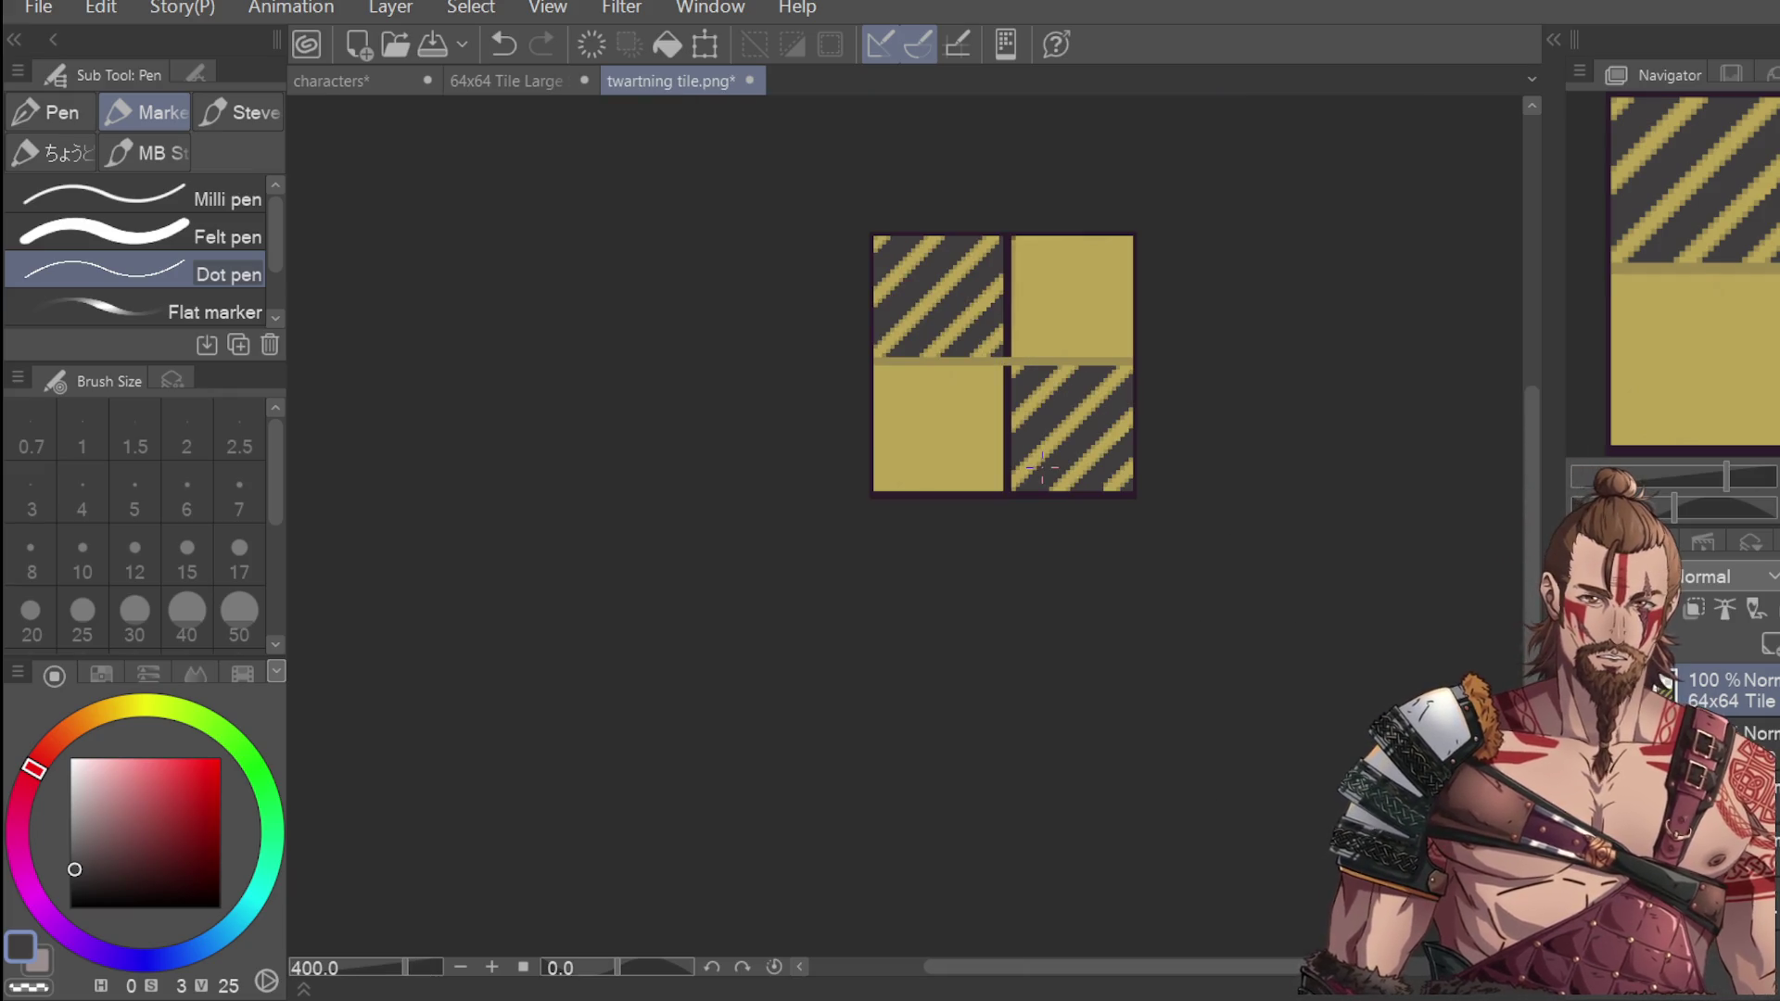
scroll(1113, 346, "up", 2)
scroll(1324, 353, "down", 1)
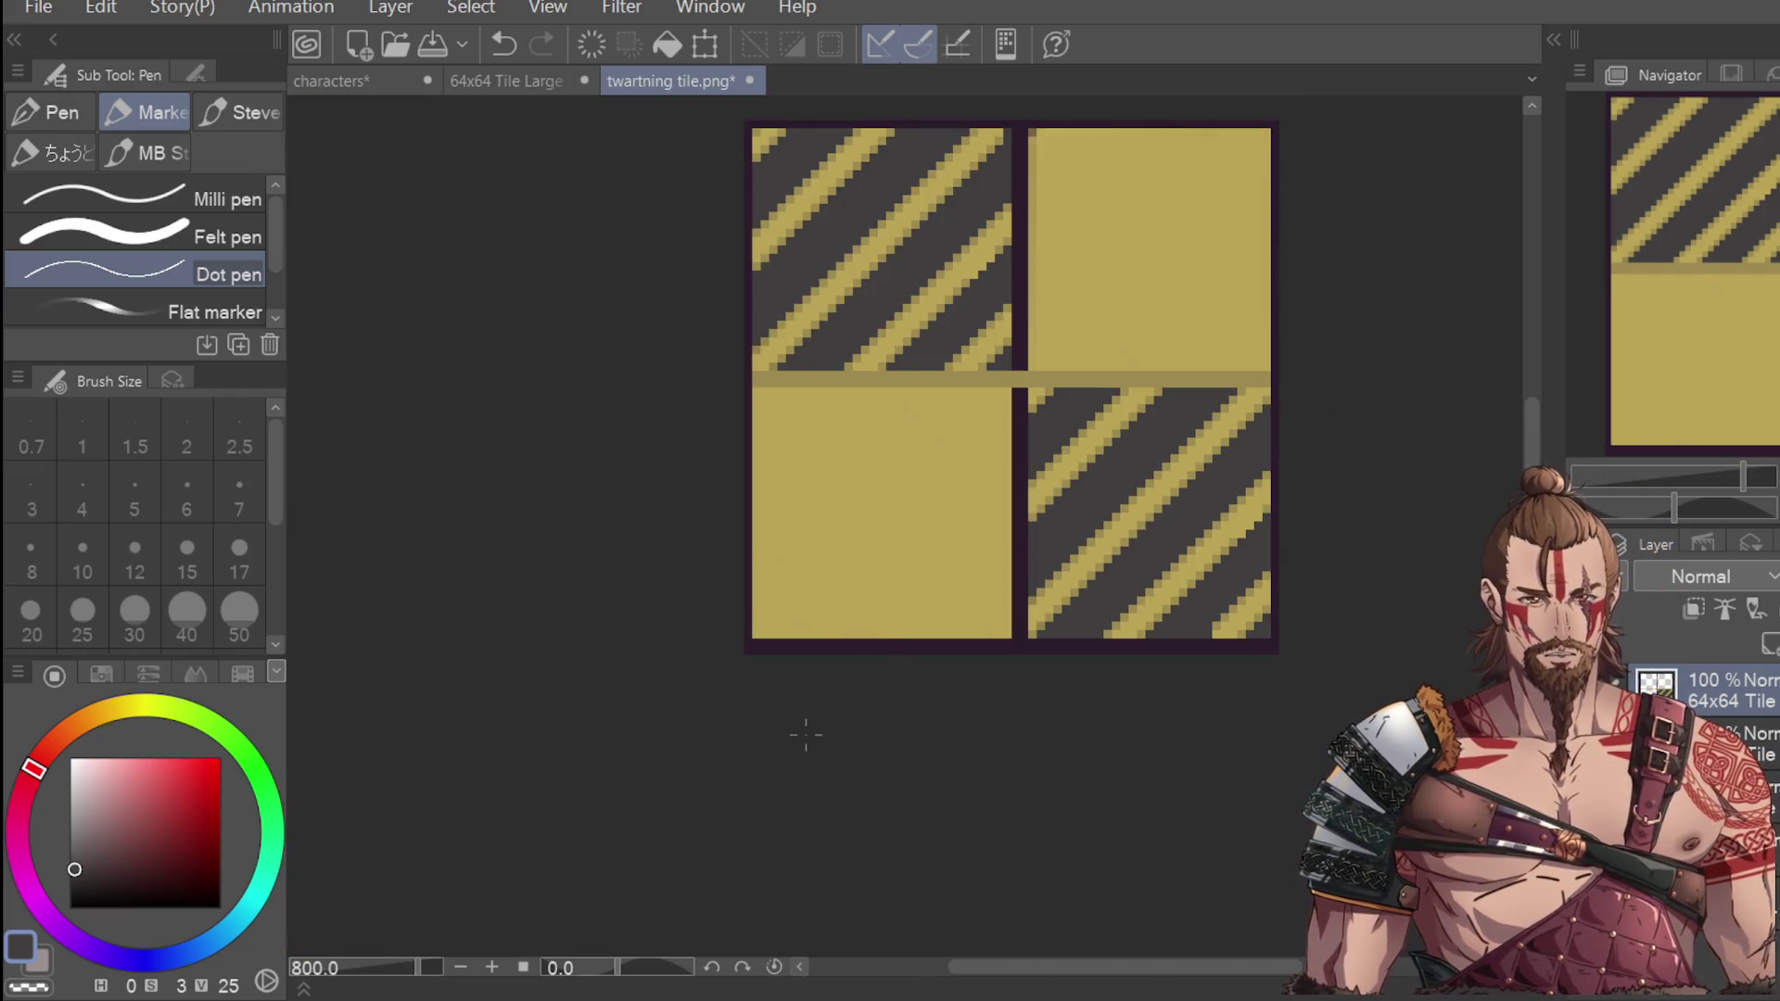
left_click_drag(844, 397, 797, 421)
scroll(811, 420, "up", 1)
key("ctrl+z")
Try dark starting pixels and lines in the lower-left tile, undoing the stray strokes.
mouse_move(697, 461)
left_mouse_down()
mouse_move(866, 363)
mouse_move(679, 475)
left_mouse_up()
key("ctrl+z")
key("ctrl+z")
left_click(695, 463)
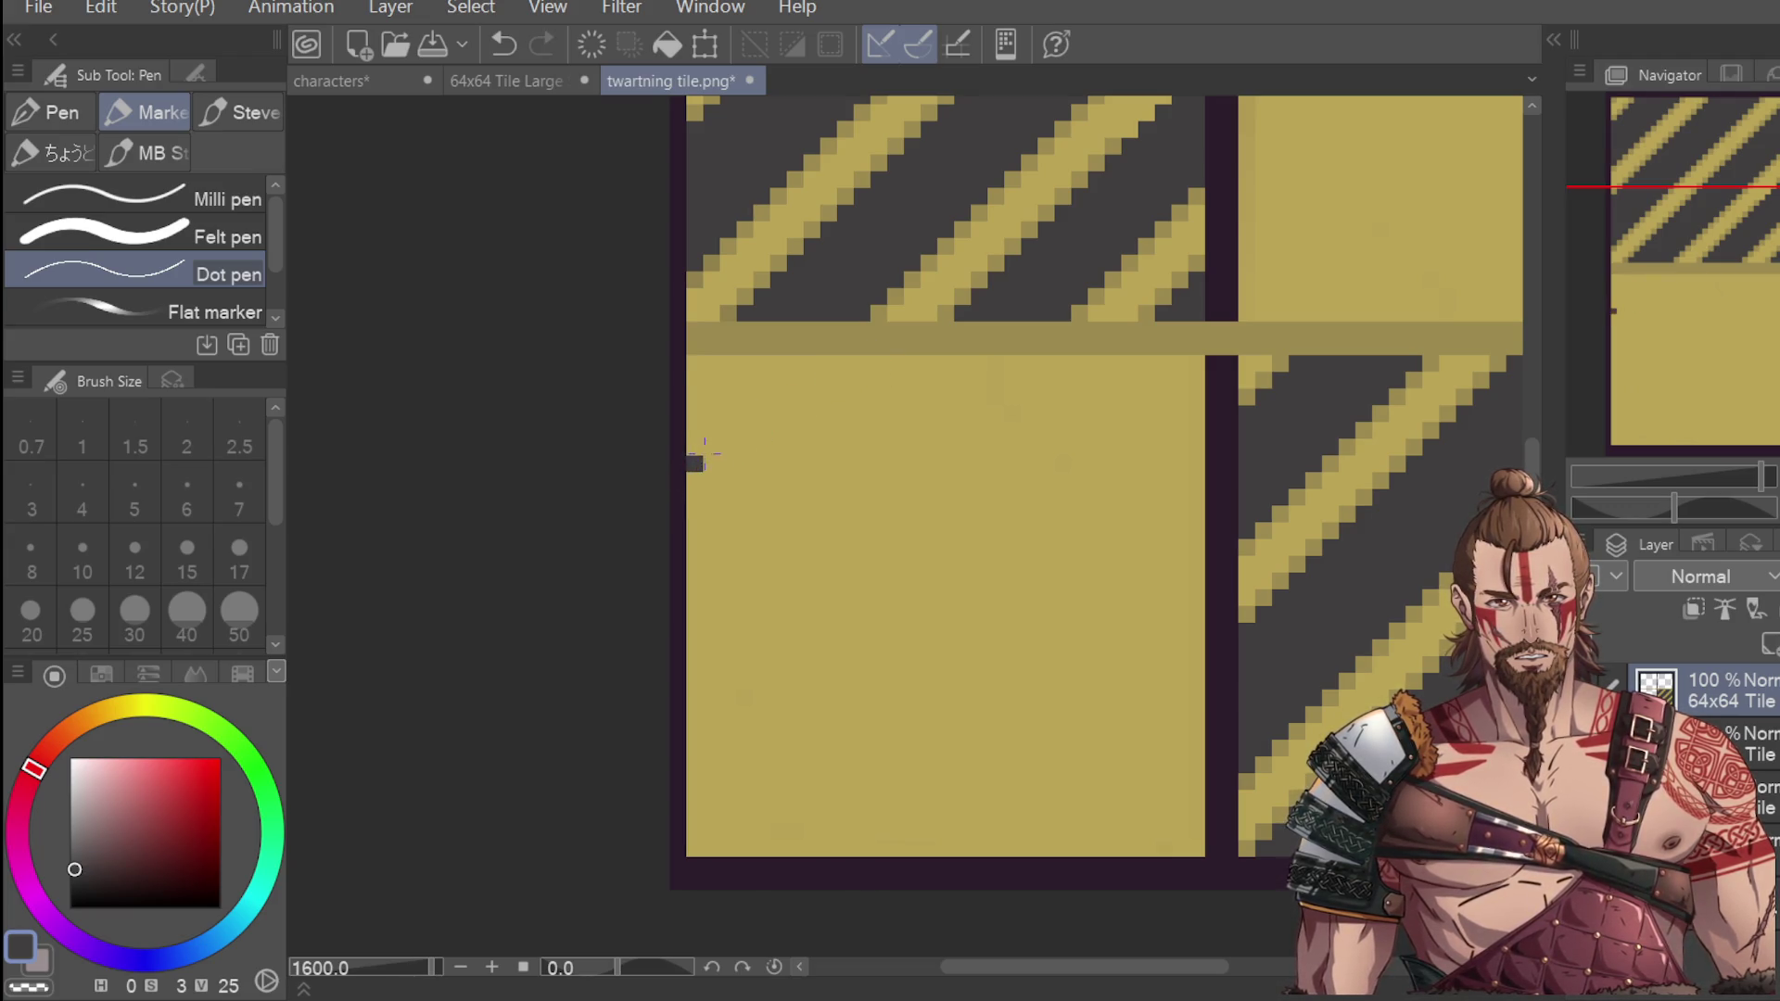
left_click(883, 354, "shift")
key("ctrl+z")
left_click(710, 446)
left_click(725, 429)
key("ctrl+z")
key("ctrl+z")
key("ctrl+z")
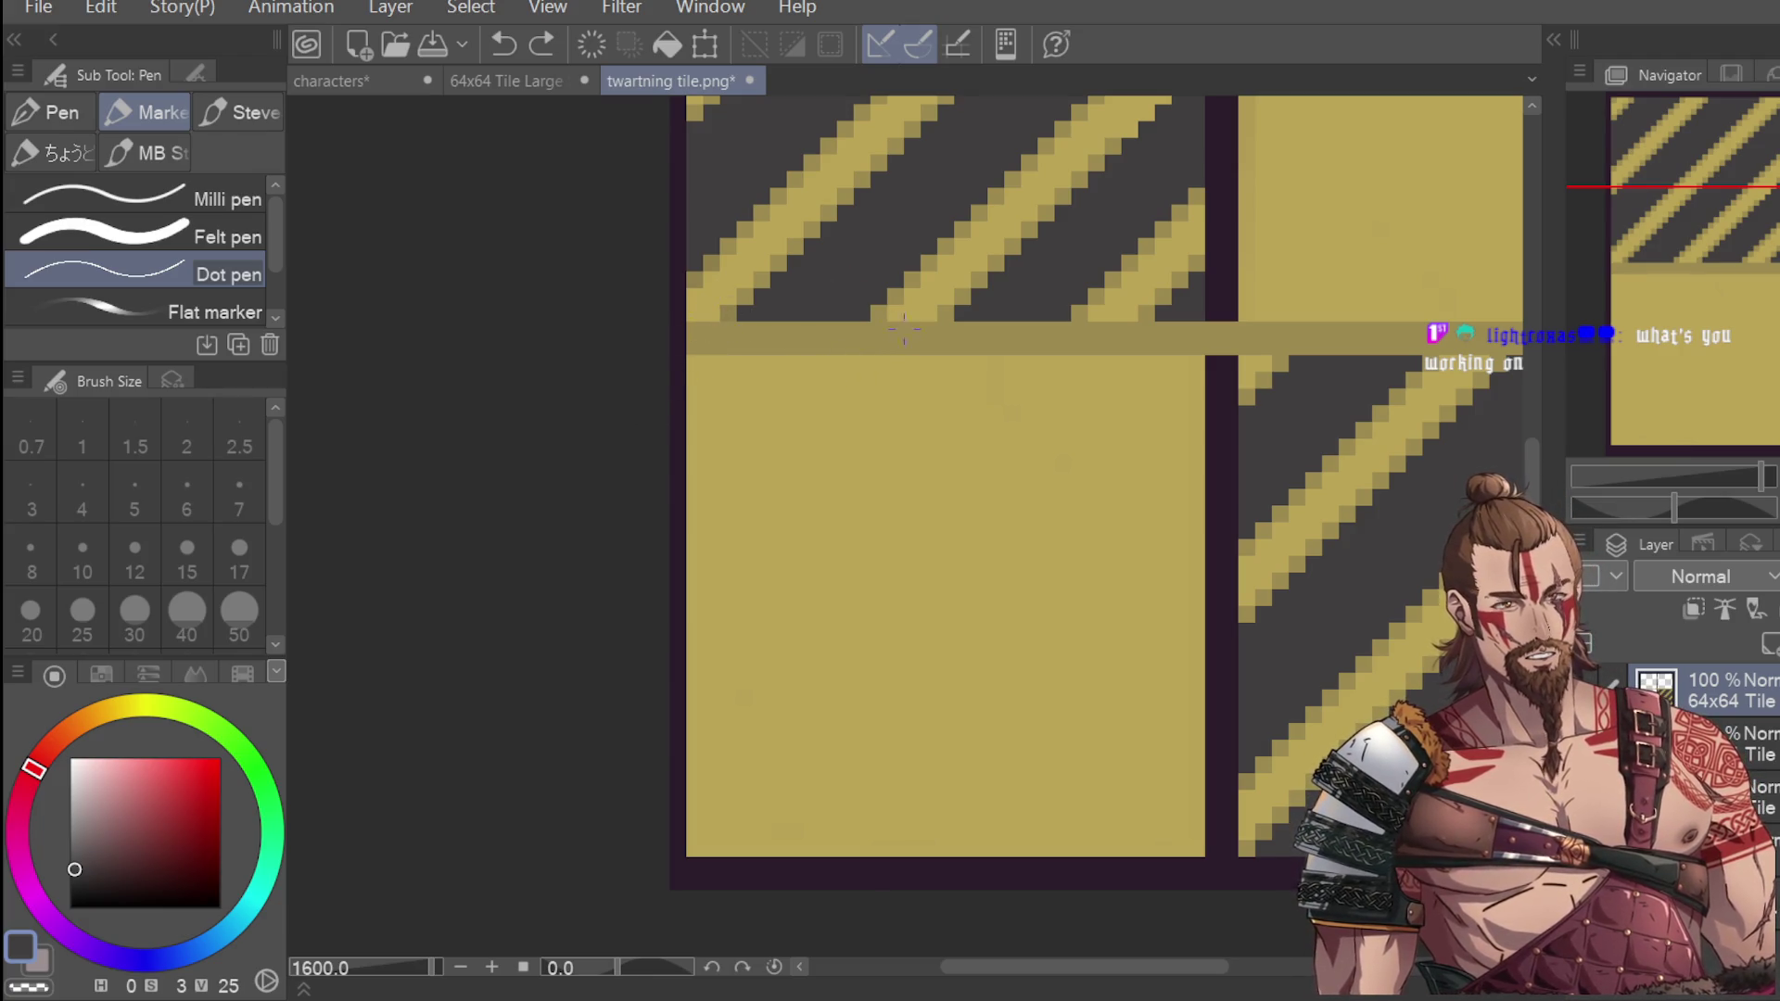
Test several positions for a dark pixel just below the seam, undoing each.
left_click(862, 331)
key("ctrl+z")
left_click(862, 331)
key("ctrl+z")
left_click(879, 330)
key("ctrl+z")
left_click(856, 331)
key("ctrl+z")
Draw the first dark grey diagonal pixel by pixel down-left across the lower-left tile.
left_click(827, 364)
left_click(811, 379)
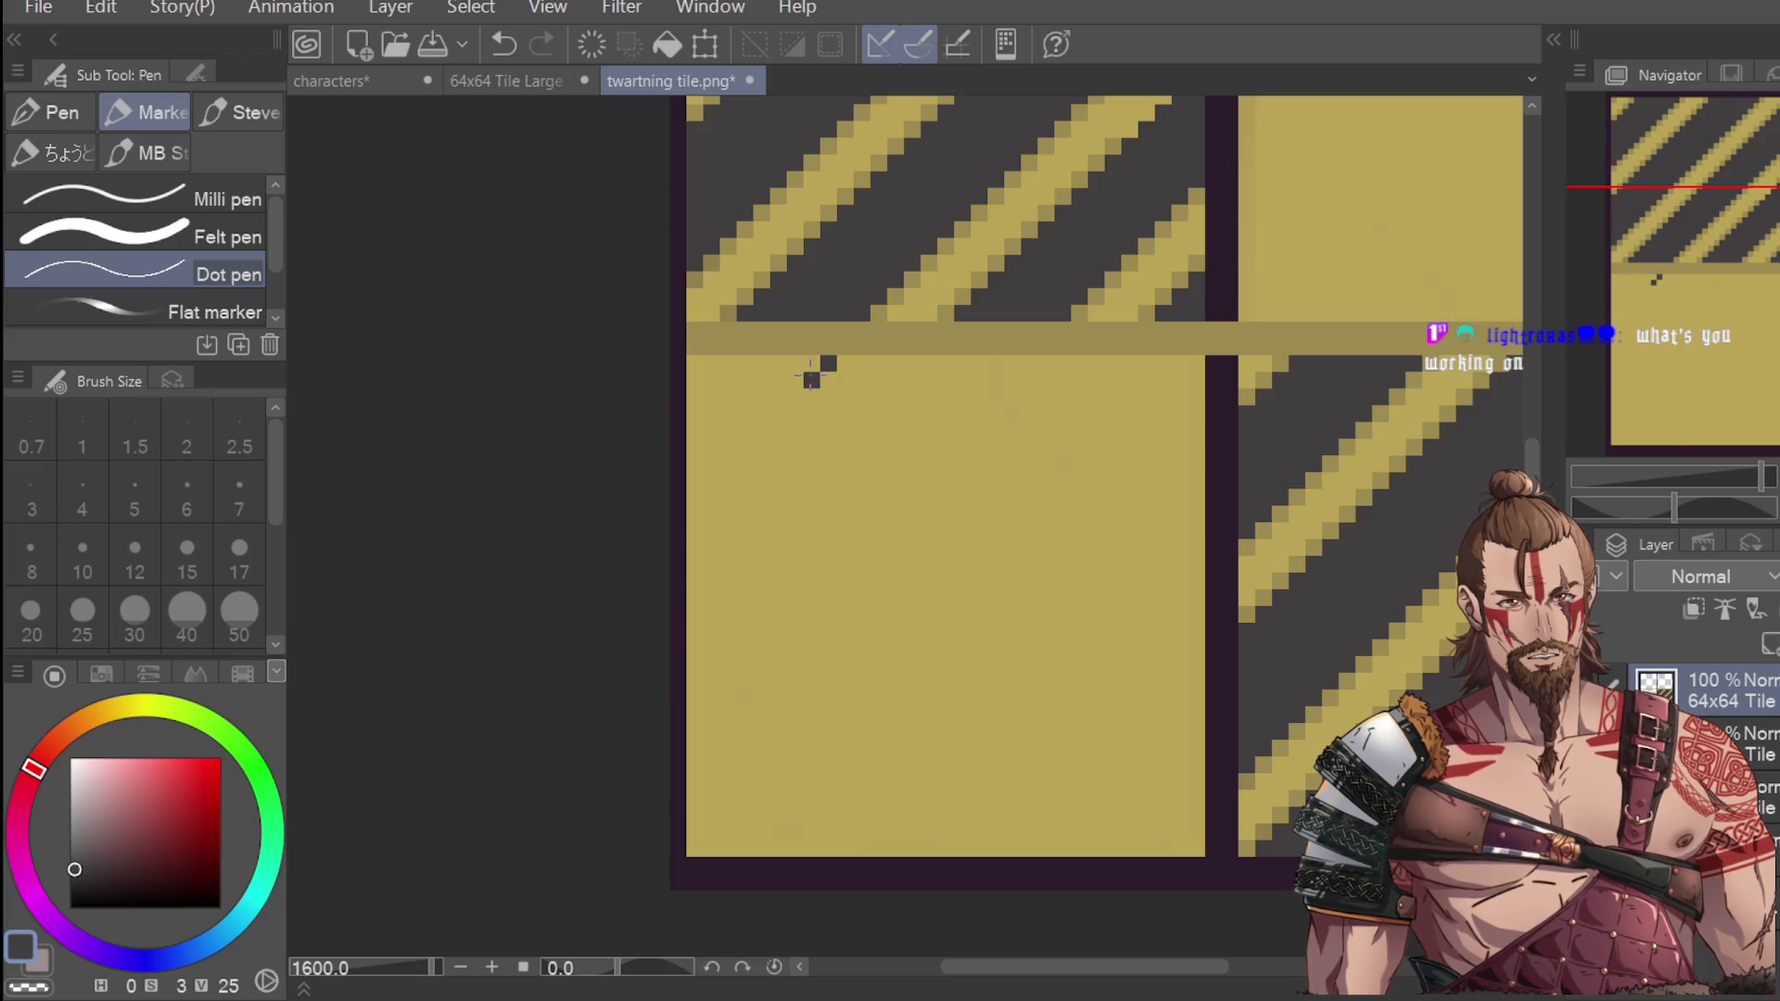
left_click(794, 396)
left_click(777, 412)
left_click(761, 429)
left_click(744, 445)
left_click(727, 463)
left_click(711, 480)
left_click(694, 496)
key("ctrl+z")
left_click(694, 496)
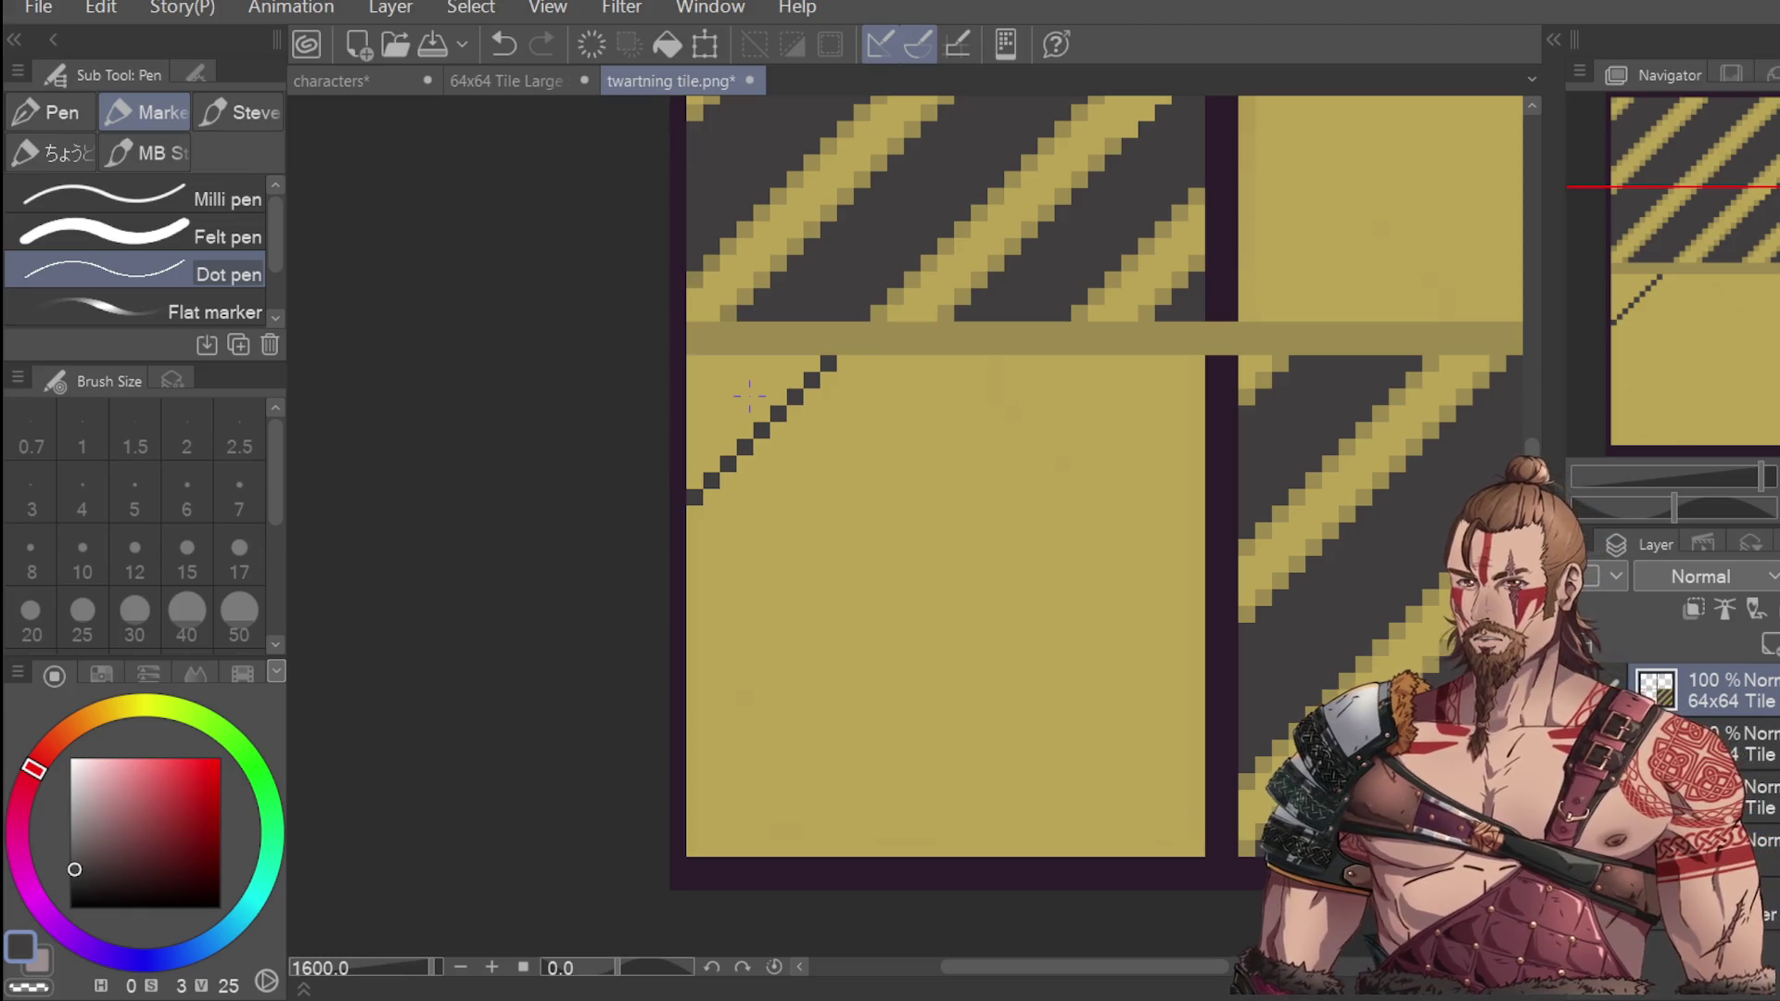
Start a second parallel dark diagonal one pixel left and extend it down-left.
left_click(912, 362)
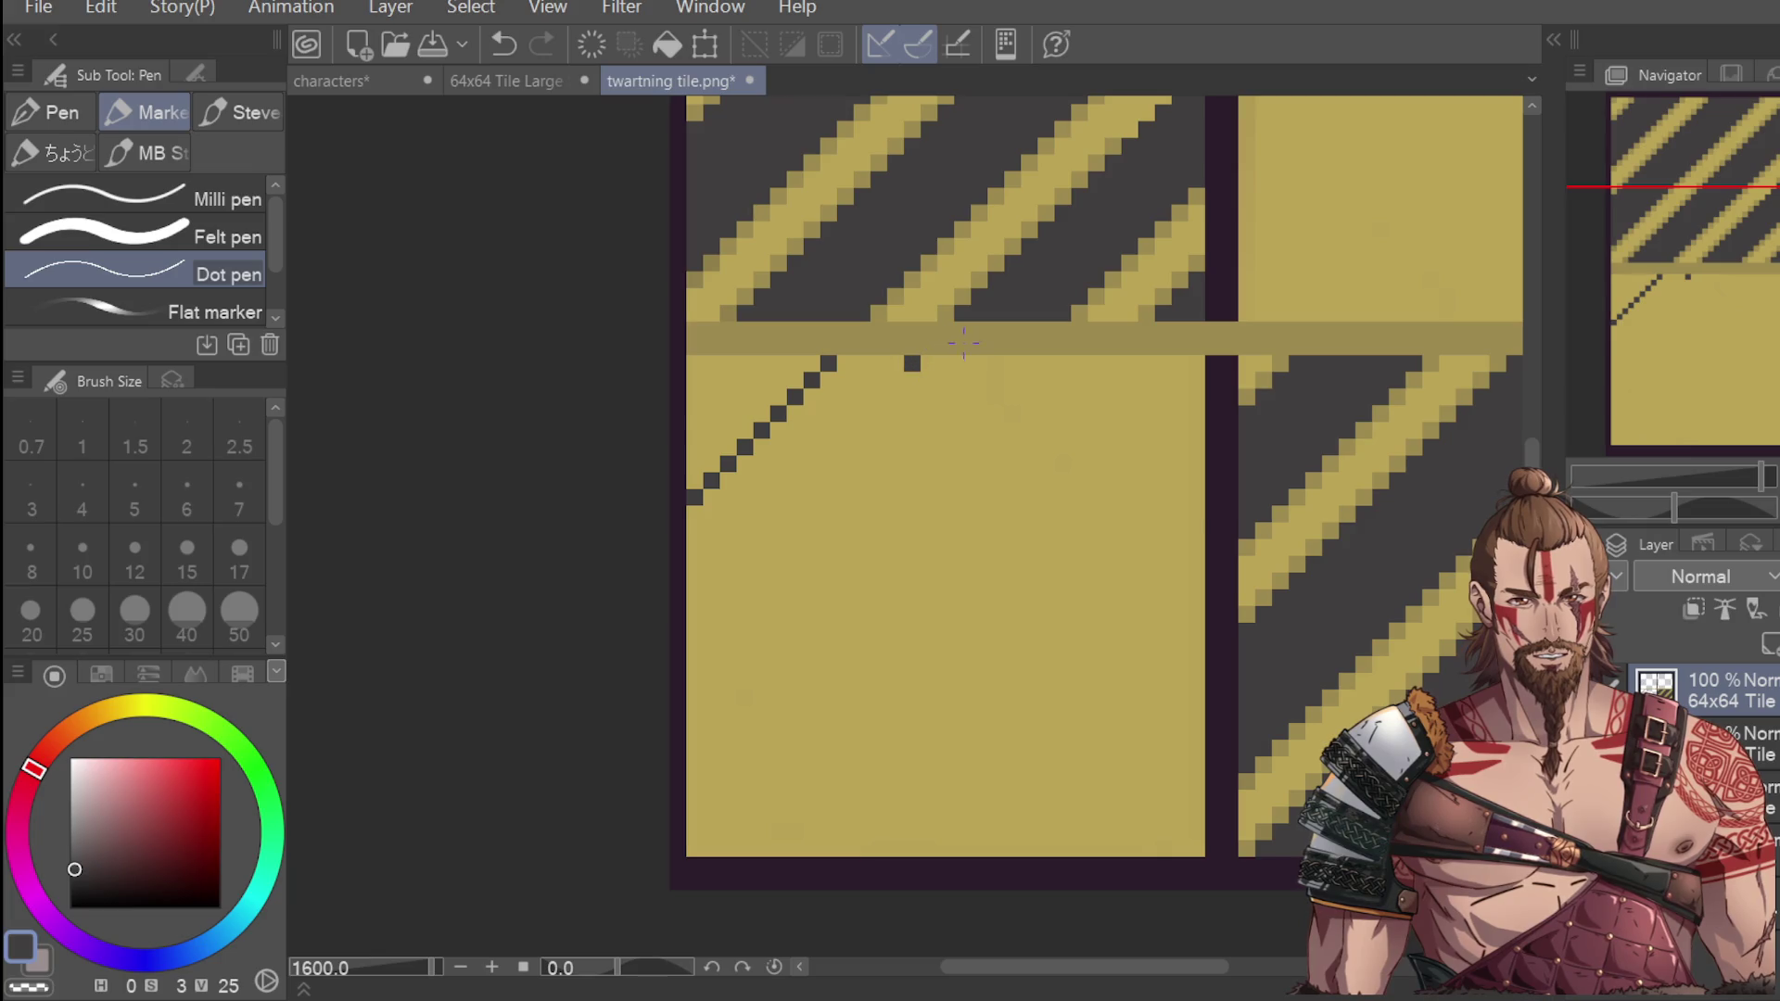
left_click(912, 346)
key("ctrl+z")
left_click(894, 363)
left_click(878, 380)
left_click(861, 396)
left_click(844, 413)
left_click(828, 430)
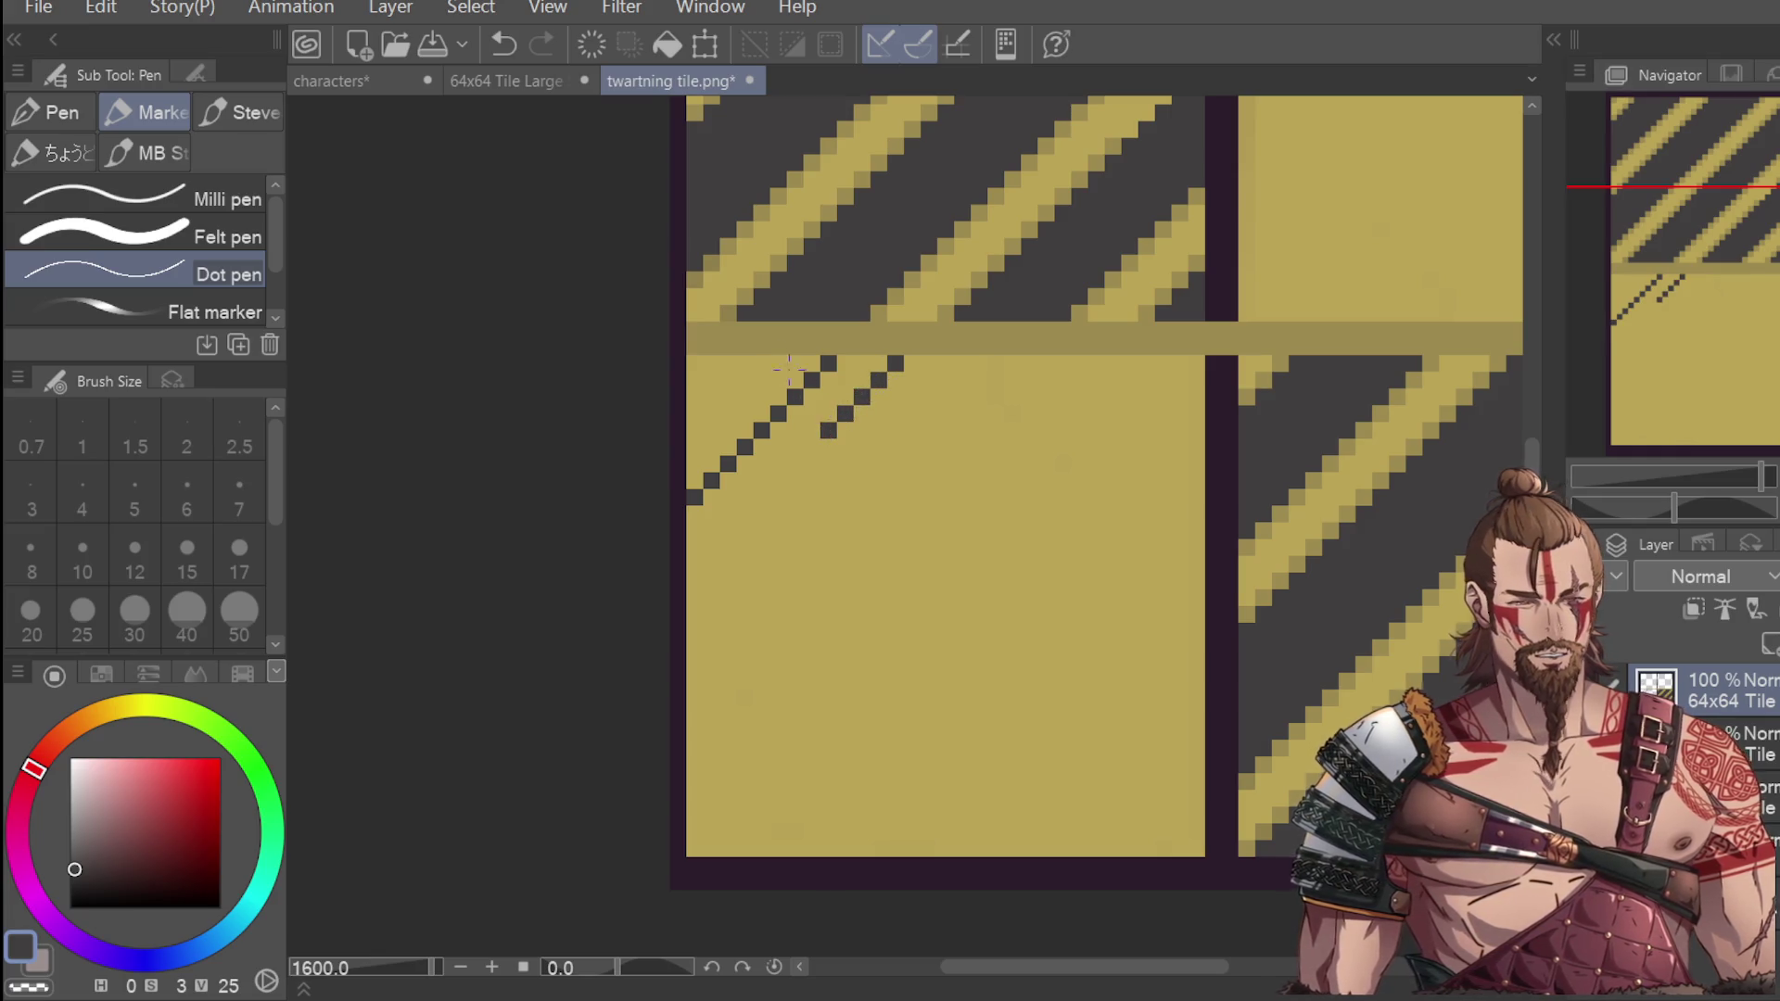
left_click(811, 446)
left_click(795, 463)
Finish the second diagonal, then fill the band between both diagonals with dark grey.
left_click(777, 480)
left_click(761, 496)
key("ctrl+z")
left_click(761, 497)
left_click(744, 513)
left_click(728, 514)
key("ctrl+z")
left_click(727, 530)
left_click(711, 546)
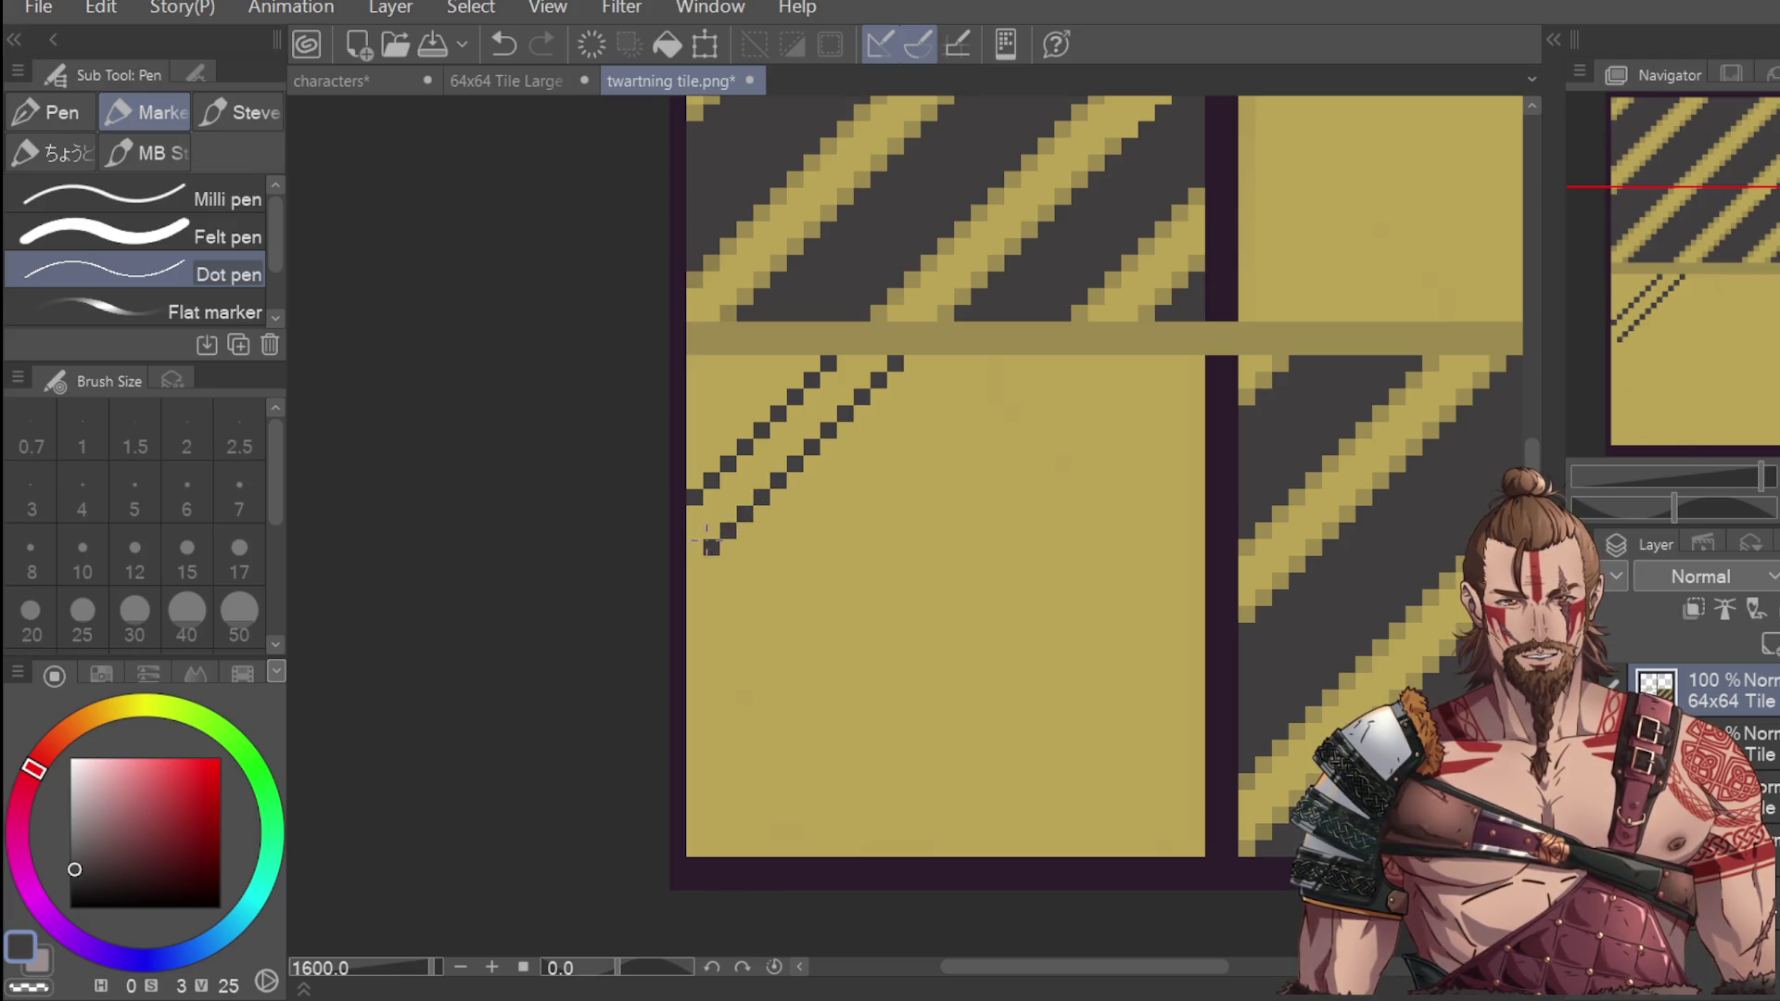
left_click(694, 564)
mouse_move(701, 528)
left_mouse_down()
mouse_move(695, 542)
mouse_move(825, 384)
mouse_move(816, 412)
mouse_move(885, 357)
left_mouse_up()
Undo a stray stroke and draw a dark horizontal run of pixels just below the seam.
scroll(917, 299, "down", 4)
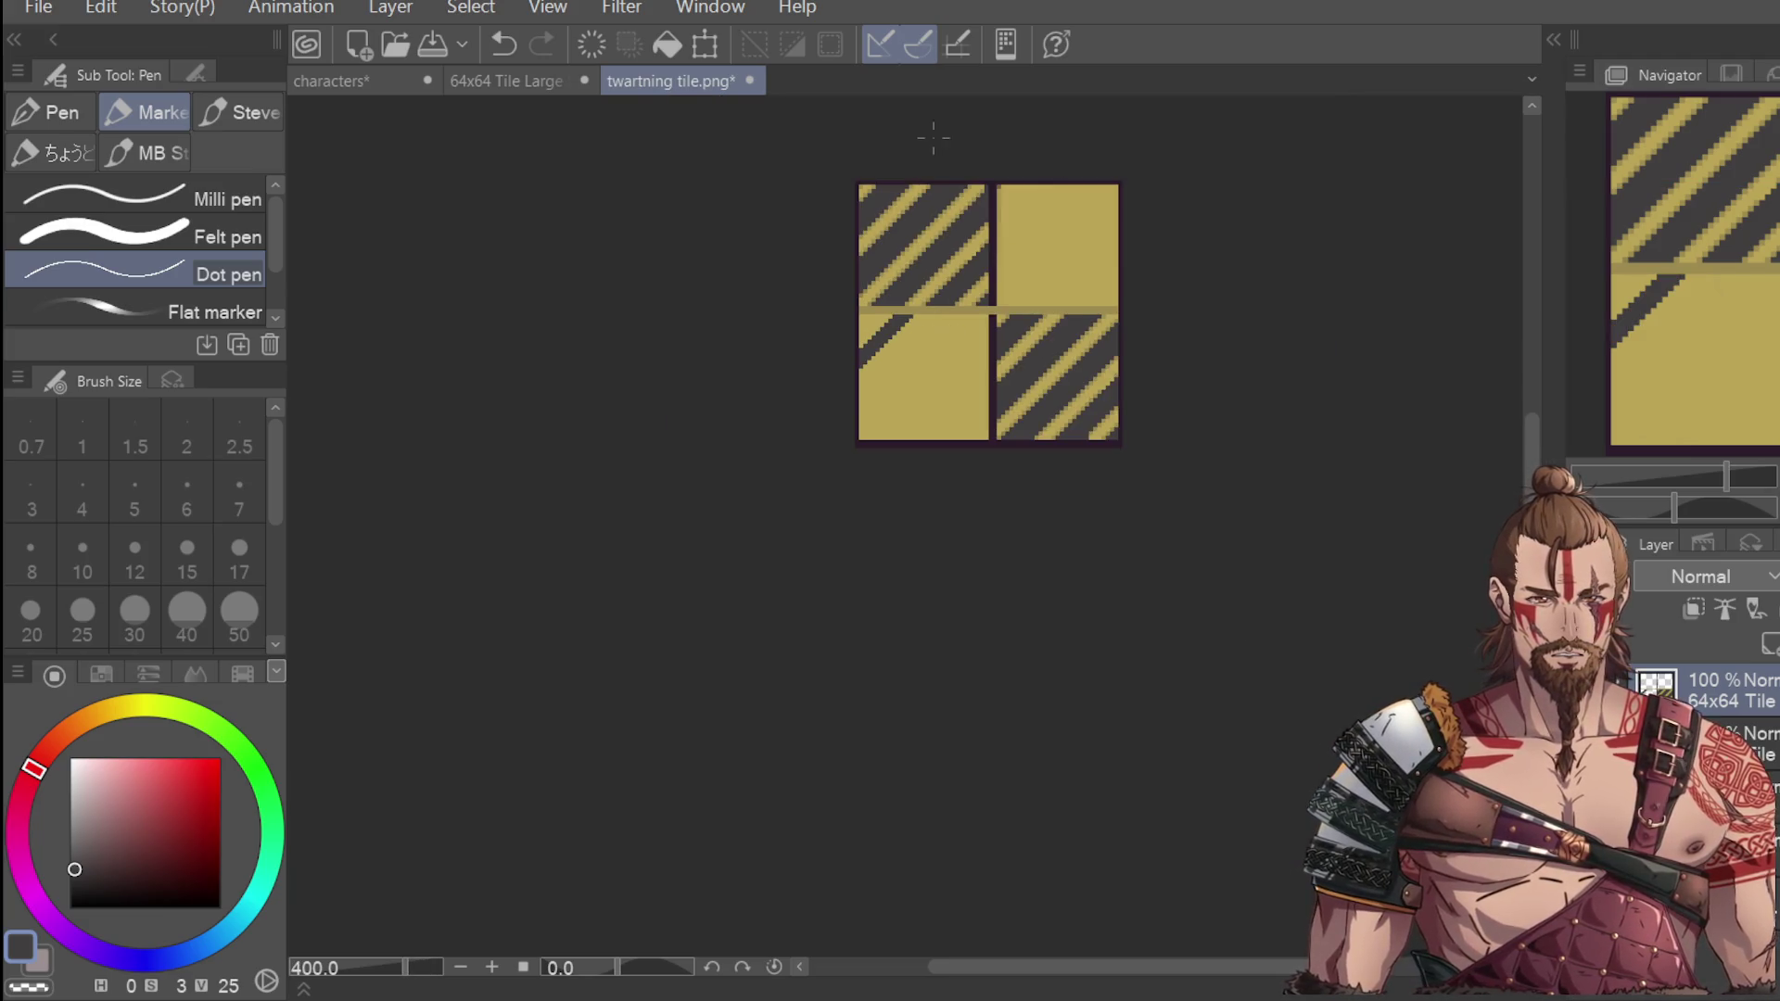
scroll(932, 329, "up", 4)
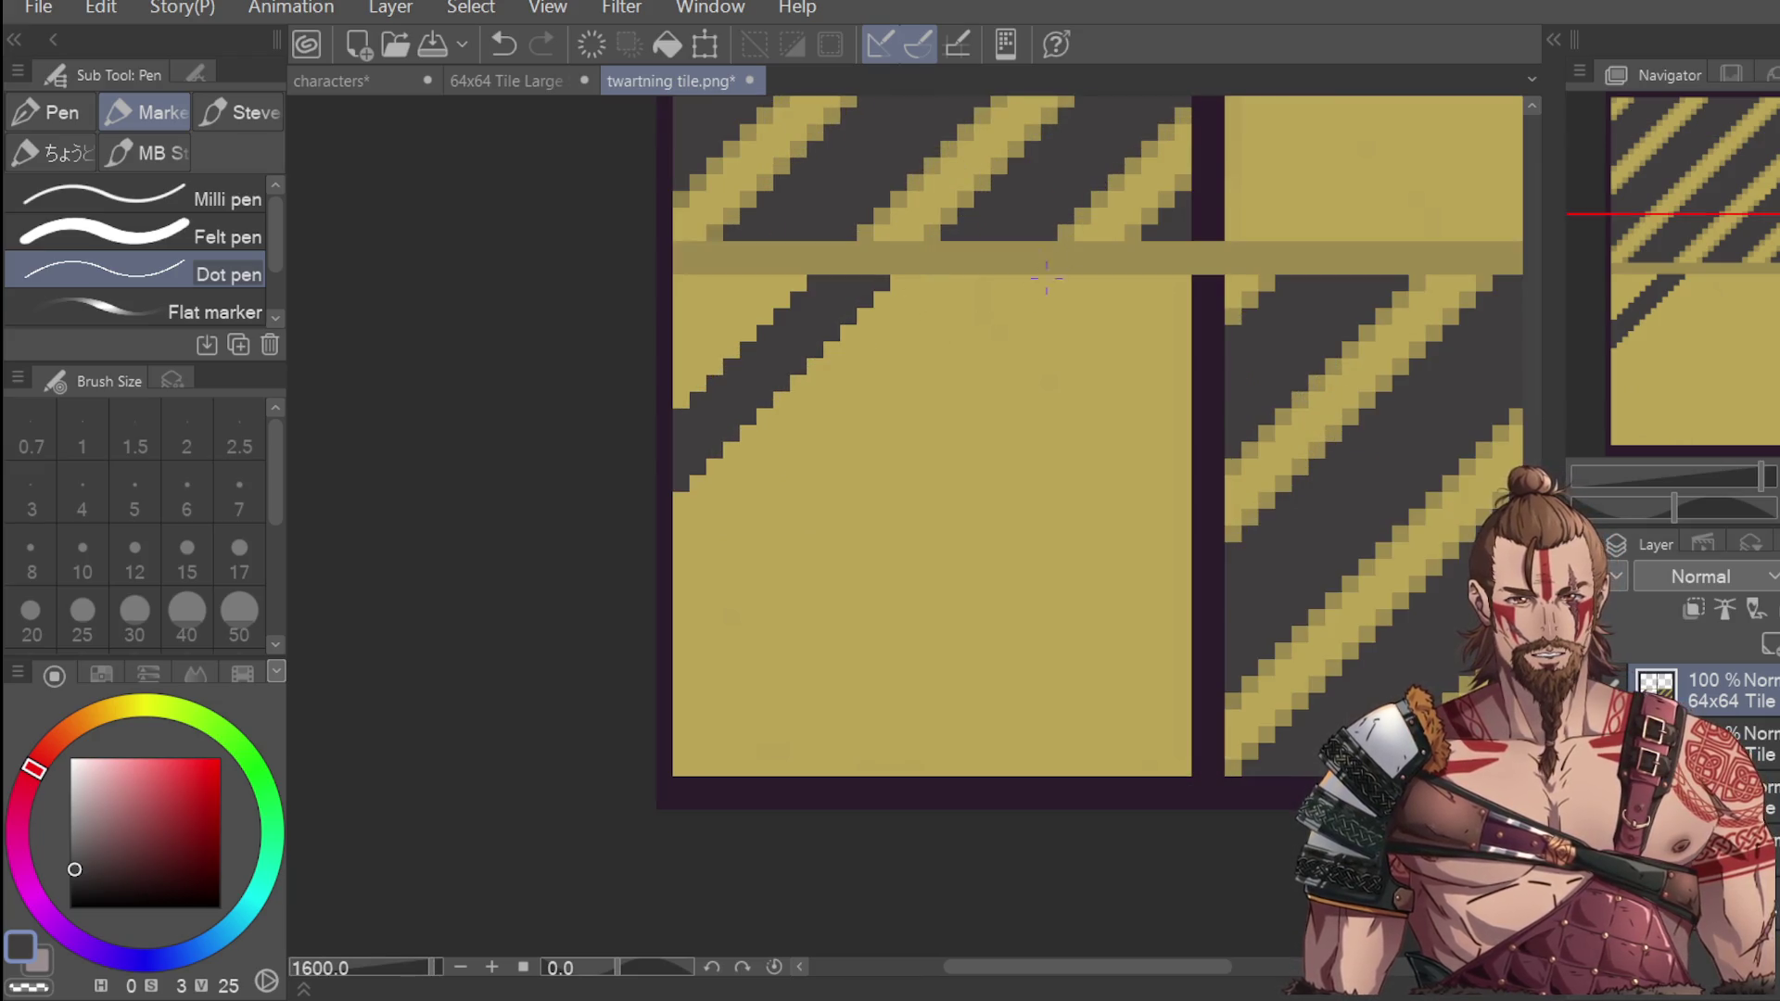
key("ctrl+z")
key("ctrl+y")
key("ctrl+z")
left_click(1016, 283)
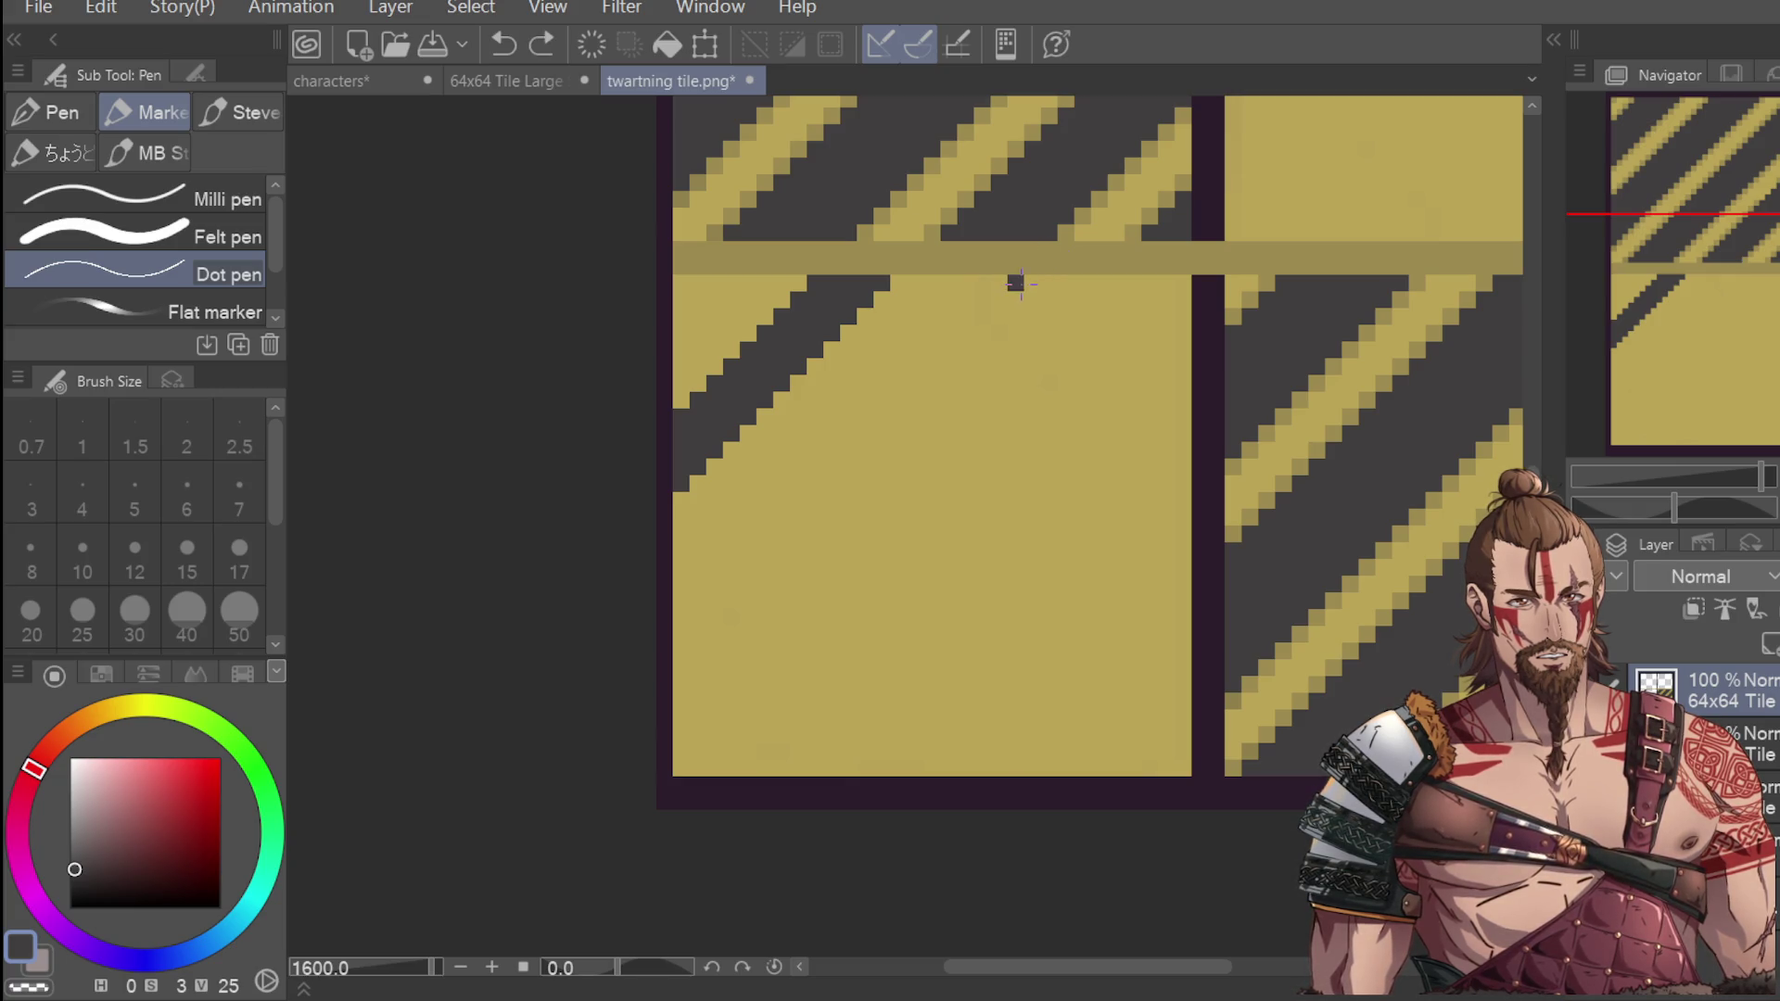
left_click(1115, 250)
left_click(1084, 281)
key("ctrl+z")
key("ctrl+z")
left_click(1077, 283)
left_click_drag(1015, 283, 1075, 283)
Draw a dark one-pixel diagonal line down-left from below the seam to the tile edge.
left_click(999, 300)
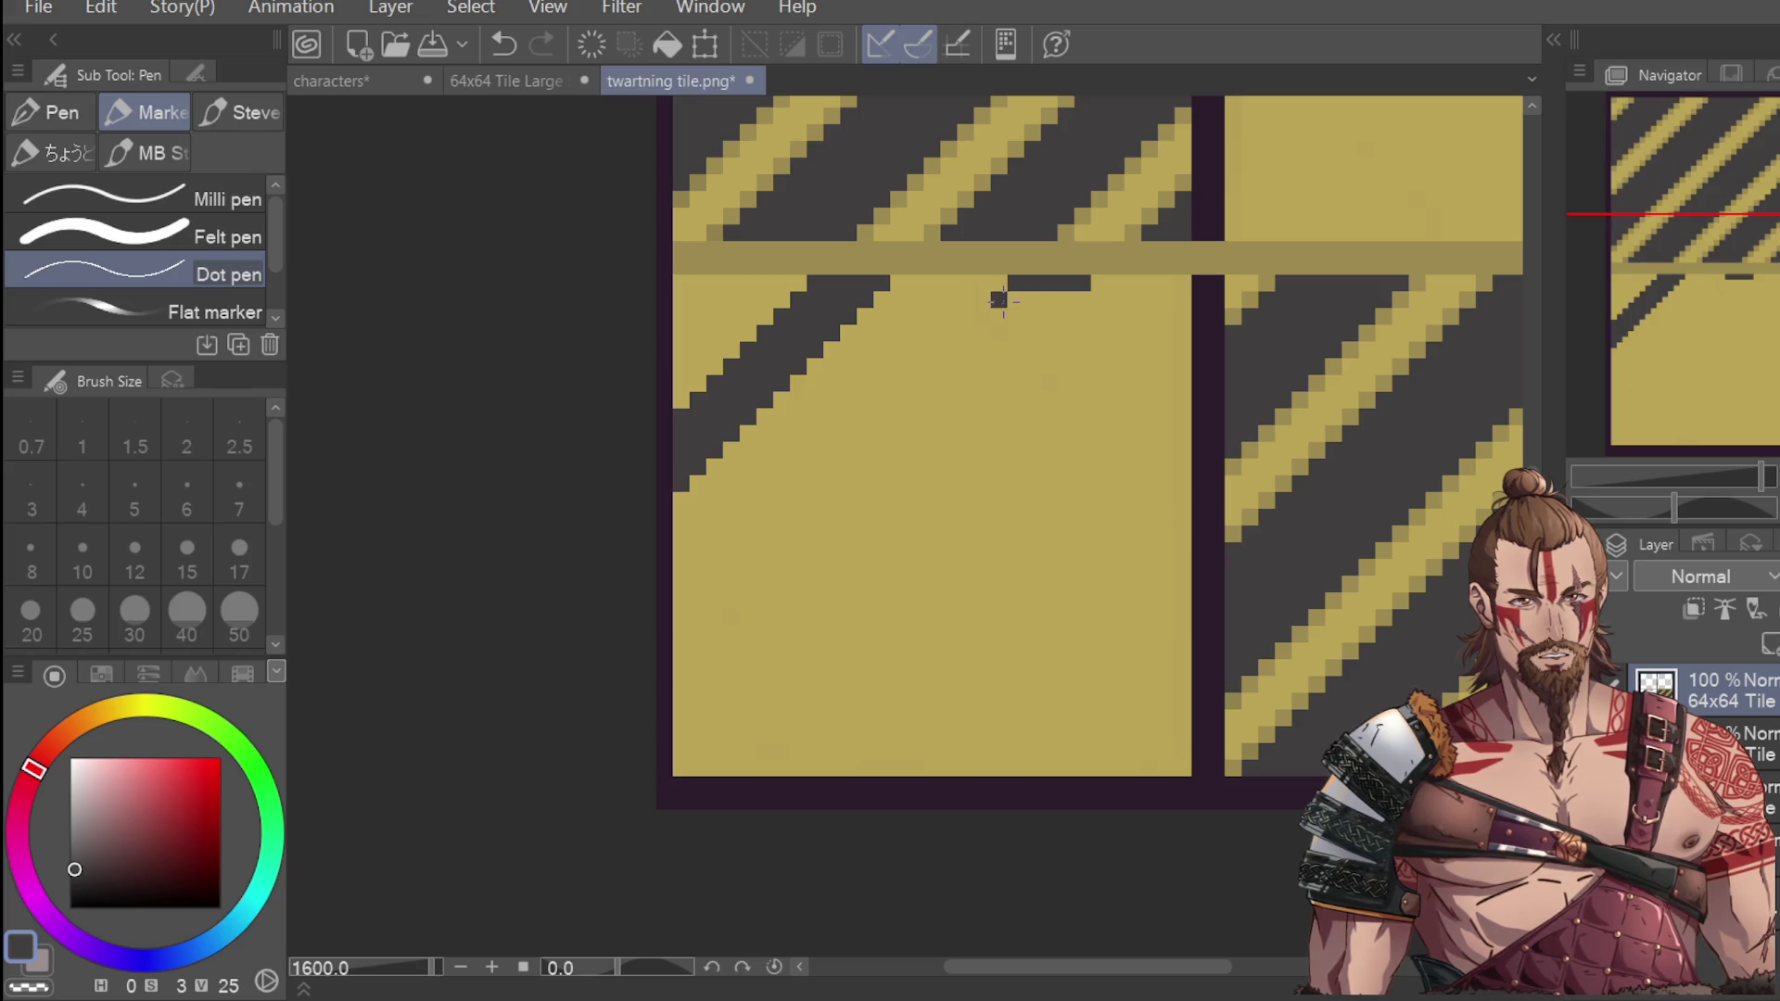
left_click(981, 316)
left_click(965, 333)
left_click(948, 349)
left_click(932, 366)
left_click(914, 383)
left_click(898, 399)
left_click(881, 416)
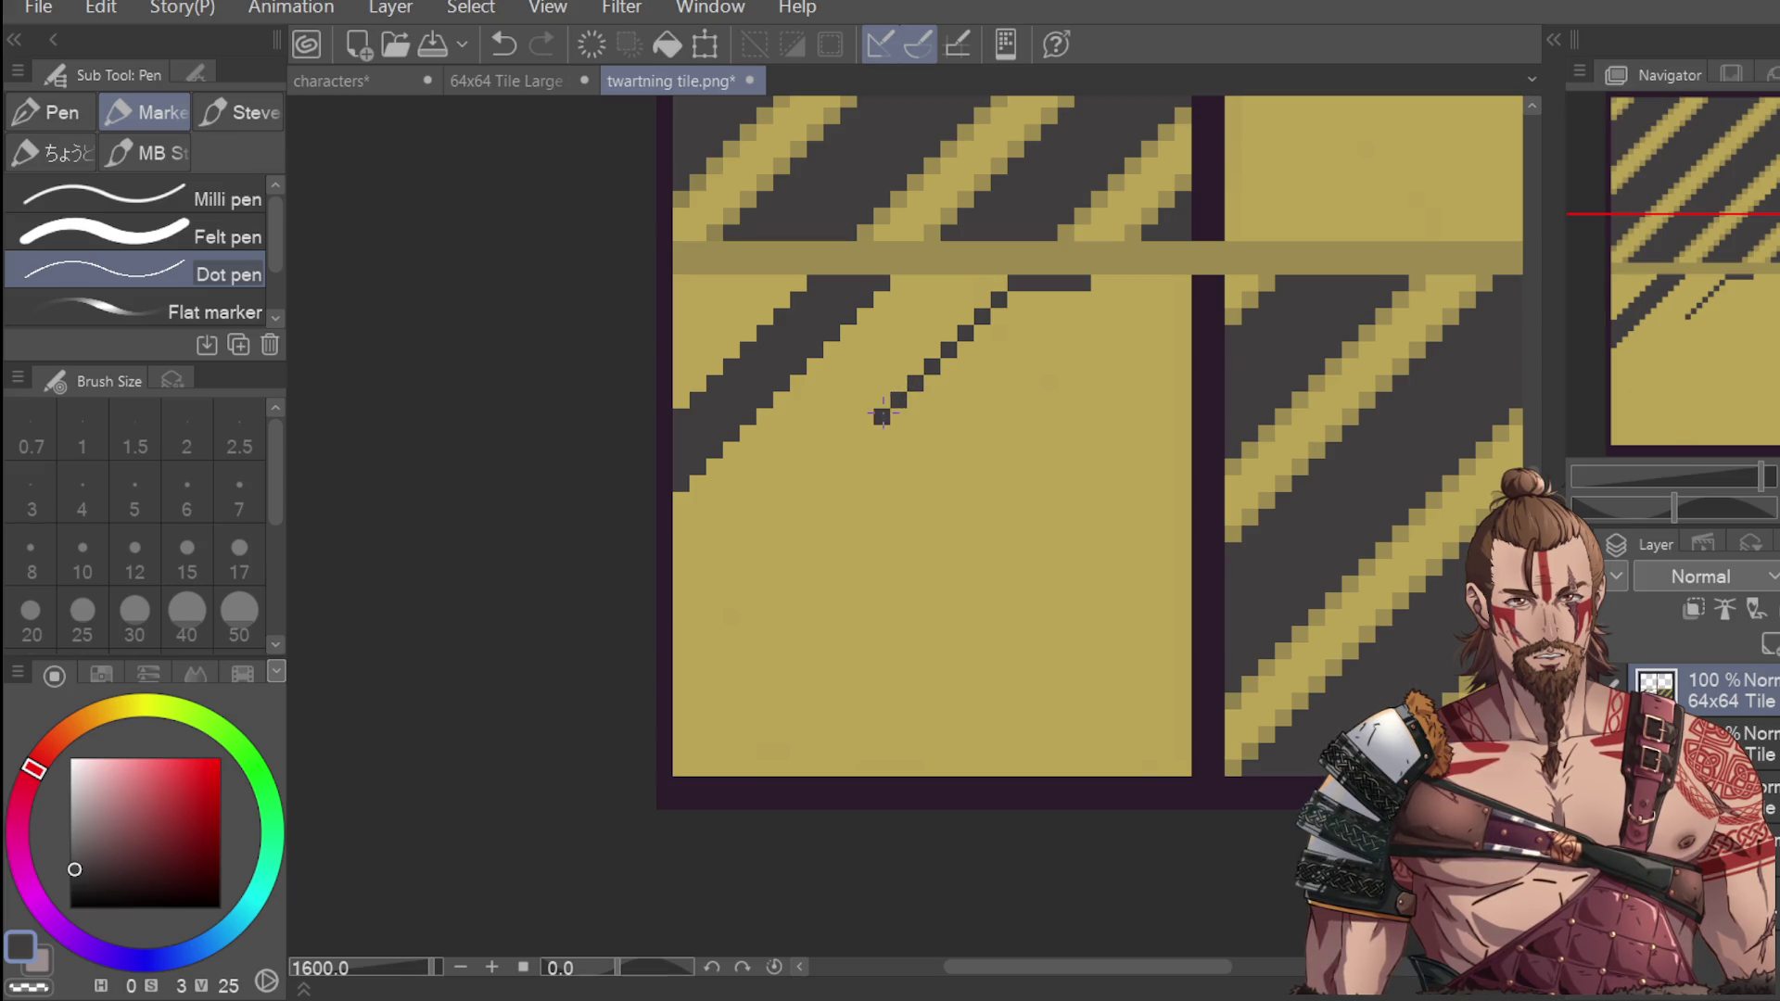
left_click(865, 432)
left_click(848, 450)
left_click(831, 466)
left_click(815, 483)
left_click(798, 500)
left_click(781, 517)
left_click(765, 533)
left_click(748, 549)
left_click(731, 567)
left_click(715, 583)
left_click(698, 600)
left_click(681, 616)
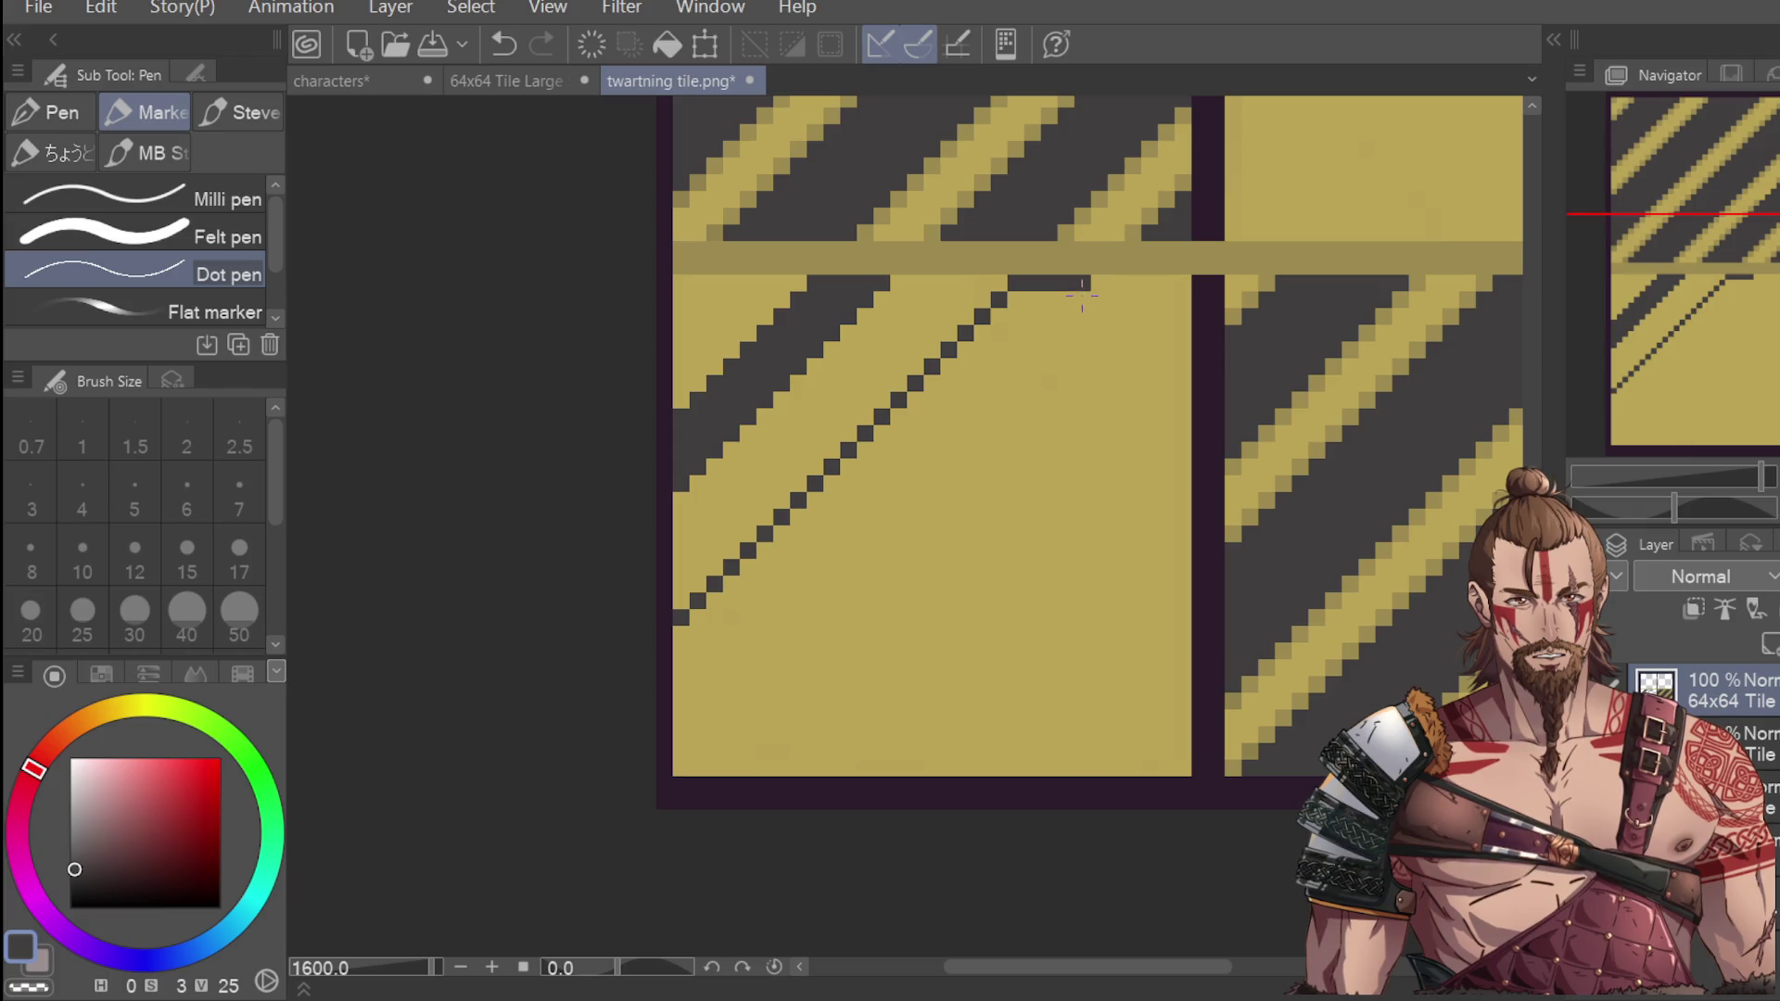
Draw a second parallel diagonal outline to the left edge and fill the band between them dark.
left_click(1117, 249)
left_click(1099, 266)
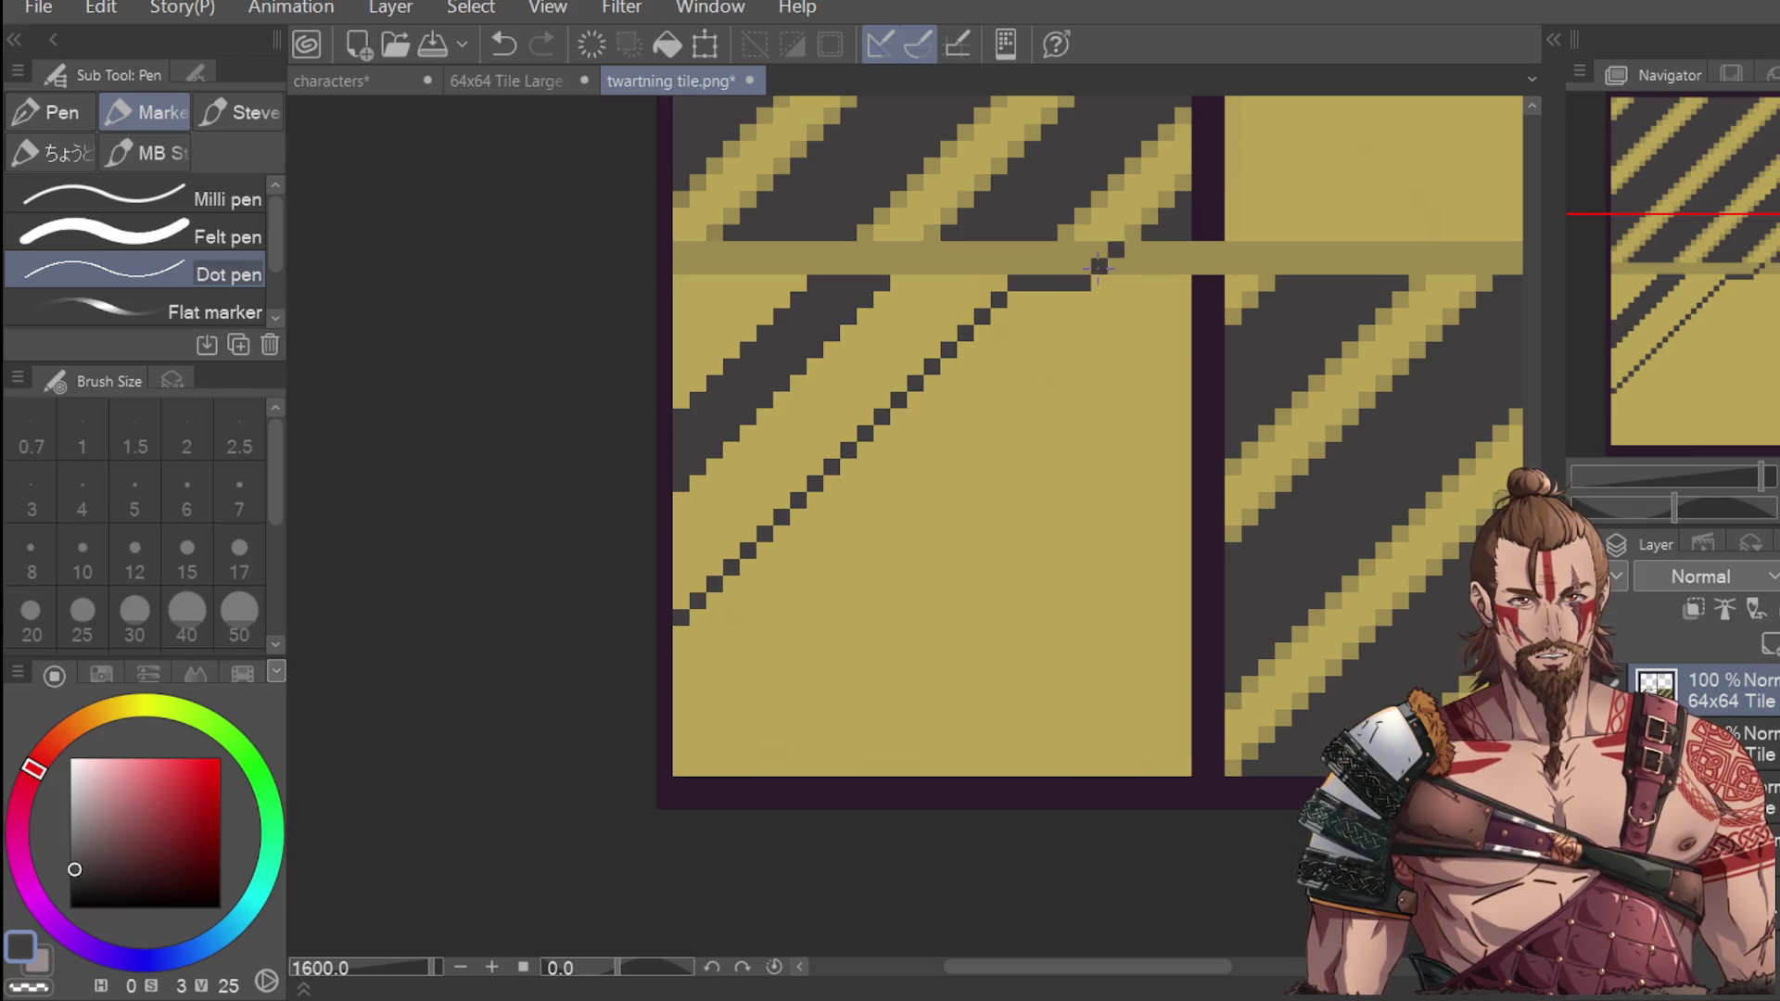
key("ctrl+z")
key("ctrl+z")
left_click(1067, 299)
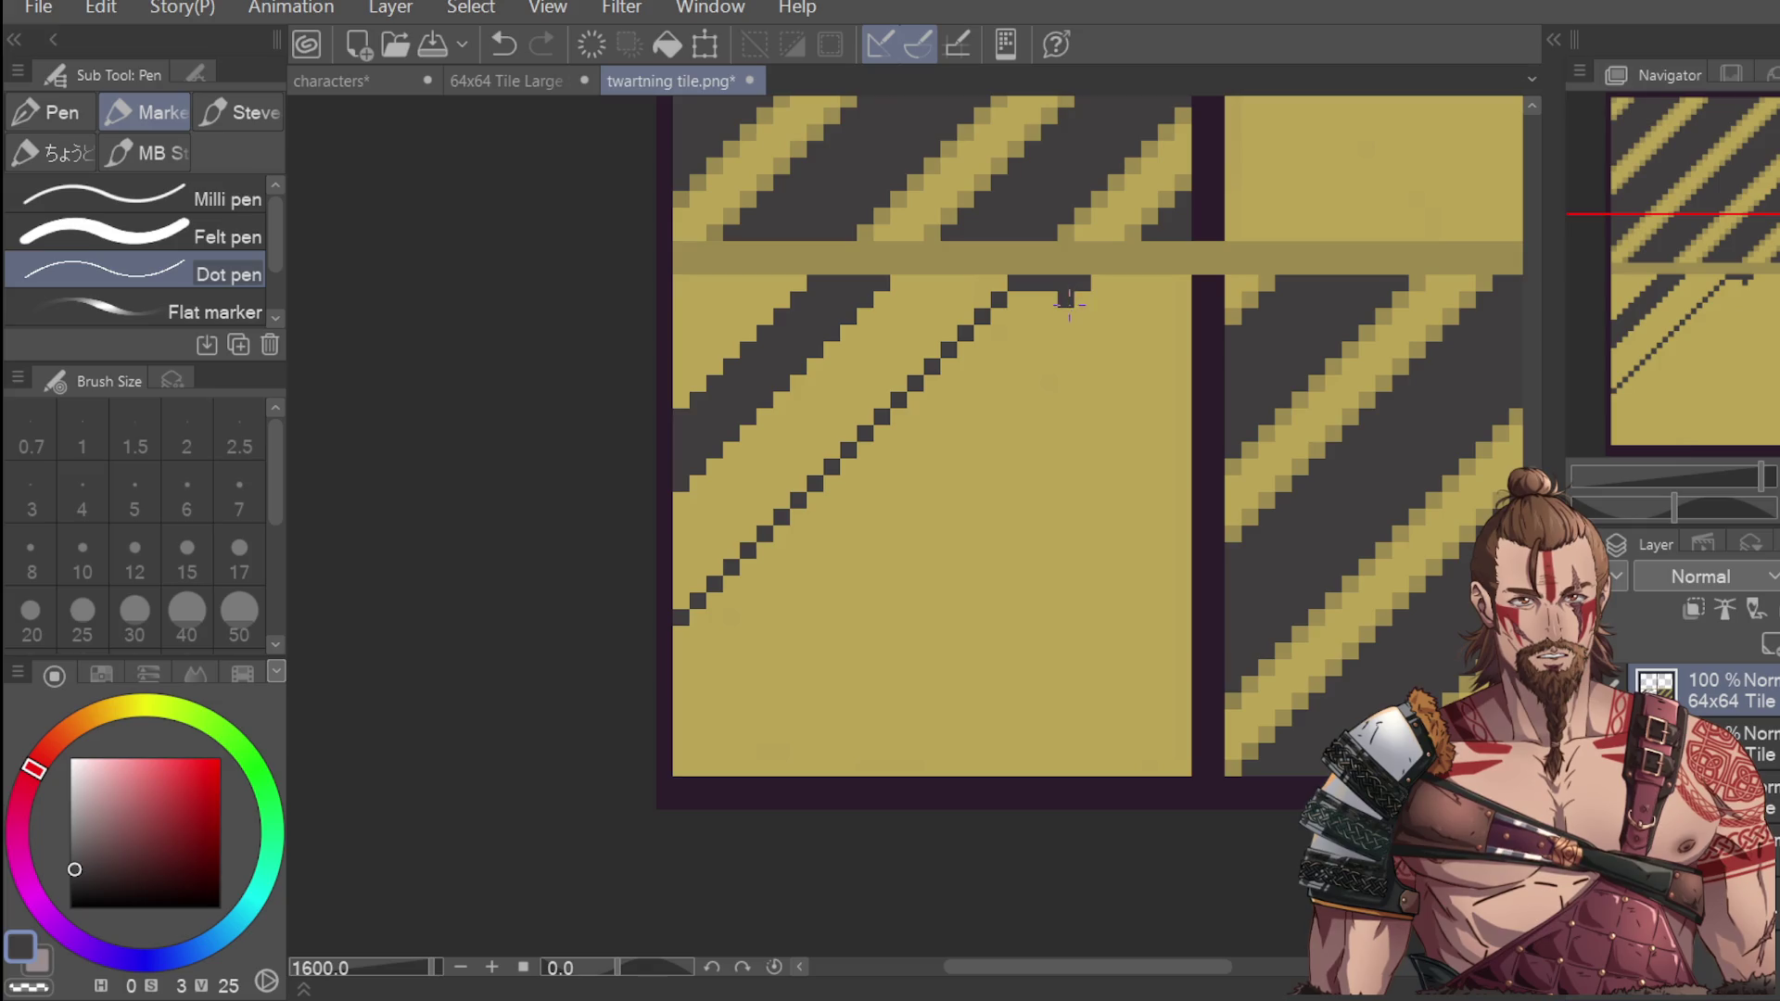
left_click(1050, 315)
left_click(1033, 332)
left_click(1016, 349)
left_click(999, 365)
left_click(983, 382)
left_click(965, 399)
left_click(949, 416)
left_click(933, 433)
left_click(915, 450)
left_click(899, 467)
left_click(882, 483)
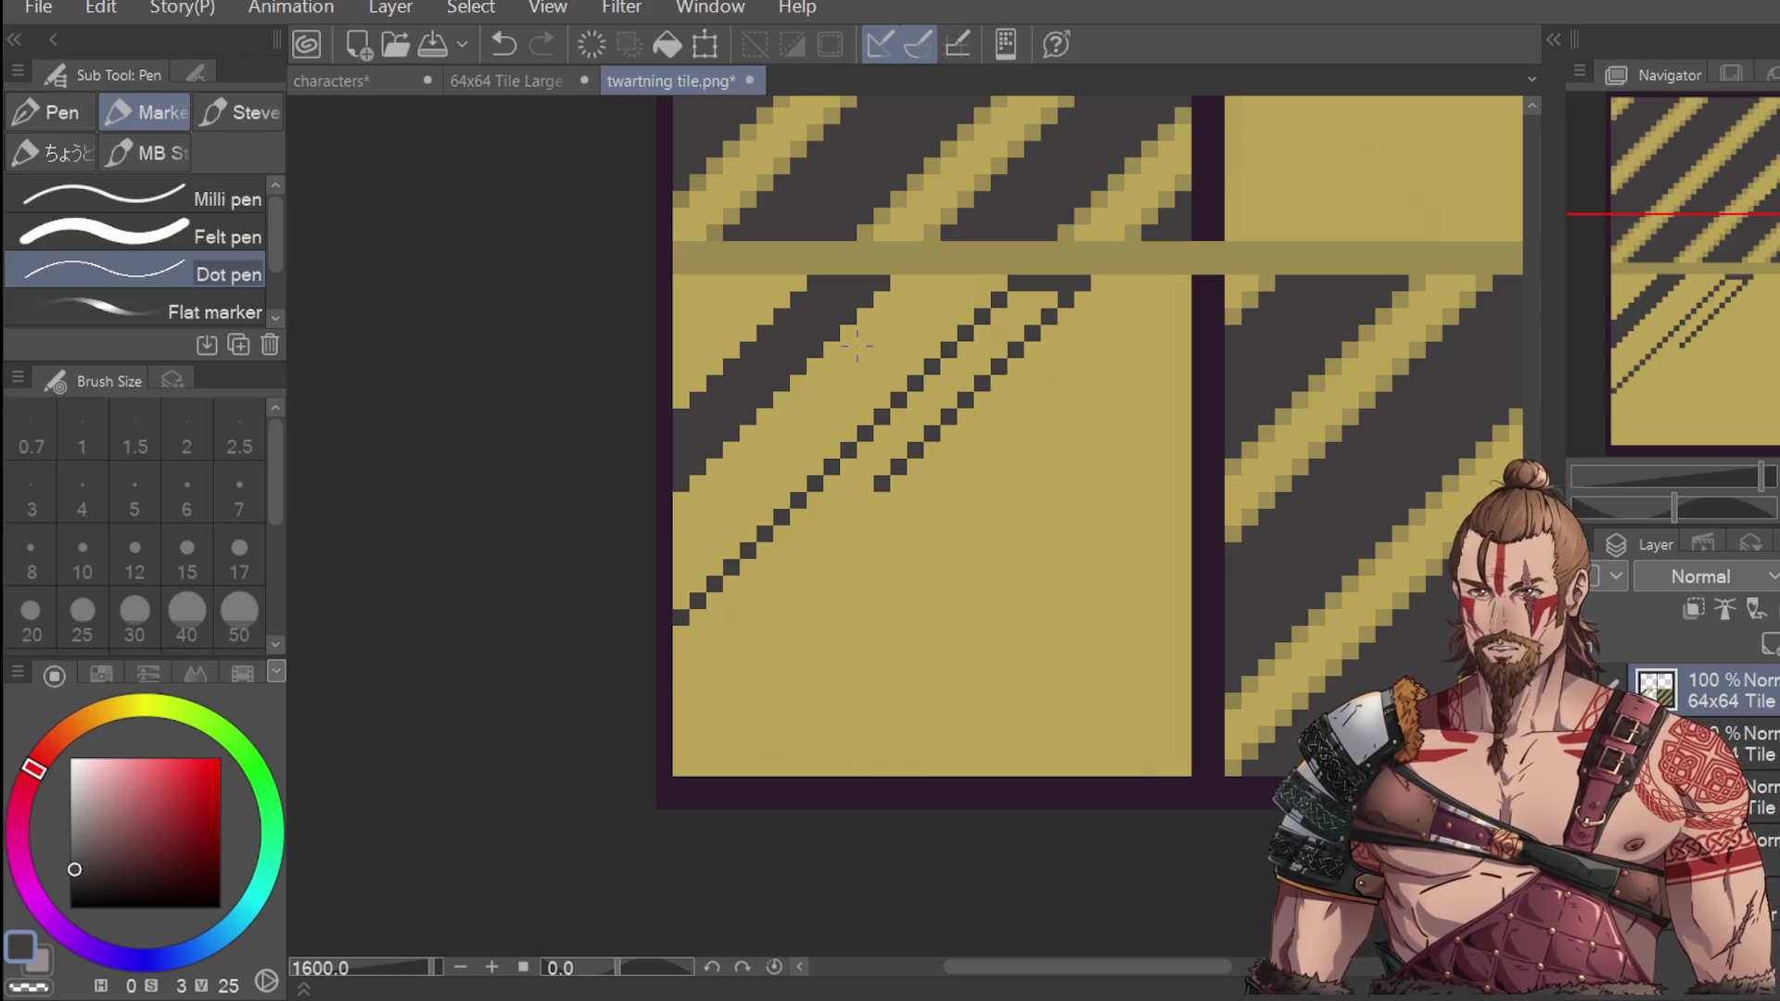
left_click(865, 501)
left_click(848, 517)
left_click(831, 533)
left_click(815, 550)
left_click(798, 568)
left_click(781, 585)
left_click(765, 601)
left_click(748, 618)
left_click(732, 635)
left_click(714, 651)
left_click(697, 668)
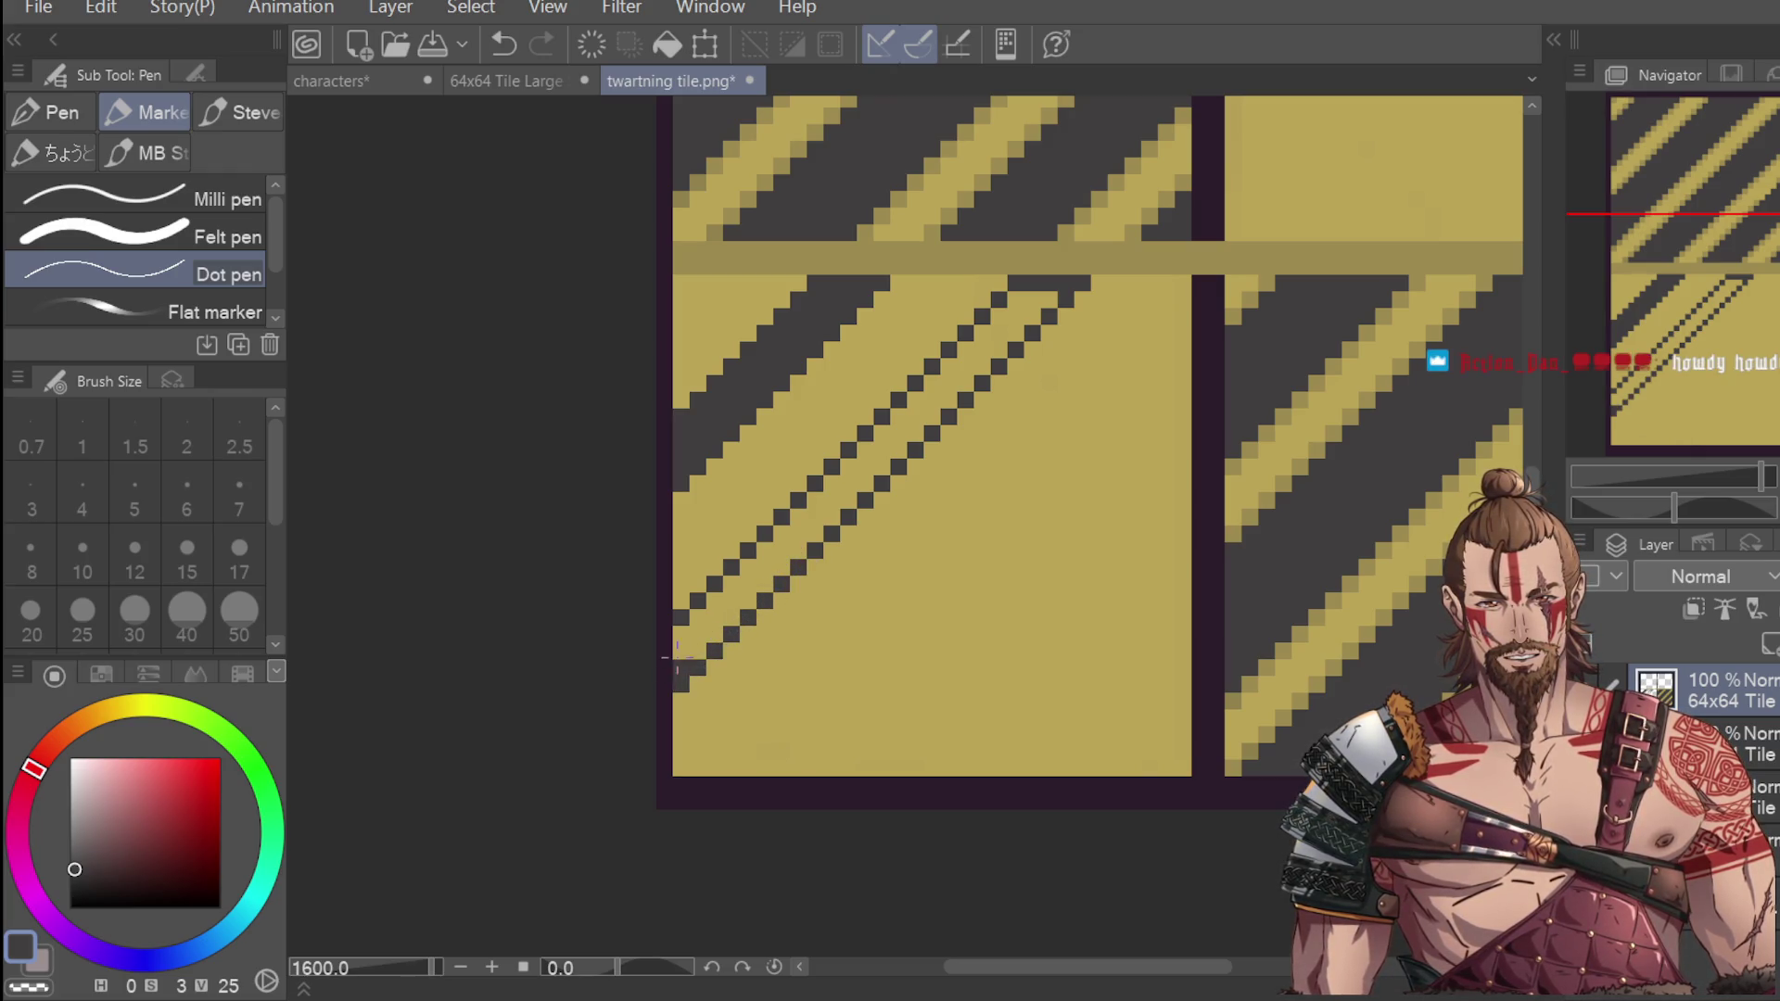
left_click(681, 685)
mouse_move(682, 631)
left_mouse_down()
mouse_move(691, 649)
mouse_move(788, 523)
mouse_move(794, 547)
mouse_move(1024, 306)
mouse_move(973, 375)
left_mouse_up()
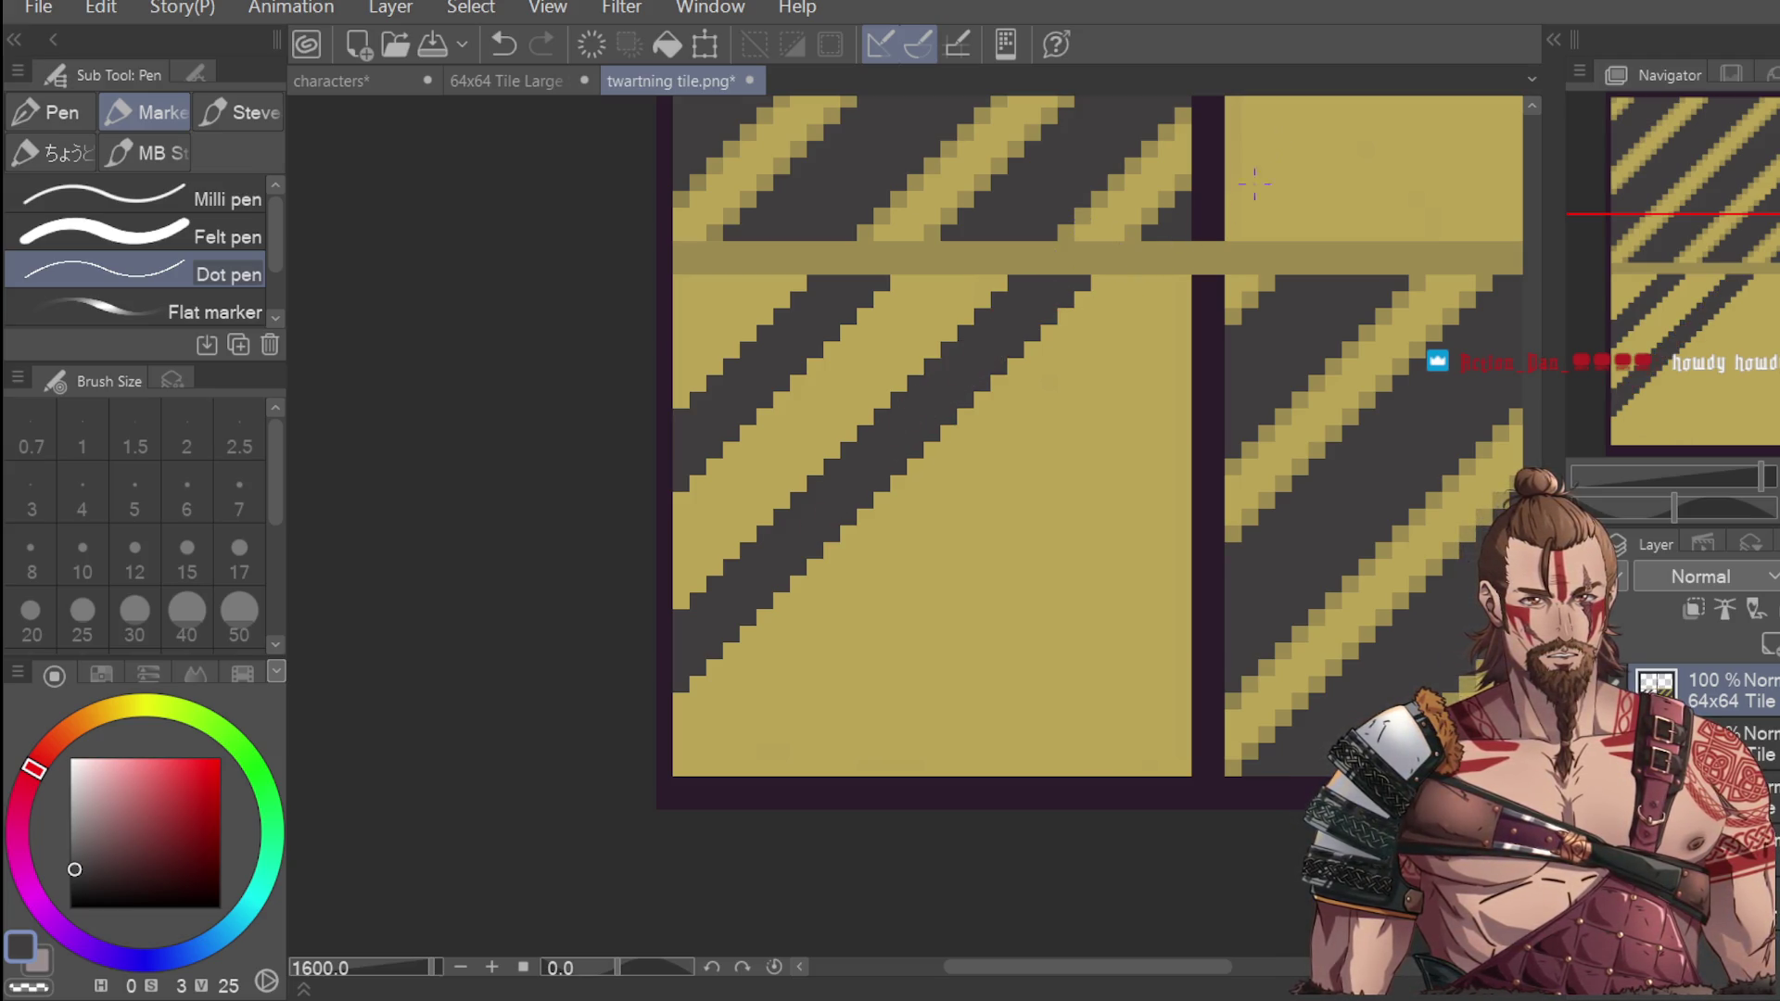
scroll(1288, 139, "down", 4)
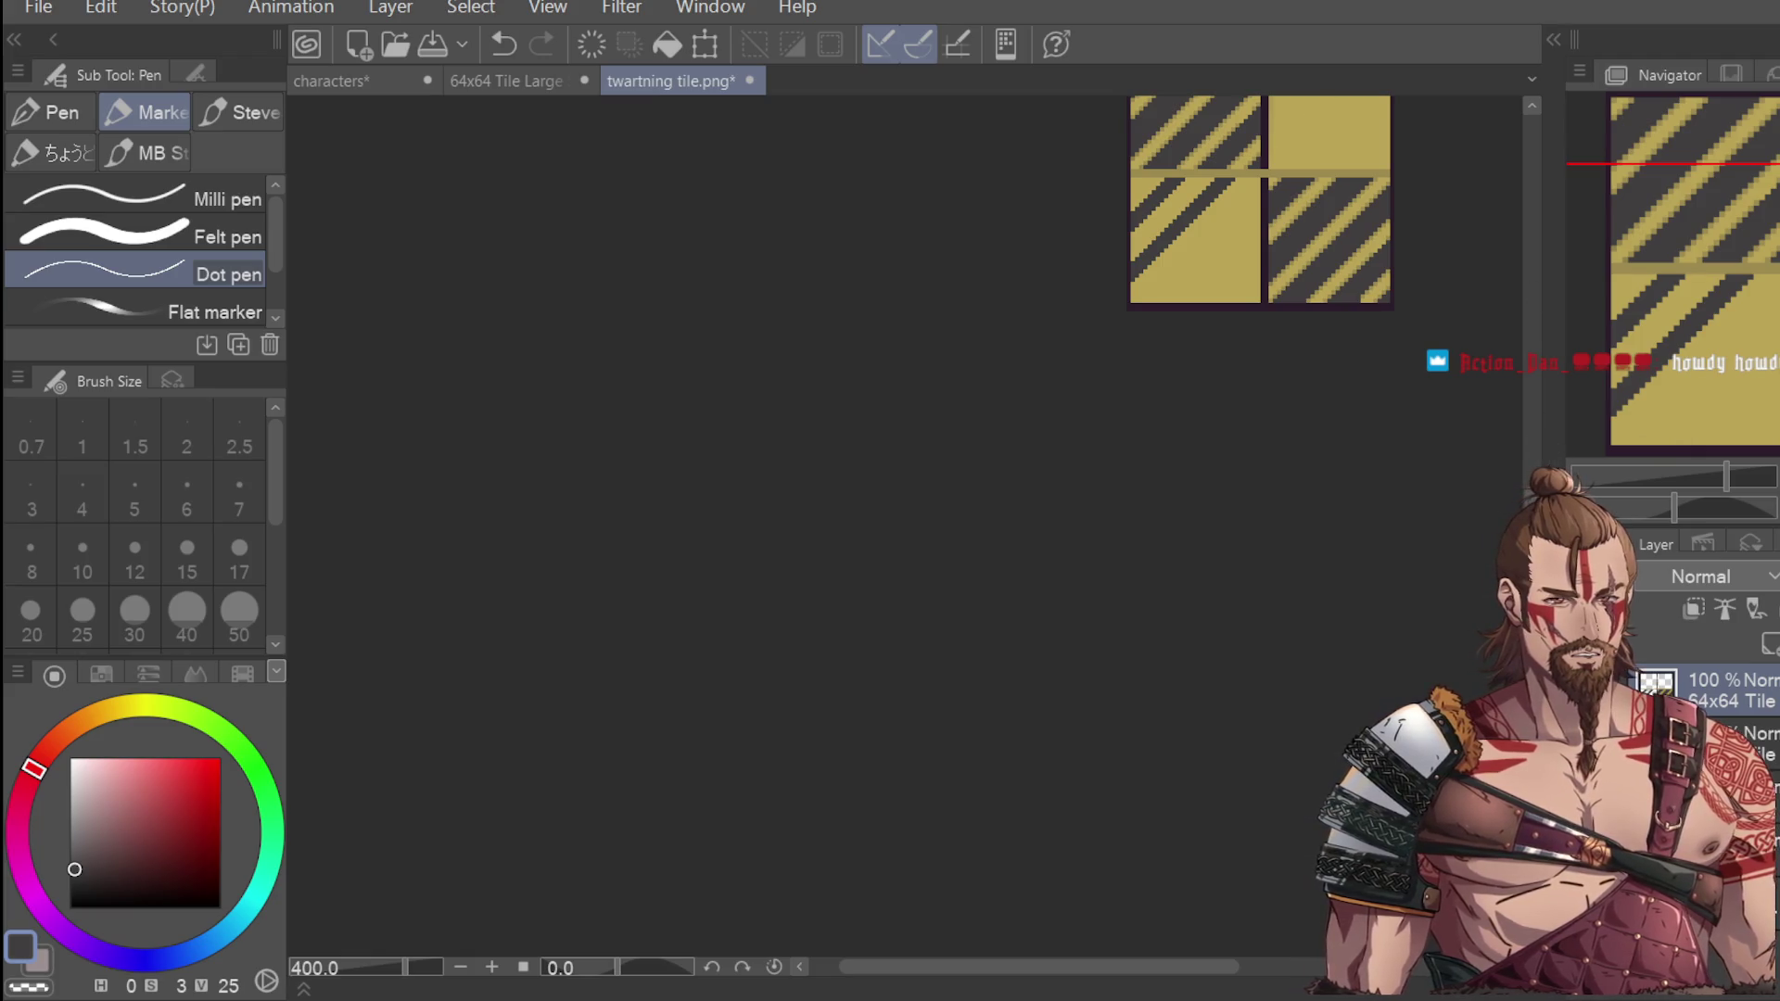
Add diagonal dark pixels at the stripe's end just below the seam, undoing stray ones.
scroll(1268, 248, "up", 4)
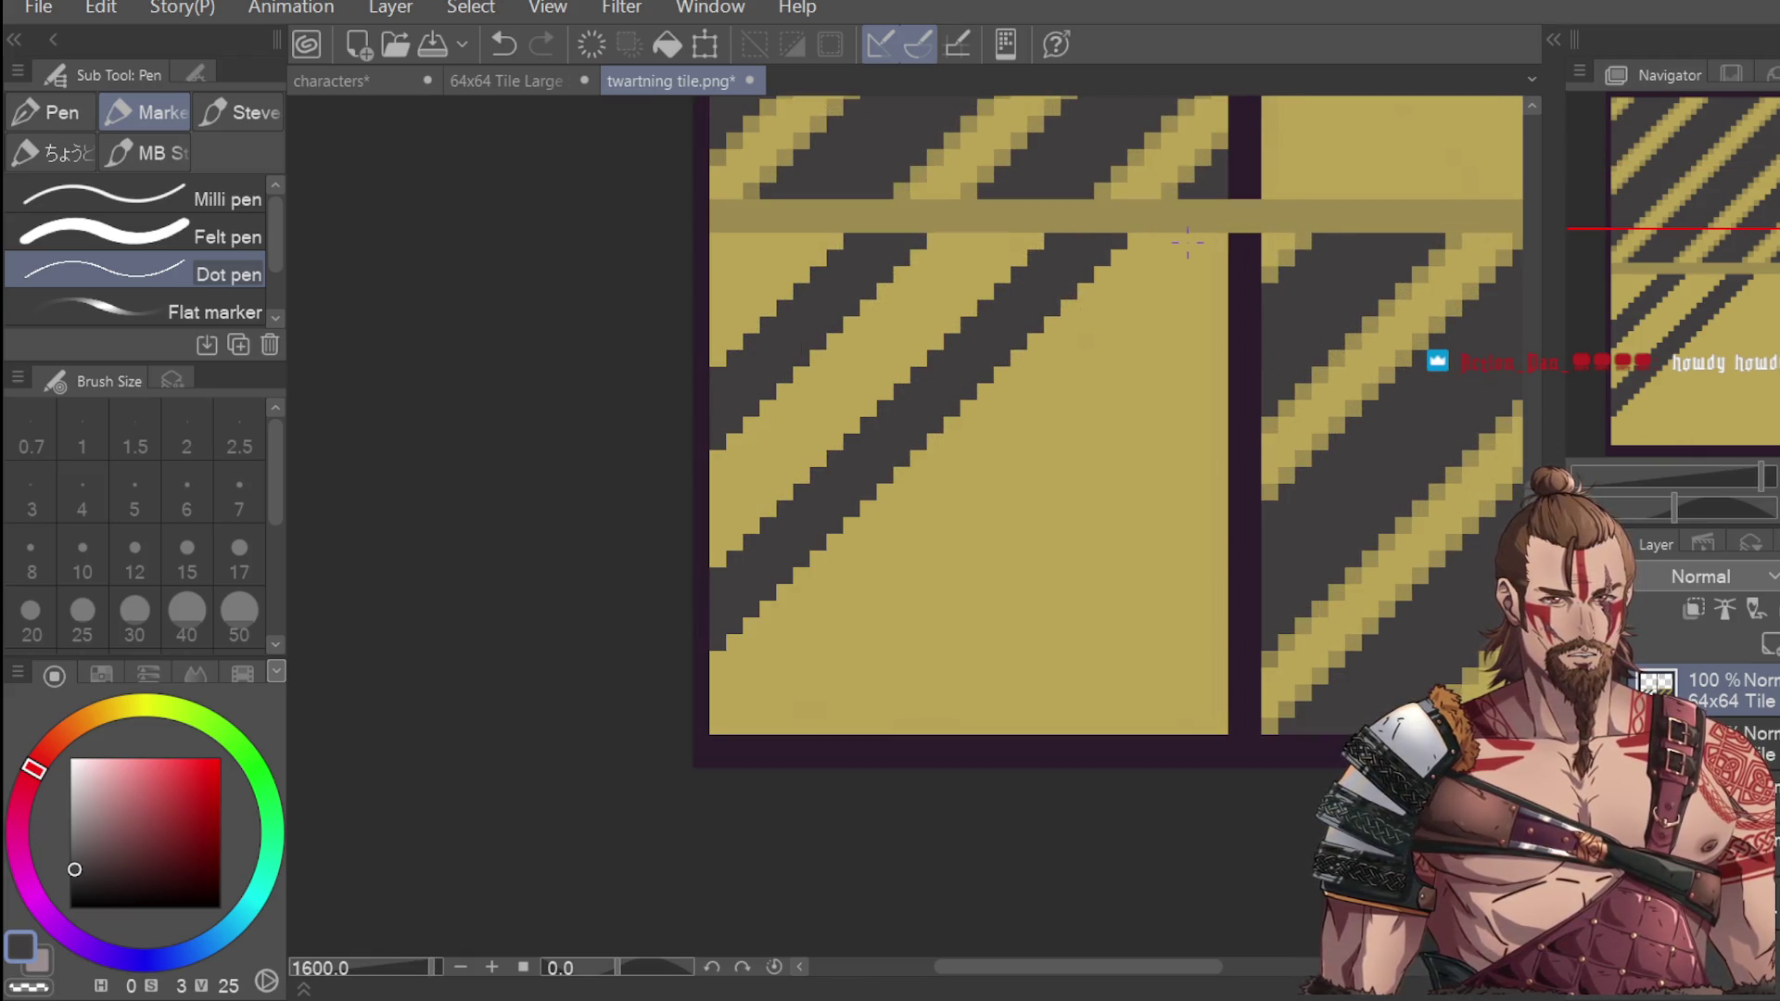
left_click(1170, 241)
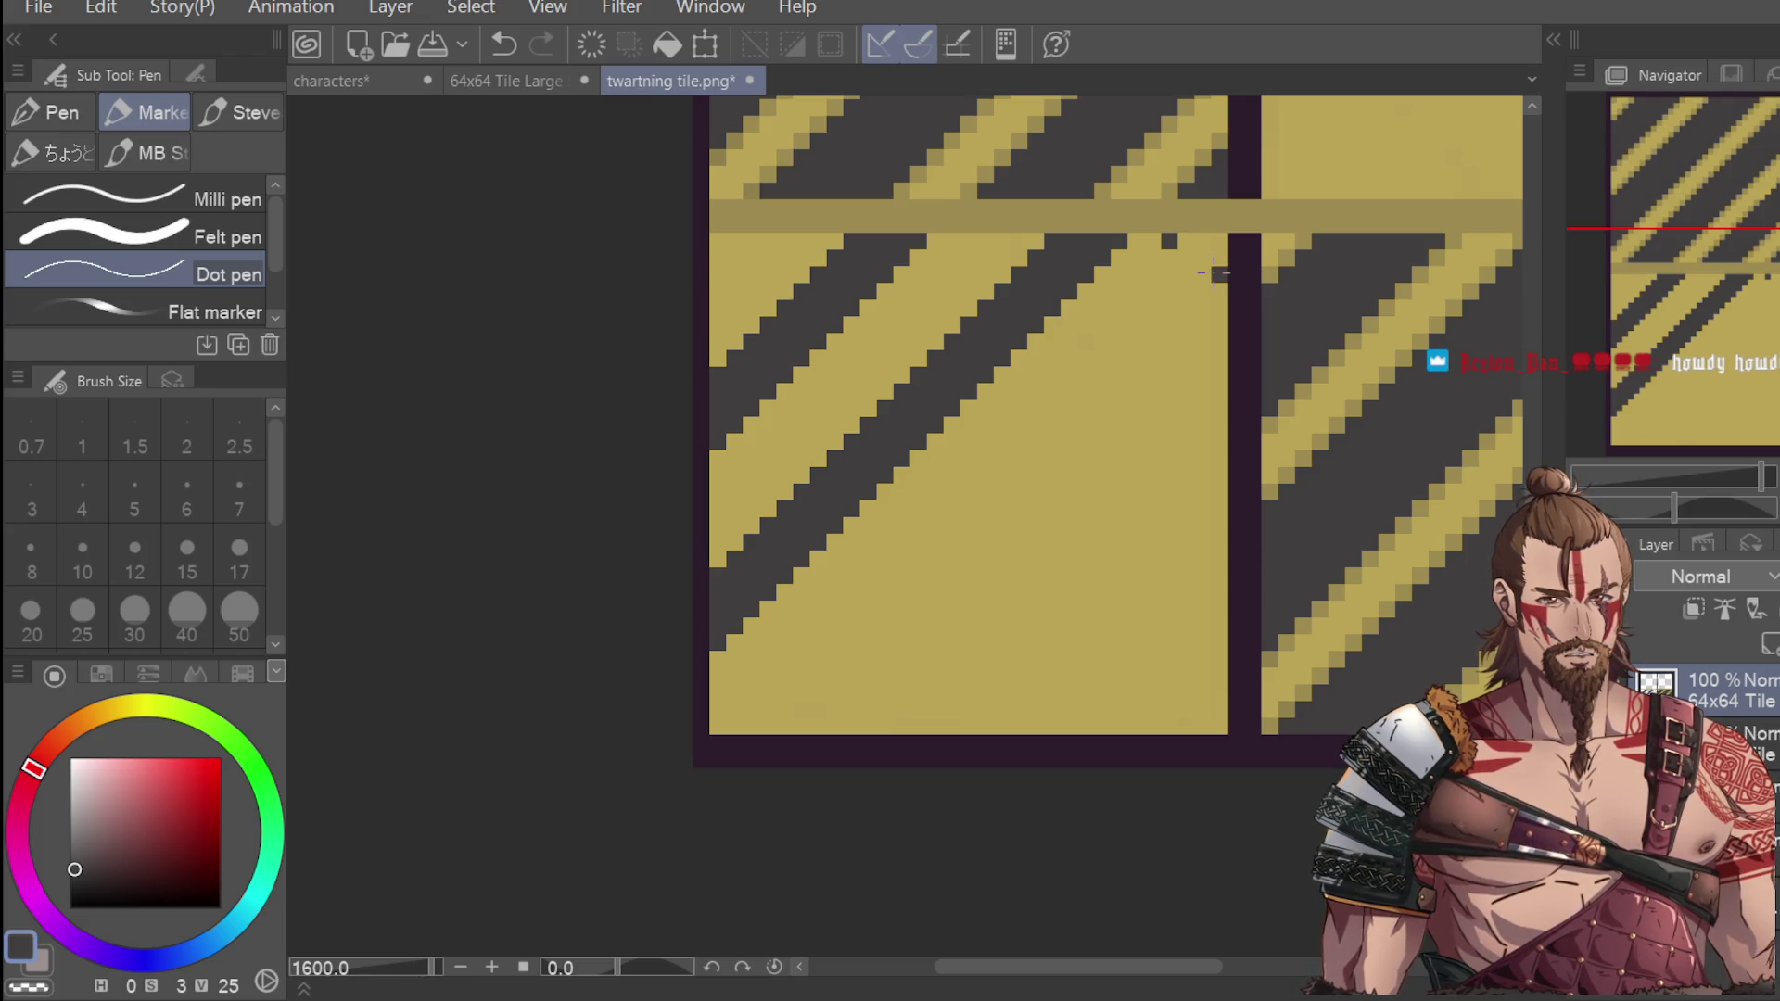
left_click_drag(1216, 272, 1200, 255)
key("ctrl+z")
left_click(1185, 257)
left_click(1202, 274)
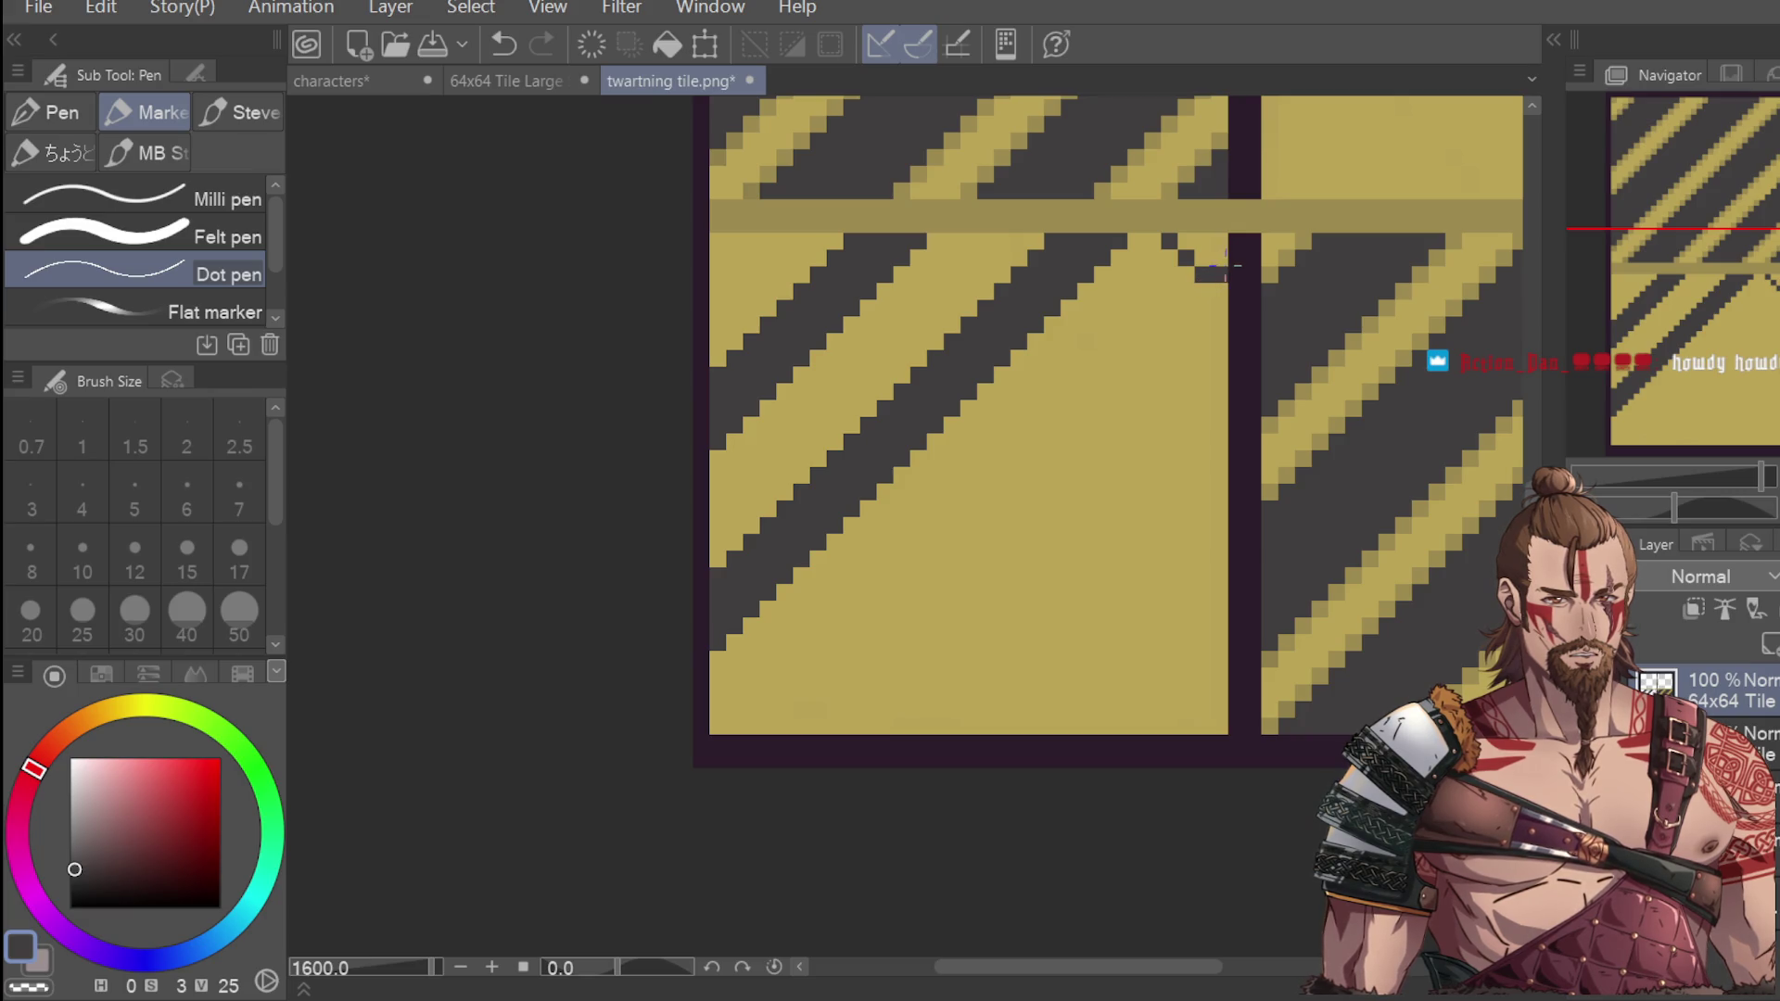
key("ctrl+z")
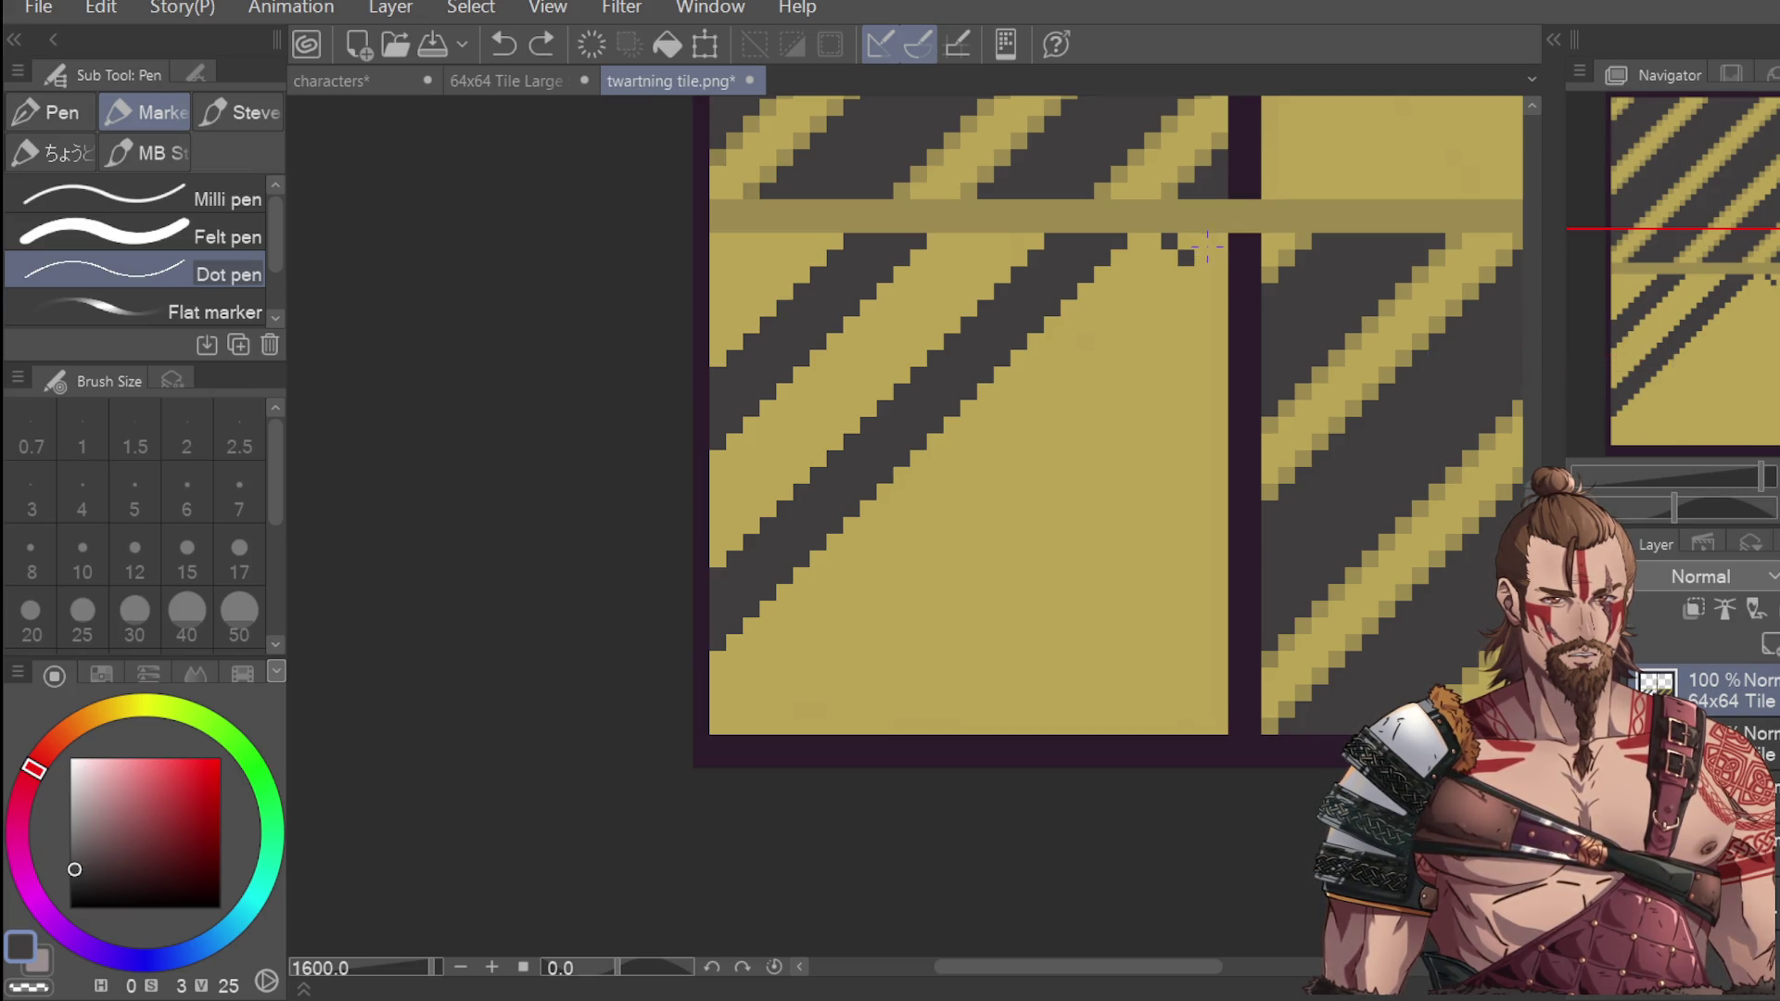
Try extra dark pixels in the tan seam band and below the seam, then undo them.
scroll(1202, 245, "down", 3)
left_click(1187, 247)
scroll(1185, 246, "up", 3)
left_click(1143, 235)
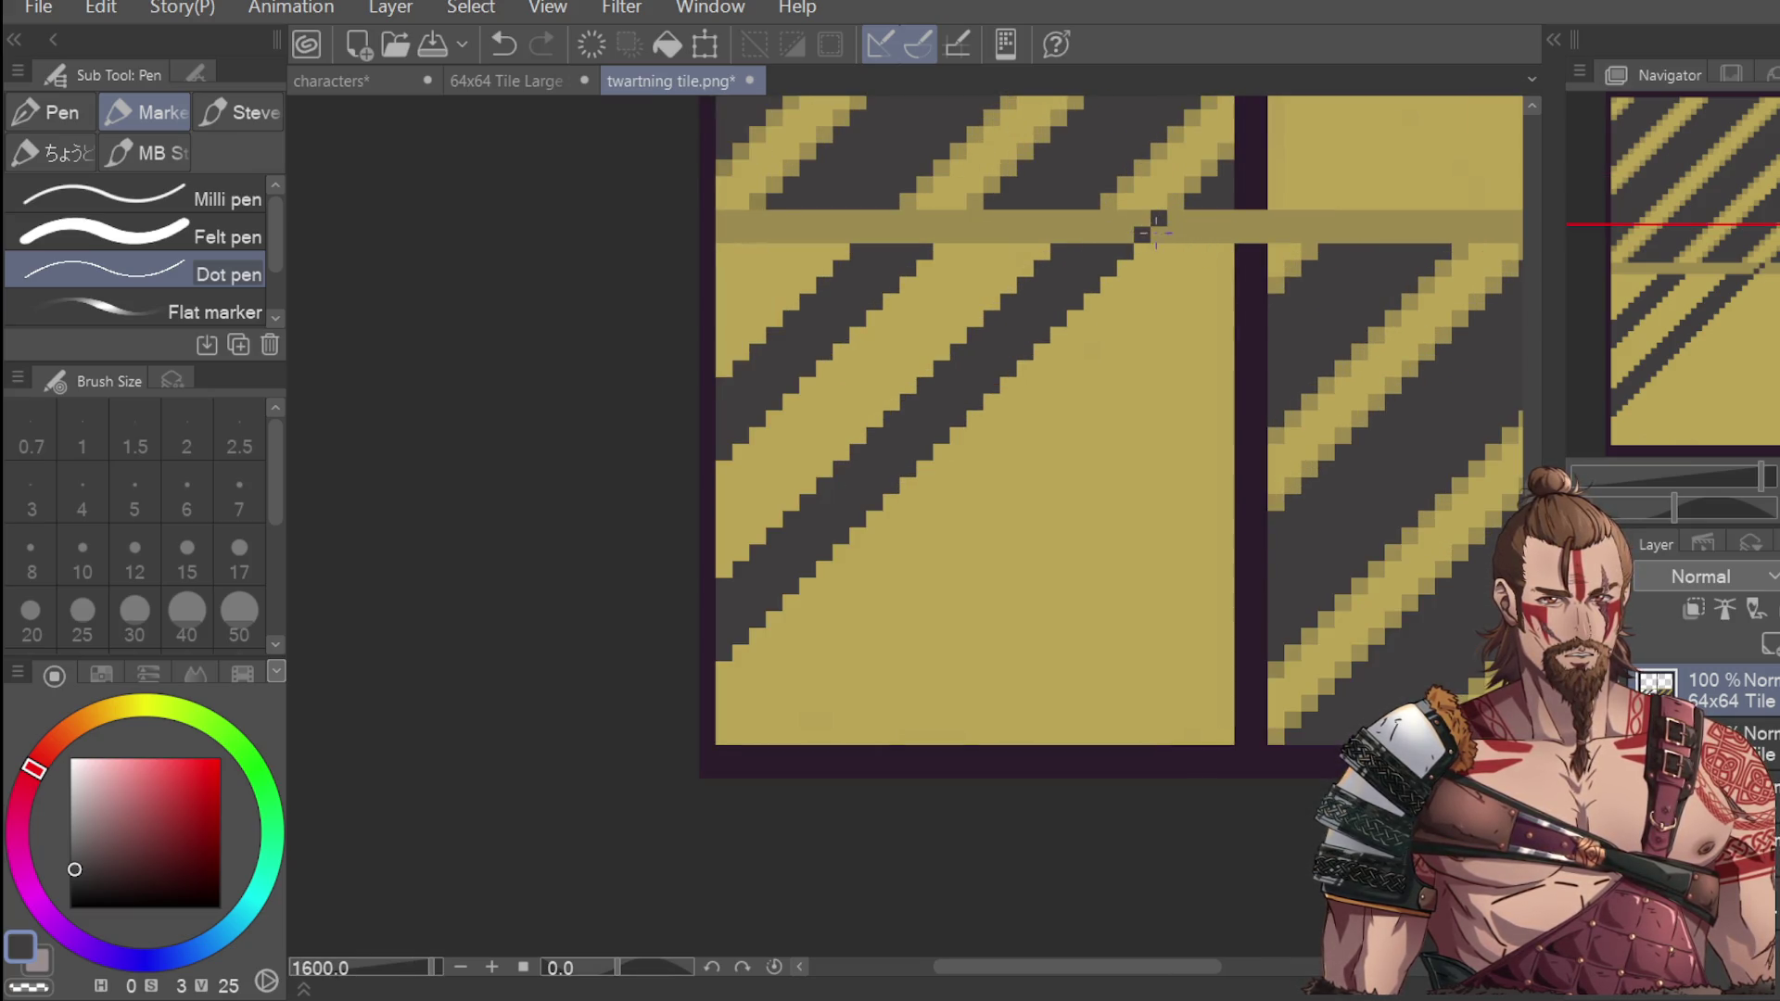
left_click(1179, 218)
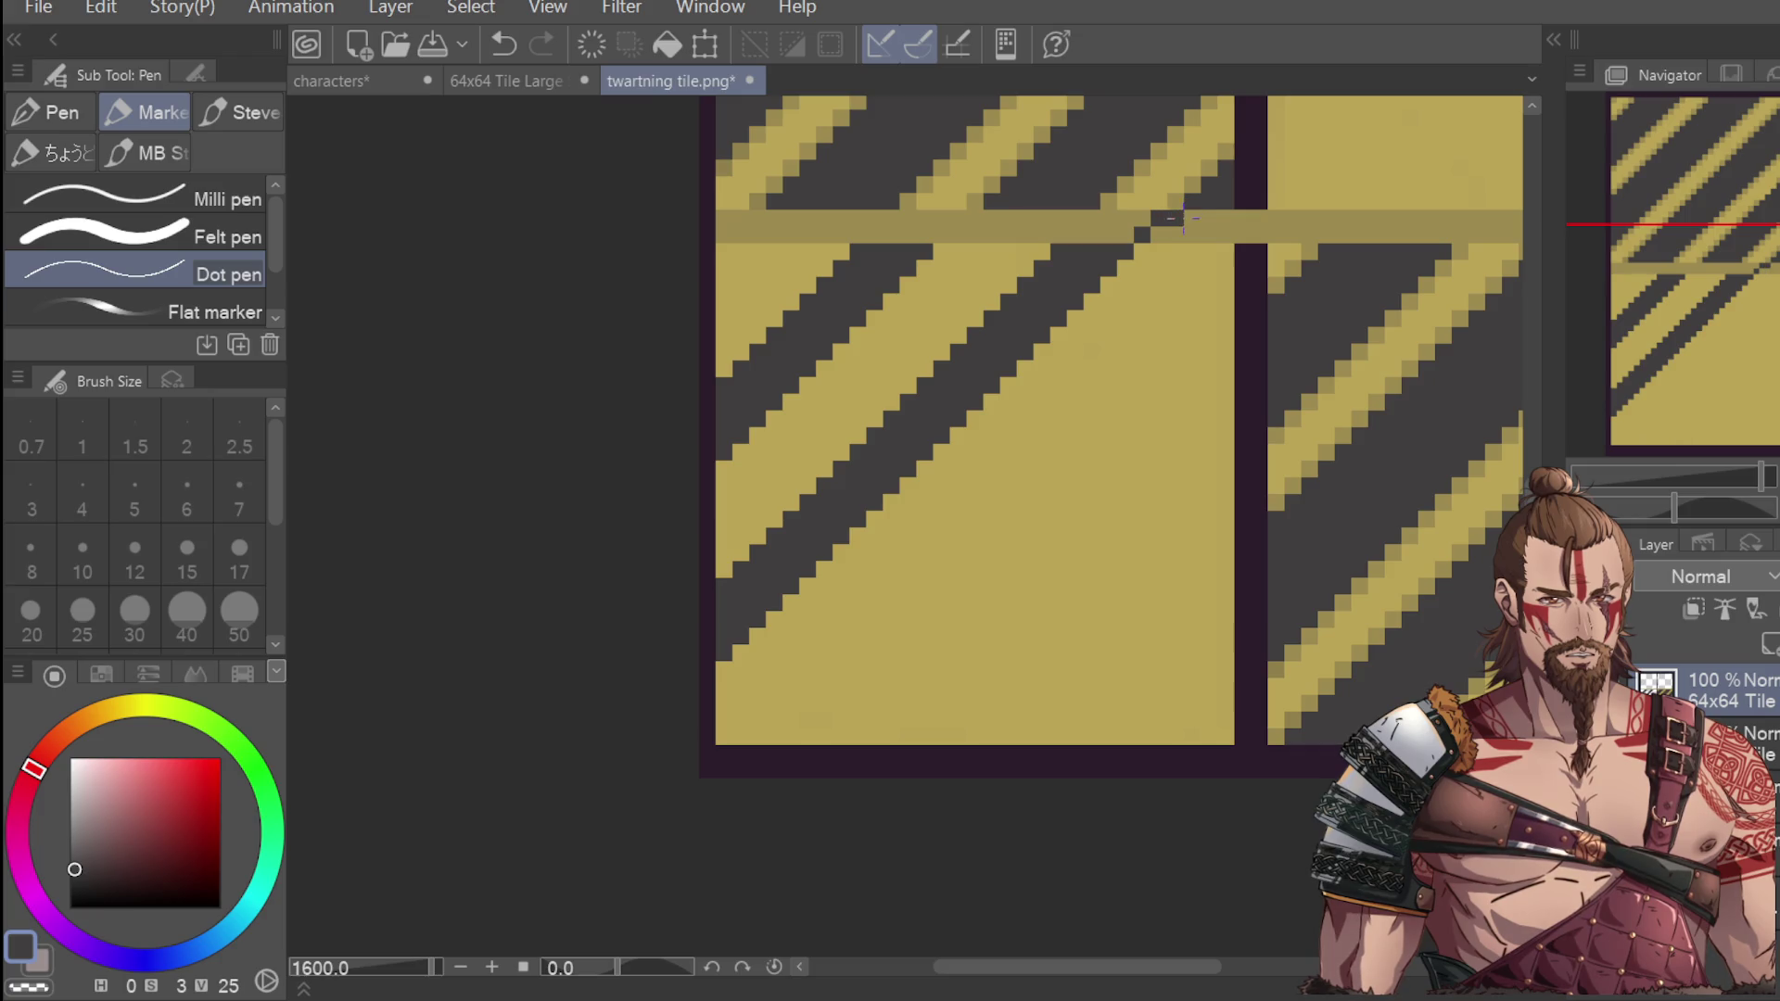
key("ctrl+z")
key("ctrl+z")
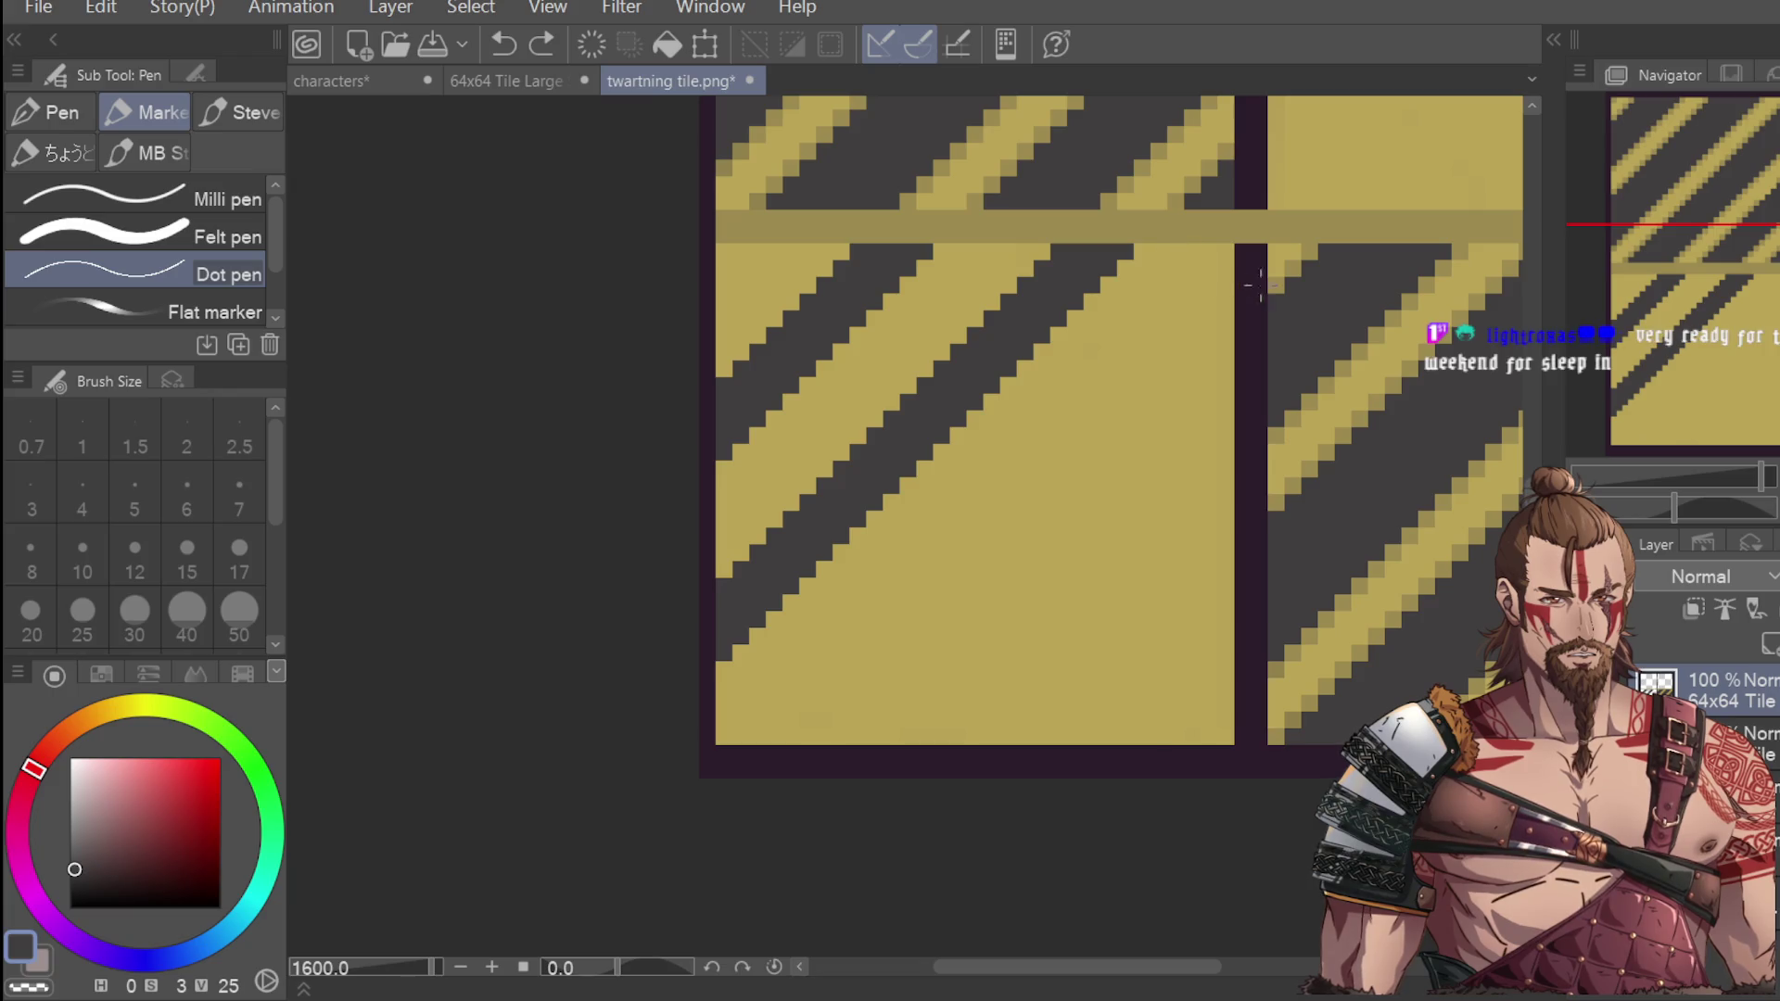
left_click(1207, 251)
key("ctrl+z")
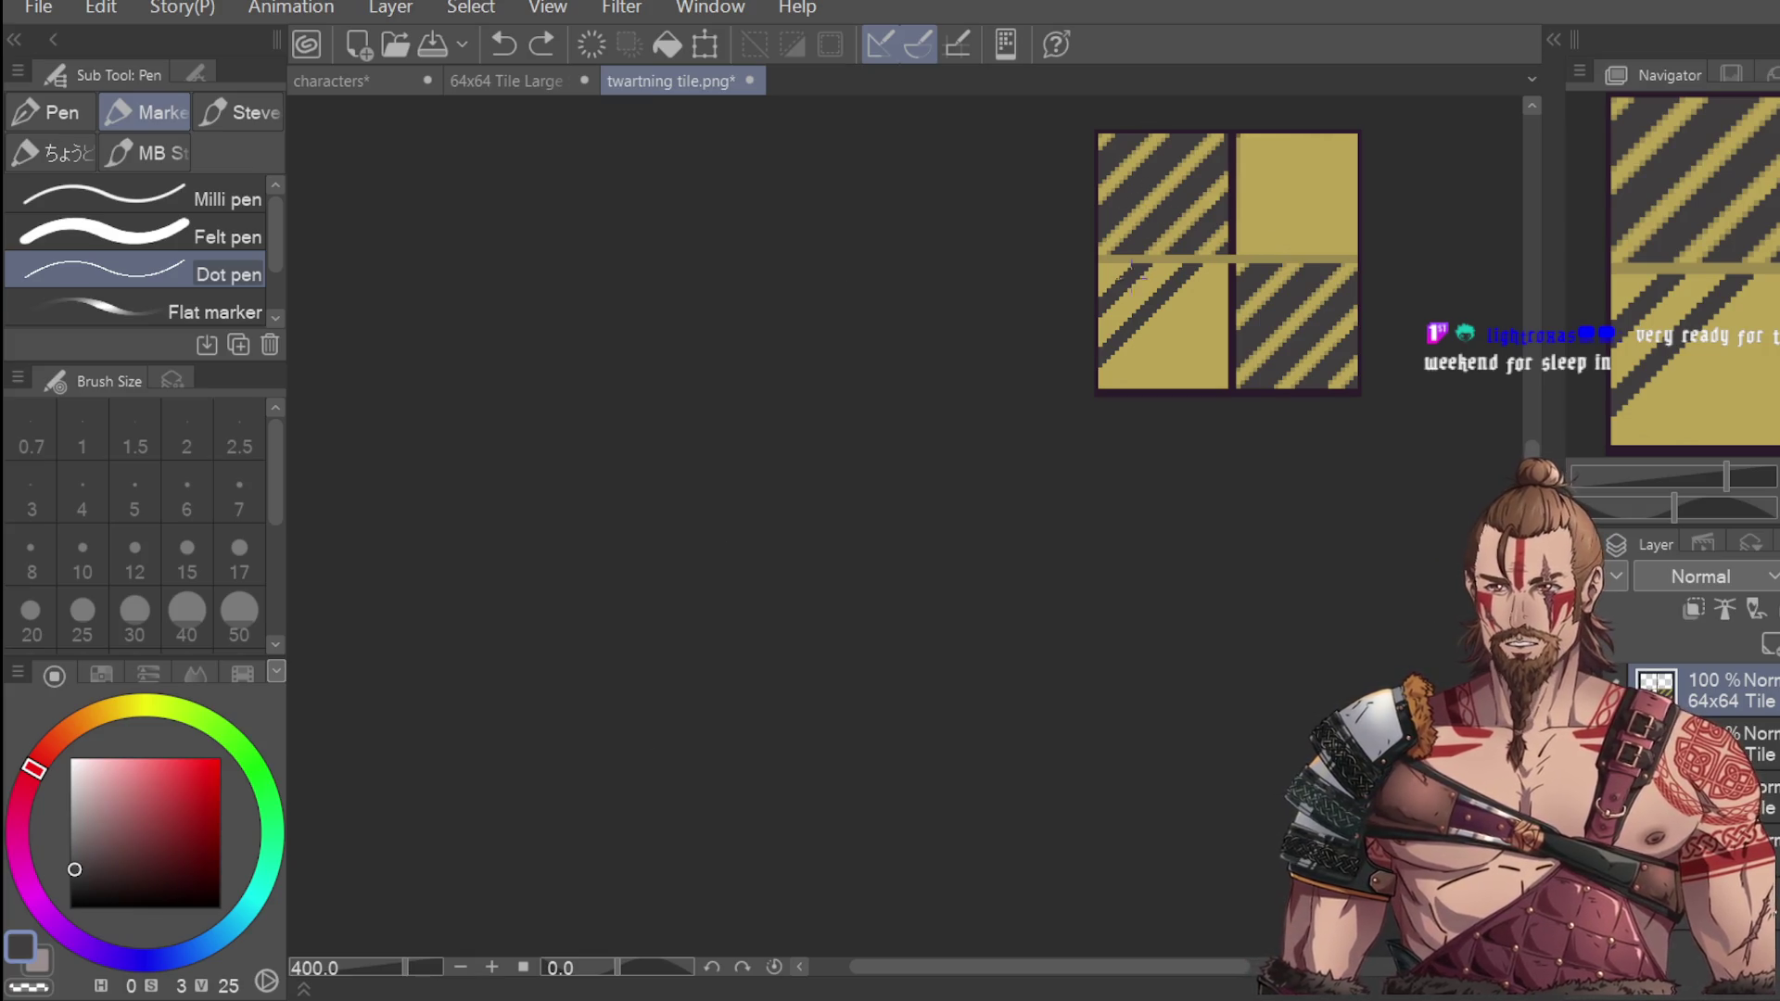
Test and undo a dark pixel on the light band, then place one on the lower-left tile's right edge.
scroll(1182, 280, "up", 2)
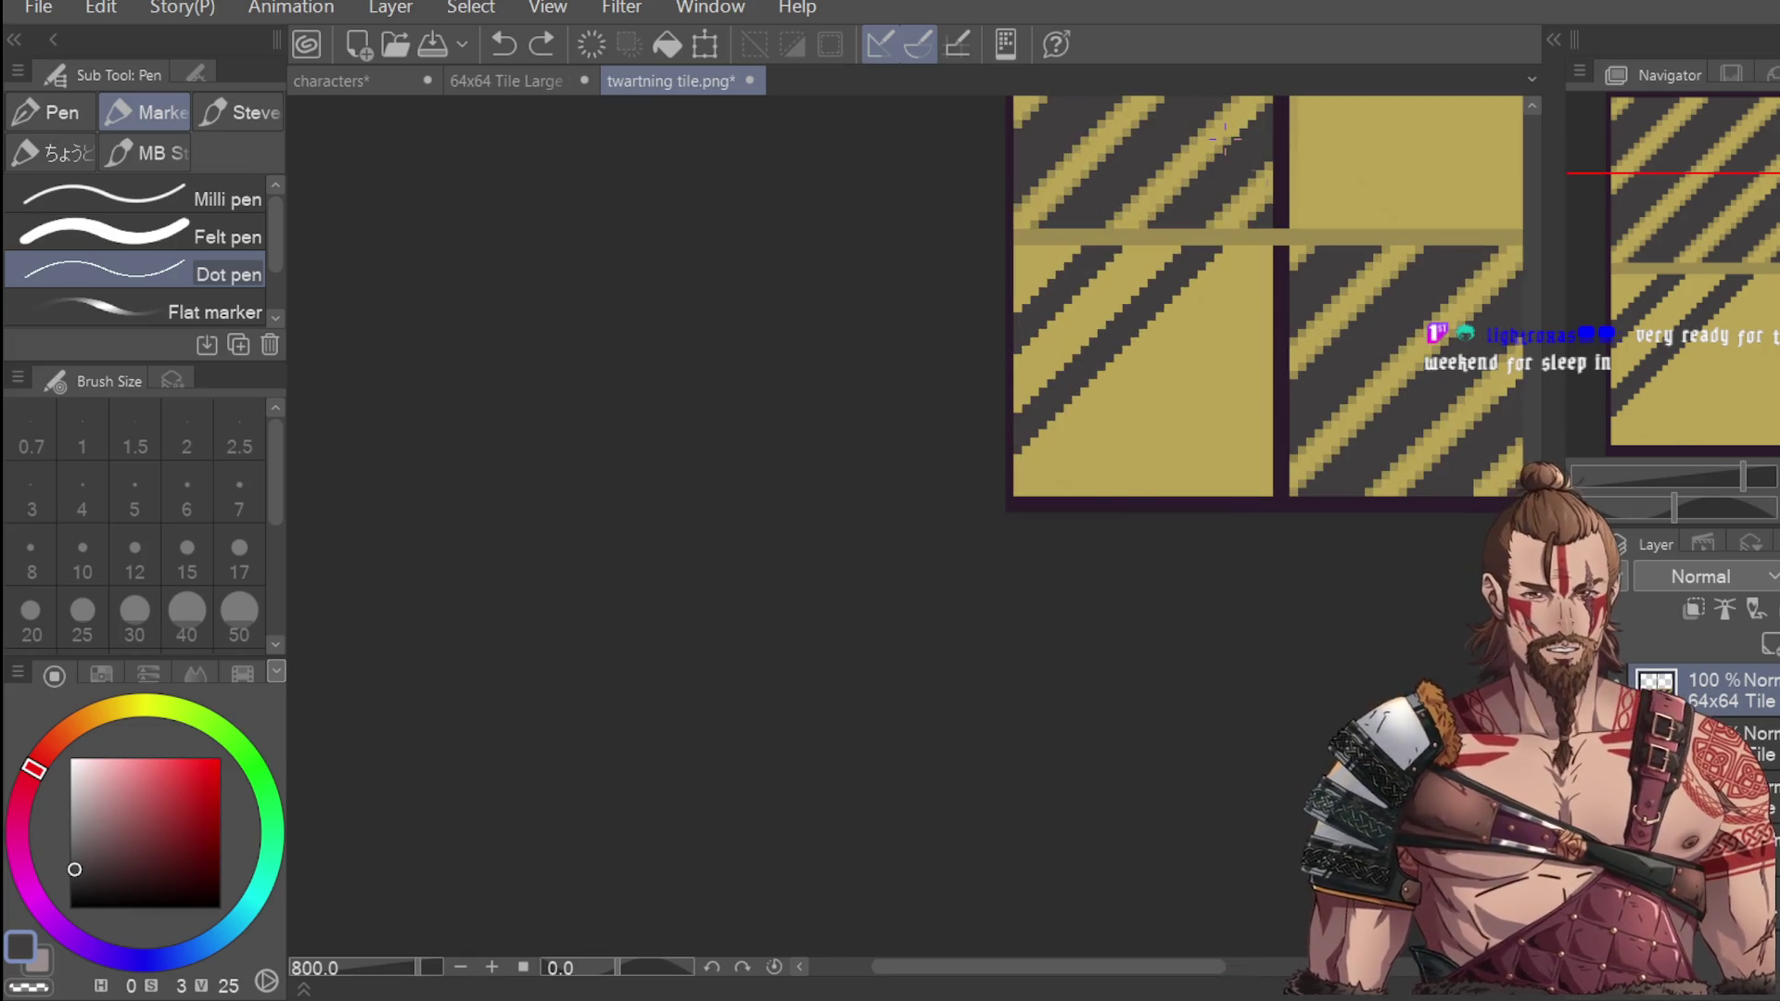
scroll(1045, 199, "up", 2)
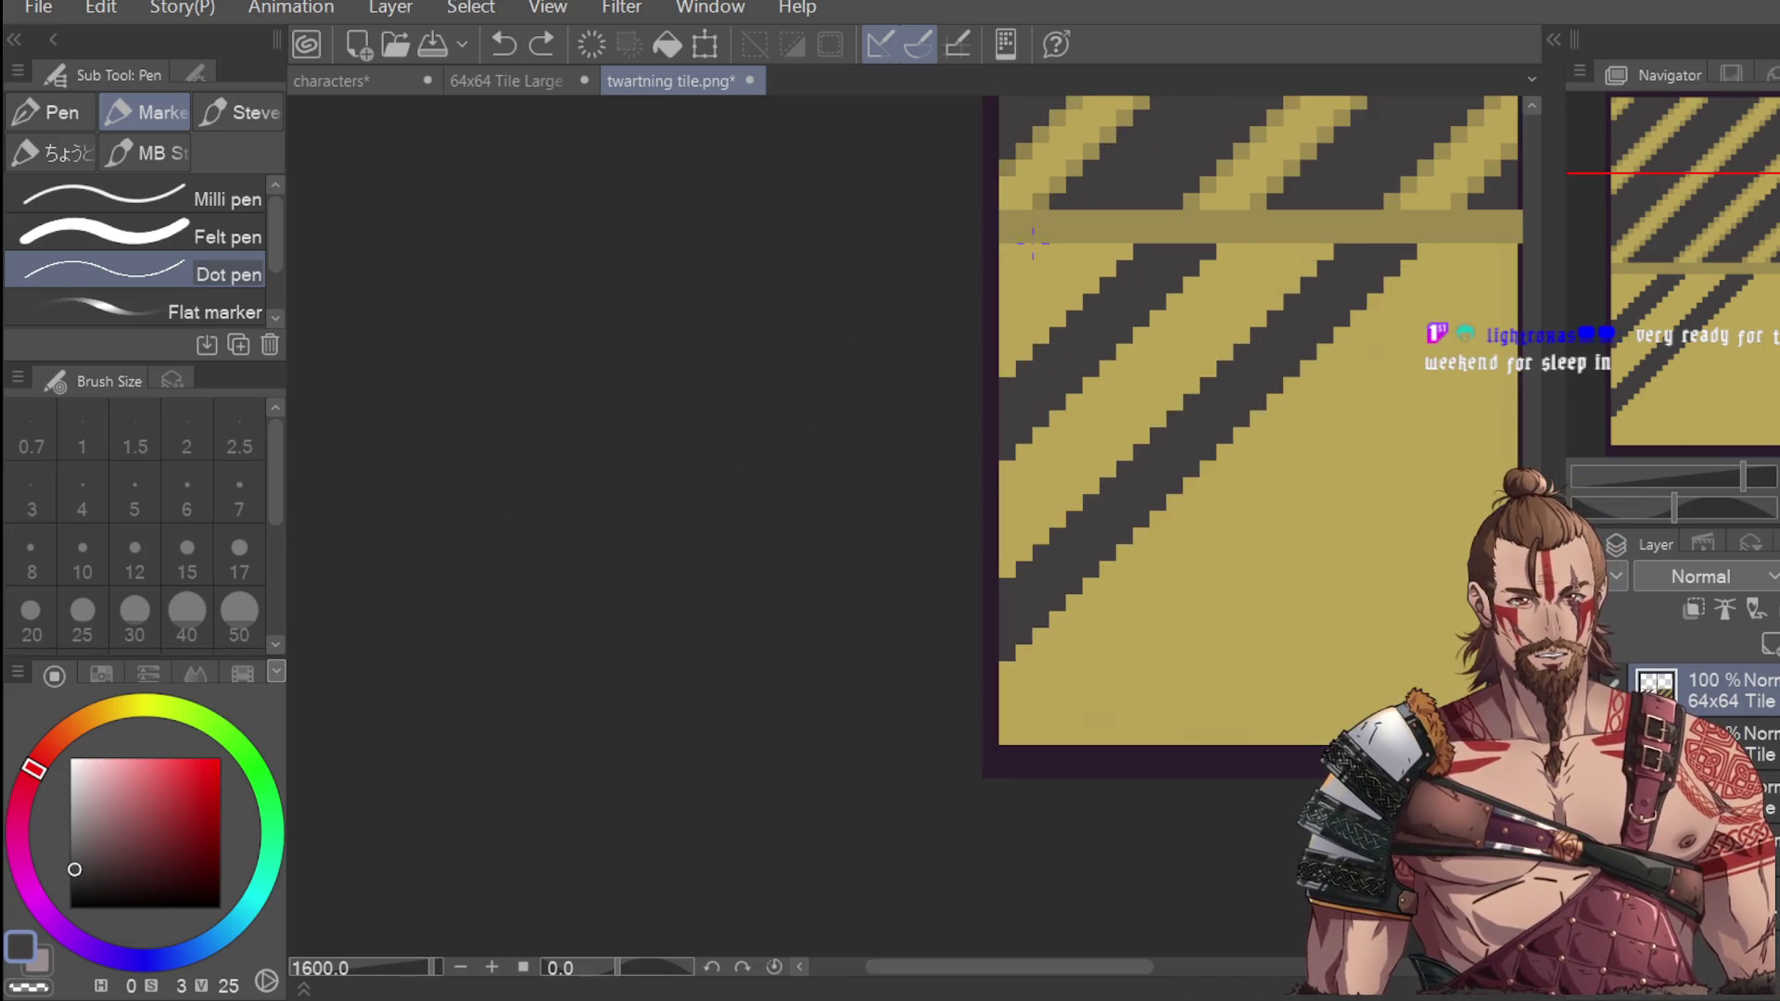
left_click(1023, 218)
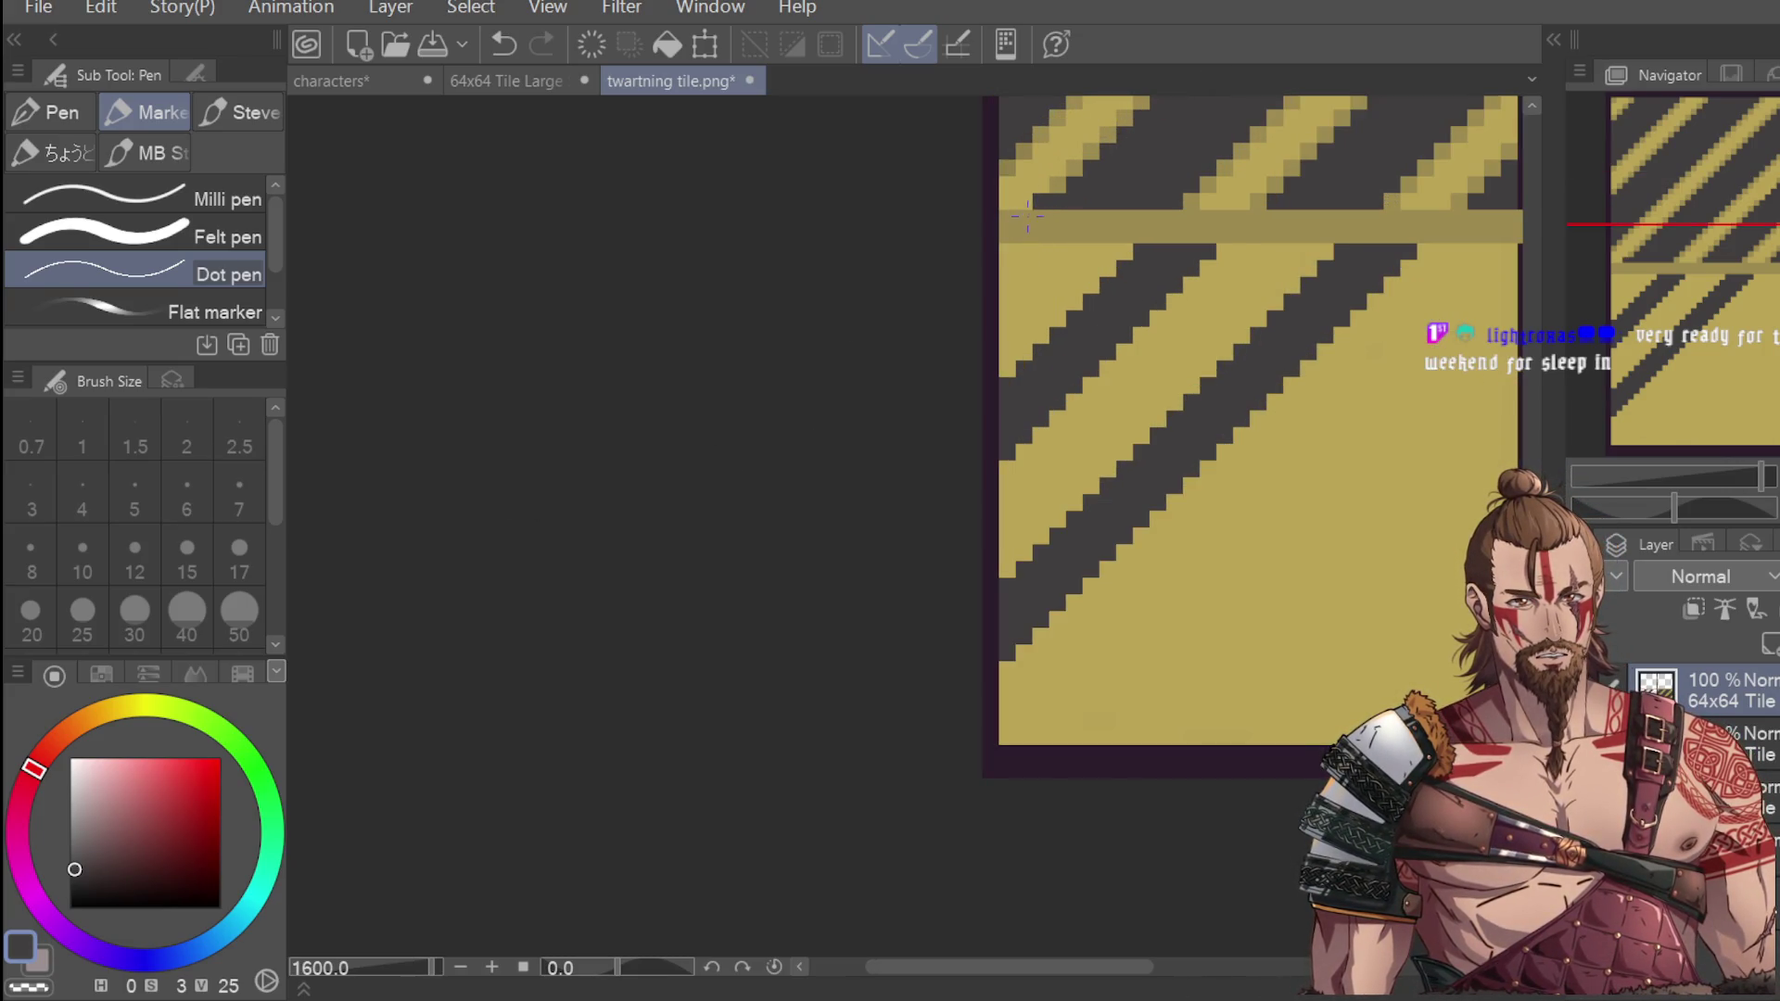
key("ctrl+z")
left_click(1031, 216)
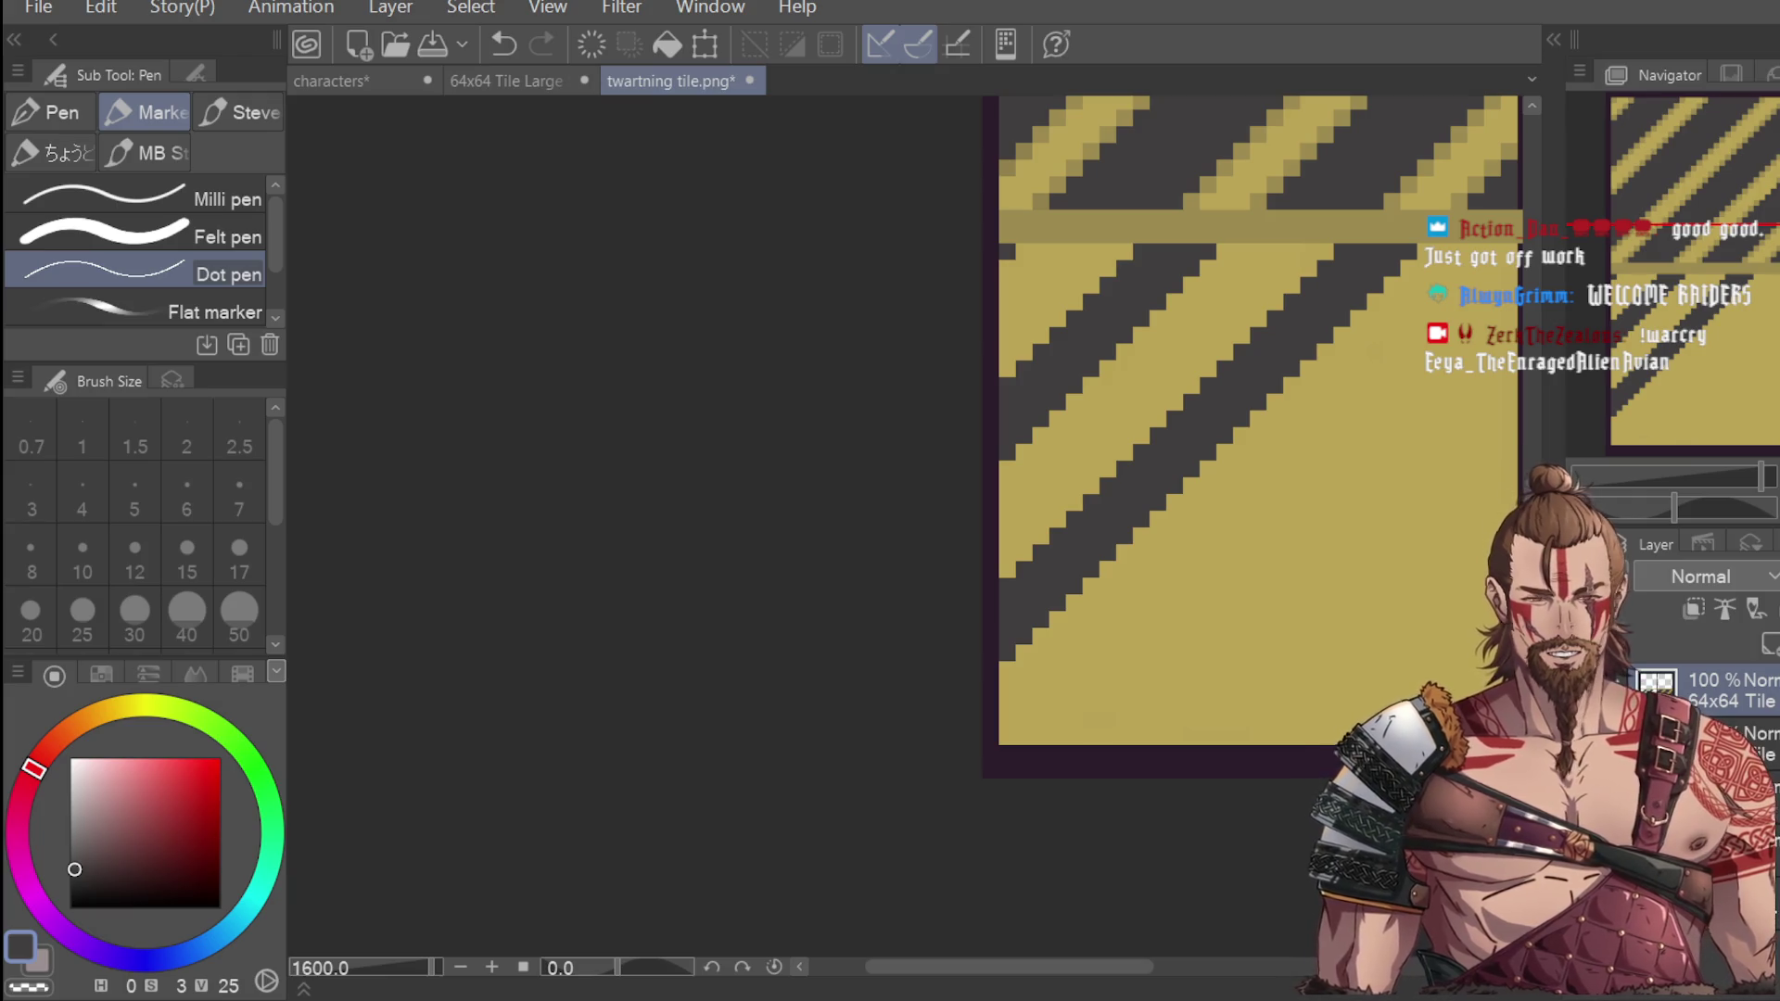
scroll(1216, 312, "down", 4)
key("ctrl+z")
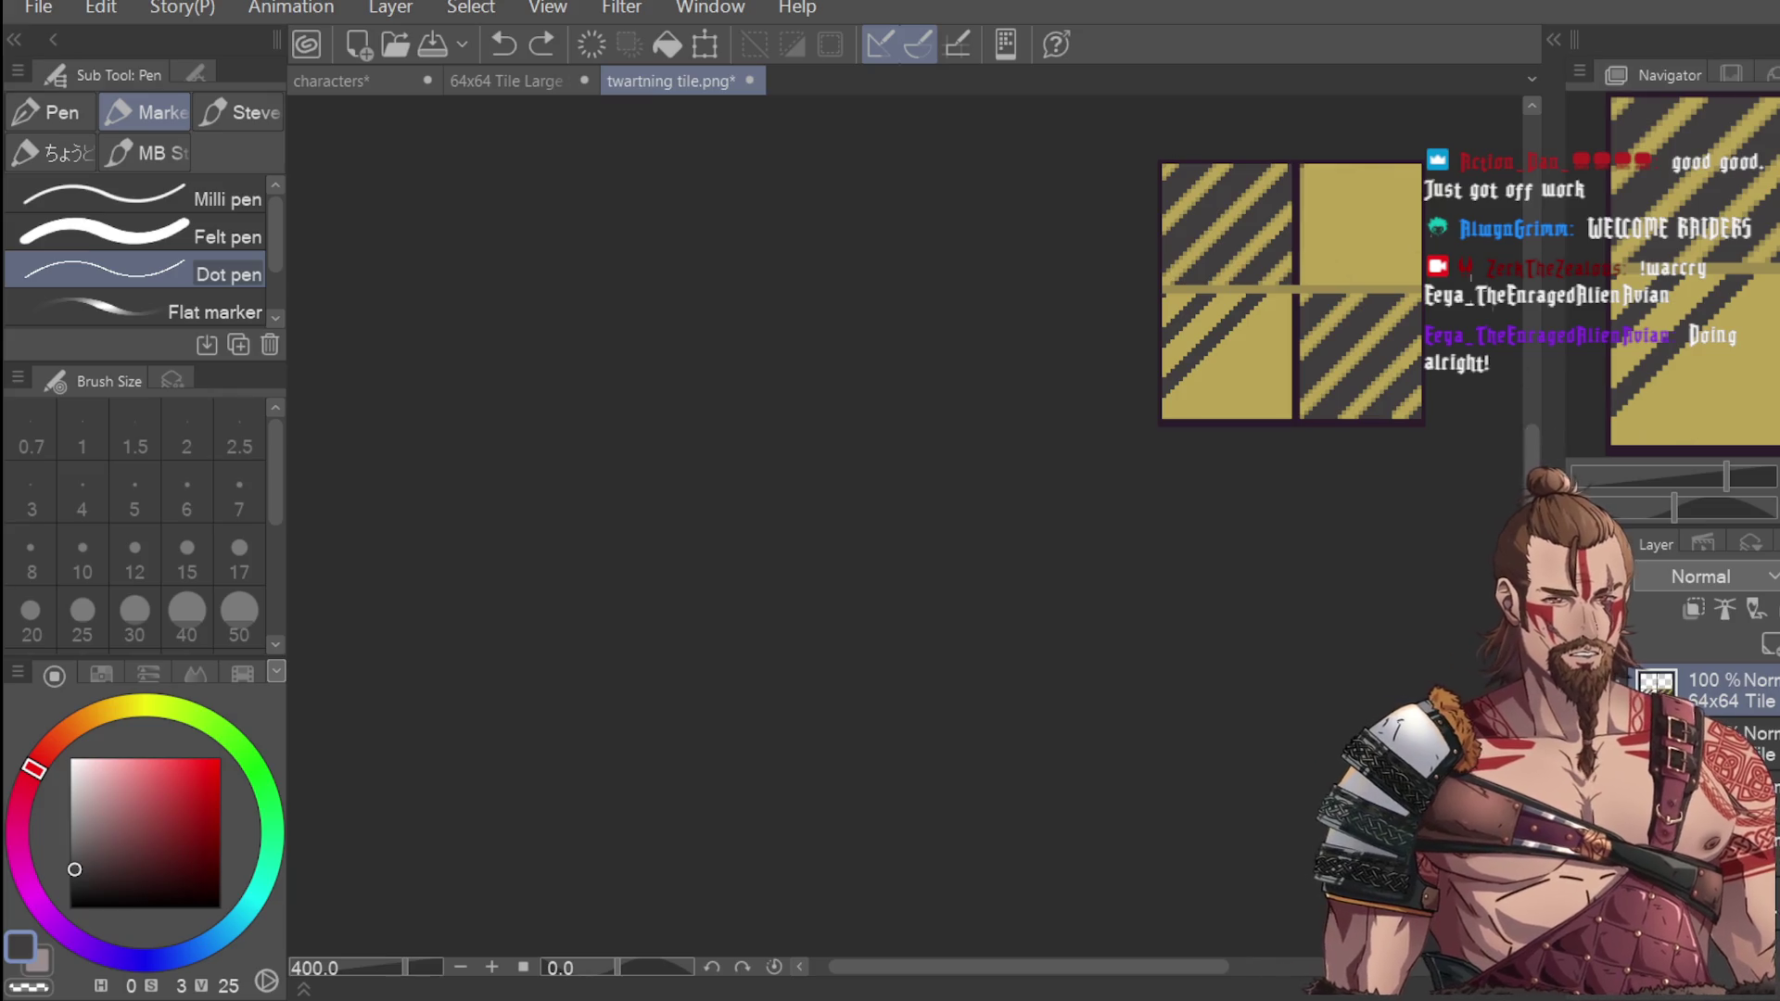
scroll(1300, 278, "up", 2)
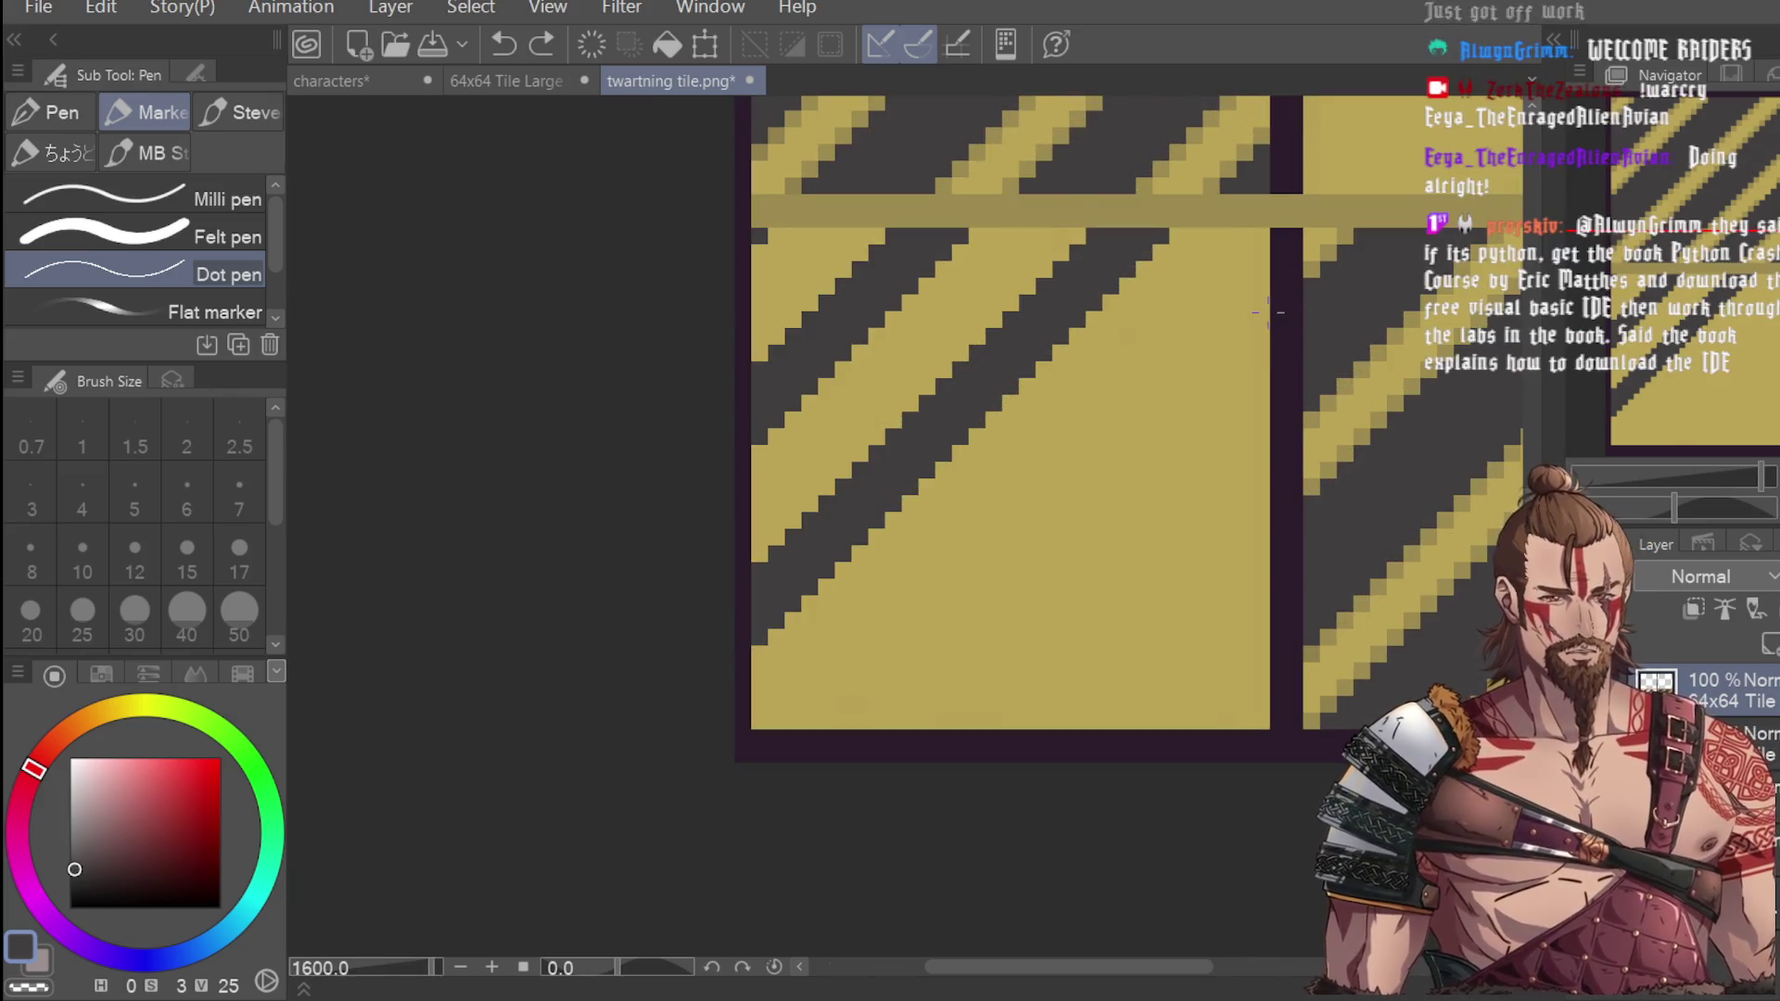
scroll(1263, 313, "down", 1)
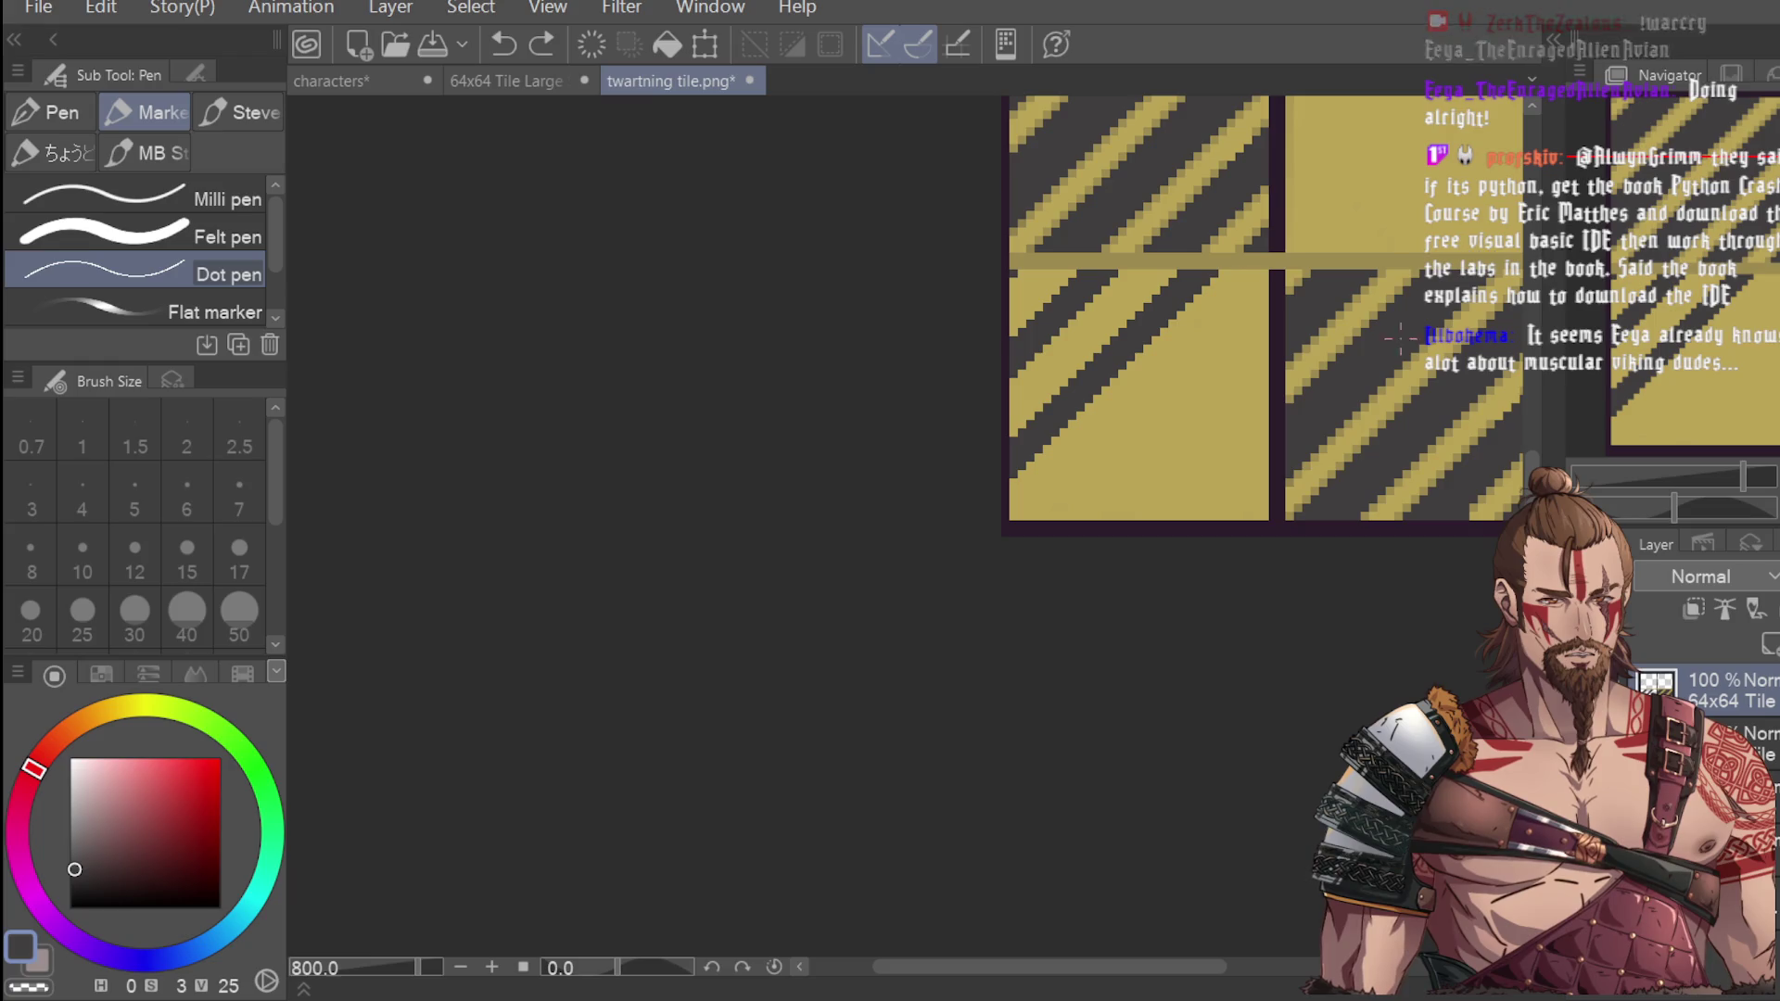
left_click(1264, 374)
scroll(1265, 374, "up", 2)
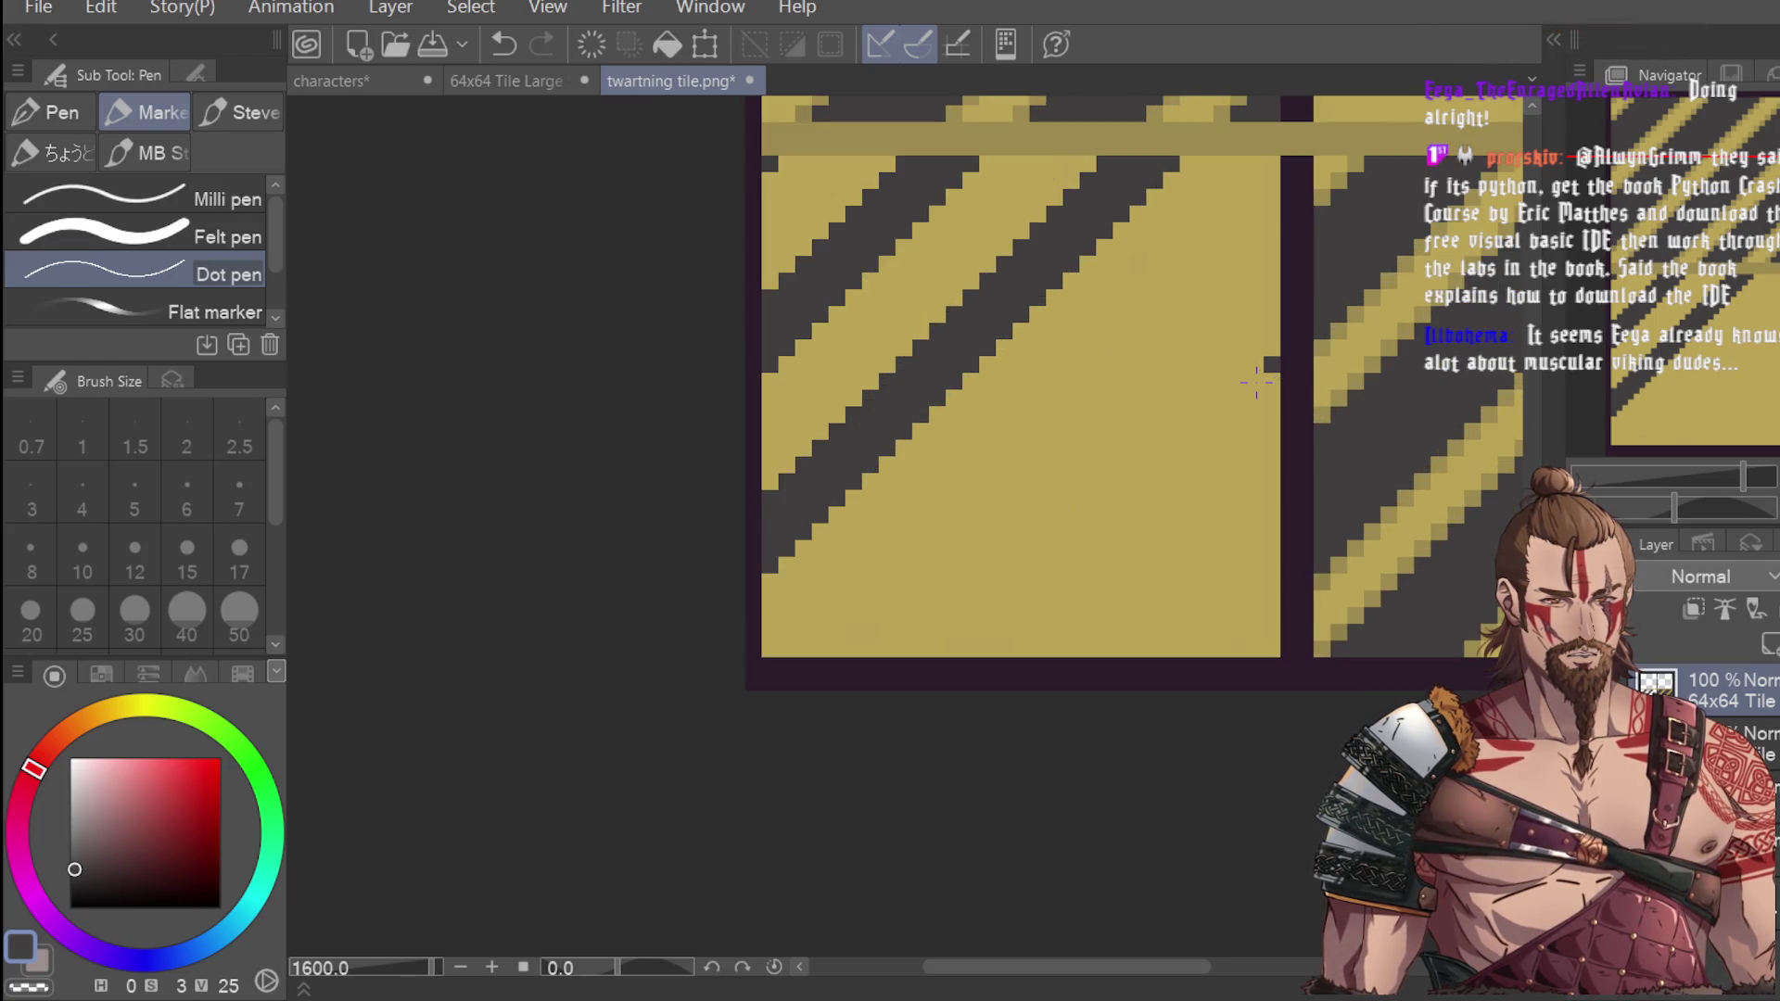
Reposition the dark pixels on the lower-left tile's right edge, leaving two edge pixels.
key("ctrl+z")
left_click(1297, 363)
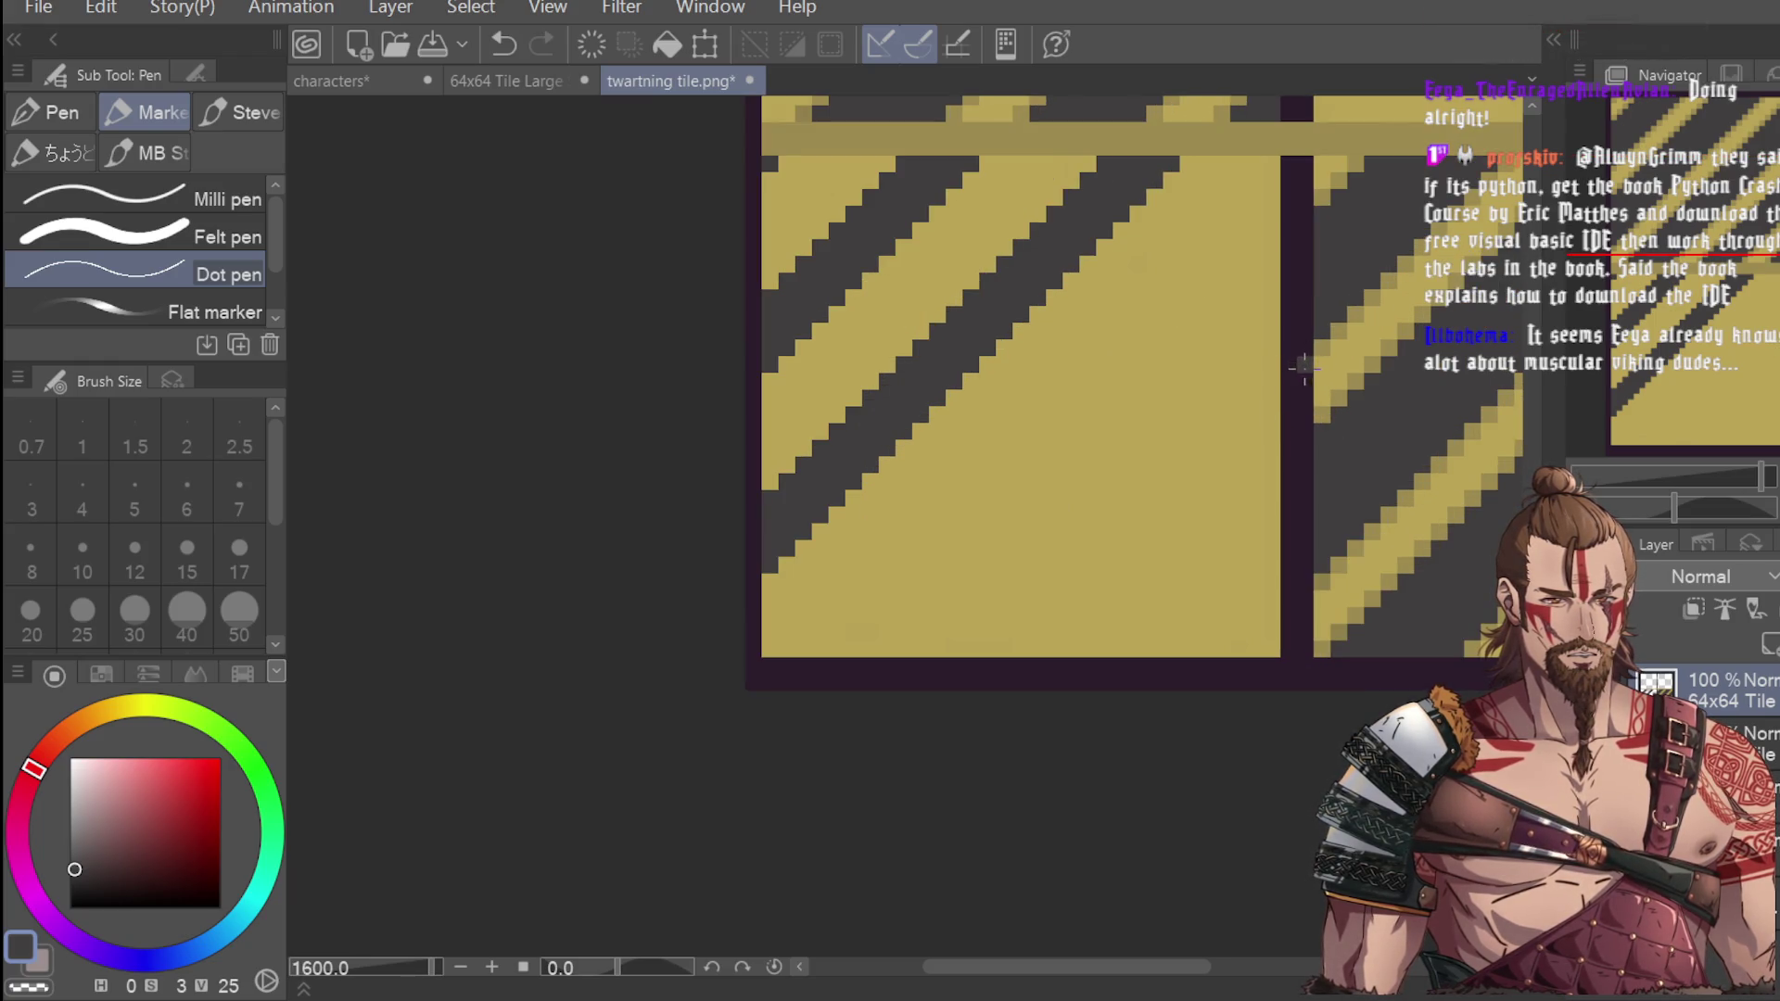
key("ctrl+z")
key("ctrl+z")
left_click(1271, 396)
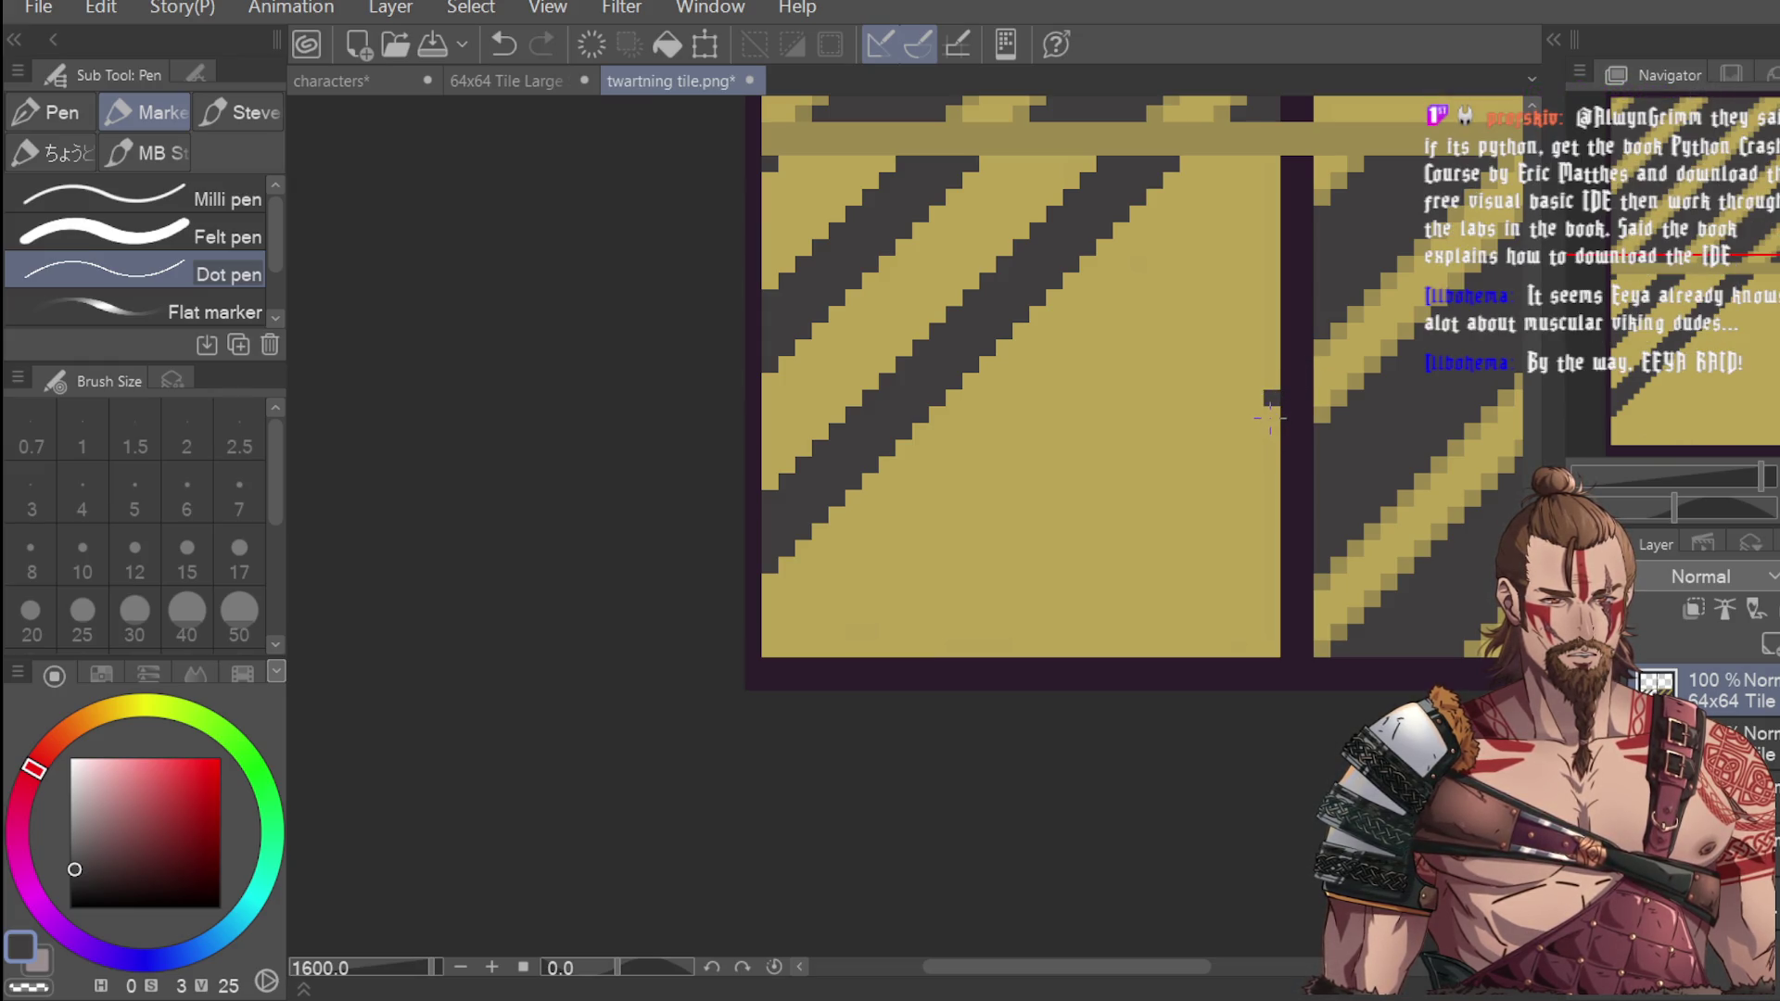
key("ctrl+z")
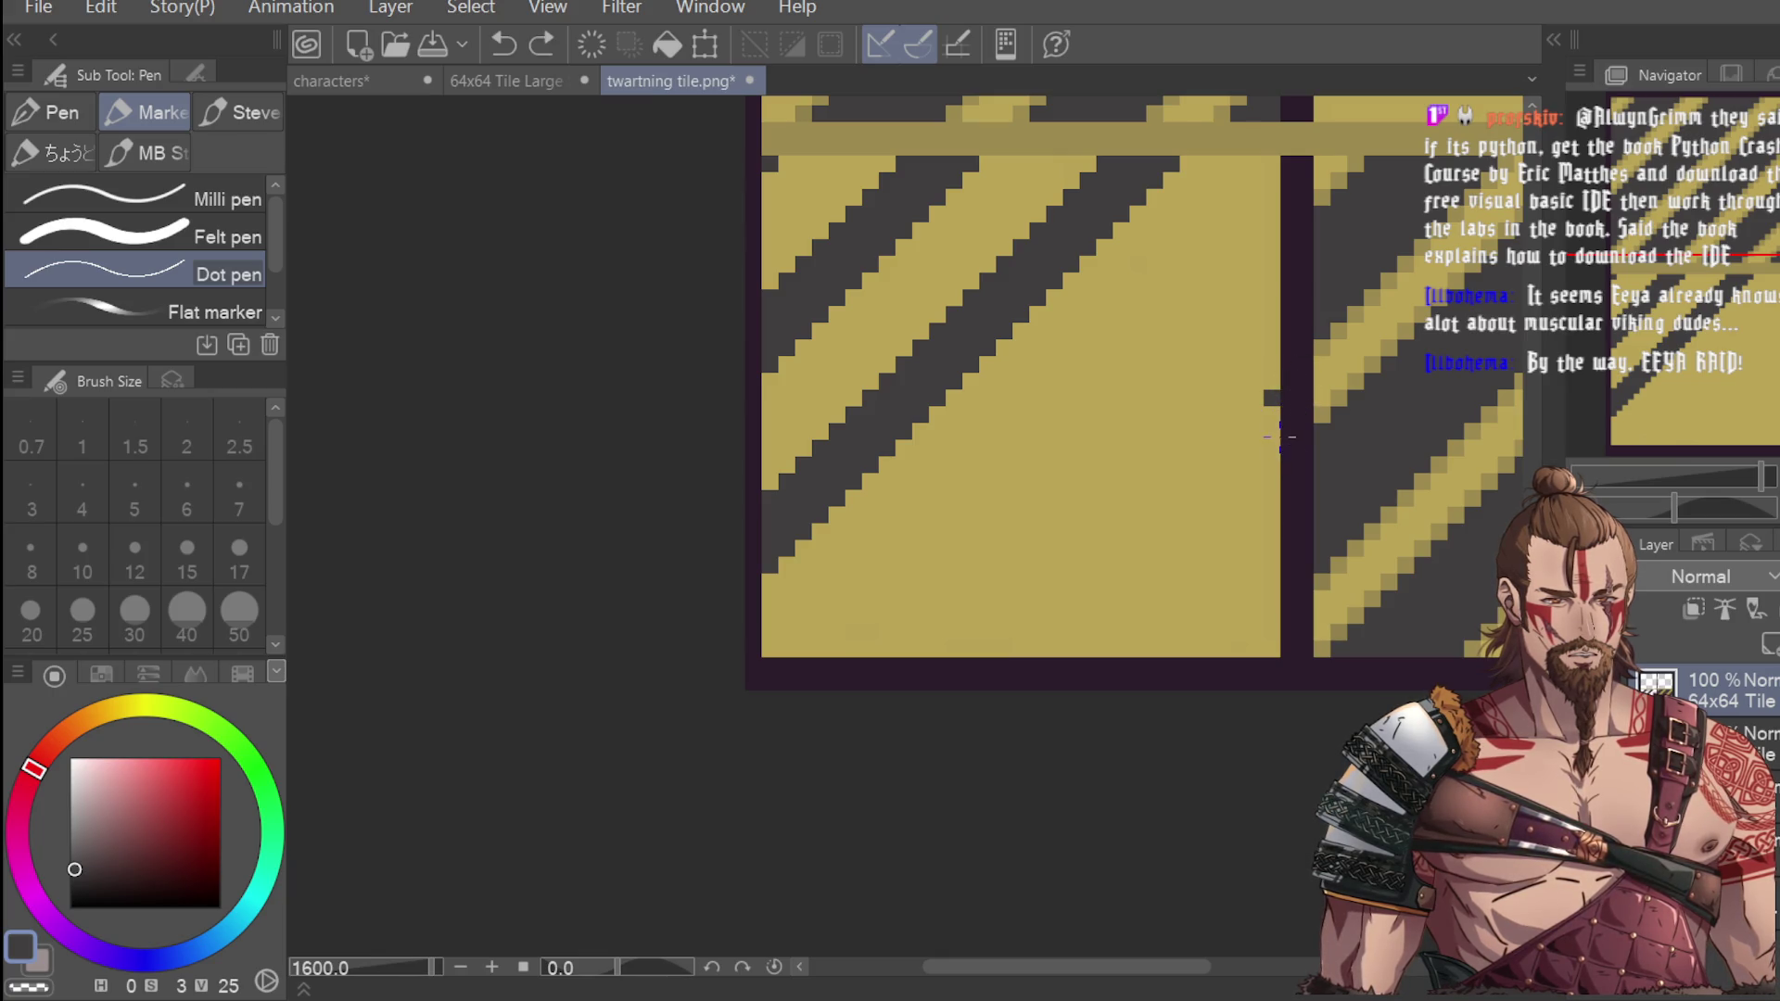
left_click(1305, 431)
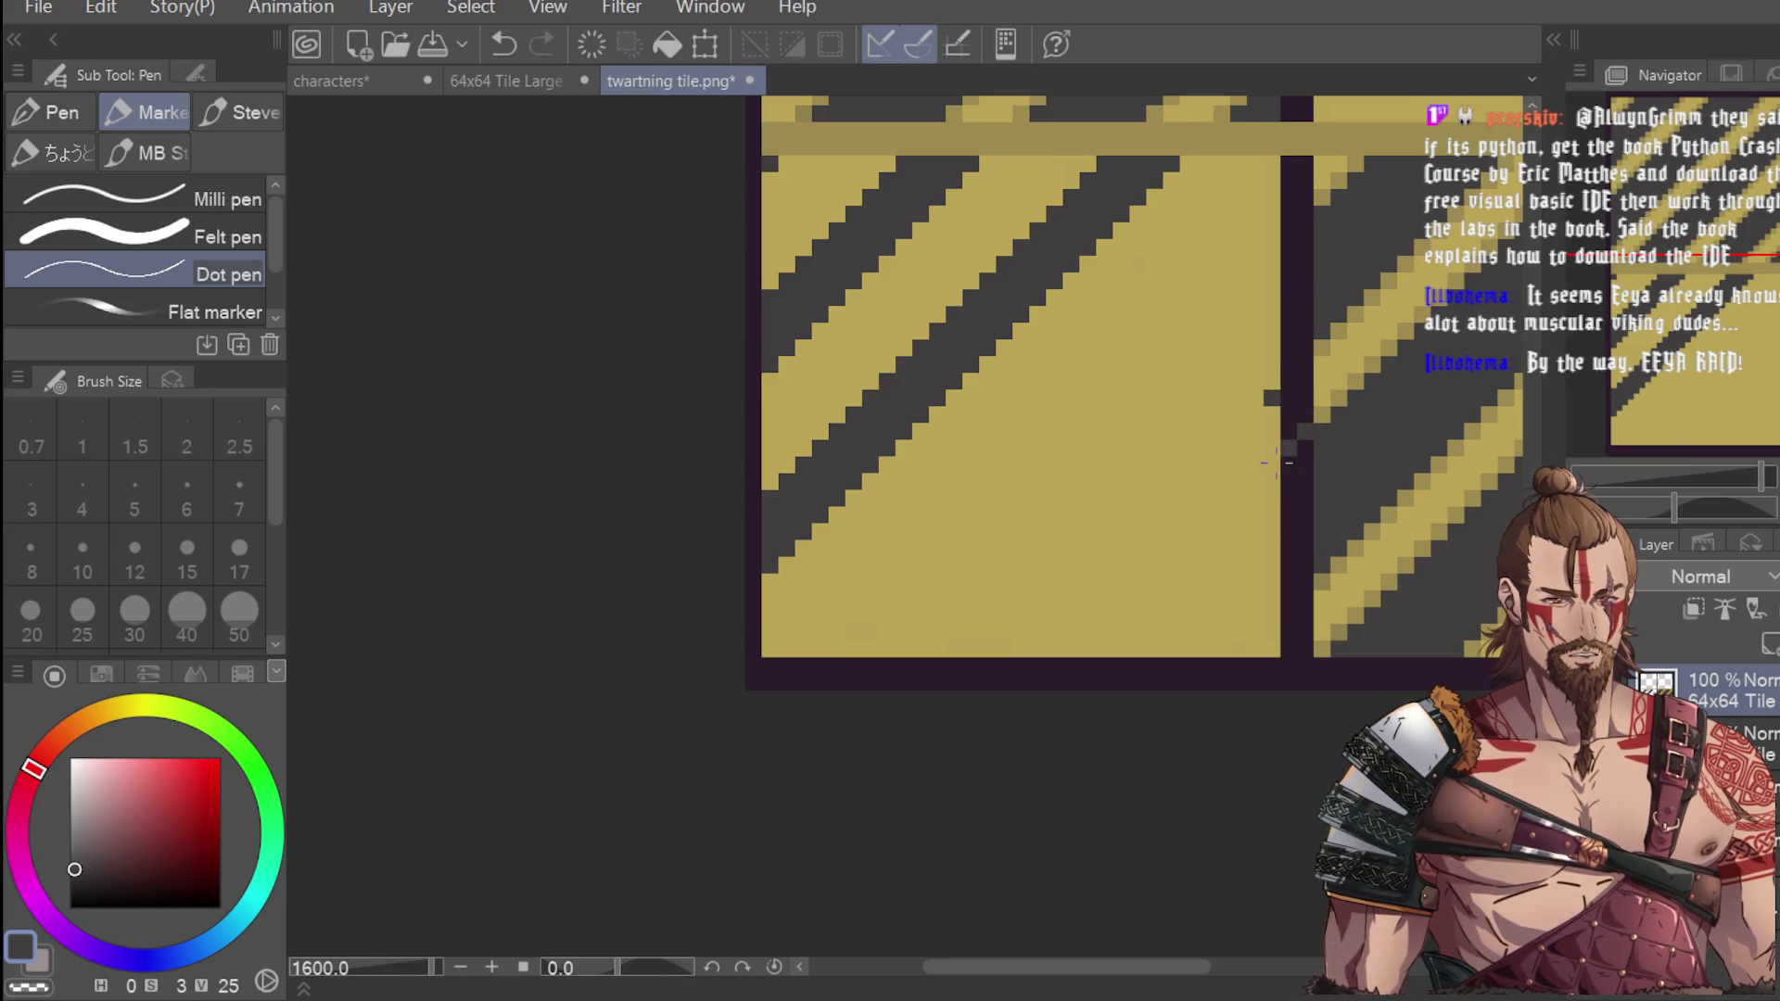
key("ctrl+z")
left_click(1272, 465)
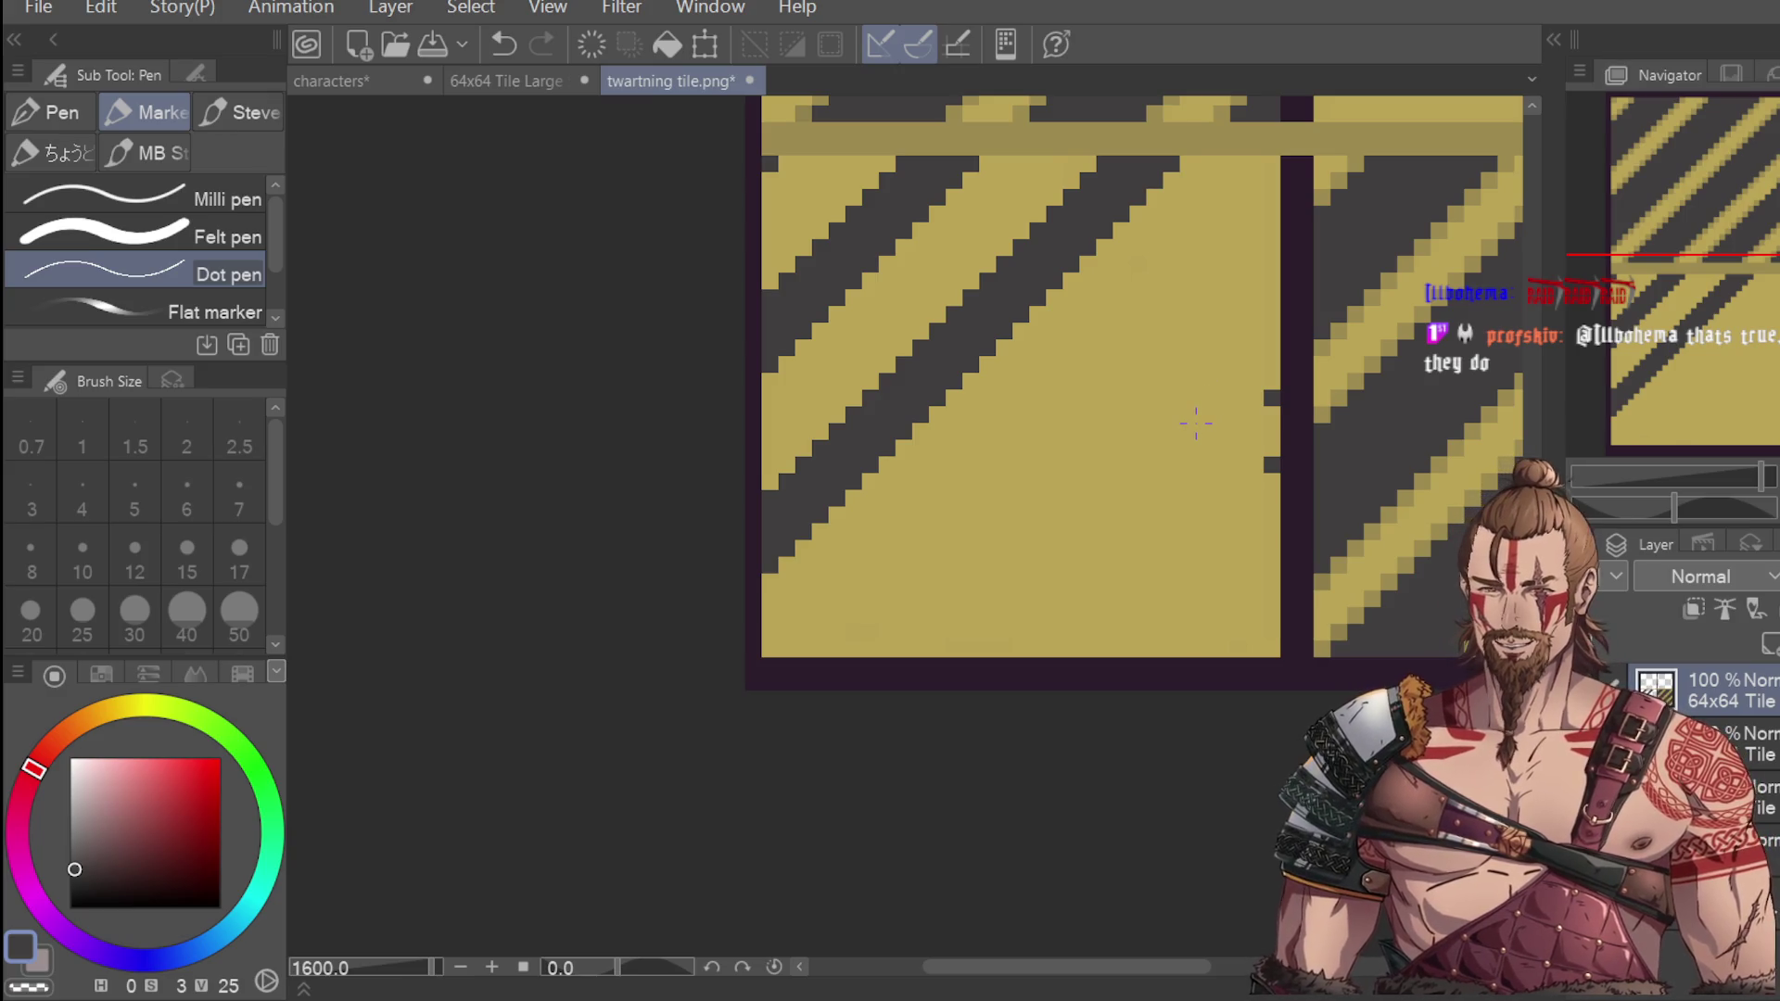
Draw a dark pixel diagonal down-left from the lower right-edge pixel toward the bottom.
left_click(1254, 481)
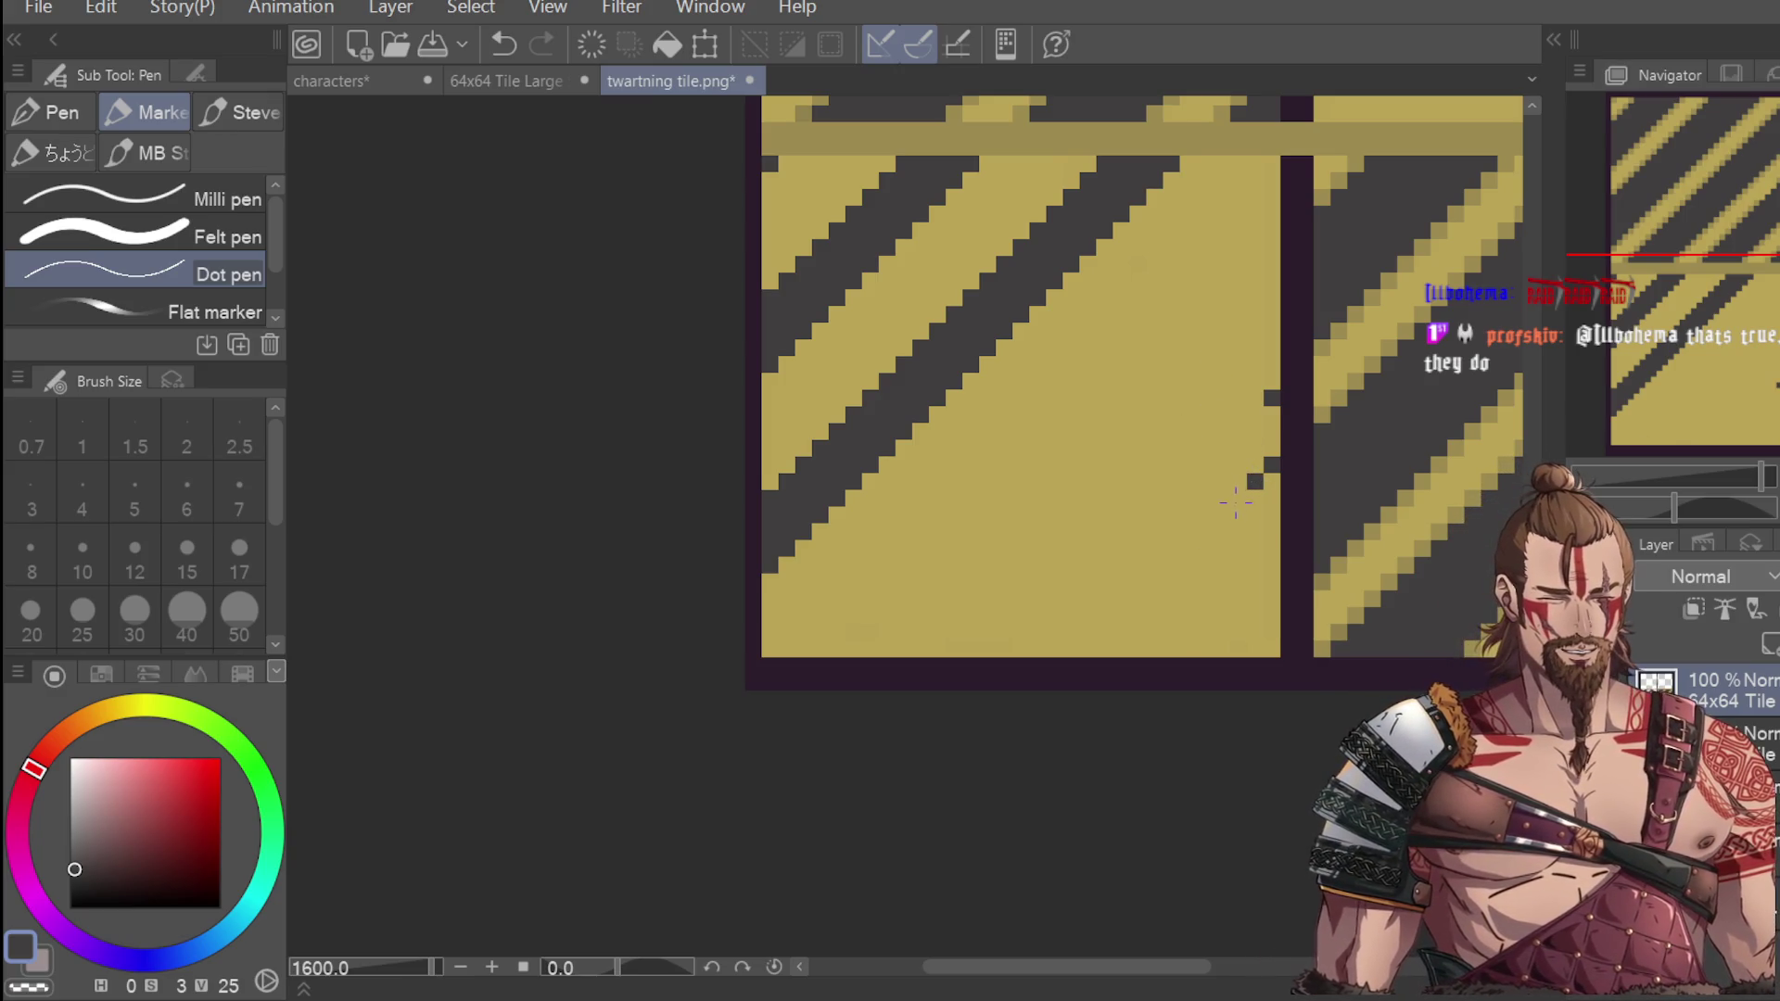
left_click(1237, 498)
left_click(1221, 515)
left_click(1204, 531)
left_click(1187, 548)
left_click(1171, 564)
left_click(1154, 581)
left_click(1138, 598)
left_click(1133, 616)
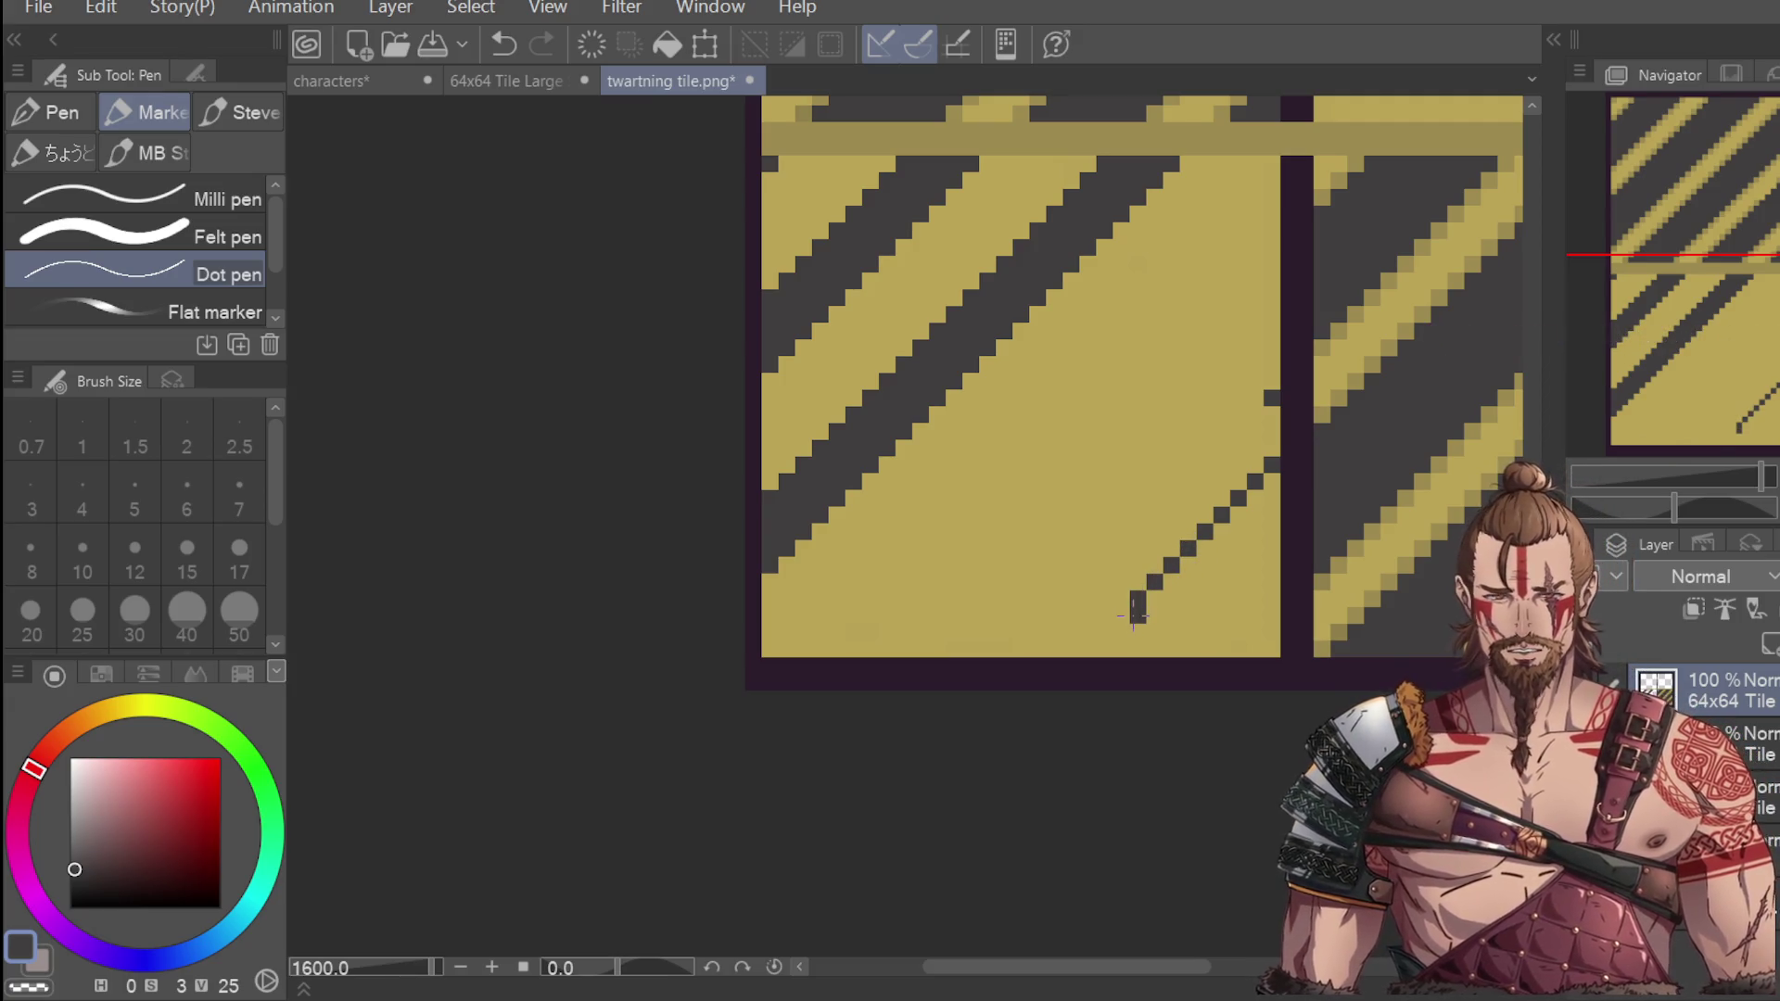
key("ctrl+z")
left_click(1121, 614)
left_click(1104, 631)
left_click(1088, 648)
Draw a parallel dotted diagonal from the upper right-edge pixel down to the tile's bottom edge.
left_click_drag(1261, 415, 1189, 484)
key("ctrl+z")
left_click(1254, 414)
left_click(1237, 431)
left_click(1222, 448)
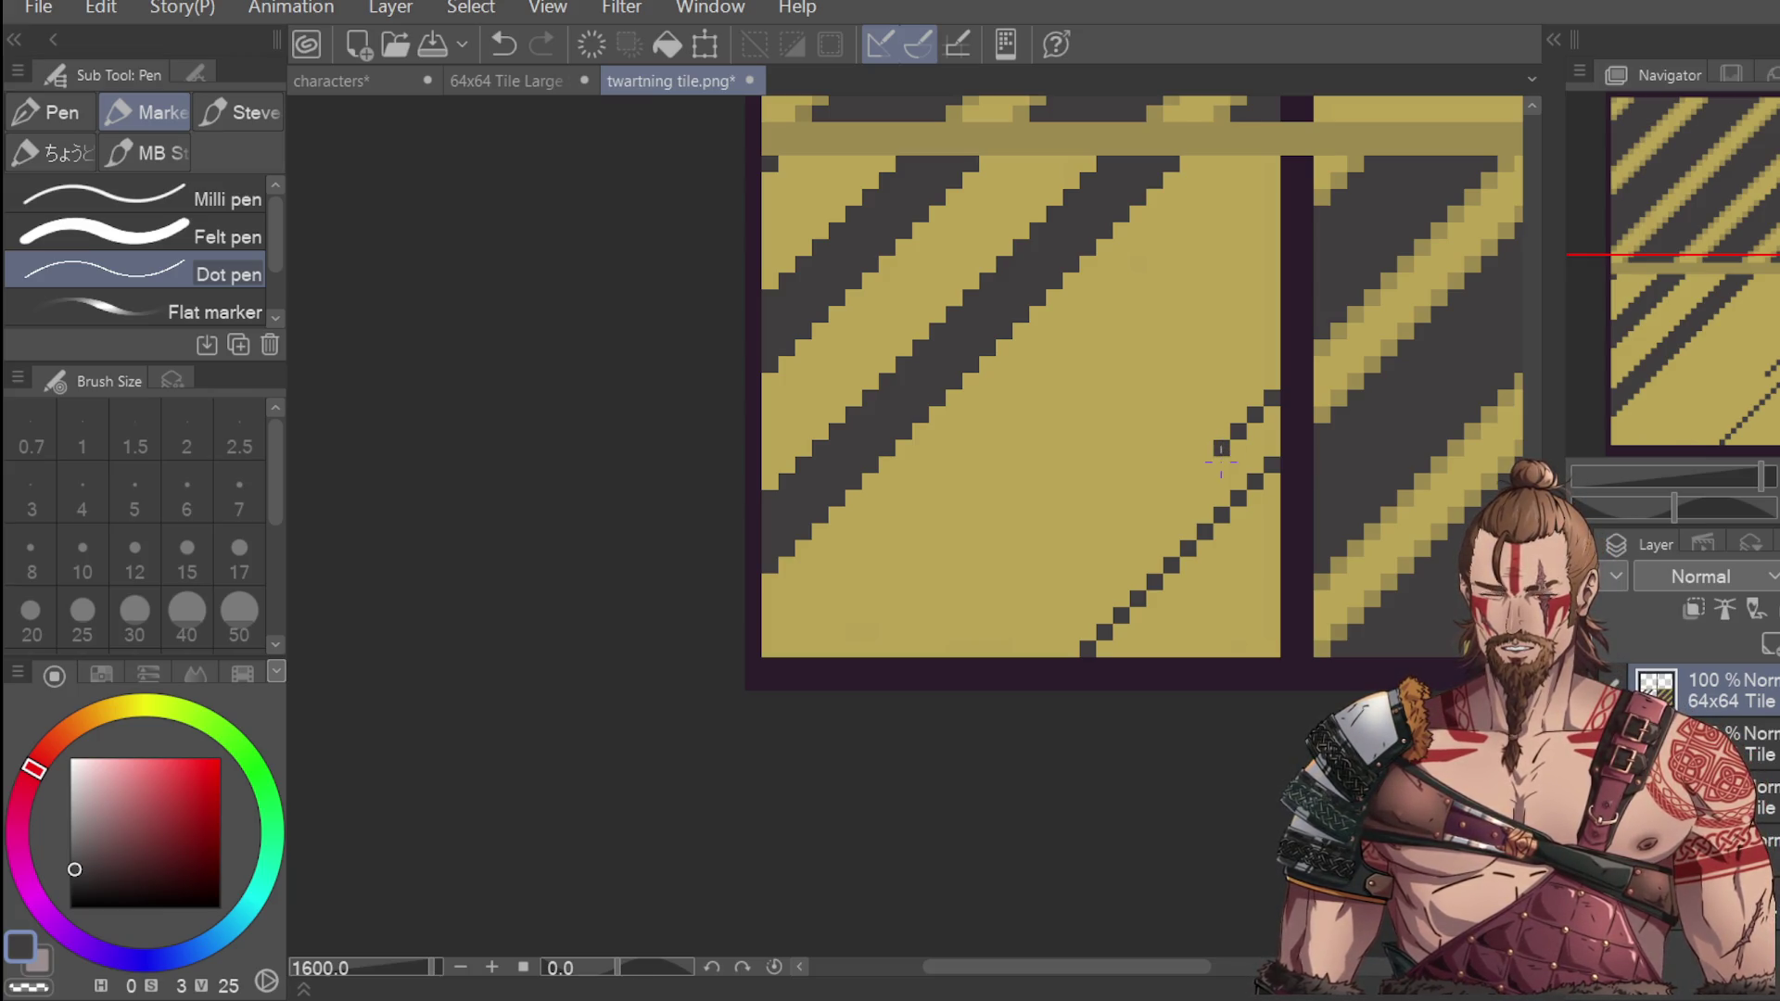
left_click(1204, 464)
left_click(1188, 481)
left_click(1171, 498)
left_click(1154, 515)
left_click(1137, 531)
left_click(1121, 548)
left_click(1104, 564)
left_click(1087, 581)
key("ctrl+z")
left_click(1087, 581)
left_click(1071, 598)
left_click(1054, 614)
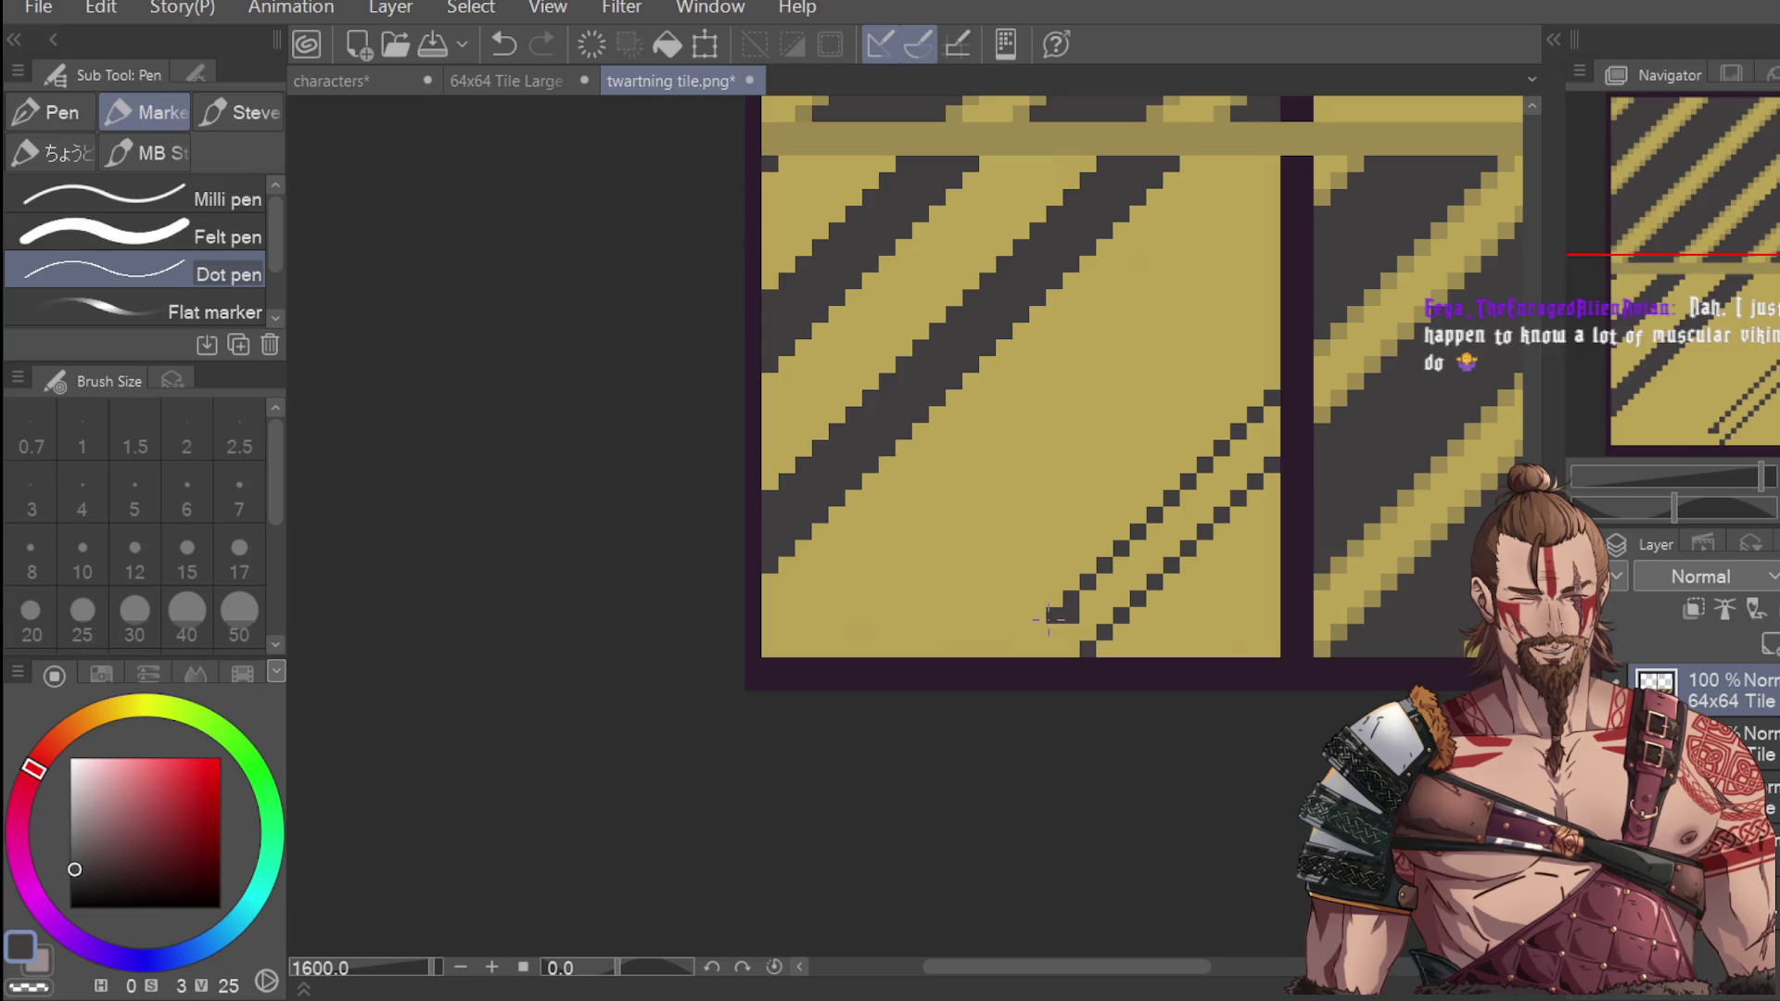
left_click(1037, 631)
left_click(1021, 648)
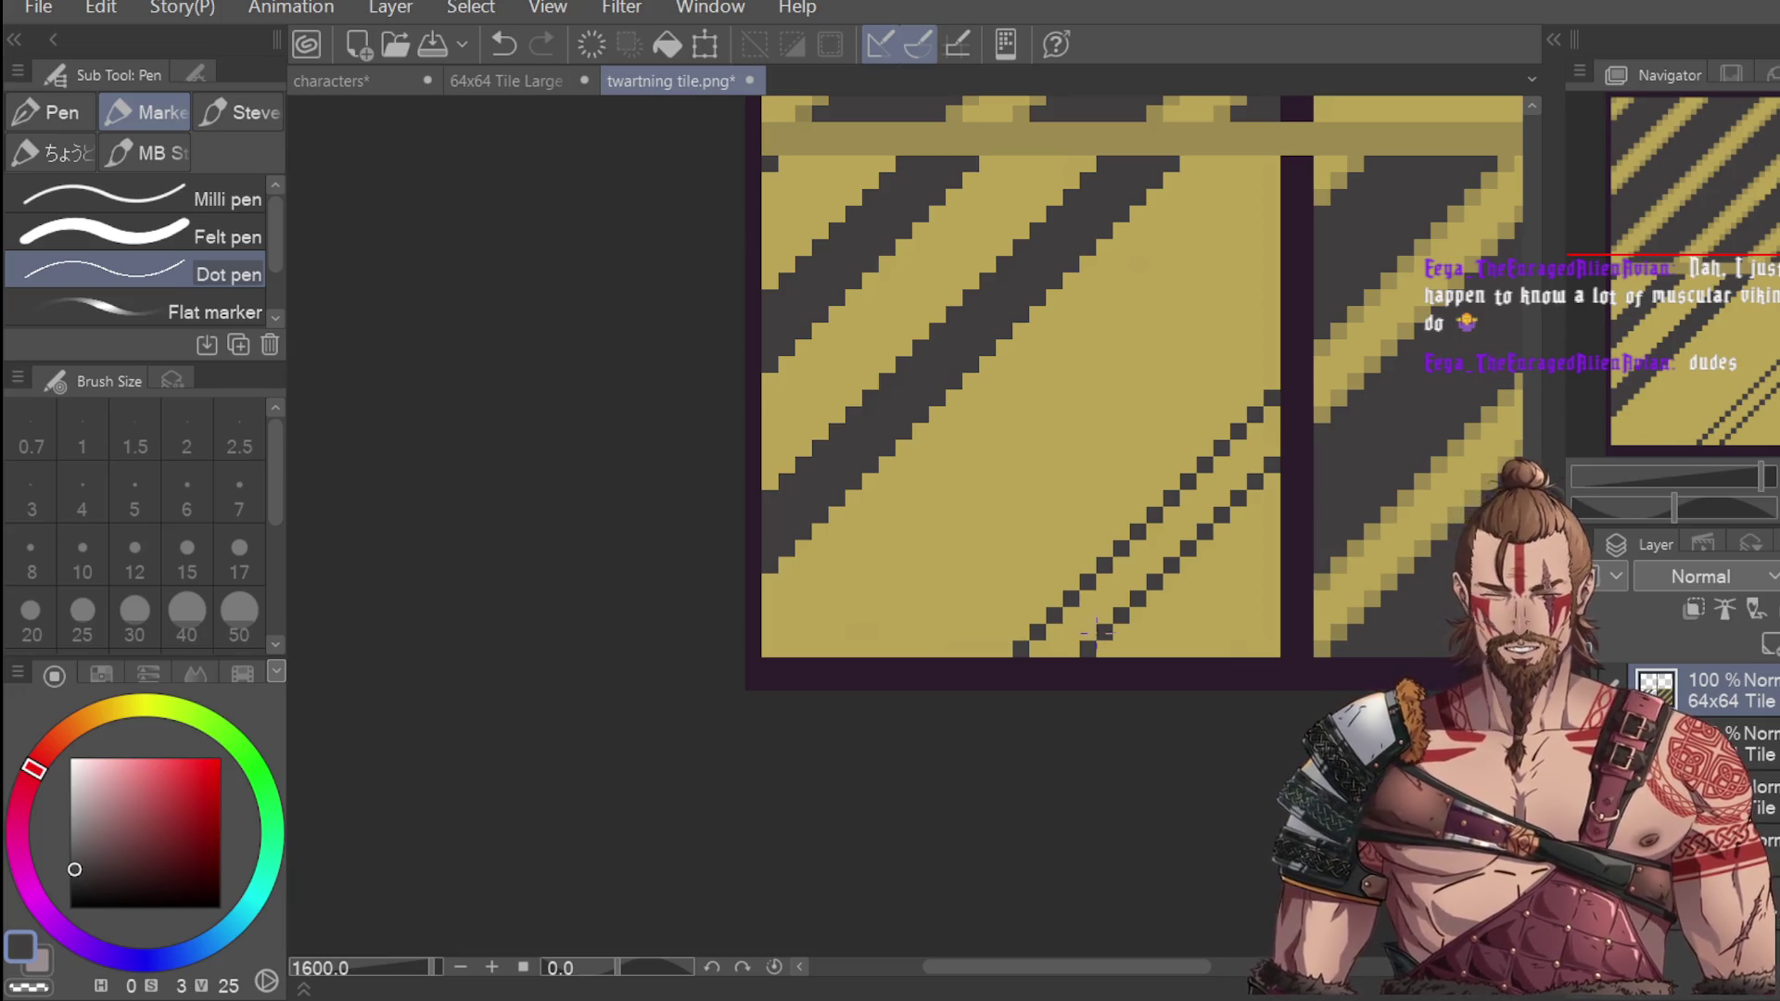
Fill the dotted double diagonal solid dark and touch up the stripe's lower end.
mouse_move(1031, 646)
left_mouse_down()
mouse_move(1075, 645)
mouse_move(1075, 616)
mouse_move(1159, 556)
left_mouse_up()
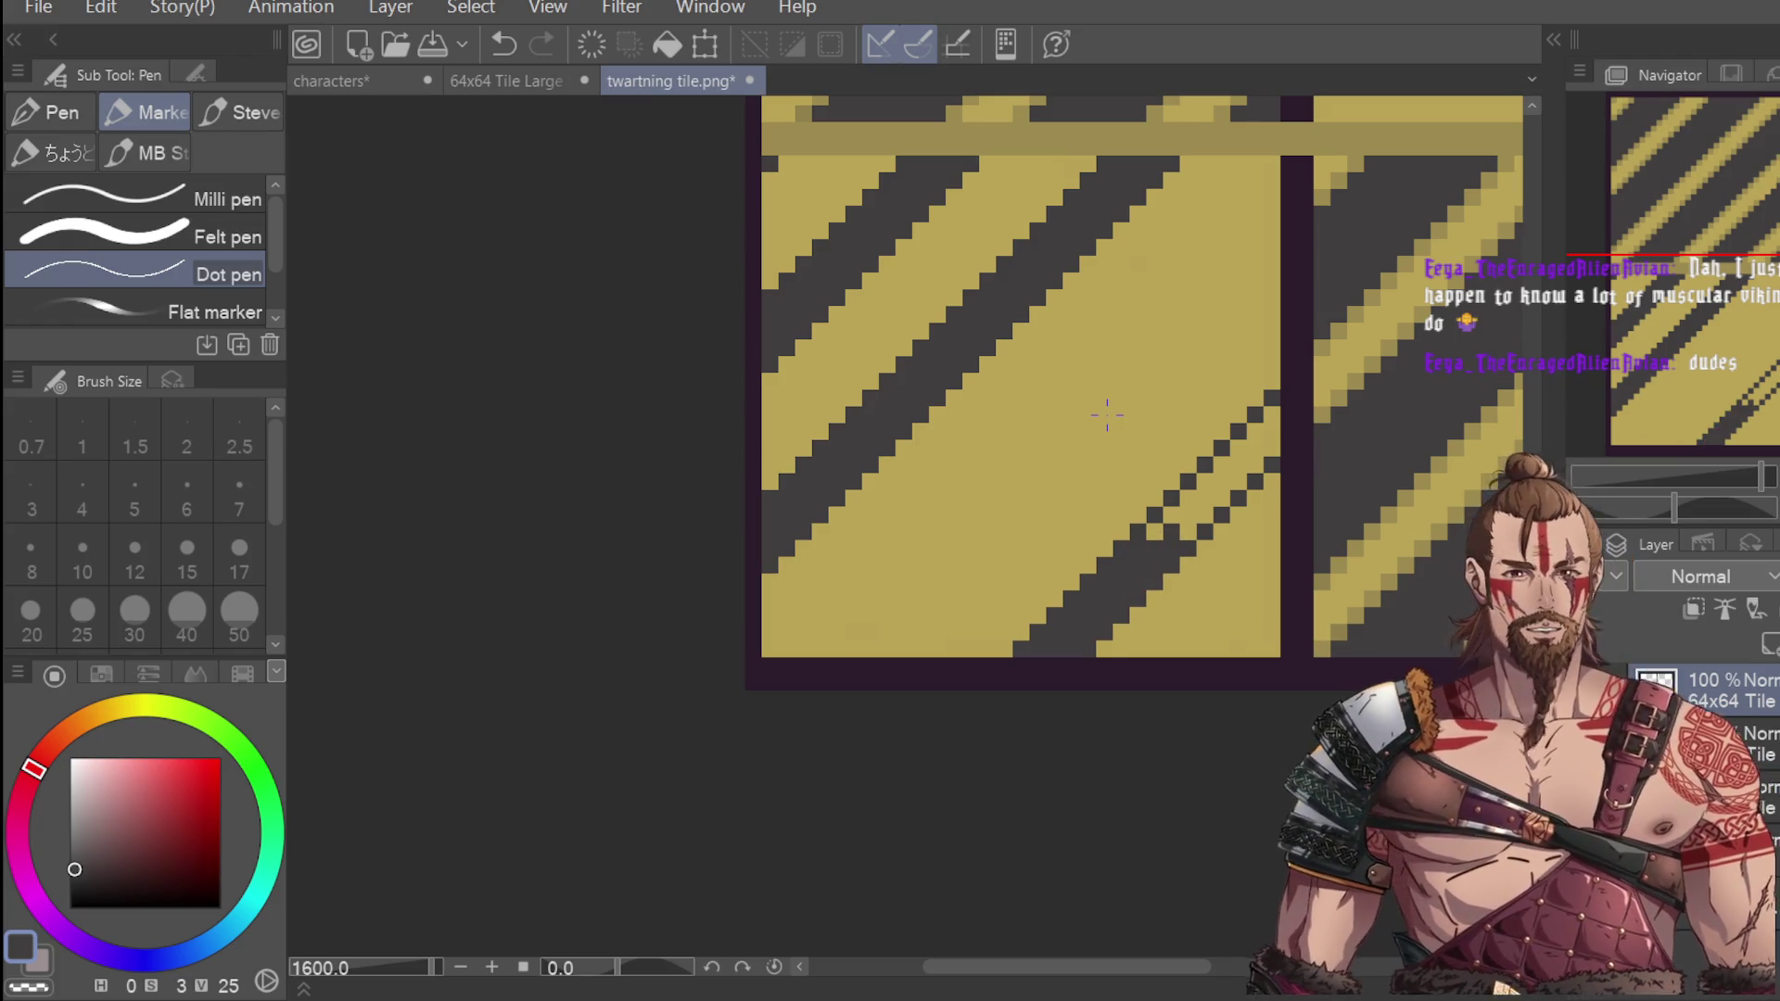
mouse_move(1138, 519)
left_mouse_down()
mouse_move(1205, 501)
mouse_move(1277, 408)
left_mouse_up()
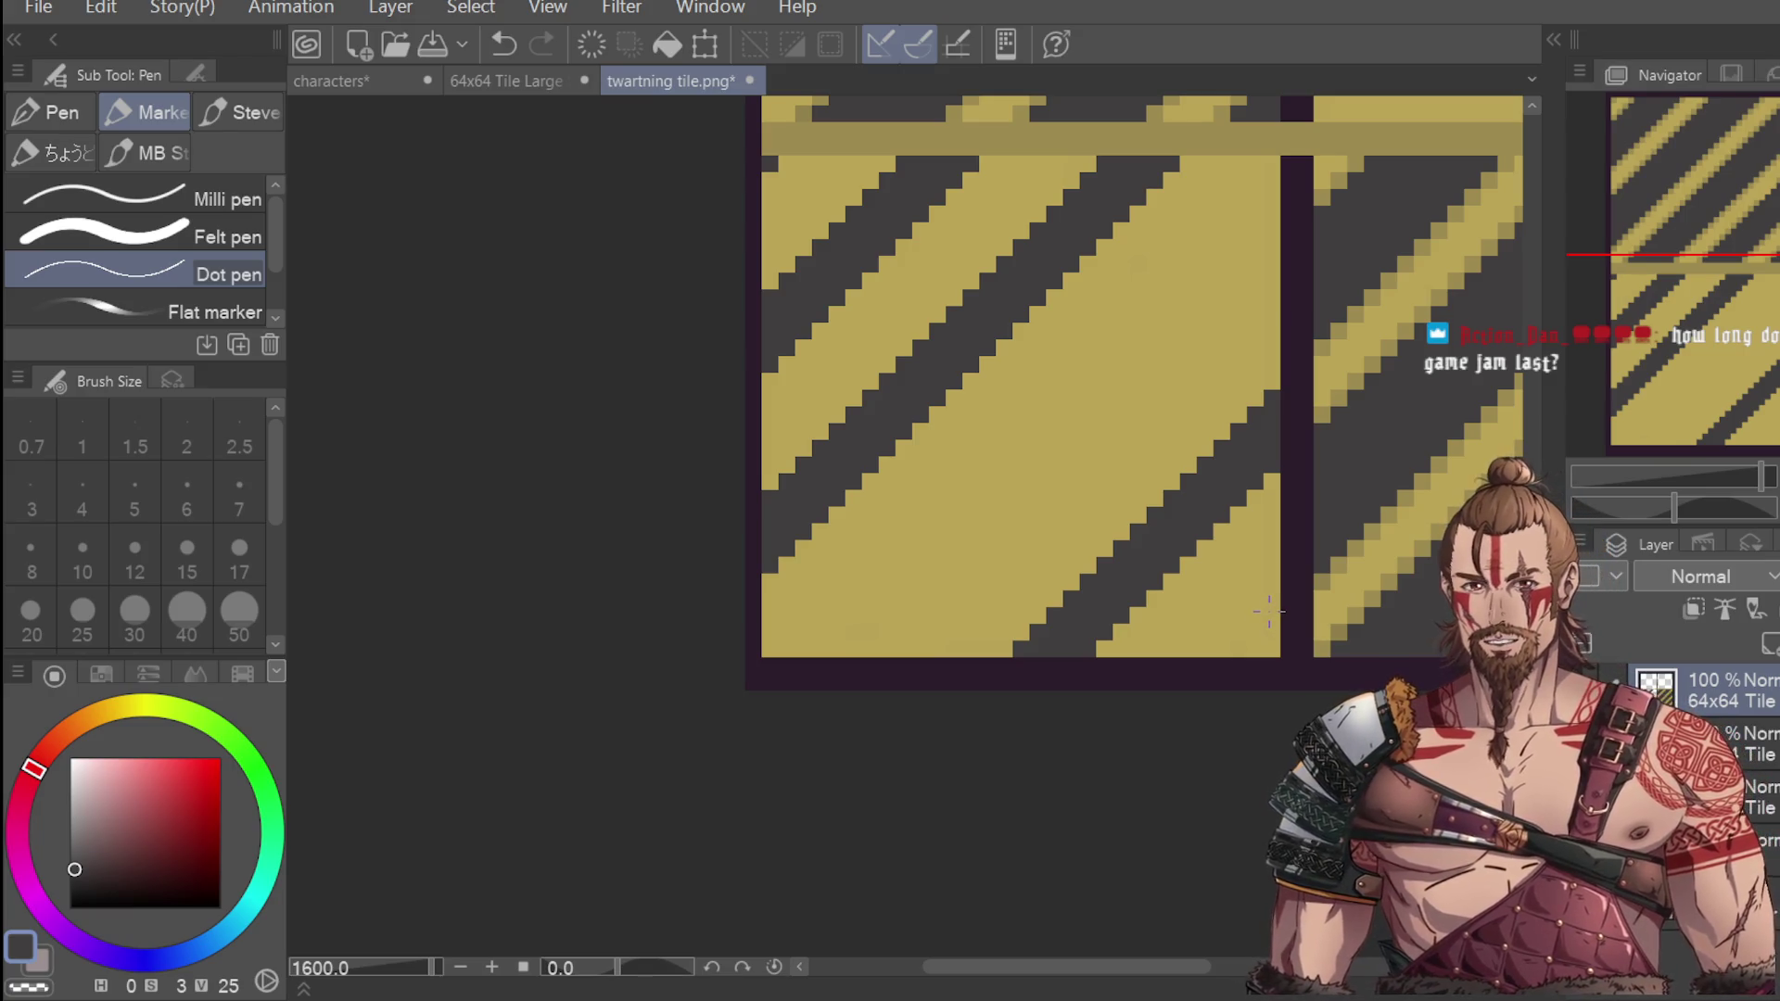
left_click_drag(1264, 626, 1260, 640)
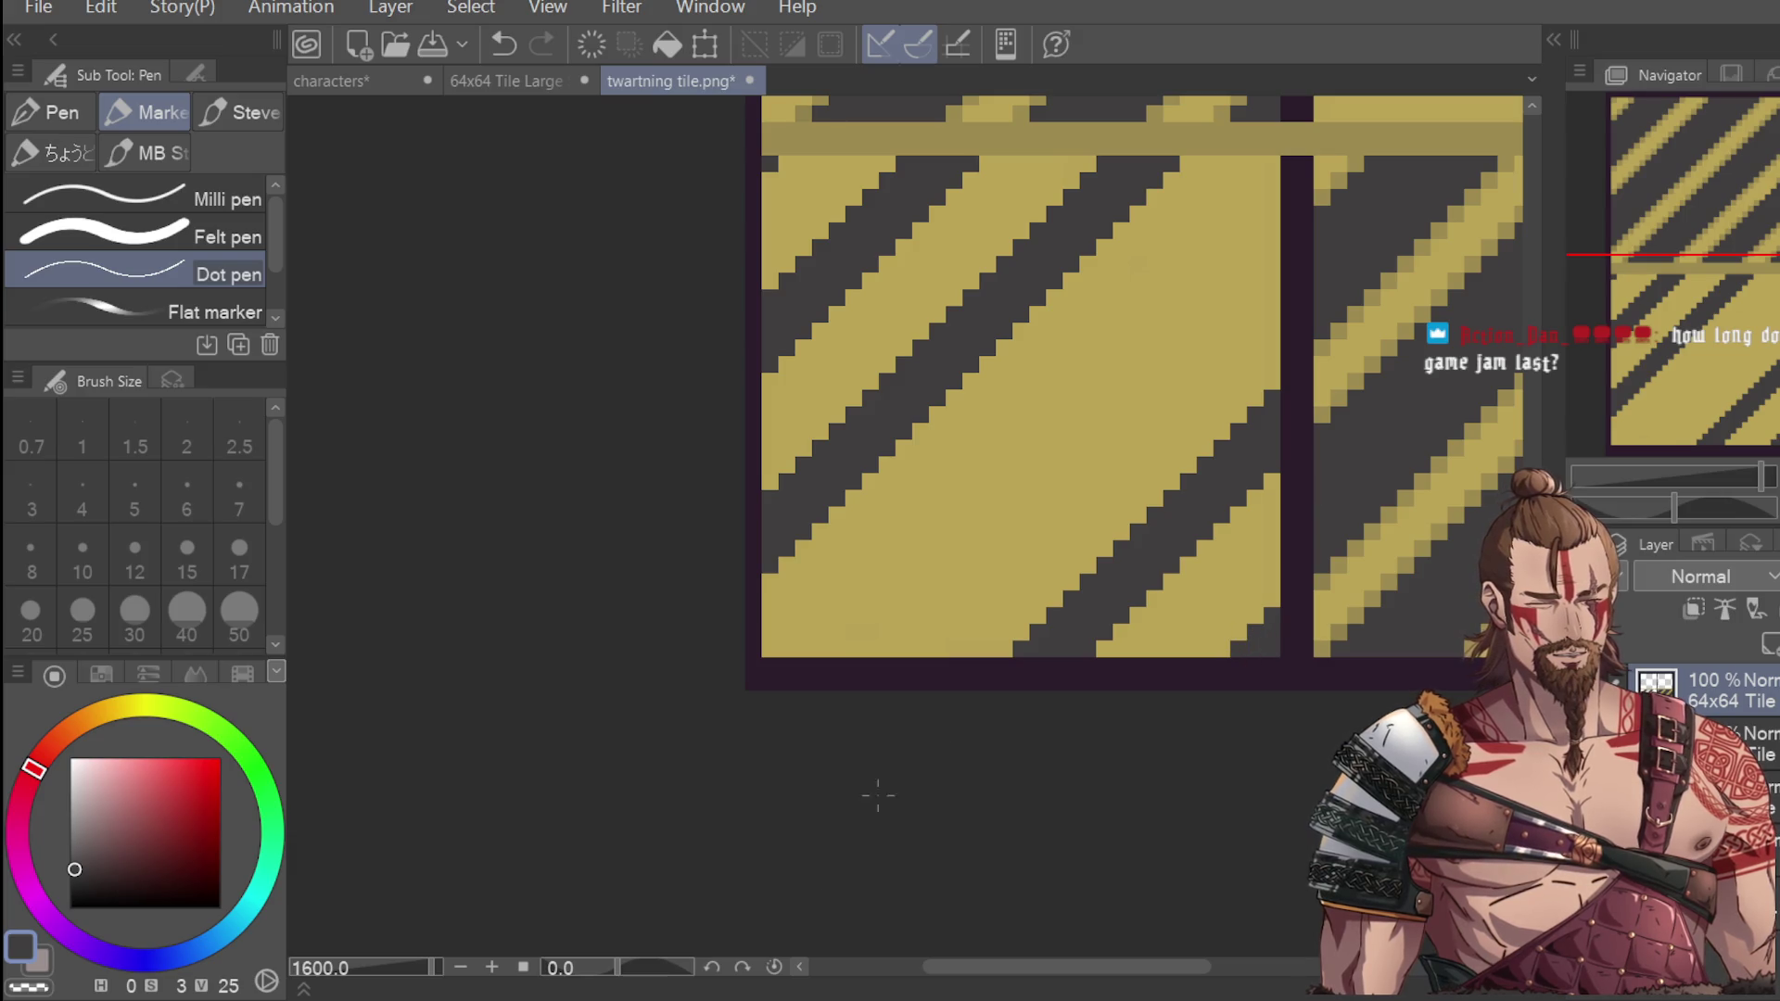
scroll(1260, 544, "down", 2)
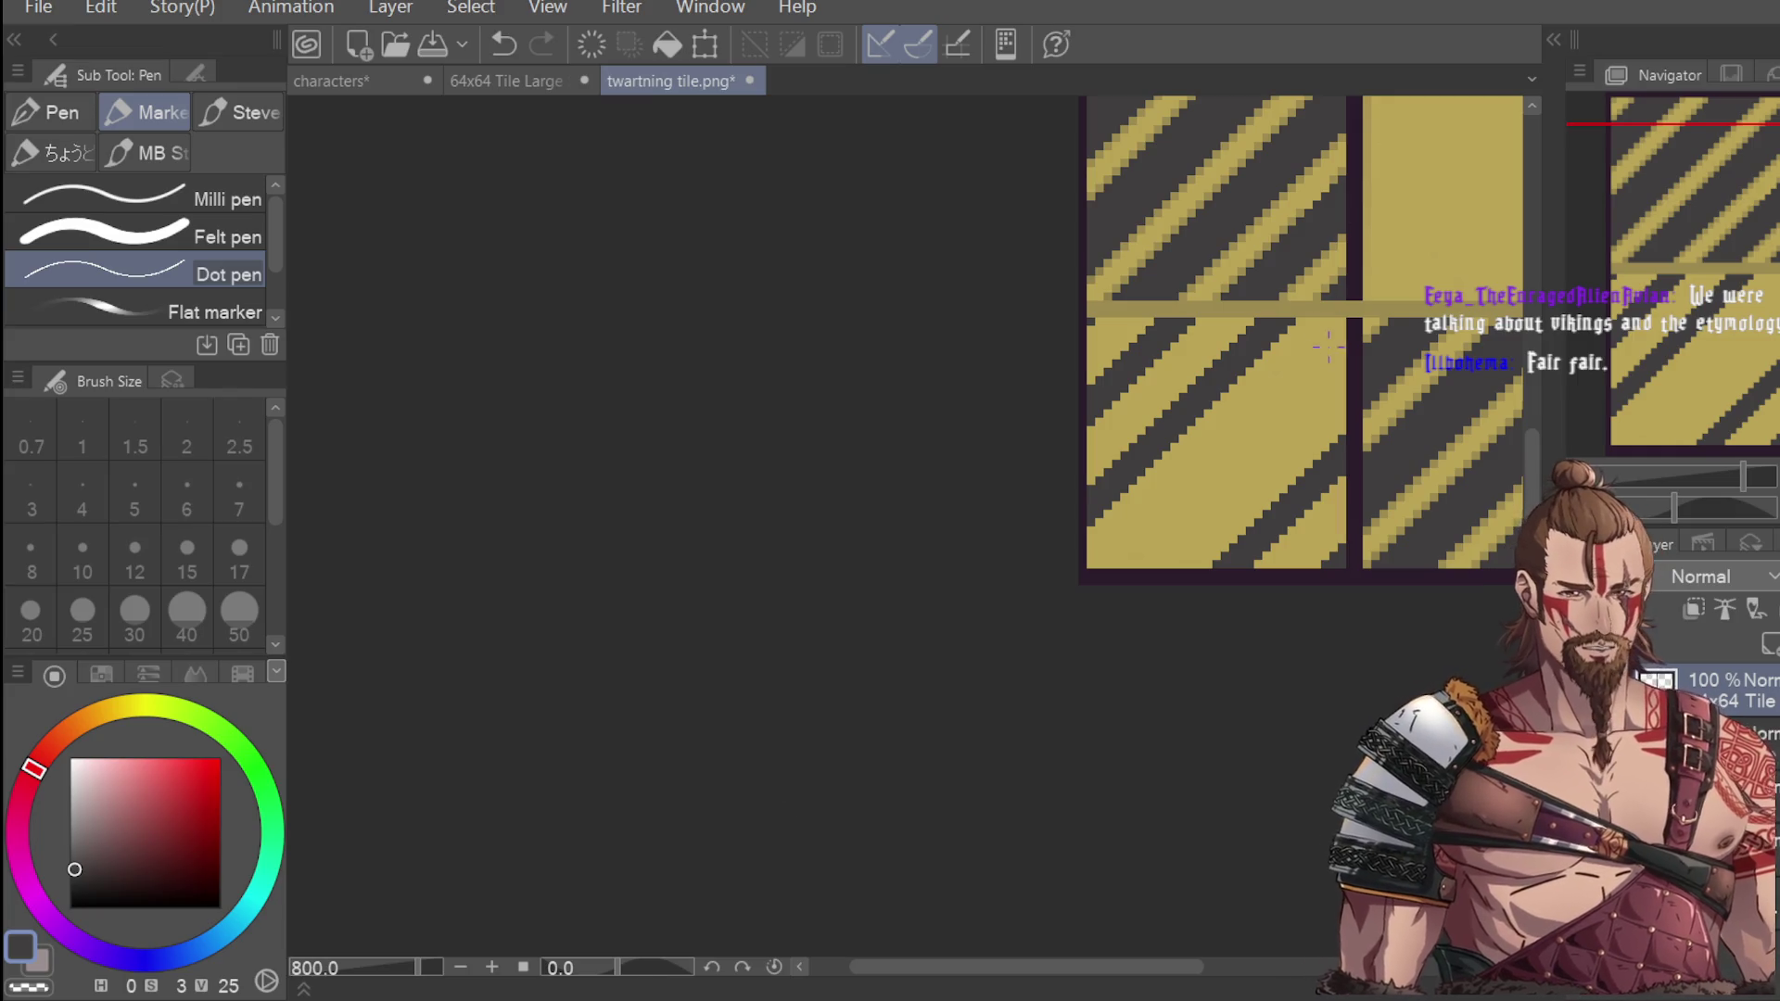
scroll(1375, 330, "up", 2)
key("ctrl+z")
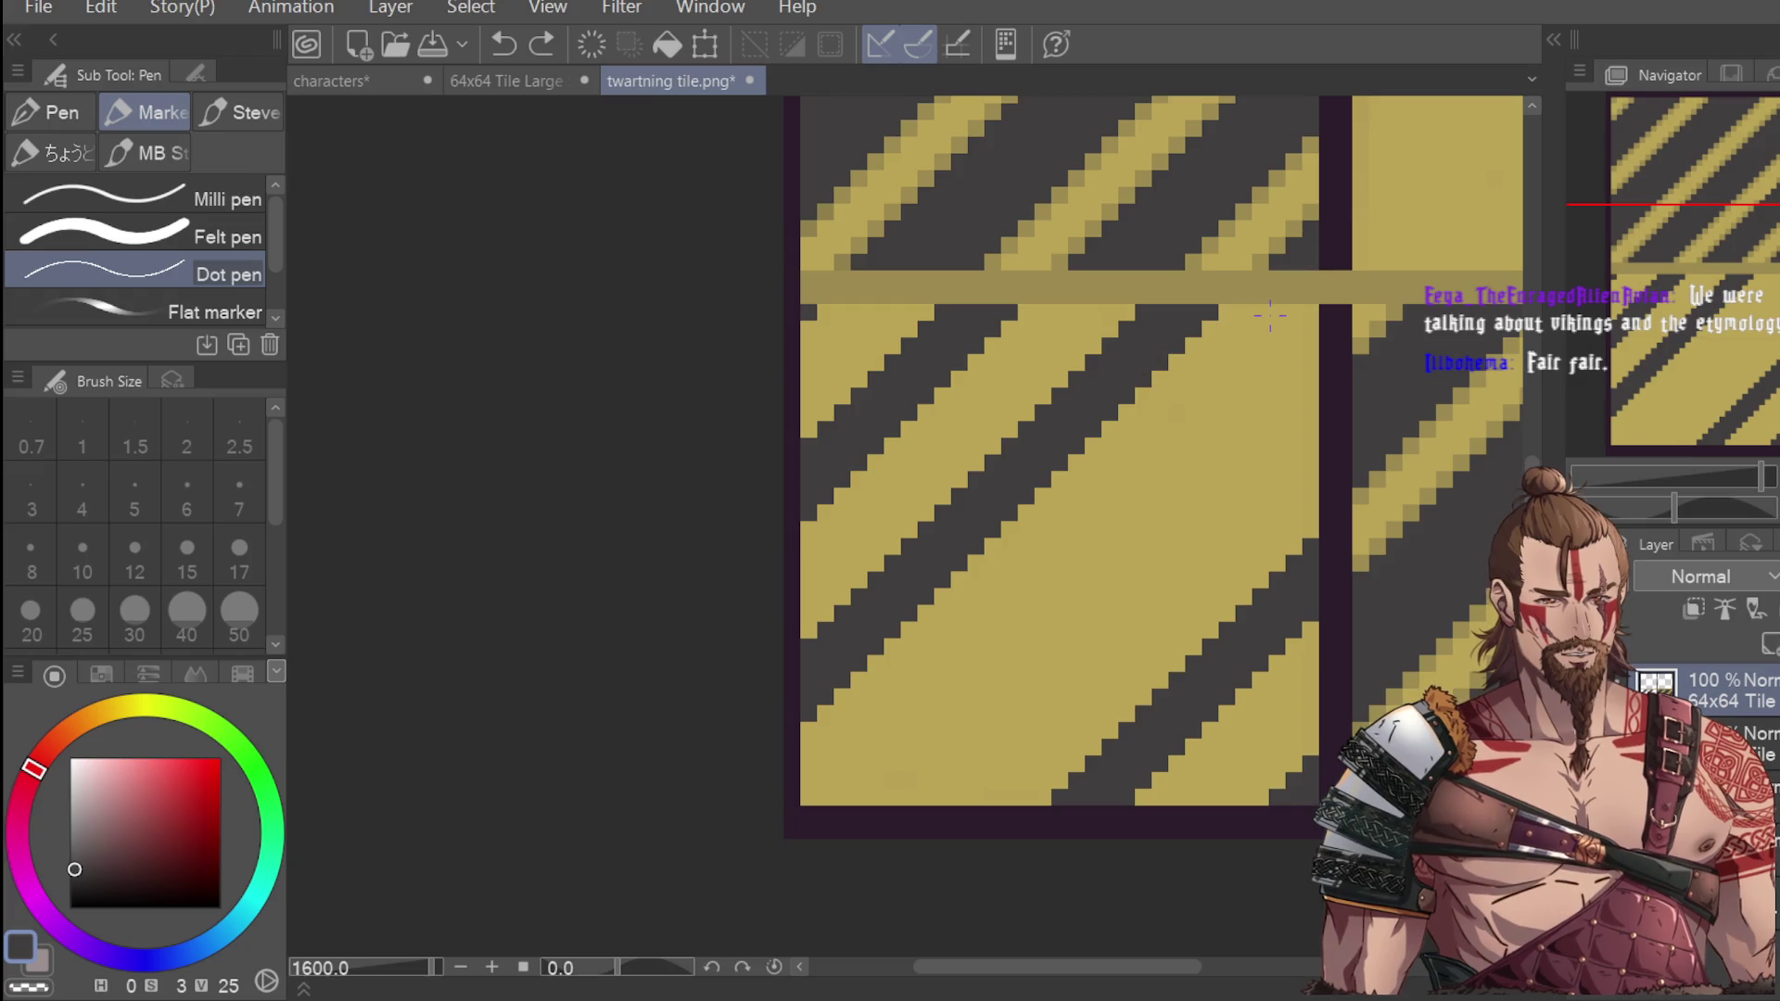
Darken pixels at the stripe's right-edge end just below the seam, undoing unwanted dots.
left_click(1276, 312)
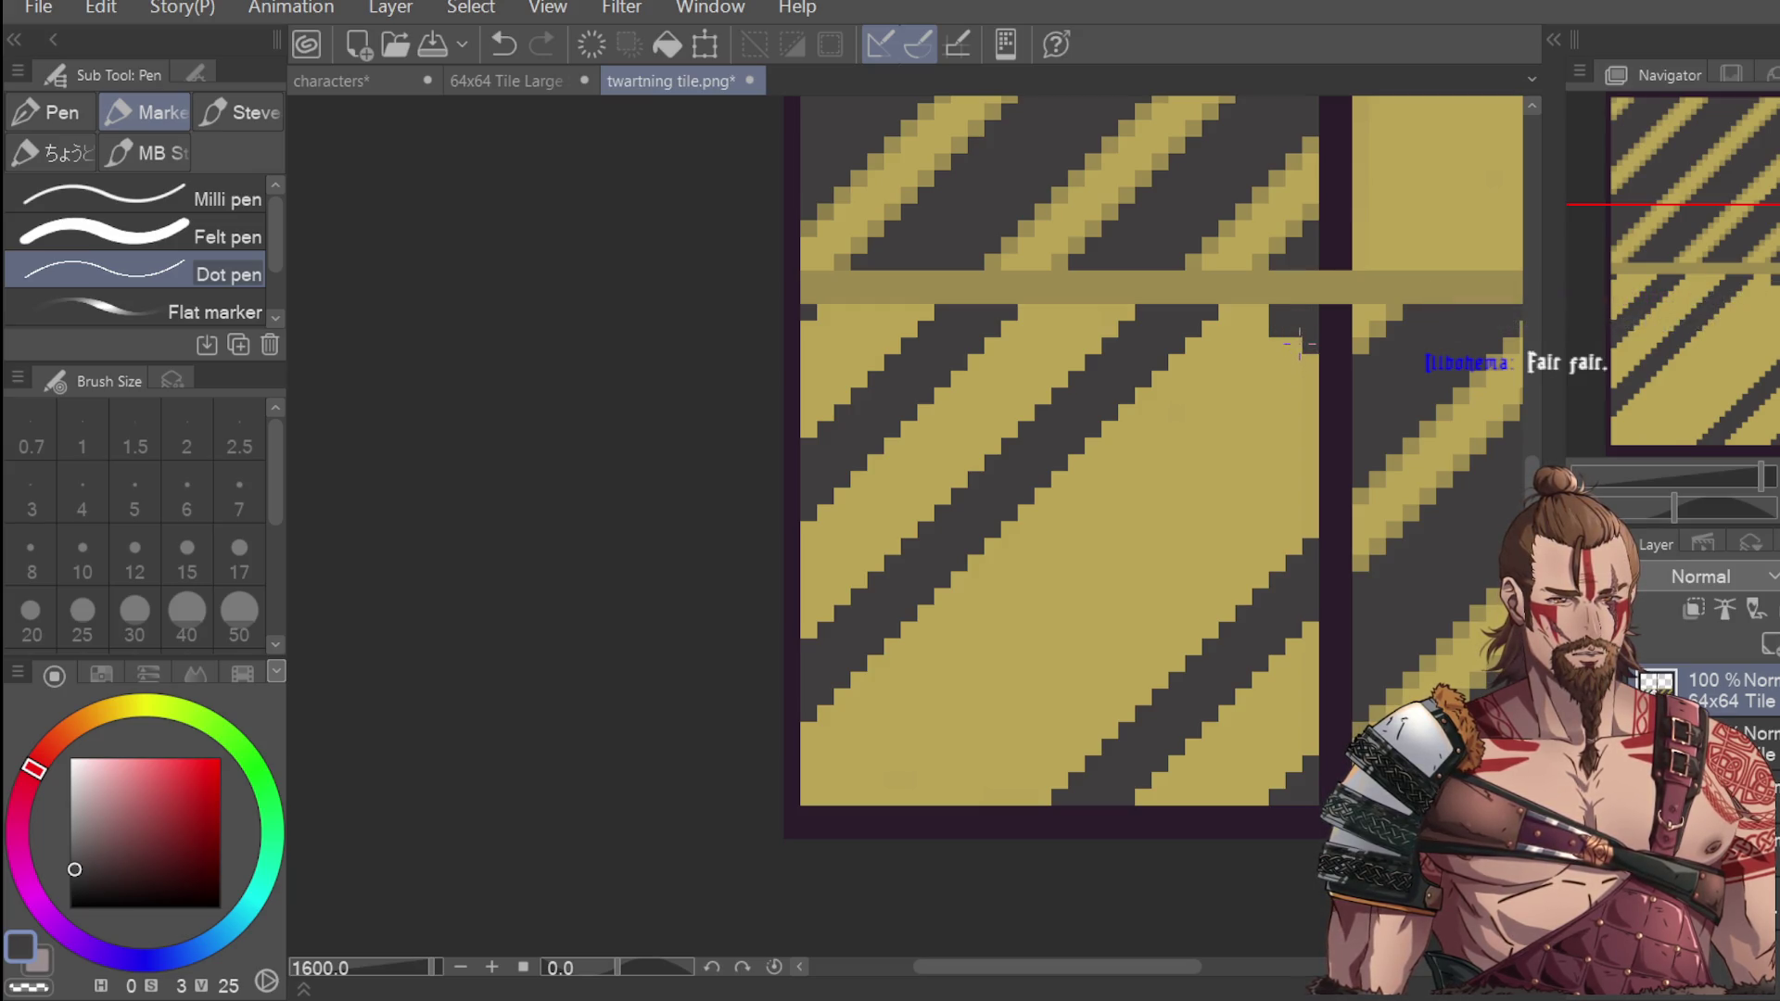
scroll(1298, 343, "down", 4)
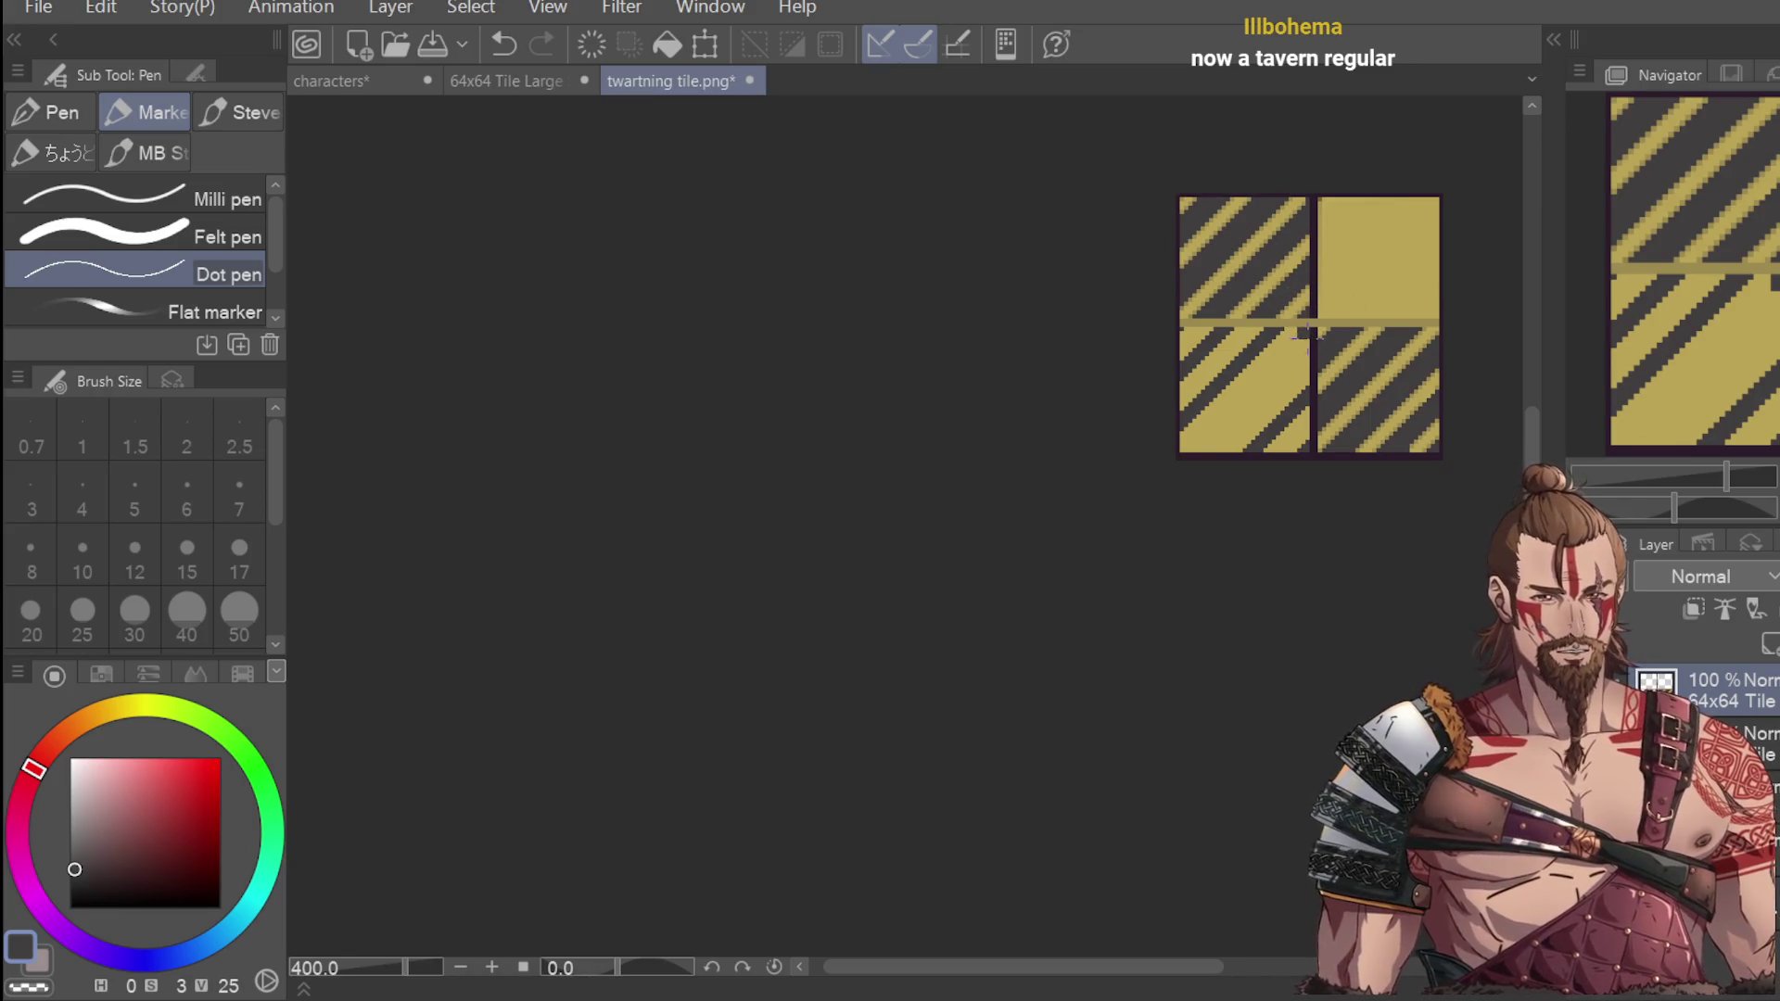
scroll(1302, 334, "up", 2)
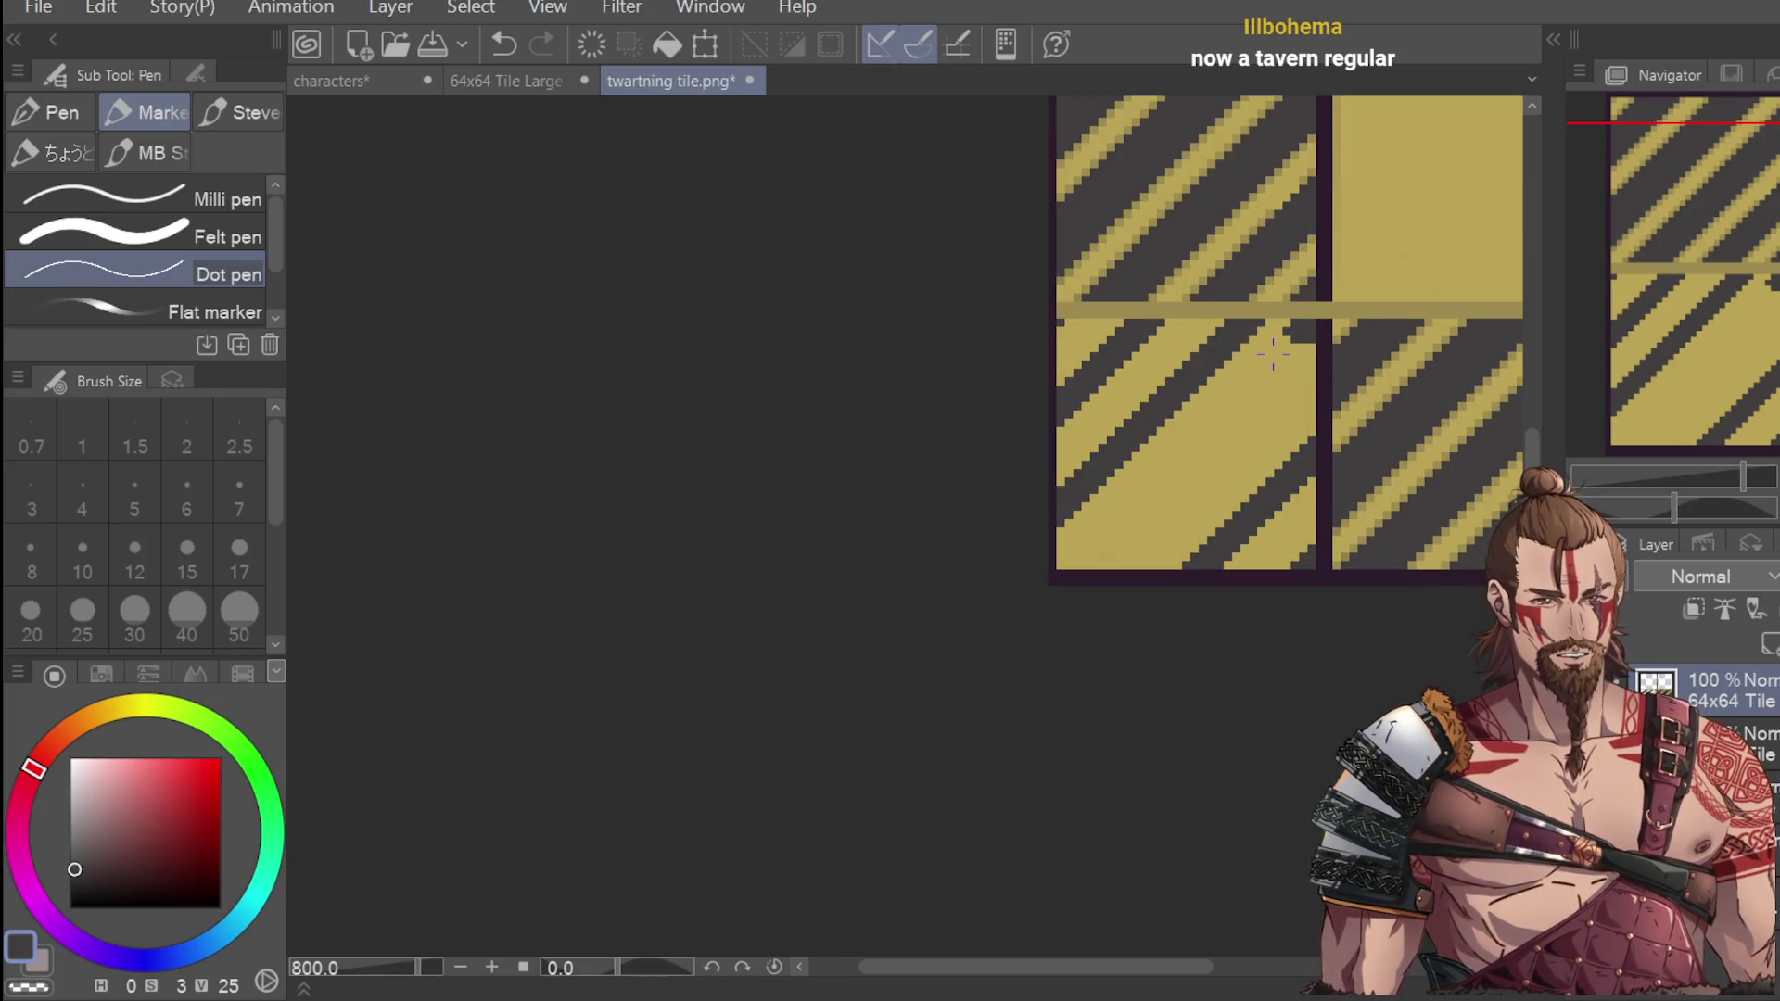
scroll(1266, 363, "up", 2)
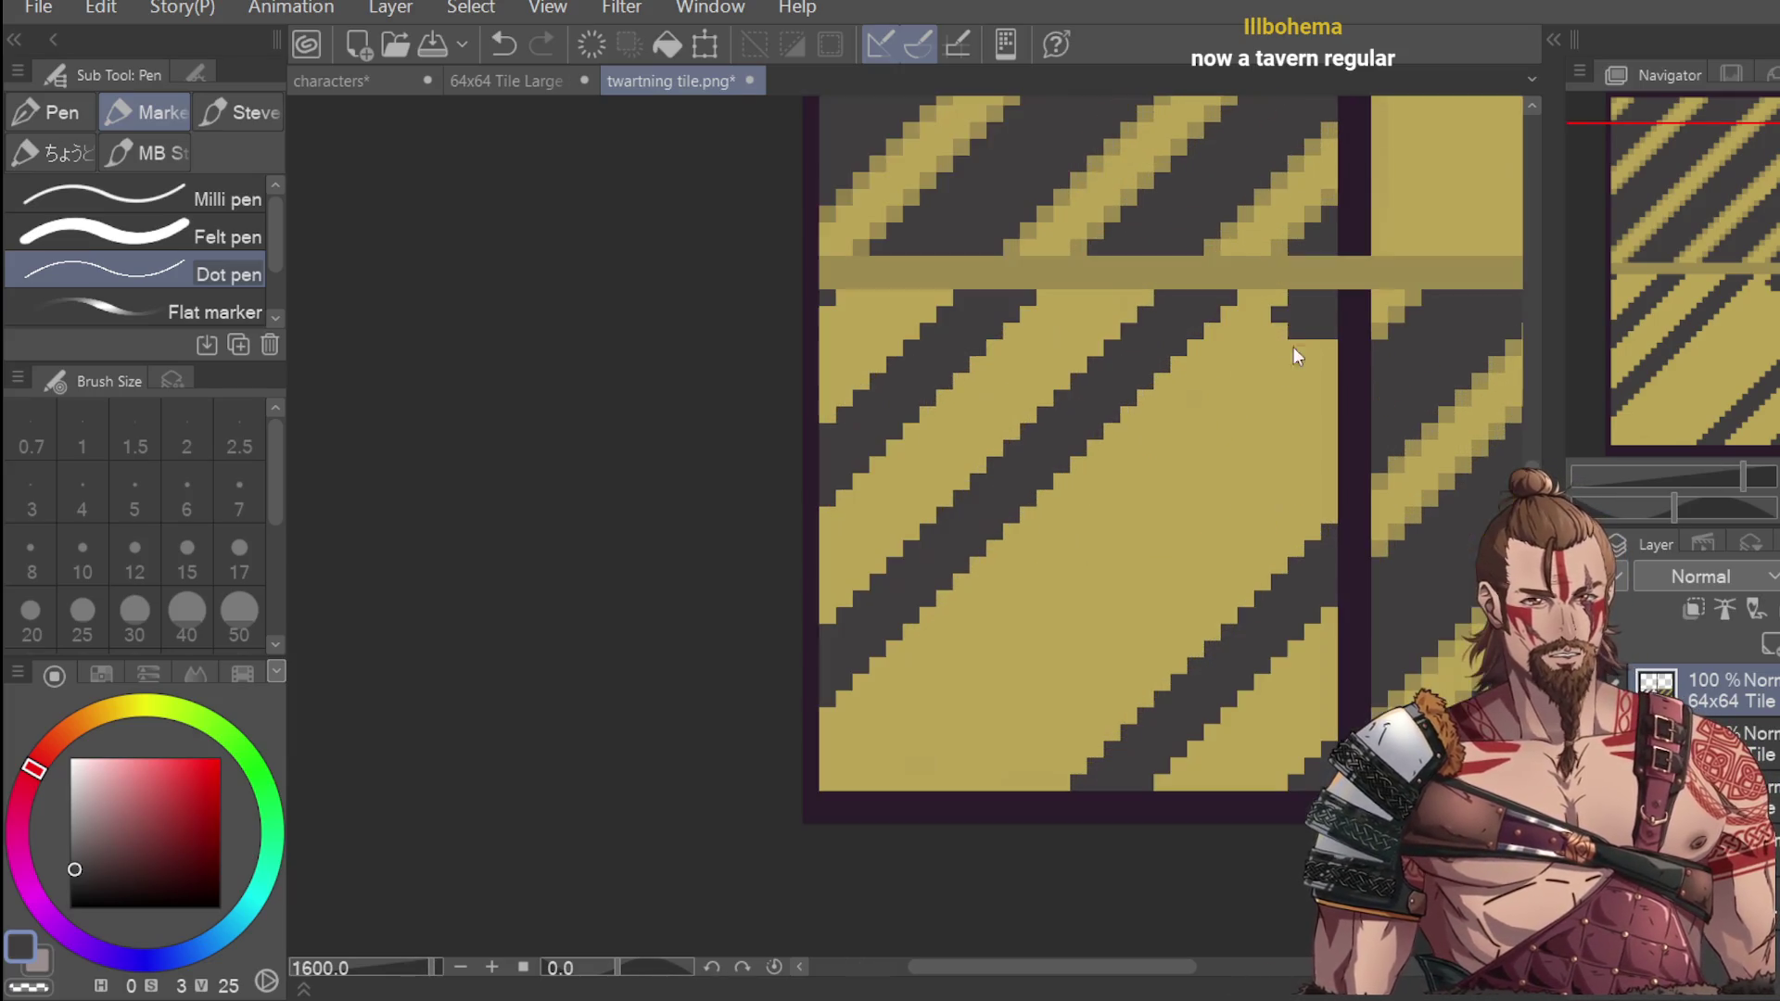
left_click(1261, 332)
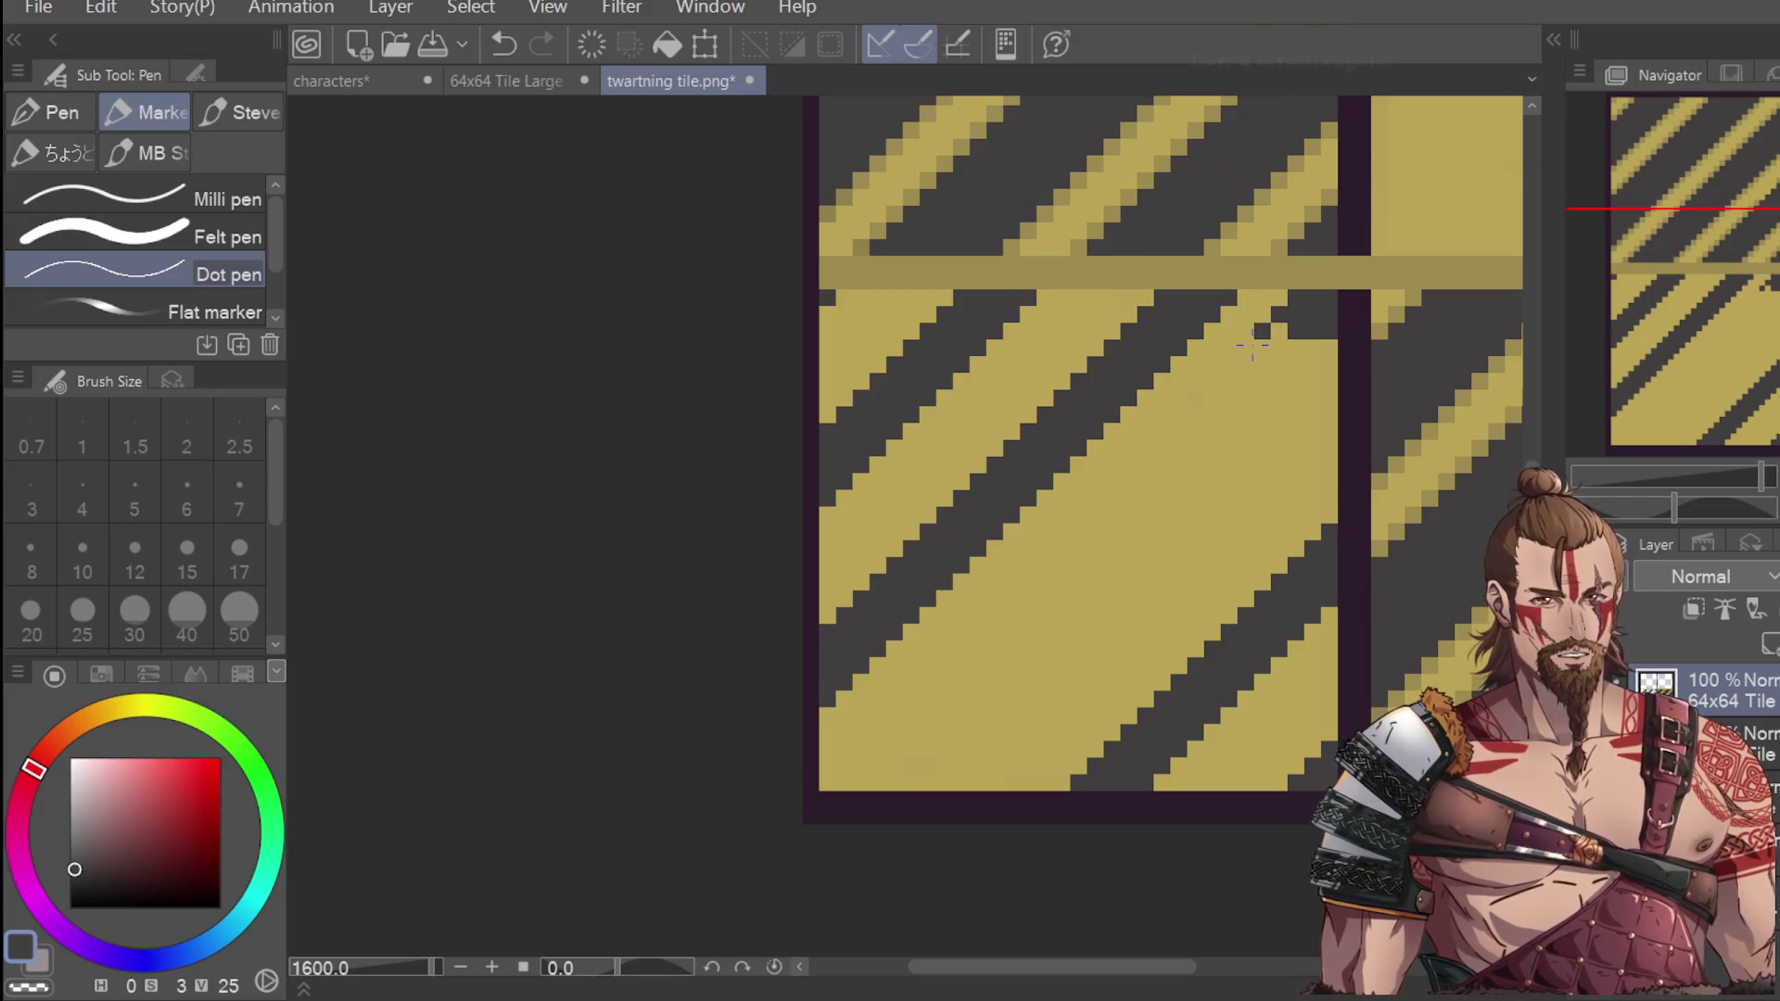
key("ctrl+z")
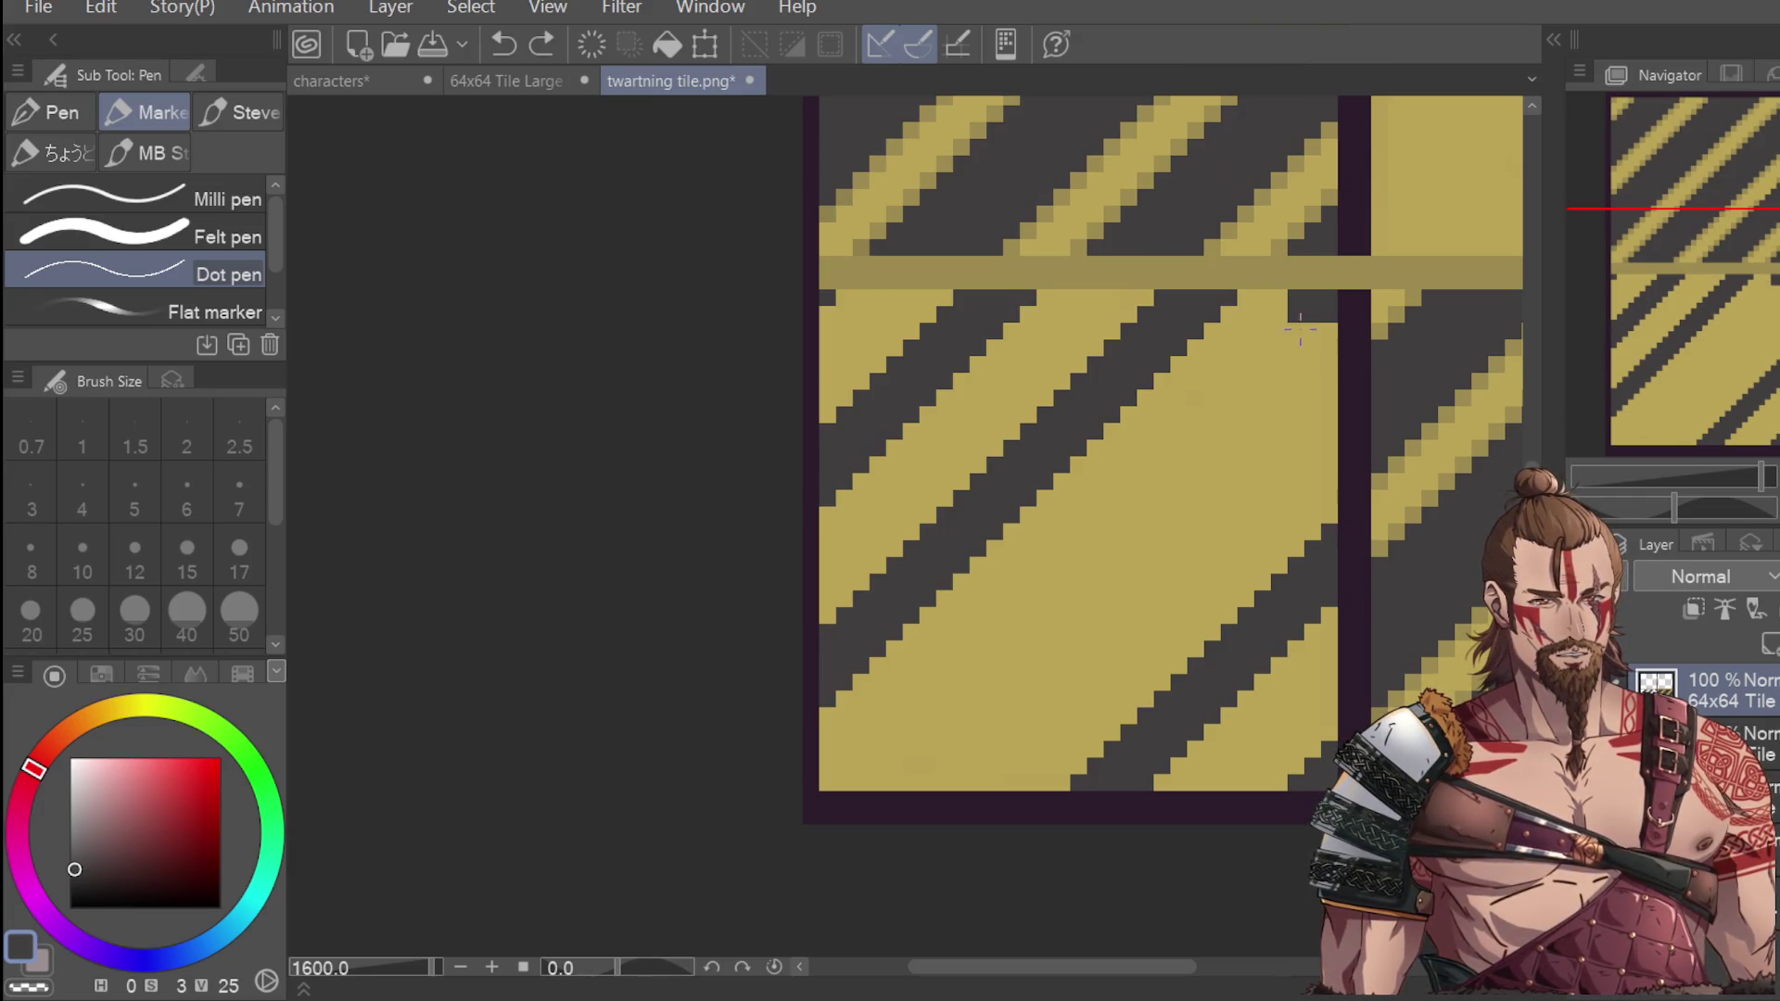
key("ctrl+z")
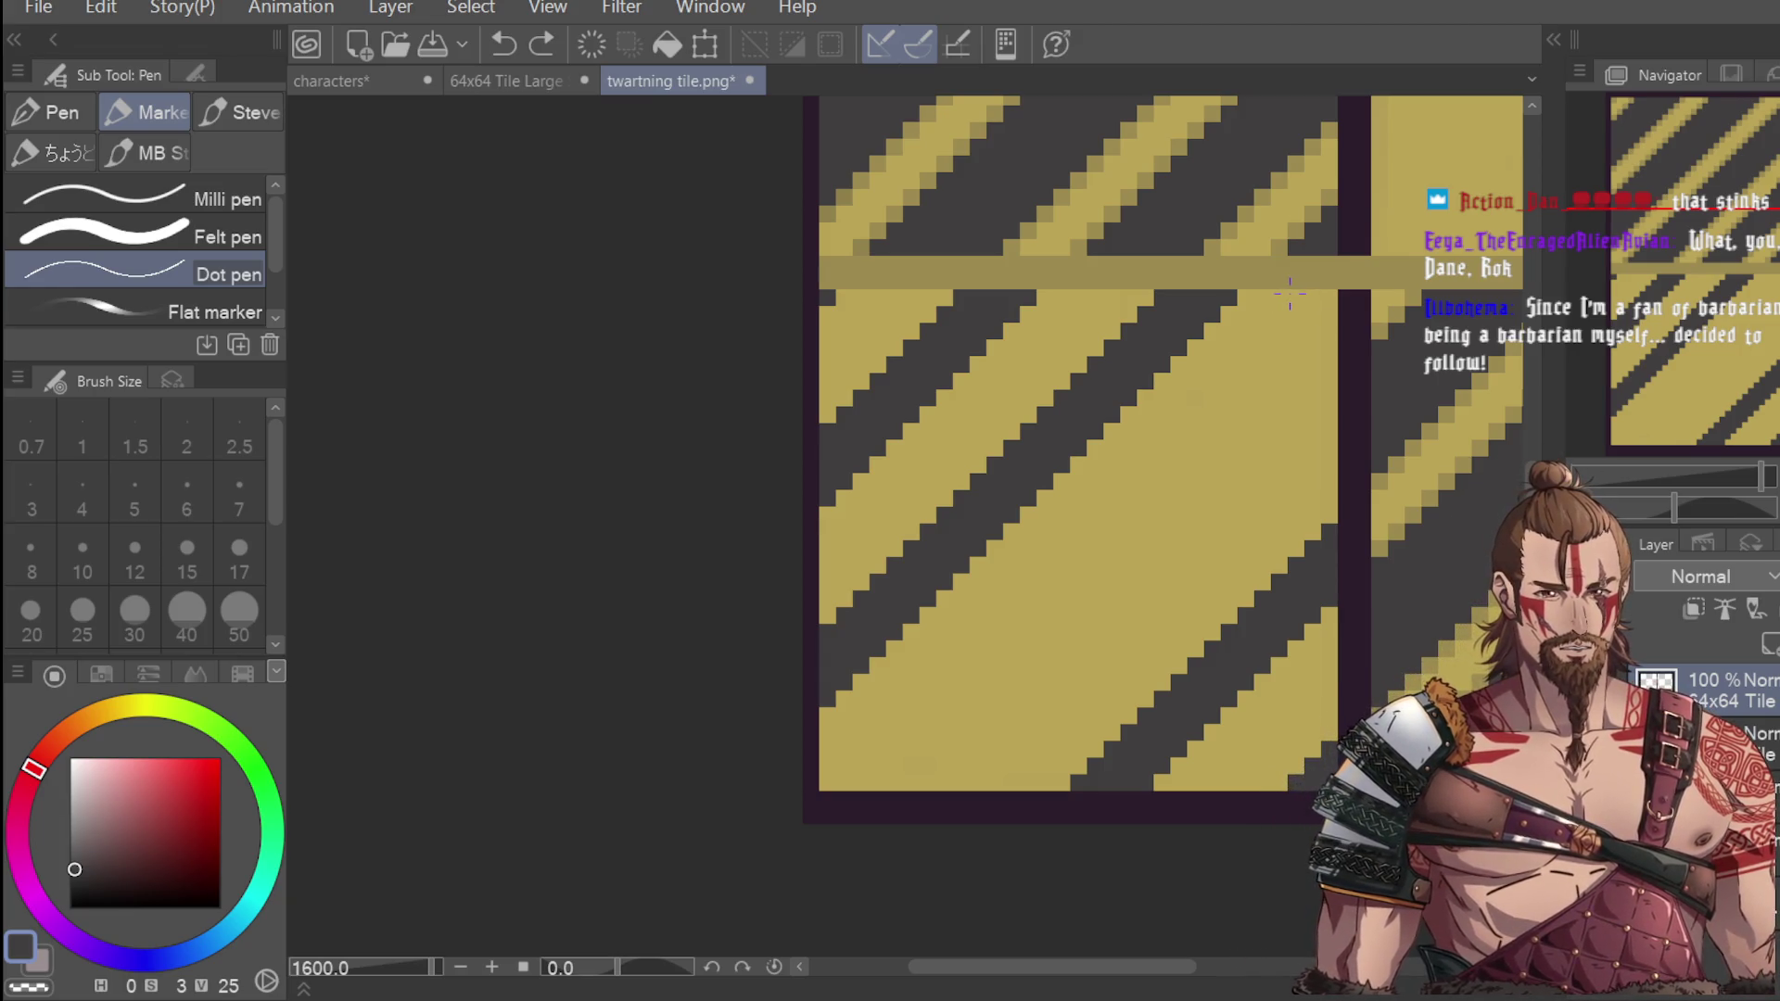
left_click(1280, 297)
key("ctrl+z")
left_click(1296, 297)
left_click(1313, 313)
left_click(1329, 331)
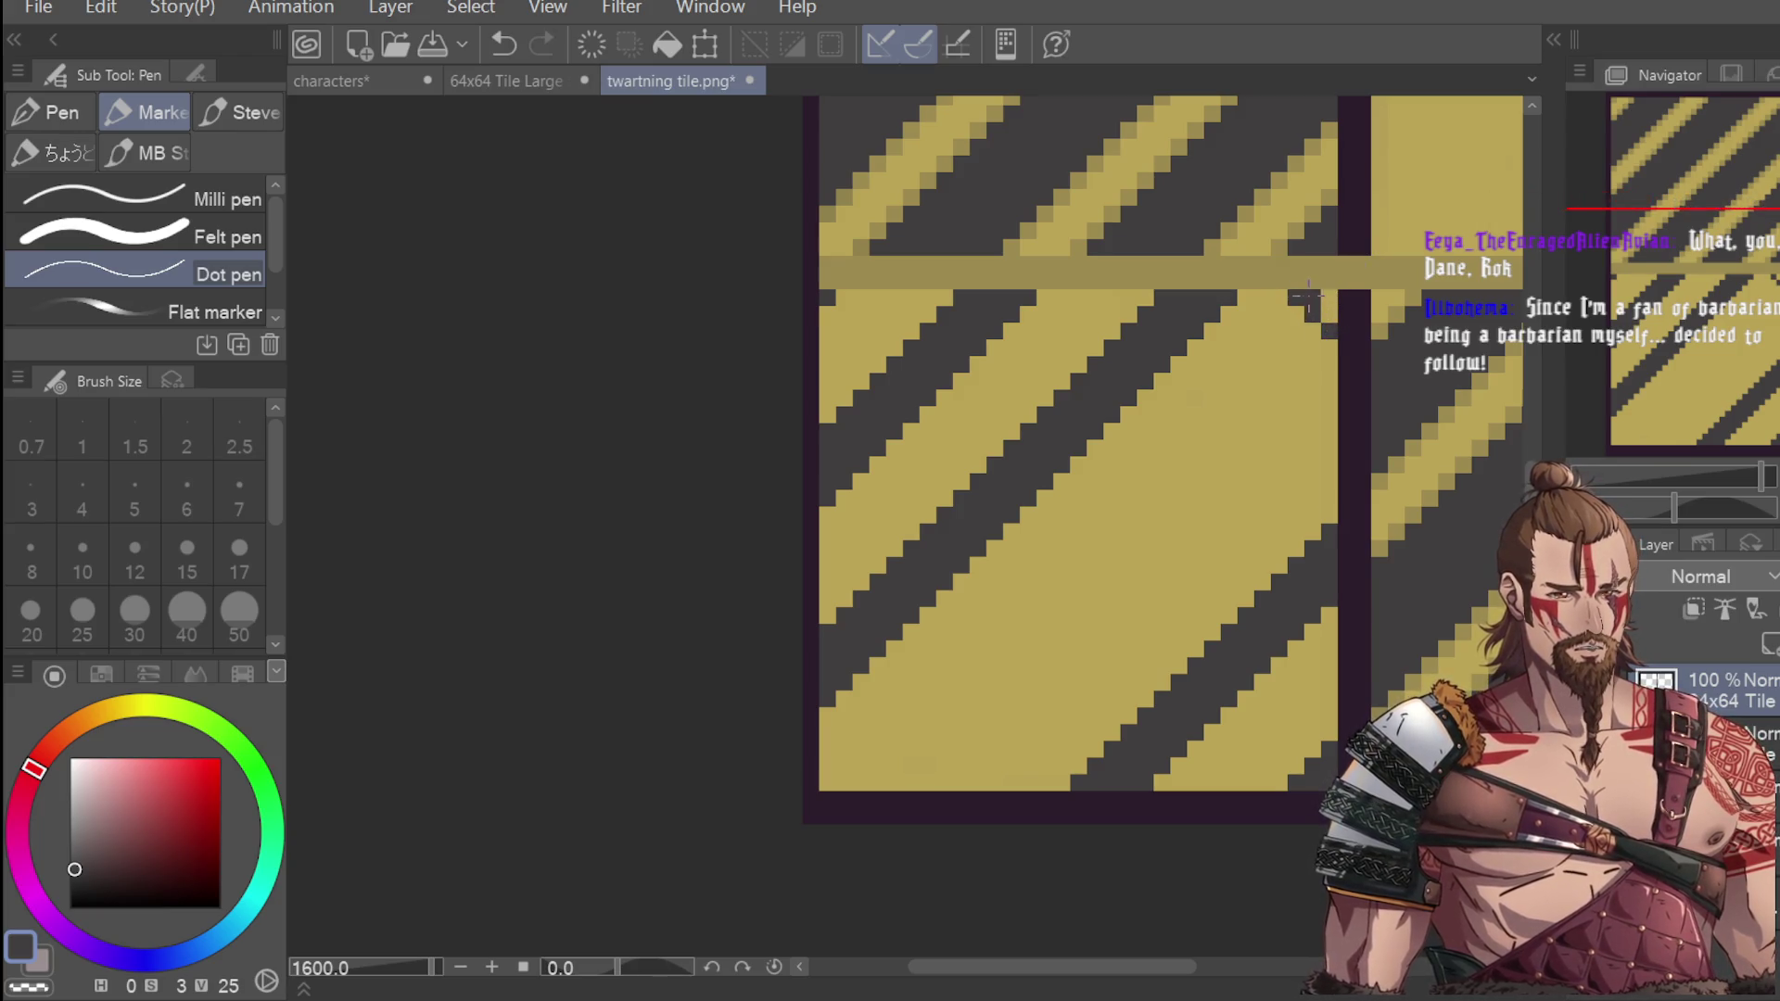
left_click(1279, 314)
left_click(1313, 346)
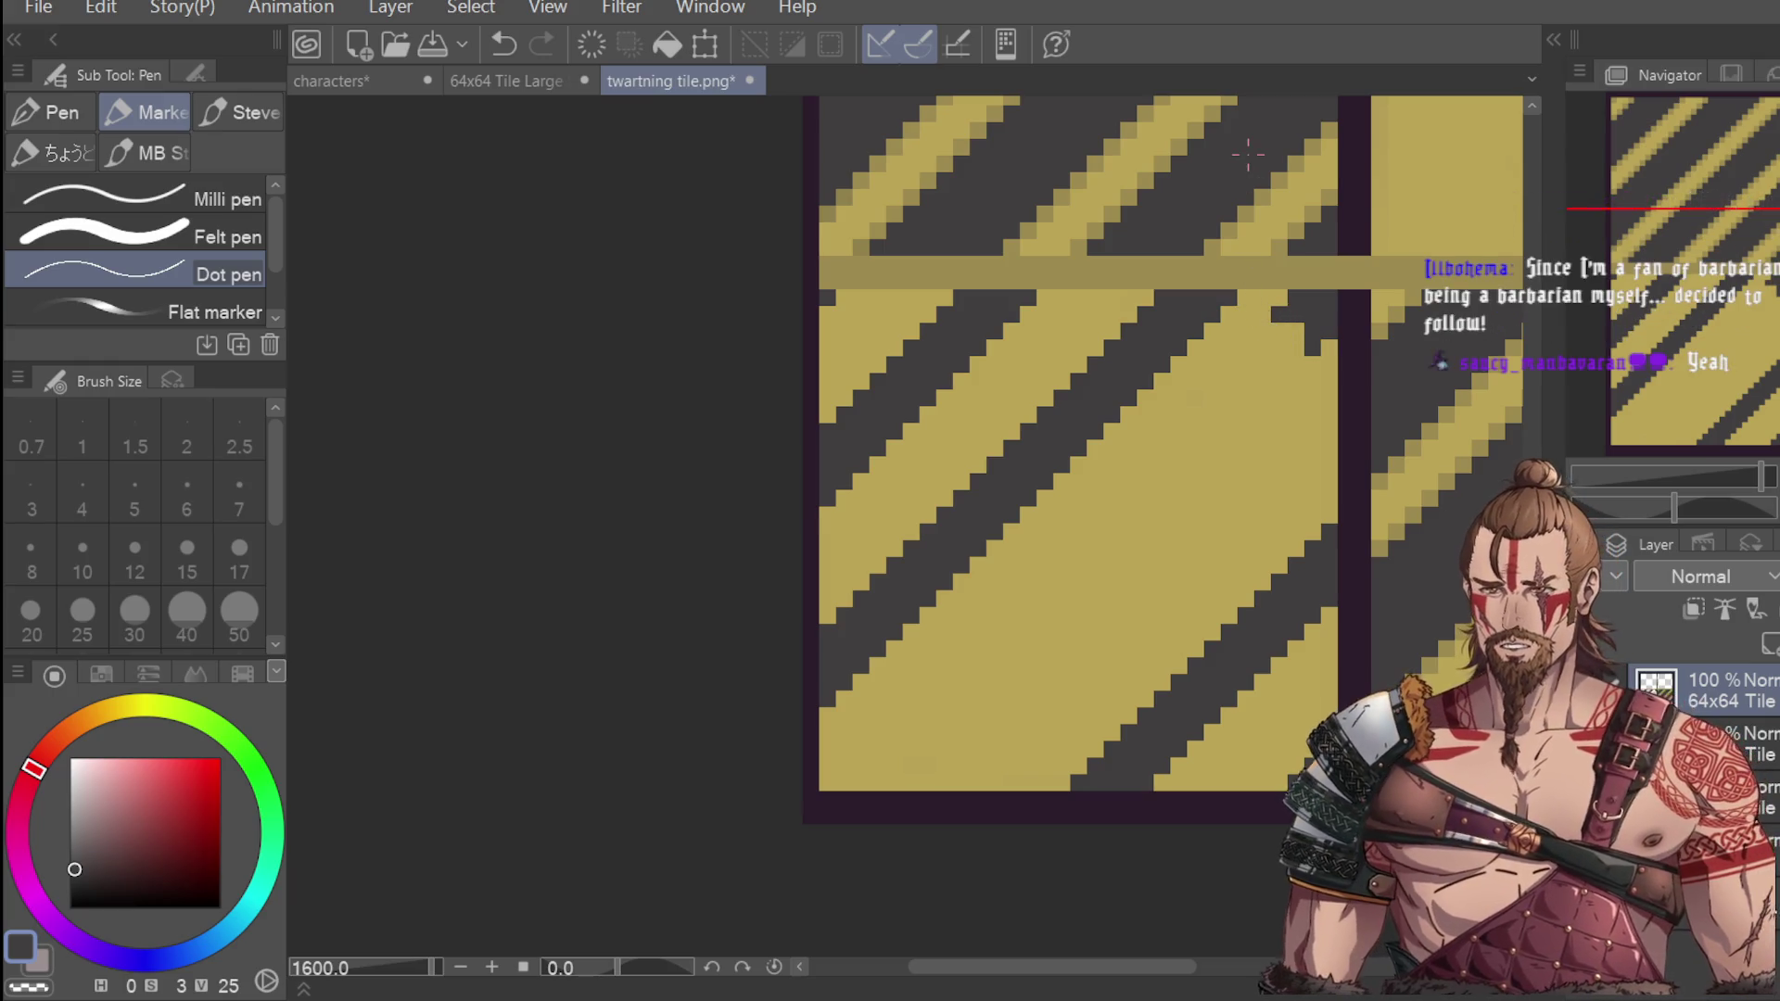
left_click(1260, 331)
left_click(1227, 363)
left_click(1211, 380)
left_click(1194, 396)
left_click(1179, 414)
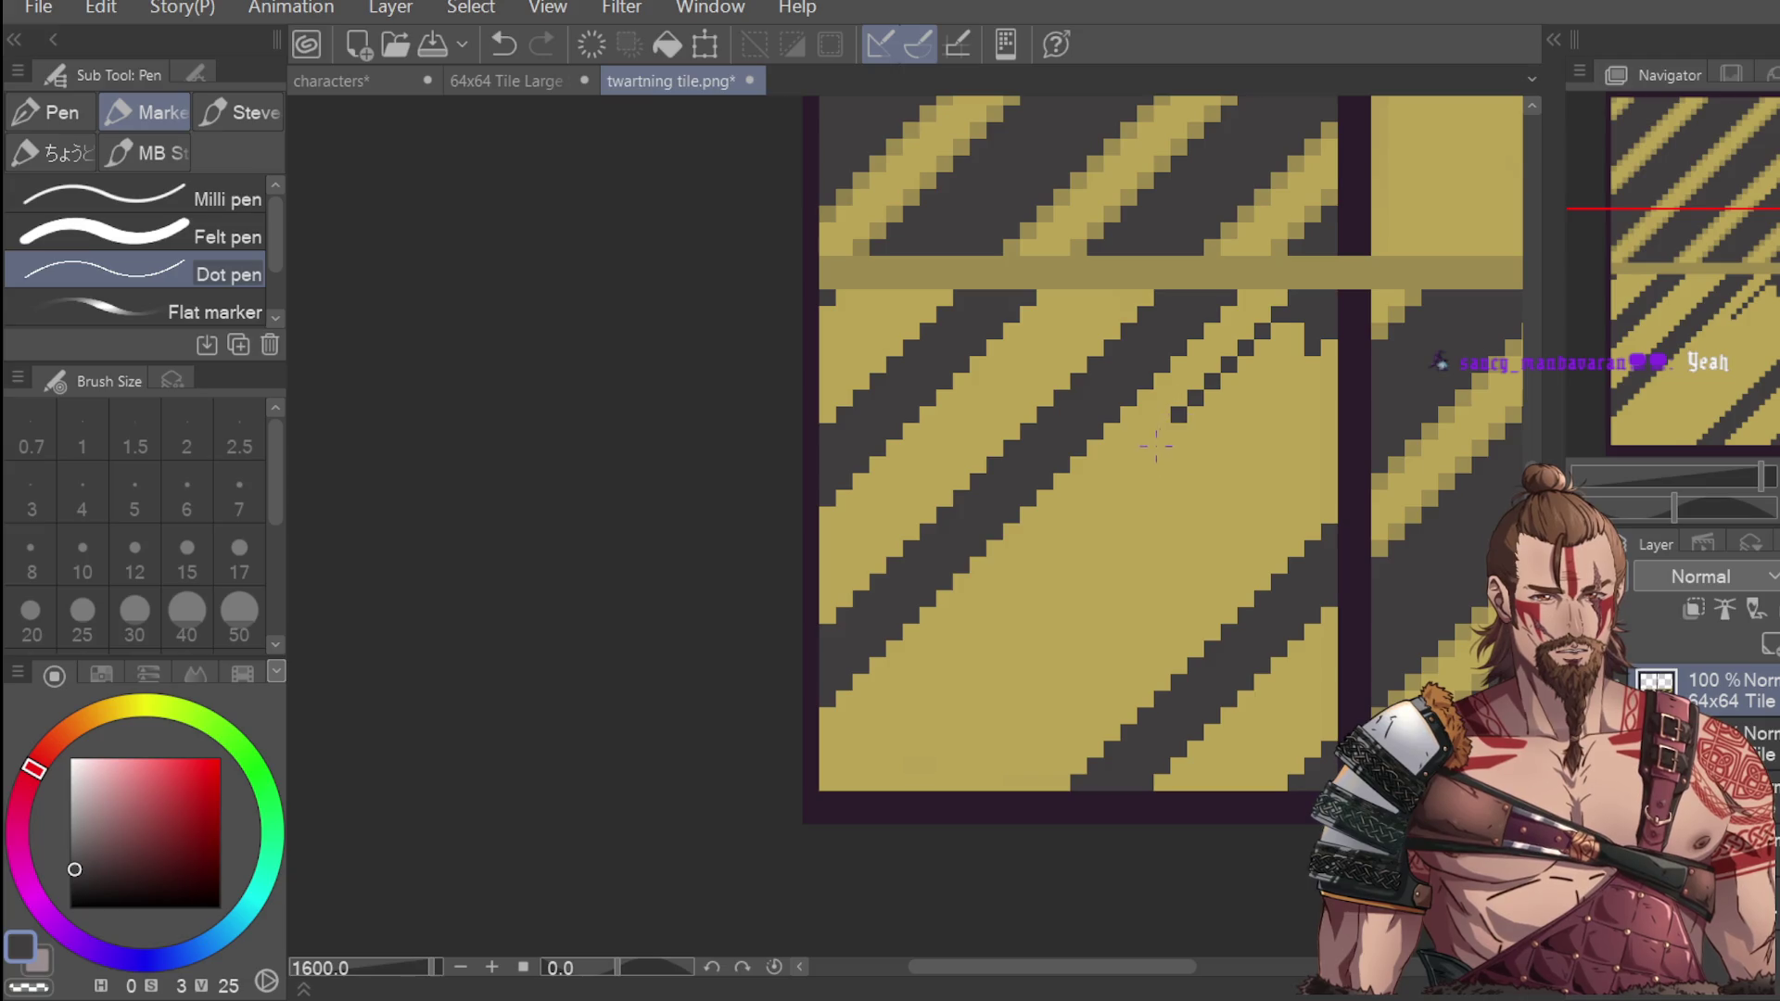
left_click(1160, 430)
left_click(1143, 447)
left_click(1127, 463)
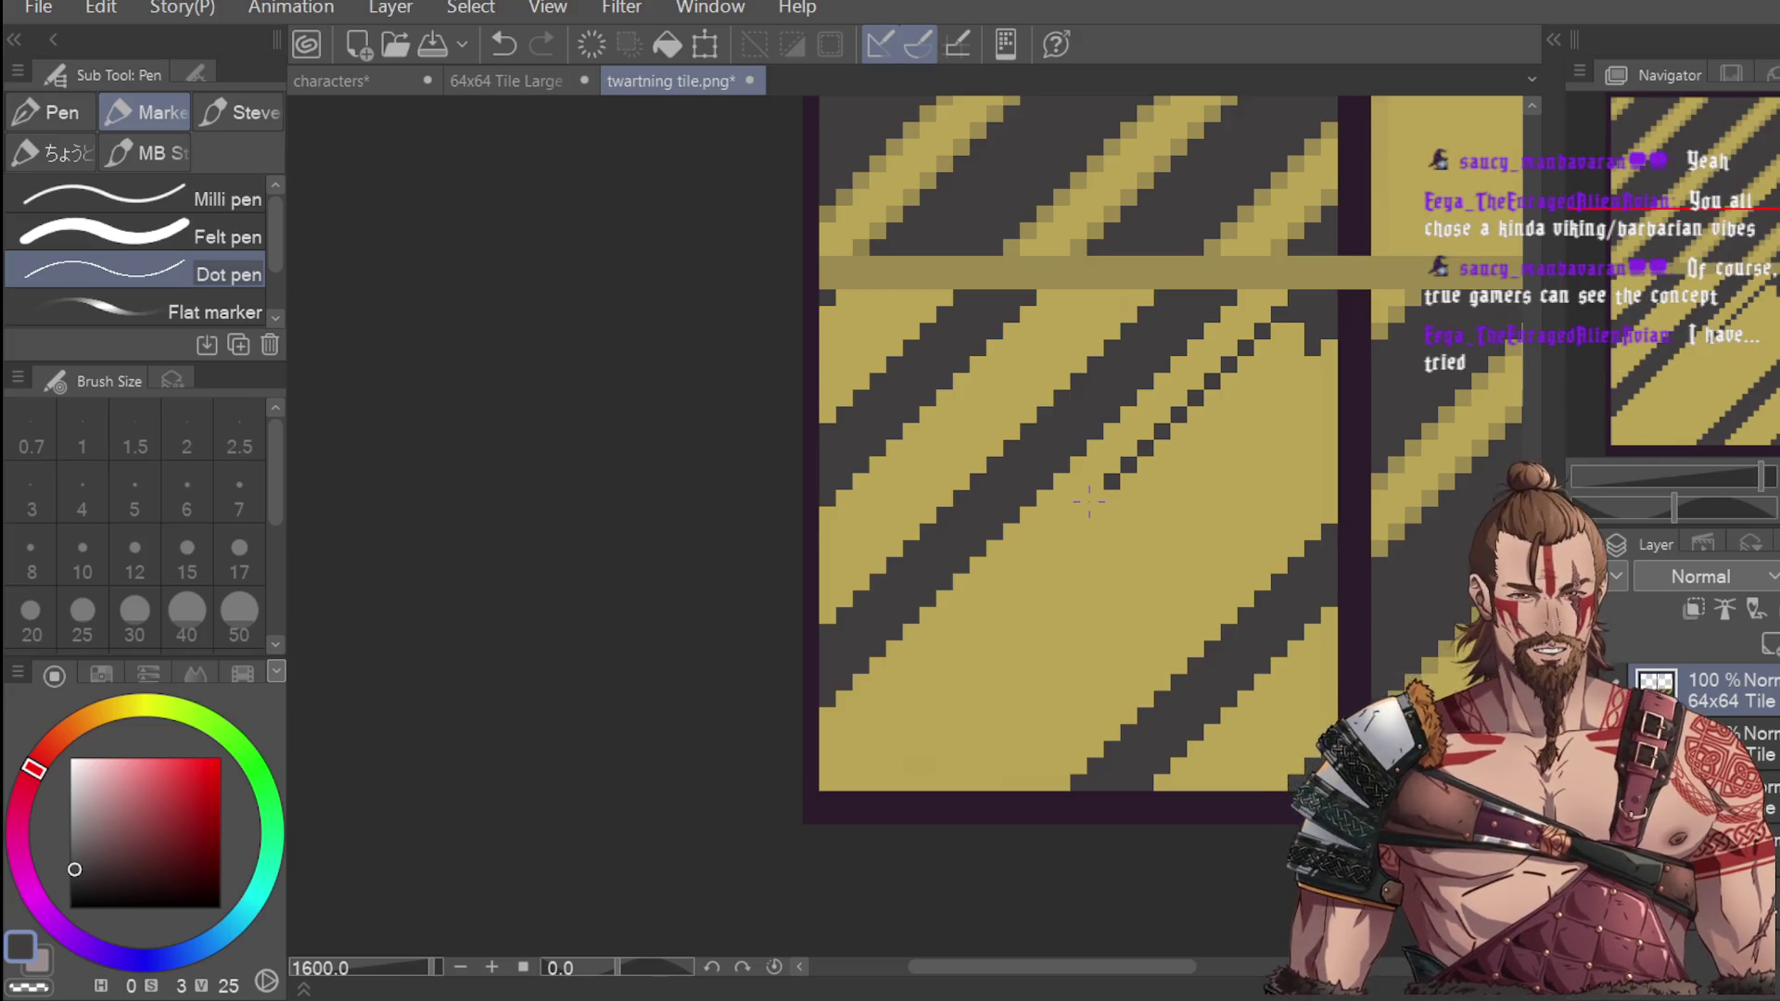
left_click(1093, 498)
left_click(1077, 514)
left_click(1060, 531)
left_click(1044, 547)
left_click(1027, 564)
left_click(1011, 581)
left_click(994, 598)
left_click(977, 615)
left_click(960, 631)
left_click(944, 648)
left_click(927, 664)
left_click(910, 681)
left_click(893, 698)
left_click(877, 715)
left_click(860, 731)
left_click(844, 748)
left_click(827, 764)
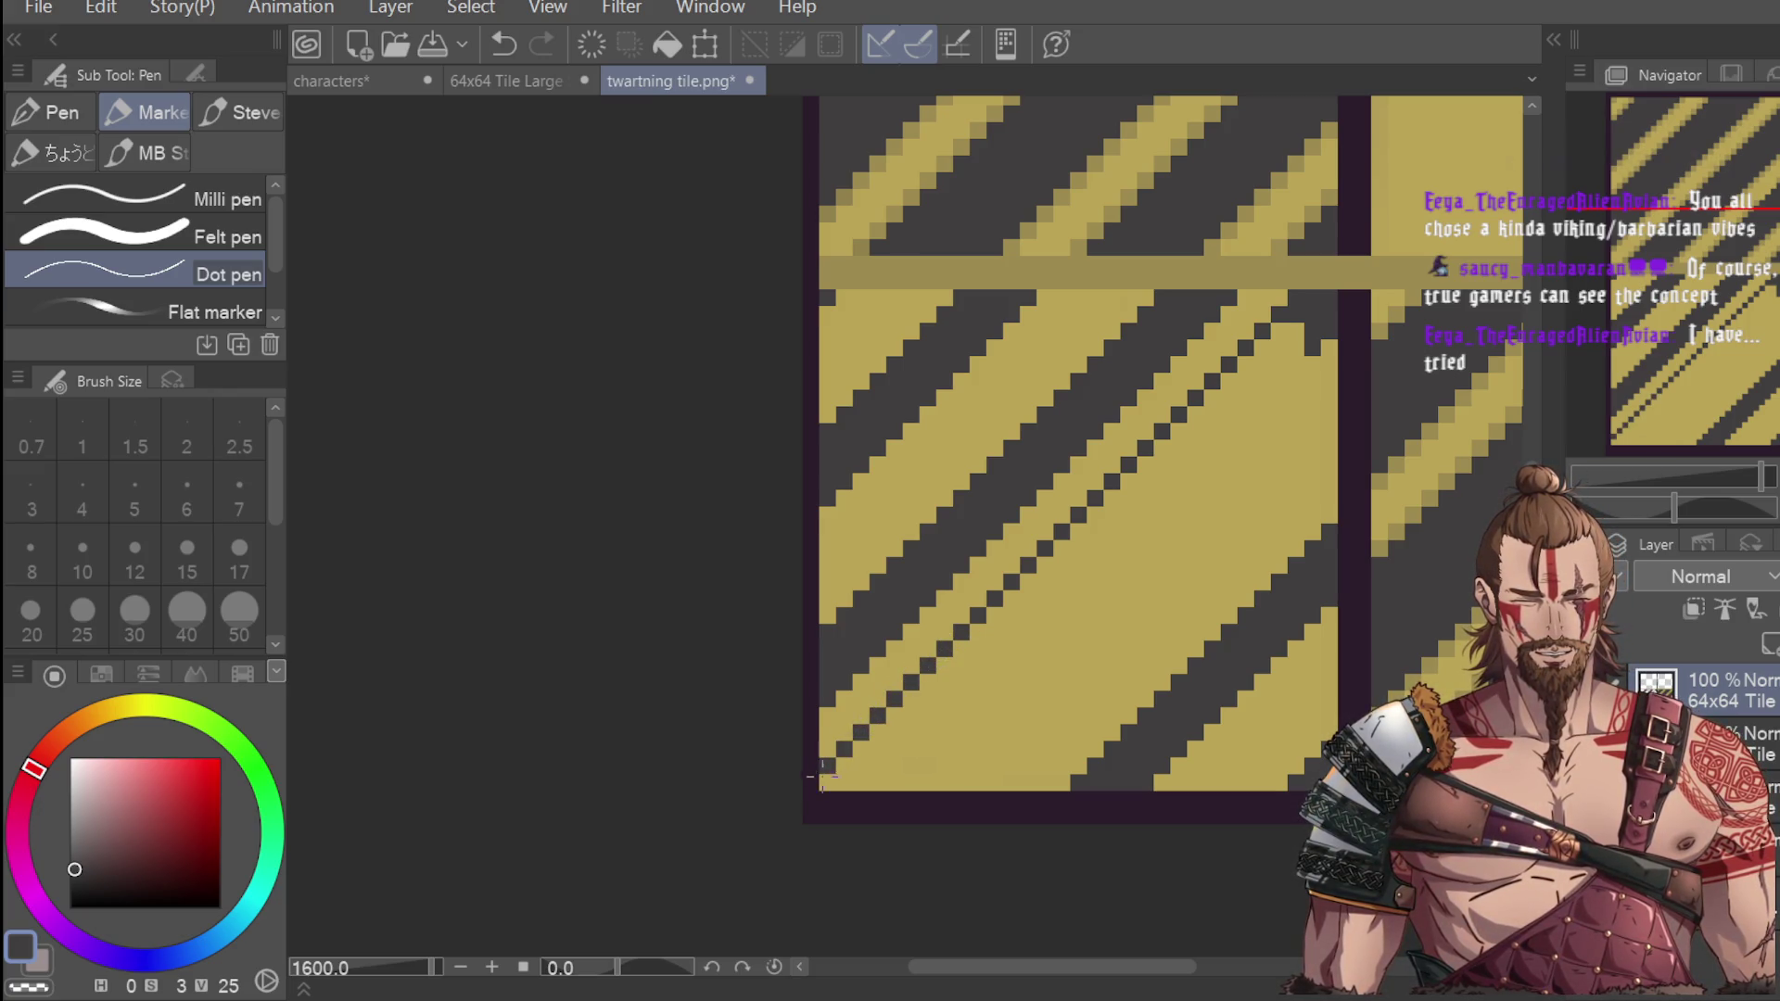
left_click(1310, 365)
left_click(1294, 365)
key("ctrl+z")
key("ctrl+z")
left_click(1294, 364)
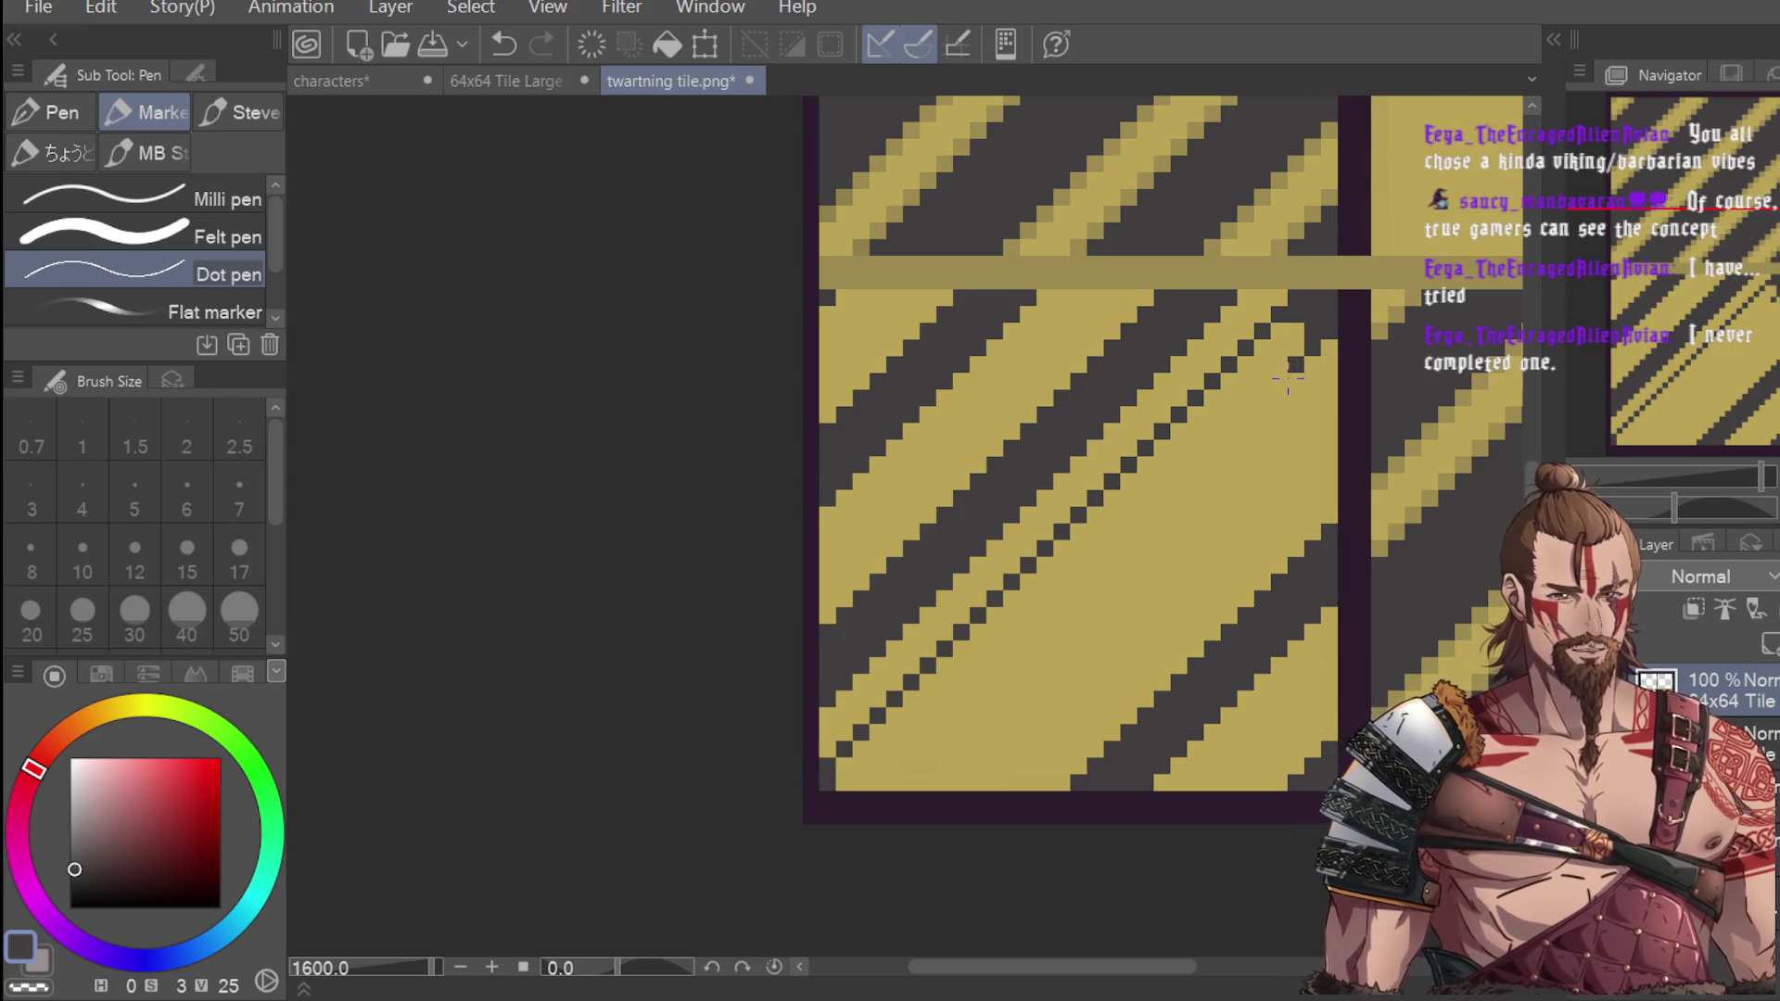
left_click(1278, 381)
left_click(1261, 398)
left_click(1245, 414)
left_click(1229, 448)
scroll(1297, 338, "down", 3)
scroll(1306, 346, "up", 3)
key("ctrl+z")
key("ctrl+z")
key("ctrl+z")
key("ctrl+z")
left_click_drag(1290, 316, 1279, 350)
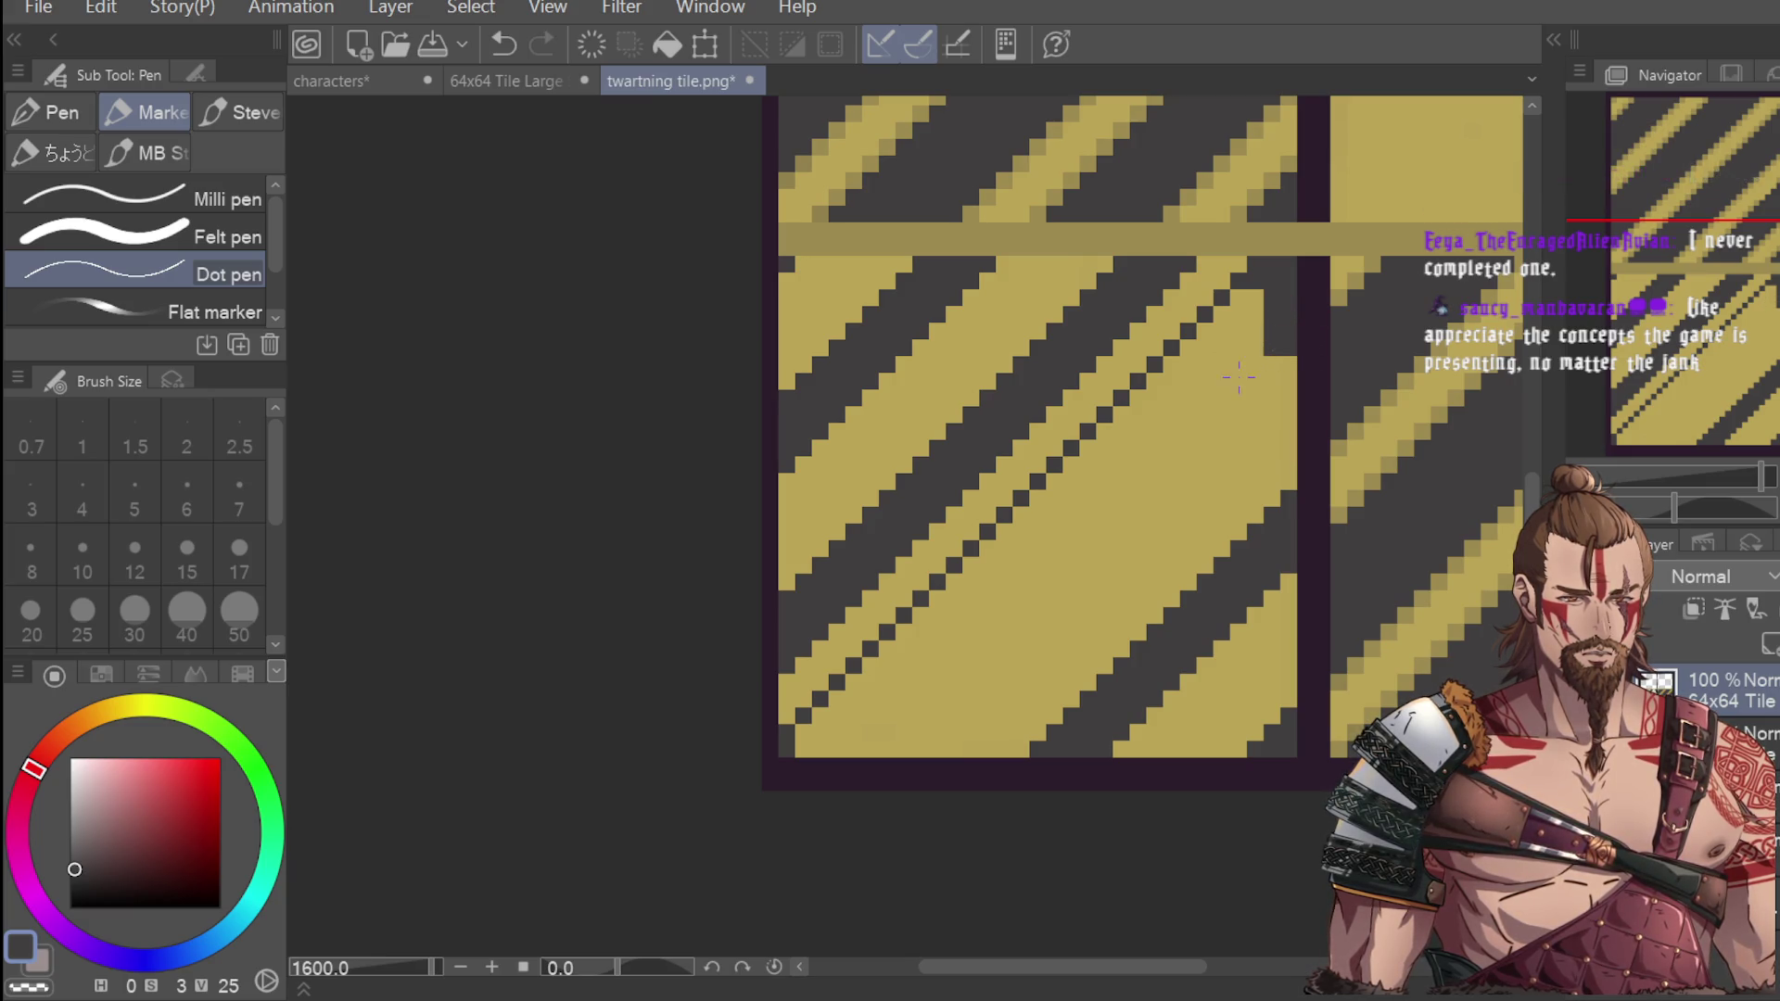
scroll(1307, 338, "down", 3)
scroll(1303, 338, "up", 2)
key("ctrl+z")
key("ctrl+z")
key("ctrl+z")
key("ctrl+z")
key("ctrl+z")
key("ctrl+z")
key("ctrl+z")
key("ctrl+z")
key("ctrl+z")
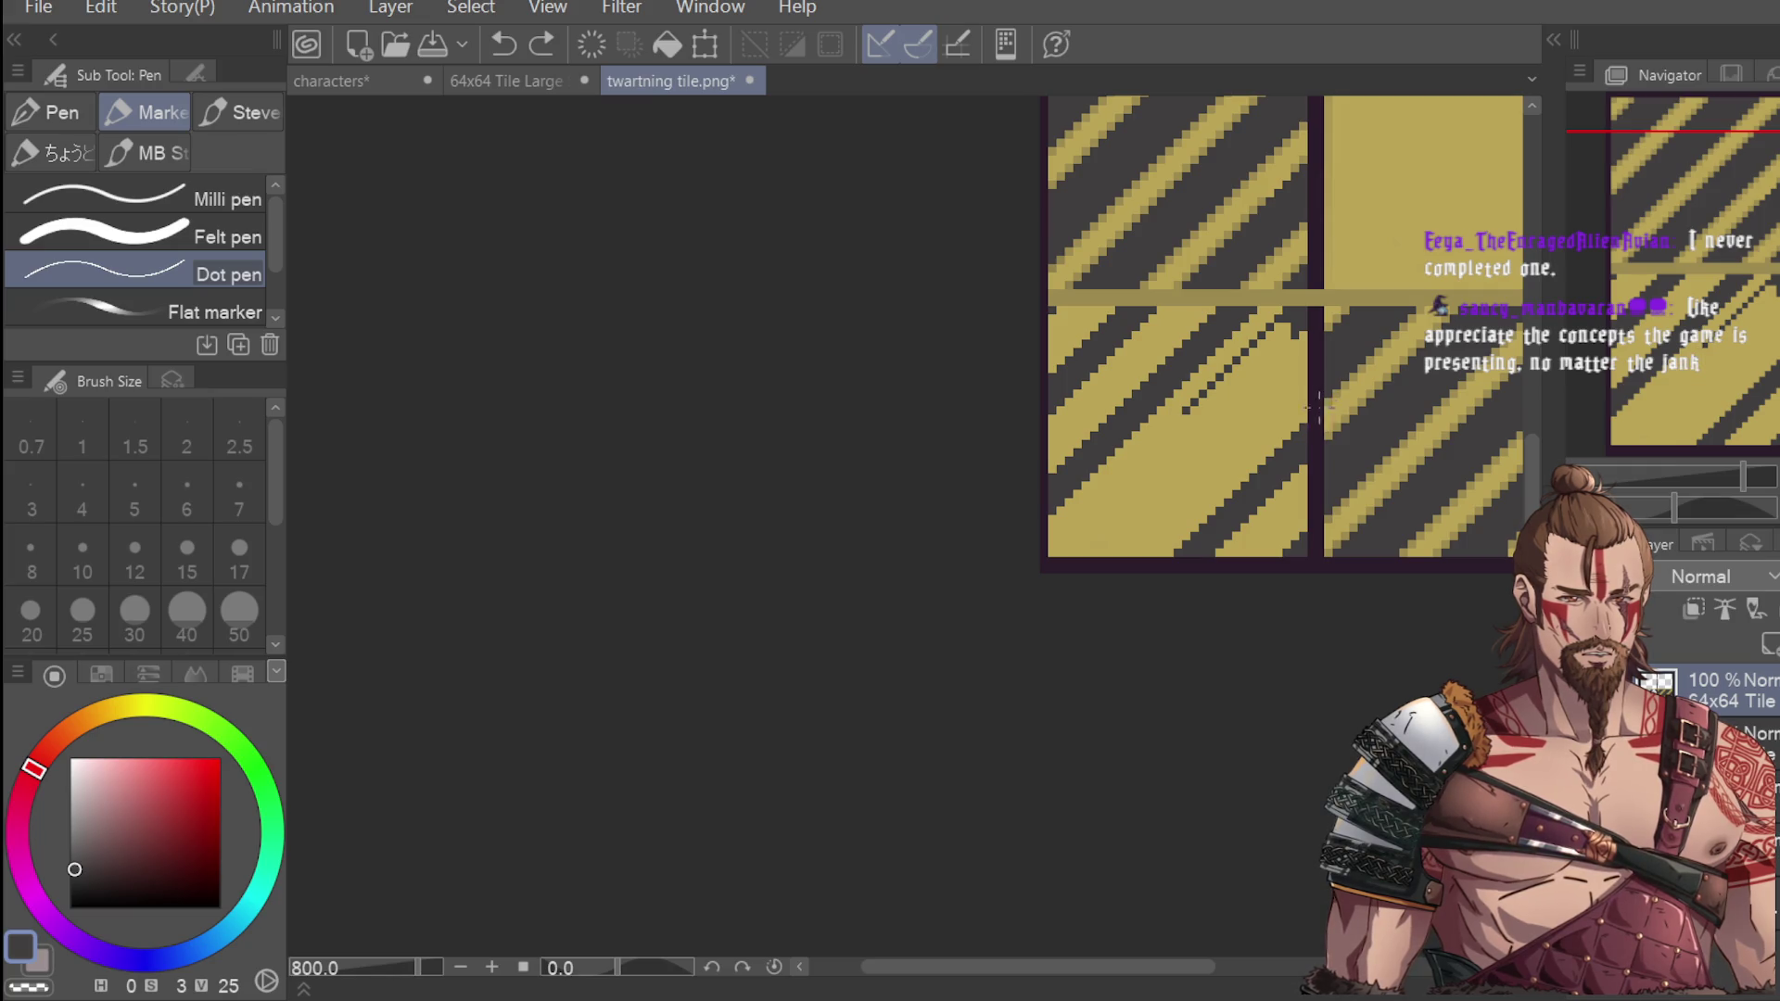
key("ctrl+z")
key("ctrl+z")
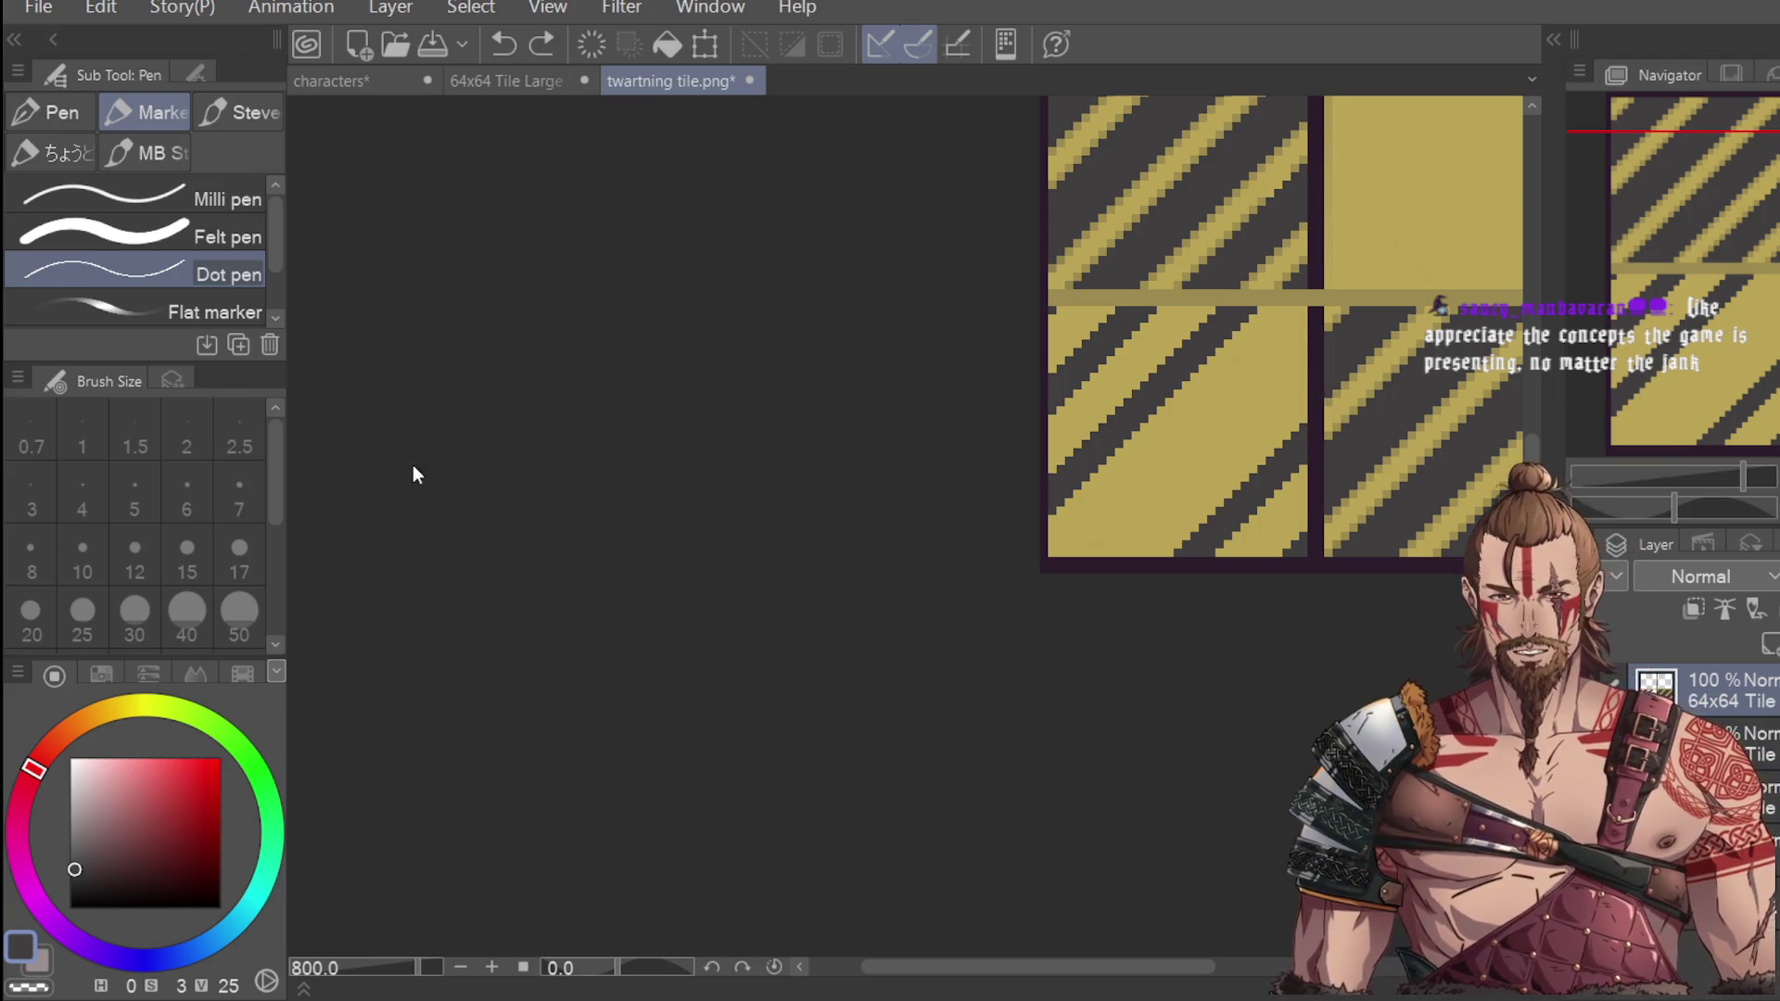
key("i")
scroll(1157, 266, "up", 2)
Sample the tan stripe colour with the Eyedropper and paint one tan pixel below the seam.
left_click(1013, 287)
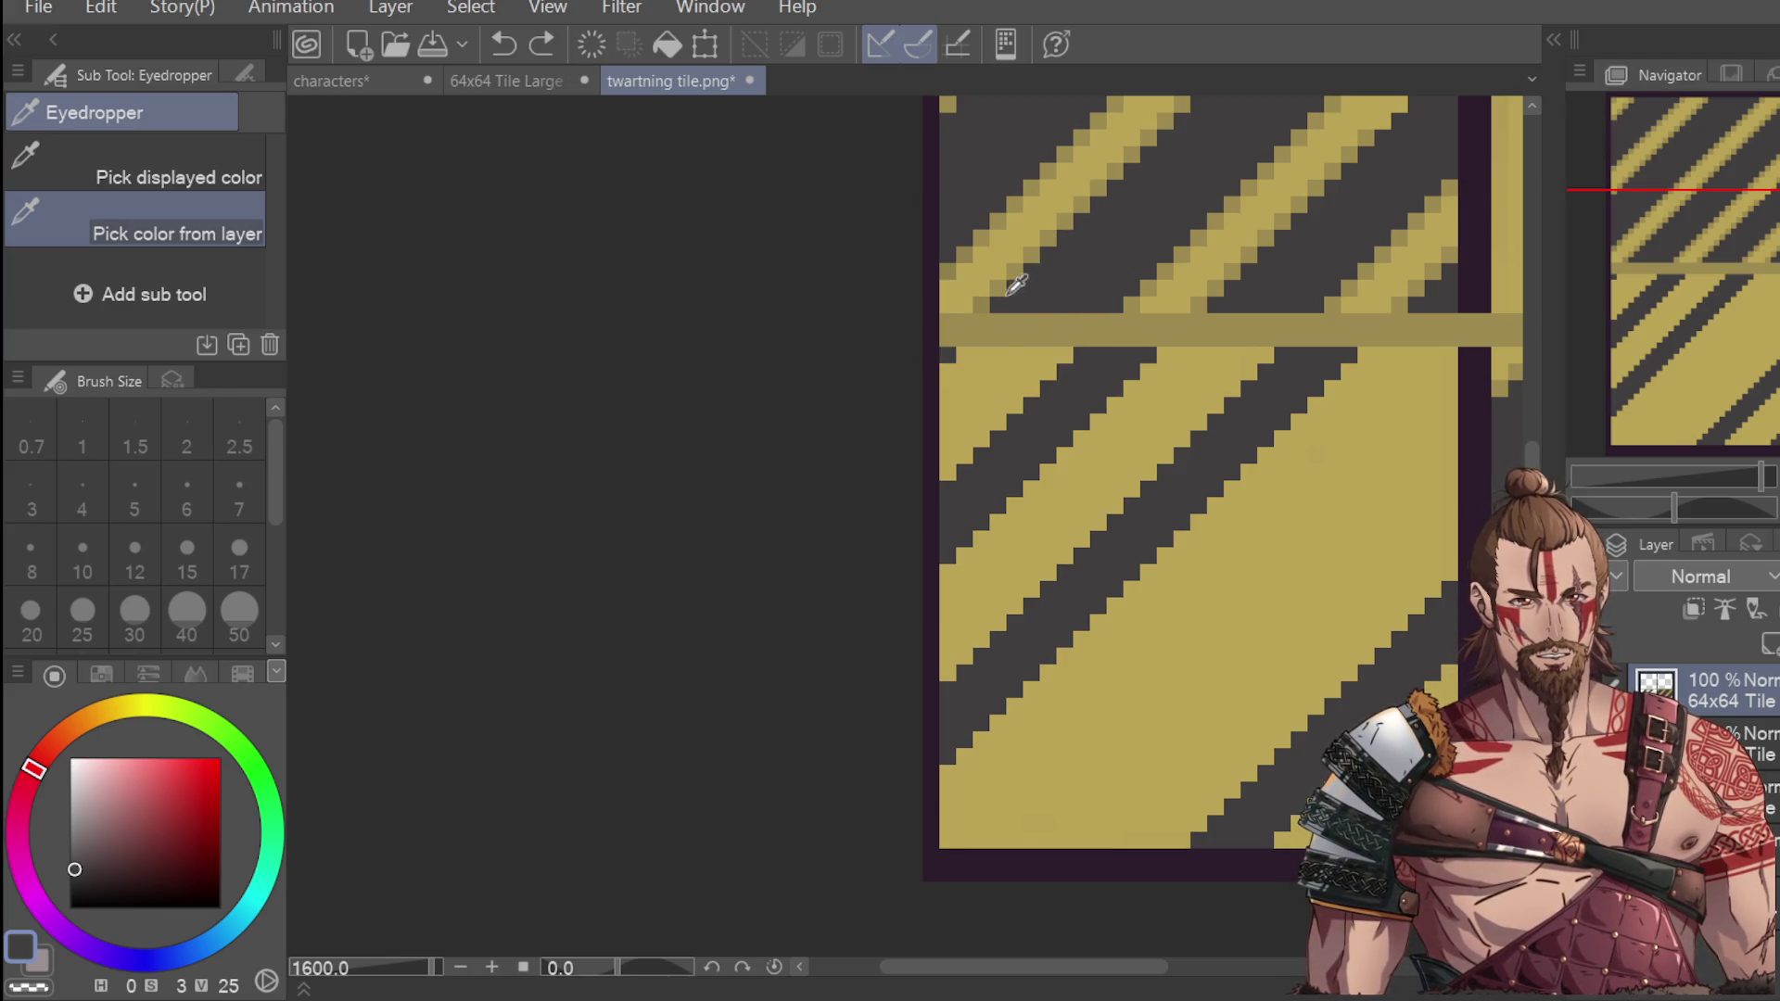
left_click(992, 301)
key("p")
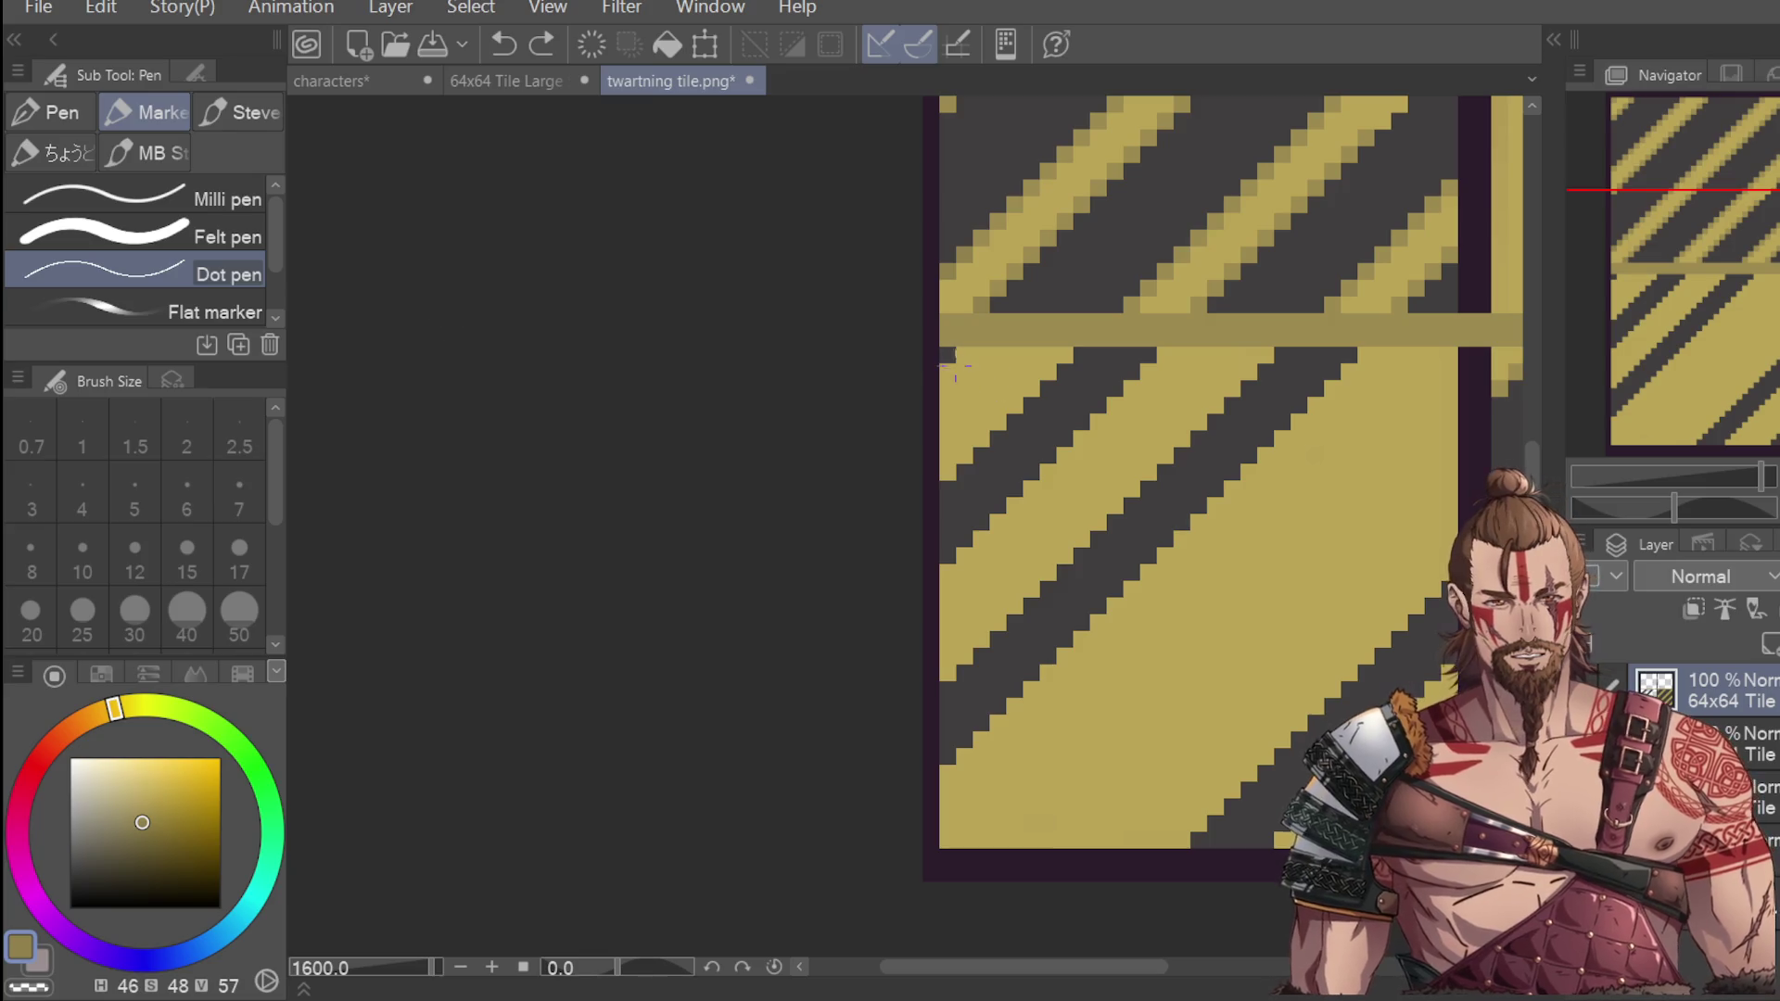
left_click(962, 354)
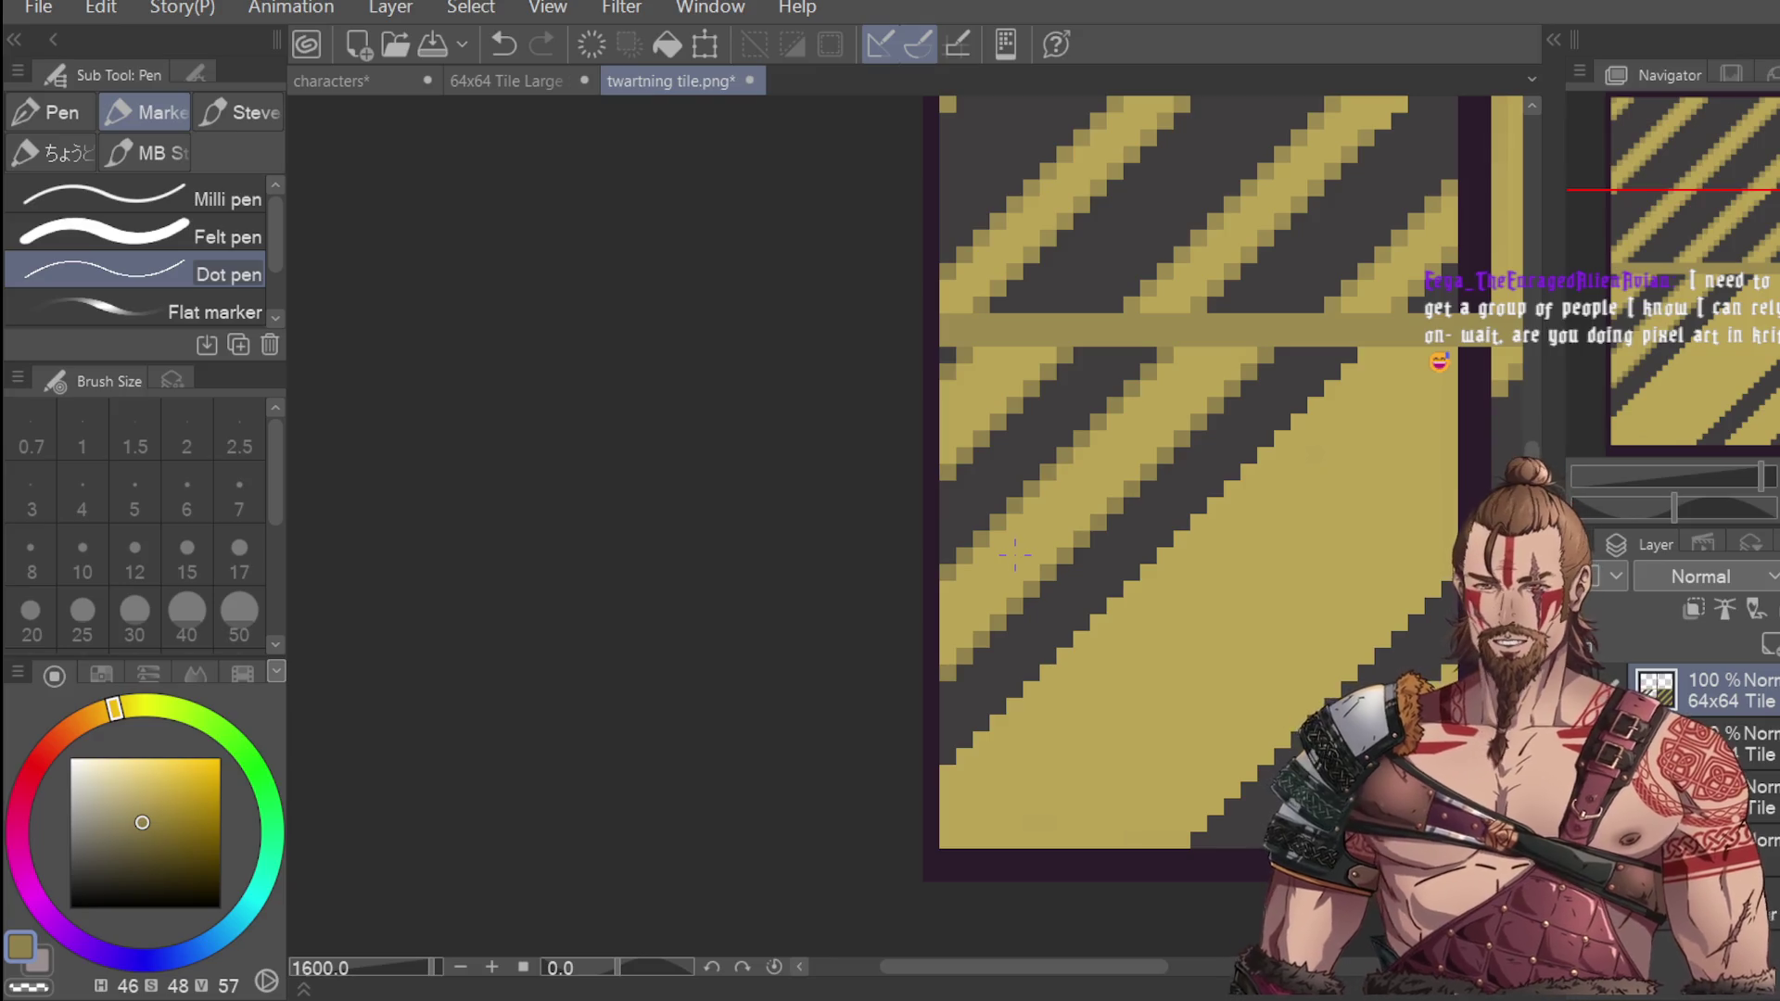
scroll(1013, 548, "down", 2)
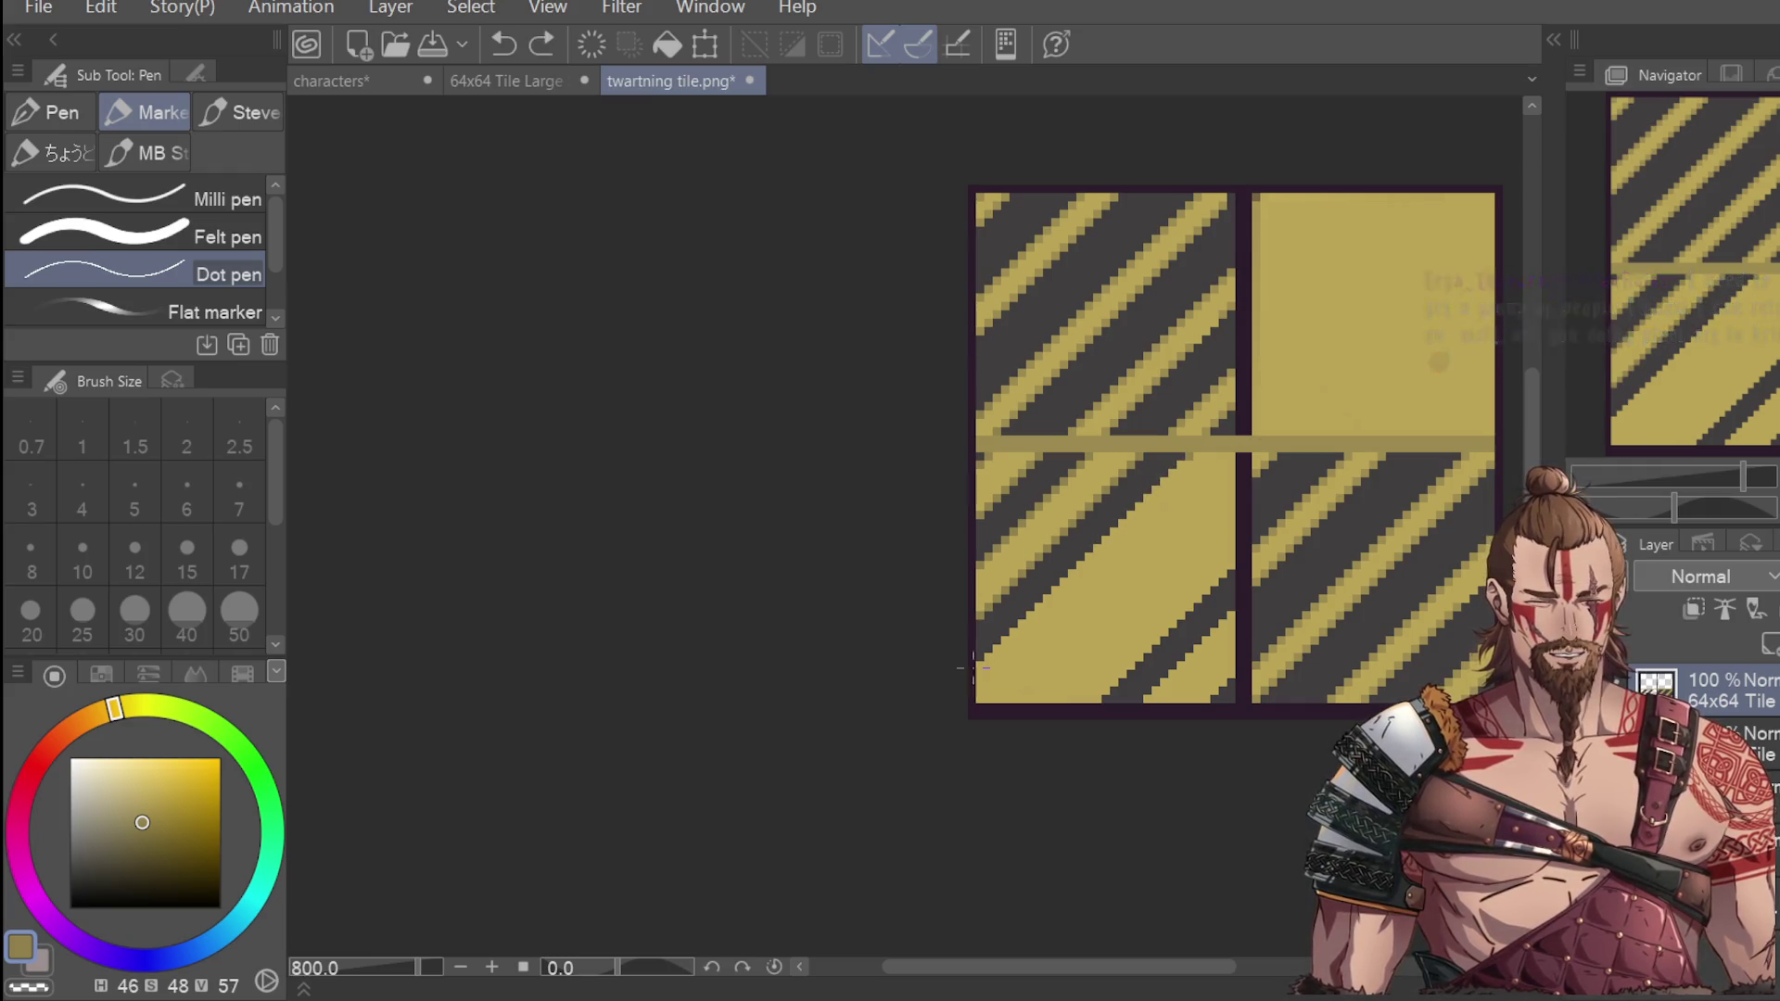
key("ctrl+z")
key("ctrl+y")
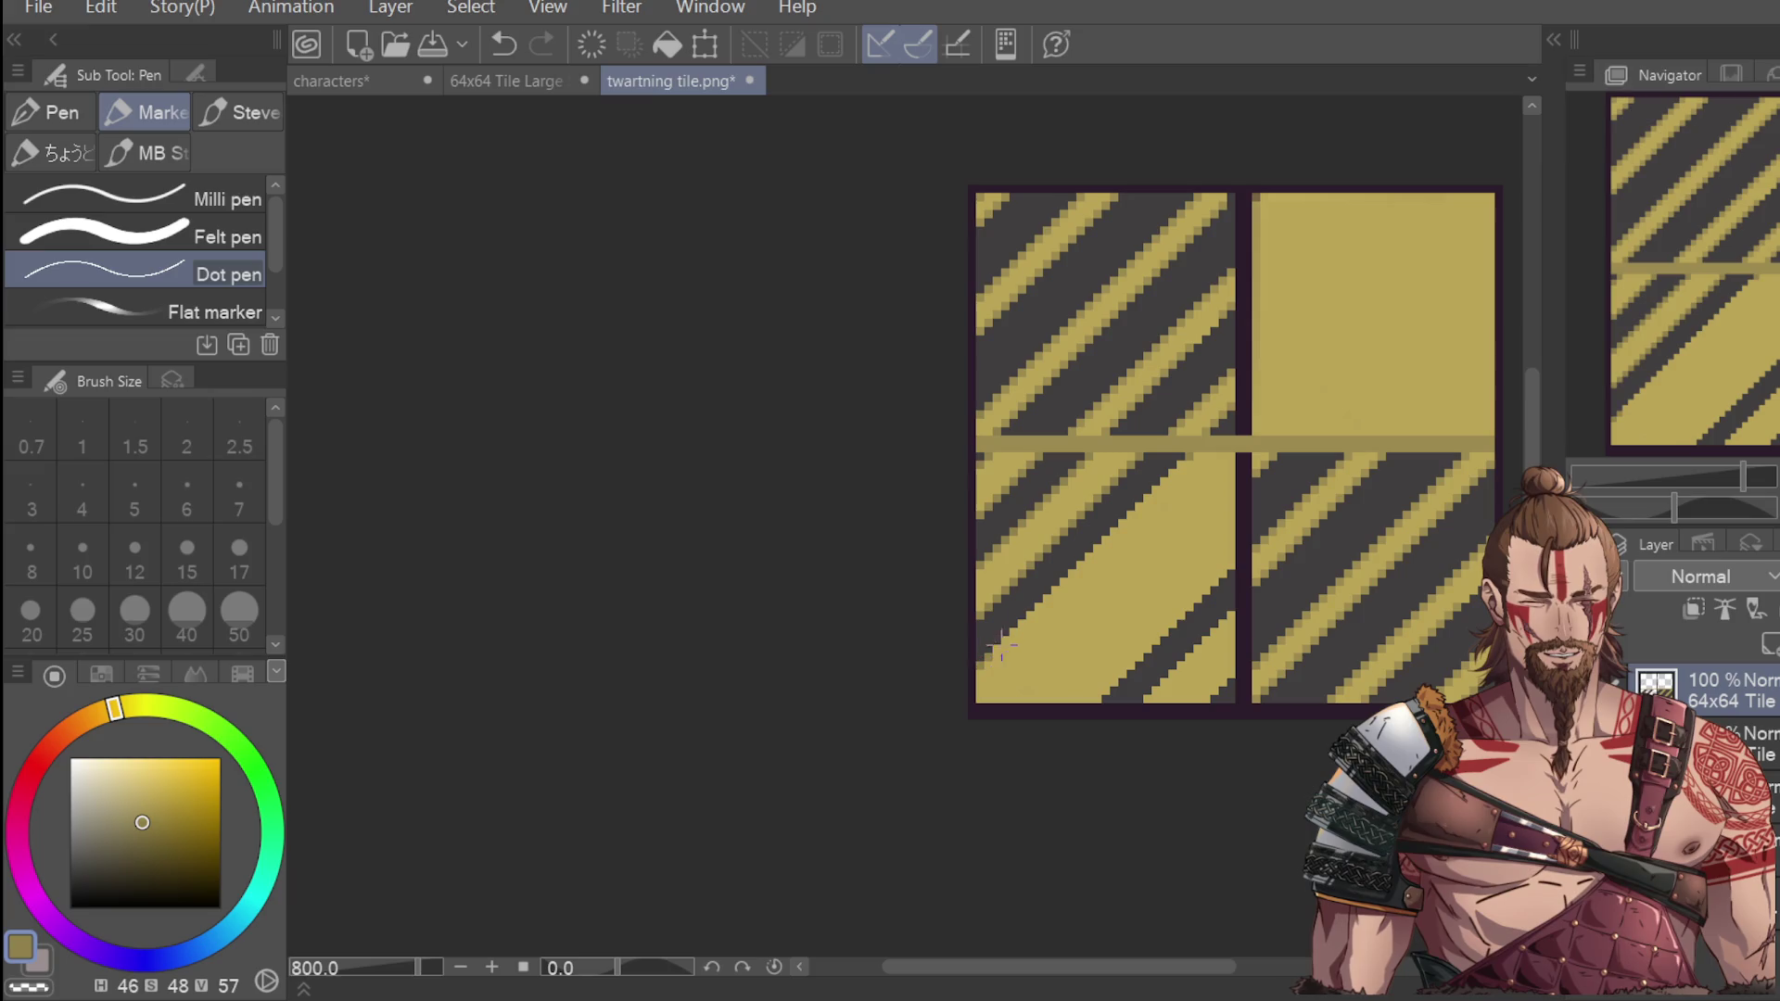
key("ctrl+z")
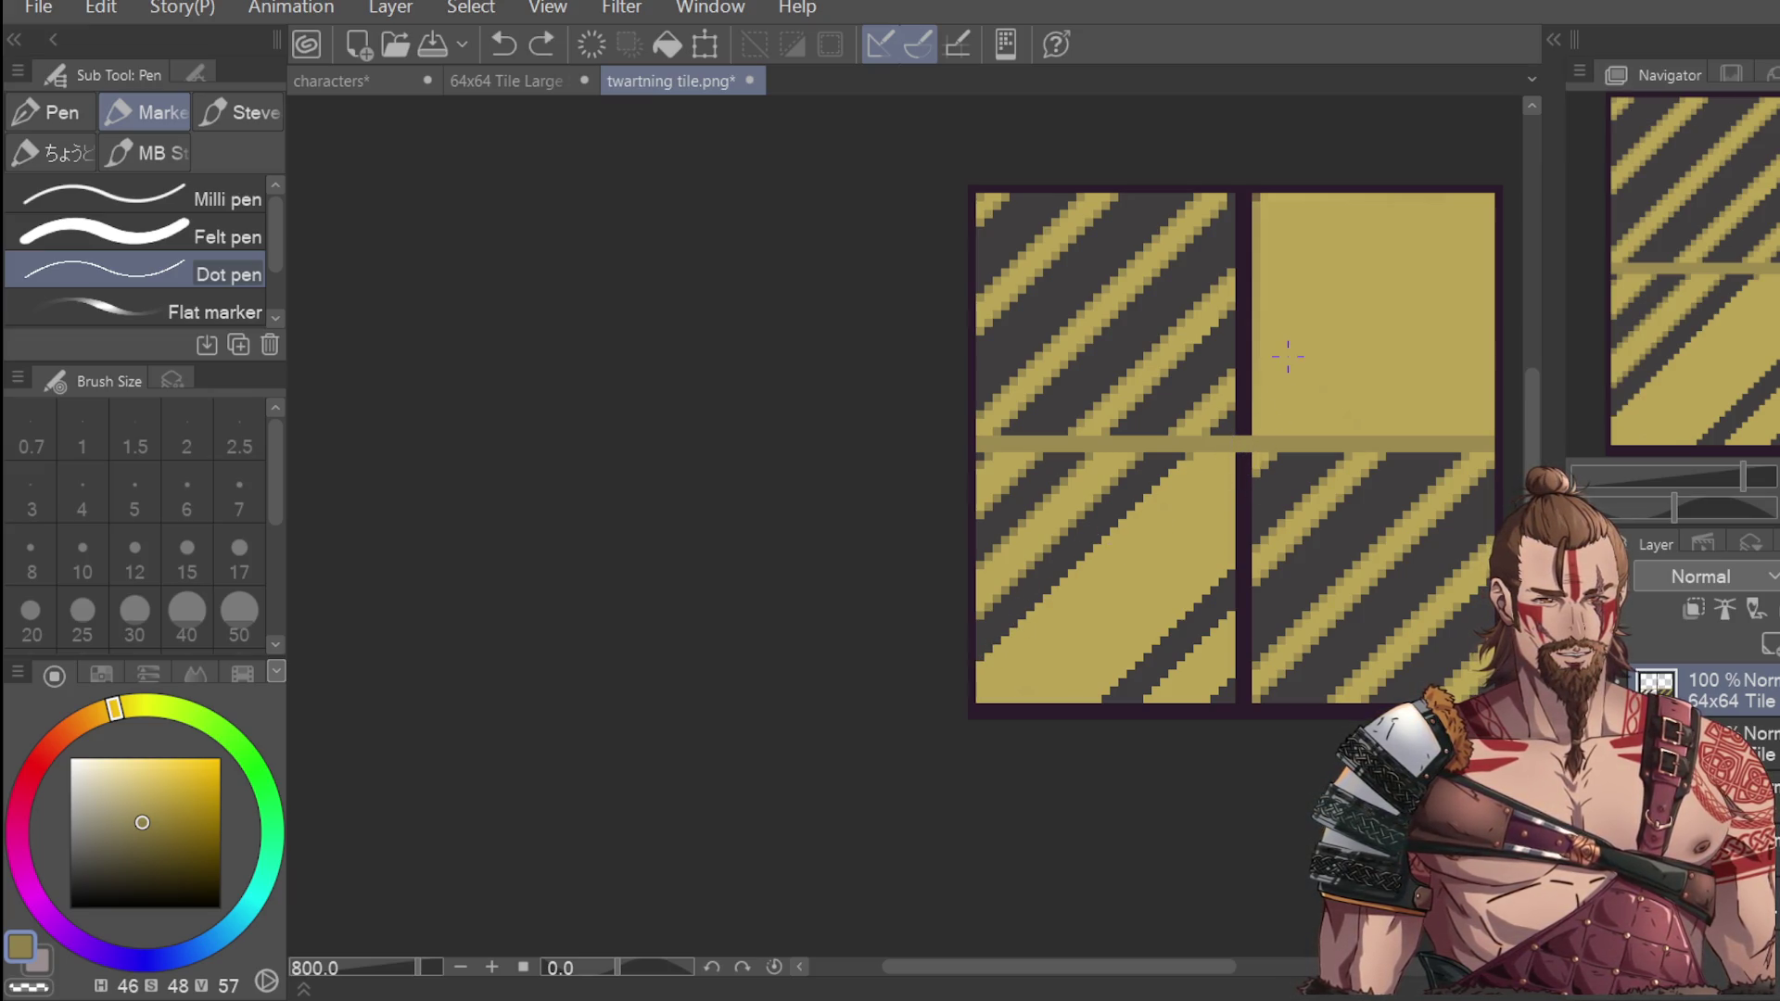
scroll(1152, 696, "up", 2)
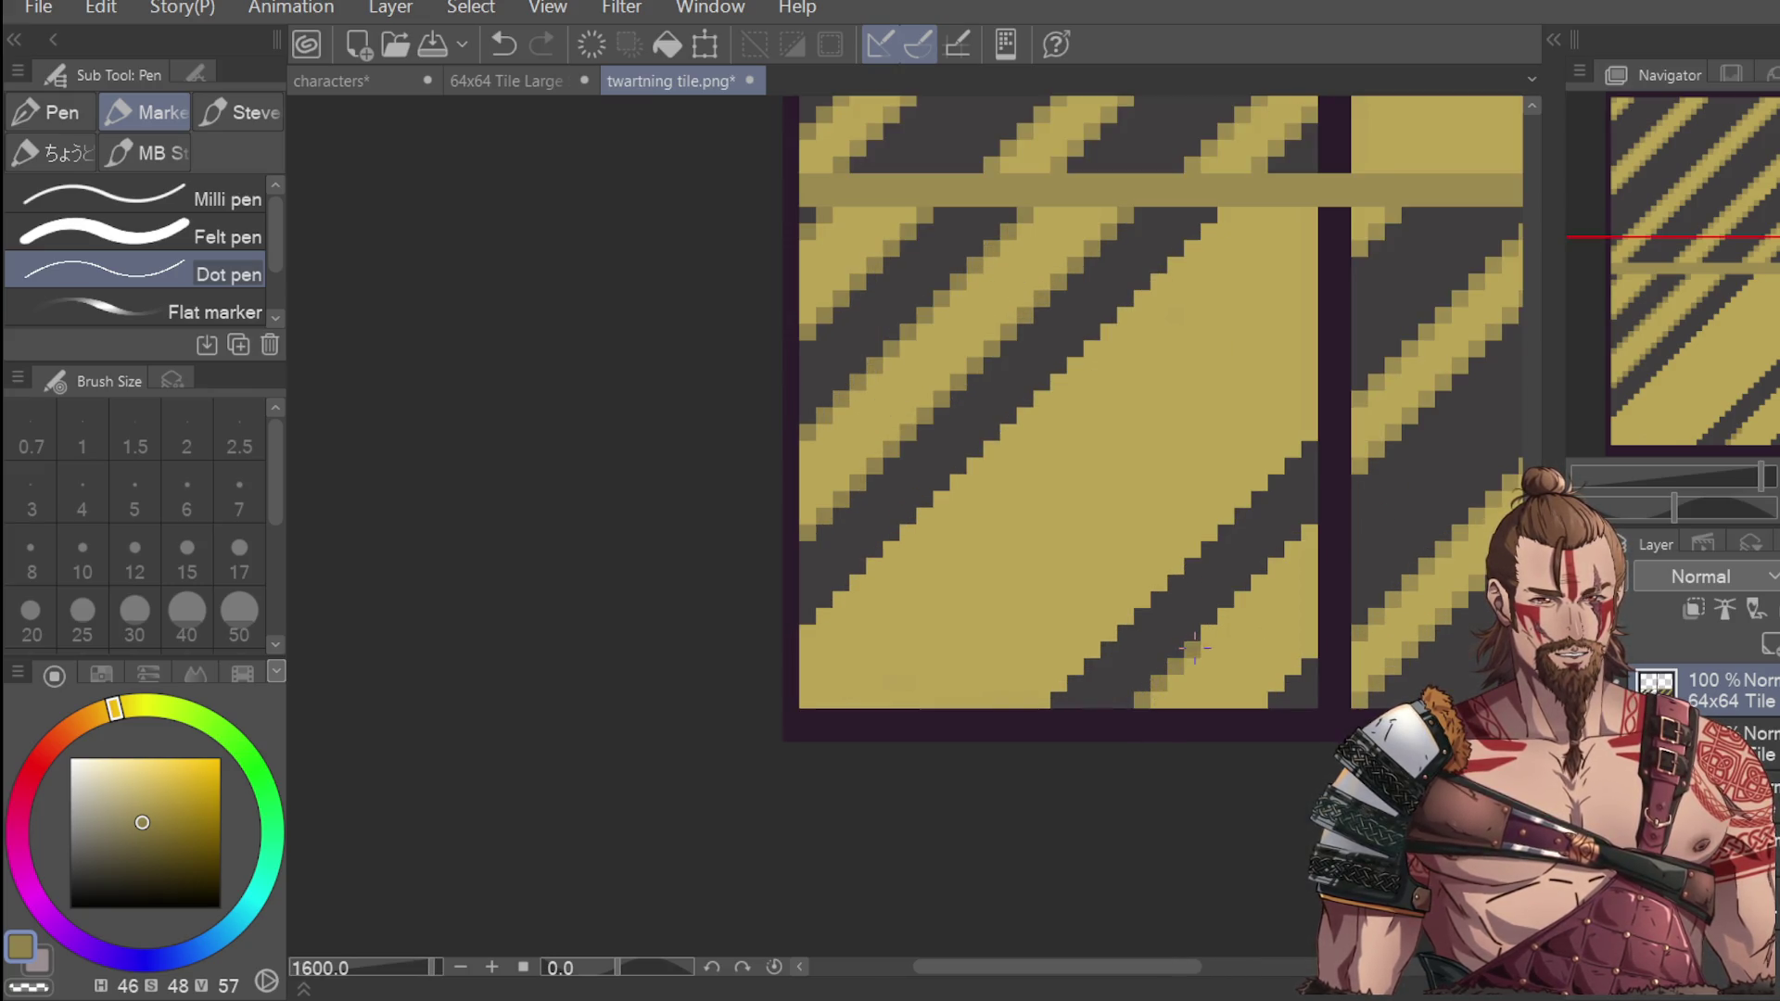
key("ctrl+z")
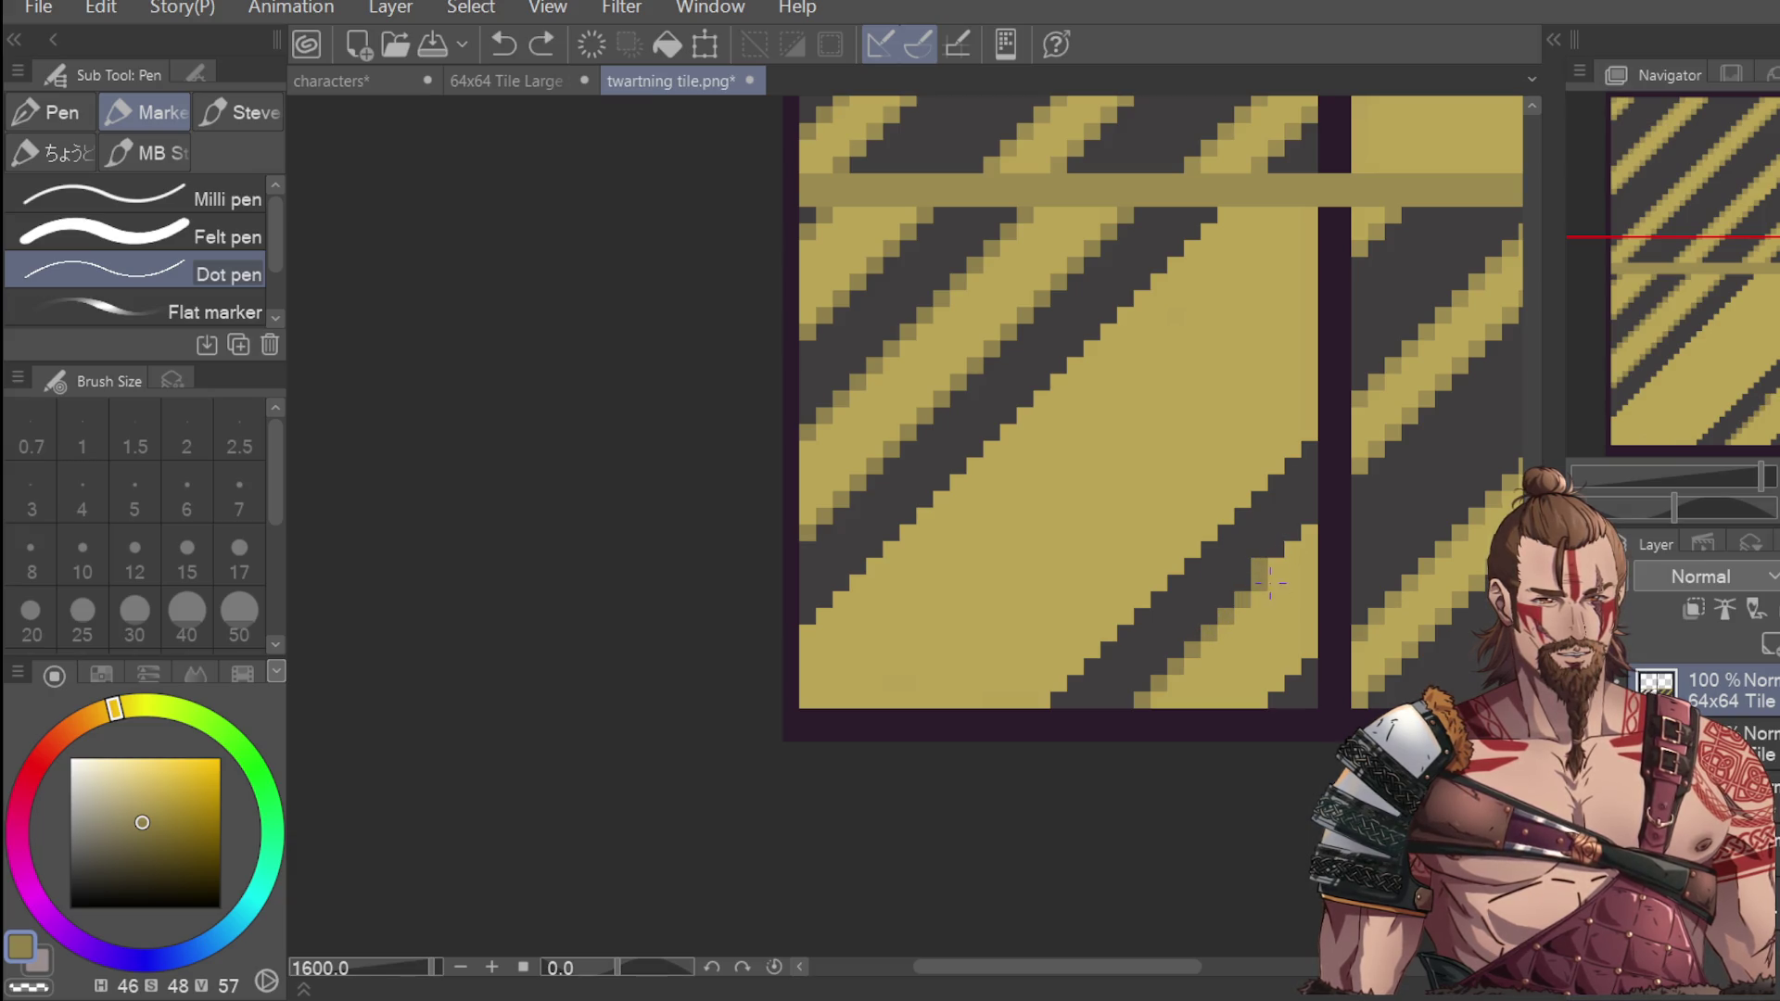
left_click(1275, 565)
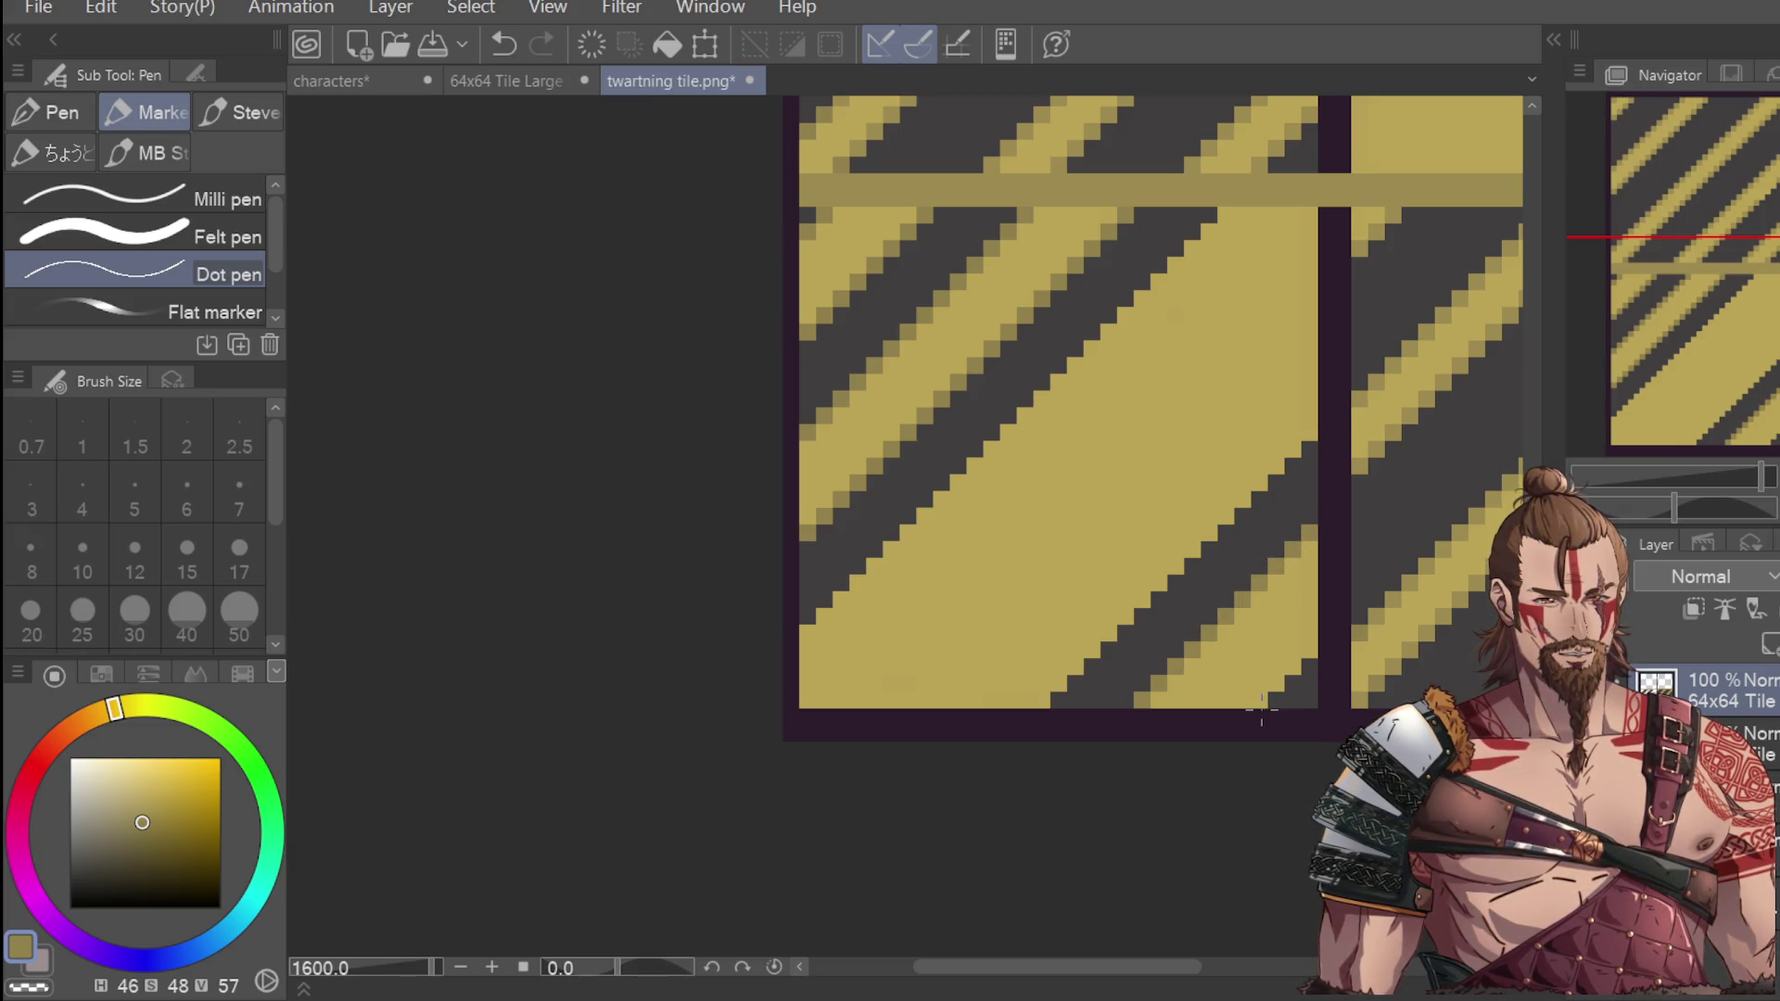
scroll(1377, 530, "down", 4)
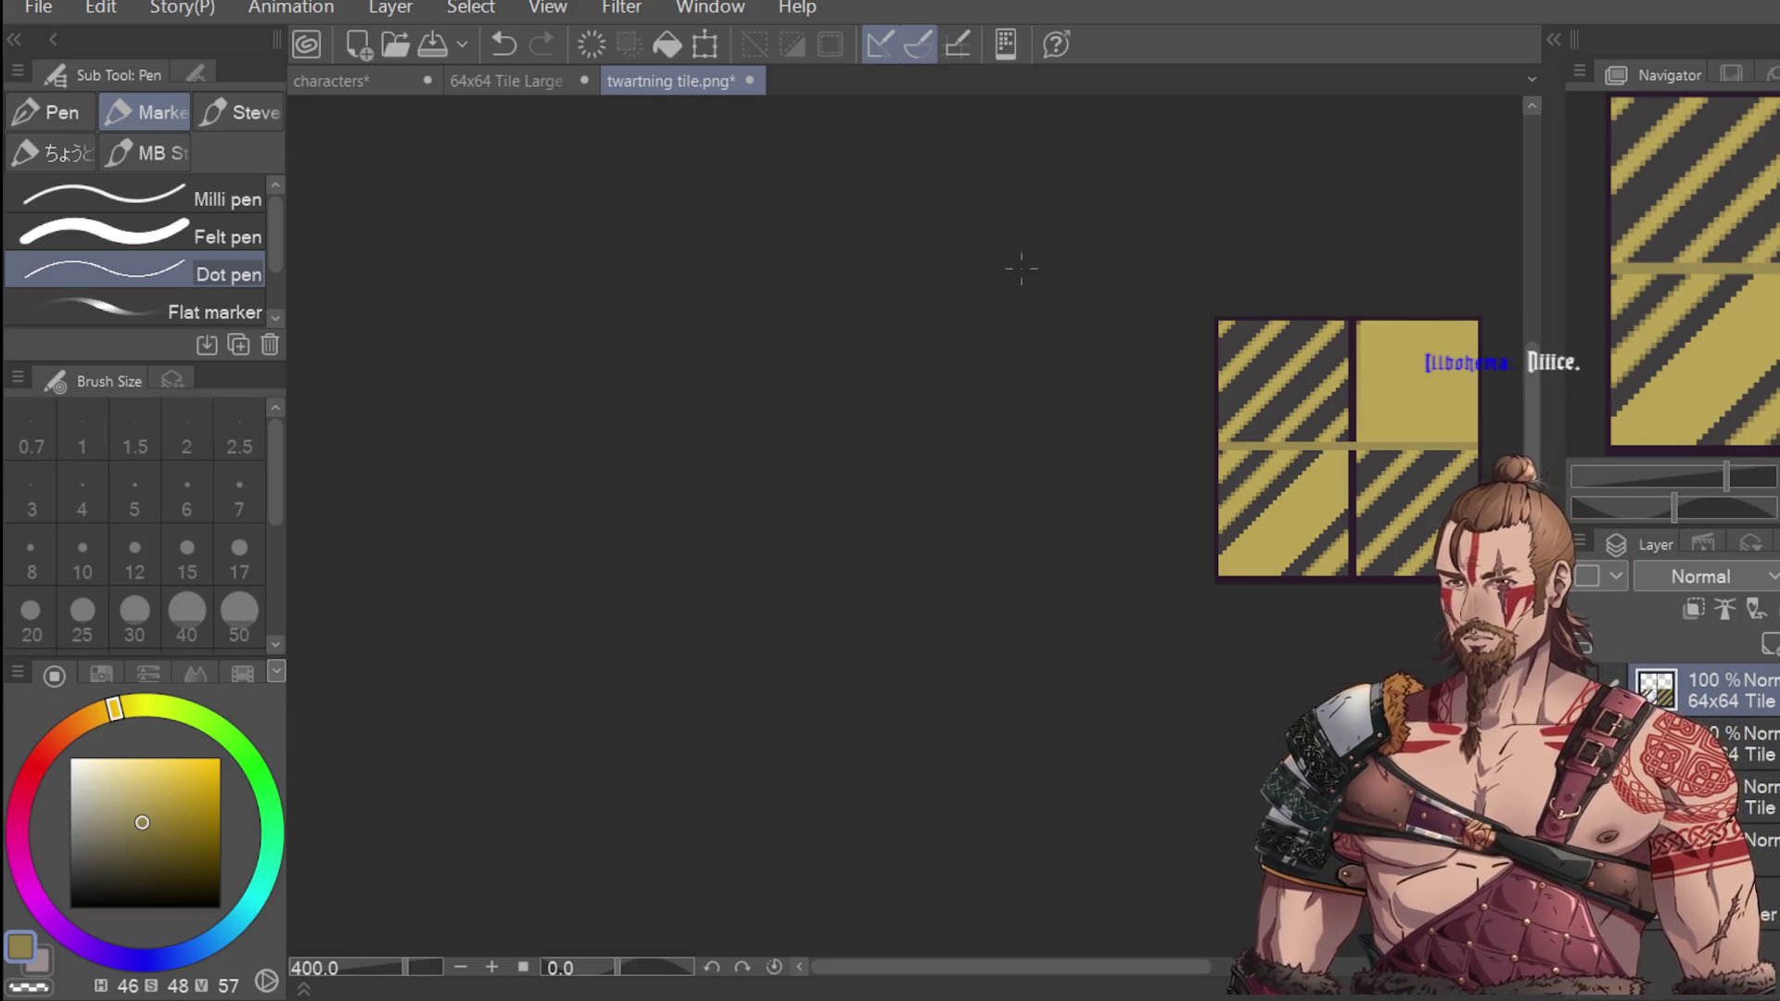
scroll(1372, 460, "up", 2)
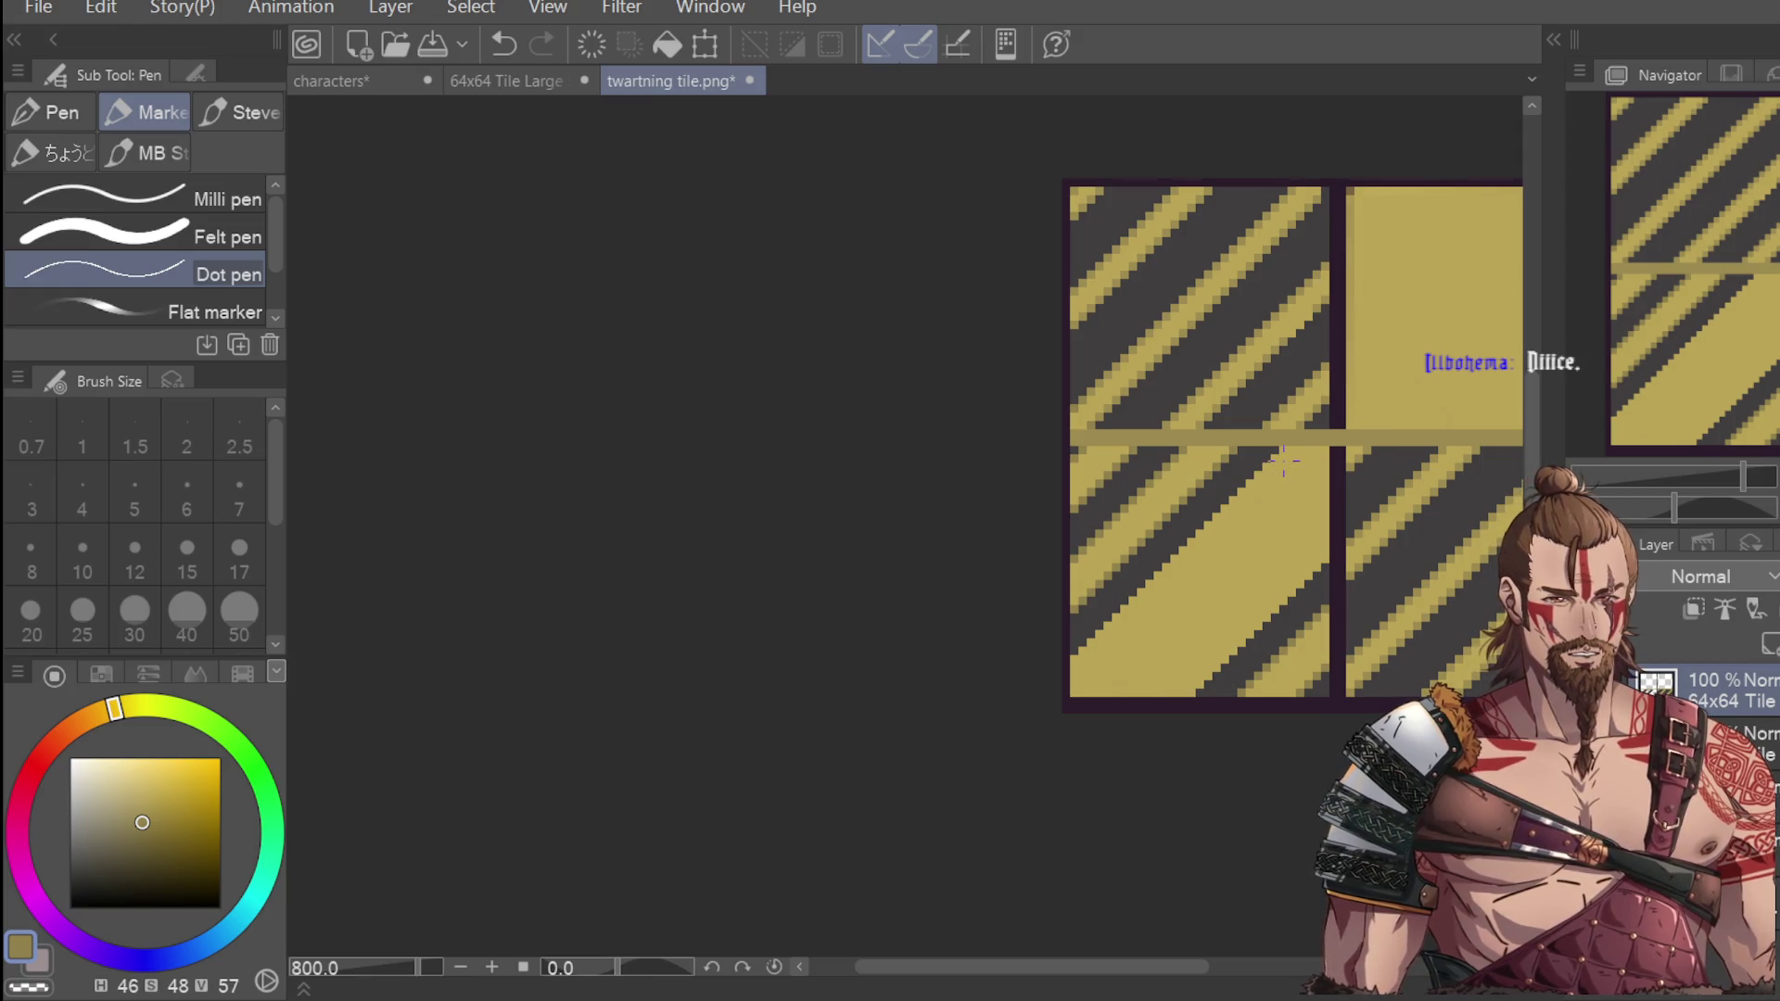
scroll(1296, 451, "up", 2)
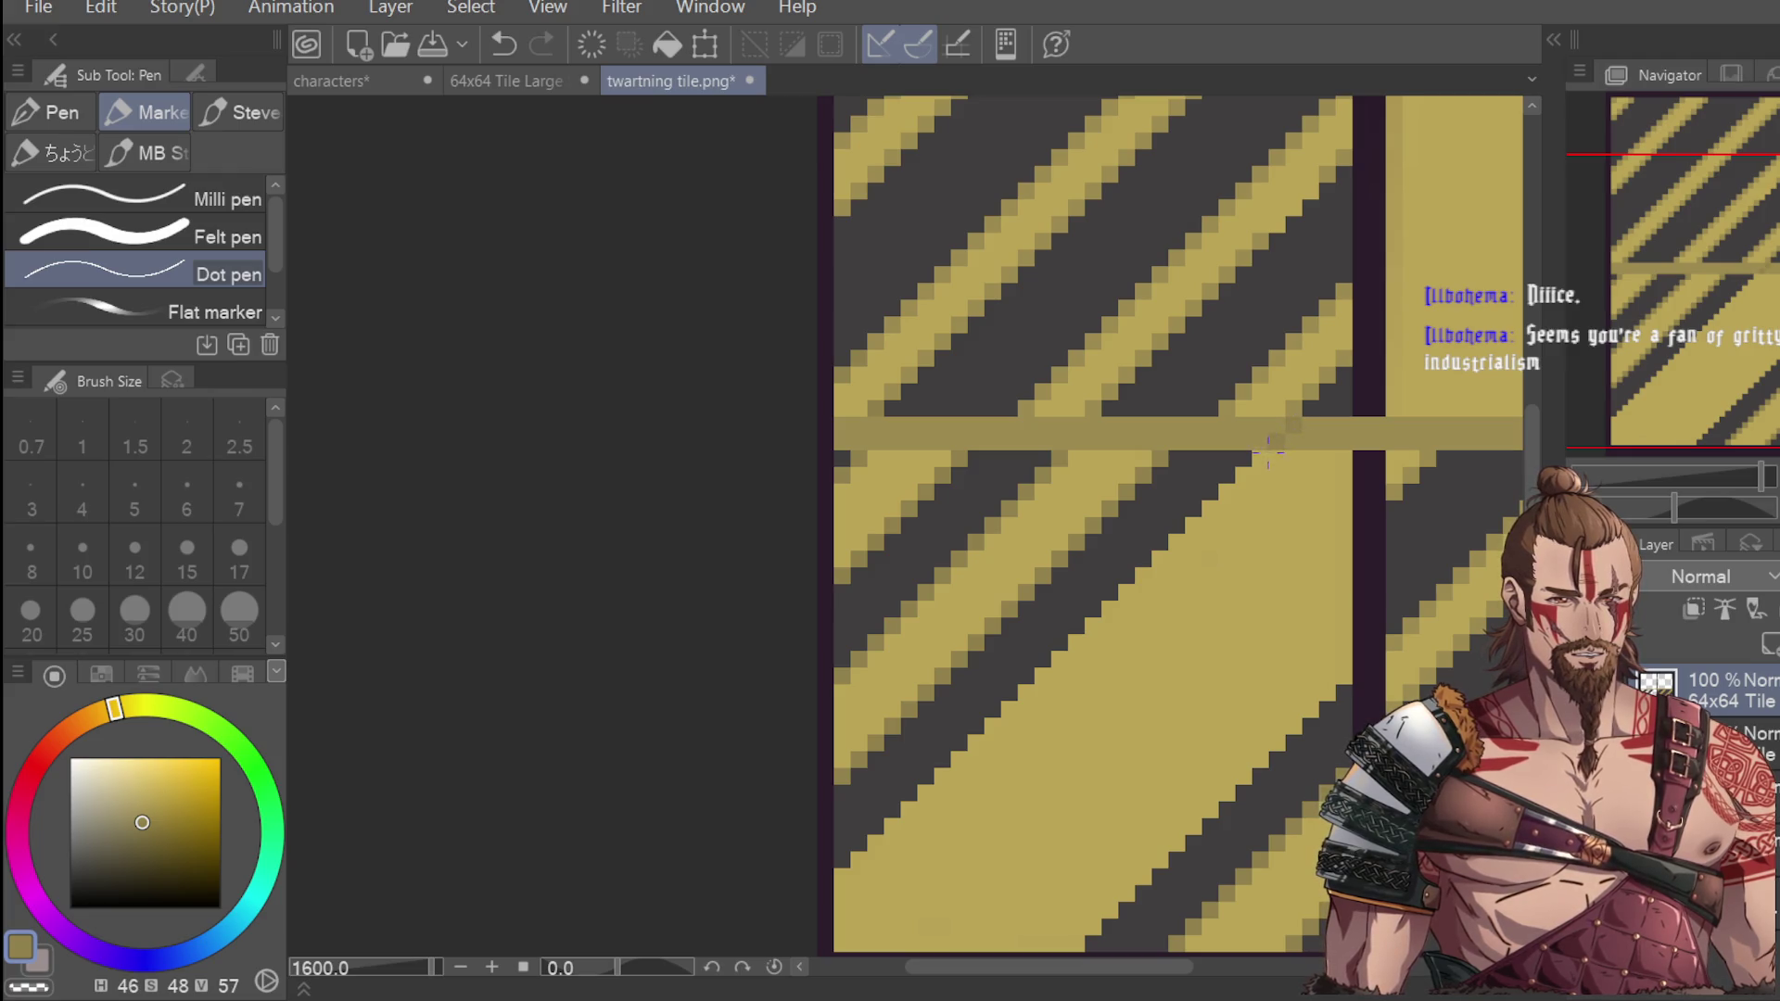
Undo the stray dark pixels on the bar and test corrective stripe pixels, keeping none.
key("ctrl+z")
key("ctrl+z")
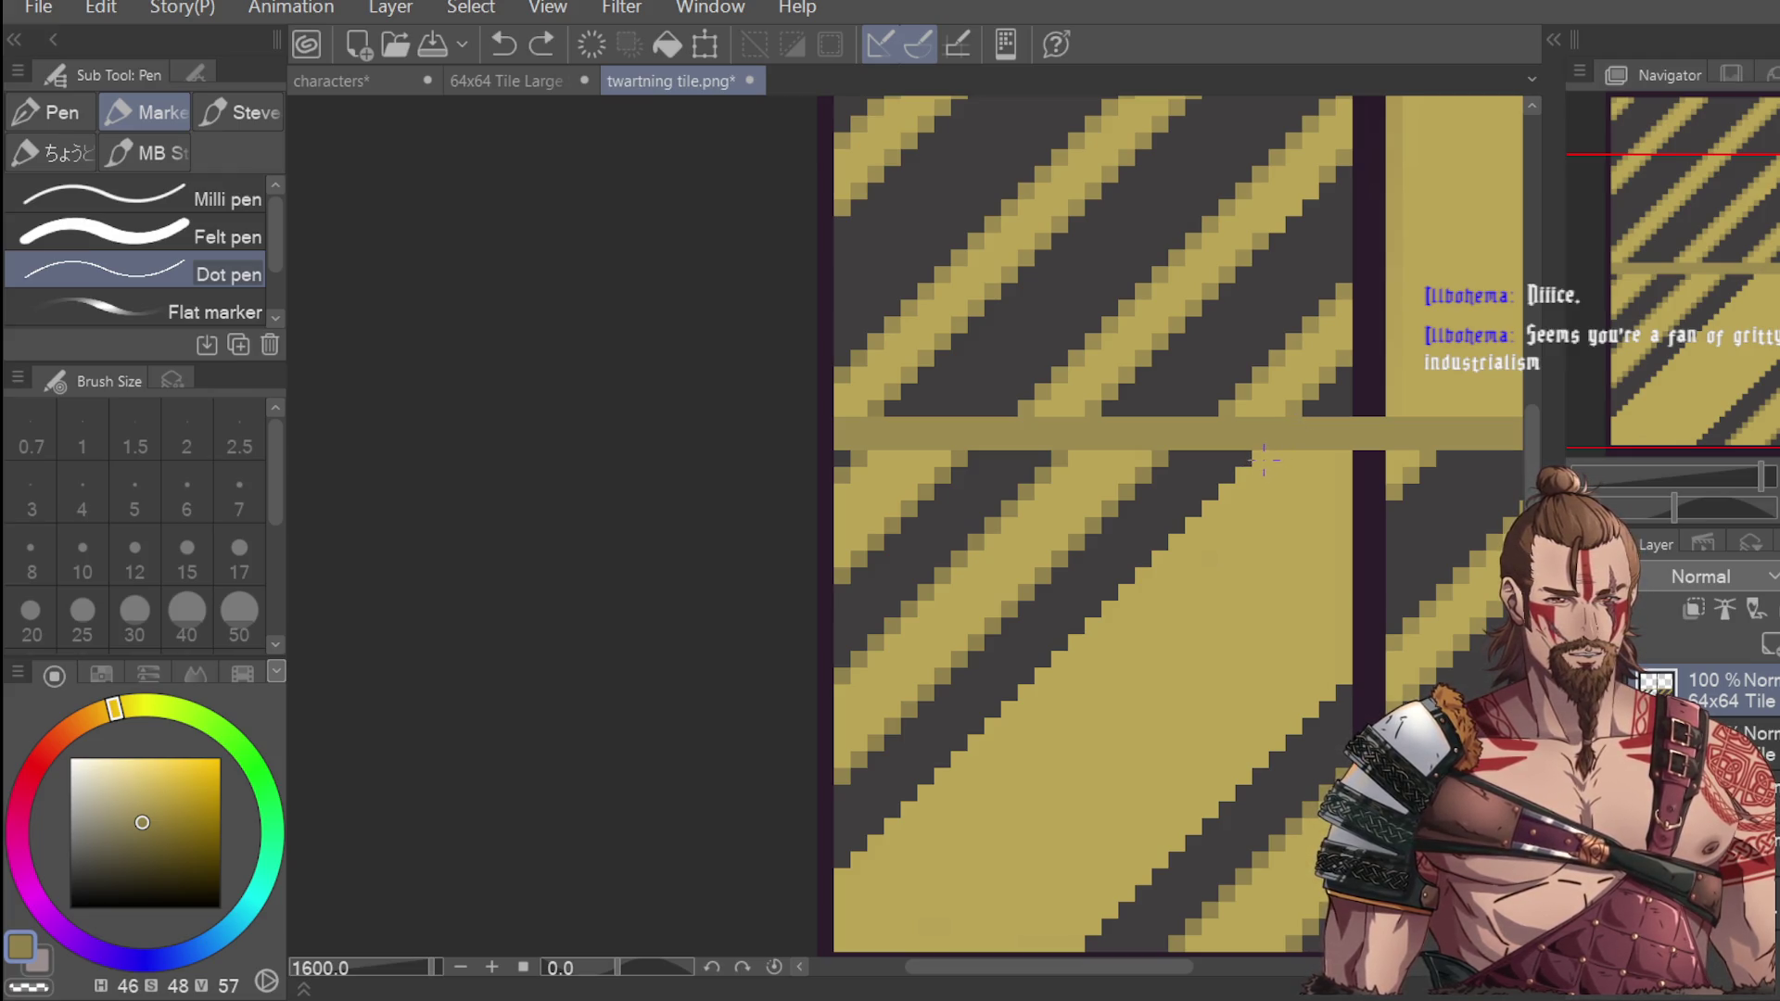
left_click(1262, 457)
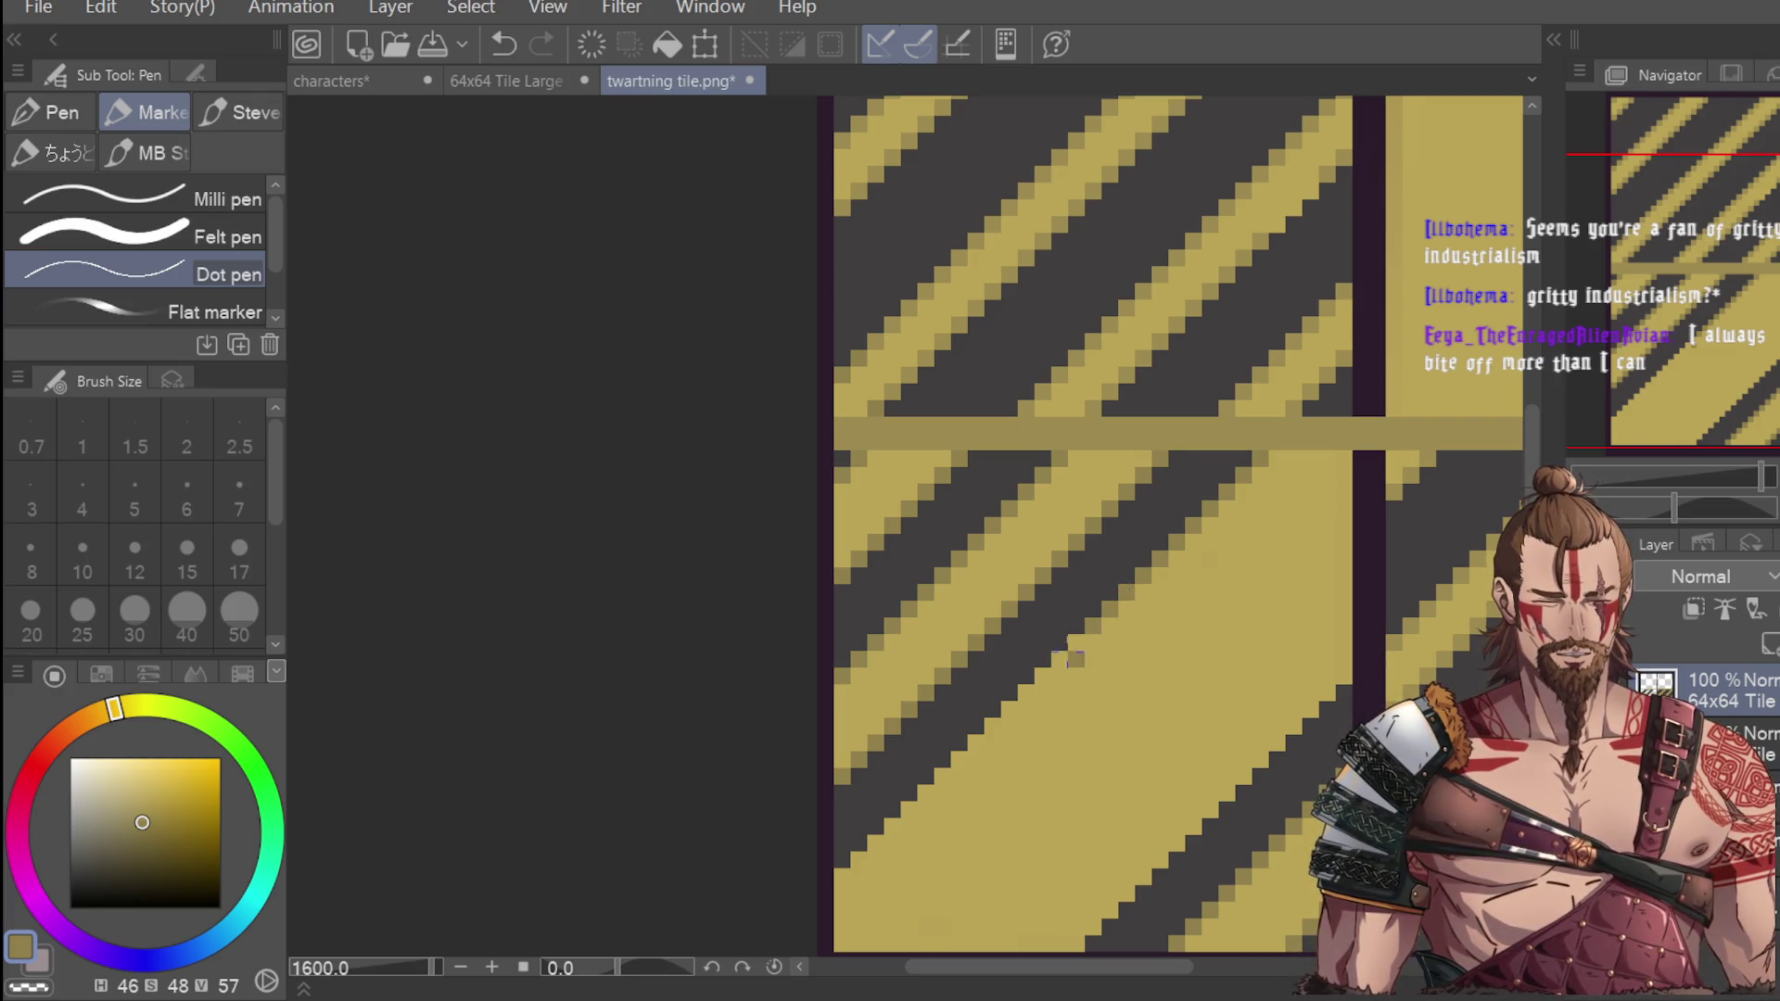
key("ctrl+z")
key("ctrl+y")
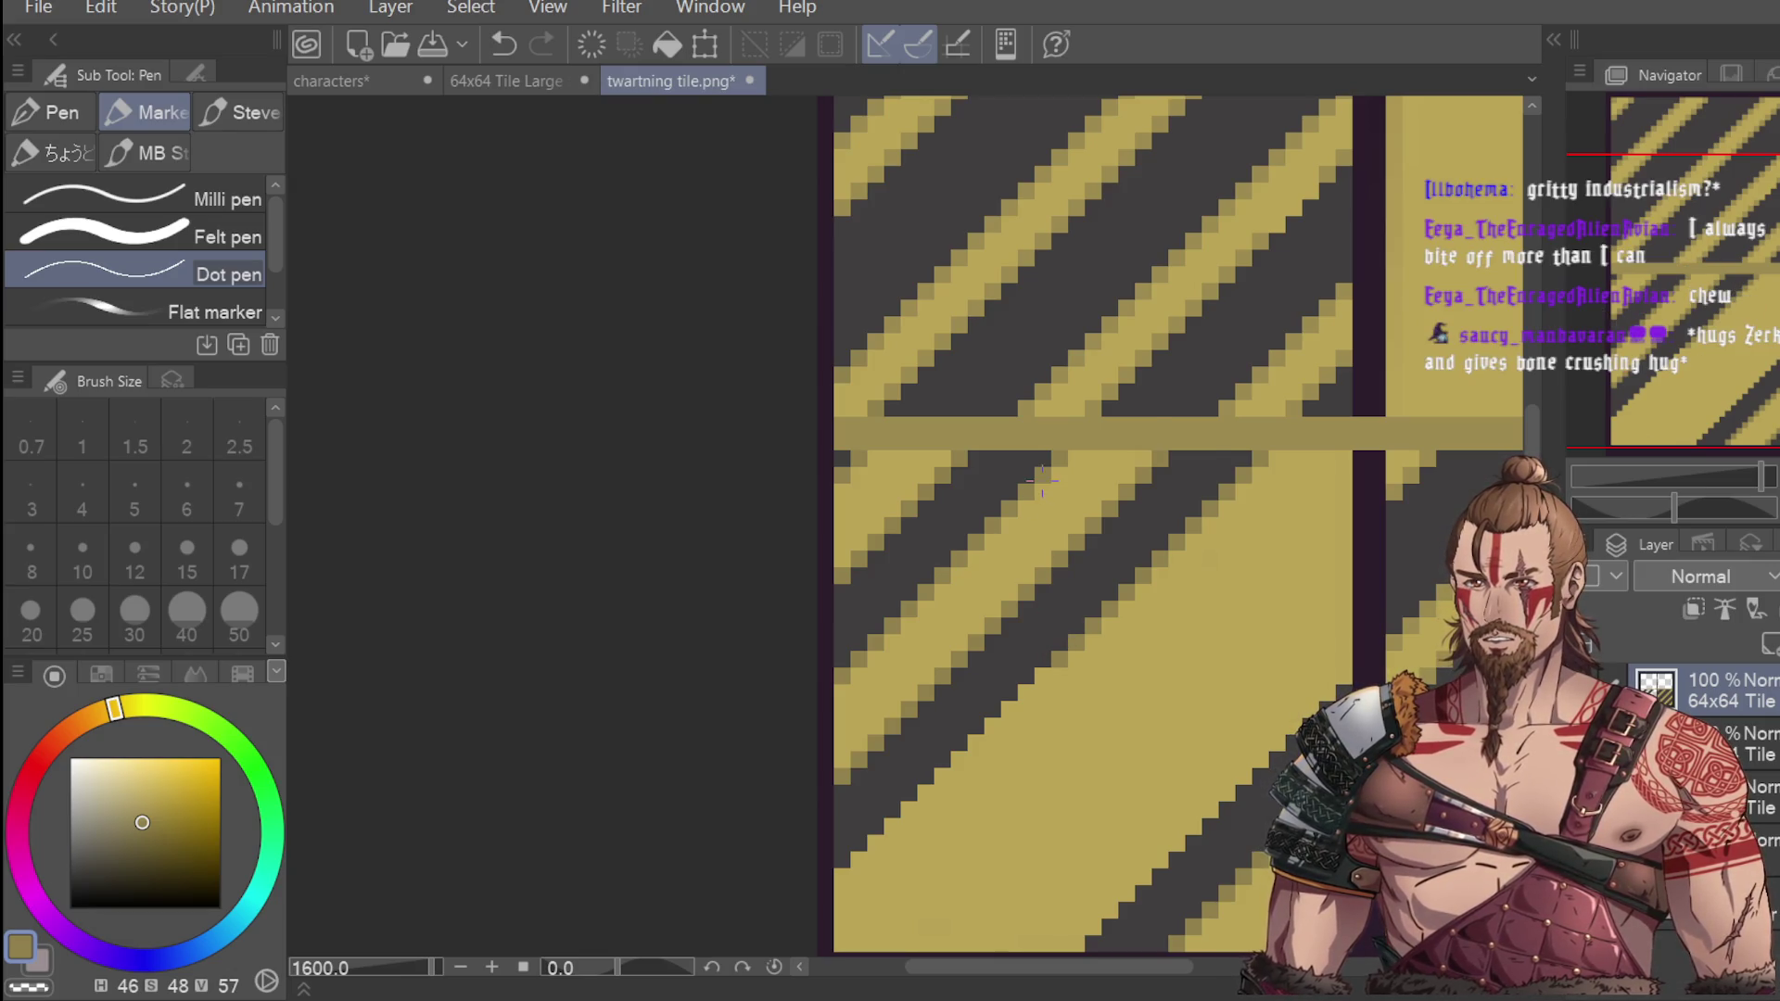
scroll(1041, 479, "down", 2)
scroll(1041, 591, "up", 2)
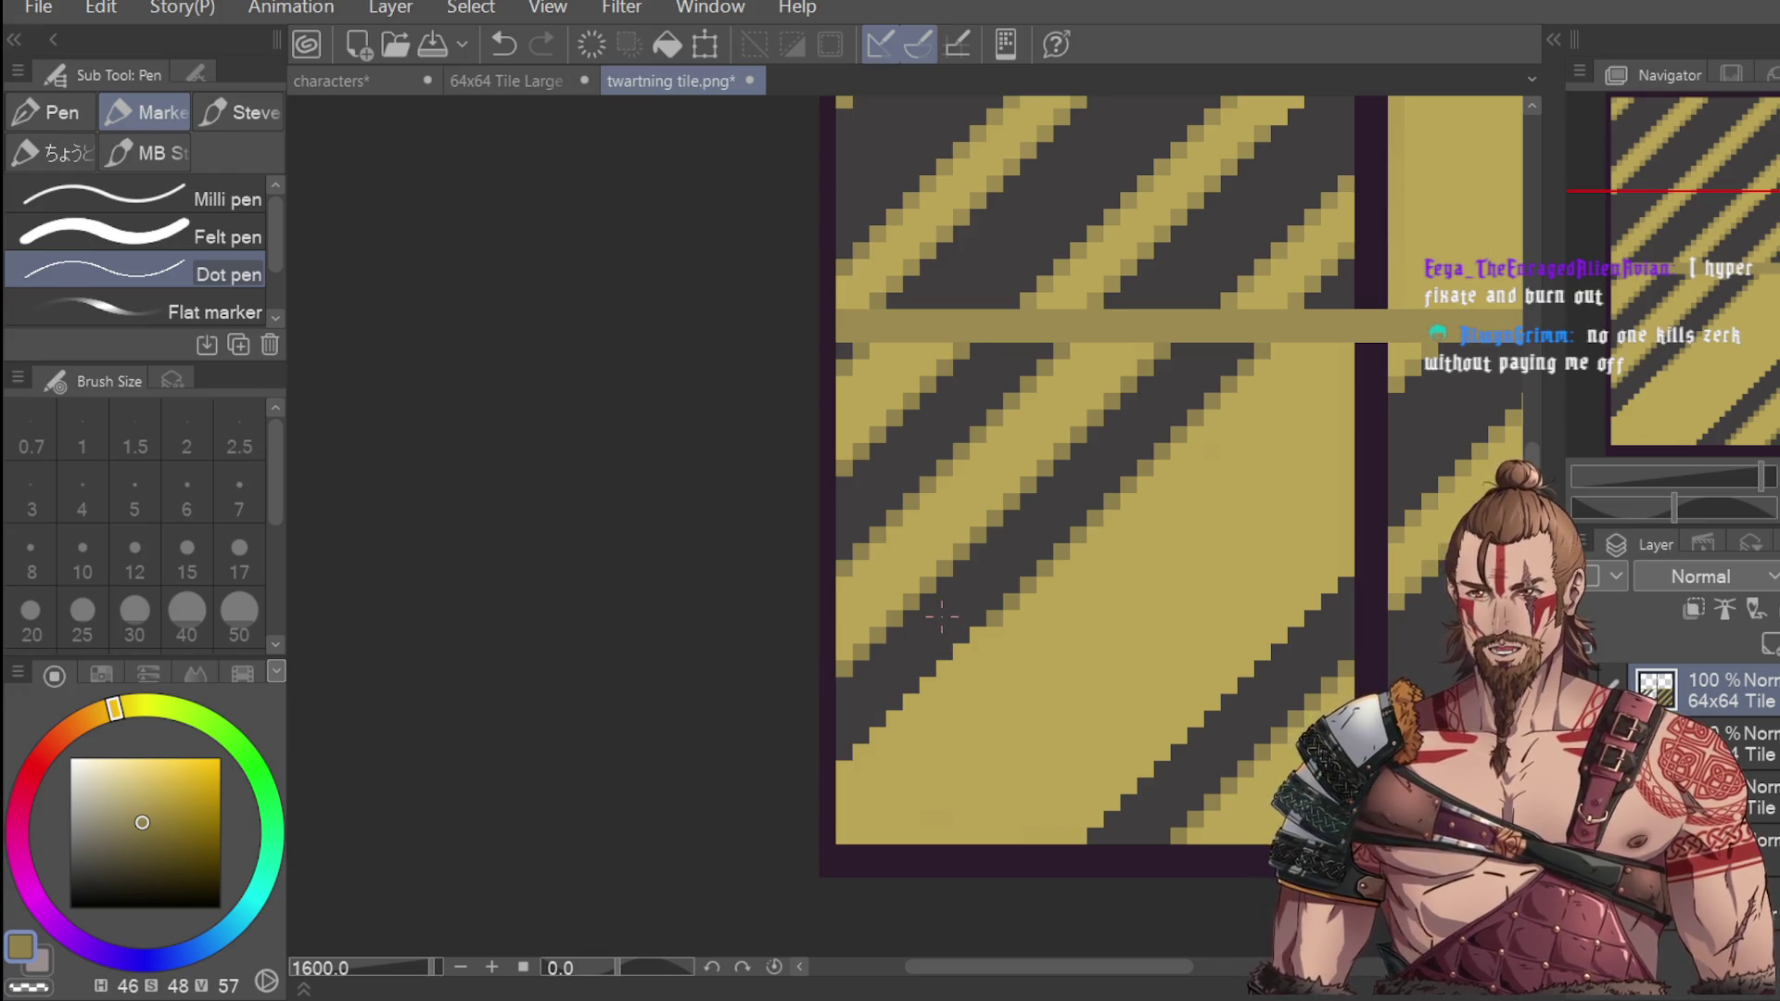
key("ctrl+z")
left_click(978, 639)
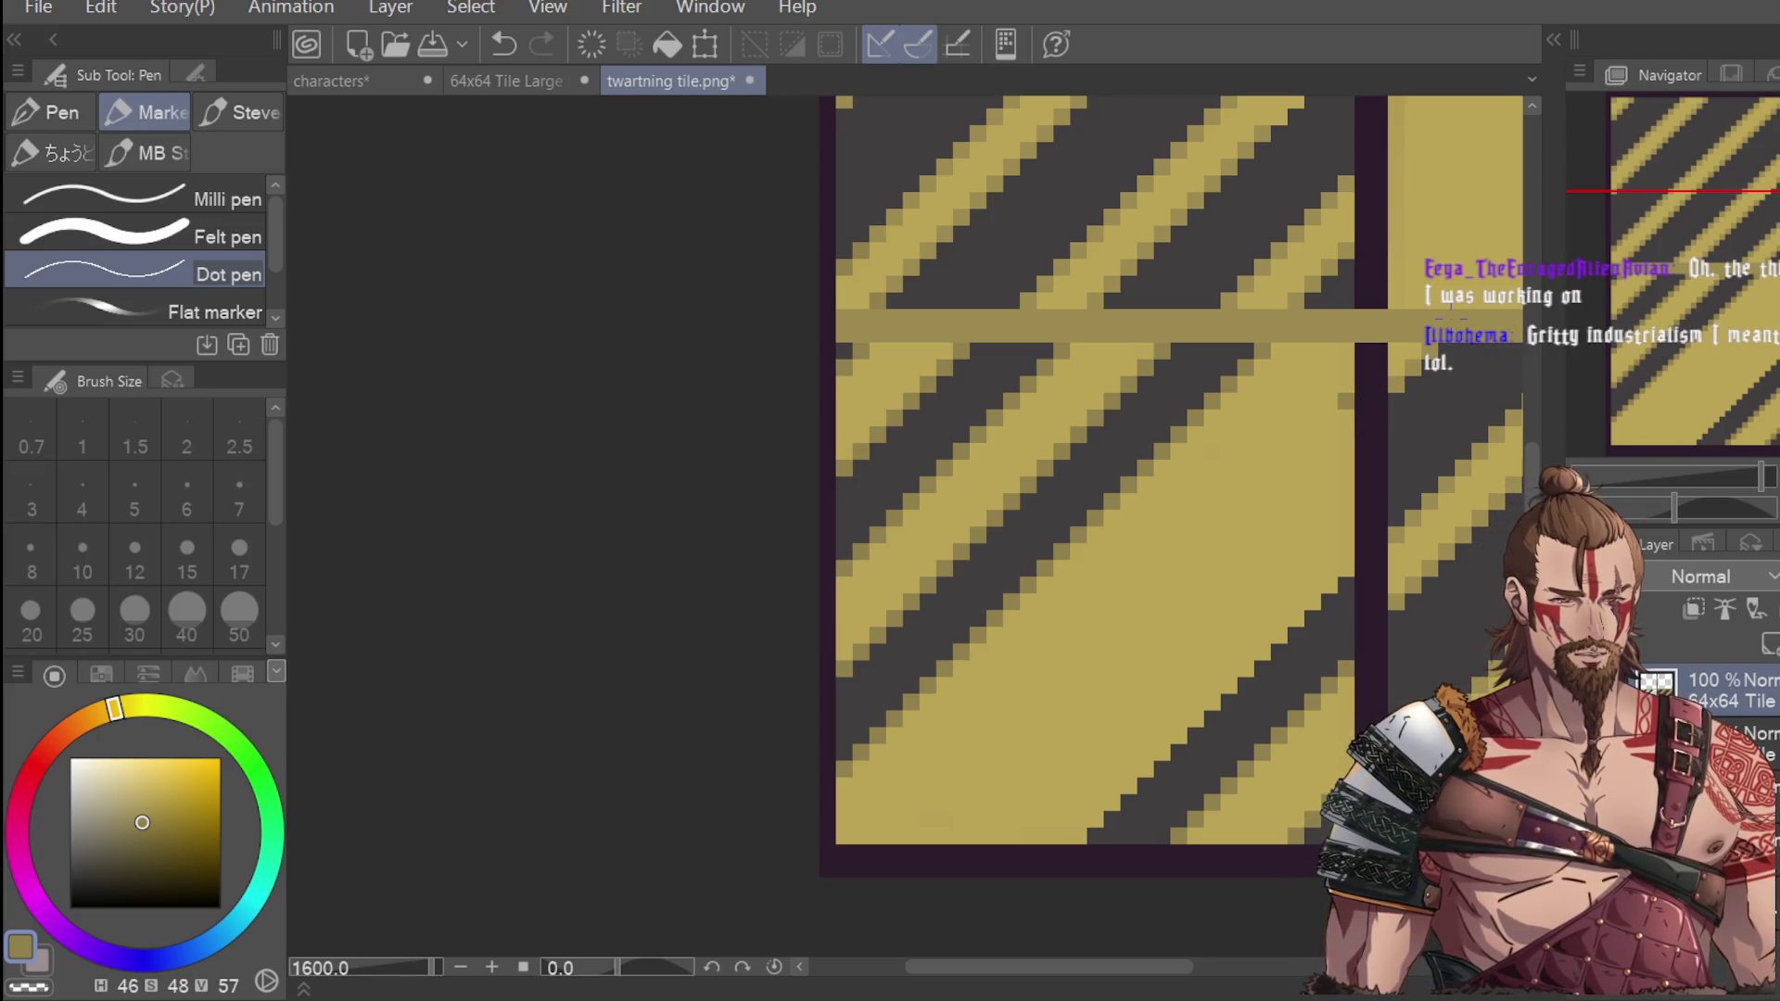
key("ctrl+z")
left_click_drag(1337, 438, 1175, 607)
key("ctrl+z")
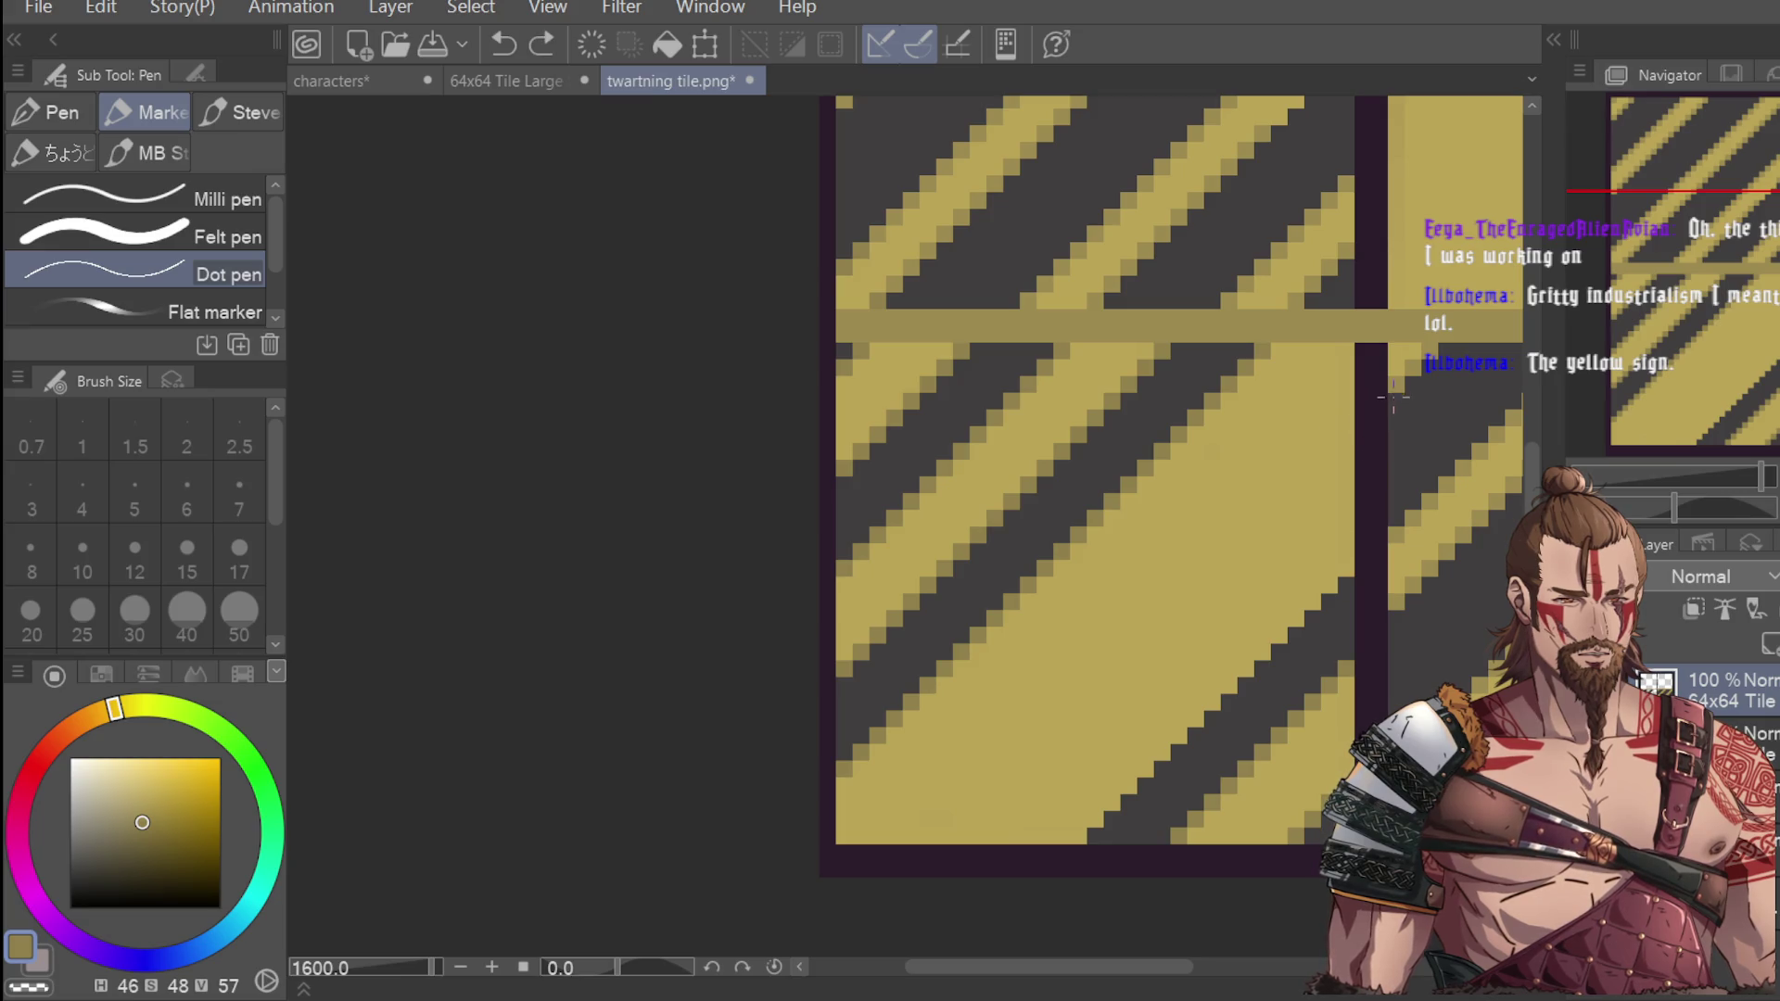
Place yellow pixels along the tile's dark border where the stripes meet it.
left_click(1376, 417)
key("ctrl+z")
left_click(1349, 451)
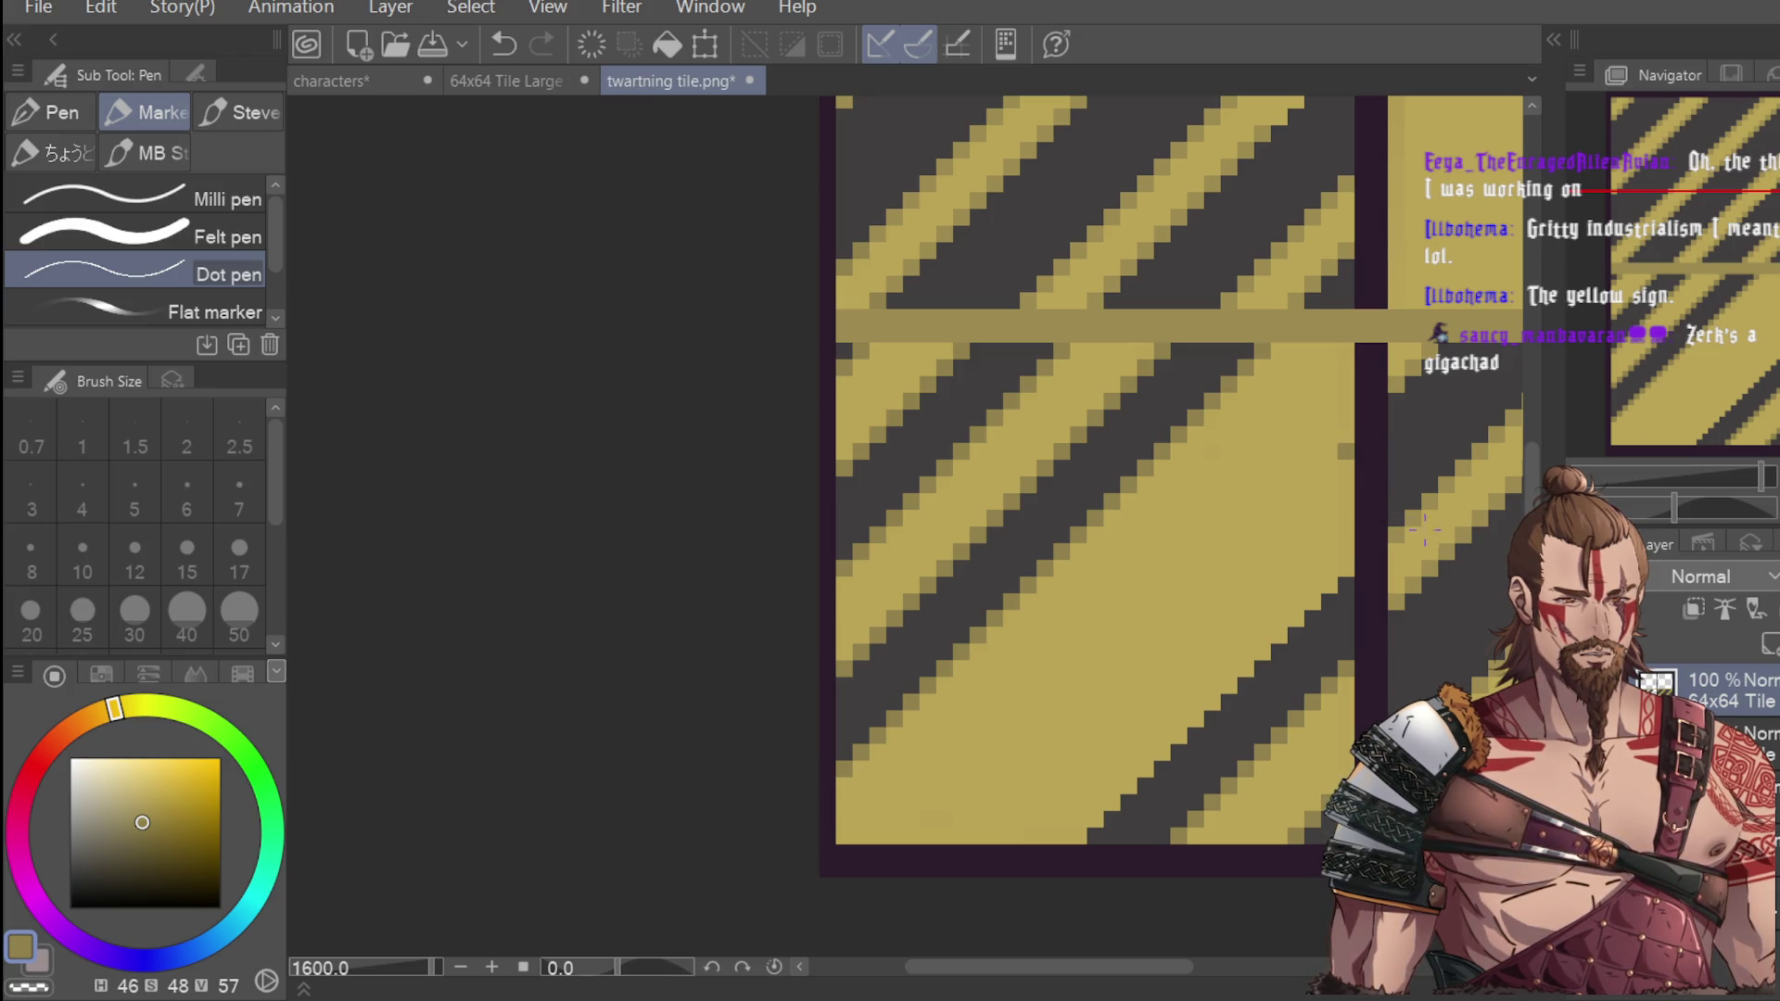
left_click(1362, 549)
left_click(1363, 567)
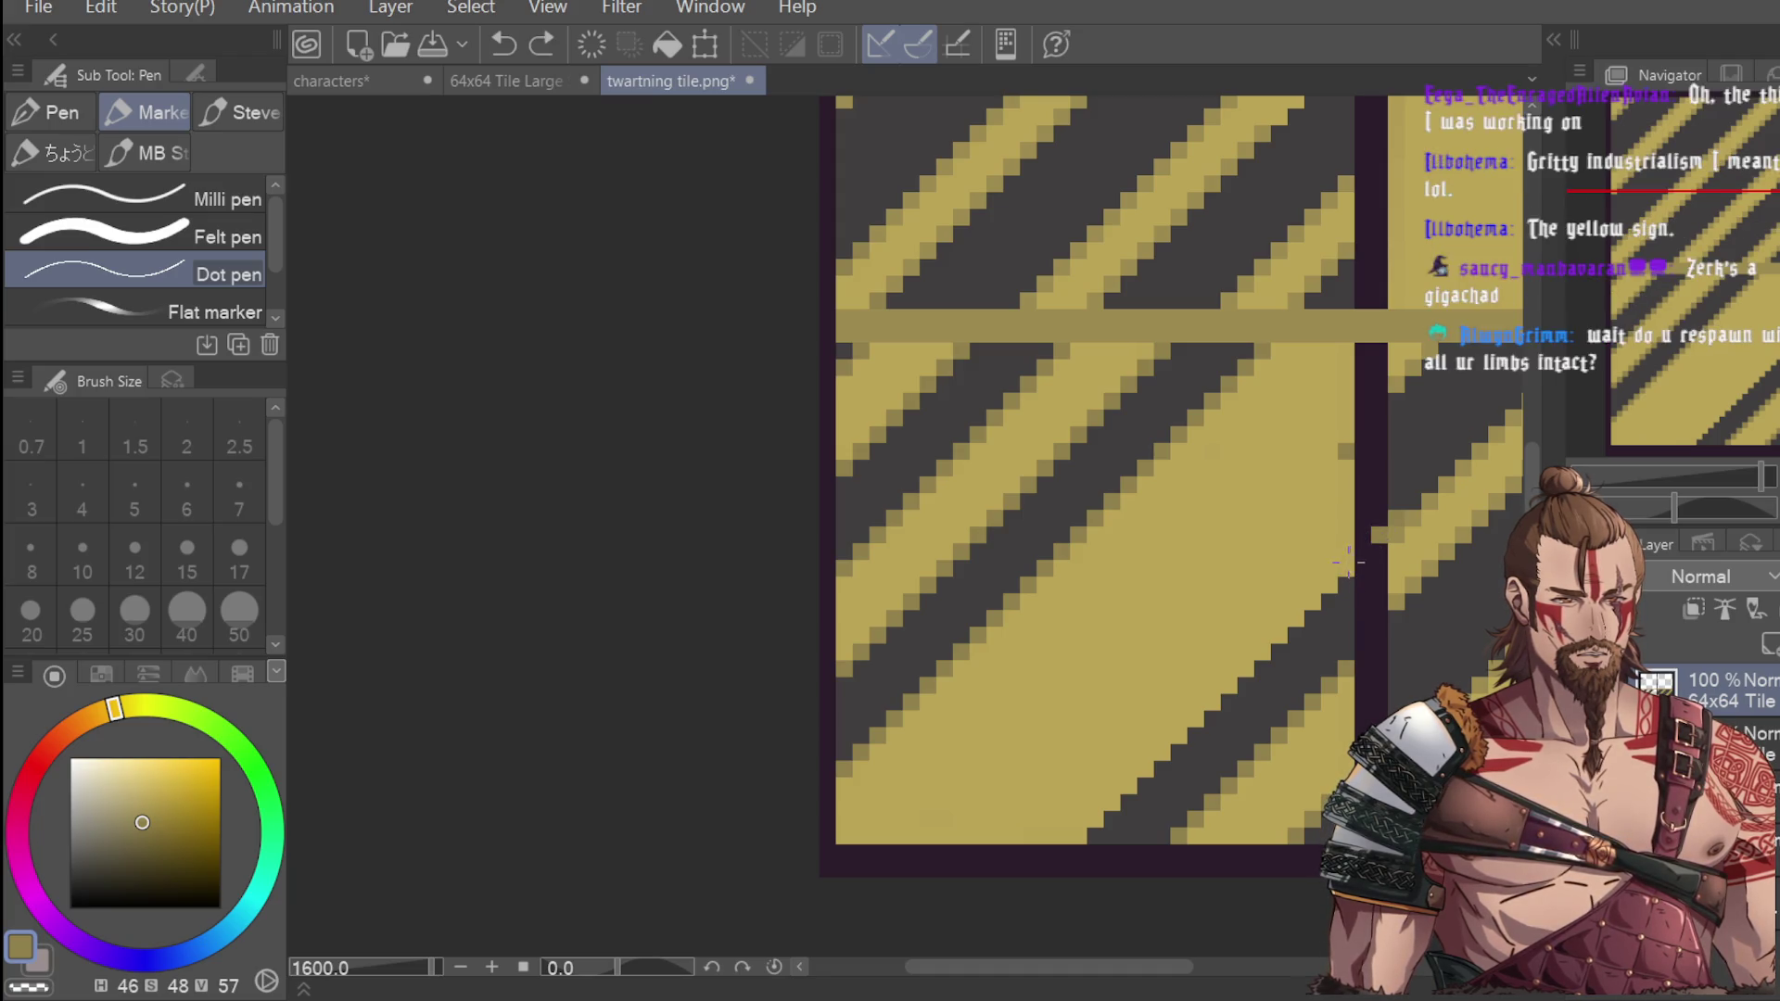
left_click(1349, 563)
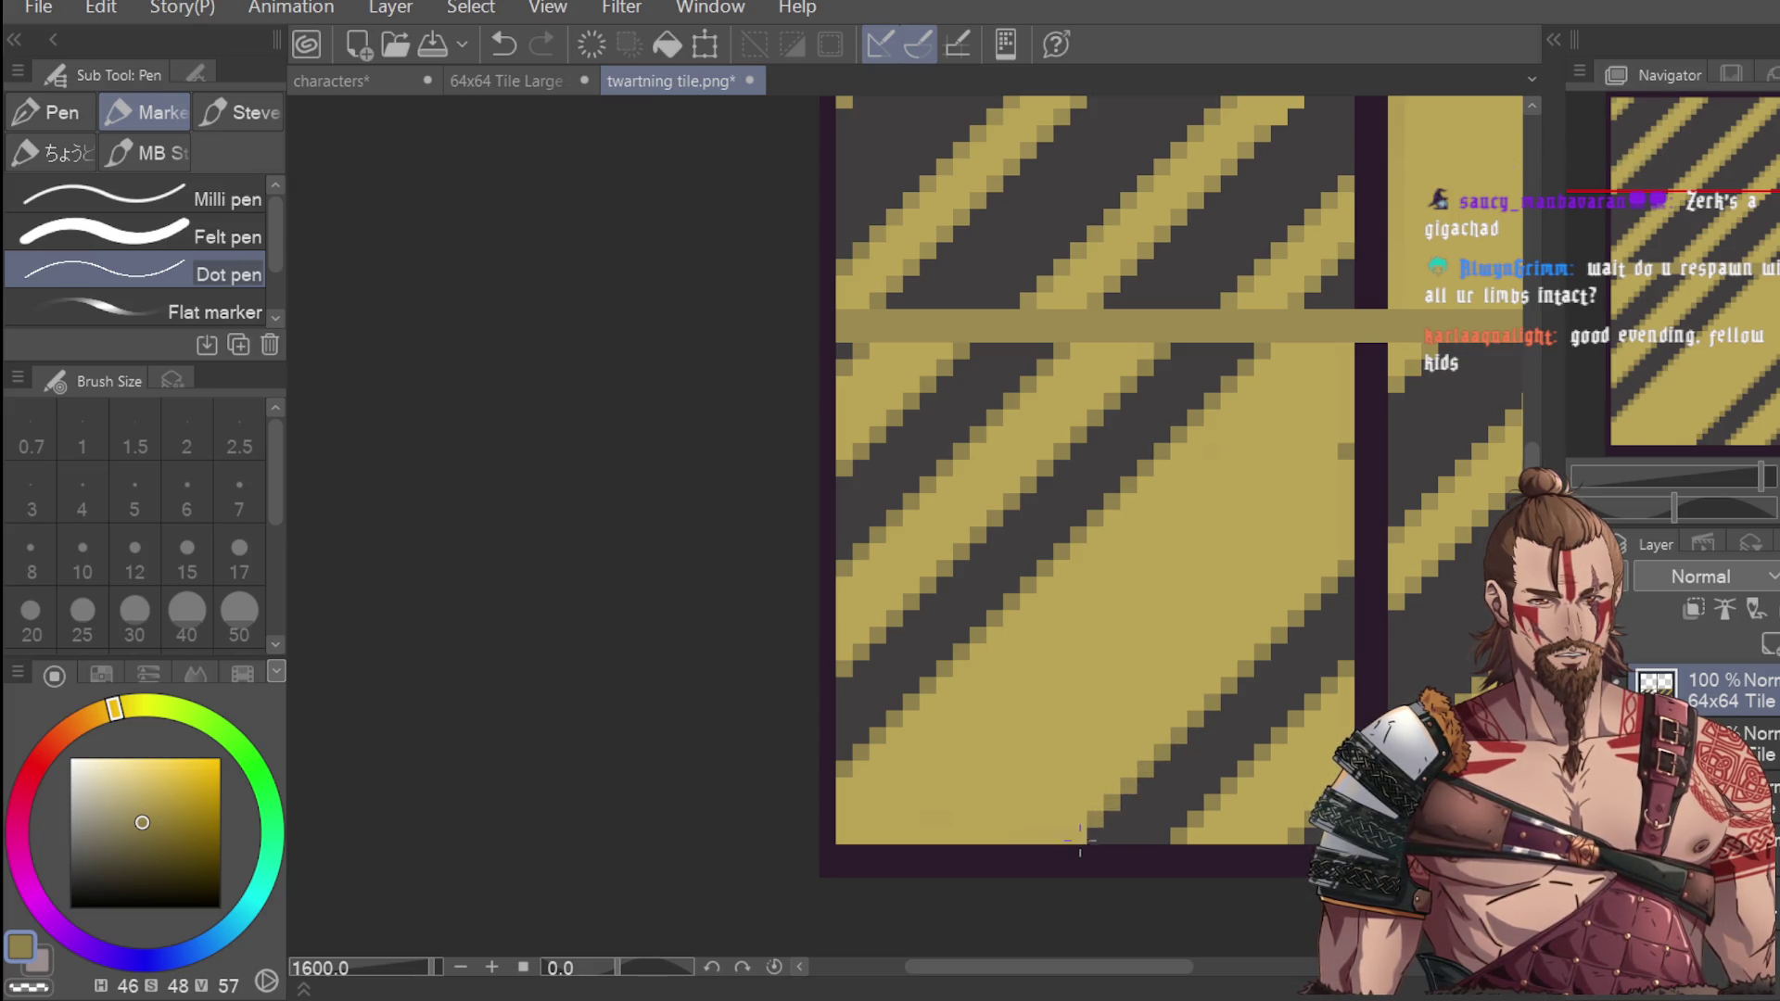
scroll(1124, 739, "down", 4)
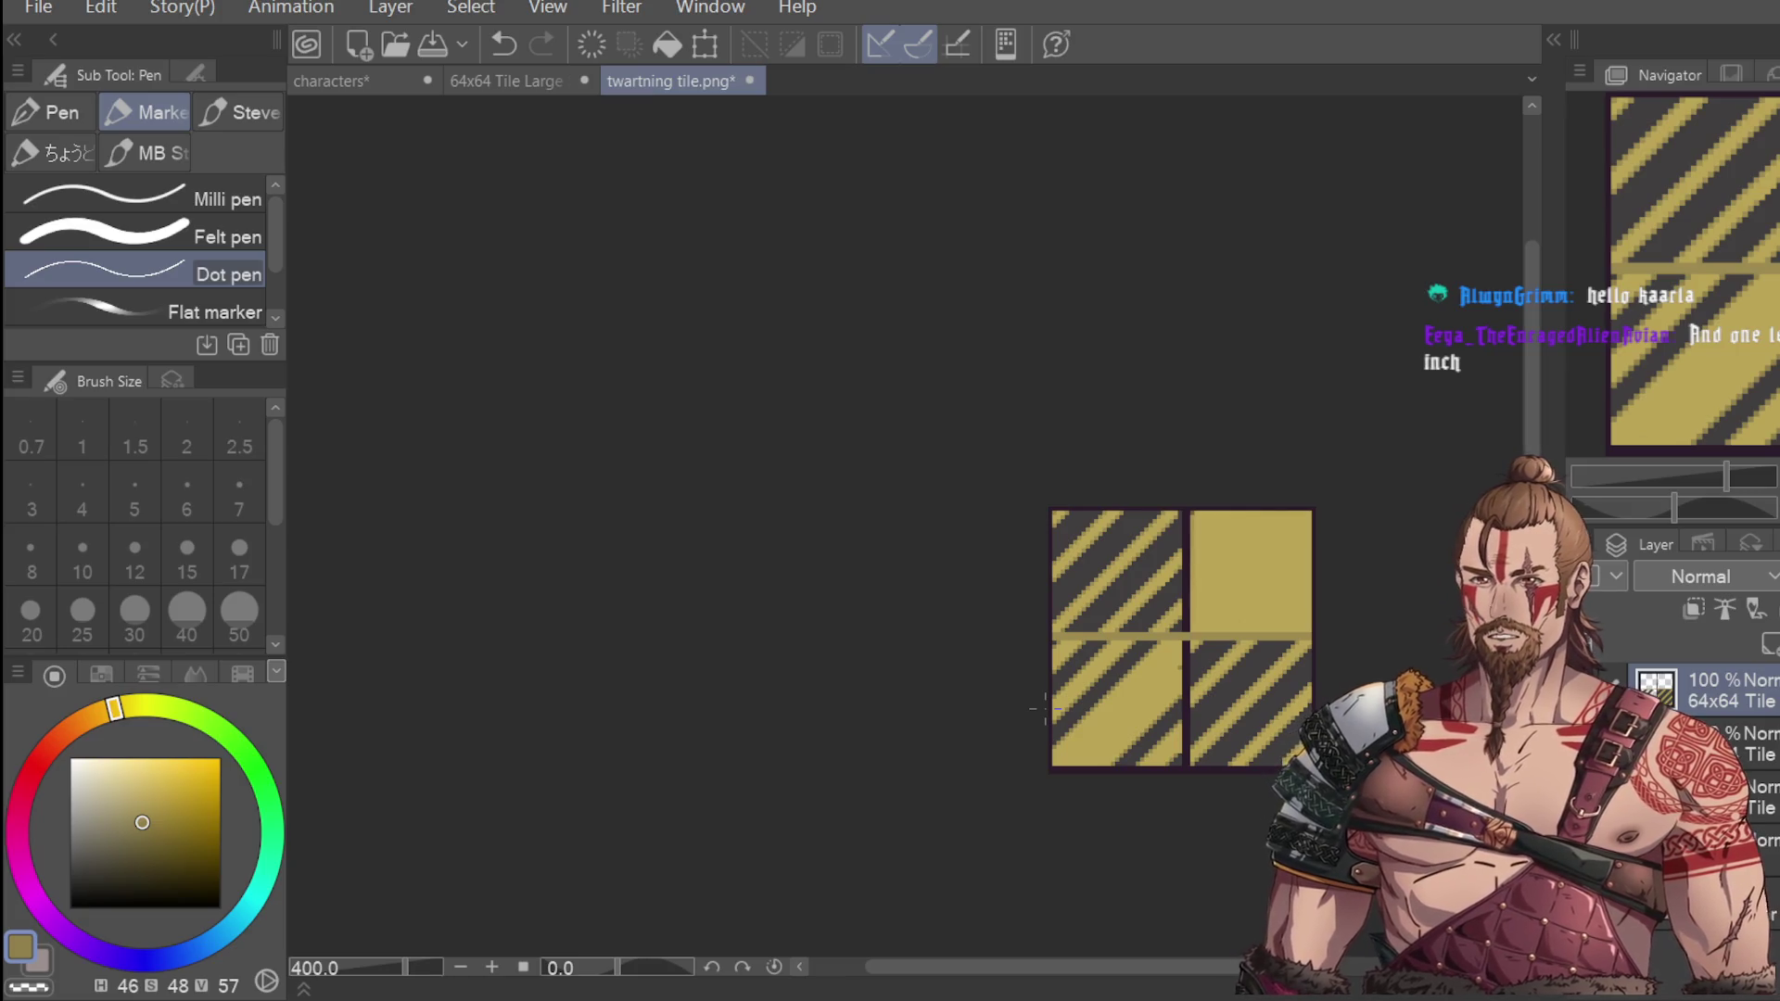
Undo the misplaced dark pixel and redraw it slightly higher.
scroll(1164, 720, "up", 4)
scroll(1164, 719, "down", 4)
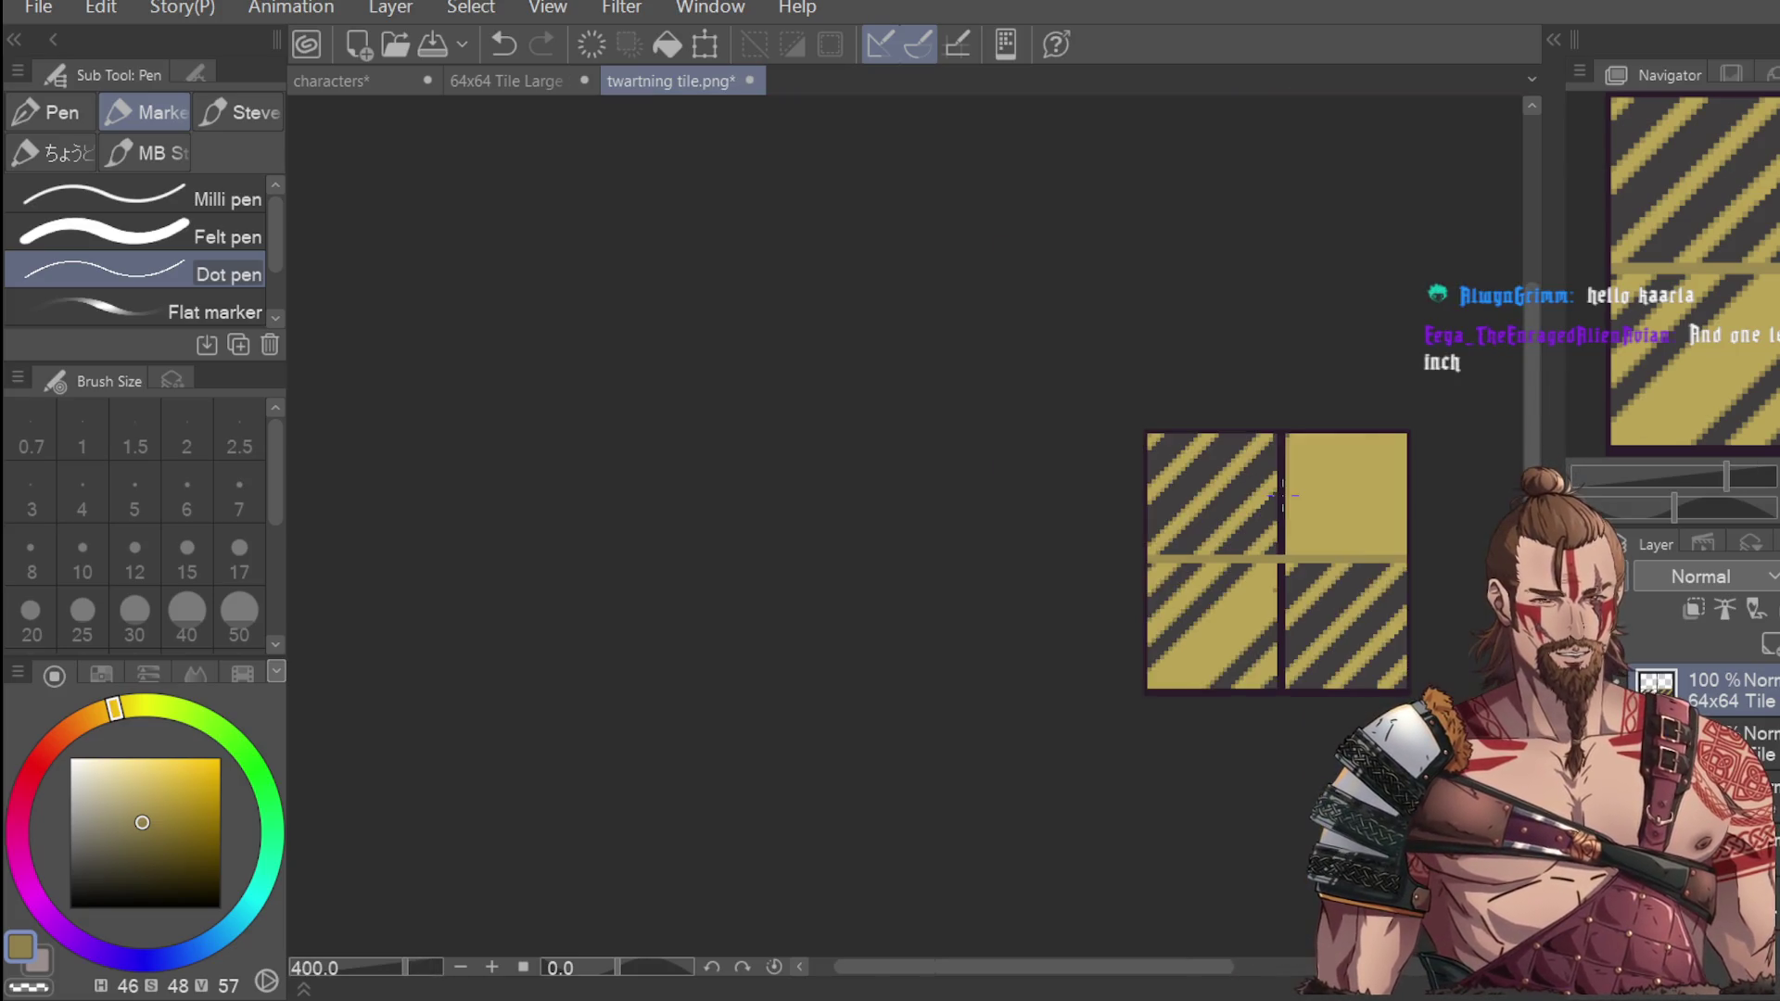
scroll(1442, 400, "up", 2)
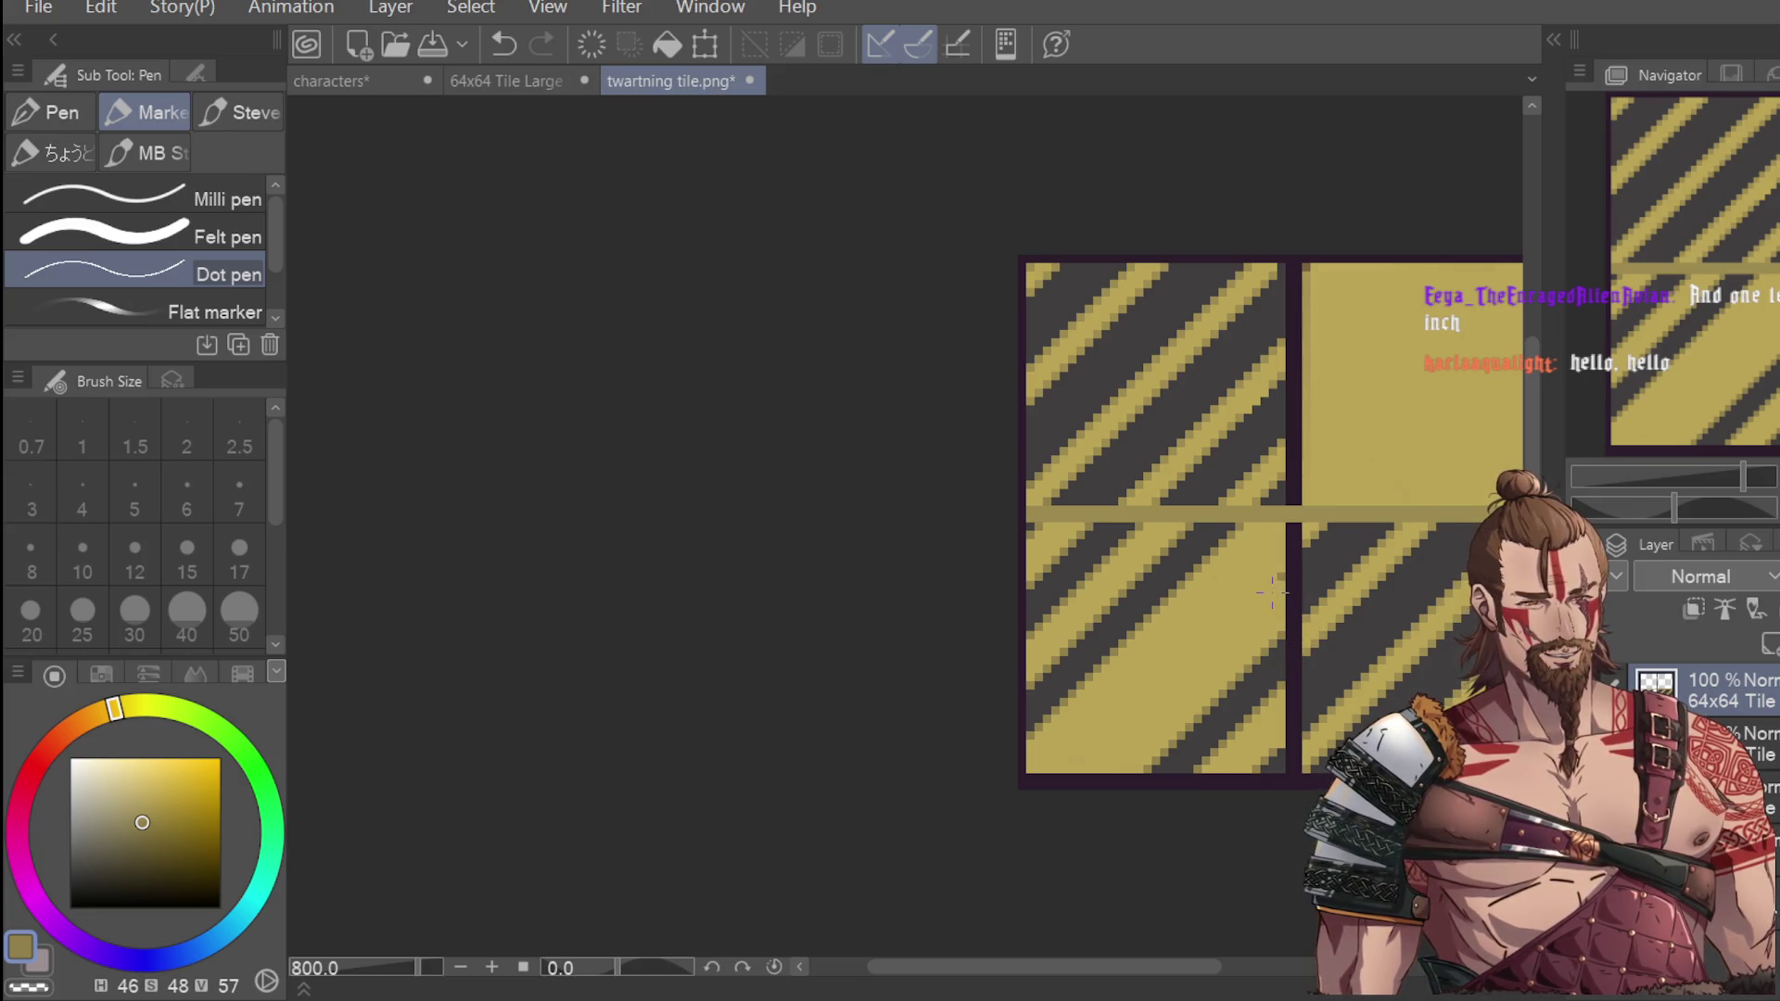
scroll(1273, 594, "up", 3)
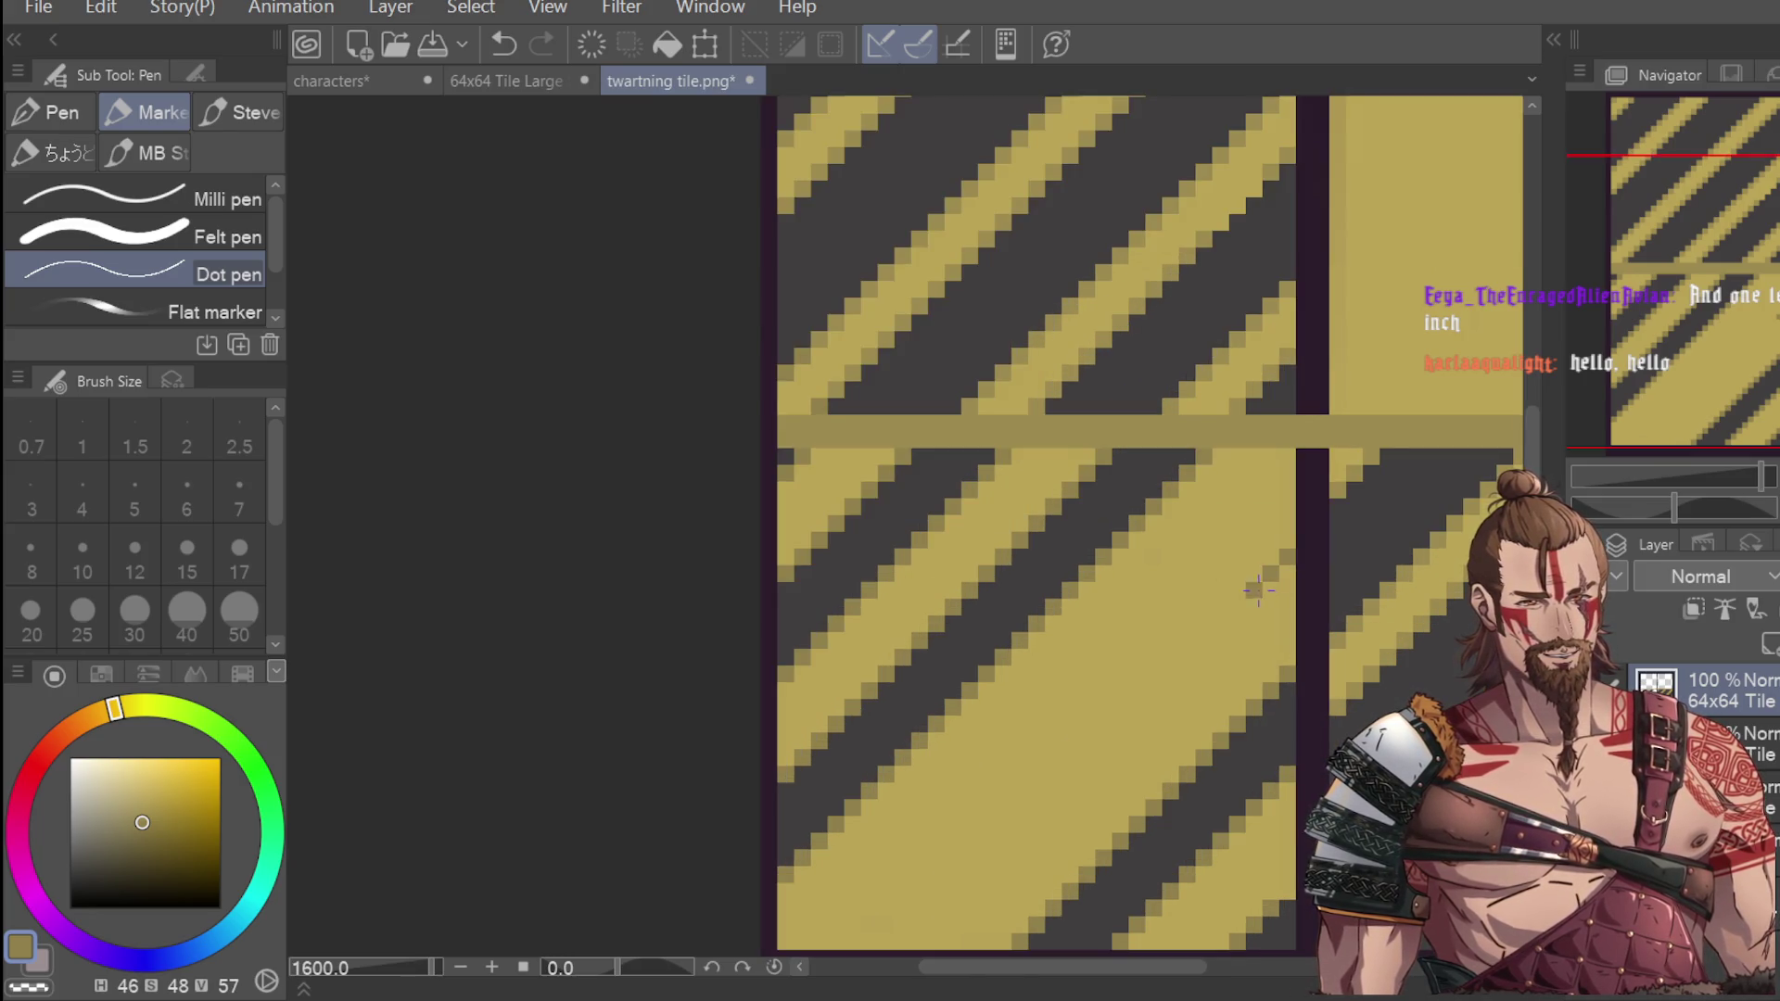
key("ctrl+z")
left_click(1214, 620)
Start a dotted diagonal line down-left along the lower-left tile's yellow stripe.
left_click(1171, 670)
left_click(1151, 691)
key("ctrl+z")
left_click(1152, 692)
left_click(1134, 708)
scroll(1117, 737, "down", 3)
left_click(1124, 726)
left_click(1116, 739)
left_click(1097, 746)
Continue the dotted line to the tile's bottom, re-placing misplaced dots.
key("ctrl+z")
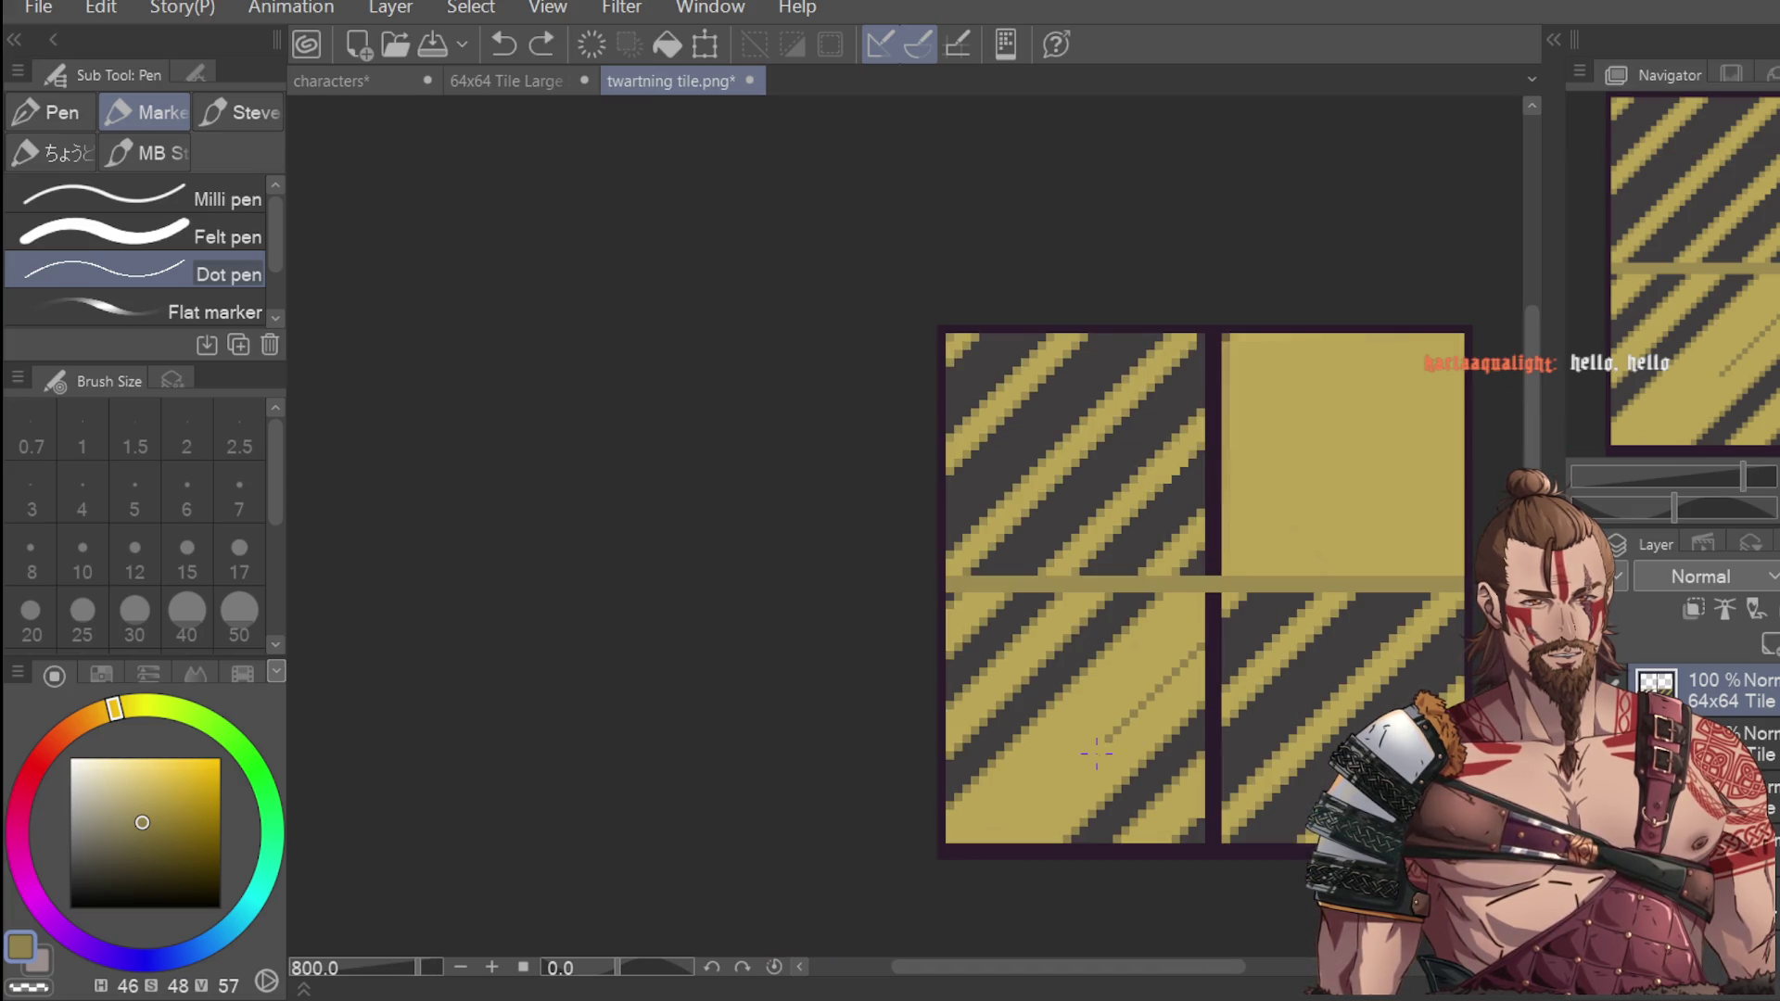
left_click(1081, 756)
left_click(1070, 771)
left_click(1055, 789)
key("ctrl+z")
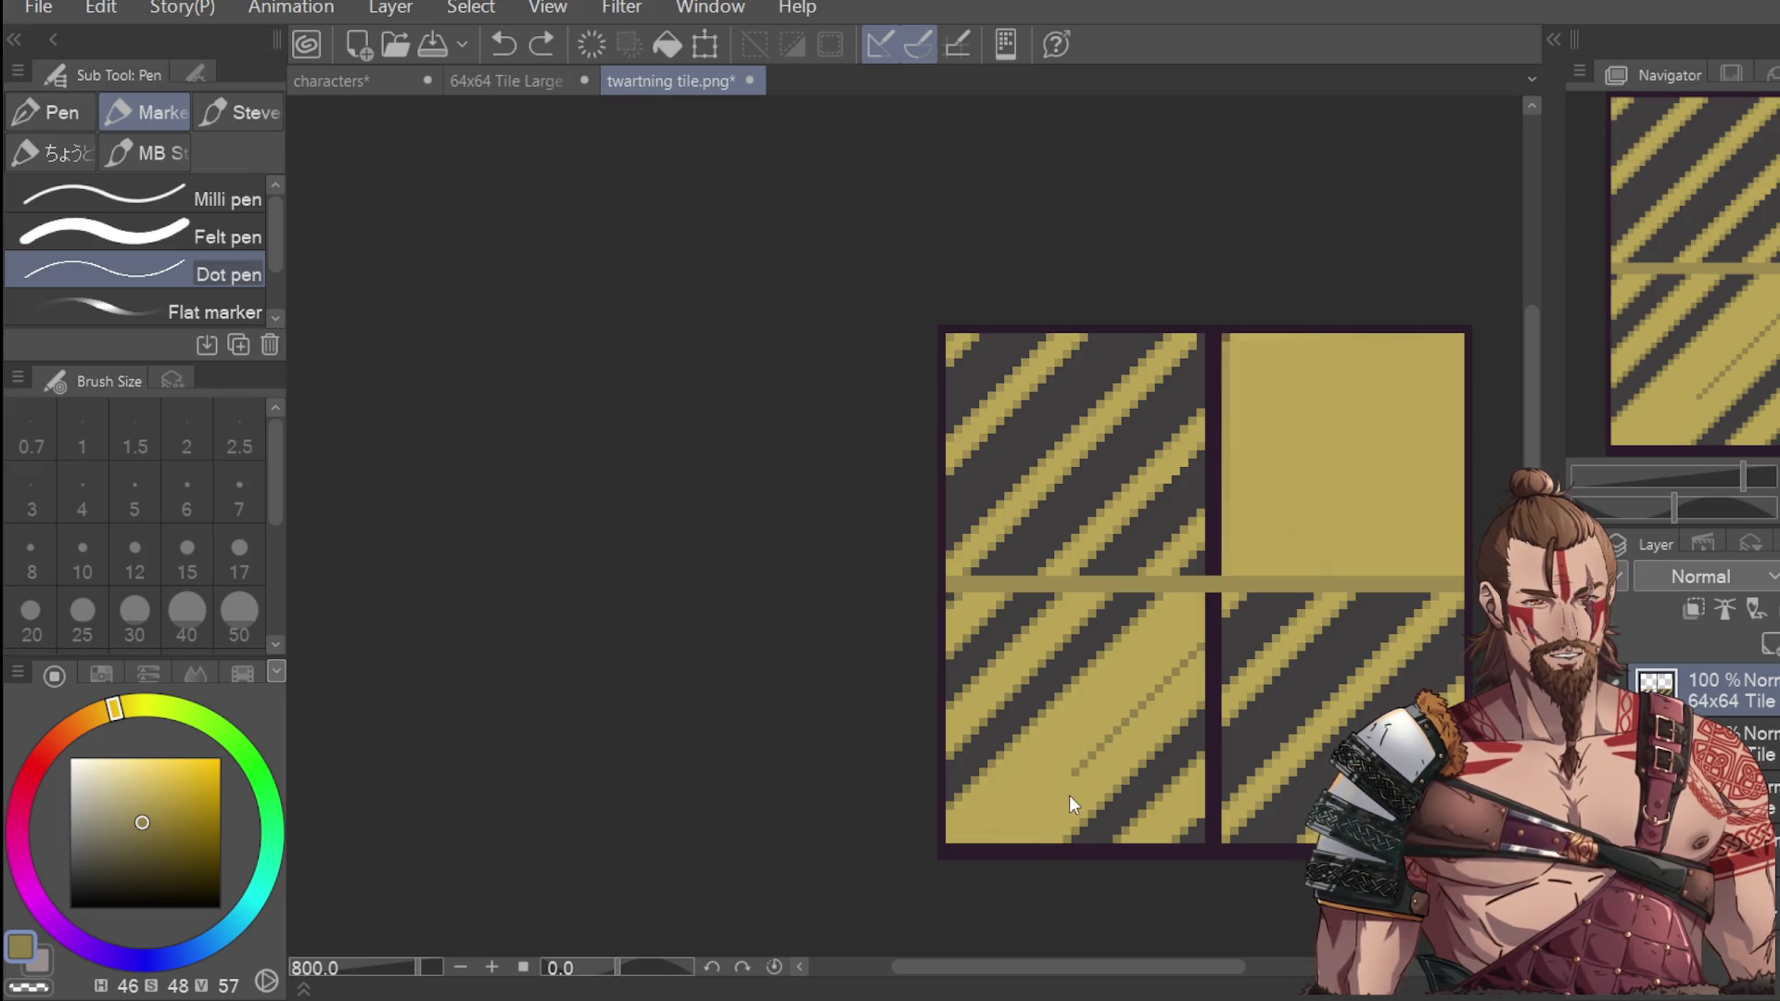
left_click(1059, 795)
key("ctrl+z")
left_click(1039, 803)
left_click(1017, 828)
left_click(1008, 839)
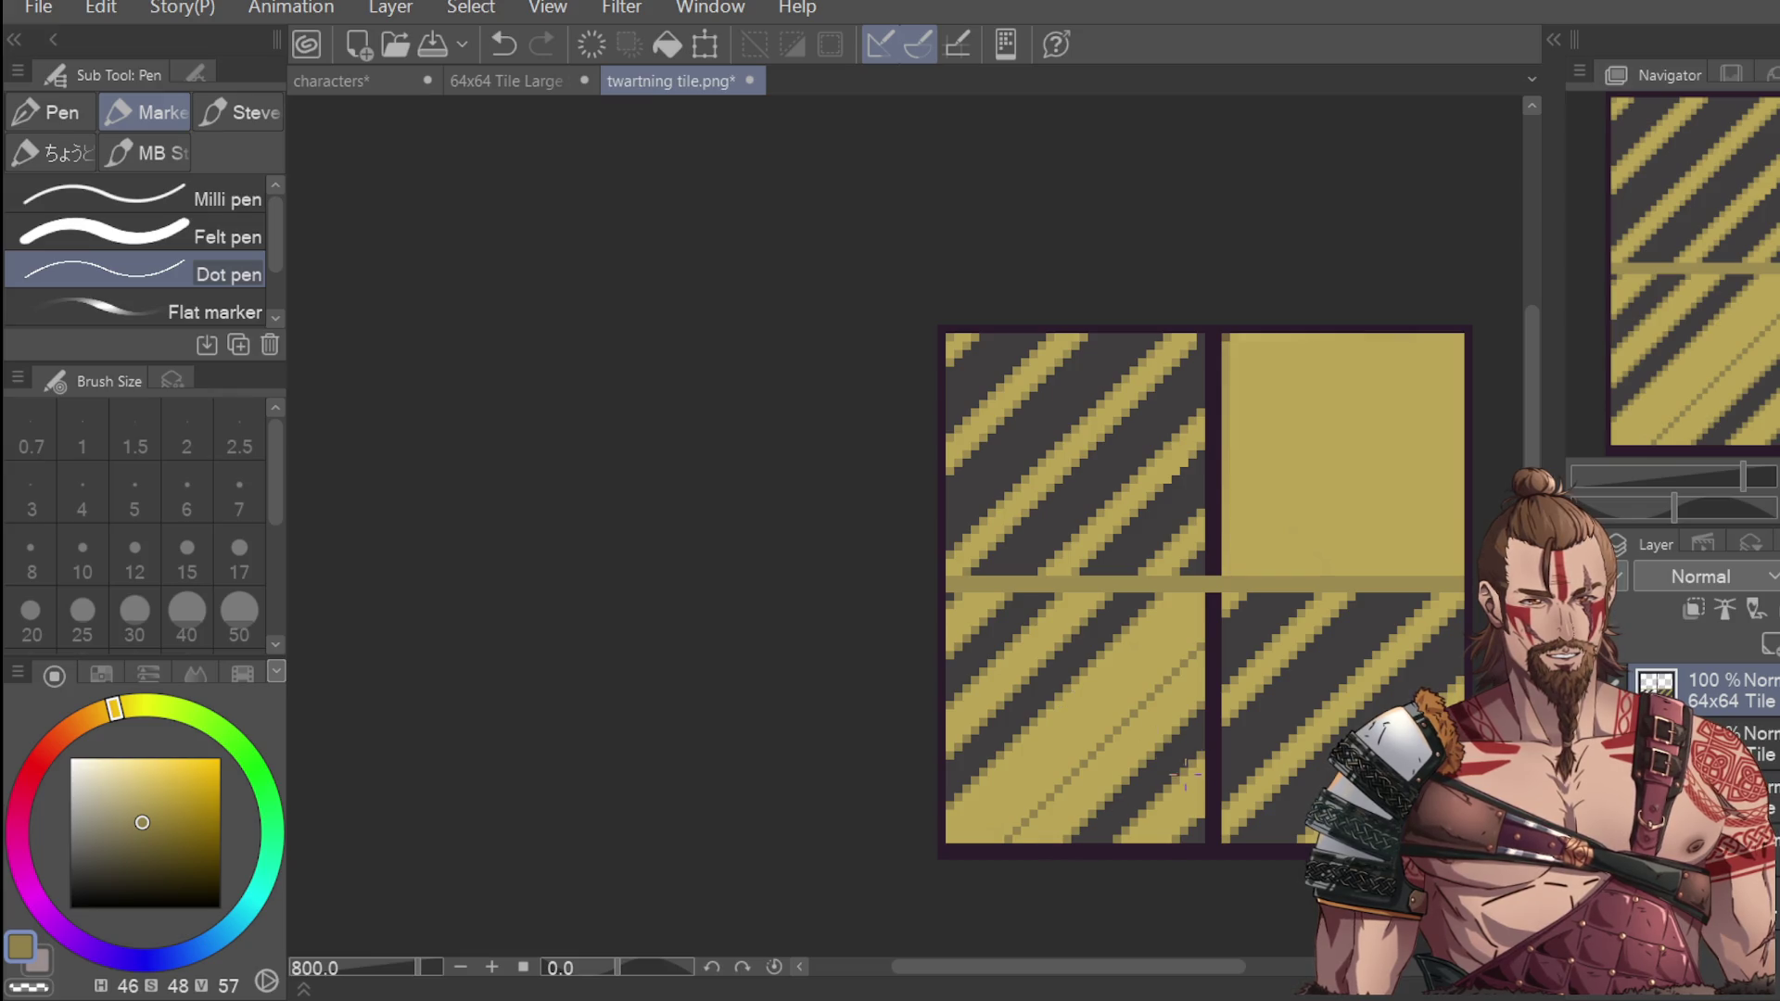
scroll(1210, 770, "up", 2)
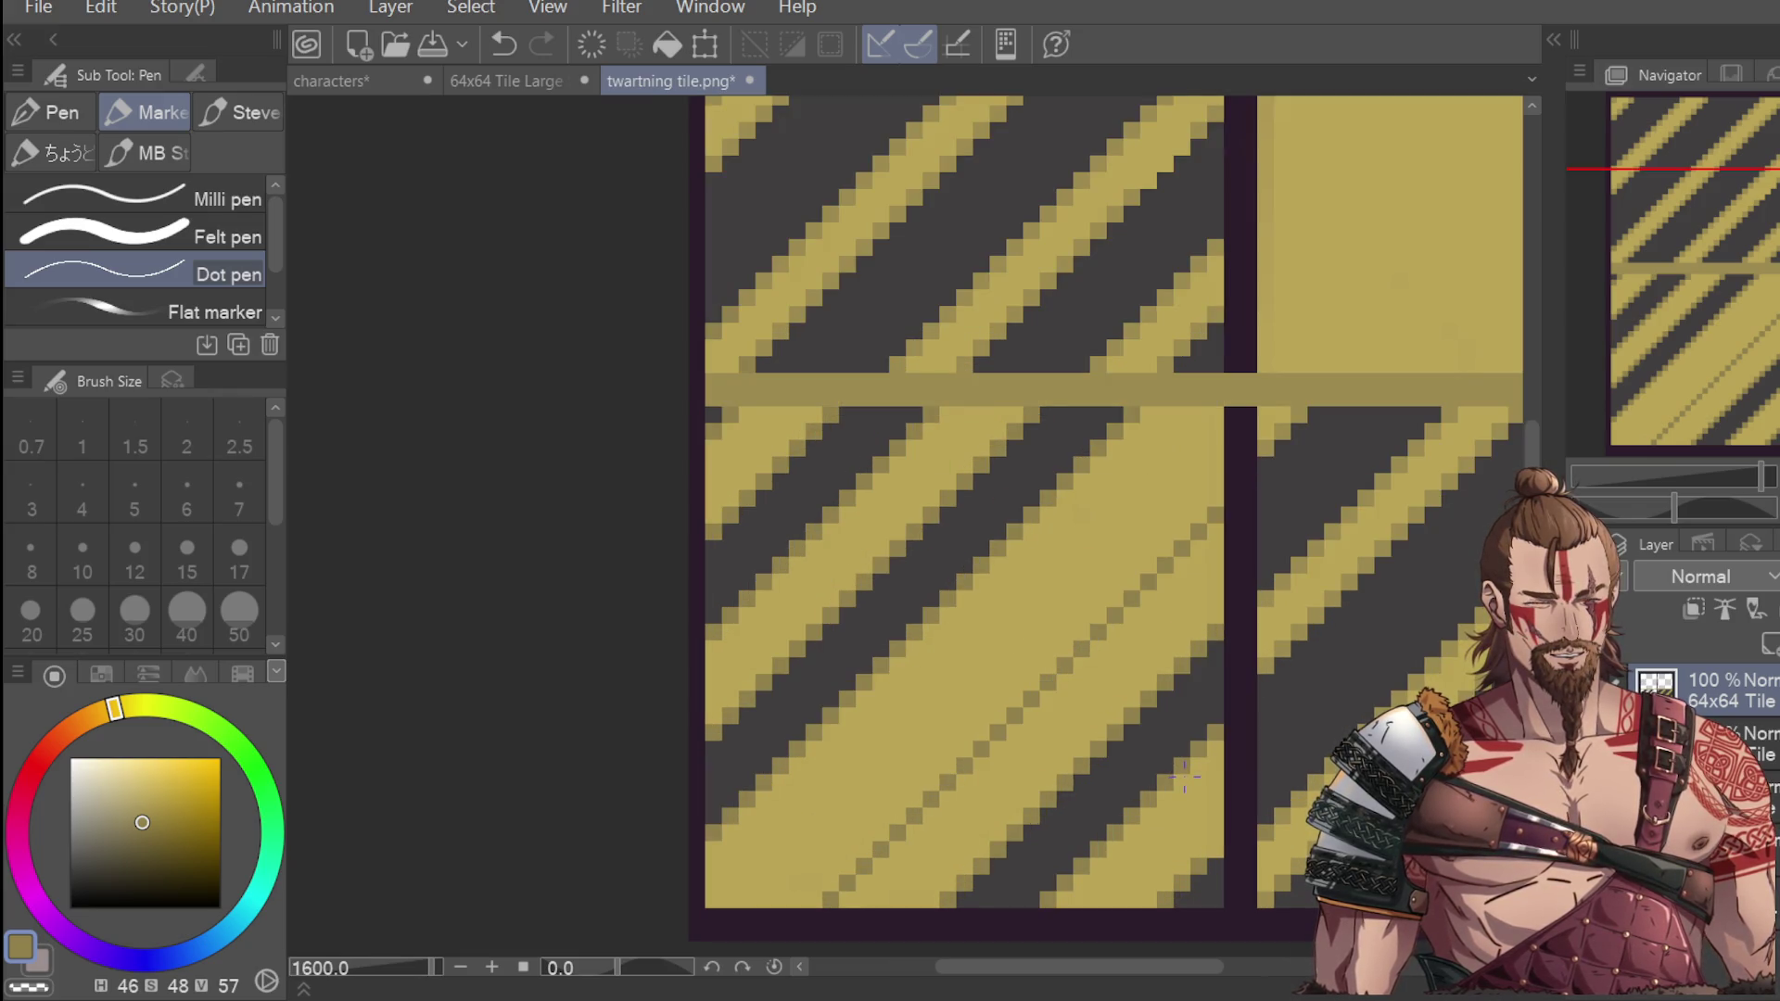
scroll(1187, 774, "down", 2)
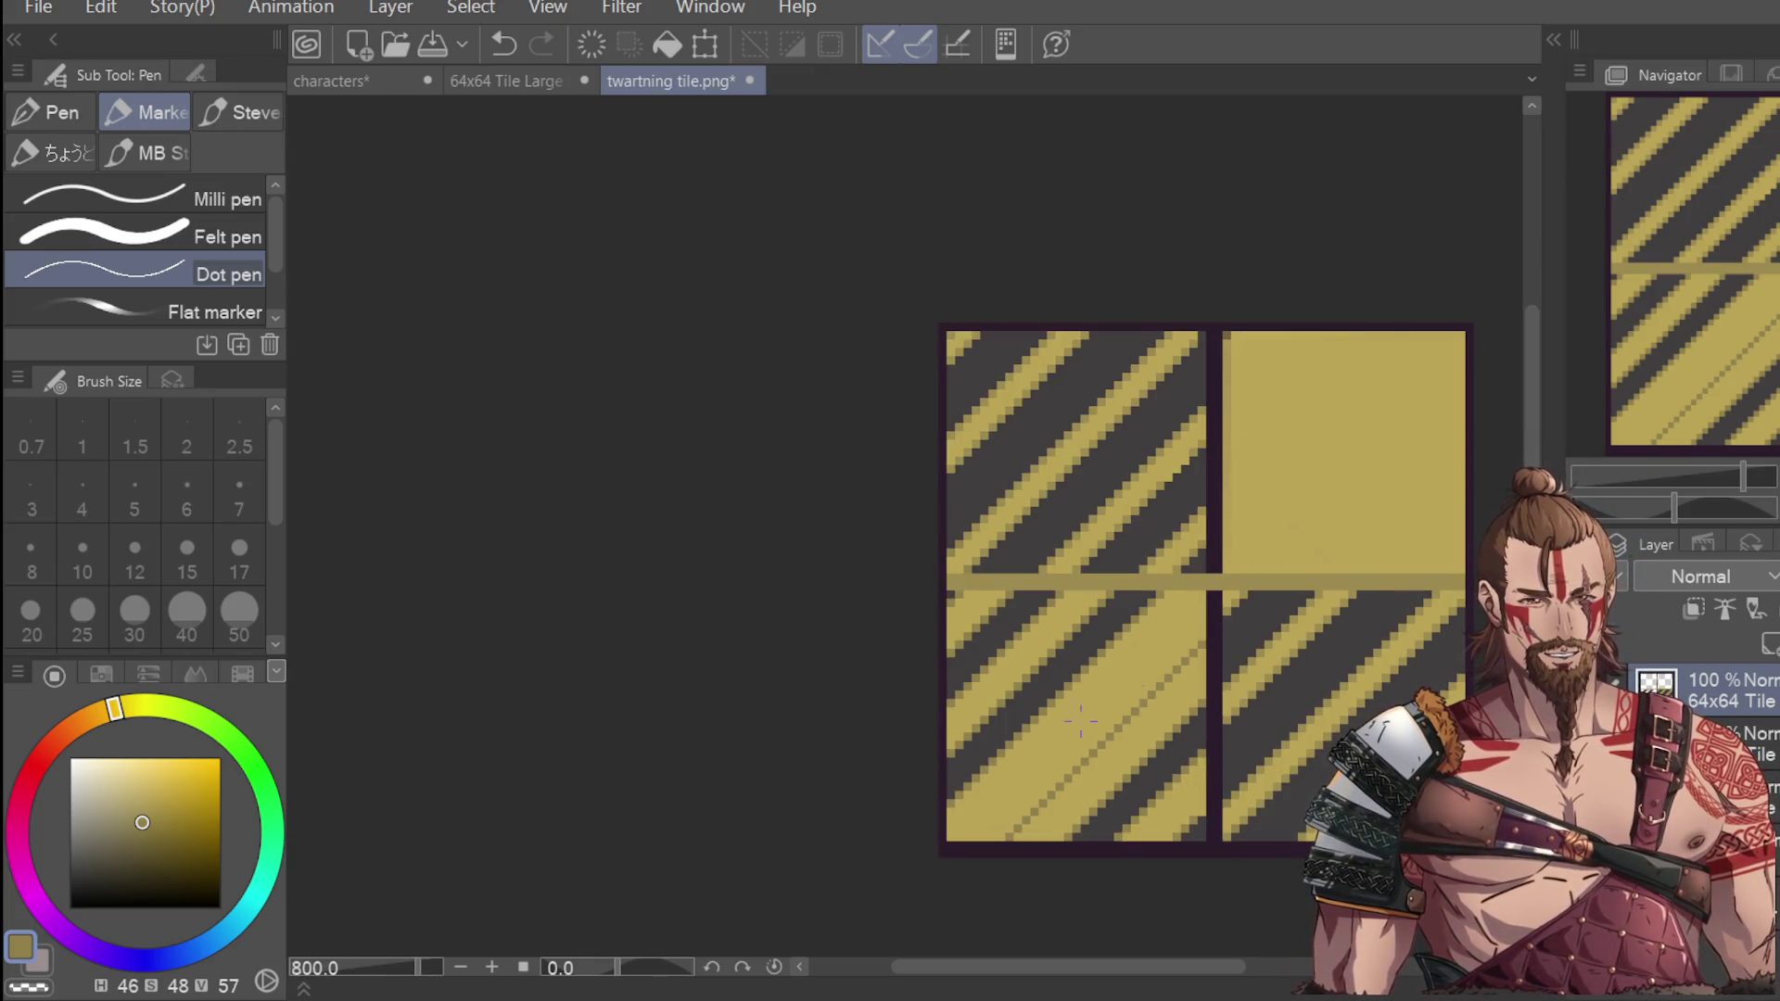
Sample the lighter yellow, then the near-black stripe colour (H 0, S 3, V 25) as drawing colour.
key("i")
left_click(1237, 587)
key("p")
scroll(1201, 593, "up", 2)
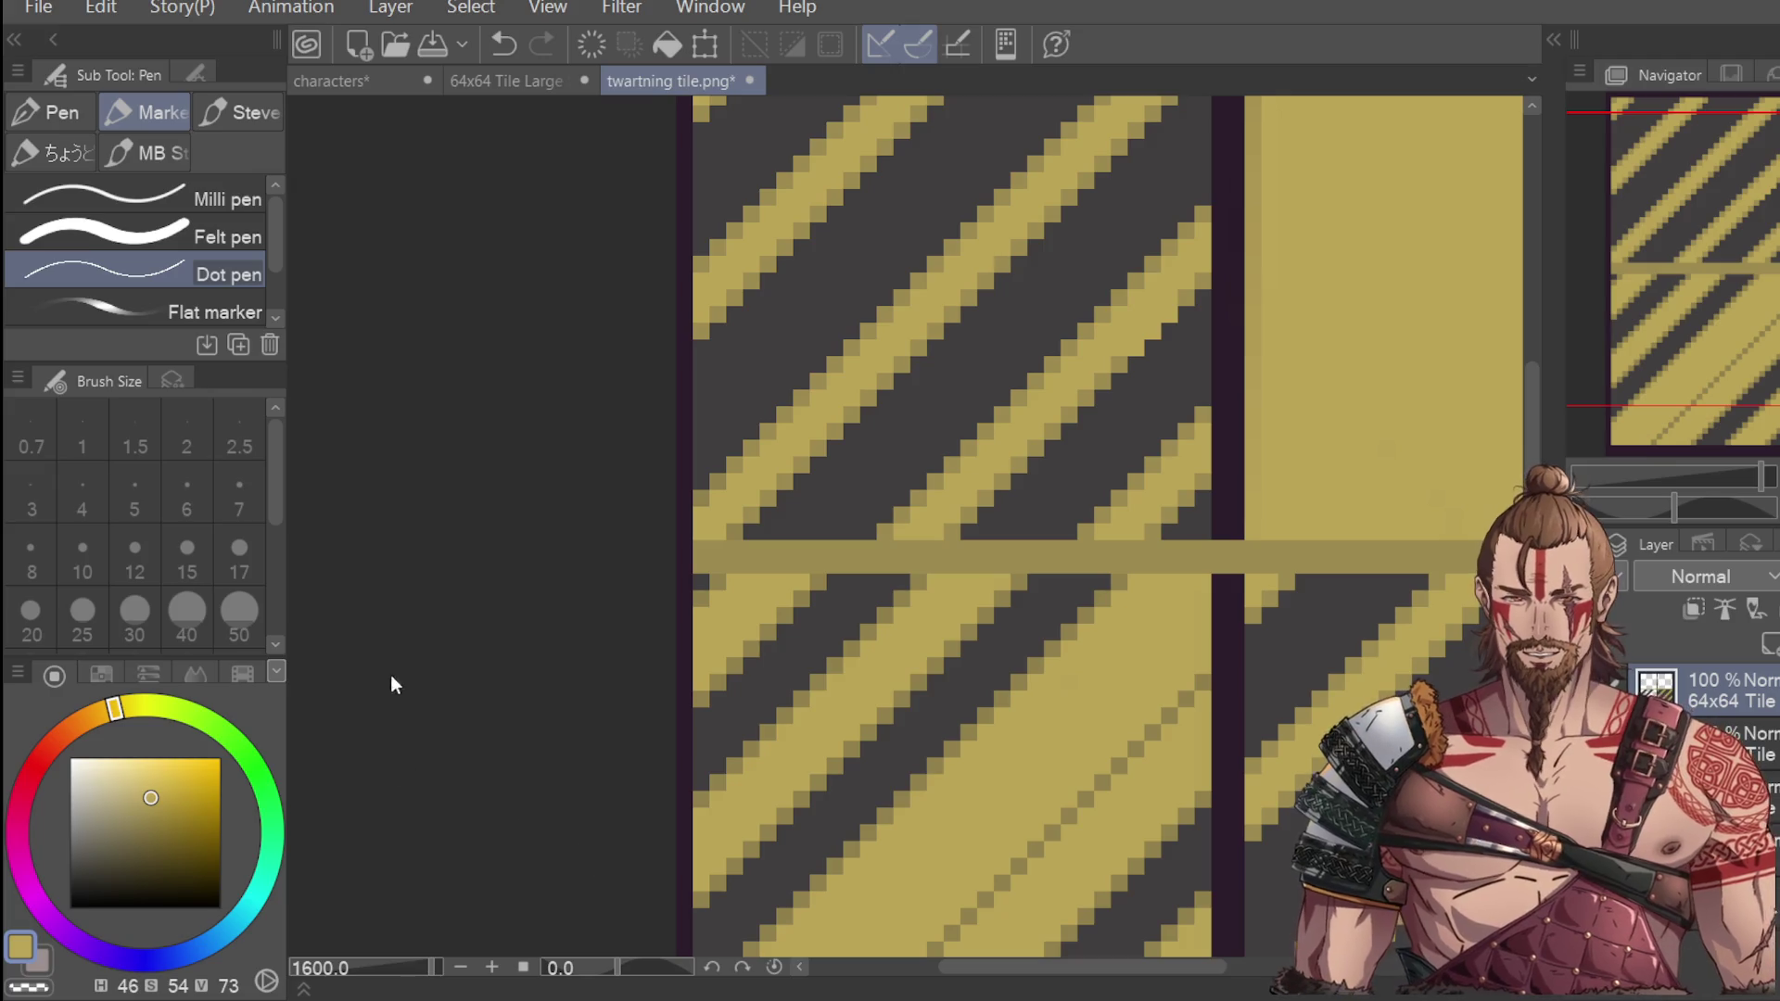
scroll(380, 718, "down", 2)
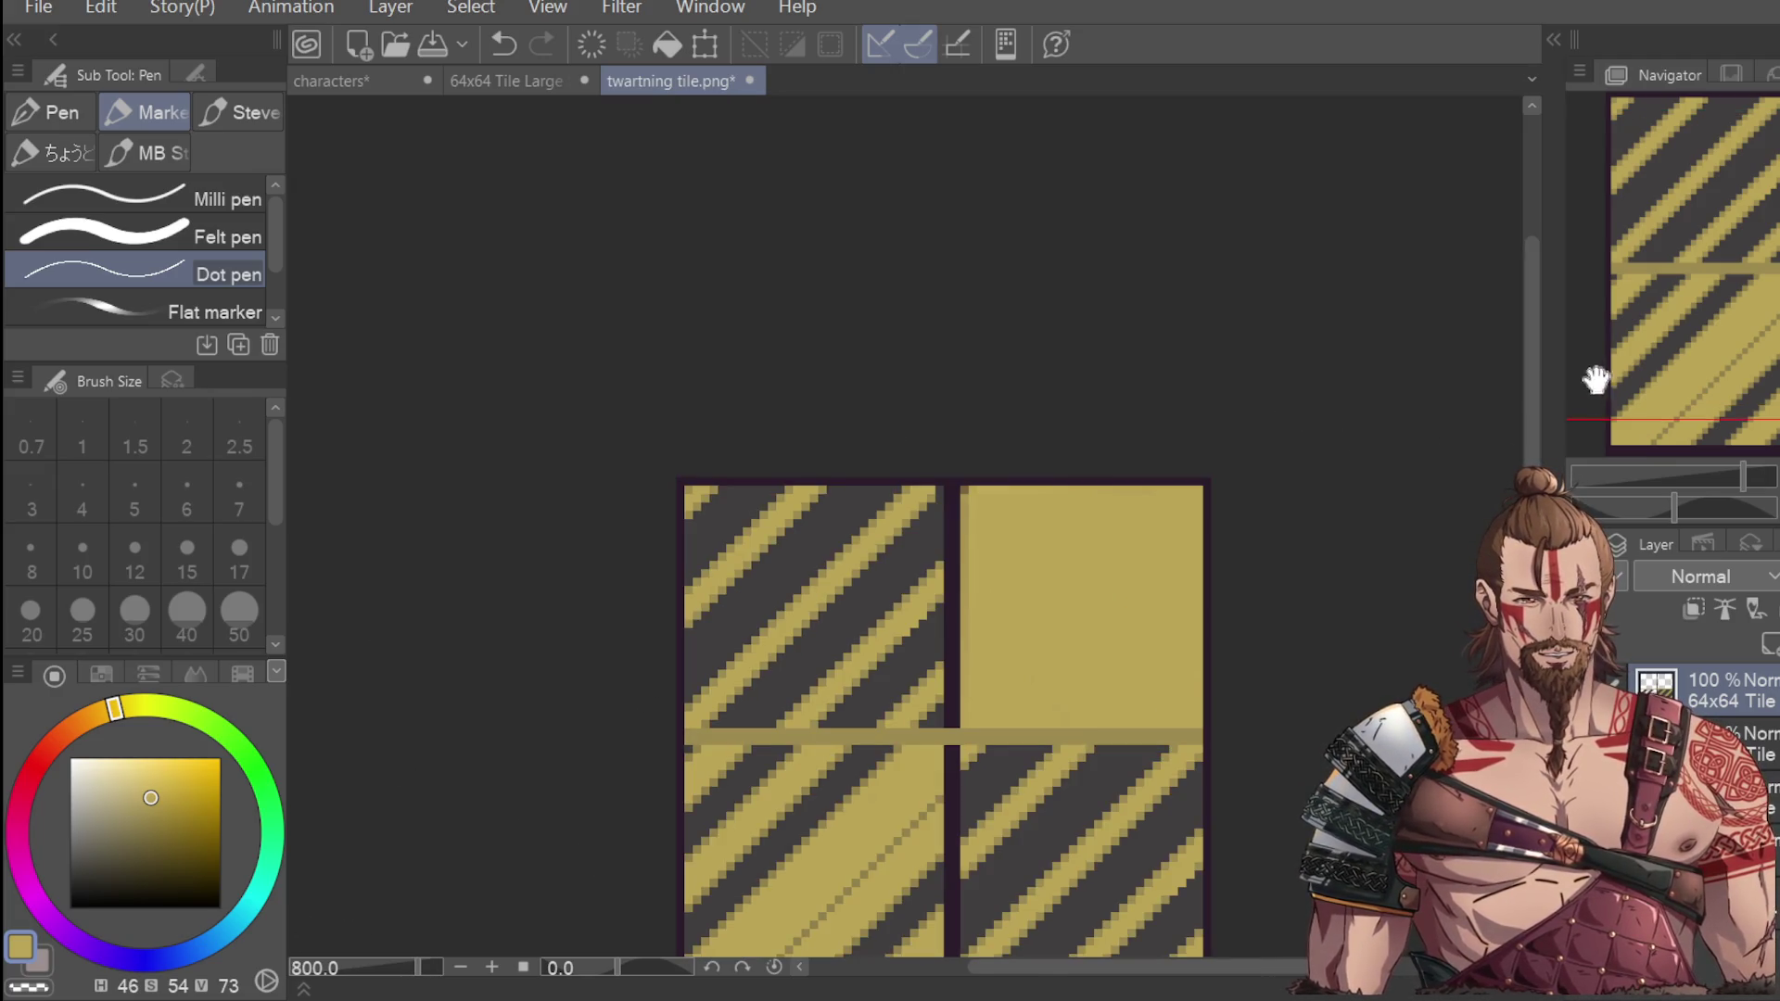
scroll(990, 590, "down", 3)
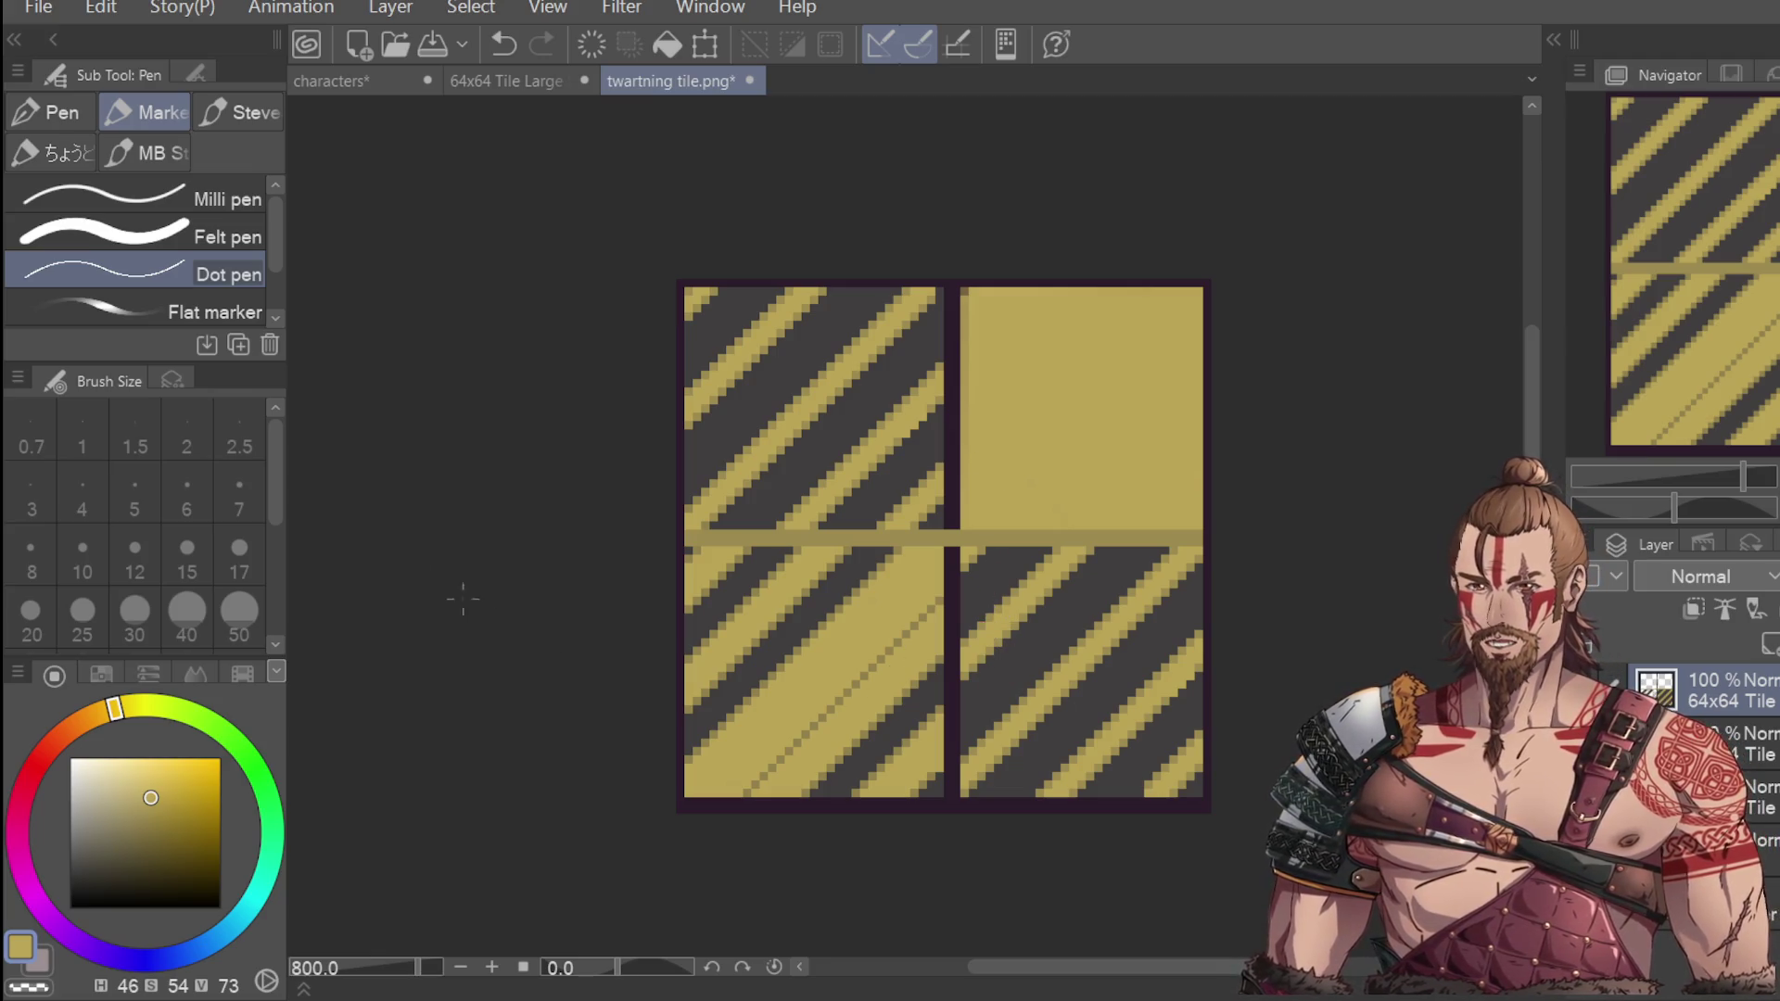
key("i")
left_click(996, 570)
key("p")
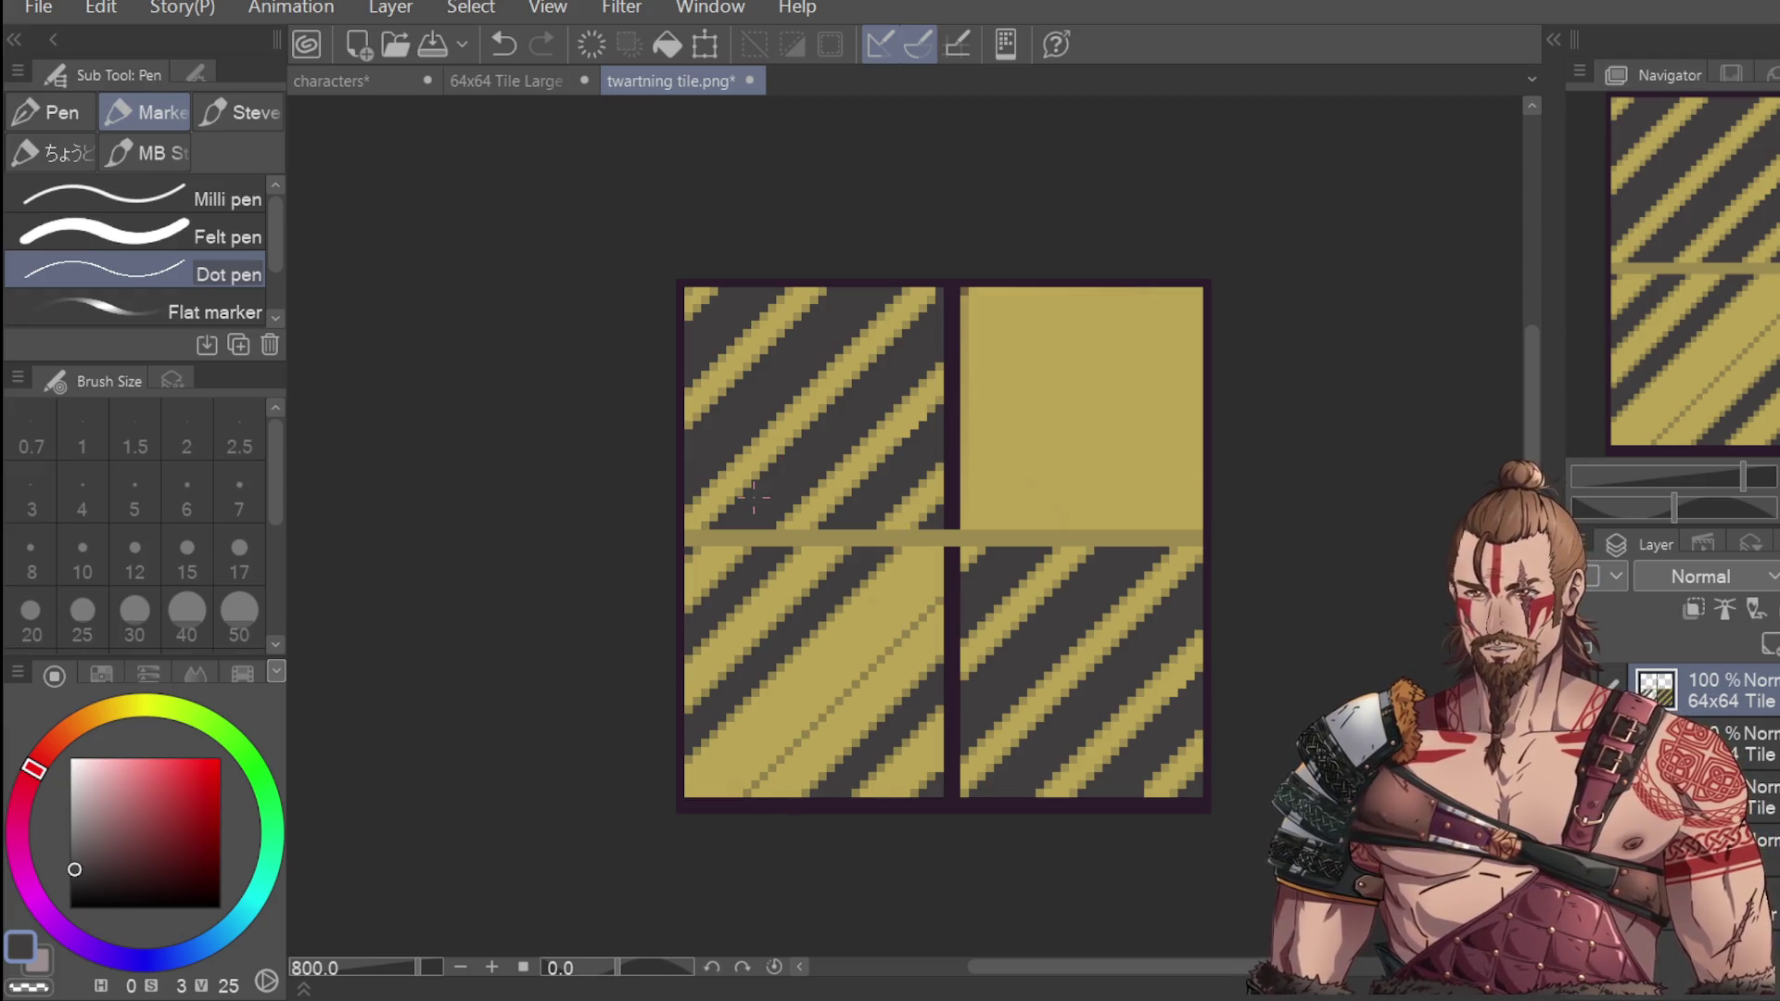
Try dragged dark diagonal strokes along the stripe, then undo the stray marks.
scroll(767, 802, "up", 2)
left_click_drag(716, 794, 1125, 389)
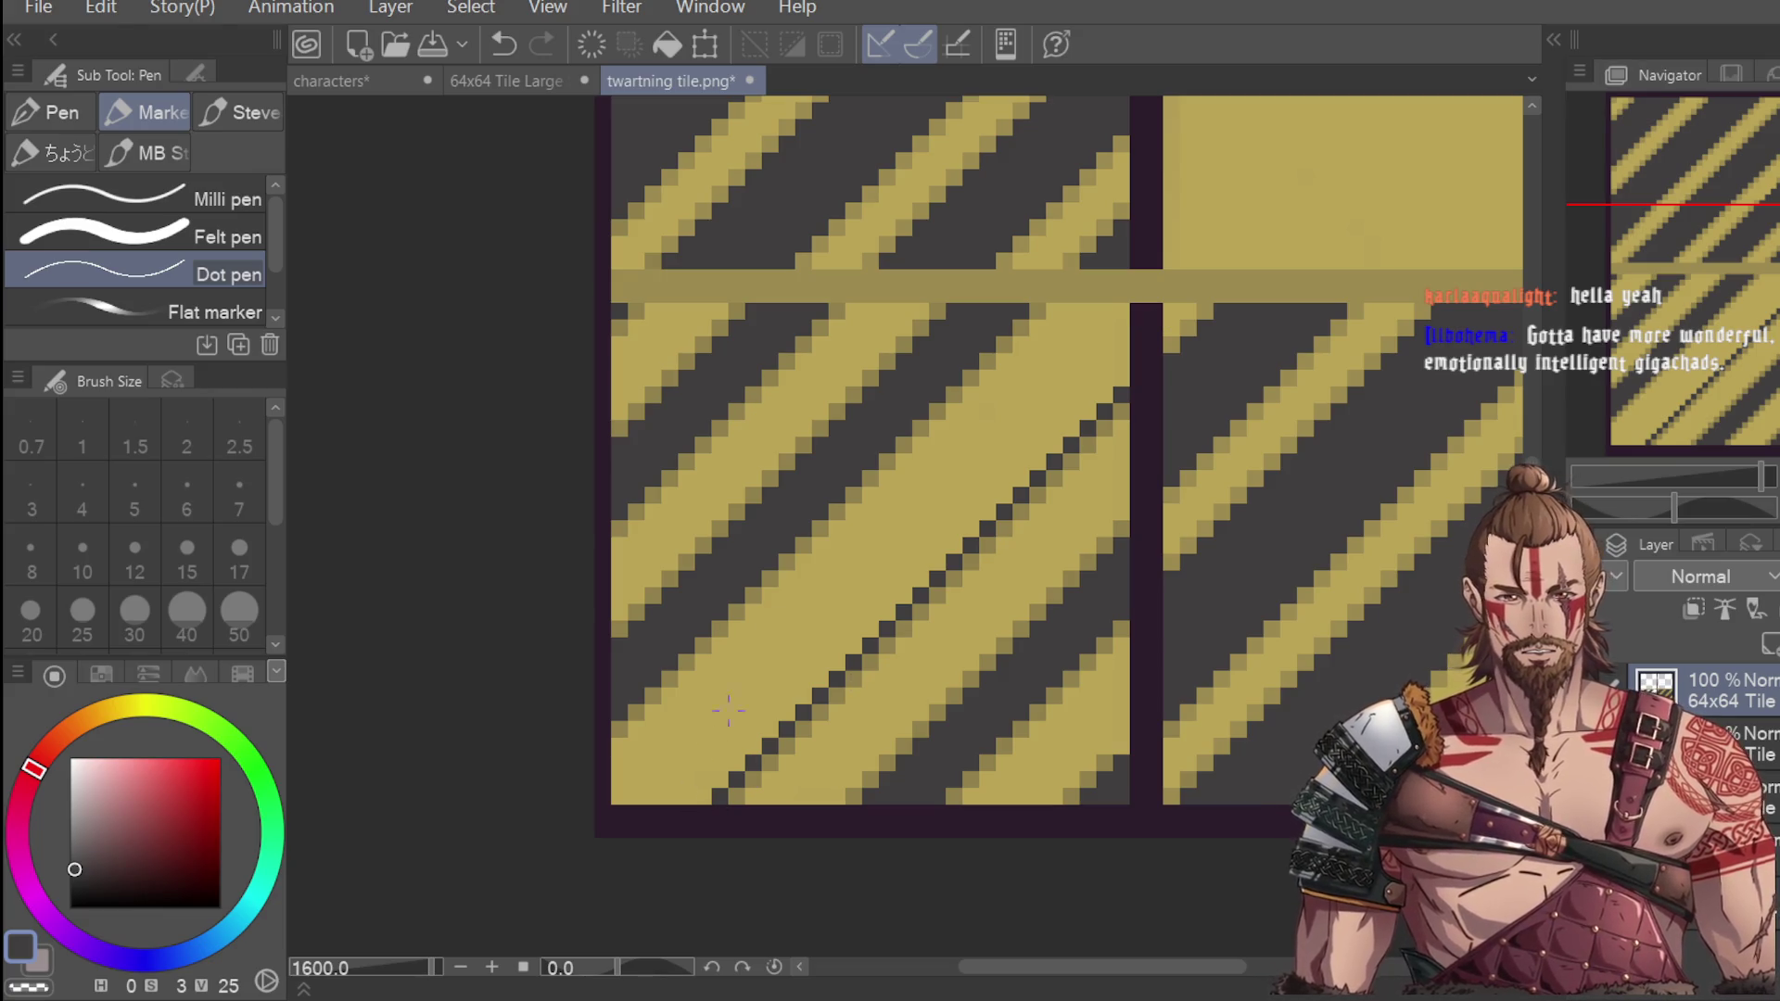
left_click_drag(1119, 304, 964, 468)
key("ctrl+z")
left_click_drag(1022, 407, 988, 446)
mouse_move(920, 495)
left_mouse_down()
mouse_move(921, 512)
mouse_move(954, 476)
left_mouse_up()
key("ctrl+z")
key("ctrl+z")
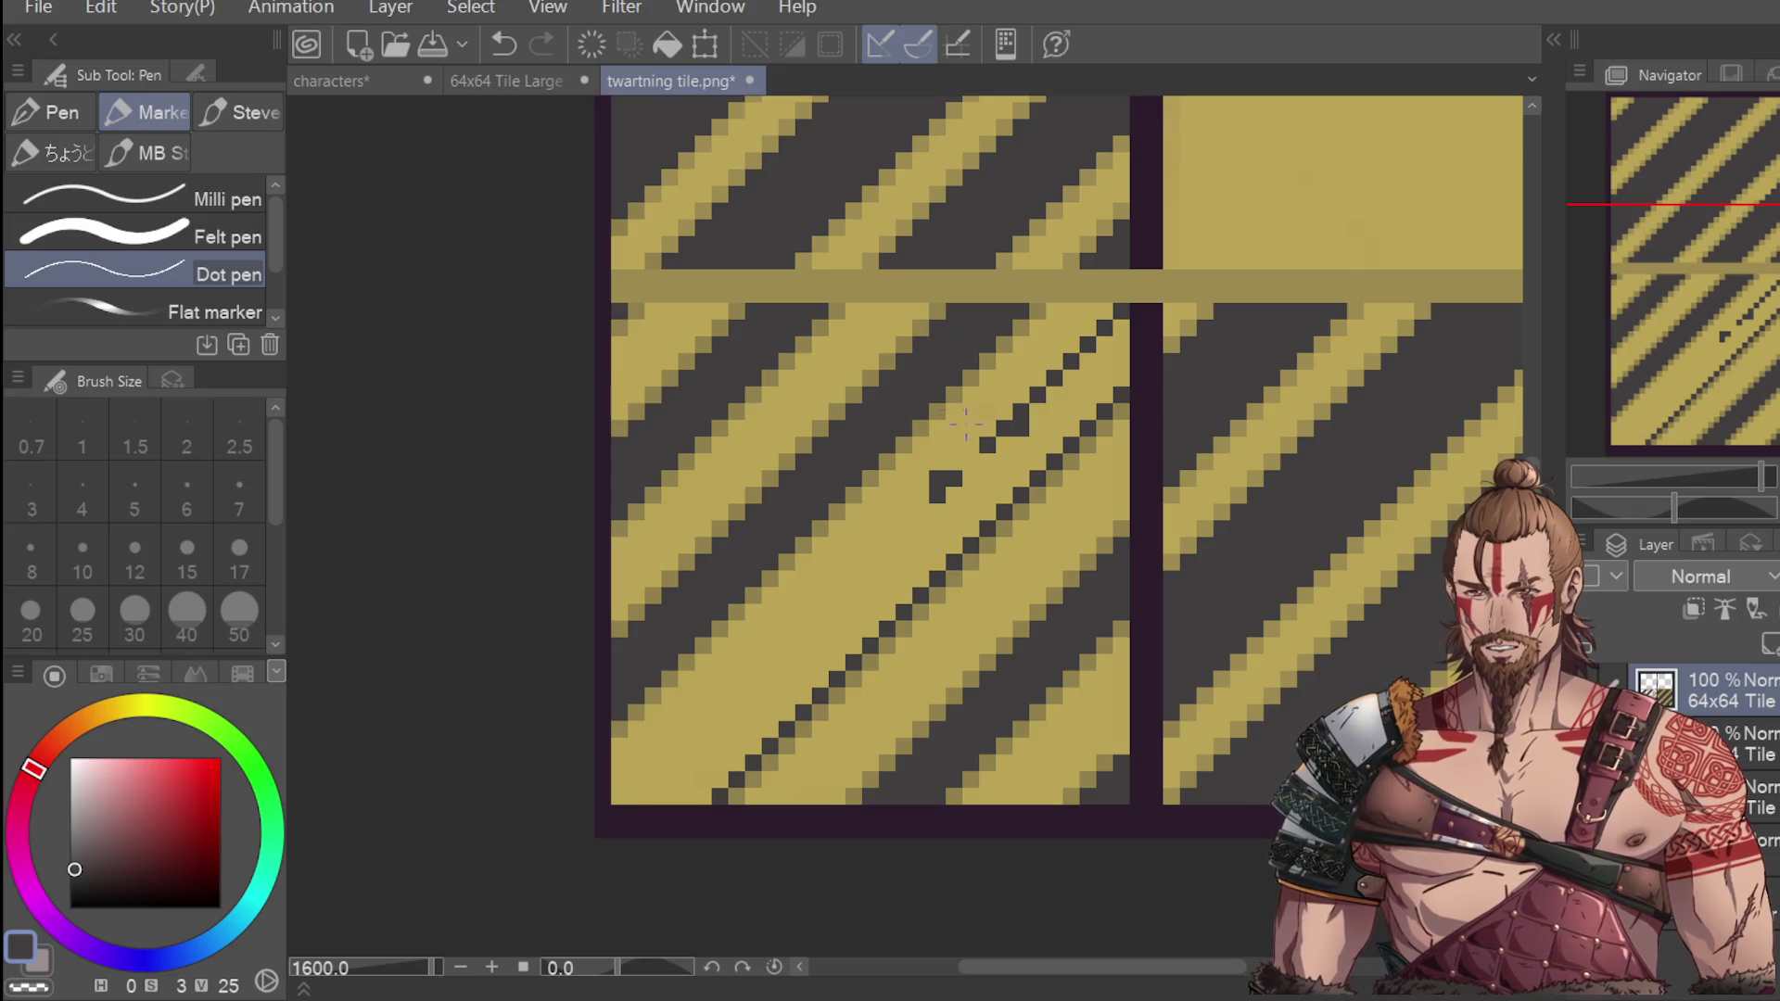
key("ctrl+z")
key("ctrl+z")
Place dark pixels one by one down-left along the yellow stripe from the seam.
left_click(971, 463)
left_click(954, 479)
left_click(937, 496)
left_click(920, 511)
left_click(903, 529)
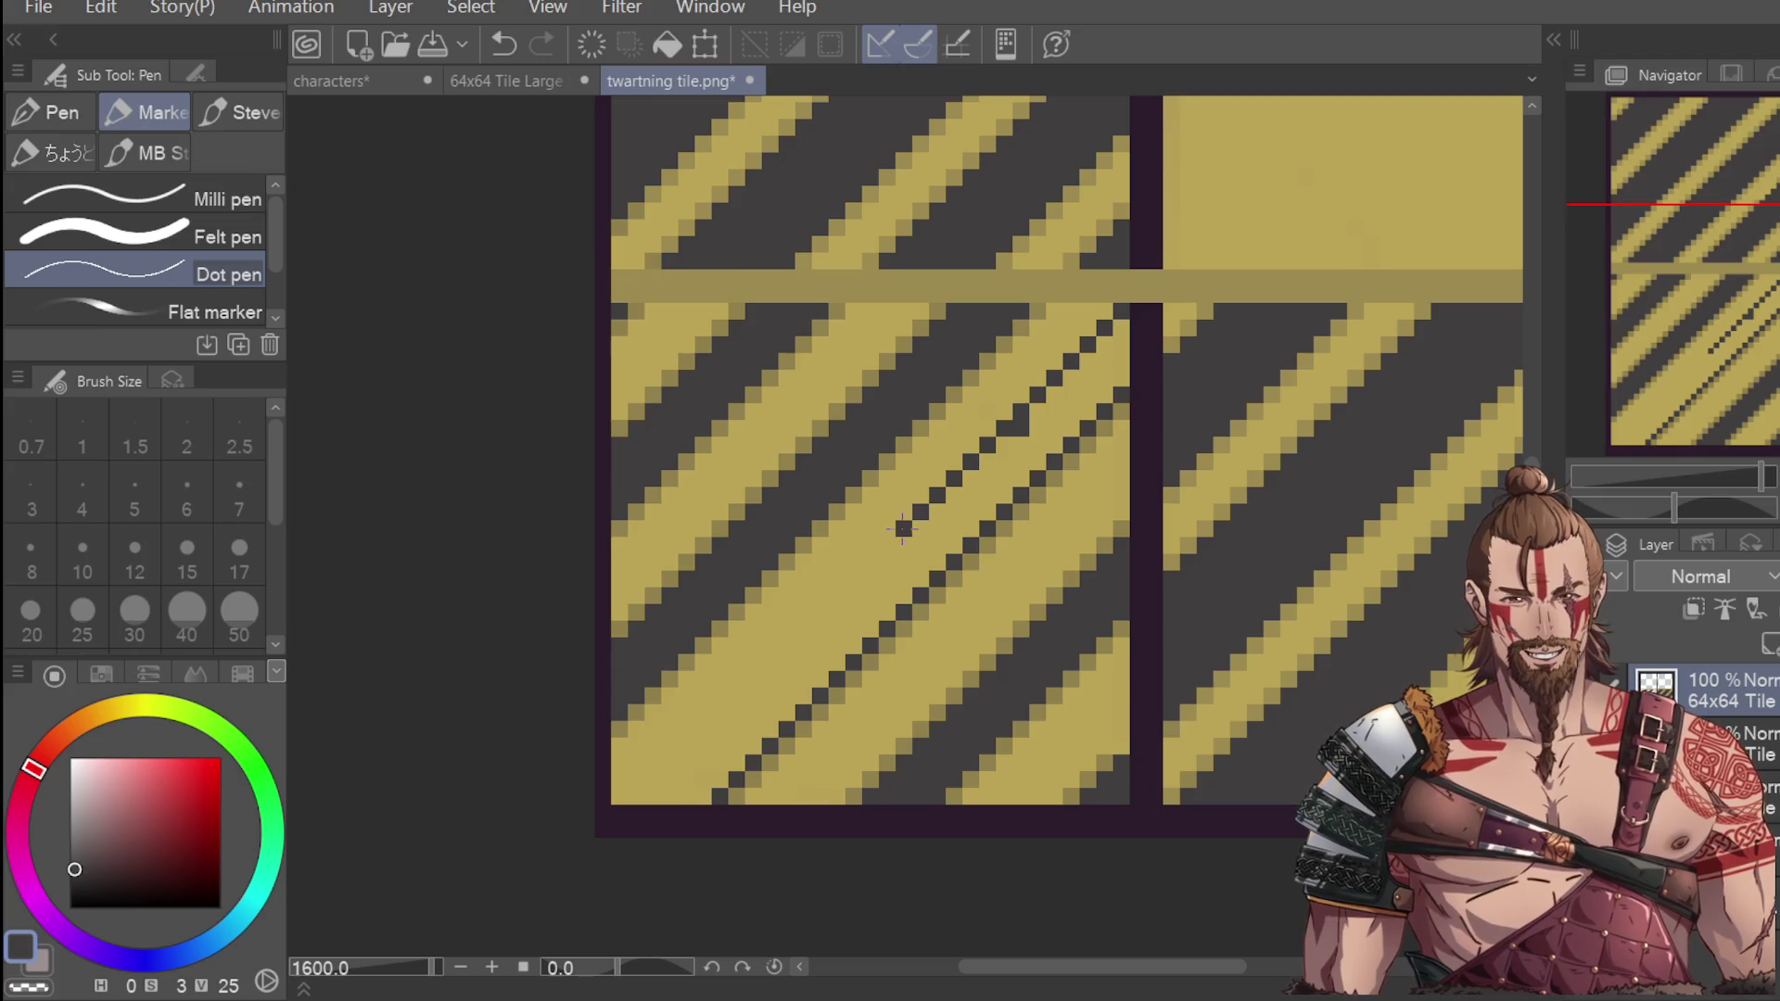
left_click(888, 546)
left_click(871, 562)
left_click(853, 579)
left_click(837, 596)
left_click(821, 613)
Continue the dark dotted diagonal down to the tile's bottom border.
left_click(803, 629)
left_click(787, 646)
left_click(770, 663)
left_click(750, 680)
left_click(734, 697)
left_click(720, 713)
left_click(704, 730)
left_click(687, 746)
left_click(671, 763)
left_click(654, 779)
left_click(636, 796)
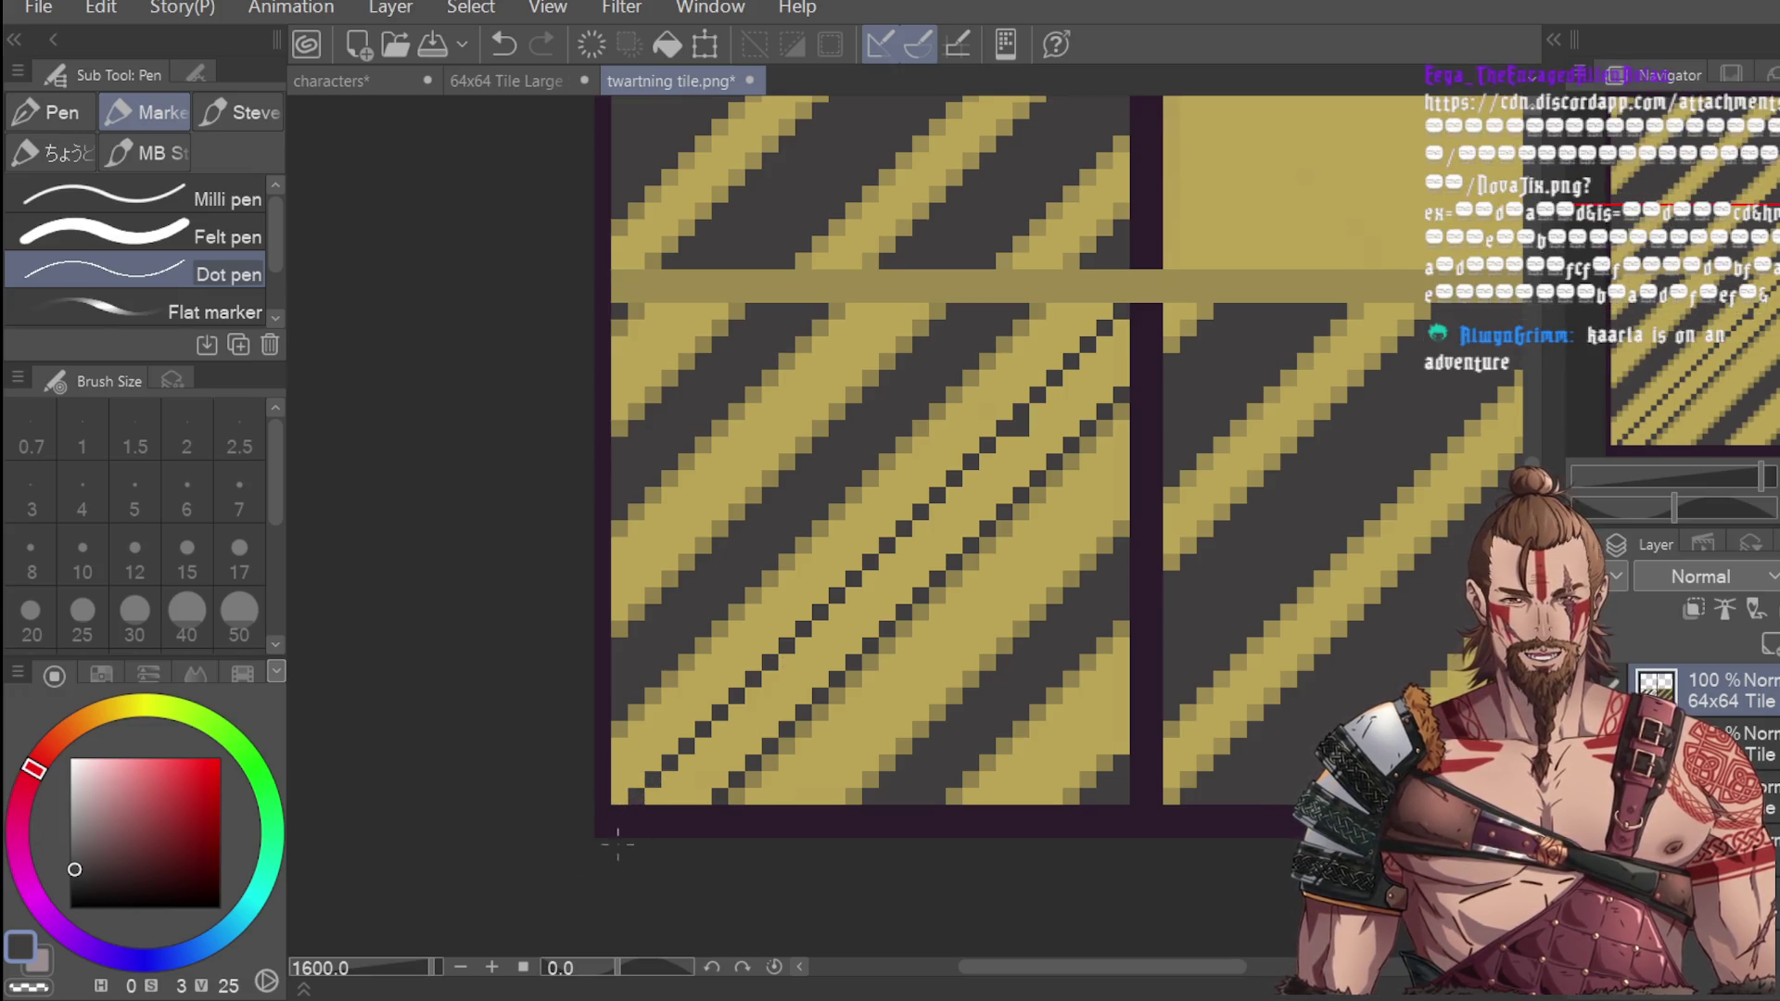
Paint out the dotted line's dark pixels from the tile bottom up to the seam.
mouse_move(665, 806)
left_mouse_down()
mouse_move(686, 784)
mouse_move(672, 774)
mouse_move(723, 769)
mouse_move(799, 661)
mouse_move(788, 691)
mouse_move(839, 662)
mouse_move(858, 635)
mouse_move(824, 636)
mouse_move(879, 579)
mouse_move(872, 616)
mouse_move(936, 513)
left_mouse_up()
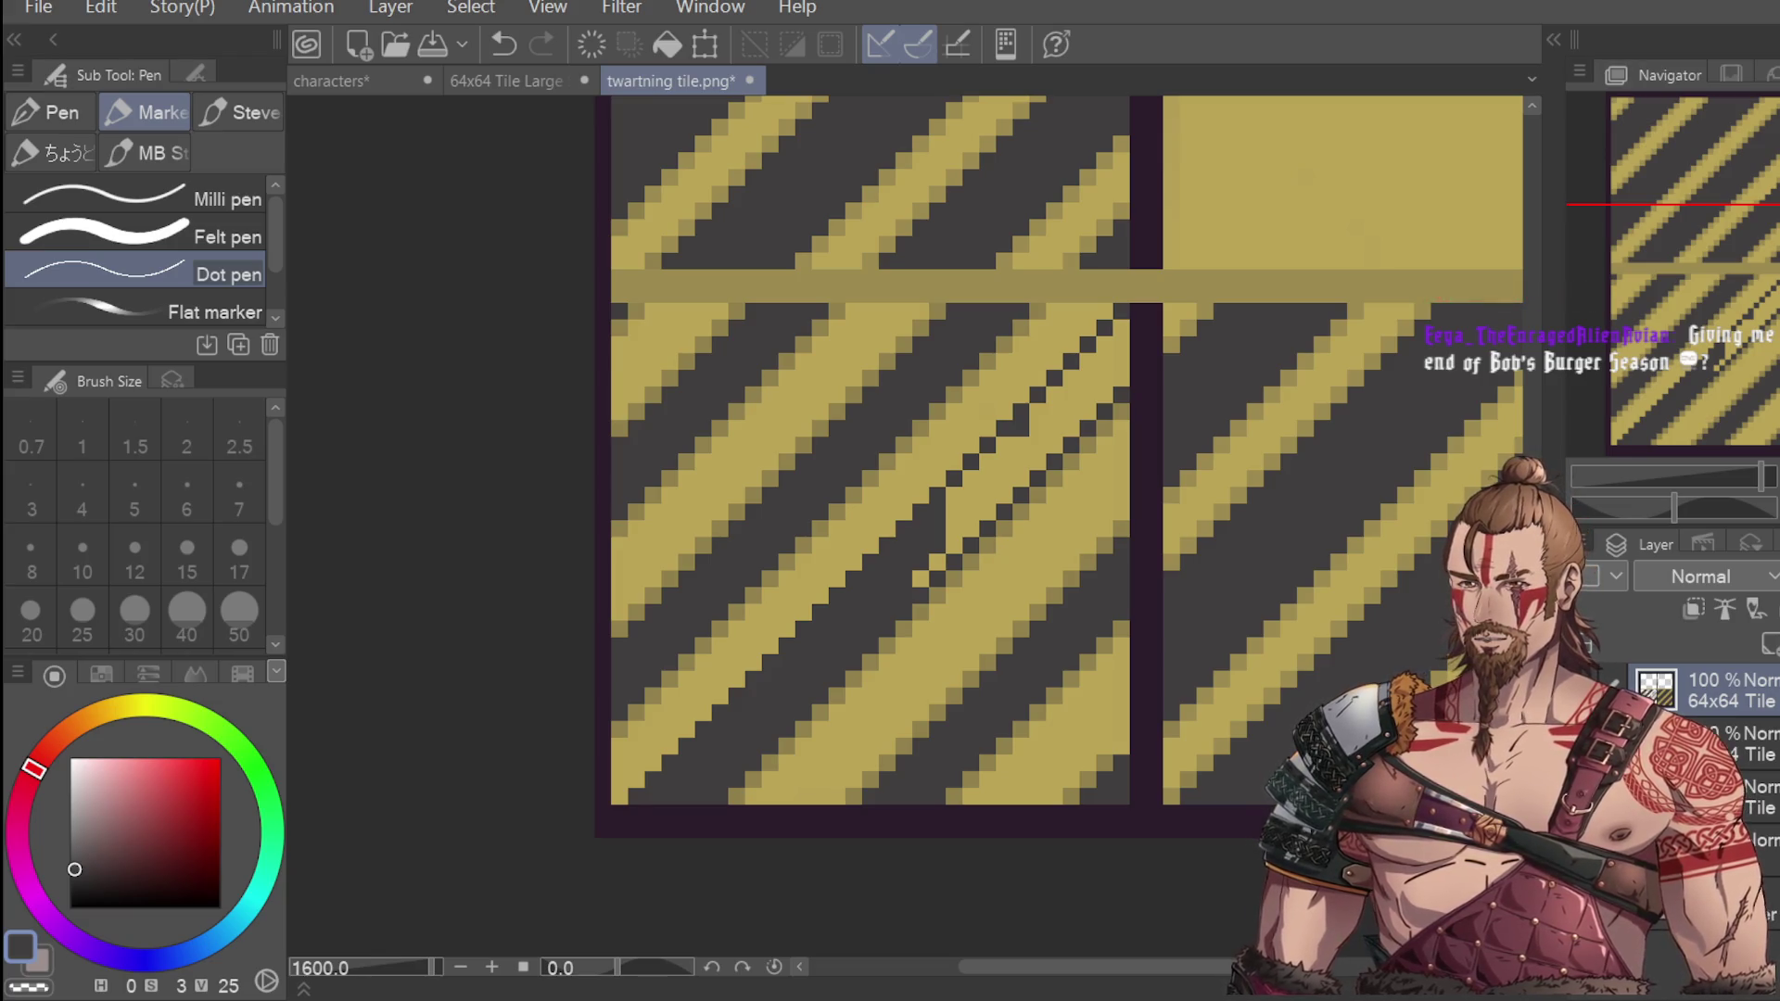
left_click_drag(919, 578, 1005, 455)
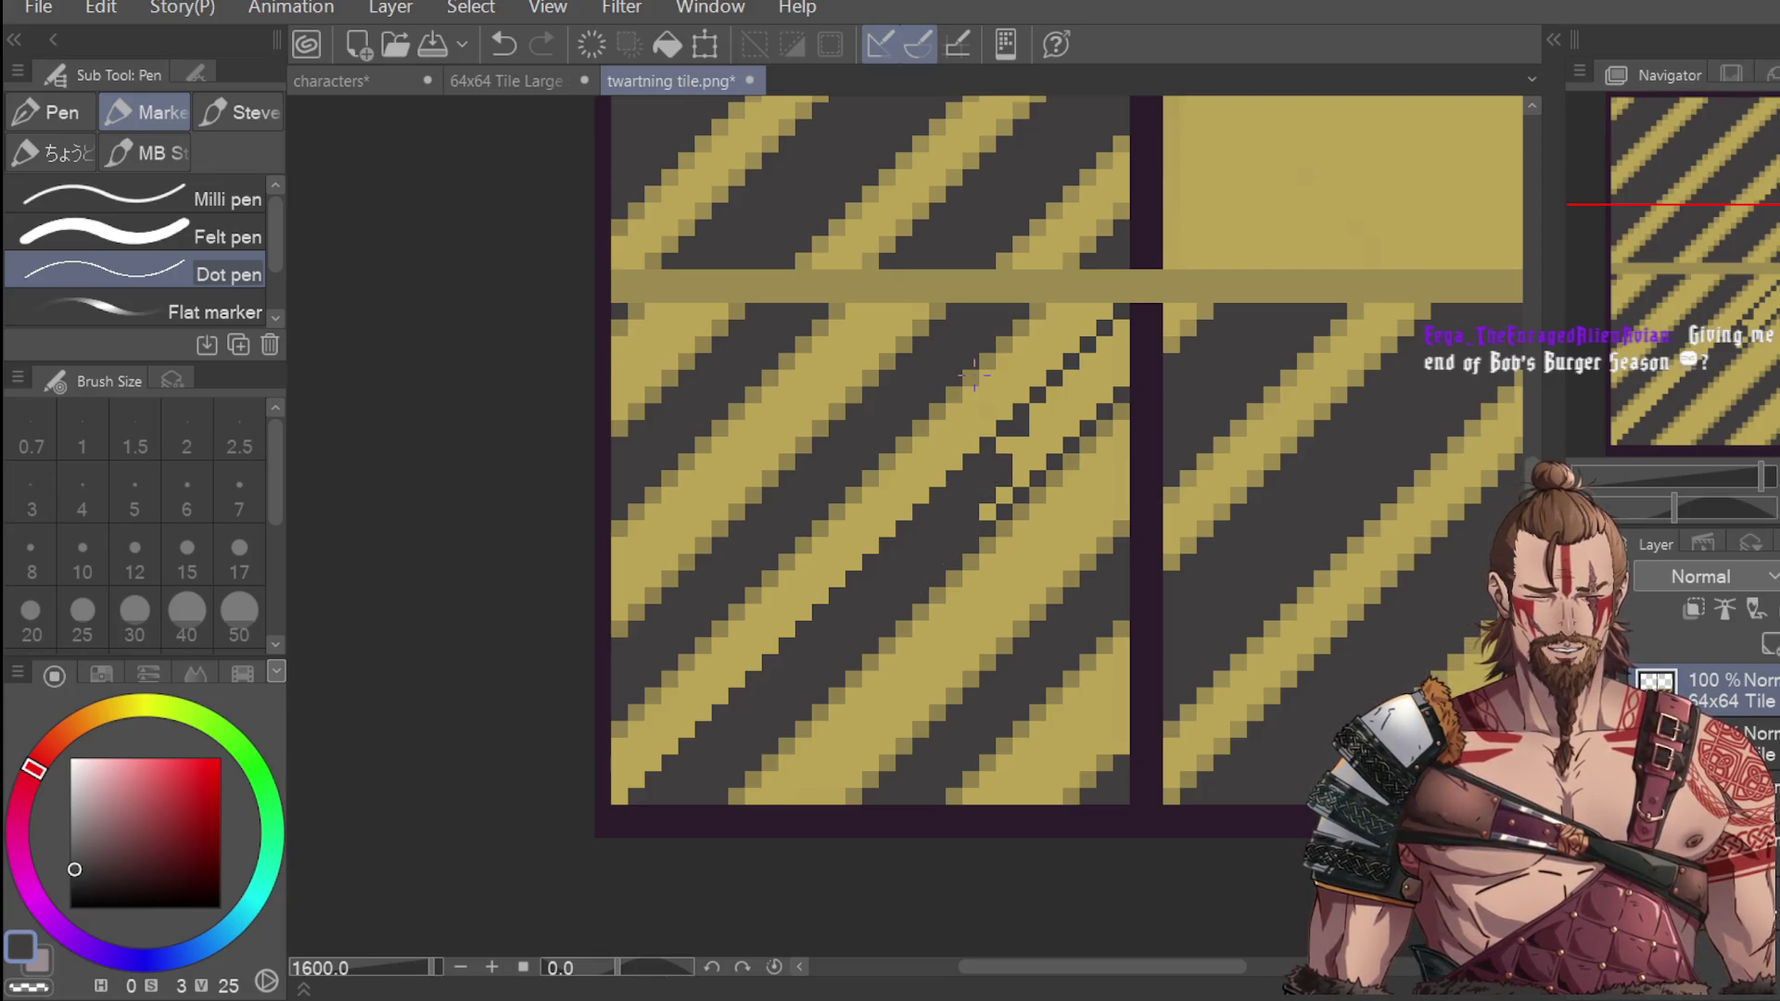
mouse_move(987, 514)
left_mouse_down()
mouse_move(1052, 412)
mouse_move(1027, 452)
left_mouse_up()
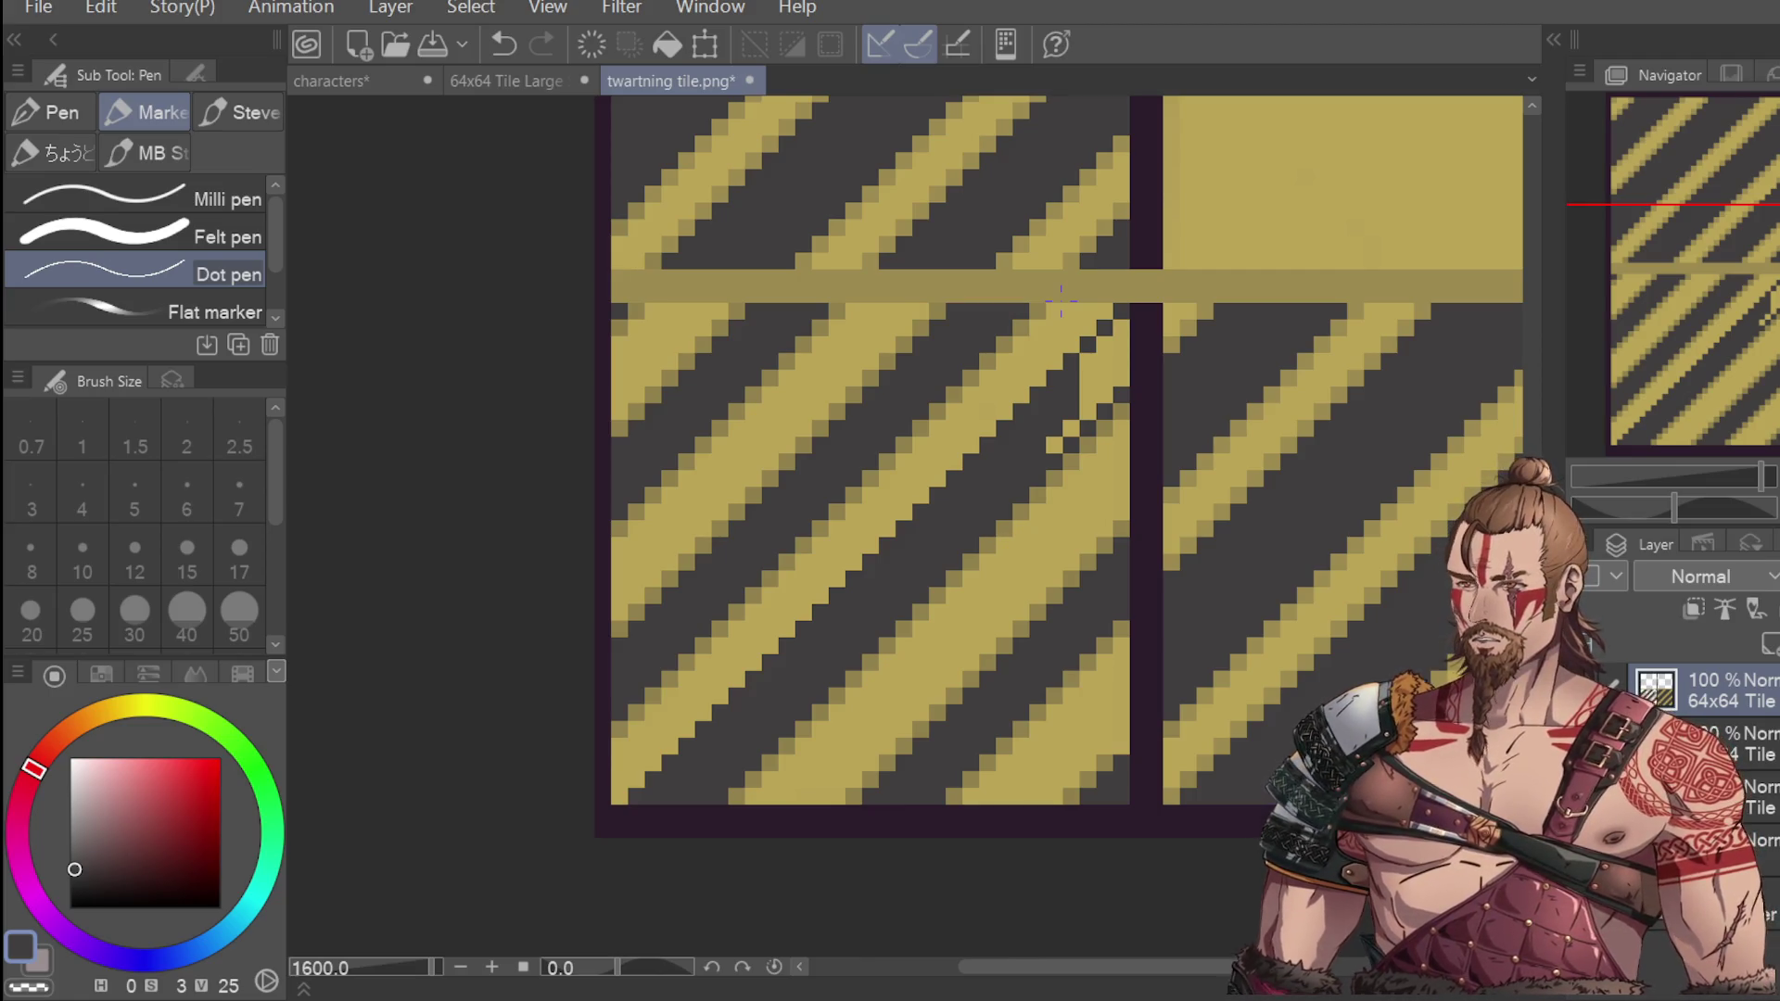
left_click(1059, 414)
mouse_move(1085, 417)
left_mouse_down()
mouse_move(1105, 370)
mouse_move(1092, 350)
mouse_move(1121, 326)
mouse_move(1116, 368)
left_mouse_up()
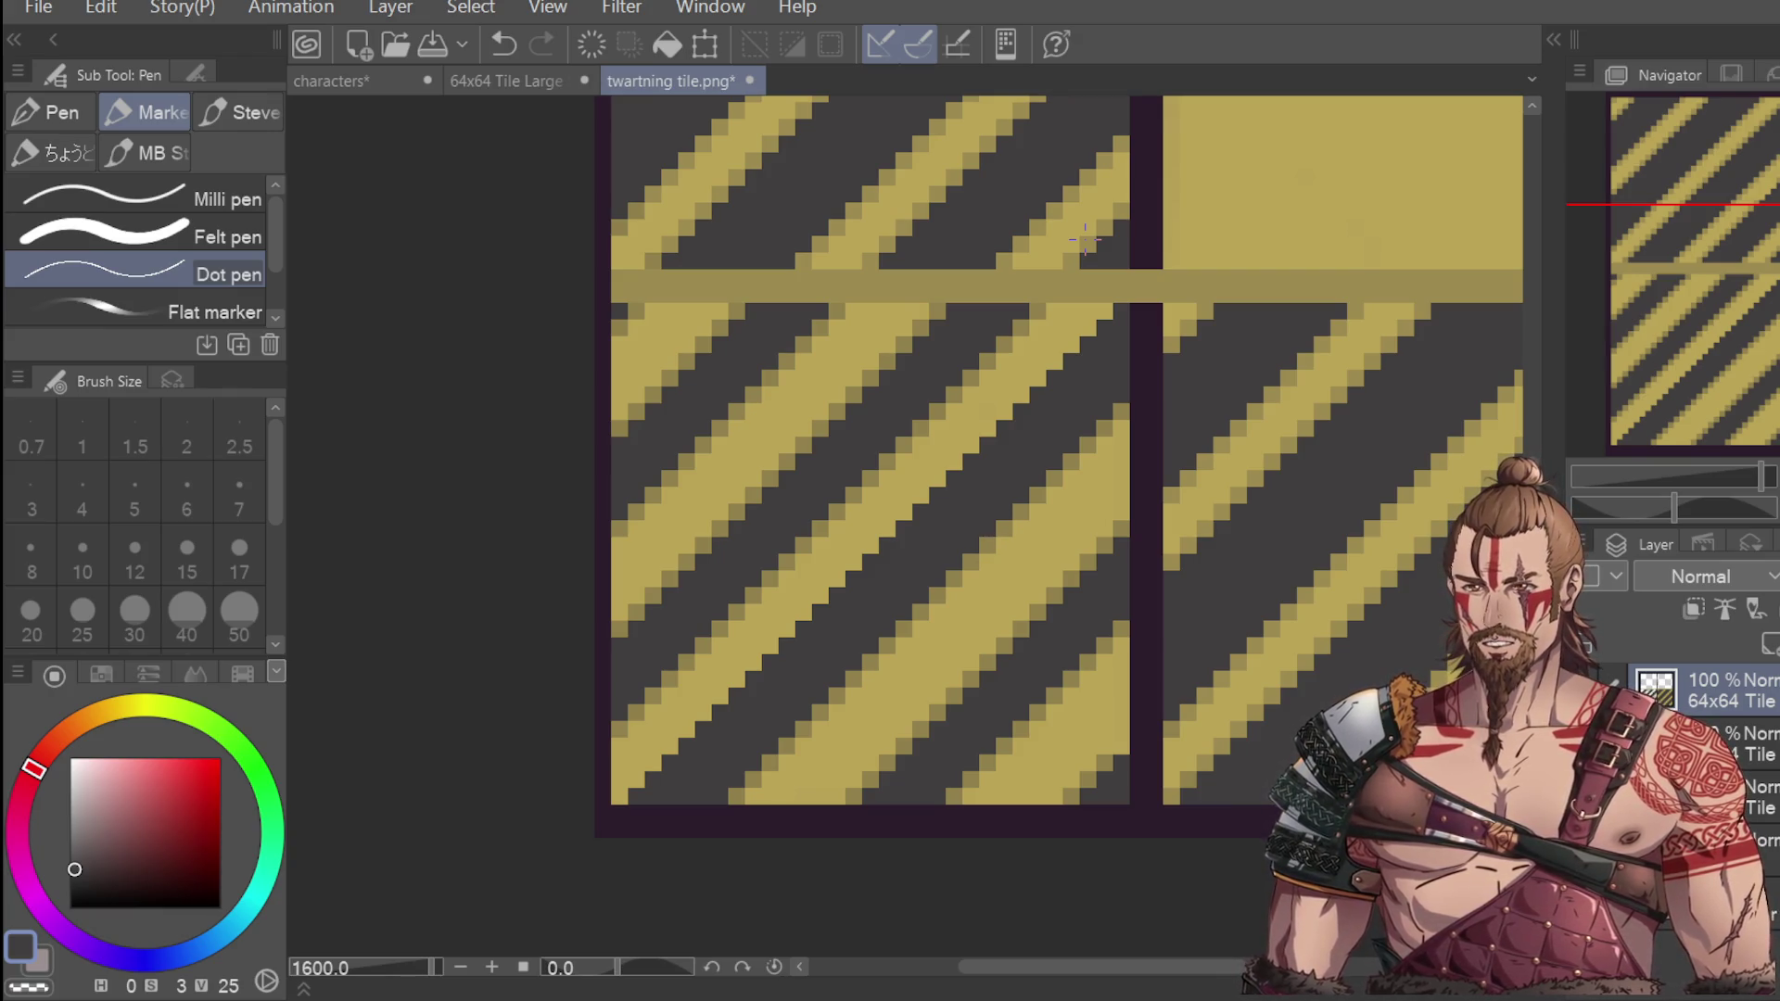
scroll(956, 366, "down", 4)
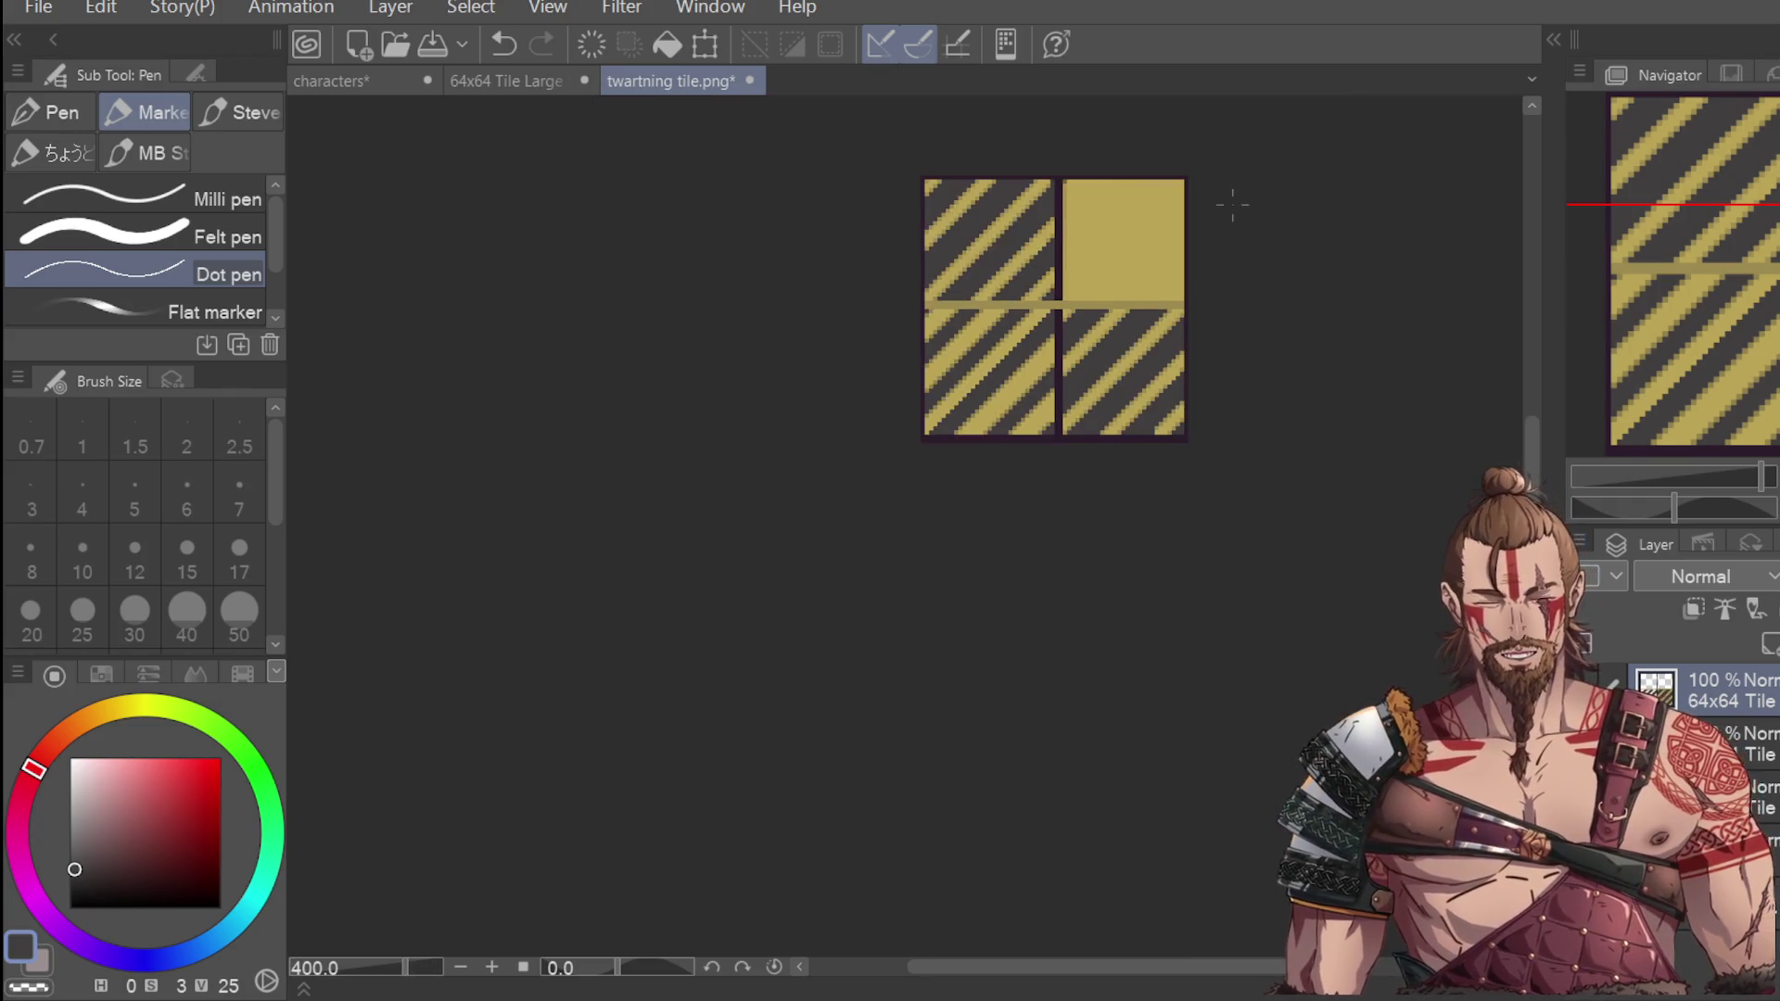
Pick the tile's olive-yellow as drawing colour and save twartning tile.png.
scroll(873, 429, "up", 4)
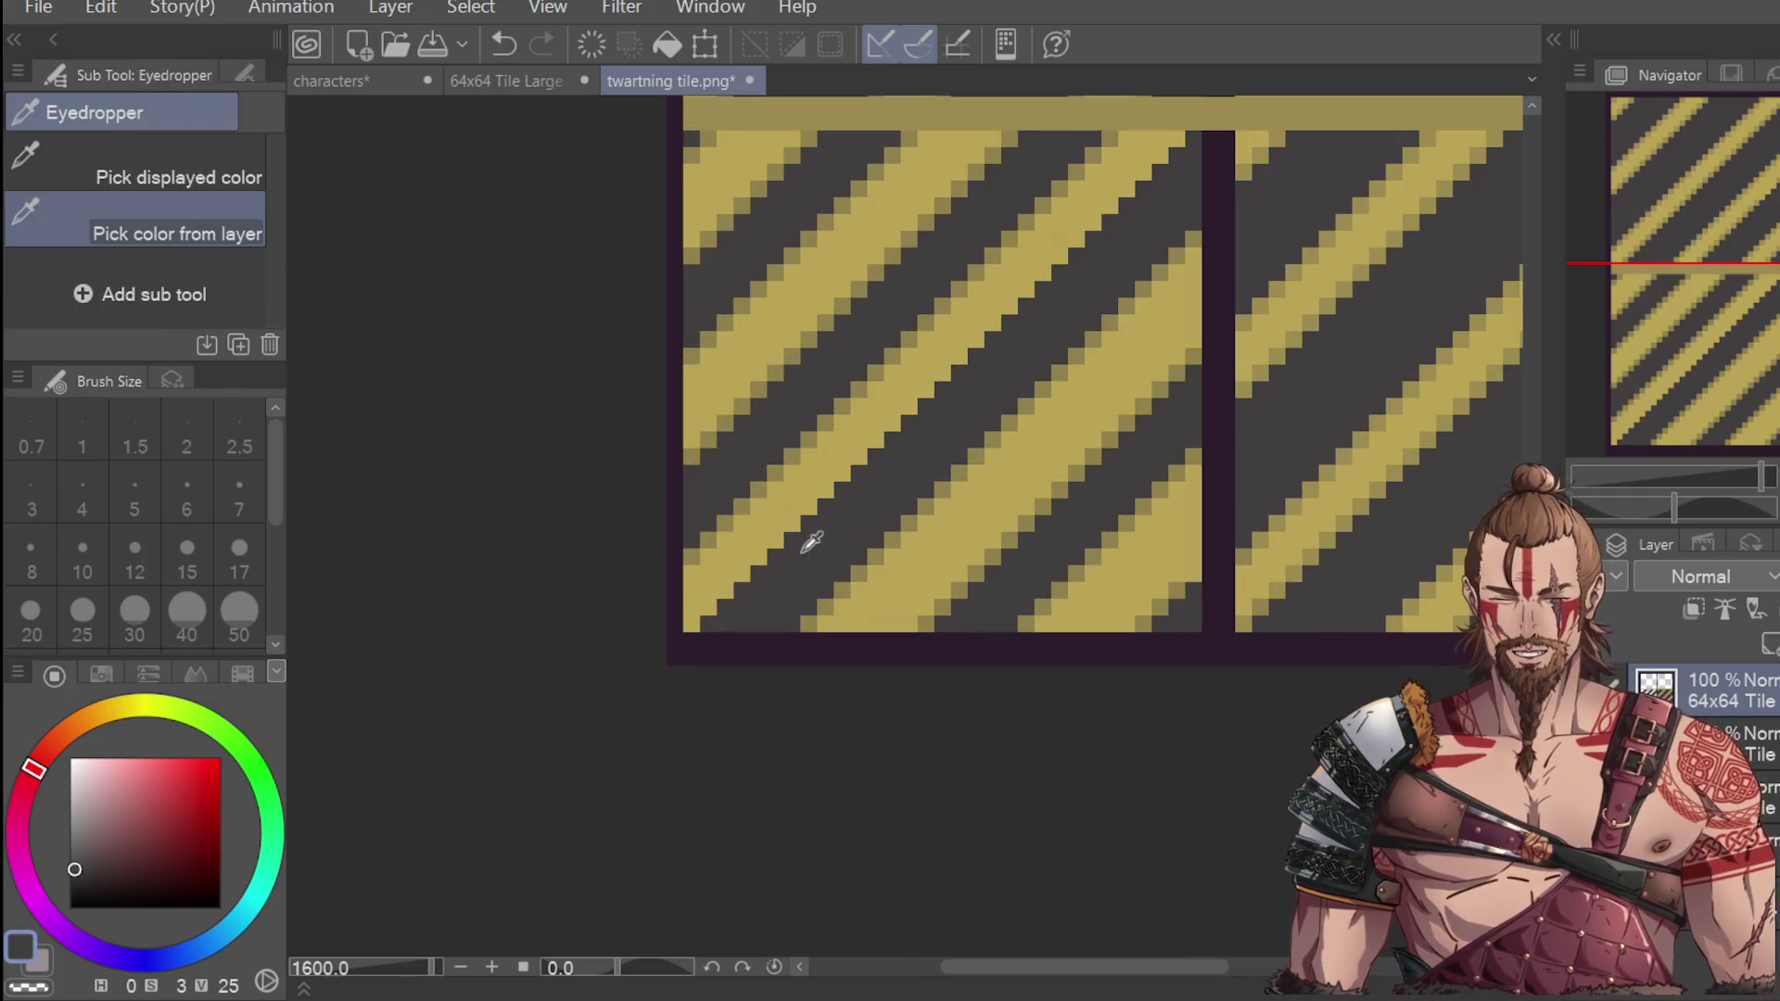
left_click(749, 501, "alt")
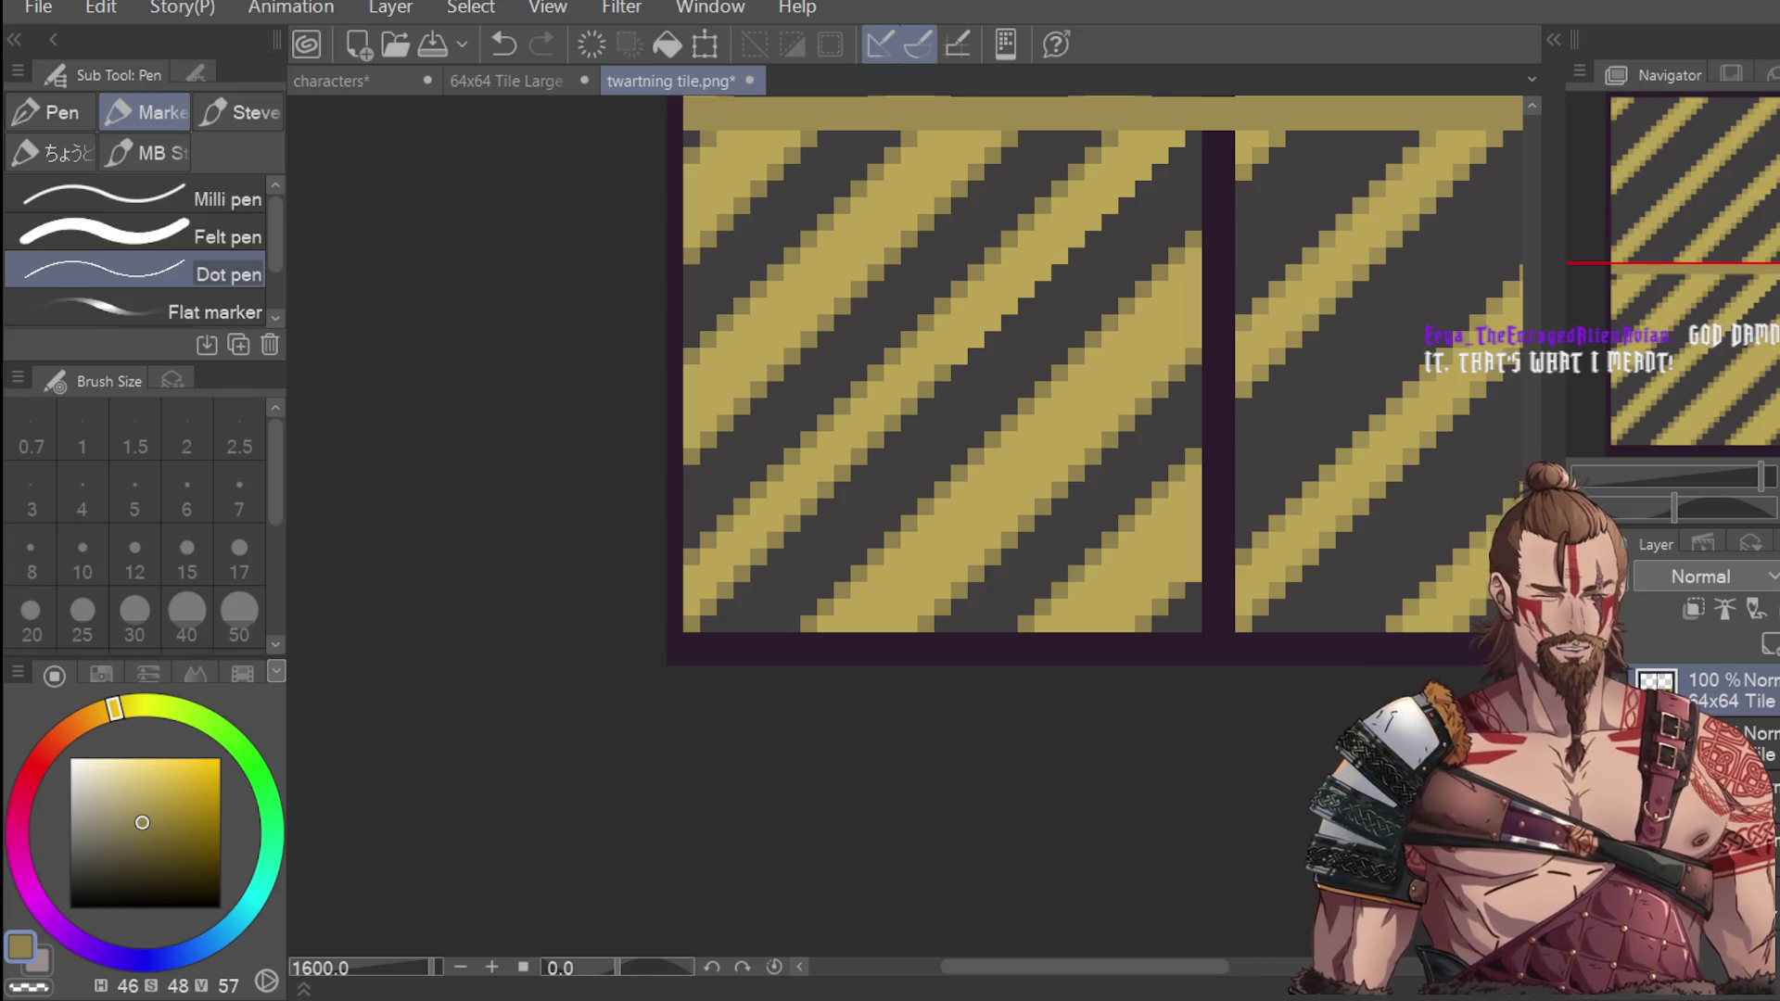
scroll(1031, 343, "up", 2)
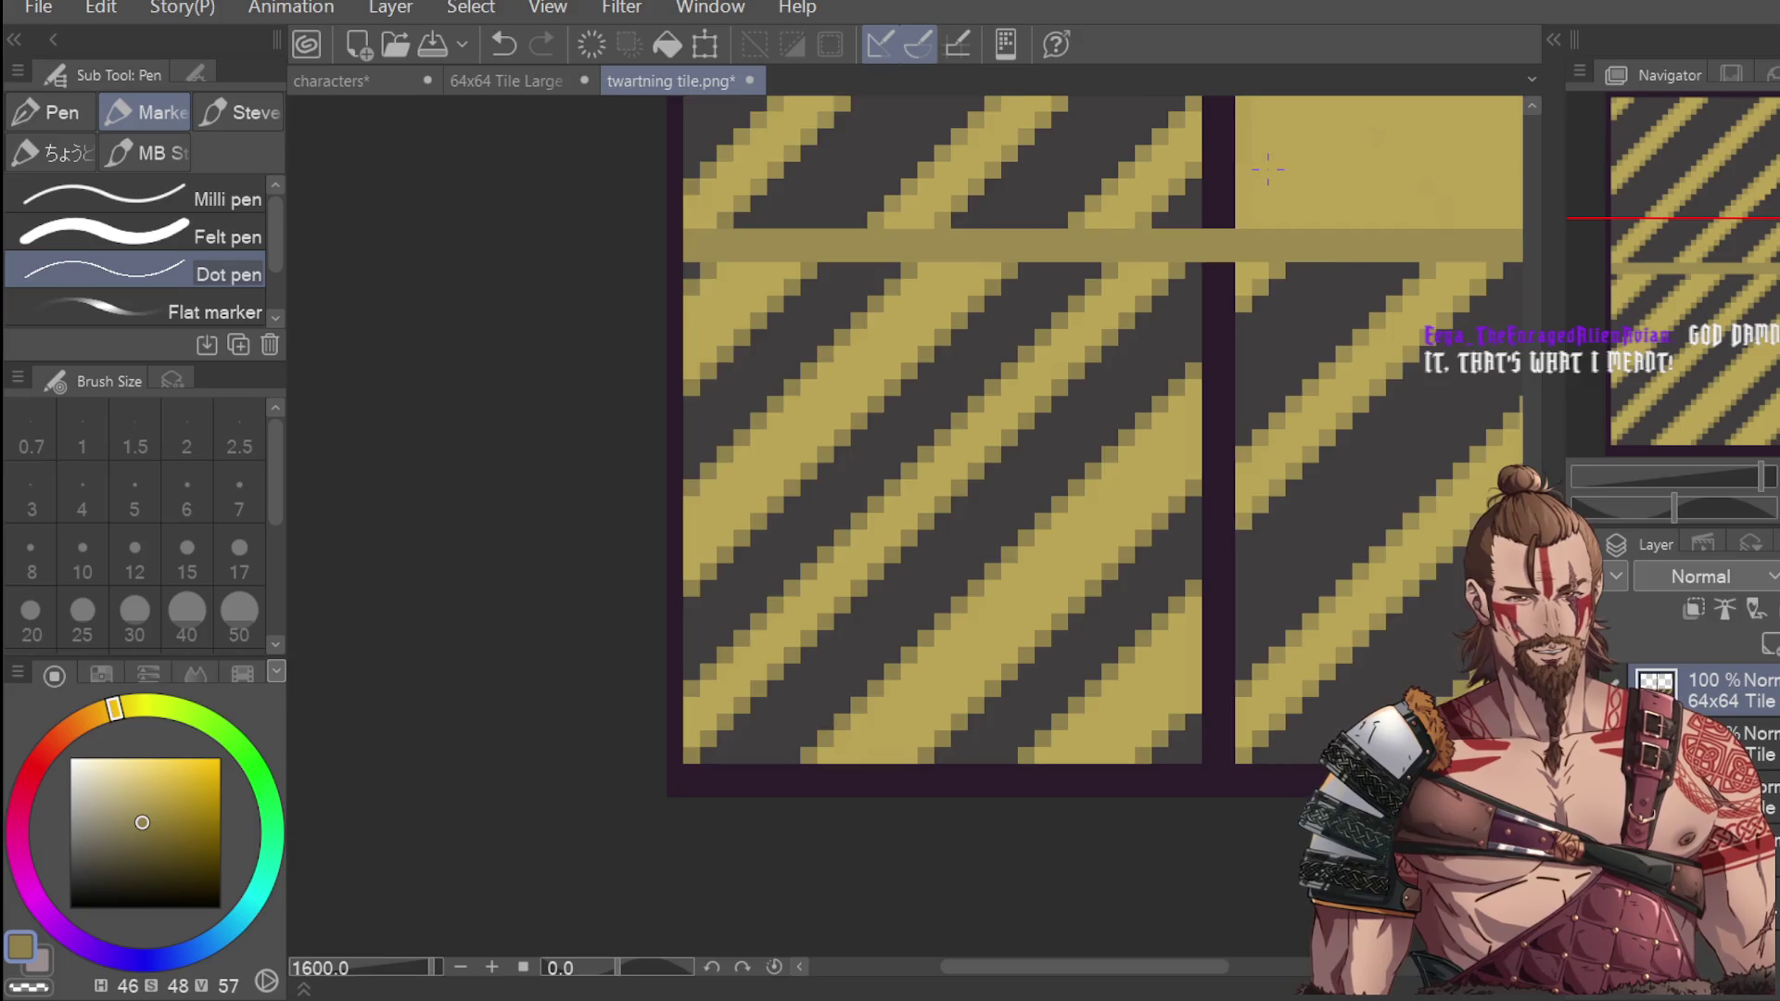
scroll(1270, 167, "down", 2)
scroll(954, 592, "down", 2)
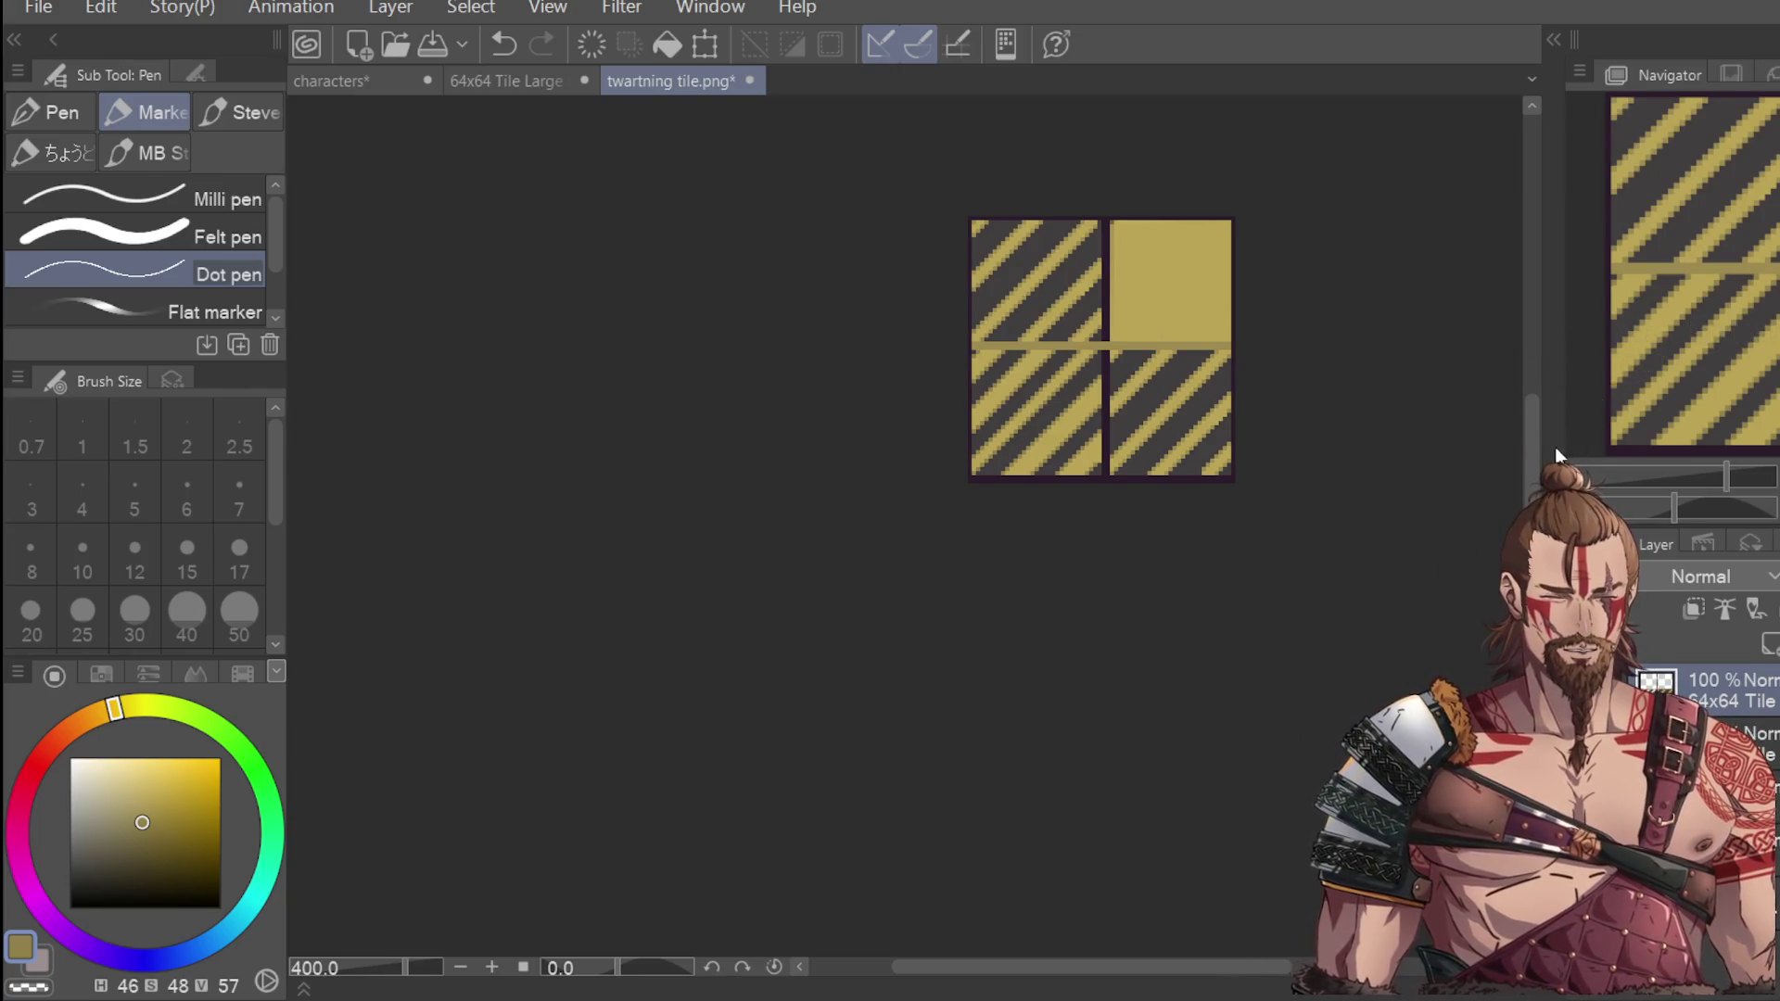
left_click_drag(1539, 408, 1535, 373)
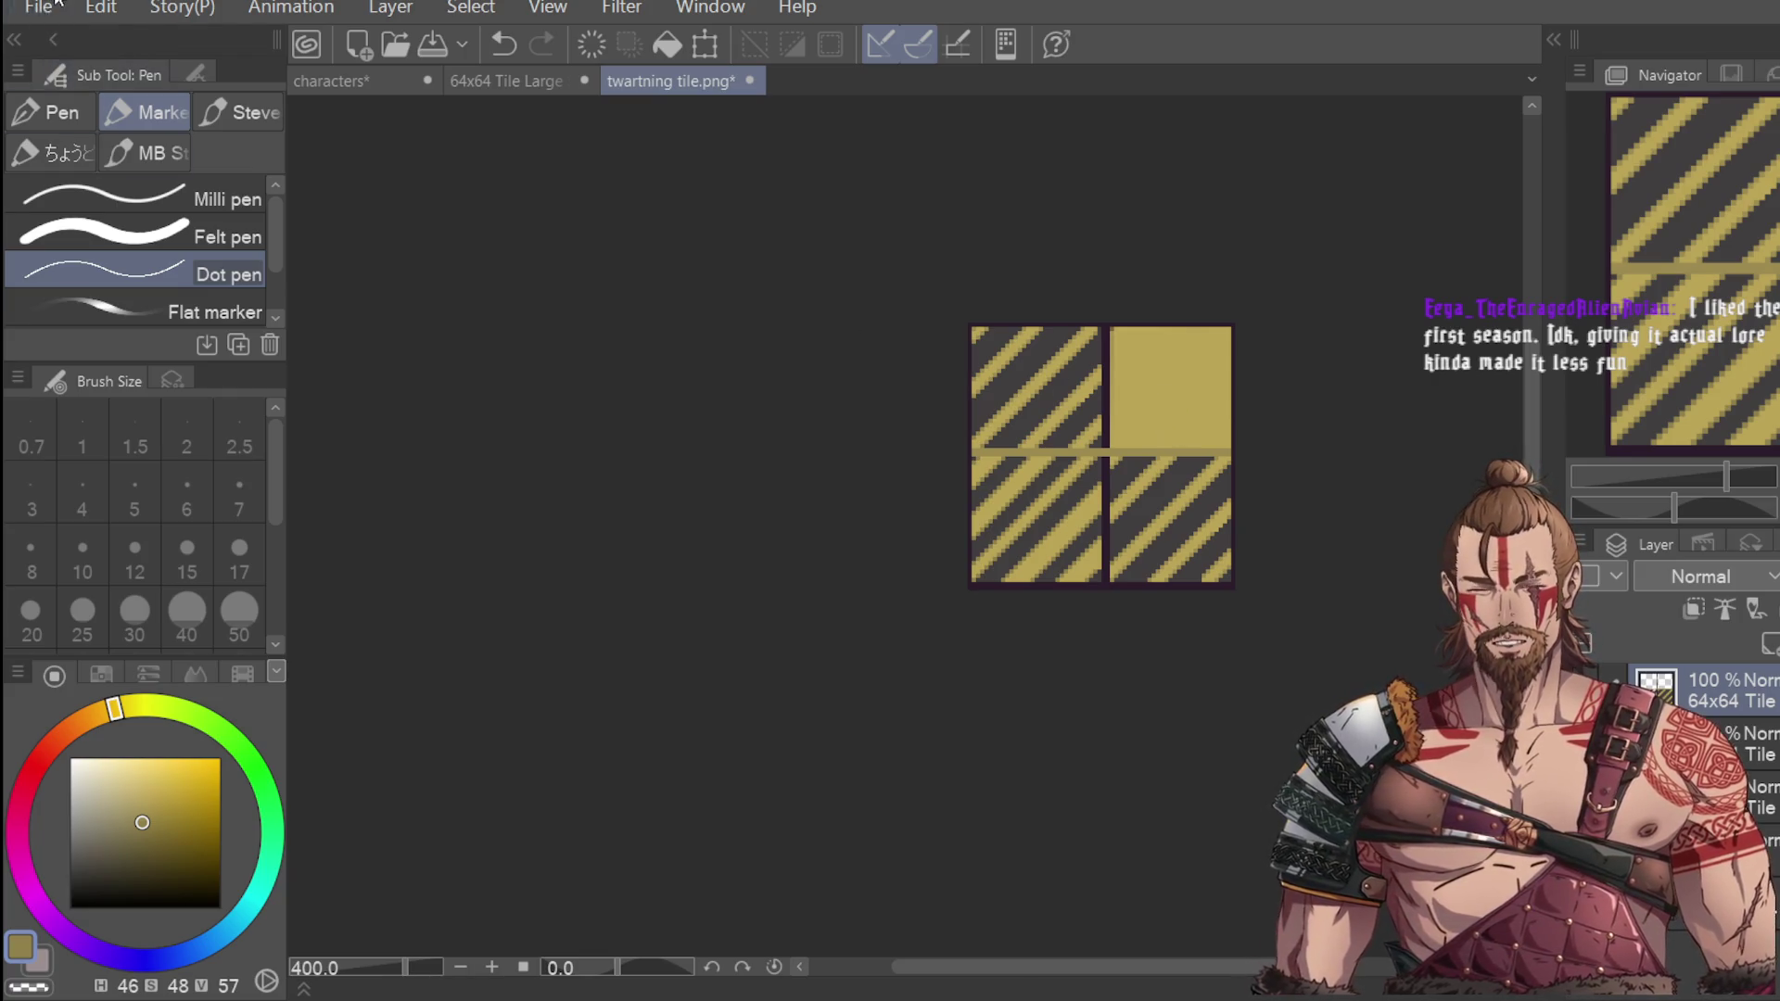
key("ctrl+s")
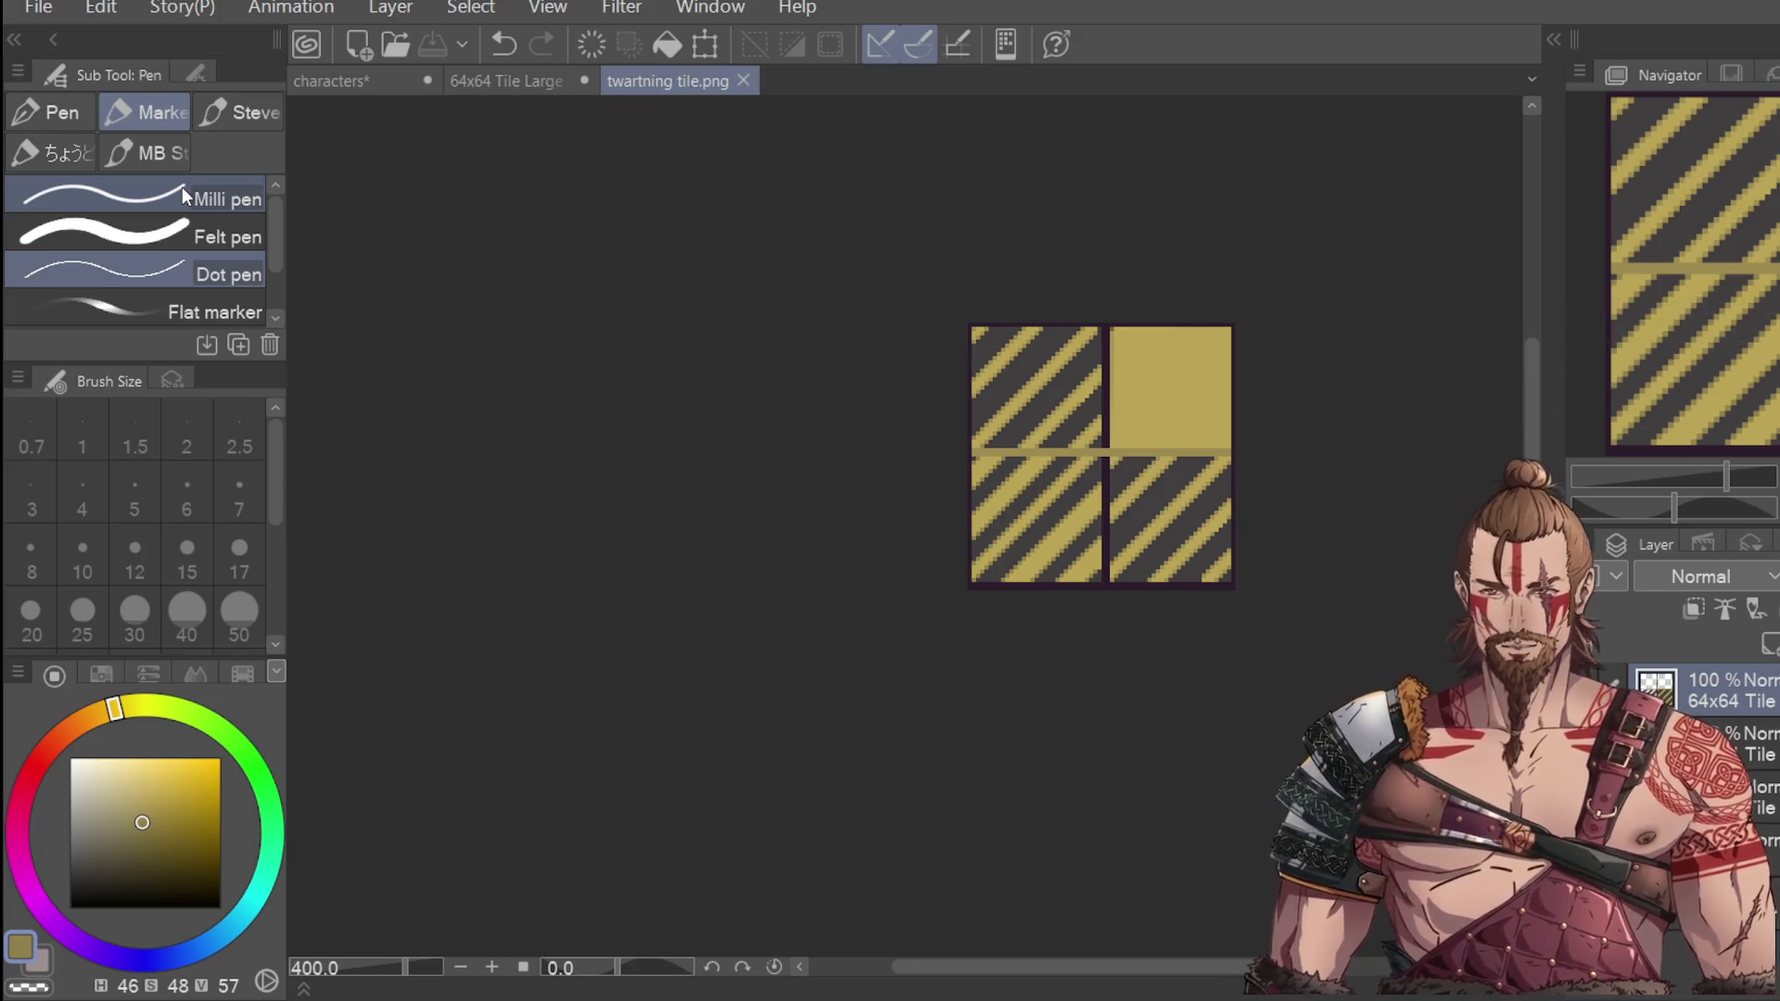
Sample the dark grey from the stripe background and test dark strokes at the yellow tile's edge.
key("i")
scroll(1140, 357, "up", 5)
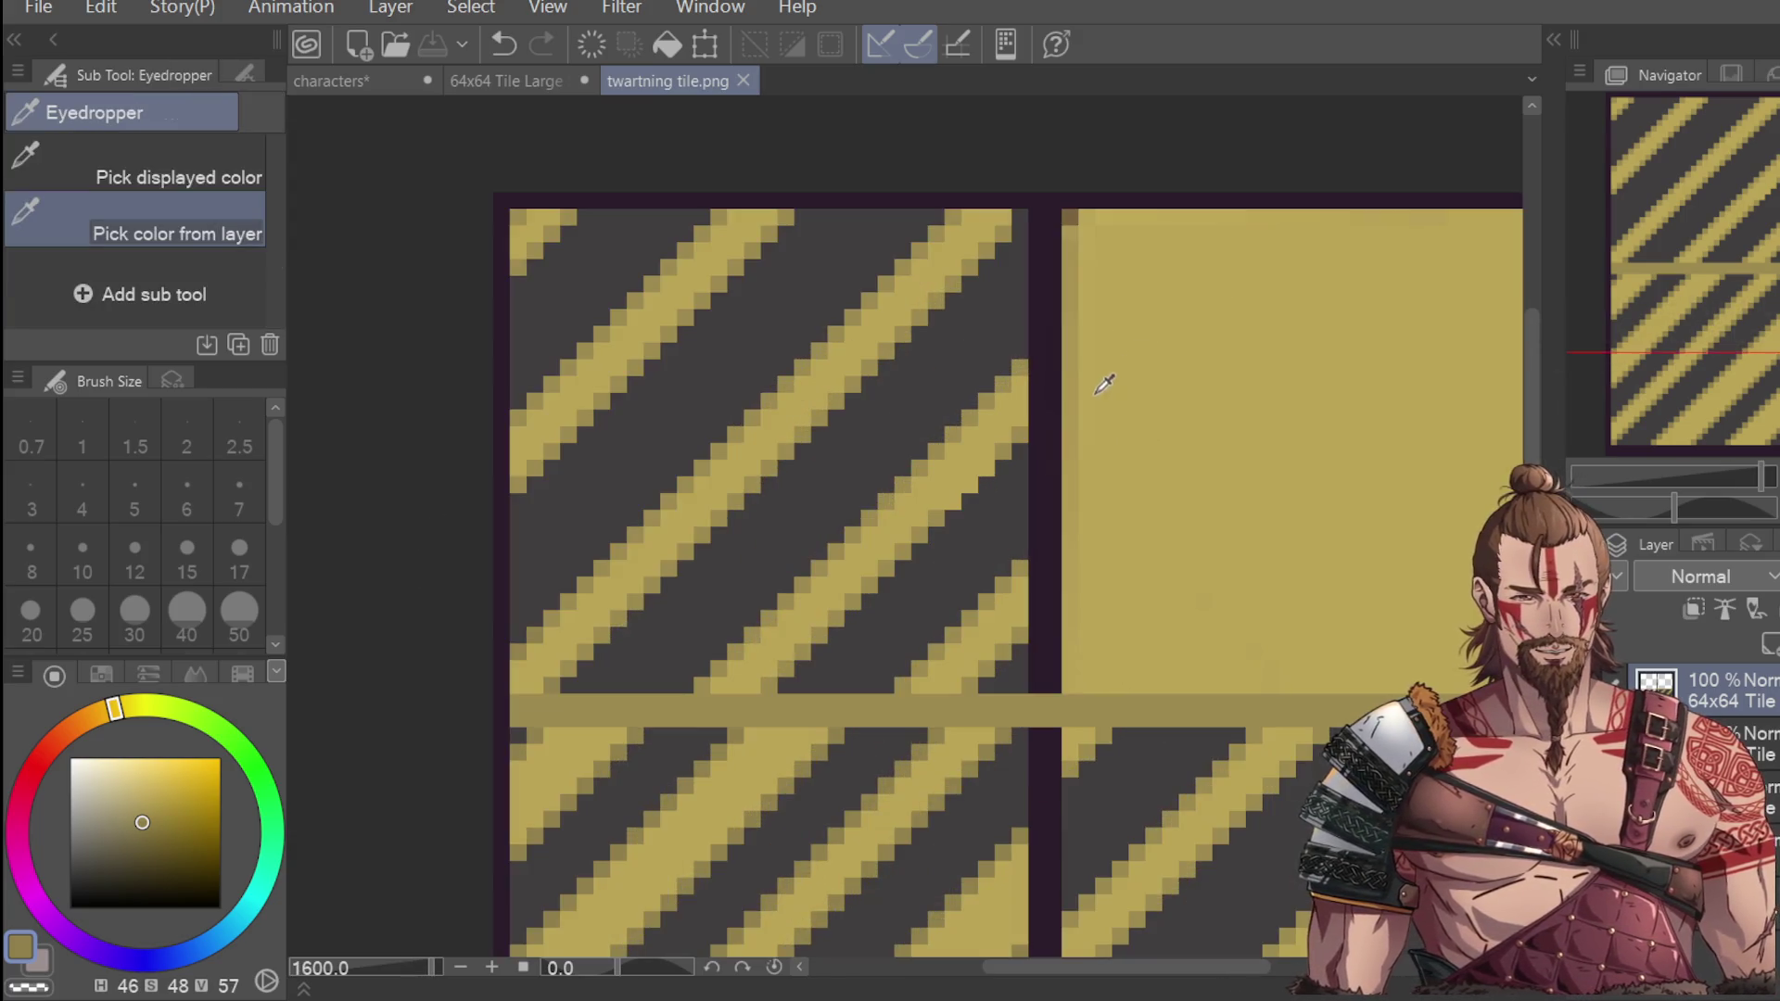
scroll(1030, 391, "down", 5)
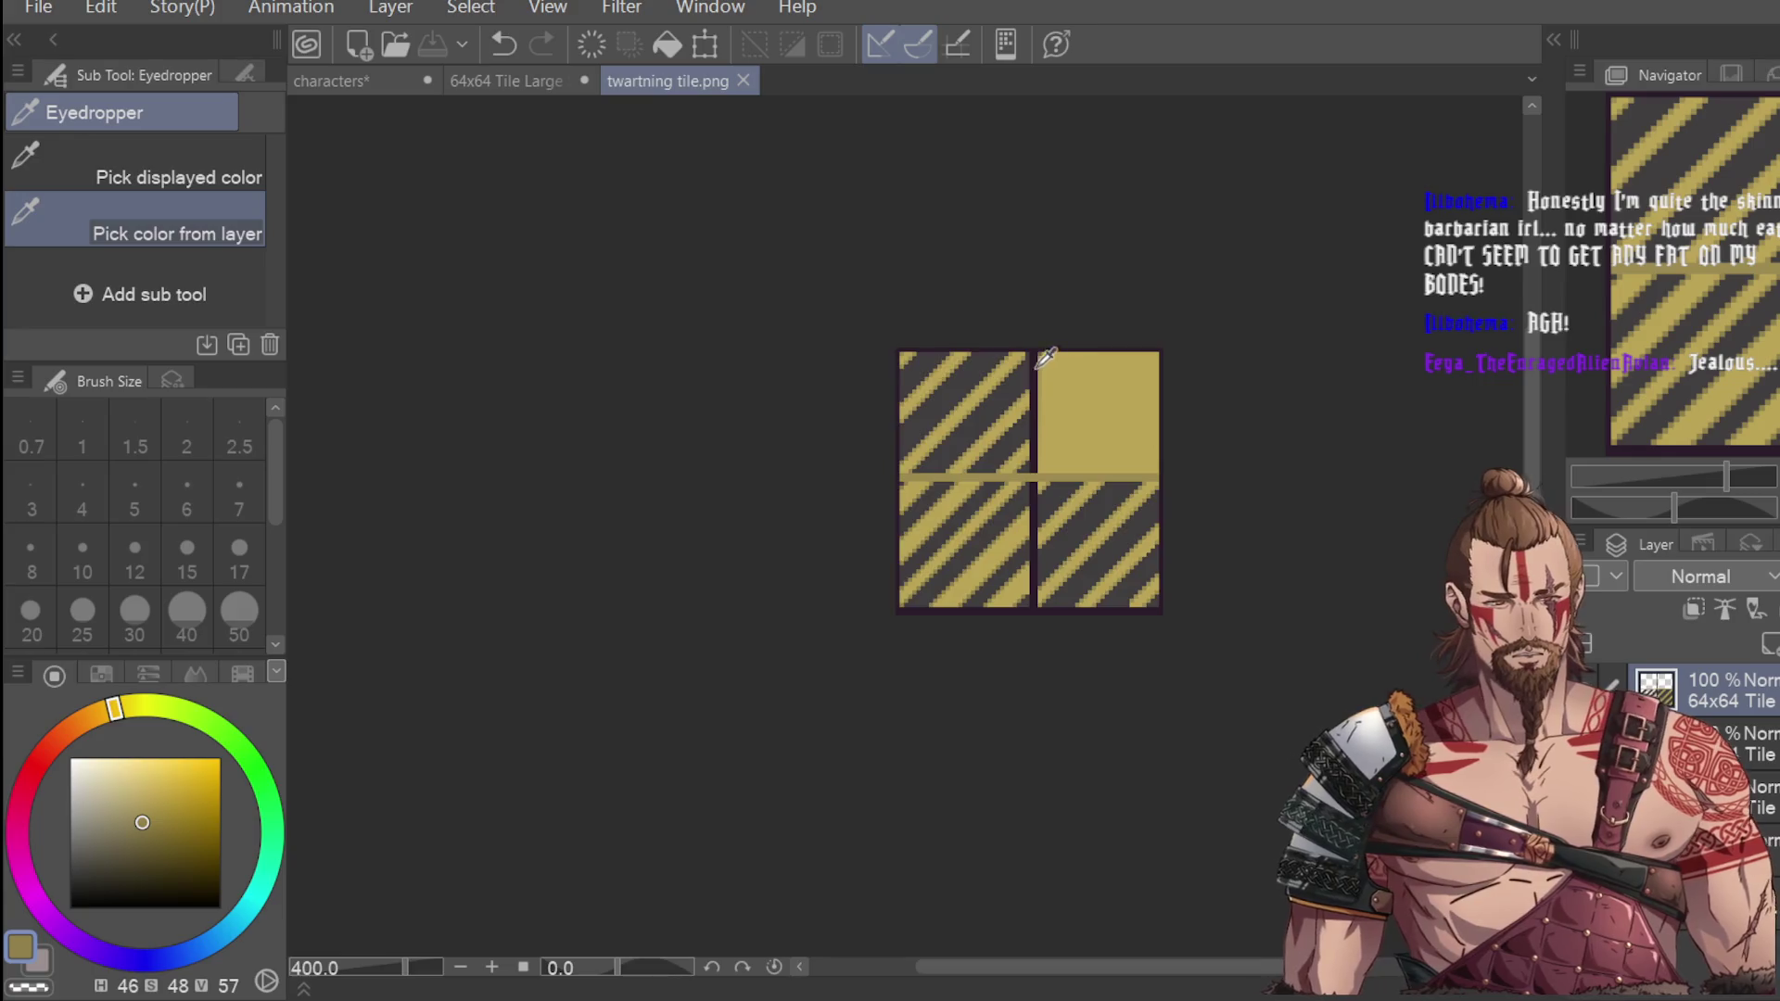
scroll(1042, 360, "up", 5)
left_click(969, 383)
key("p")
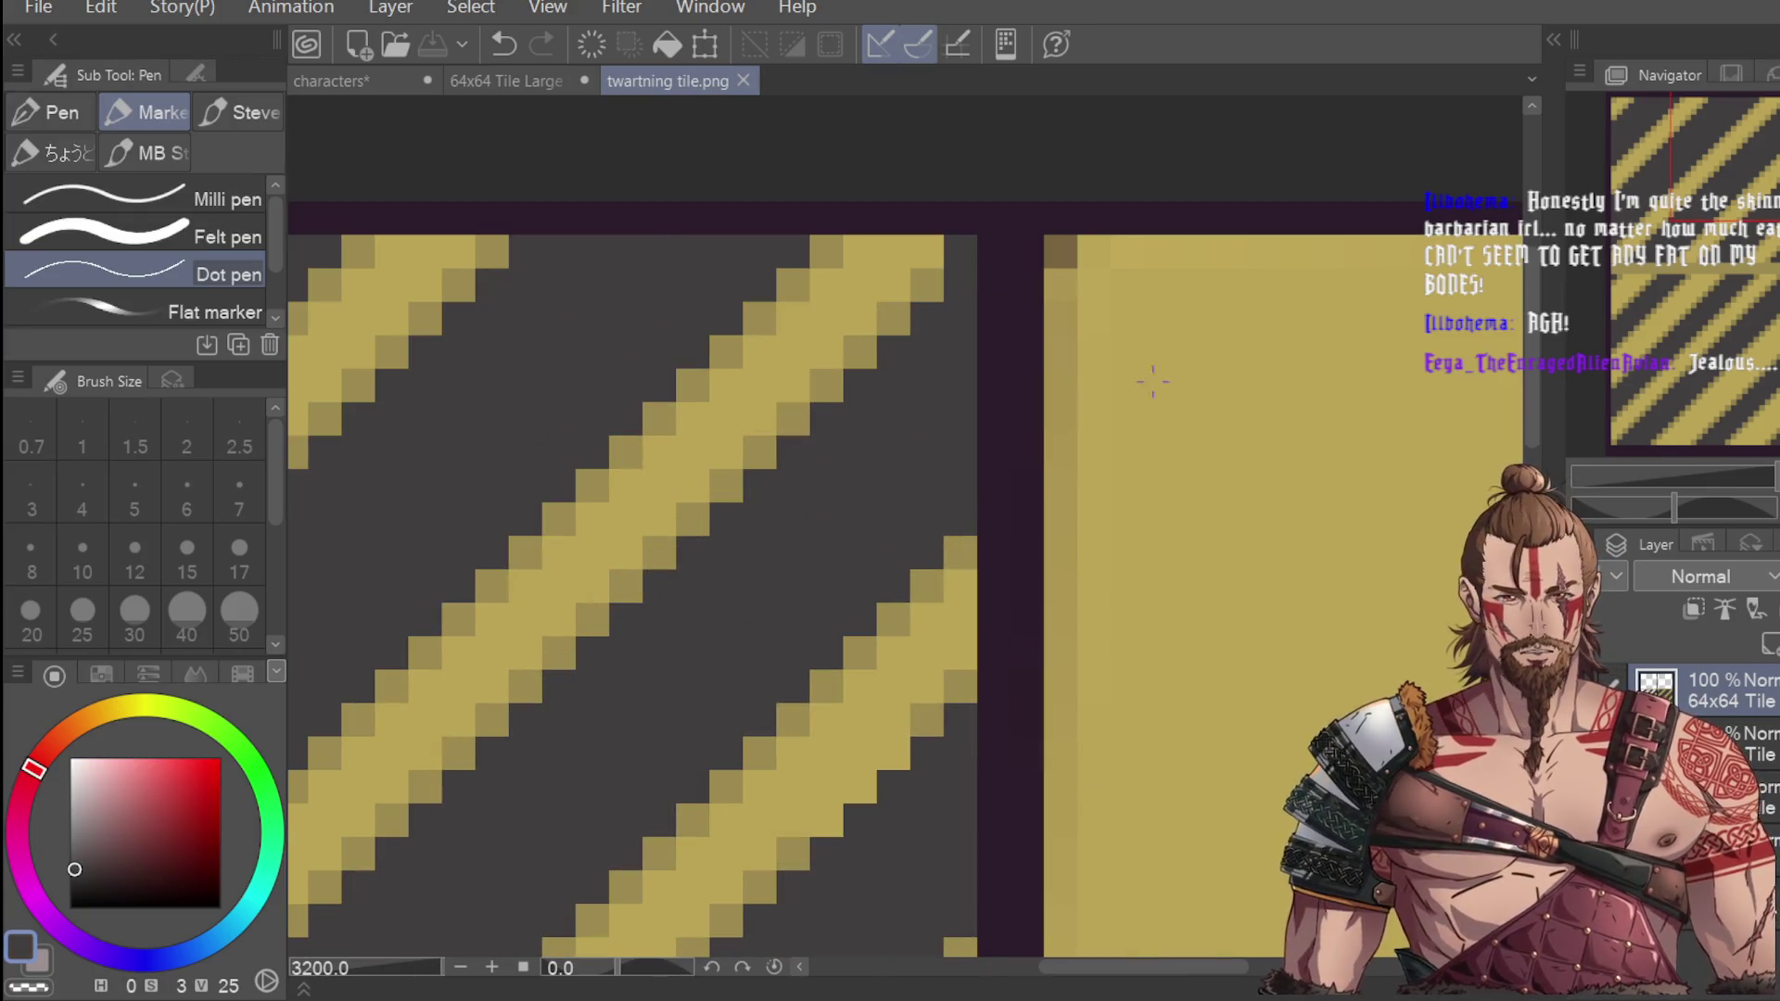
left_click_drag(1066, 462, 1150, 278)
key("ctrl+z")
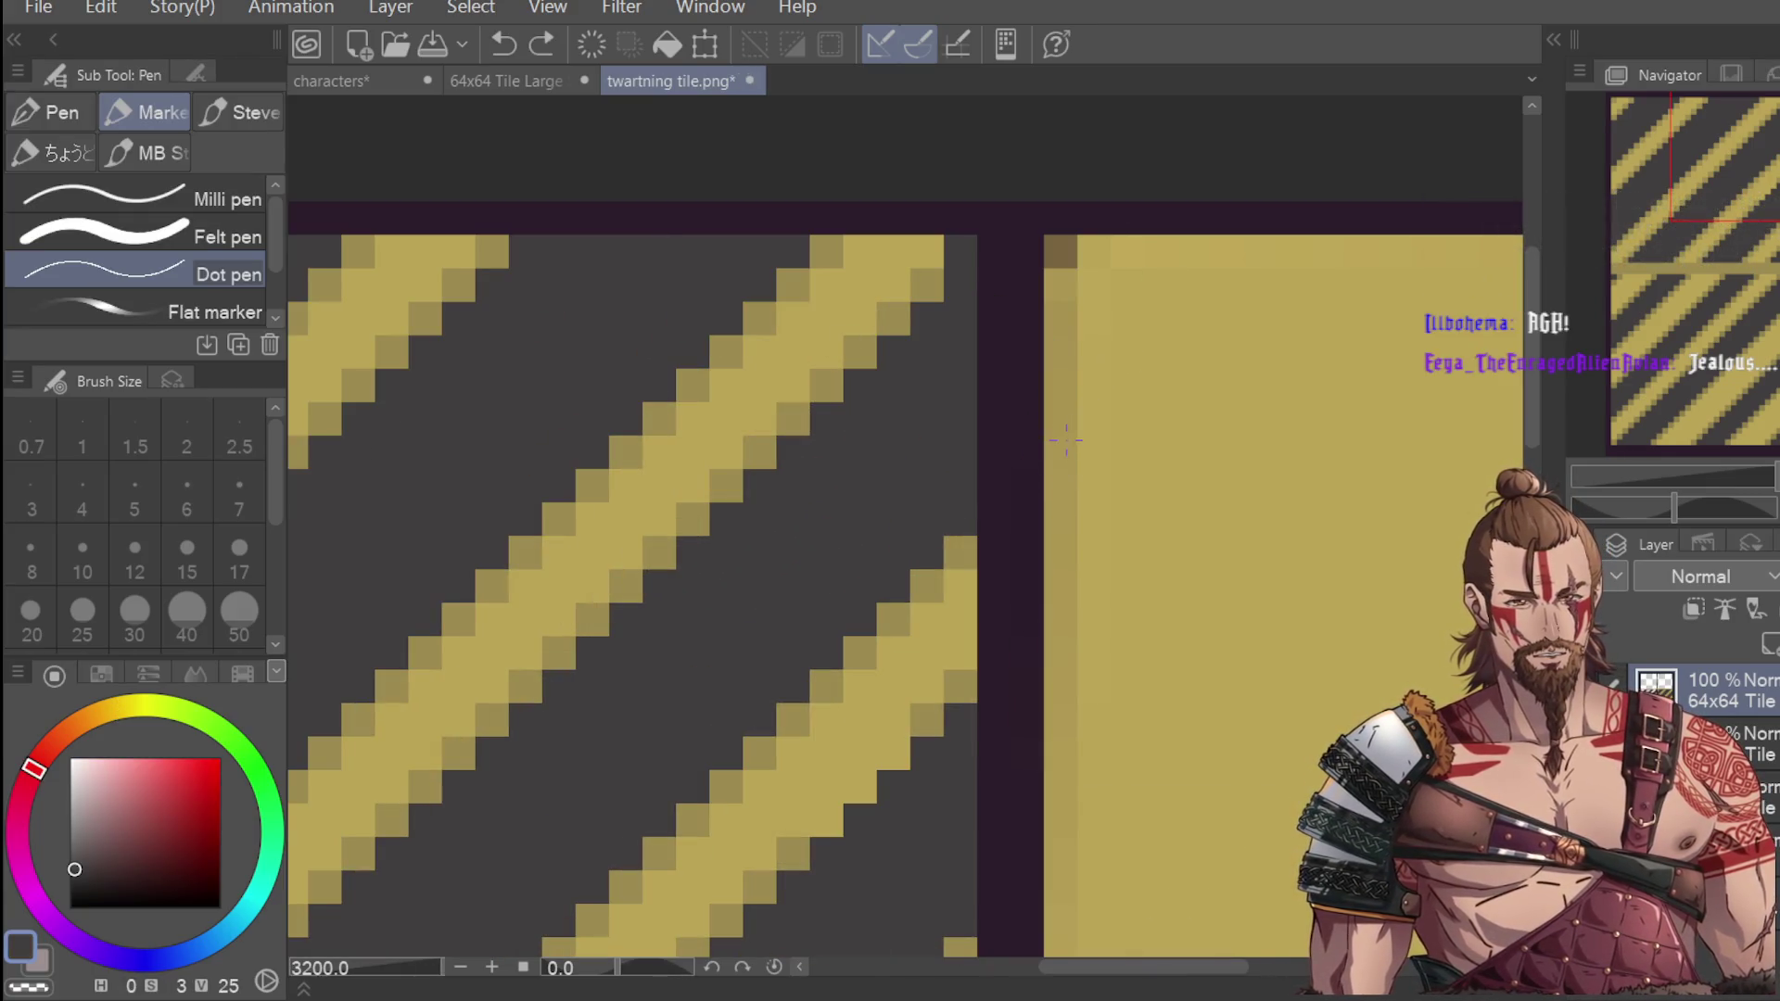
left_click_drag(1062, 459, 1082, 404)
scroll(1078, 405, "down", 2)
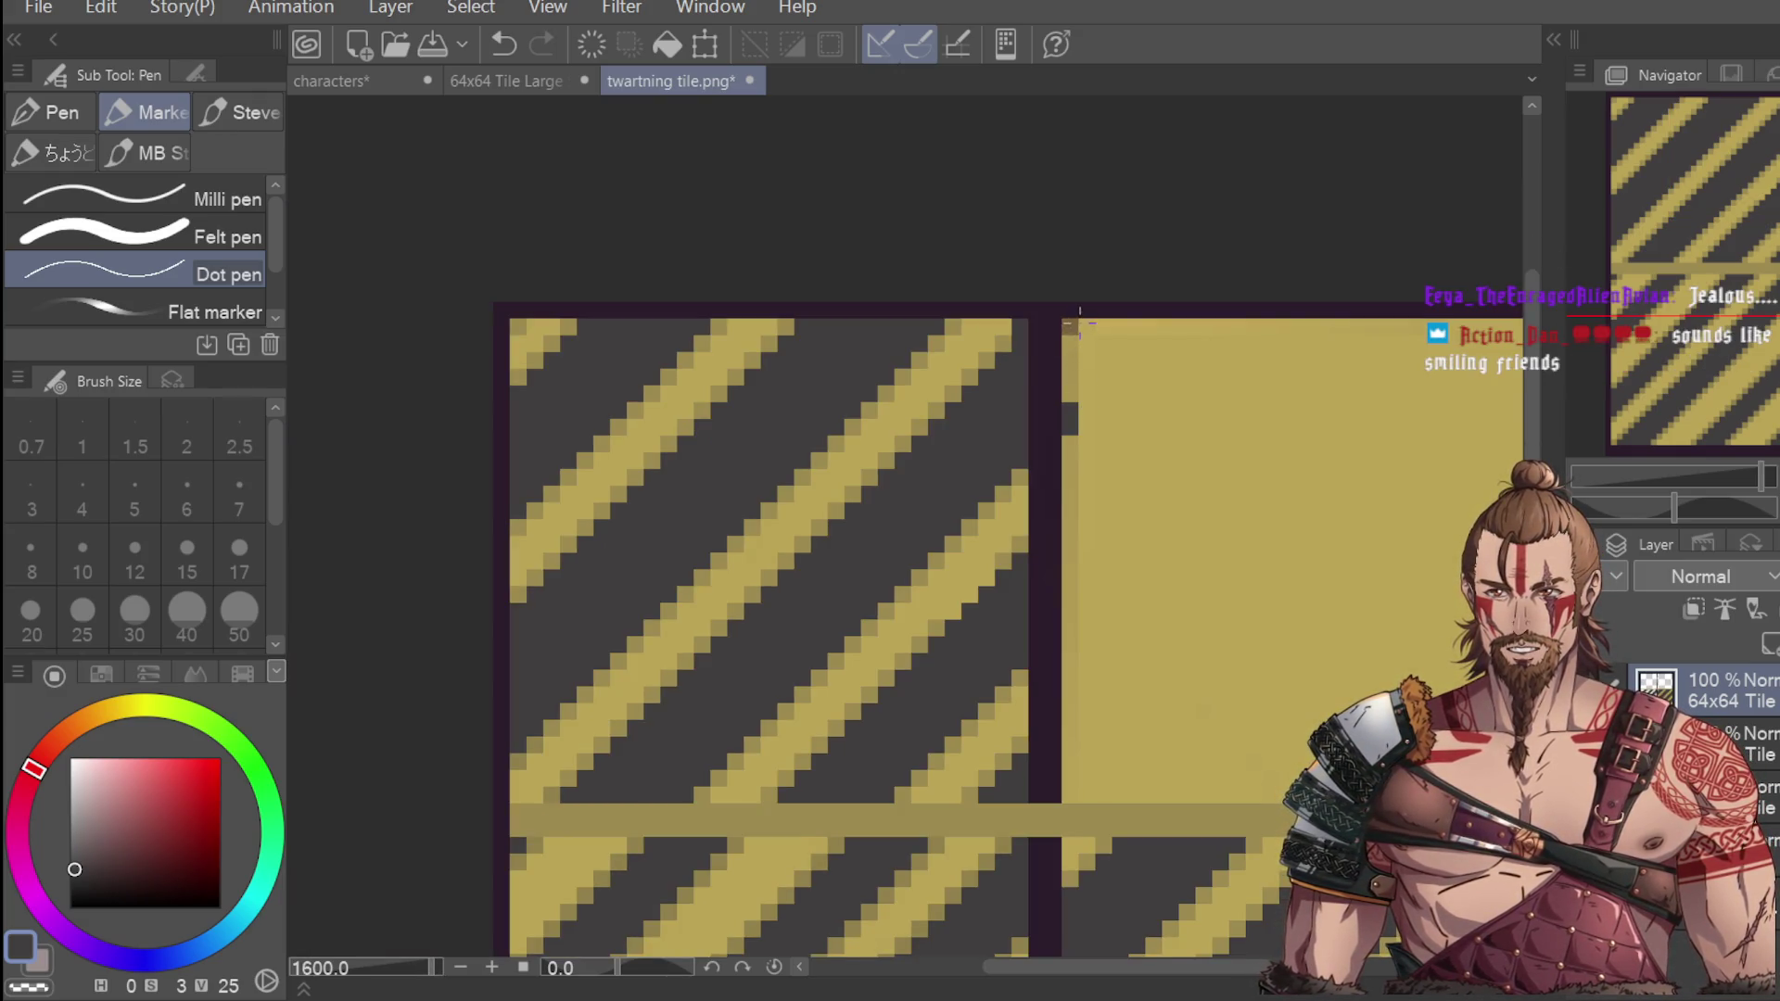
key("ctrl+z")
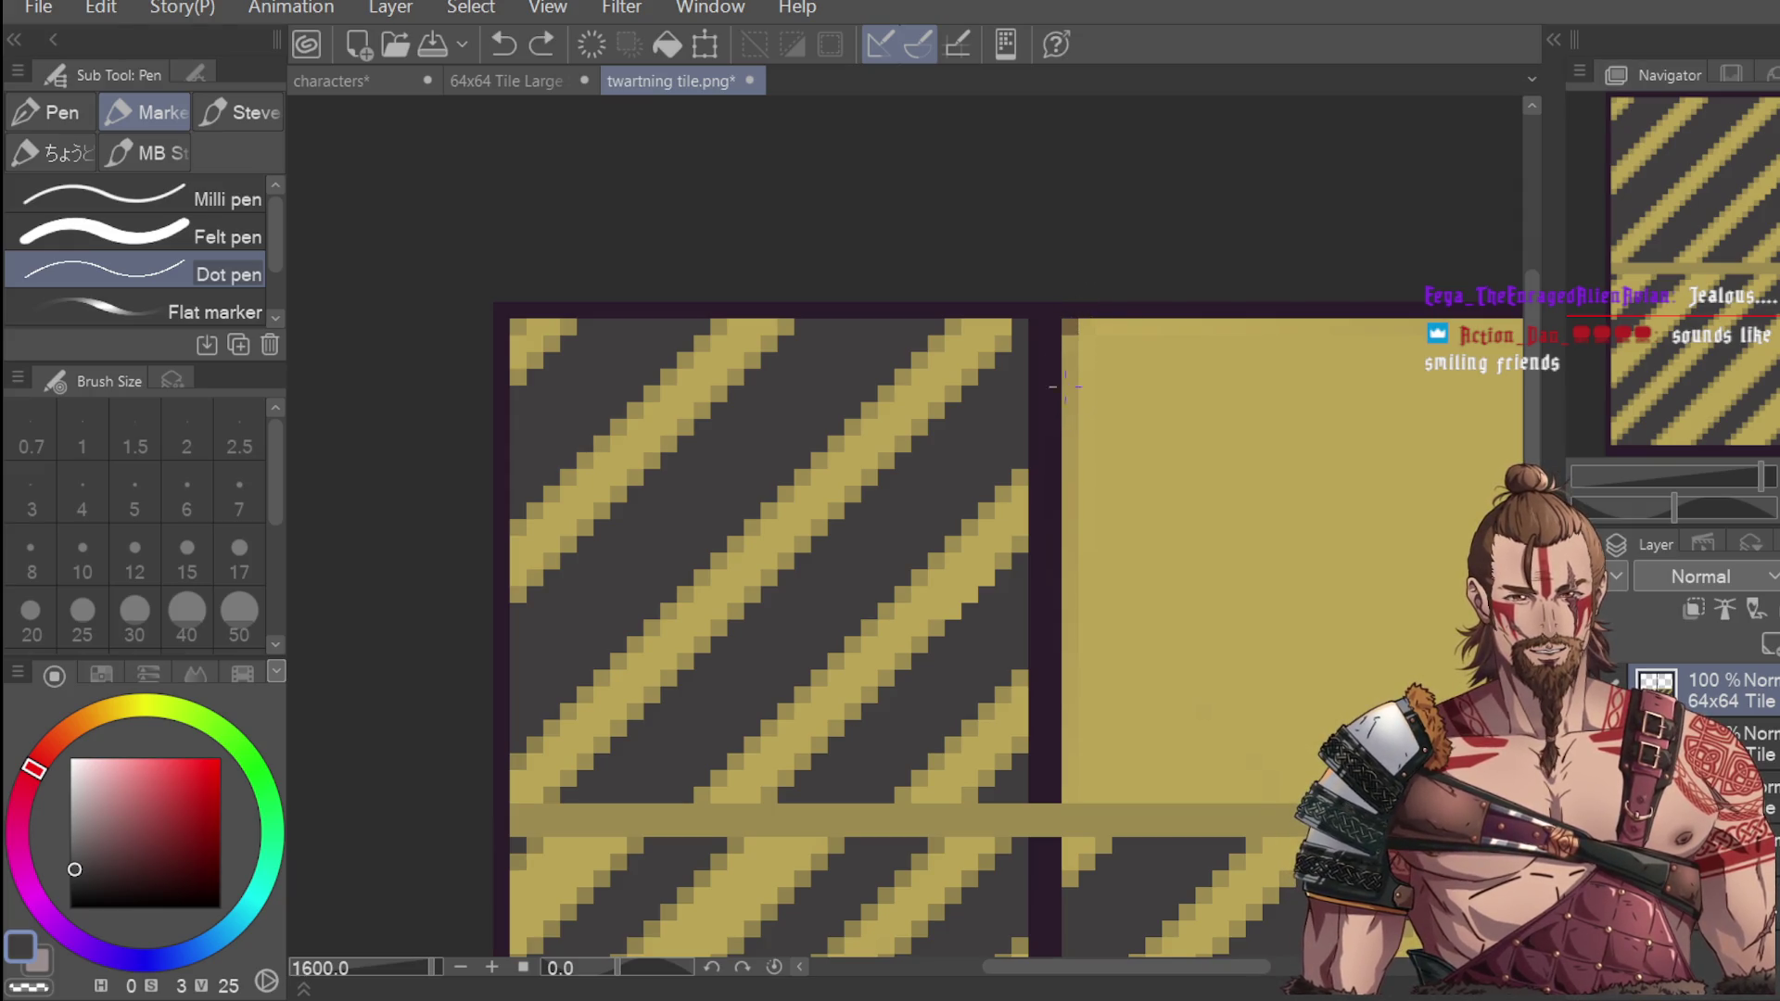
Paint a dark pixel column and diagonal staircase into the yellow tile's top-left corner.
left_click_drag(1068, 324, 1070, 366)
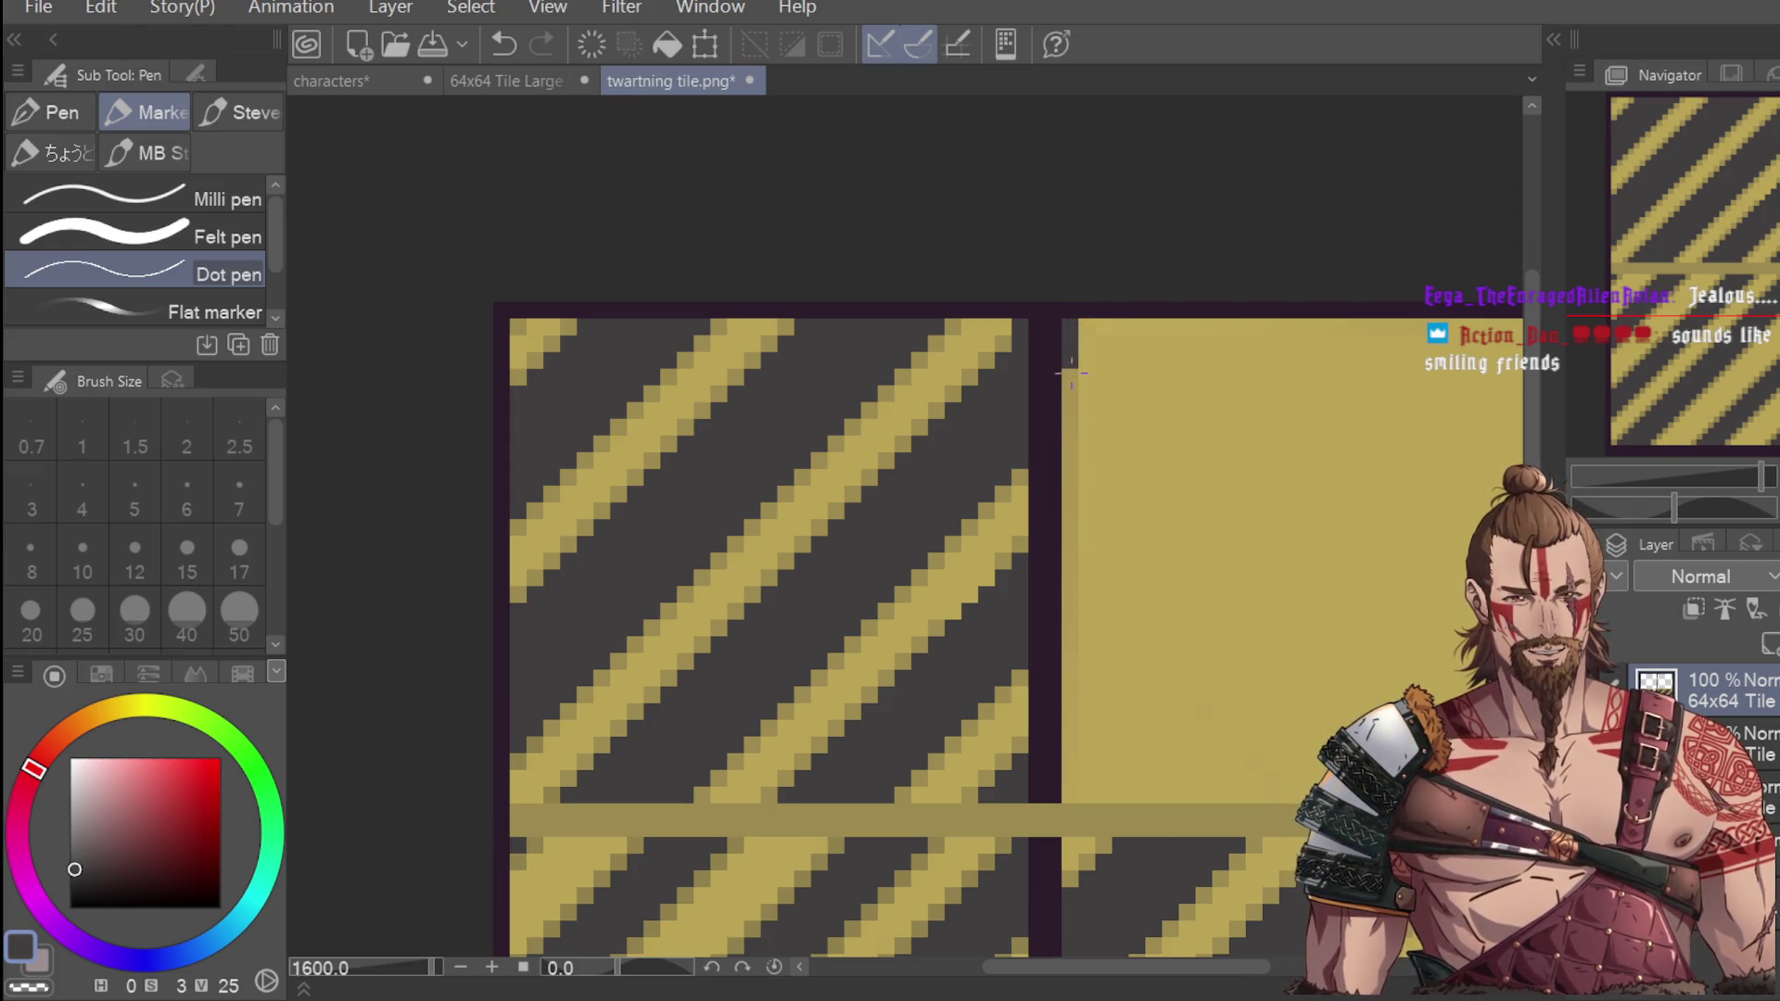
mouse_move(1052, 436)
left_mouse_down()
mouse_move(1131, 352)
mouse_move(1066, 422)
left_mouse_up()
left_click(1128, 335)
left_click(1152, 328)
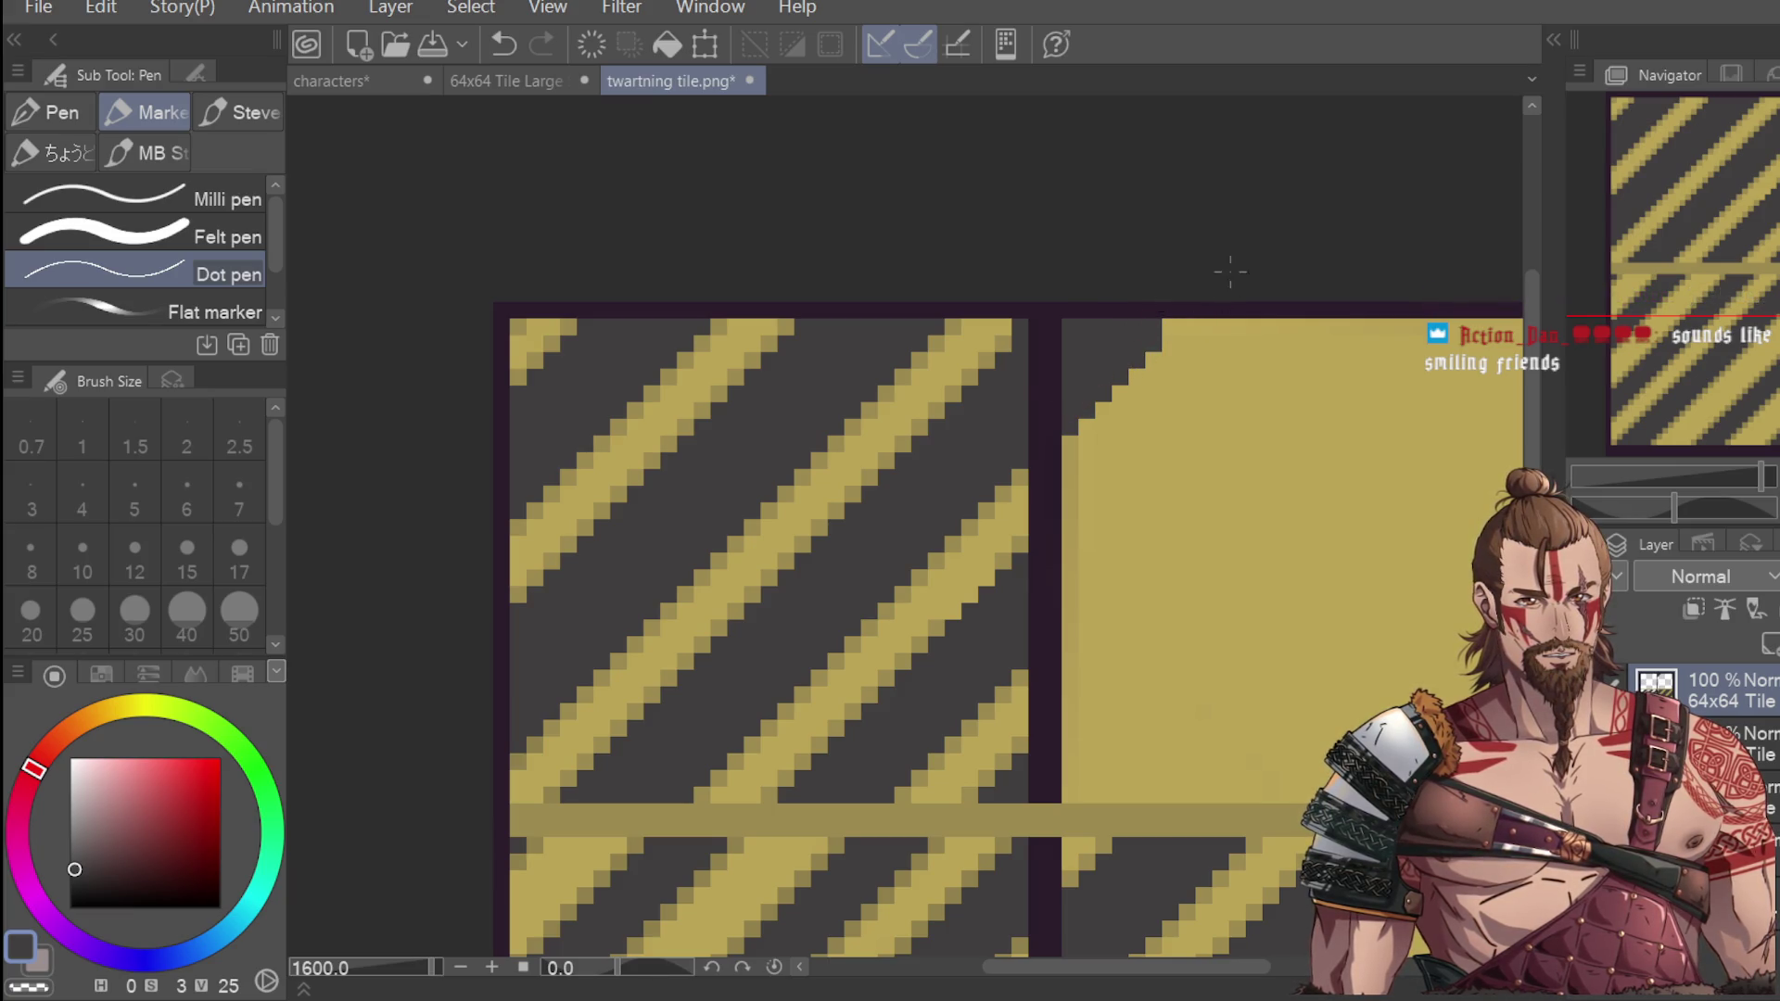
scroll(1195, 334, "down", 2)
scroll(1203, 316, "up", 2)
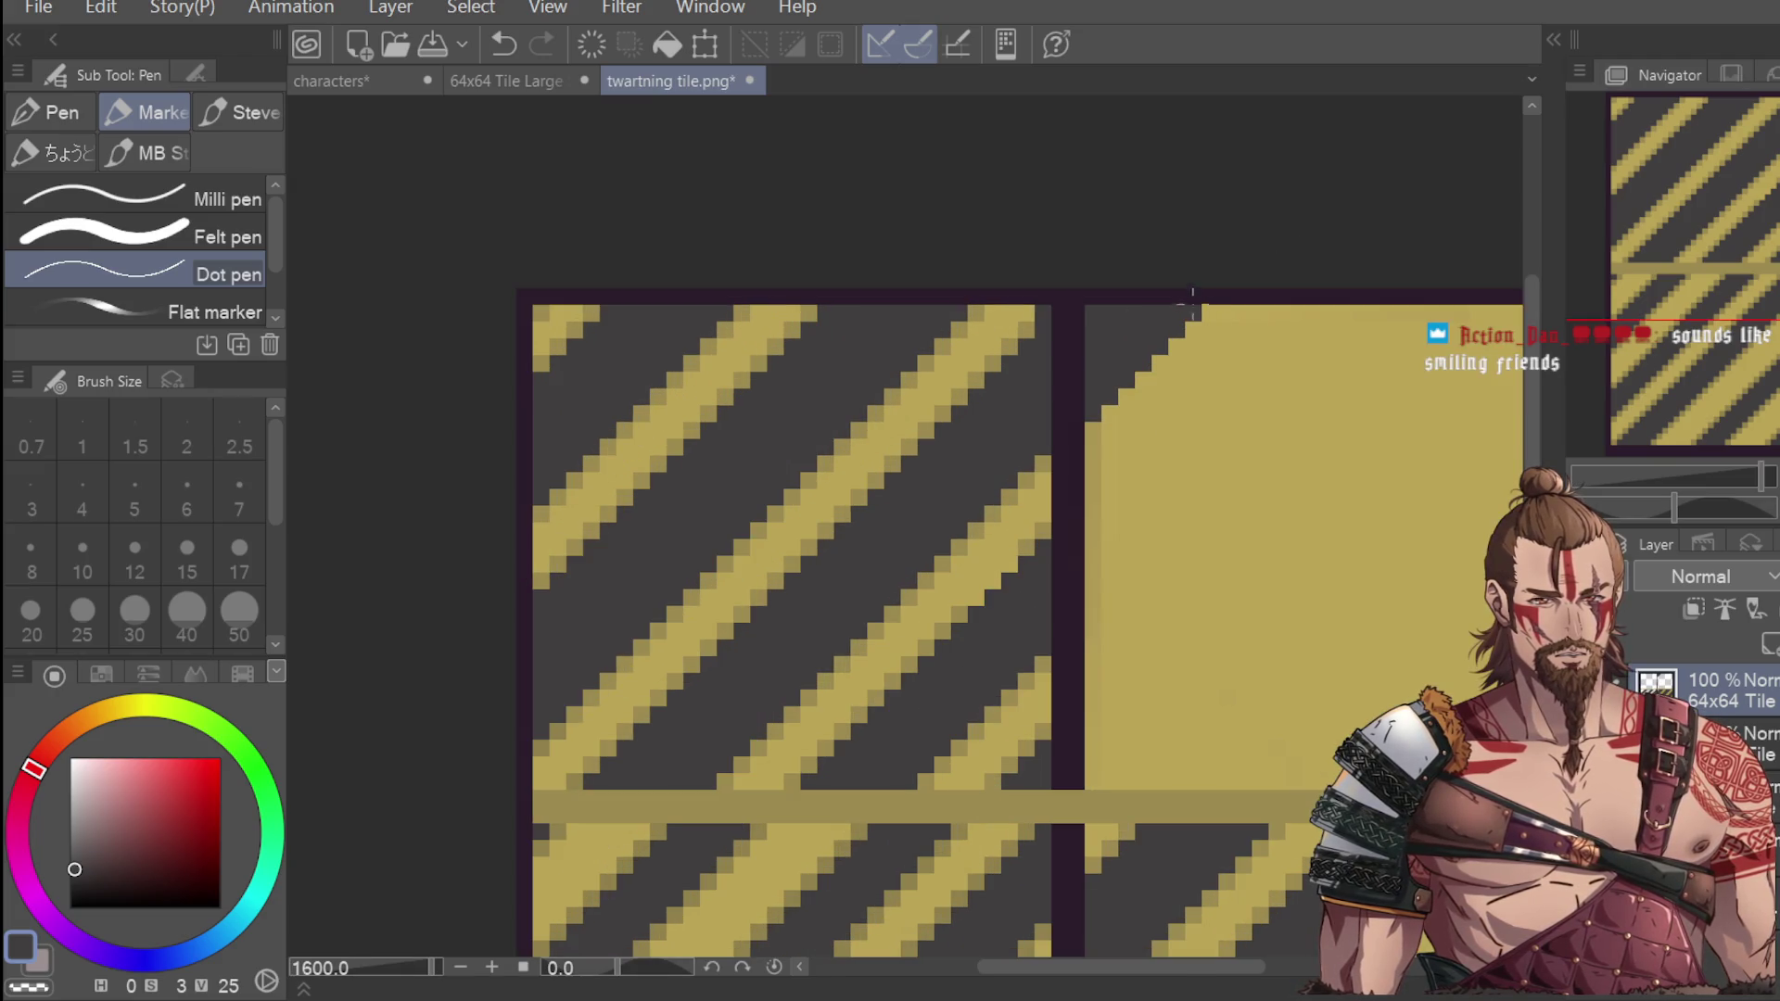
scroll(1272, 301, "down", 2)
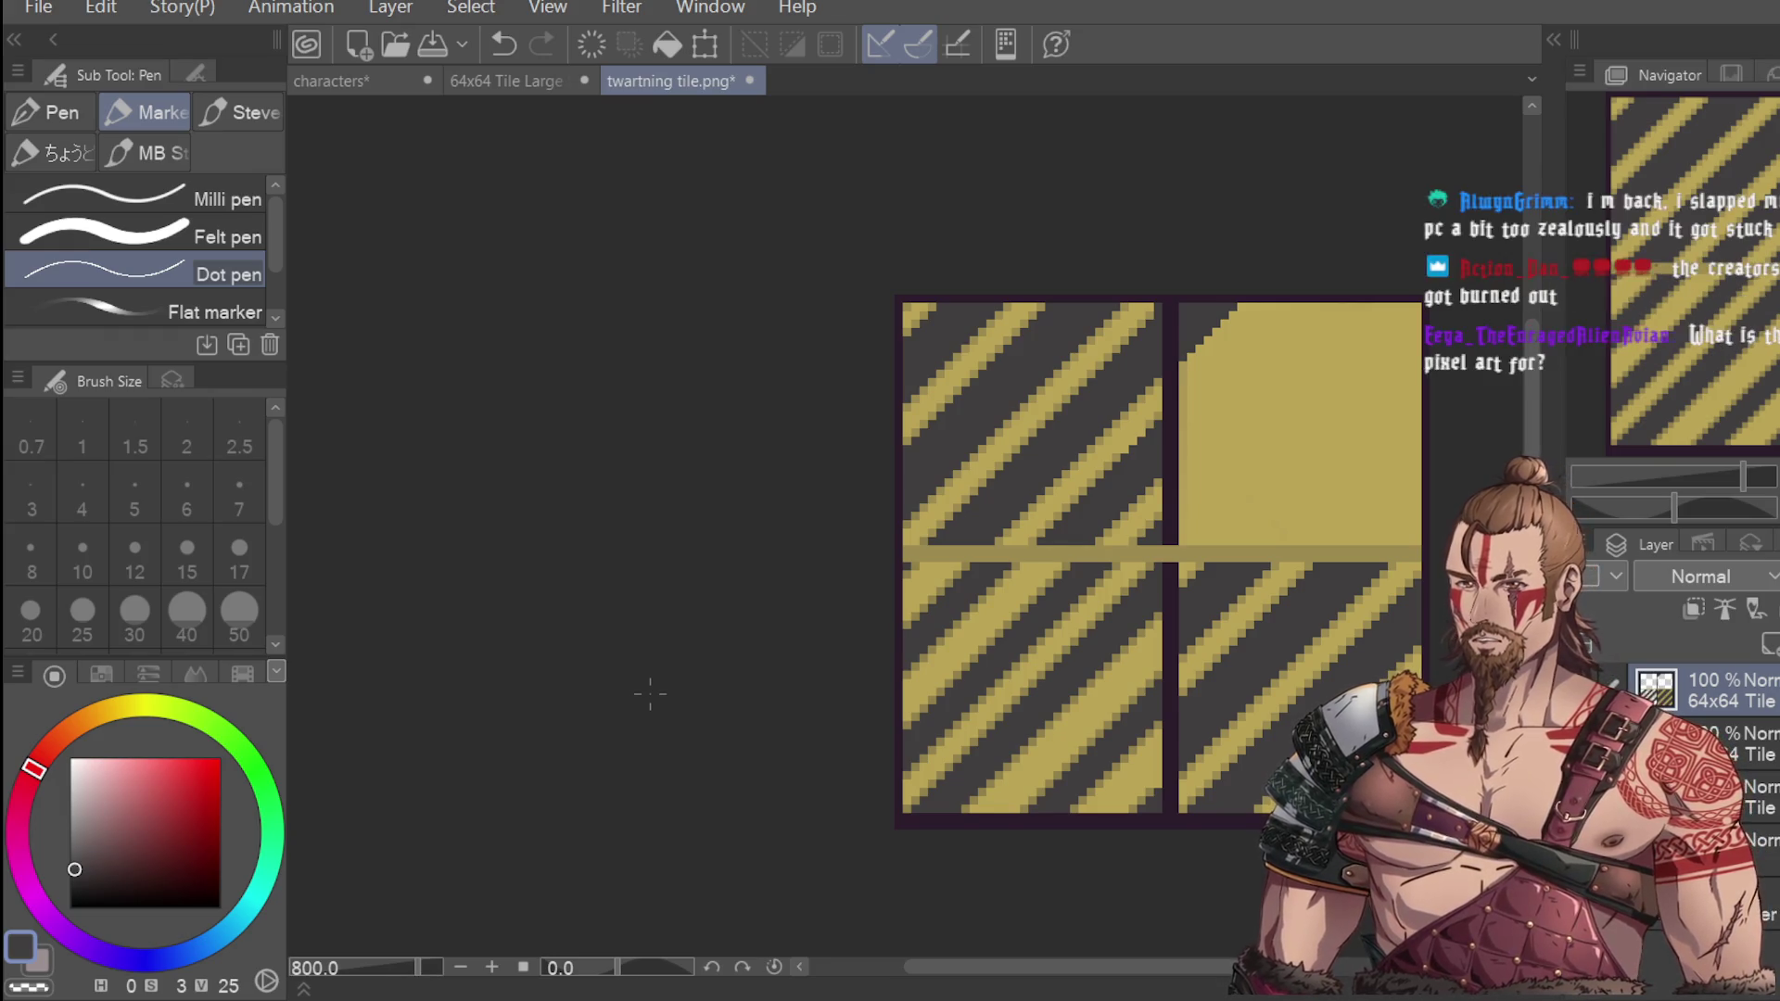
Make the stripe yellow the drawing colour again.
key("i")
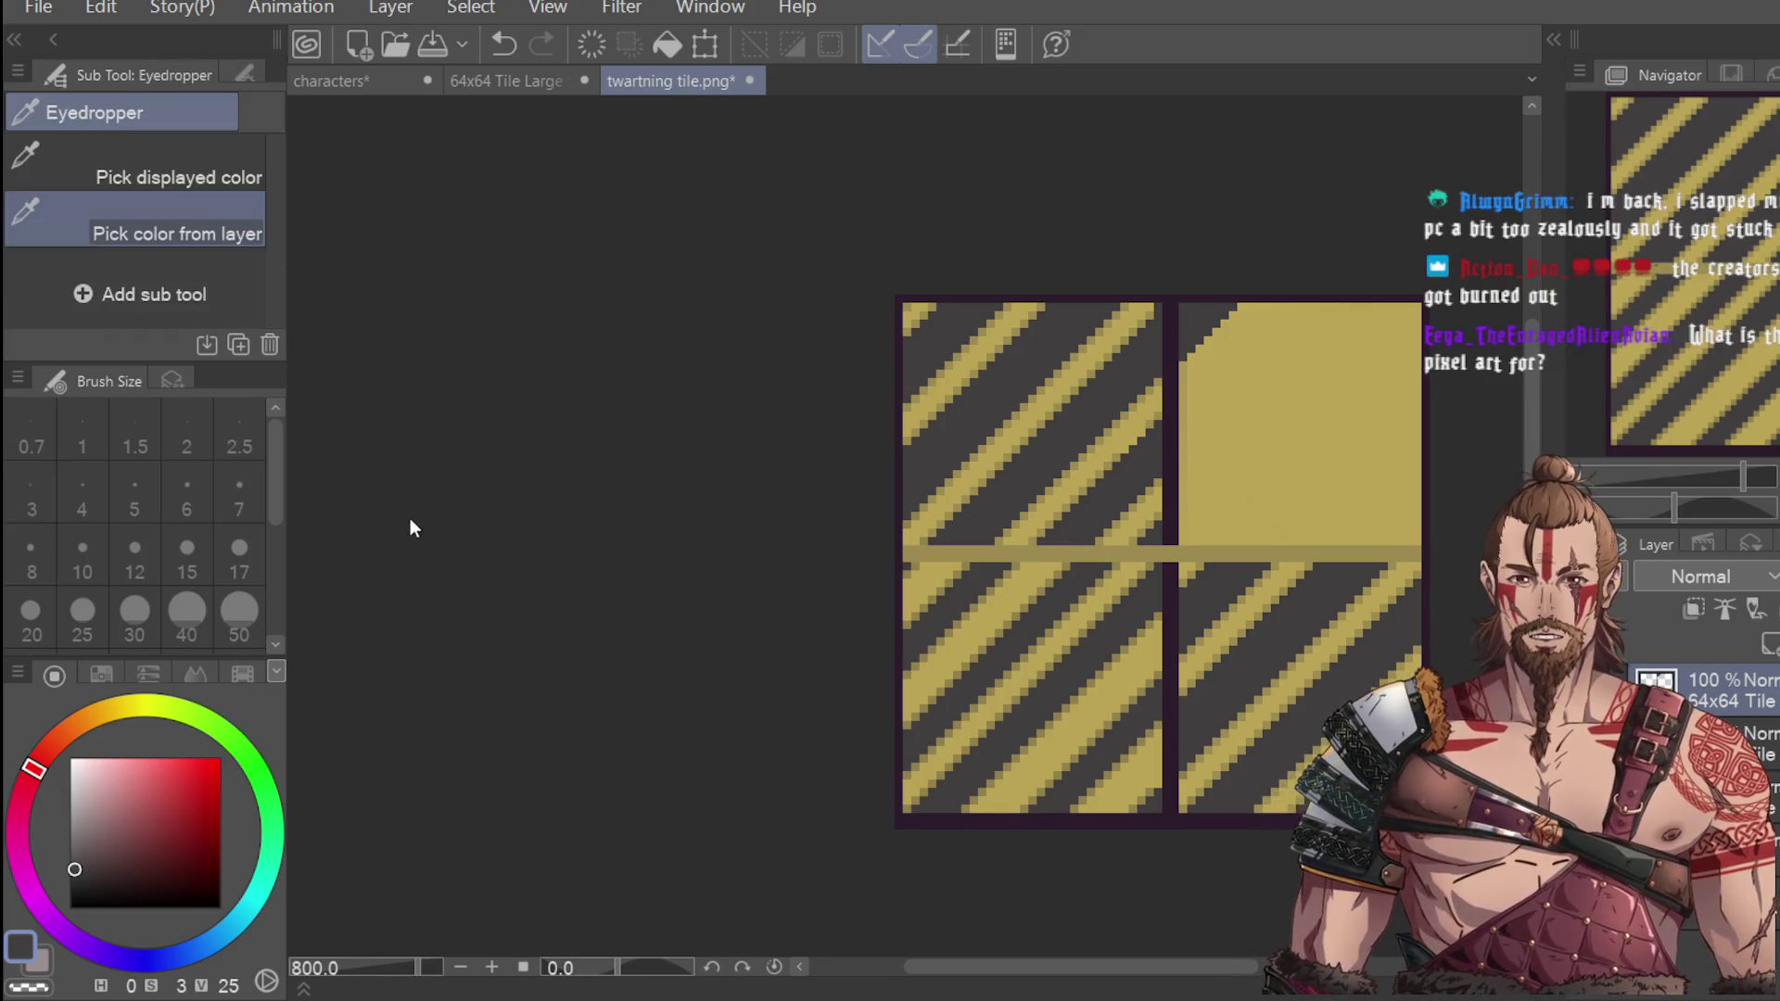
scroll(1185, 382, "up", 2)
left_click(1112, 398)
key("p")
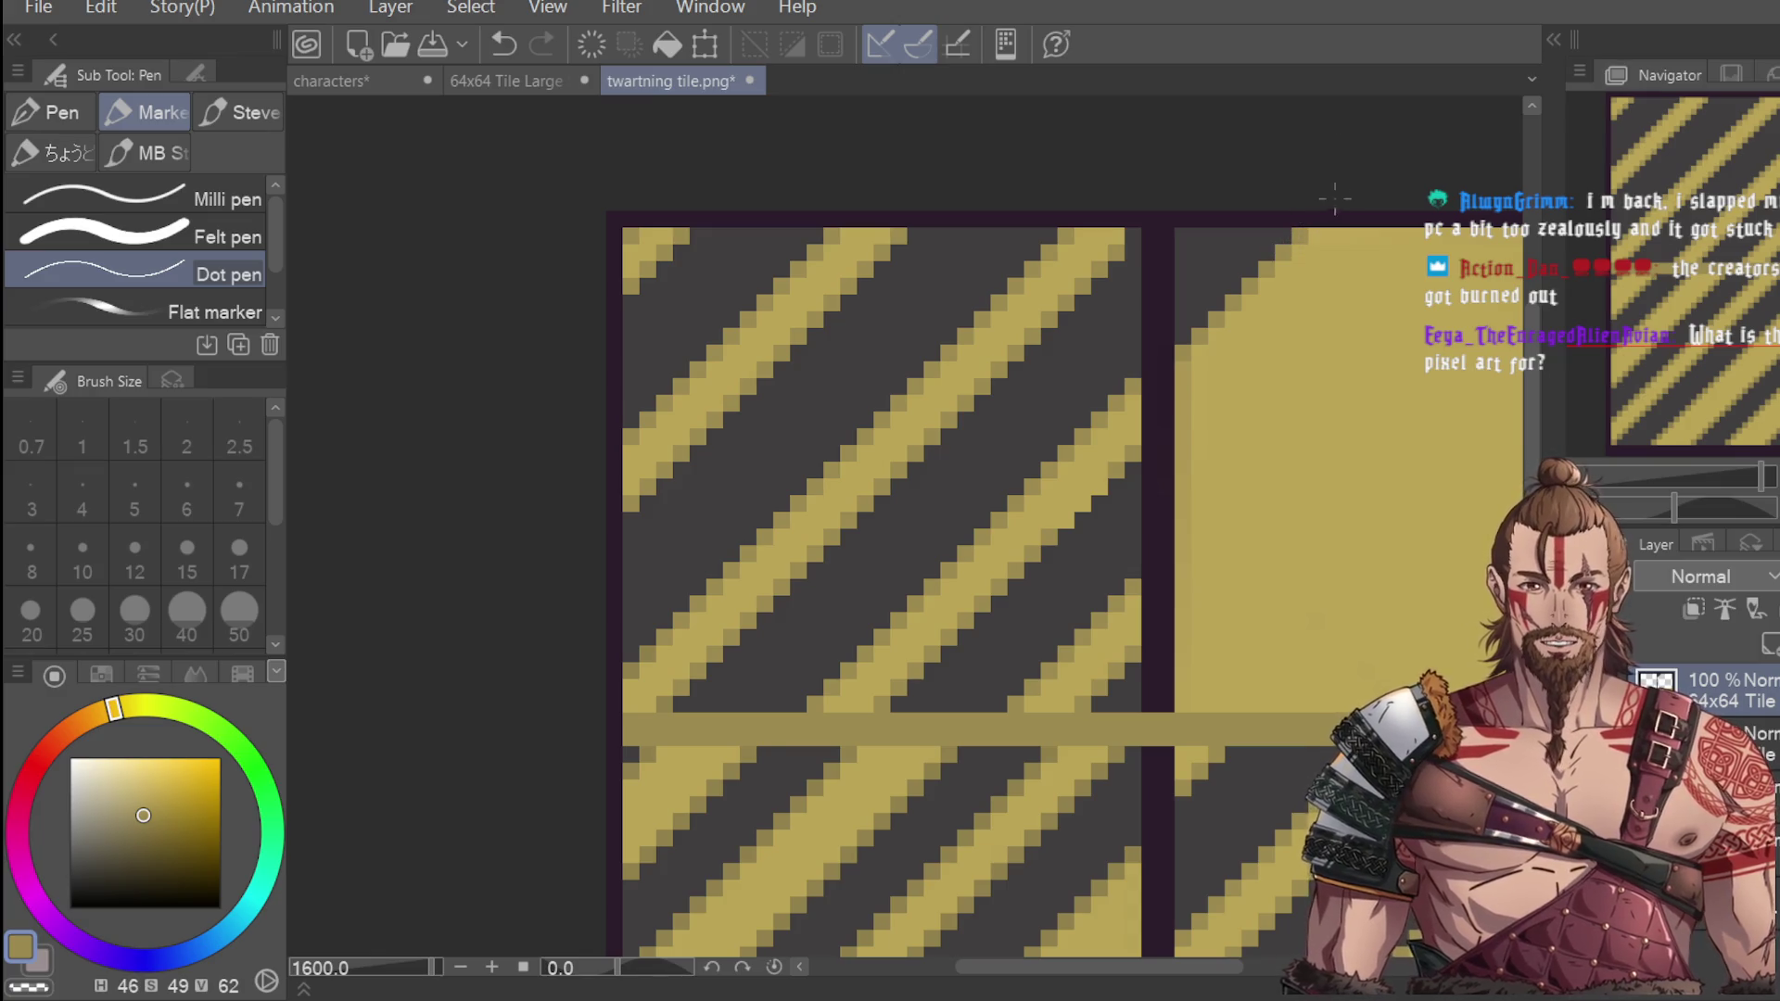
scroll(1336, 237, "down", 2)
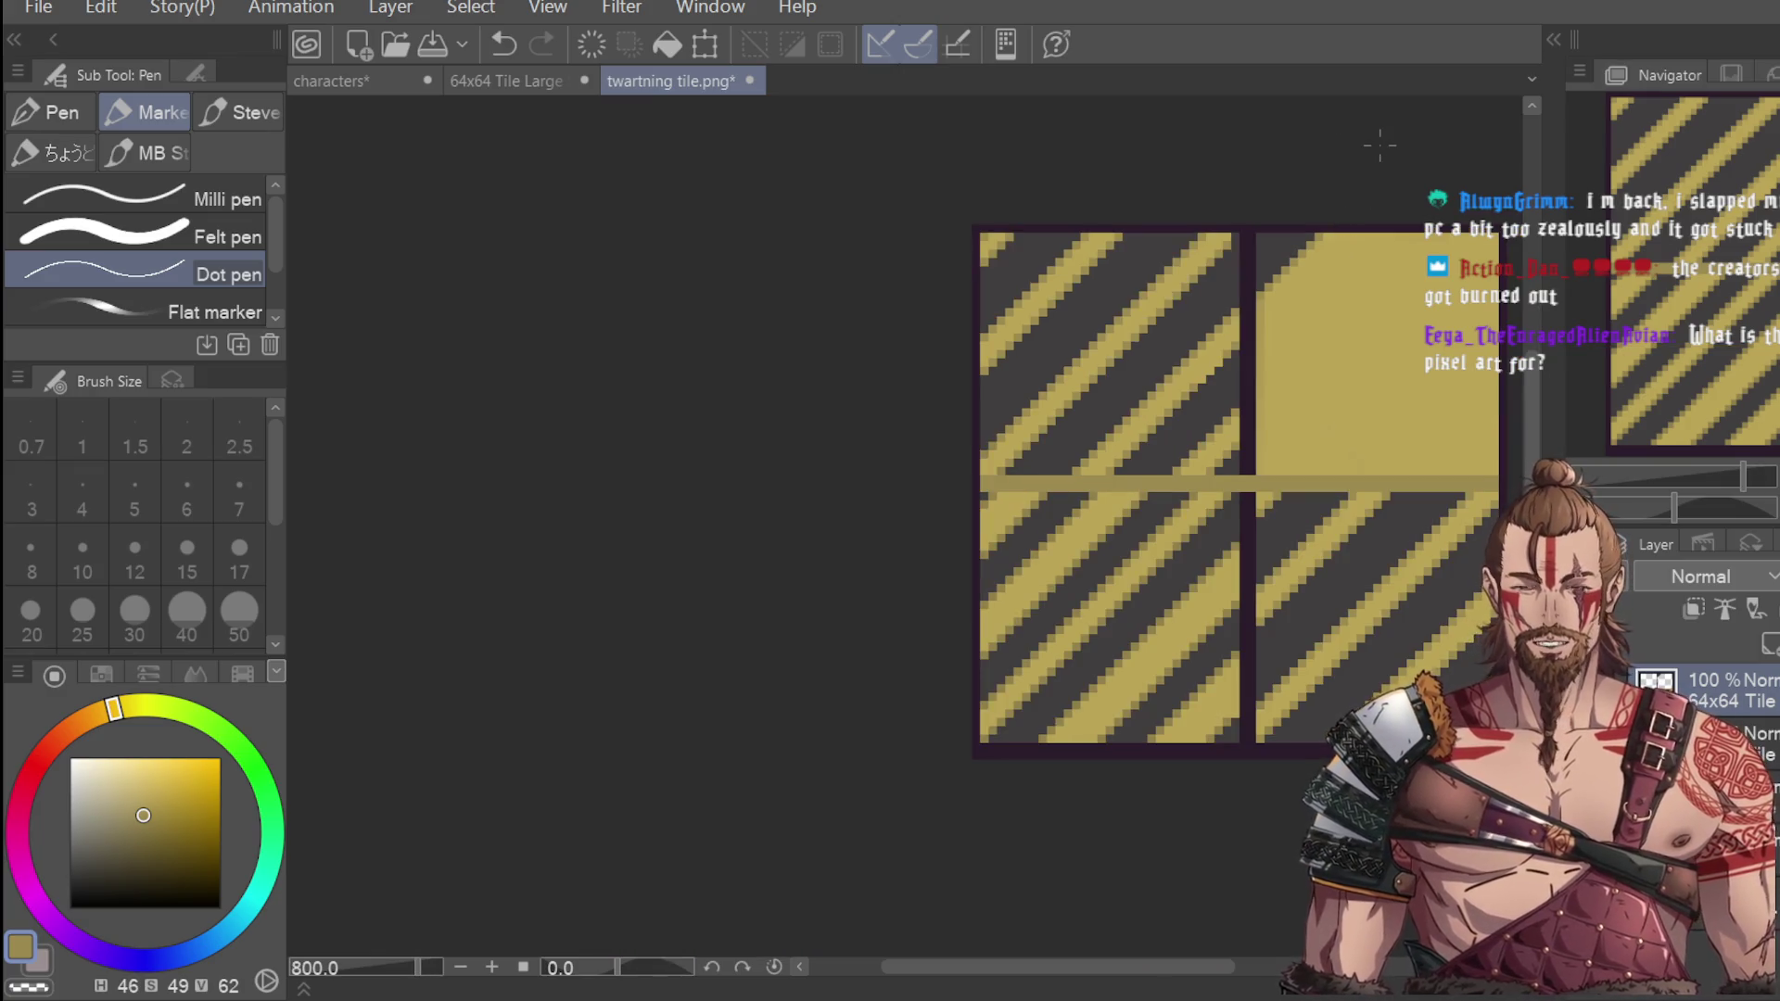
scroll(1248, 198, "up", 4)
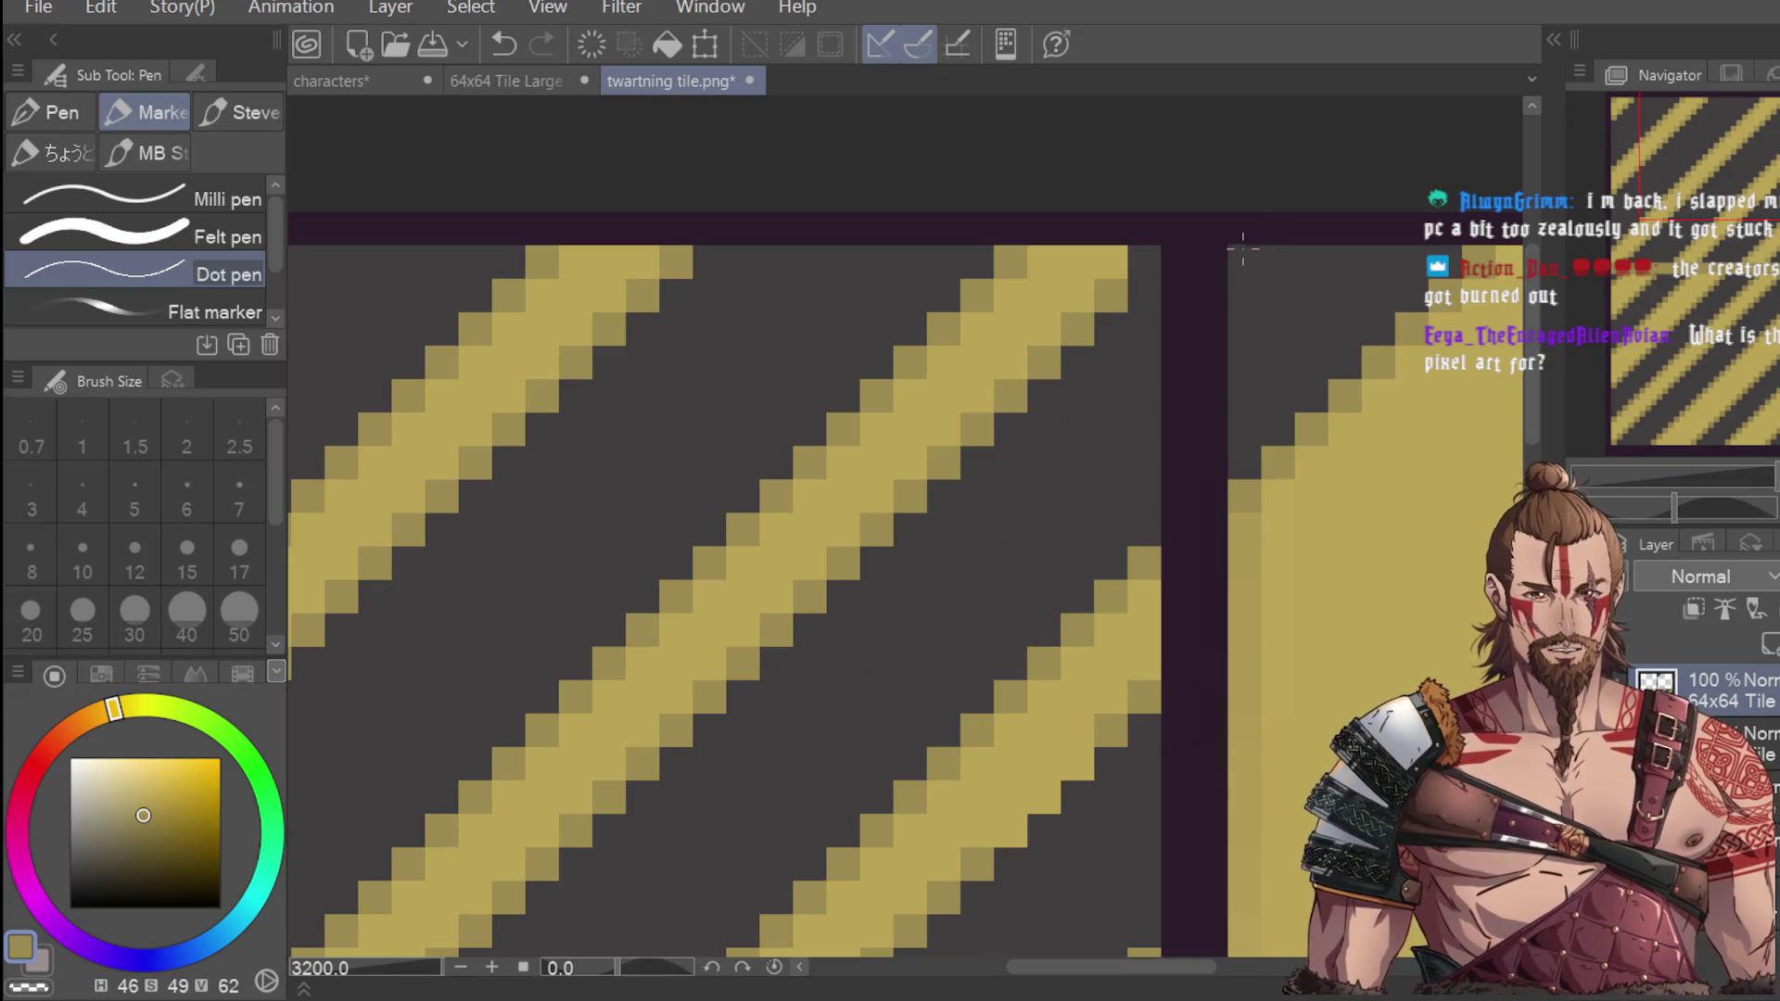
scroll(1368, 225, "down", 6)
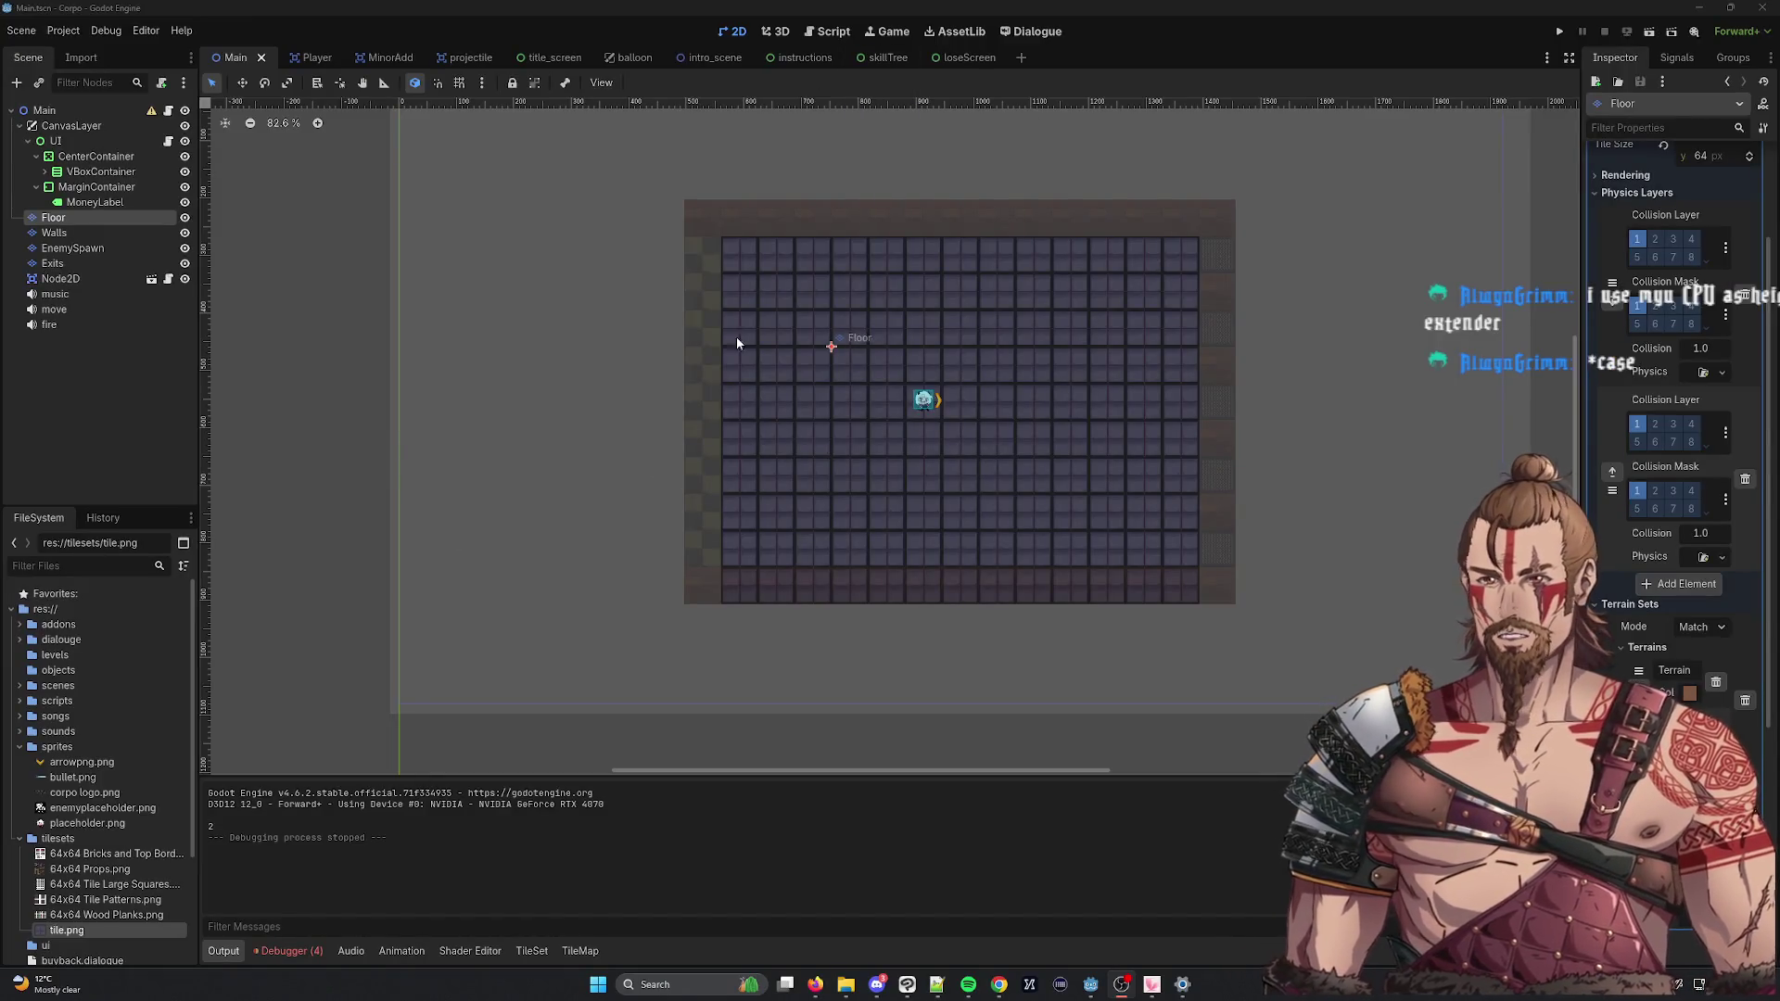
left_click(1673, 32)
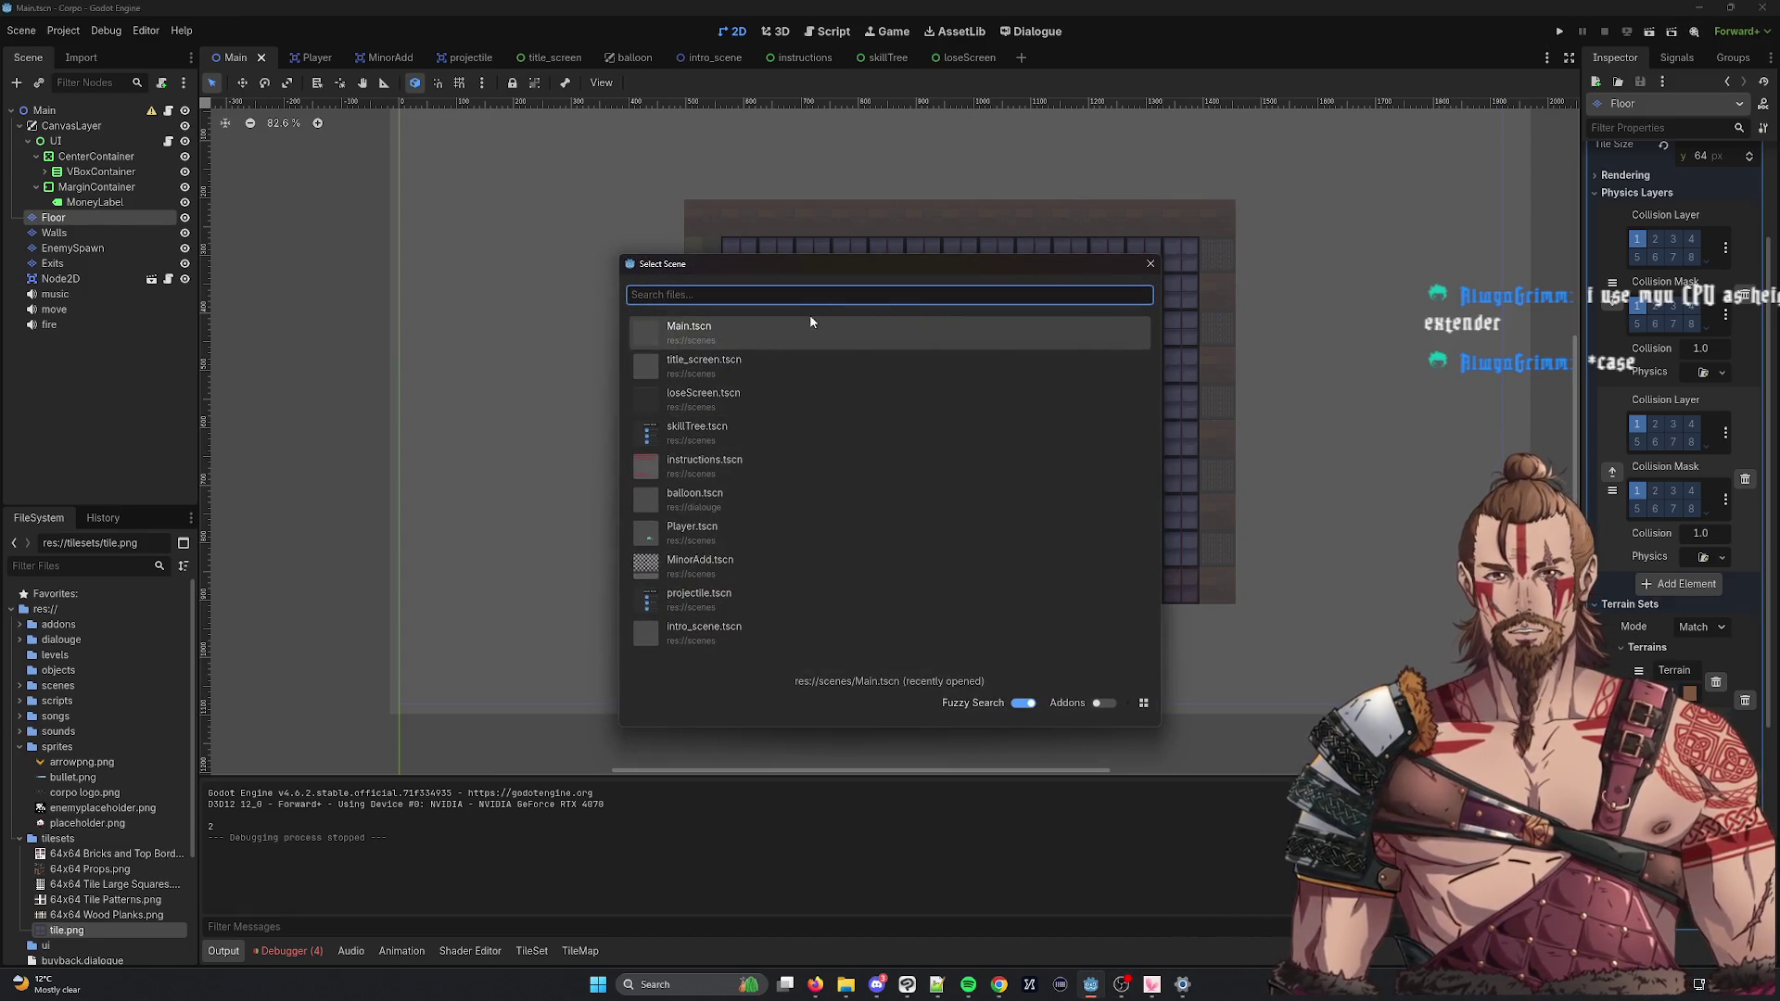
double_click(806, 330)
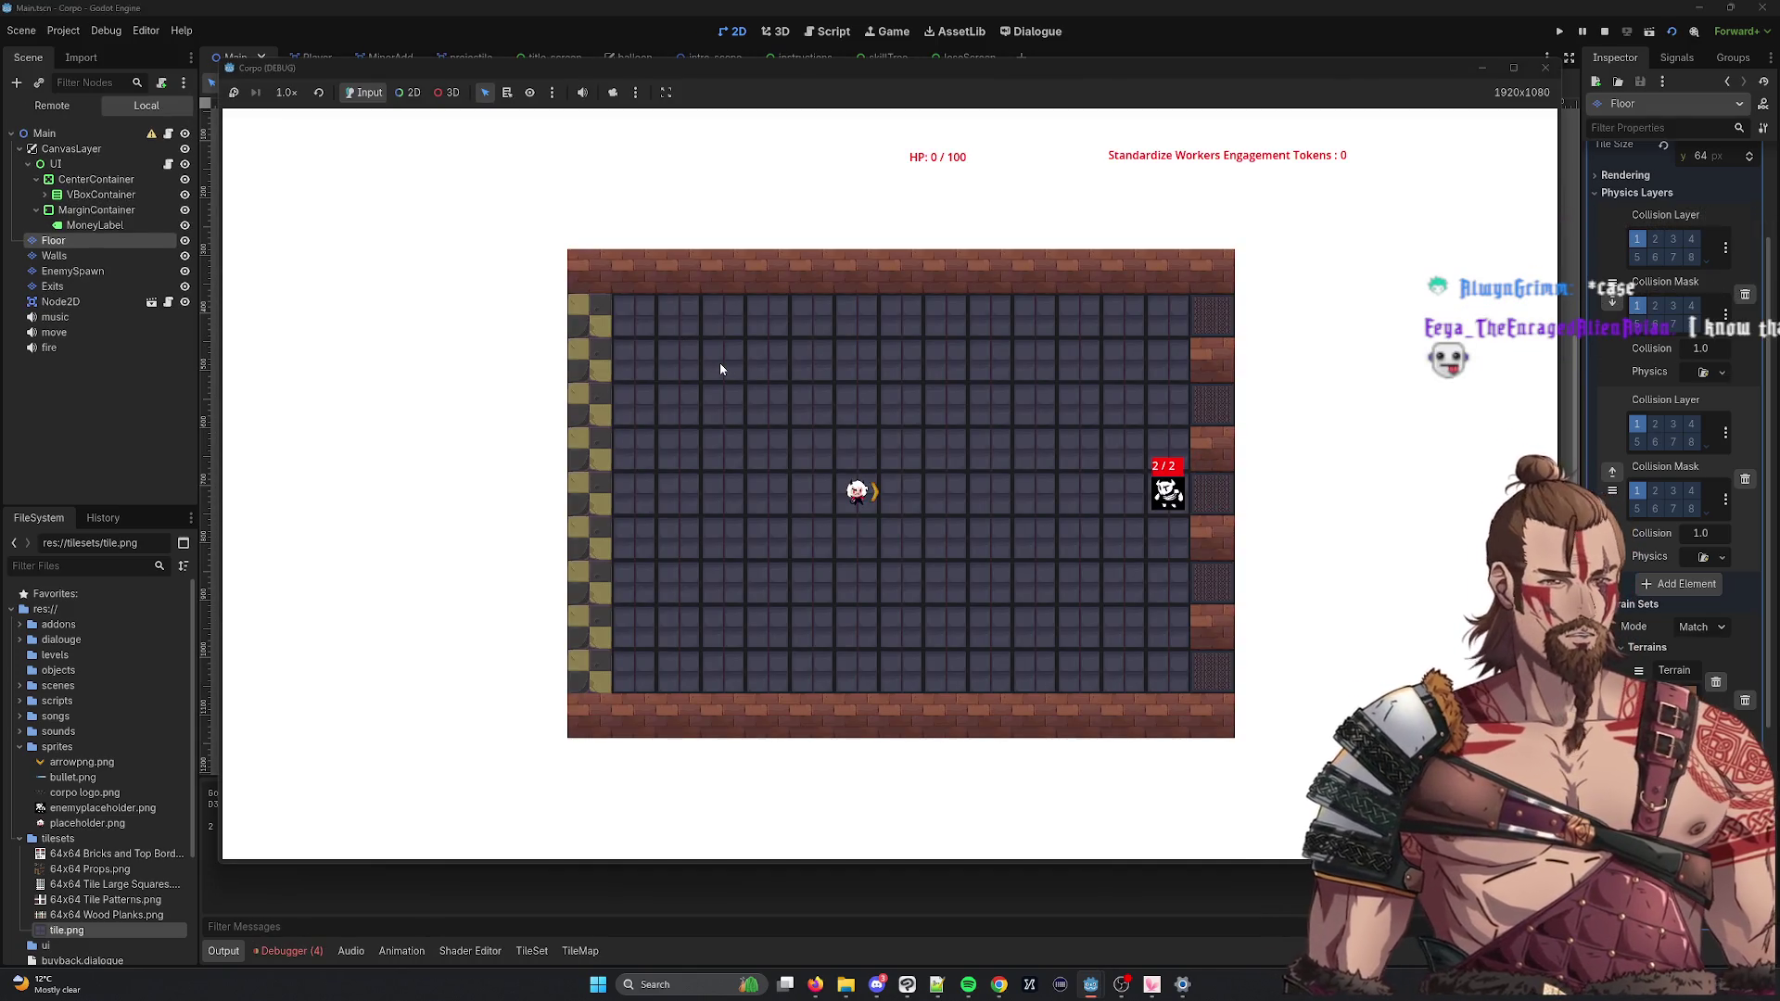
key("w")
key("d")
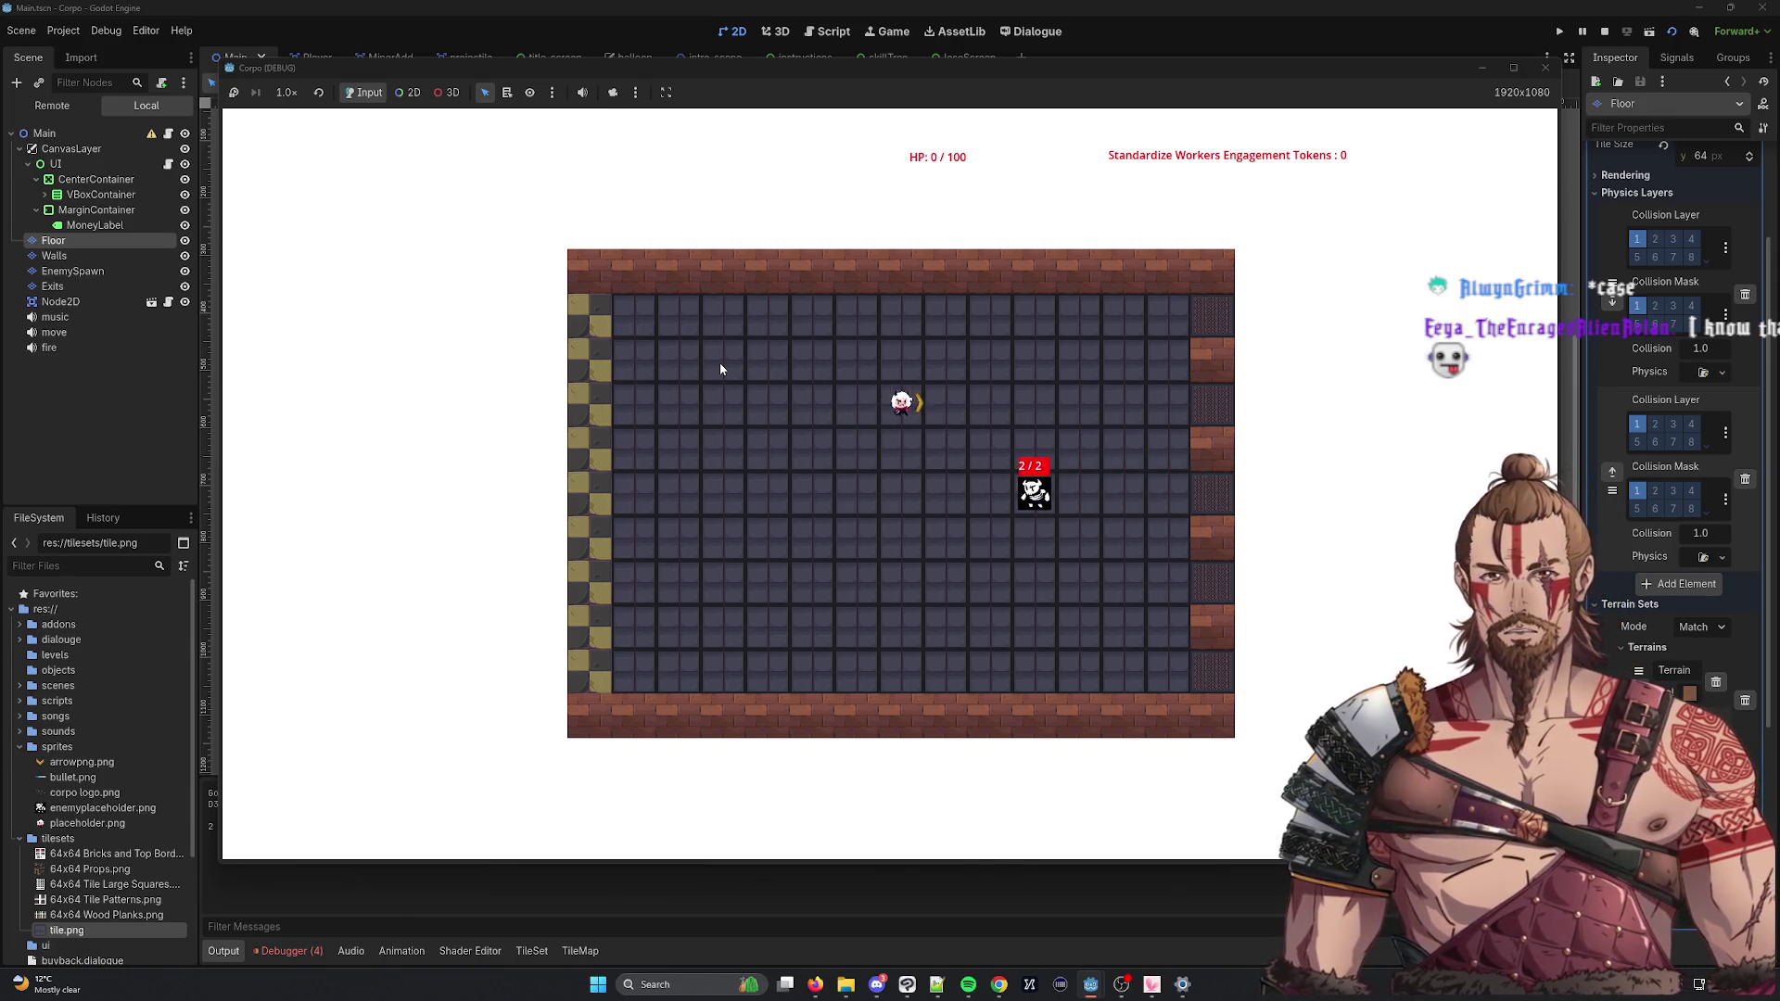
key("s")
key("a")
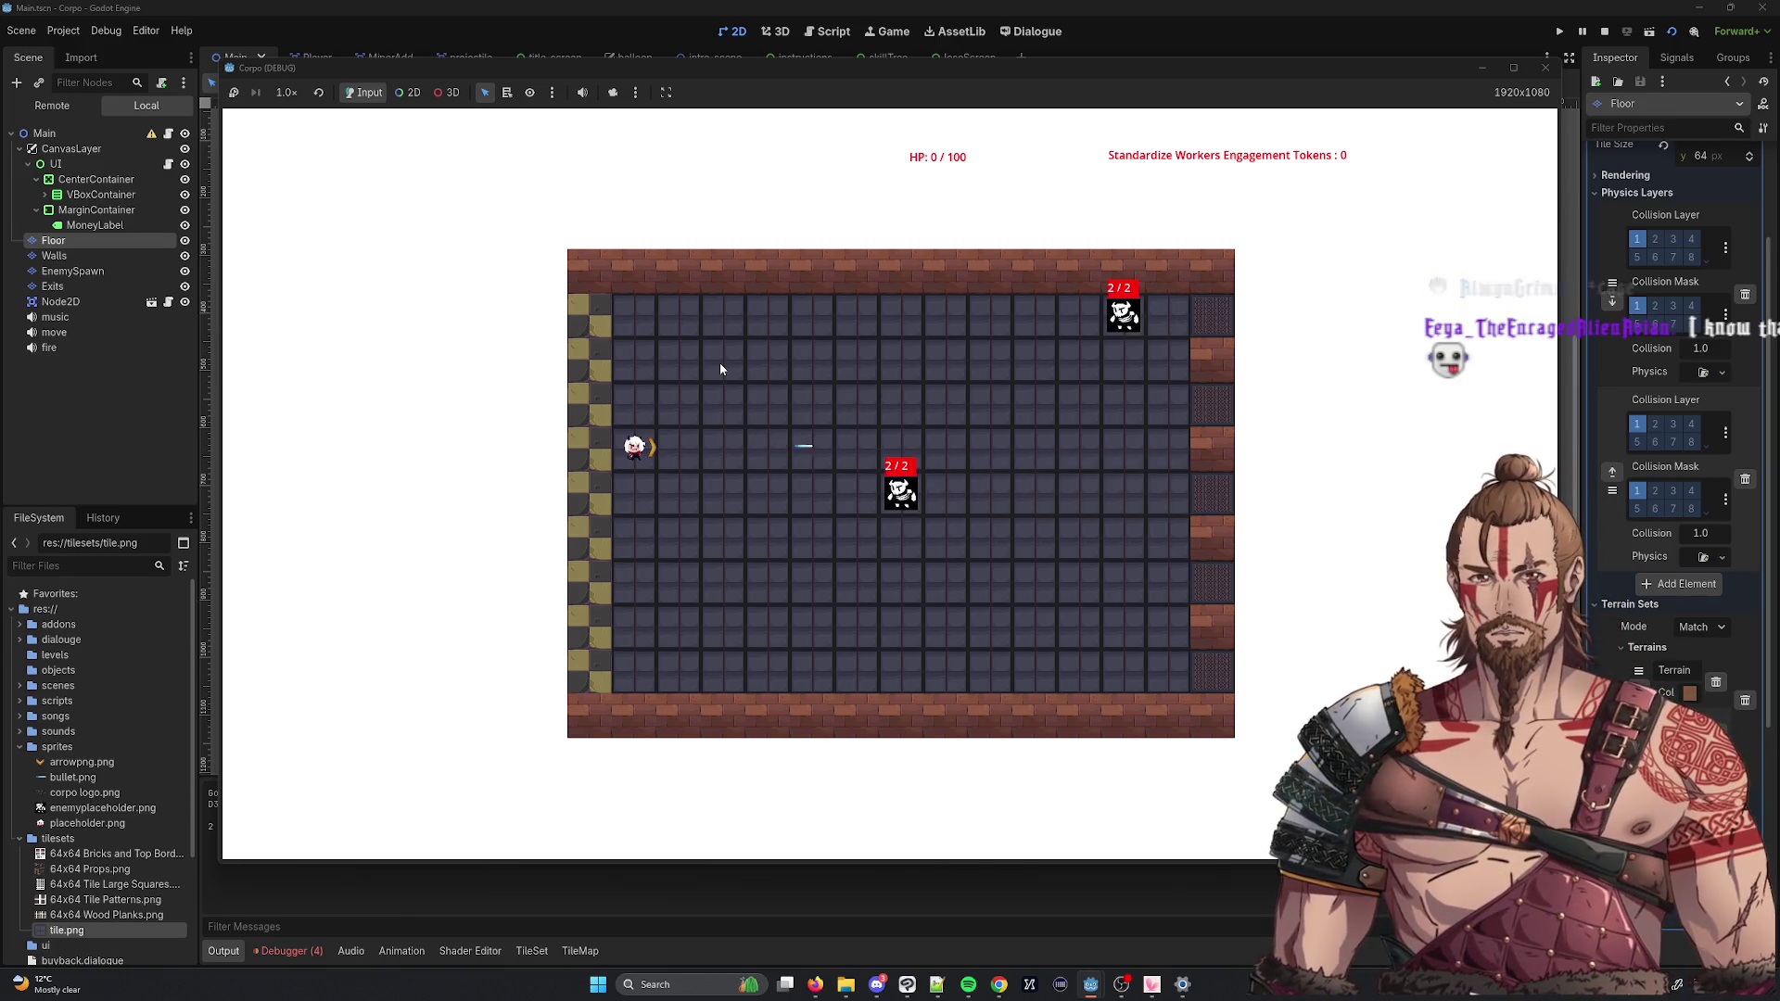
key("s")
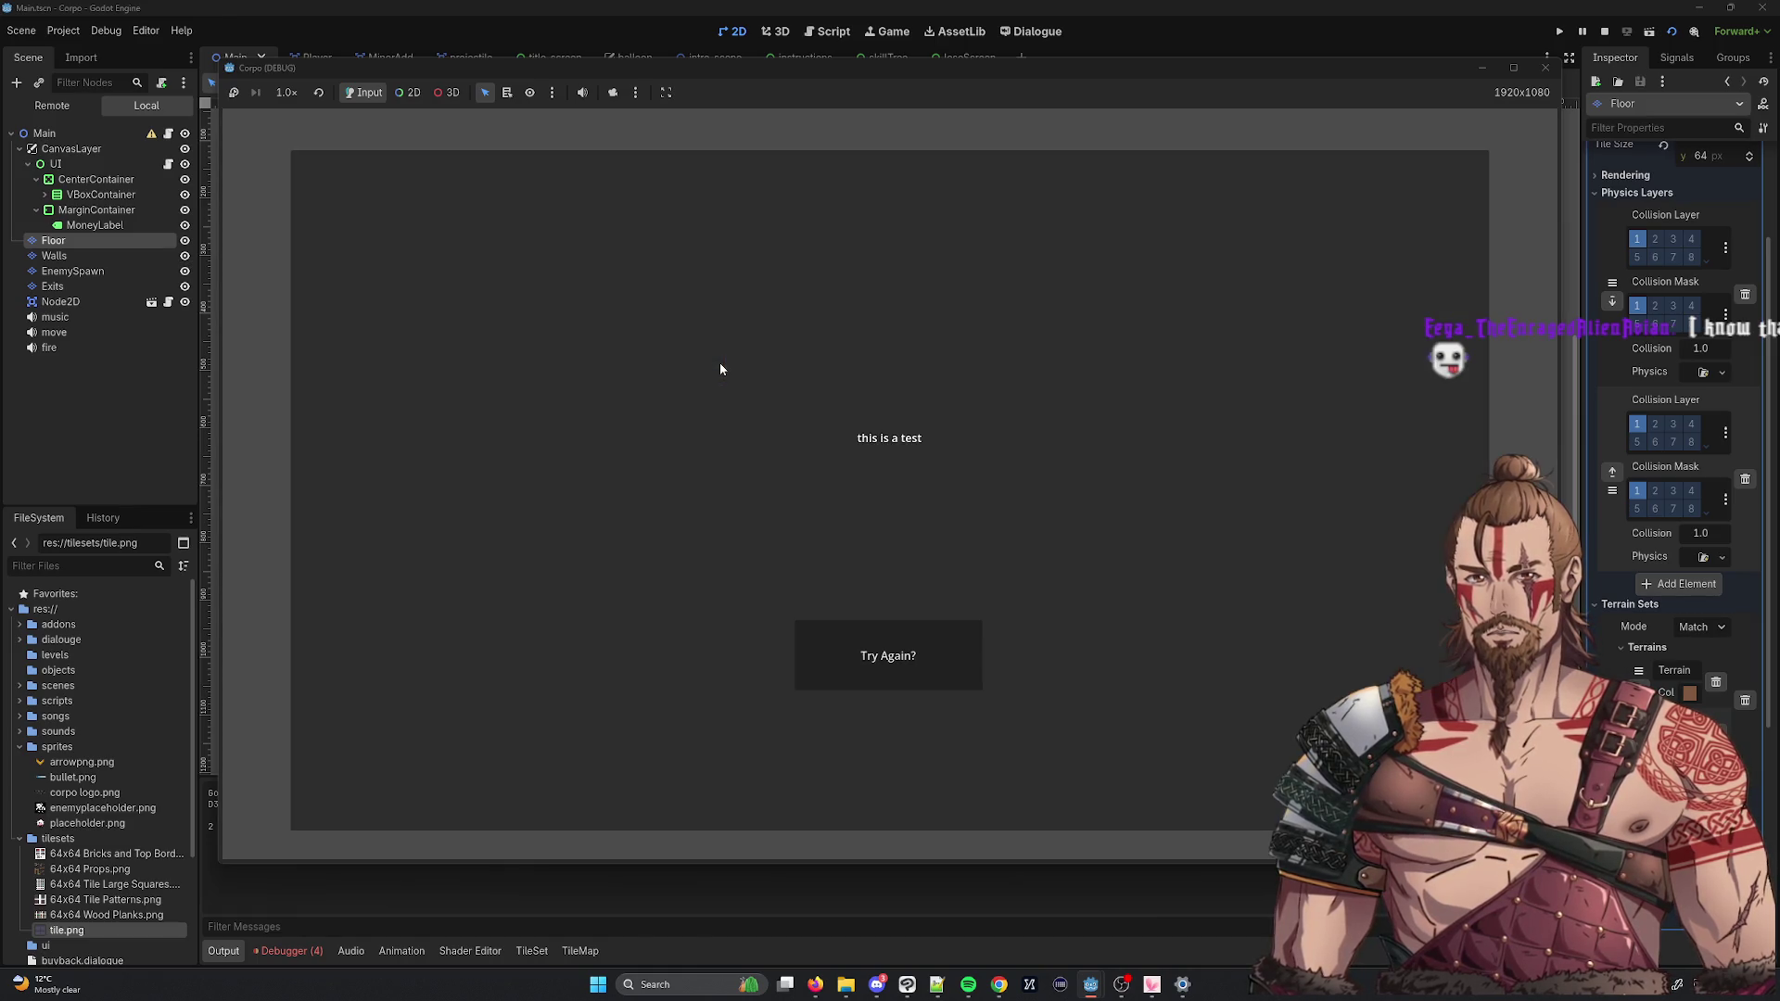
left_click(946, 666)
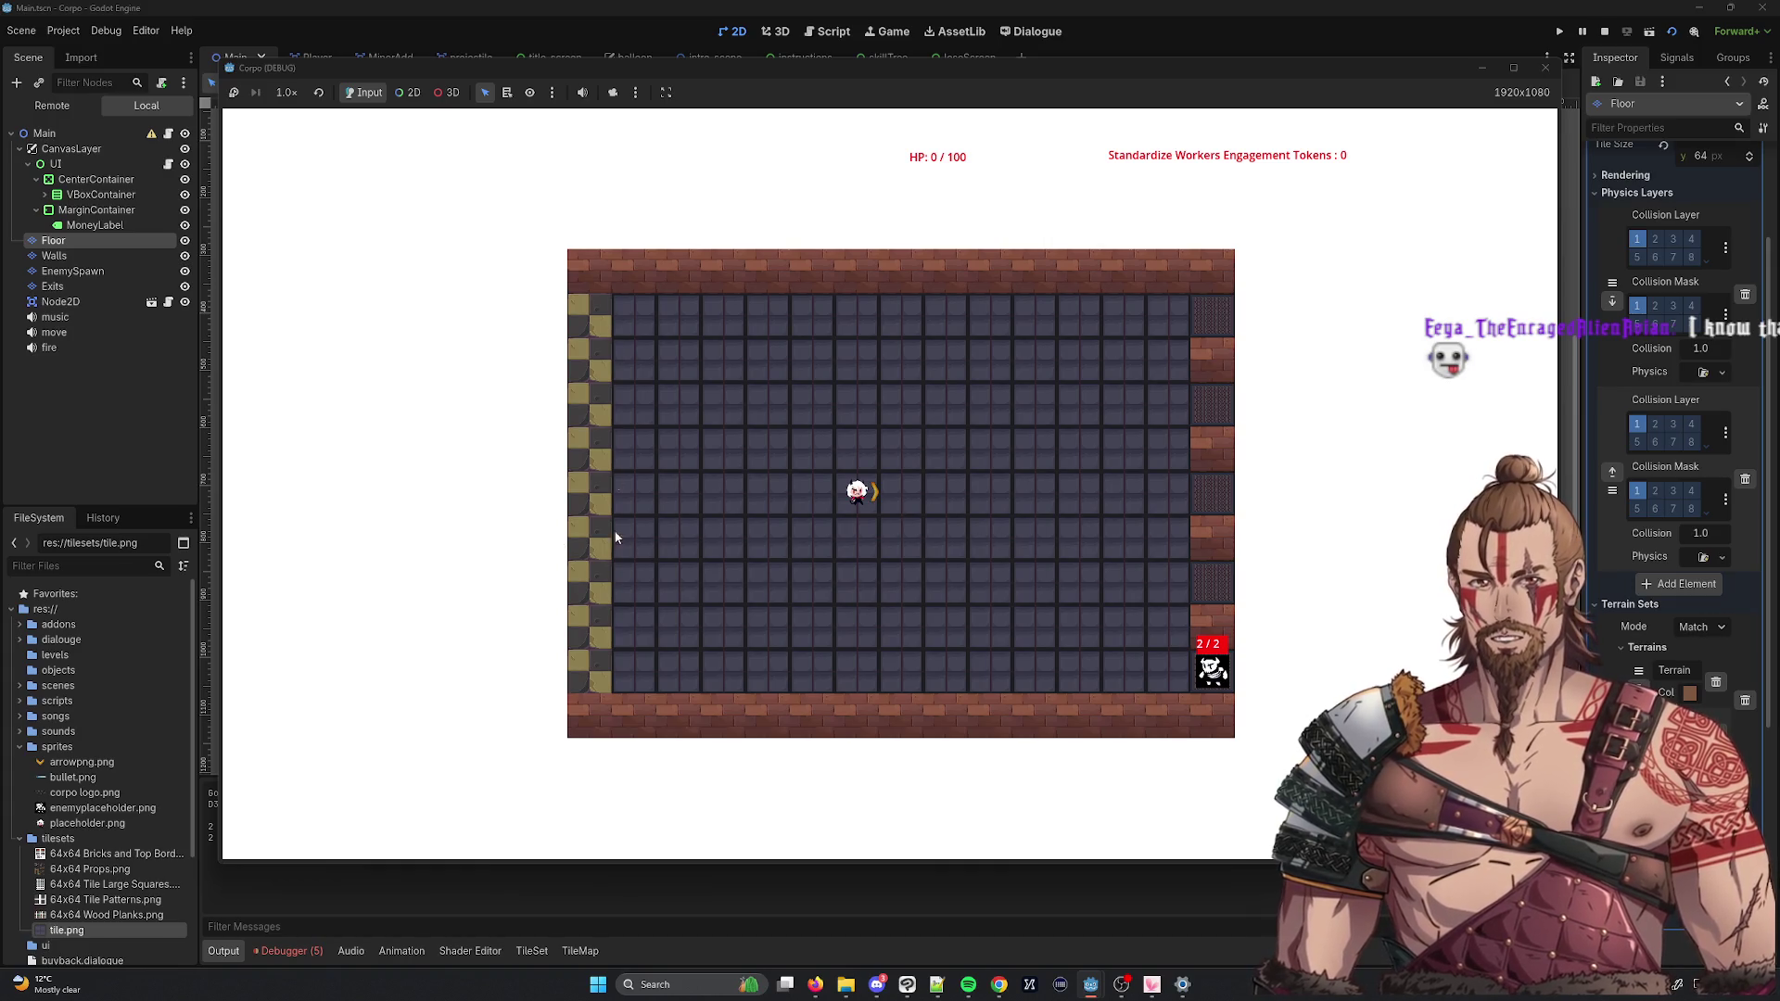
left_click(1540, 78)
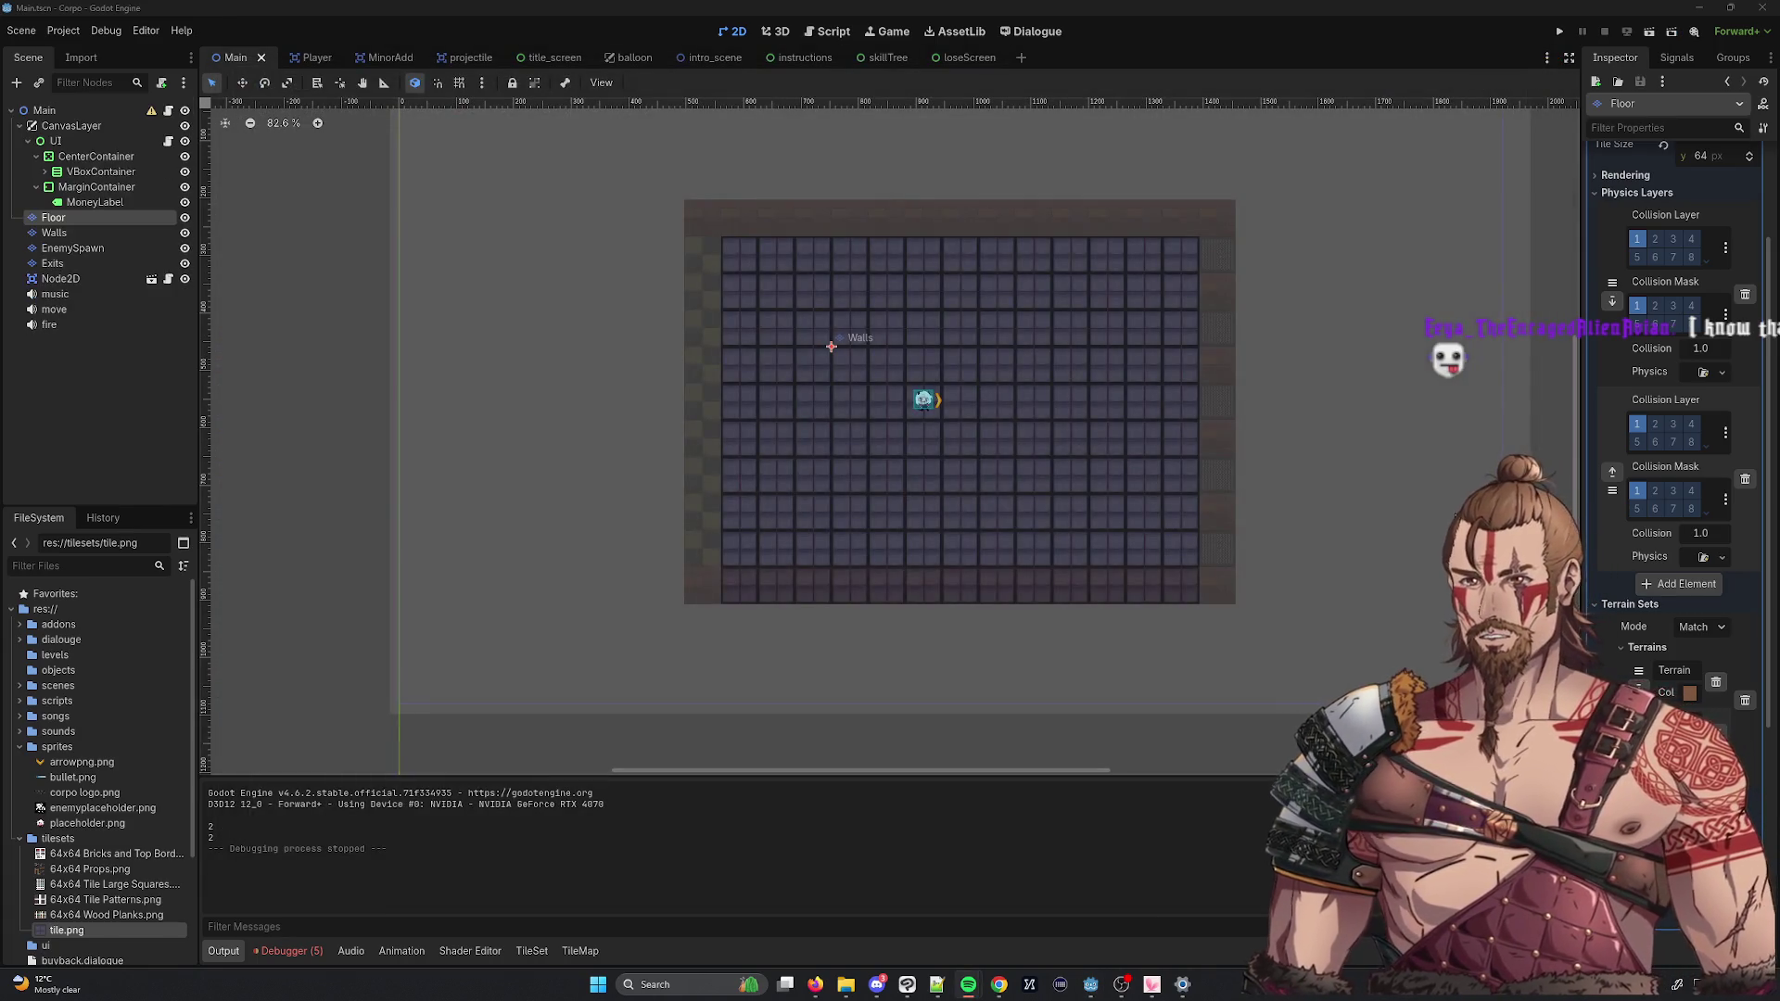
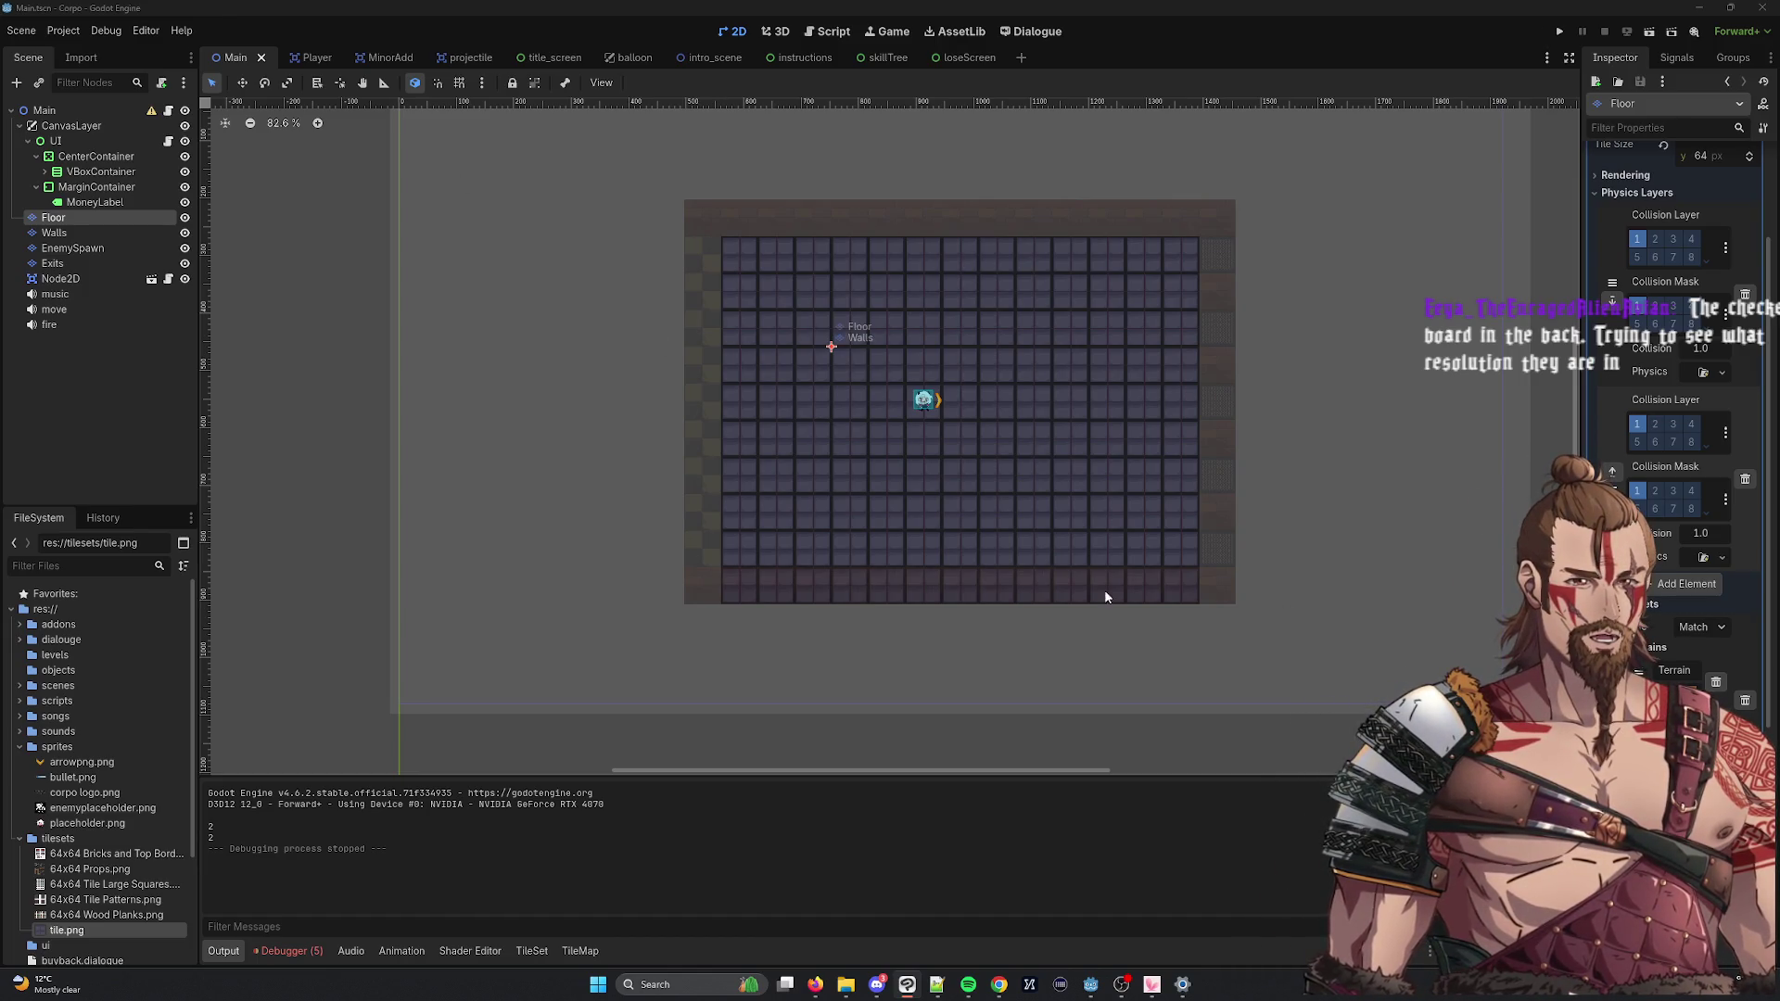
Zoom the Godot 2D viewport in on the floor tilemap.
scroll(708, 339, "up", 4)
scroll(708, 346, "up", 8)
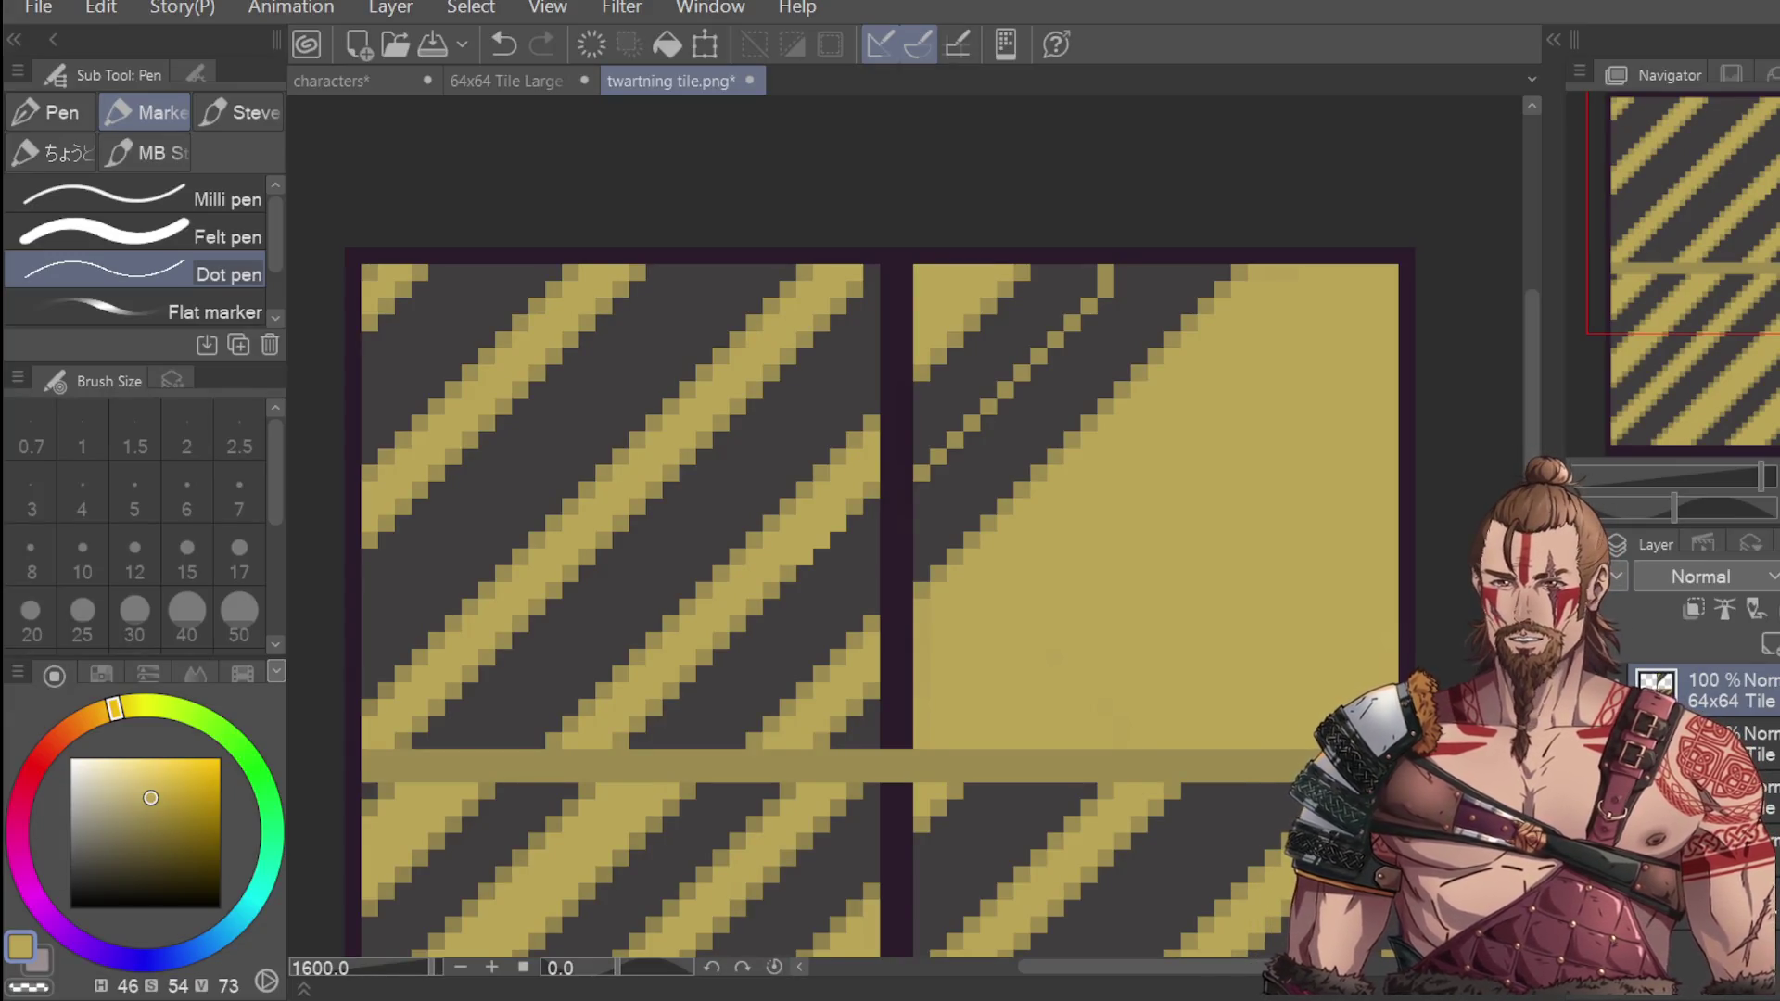
Paint yellow pixels along the staircase stripe in the top-right tile.
scroll(1131, 451, "down", 2)
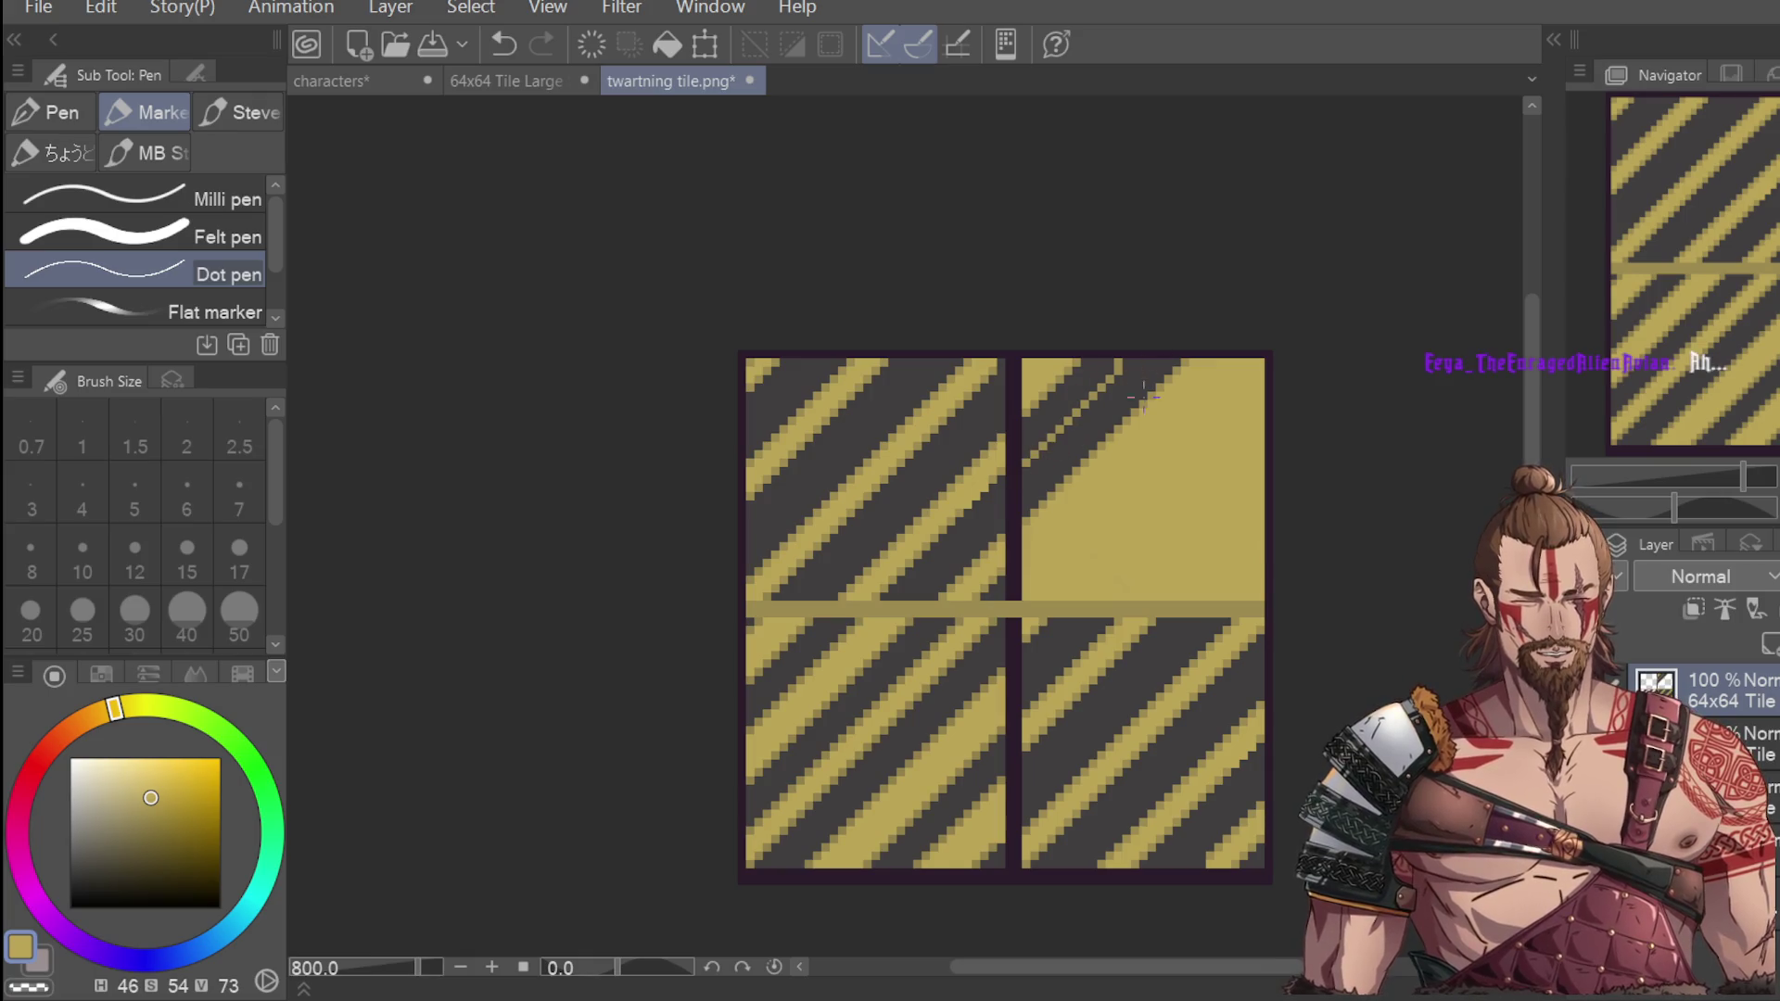
scroll(1069, 456, "up", 3)
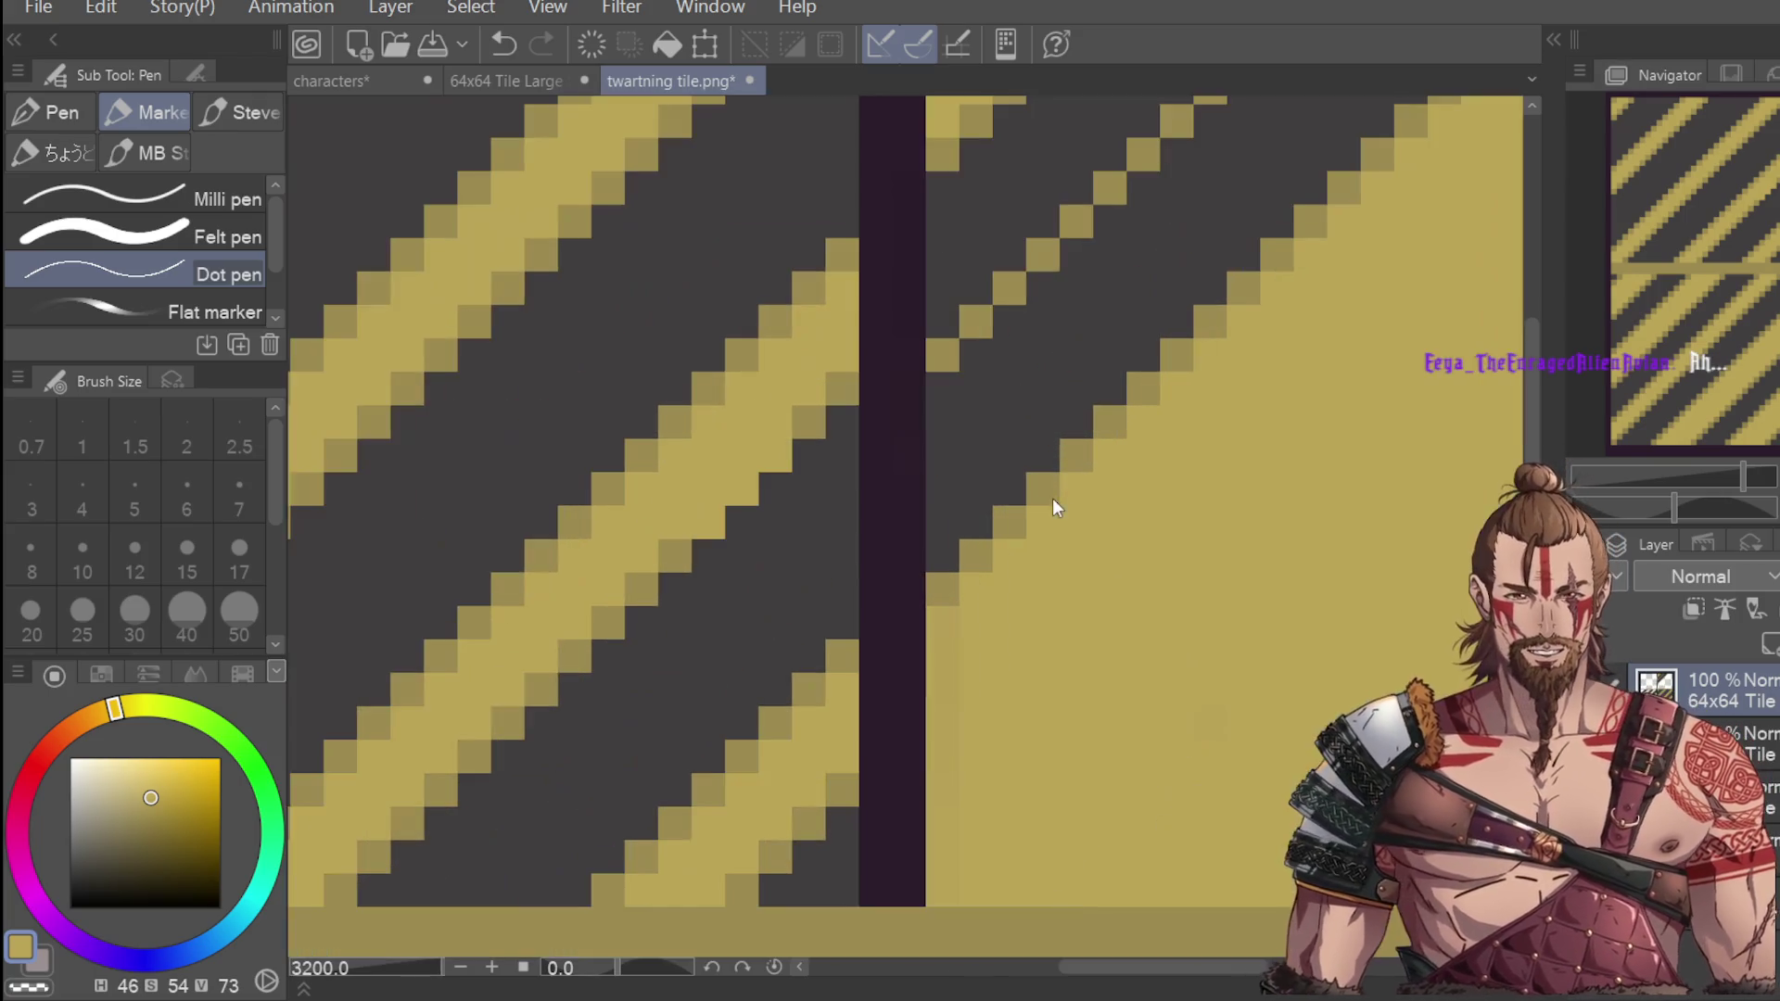
scroll(1053, 504, "down", 1)
mouse_move(997, 364)
left_mouse_down()
mouse_move(1012, 436)
mouse_move(1042, 343)
mouse_move(1029, 413)
left_mouse_up()
left_click(1096, 286)
mouse_move(1105, 329)
left_mouse_down()
mouse_move(1154, 251)
mouse_move(1069, 313)
mouse_move(1214, 167)
mouse_move(1205, 151)
mouse_move(1284, 148)
mouse_move(1193, 218)
mouse_move(1075, 371)
mouse_move(1296, 148)
mouse_move(1126, 320)
mouse_move(1138, 298)
left_mouse_up()
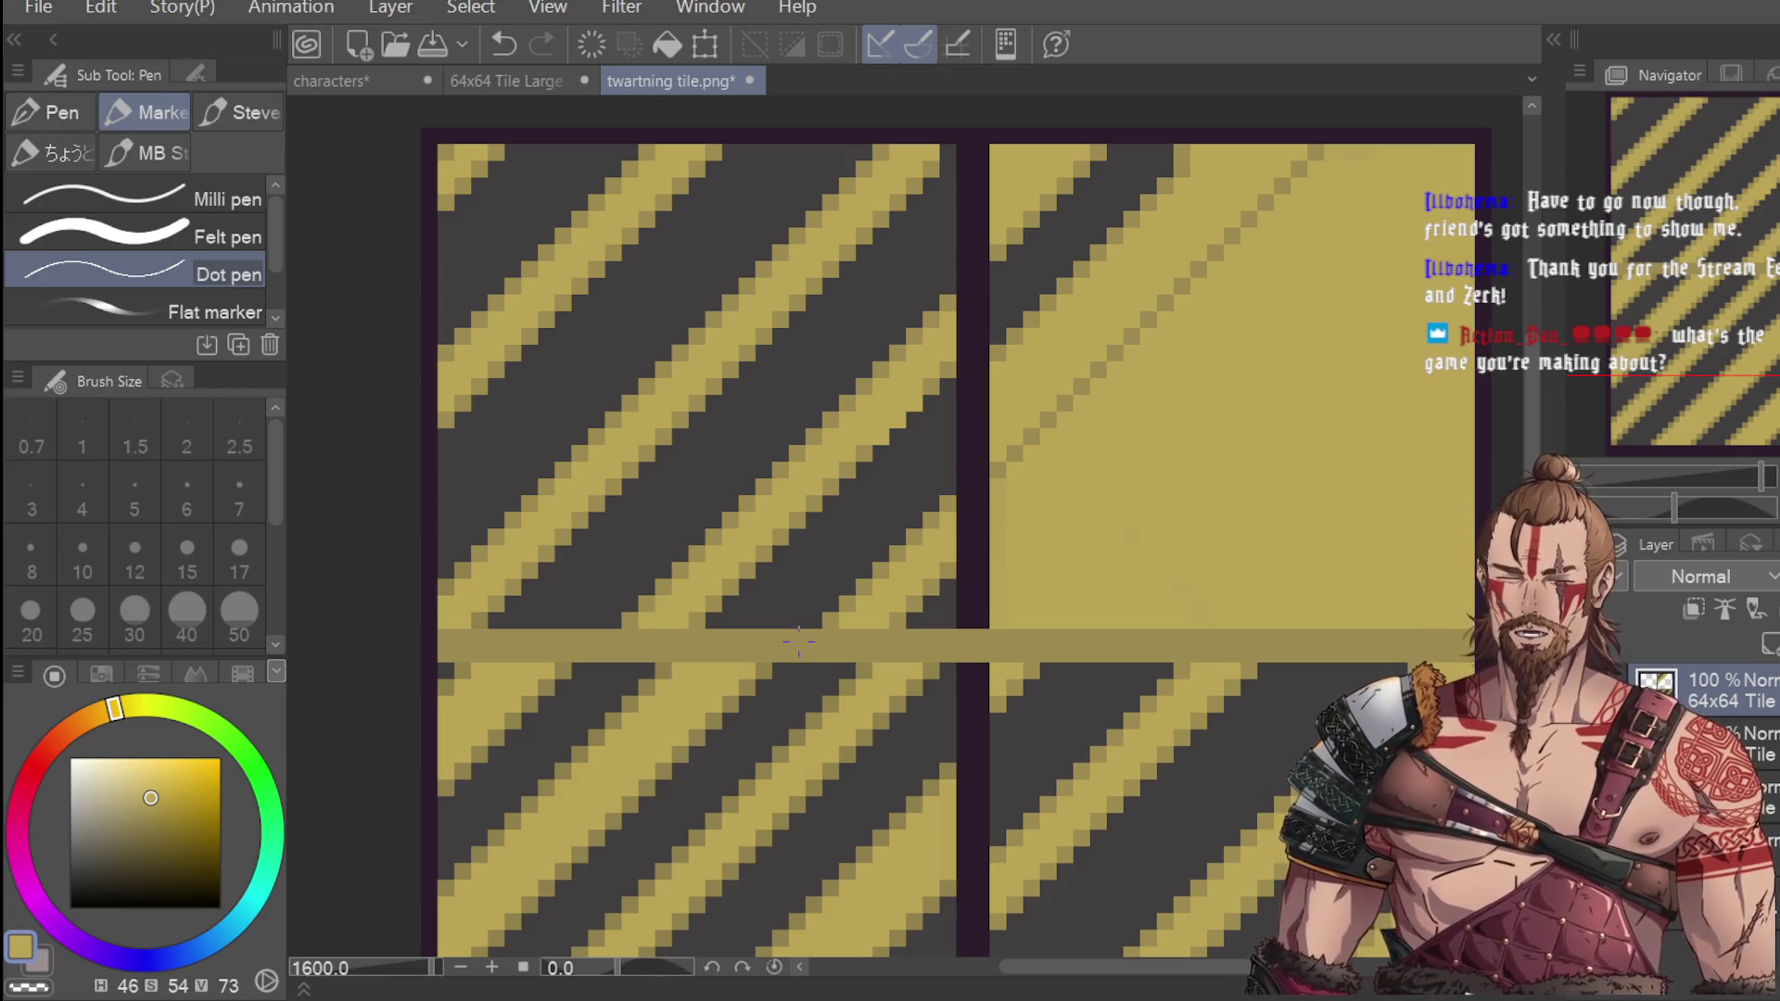
Sample the dark grey from the stripes and return to the Dot pen.
scroll(799, 640, "down", 4)
key("i")
scroll(890, 536, "up", 2)
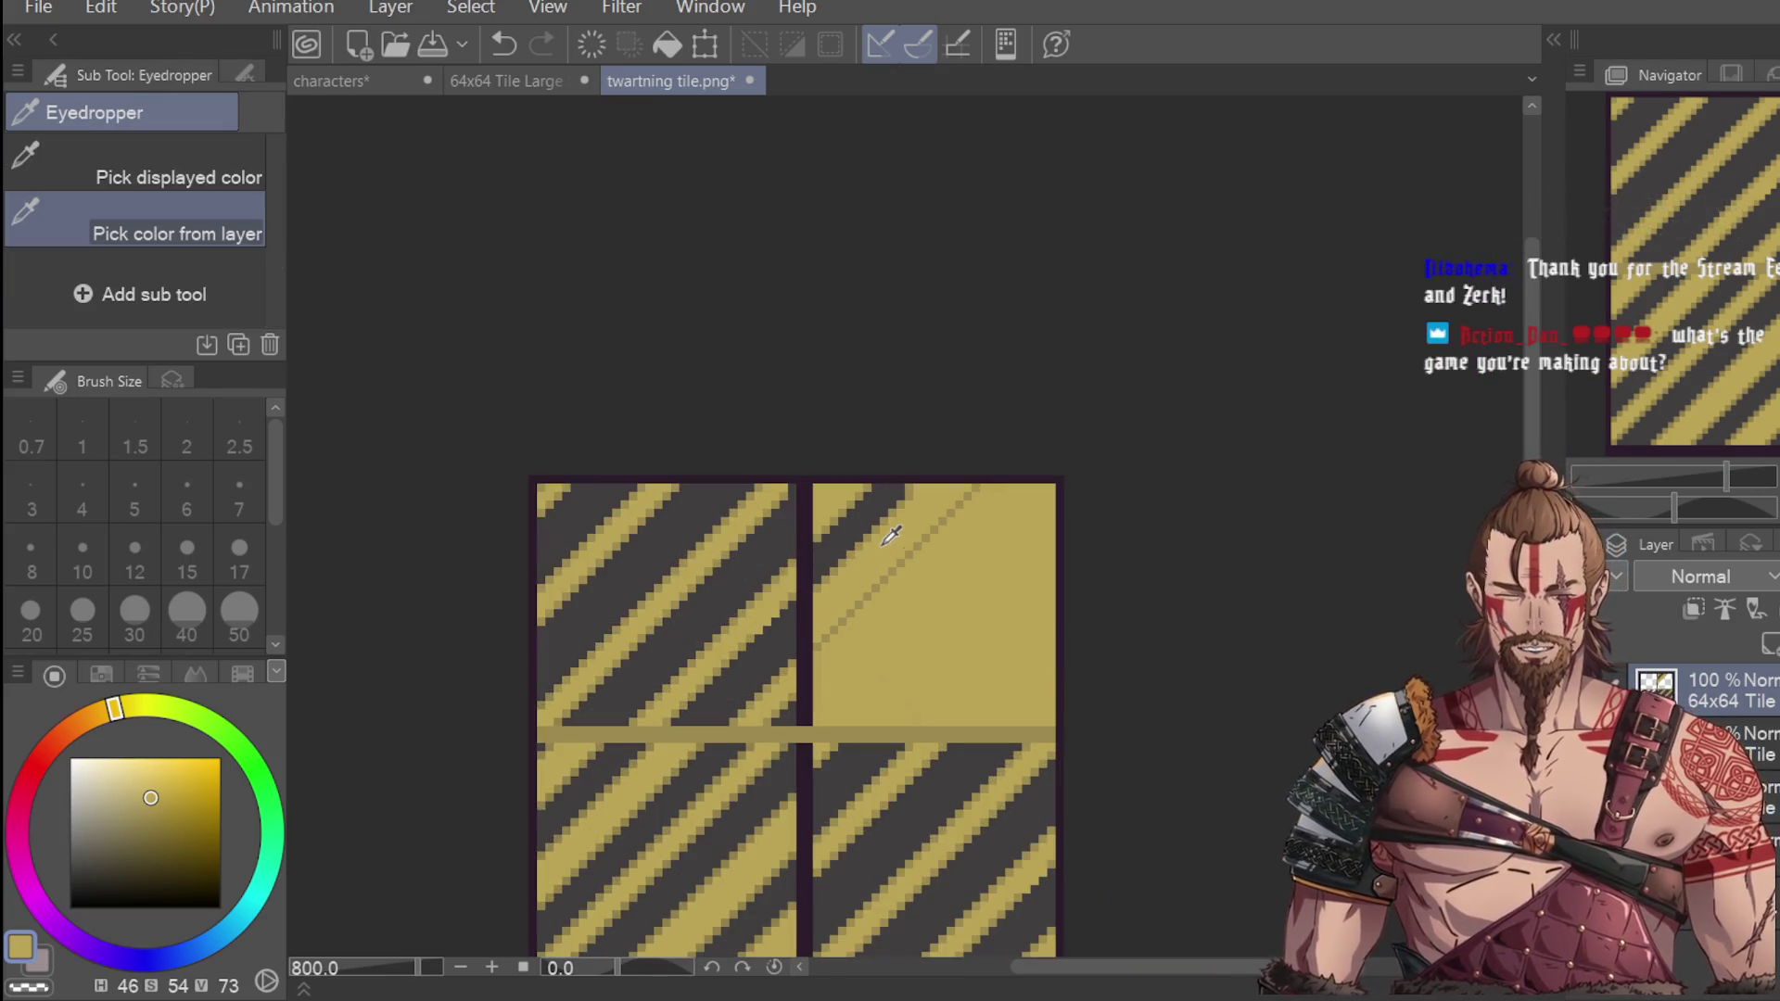
scroll(872, 551, "up", 3)
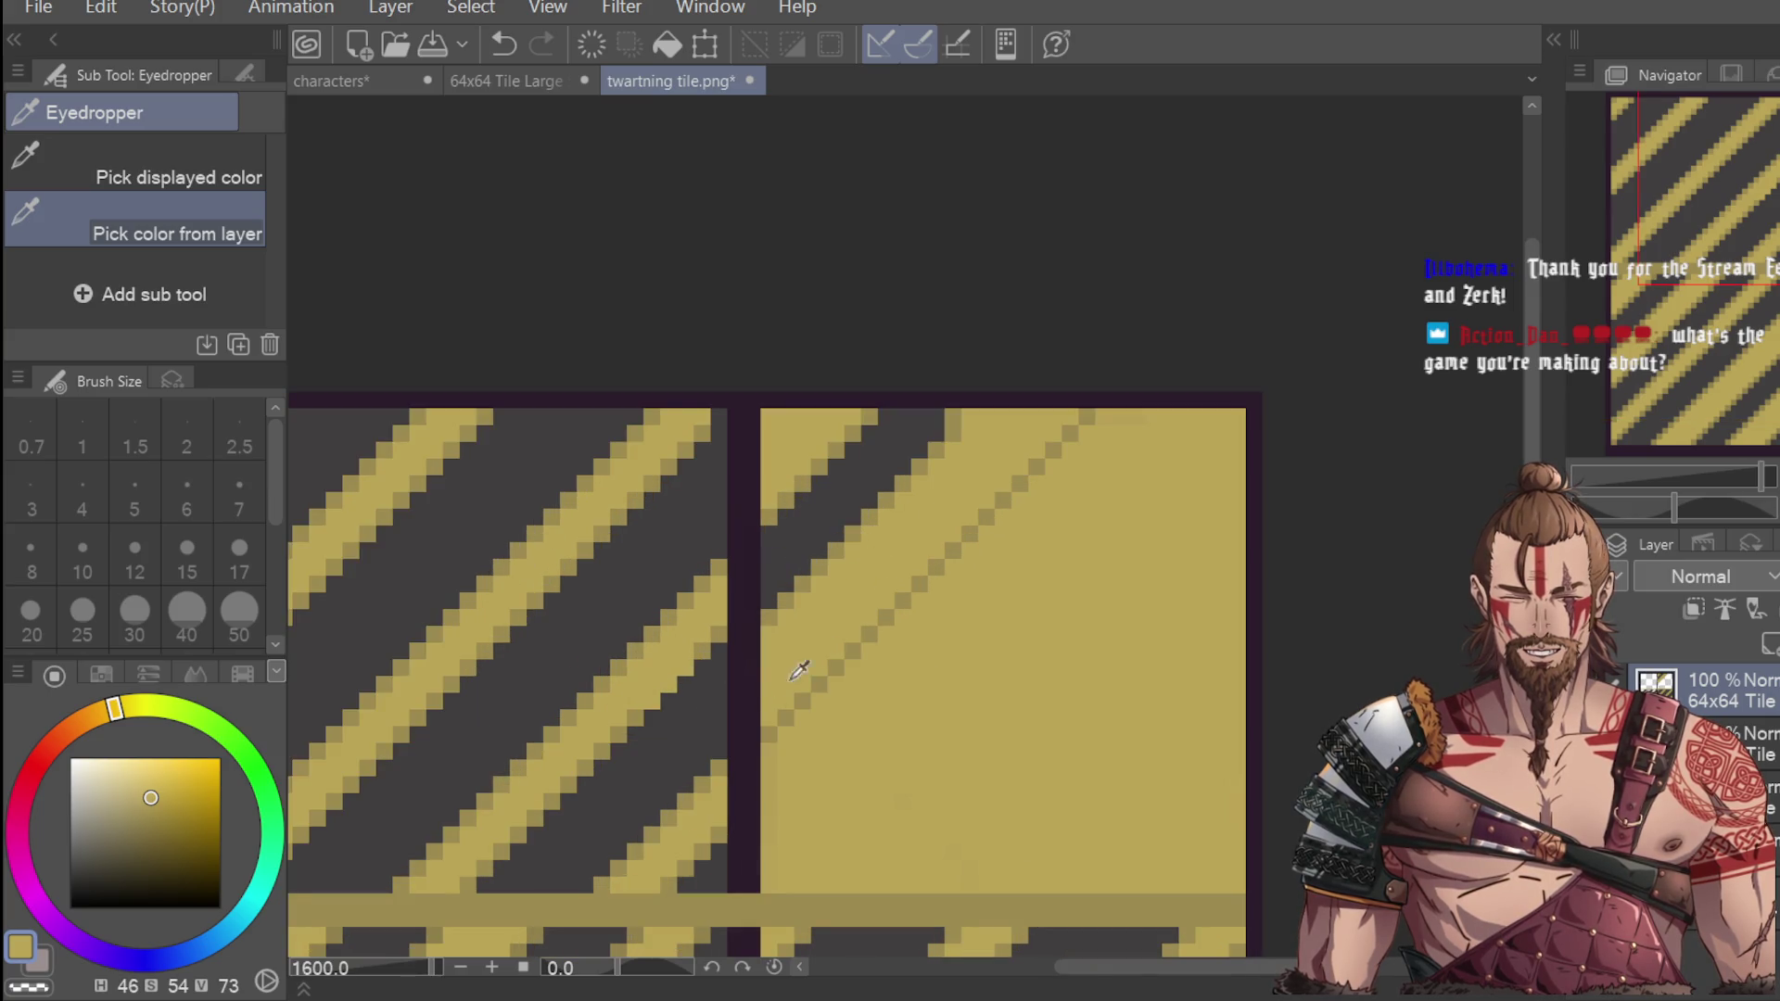
left_click(792, 548)
key("p")
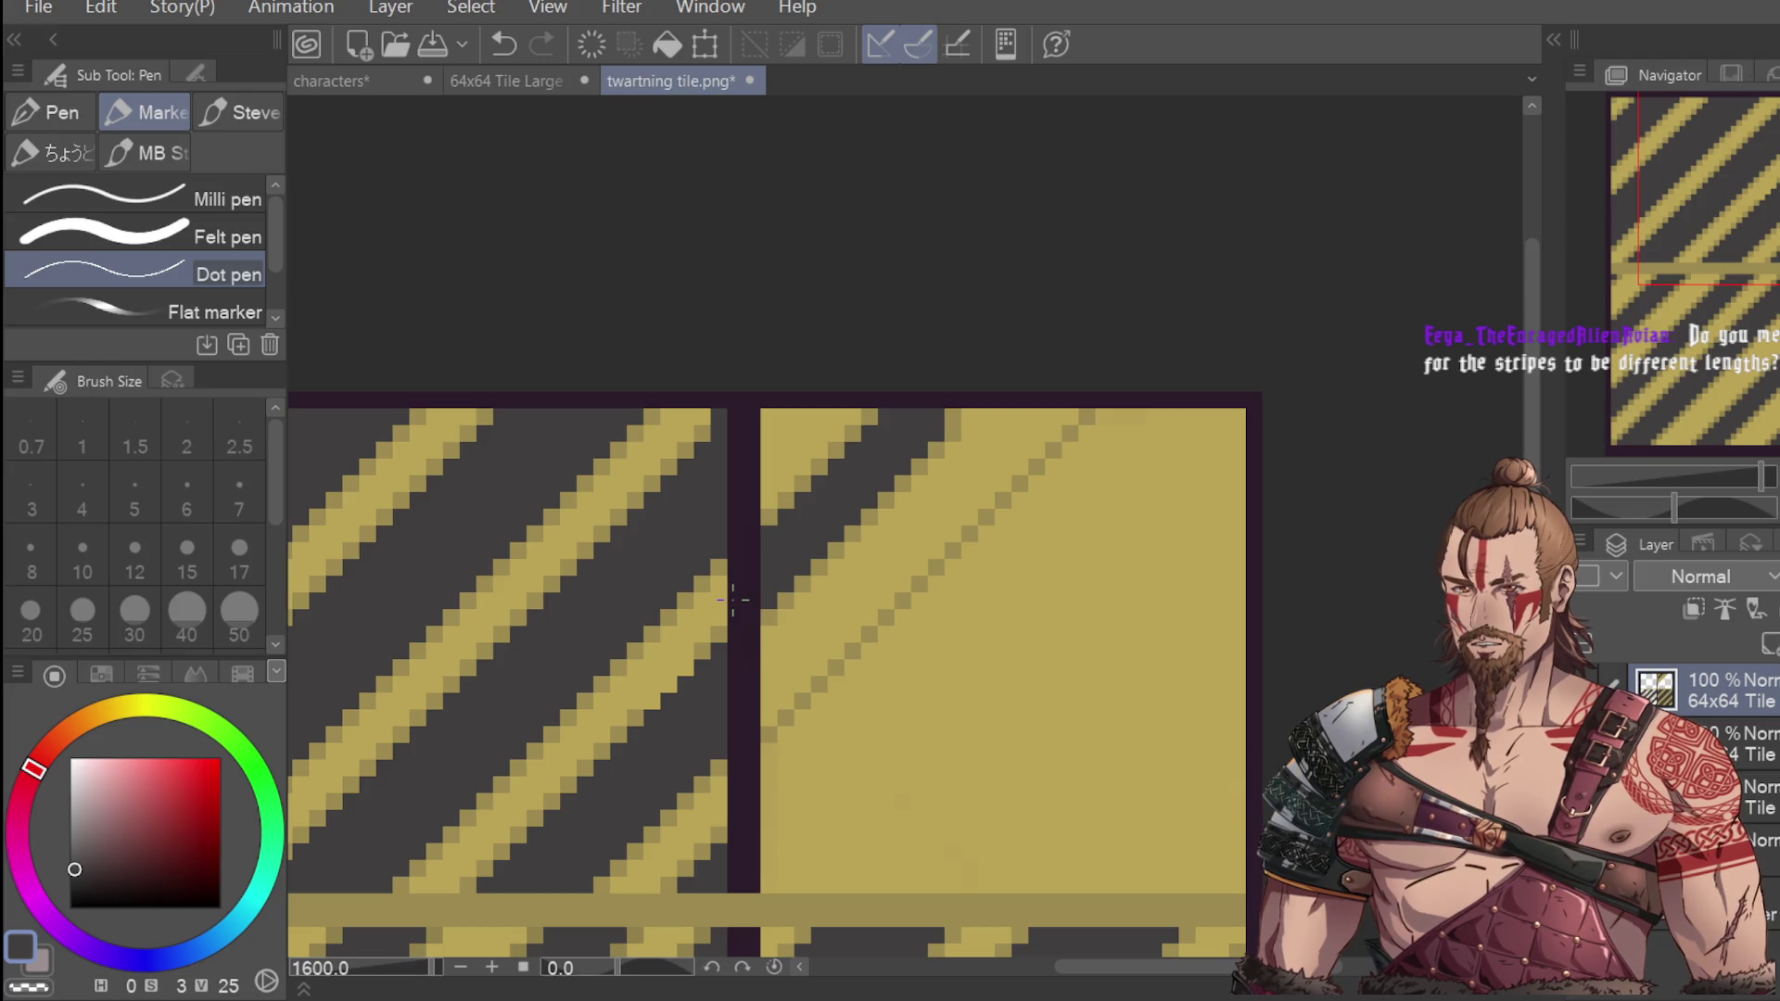
scroll(733, 601, "down", 3)
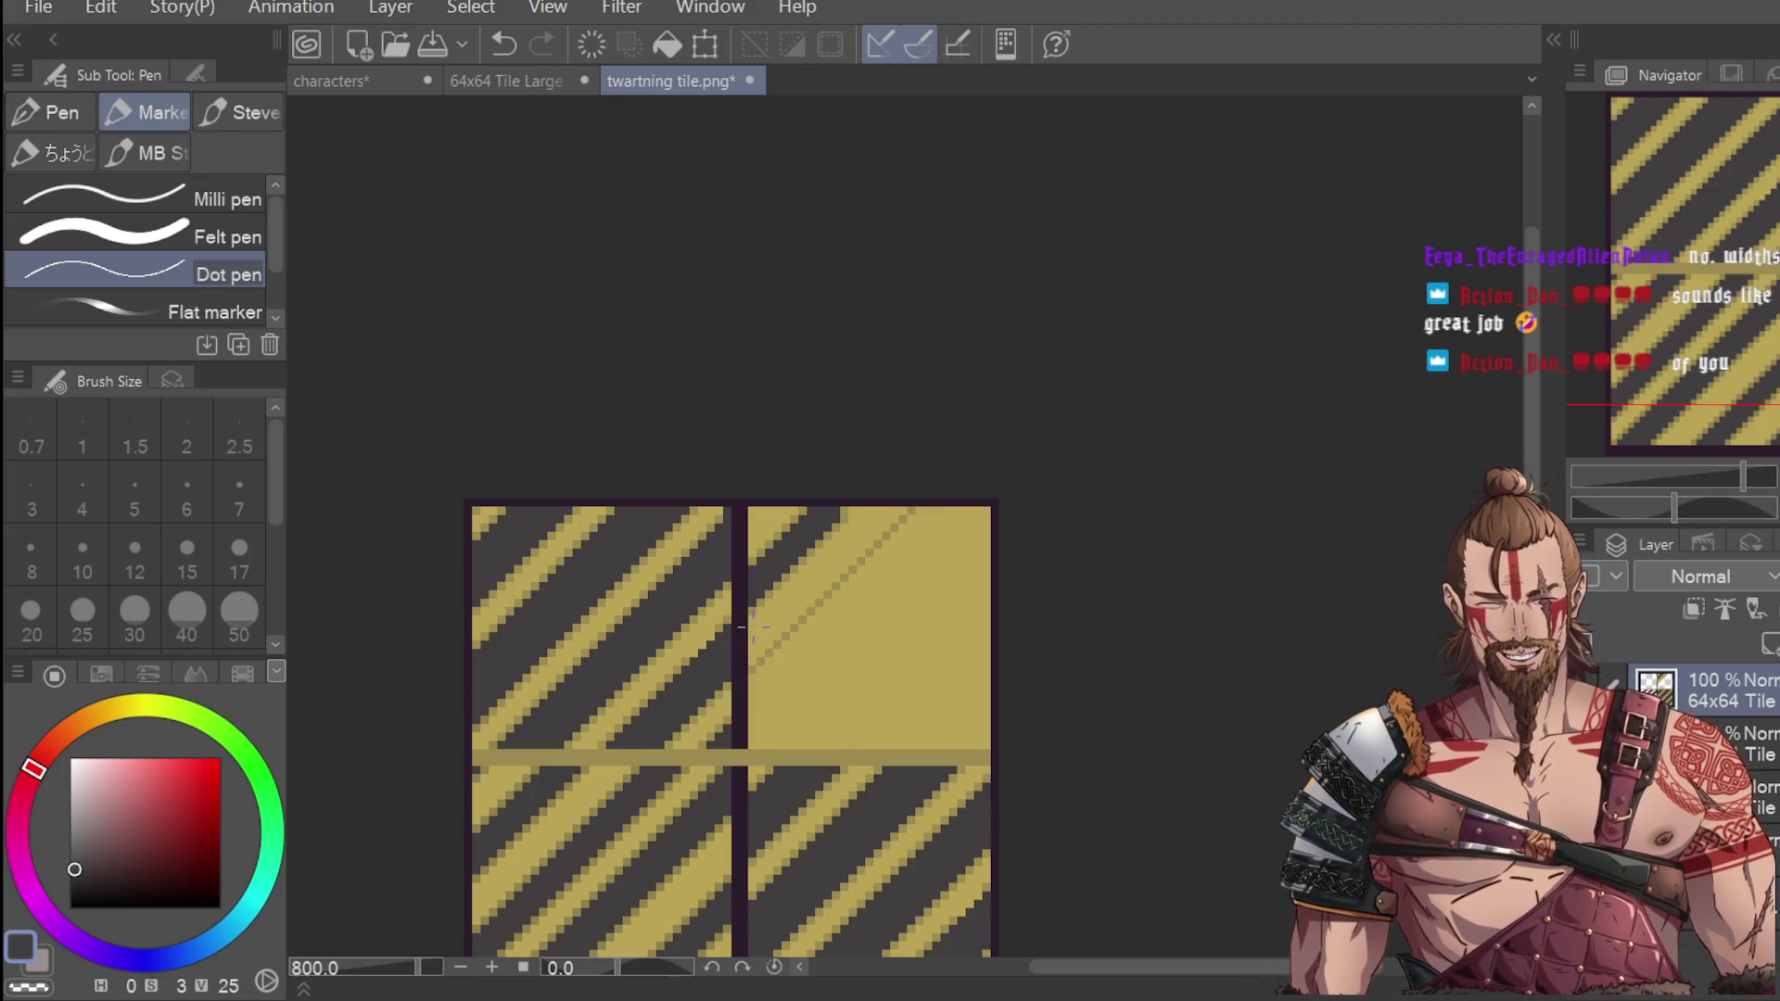
scroll(799, 626, "up", 2)
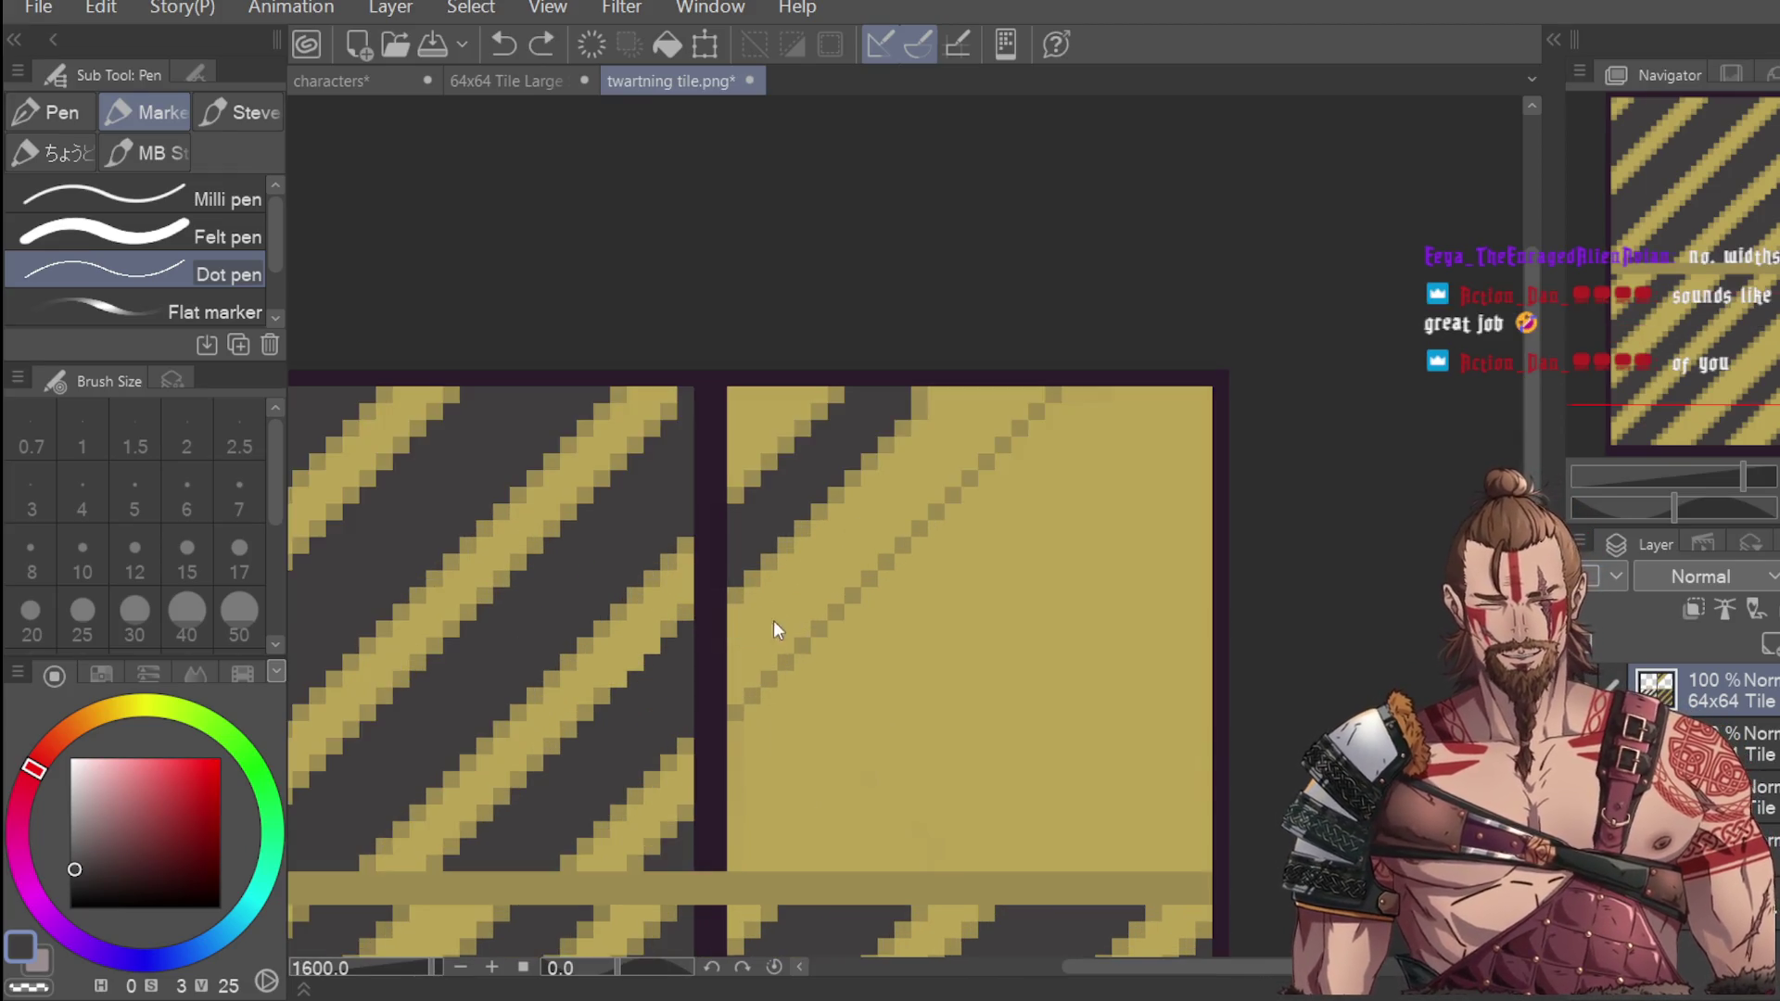
key("ctrl+z")
key("ctrl+z")
key("ctrl+z")
mouse_move(785, 616)
left_mouse_down()
mouse_move(959, 441)
mouse_move(927, 445)
mouse_move(941, 390)
mouse_move(957, 405)
left_mouse_up()
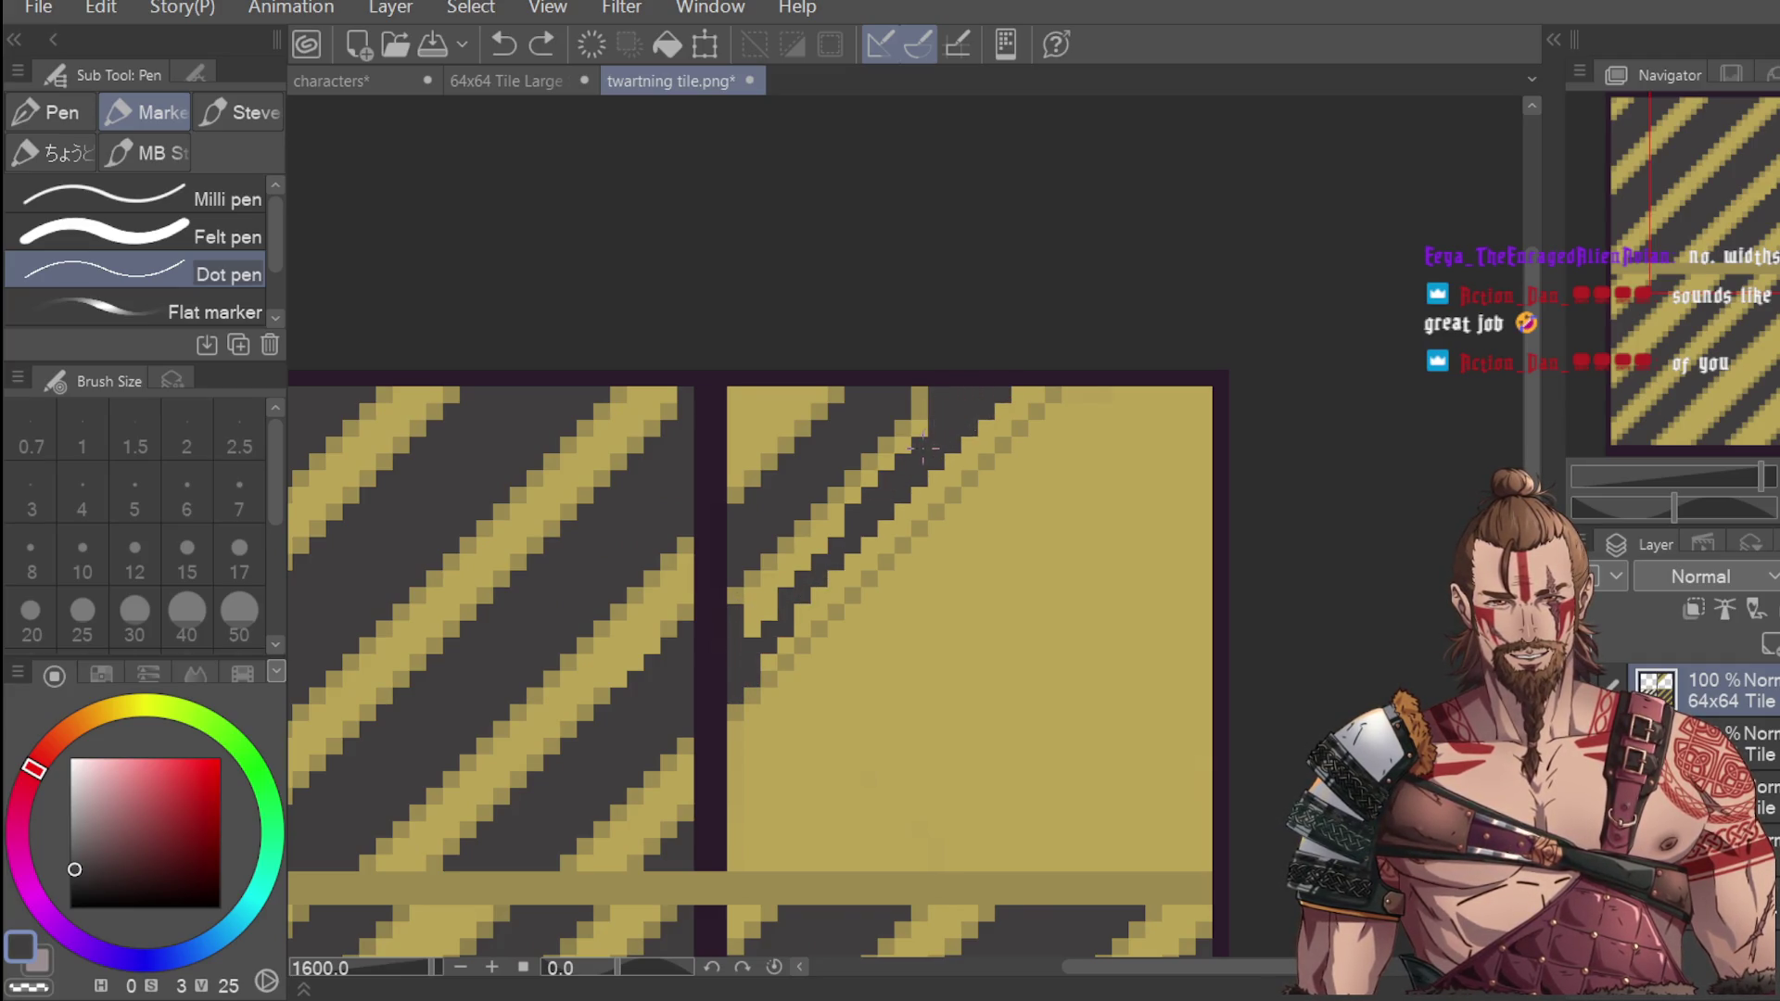
key("ctrl+z")
scroll(950, 338, "down", 2)
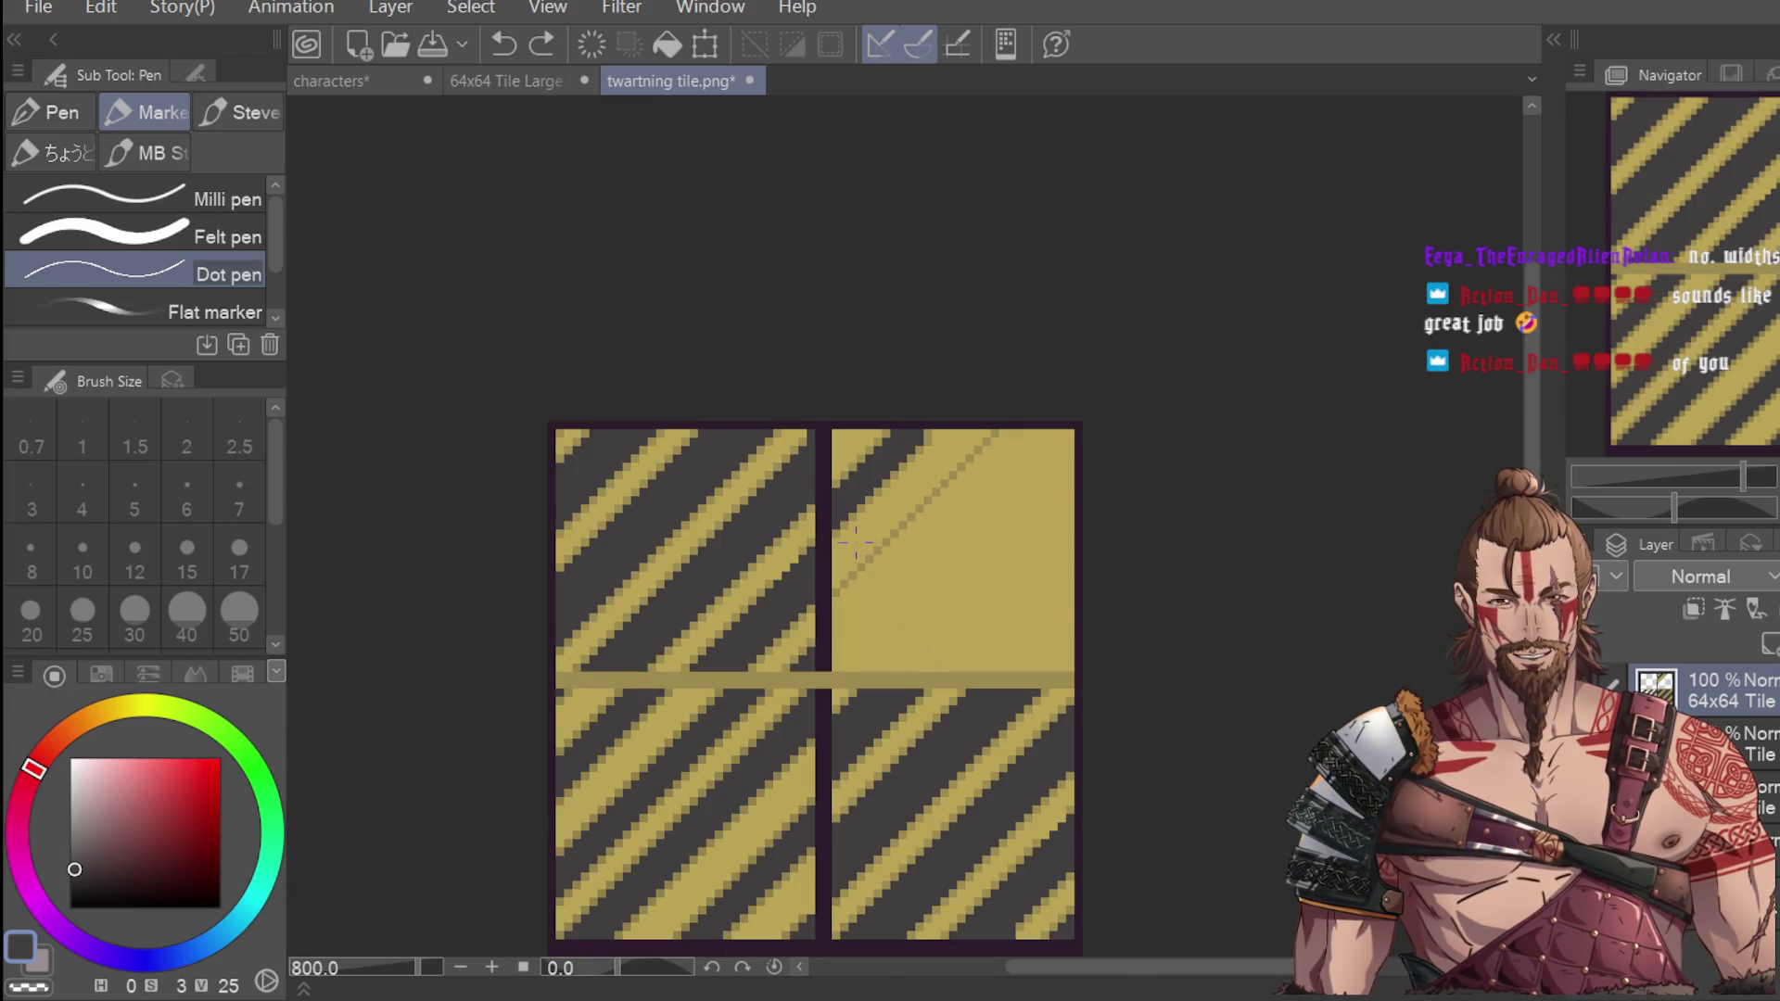
scroll(858, 542, "up", 2)
mouse_move(820, 533)
left_mouse_down()
mouse_move(830, 630)
mouse_move(905, 523)
mouse_move(1115, 315)
mouse_move(1029, 326)
mouse_move(847, 536)
mouse_move(876, 528)
mouse_move(1029, 356)
mouse_move(1112, 336)
mouse_move(874, 562)
mouse_move(991, 451)
left_mouse_up()
key("i")
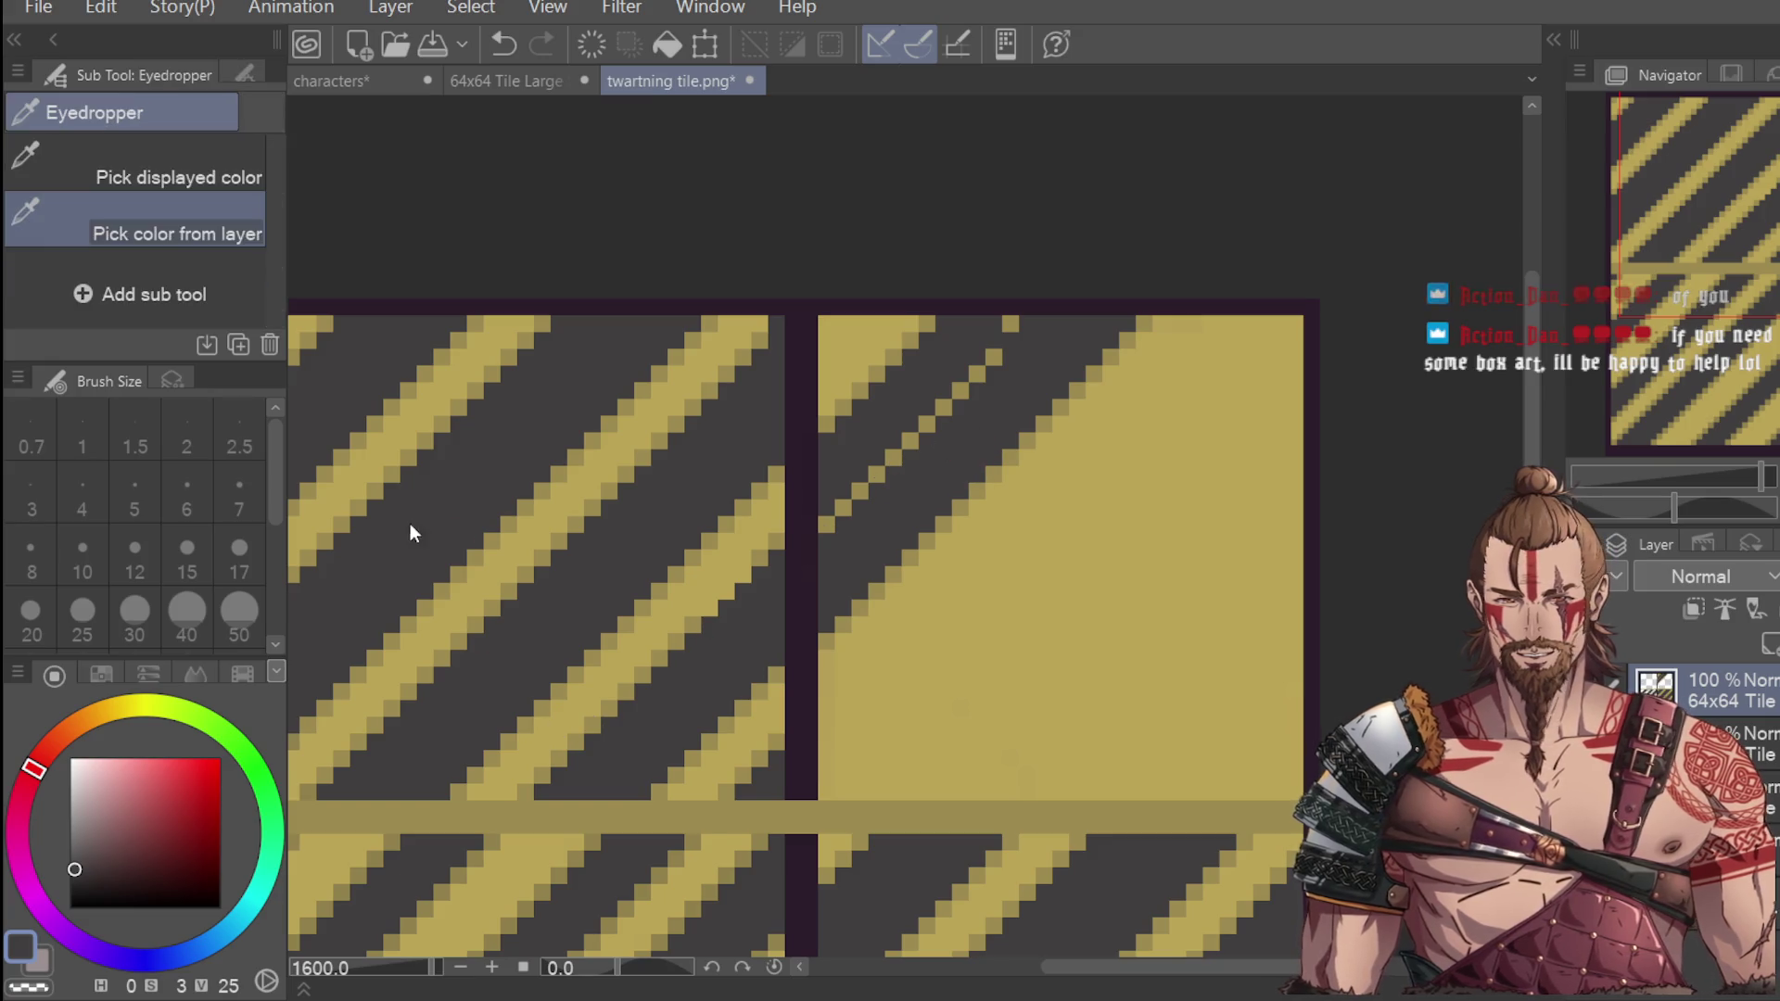
left_click(660, 420)
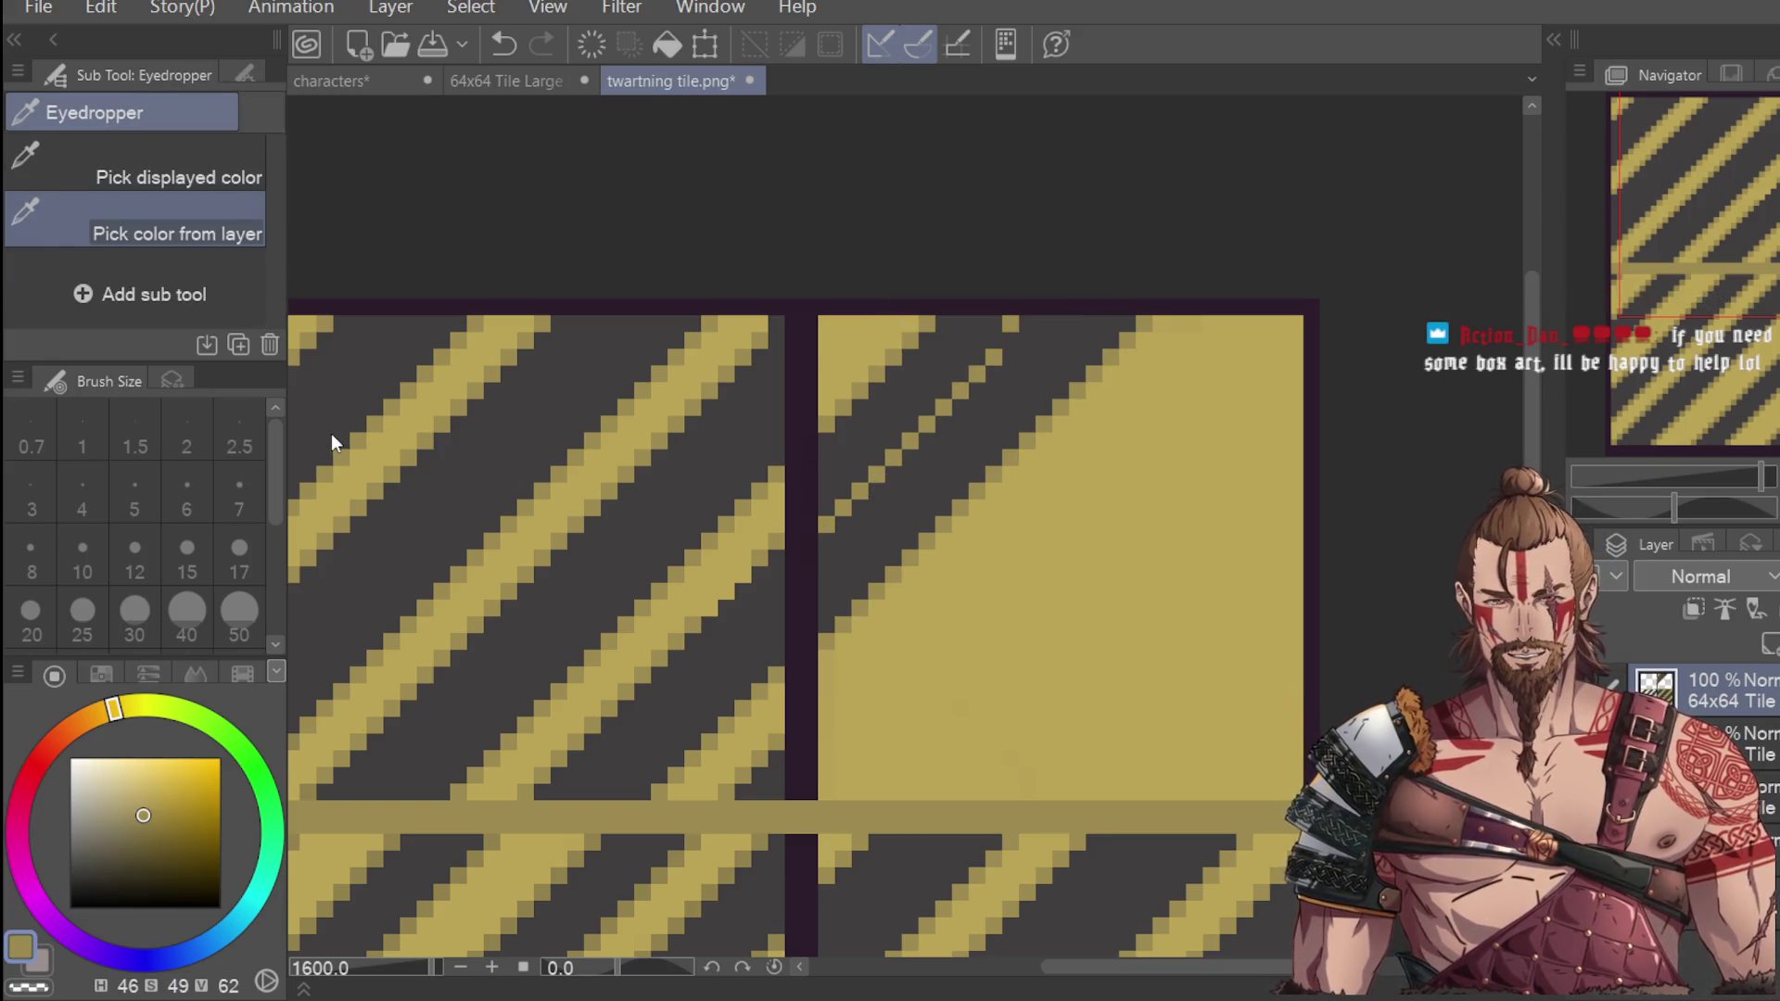
key("p")
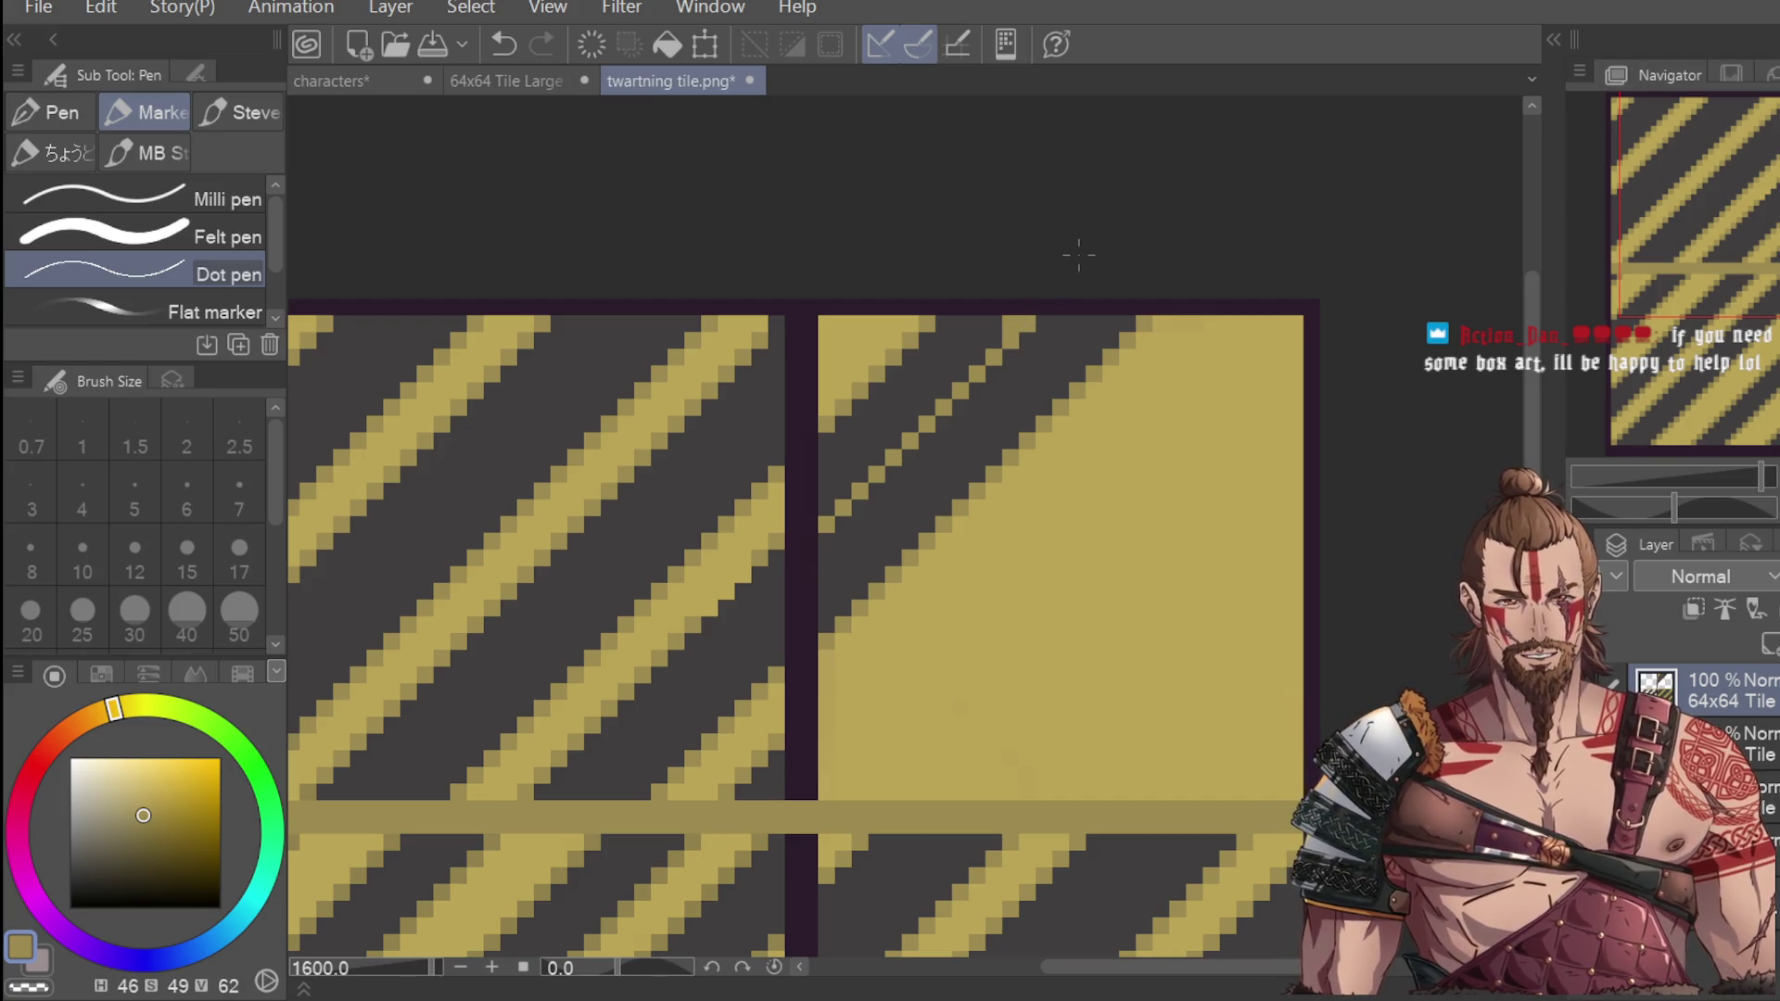
key("i")
left_click(950, 357)
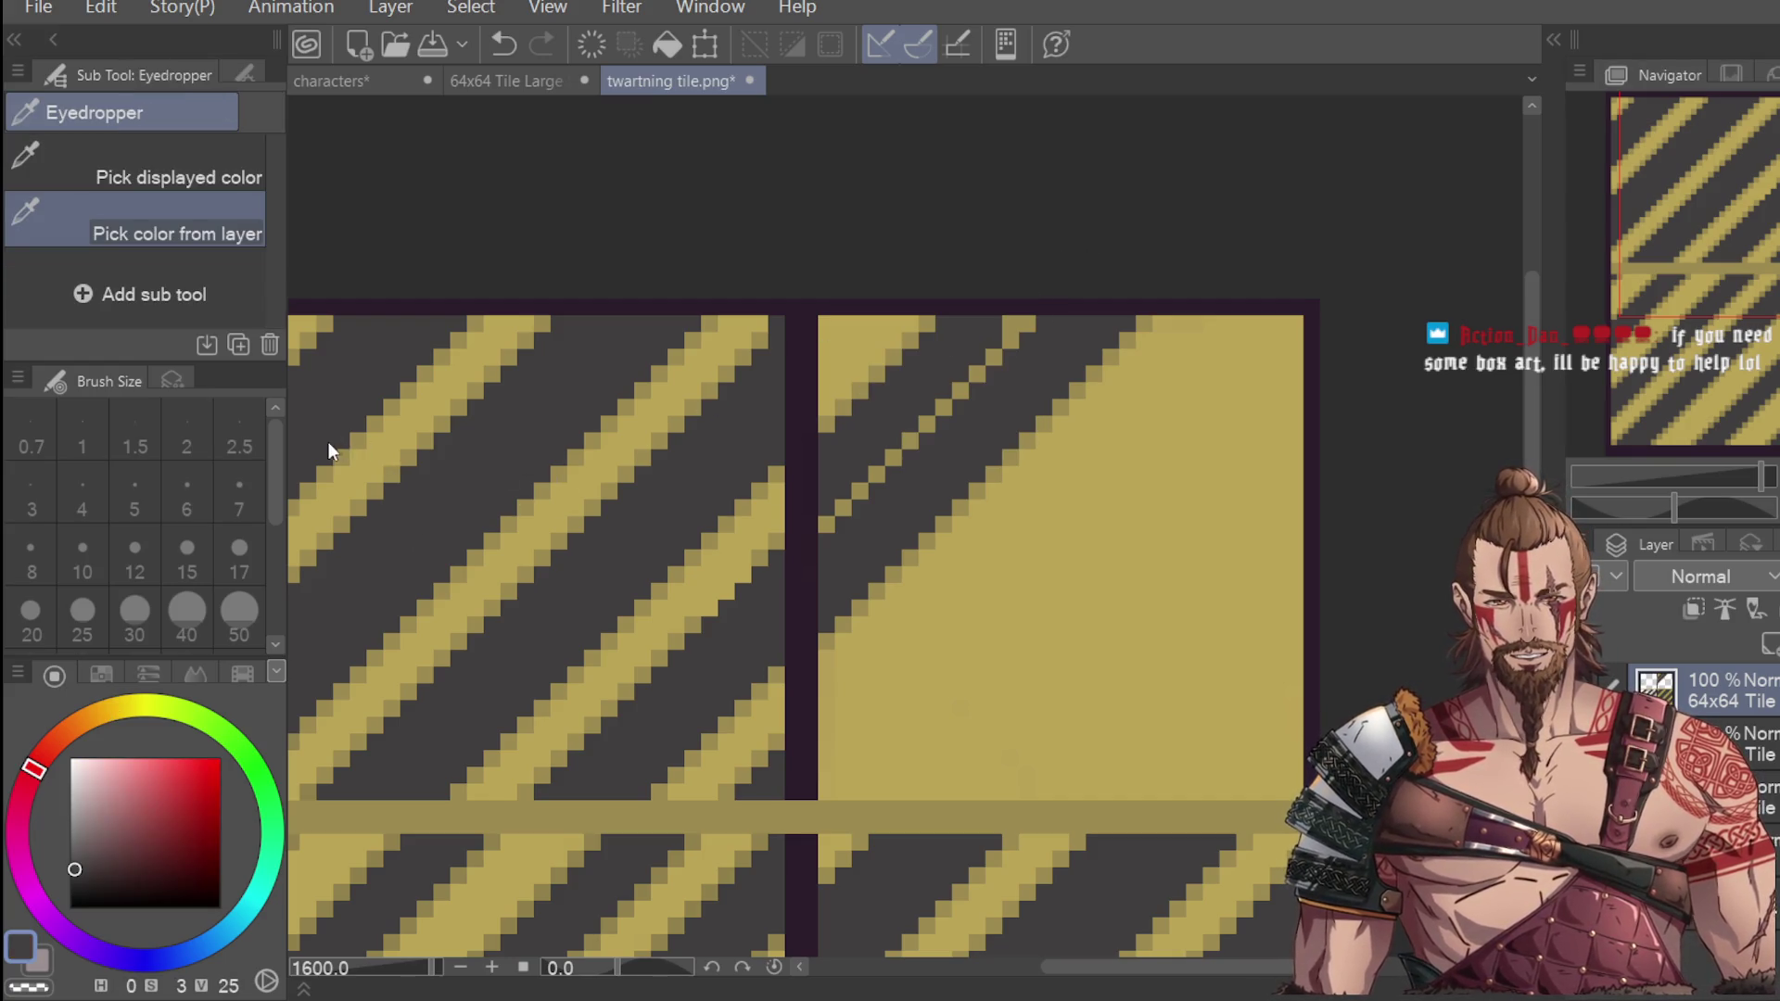
key("p")
scroll(1008, 324, "down", 4)
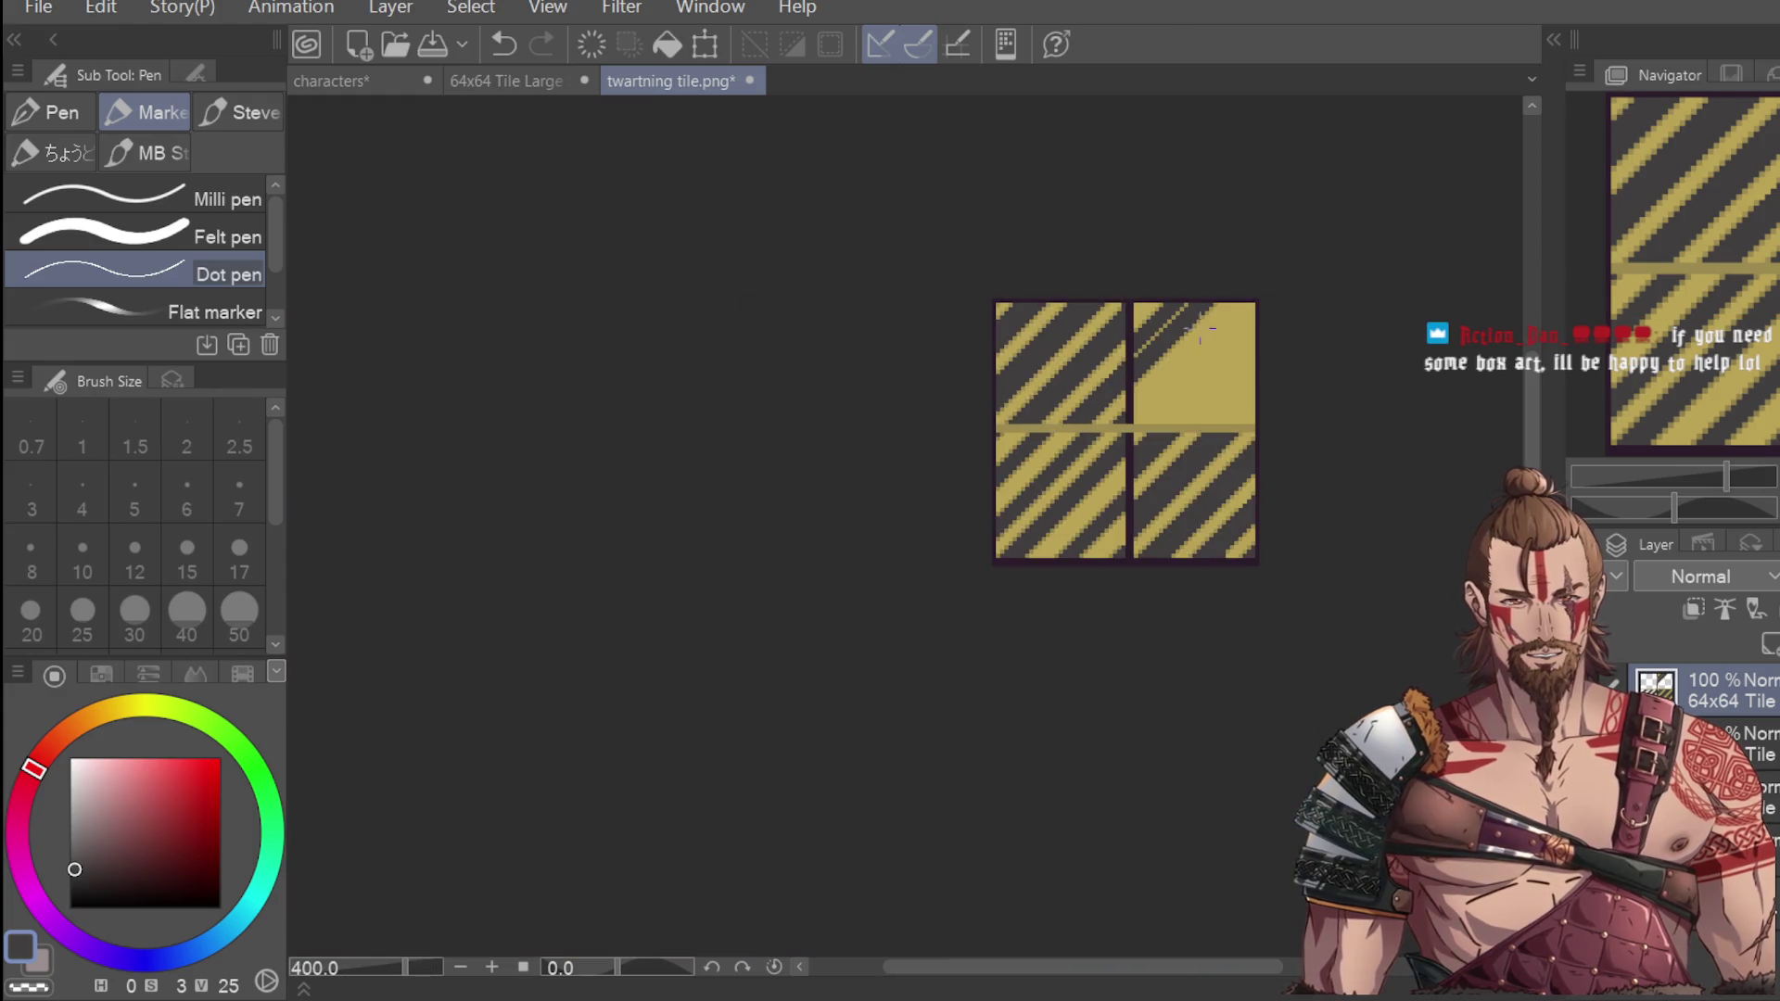
scroll(1224, 313, "up", 2)
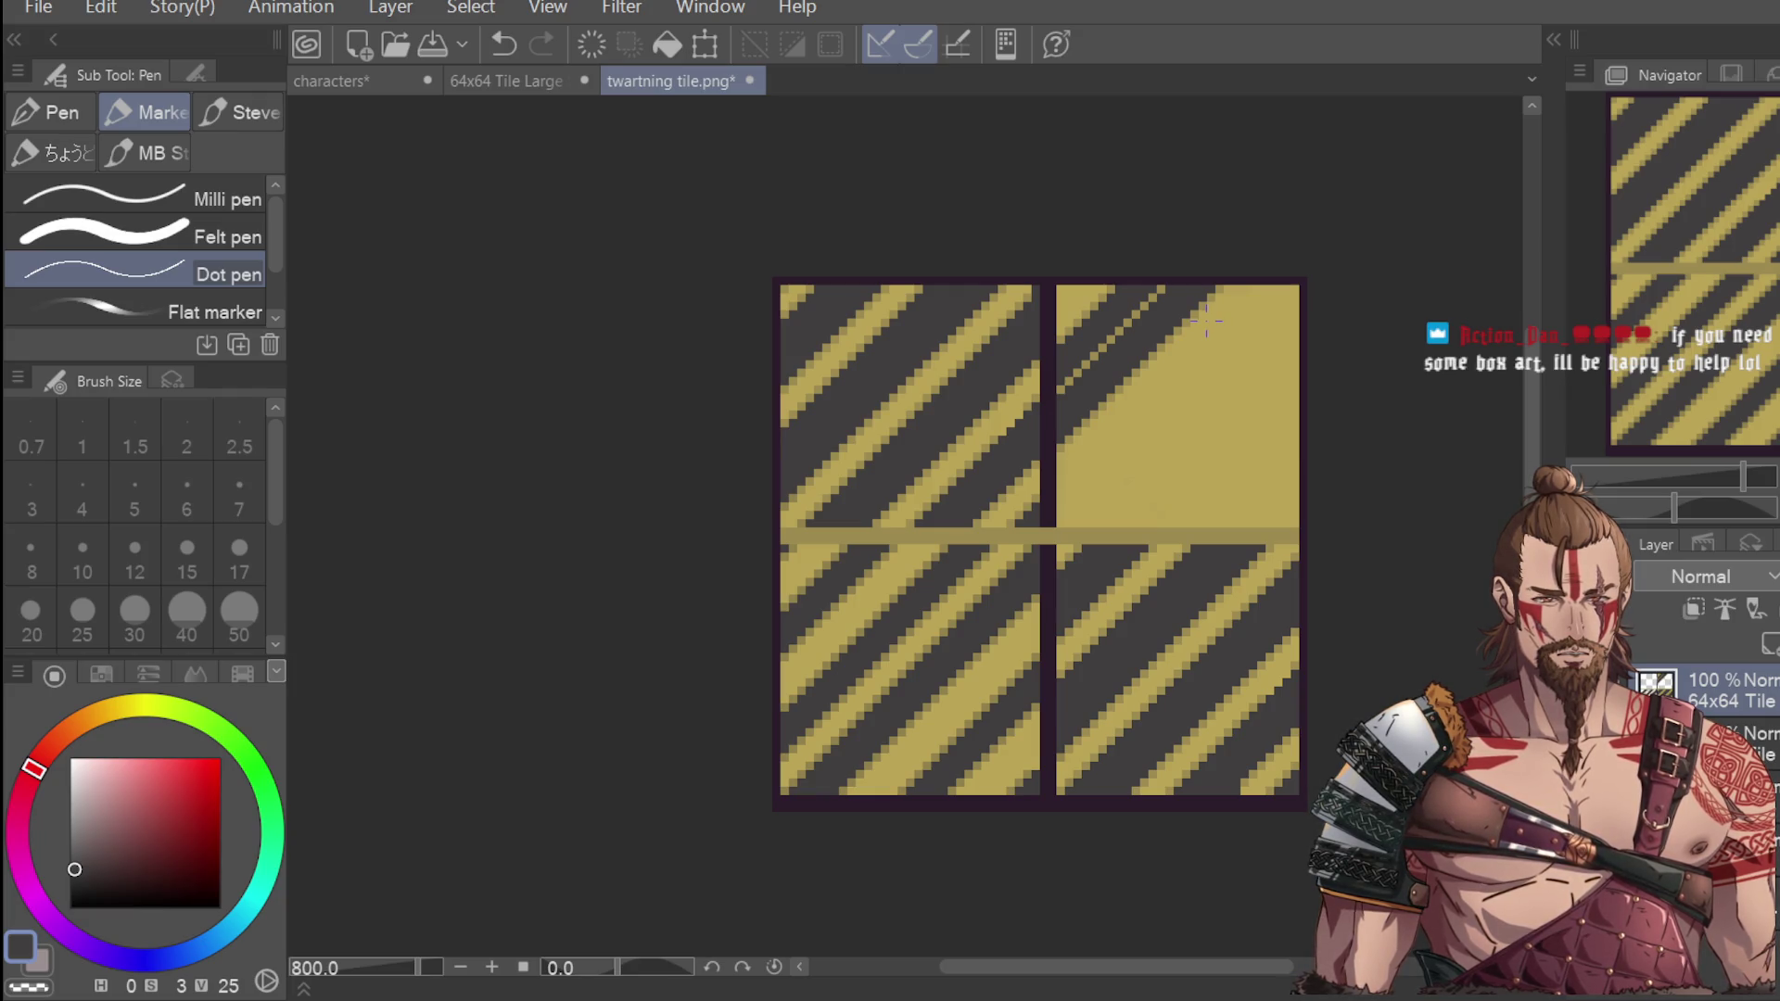
key("ctrl+z")
key("ctrl+z")
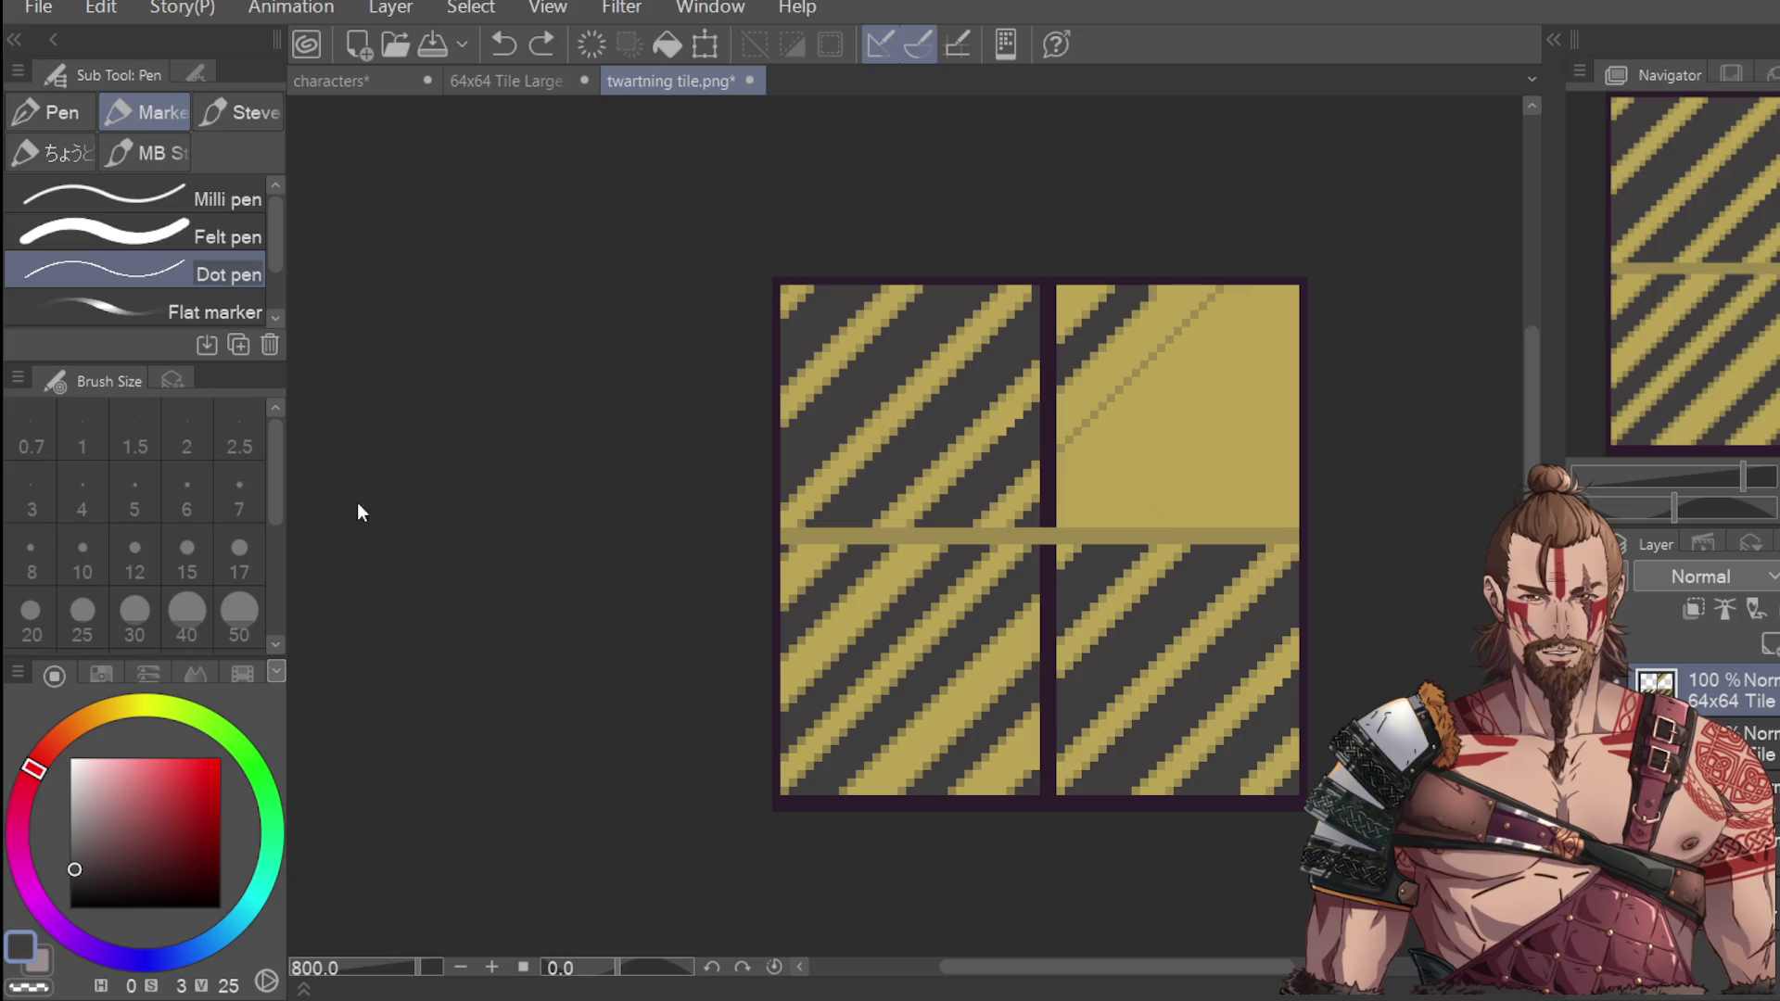
key("i")
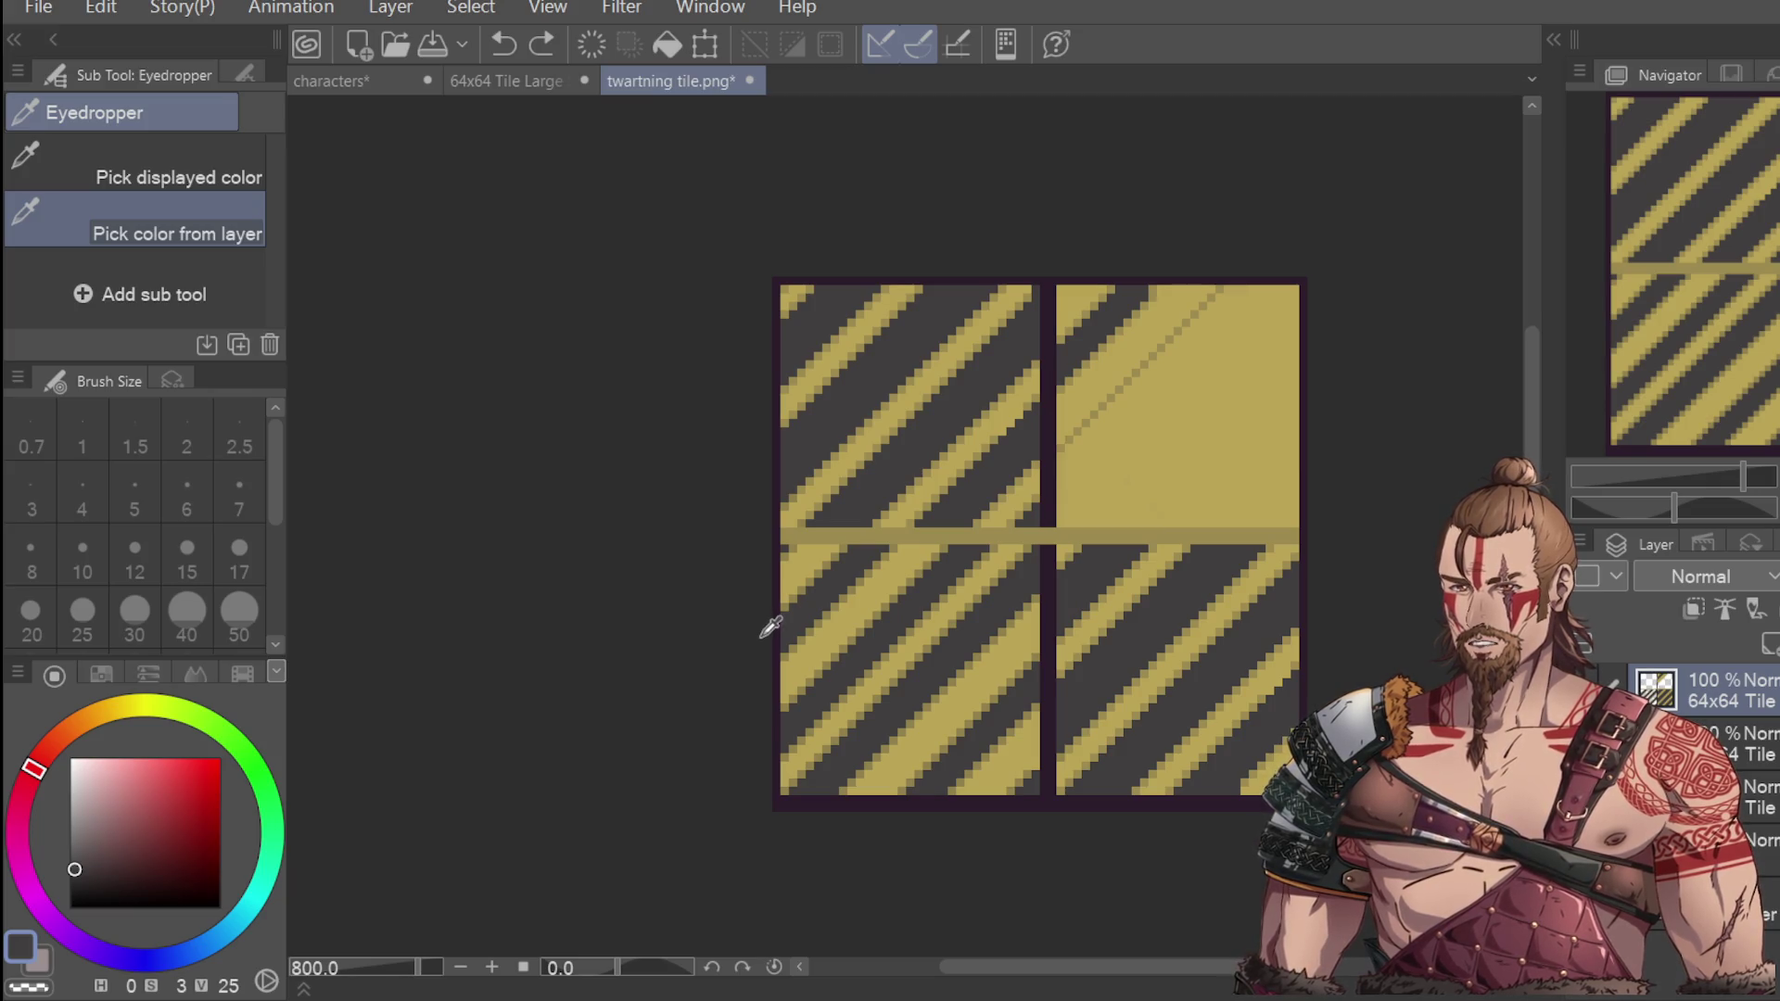
scroll(1072, 483, "up", 2)
scroll(1098, 440, "down", 2)
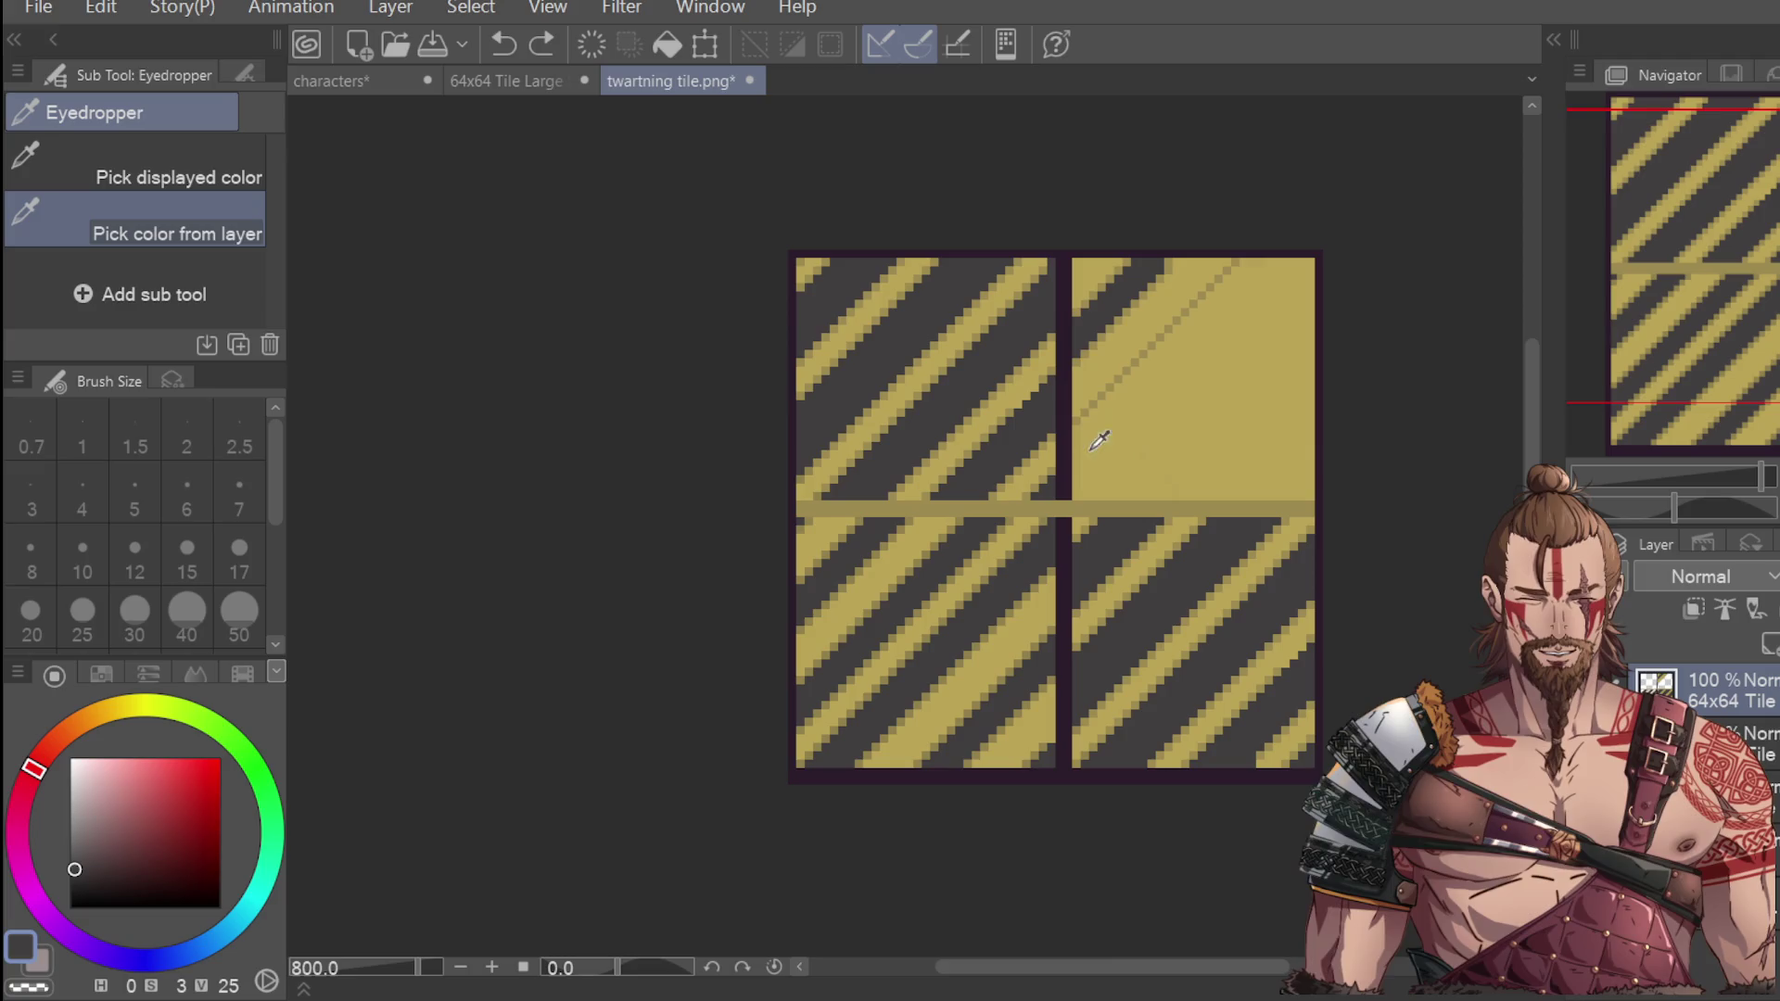
scroll(1098, 440, "up", 2)
left_click(1015, 479)
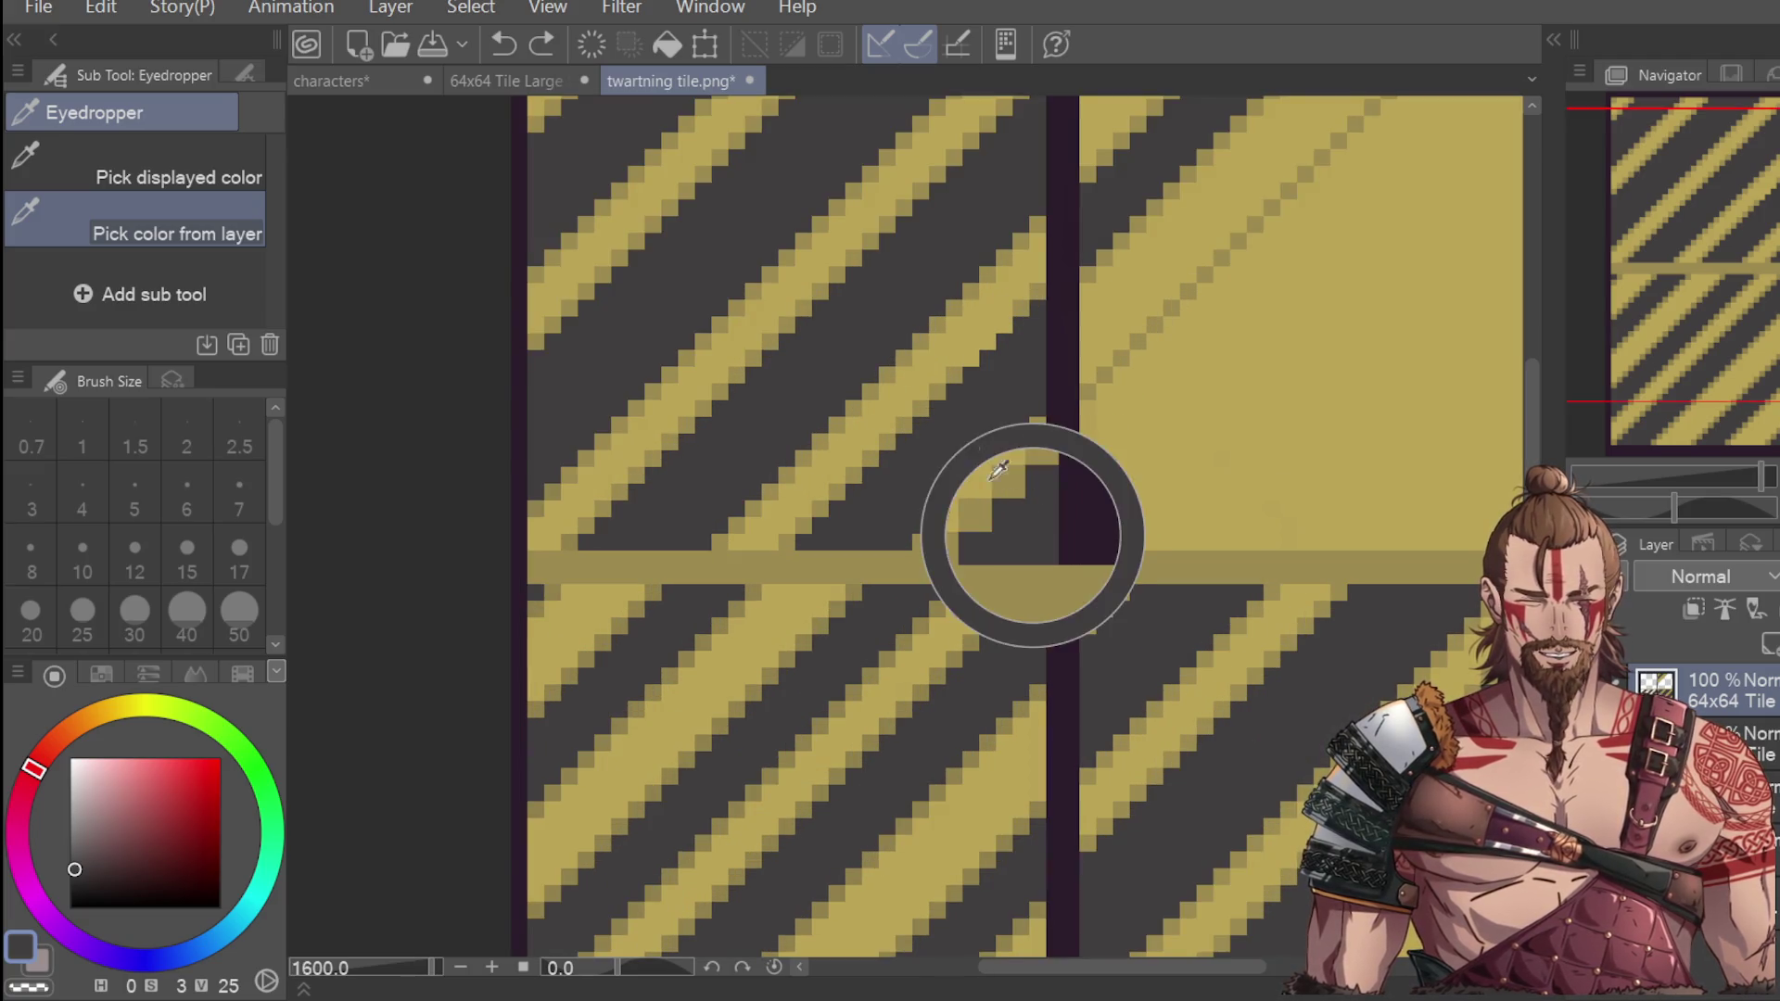
Place dark grey pixels diagonally from the top-right tile's corner toward its left edge.
key("p")
scroll(1159, 329, "down", 2)
left_click(1103, 367)
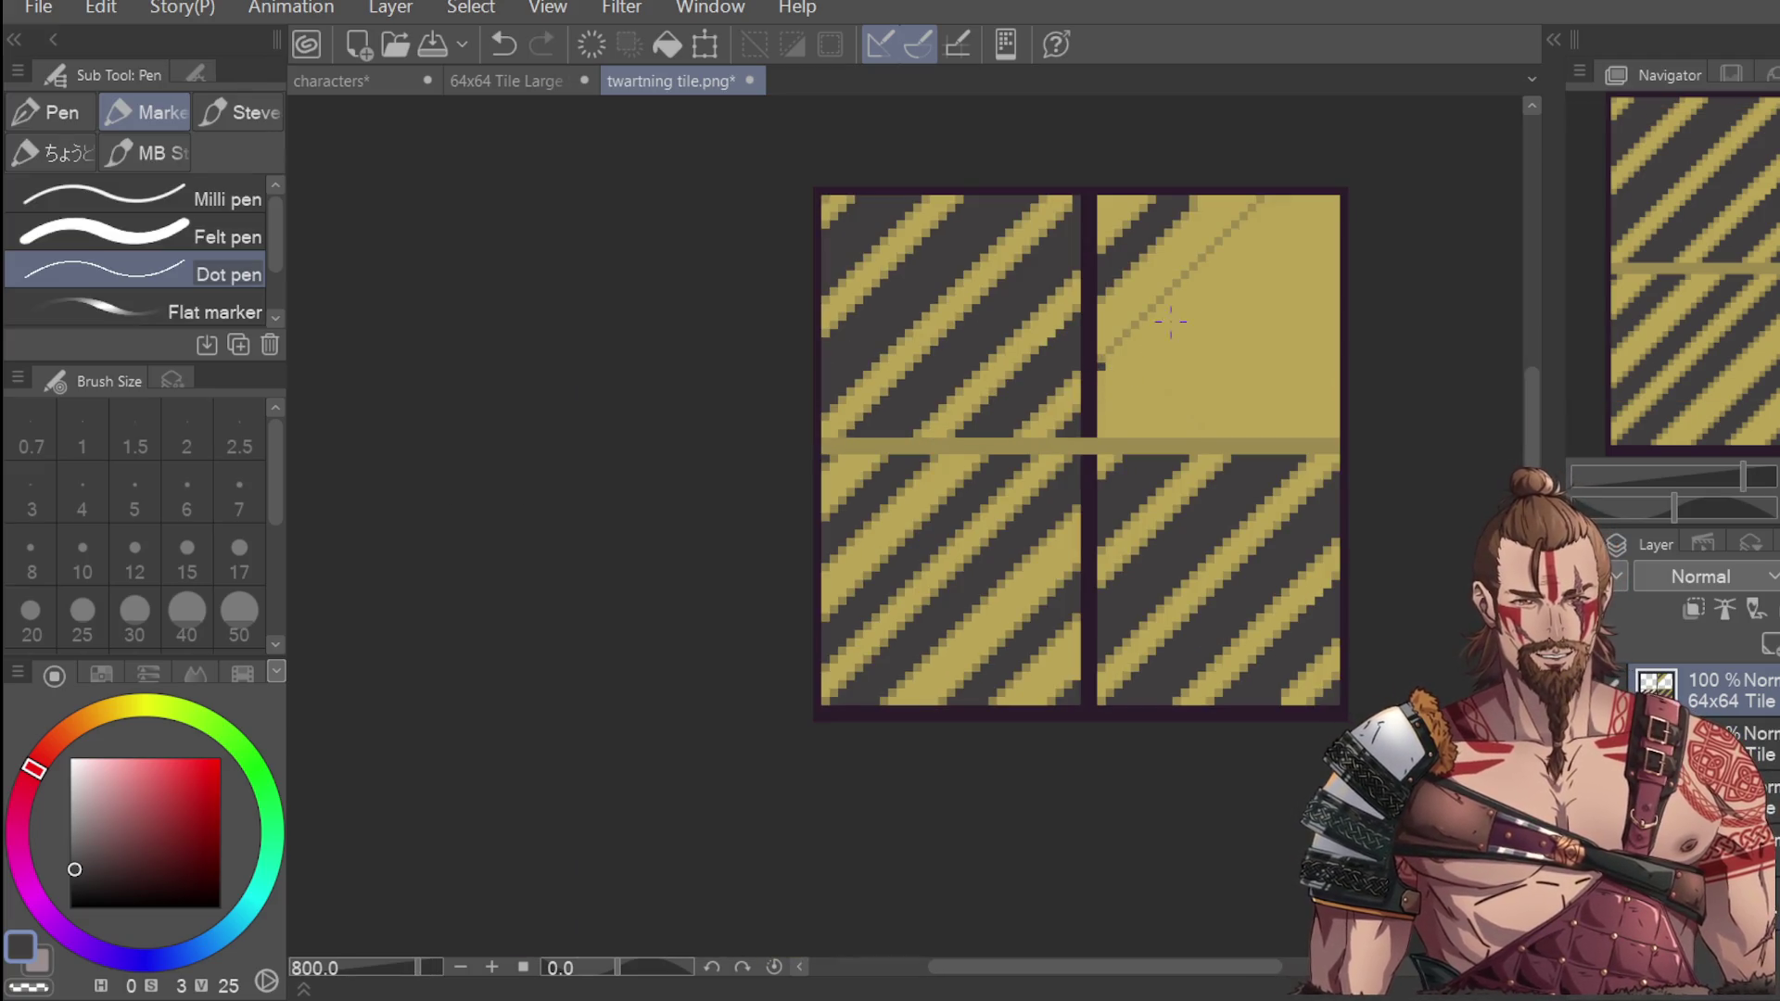
scroll(1261, 213, "up", 2)
left_click(1255, 204)
left_click(1240, 220)
left_click(1225, 238)
left_click(1206, 256)
left_click(1193, 271)
left_click(1176, 287)
left_click(1158, 304)
left_click(1142, 321)
left_click(1121, 341)
left_click(1107, 355)
left_click(1091, 372)
left_click(1075, 389)
left_click(1058, 405)
left_click(1040, 421)
left_click(1023, 438)
left_click(1007, 455)
left_click(990, 472)
left_click(973, 489)
left_click(956, 506)
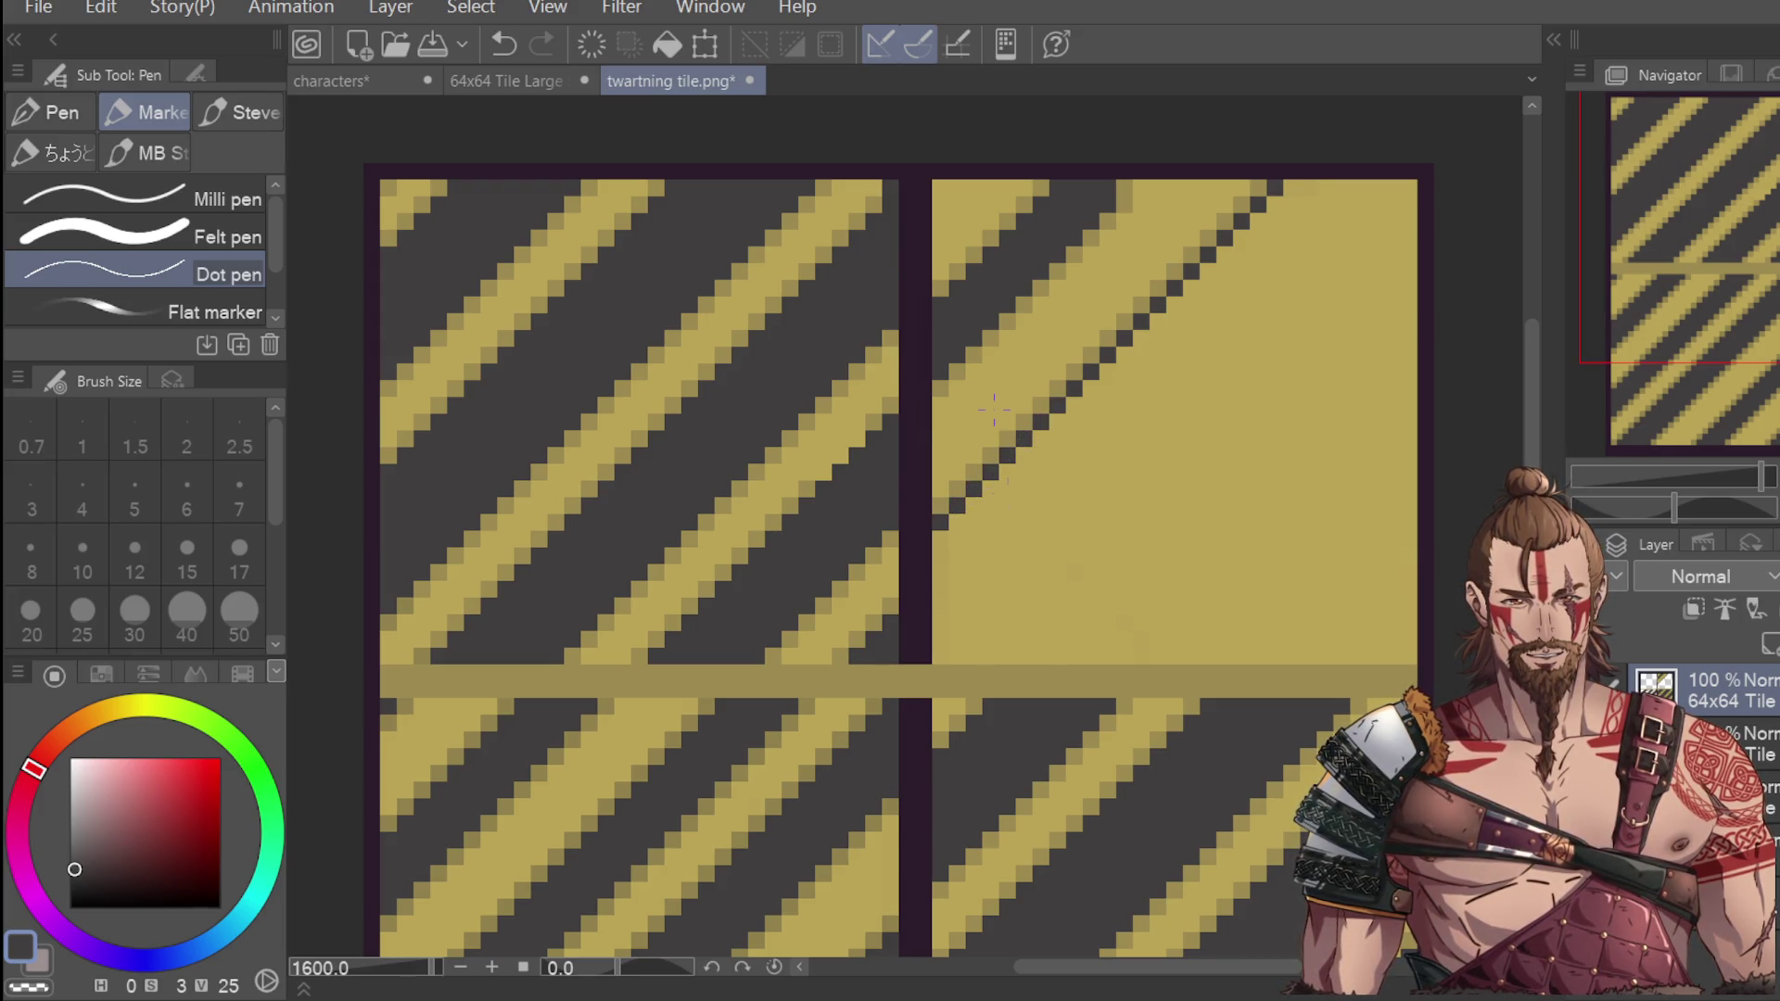
Thicken the dark diagonal into a stripe reaching the tile's top edge, undoing stray strokes.
left_click(939, 567)
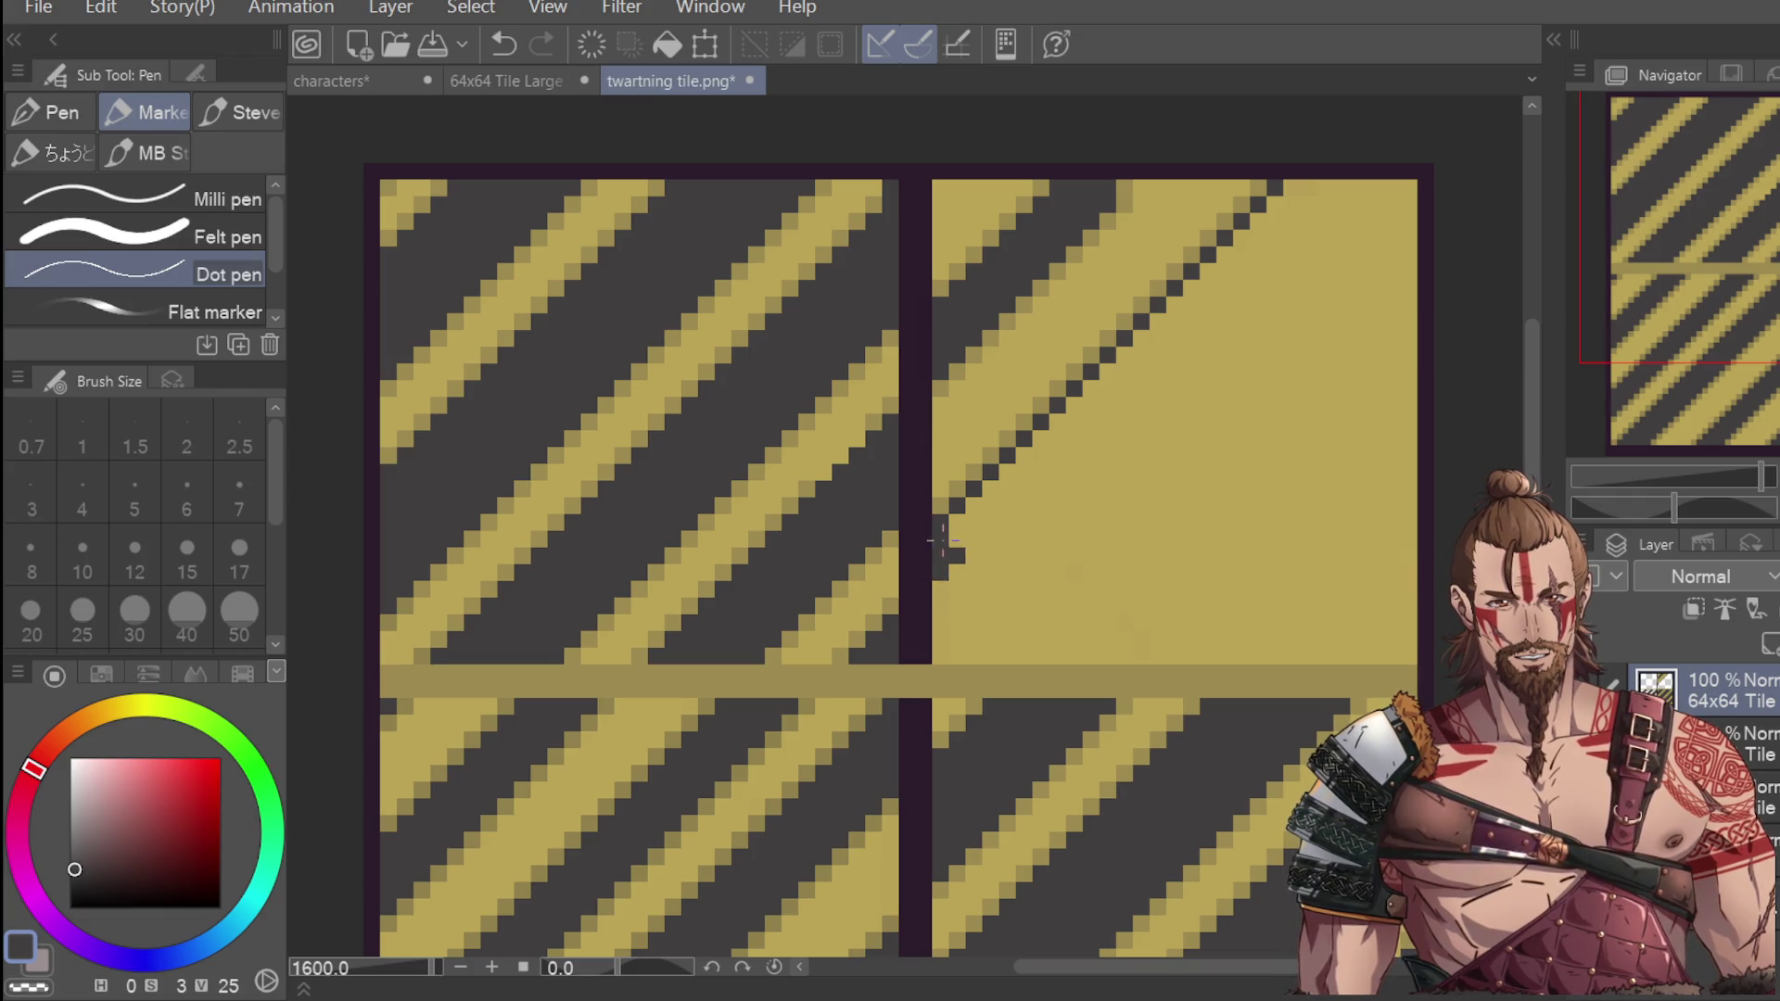
left_click(974, 522)
left_click(1007, 489)
left_click(1023, 472)
mouse_move(994, 509)
left_mouse_down()
mouse_move(1112, 390)
mouse_move(1081, 408)
mouse_move(1186, 278)
left_mouse_up()
mouse_move(1135, 369)
left_mouse_down()
mouse_move(1247, 264)
mouse_move(1163, 316)
mouse_move(1279, 219)
left_mouse_up()
mouse_move(1269, 222)
left_mouse_down()
mouse_move(1309, 185)
mouse_move(1258, 246)
left_mouse_up()
scroll(1338, 196, "down", 4)
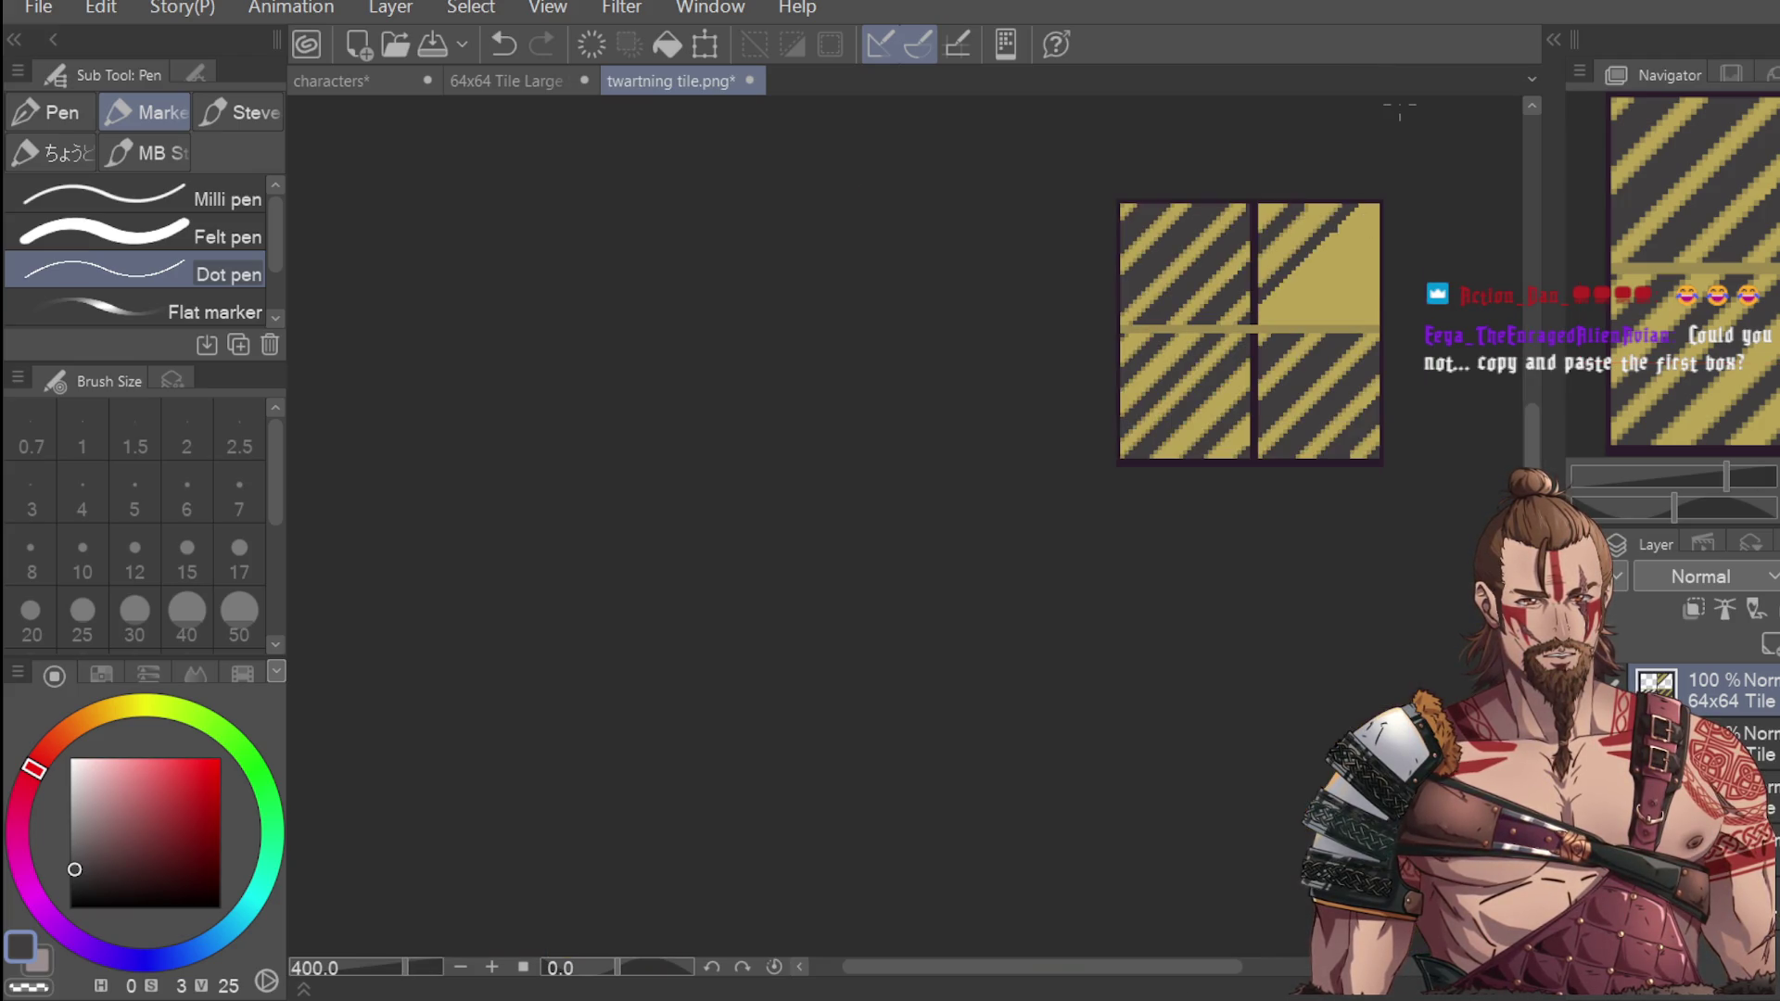
scroll(1336, 245, "up", 2)
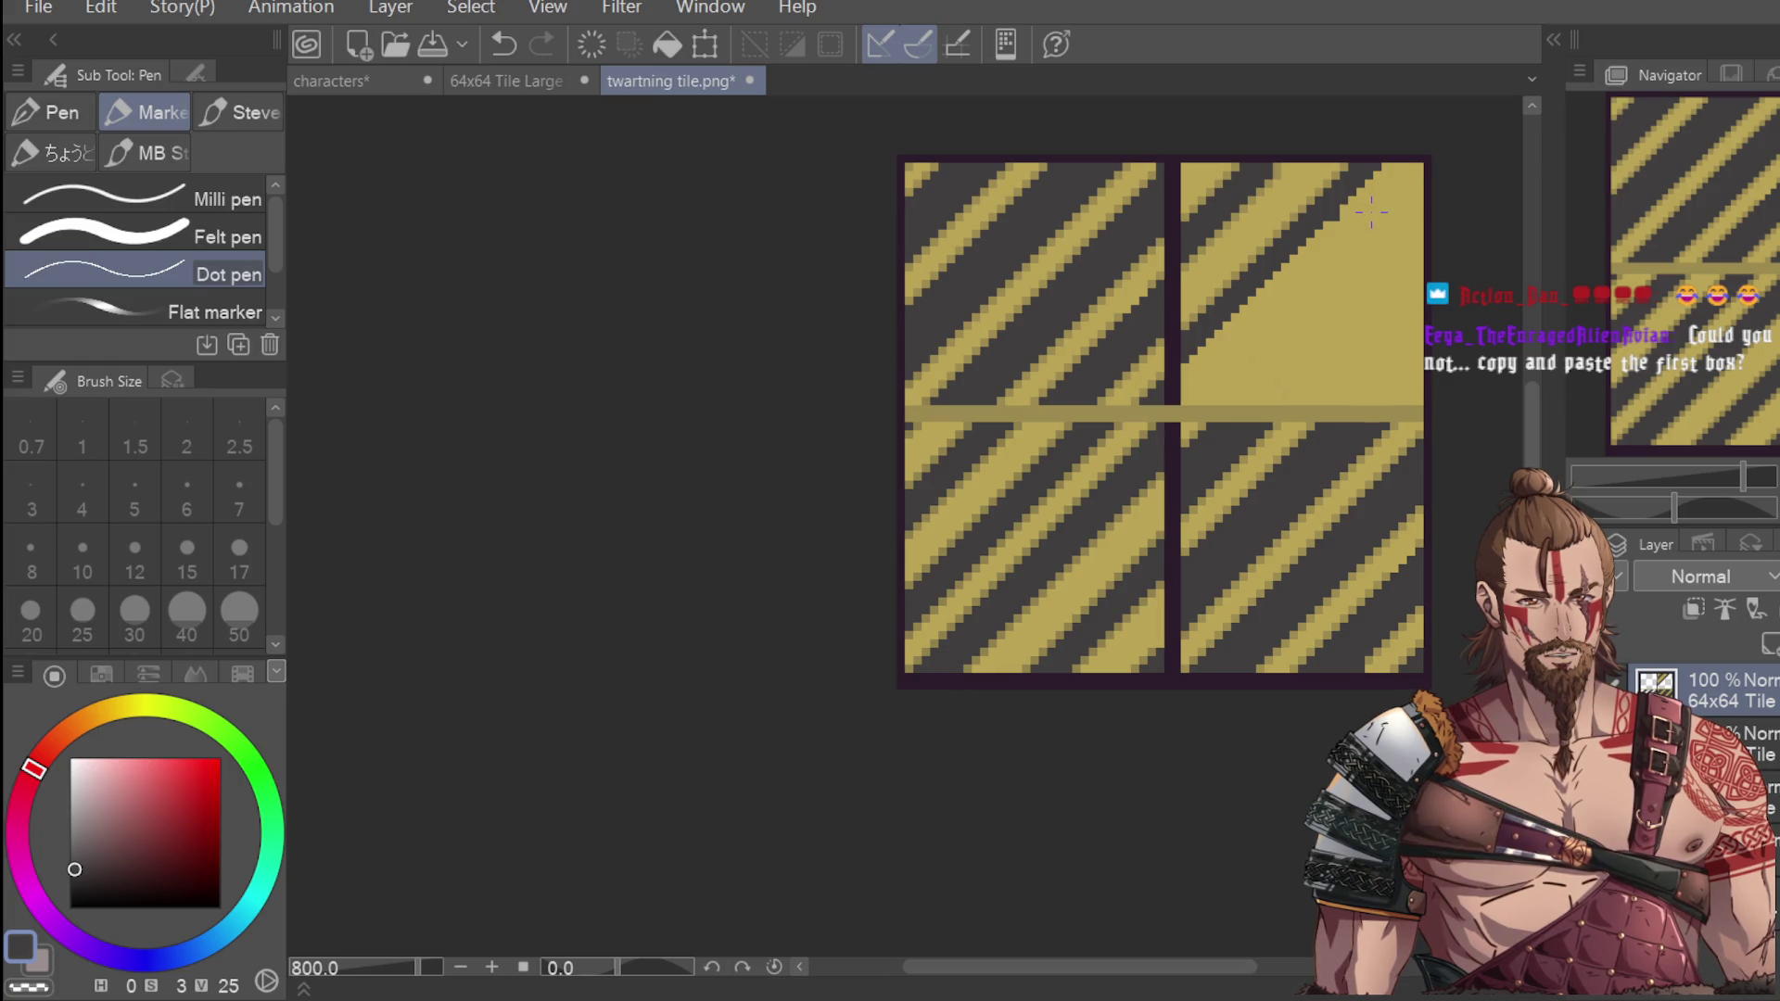
scroll(1370, 210, "up", 2)
key("ctrl+z")
left_click(1297, 221)
key("ctrl+z")
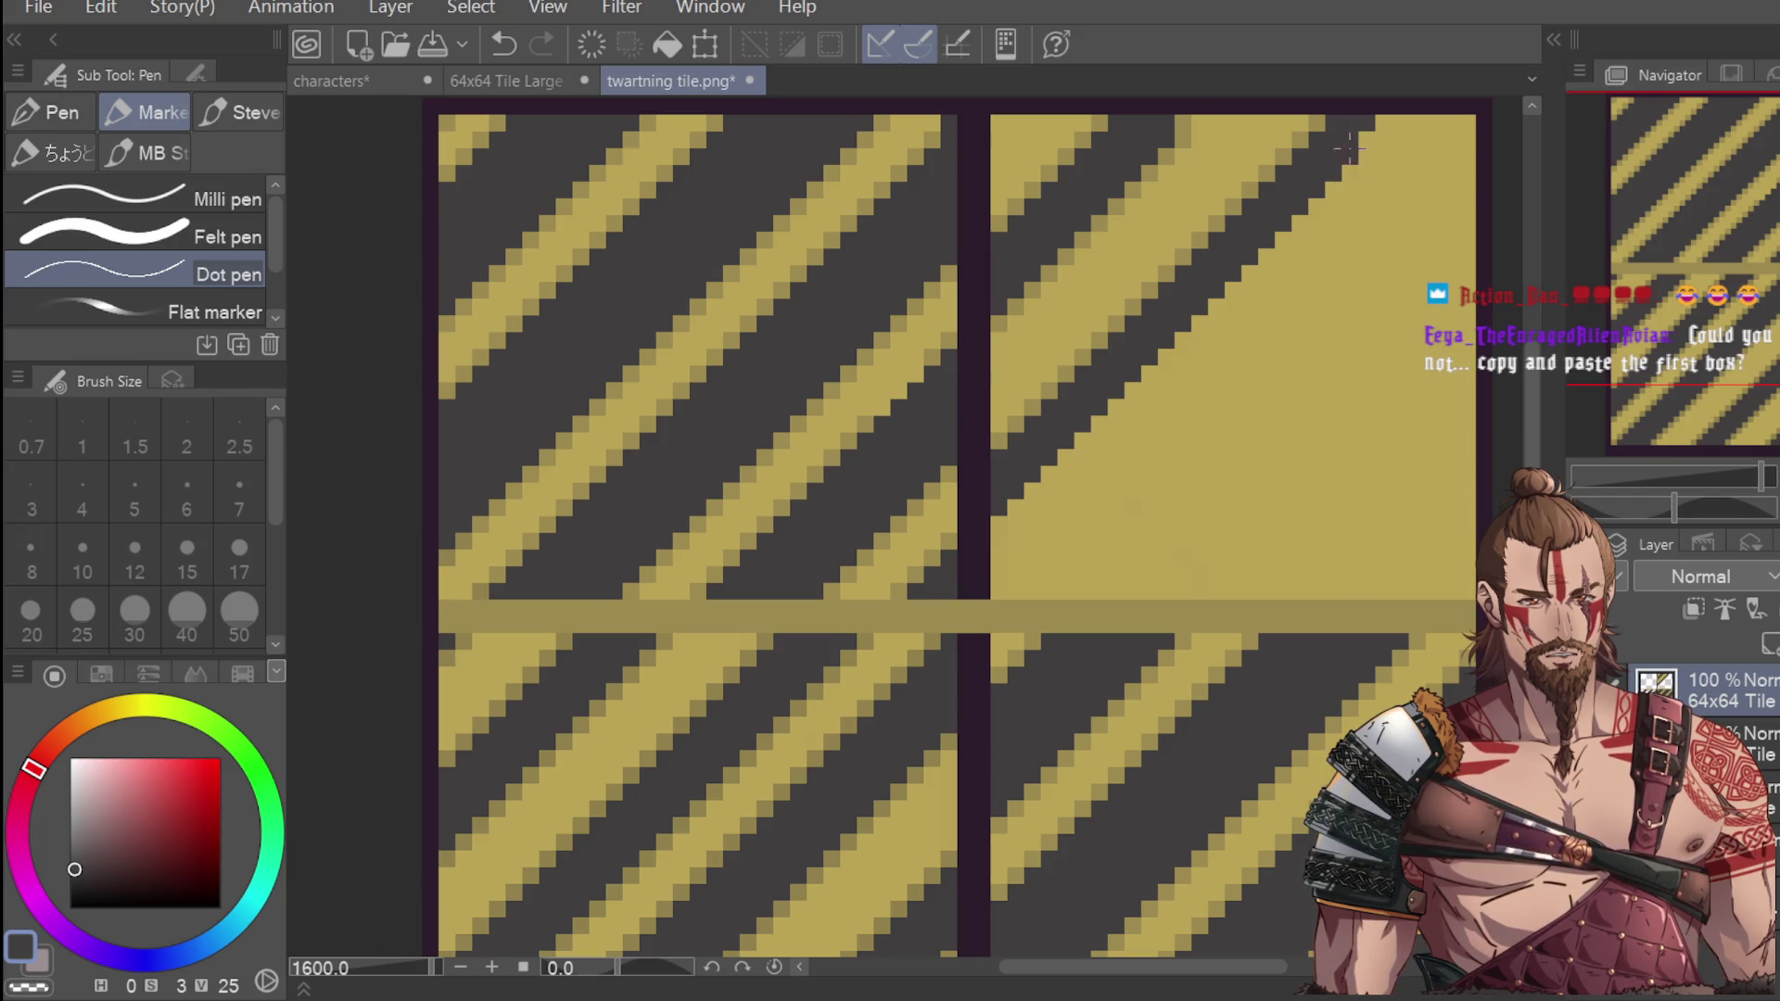
scroll(1203, 325, "down", 4)
scroll(1004, 464, "up", 2)
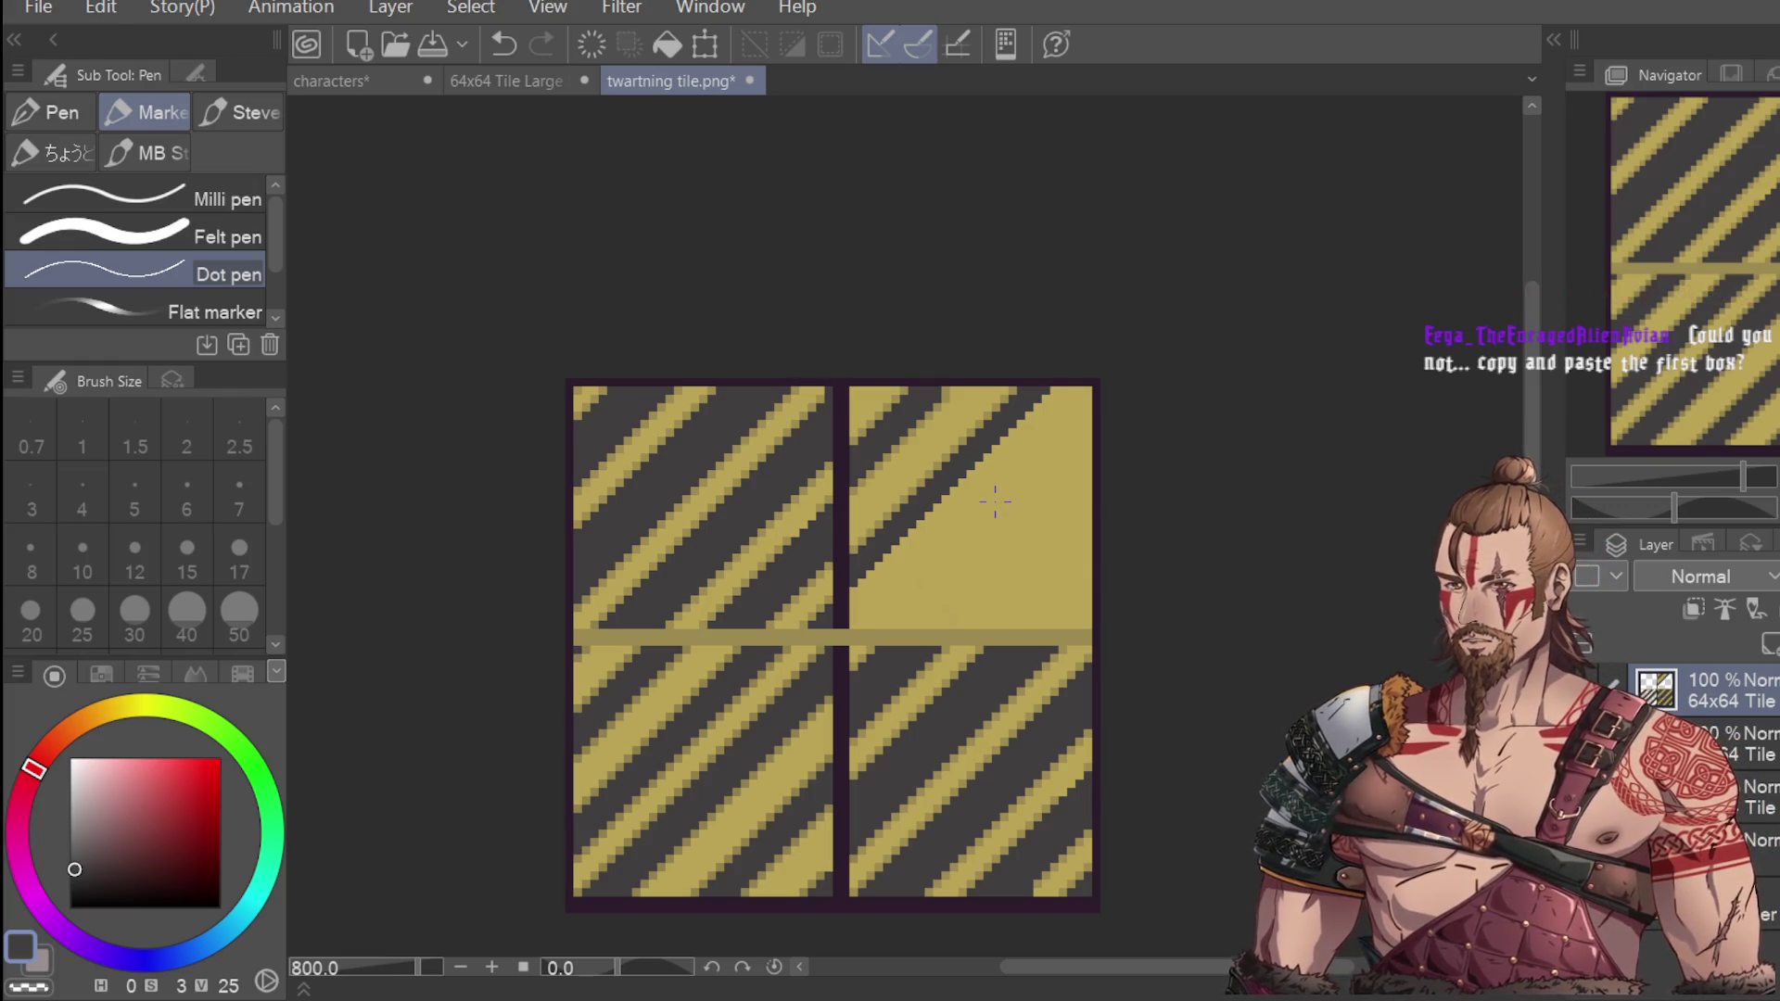
scroll(994, 500, "down", 2)
scroll(988, 522, "up", 2)
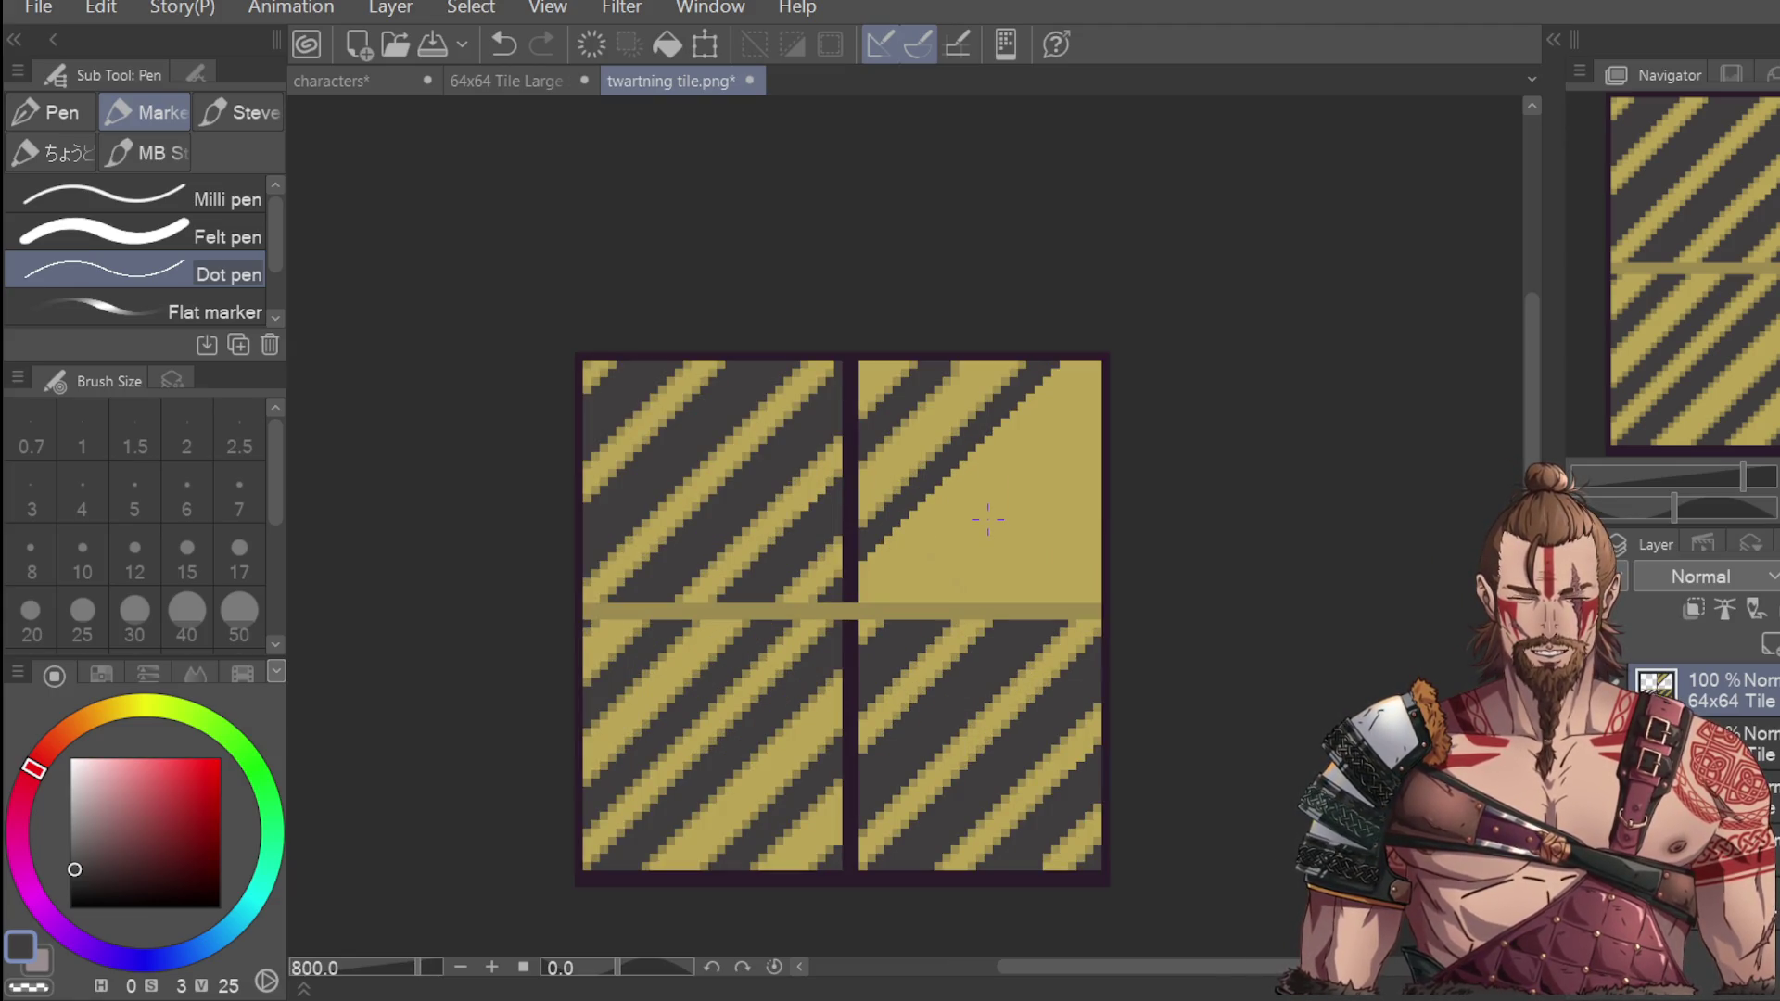
Select the lower-left tile, move its pattern over the top-right tile, commit and deselect.
key("m")
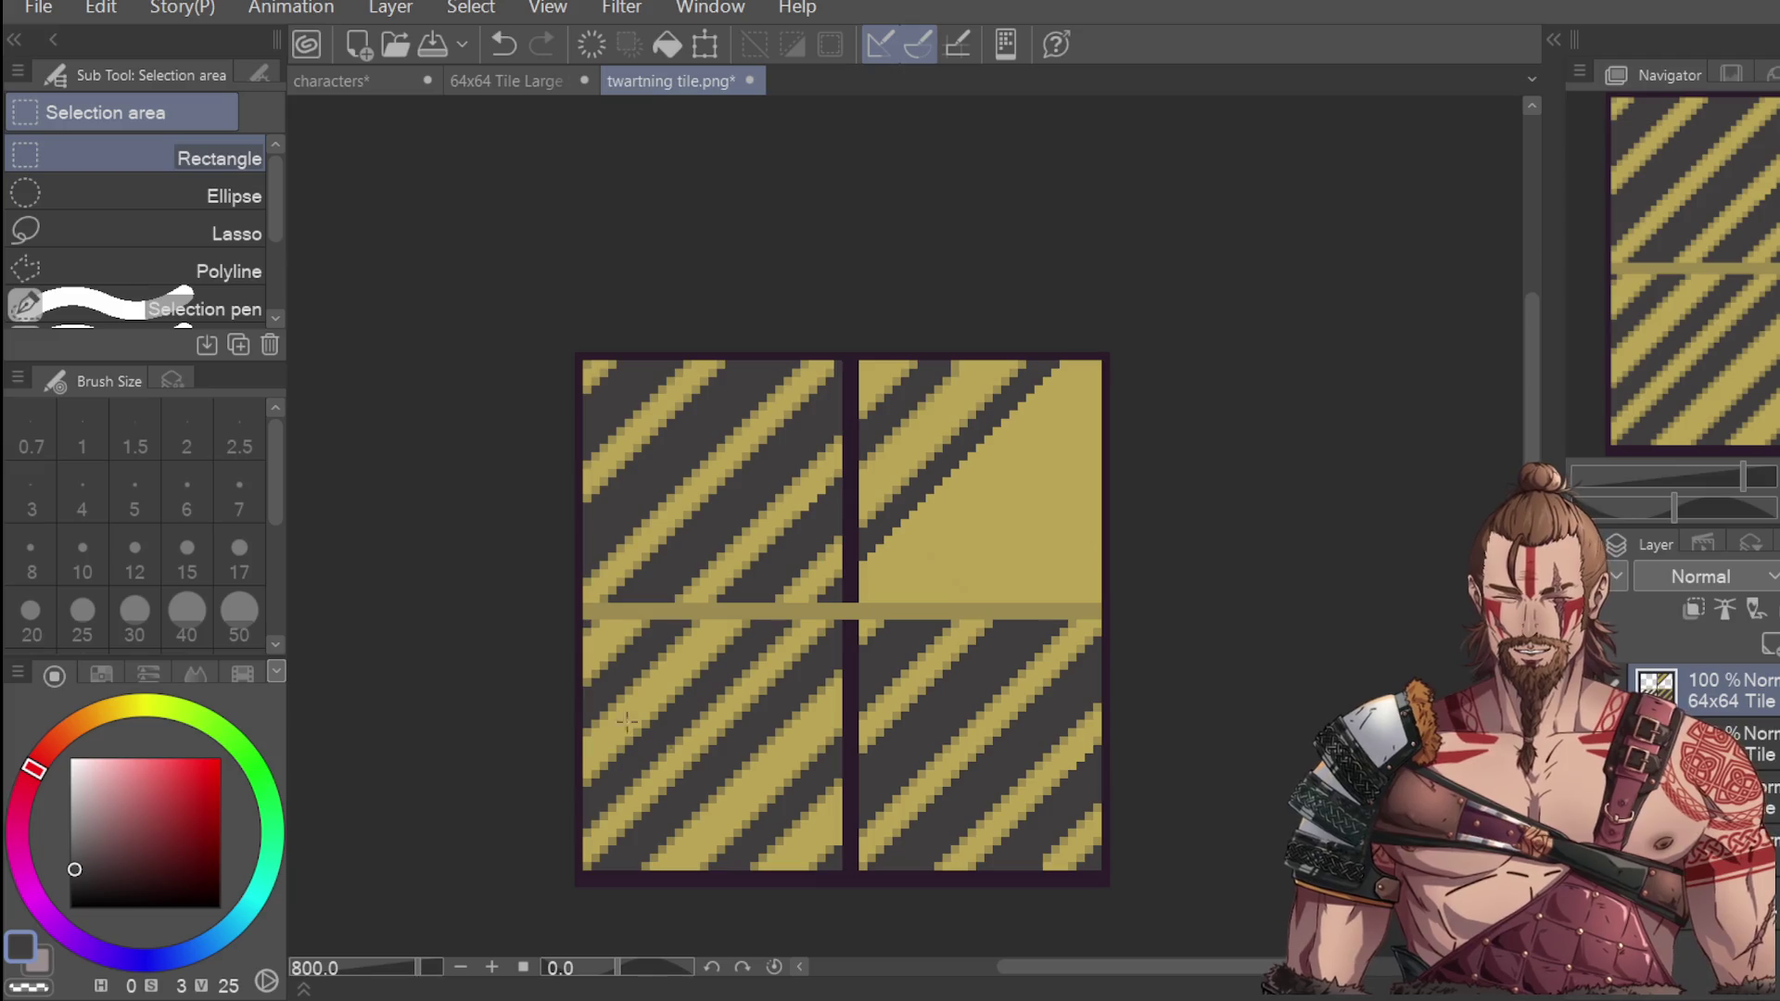
mouse_move(565, 618)
left_mouse_down()
mouse_move(848, 904)
mouse_move(850, 888)
left_mouse_up()
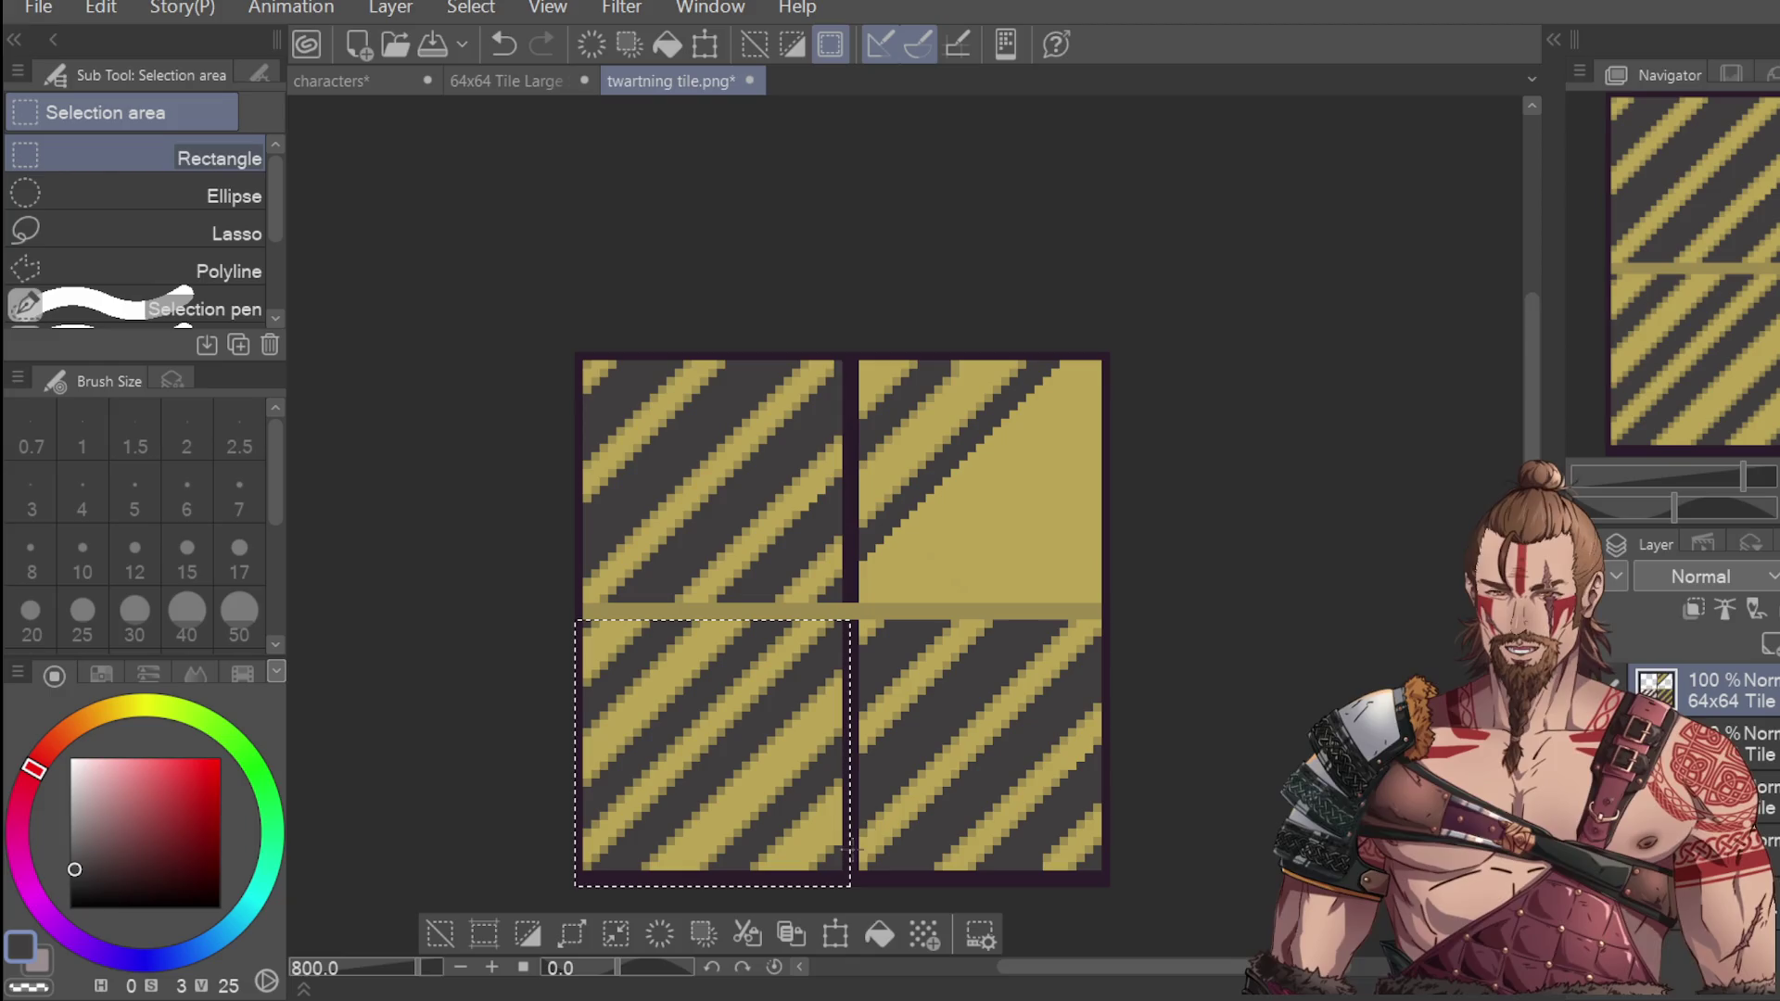
left_click(851, 935)
mouse_move(809, 834)
left_mouse_down()
mouse_move(1042, 524)
mouse_move(1077, 560)
left_mouse_up()
key("Up")
key("ctrl+z")
key("ctrl+z")
key("ctrl+z")
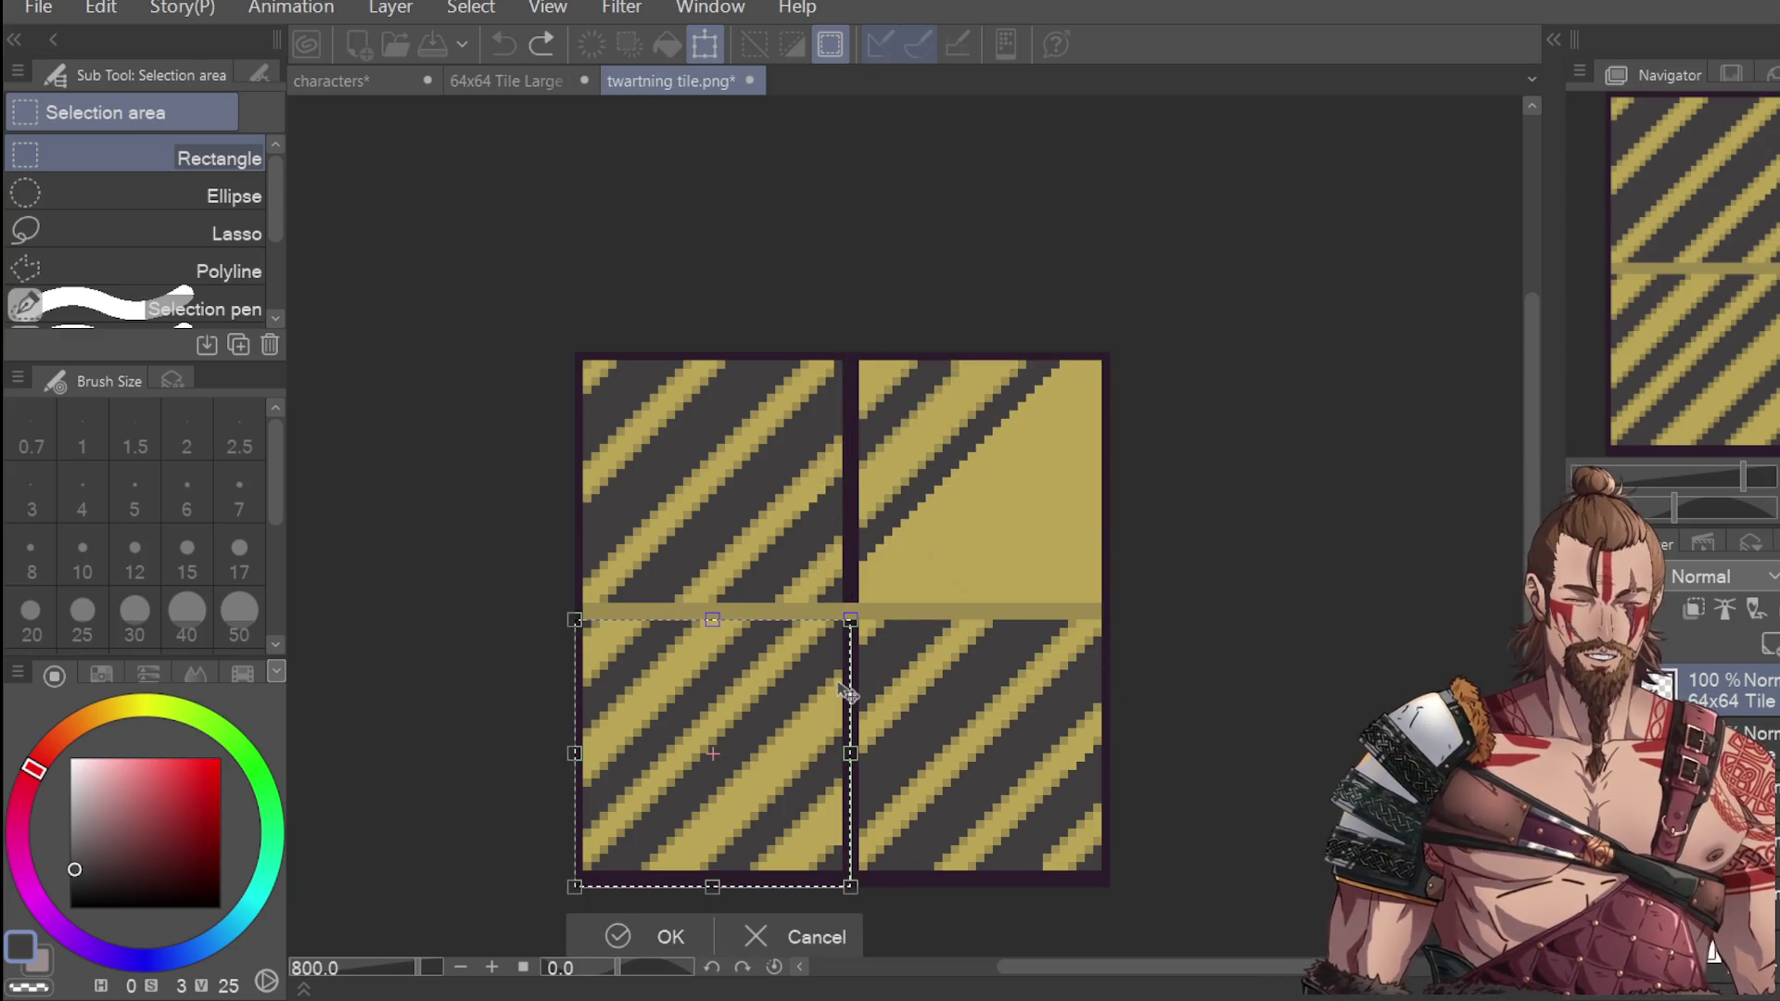
key("Return")
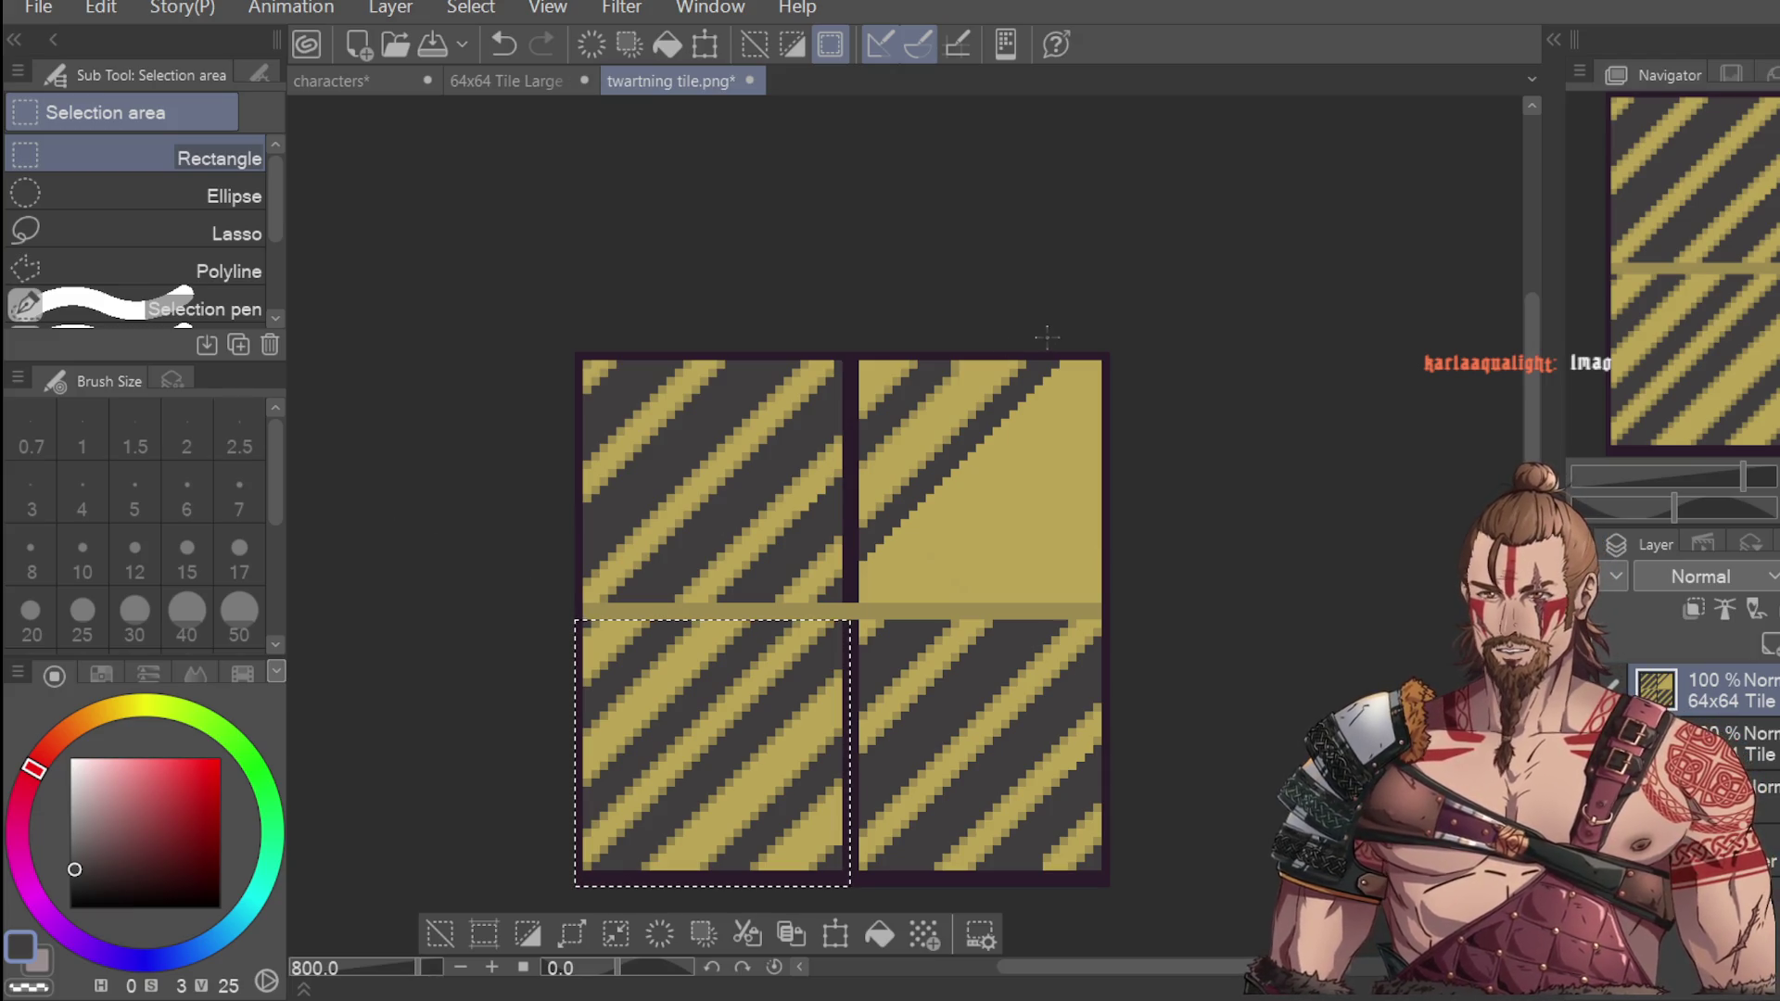
key("ctrl+d")
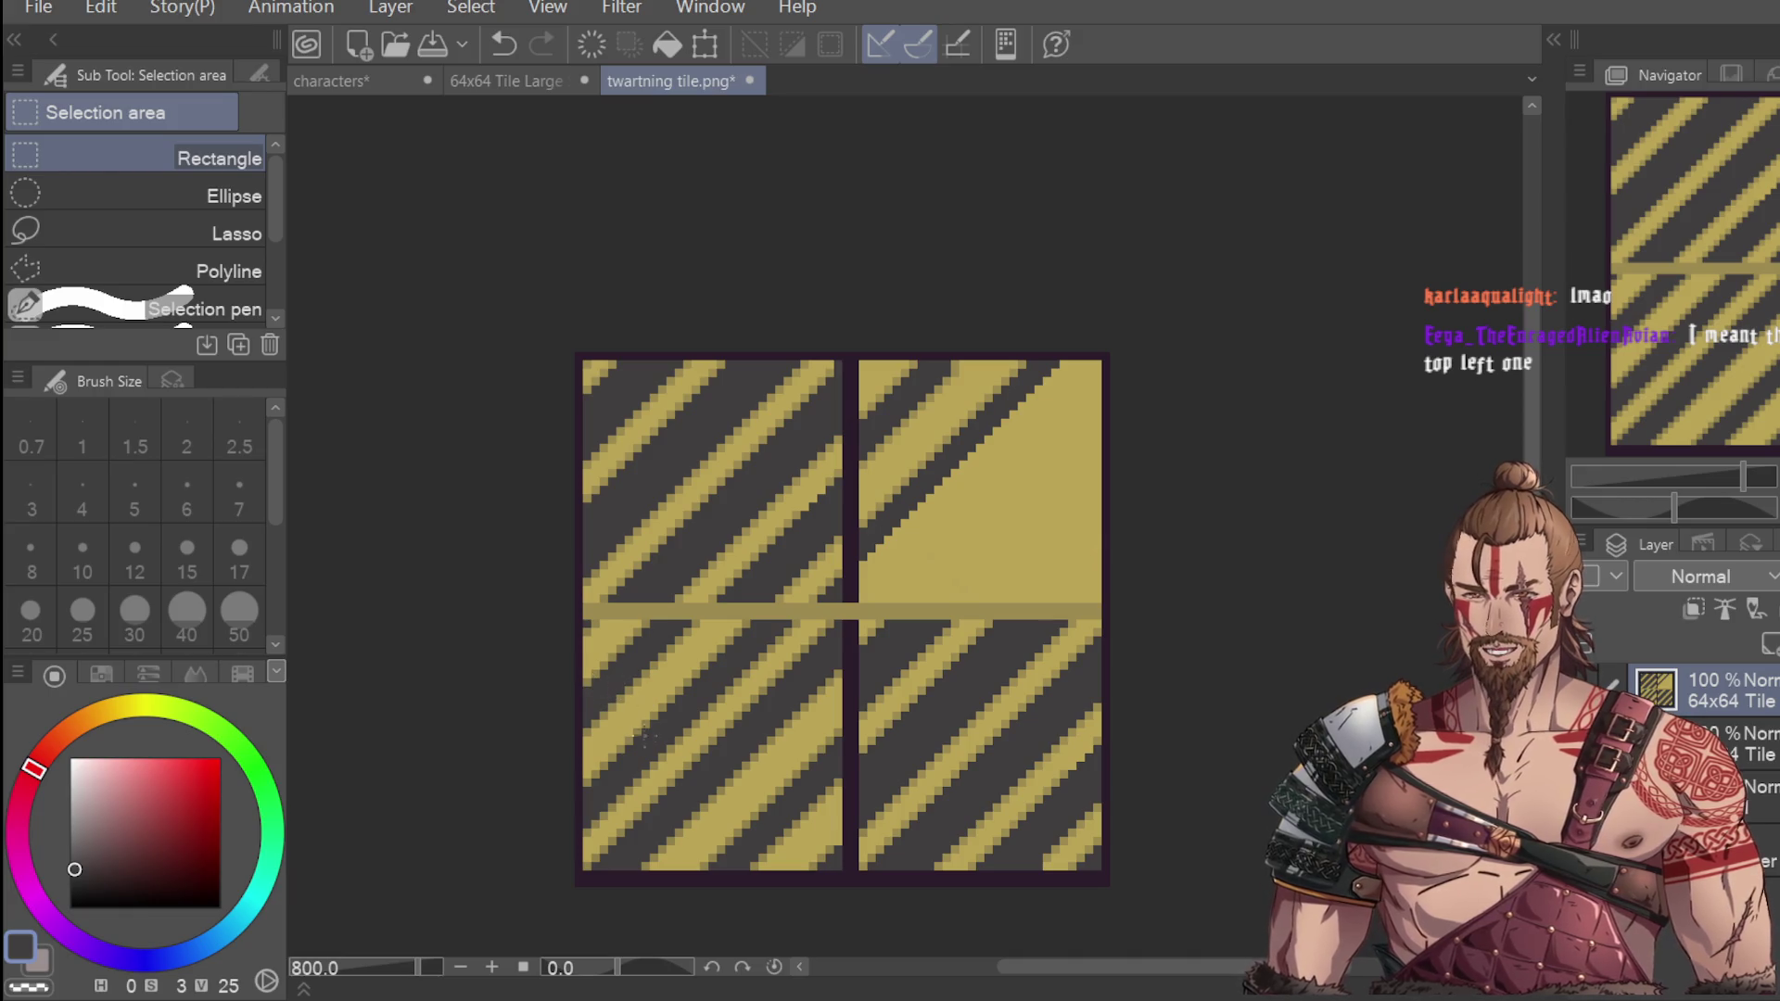
Shift the top-right quadrant slightly left to align stripes, then sample the dark purple border.
scroll(653, 732, "up", 1)
scroll(547, 565, "down", 1)
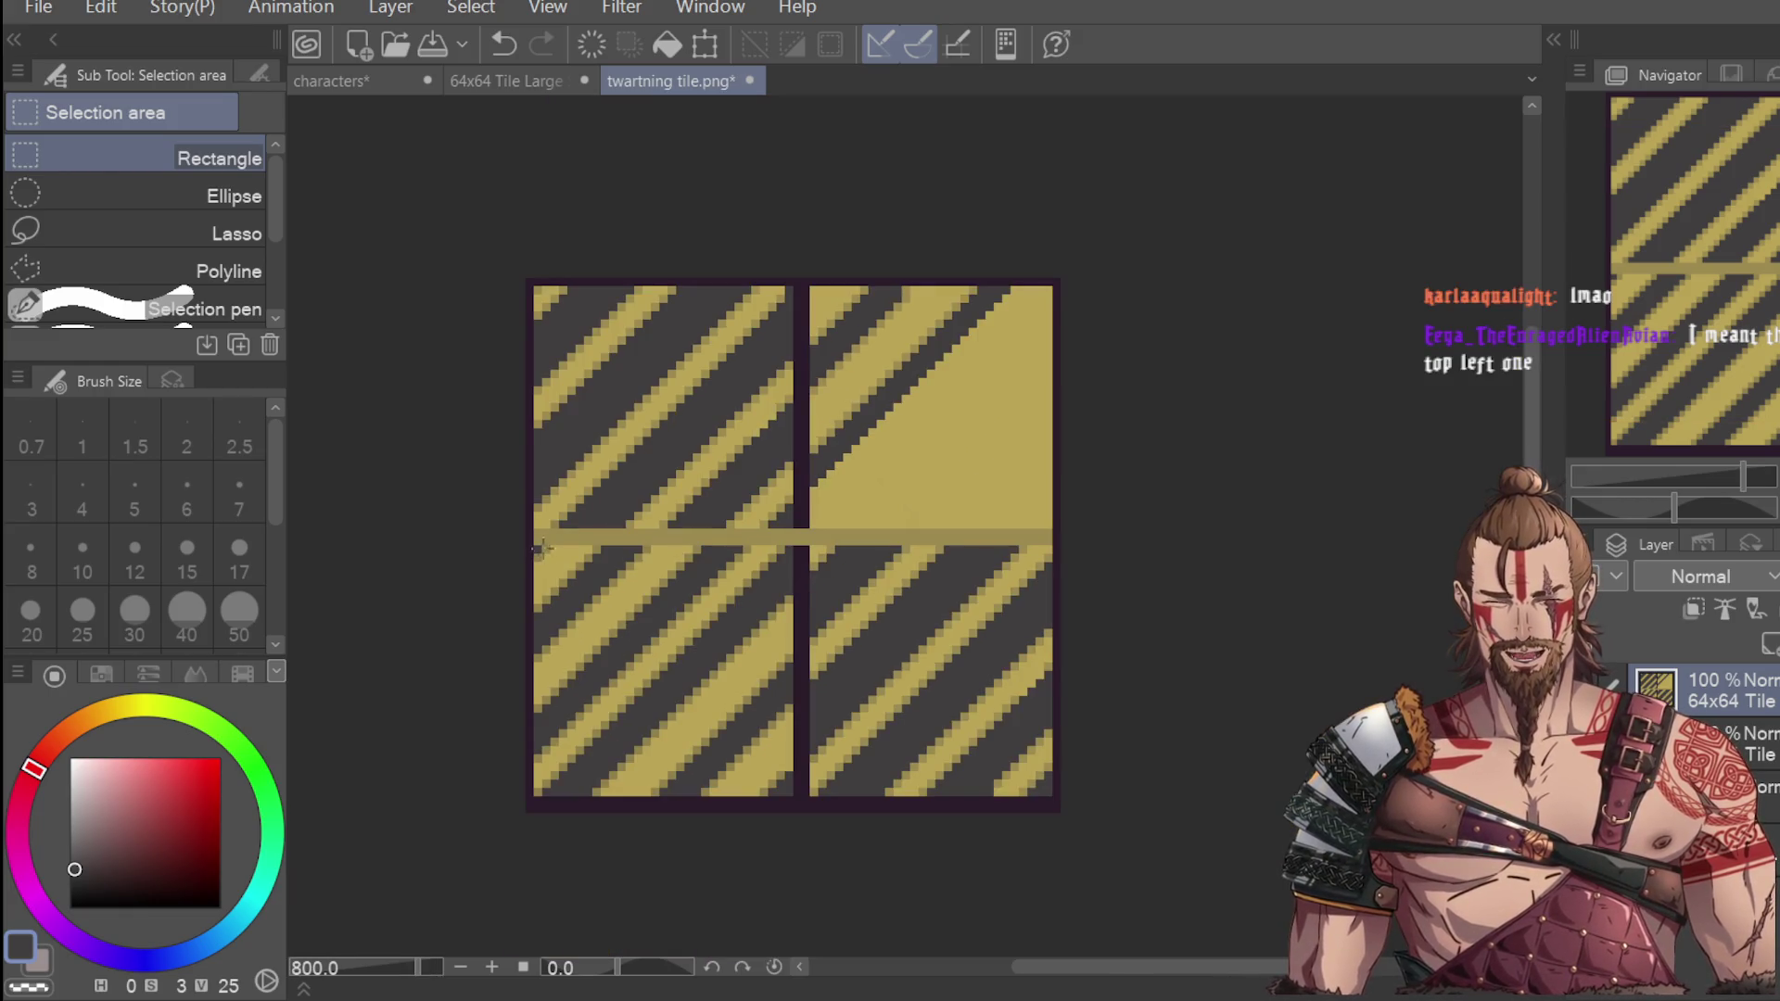
mouse_move(531, 547)
left_mouse_down()
mouse_move(805, 797)
mouse_move(895, 617)
mouse_move(1014, 464)
mouse_move(1023, 494)
left_mouse_up()
left_click(786, 843)
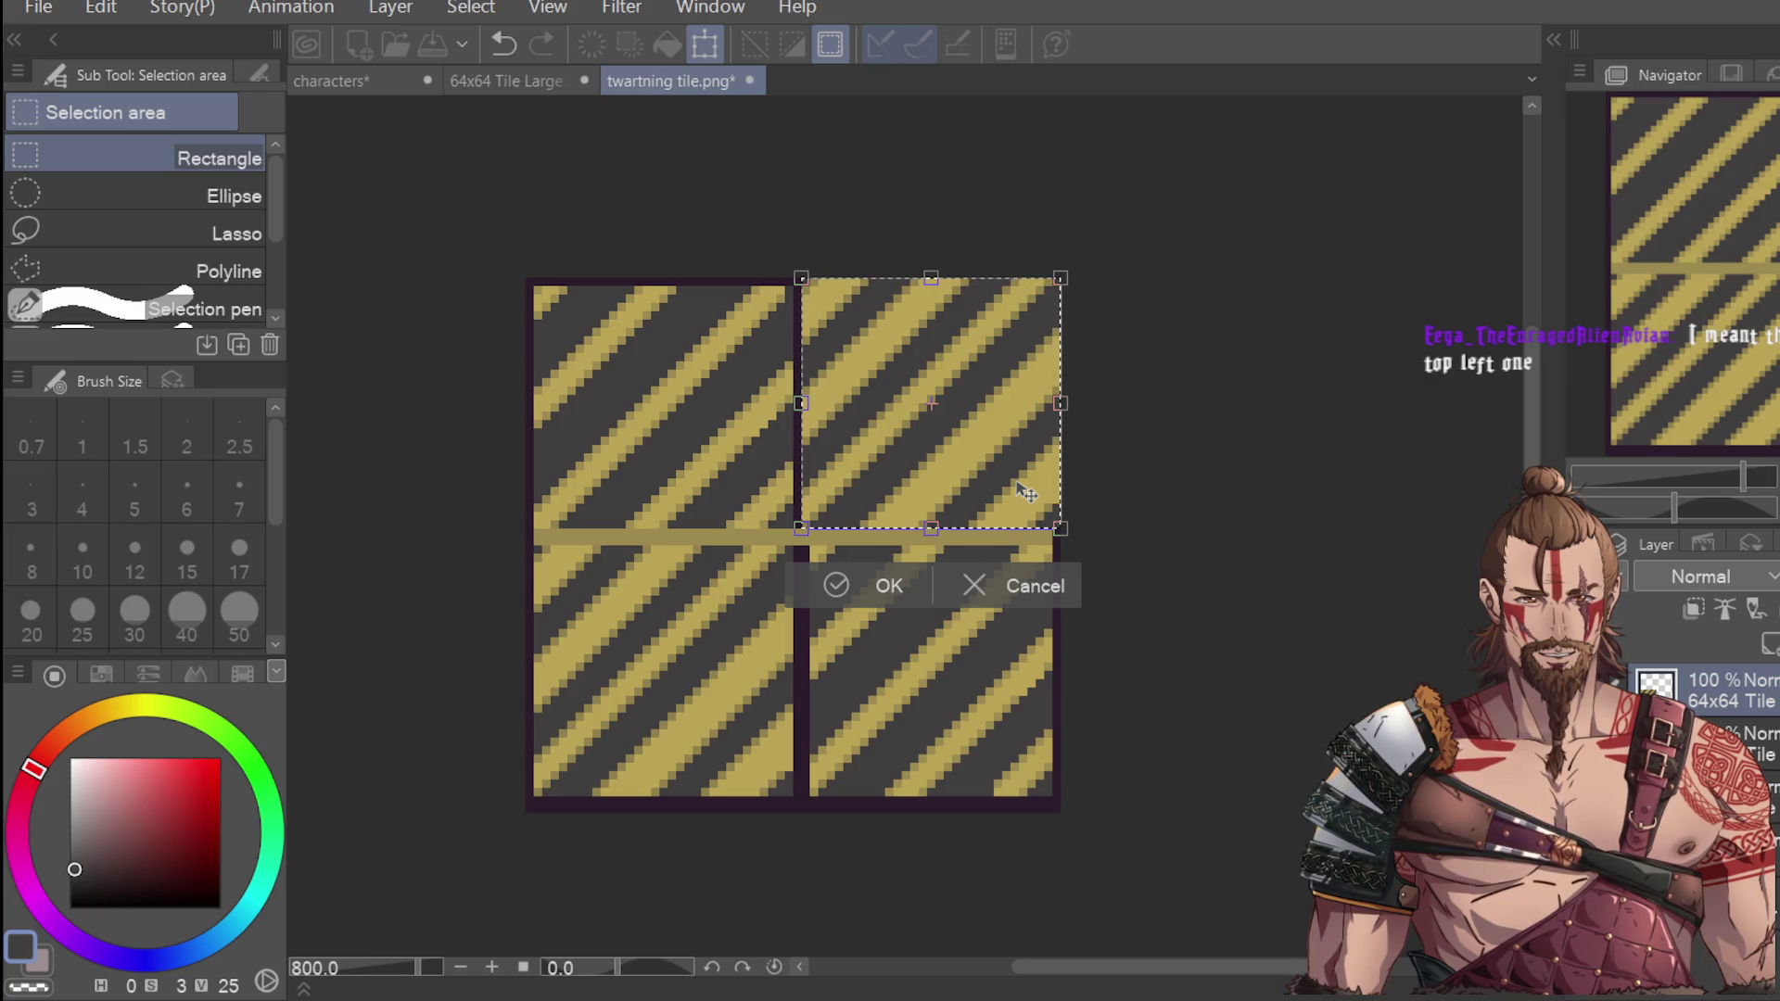
left_click_drag(1027, 492, 1021, 485)
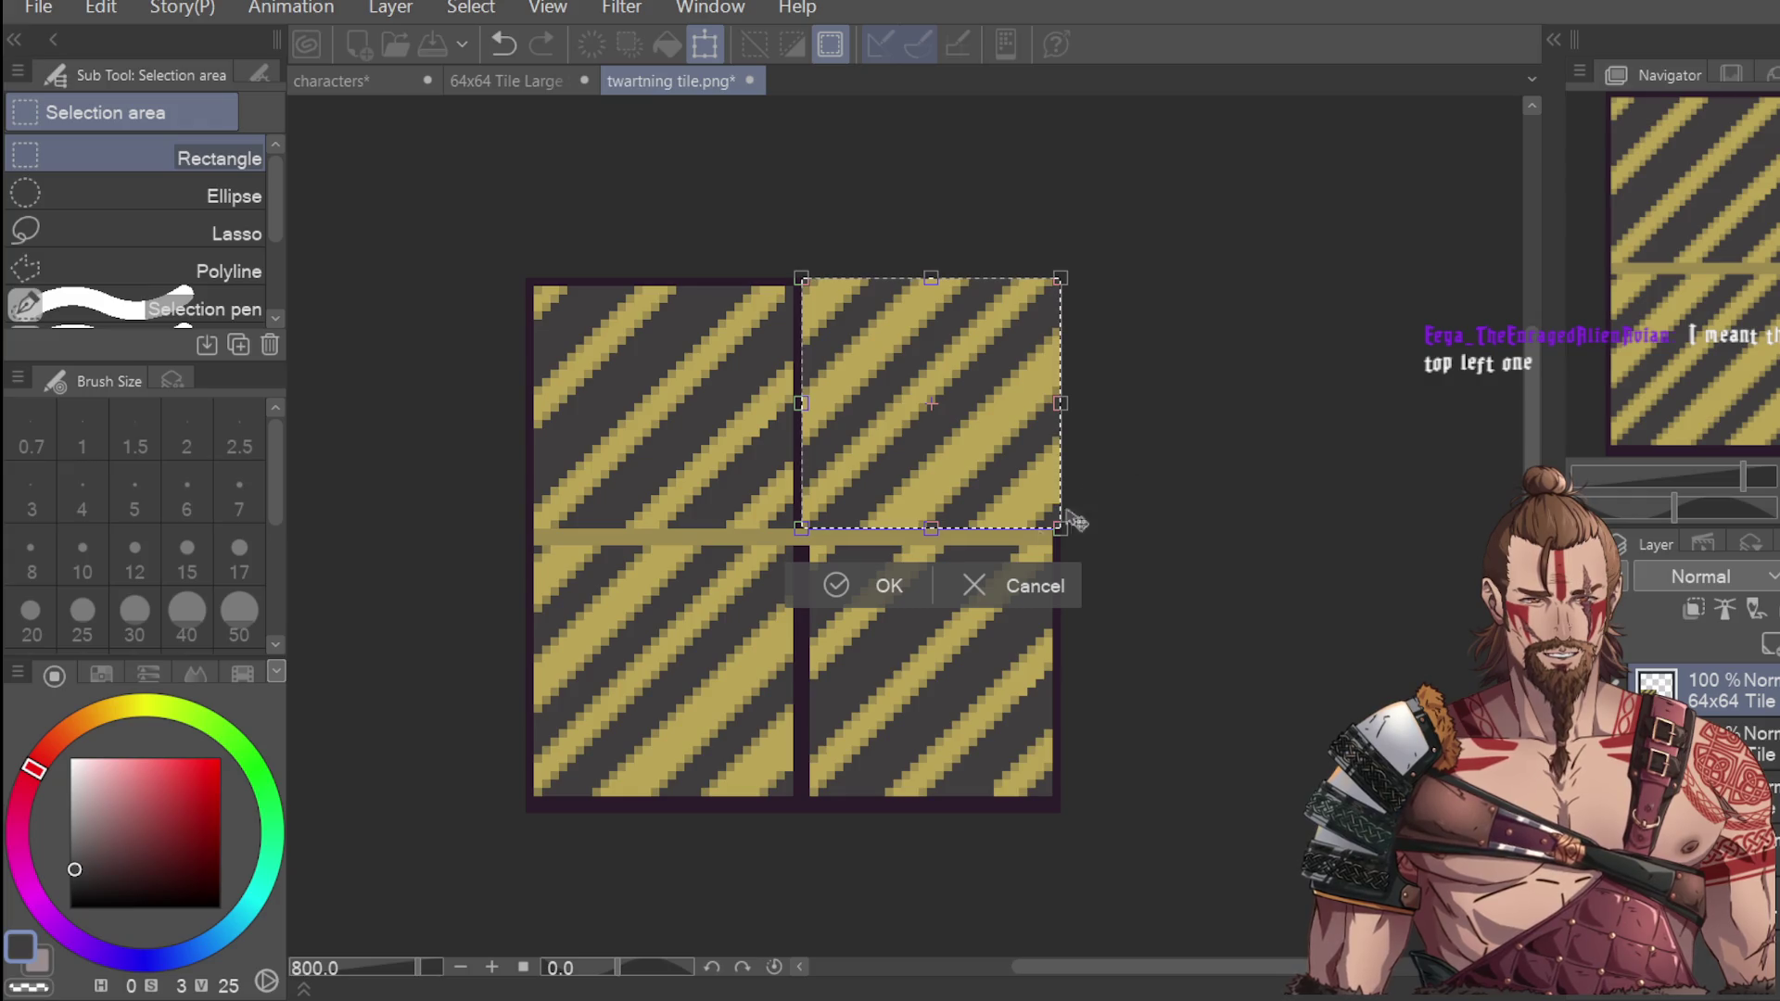
key("Return")
key("ctrl+d")
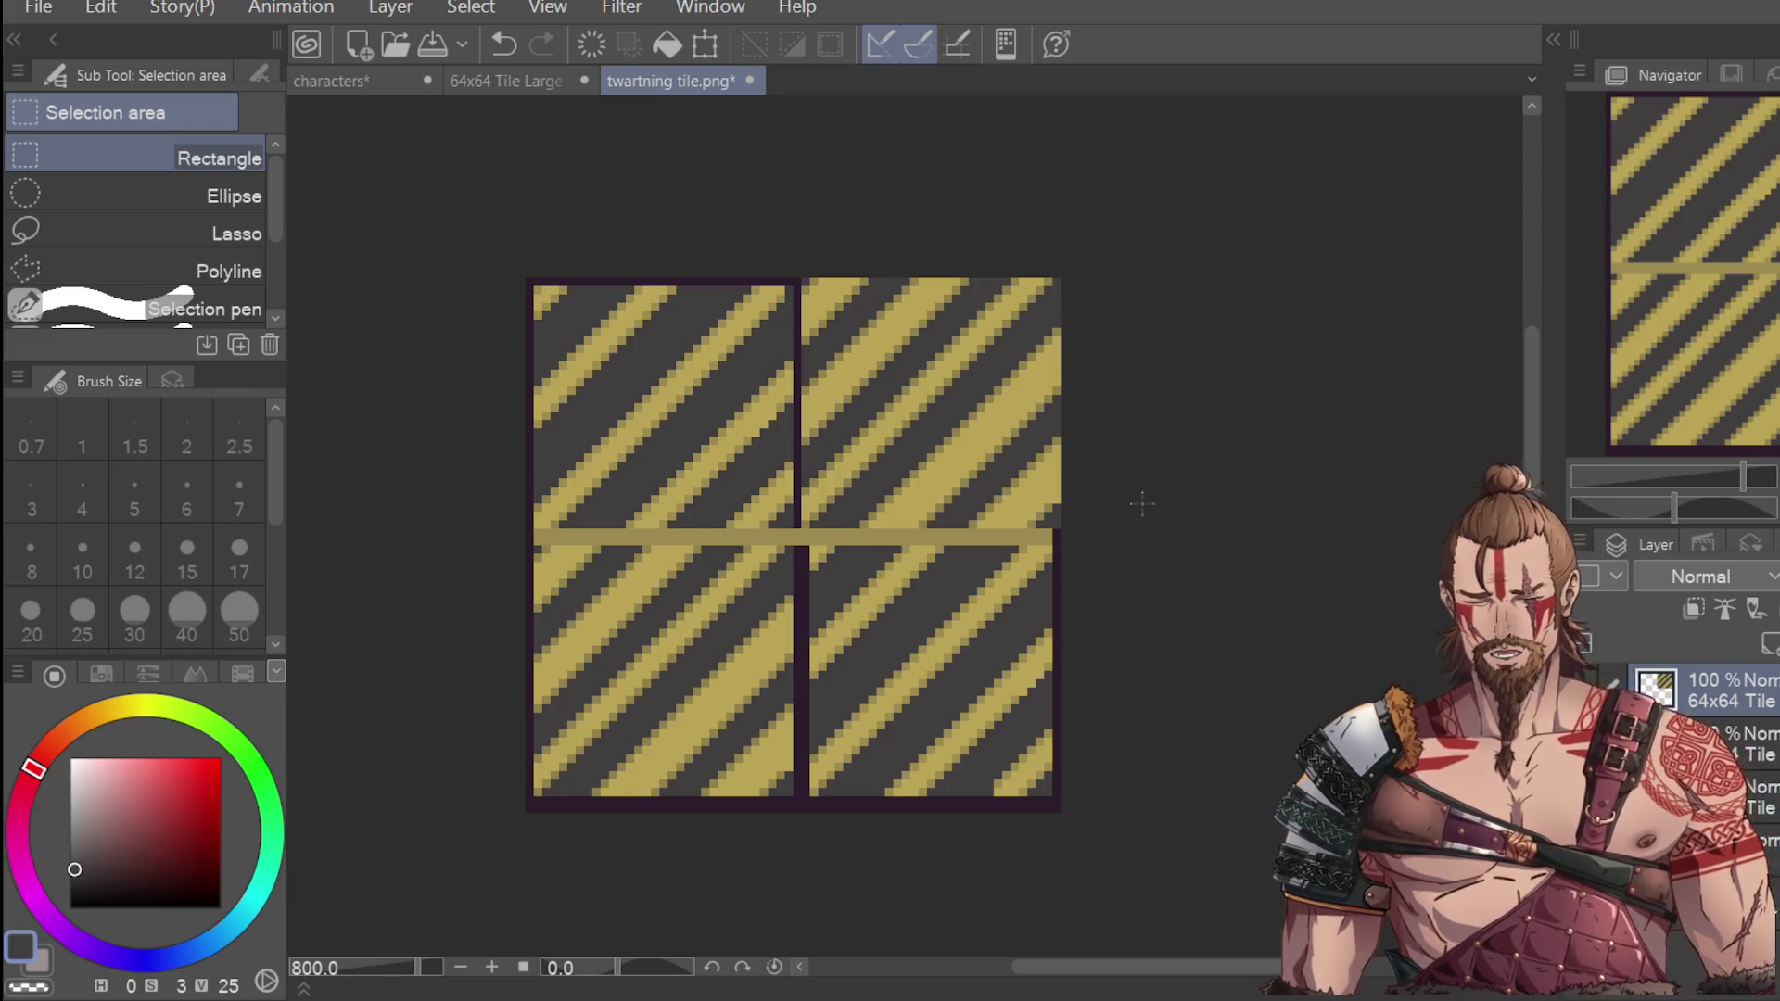
key("i")
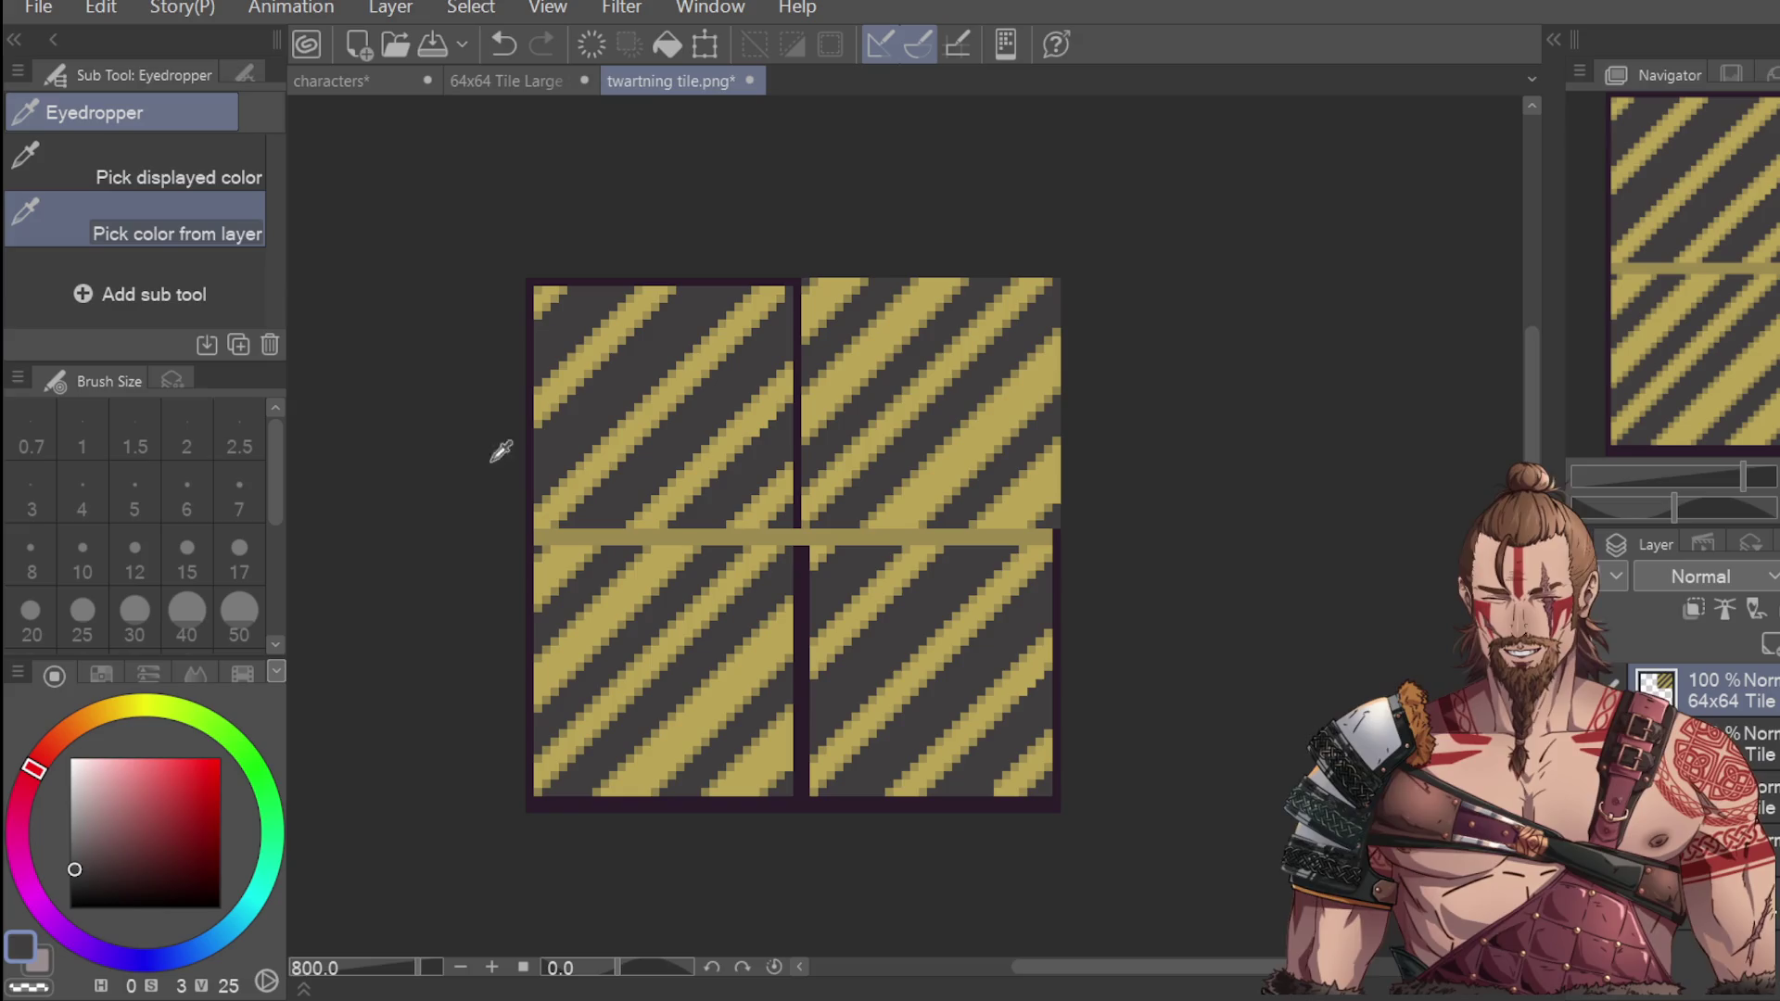
left_click(1063, 530)
Redraw the dark purple border along the top-right quadrant's right and top edges.
key("p")
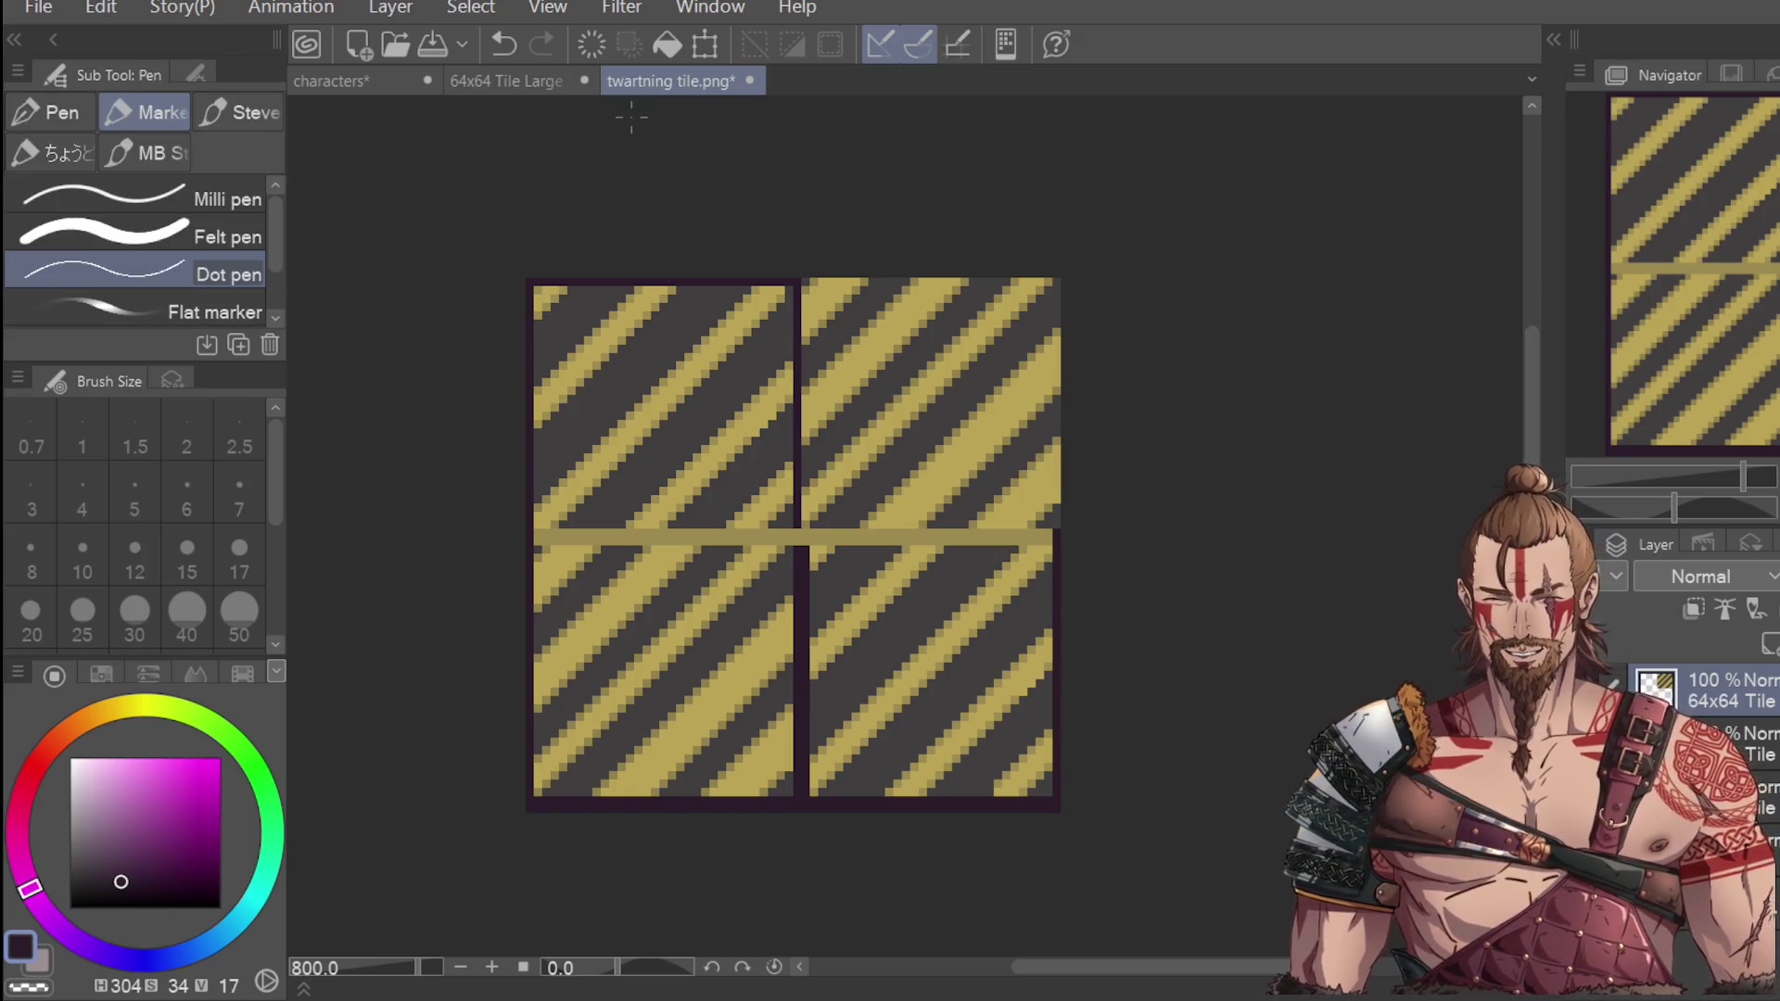
left_click_drag(1062, 290, 1055, 506)
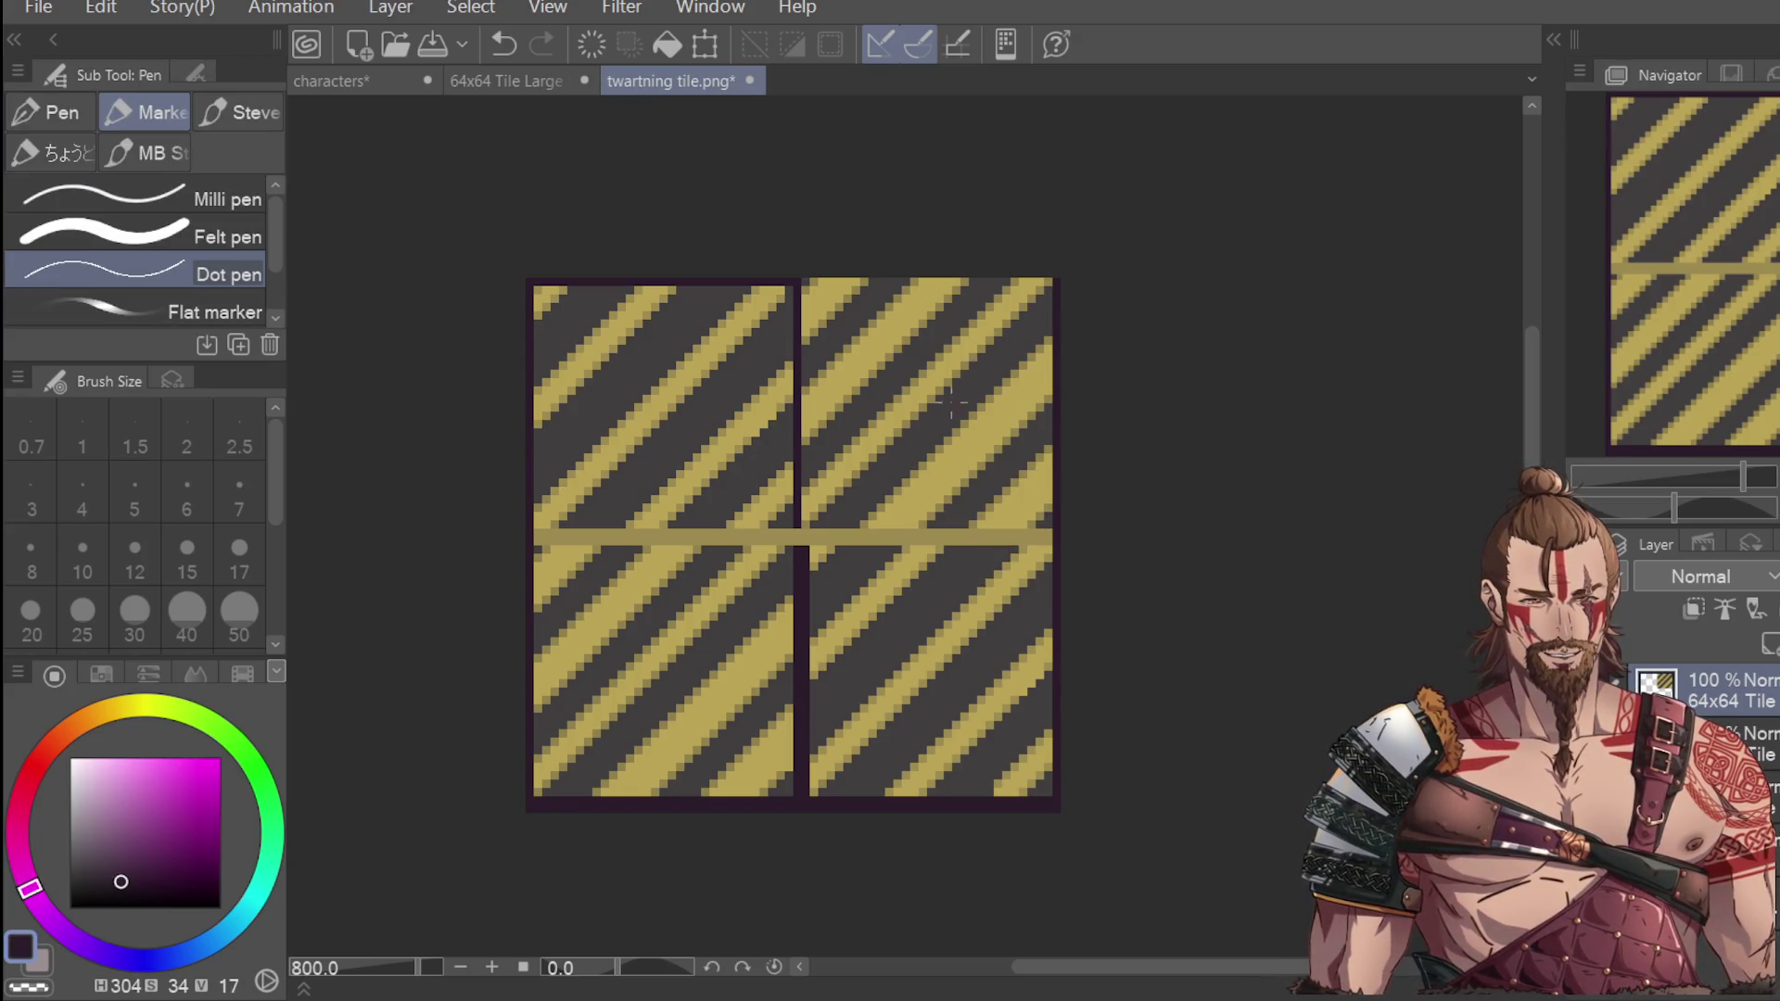
key("i")
left_click(792, 281)
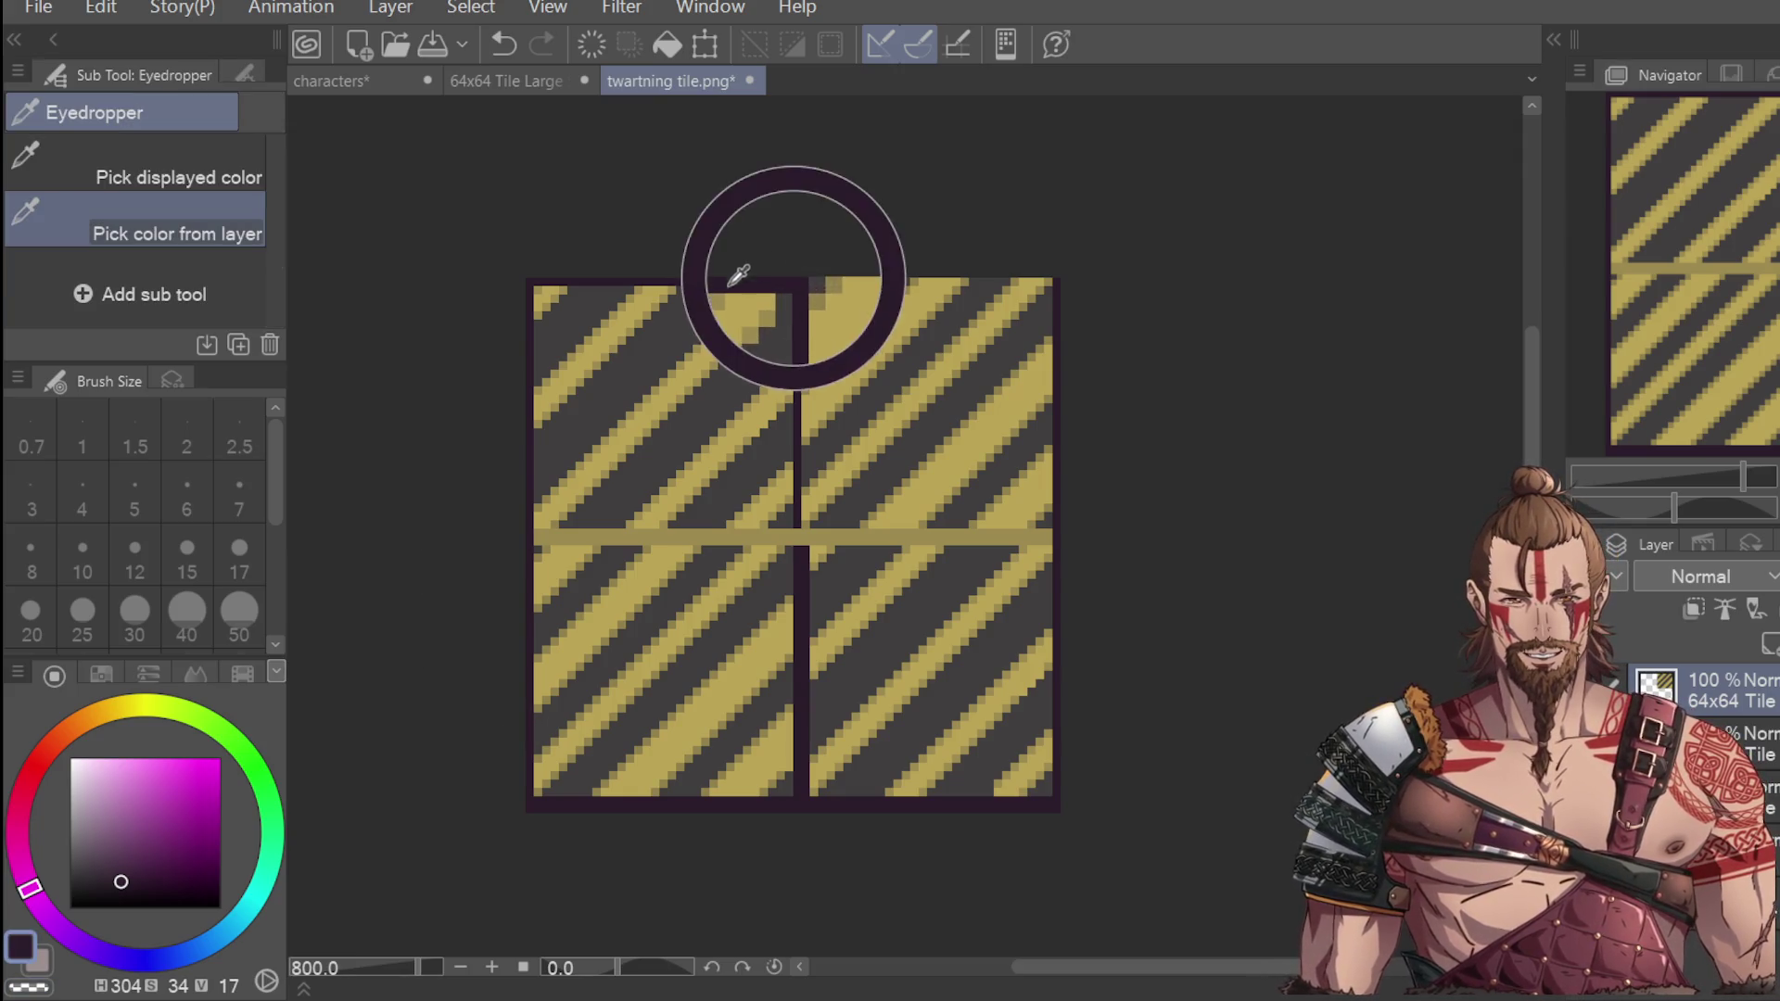
left_click(718, 273)
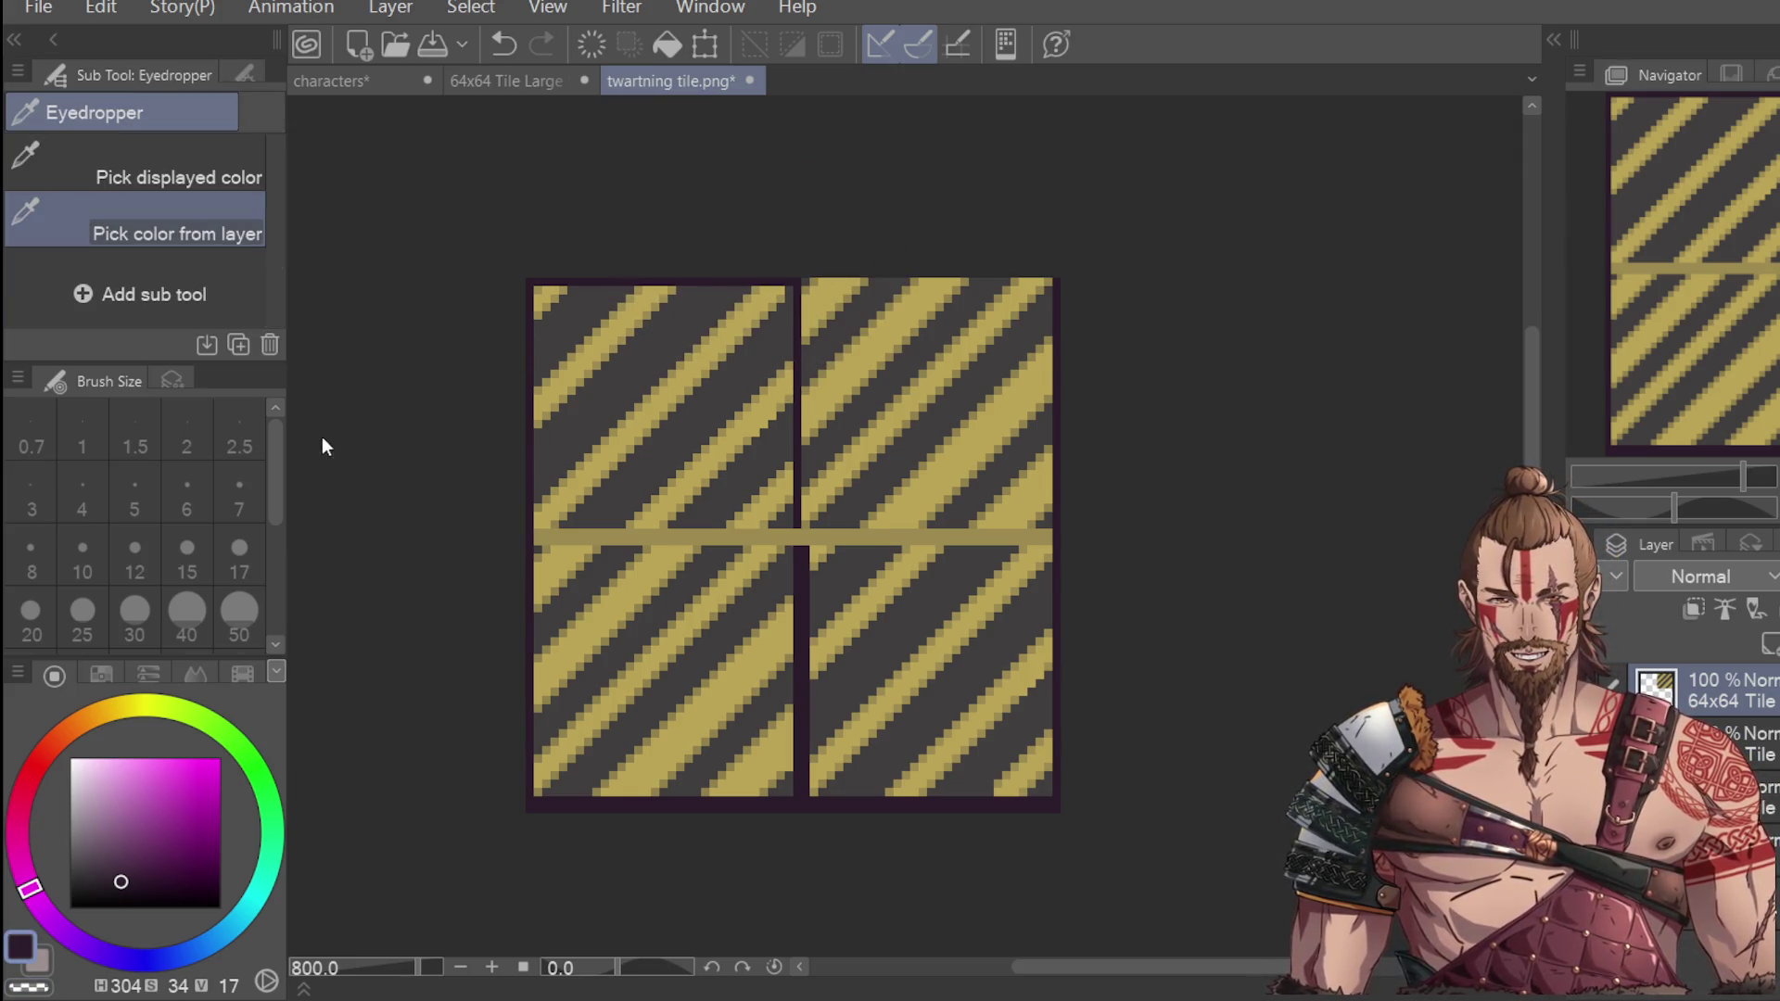
left_click(781, 280)
left_click(748, 278)
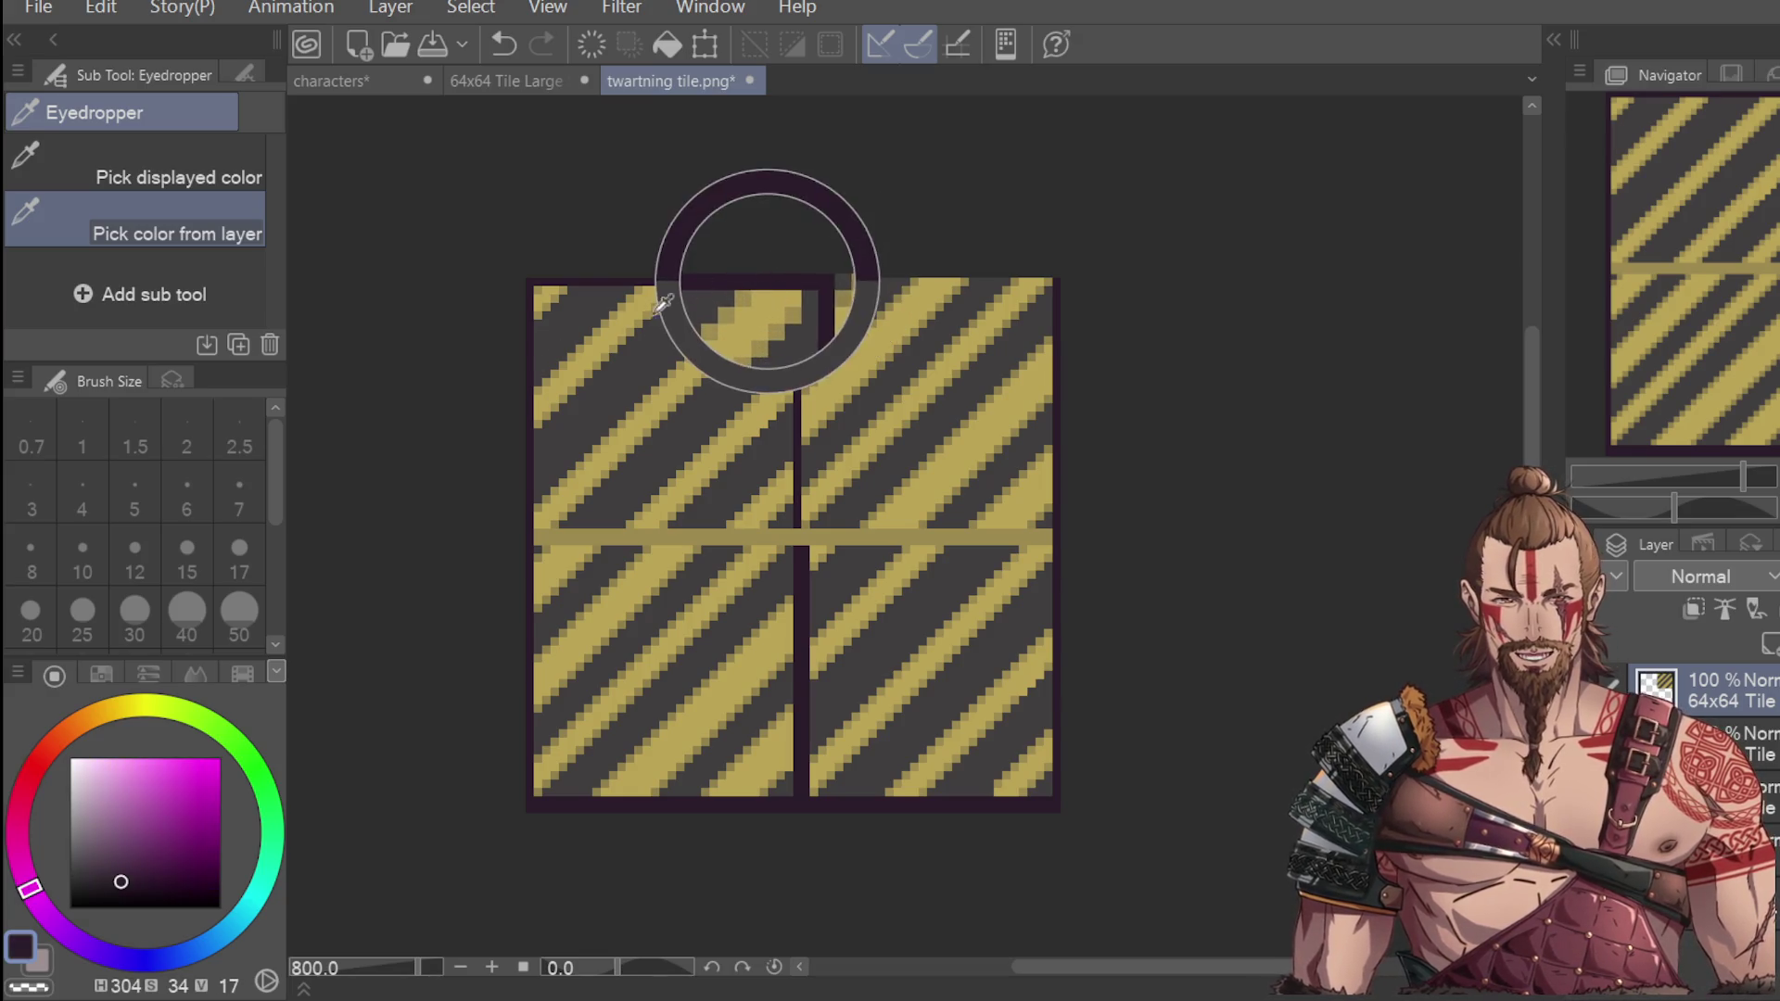
key("p")
left_click_drag(799, 281, 1027, 280)
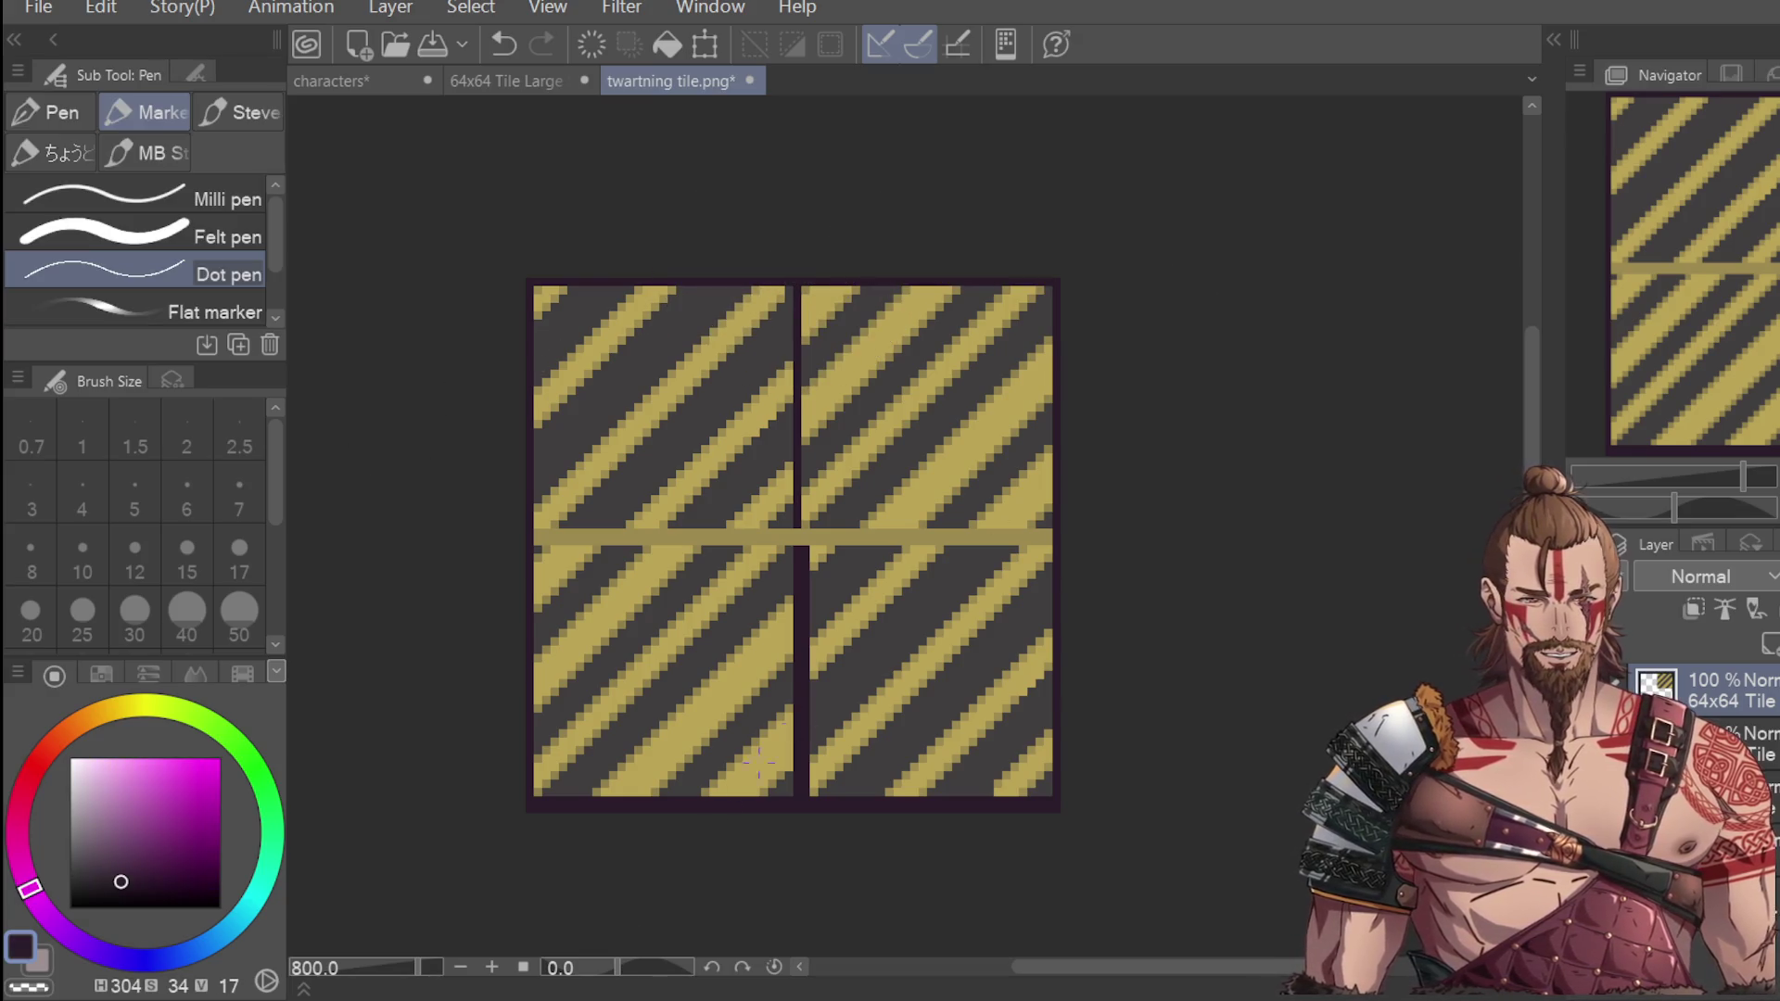
scroll(1113, 728, "down", 2)
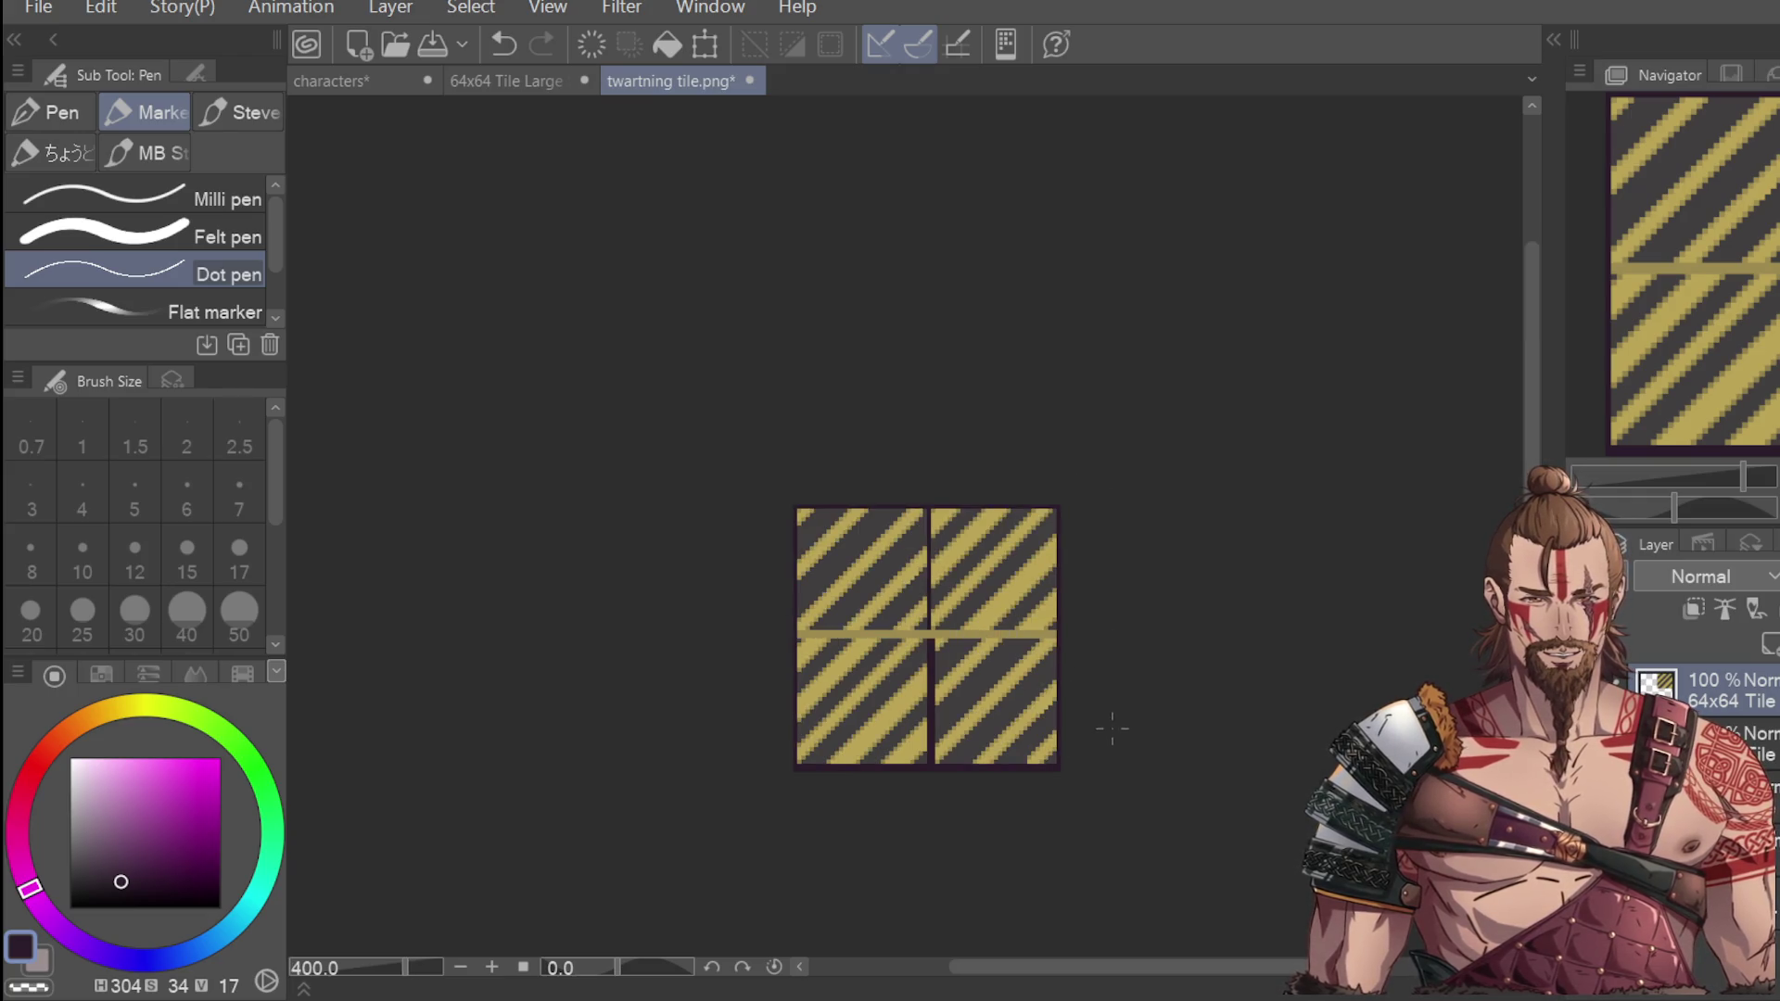
scroll(968, 628, "up", 2)
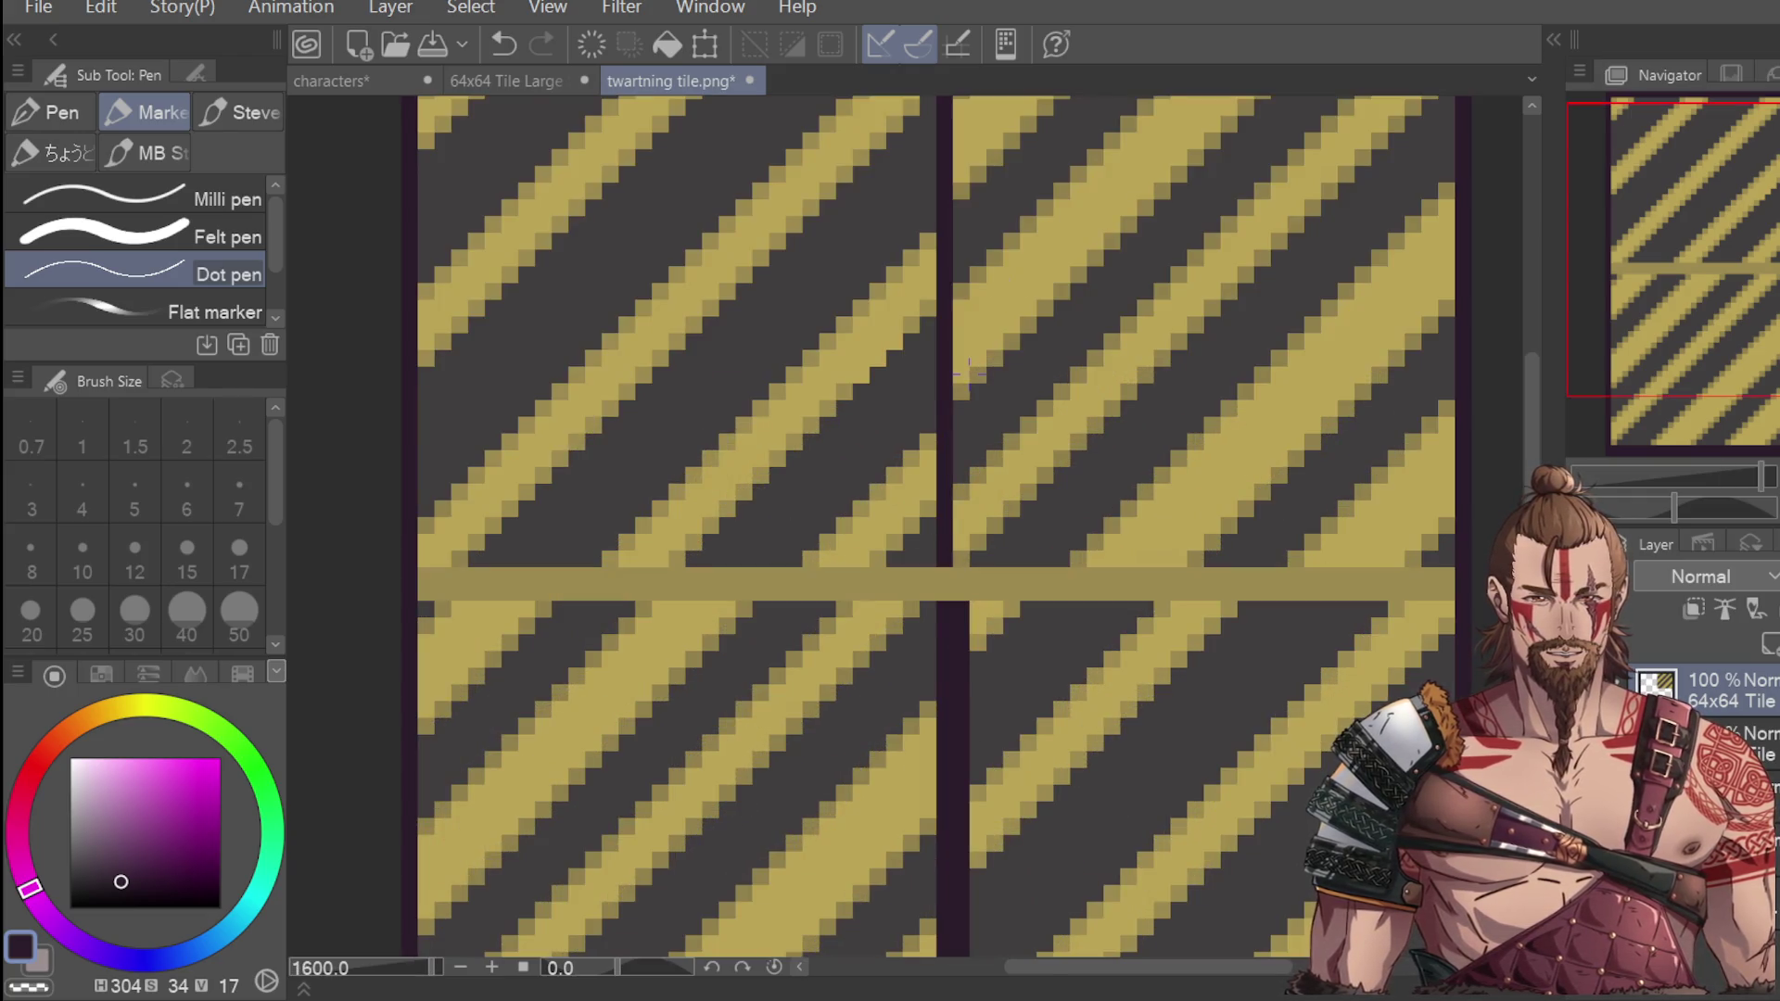
scroll(958, 436, "down", 1)
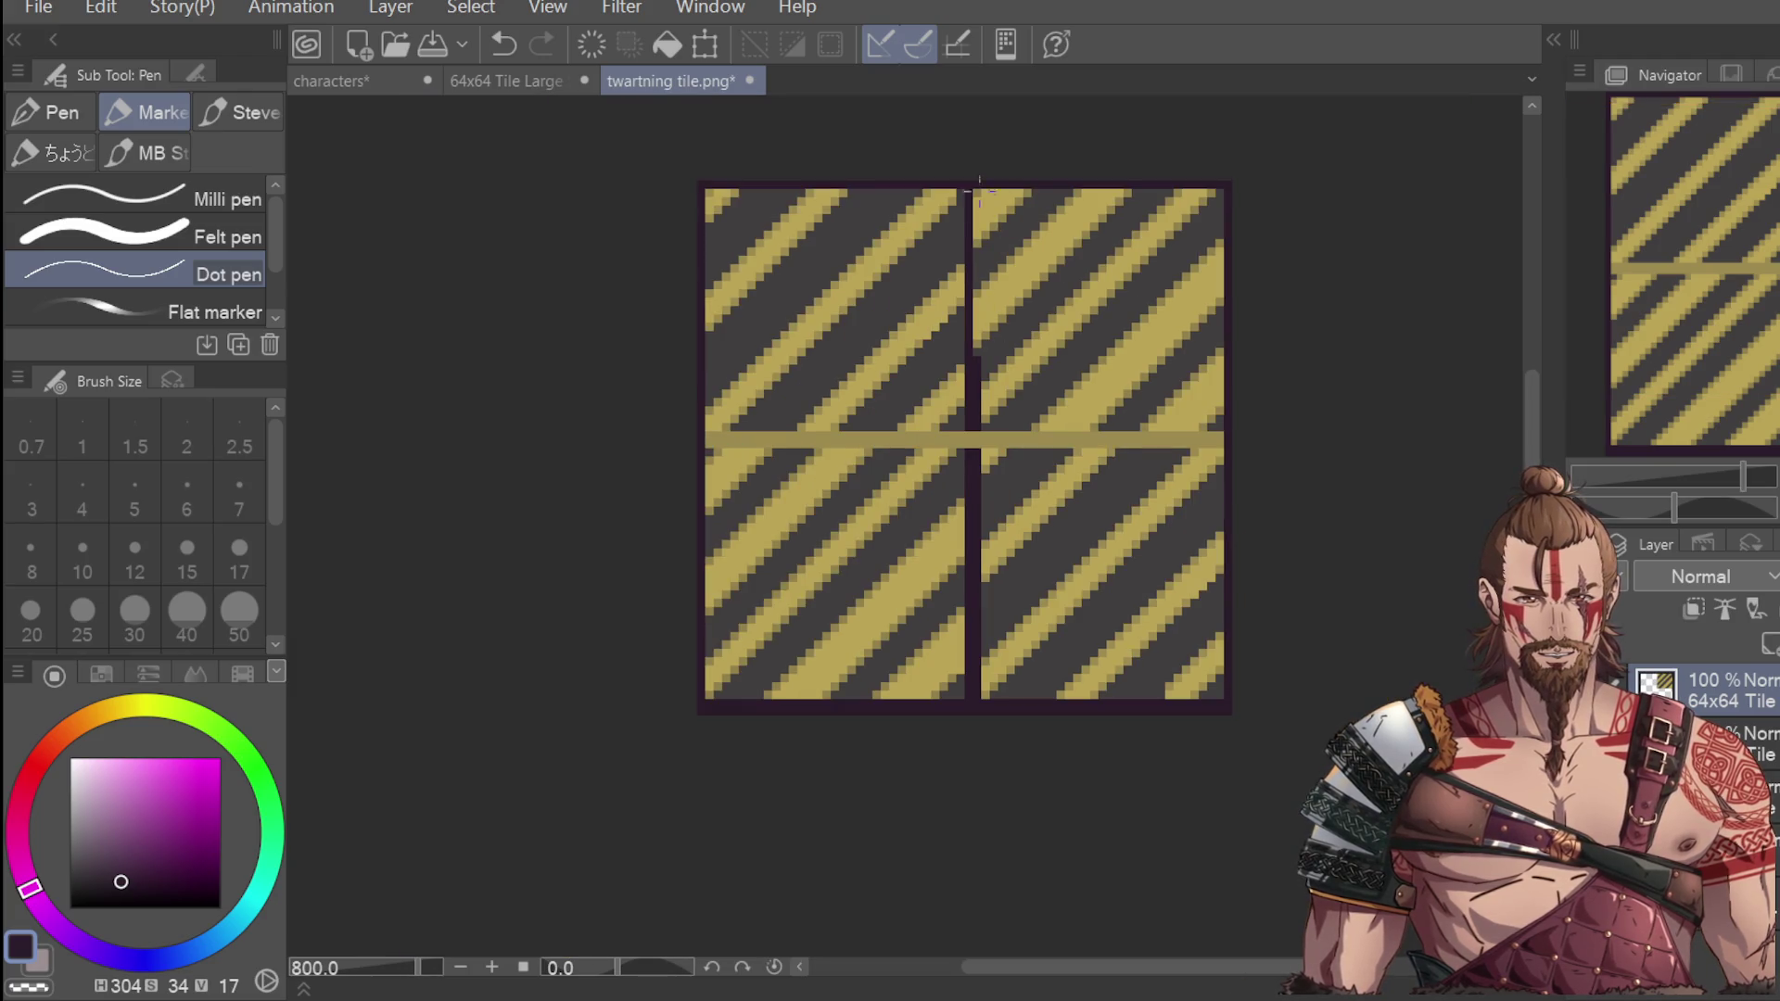
scroll(1020, 259, "down", 1)
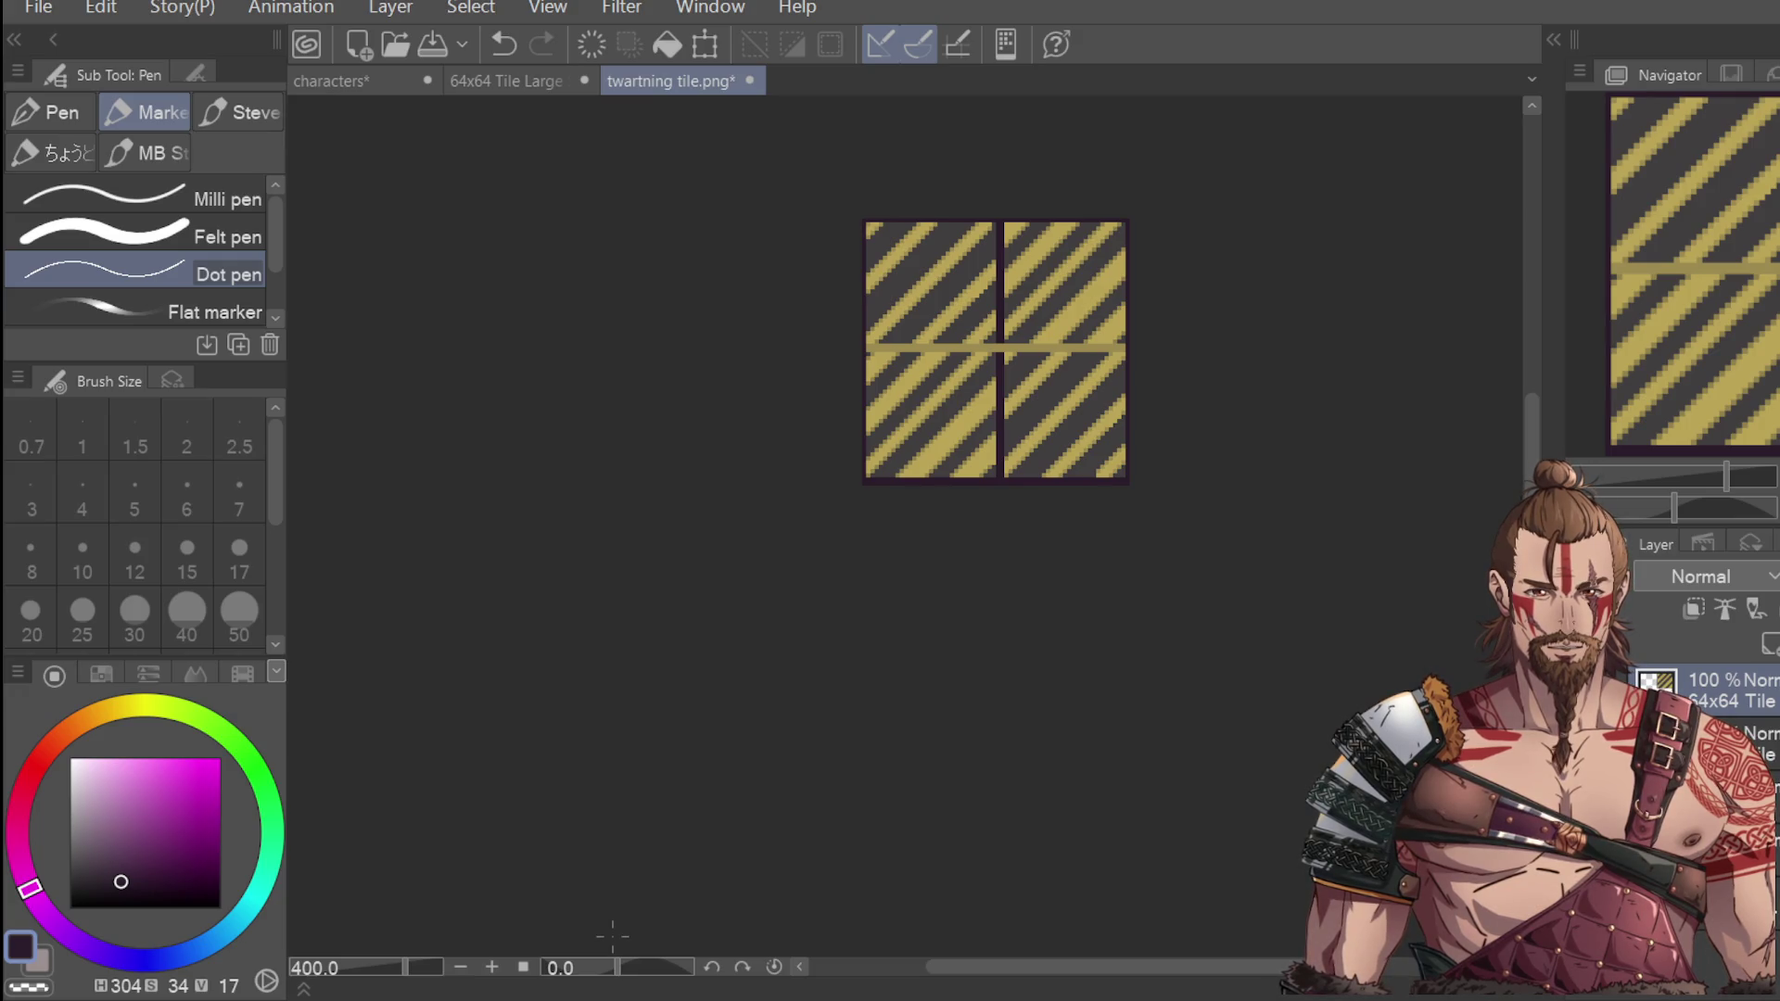
scroll(862, 483, "down", 1)
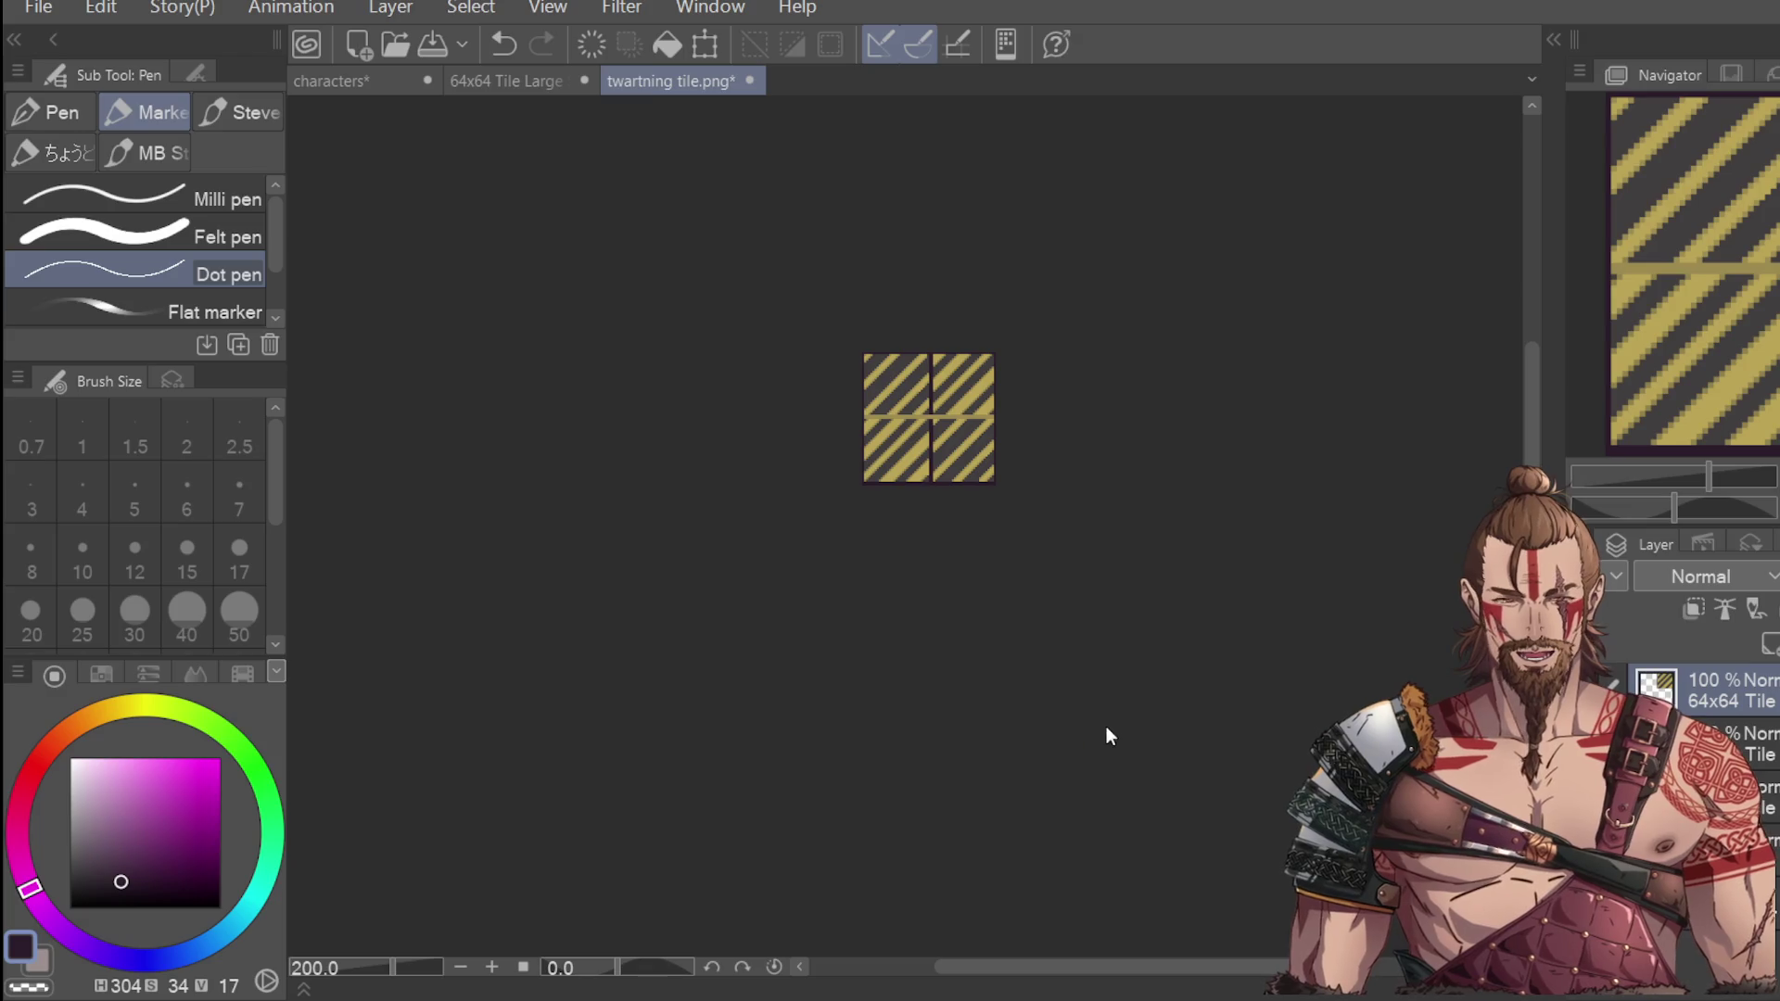
Save twartning tile.png with Ctrl+S.
key("ctrl+s")
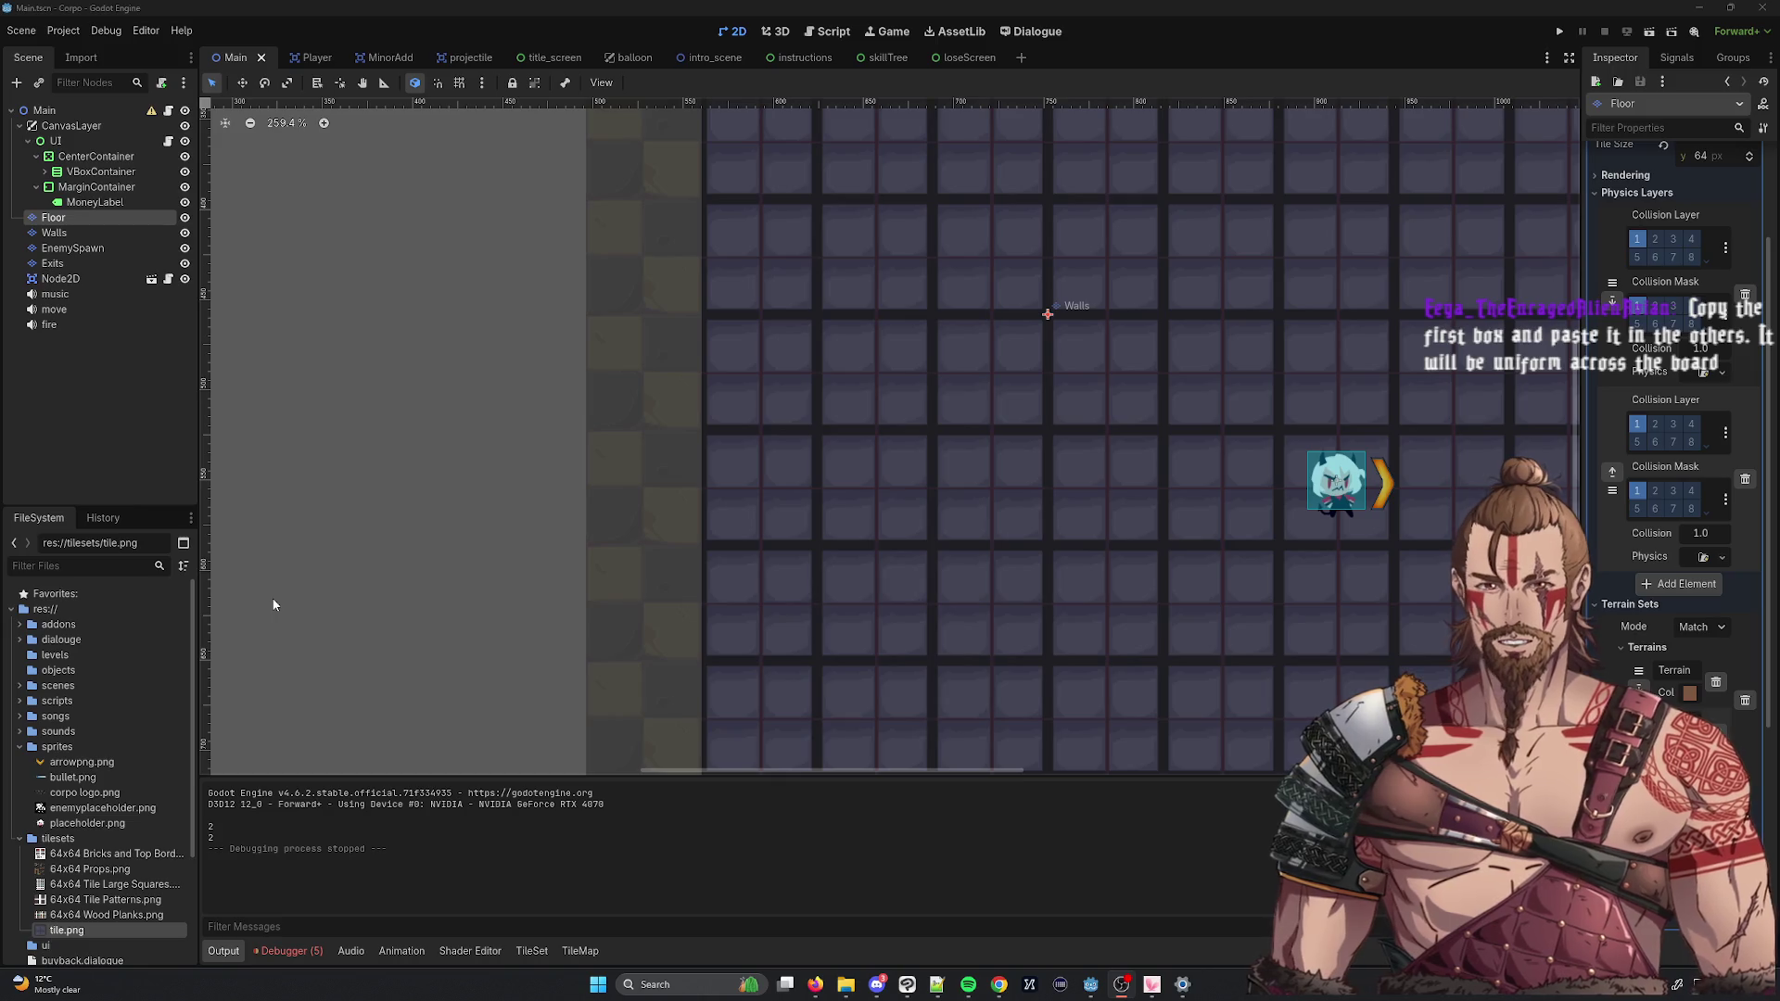
Drag twartning tile.png from Explorer into the project's tilesets folder.
scroll(93, 815, "down", 2)
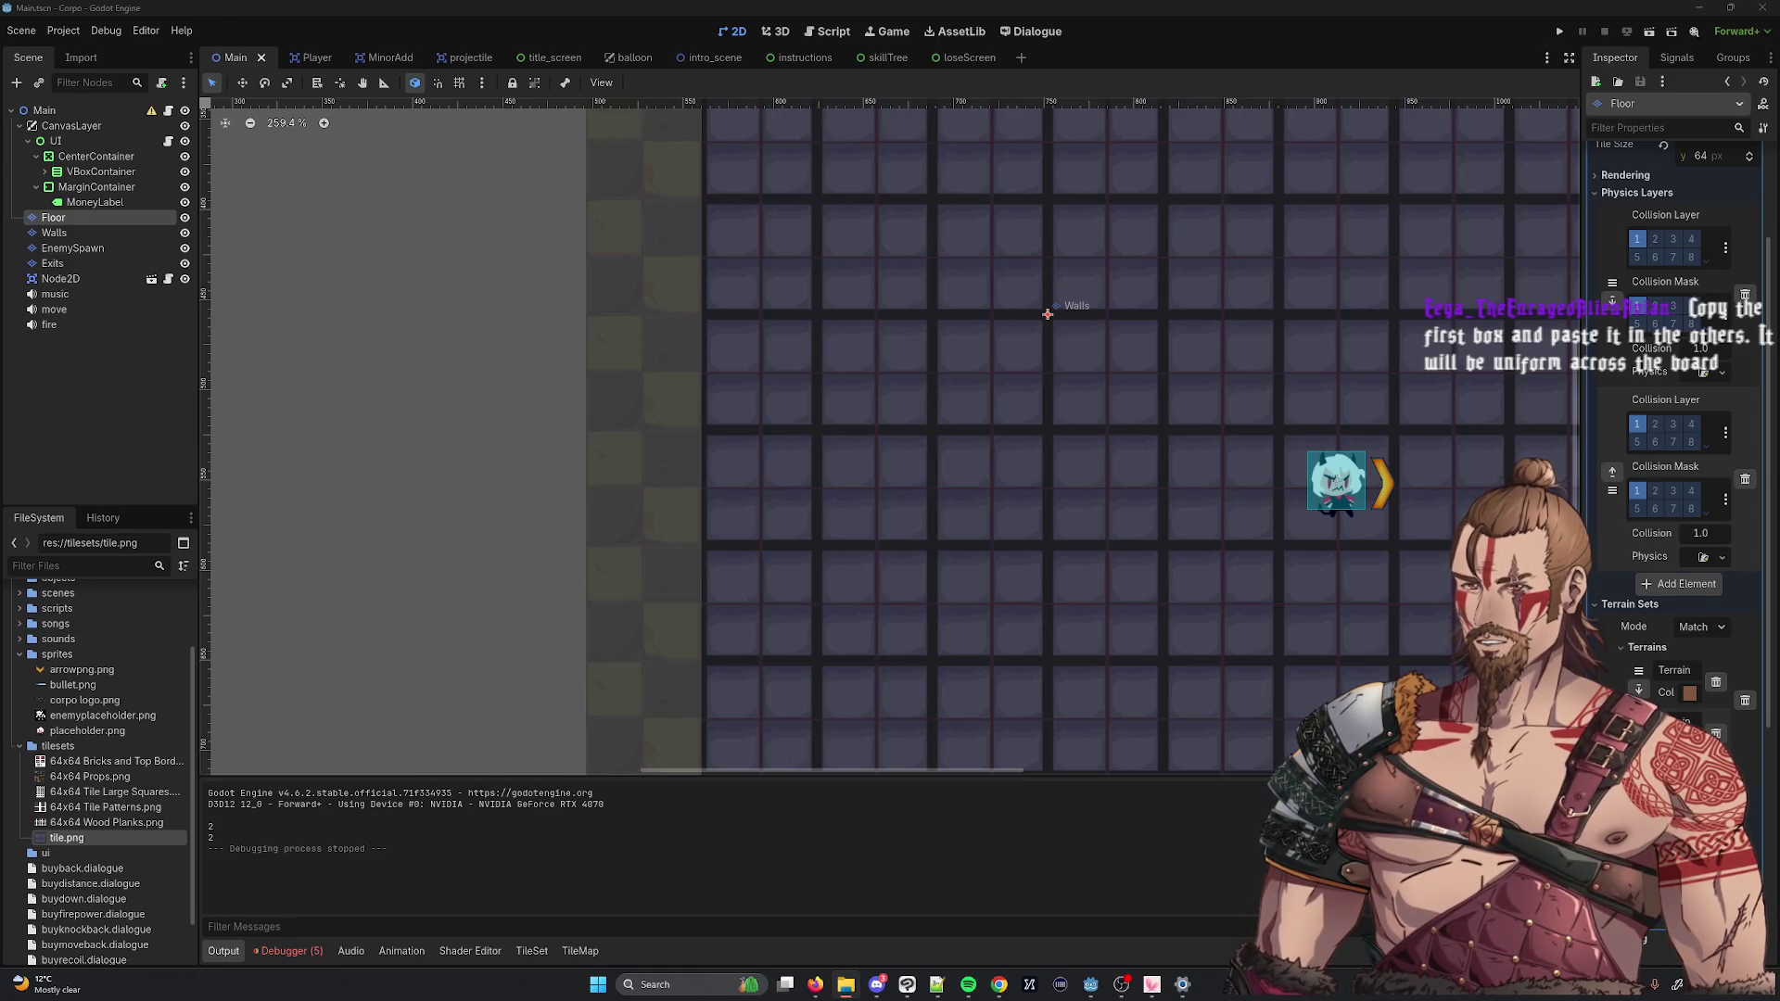
left_click_drag(0, 654, 51, 654)
left_click_drag(133, 825, 129, 823)
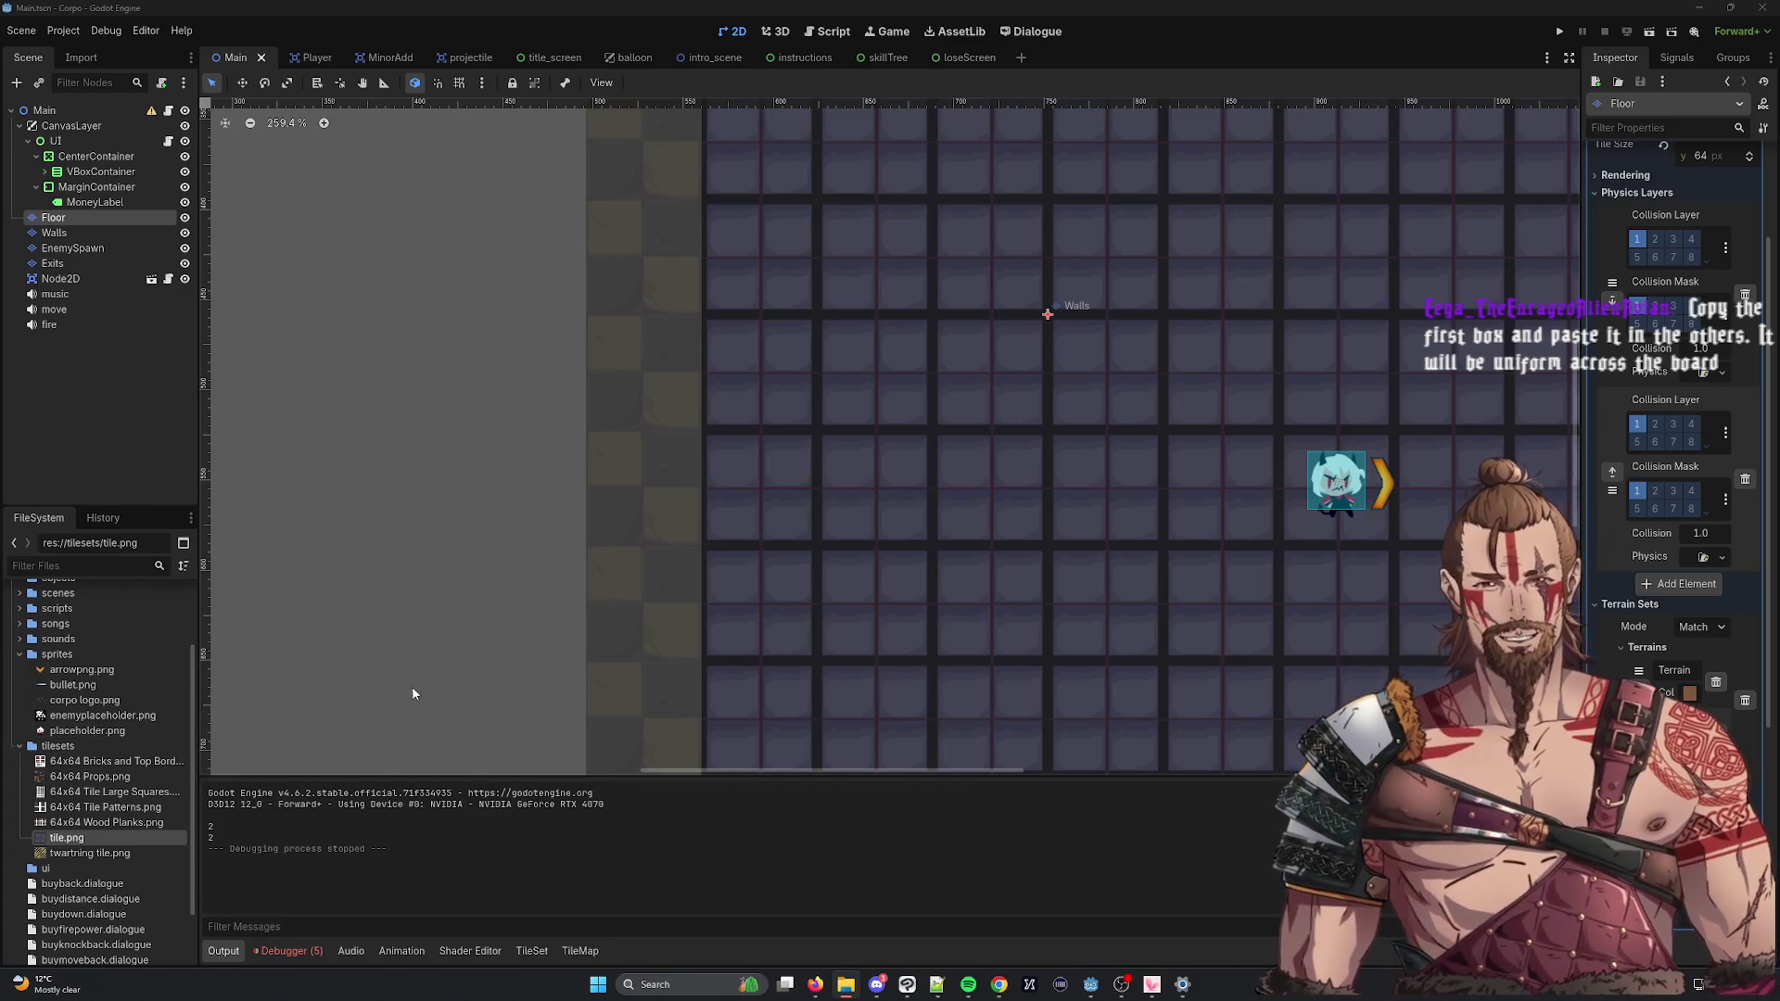
Check the Walls, EnemySpawn and Exits tile layers, then bring up the TileSet editor.
scroll(654, 766, "right", 5)
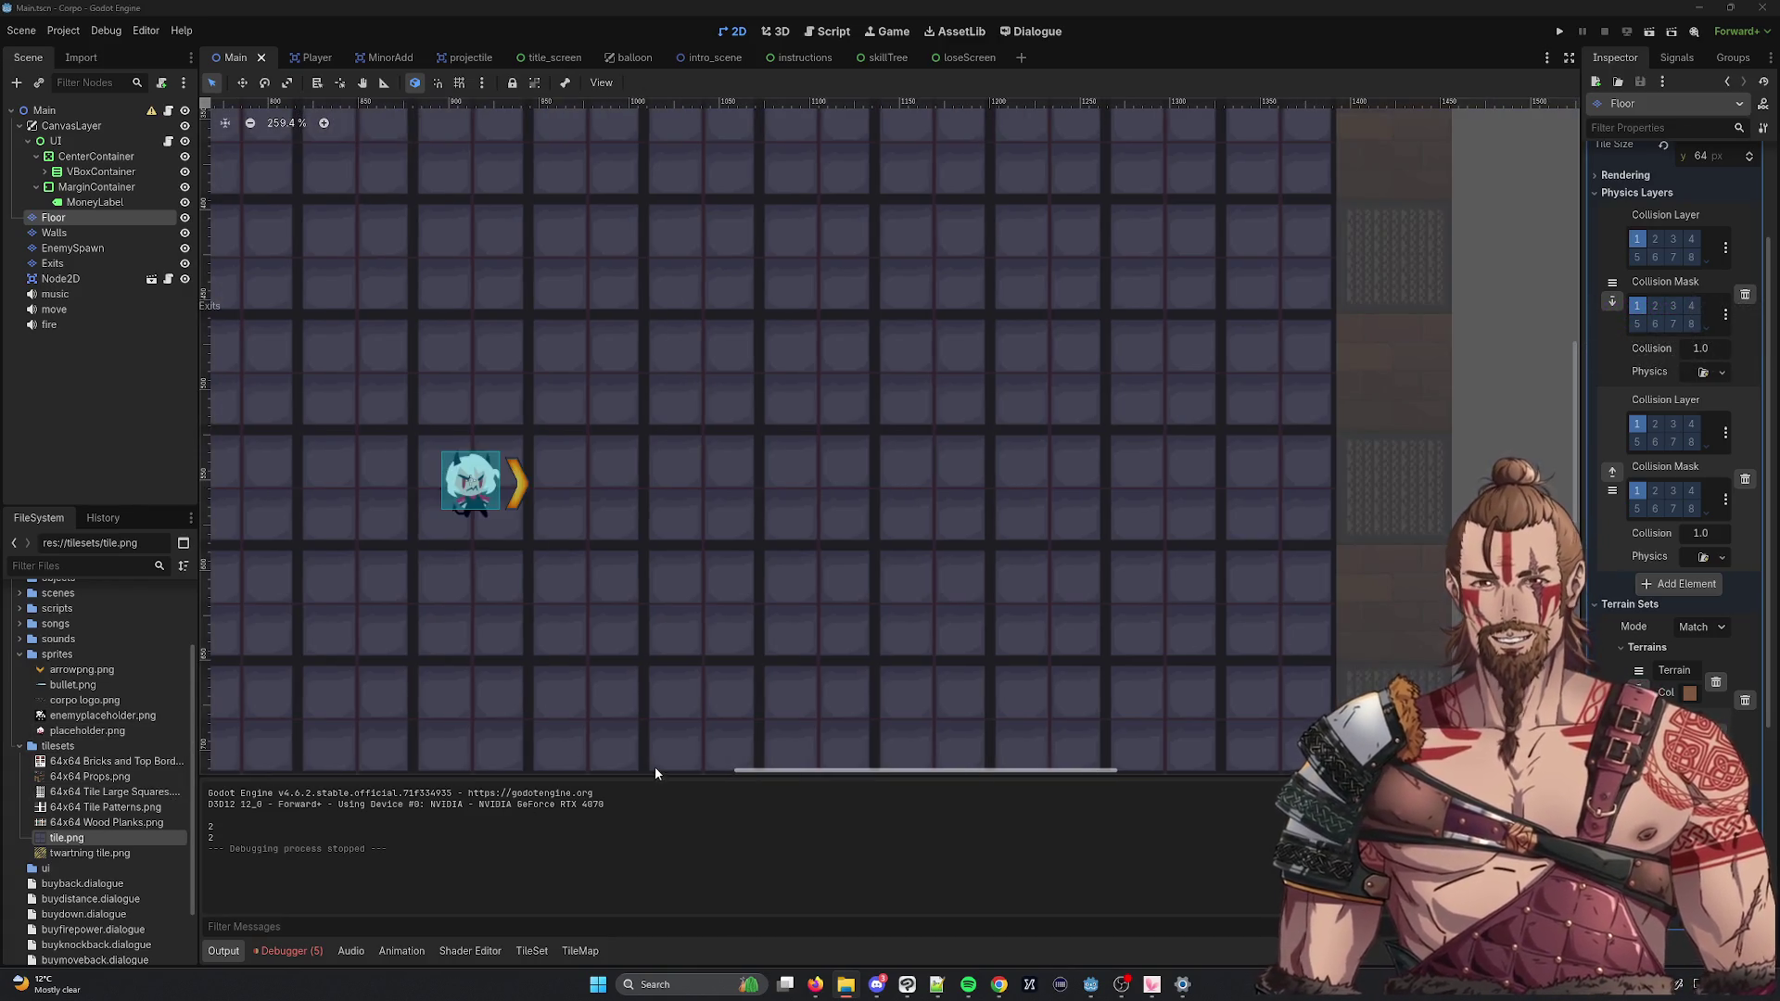
scroll(462, 641, "down", 5)
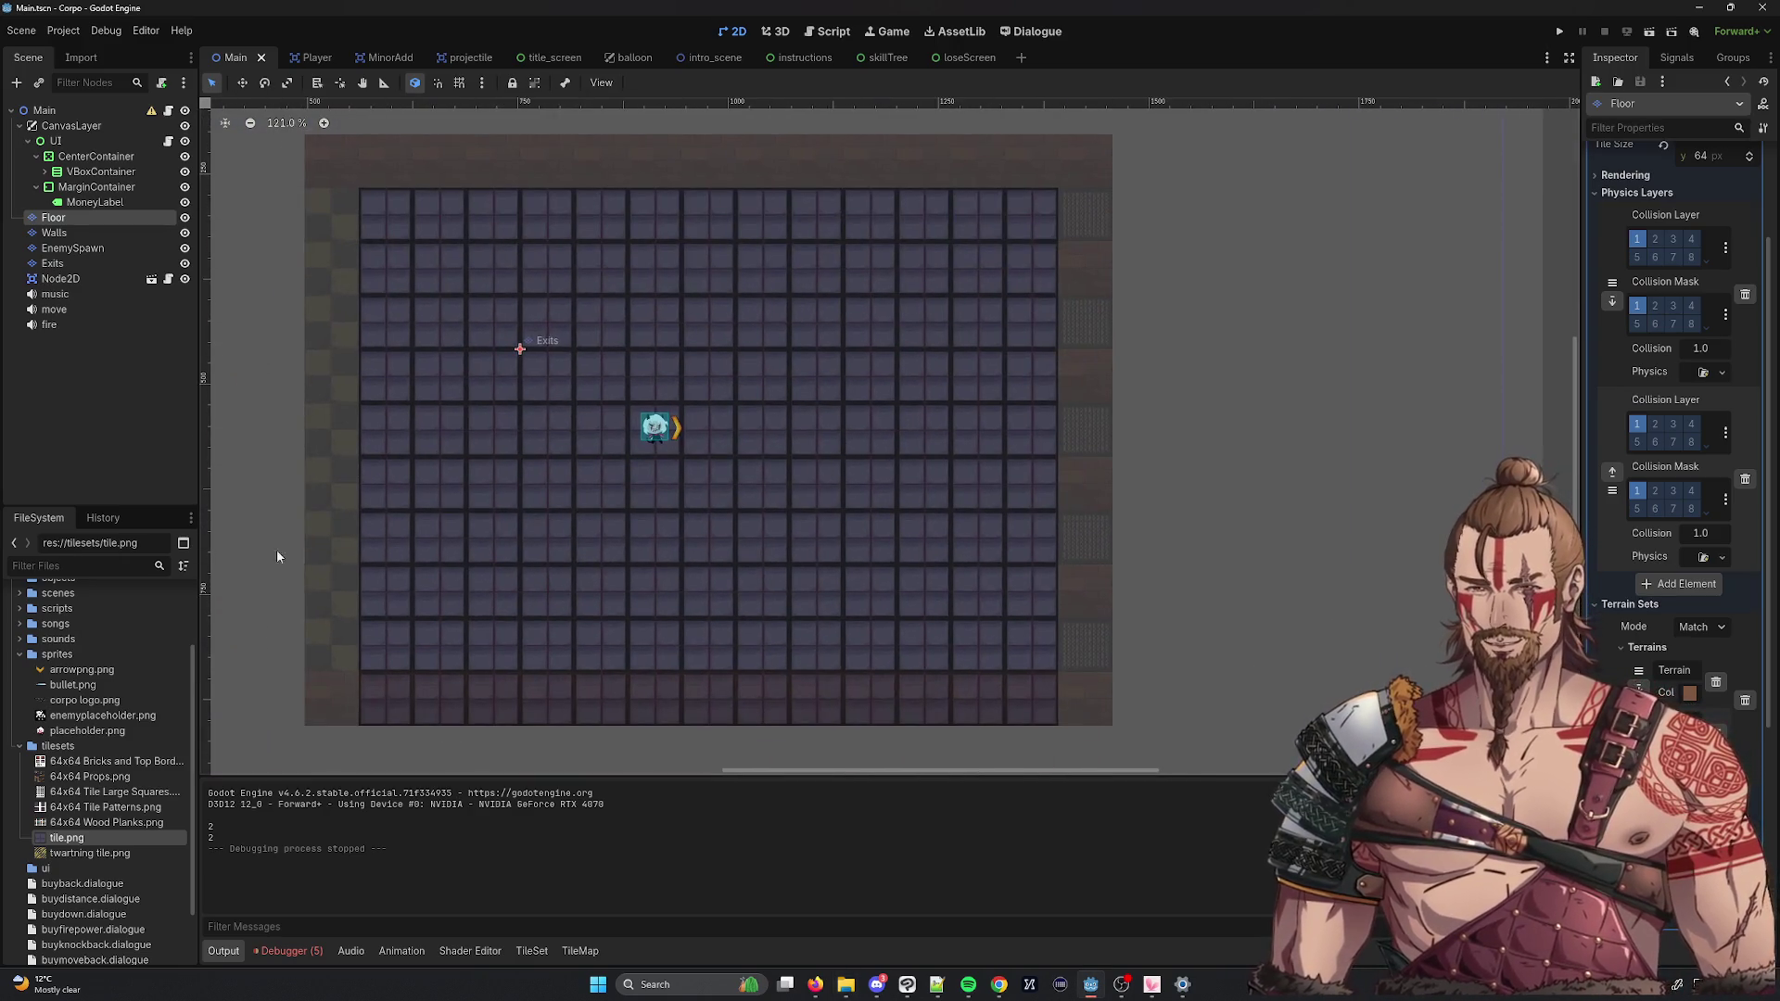
left_click(89, 233)
left_click(74, 249)
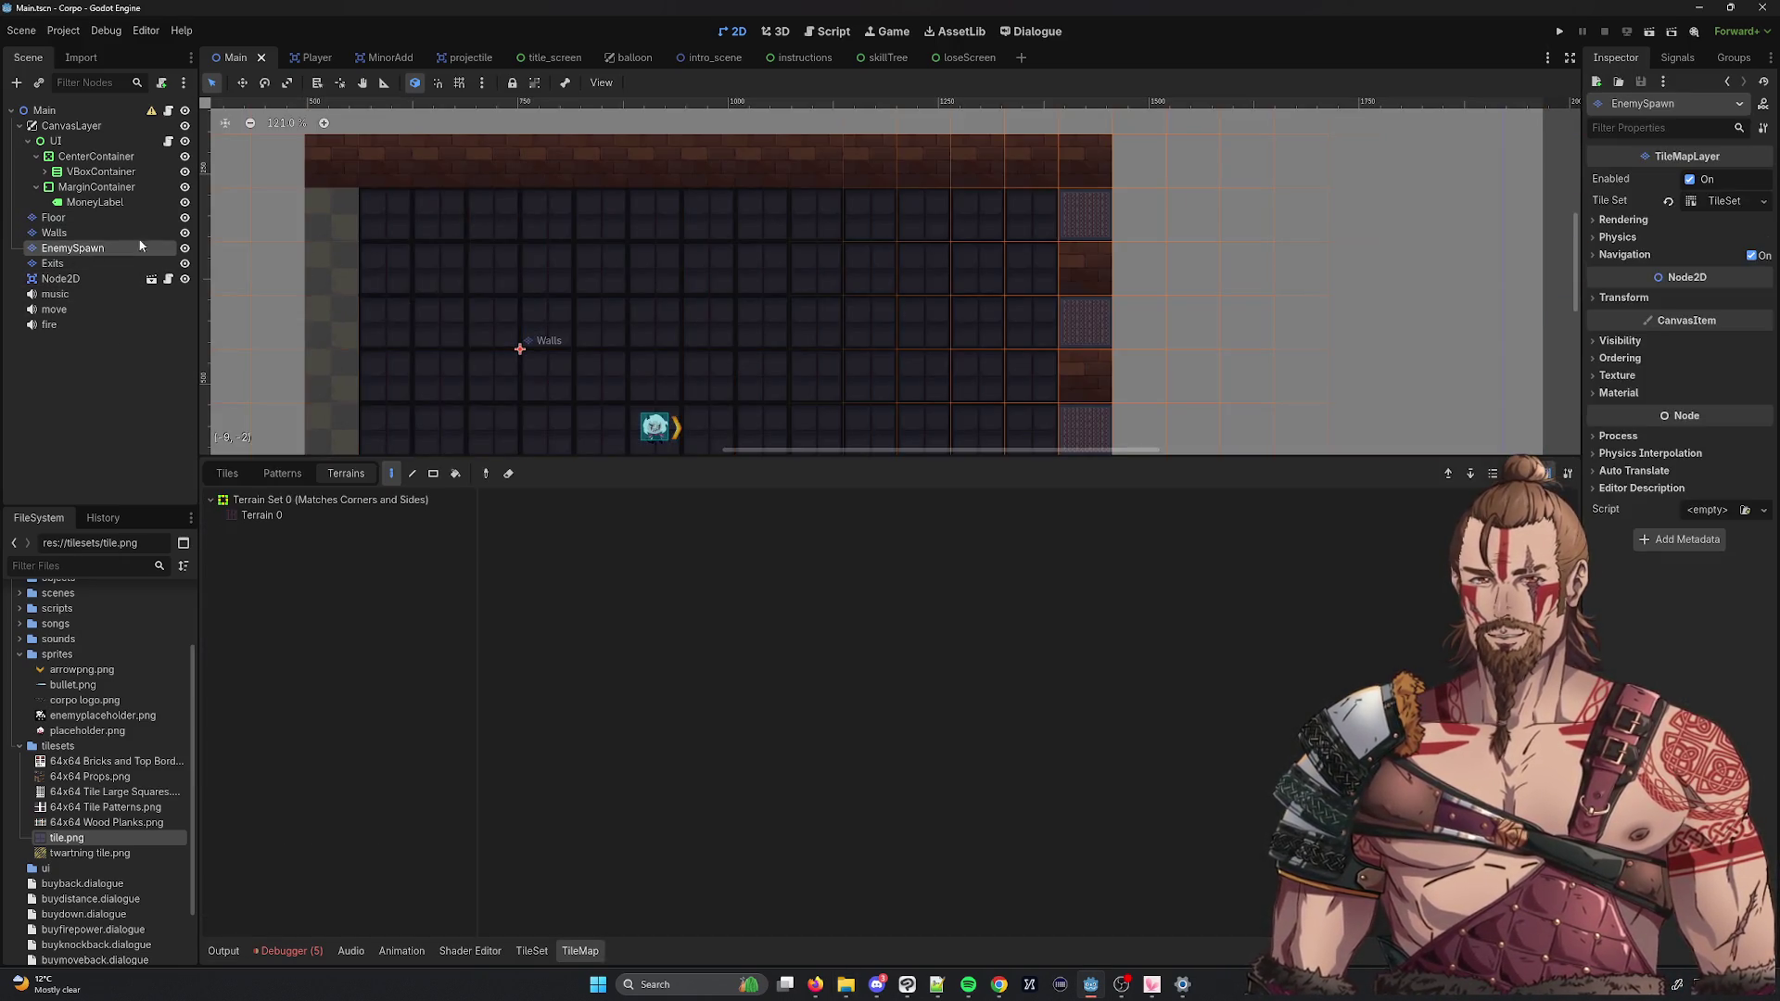
scroll(267, 297, "down", 3)
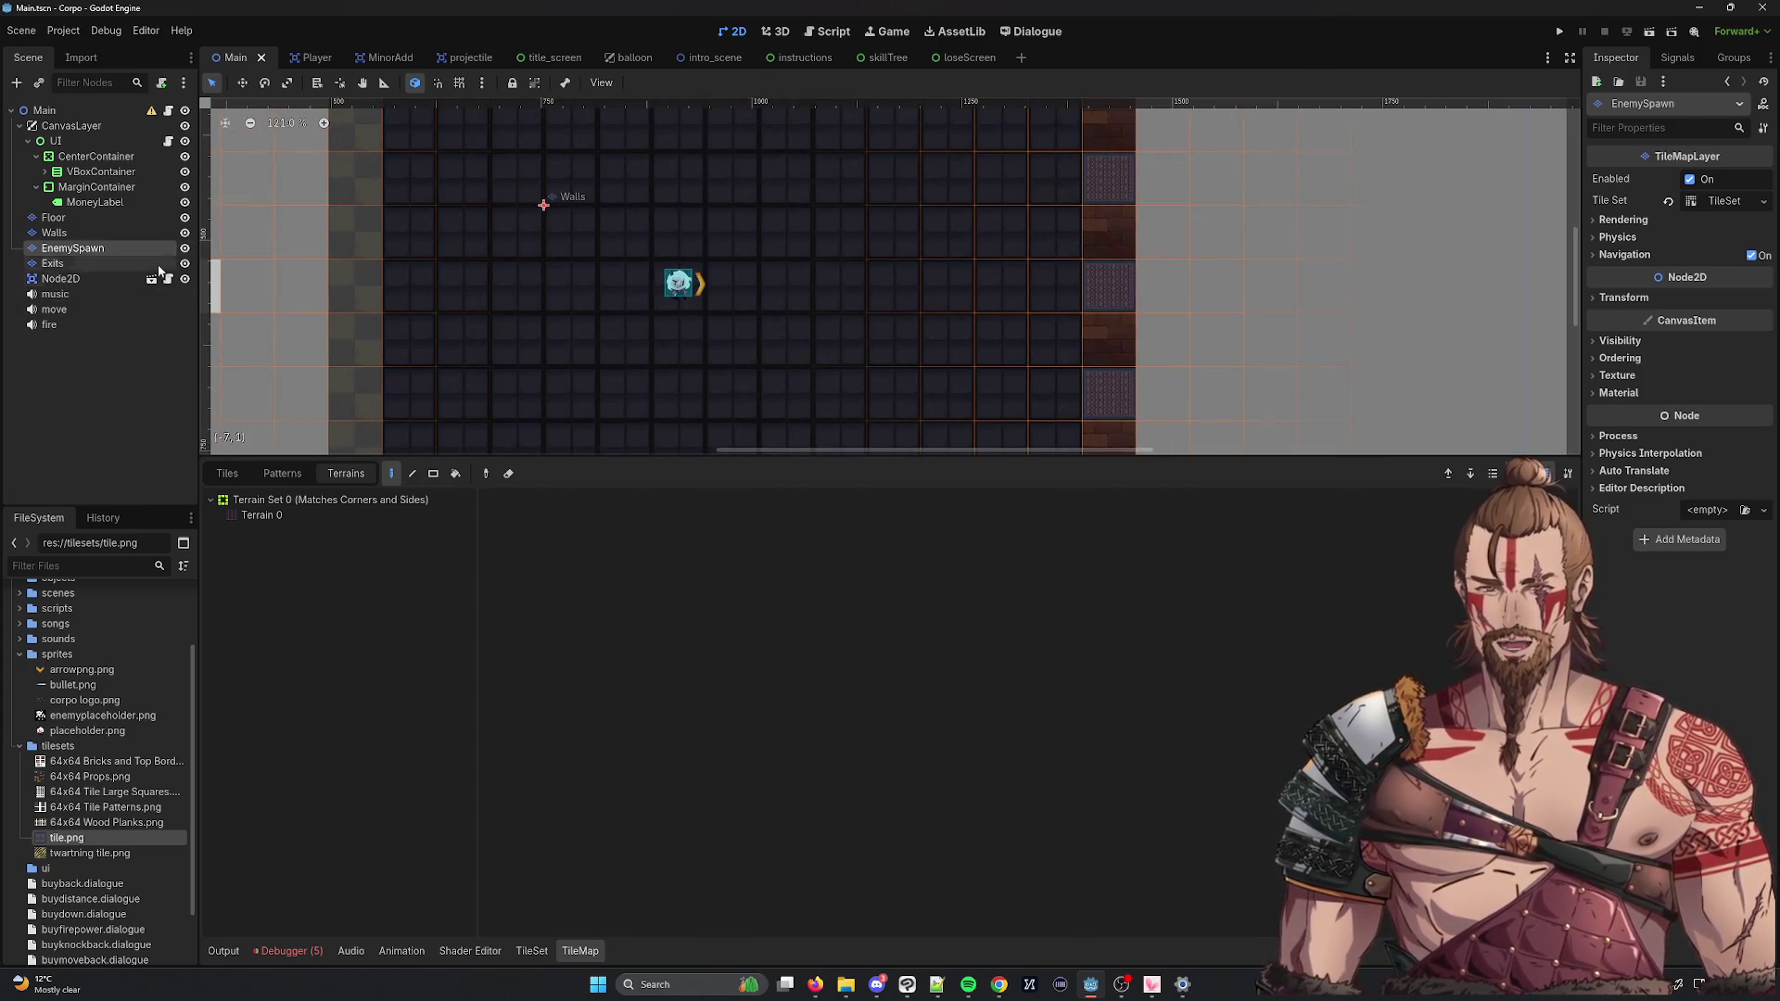
left_click(91, 263)
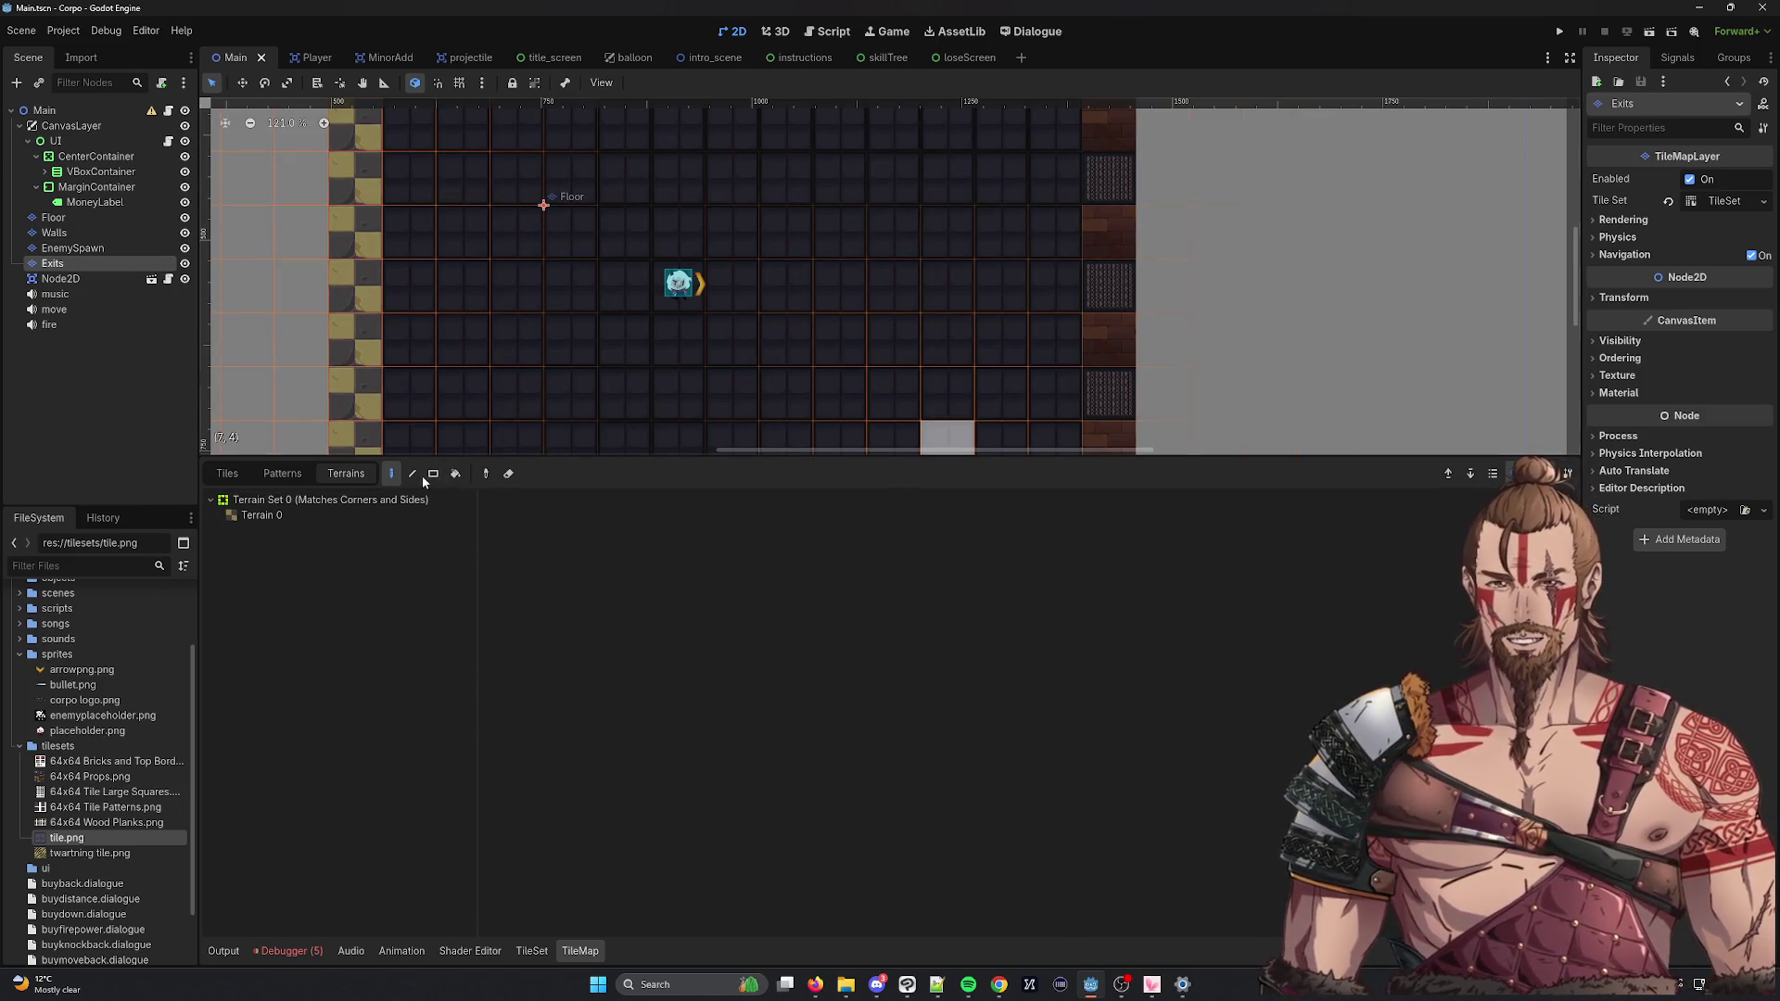
left_click(531, 950)
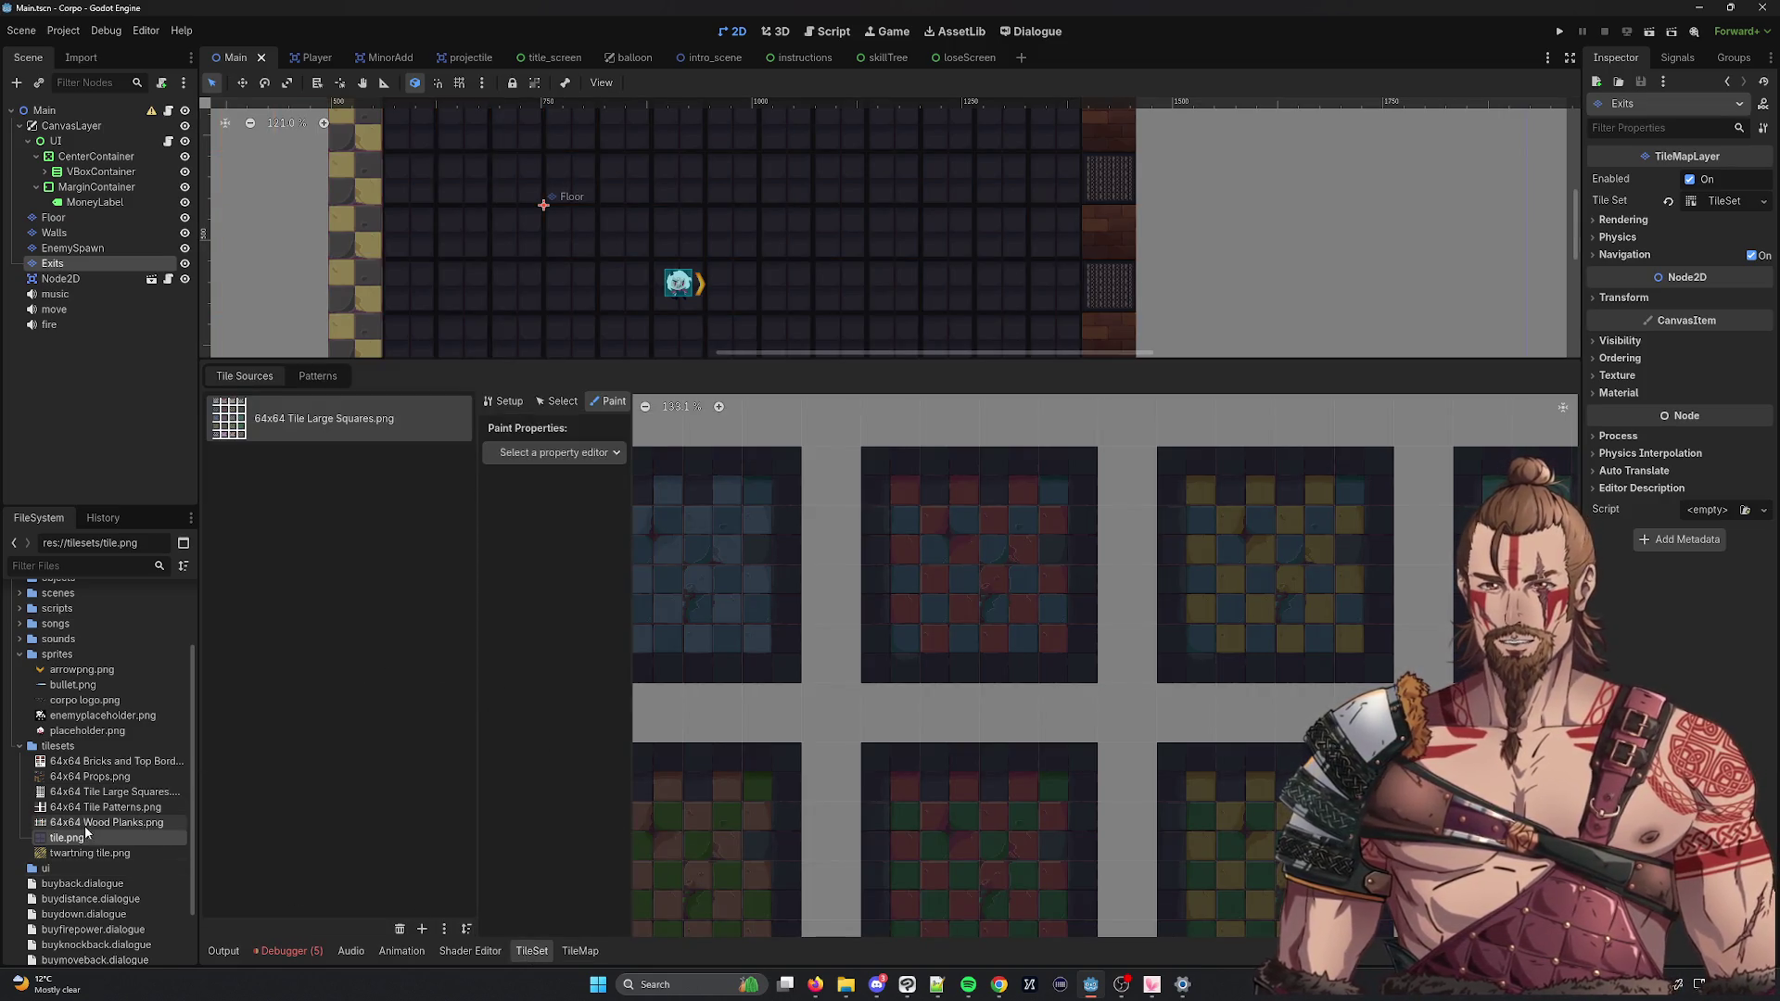
Drag twartning tile.png into Tile Sources as a new atlas, declining auto-created tiles.
left_click(62, 849)
left_click_drag(68, 859, 437, 714)
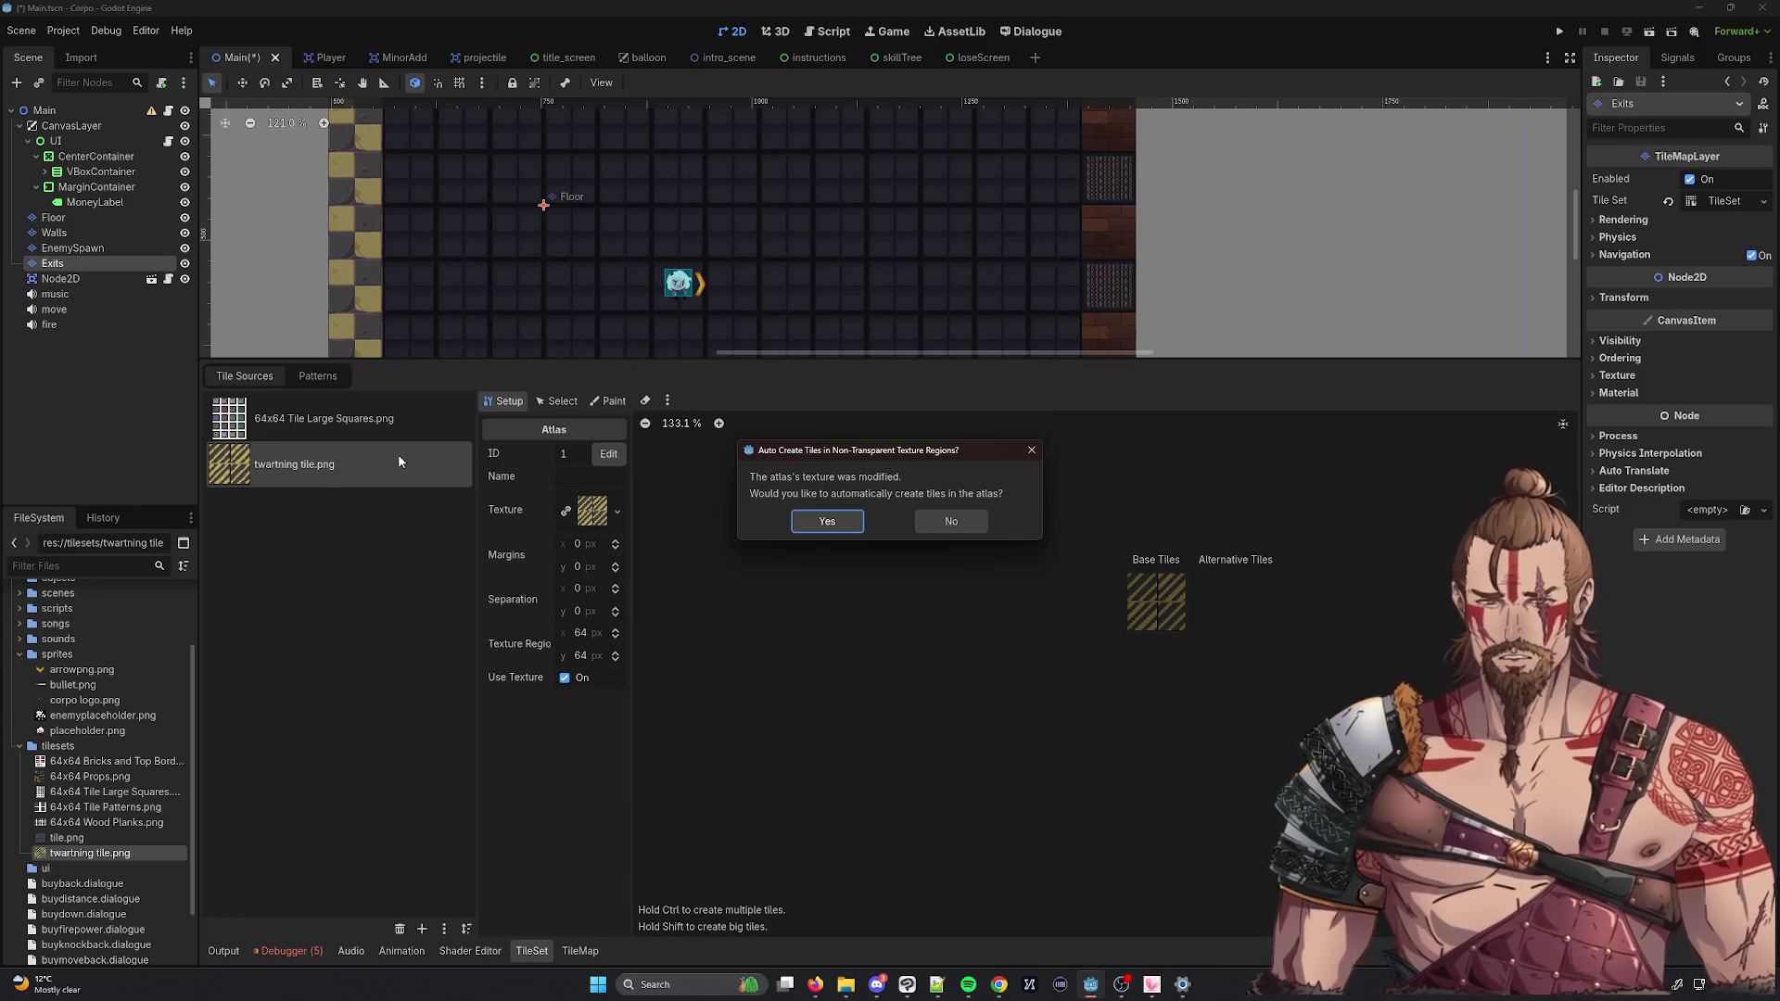
left_click(951, 522)
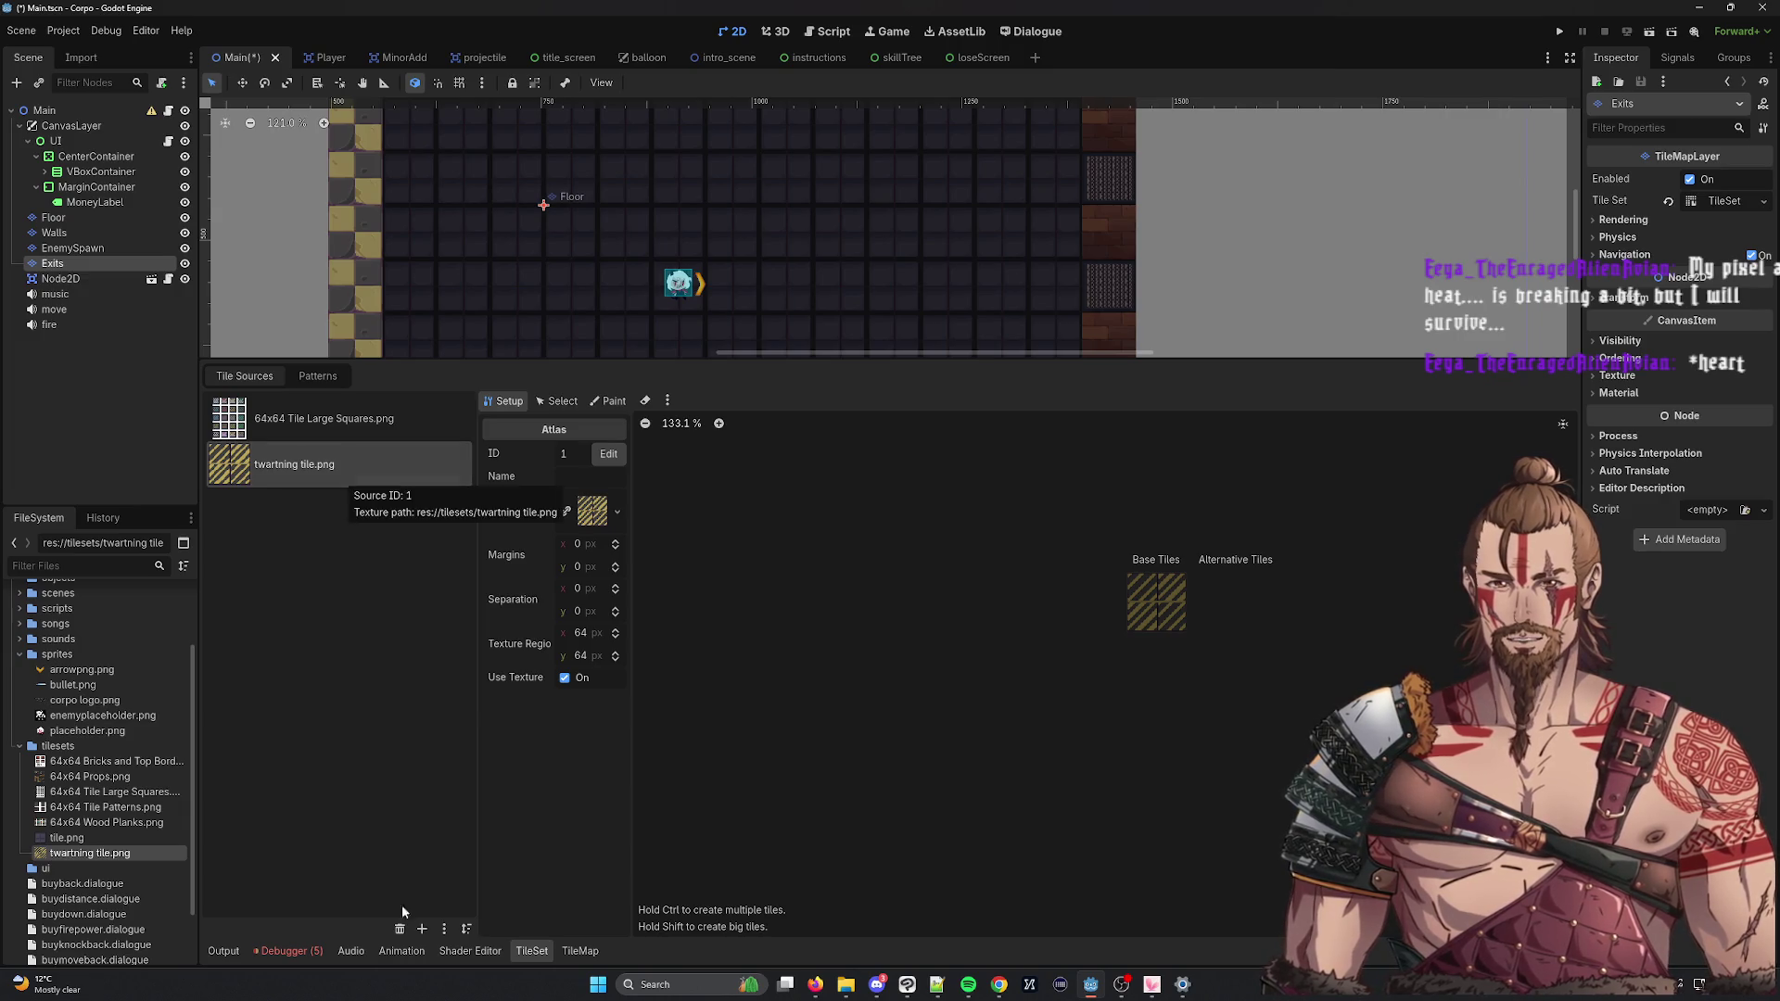
Remove the old twartning tile source and file, then re-add it as atlas ID 2 without auto tiles.
left_click(400, 929)
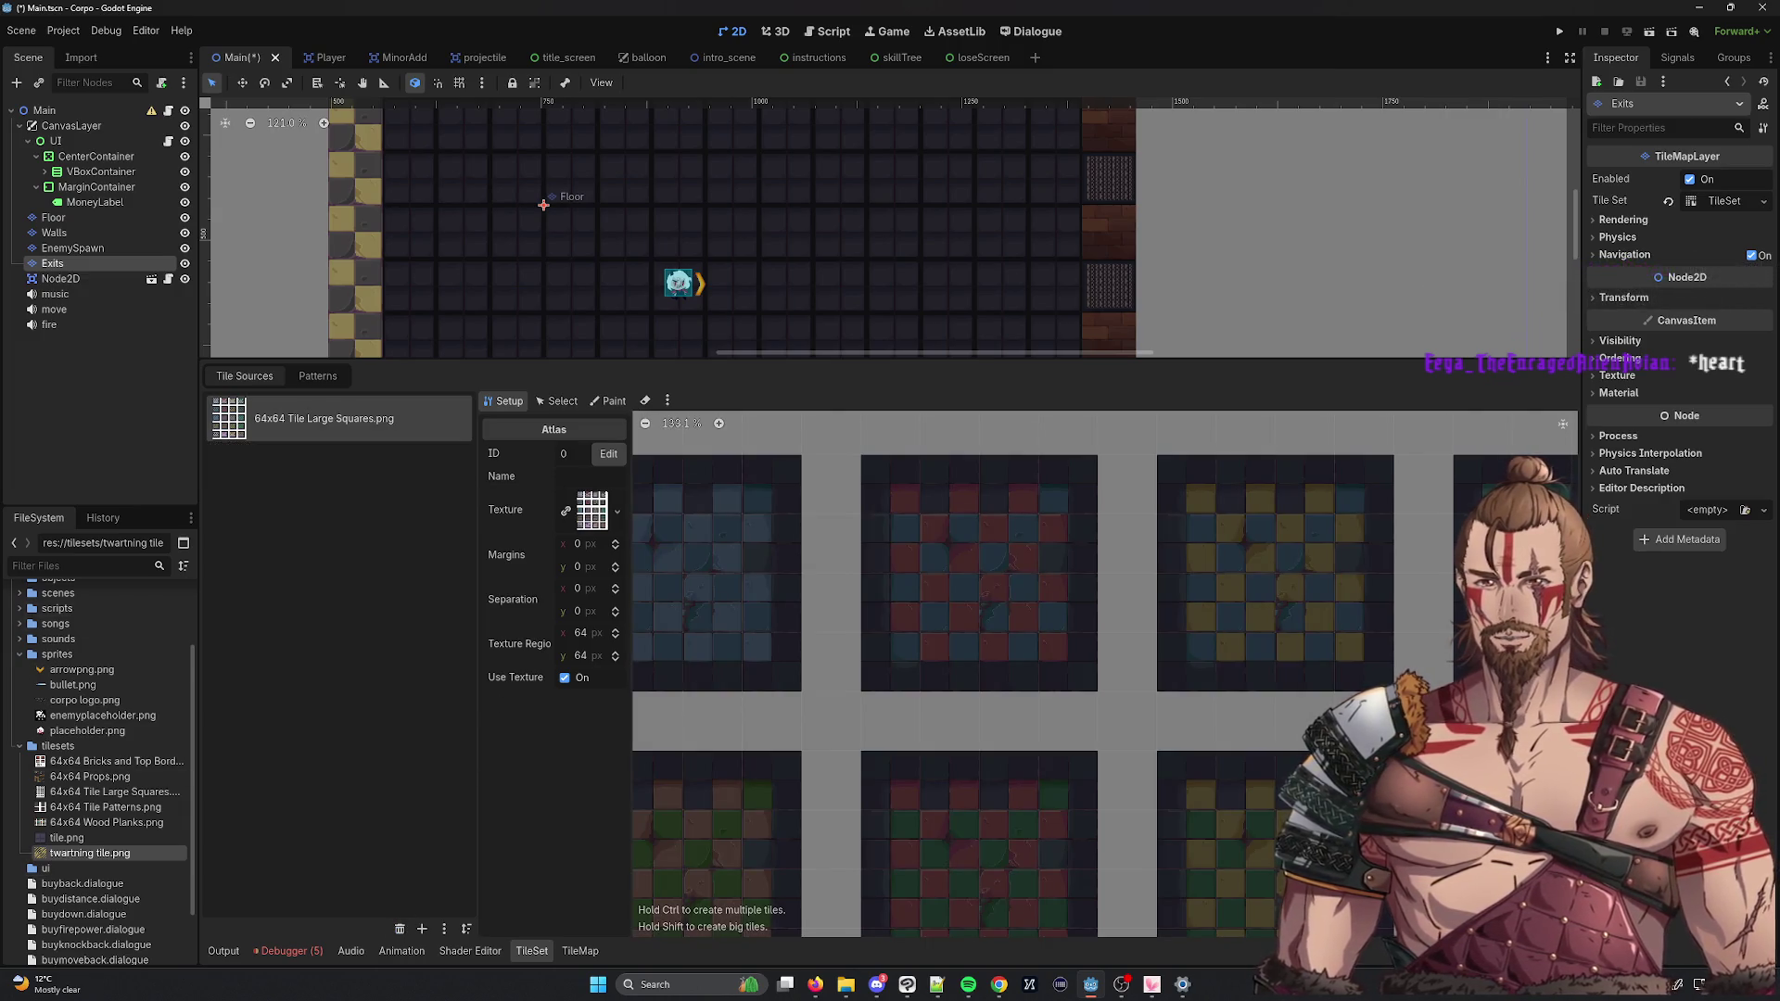
right_click(88, 854)
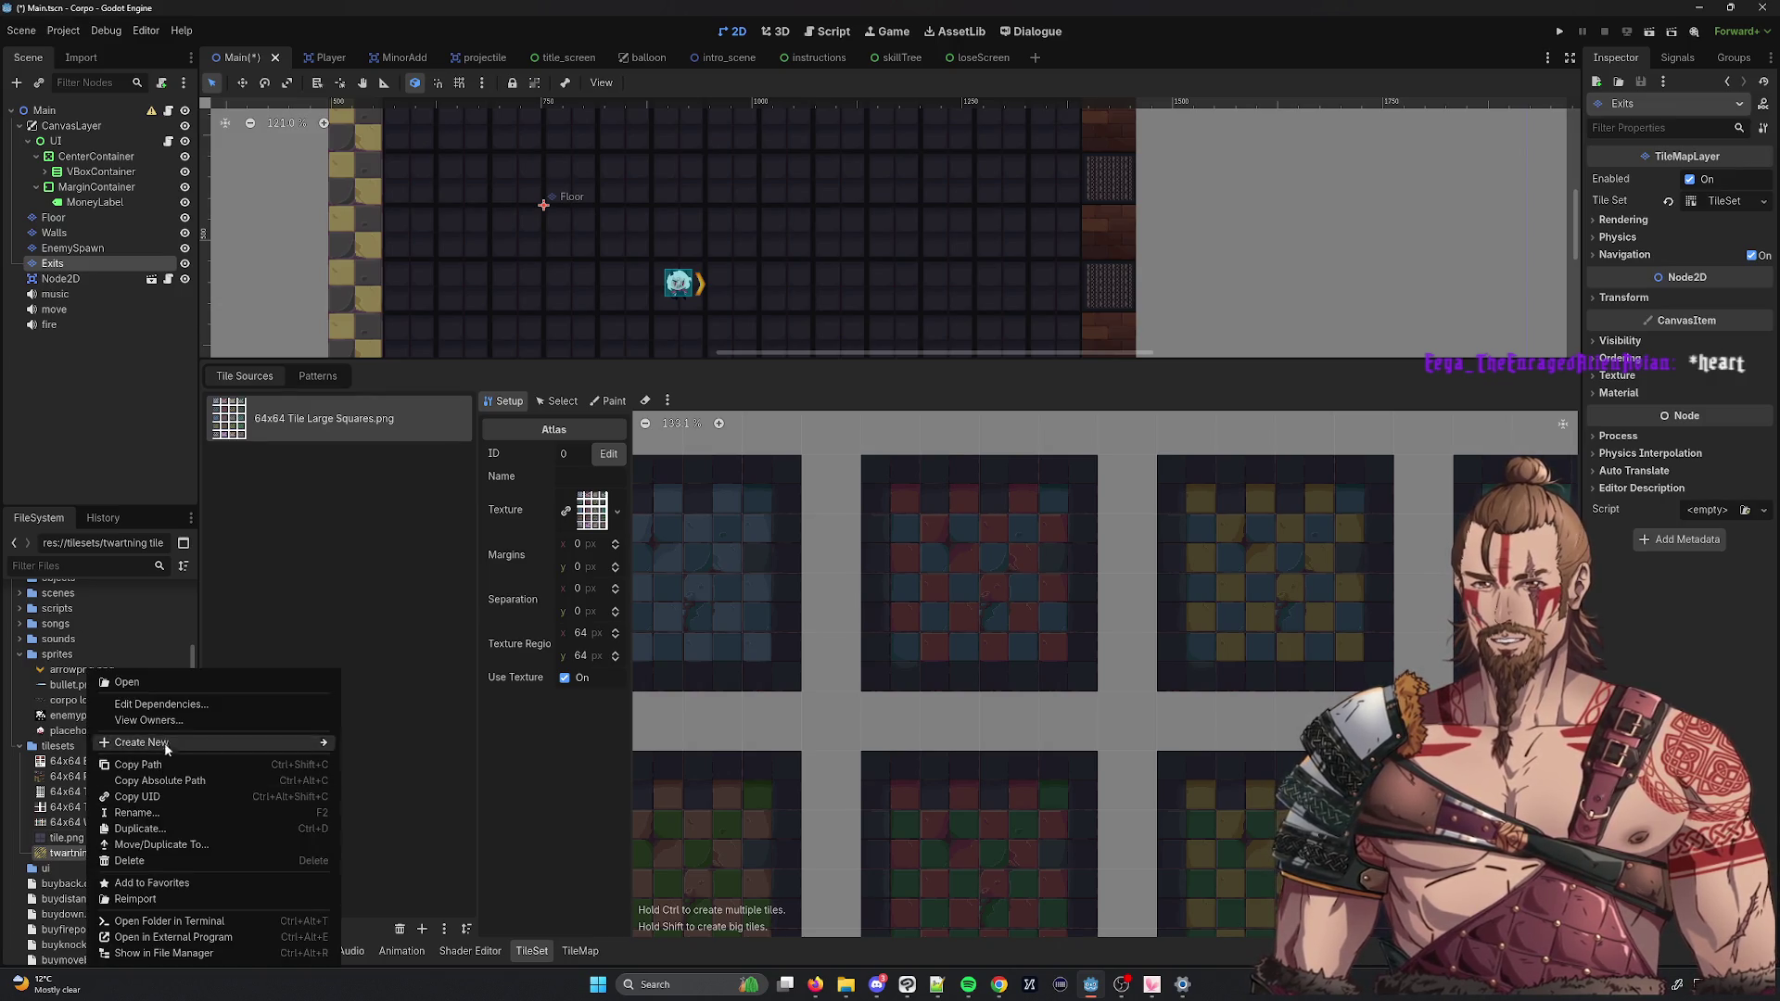
left_click(133, 860)
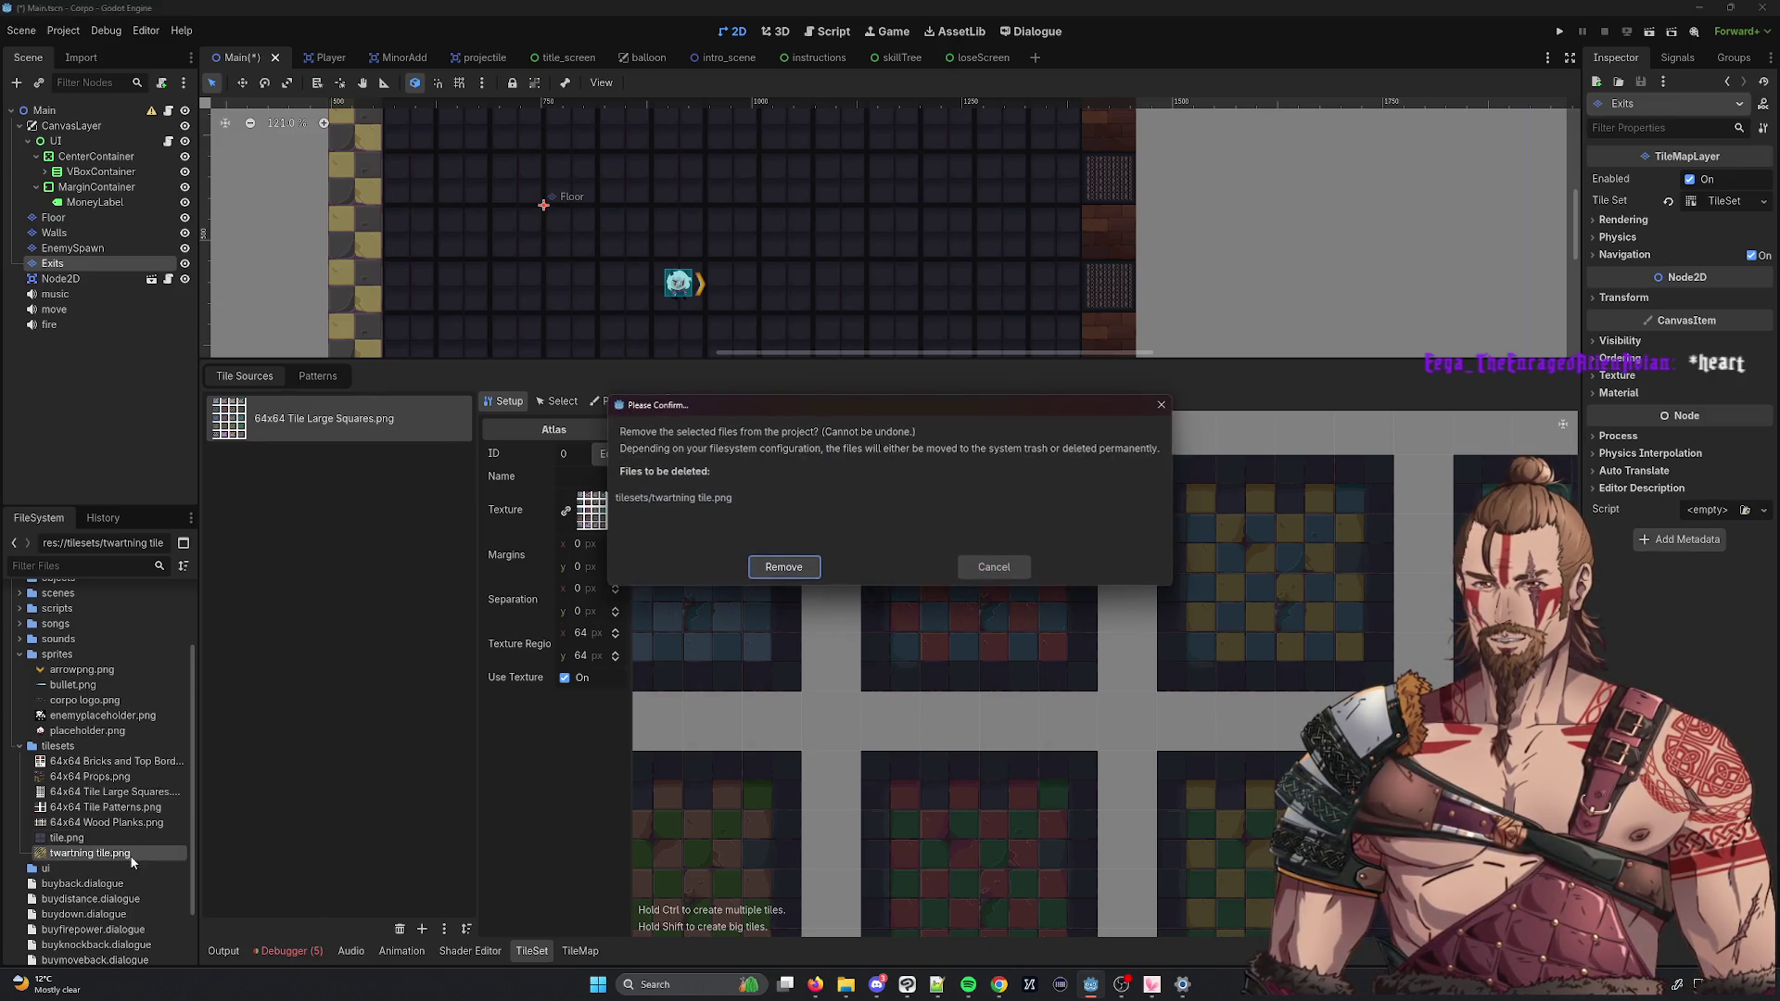
left_click(784, 568)
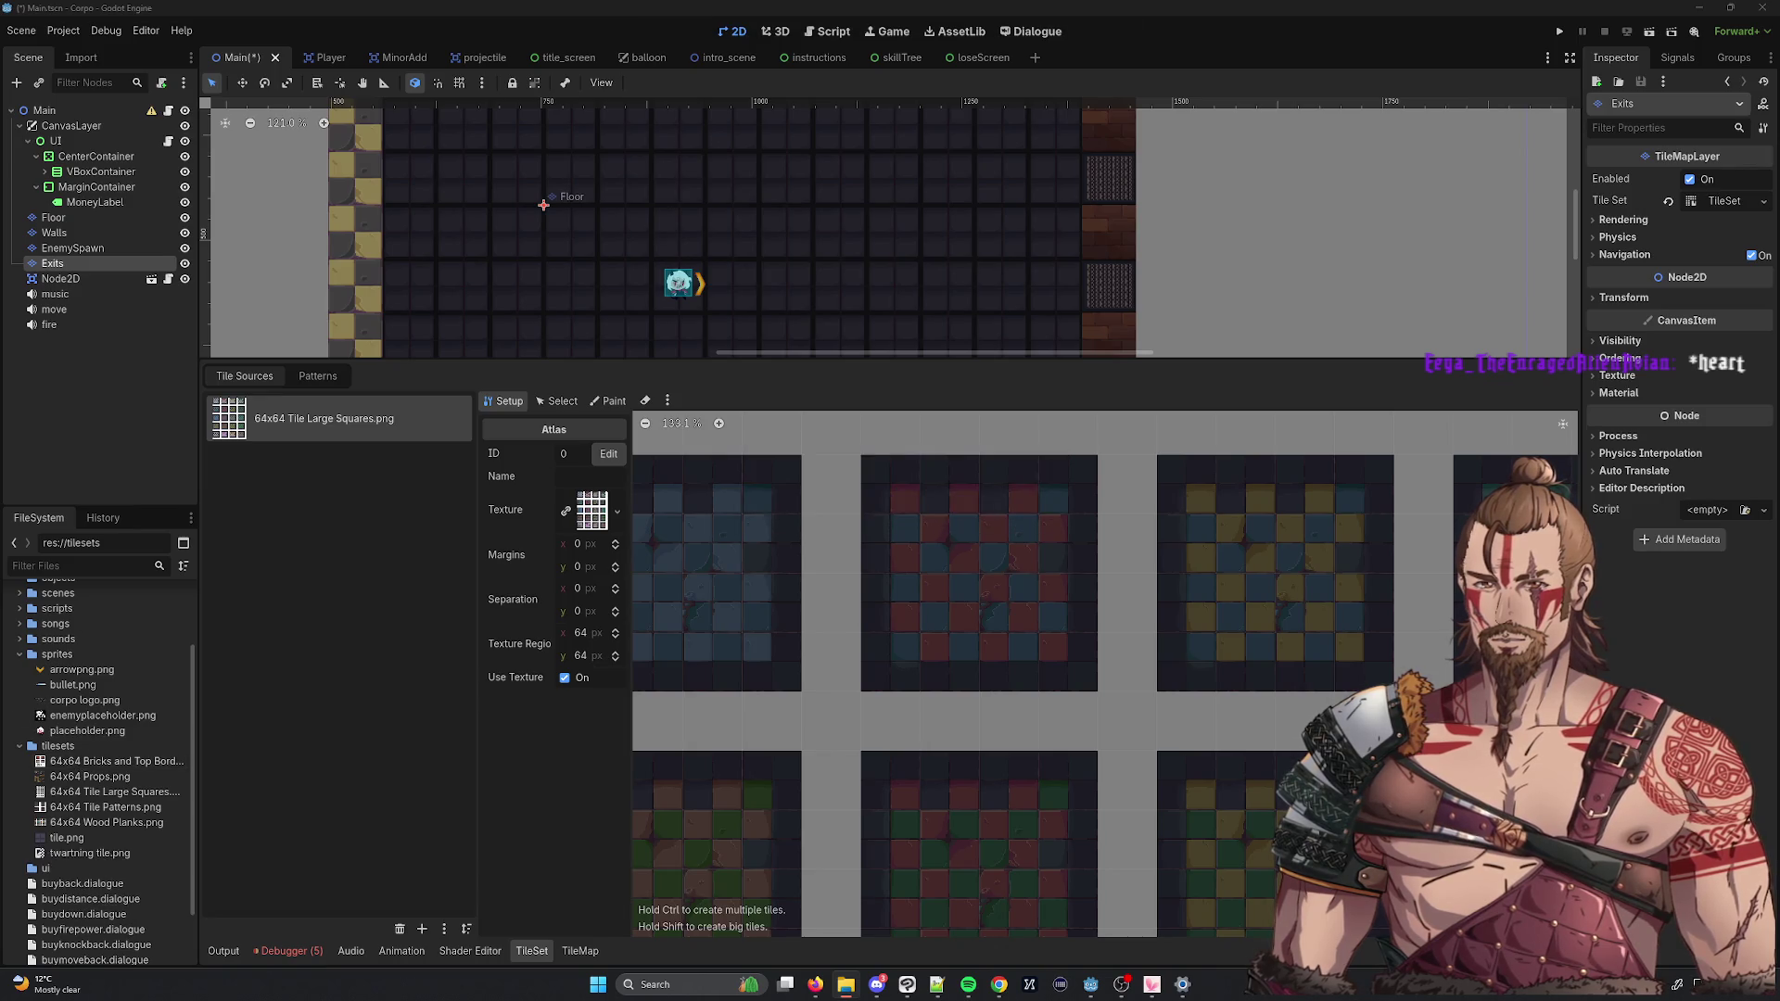
left_click_drag(78, 853, 309, 714)
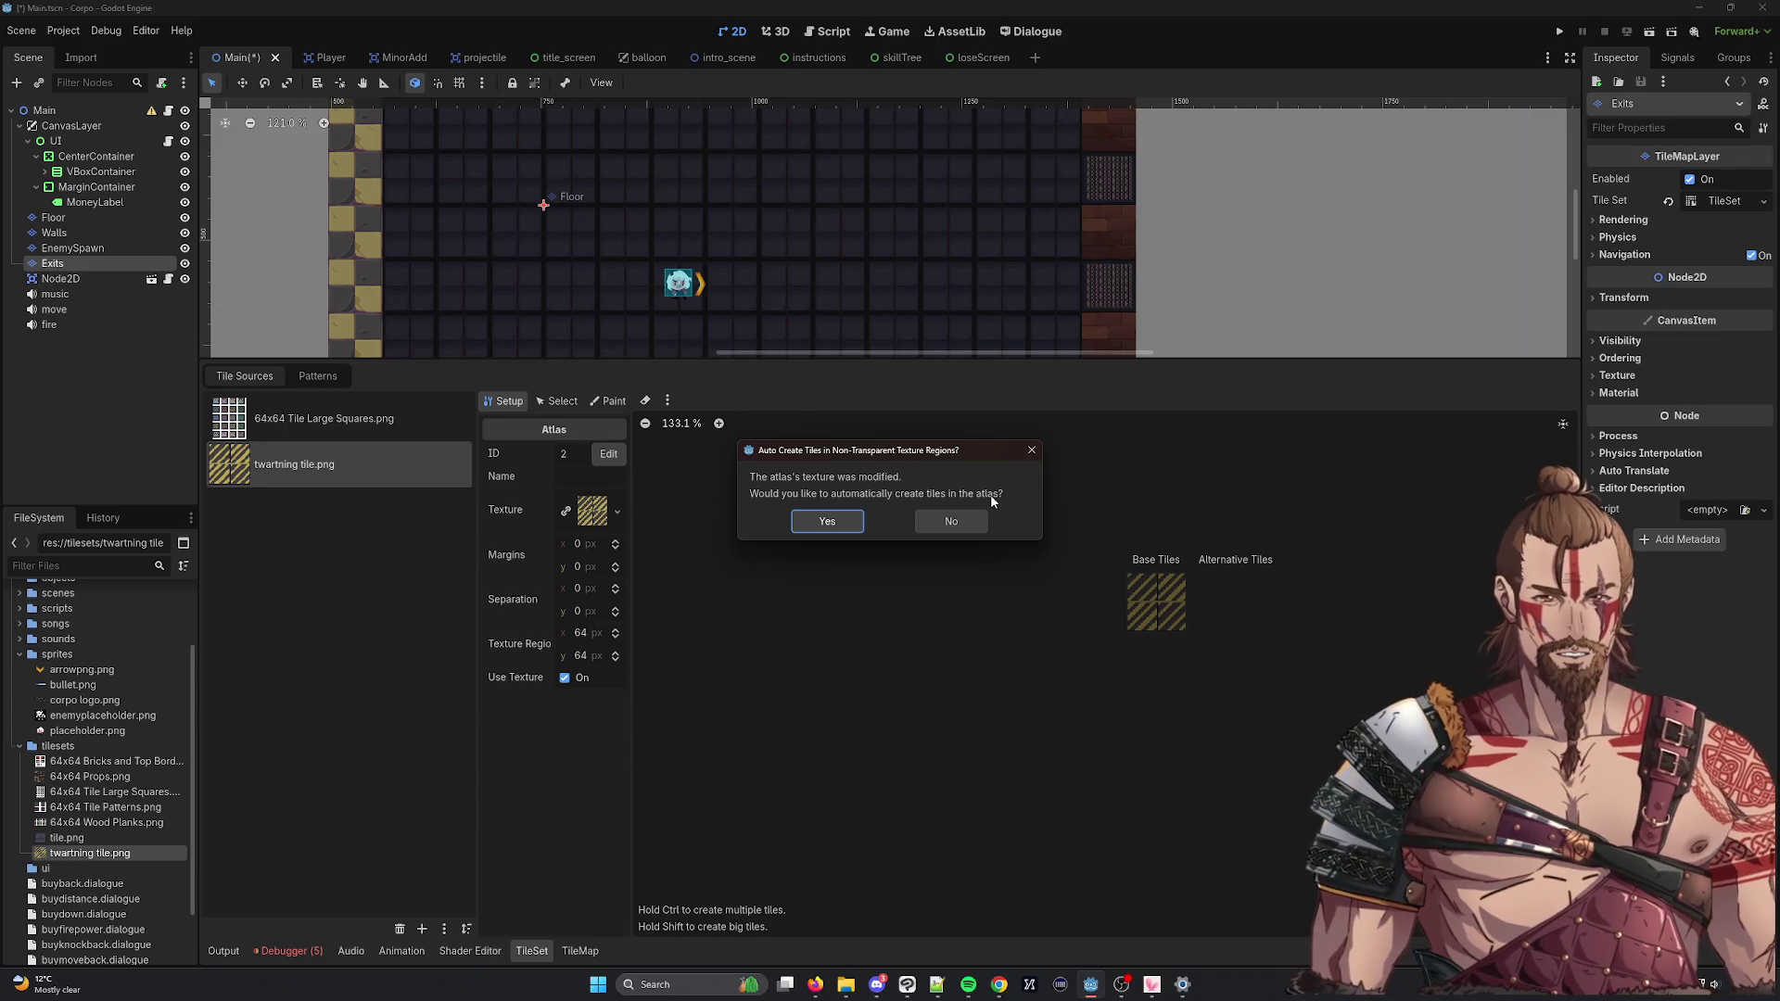
left_click(951, 521)
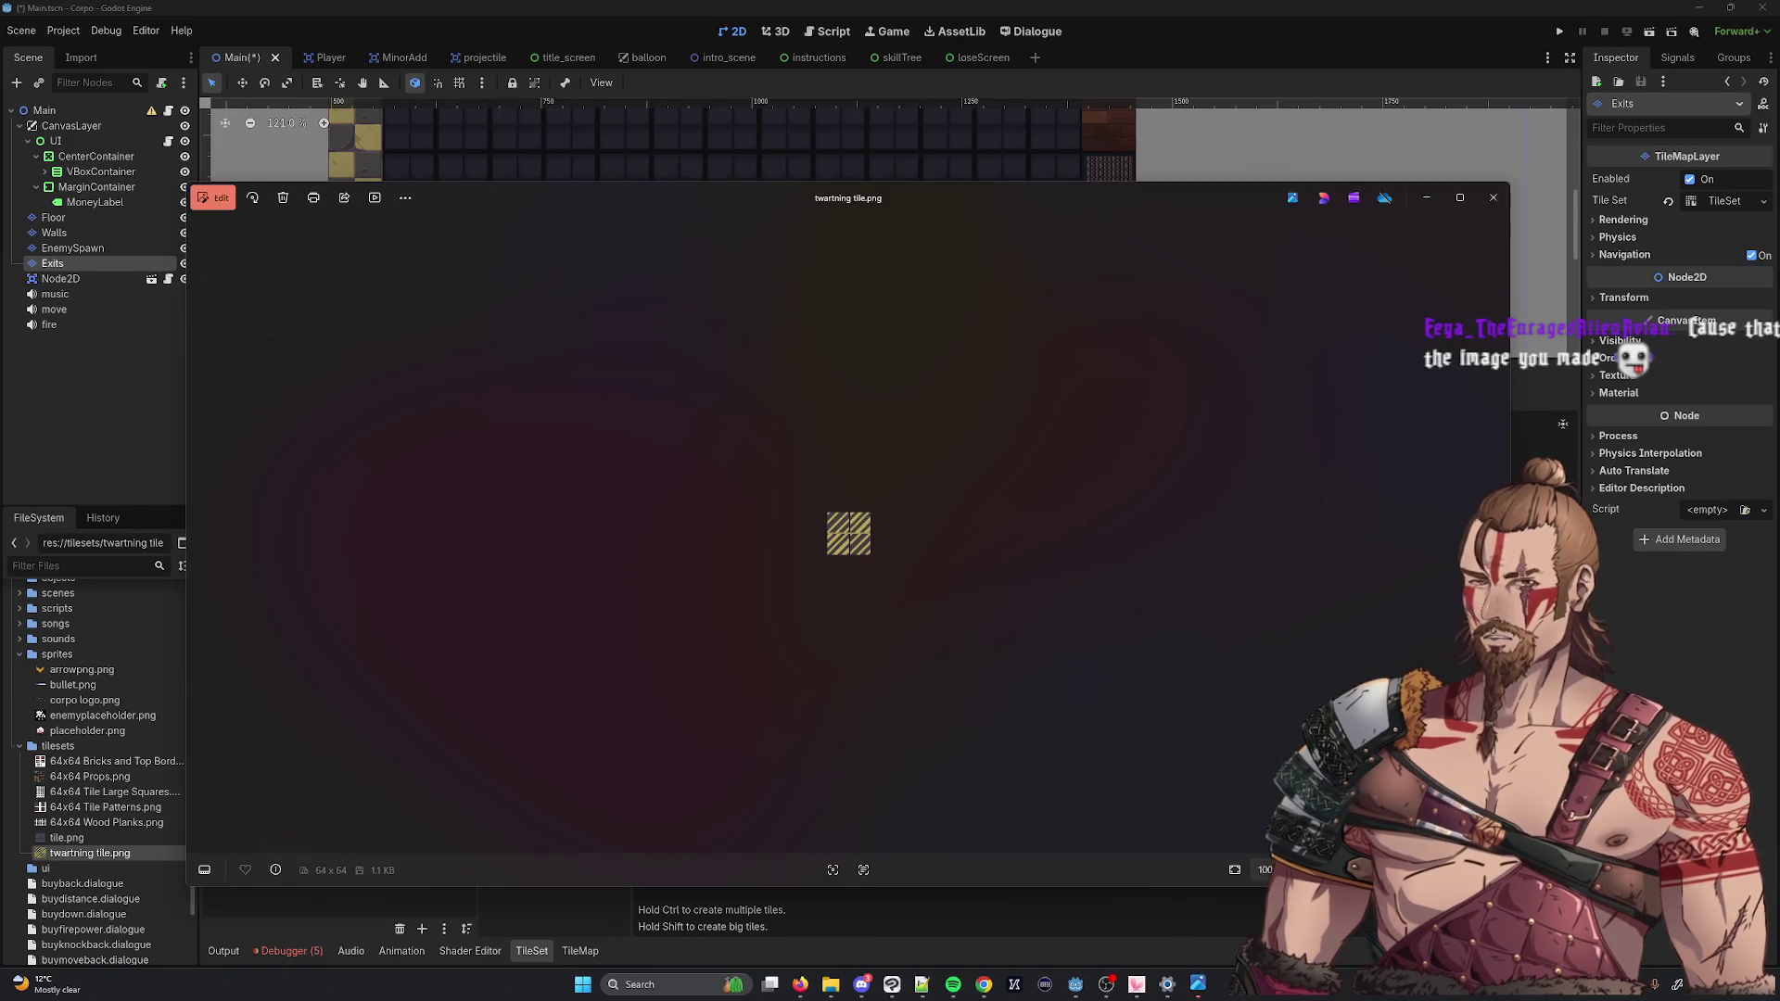
Zoom in on the 64 x 64 twartning tile.png's striped quadrants, reposition the viewer, then close Photos.
scroll(850, 553, "up", 5)
scroll(850, 554, "down", 4)
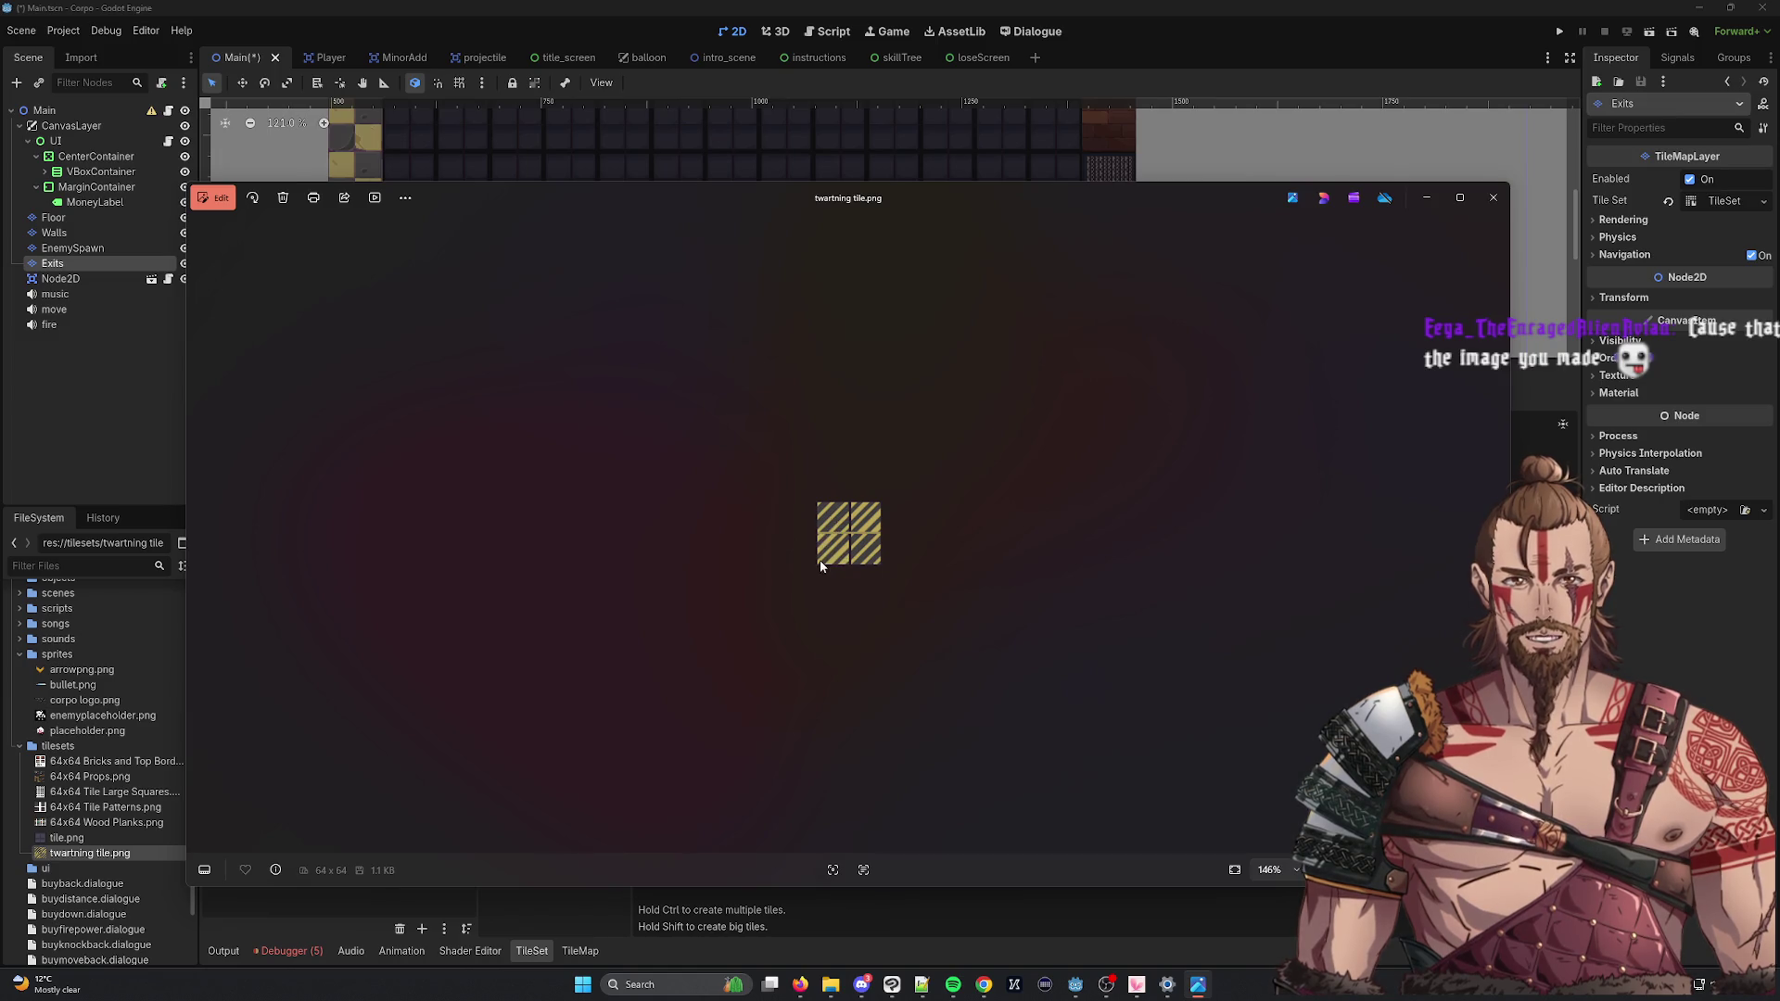
mouse_move(766, 198)
left_mouse_down()
mouse_move(1268, 309)
mouse_move(675, 191)
left_mouse_up()
scroll(710, 367, "down", 2)
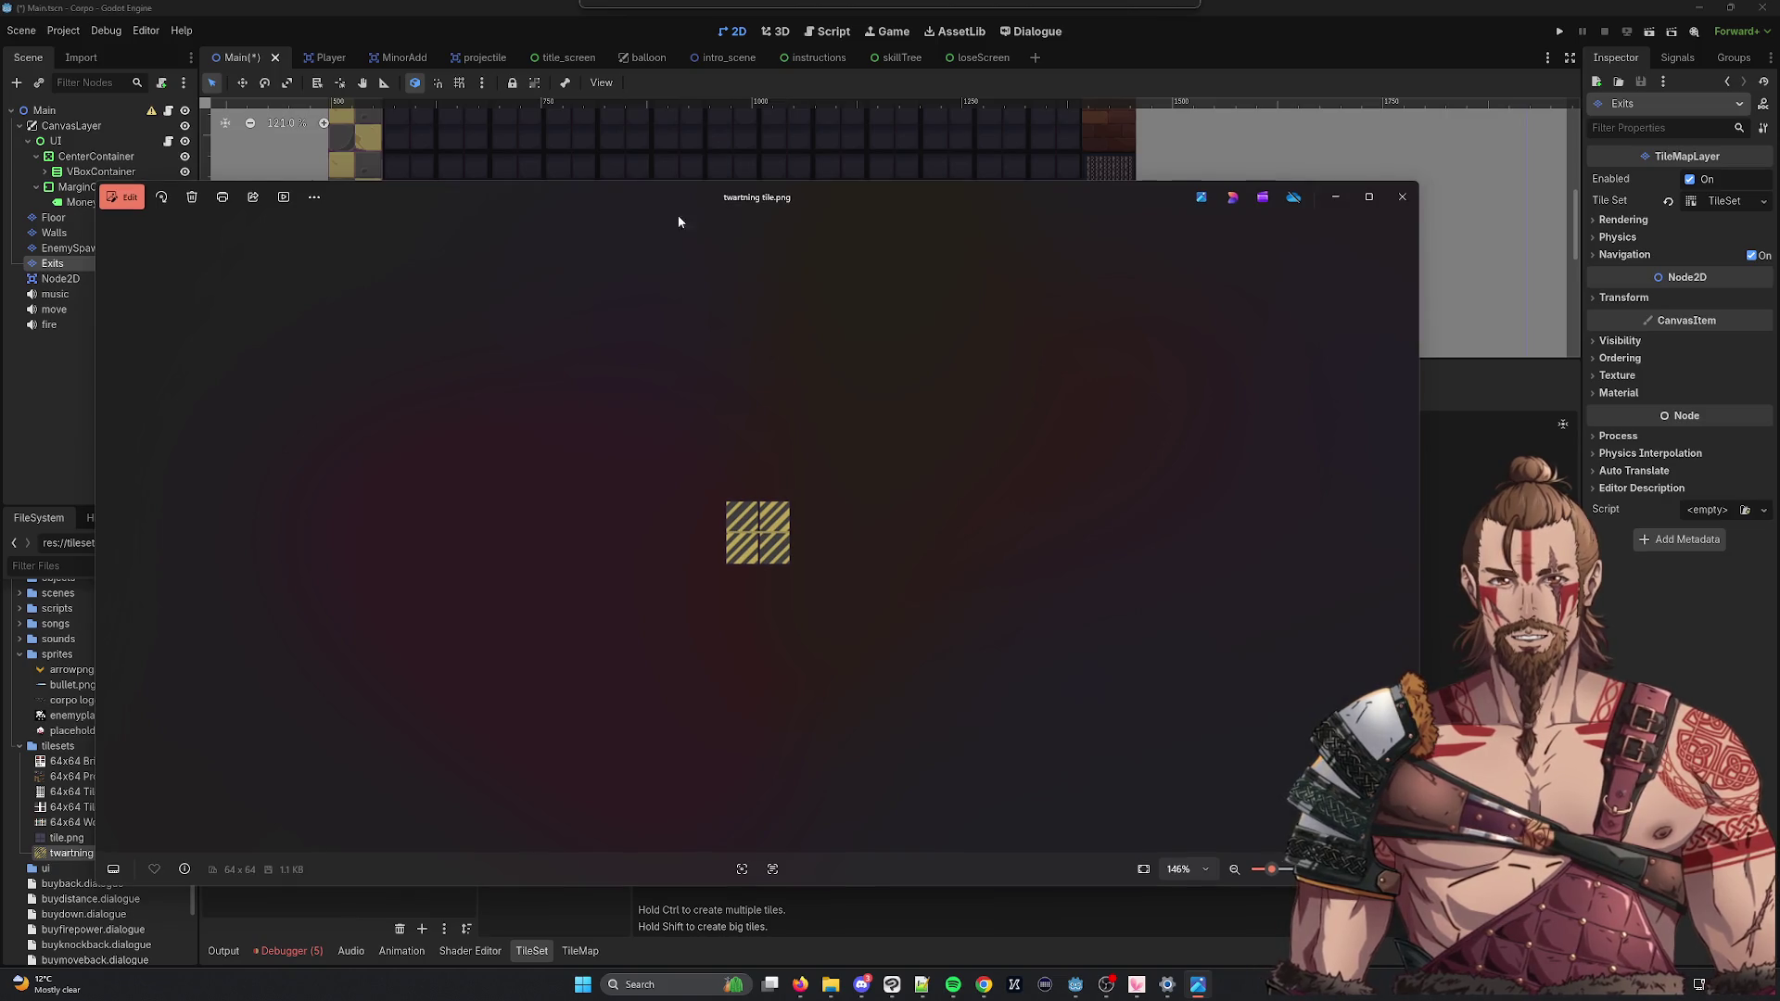
left_click(1402, 197)
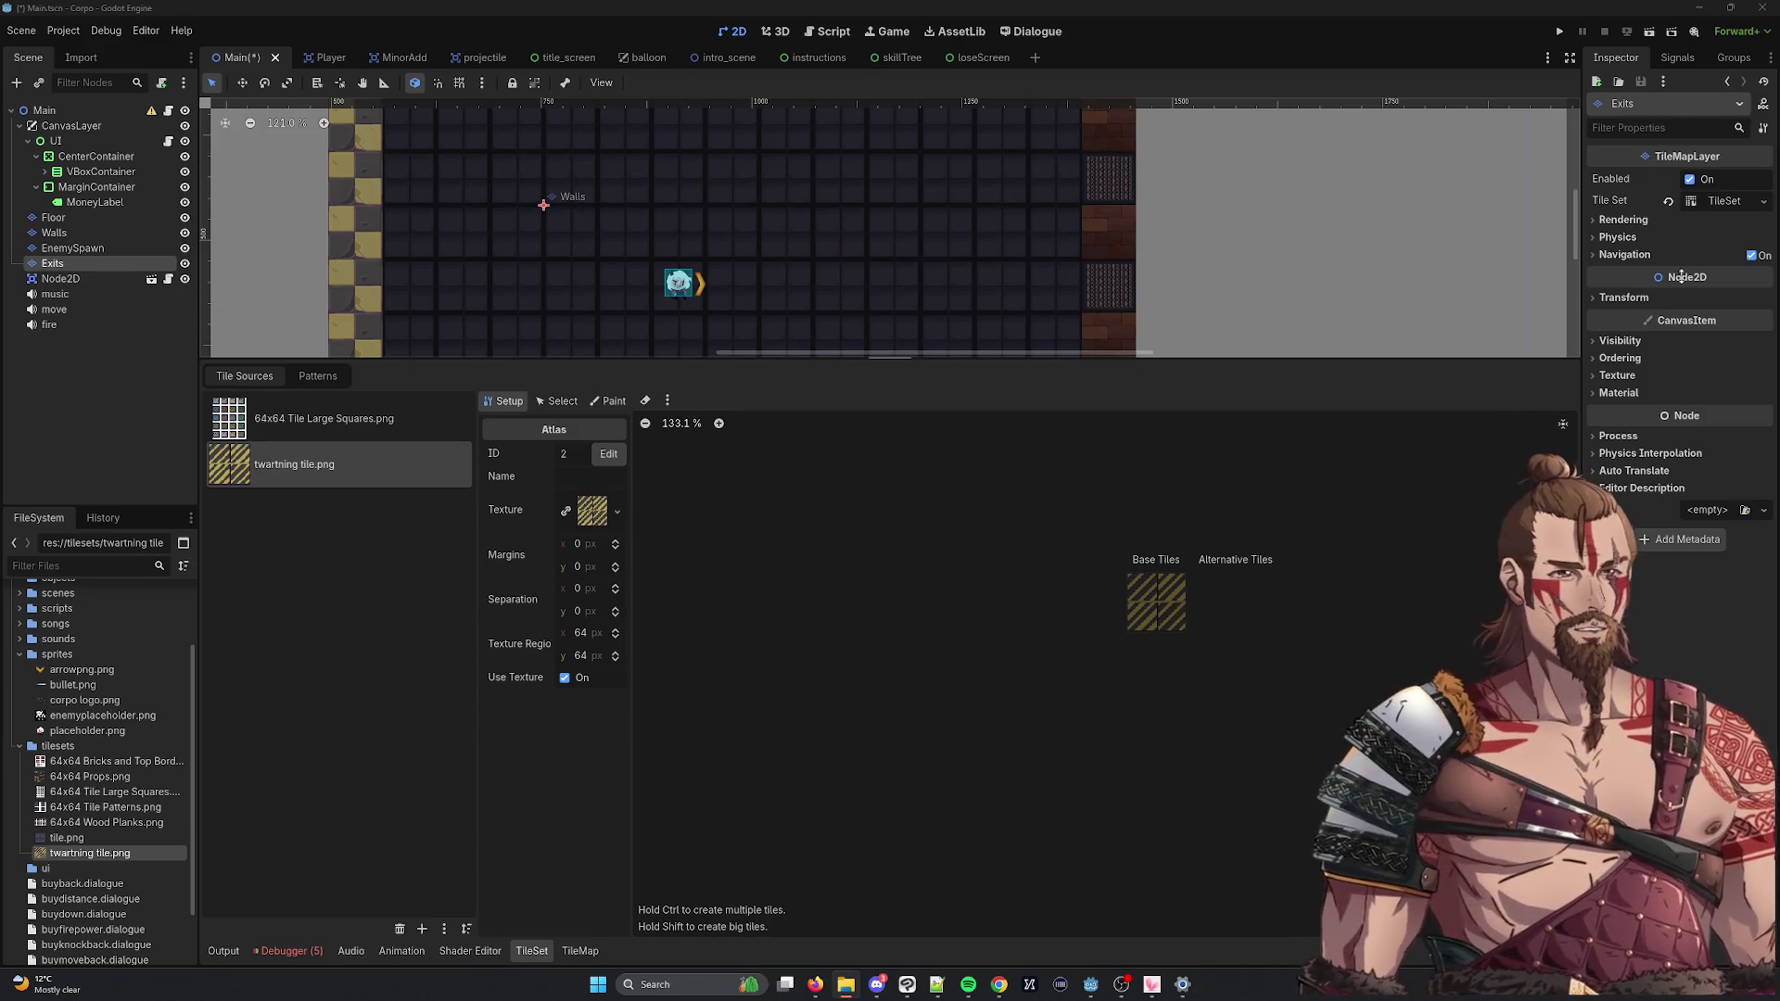
Expand and collapse the layer's navigation, physics and rendering settings in the Inspector.
left_click(1624, 254)
left_click(1617, 238)
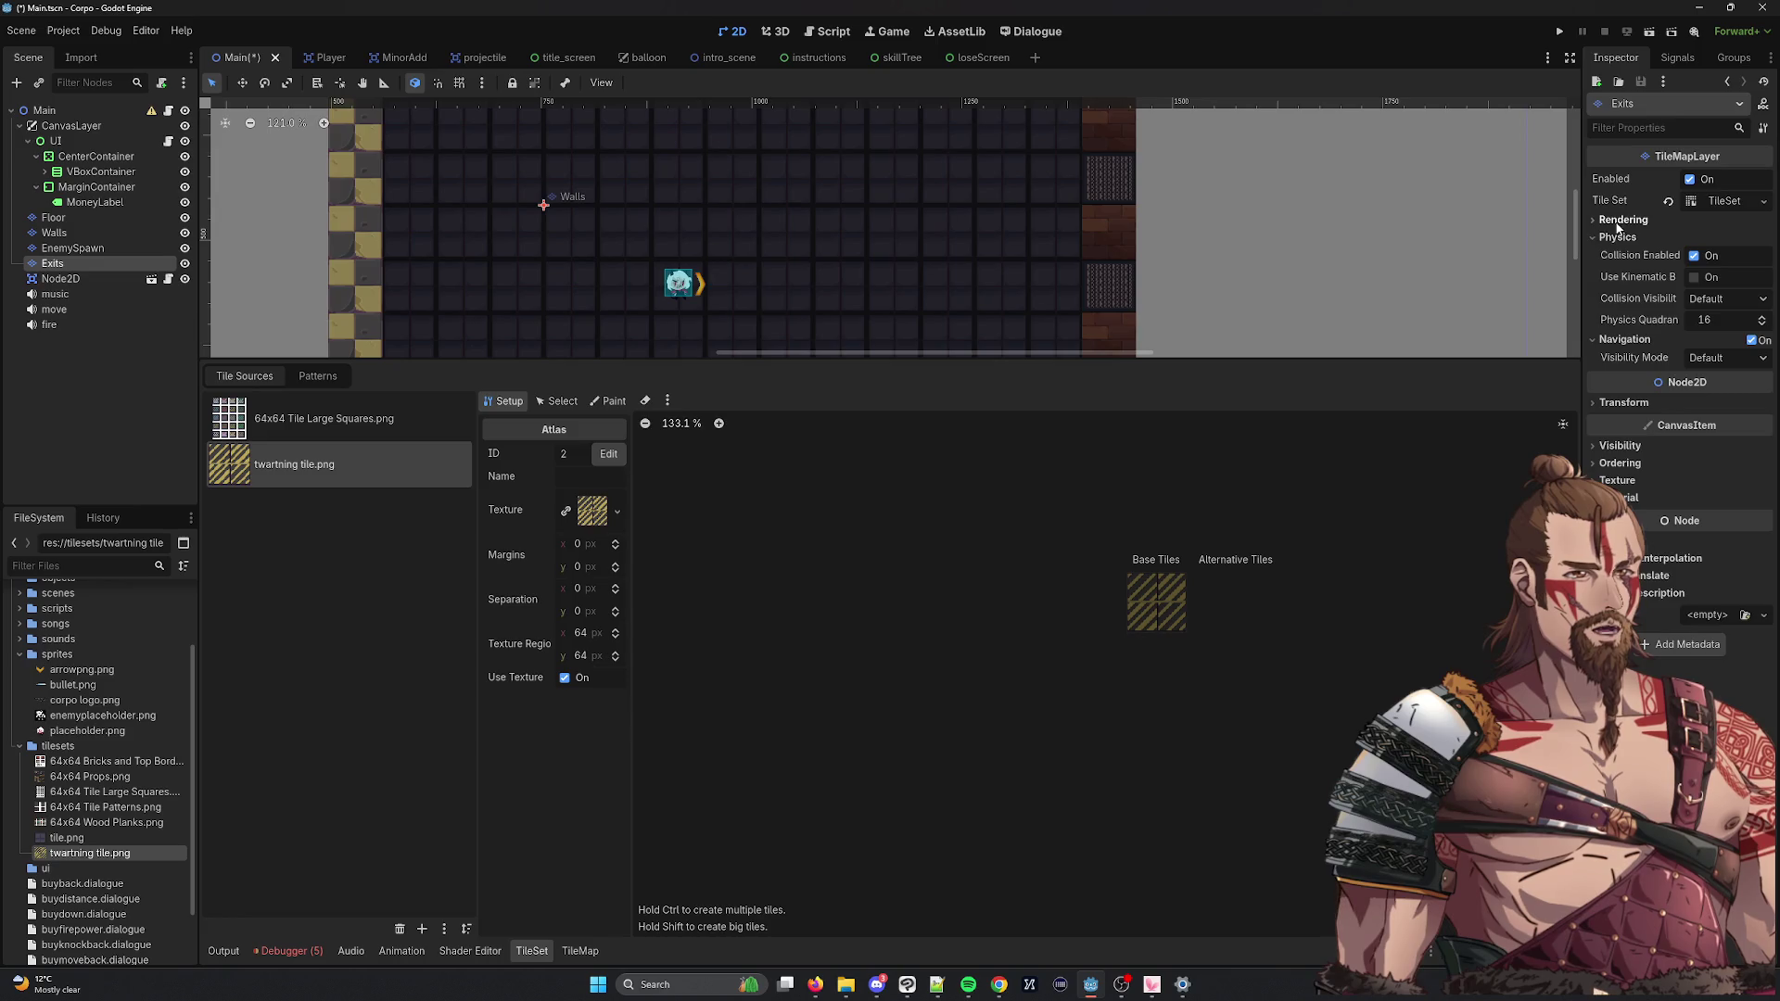
left_click(1628, 219)
left_click(1628, 219)
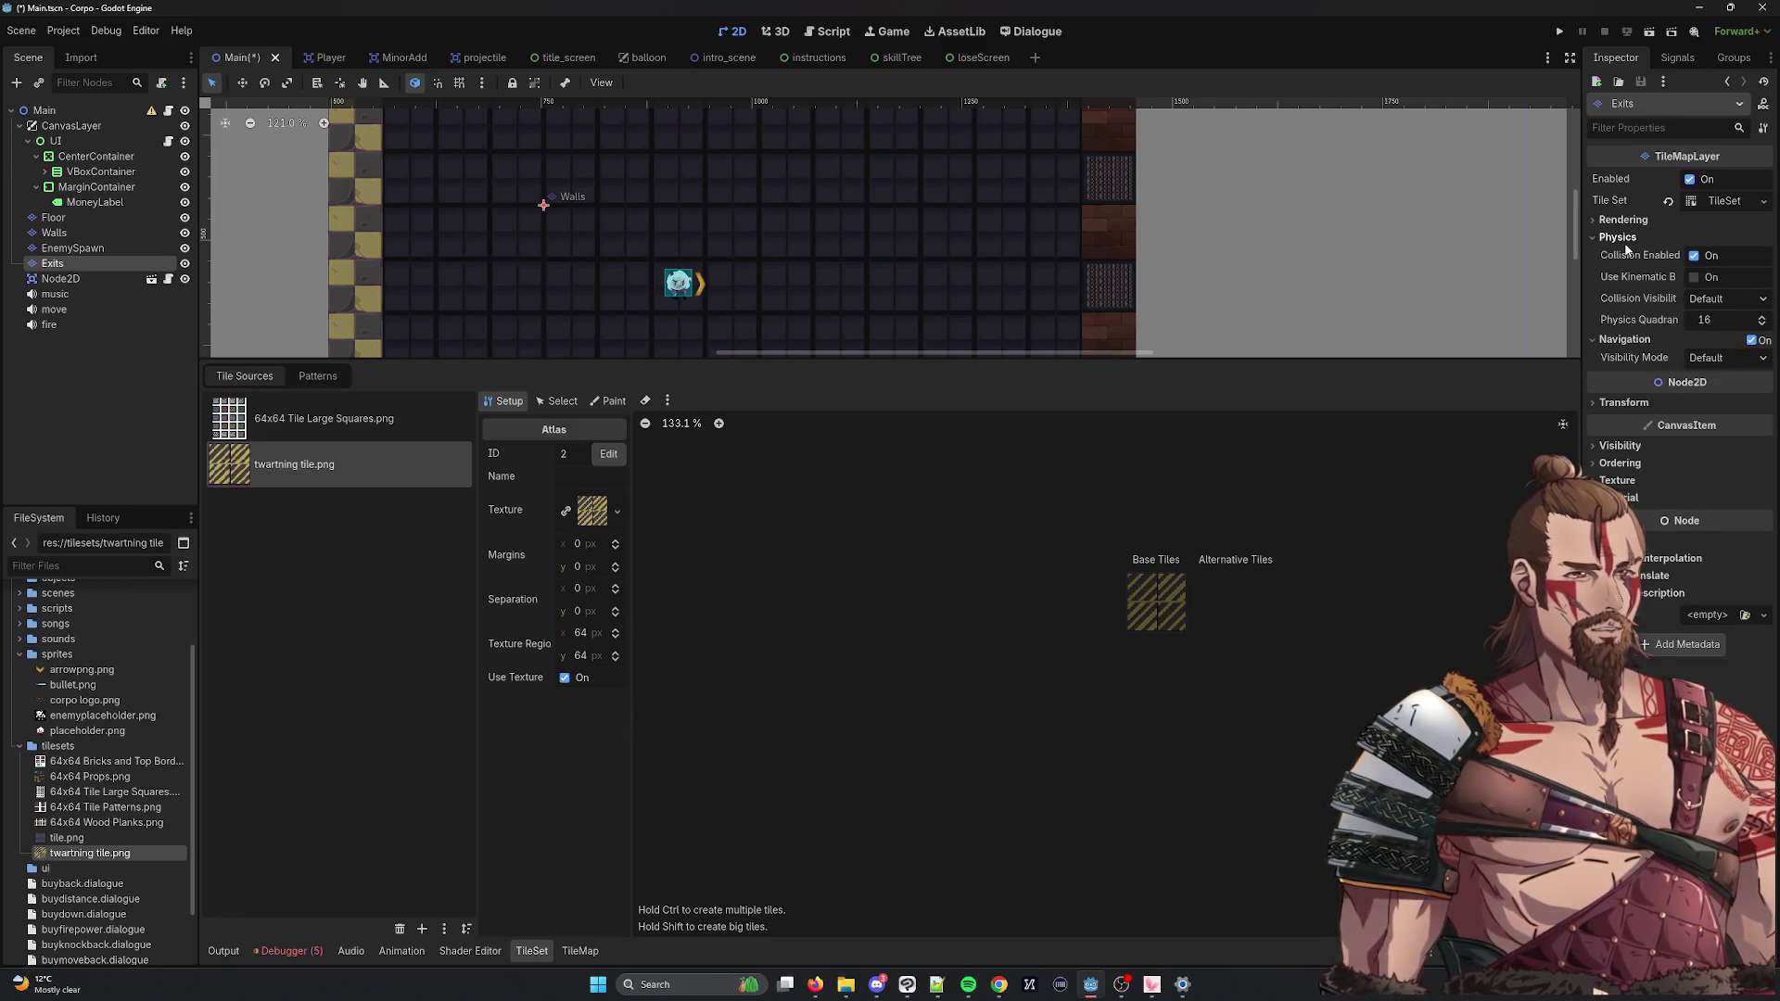
left_click(1618, 237)
left_click(1624, 254)
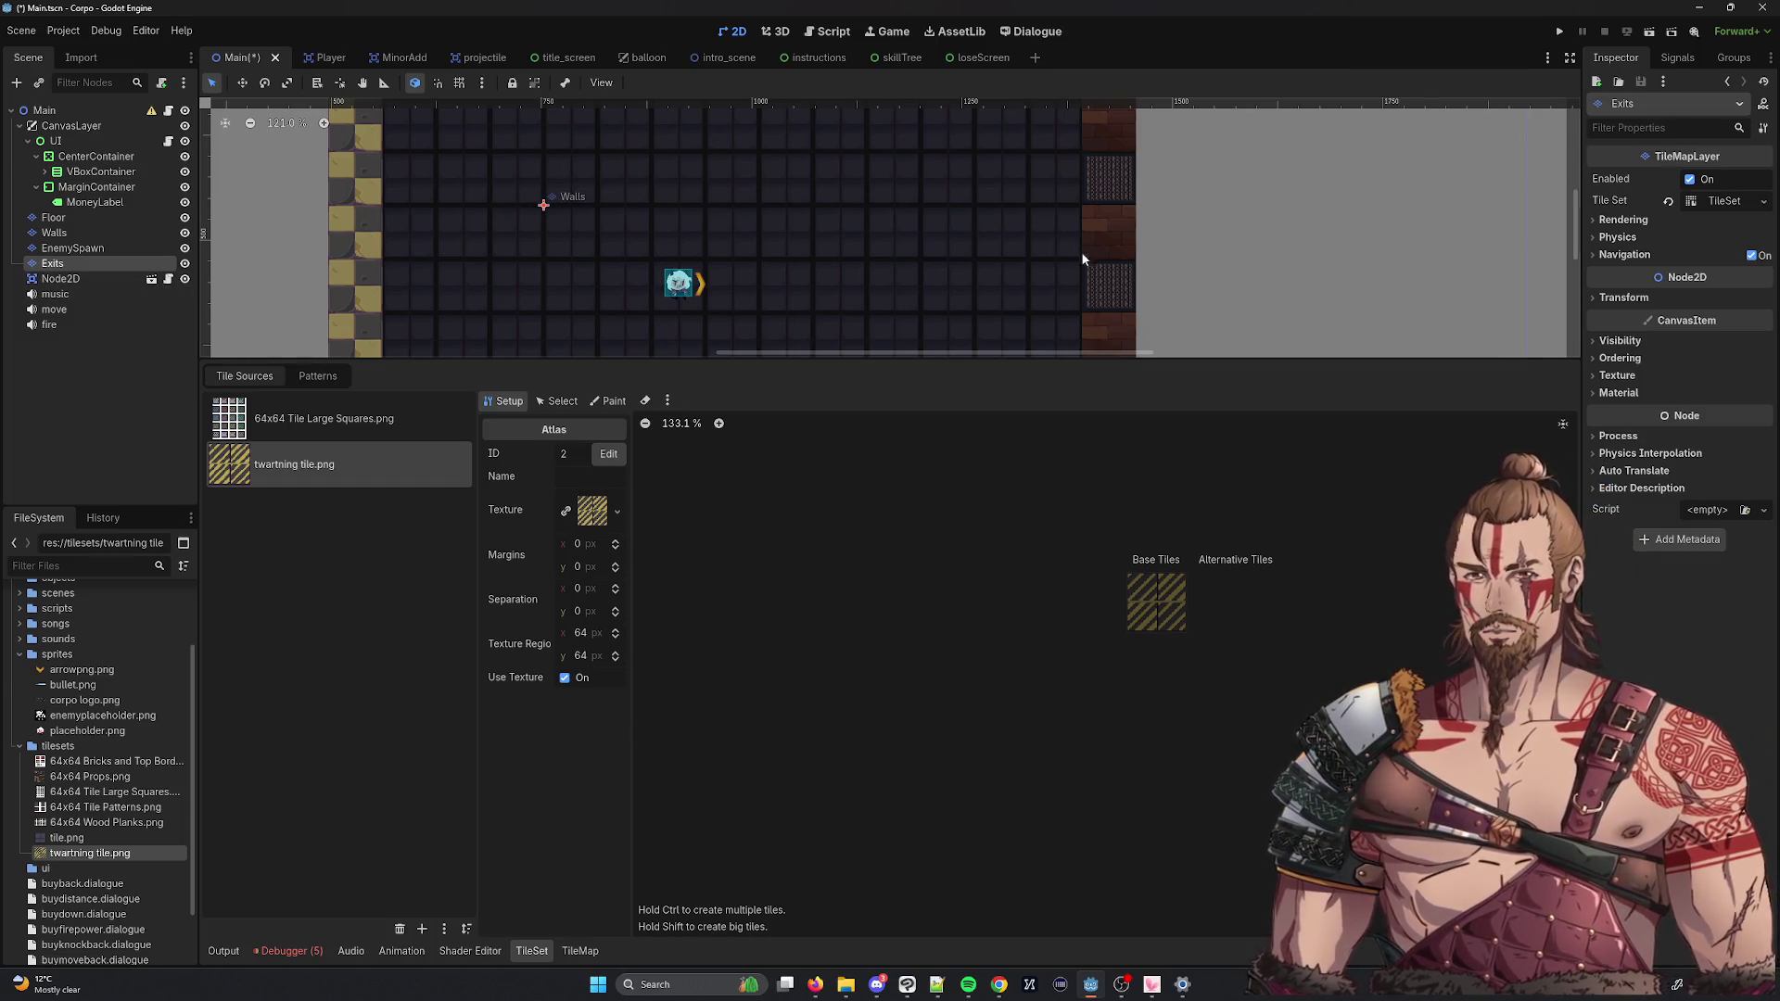
Open the TileSet resource and review its physics layers and the terrain set's two terrains.
left_click(1741, 202)
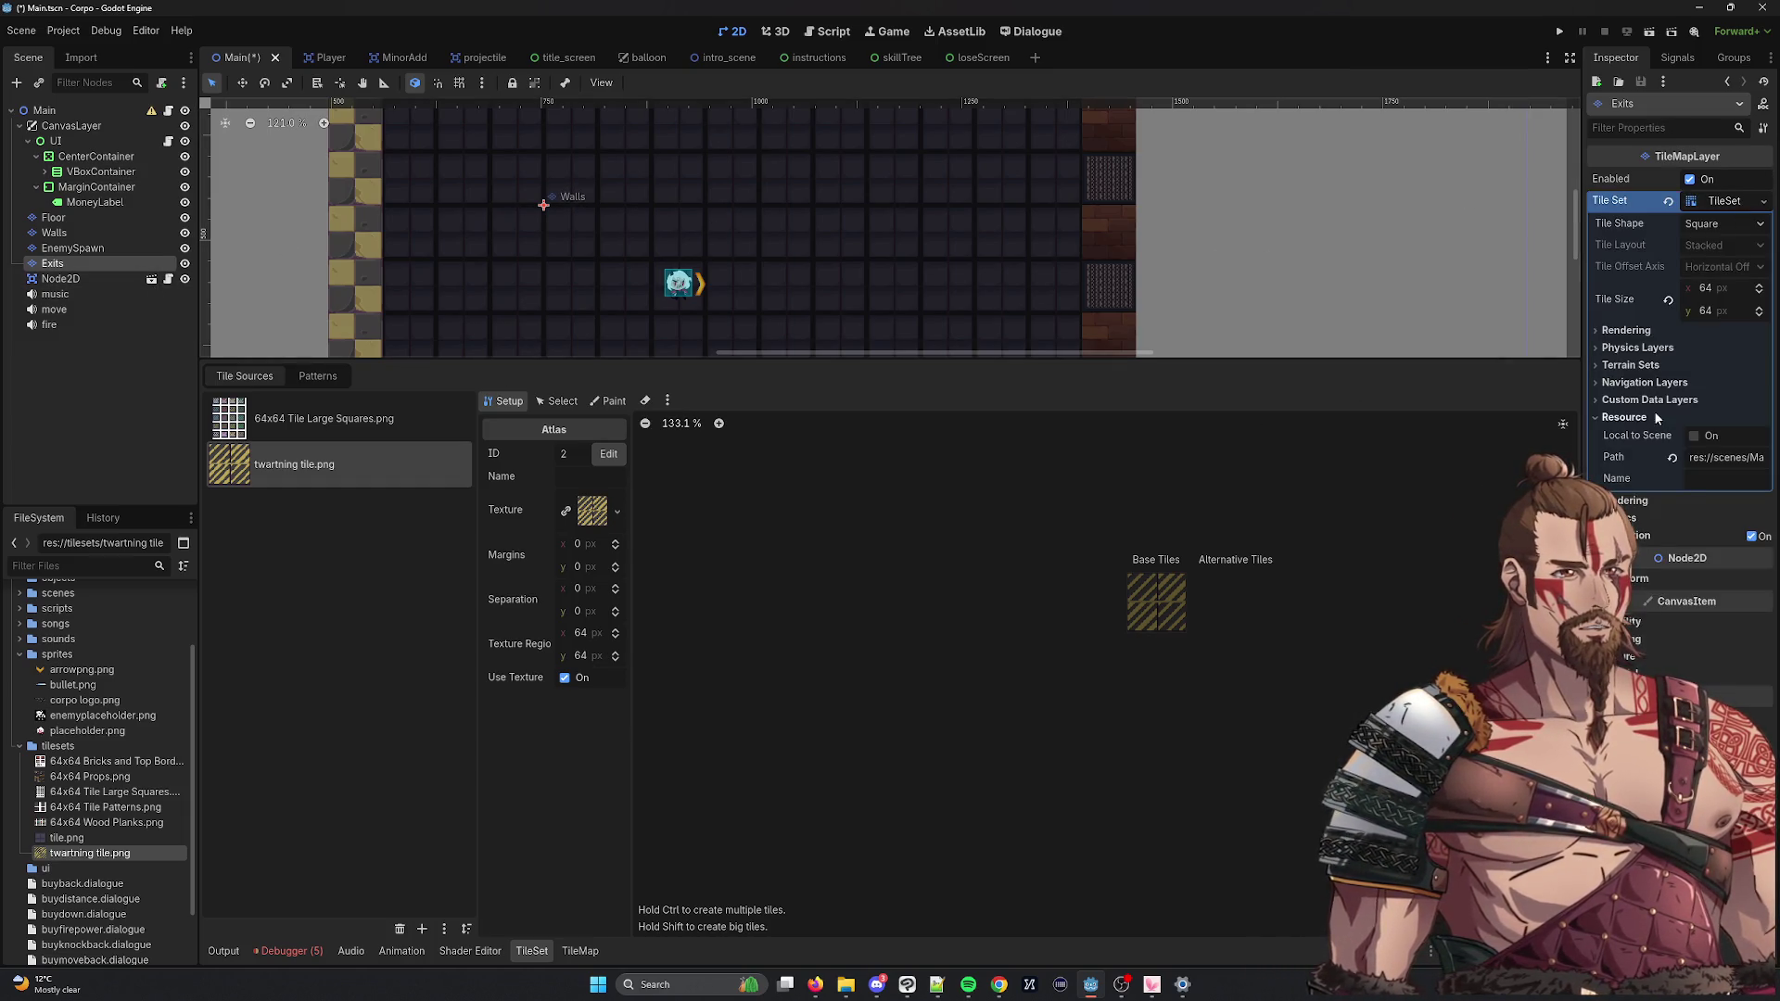
left_click(1591, 330)
left_click(1590, 330)
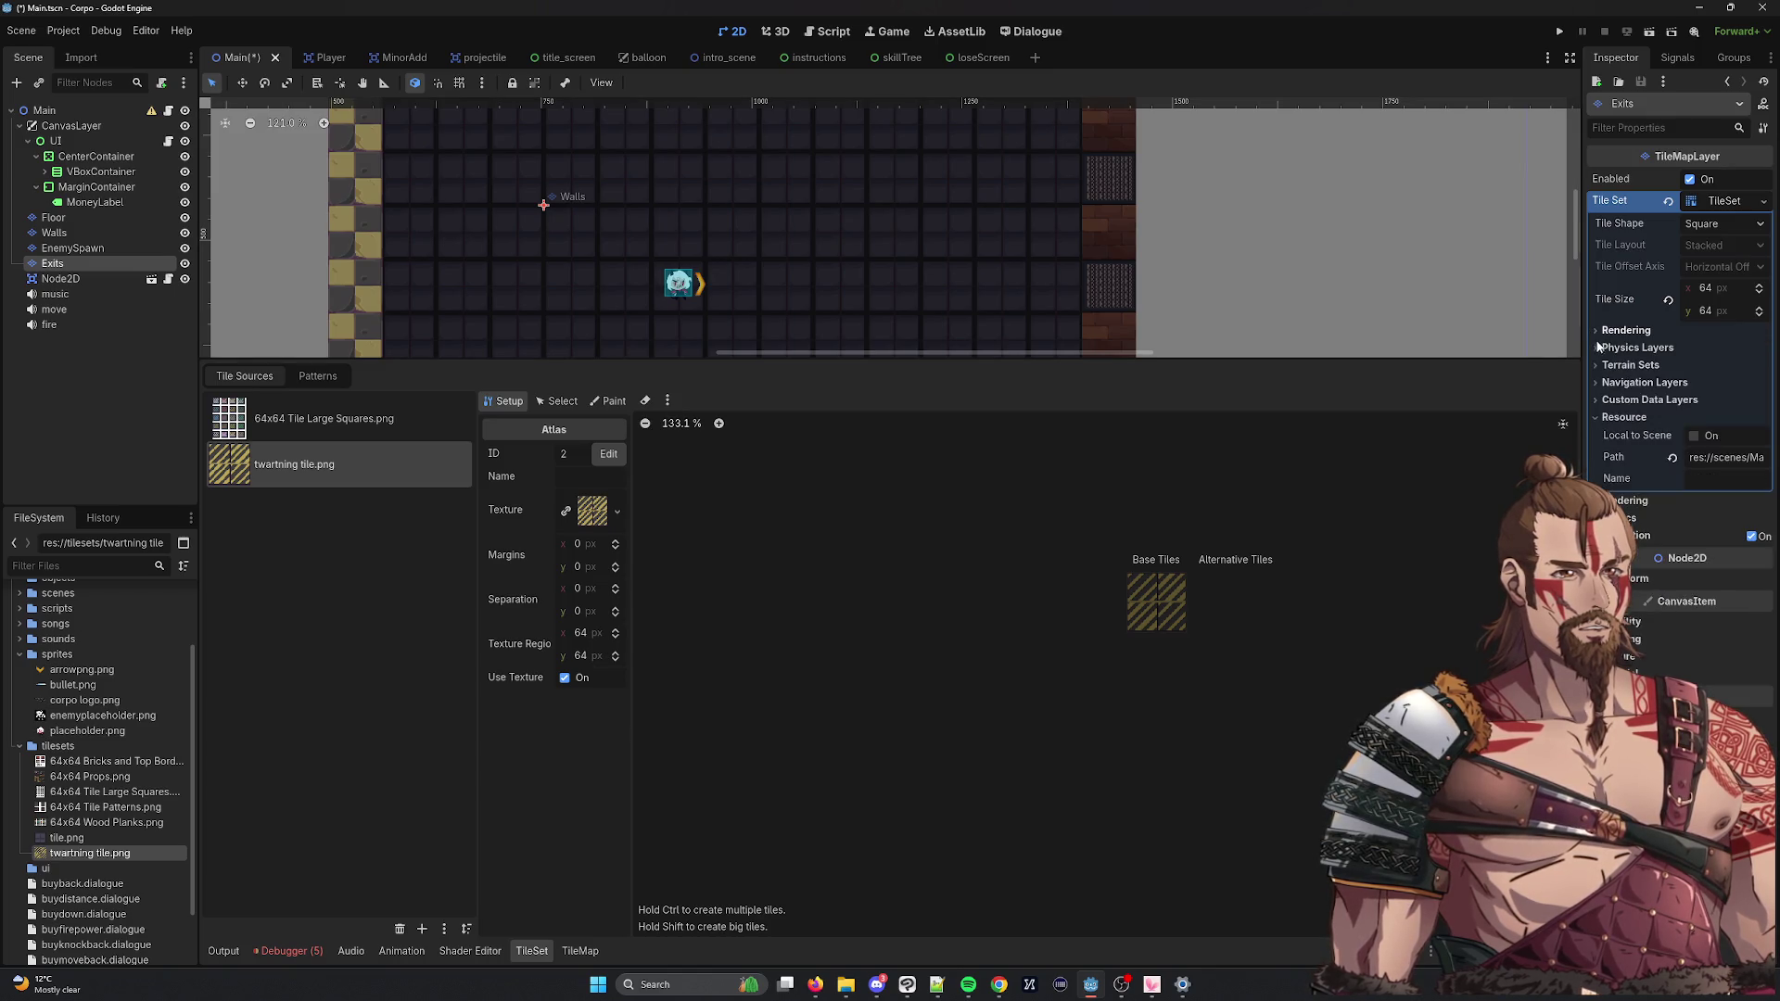
left_click(1596, 348)
scroll(1657, 551, "down", 4)
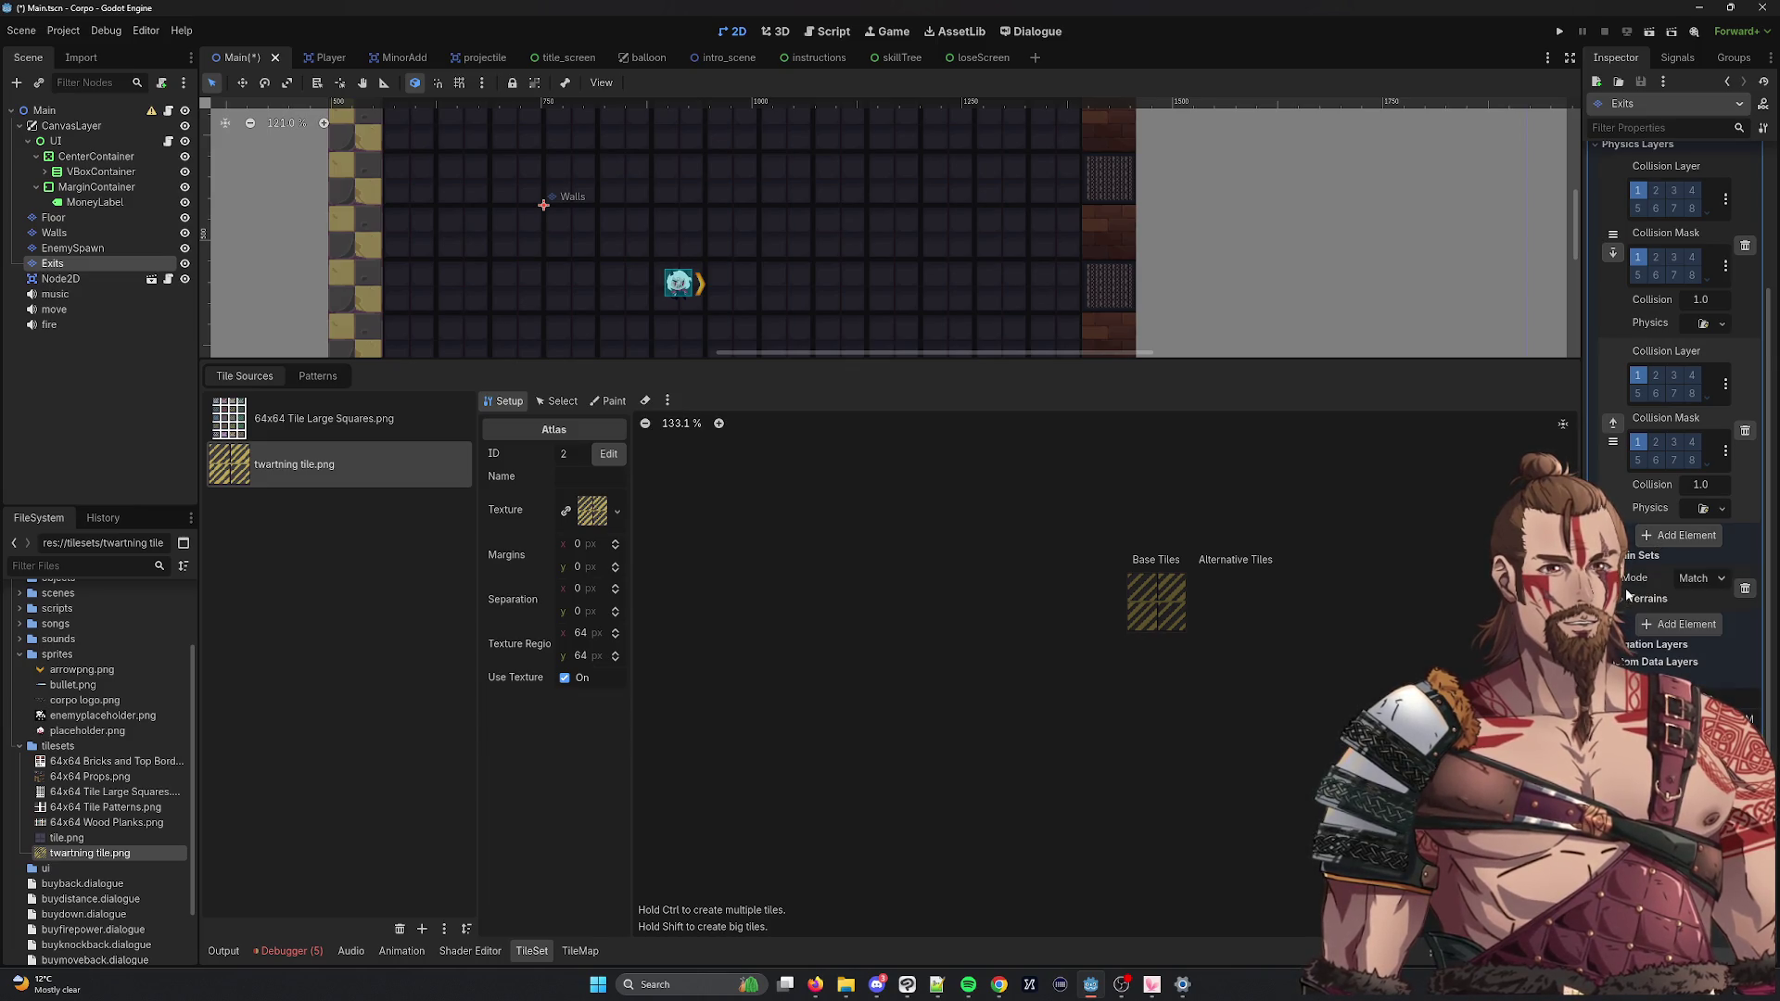
scroll(1632, 470, "down", 3)
left_click(1631, 466)
left_click(1659, 488)
left_click(1655, 539)
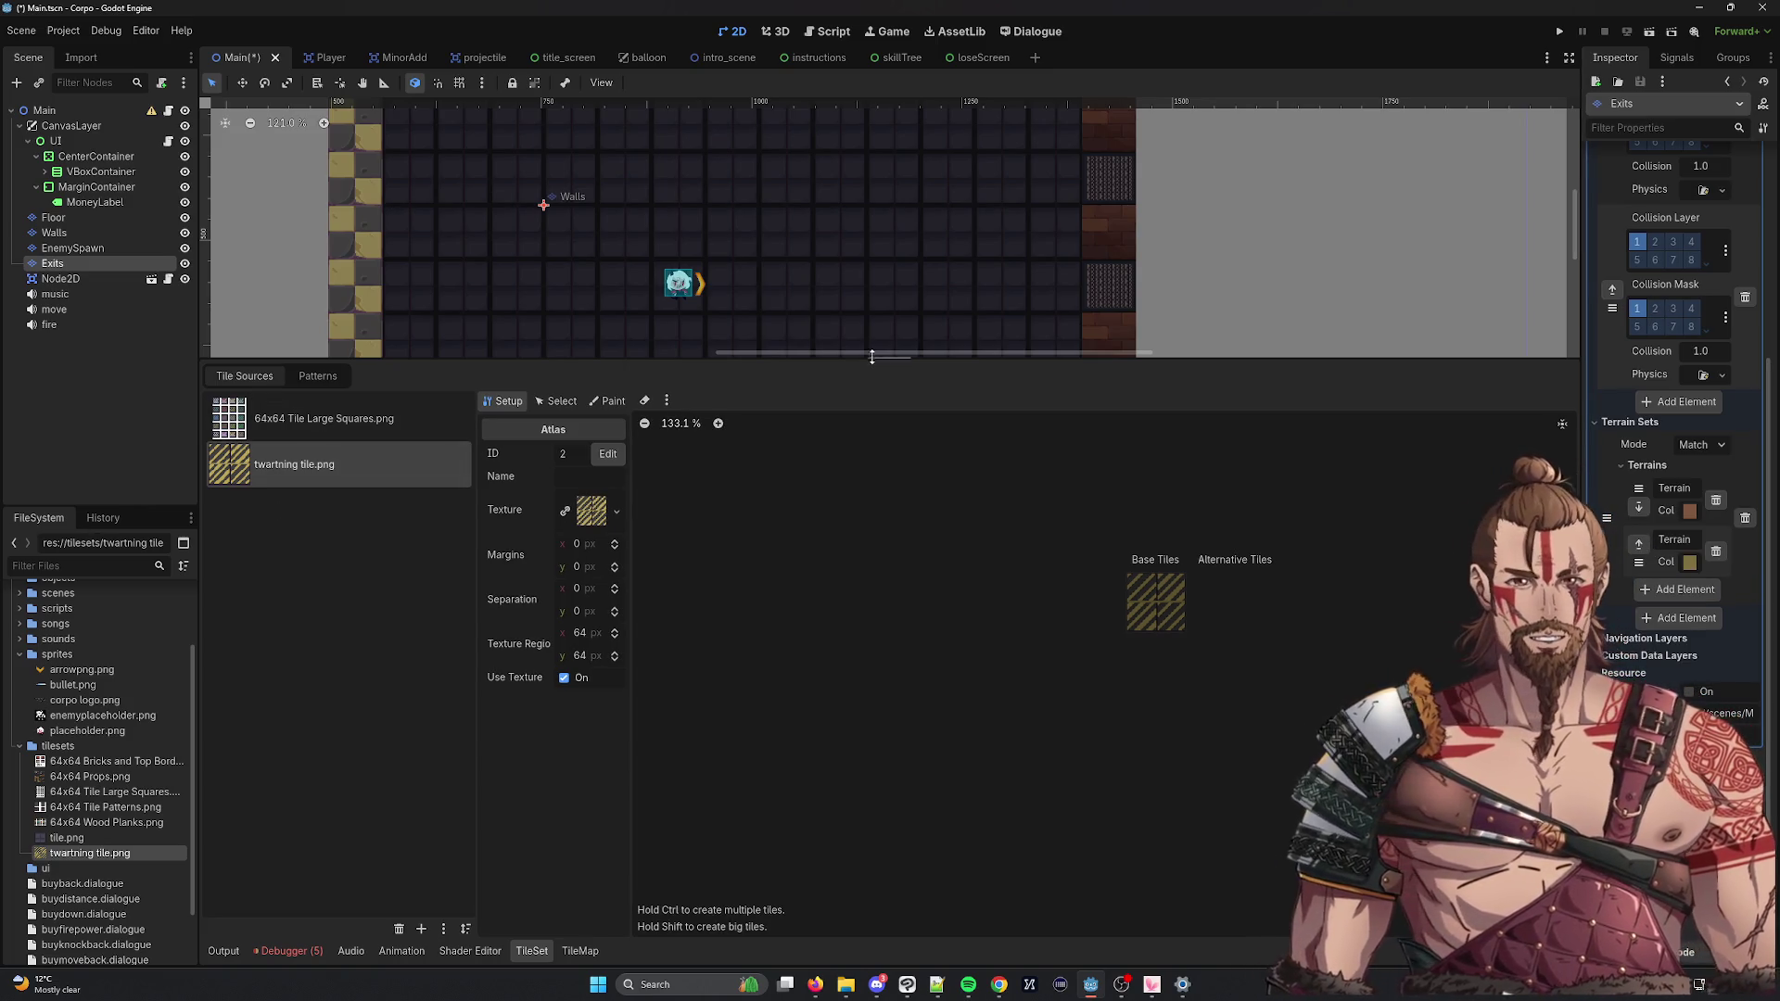
Toggle the tile atlas between Select and Setup modes and glance at the TileSet patterns.
left_click(559, 401)
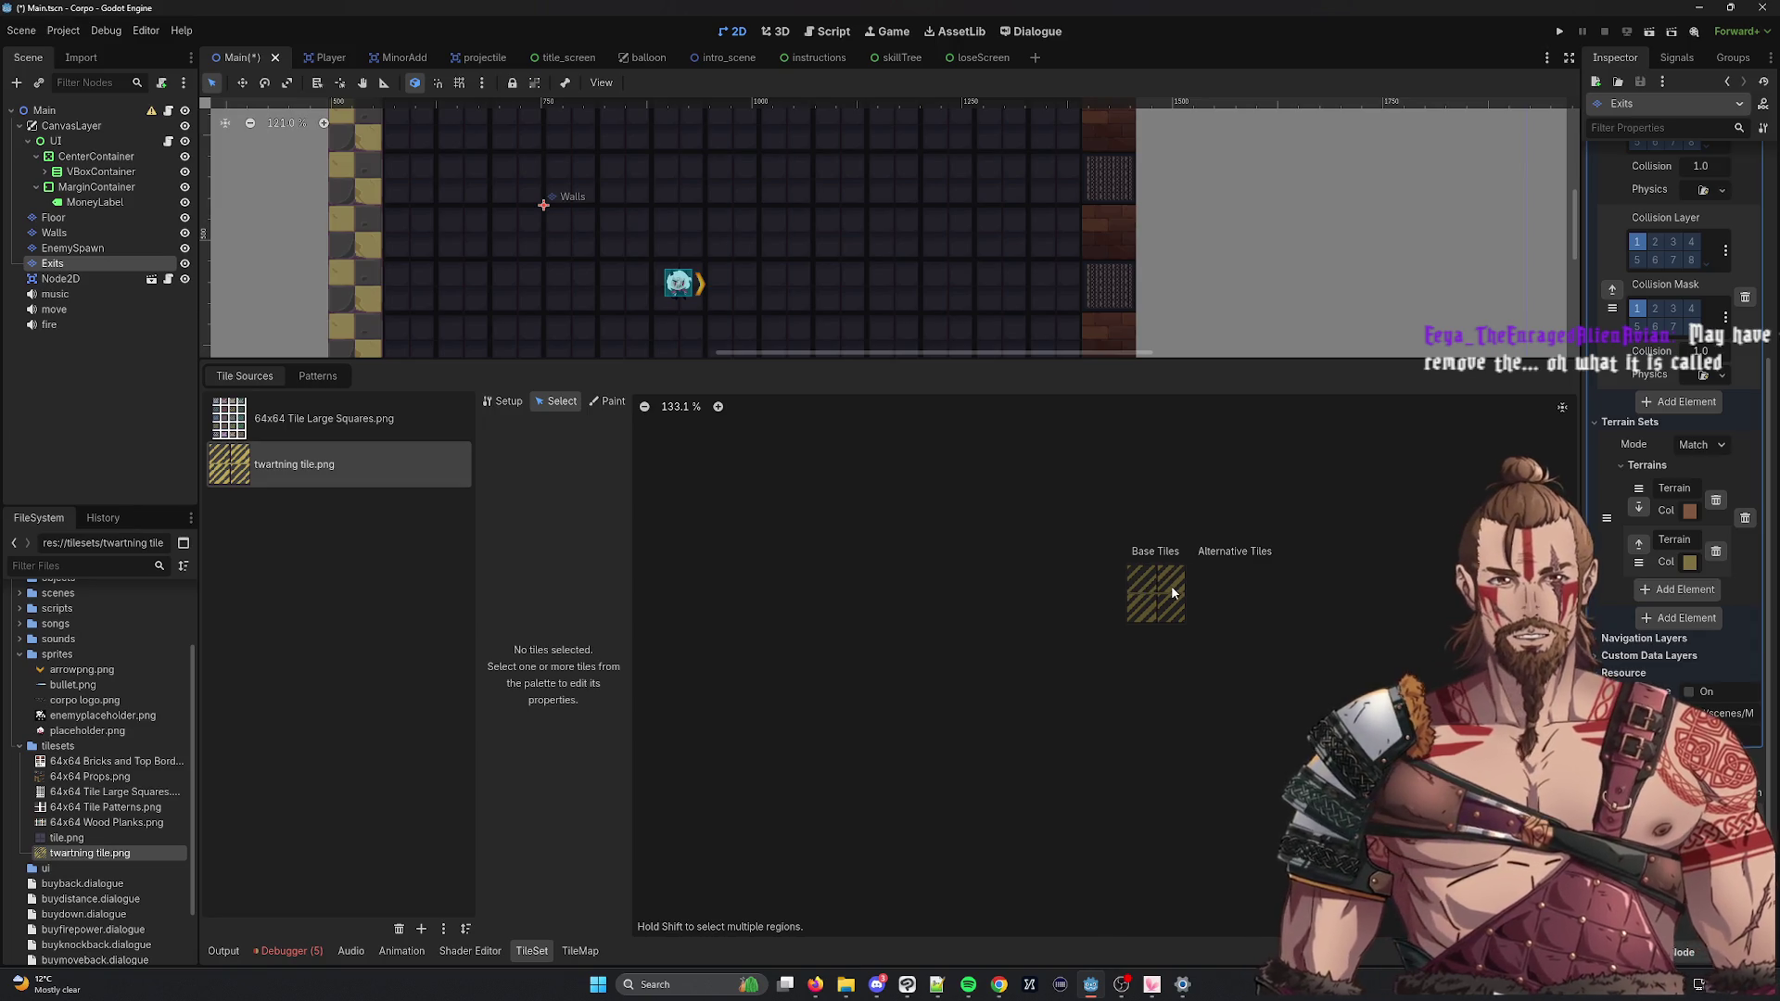
left_click(505, 401)
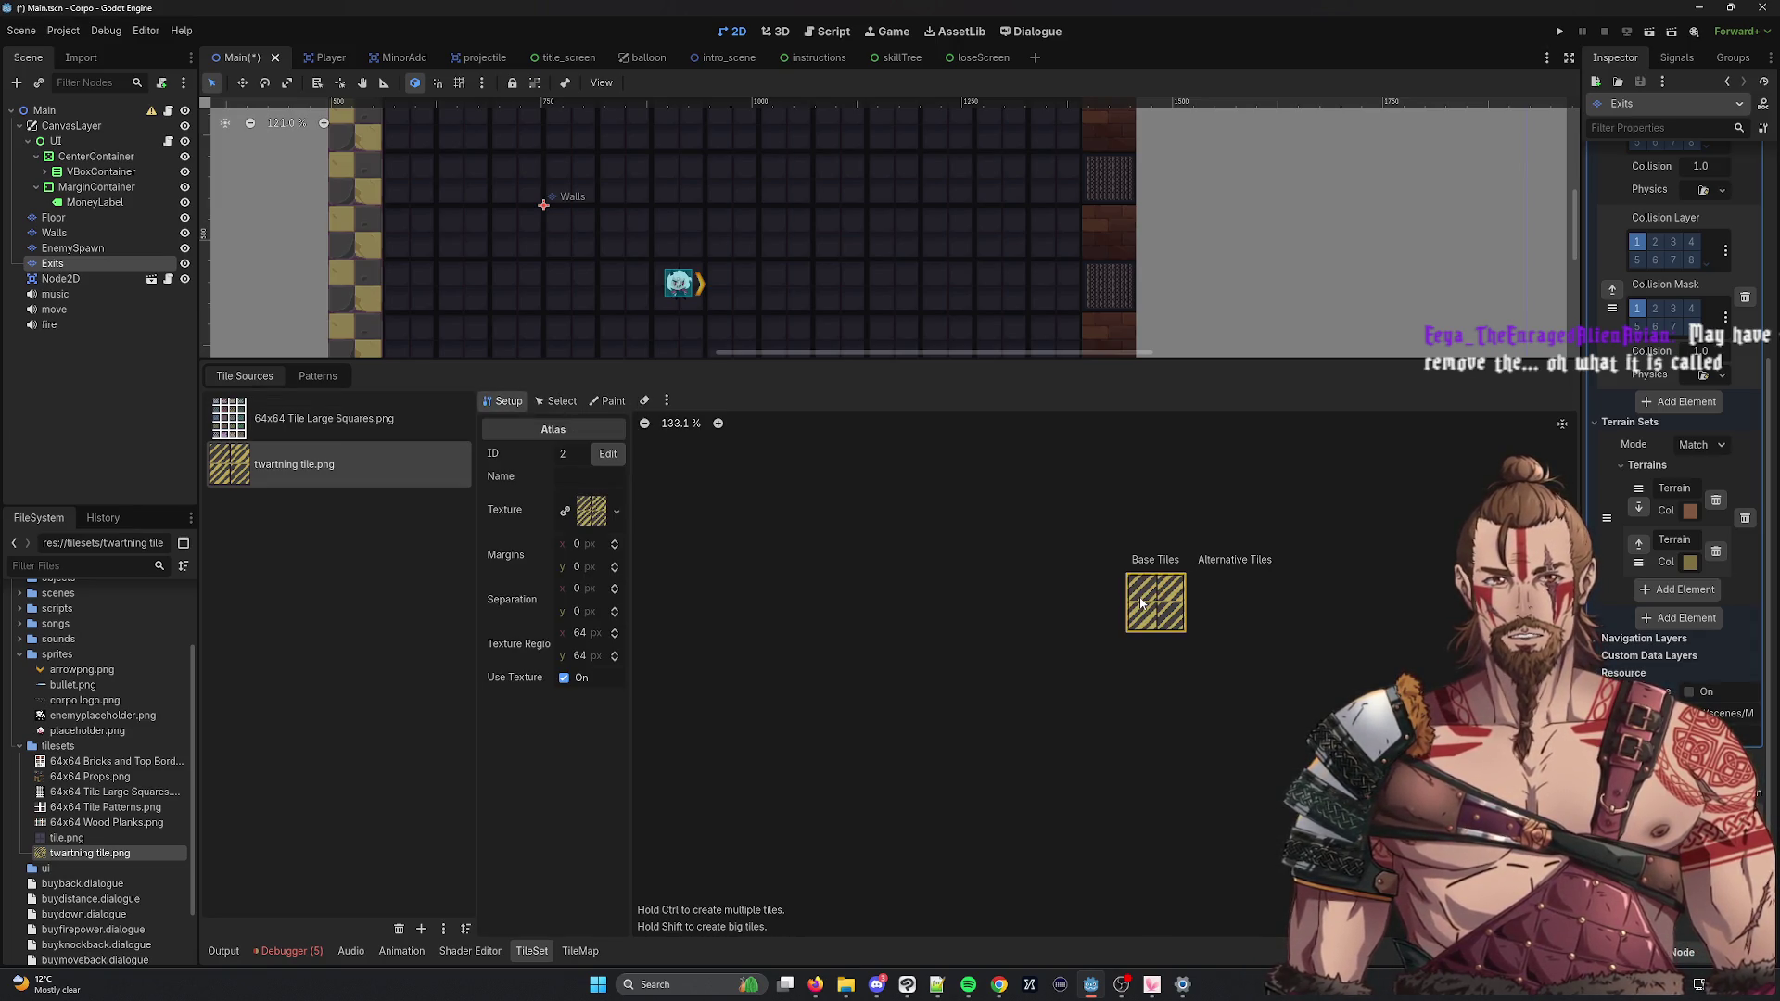
left_click(560, 403)
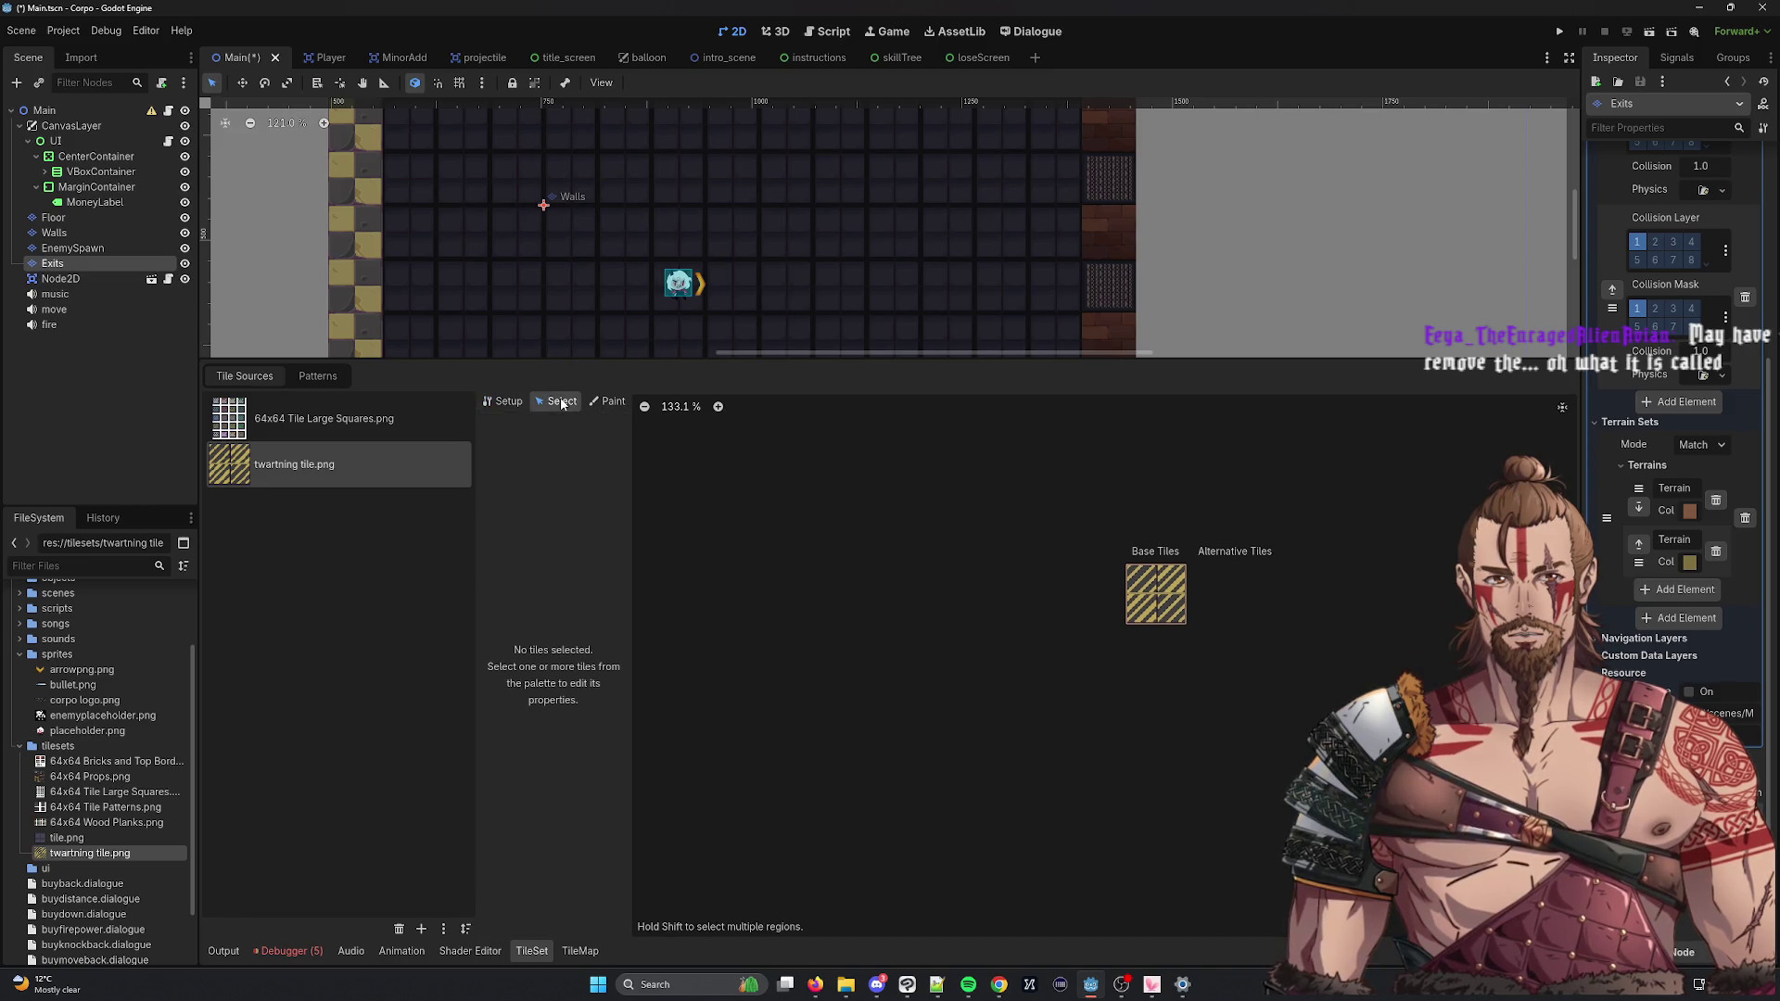
left_click(508, 402)
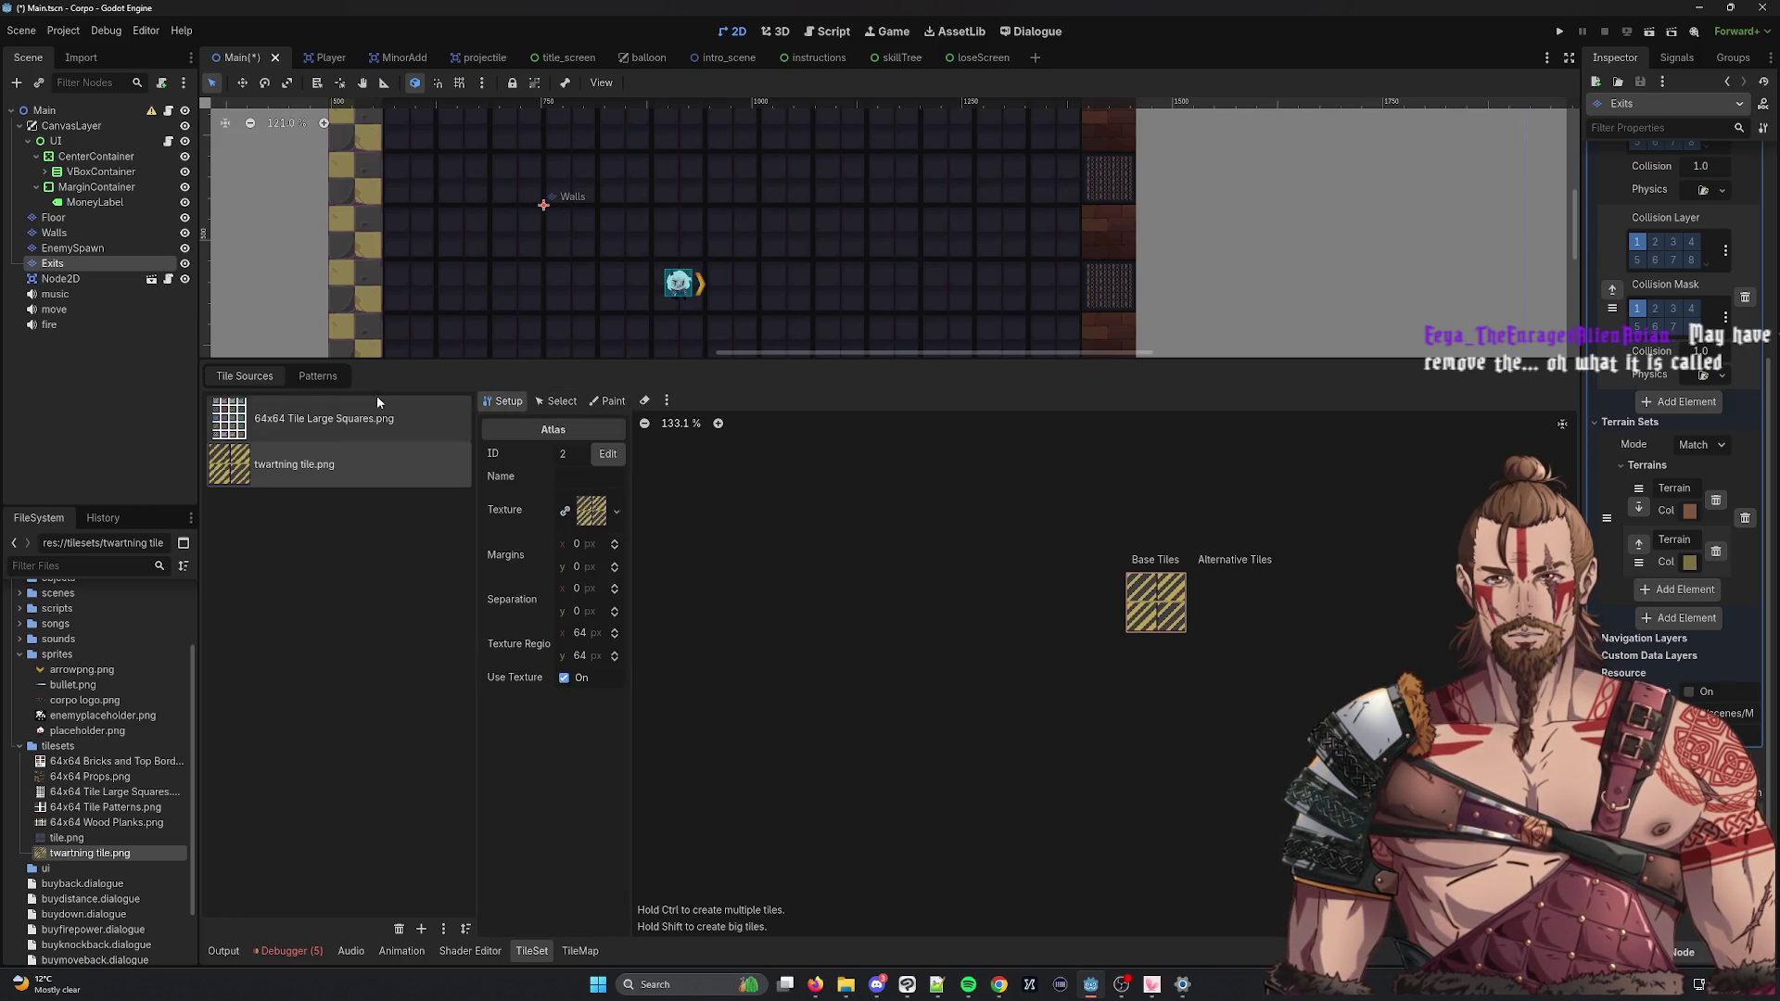
left_click(318, 377)
left_click(249, 378)
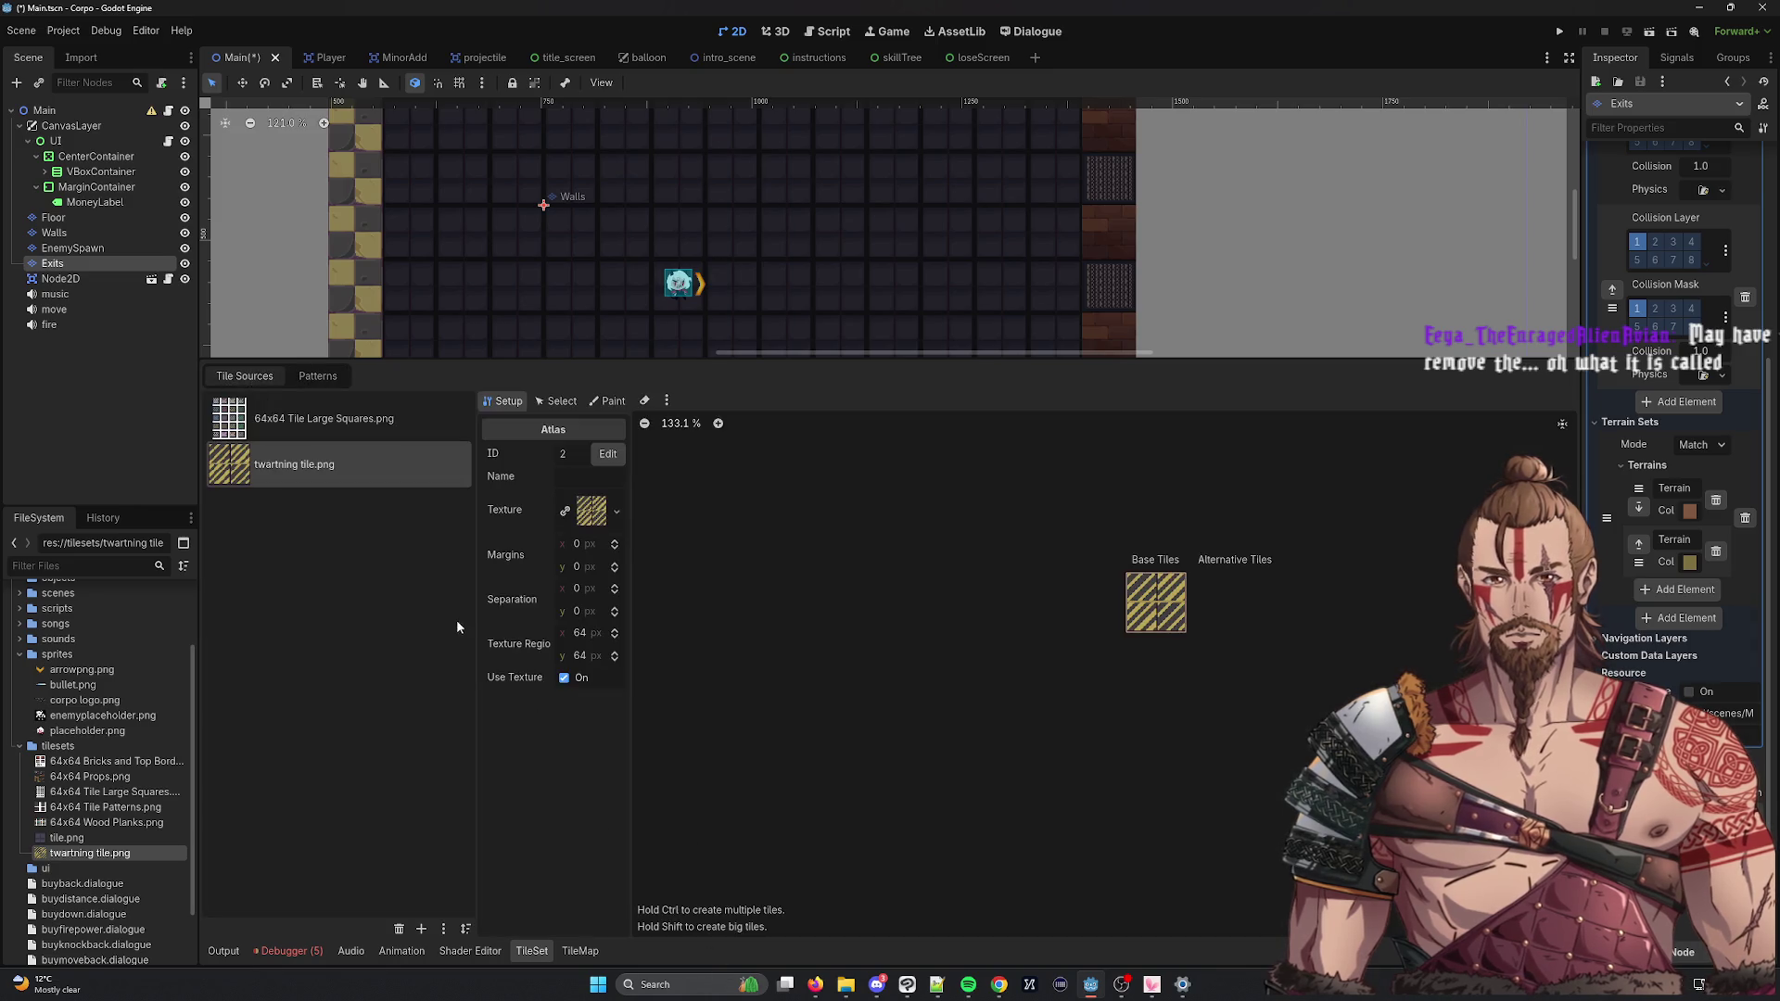
Check Terrain 1 in the TileMap Terrains panel, then return to the TileSet atlas and its texture options.
left_click(563, 953)
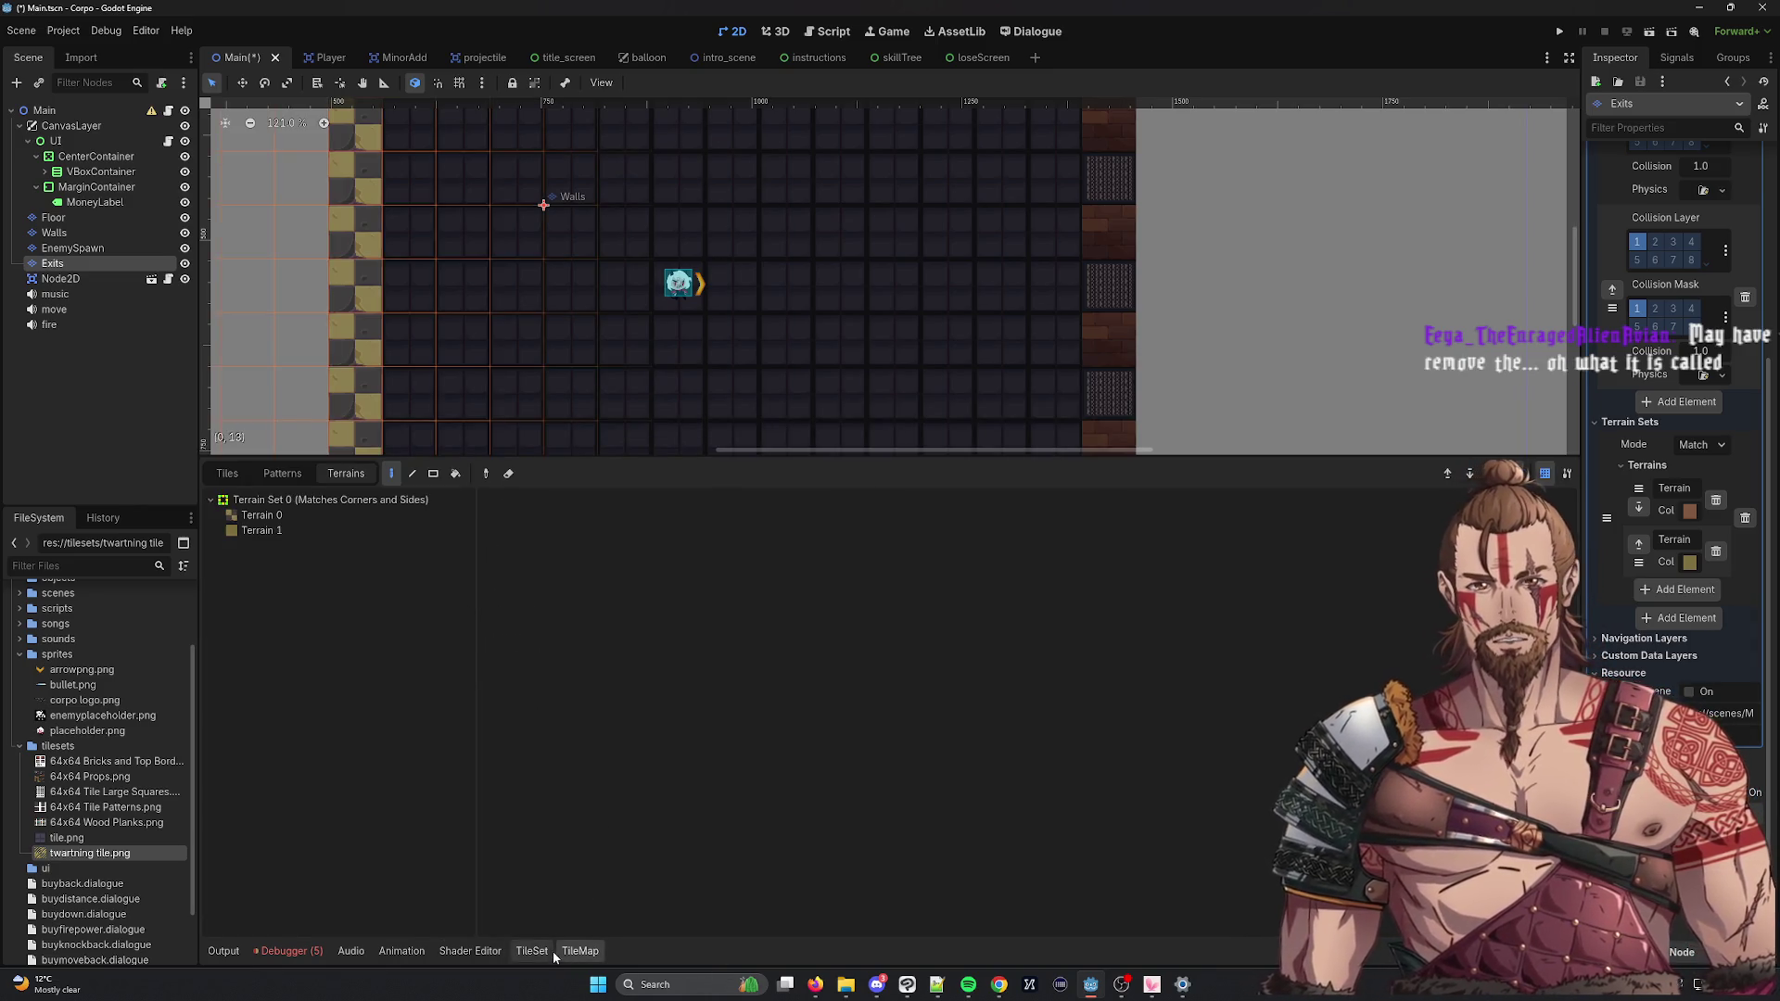
left_click(260, 531)
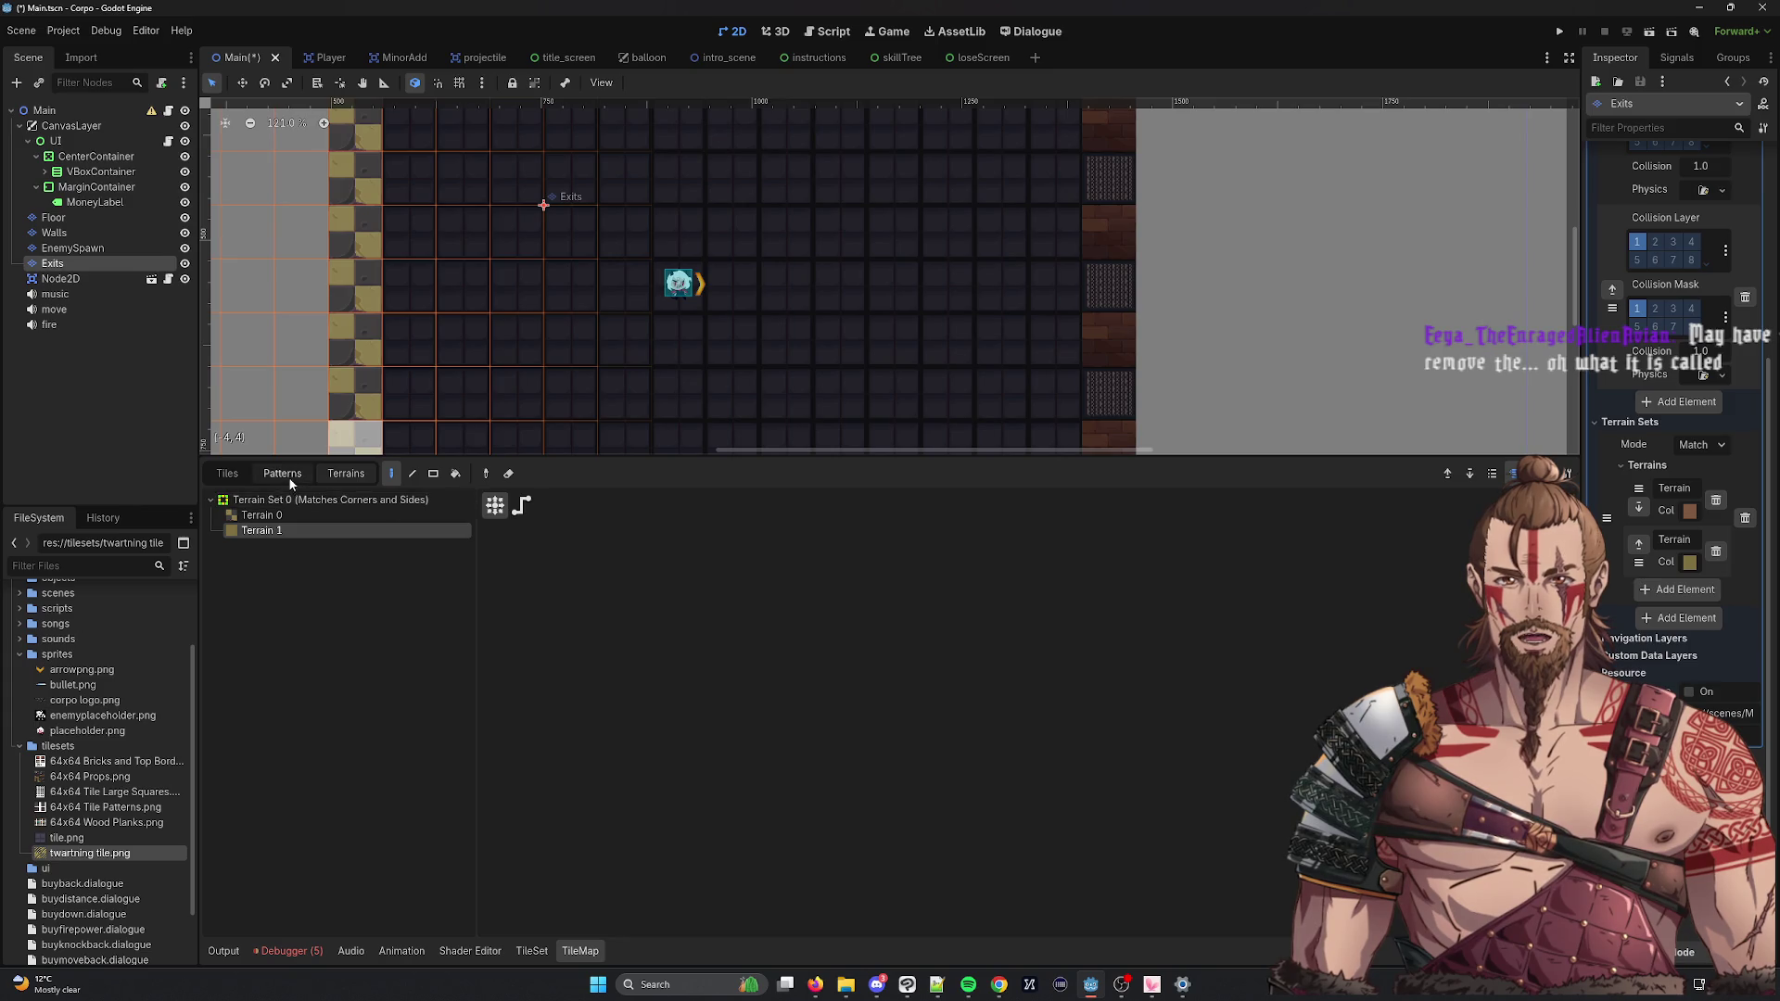
left_click(282, 473)
left_click(346, 474)
left_click(532, 952)
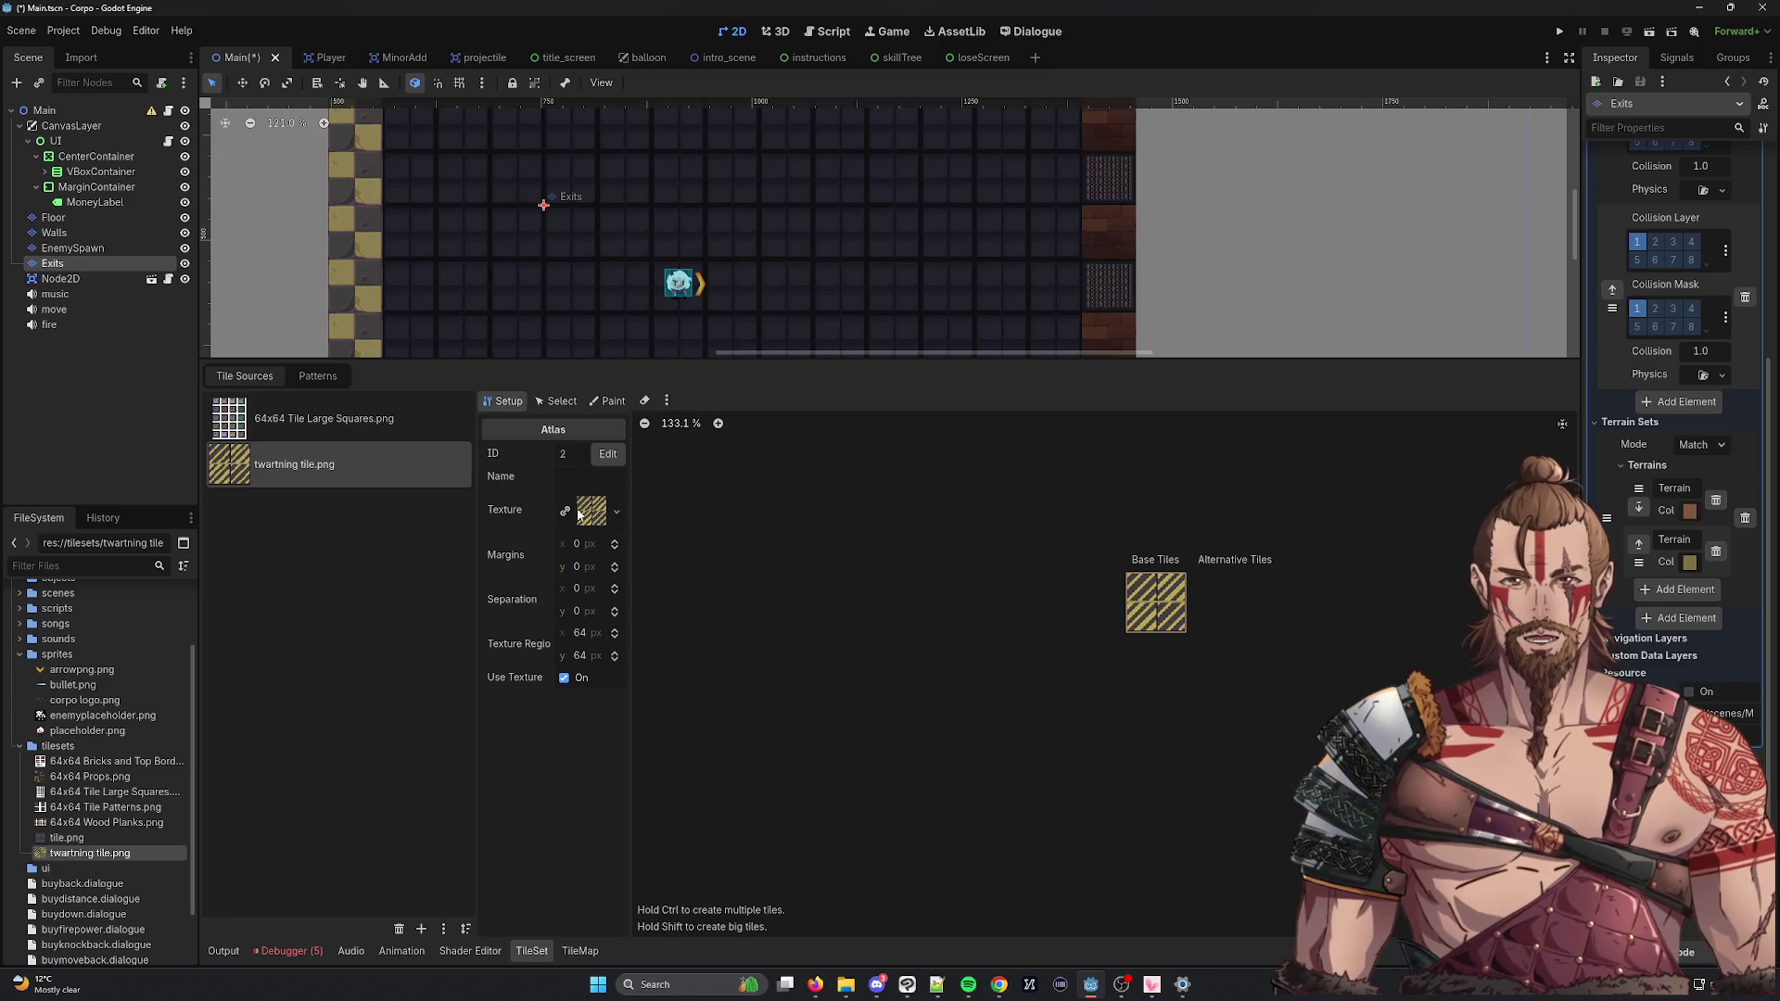
left_click(613, 517)
left_click(665, 488)
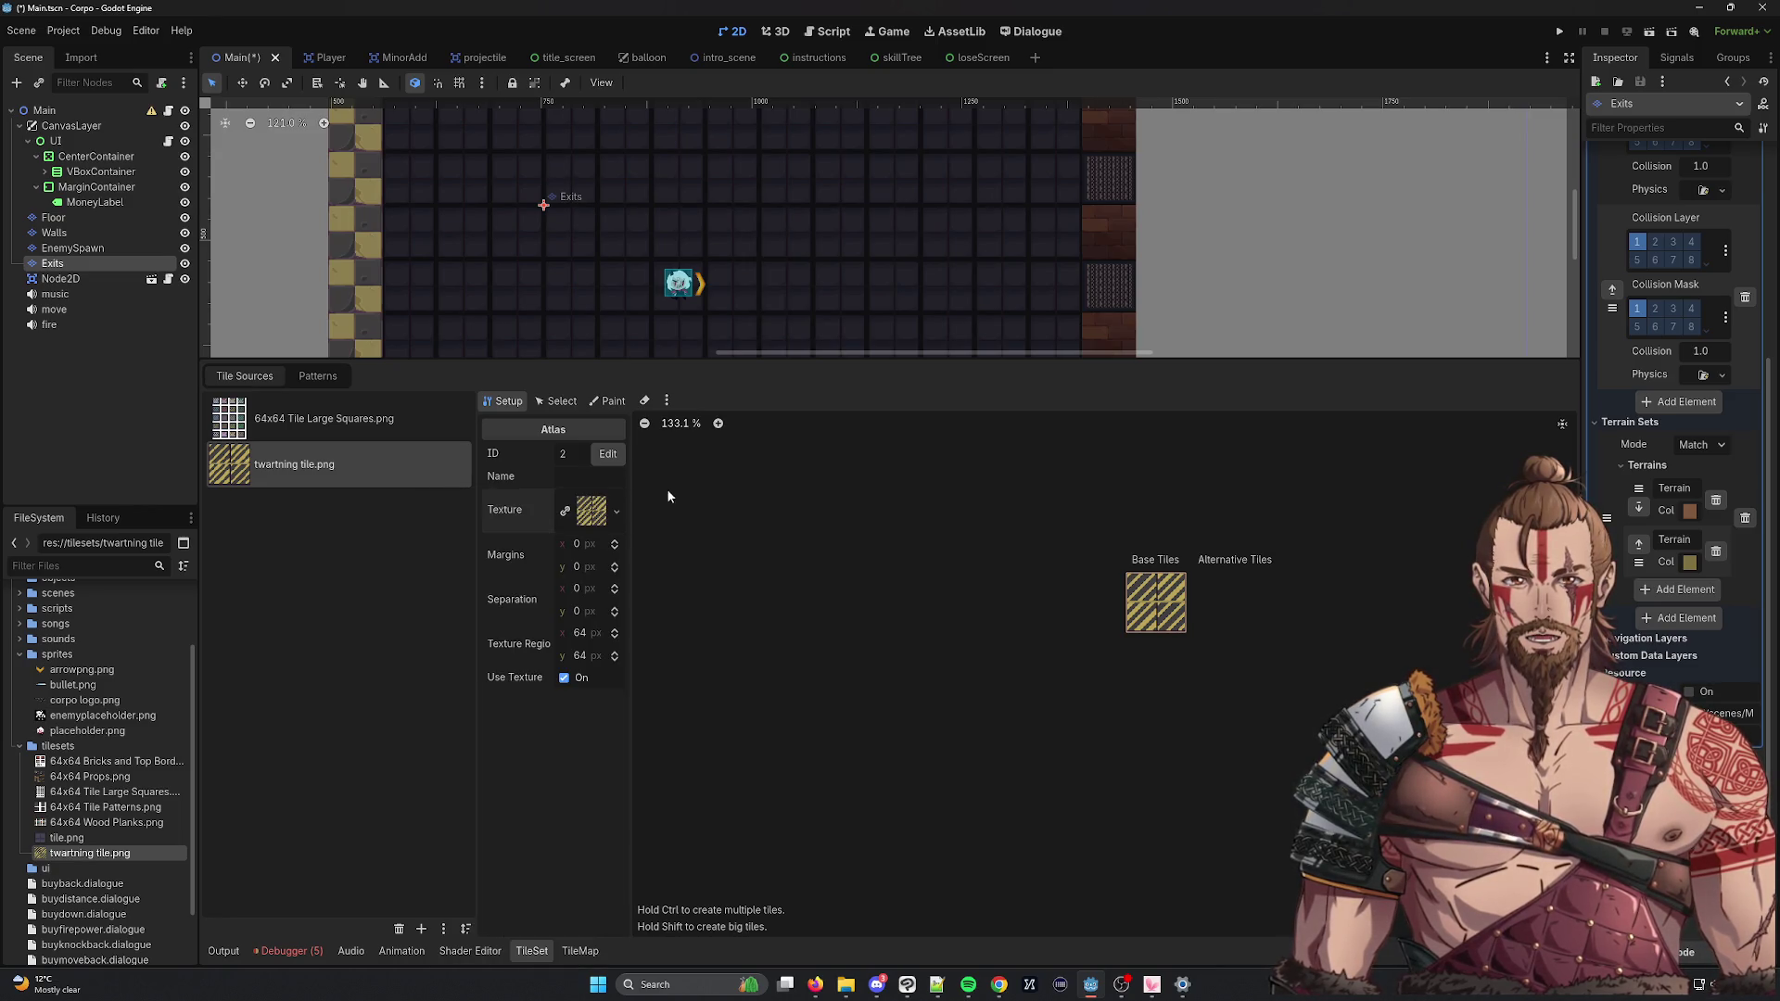
left_click(563, 404)
Paint the Physics Layer 1 collision shape onto the hazard-stripe tile.
left_click(603, 404)
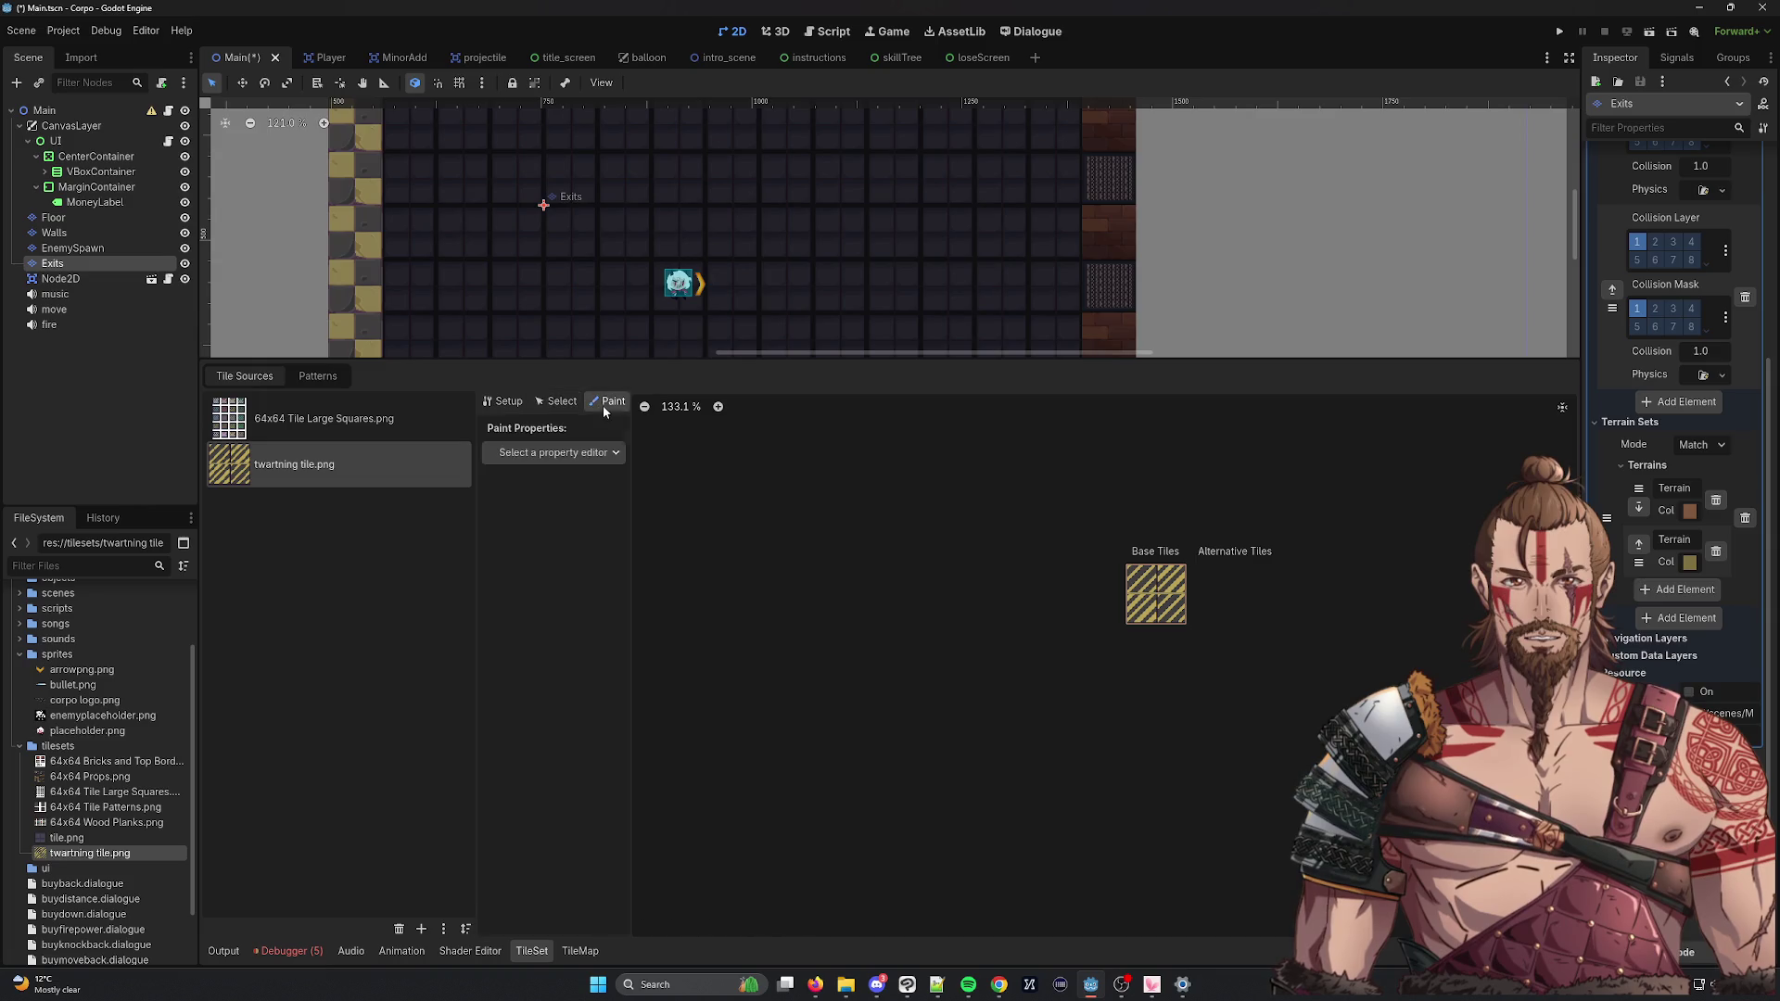
left_click(587, 453)
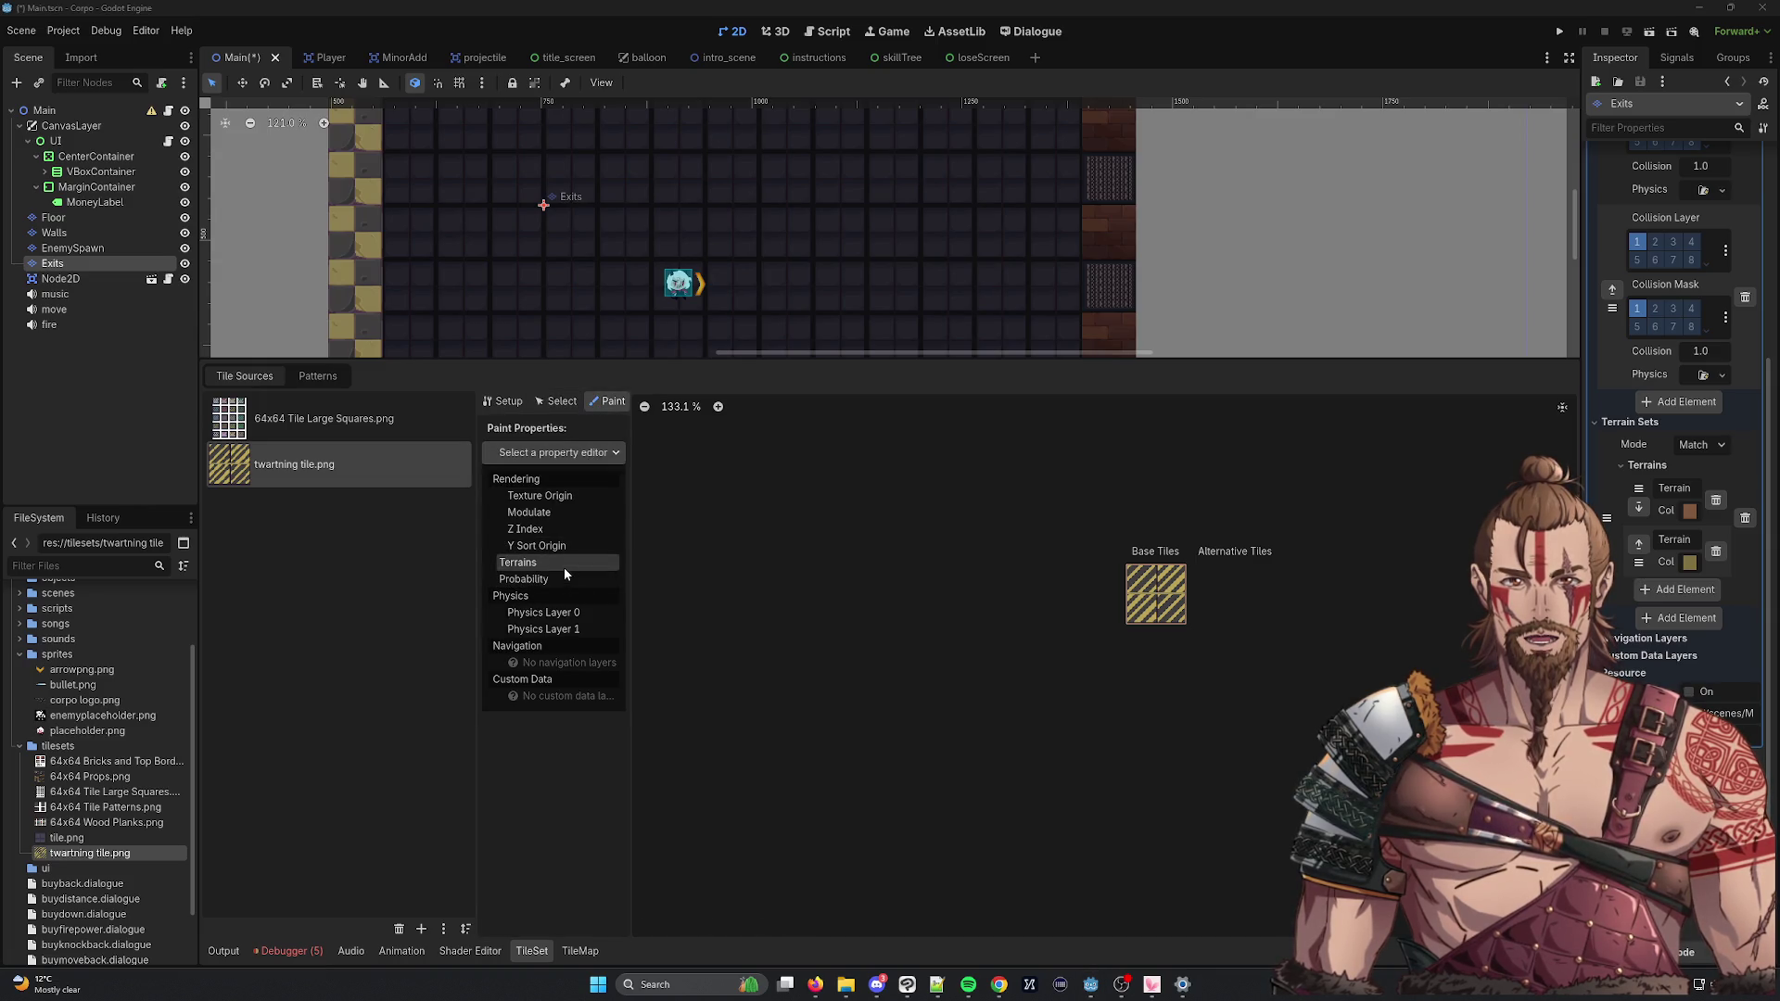
left_click(546, 629)
left_click(1169, 616)
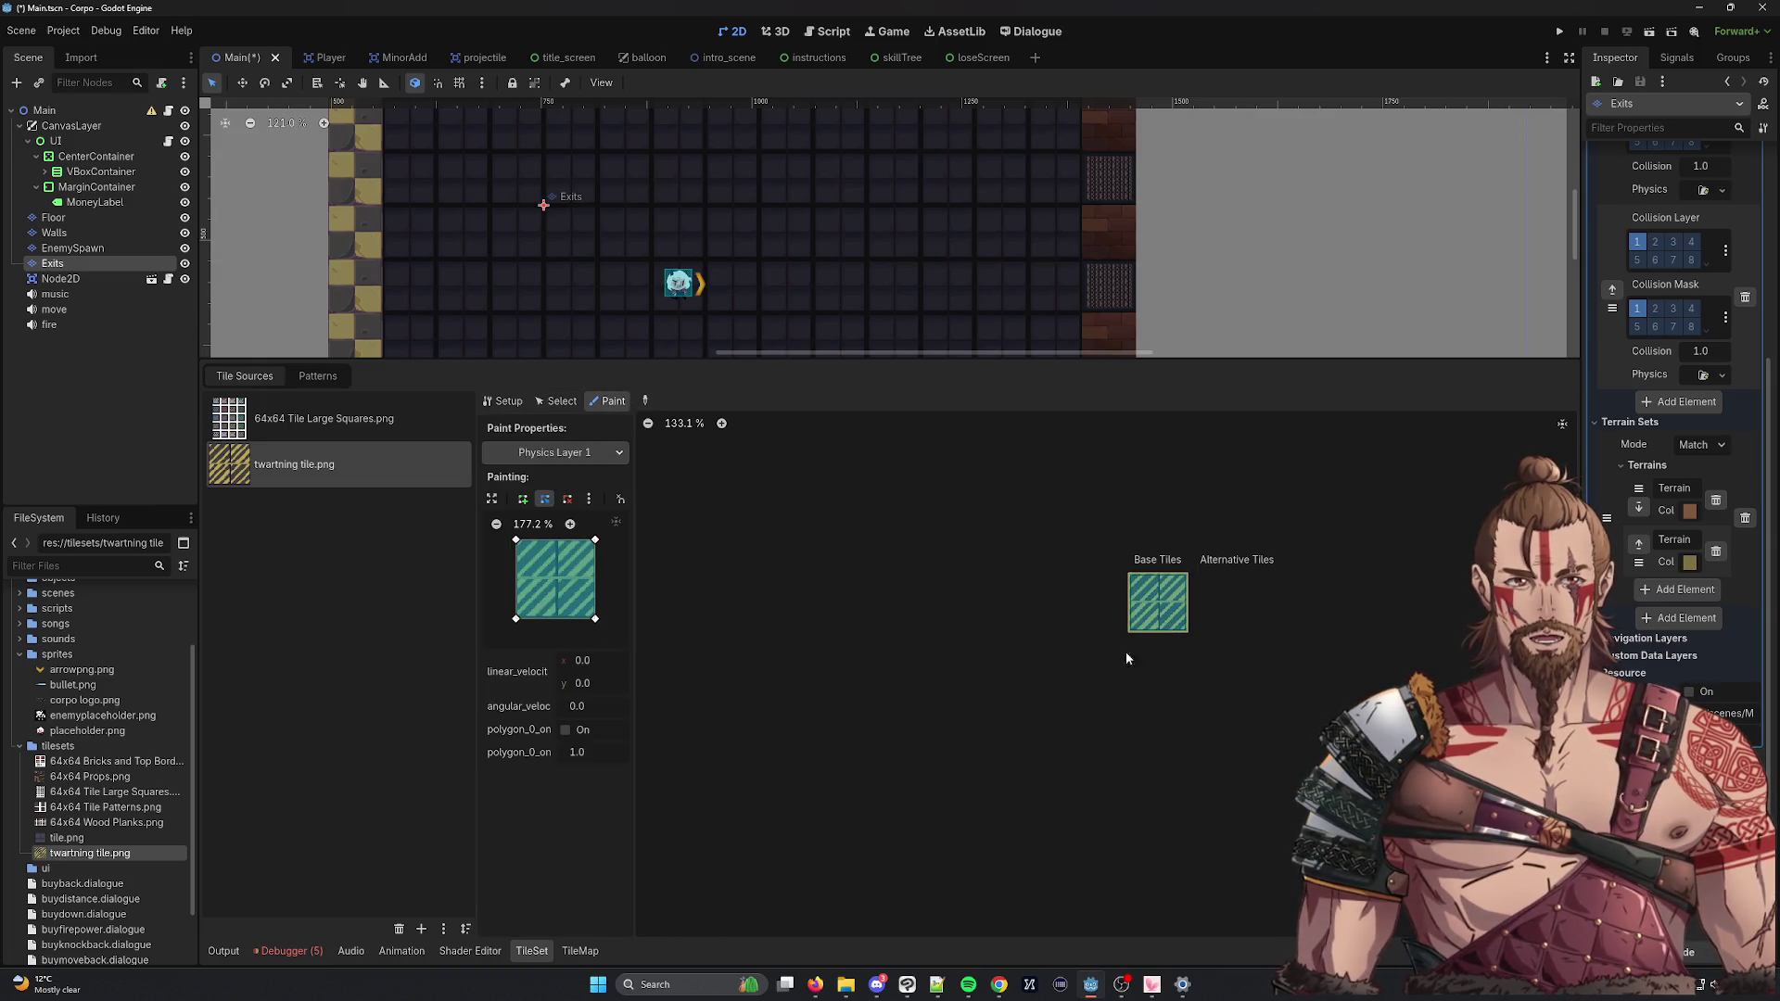
Browse the paintable properties (Probability, Y Sort Origin) and settle on Terrains.
left_click(565, 452)
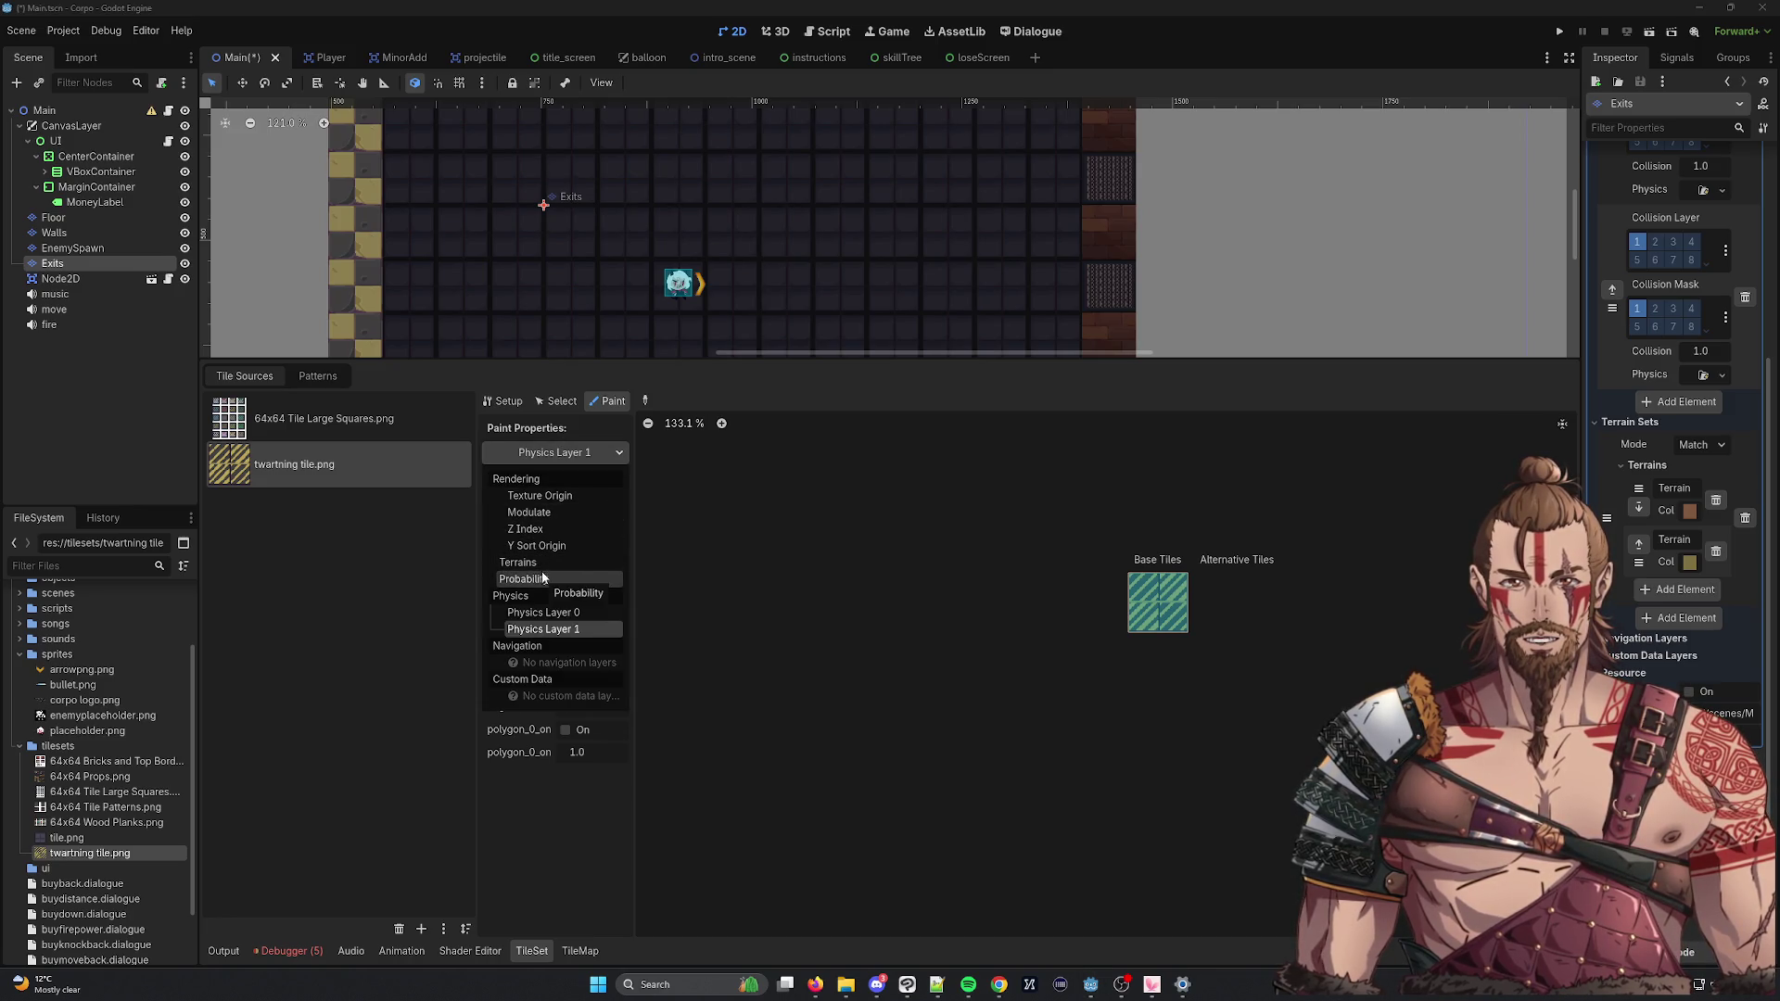
left_click(543, 579)
left_click(547, 458)
left_click(547, 545)
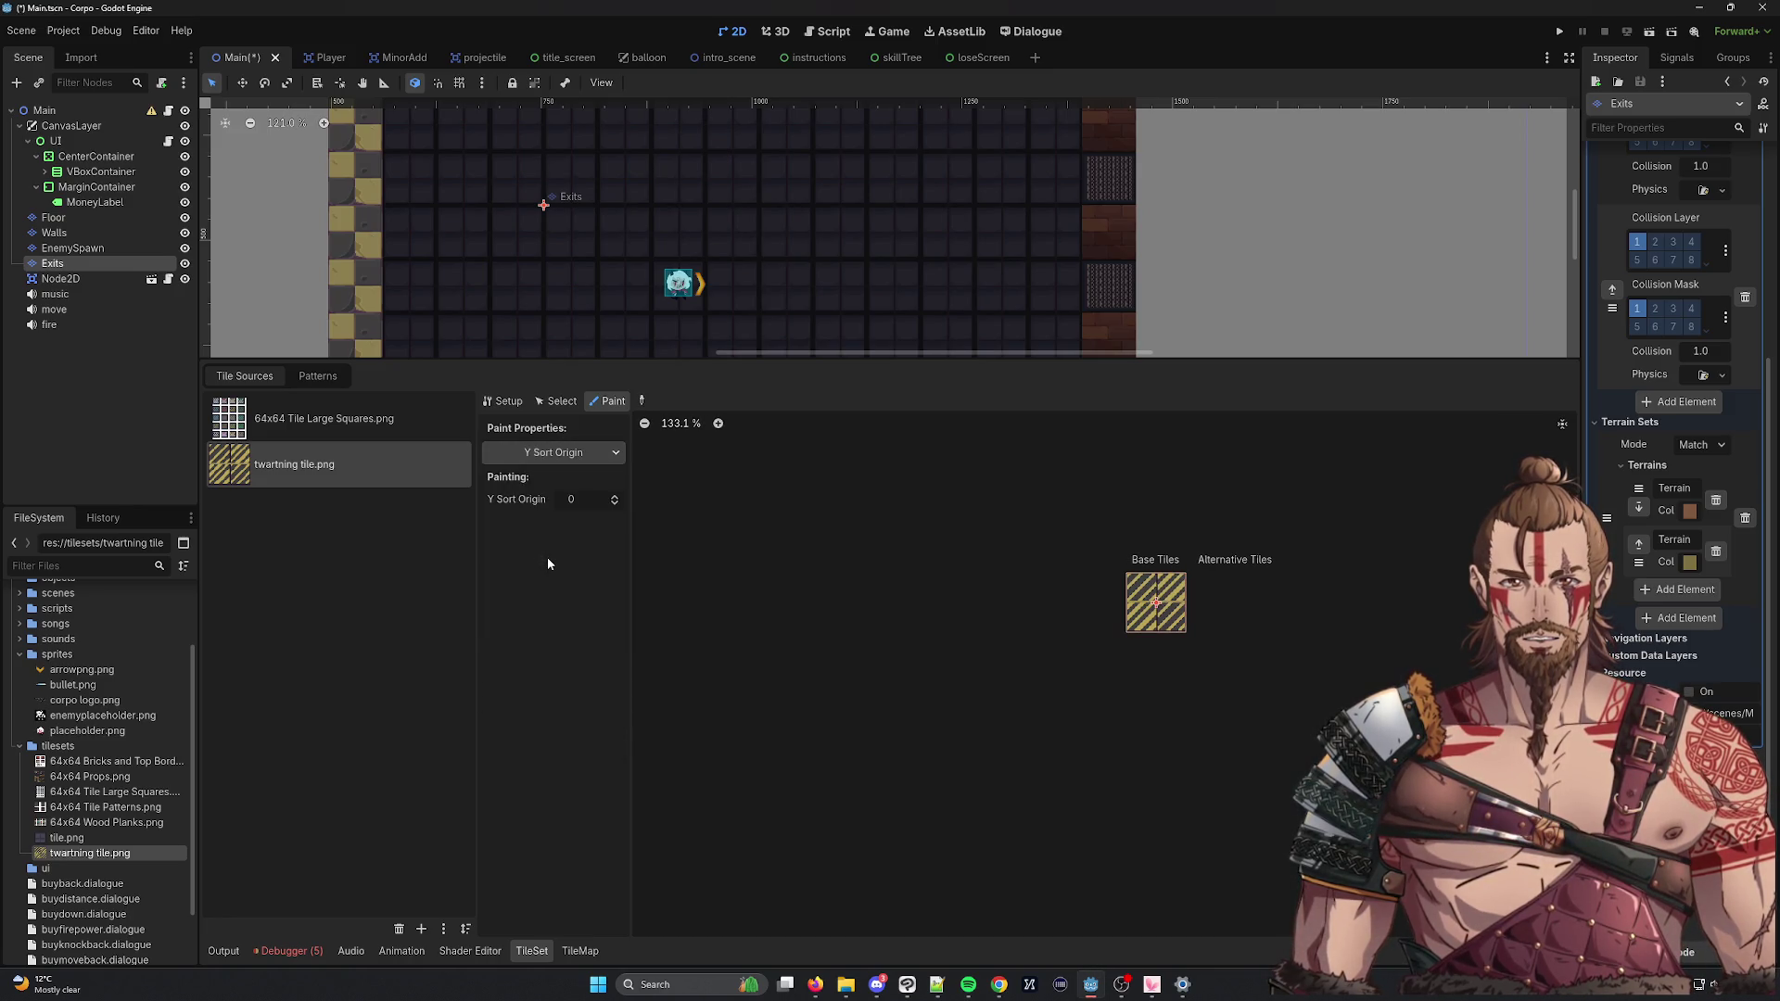
left_click(554, 452)
left_click(547, 567)
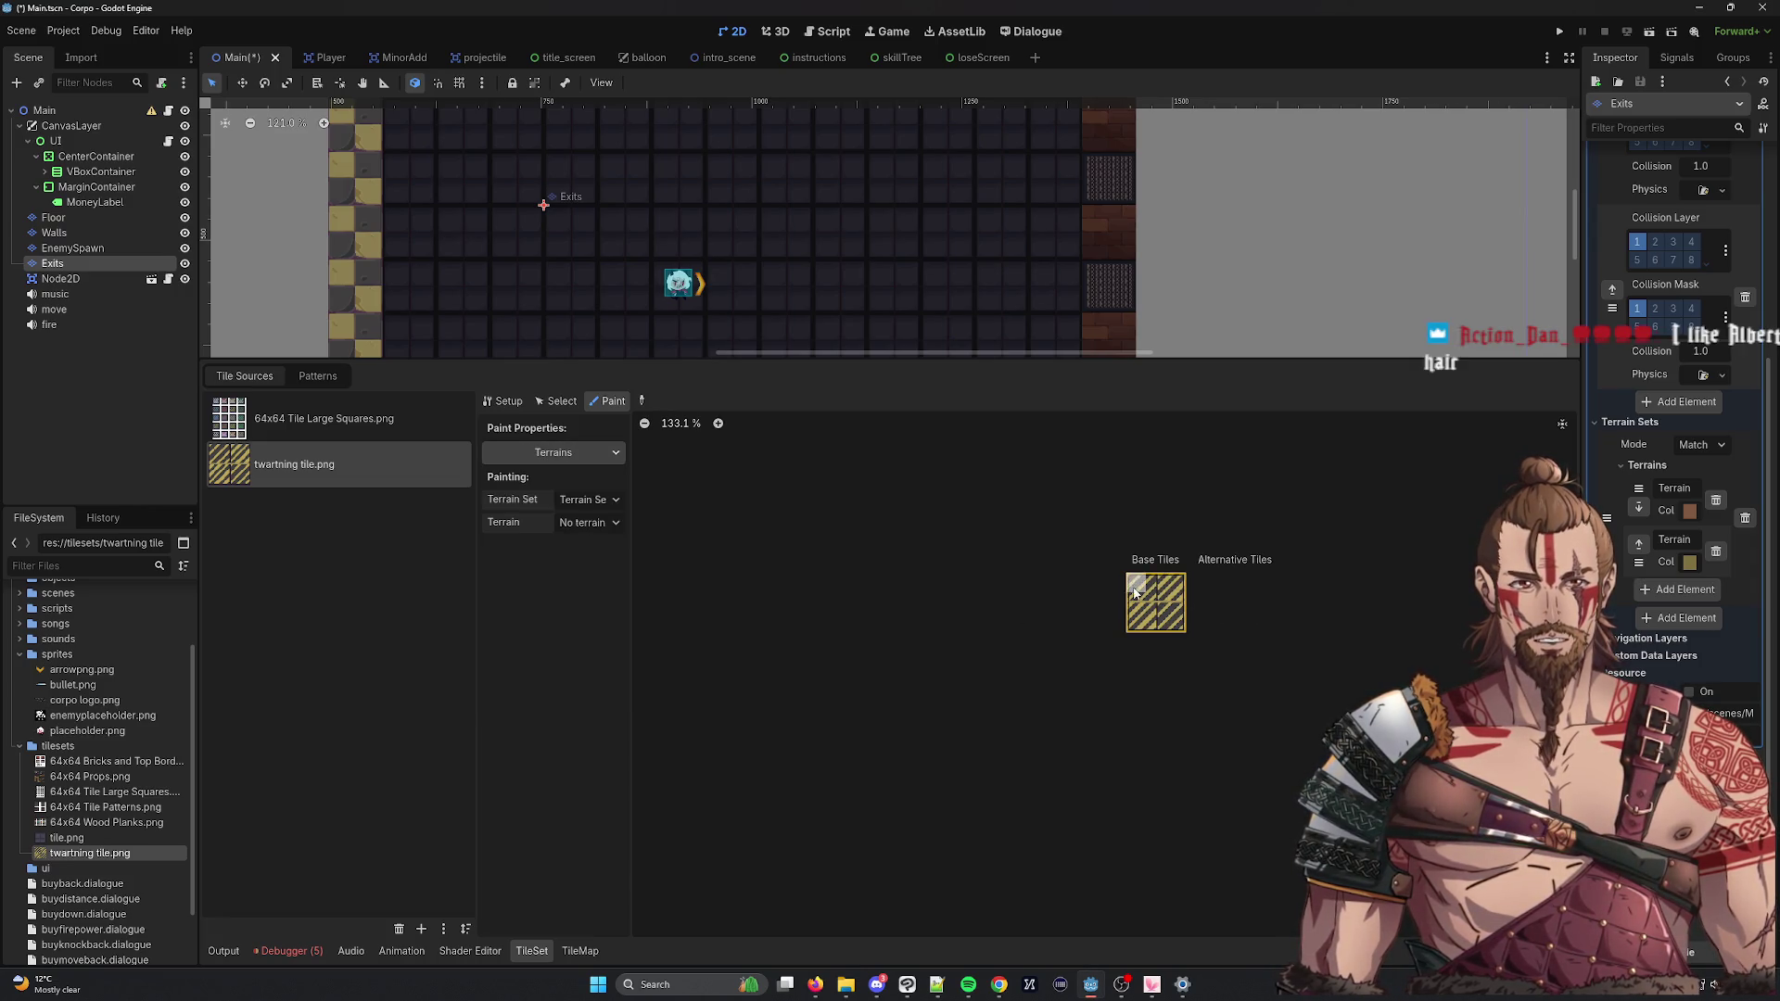
left_click(554, 452)
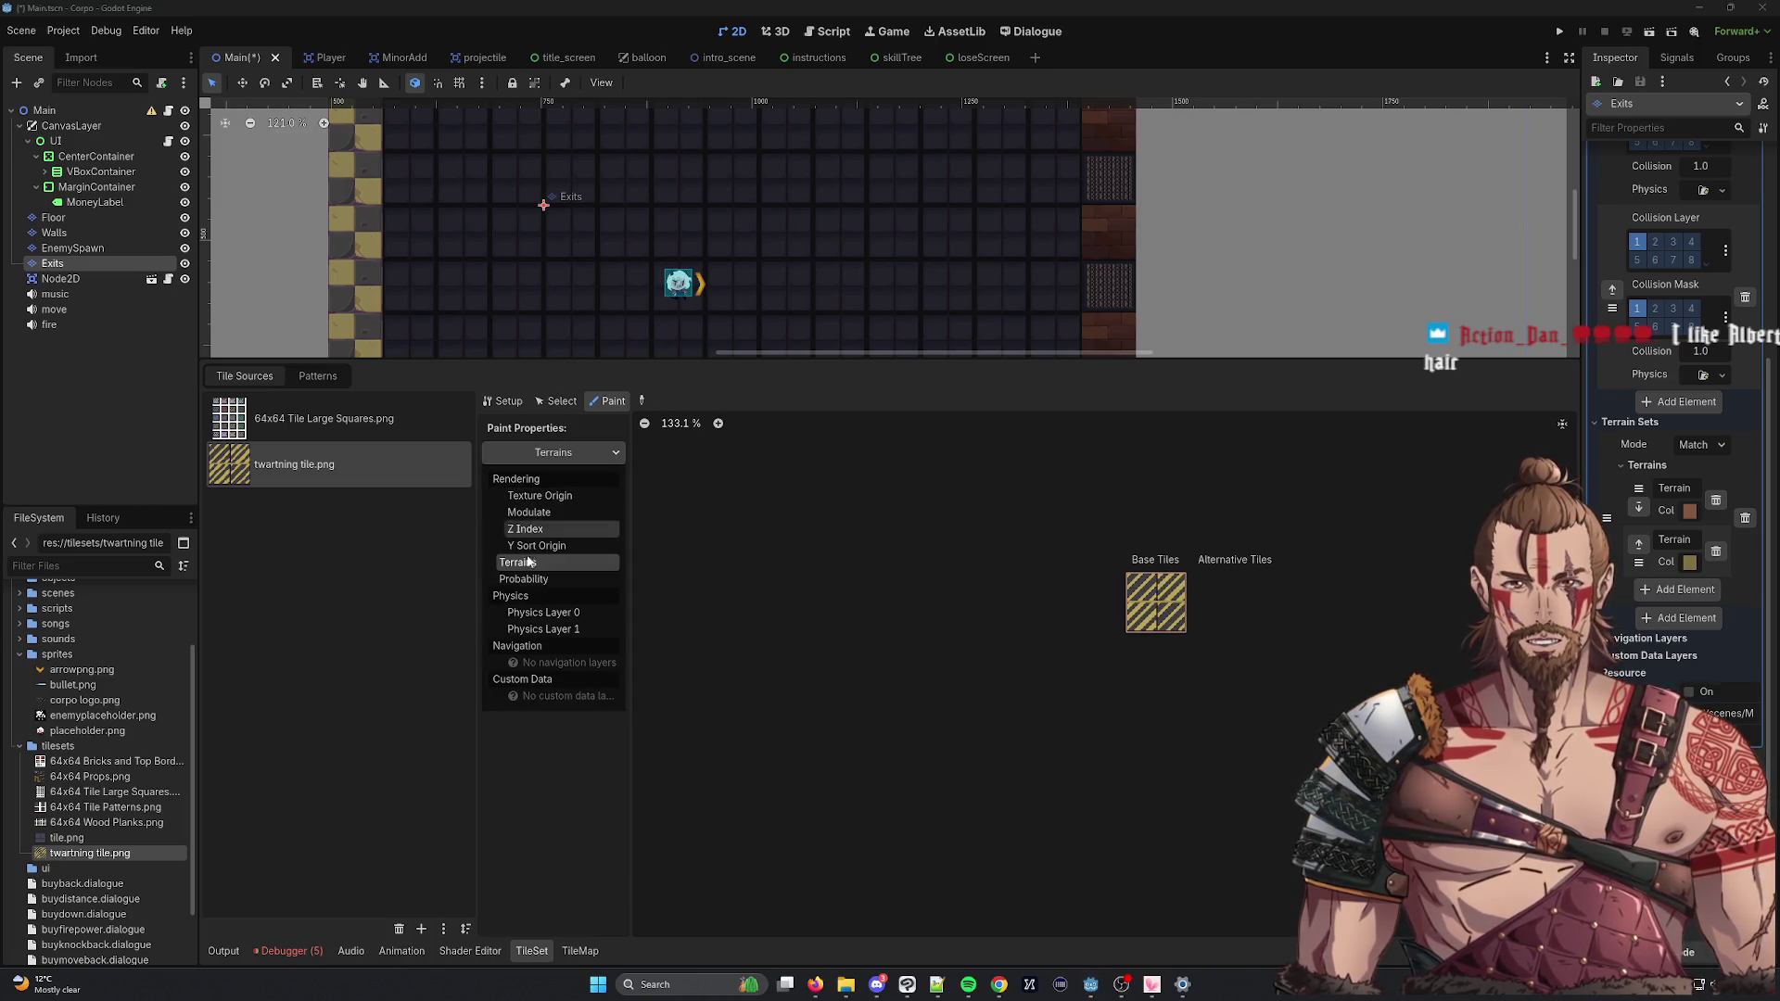
left_click(546, 562)
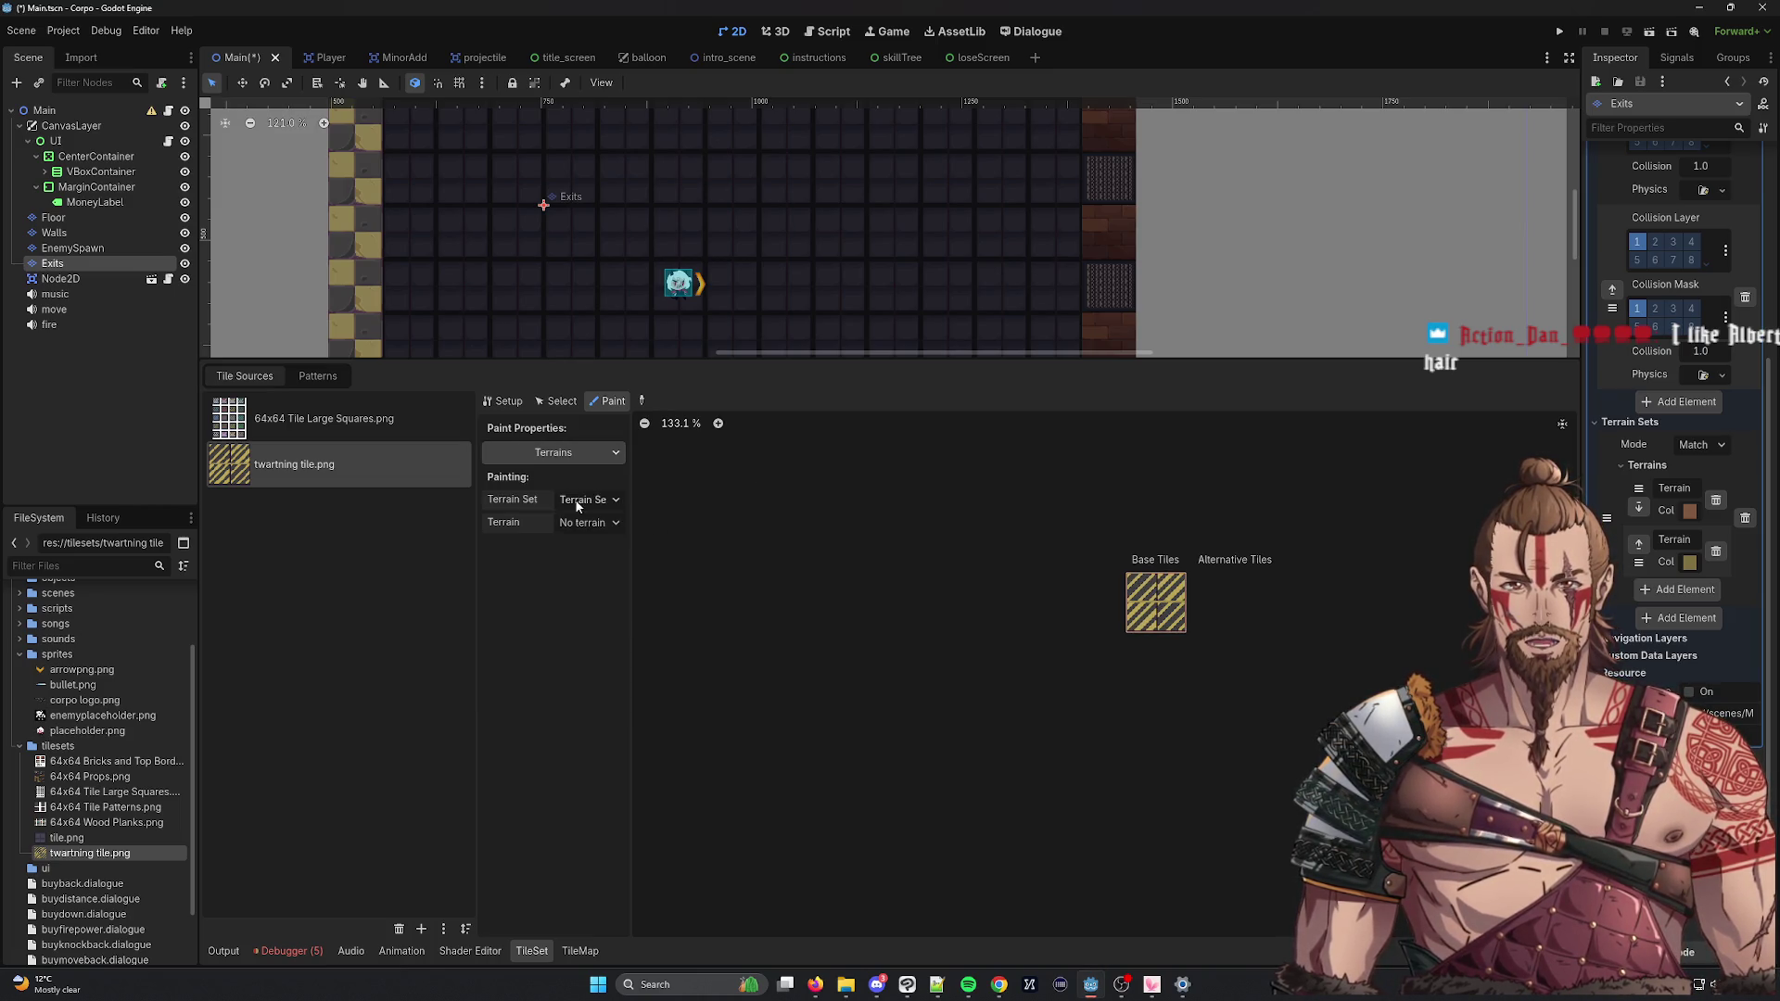
Paint Terrain 1 from terrain set 0 onto the hazard tile and all its sides.
left_click(589, 500)
left_click(598, 527)
left_click(593, 523)
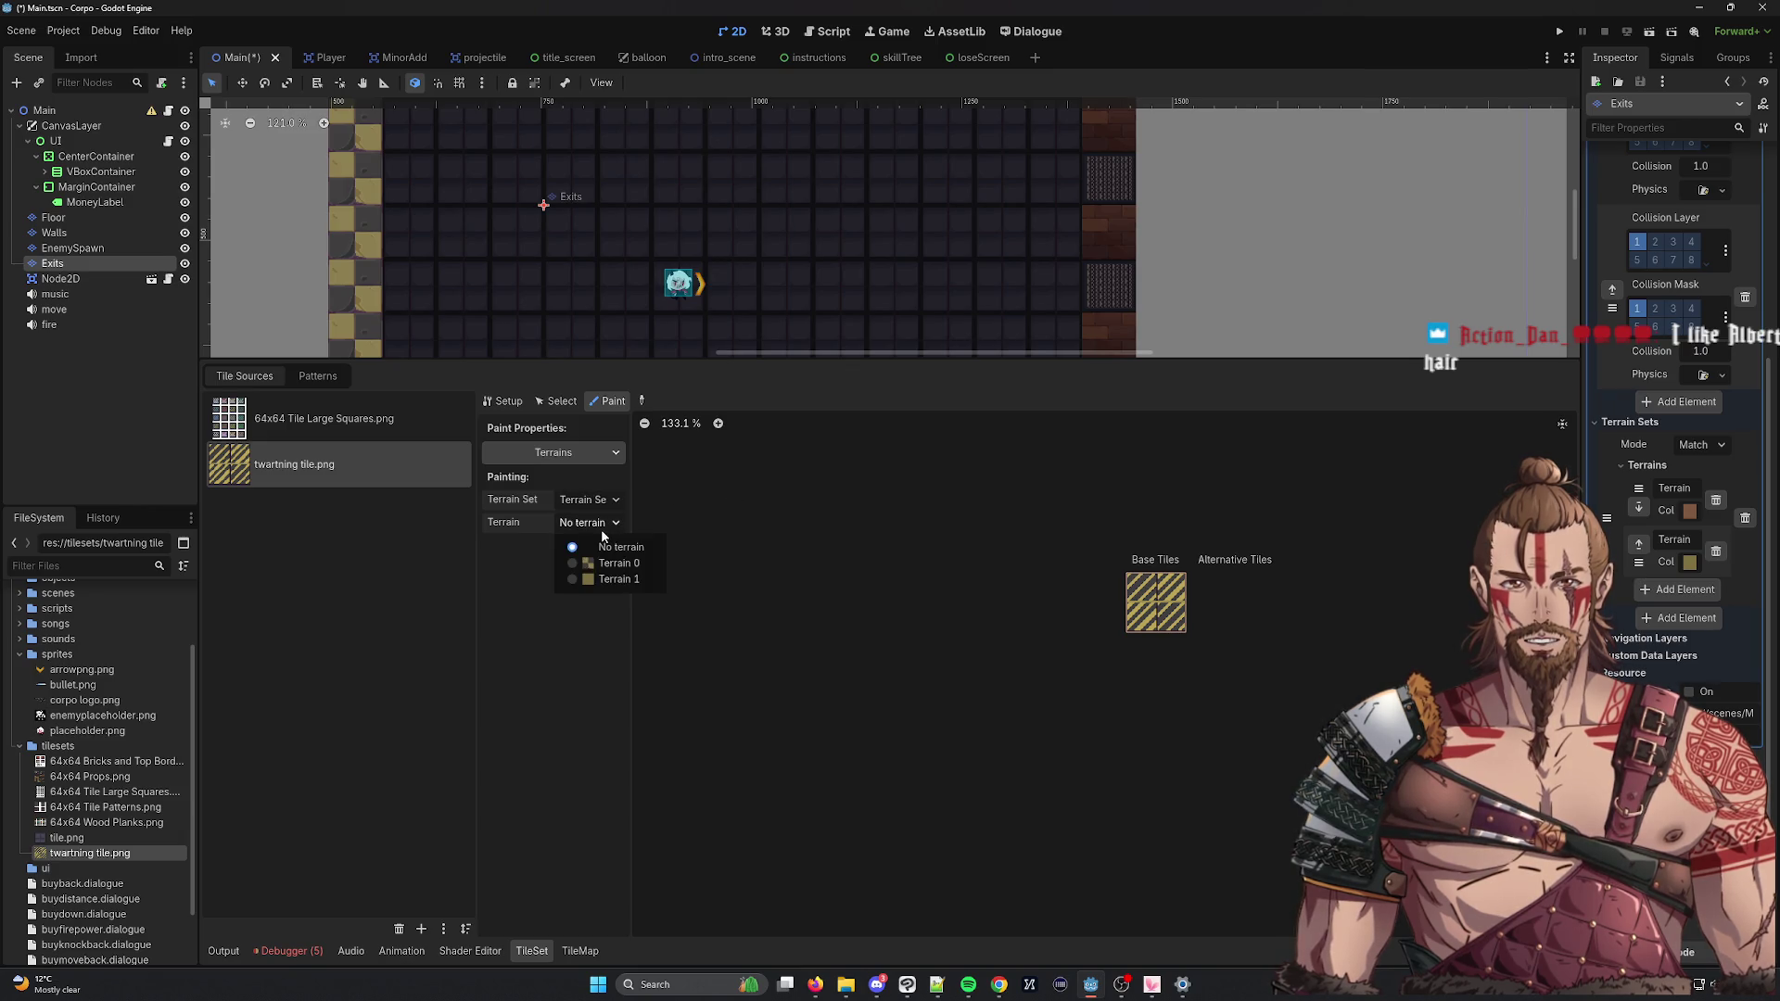
left_click(588, 579)
left_click(1156, 602)
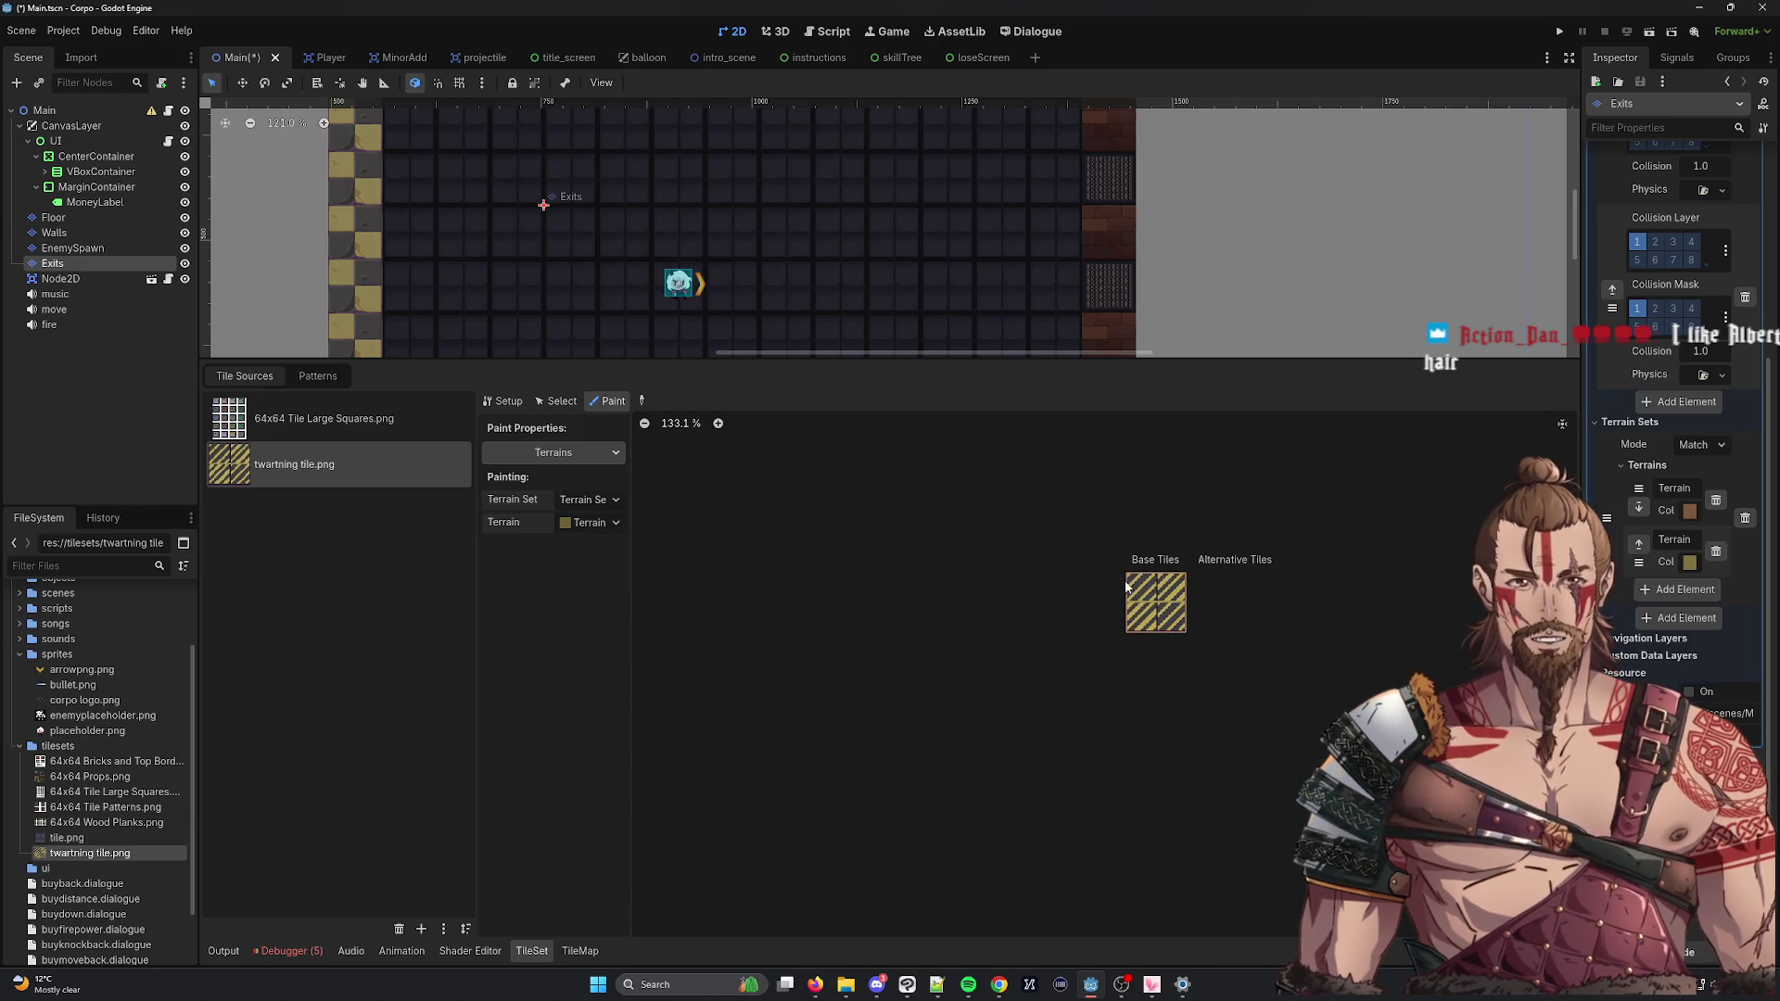
mouse_move(1179, 616)
left_mouse_down()
mouse_move(1137, 623)
mouse_move(1158, 610)
left_mouse_up()
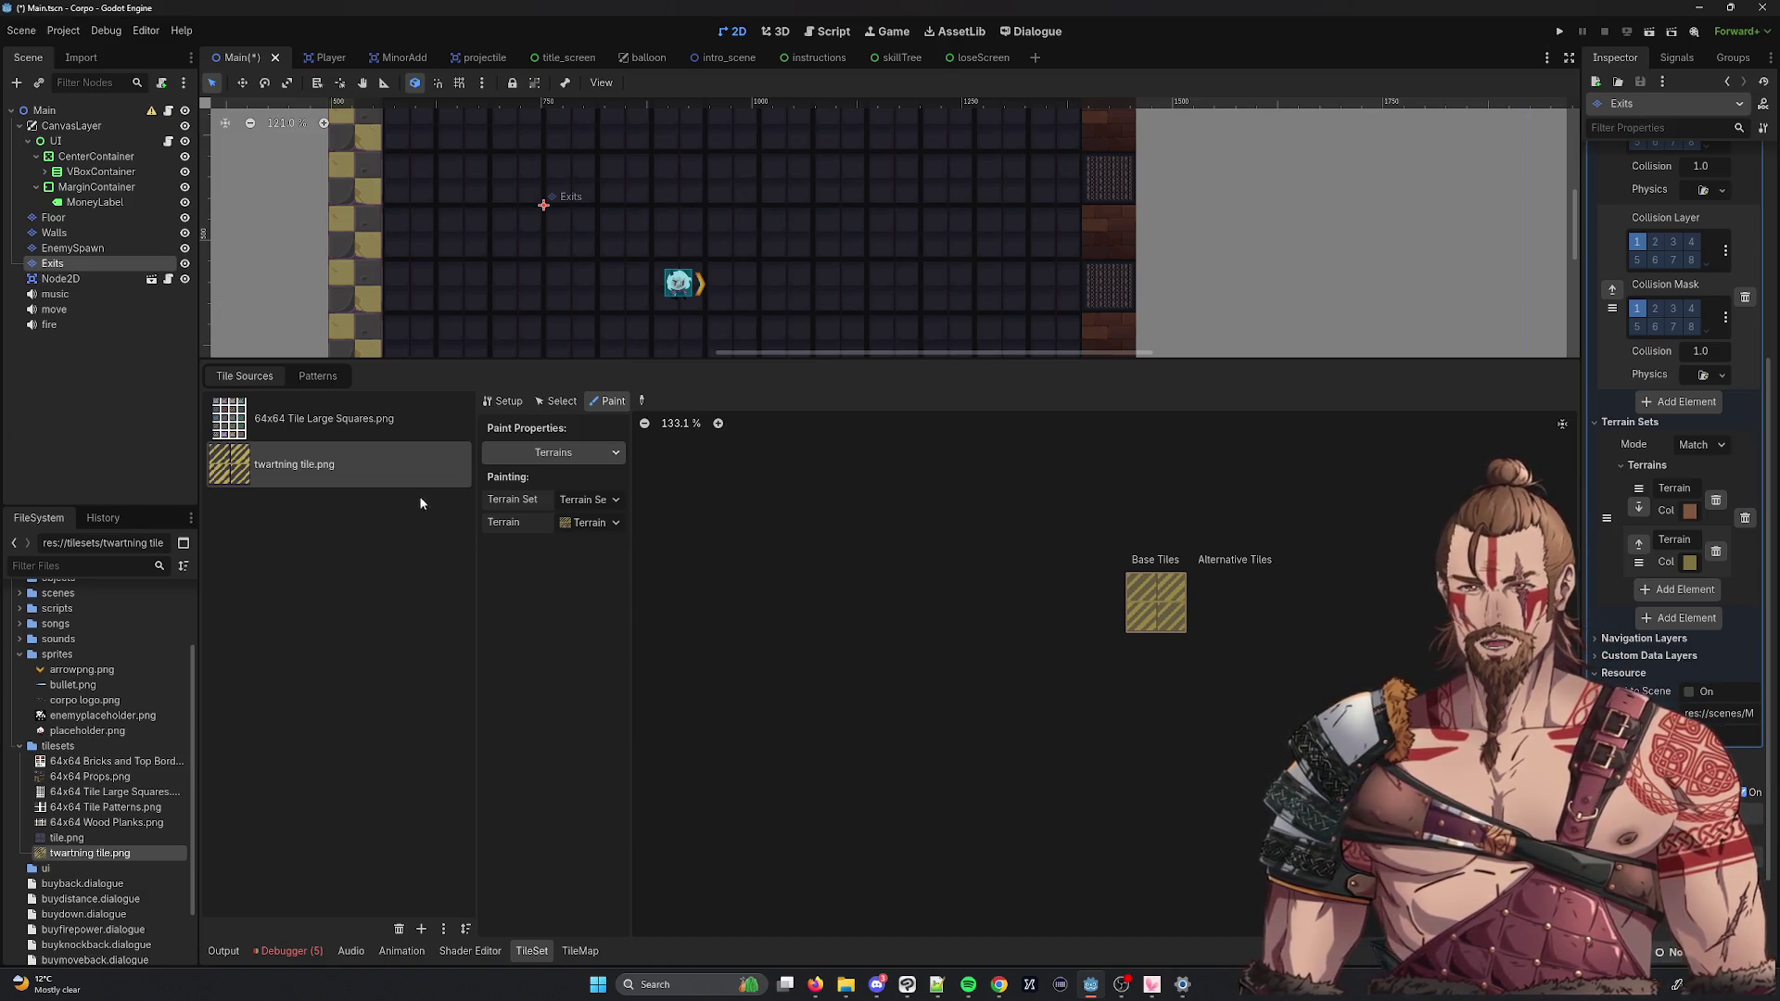
Pick Terrain 1 in the TileMap Terrains panel and paint a hatched tile at cell (-4,3).
left_click(542, 401)
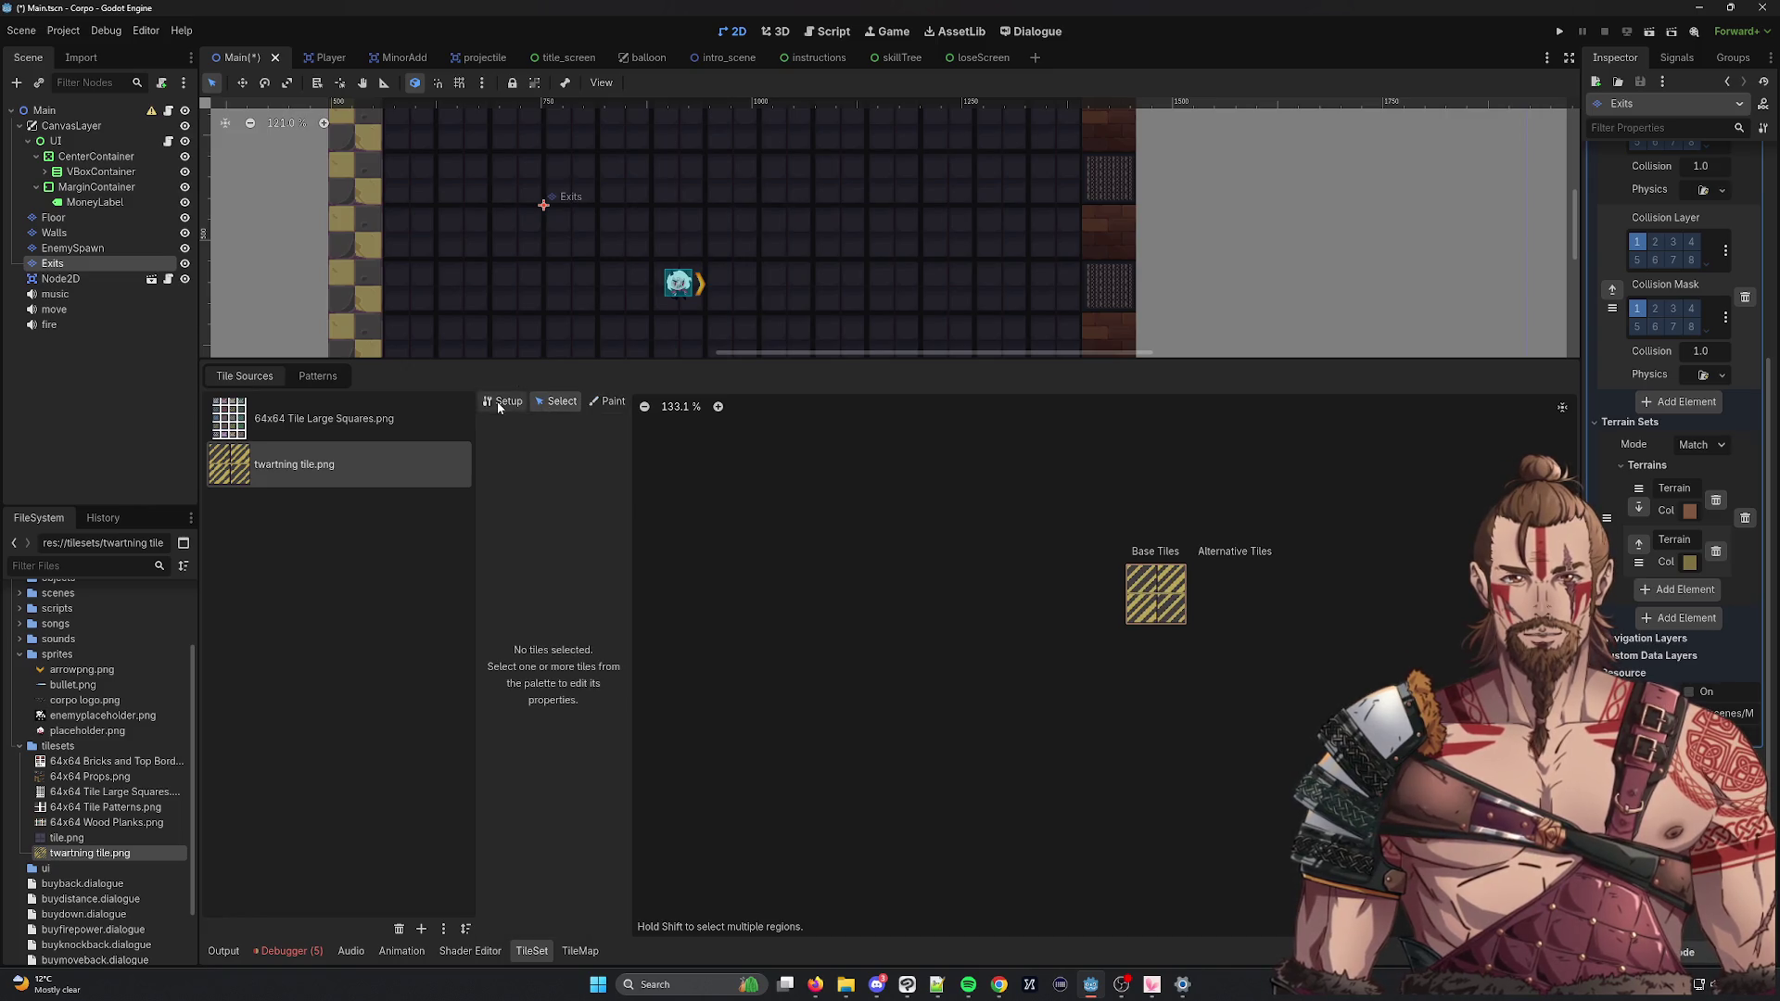
left_click(499, 402)
left_click(318, 375)
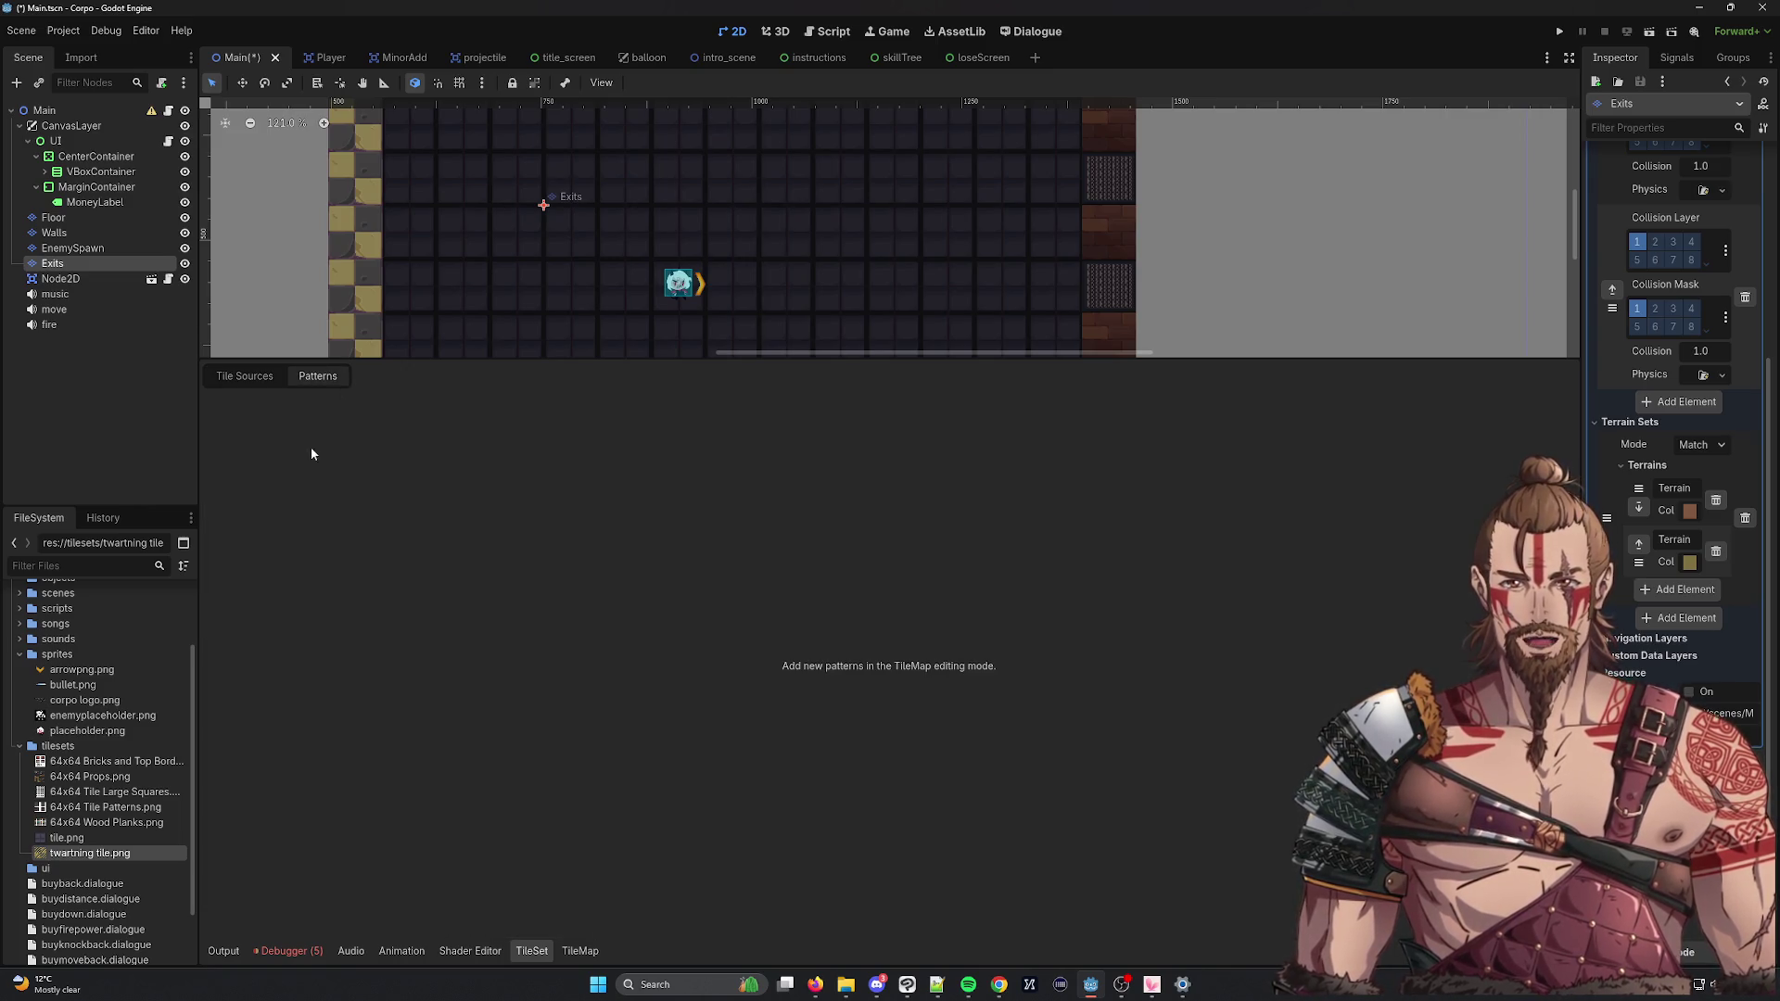
left_click(243, 376)
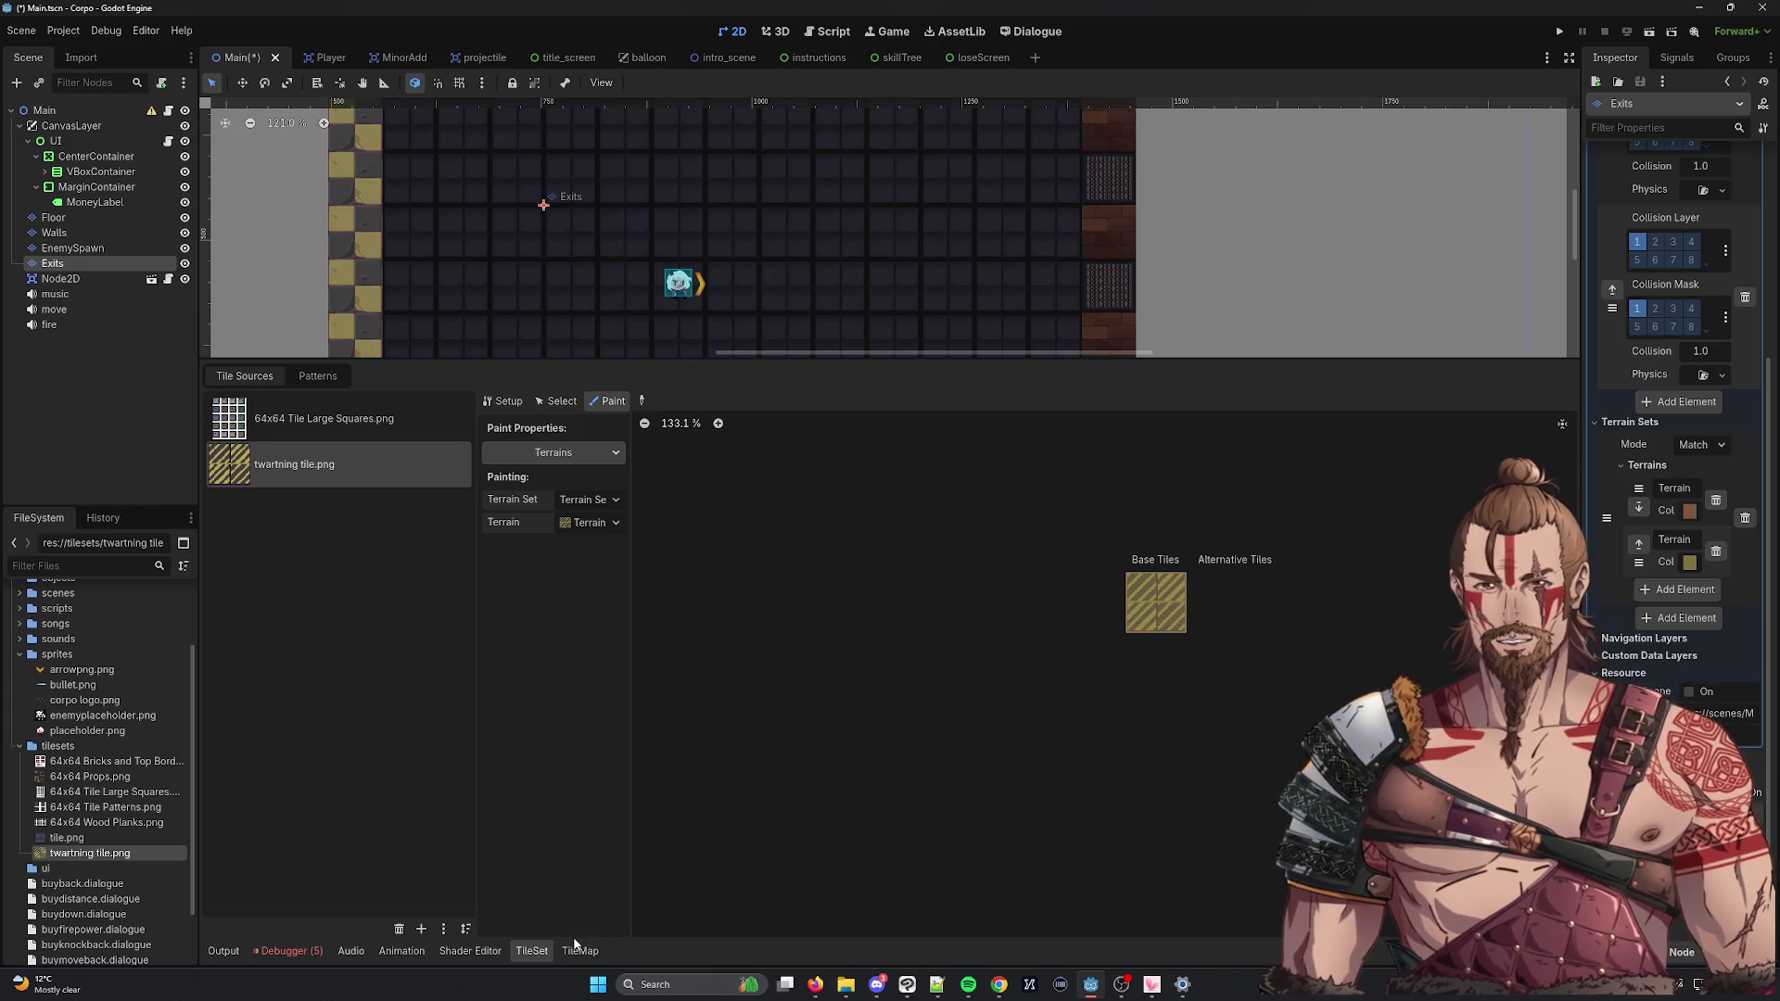
left_click(580, 951)
left_click(261, 530)
left_click(363, 400)
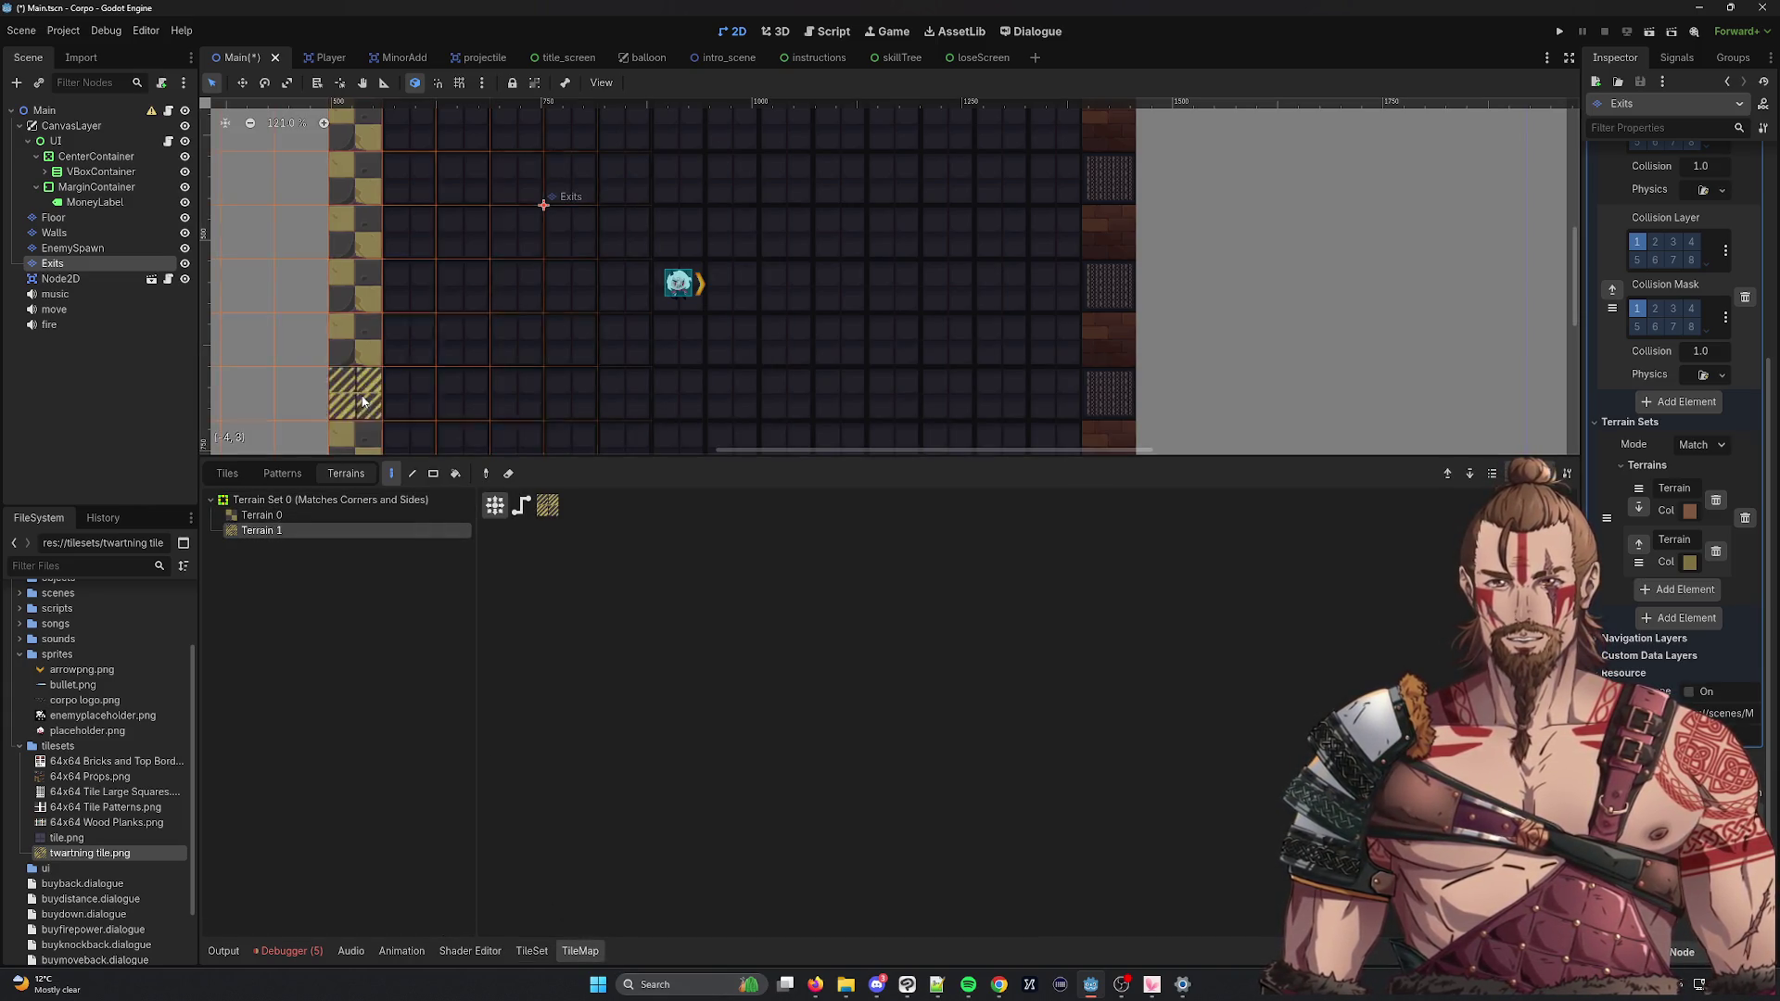
Drag-paint hatched terrain tiles up the left wall column, including the bottom cell.
left_click(367, 450)
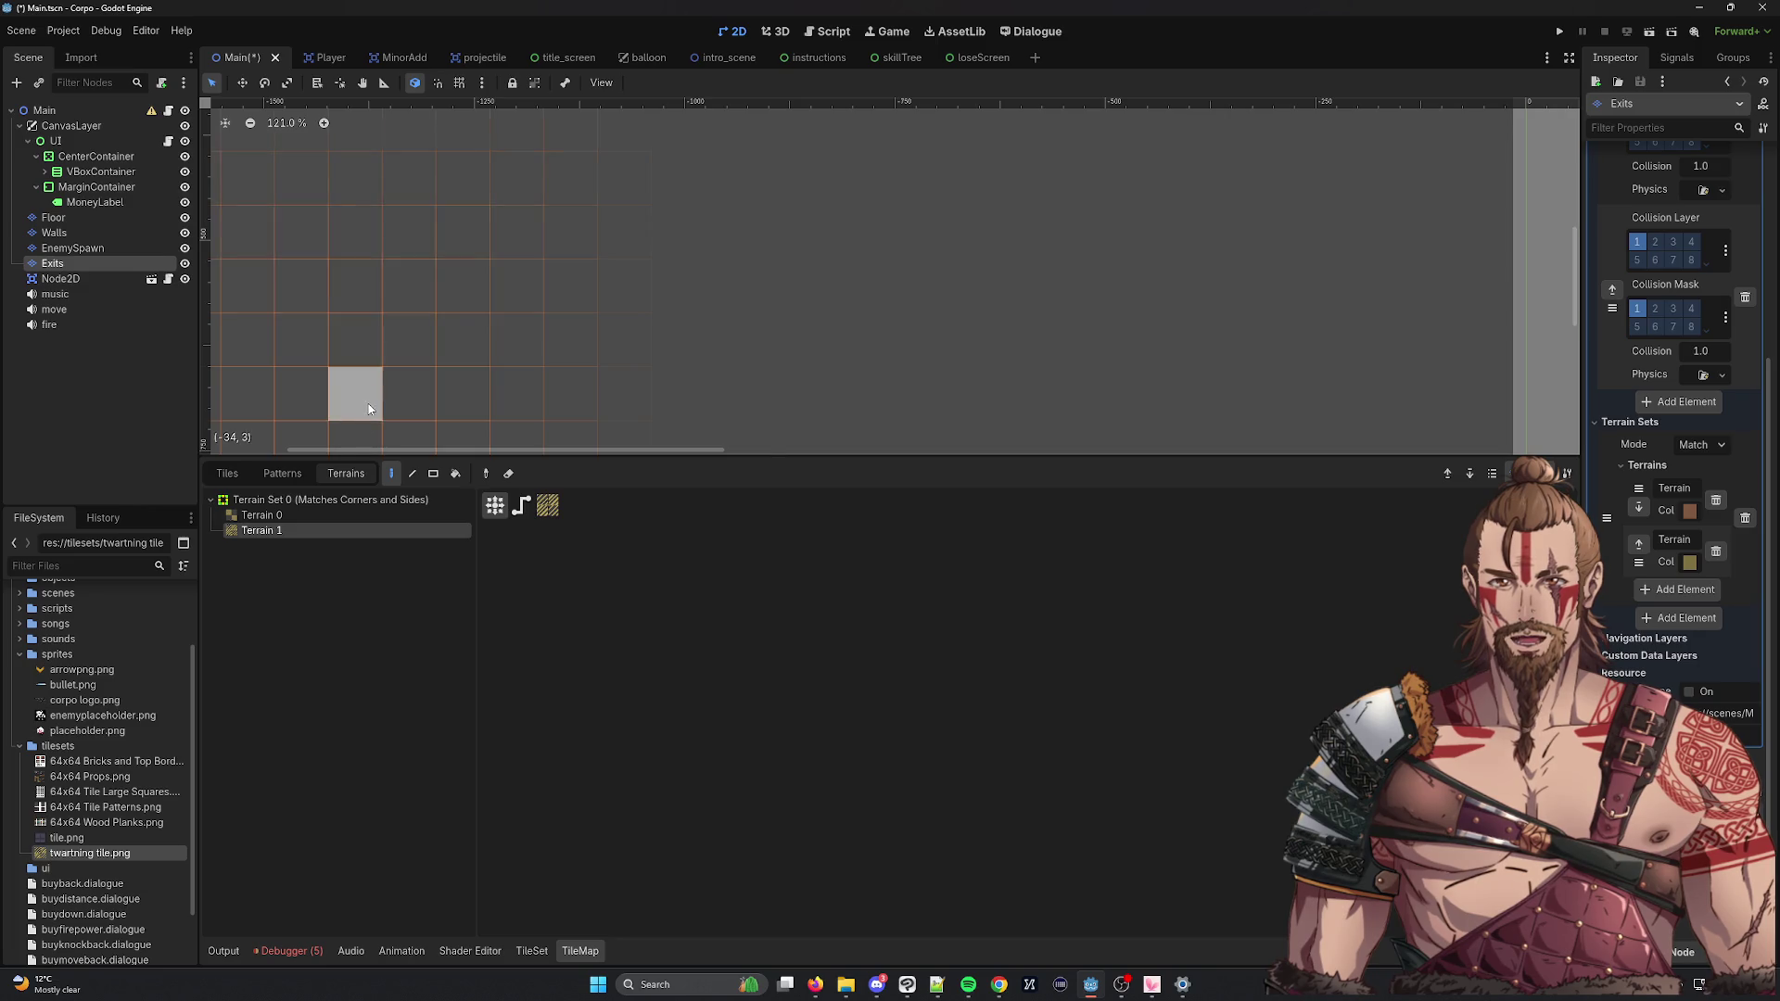
scroll(380, 415, "down", 5)
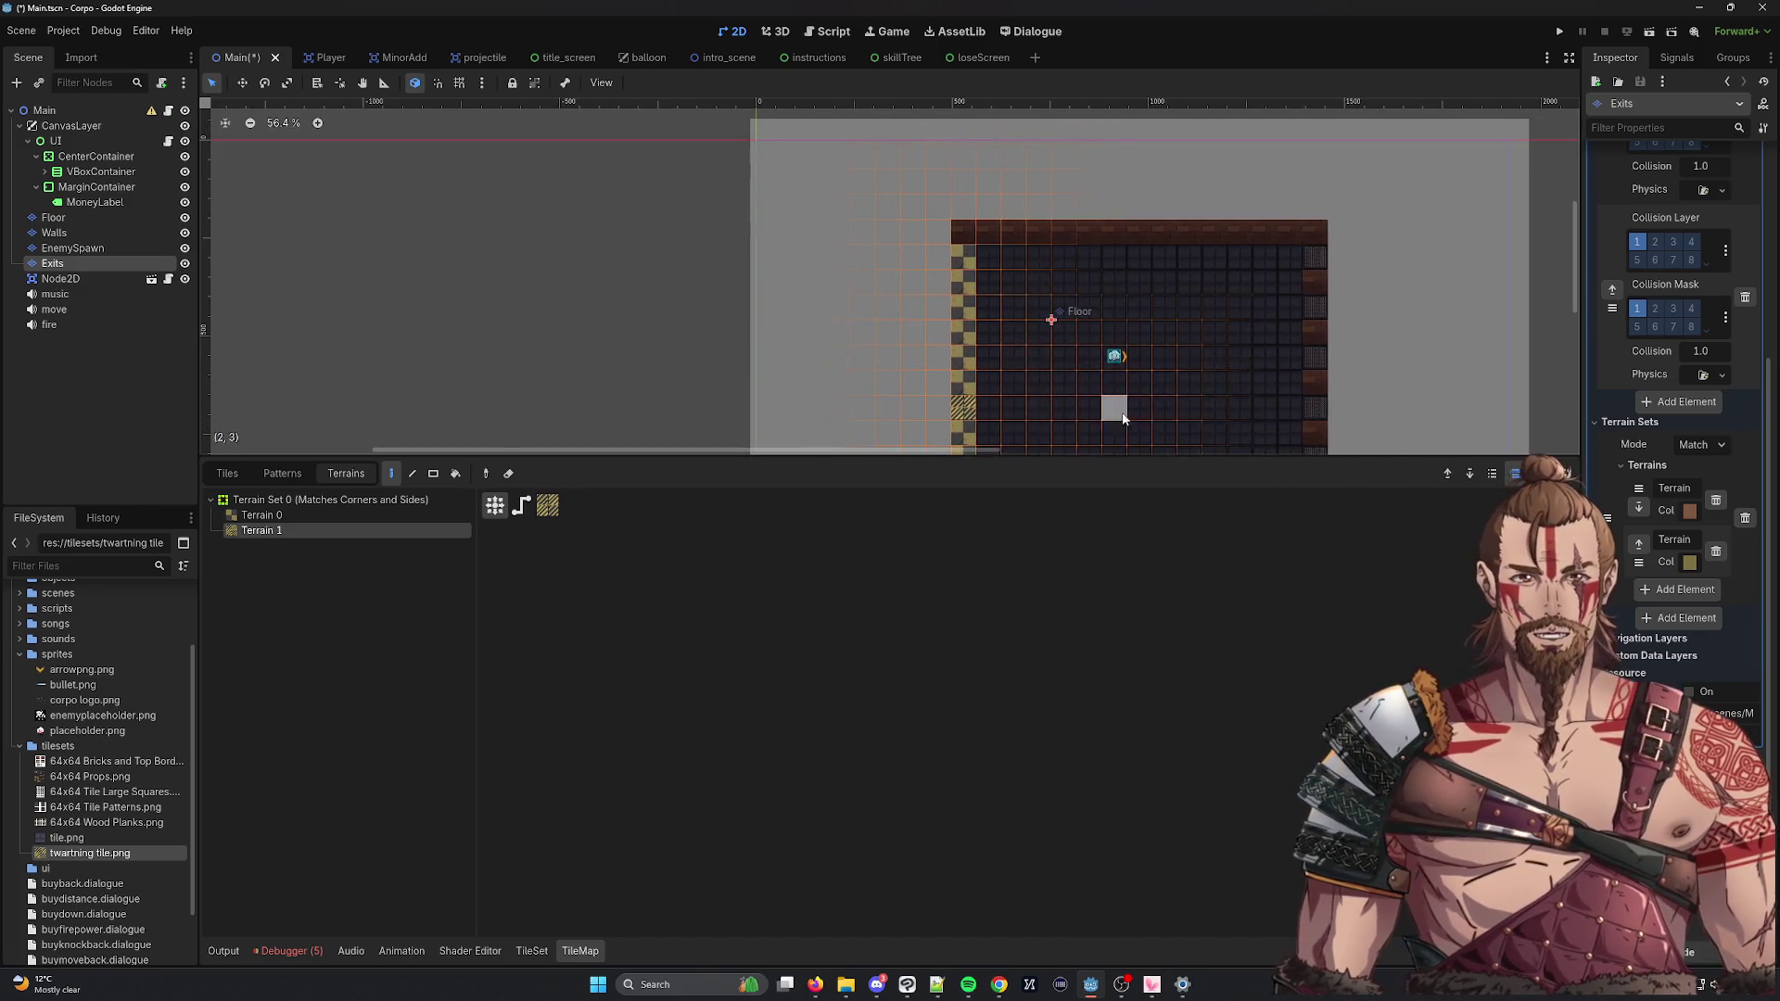
scroll(1125, 420, "up", 4)
left_click_drag(801, 348, 801, 292)
mouse_move(808, 227)
left_mouse_down()
mouse_move(814, 181)
mouse_move(847, 319)
left_mouse_up()
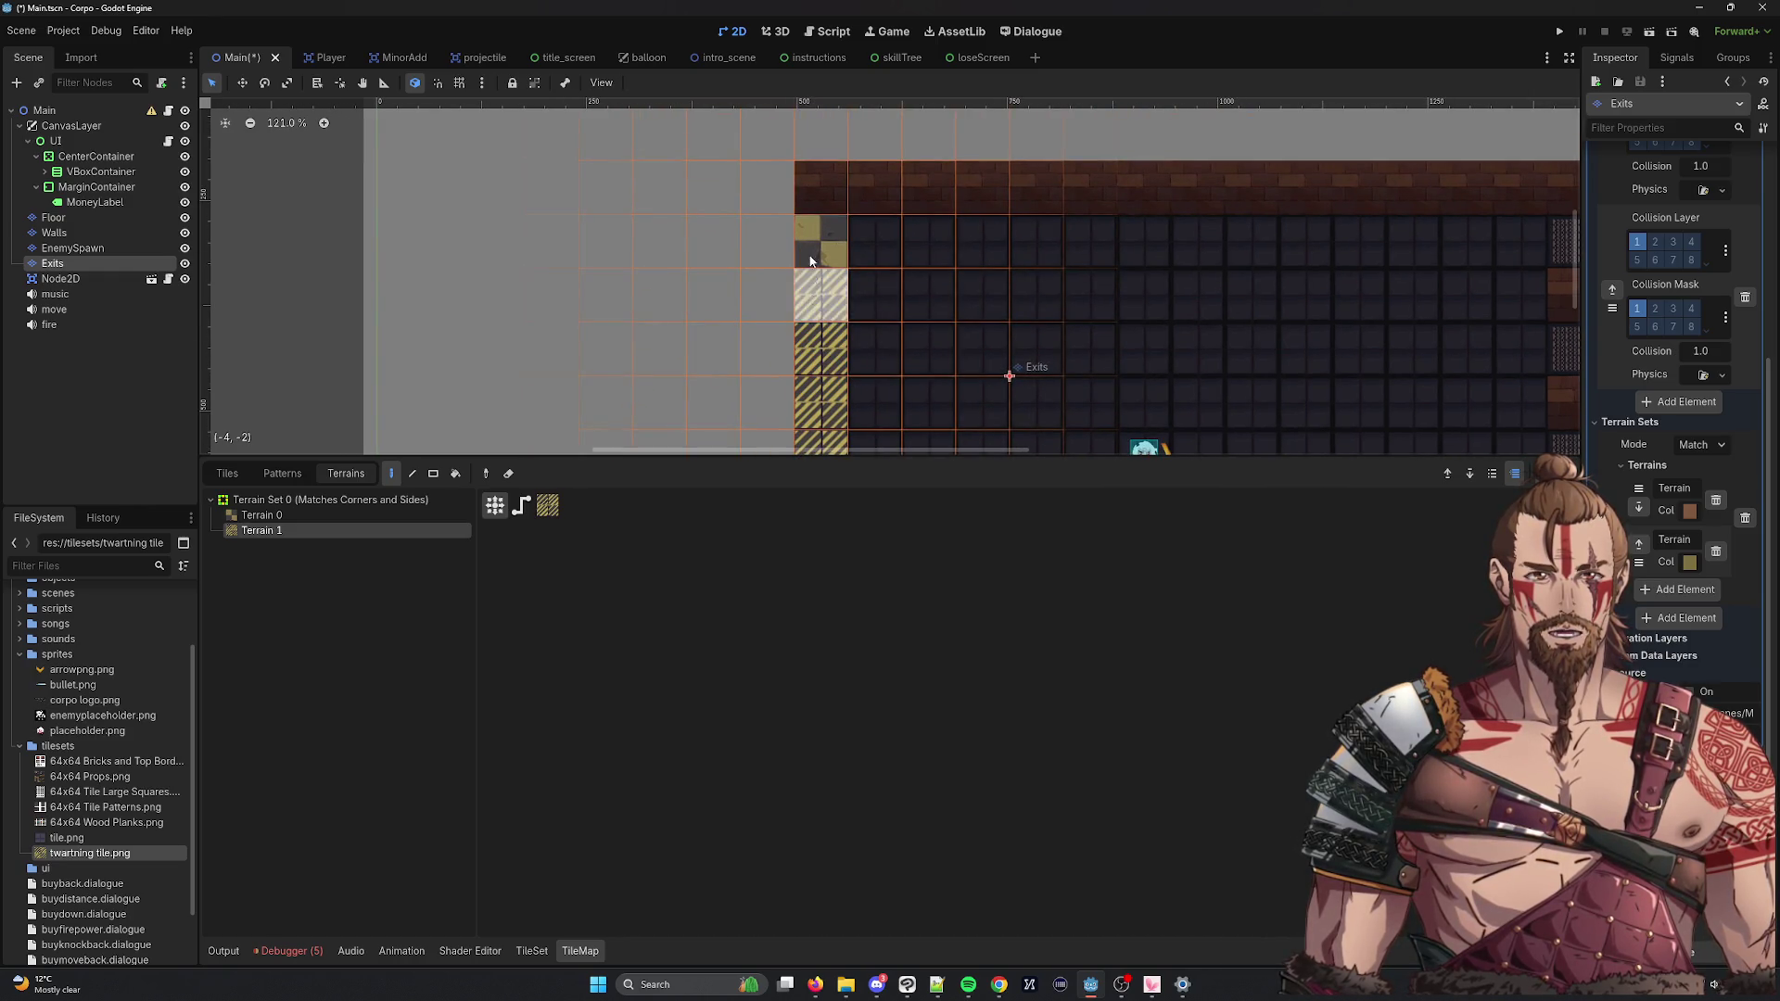
left_click_drag(853, 382, 796, 204)
left_click(760, 412)
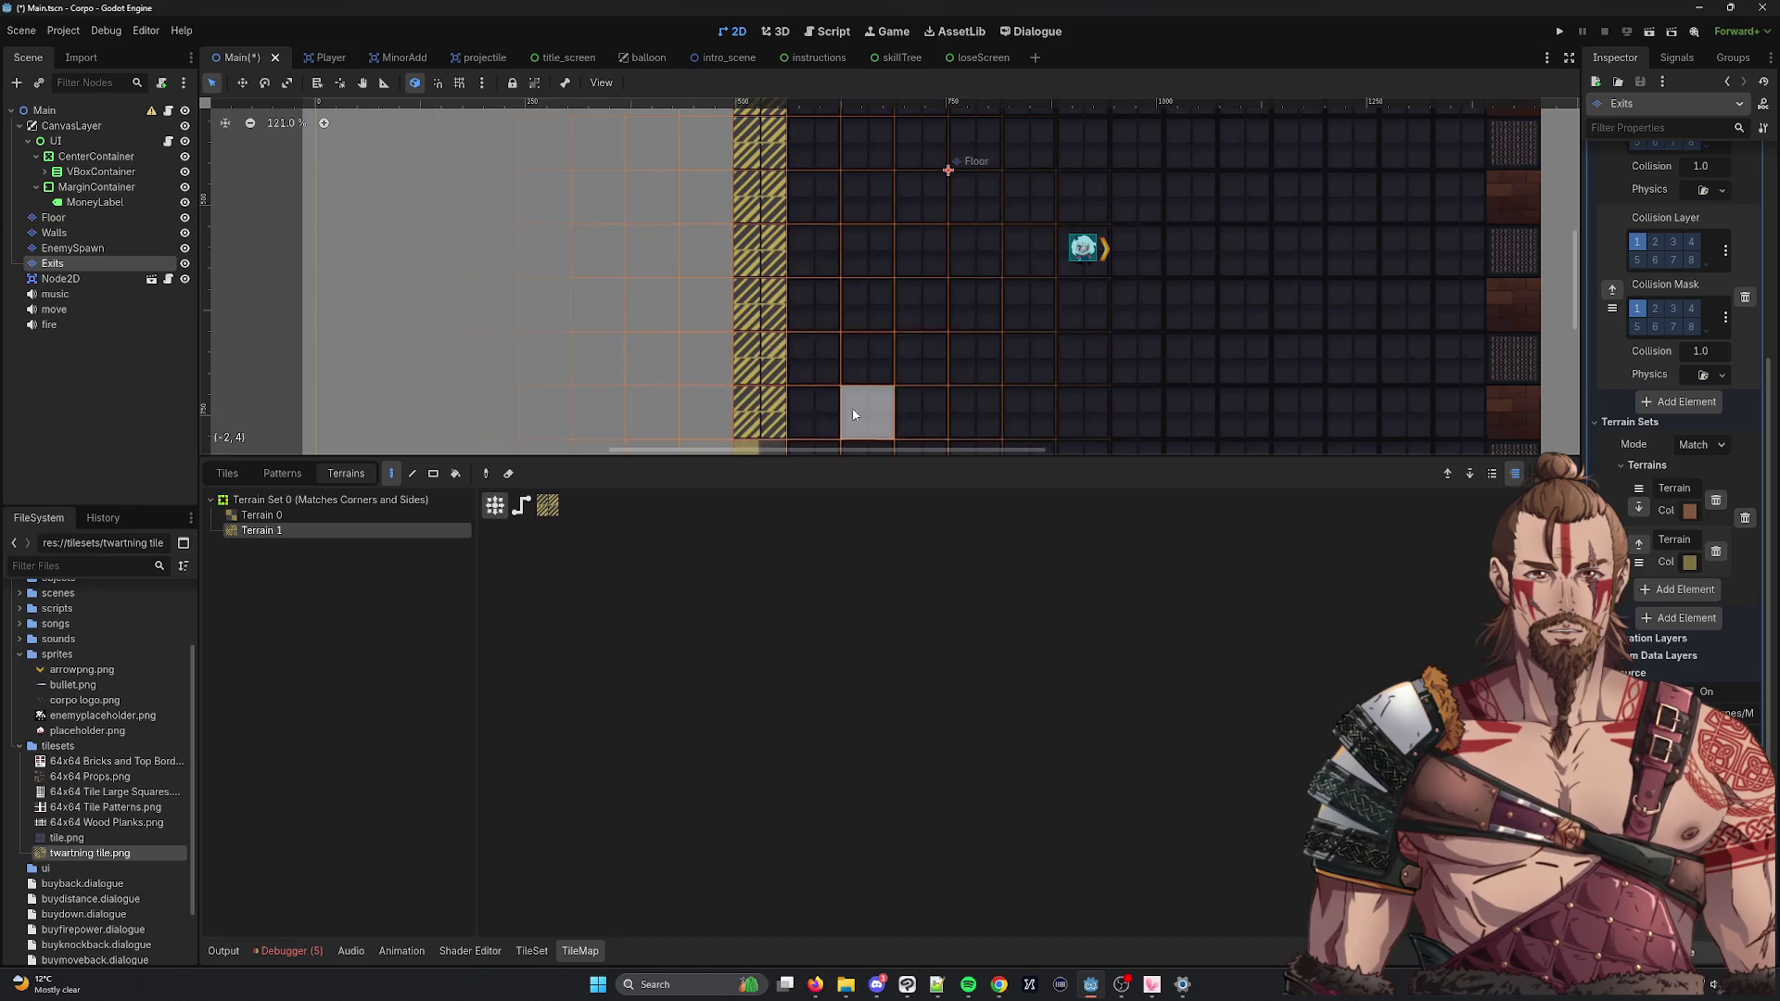
left_click_drag(853, 408, 828, 250)
Zoom and pan across the tilemap to review the painted wall column.
scroll(846, 139, "up", 1)
scroll(846, 139, "right", 1)
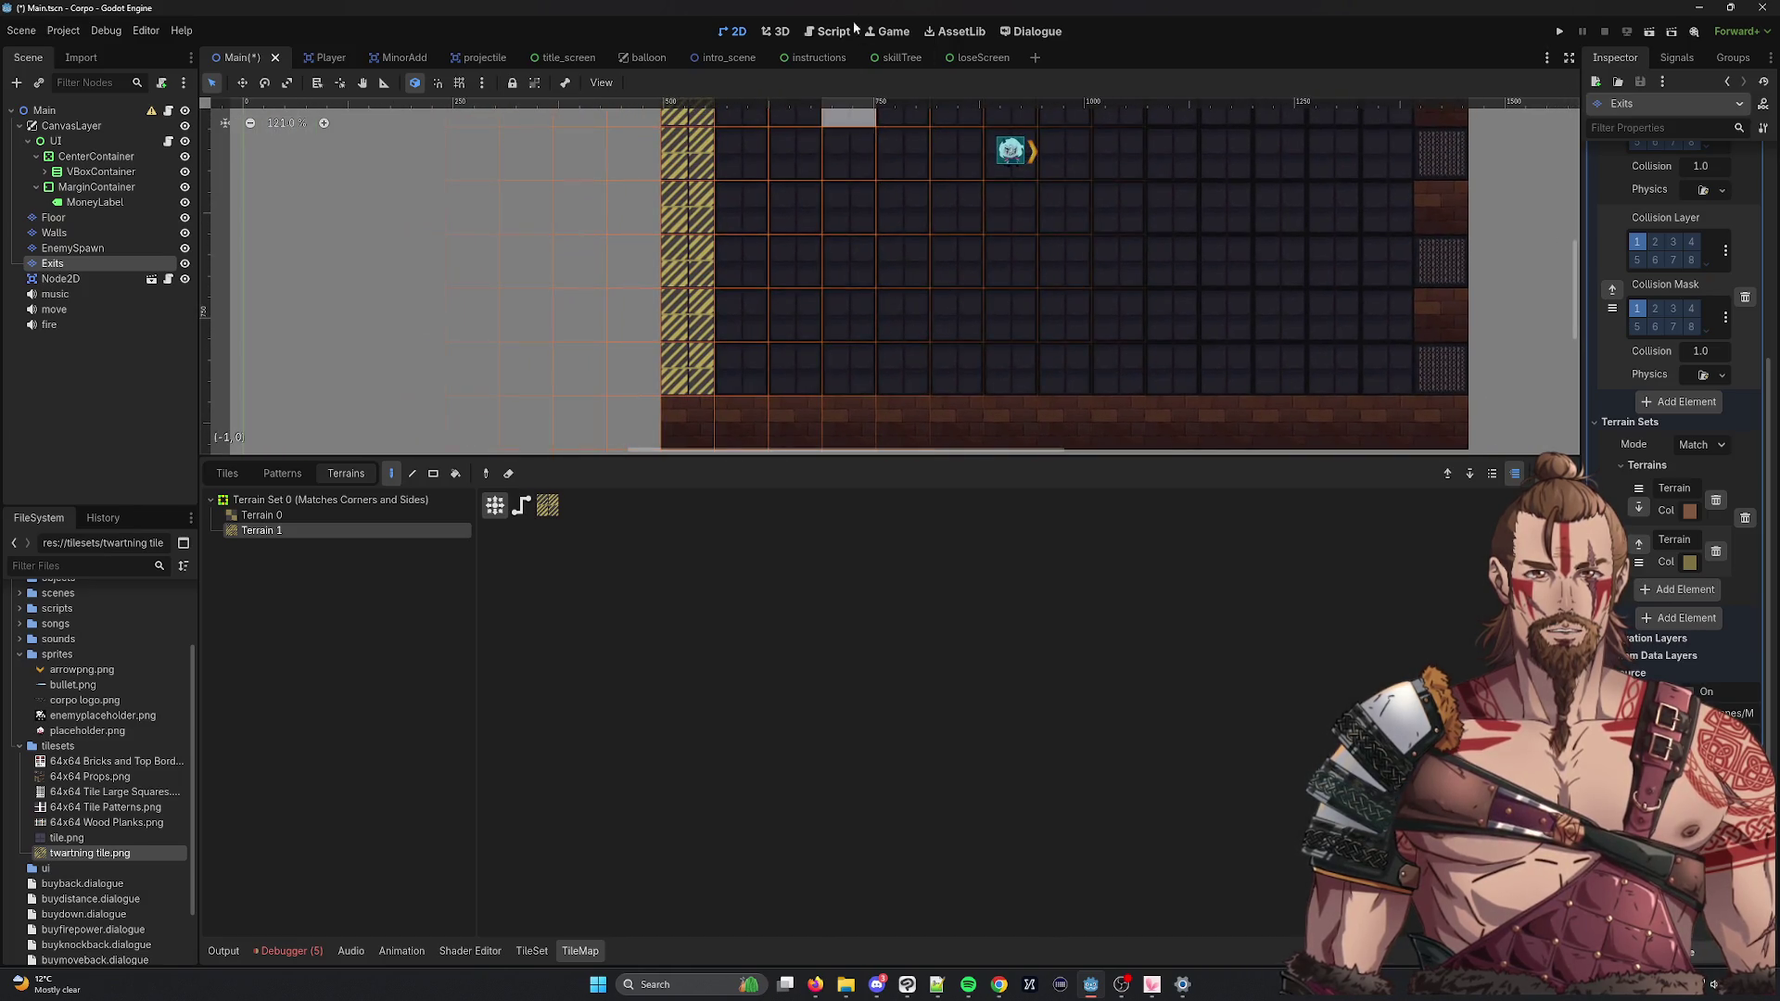
scroll(816, 250, "up", 3)
scroll(837, 275, "down", 6)
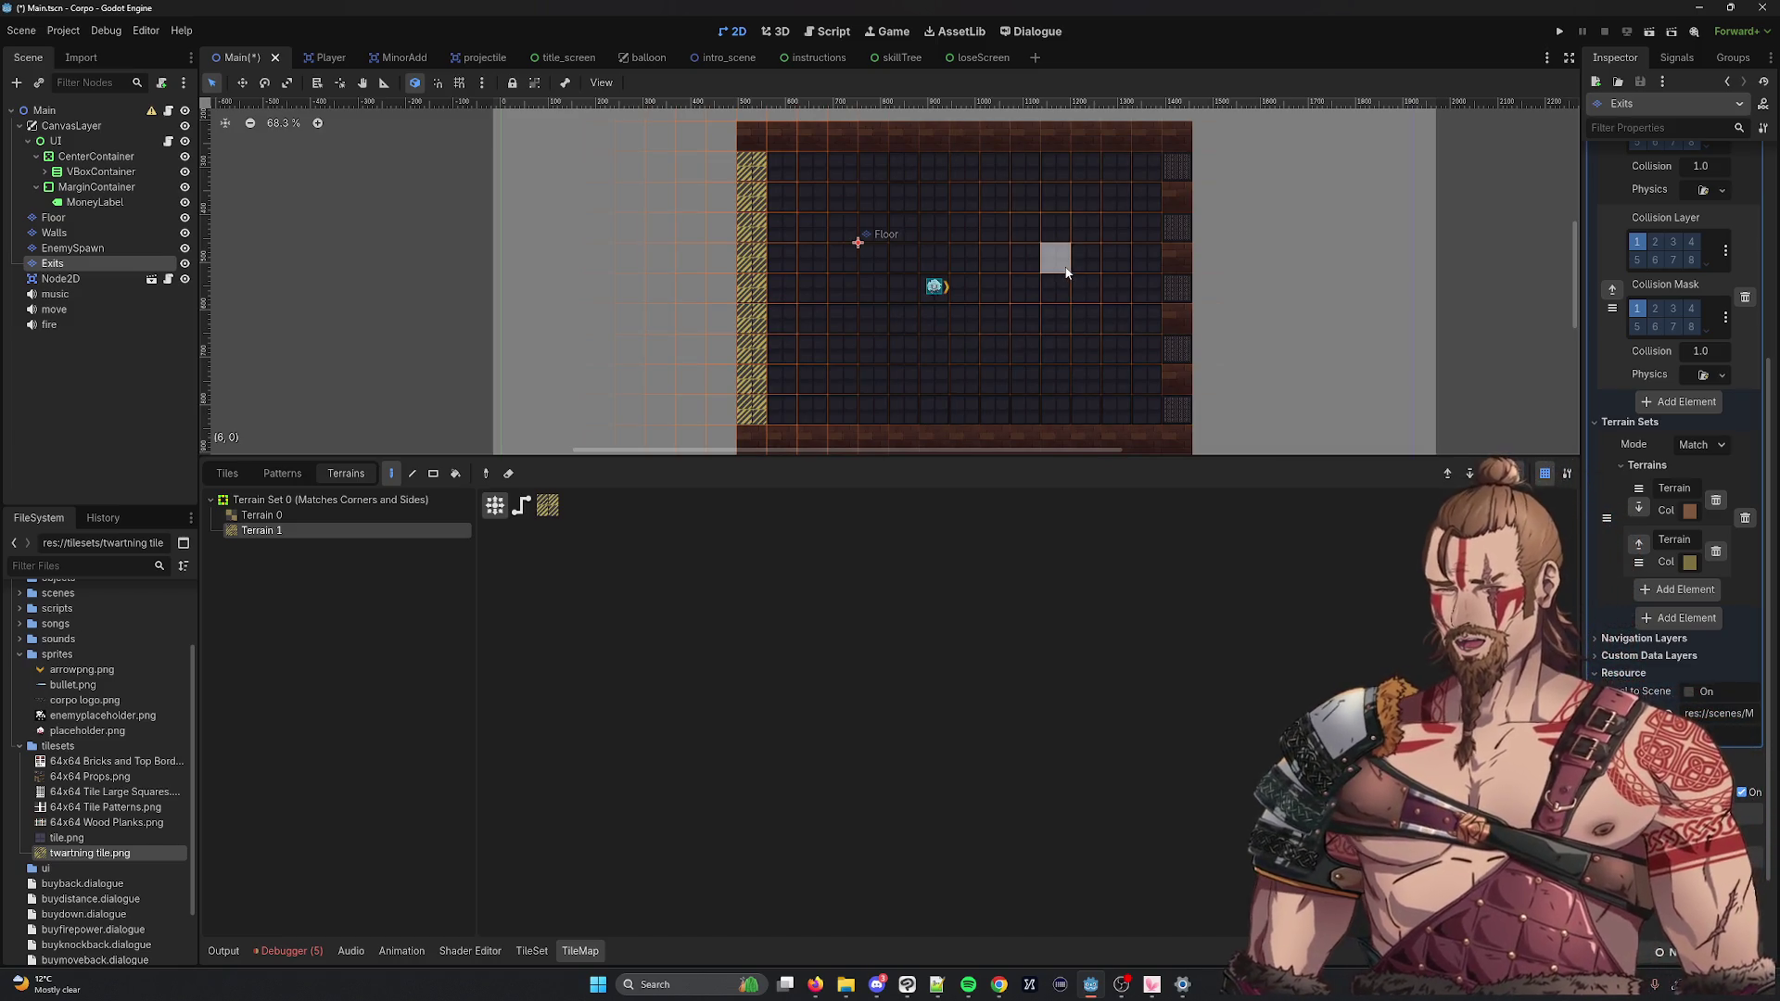
scroll(774, 274, "up", 5)
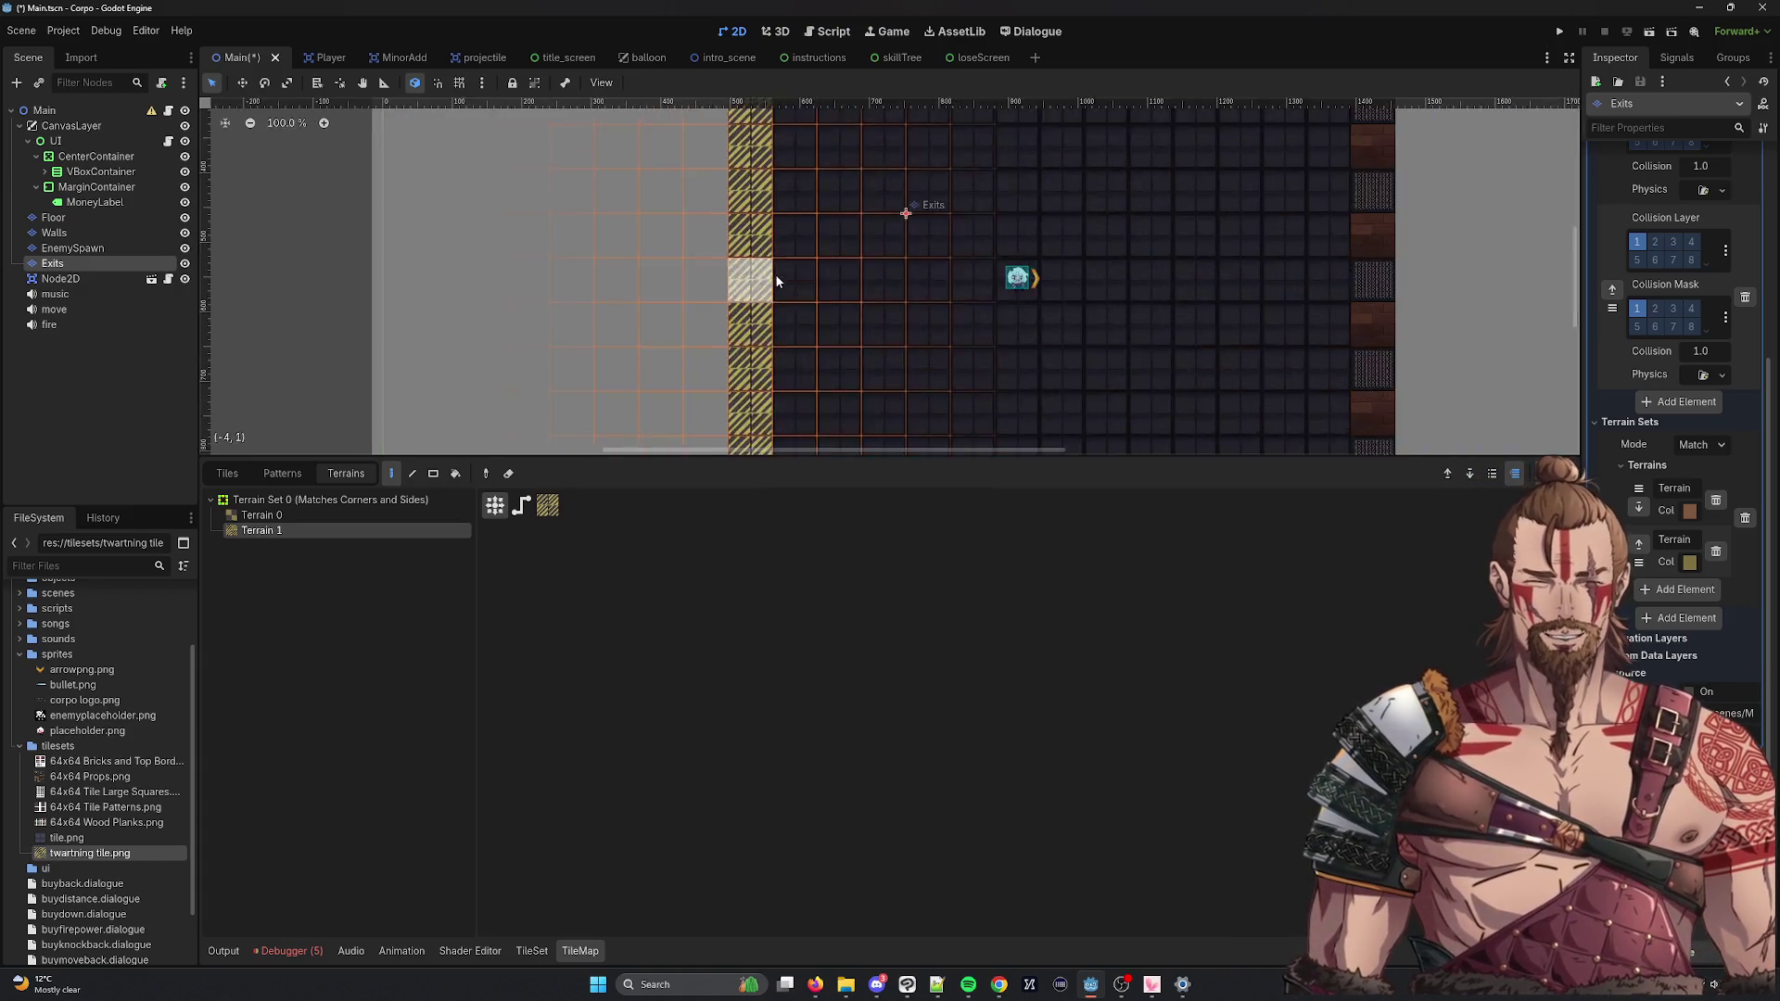
scroll(795, 293, "down", 2)
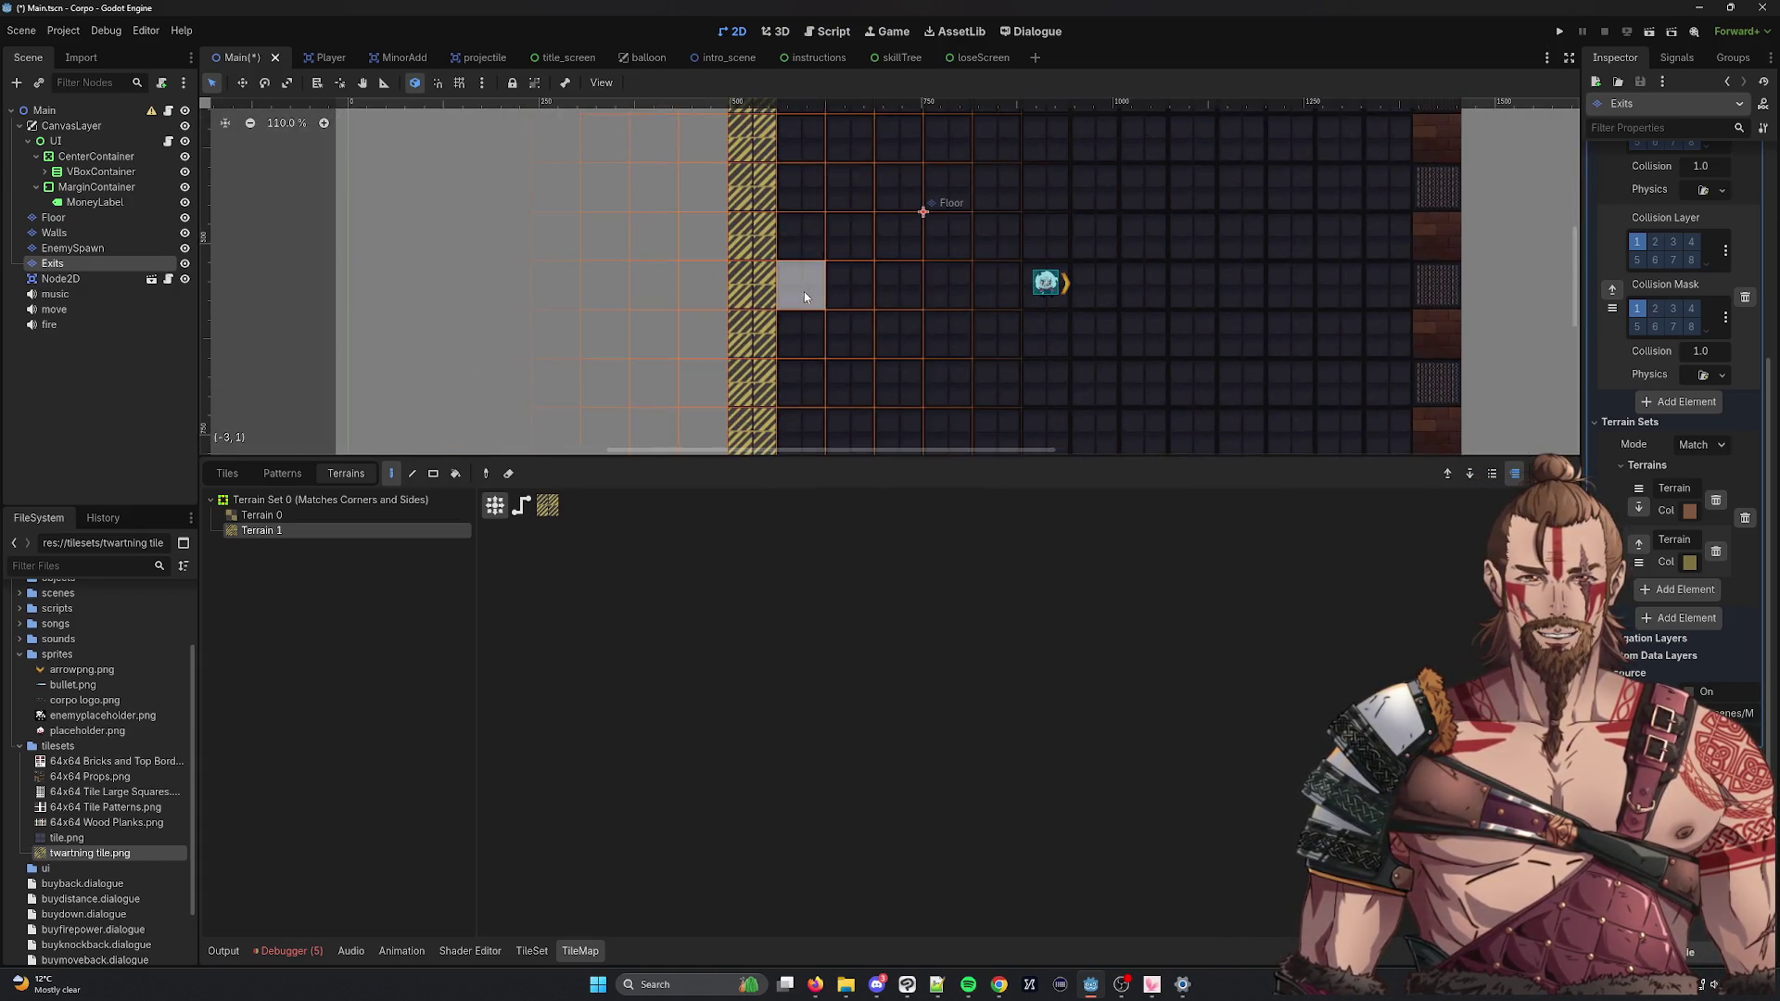
scroll(913, 296, "down", 2)
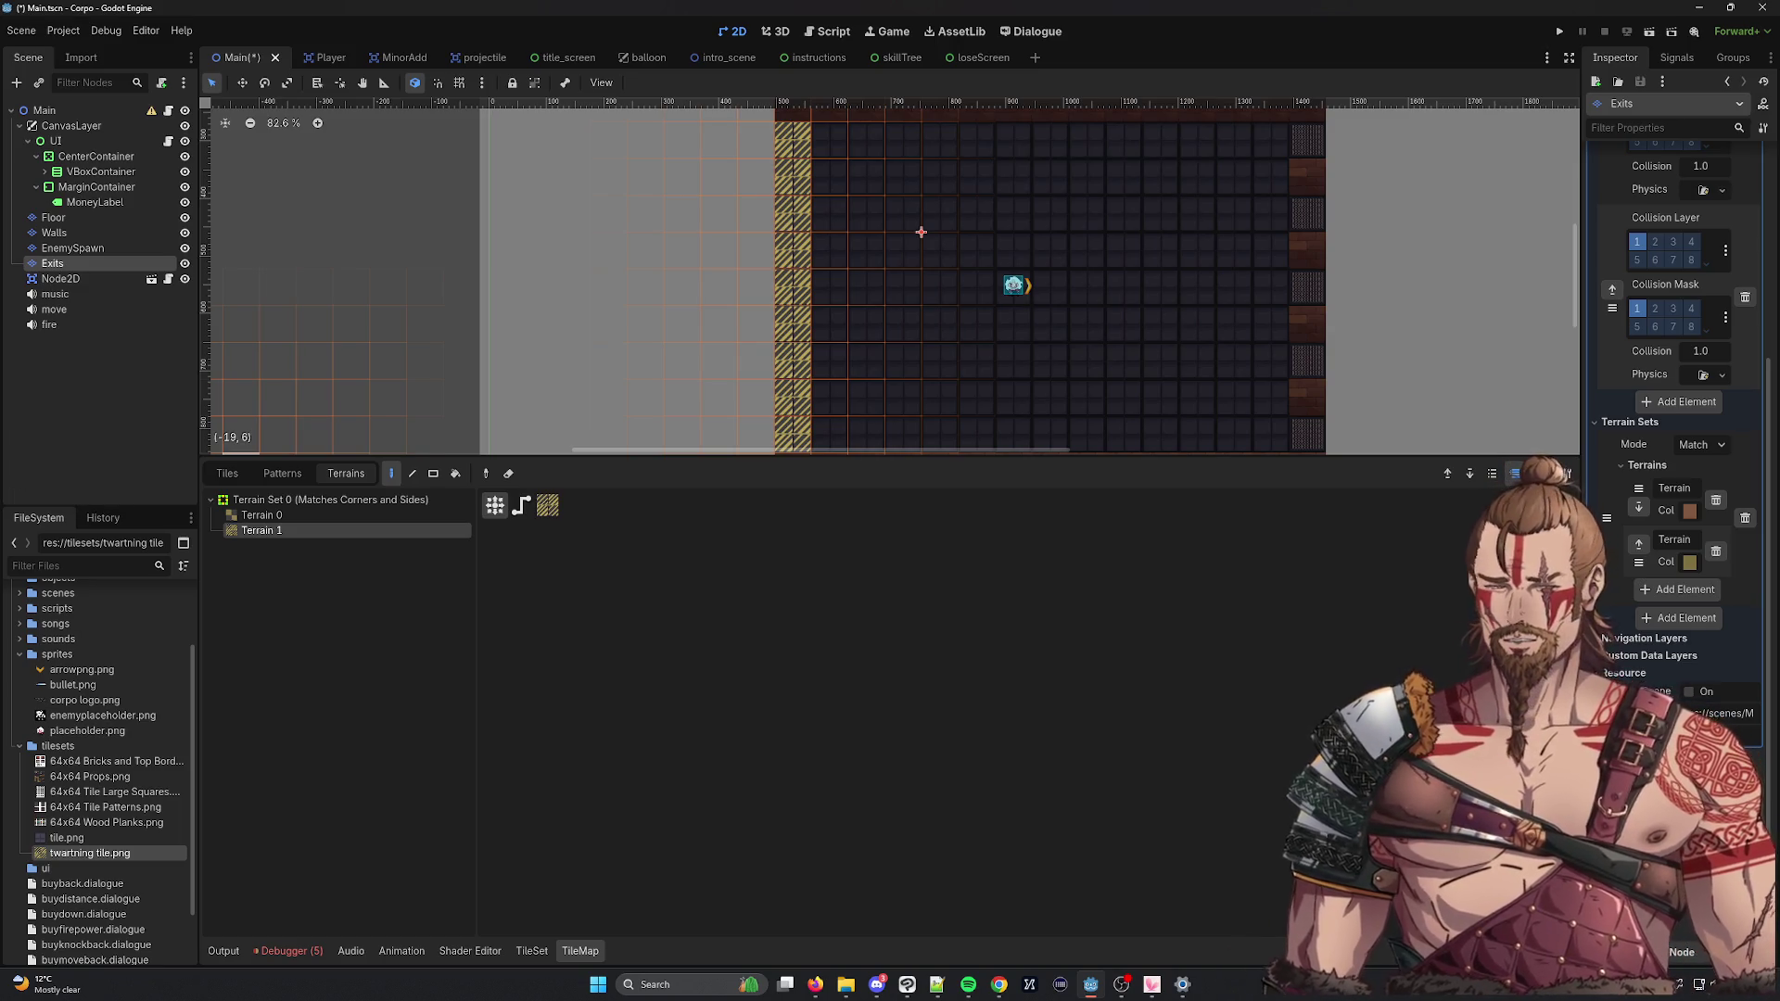
scroll(1019, 343, "up", 4)
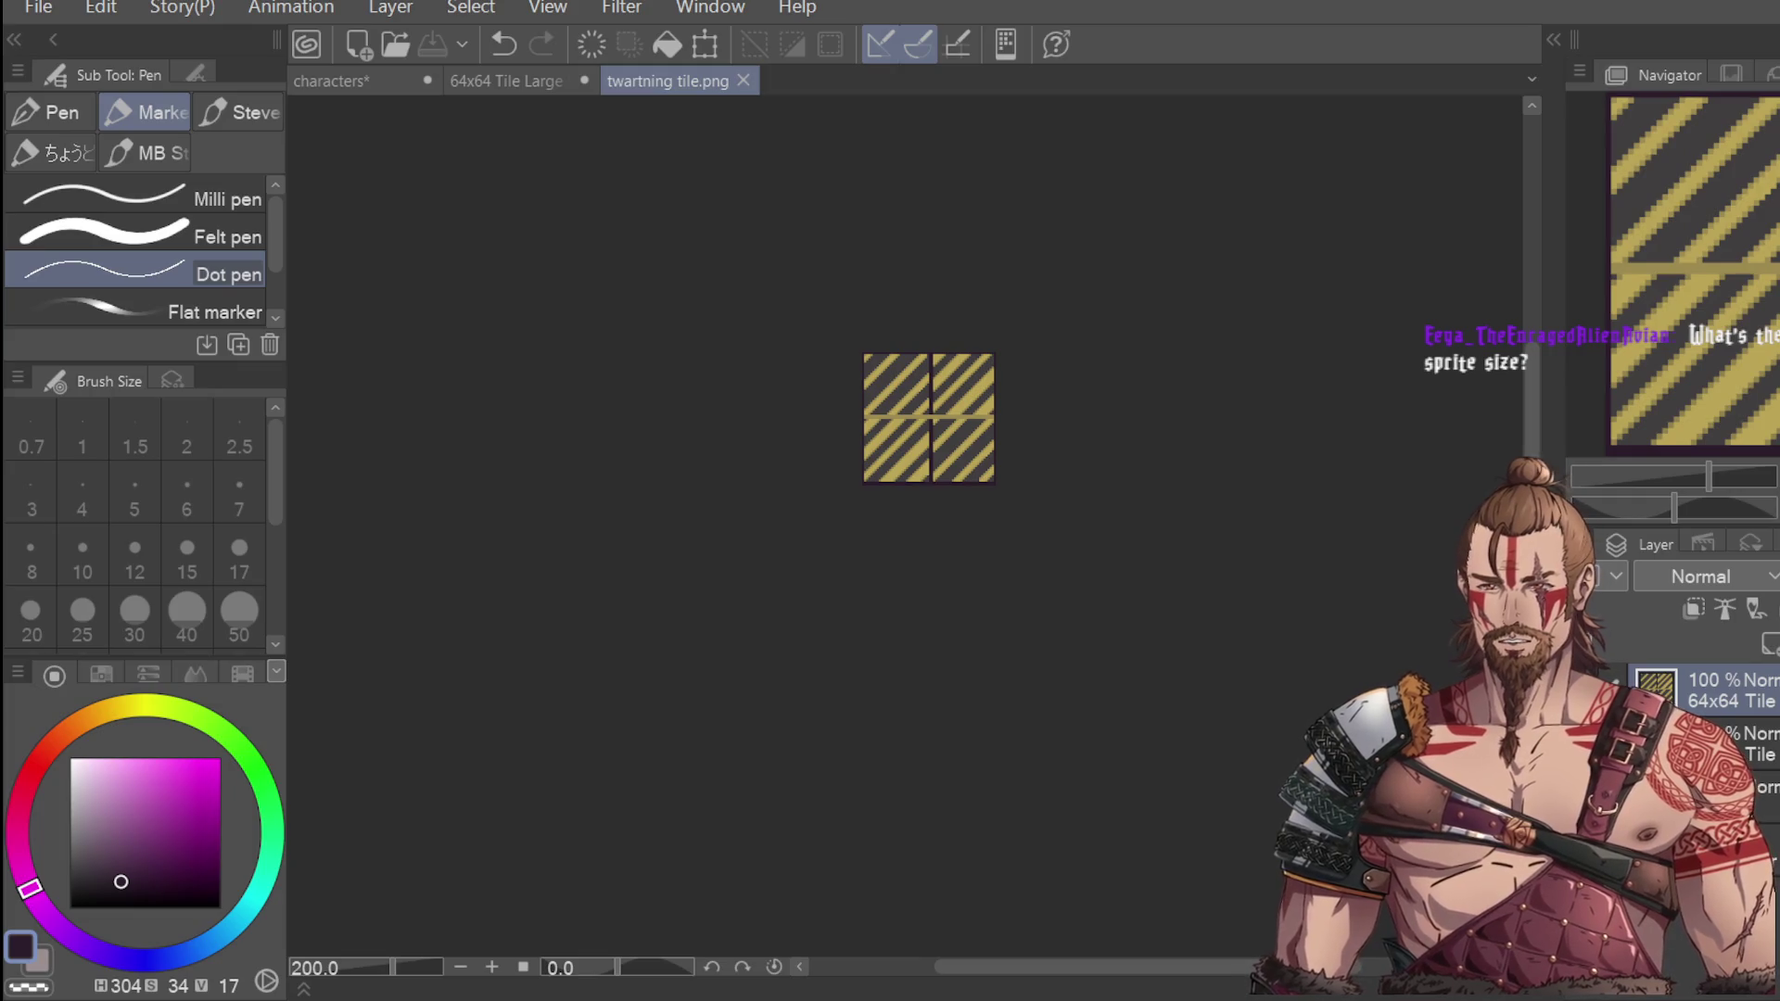
Rectangle-select the top-left stripe quadrant using the M selection tool.
left_click(921, 376)
scroll(922, 376, "up", 4)
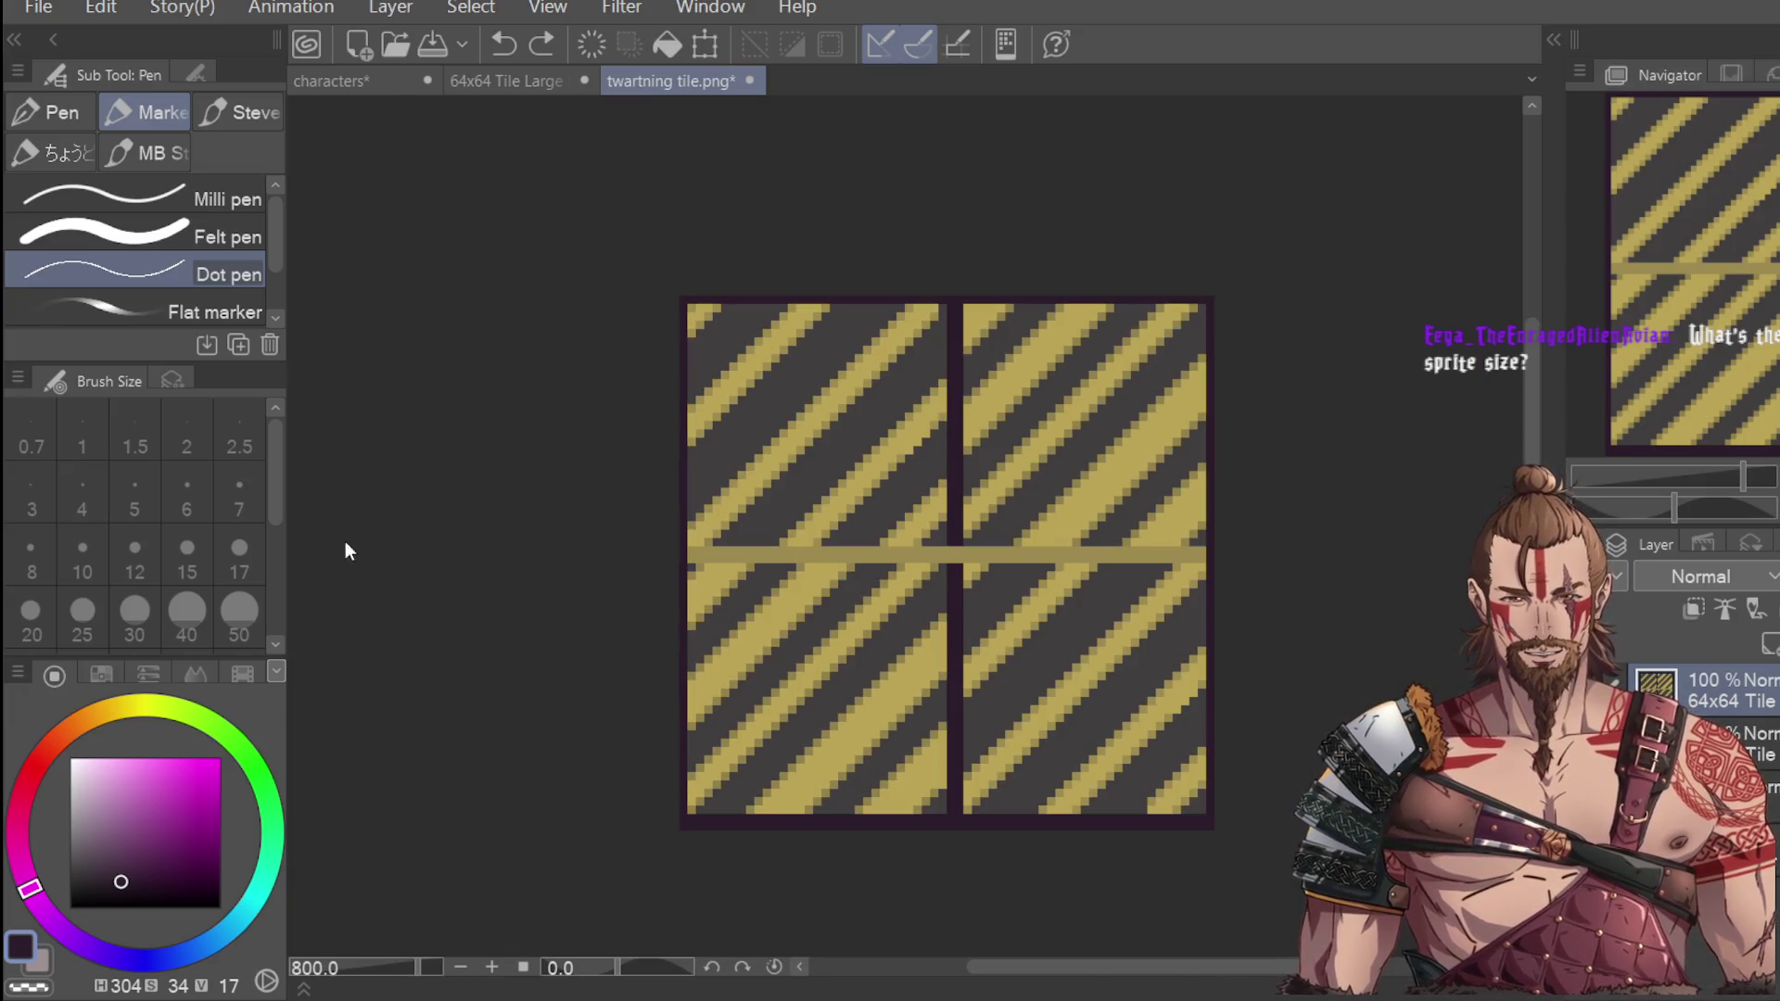
key("m")
left_click_drag(671, 290, 954, 545)
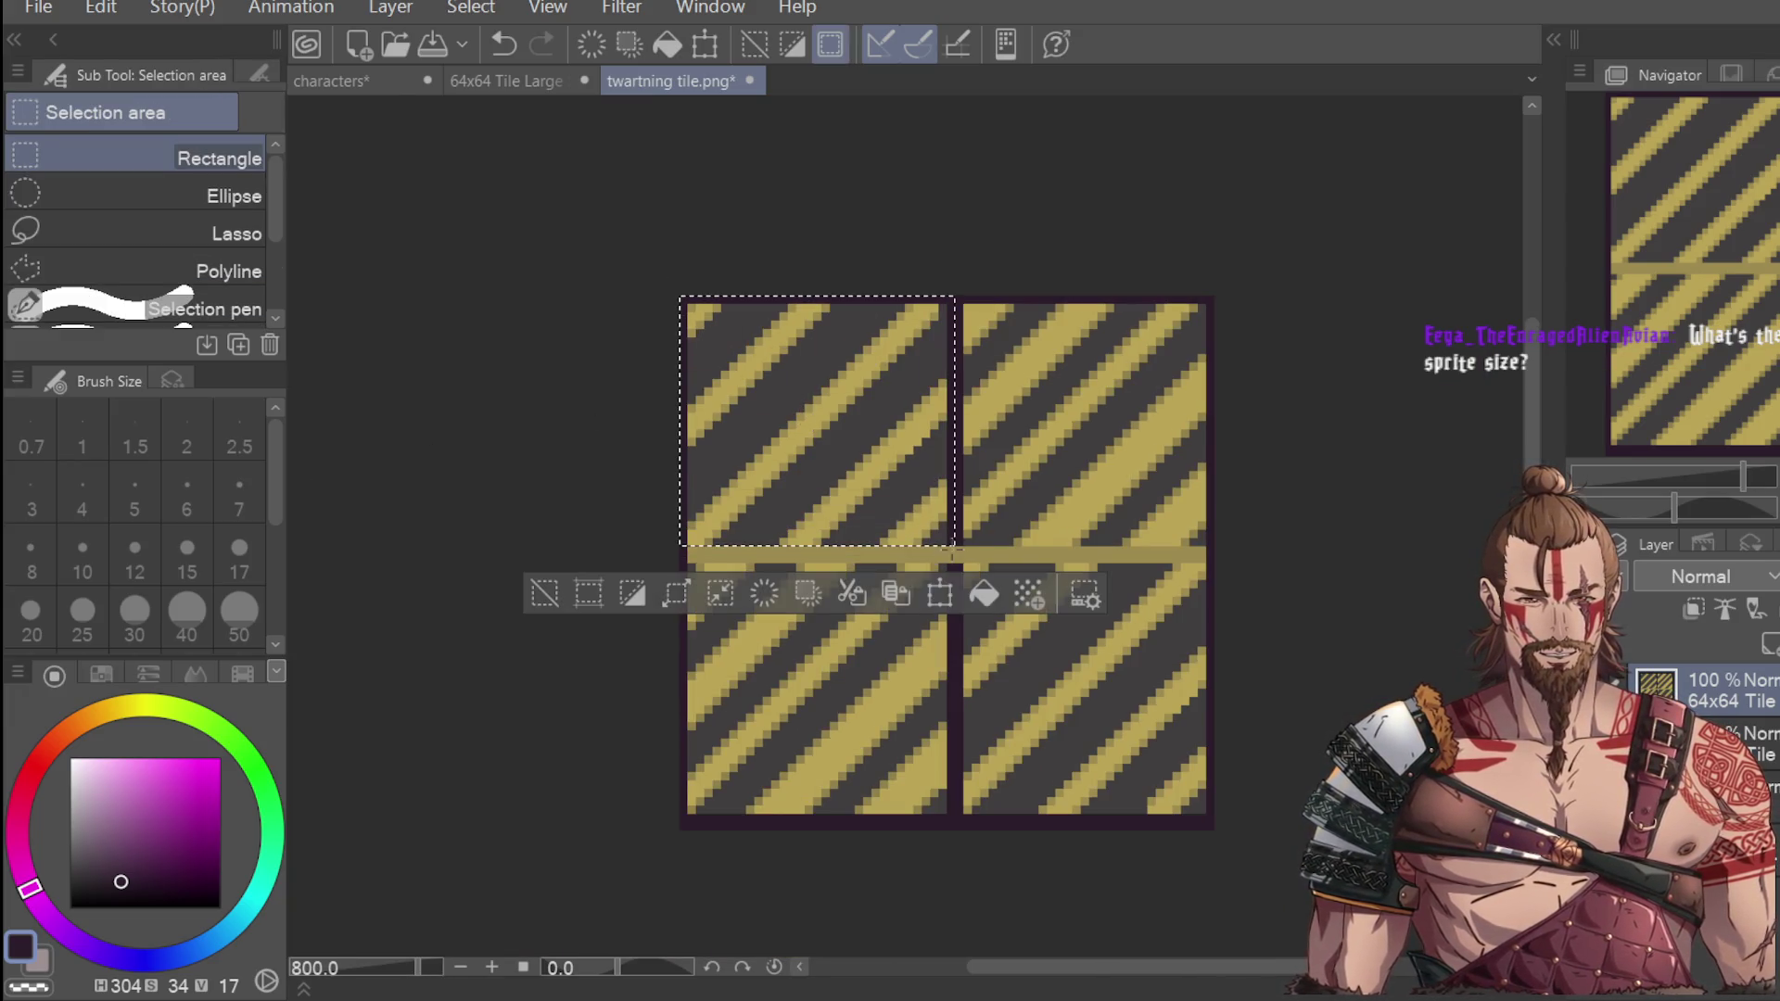
left_click(983, 514)
left_click_drag(666, 284, 962, 555)
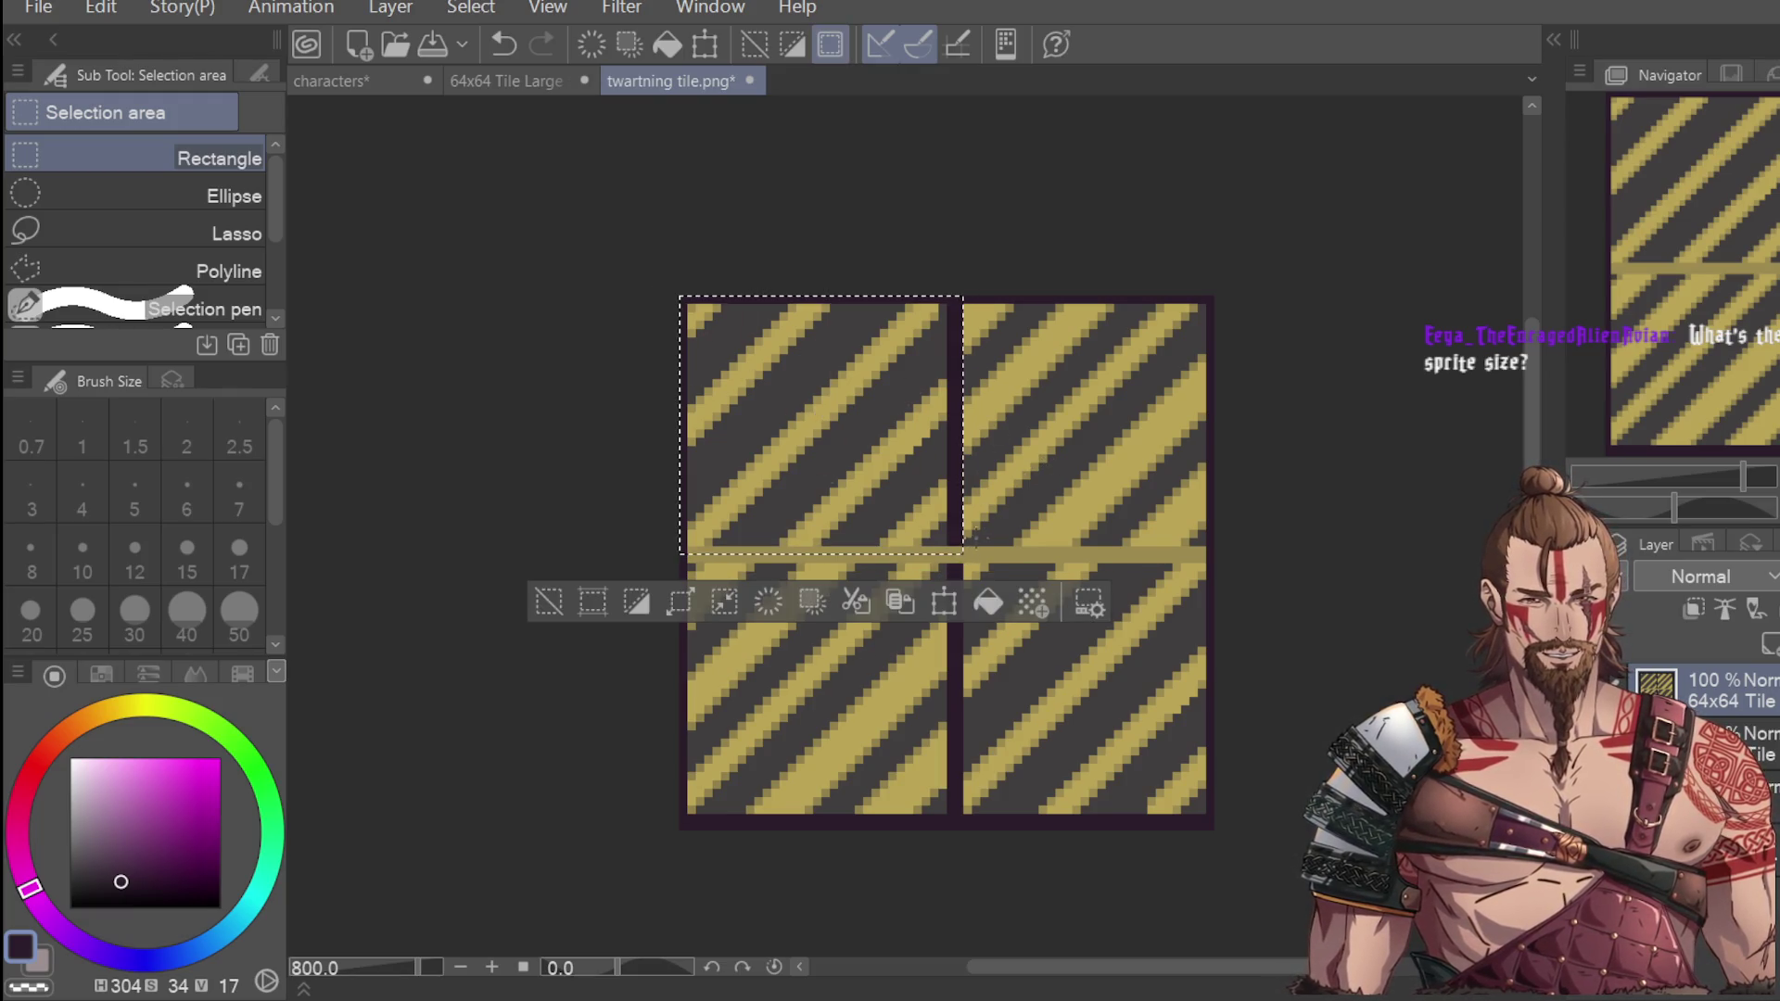
Shift the top-left quadrant to the right and confirm the move.
left_click(947, 603)
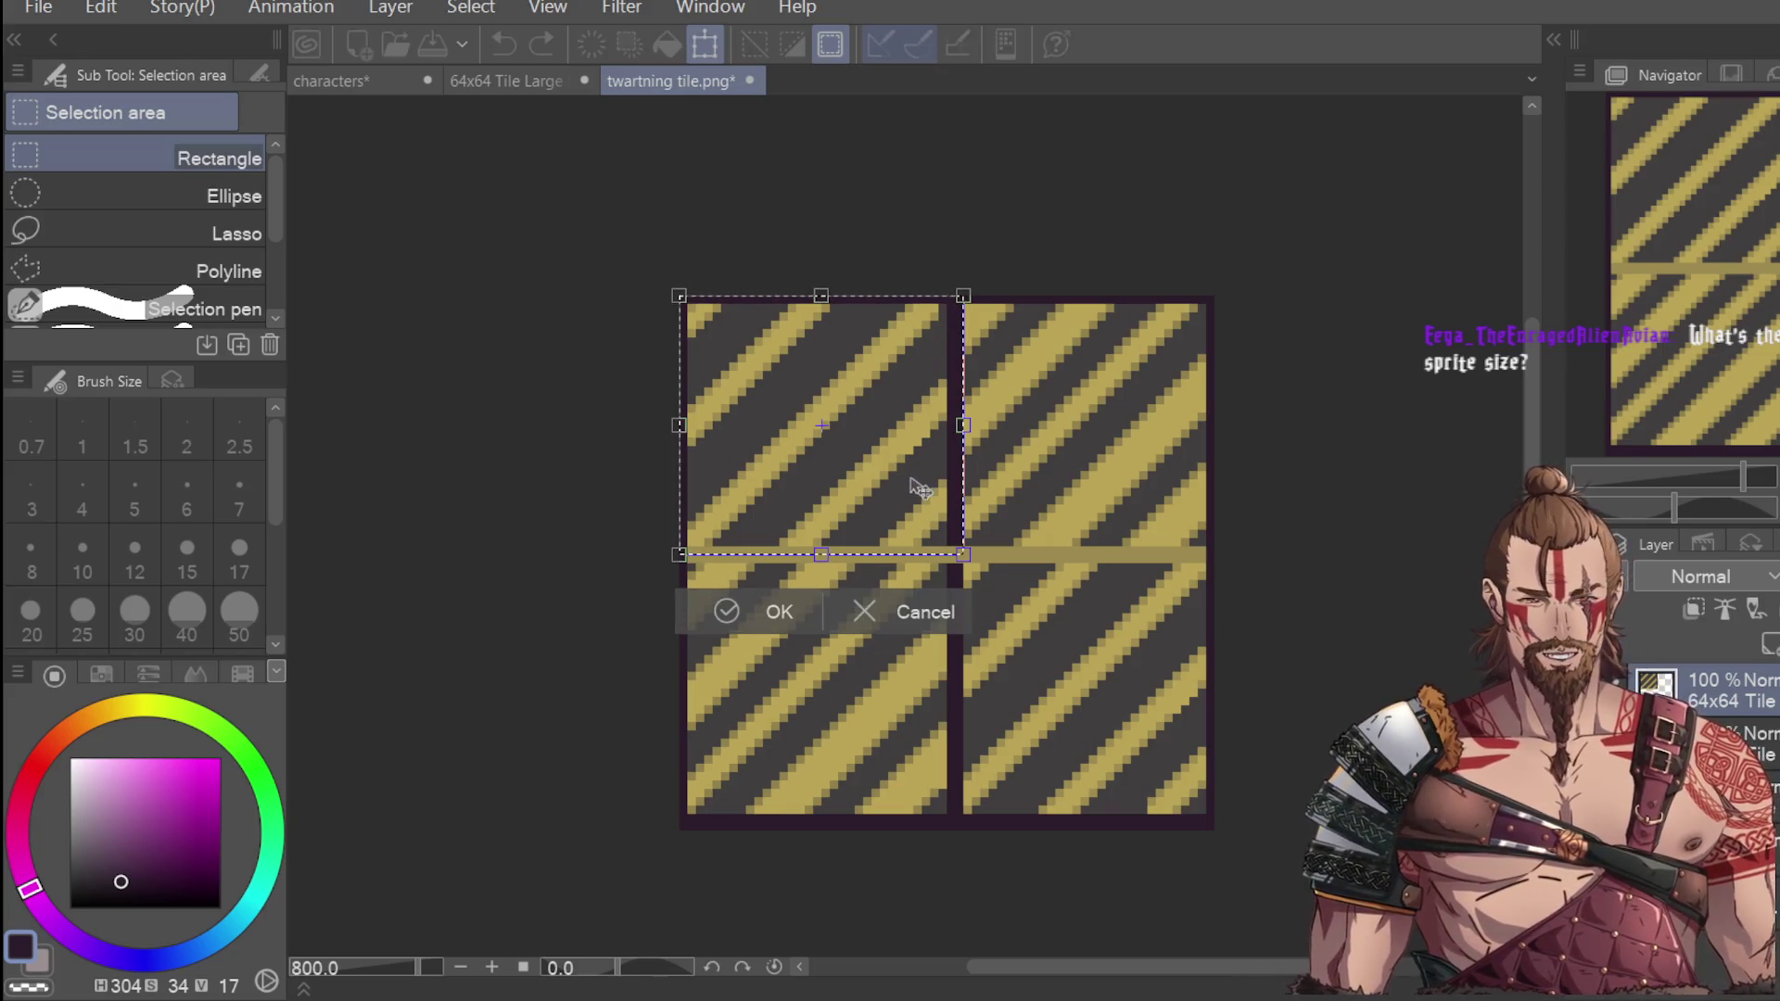
mouse_move(921, 489)
left_mouse_down()
mouse_move(1090, 510)
mouse_move(1192, 484)
mouse_move(1134, 500)
left_mouse_up()
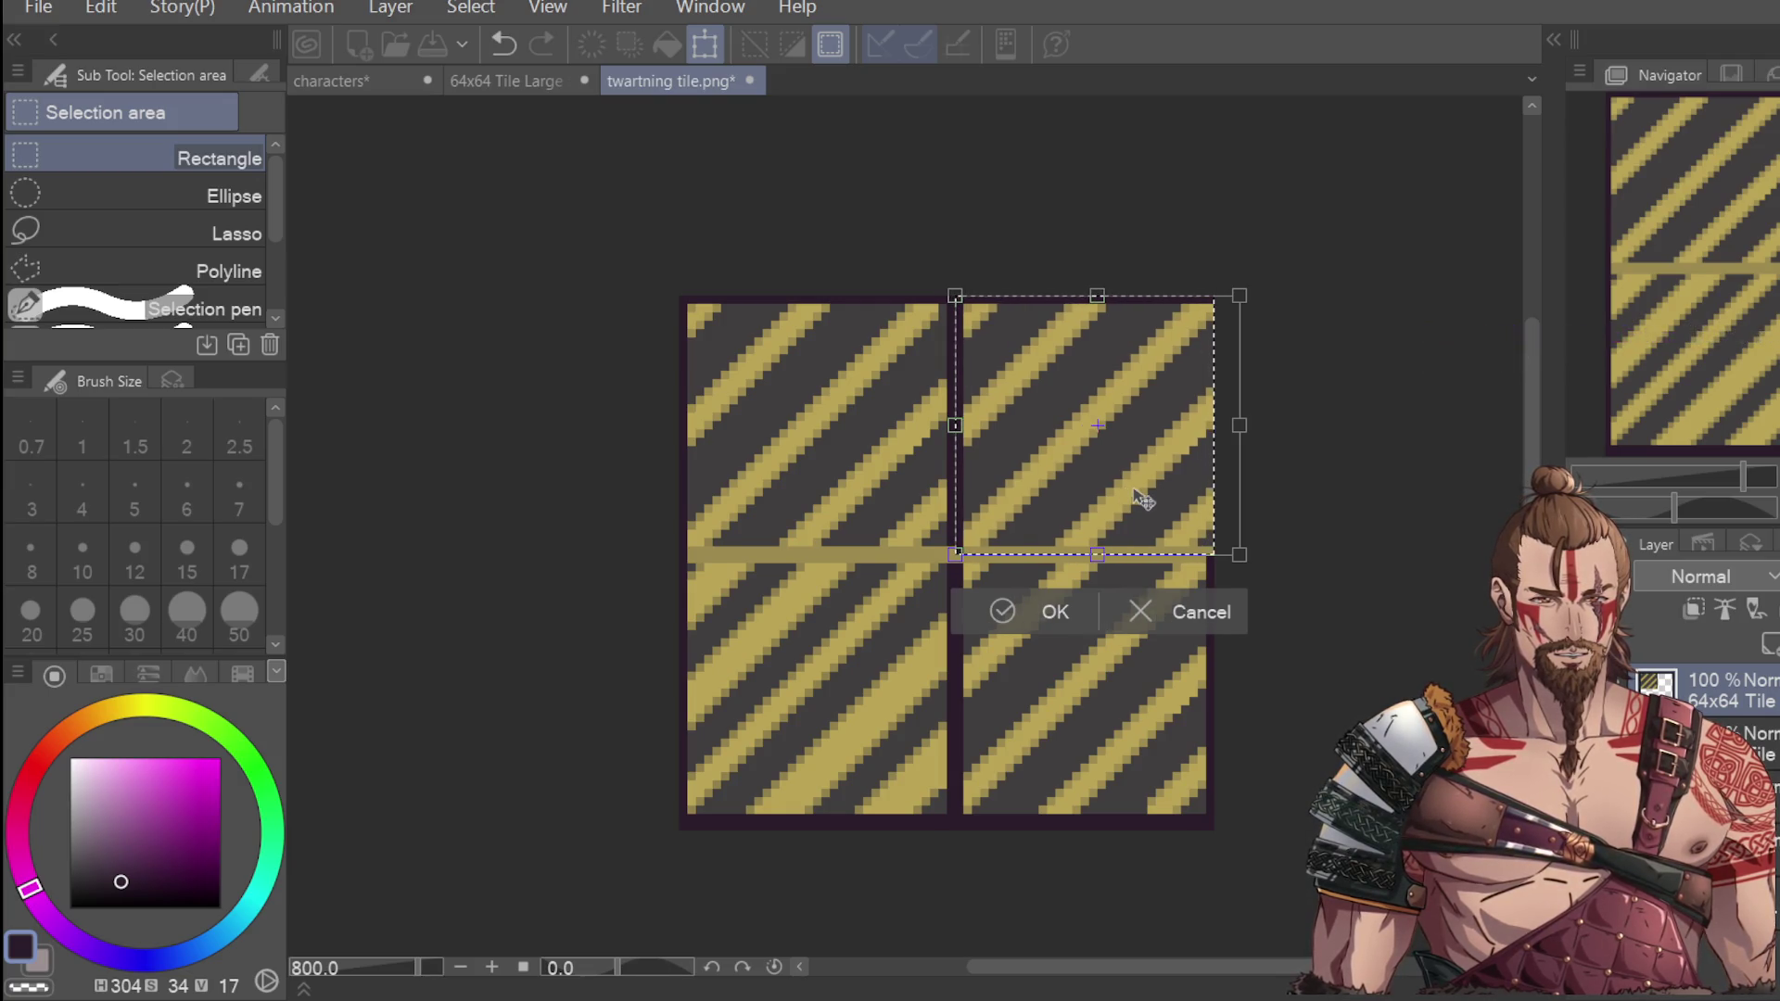
left_click(1038, 610)
scroll(1216, 406, "down", 4)
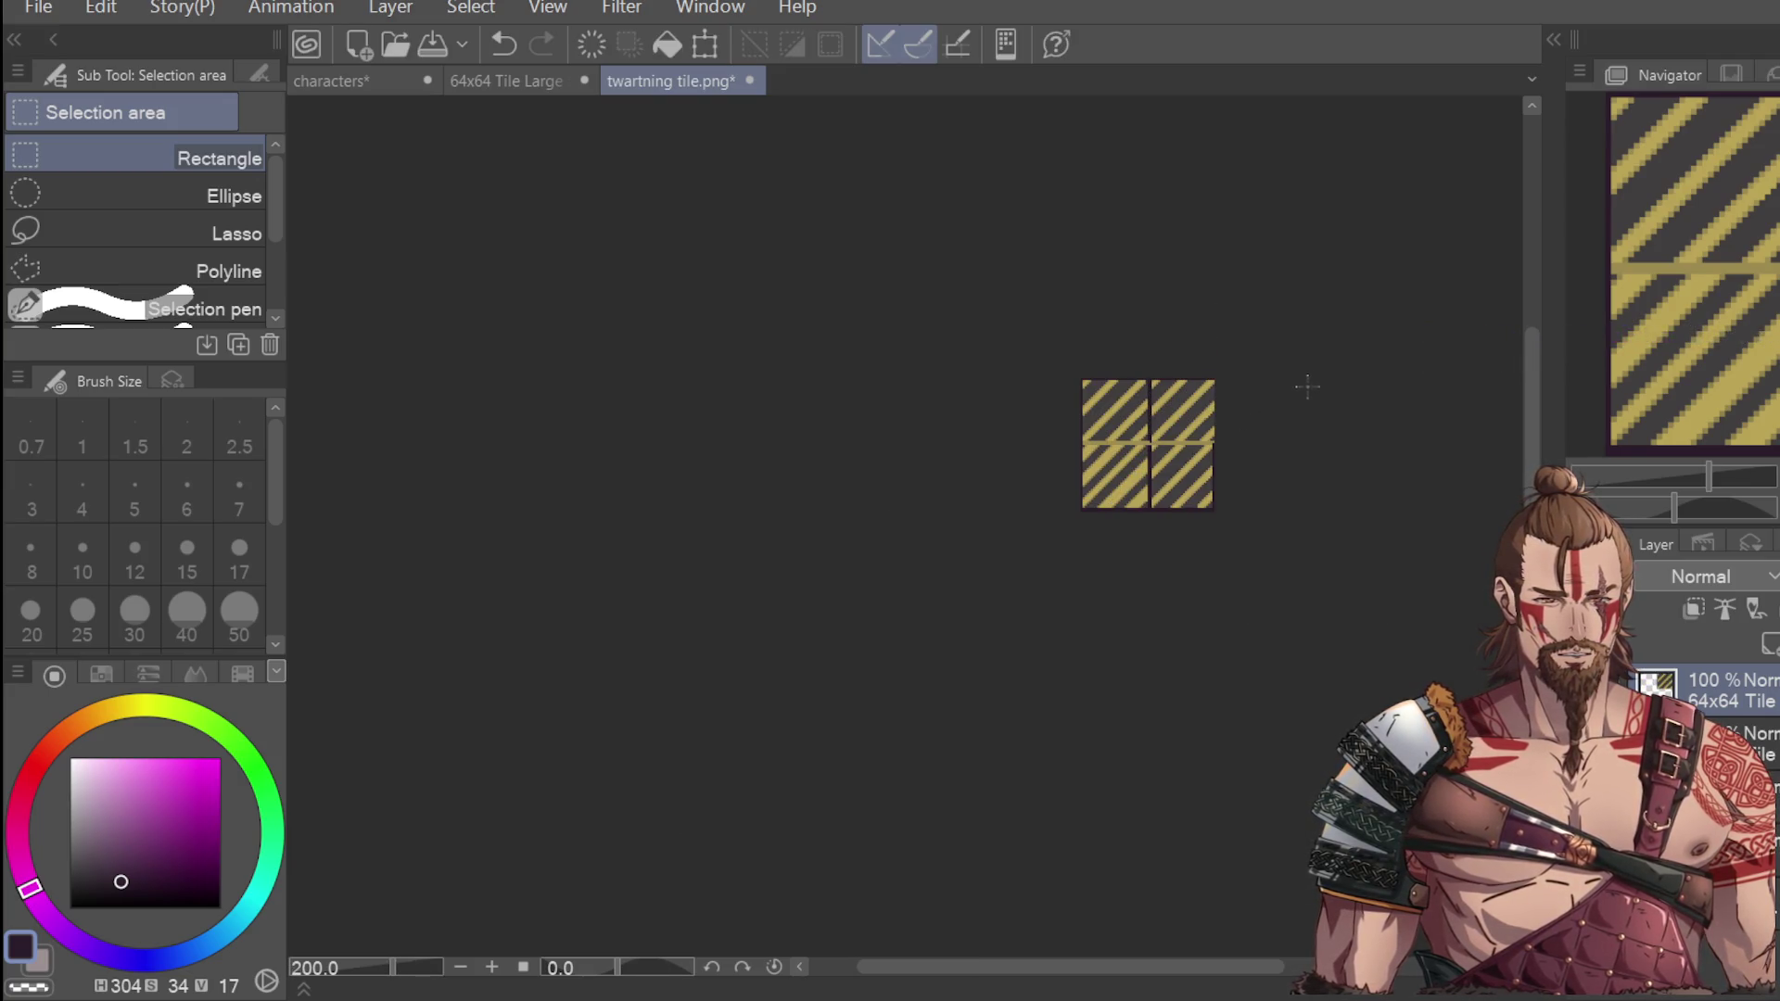
scroll(1301, 398, "down", 1)
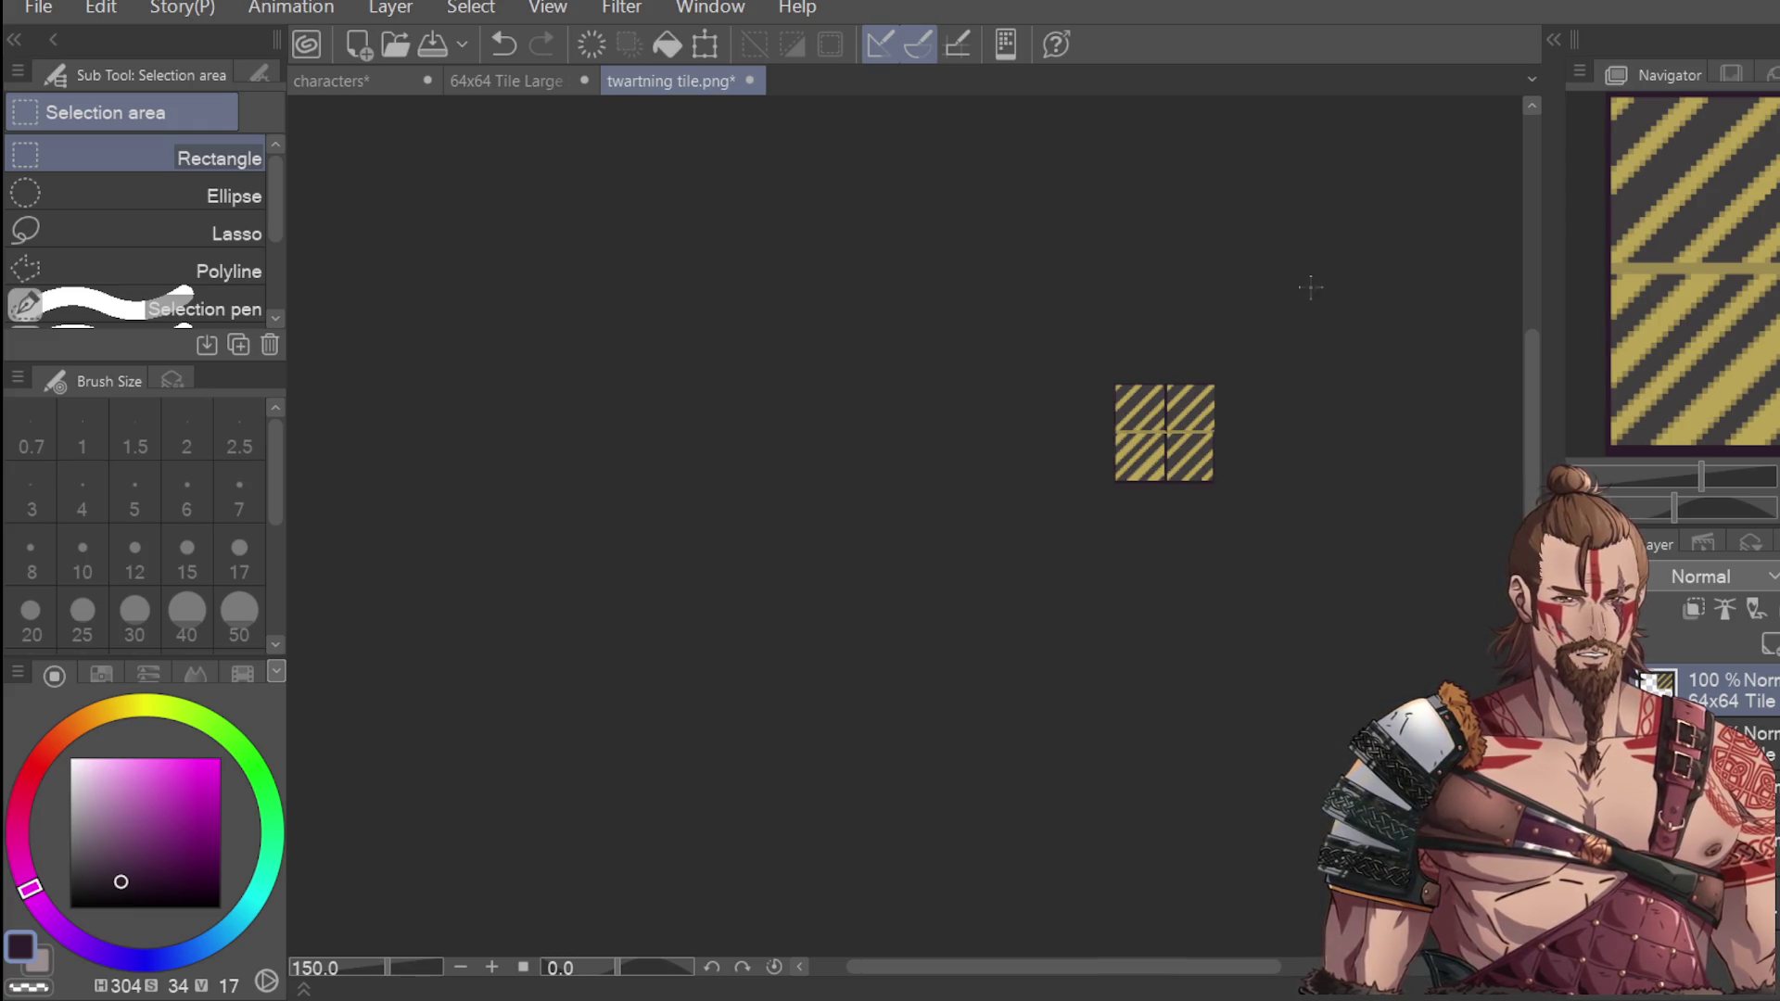
scroll(1265, 361, "up", 3)
Reselect the top row of quadrants after a couple of attempts.
left_click_drag(922, 332, 1255, 510)
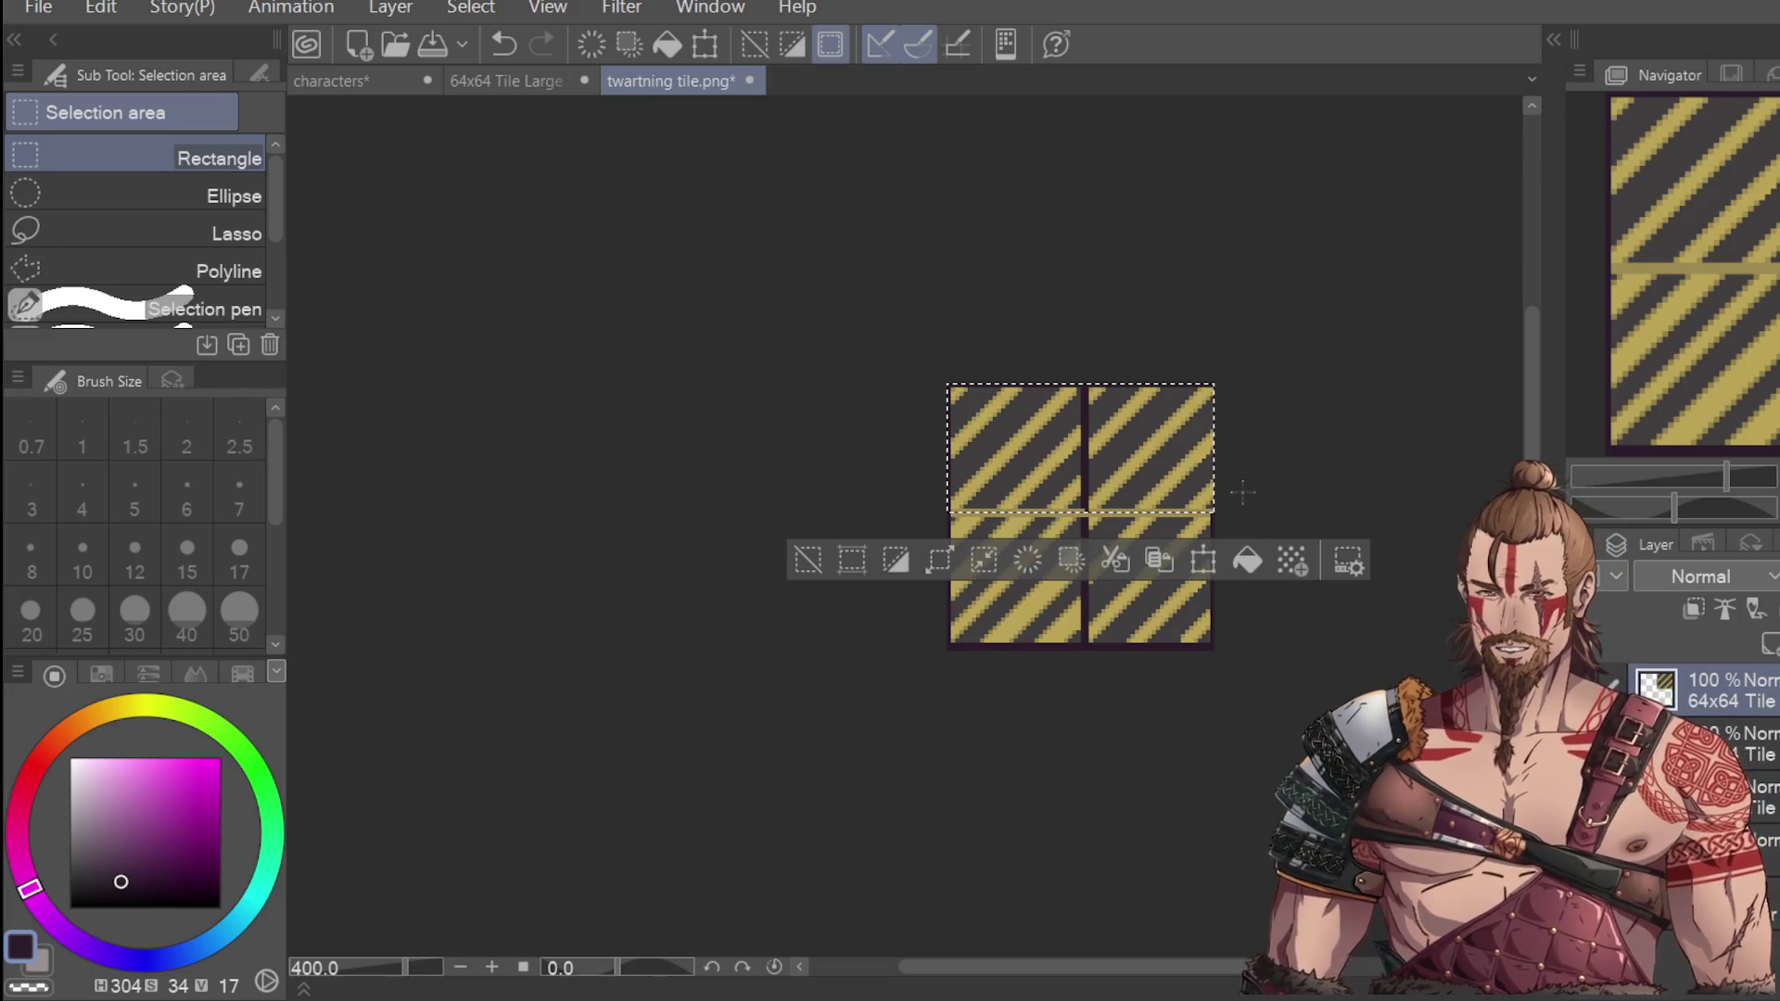
left_click(1272, 451)
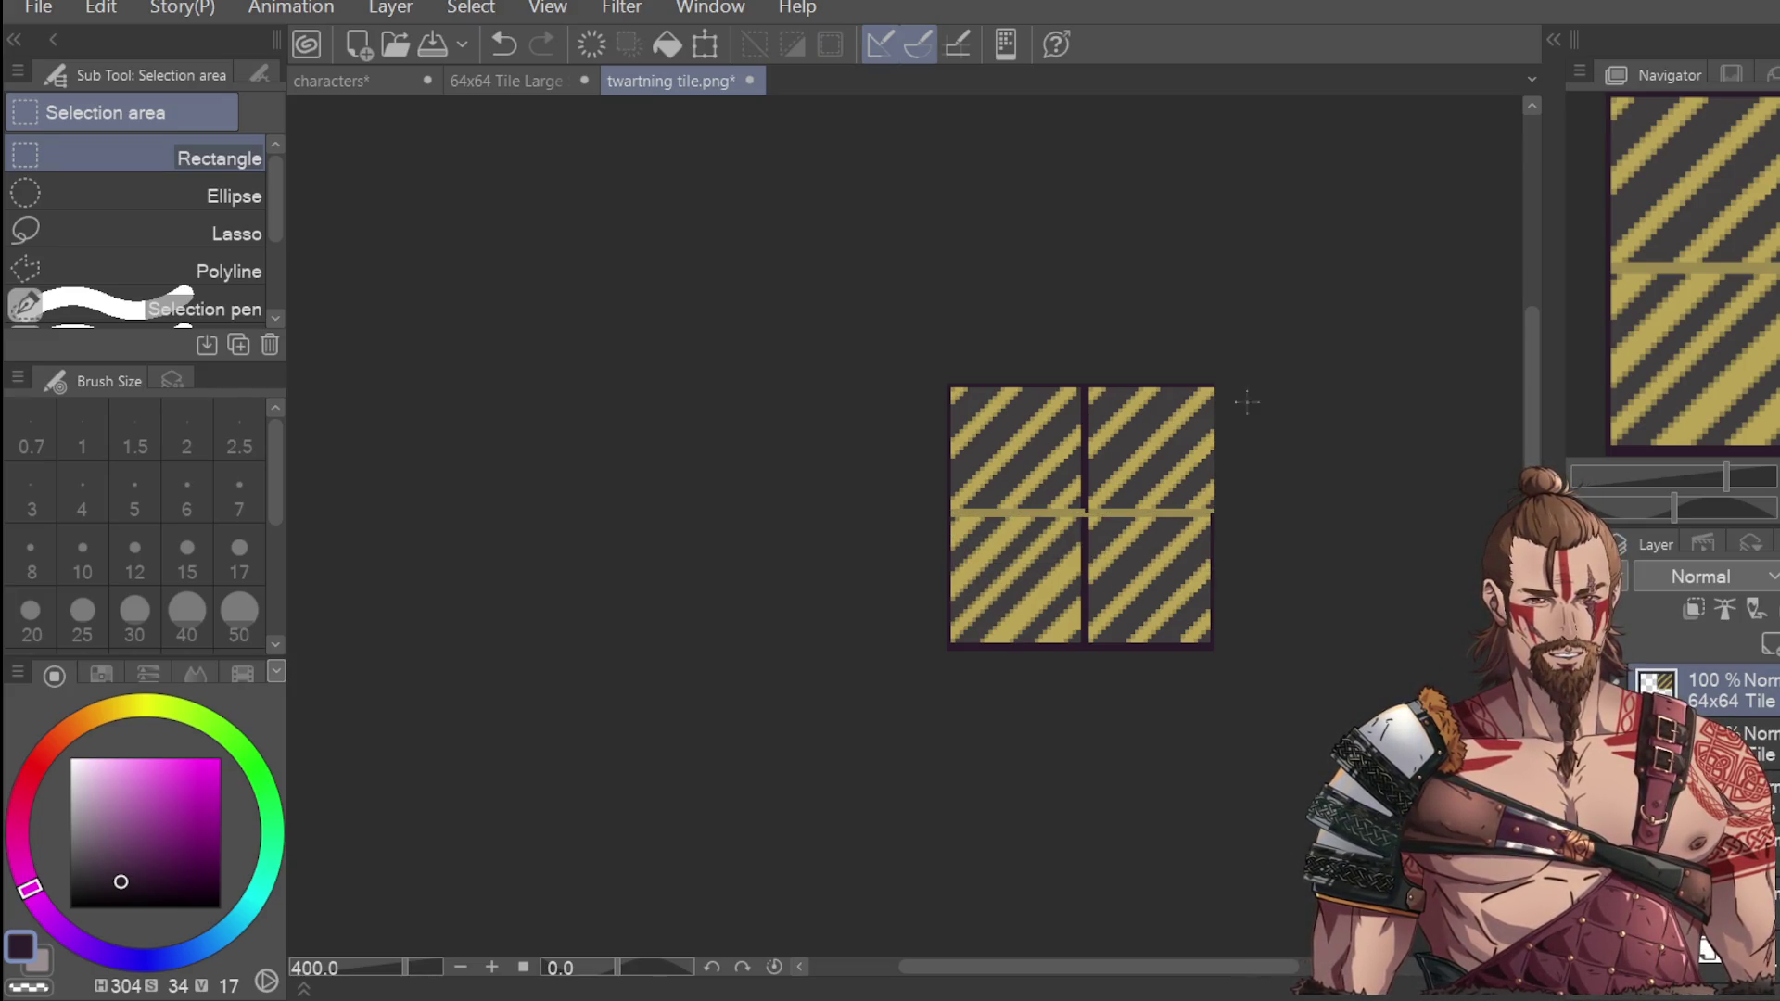
left_click_drag(1143, 455, 1243, 504)
left_click(1257, 401)
left_click_drag(989, 387, 1269, 519)
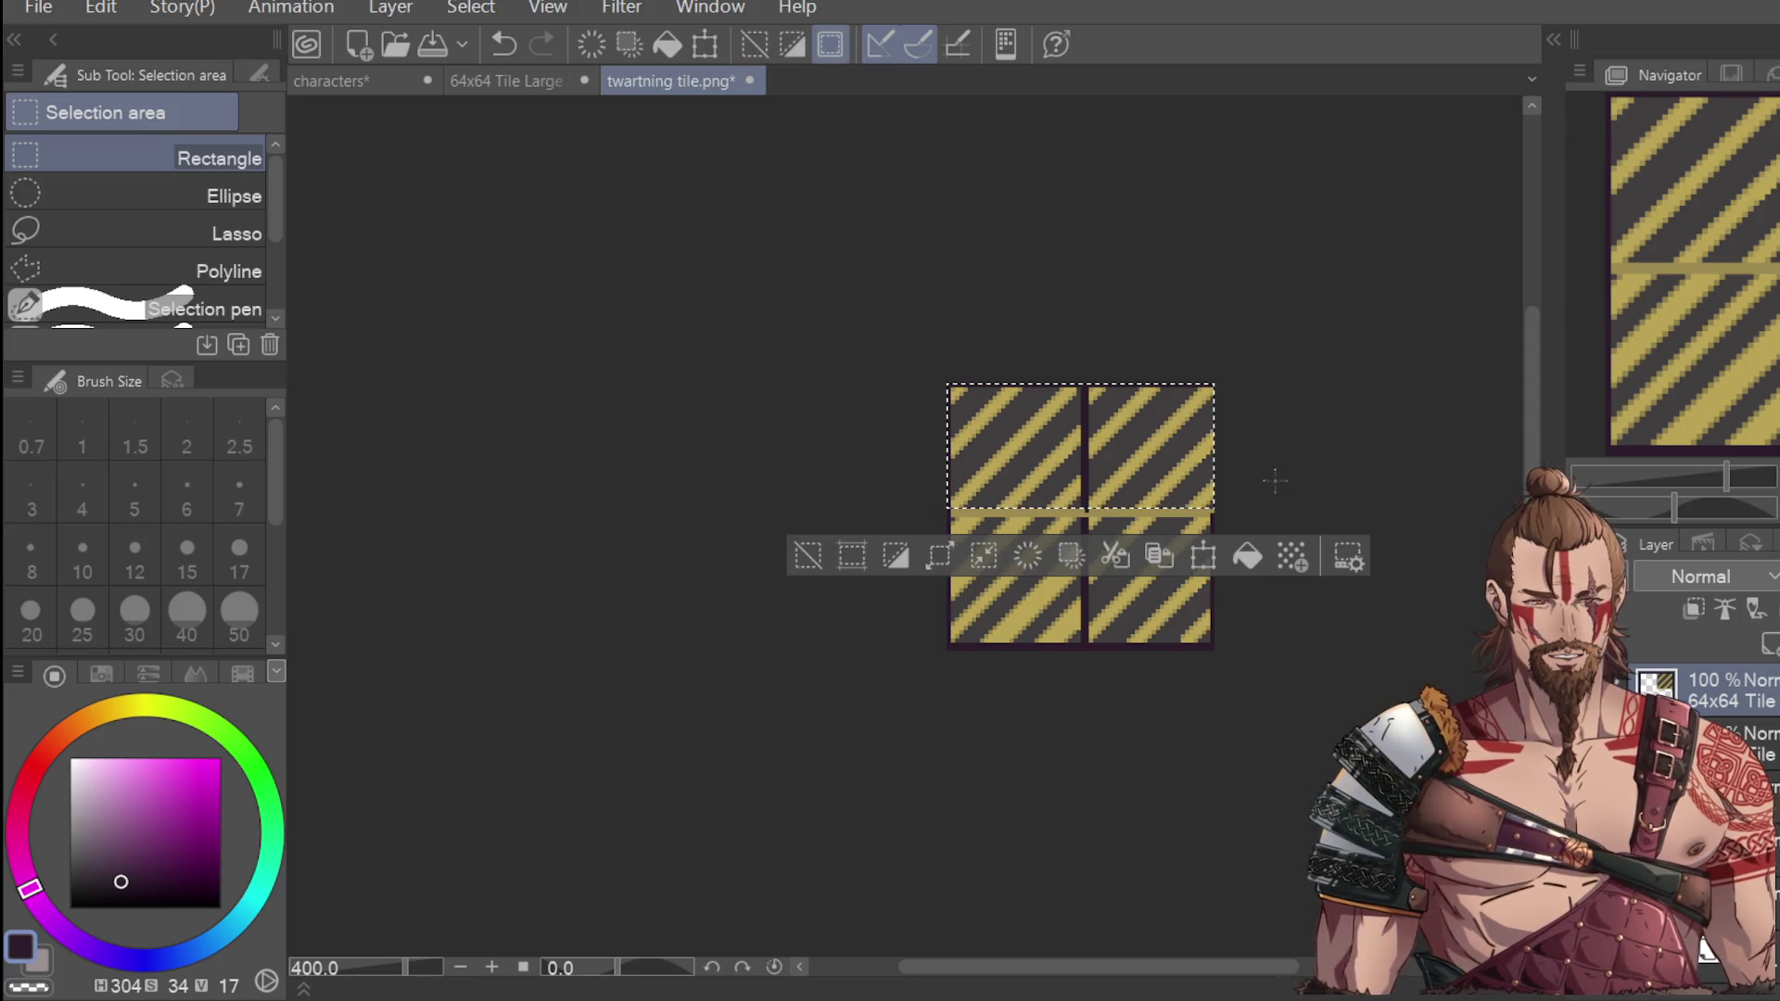
Adjust and apply a transform on the top row, then undo it.
left_click(1202, 556)
mouse_move(1189, 445)
left_mouse_down()
mouse_move(1205, 644)
mouse_move(1205, 519)
left_mouse_up()
key("Return")
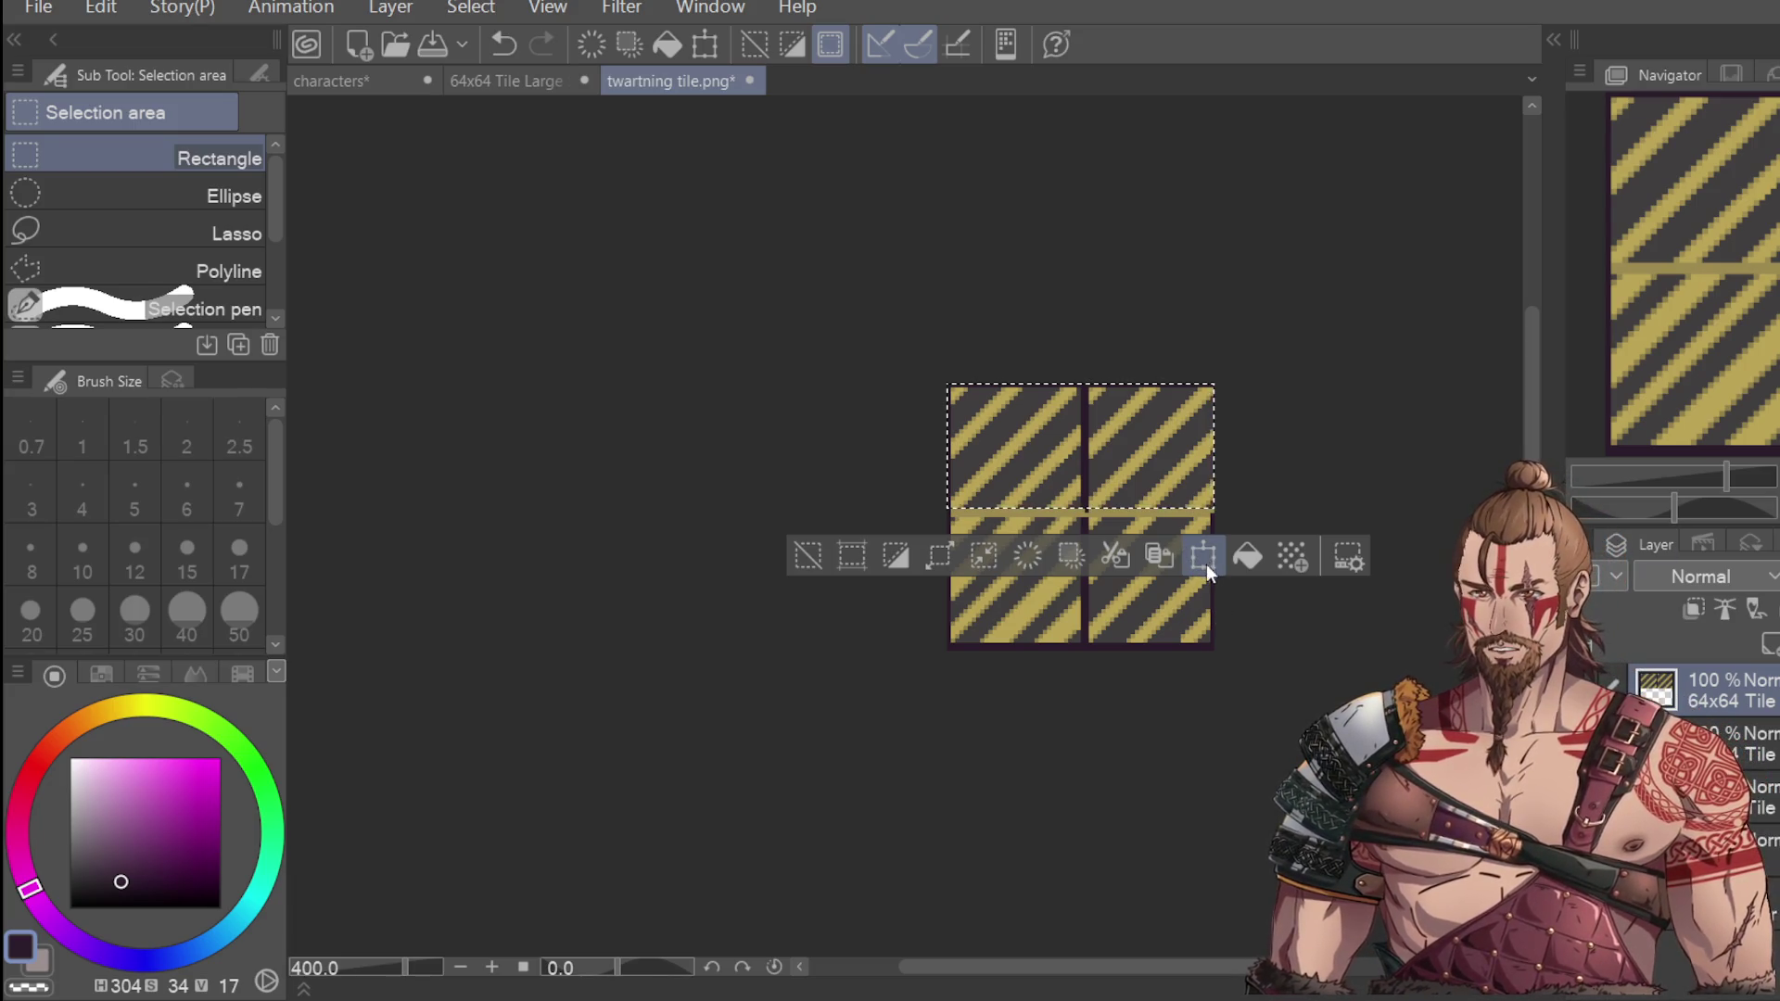
key("ctrl+z")
key("ctrl+z")
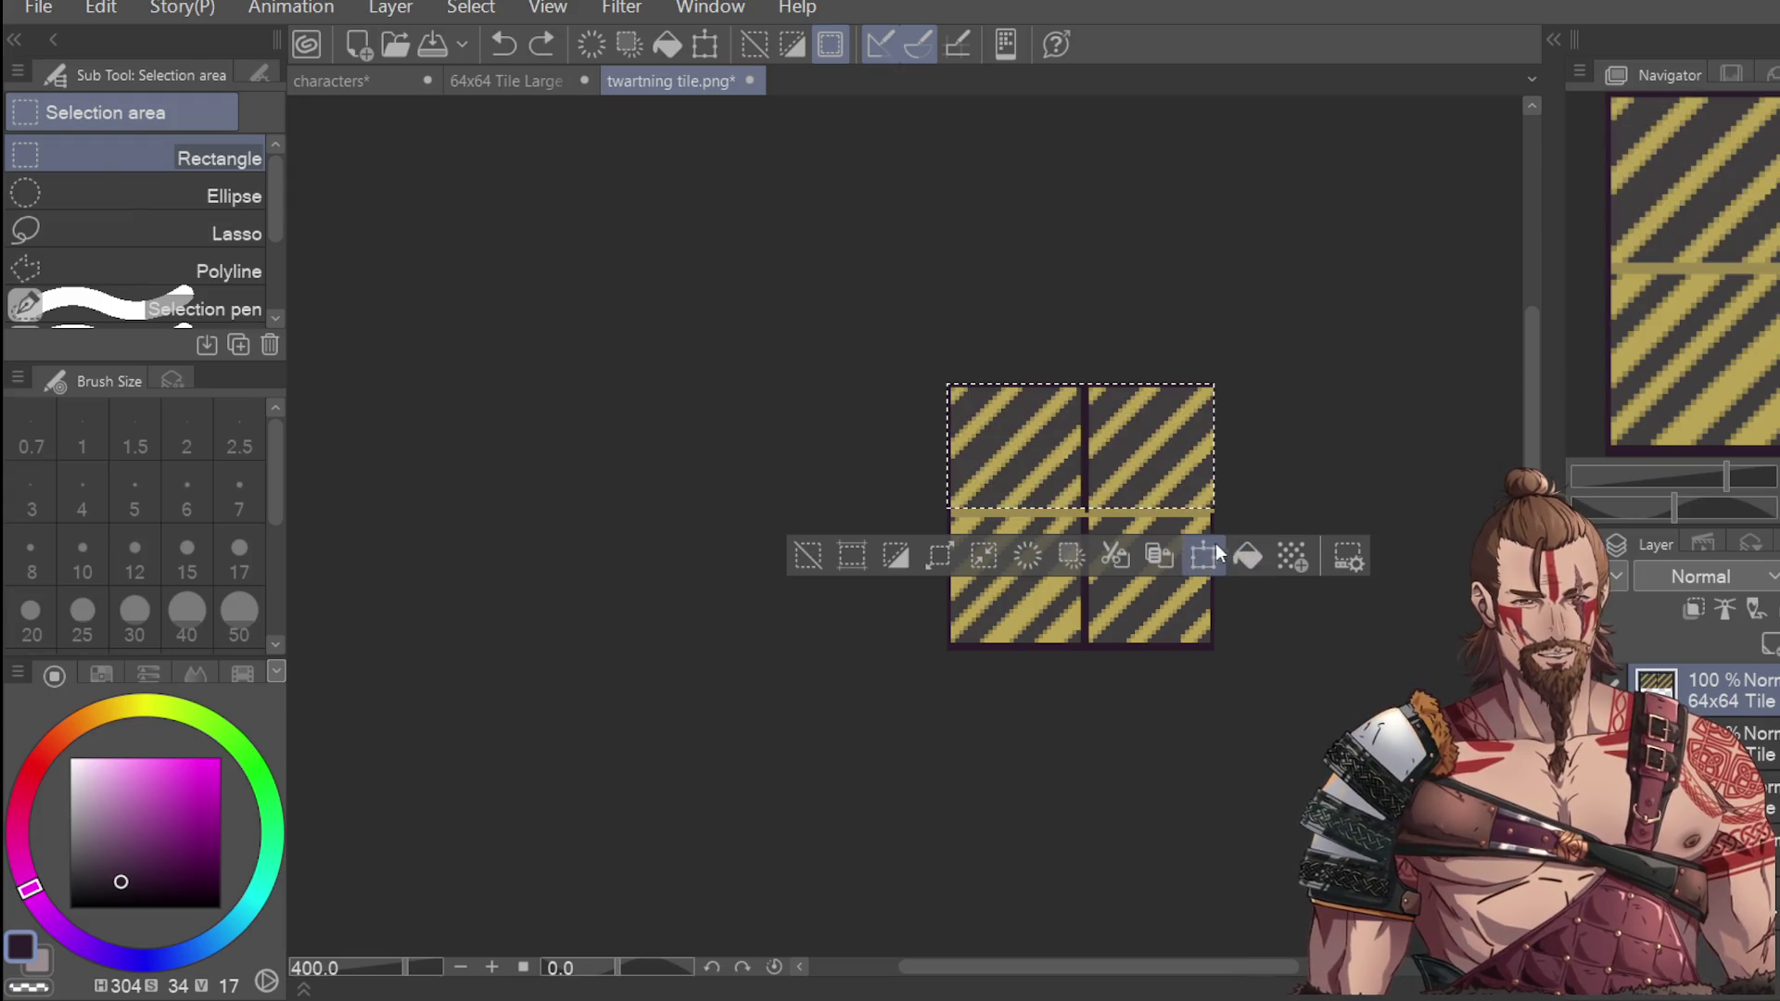
Move the transform box down onto the bottom row, apply it, and deselect.
left_click(1202, 555)
left_click_drag(1202, 461, 1199, 602)
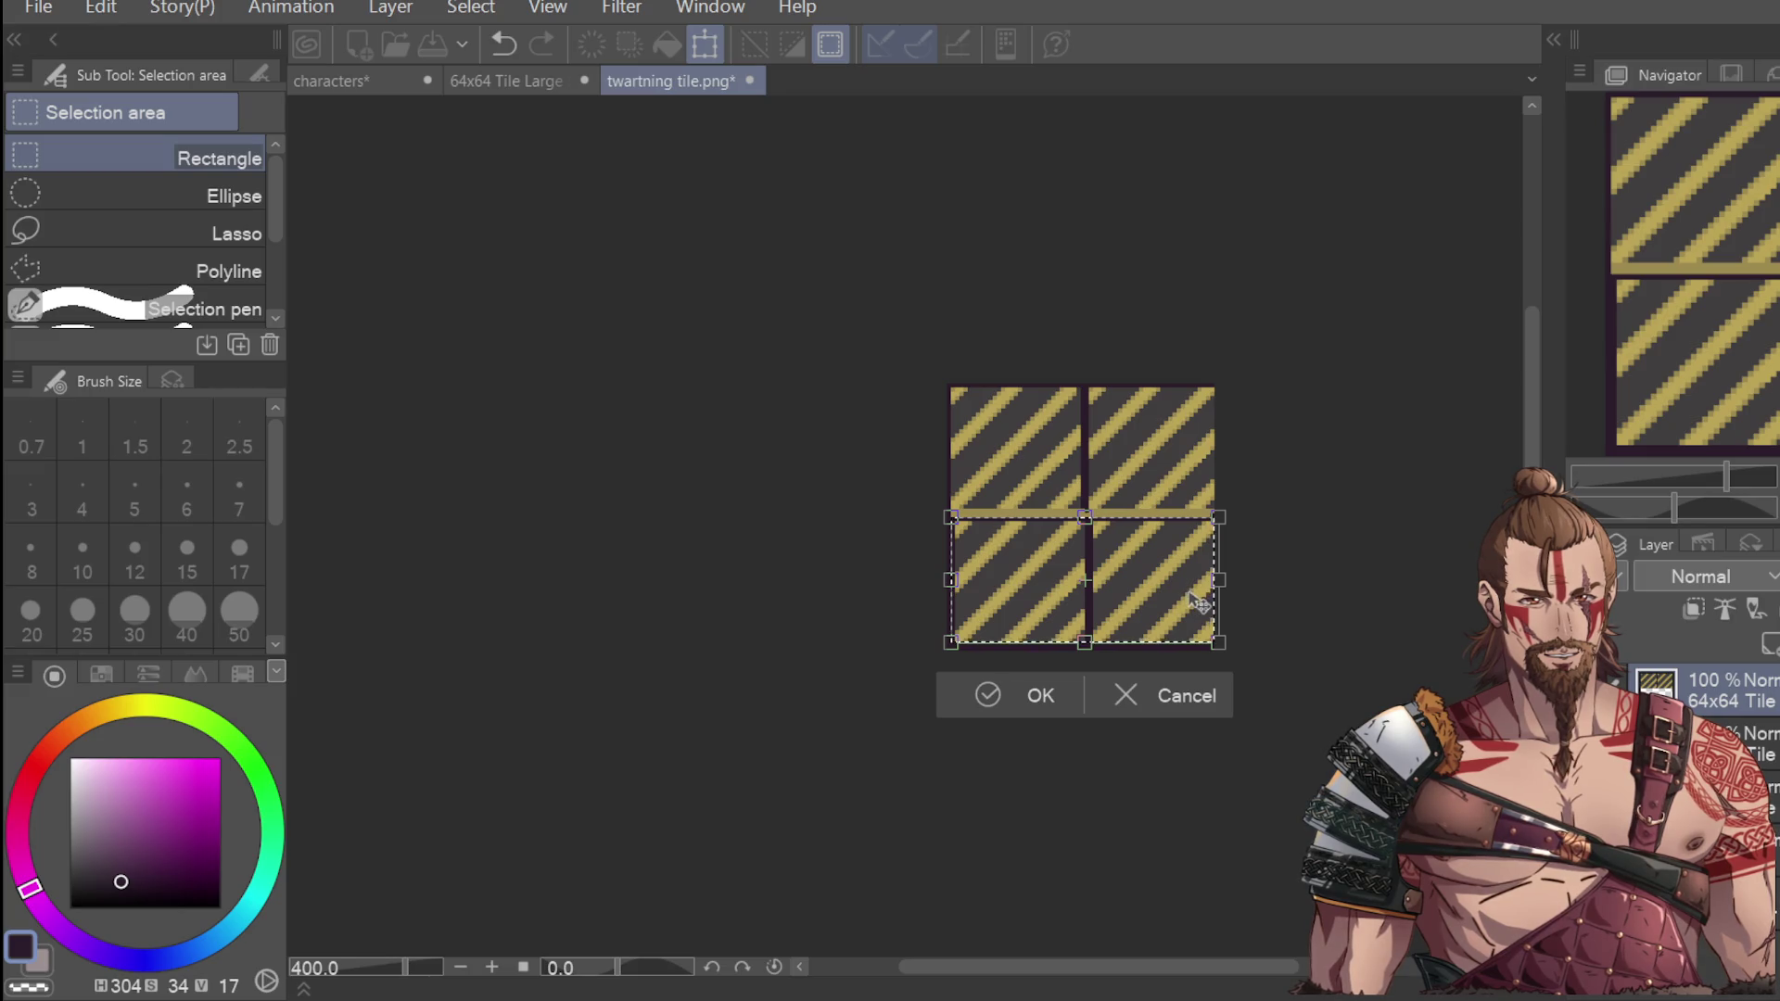
scroll(1199, 602, "up", 5)
scroll(1192, 596, "down", 2)
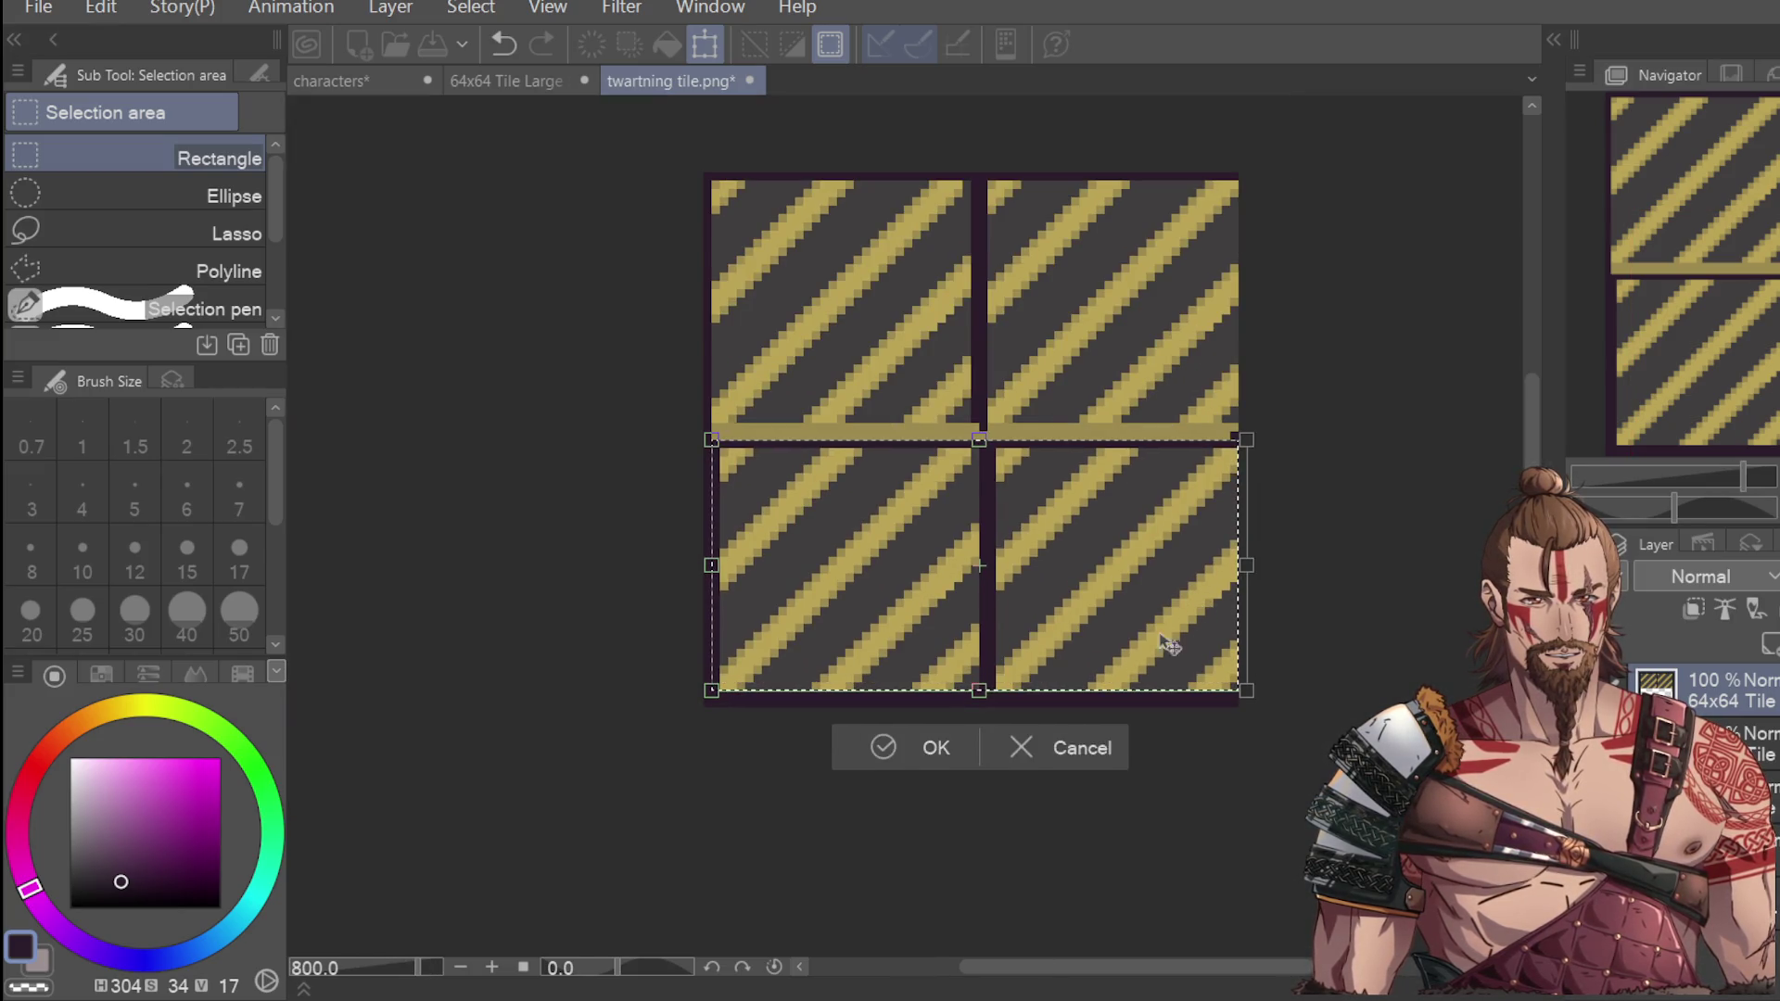
key("Return")
key("ctrl+d")
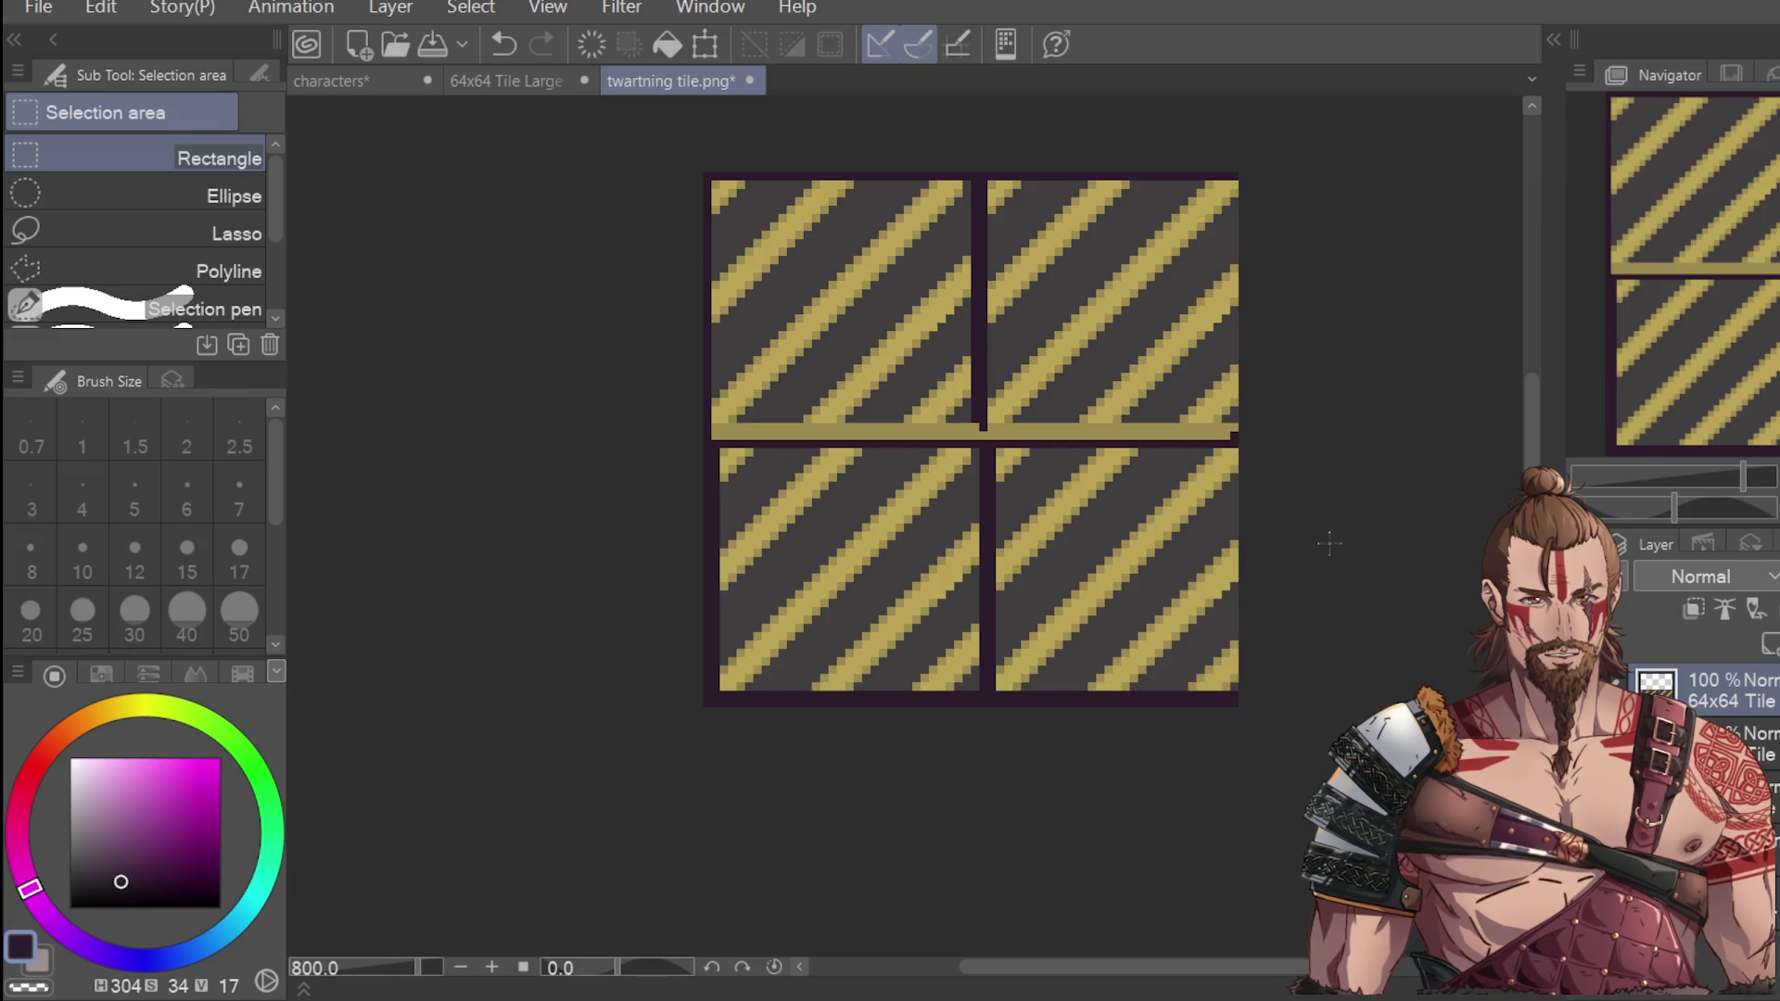
Nudge the bottom tile row up and left, then undo the adjustment and deselect.
scroll(1329, 544, "down", 4)
scroll(1290, 598, "down", 1)
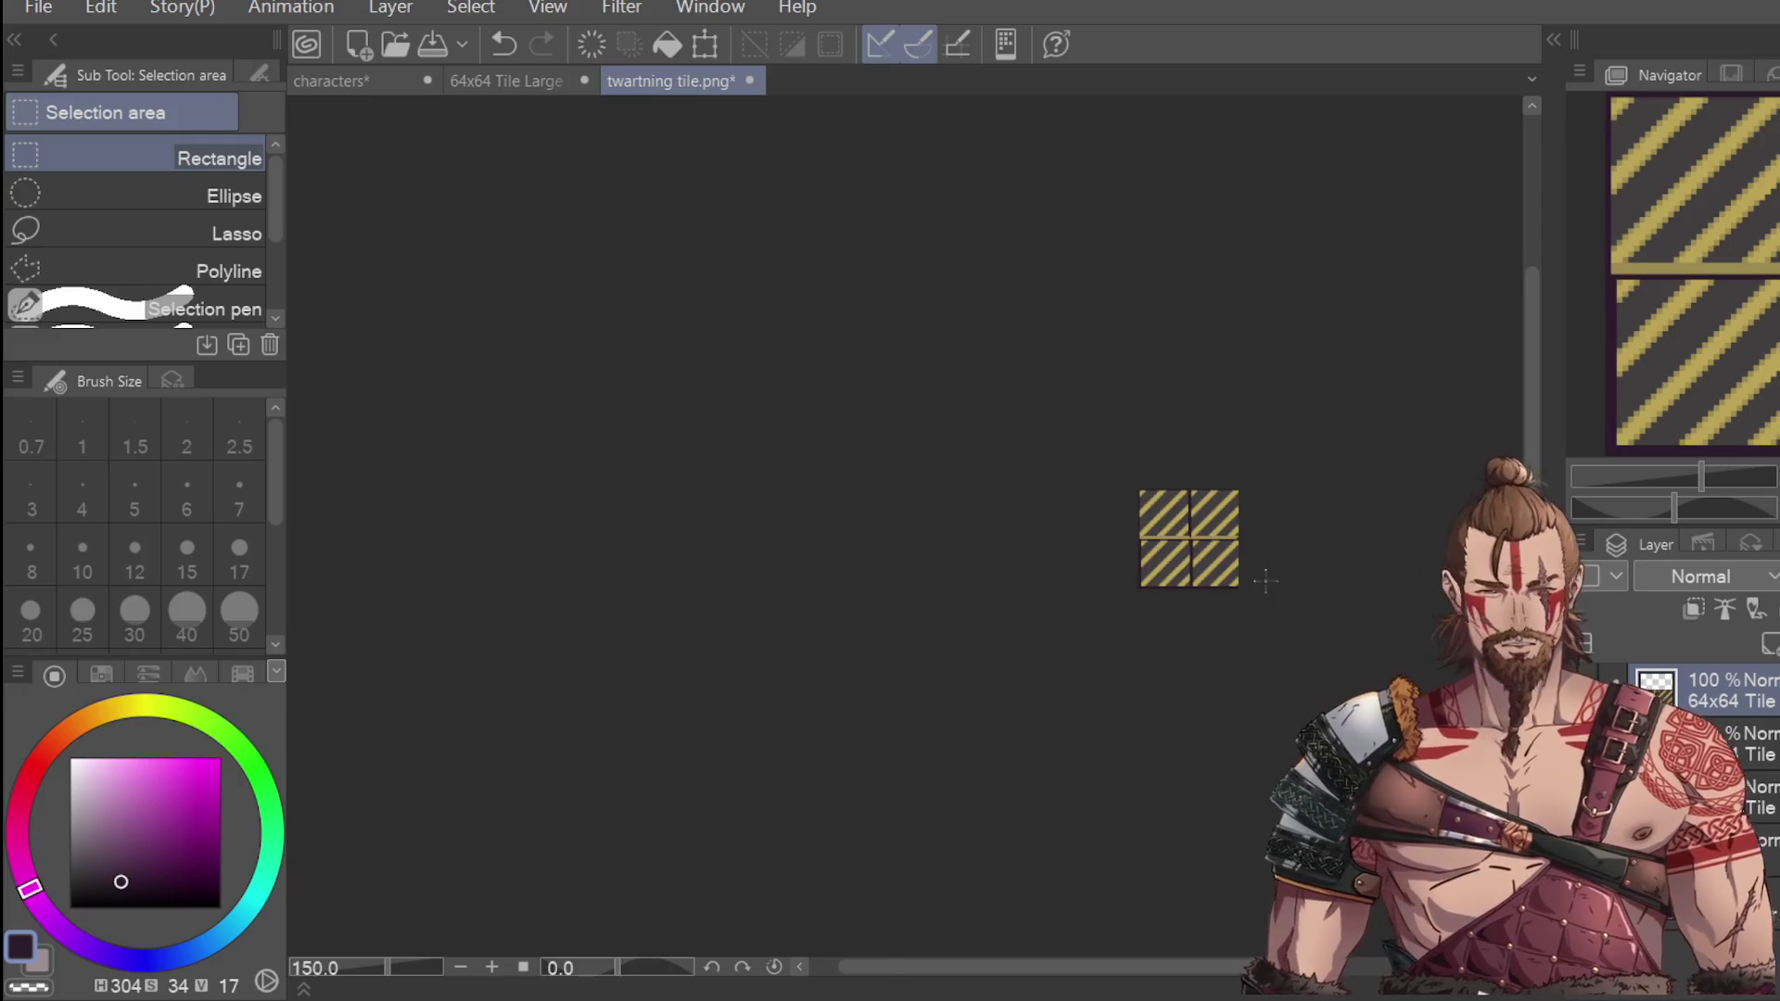
scroll(1238, 582, "up", 3)
key("ctrl+z")
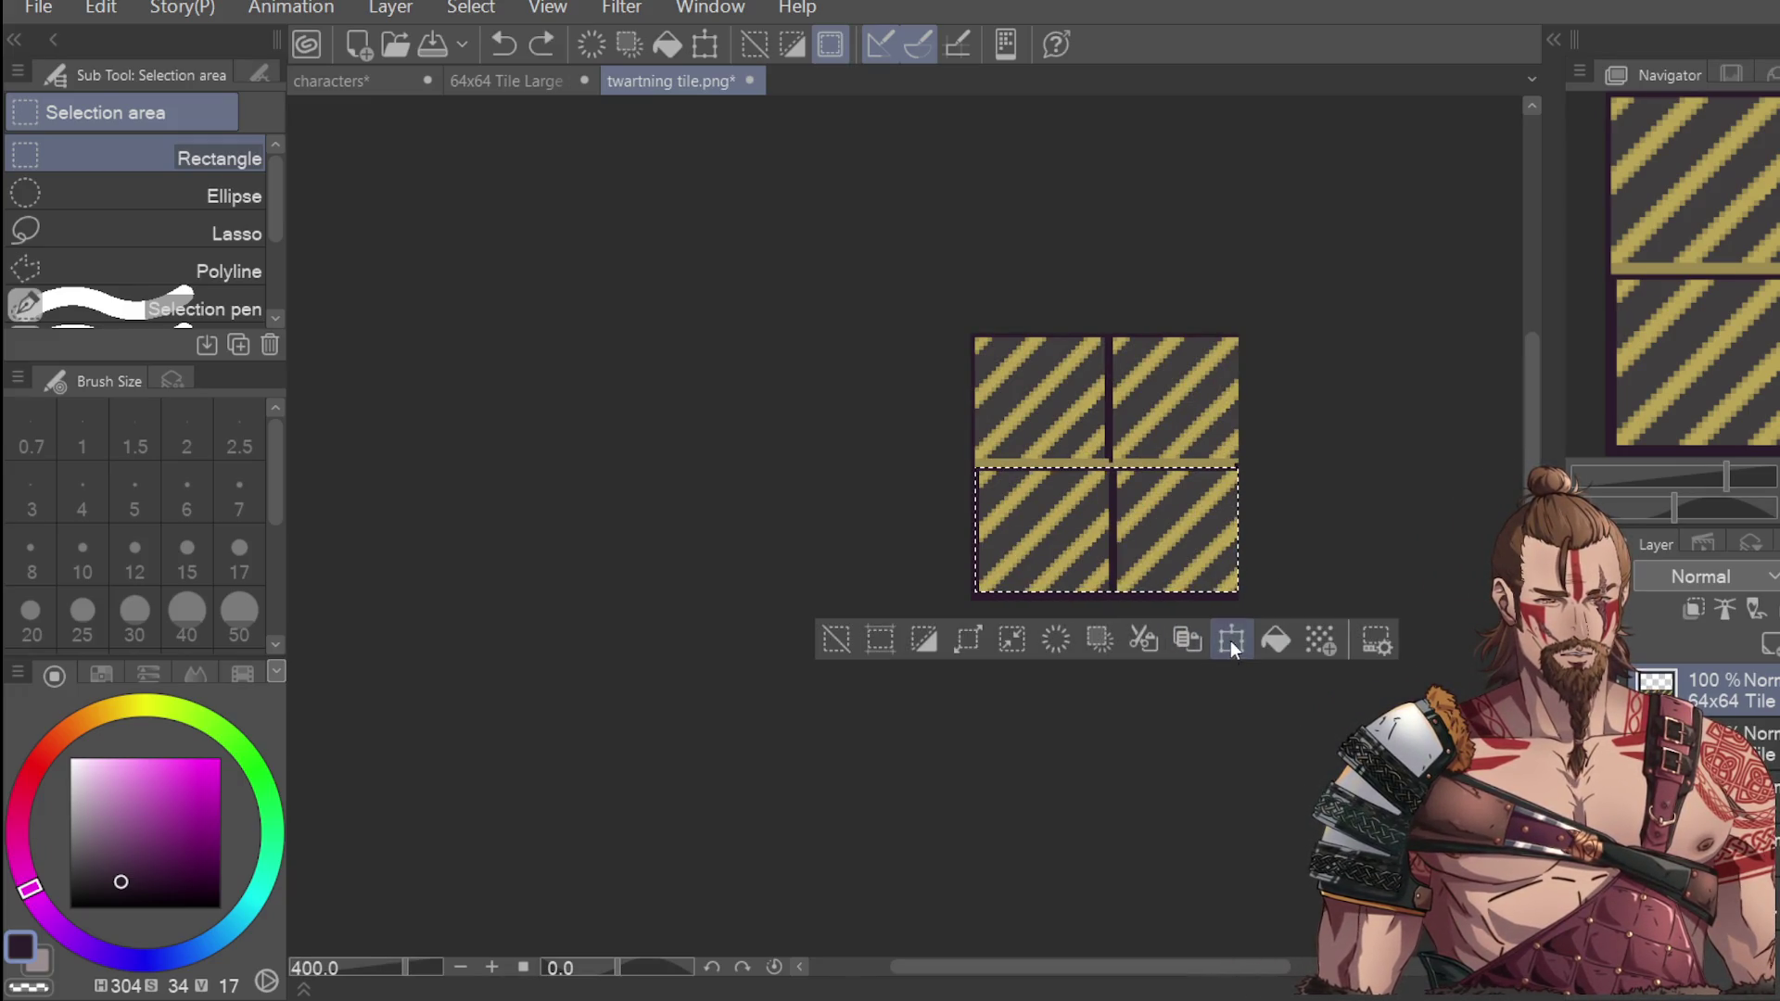
left_click(1231, 640)
mouse_move(1222, 579)
left_mouse_down()
mouse_move(1191, 608)
mouse_move(1208, 591)
left_mouse_up()
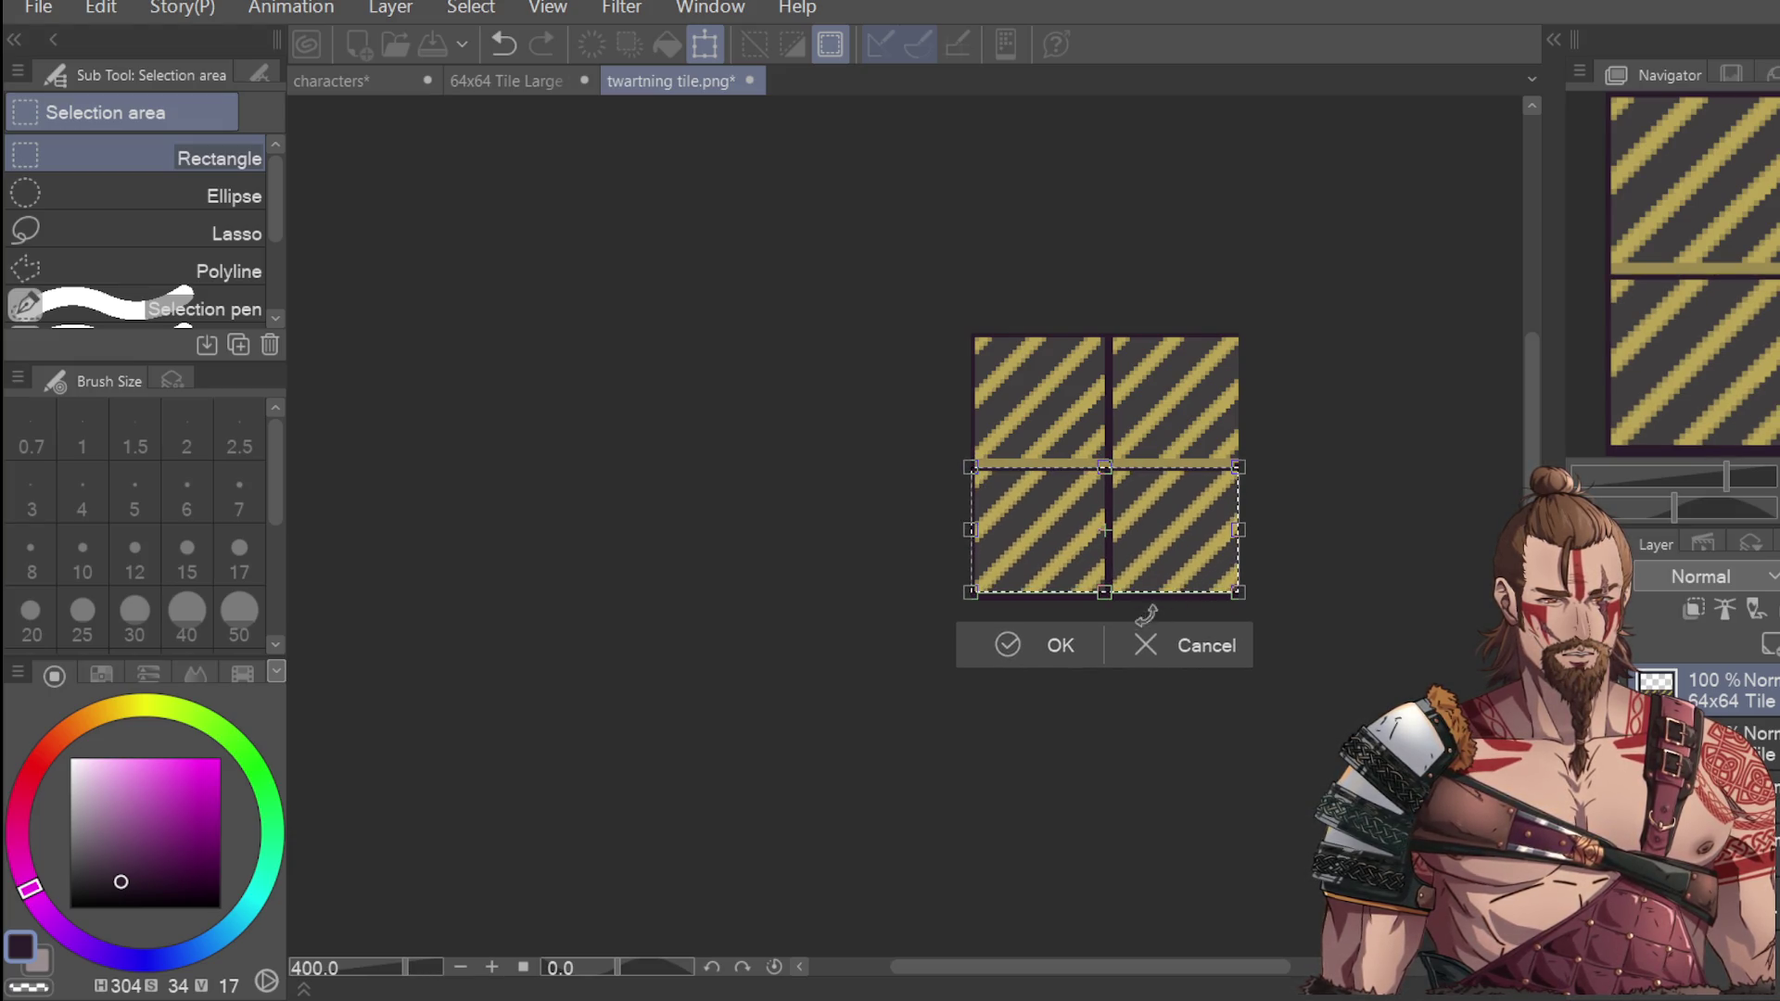
key("Return")
key("ctrl+z")
key("ctrl+z")
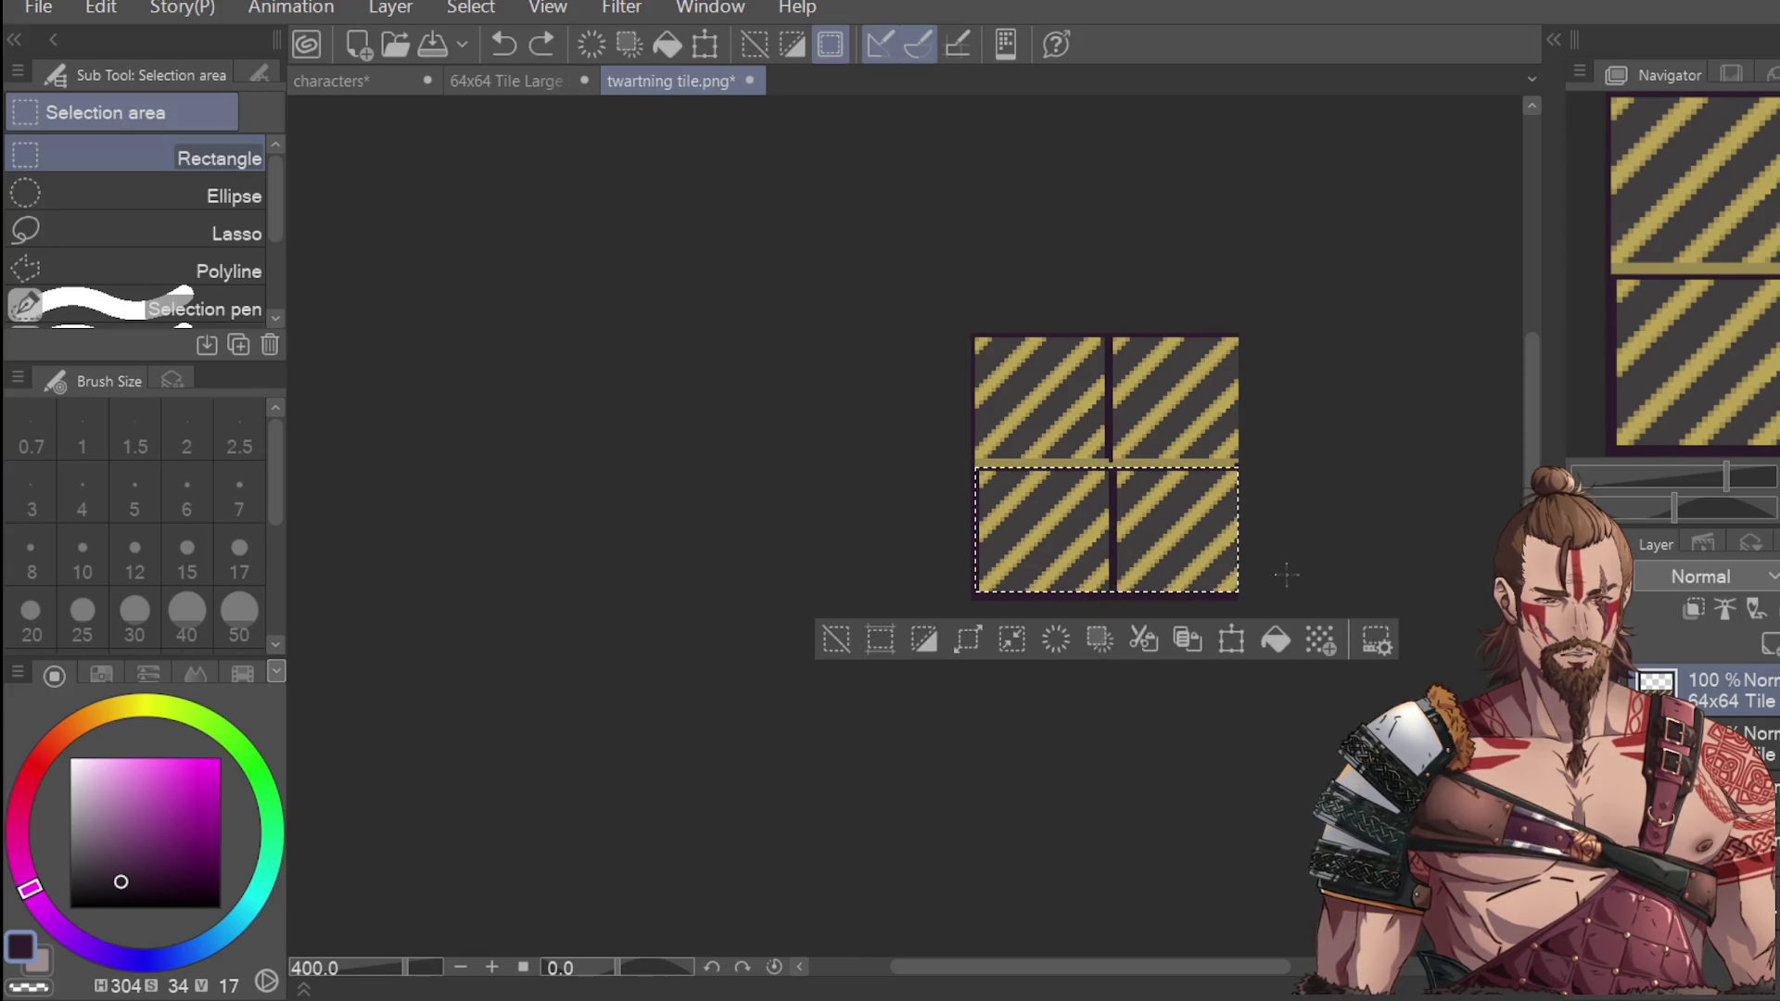
key("ctrl+z")
key("ctrl+d")
Zoom in and rectangle-select the top row of quadrants.
scroll(1000, 337, "up", 5)
left_click_drag(807, 358, 1475, 727)
scroll(1141, 549, "down", 5)
scroll(649, 602, "right", 8)
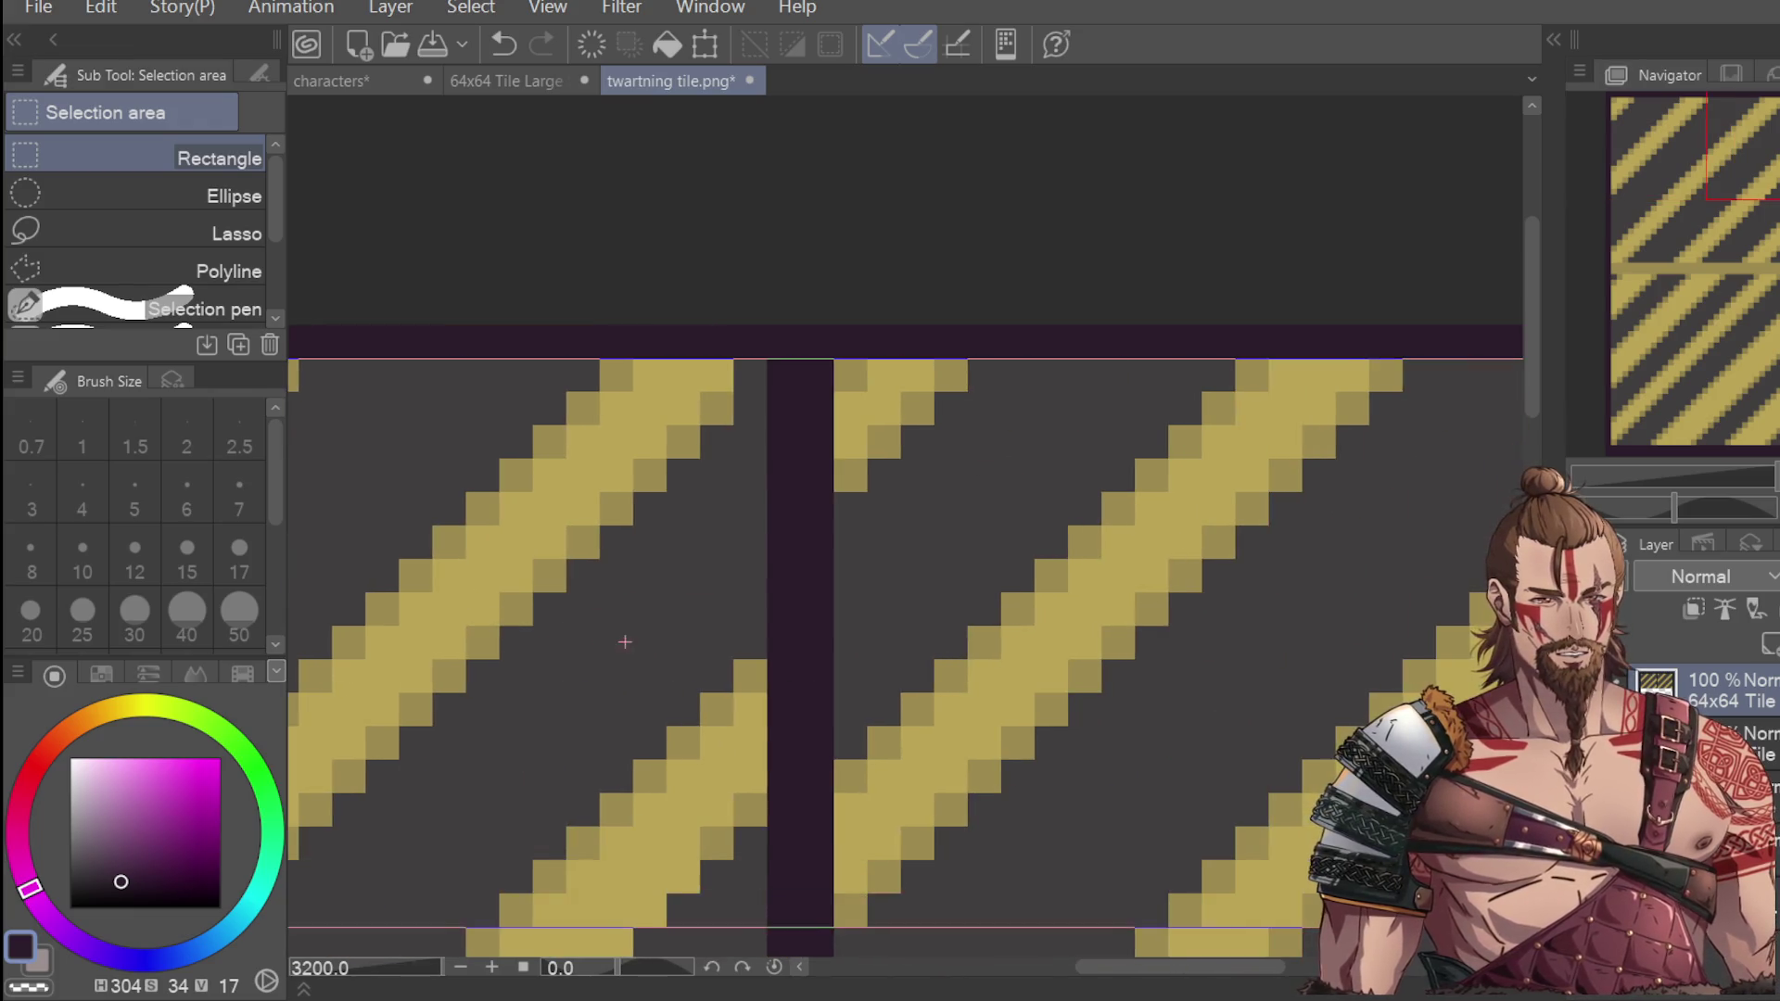
scroll(1082, 609, "down", 6)
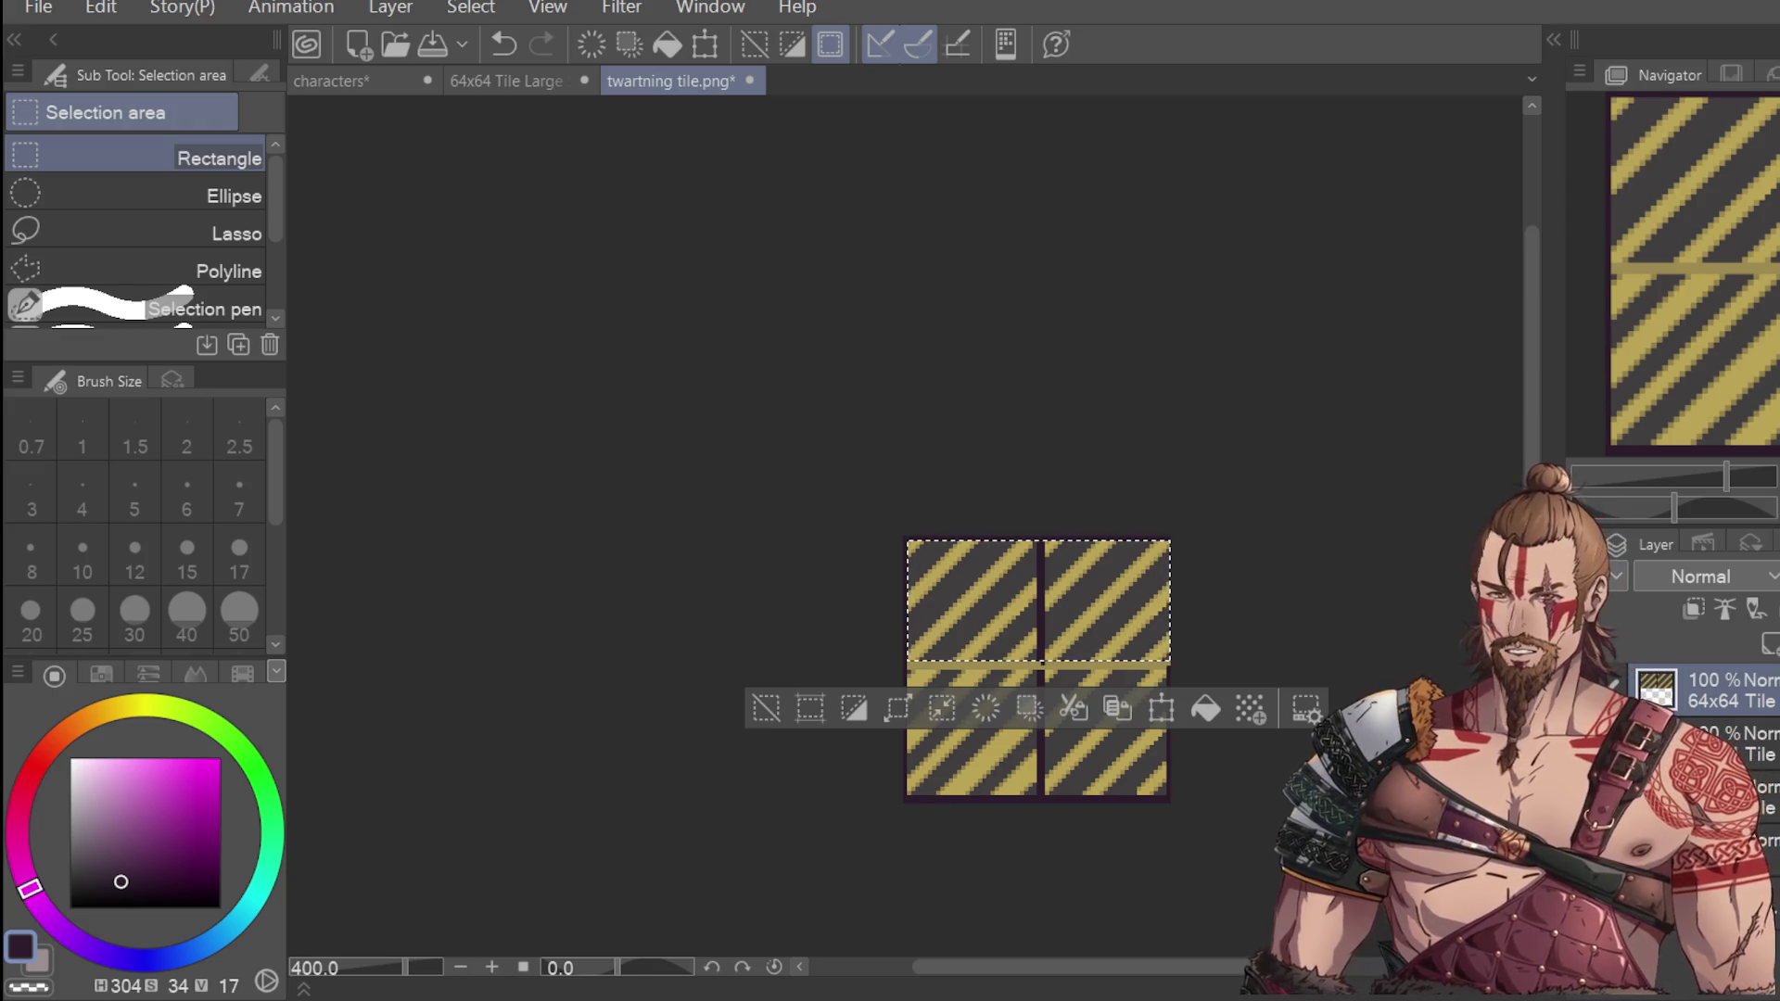
Move the top row down over the bottom row, nudge it left, and commit.
left_click(1161, 709)
left_click(987, 714)
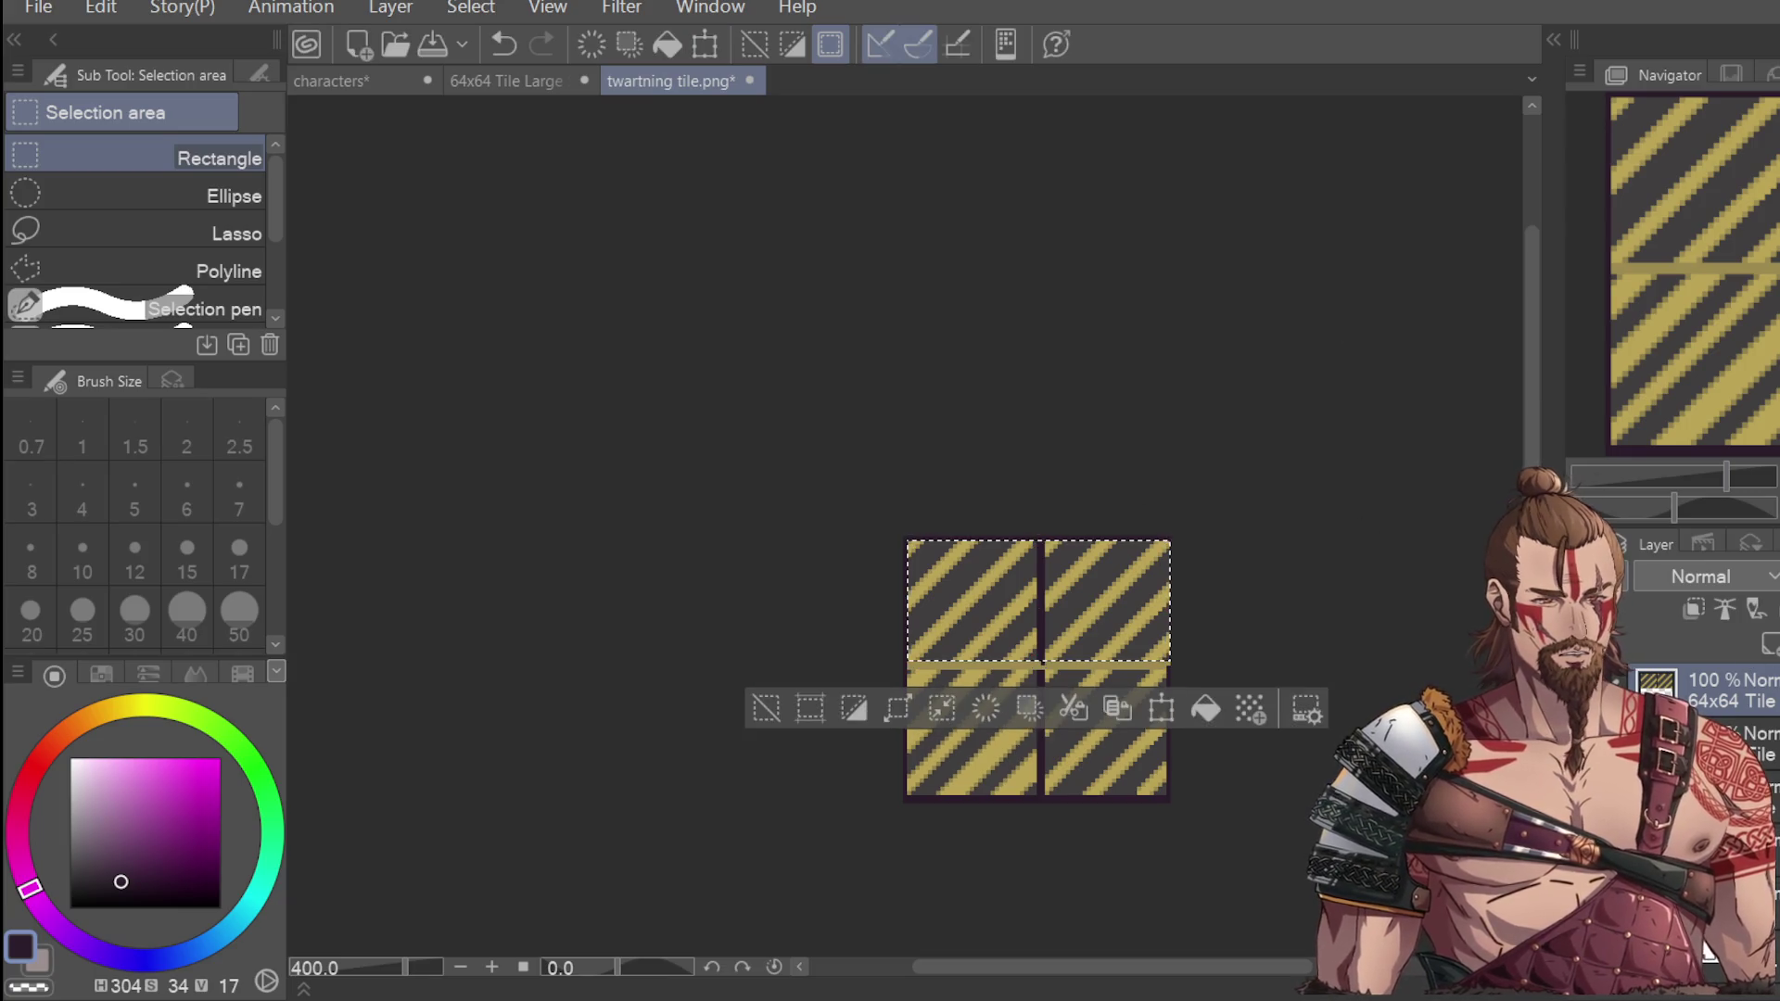
left_click(1165, 710)
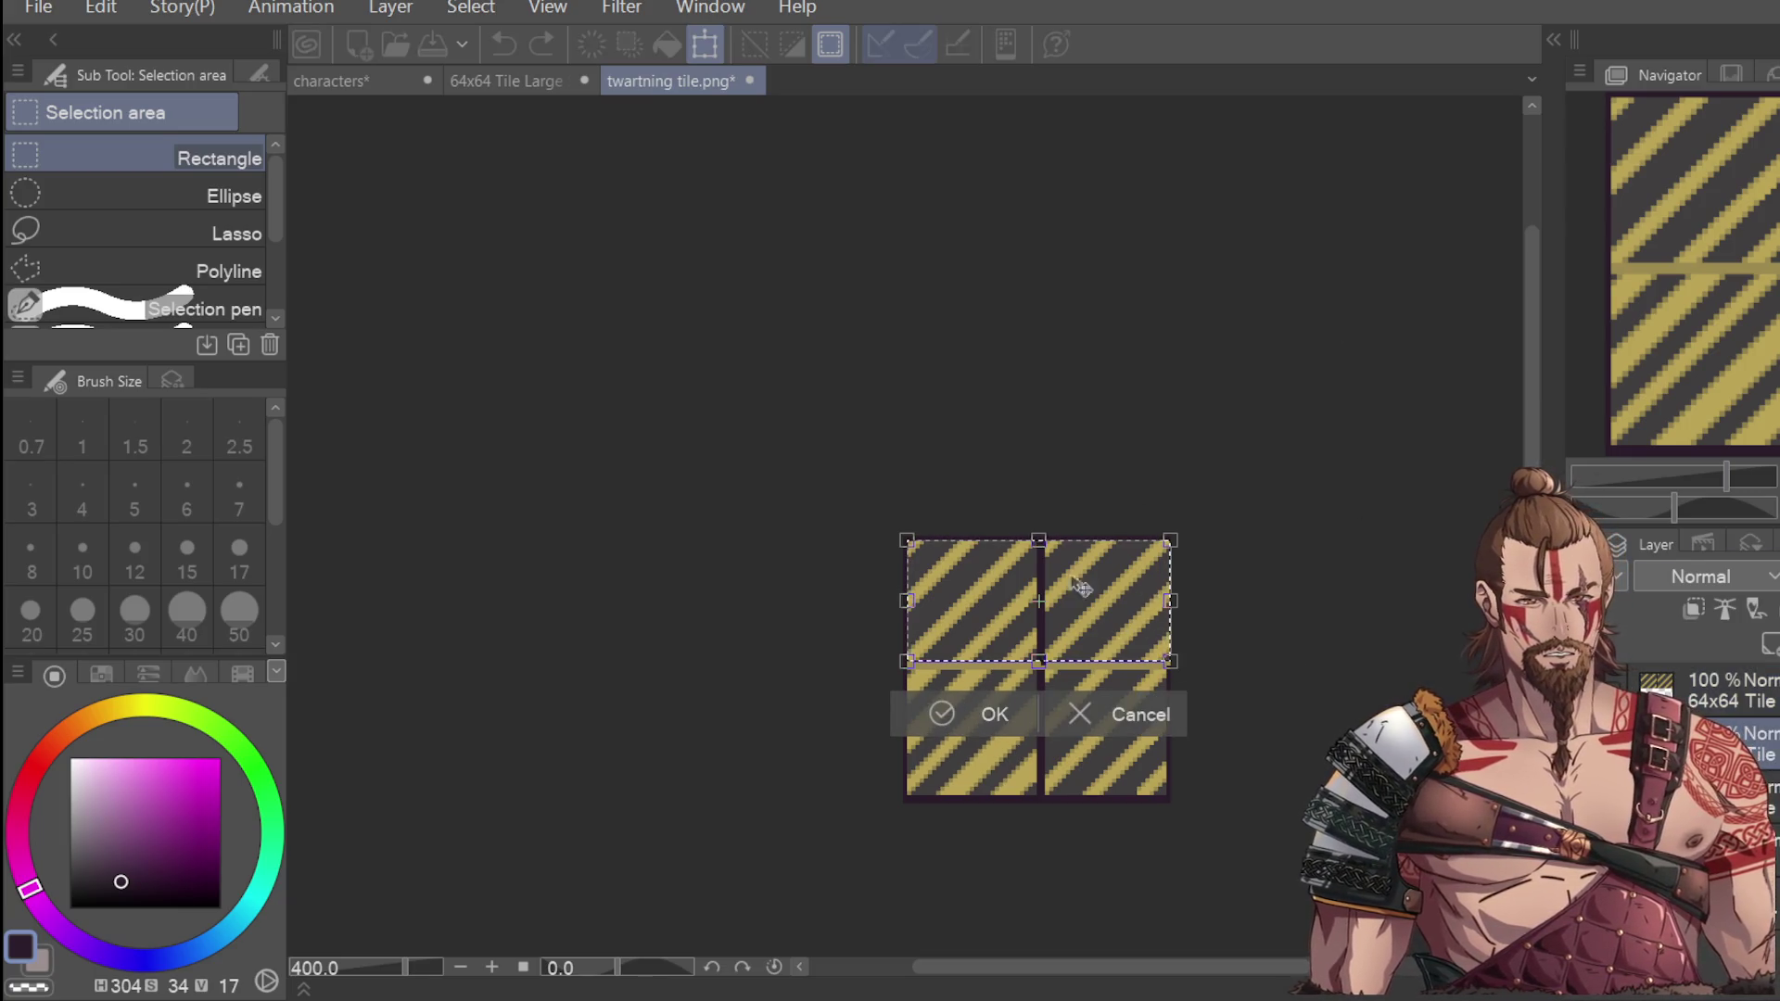
left_click_drag(1153, 616, 1154, 740)
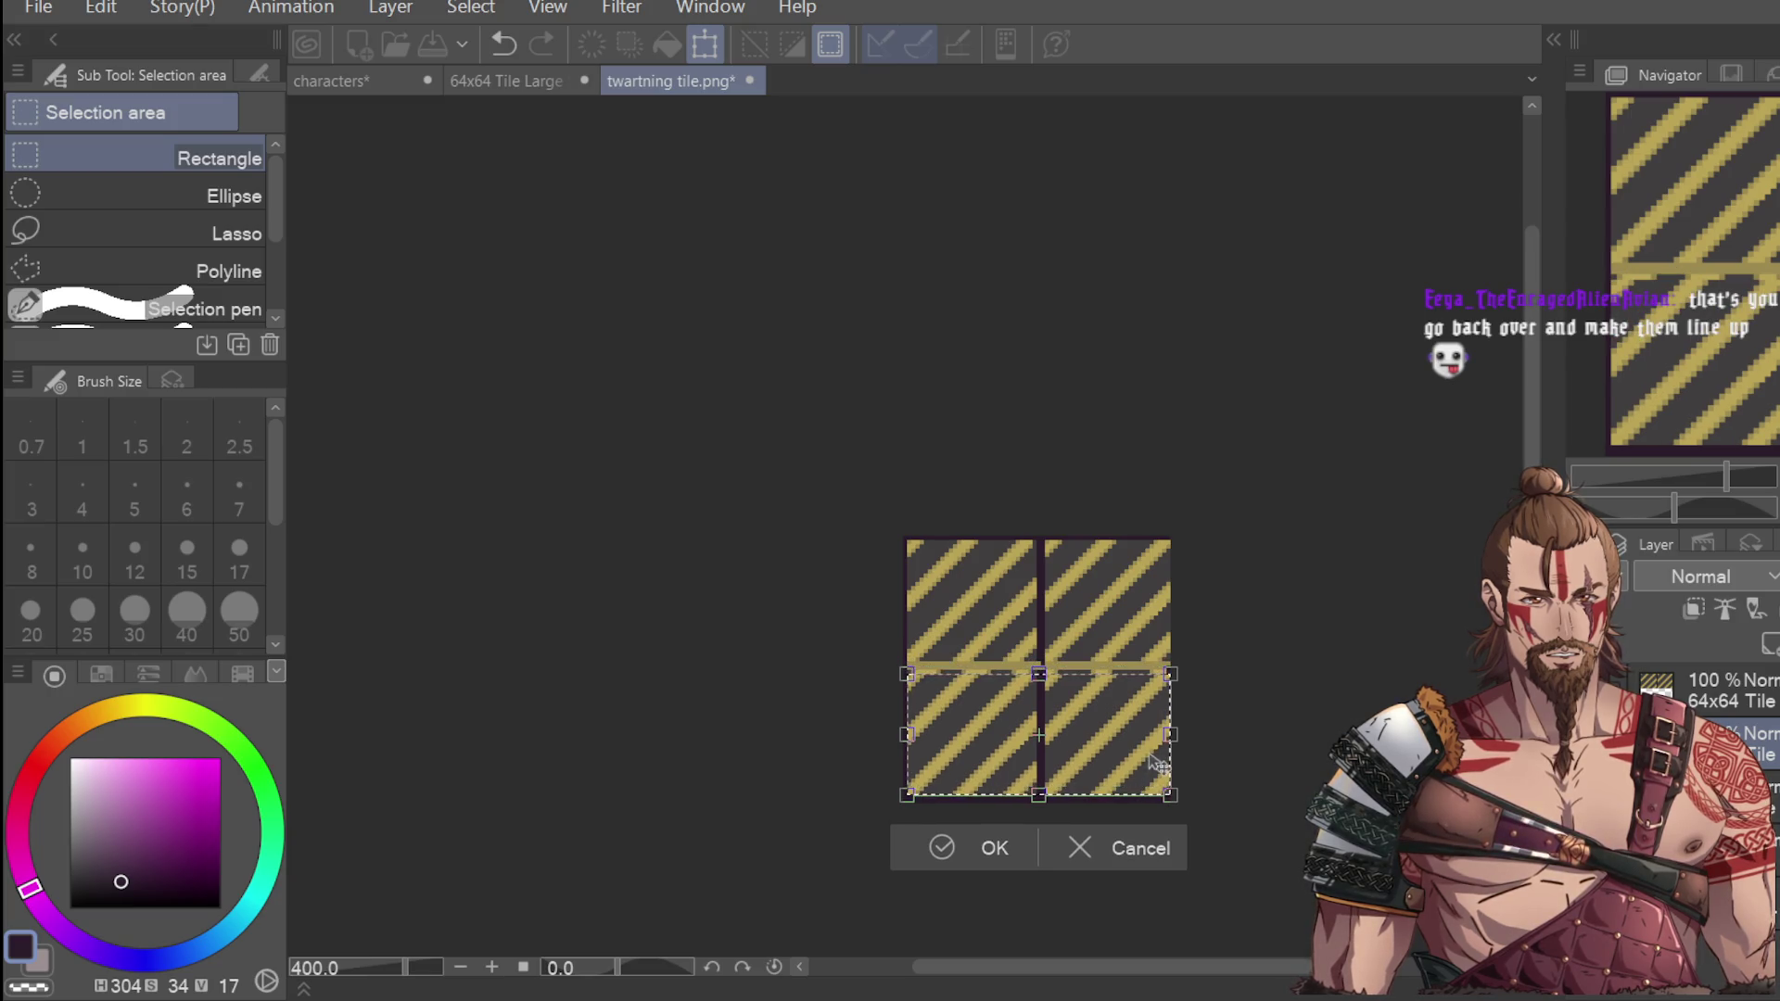
scroll(1159, 769, "up", 5)
scroll(1157, 758, "down", 3)
key("Left")
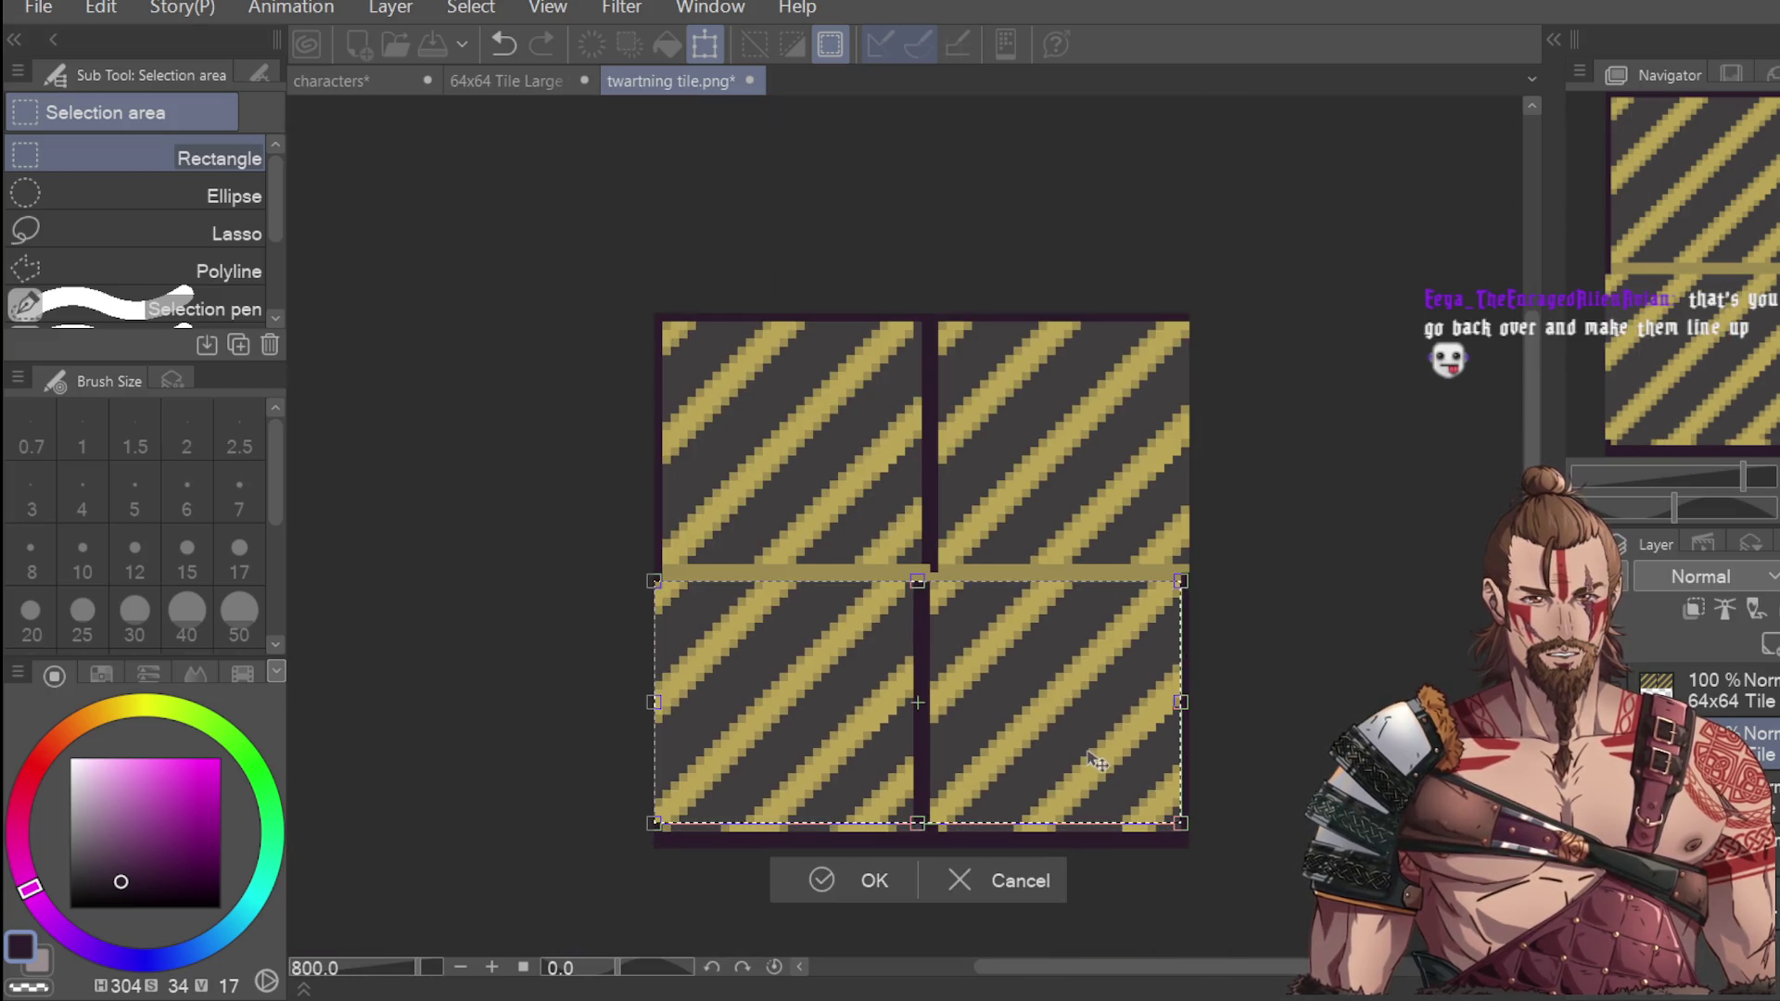
left_click(876, 879)
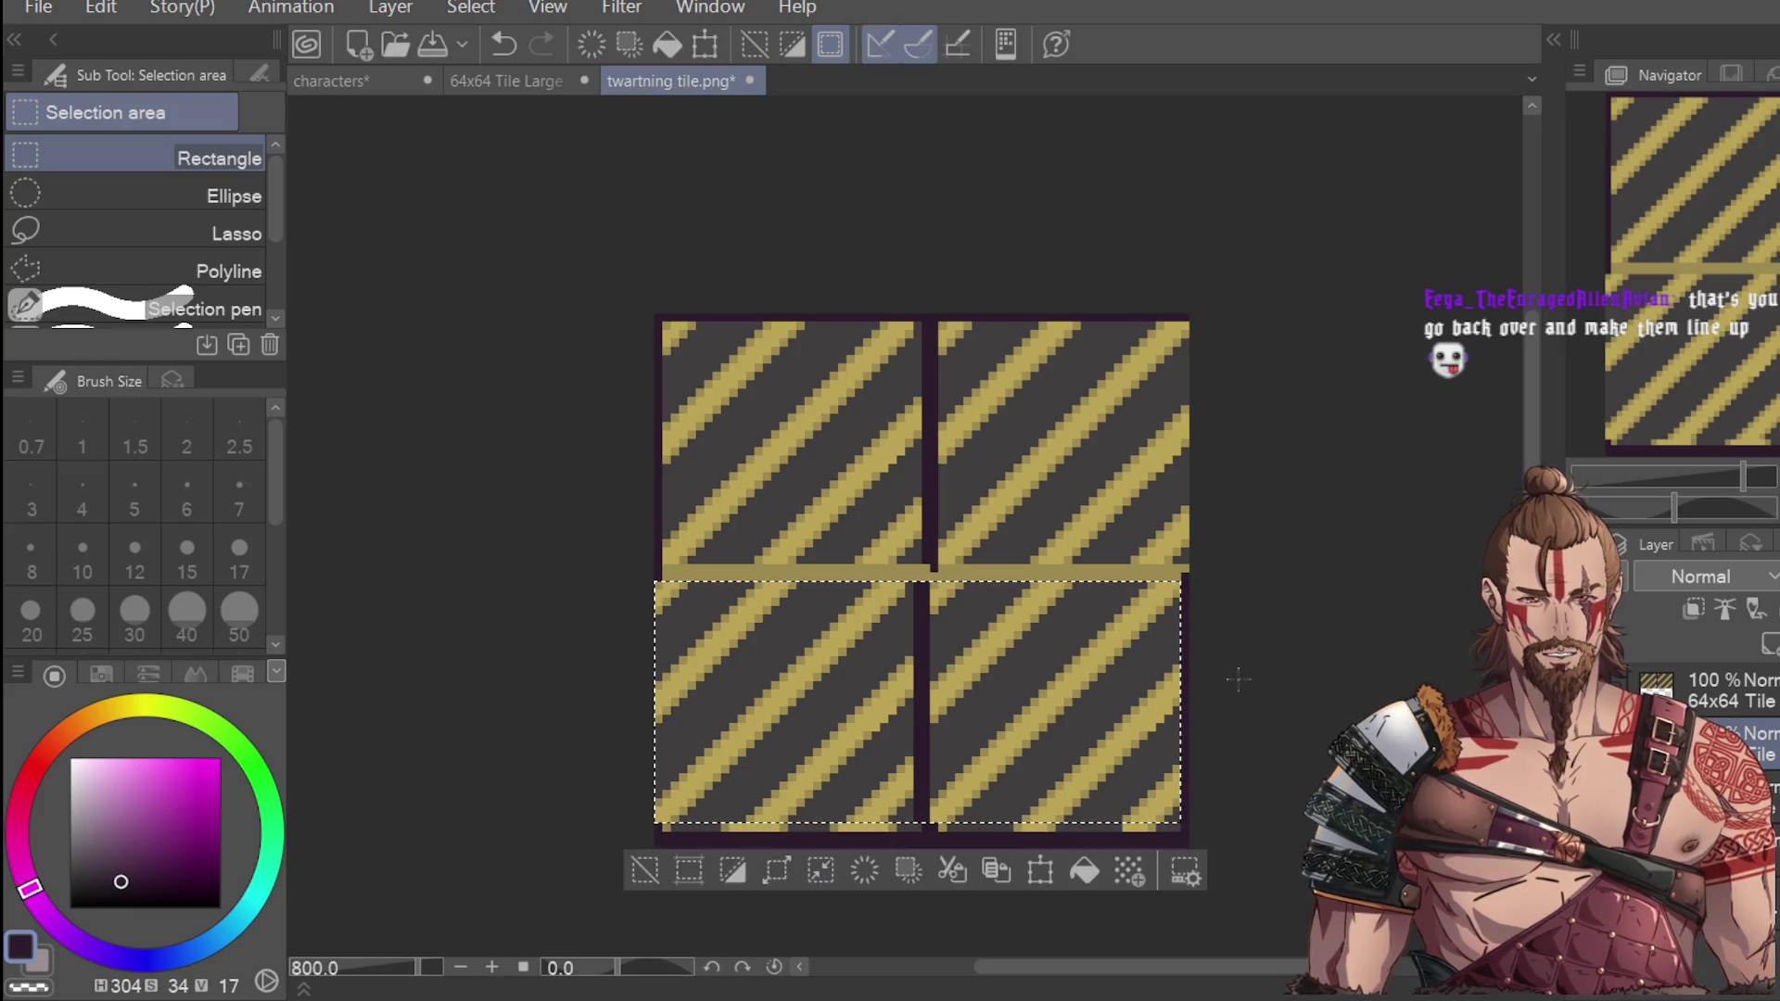
left_click(1248, 664)
Reselect the bottom row, cancel its transform, and undo the last shift.
scroll(1252, 702, "down", 2)
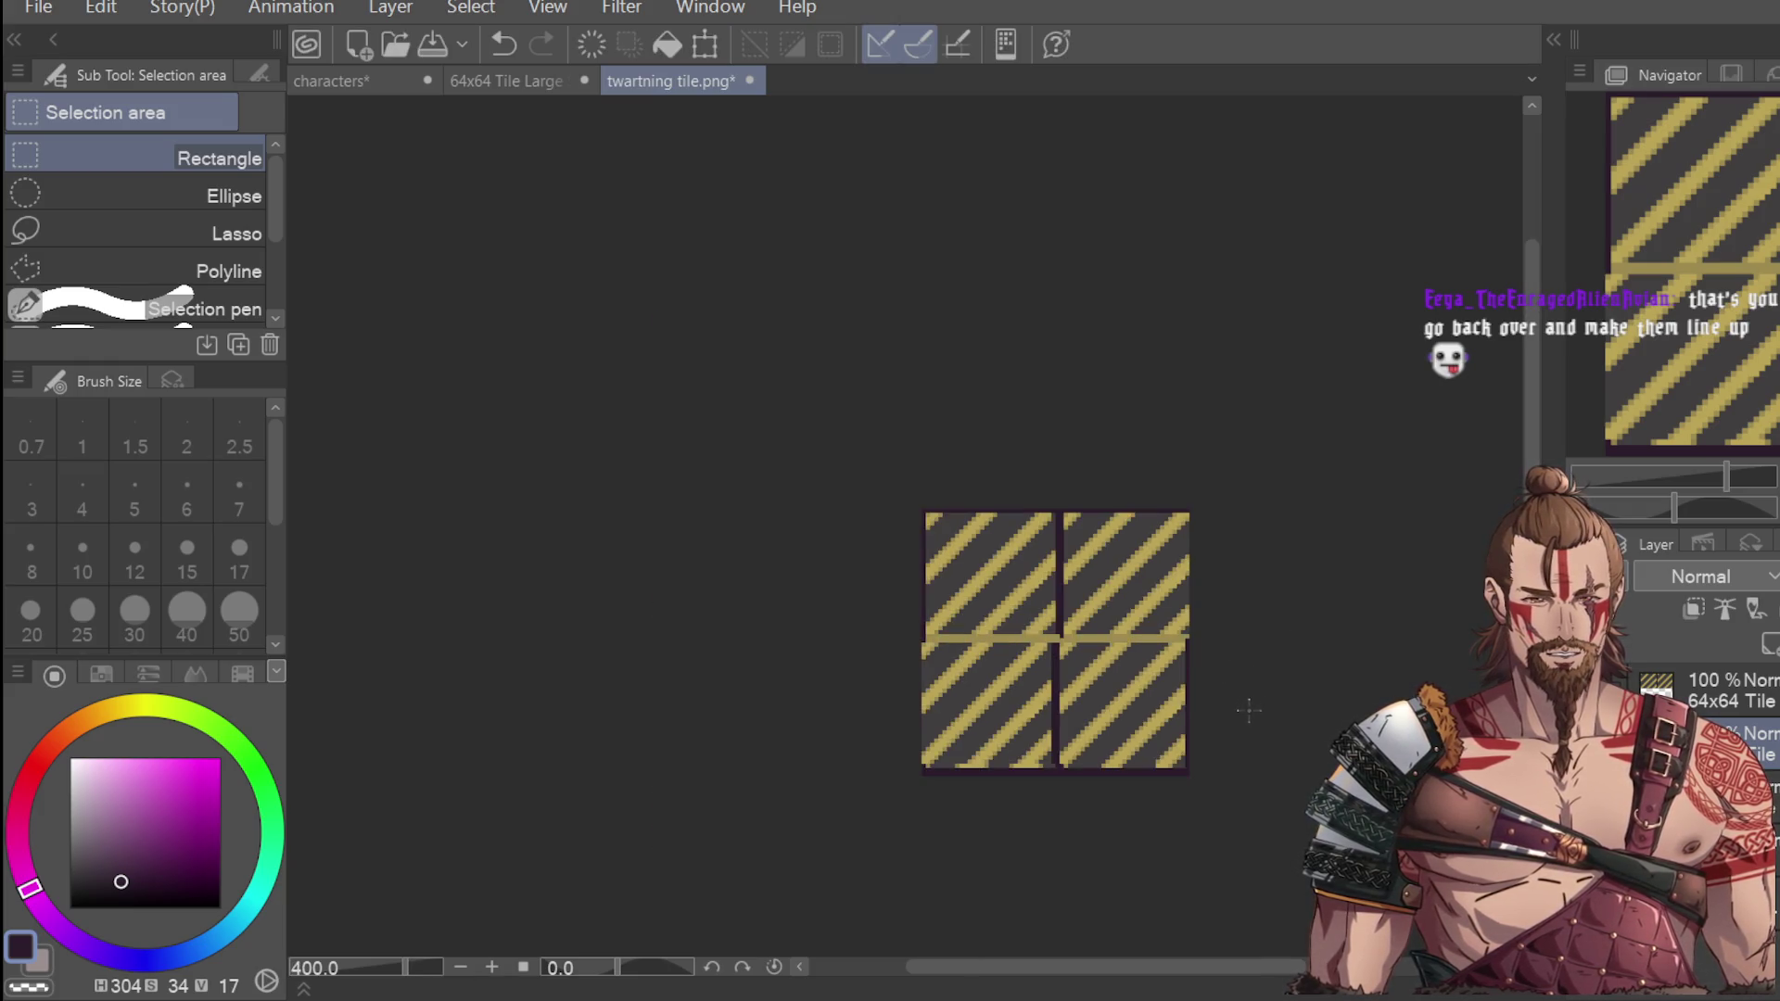
scroll(1139, 738, "up", 2)
key("ctrl+shift+d")
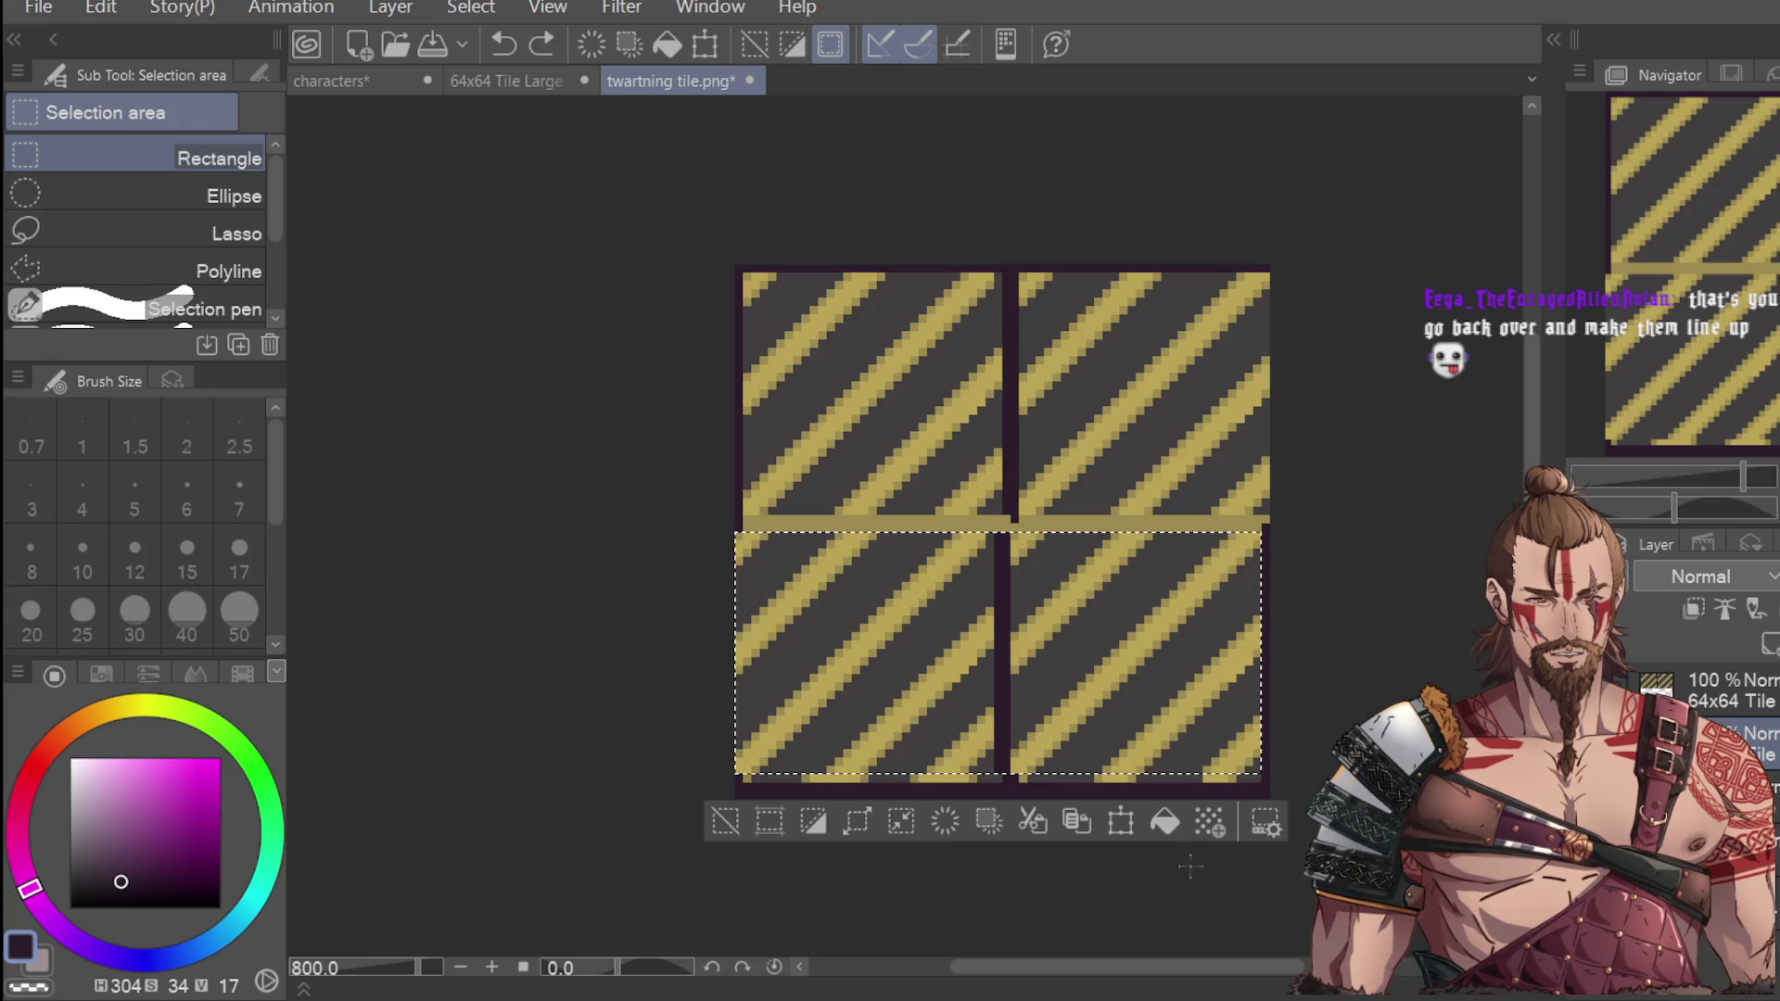
left_click(1127, 823)
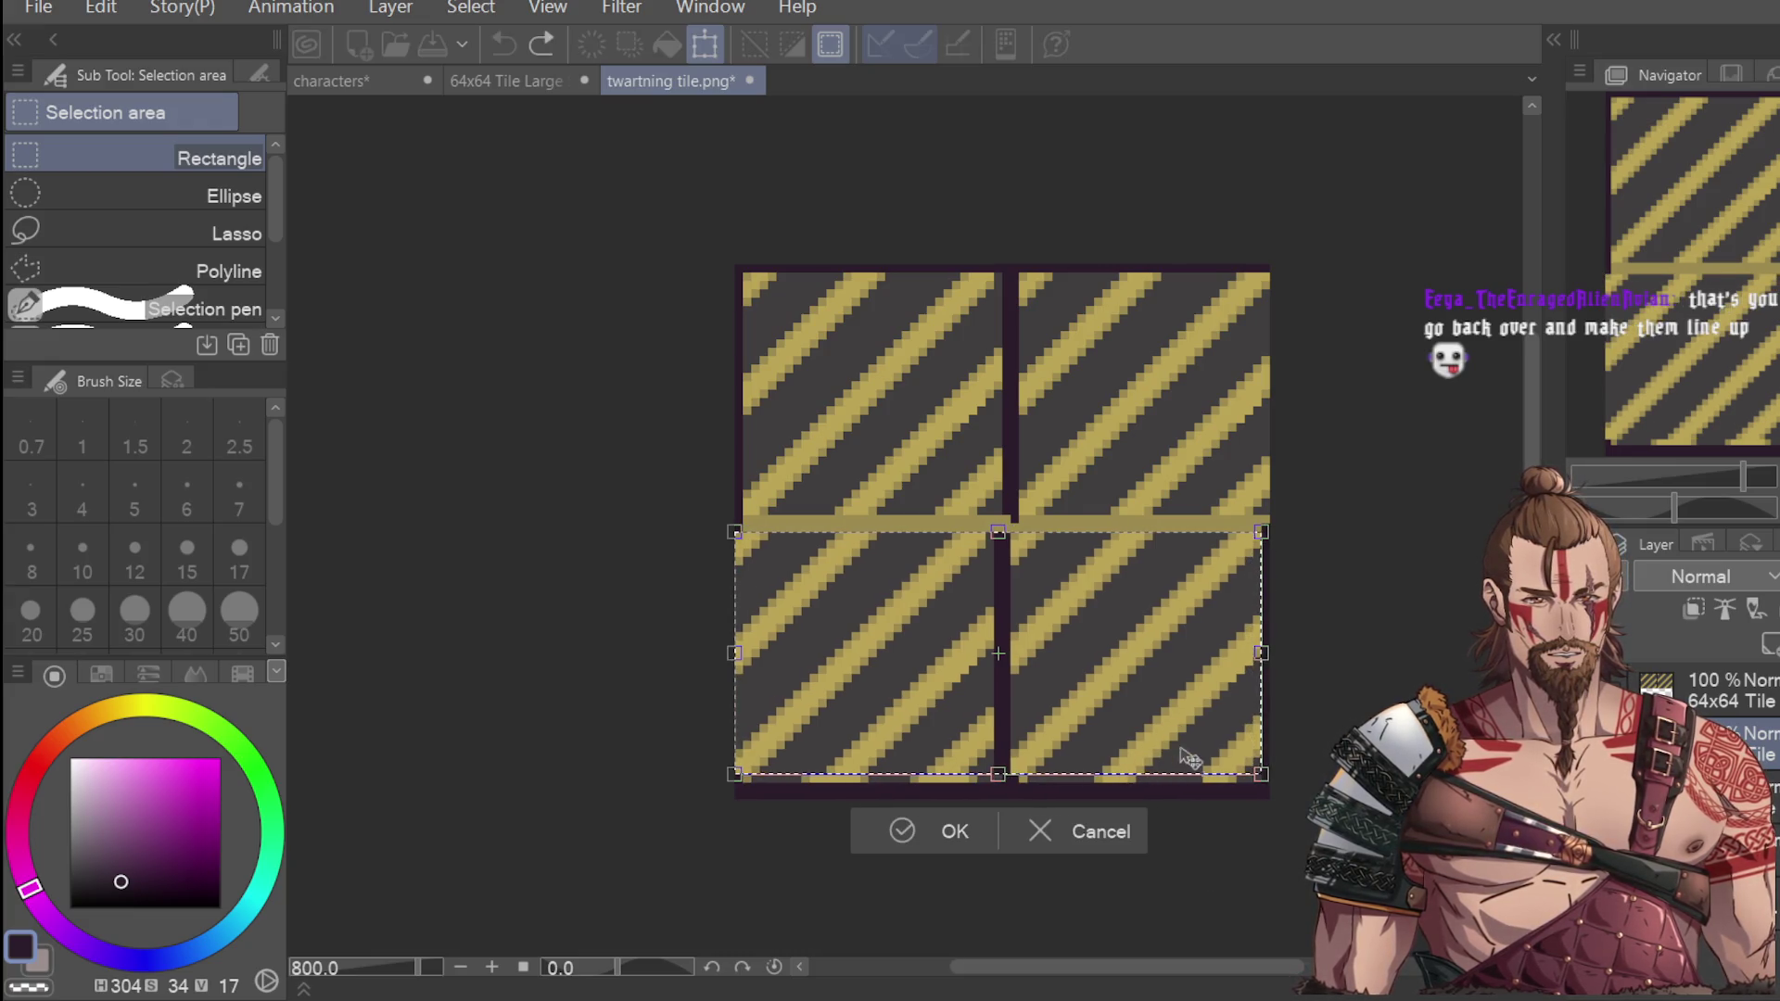
left_click(1066, 825)
key("ctrl+z")
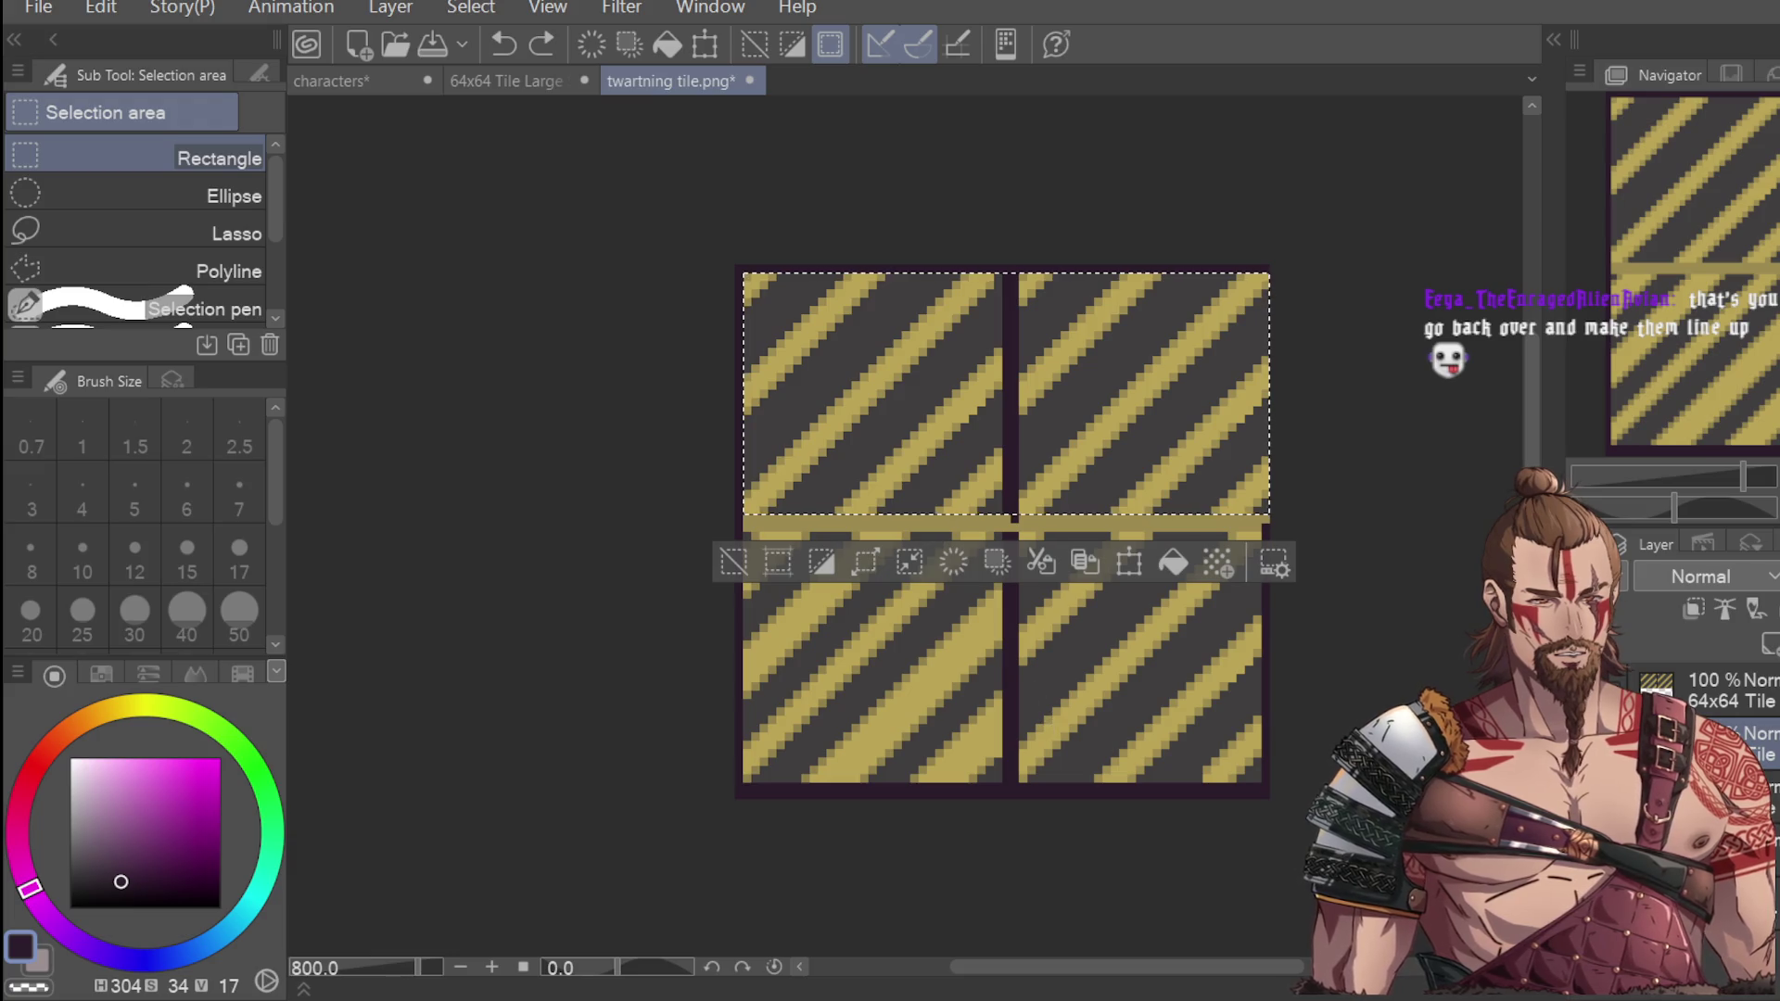
Drag the top row down to meet the bottom row, confirm, and deselect.
left_click(1129, 562)
left_click_drag(1212, 417, 1205, 706)
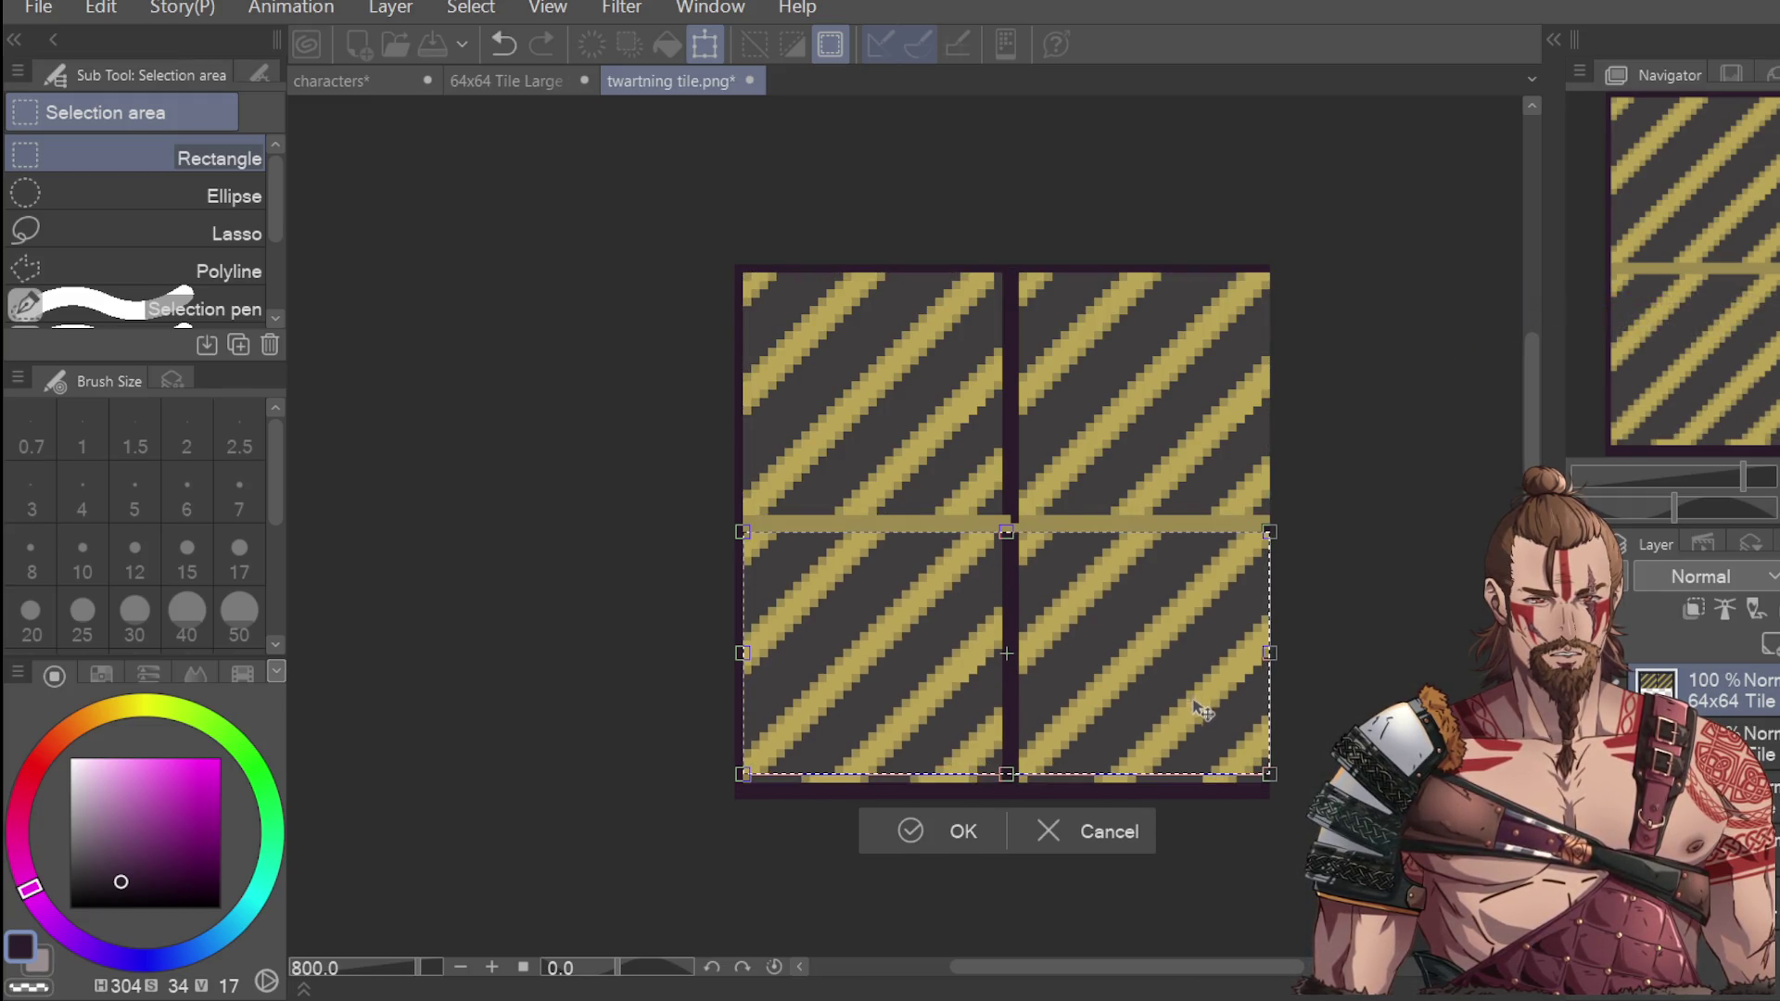
left_click(979, 831)
left_click(1376, 621)
Switch to the K layer-move tool and shift the bottom tiles slightly left.
scroll(1371, 623, "down", 4)
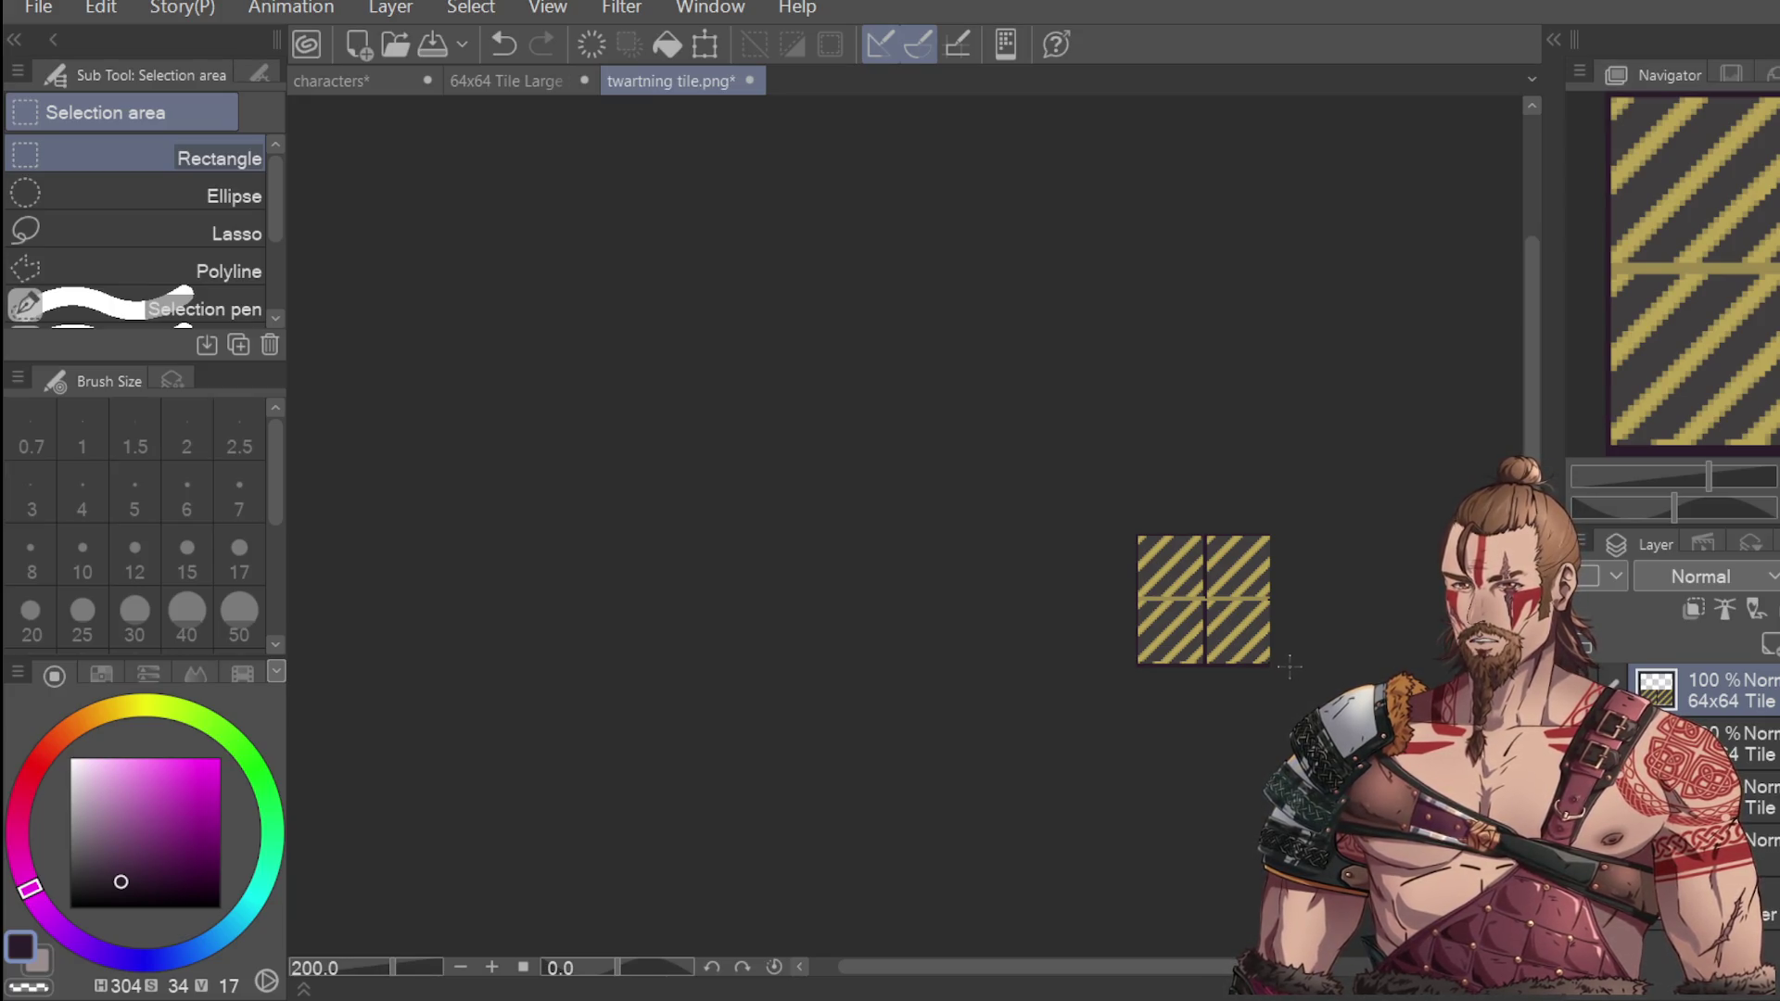
scroll(1293, 635, "up", 4)
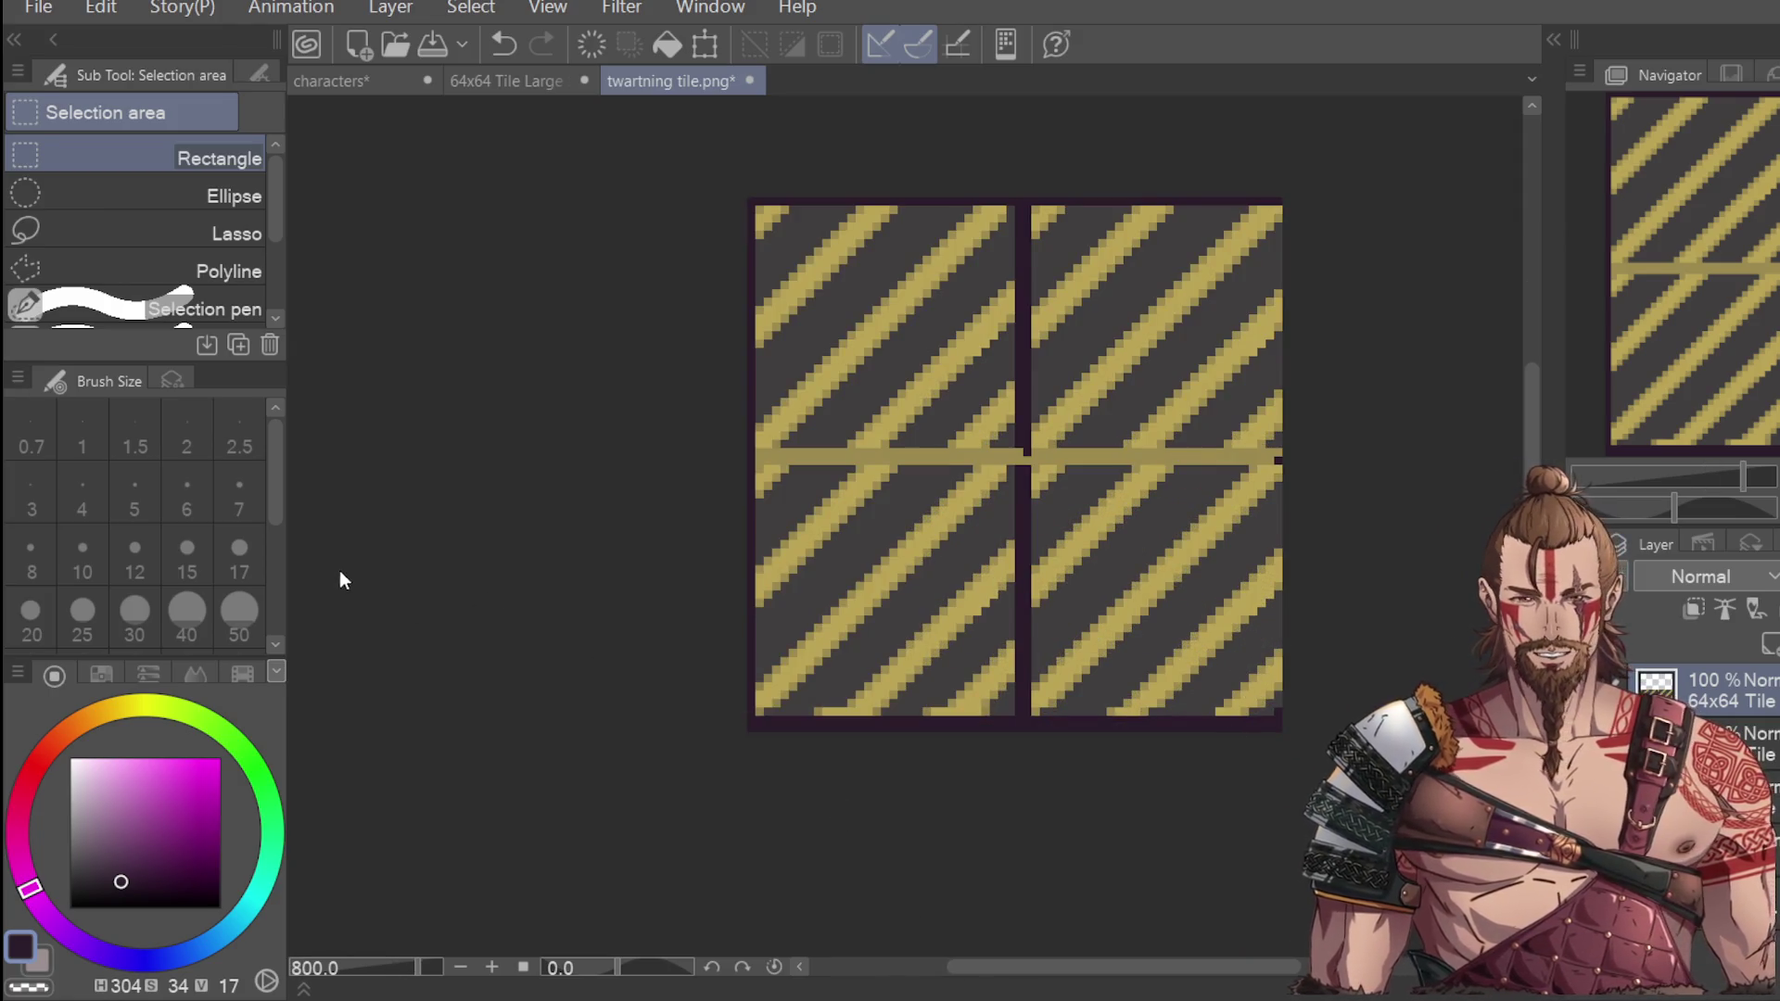
key("k")
left_click_drag(1217, 640, 1210, 638)
key("Left")
key("Left")
key("Up")
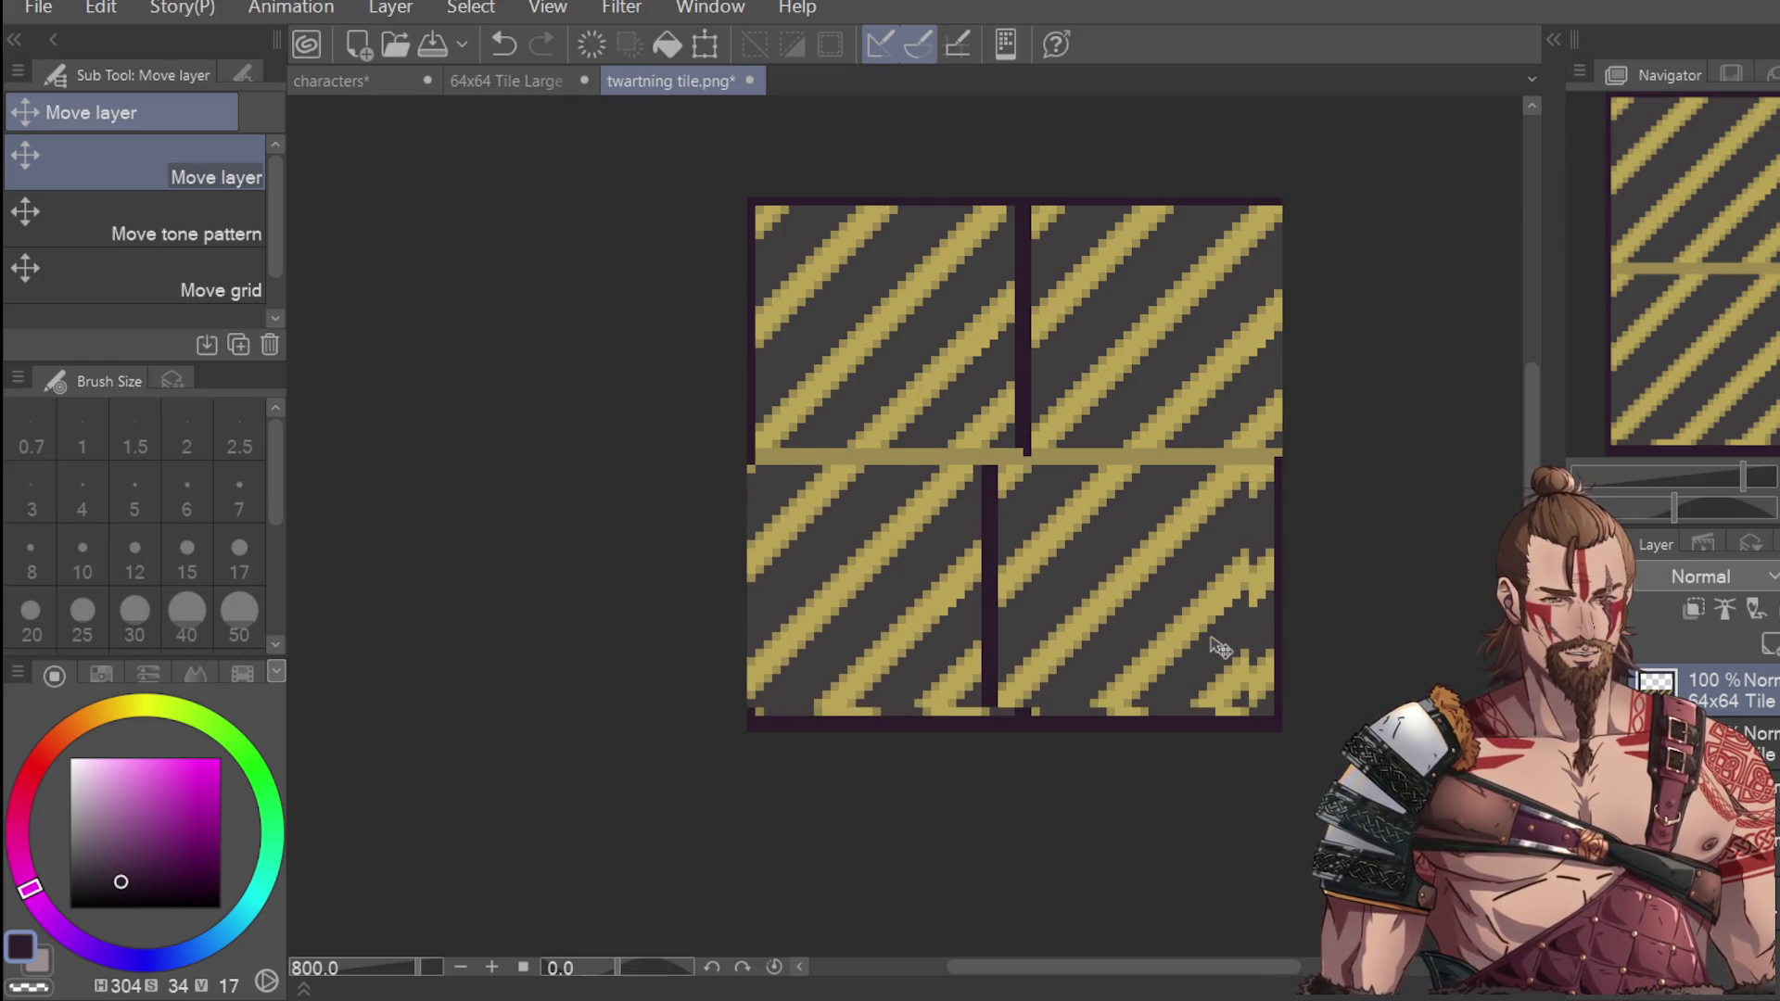
key("Down")
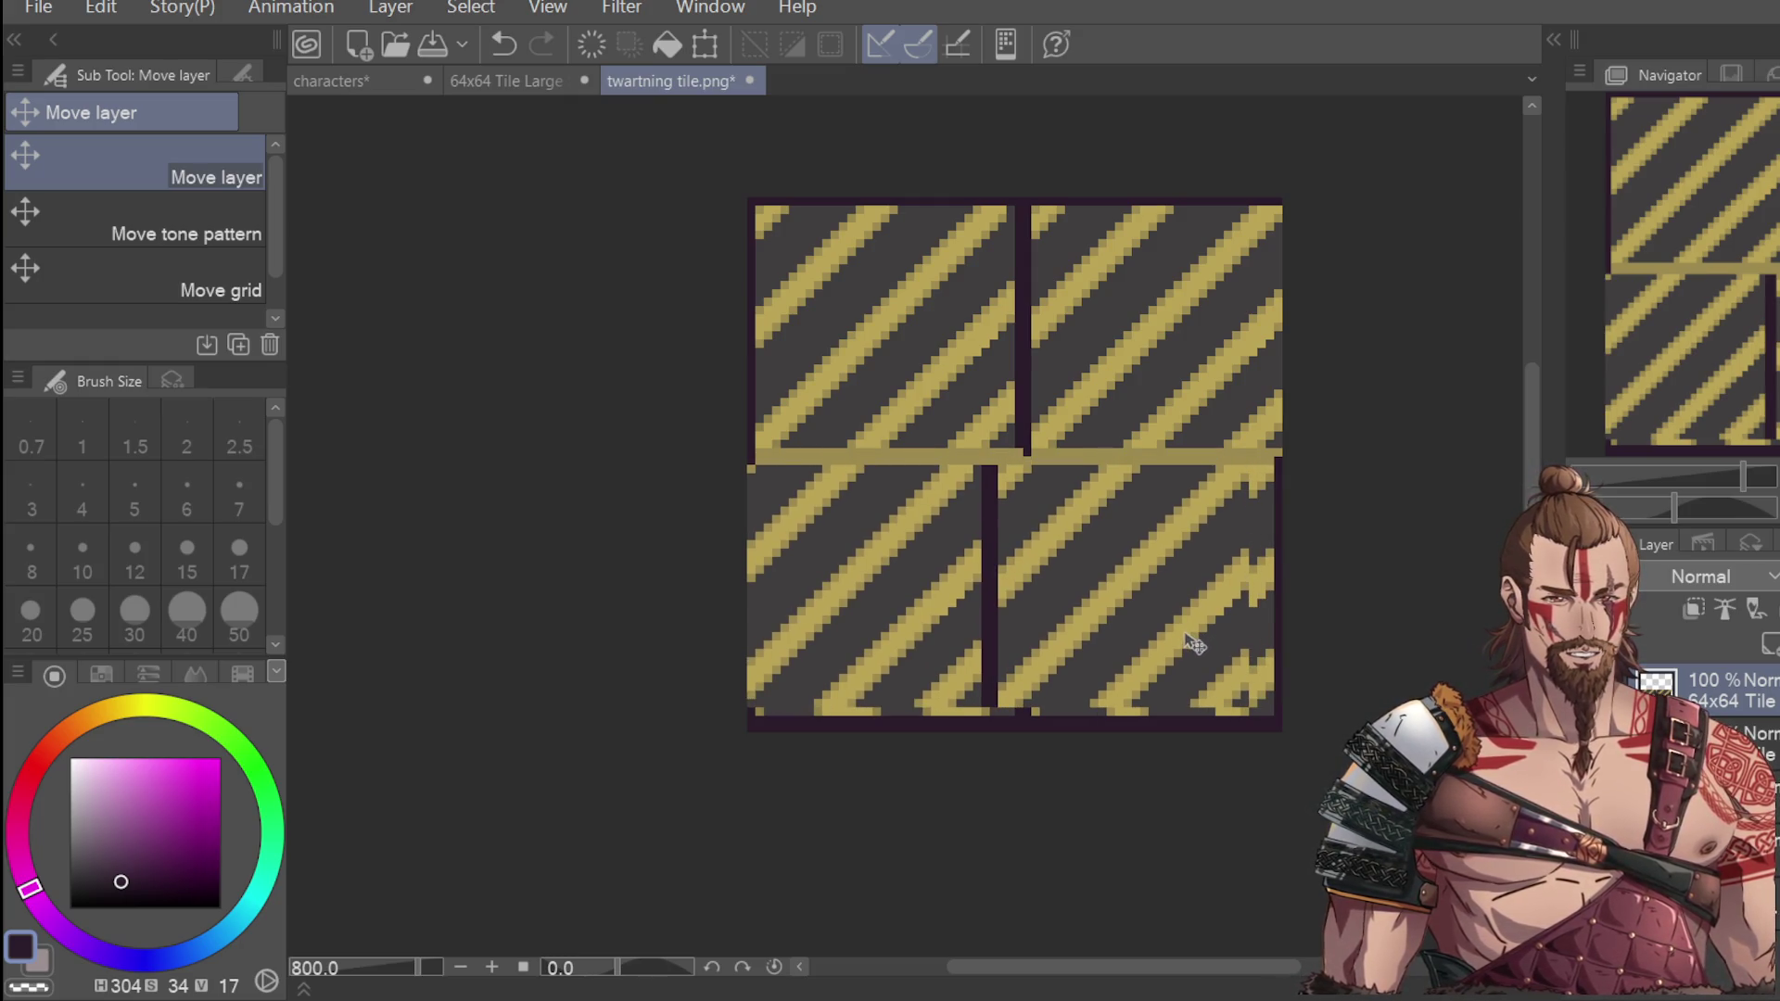
key("Left")
key("Right")
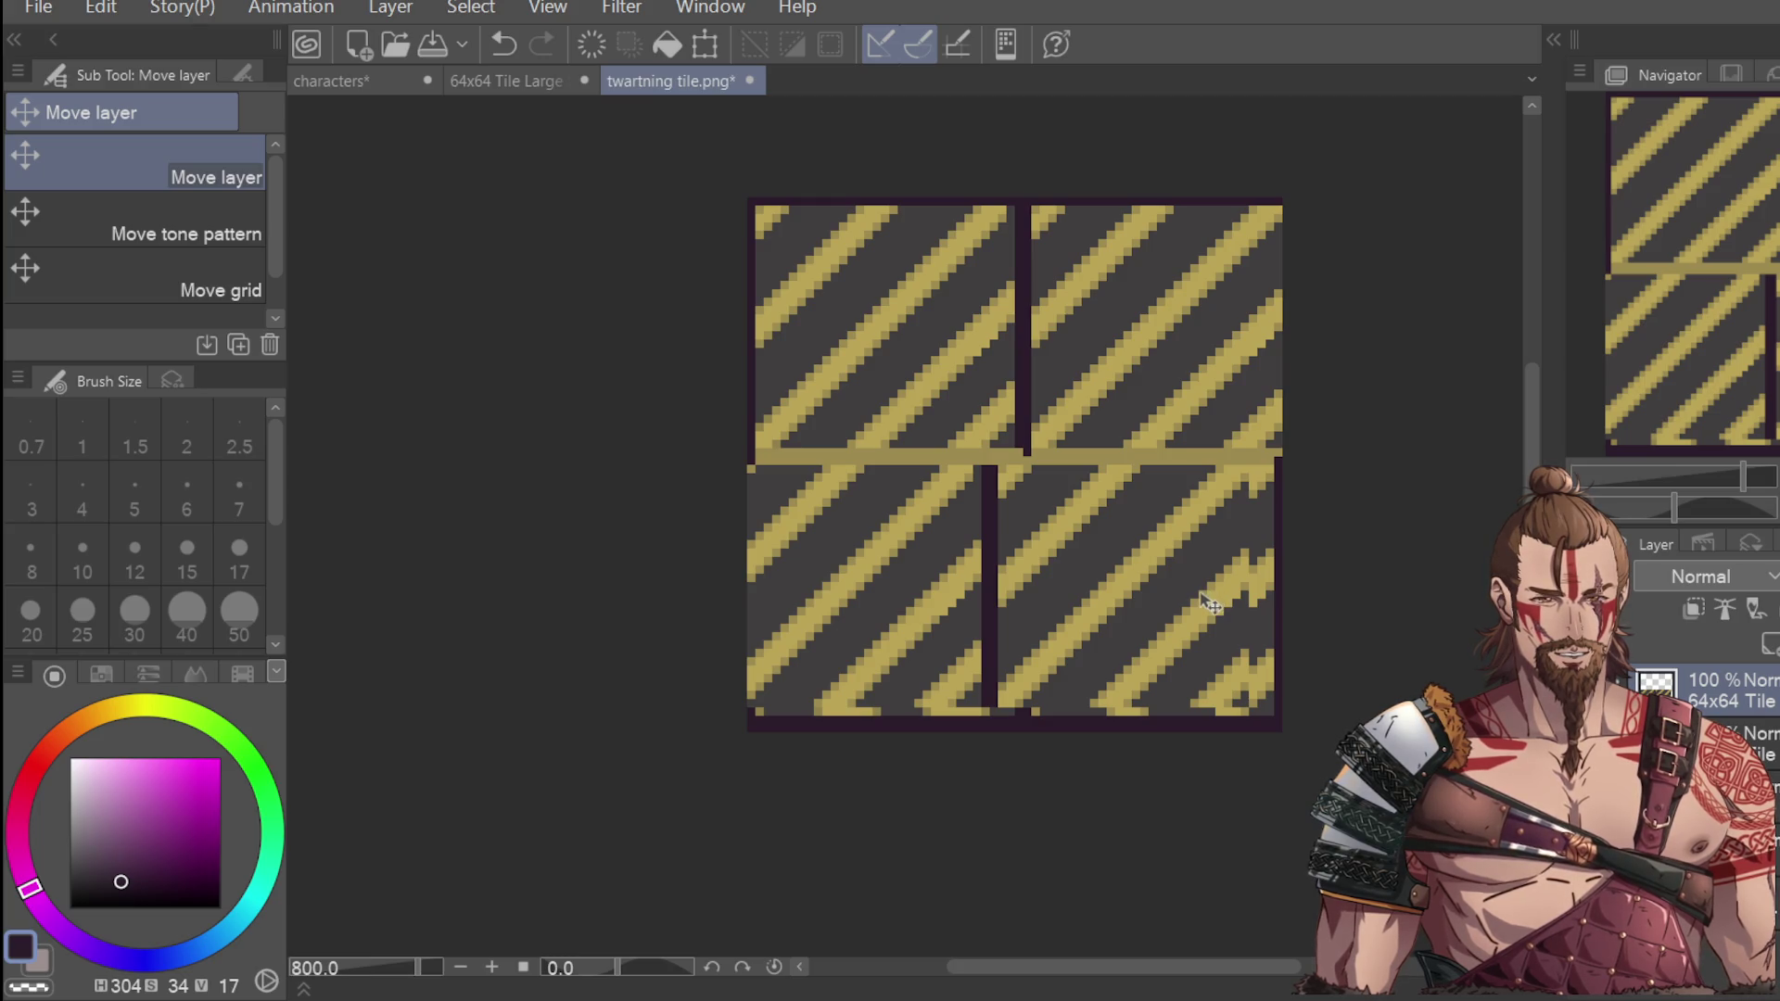
key("Left")
key("Right")
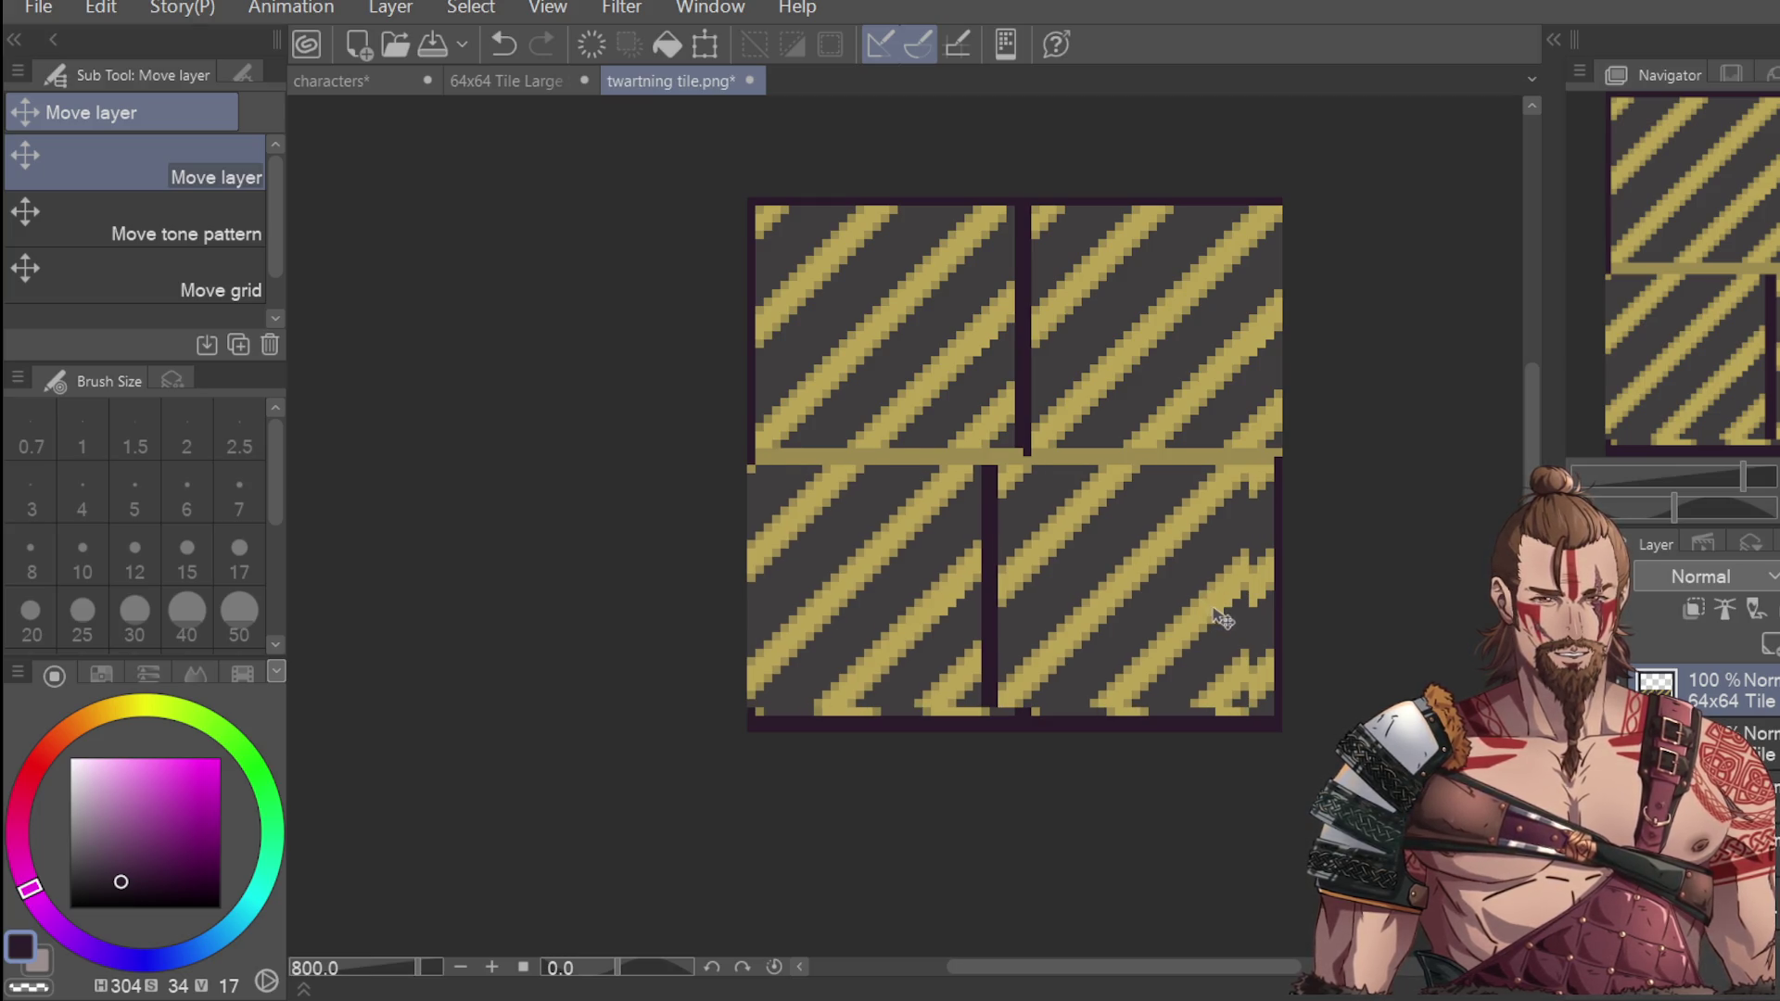
key("ctrl+z")
key("ctrl+z")
key("ctrl+z")
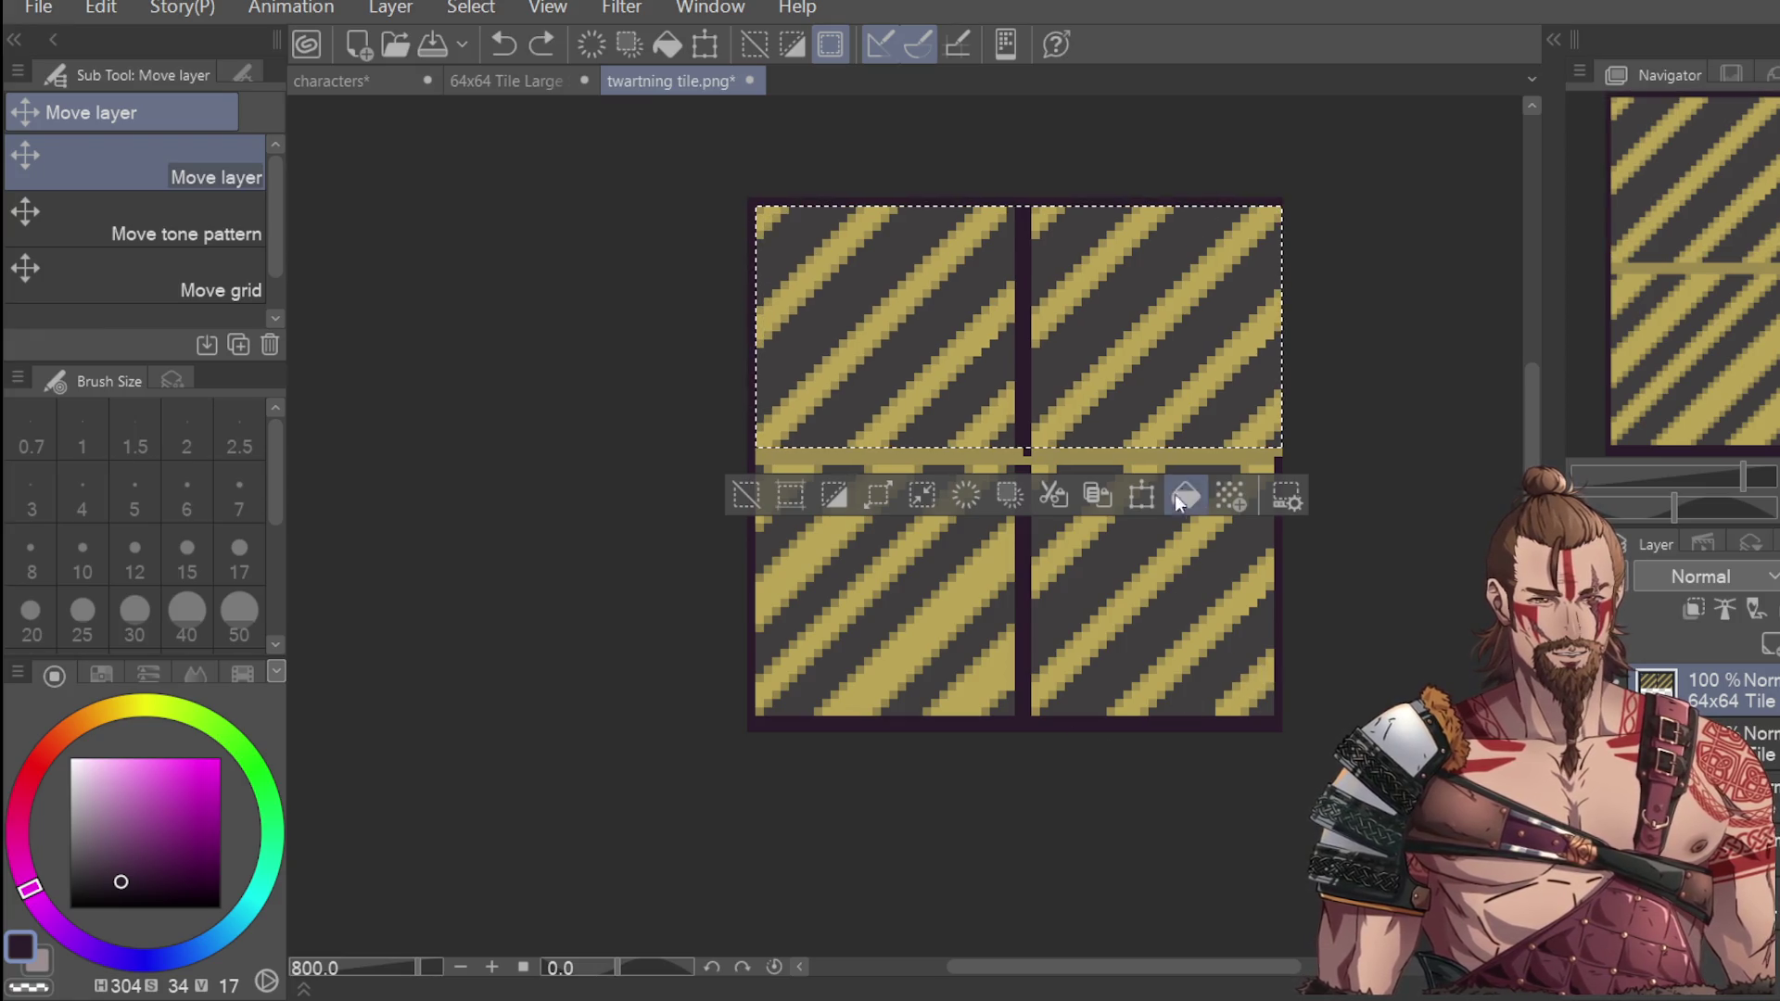
left_click(1141, 496)
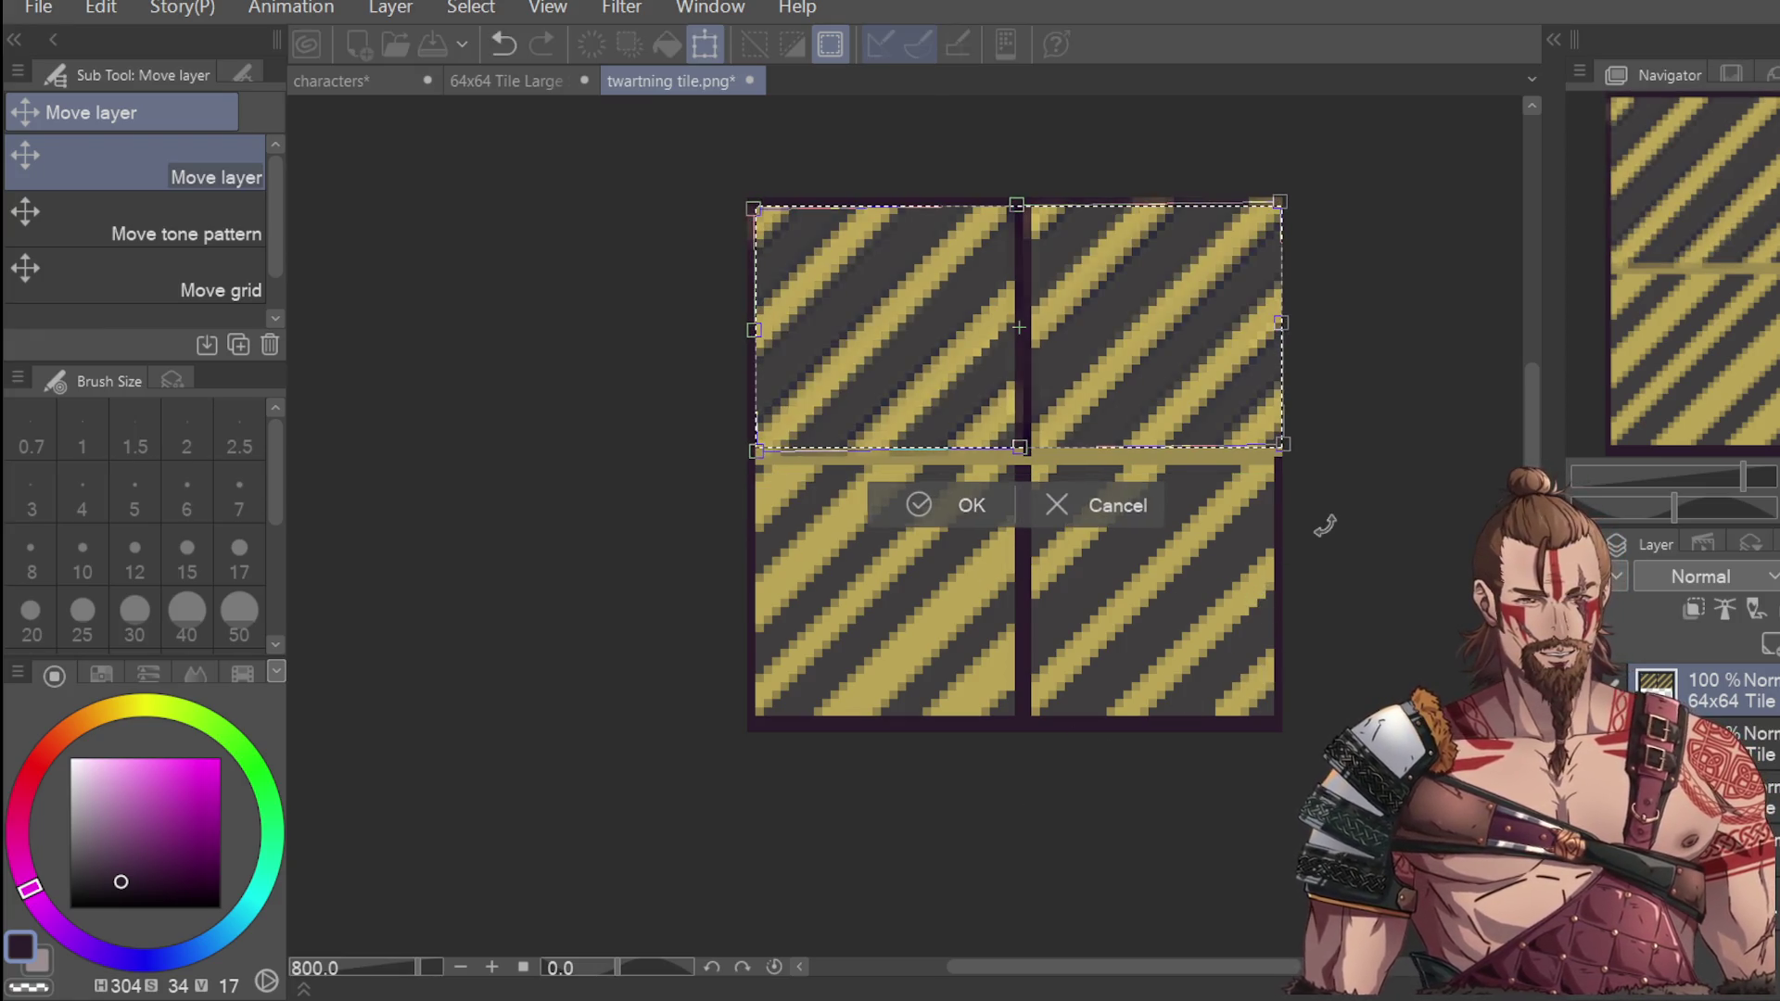
left_click(1105, 504)
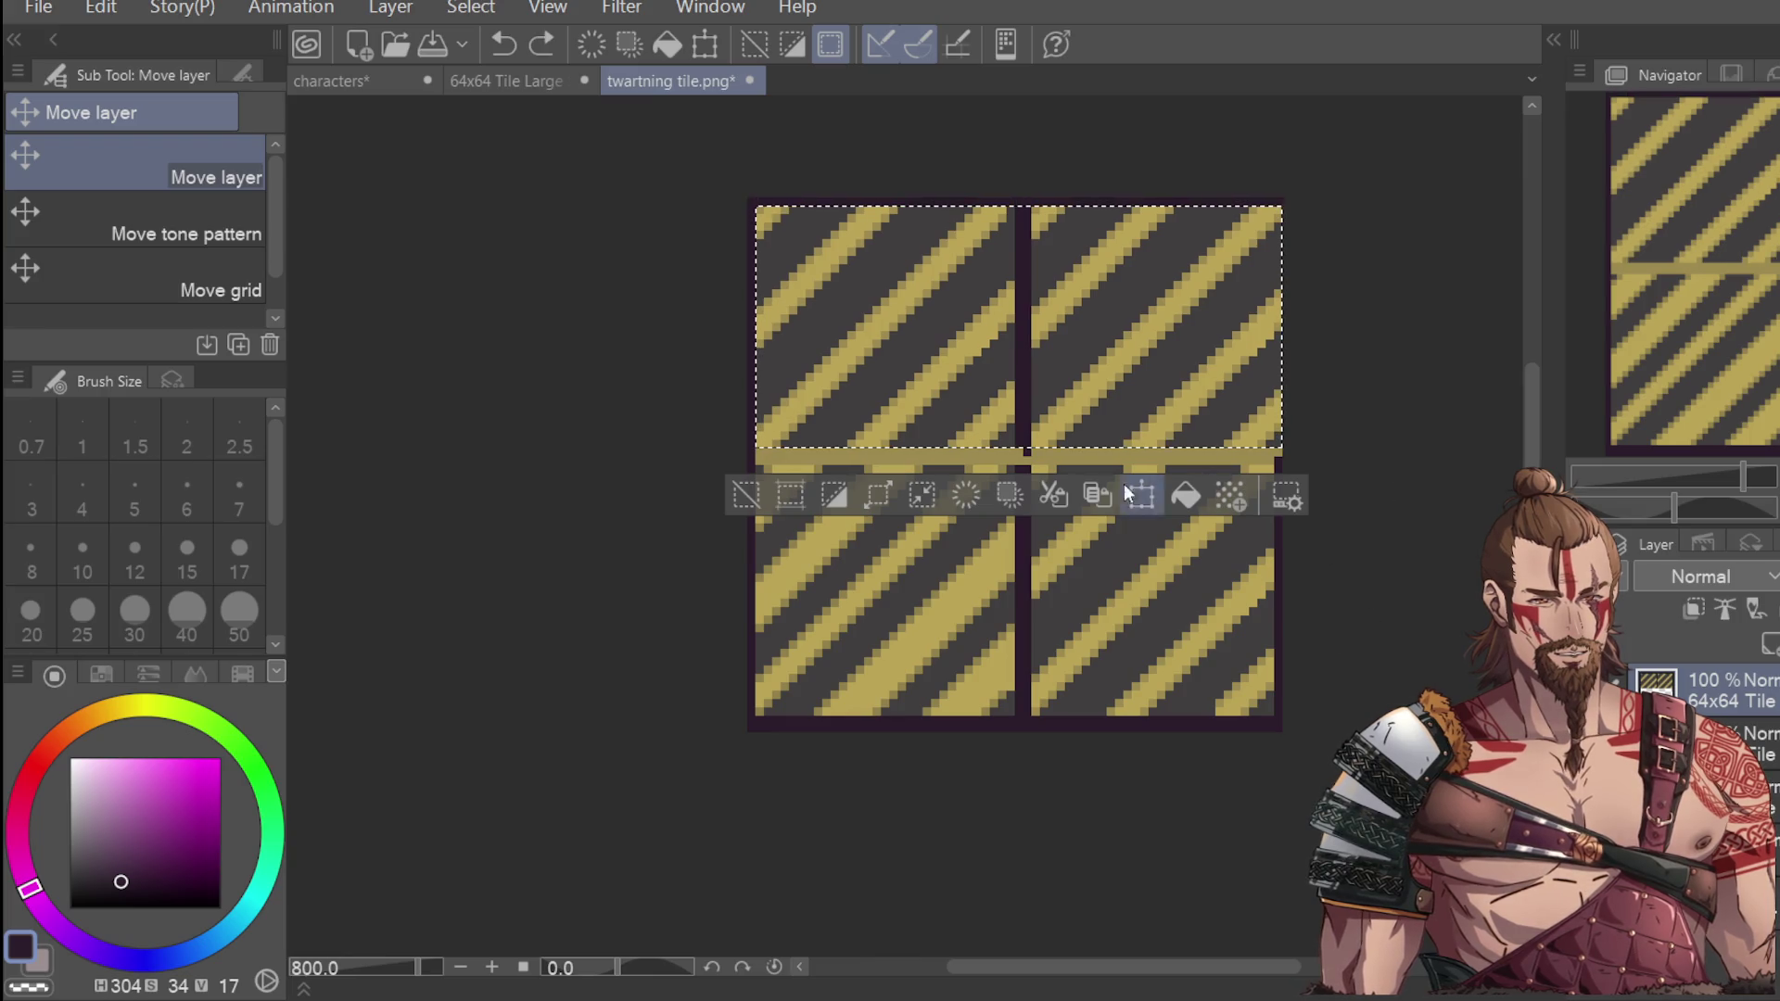
key("m")
key("ctrl+d")
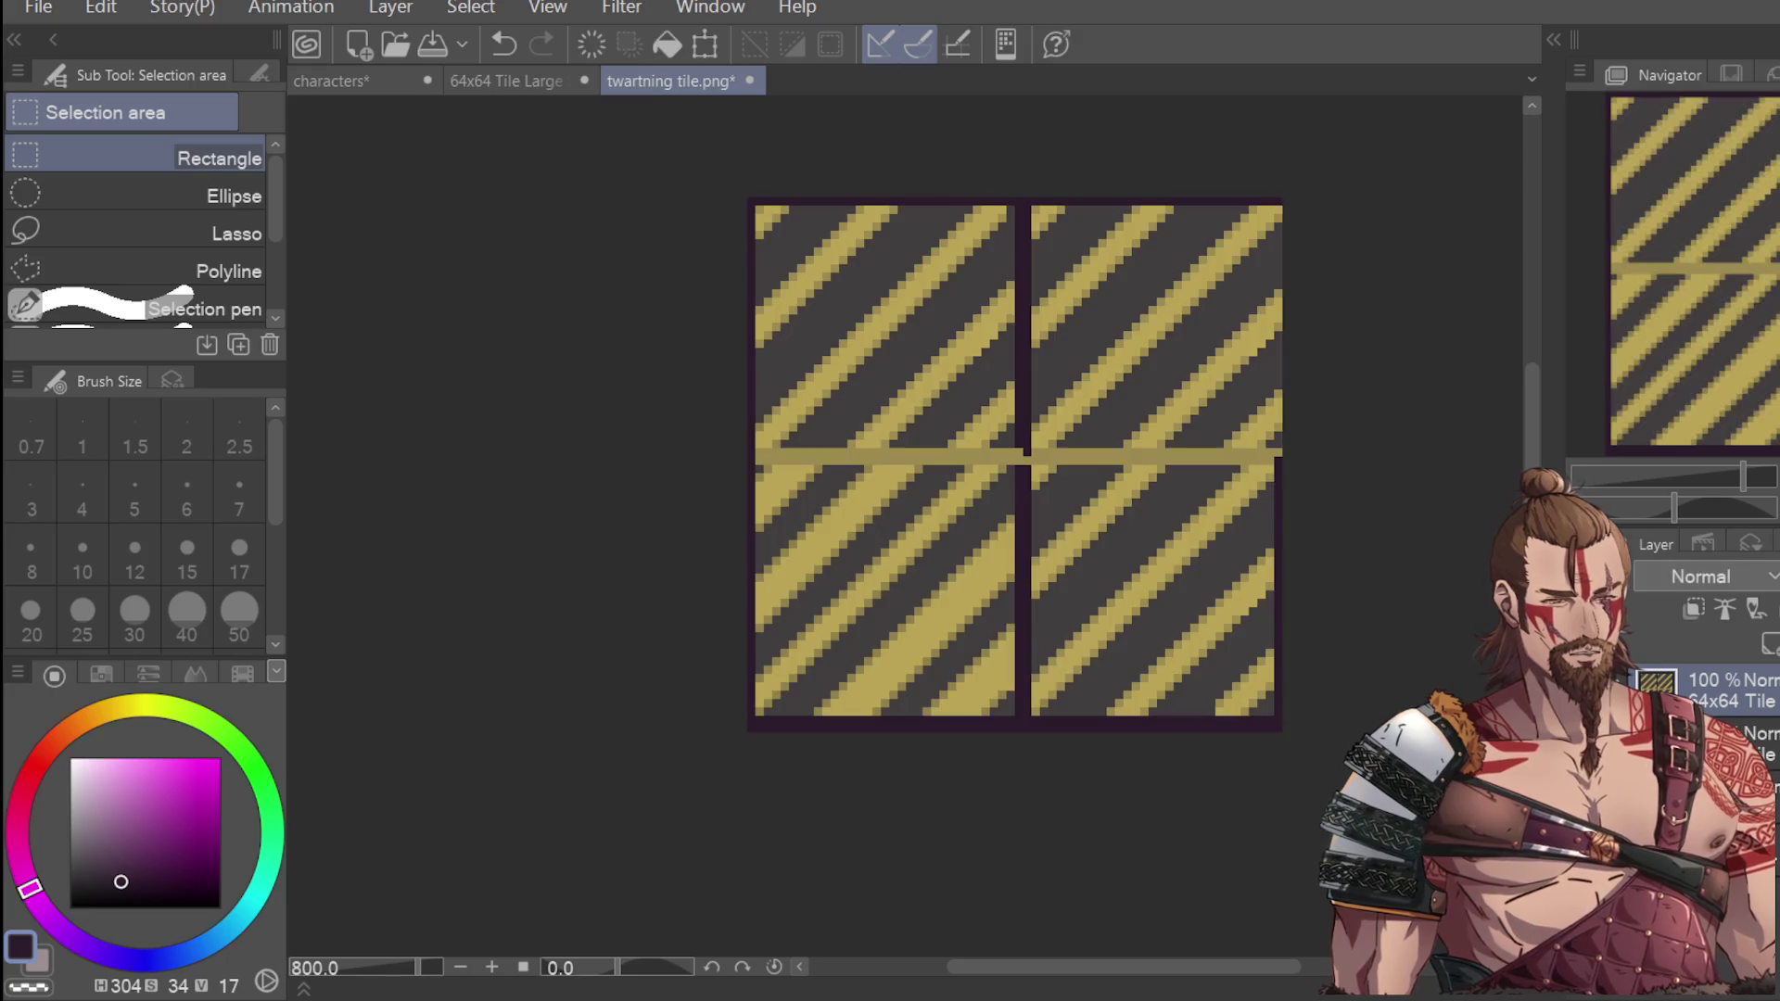
mouse_move(755, 206)
left_mouse_down()
mouse_move(1020, 413)
mouse_move(1015, 447)
left_mouse_up()
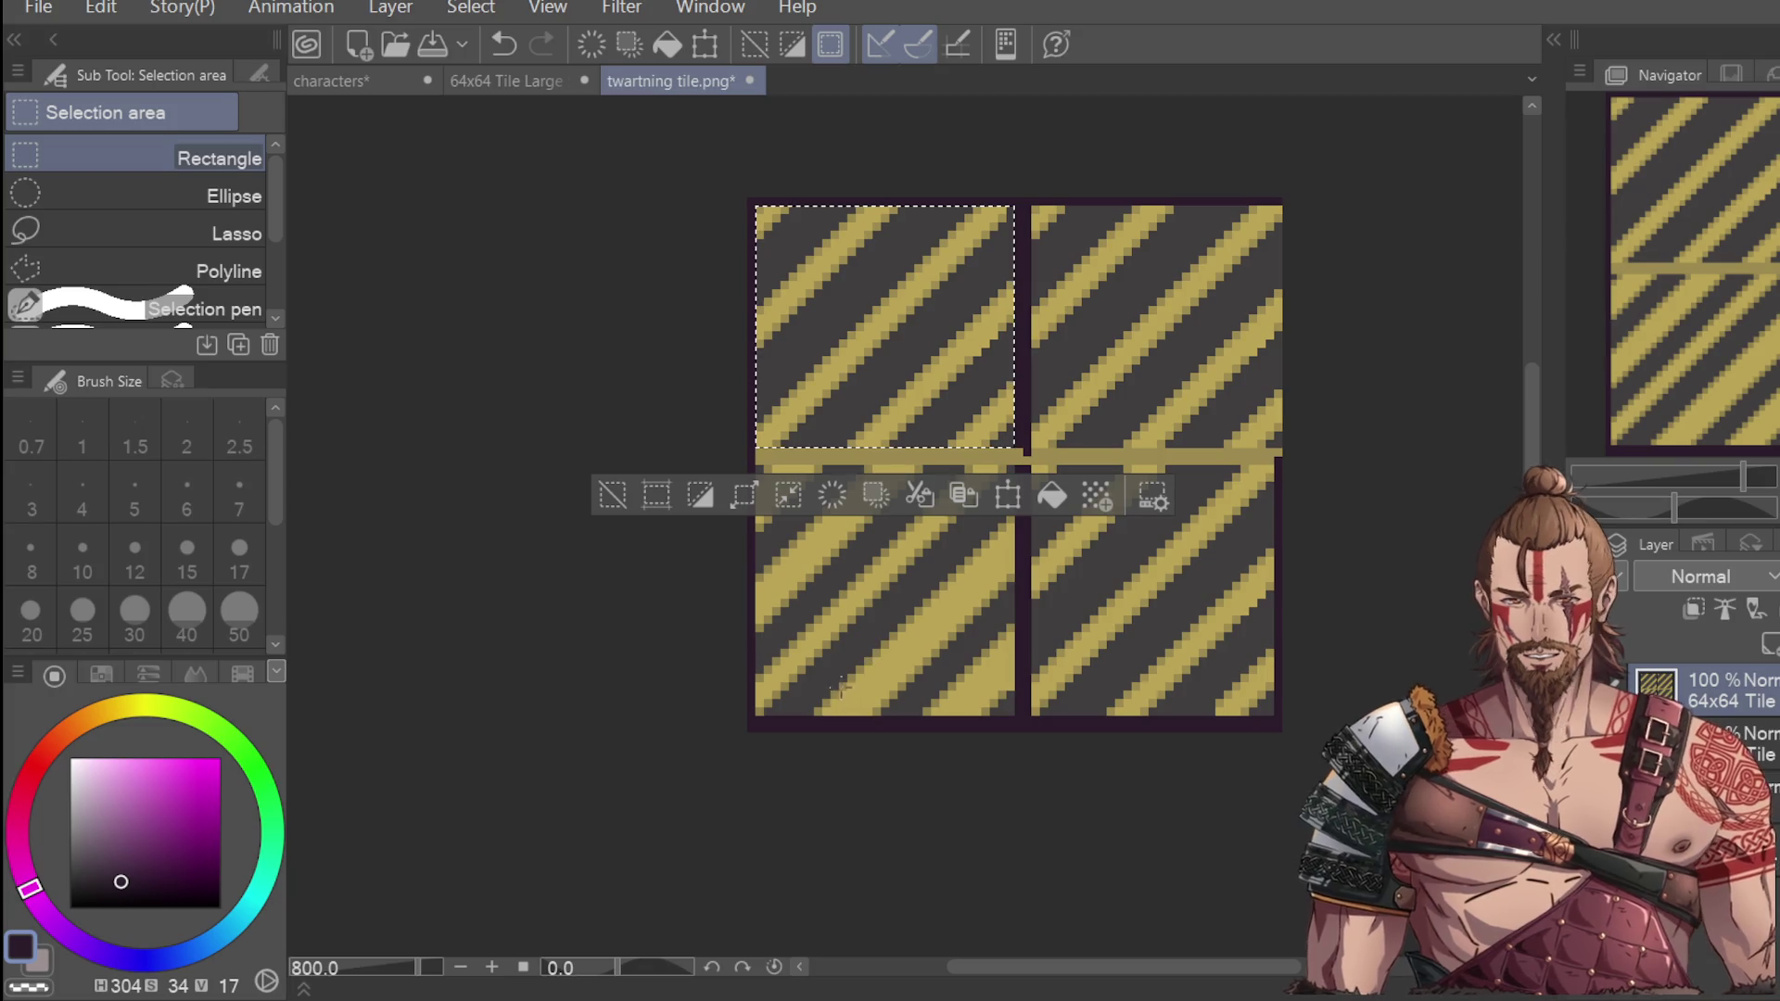
left_click(1001, 510)
left_click_drag(978, 414, 978, 628)
key("Return")
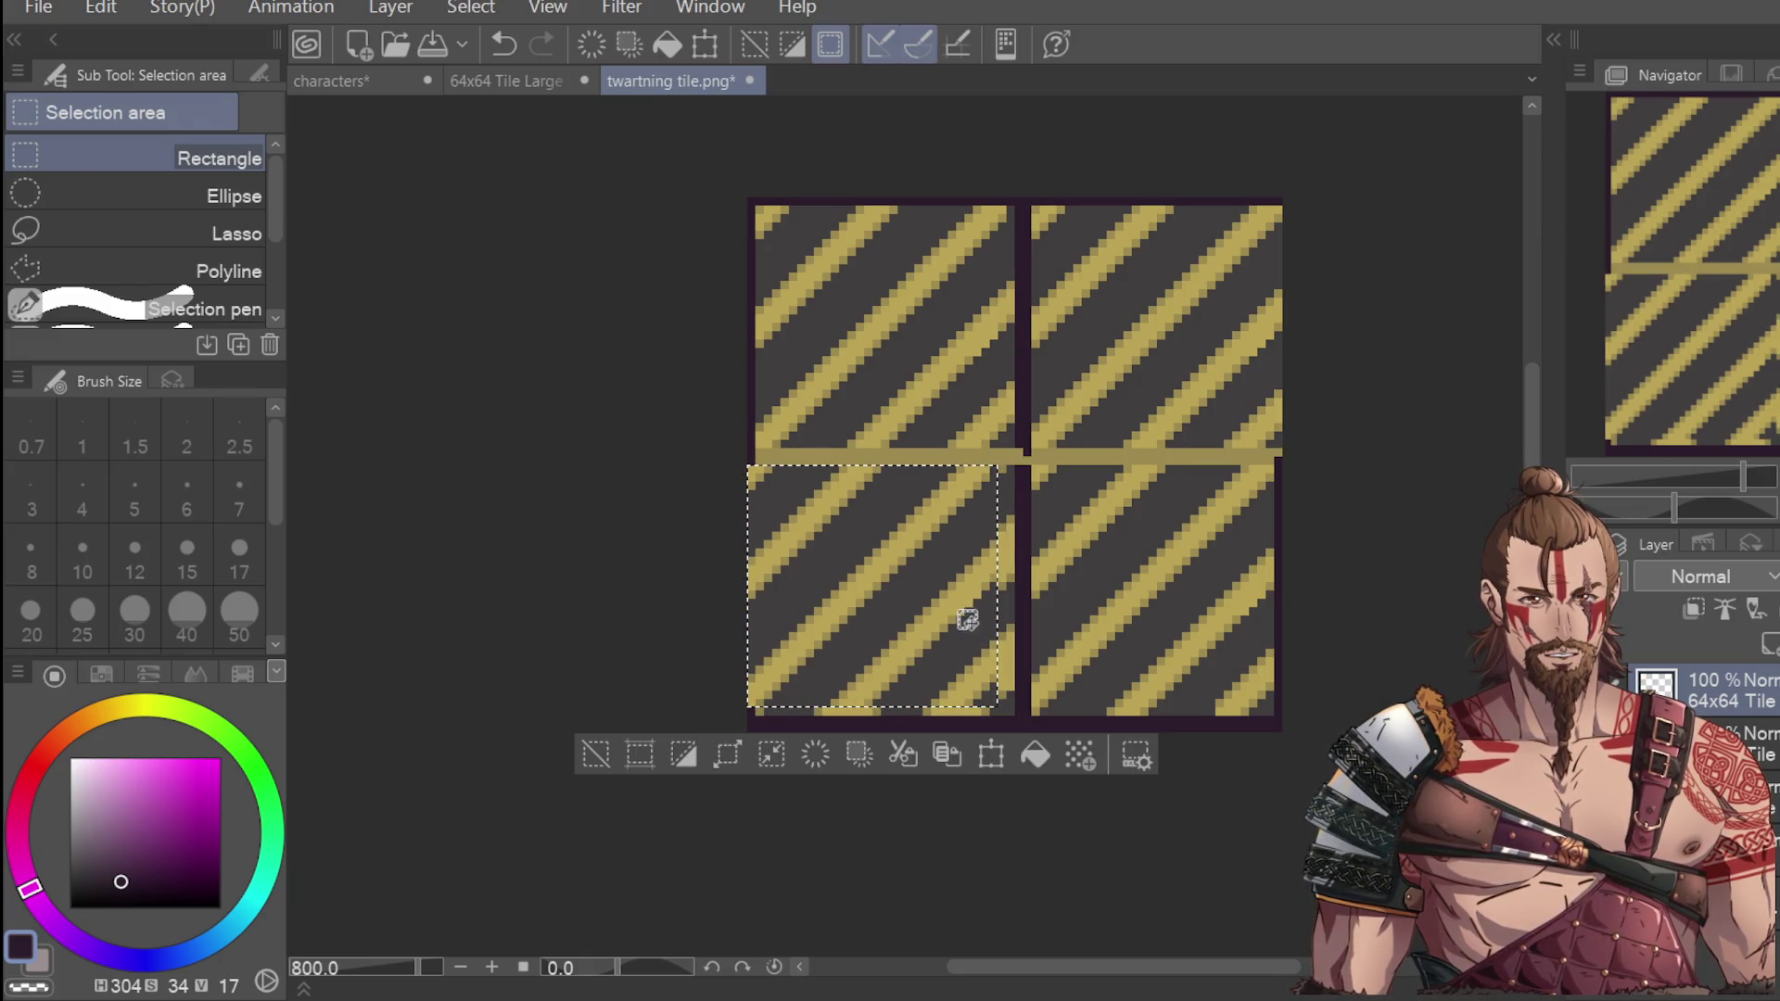
key("ctrl+z")
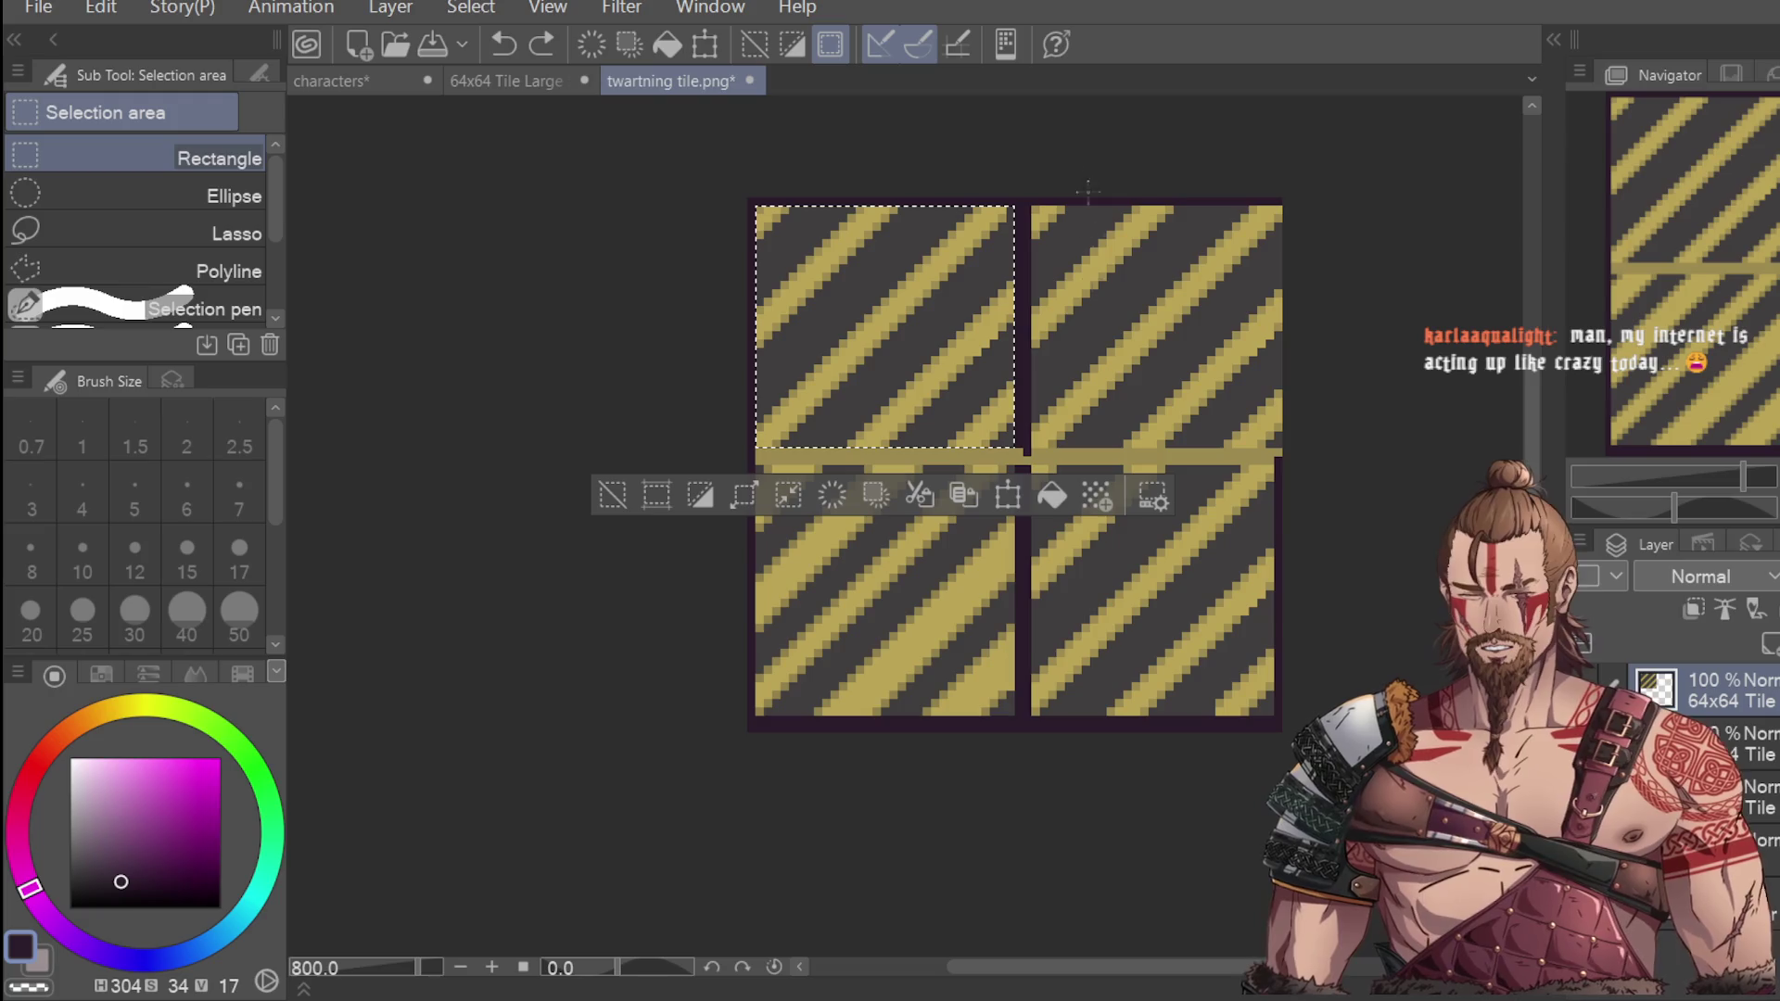
left_click(1062, 497)
mouse_move(992, 380)
left_mouse_down()
mouse_move(1220, 357)
mouse_move(1236, 343)
mouse_move(1216, 327)
left_mouse_up()
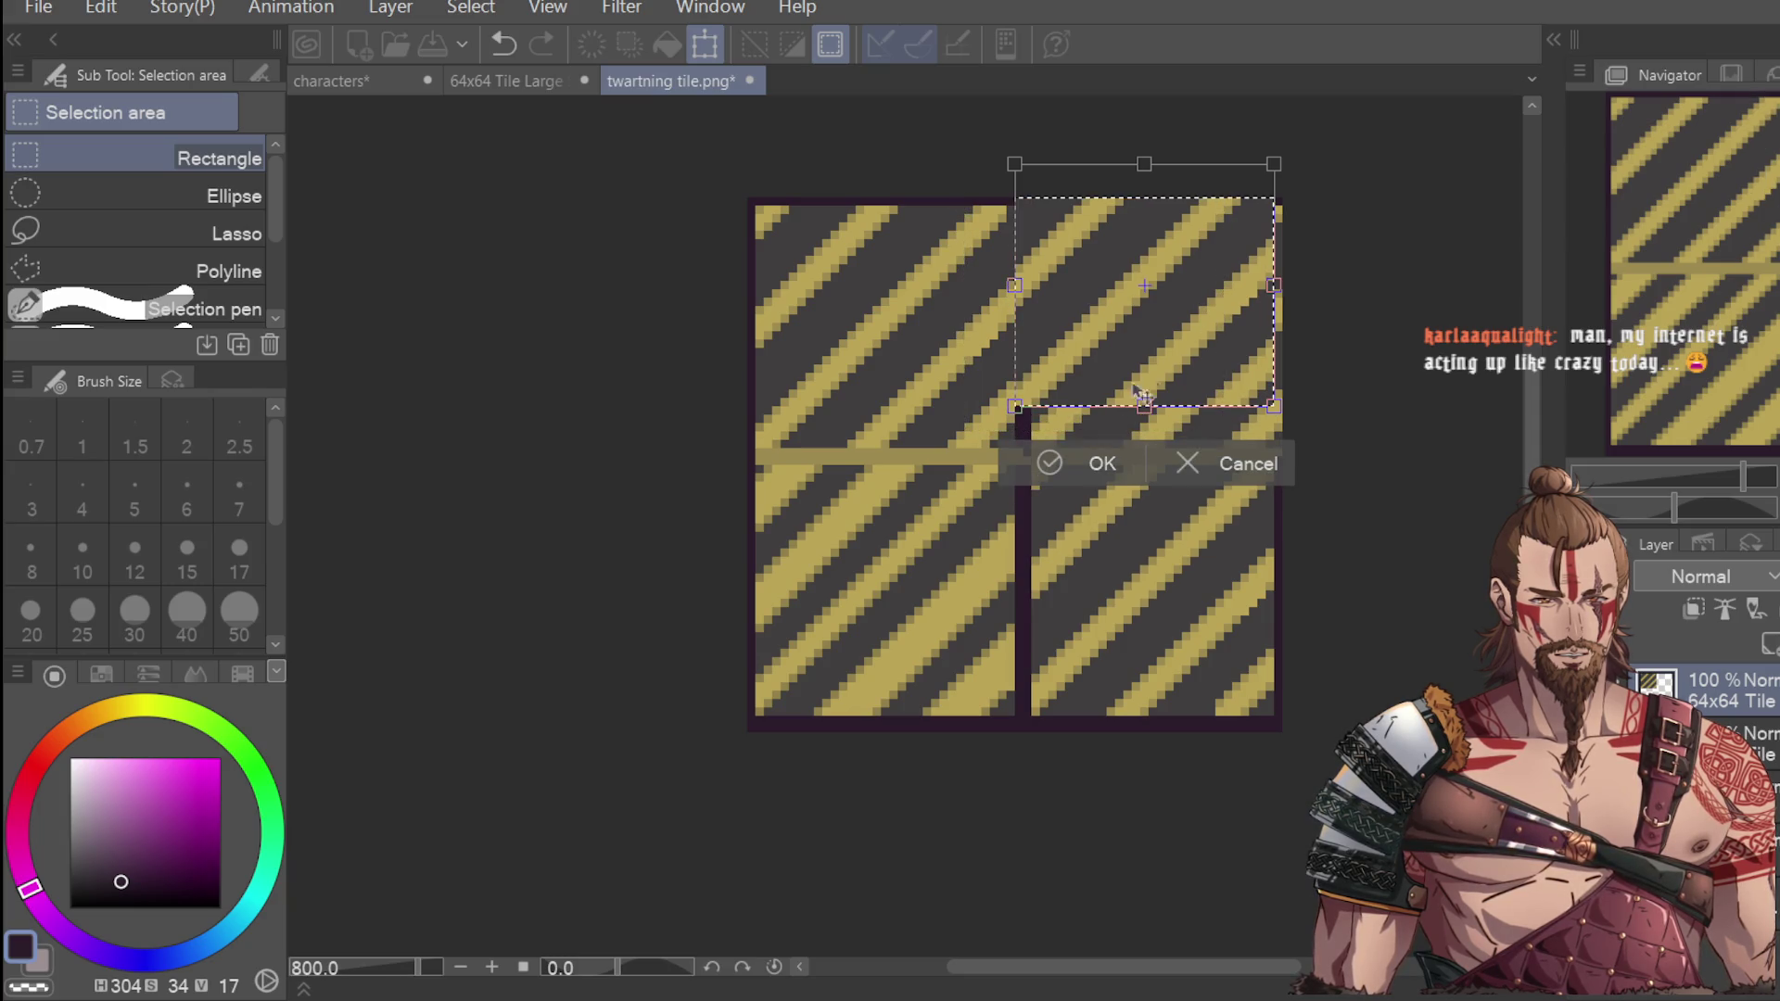
key("Return")
key("ctrl+d")
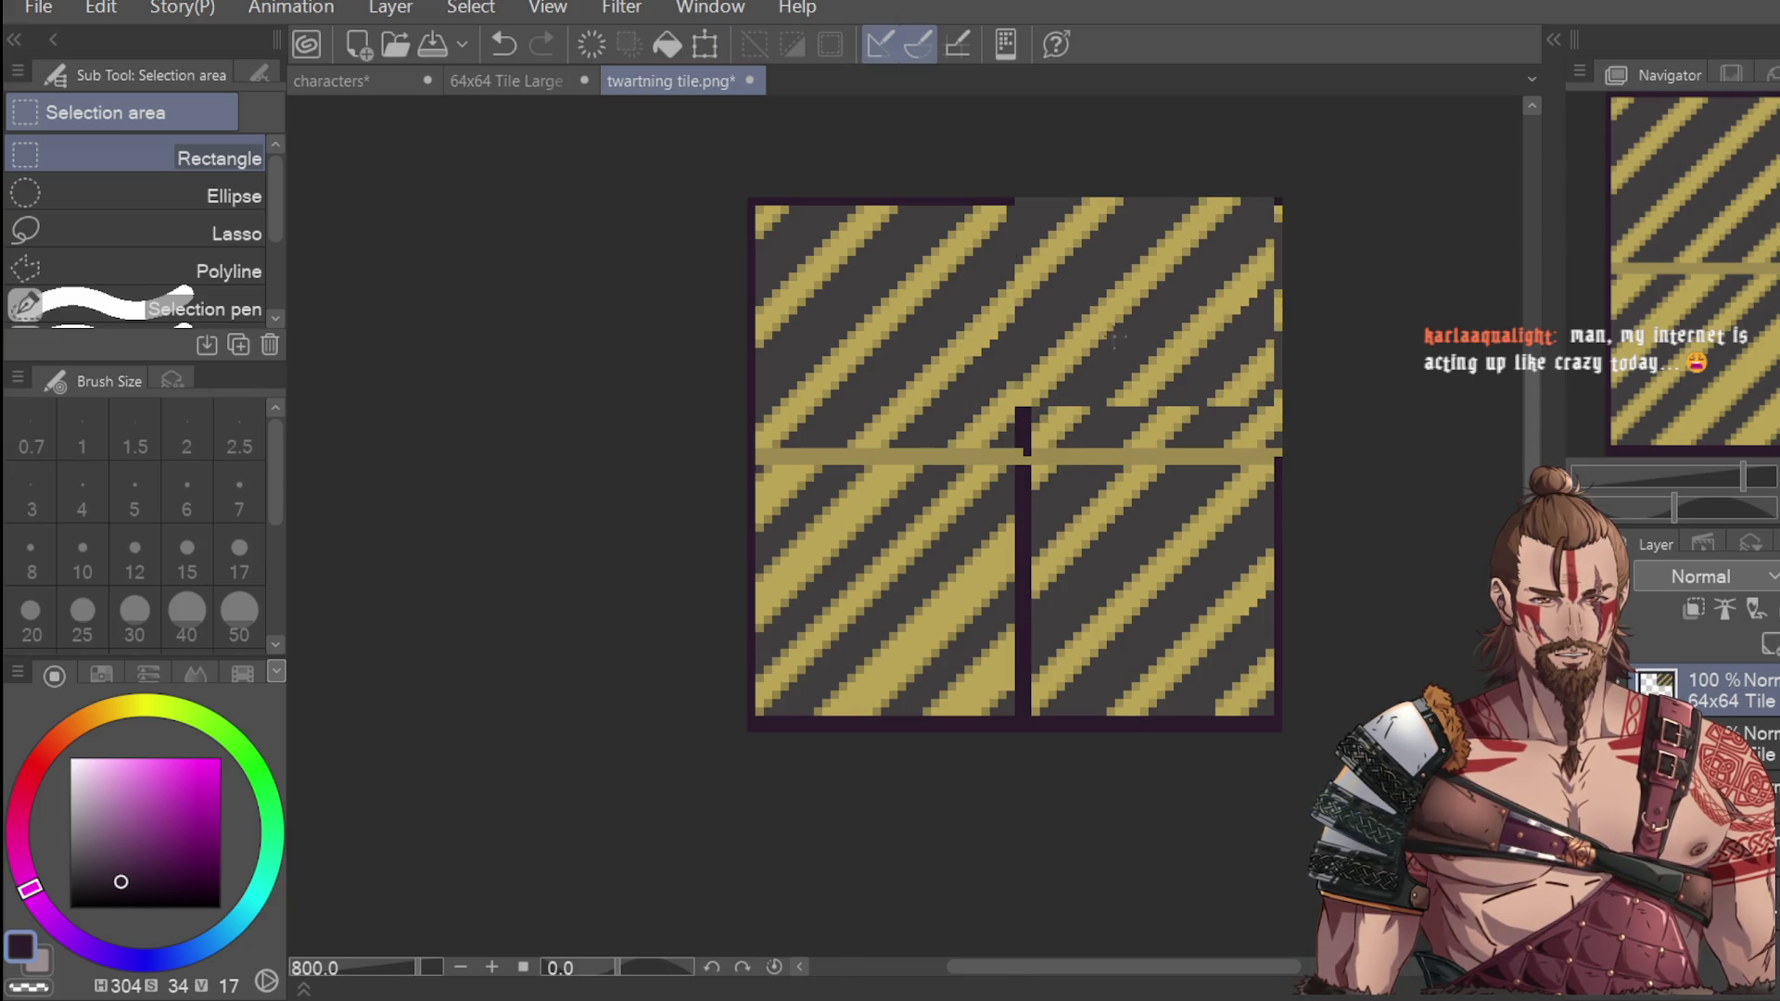
key("ctrl+z")
key("ctrl+z")
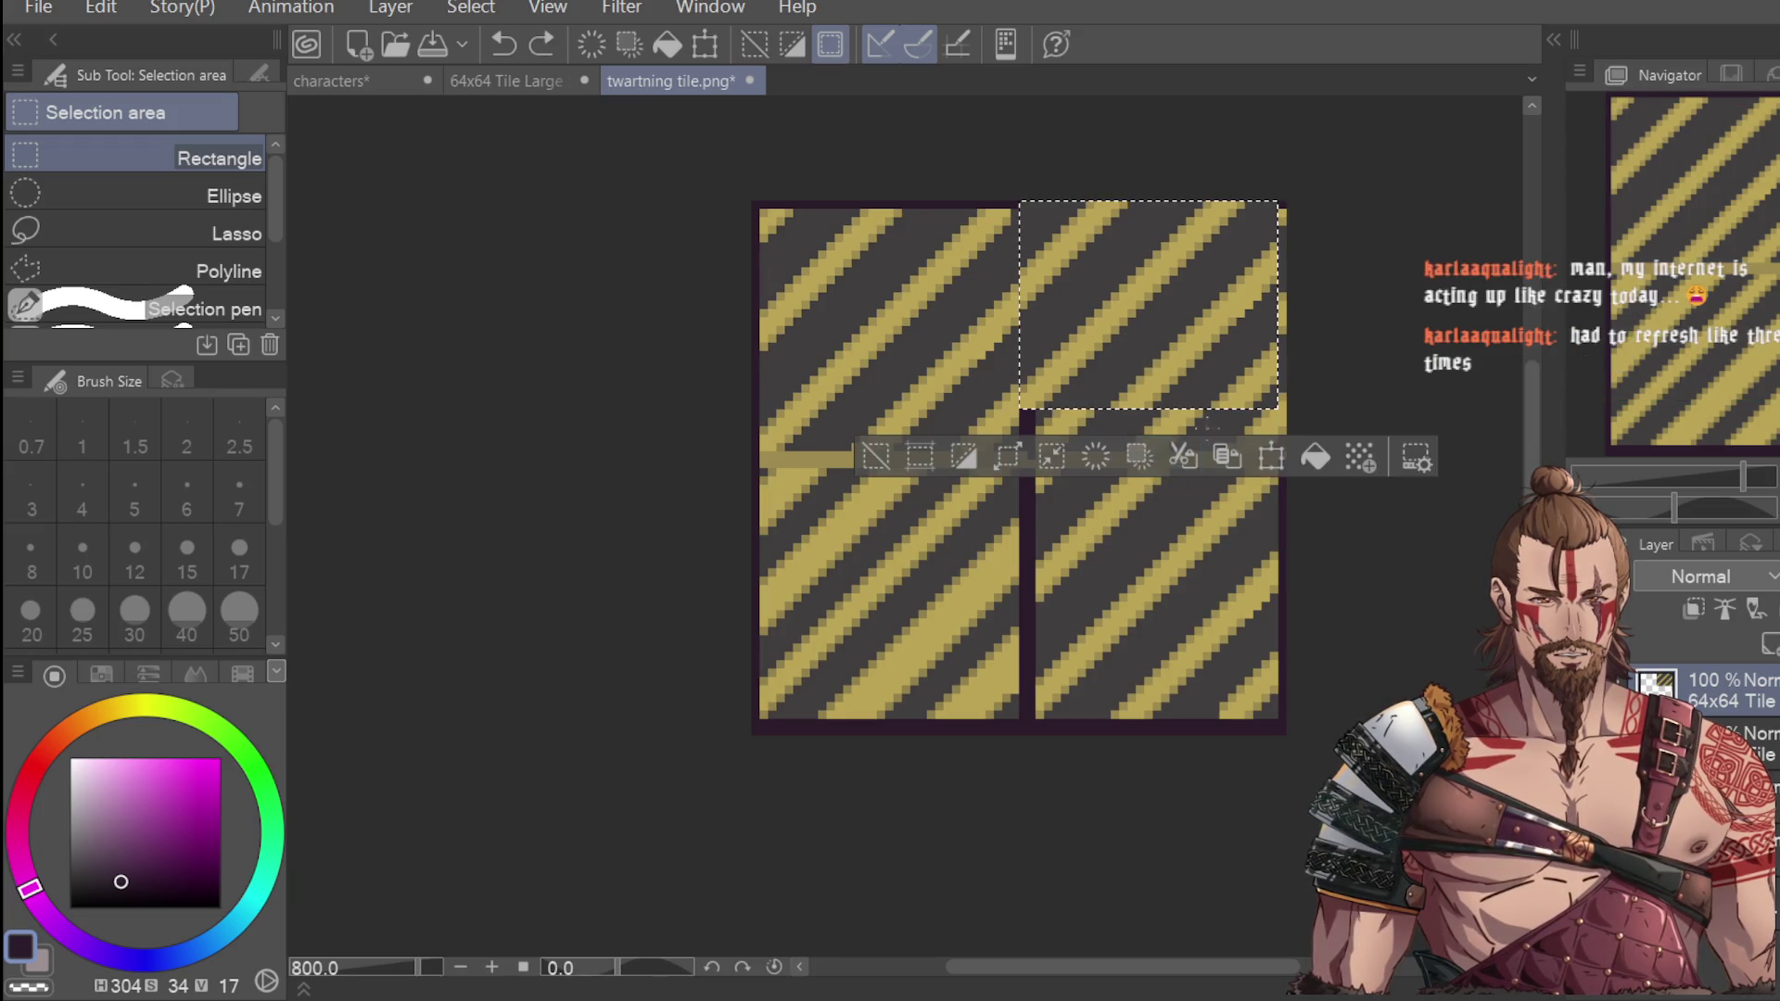